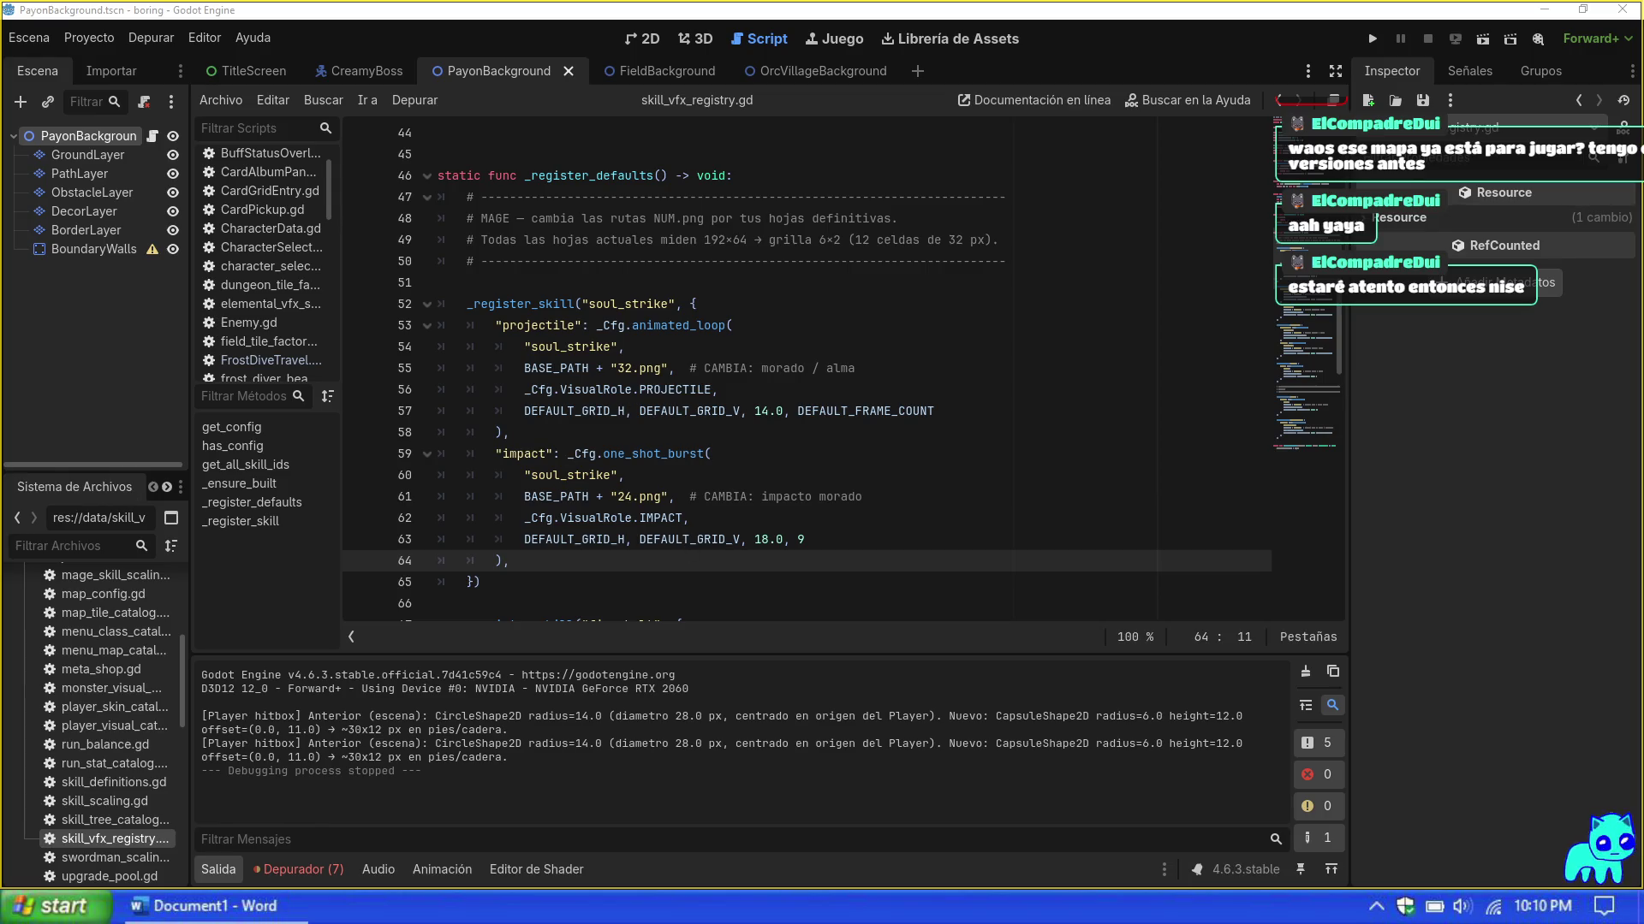
# Step: Inspect the 11.png sprite sheet in Paint at 400% zoom, then close it
pyautogui.moveTo(649, 387)
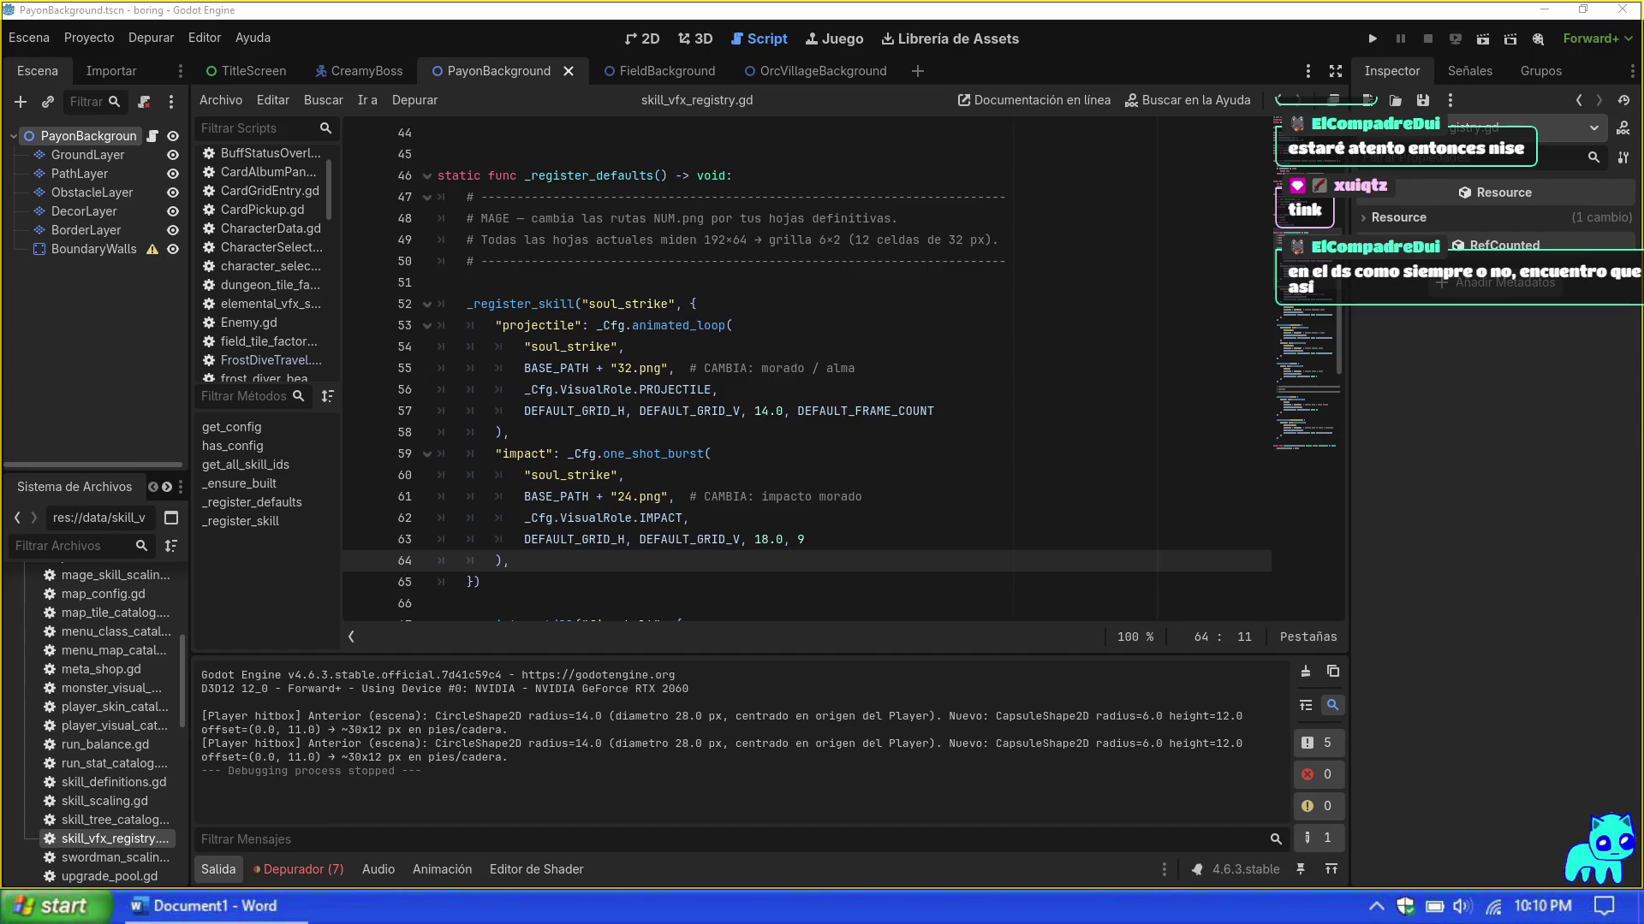
pyautogui.hotkey('alt', 'Tab')
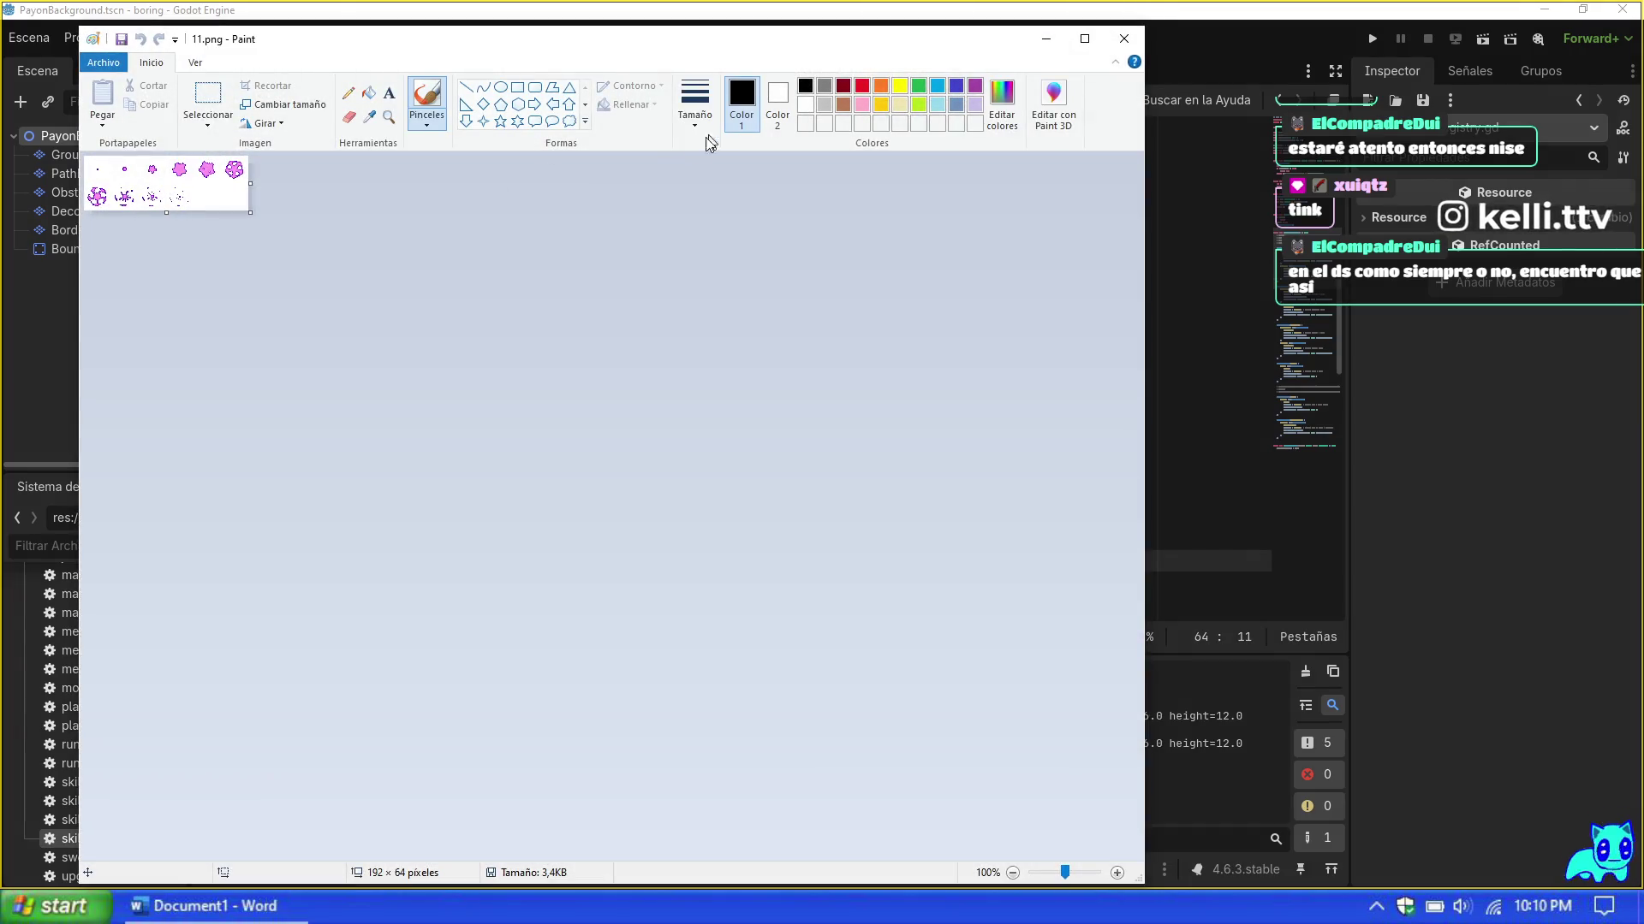
pyautogui.click(386, 120)
pyautogui.click(171, 184)
pyautogui.click(281, 264)
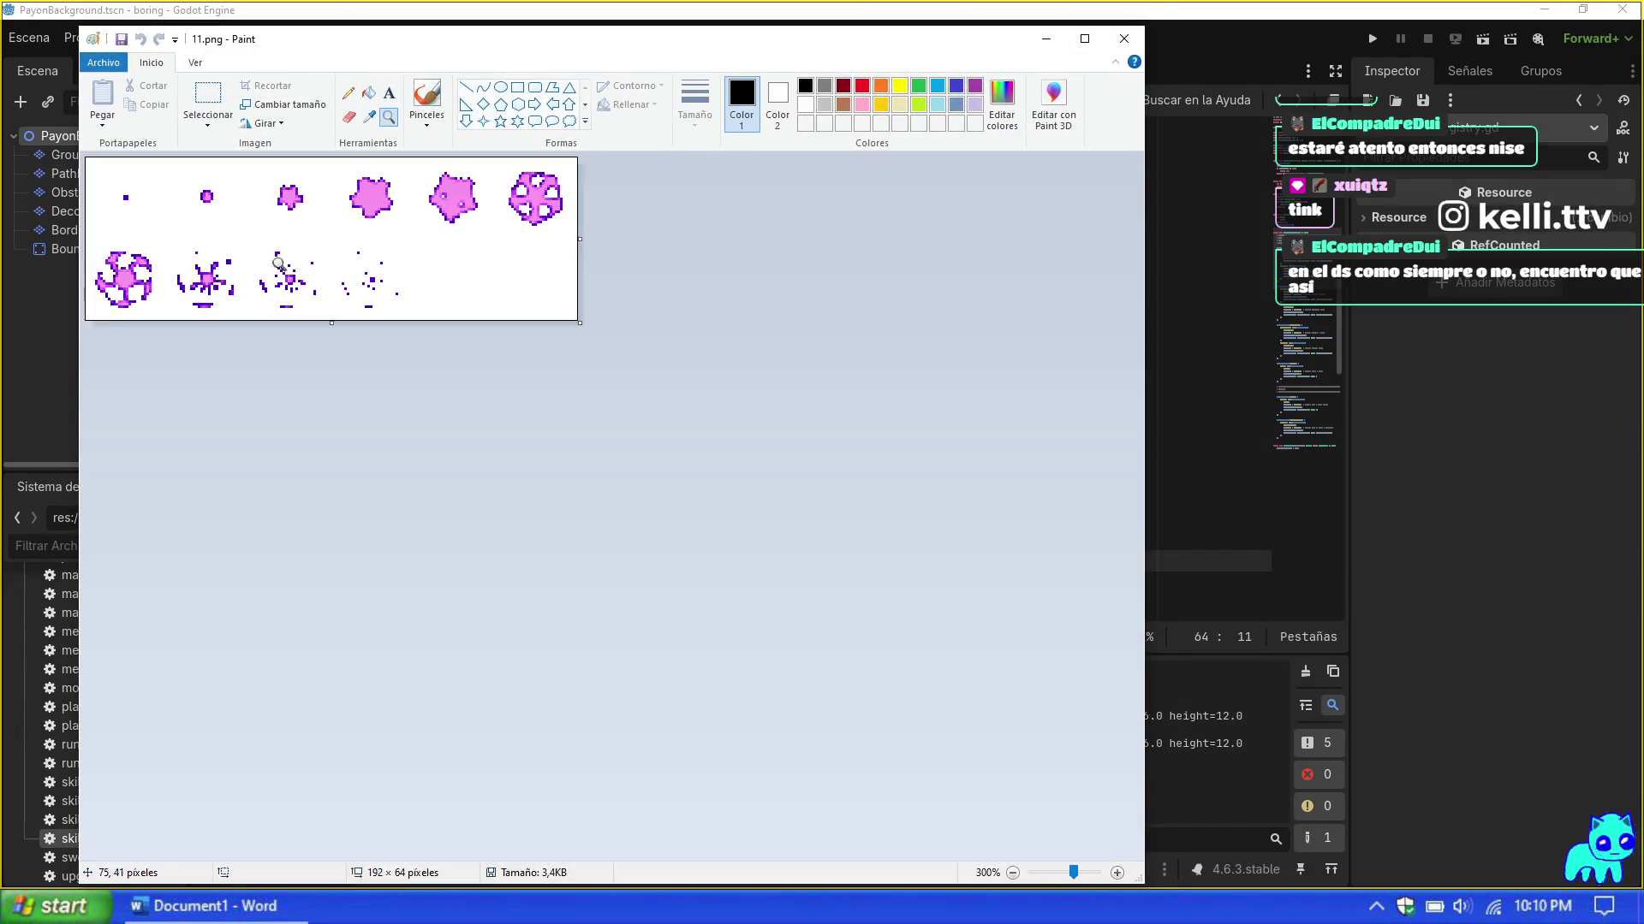
pyautogui.click(282, 265)
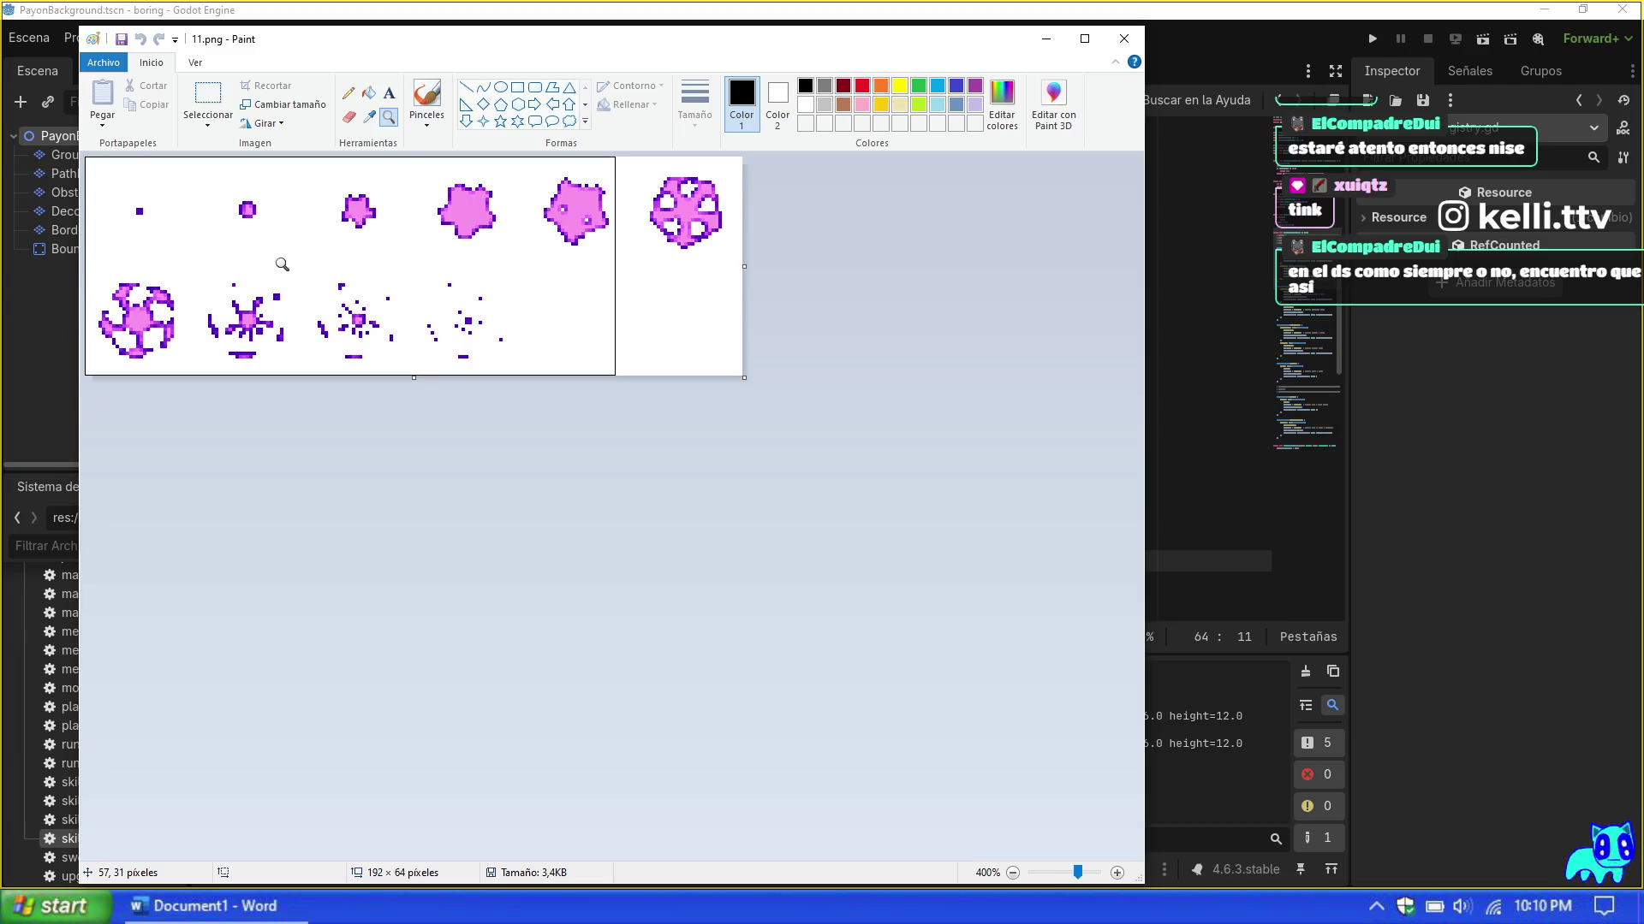
pyautogui.click(426, 96)
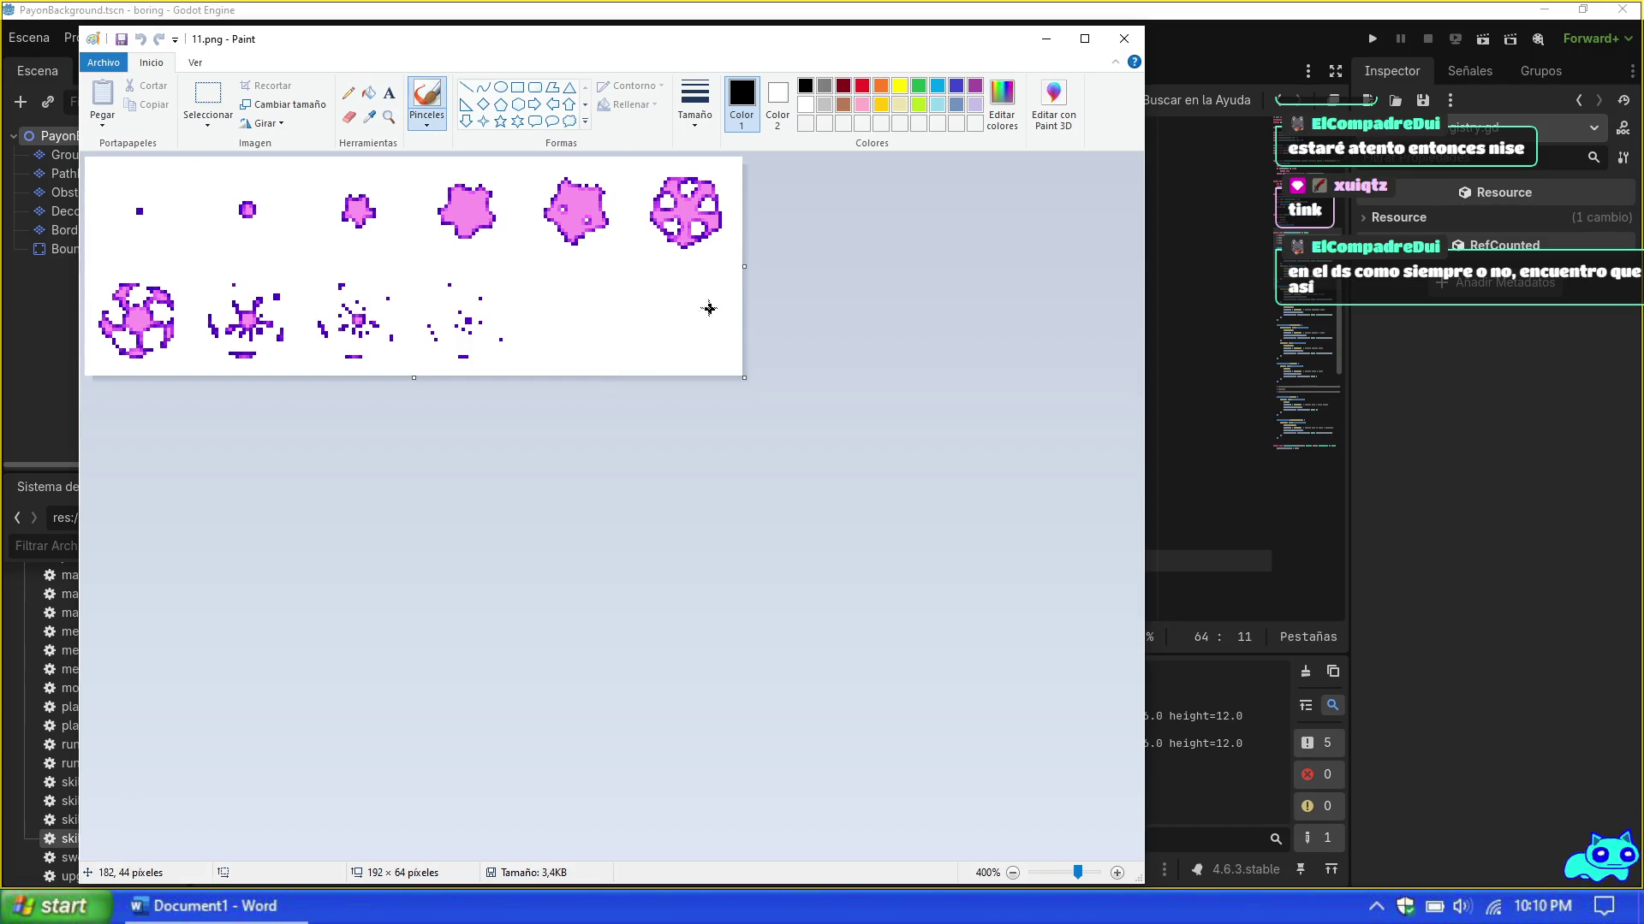
pyautogui.click(1121, 43)
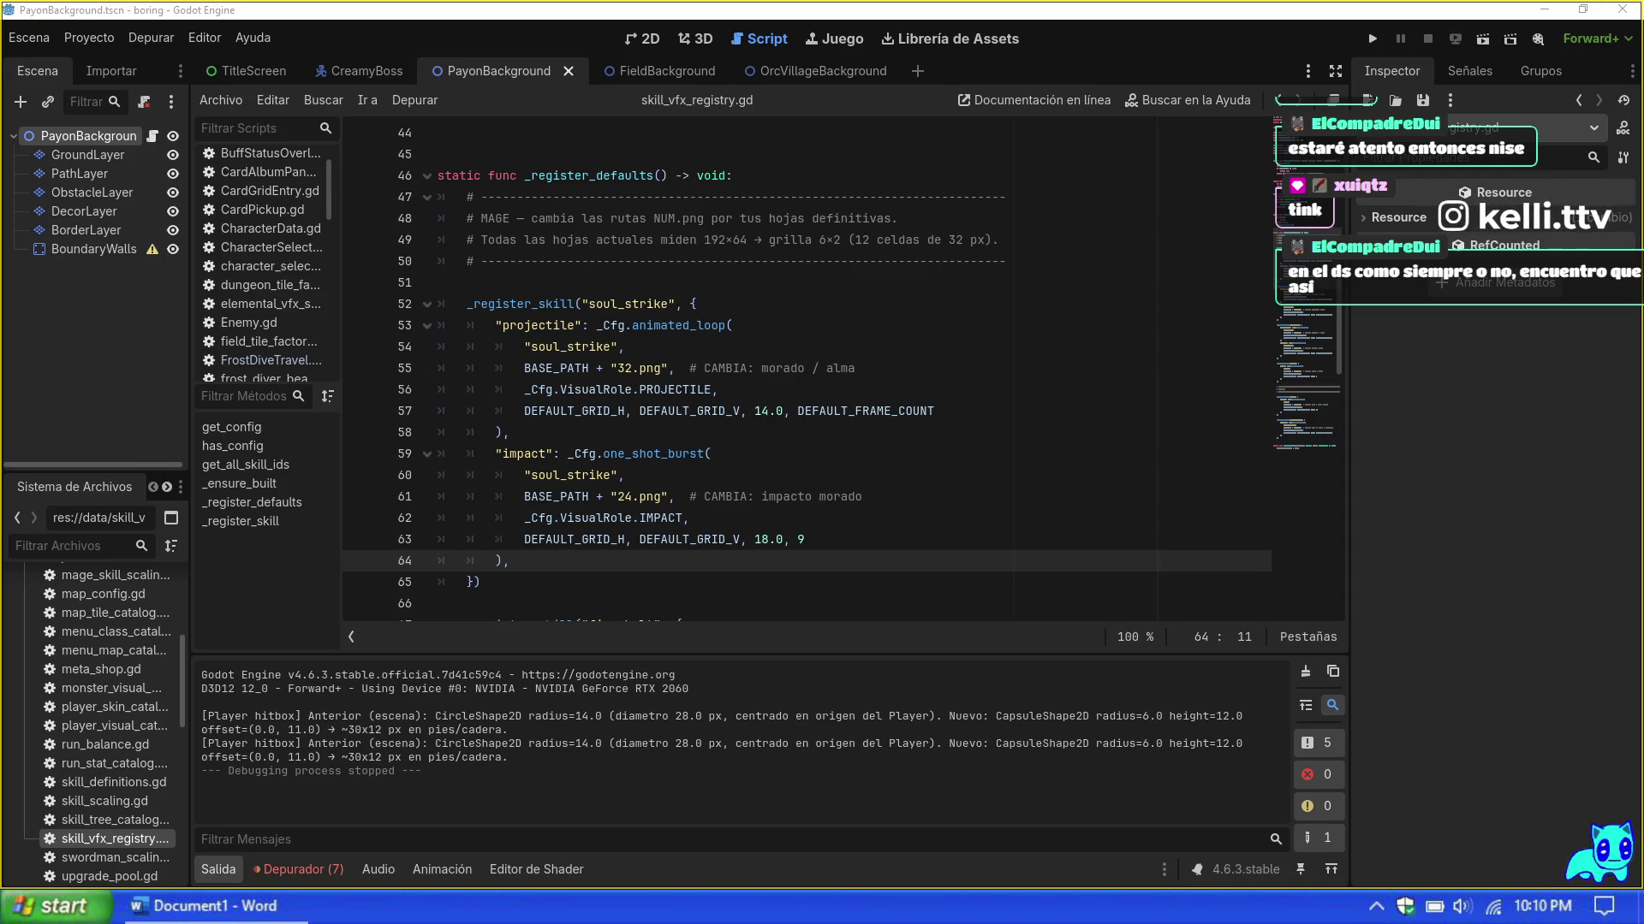
# Step: Change sprite 32 to 11 on line 55 and sprite 24 to 12 on line 61
pyautogui.doubleClick(624, 368)
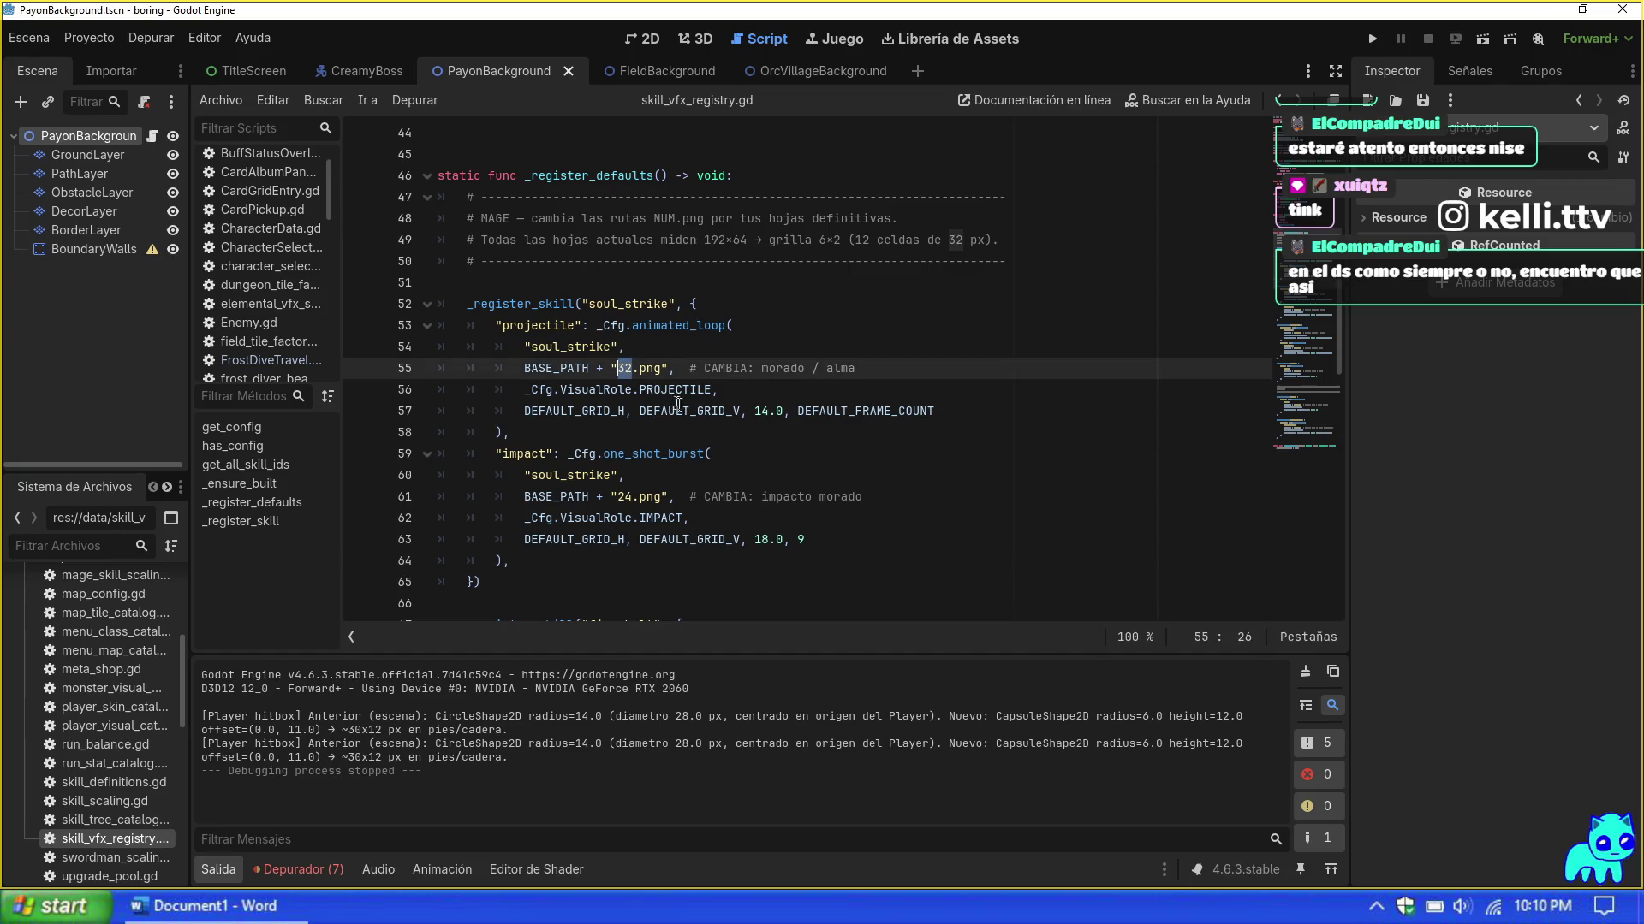
pyautogui.write('11')
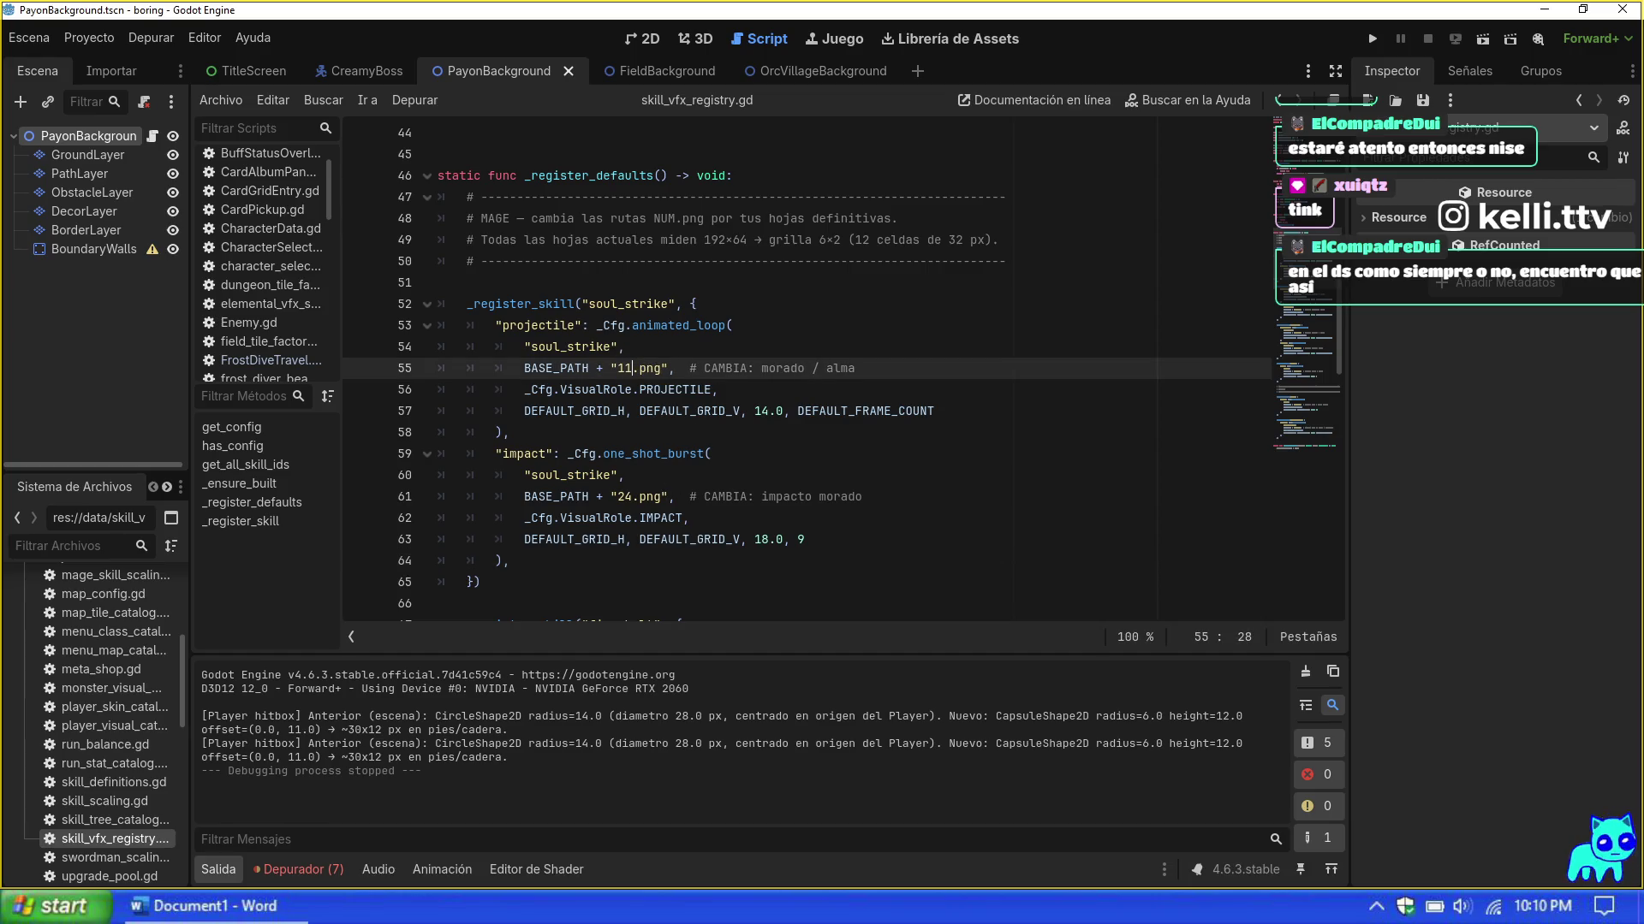
pyautogui.press('Down')
pyautogui.press('Down')
pyautogui.press('Down')
pyautogui.press('BackSpace')
pyautogui.press('BackSpace')
pyautogui.write('12')
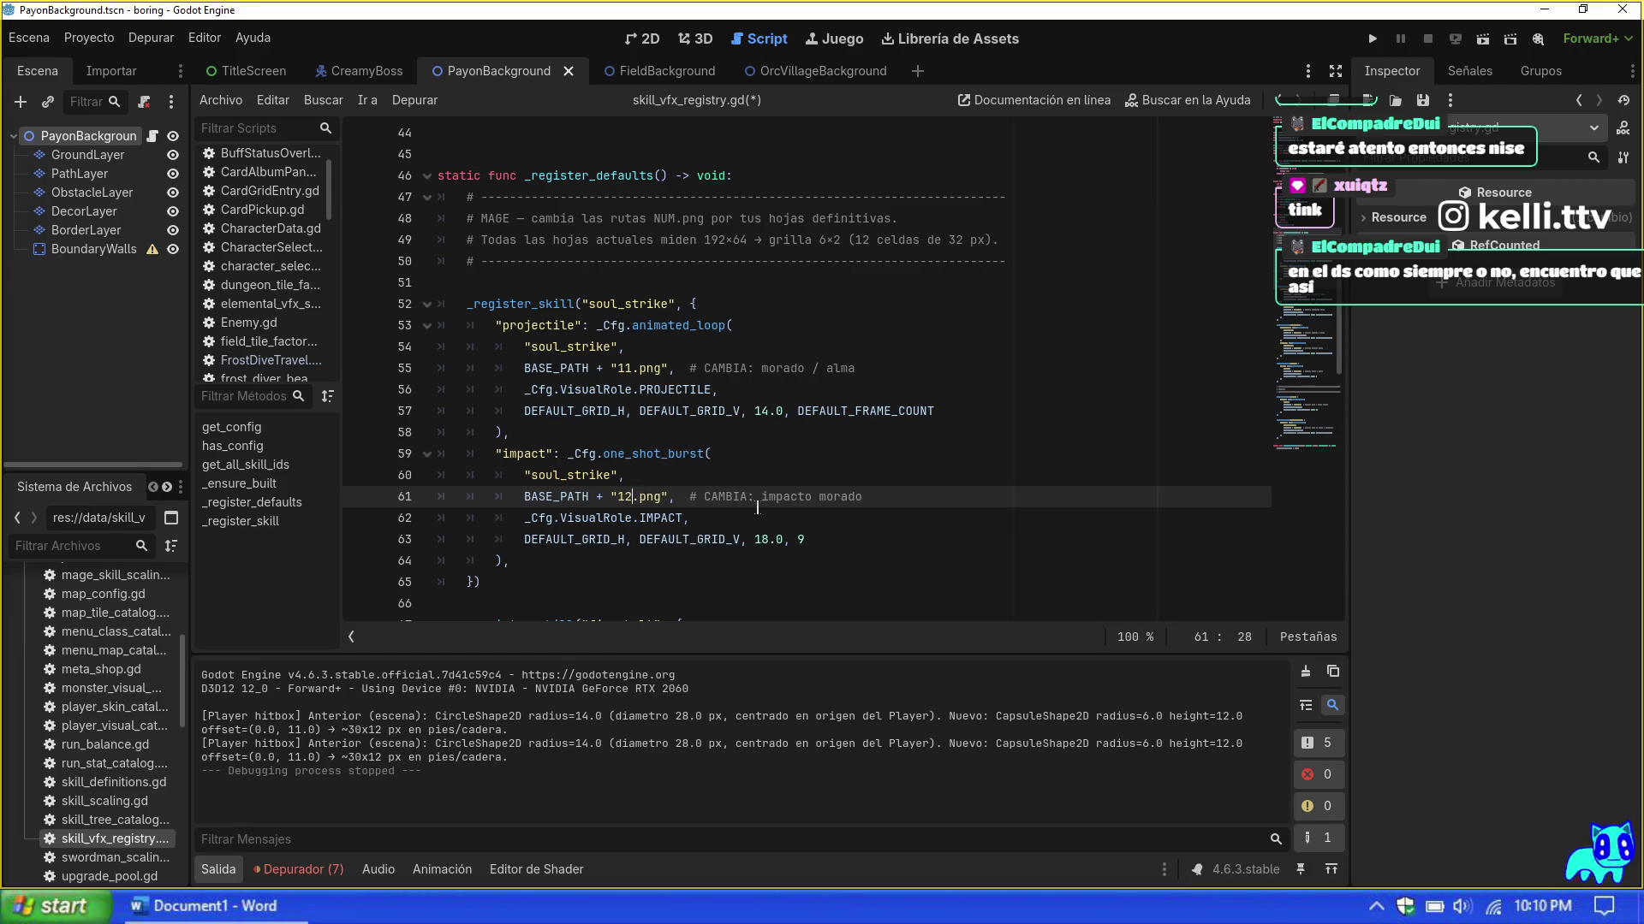
pyautogui.scroll(-4, 754, 507)
pyautogui.press('Up')
pyautogui.press('Up')
pyautogui.press('Up')
pyautogui.press('Down')
pyautogui.press('Down')
pyautogui.press('Down')
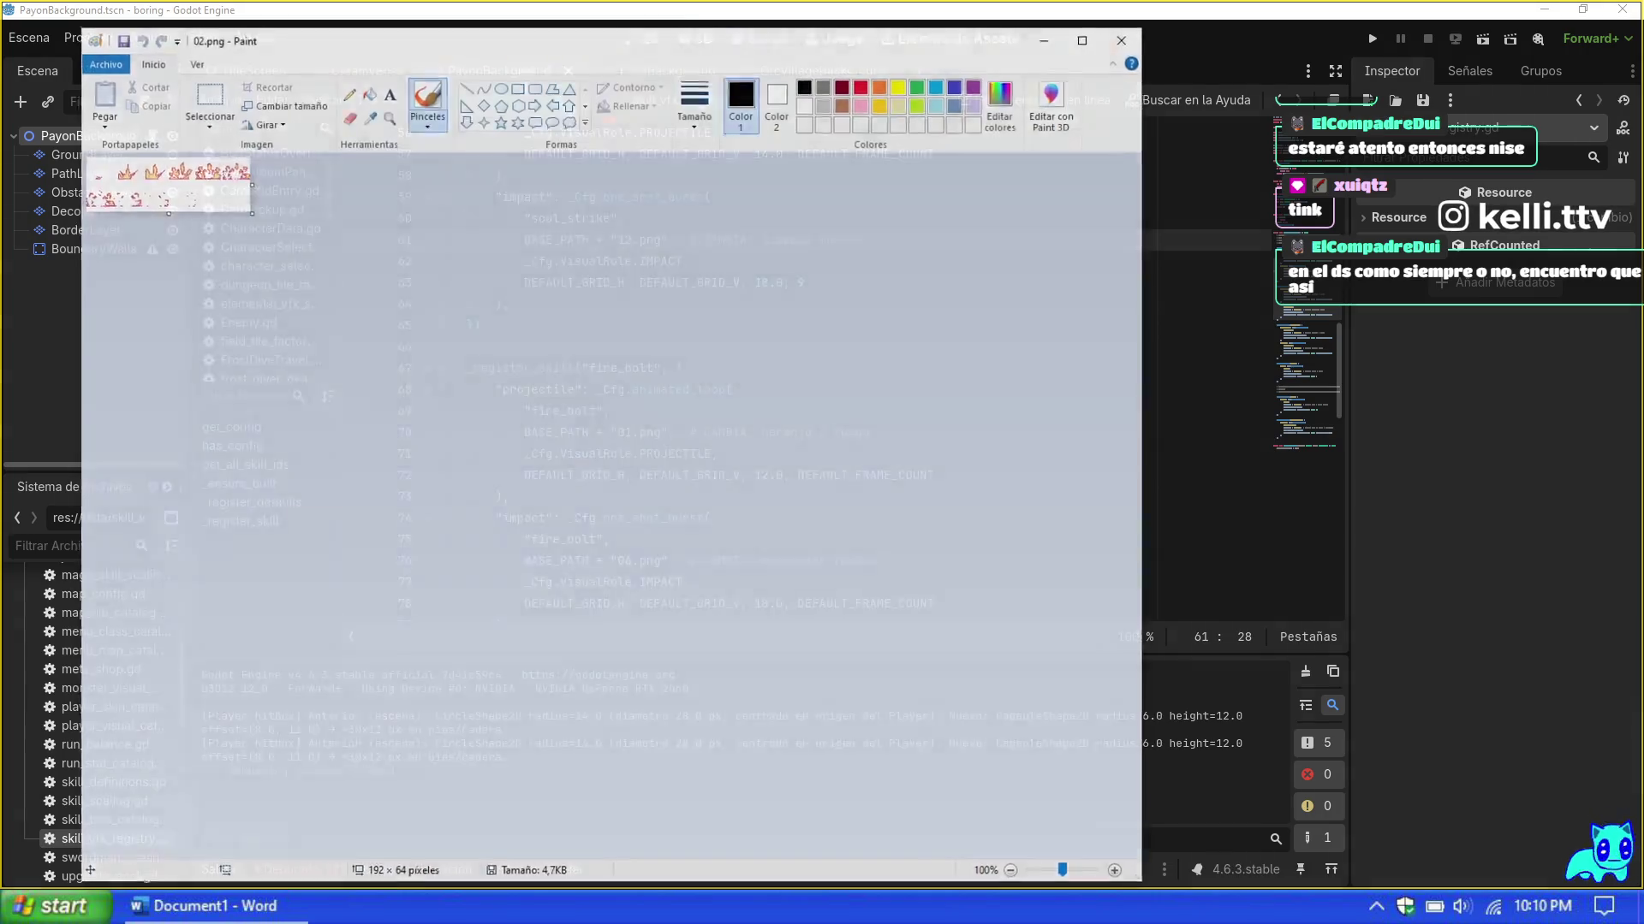
# Step: Close the 02.png, 03.png and 04.png sprite sheets in Paint to get back to Godot
pyautogui.hotkey('alt', 'F4')
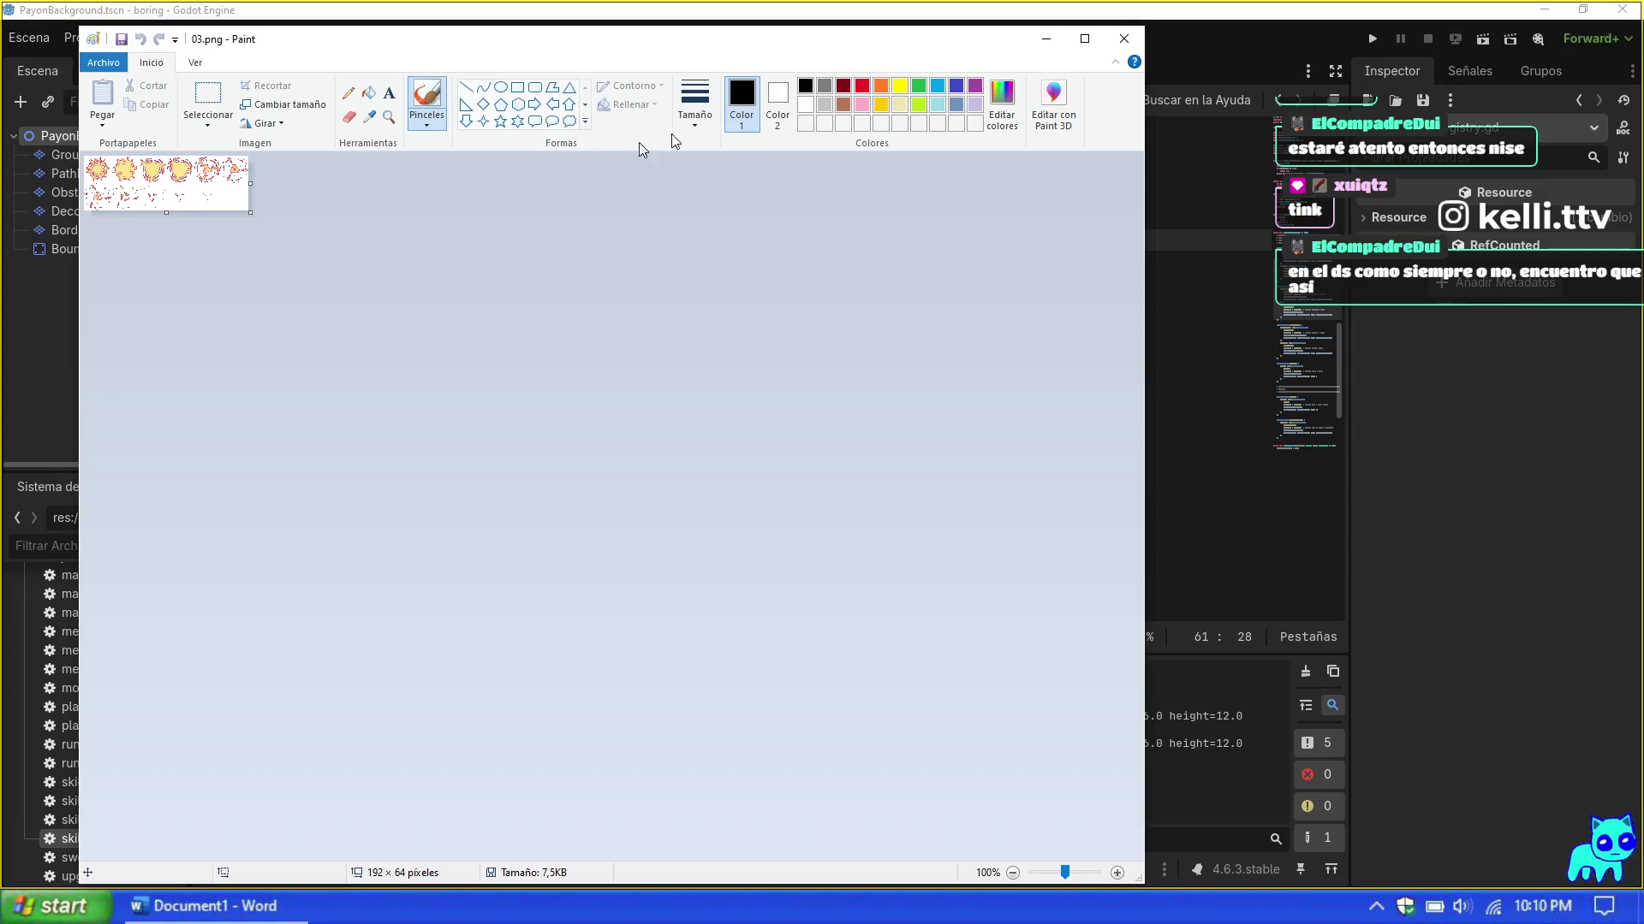
pyautogui.click(1123, 38)
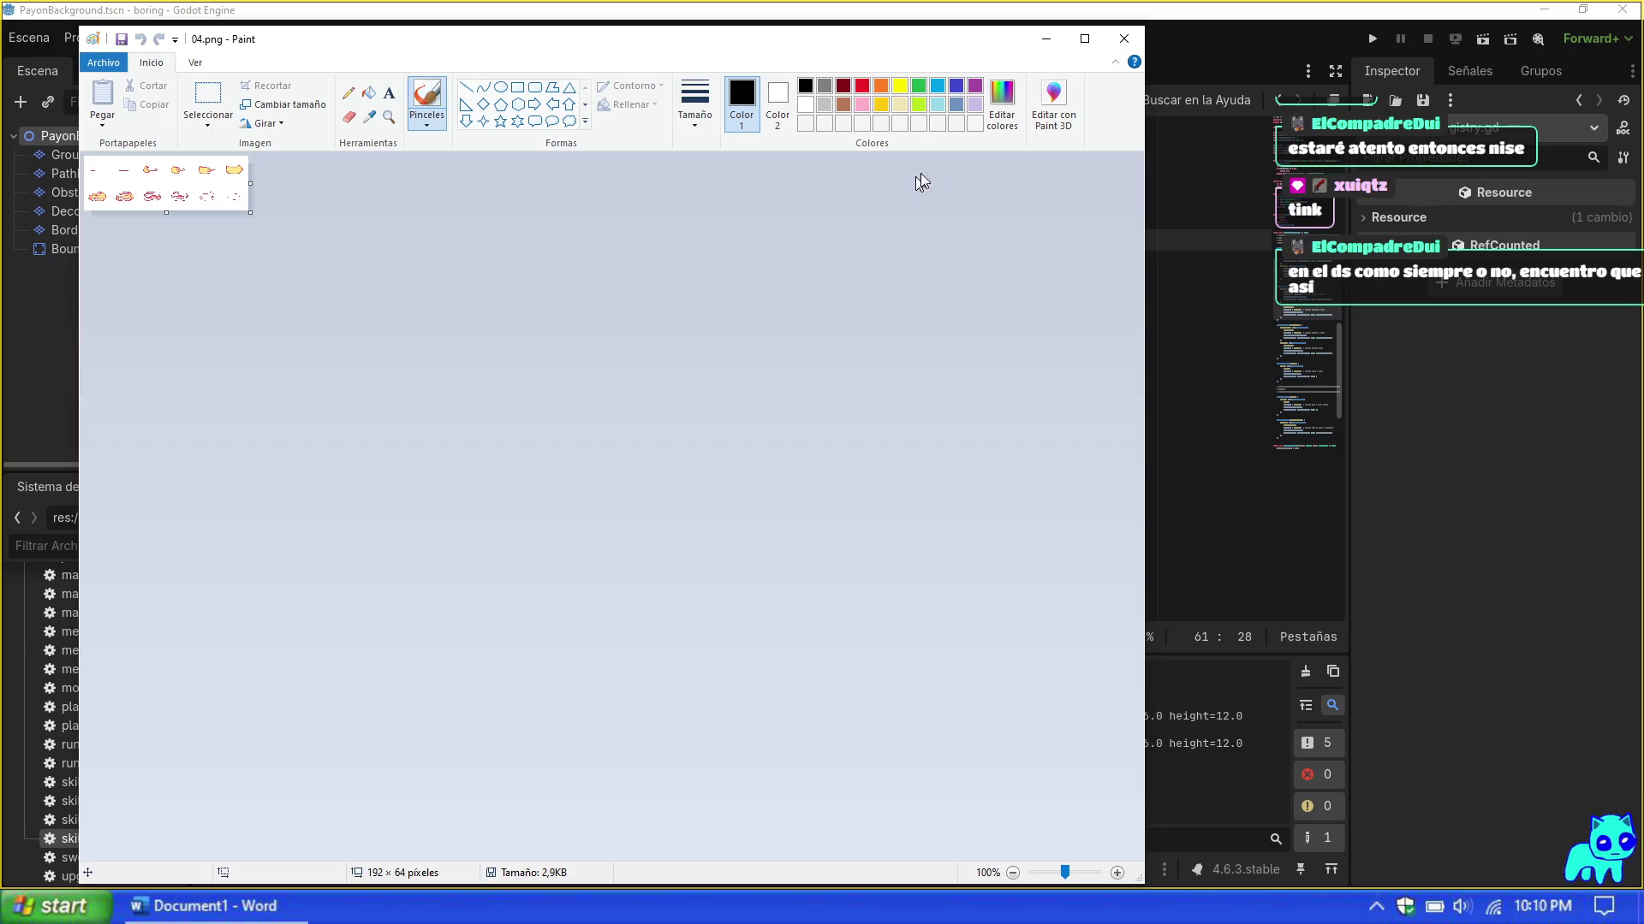
pyautogui.click(1123, 38)
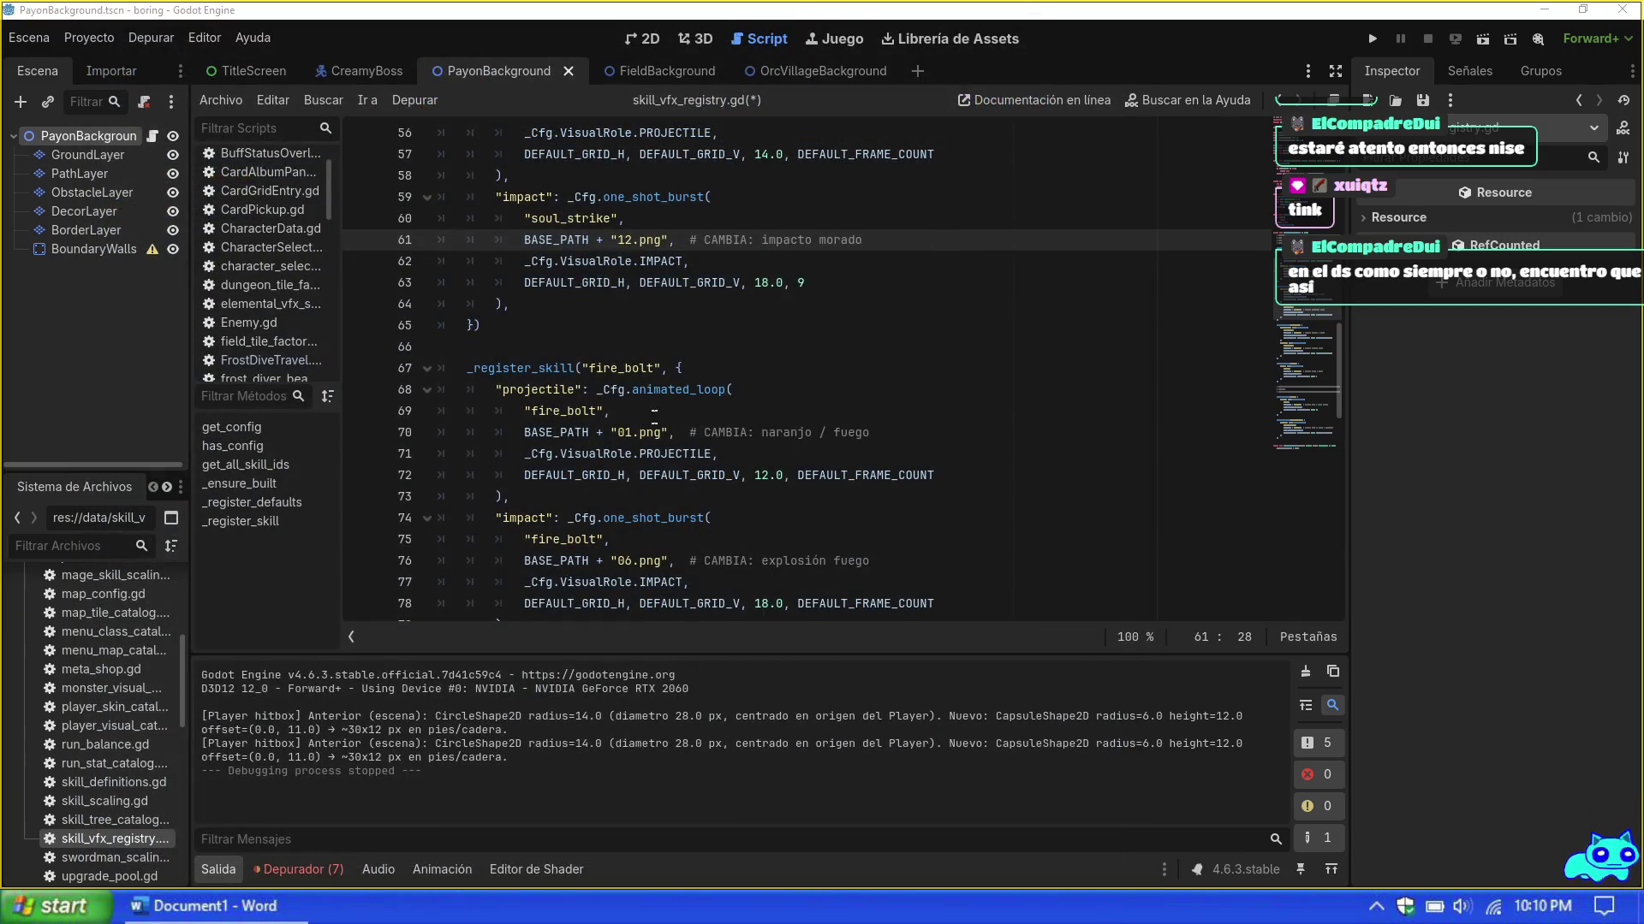
# Step: Point fire_bolt's projectile to 03.png and its impact to 04.png
pyautogui.click(634, 432)
pyautogui.press('BackSpace')
pyautogui.write('3')
pyautogui.scroll(-1, 805, 369)
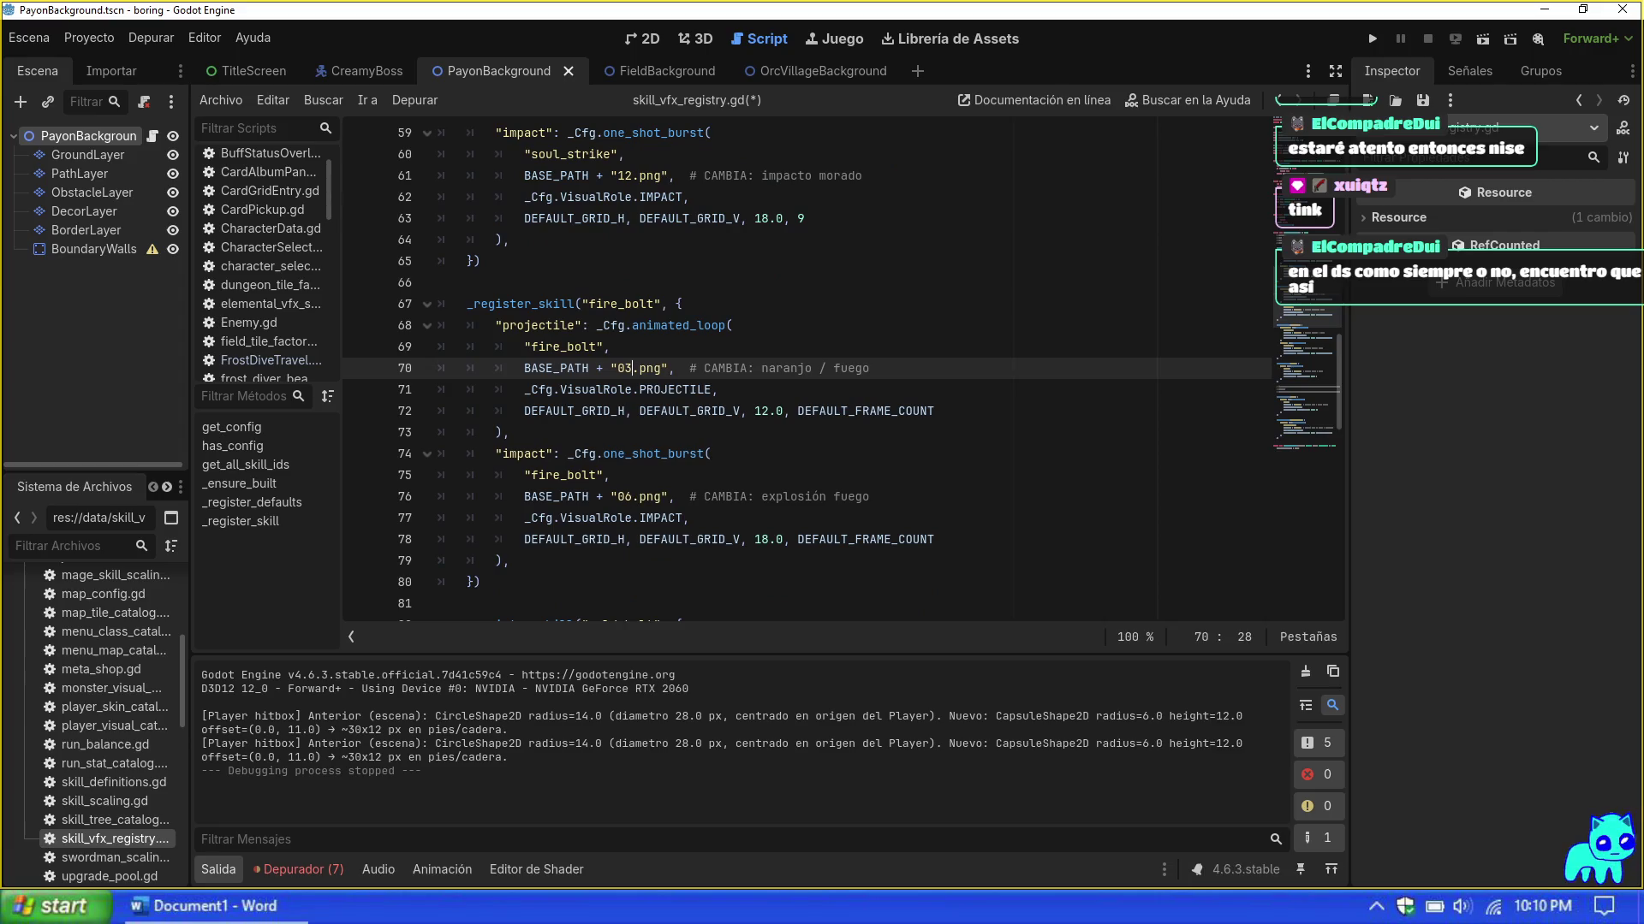
pyautogui.click(634, 496)
pyautogui.press('BackSpace')
pyautogui.write('4')
pyautogui.scroll(-3, 741, 492)
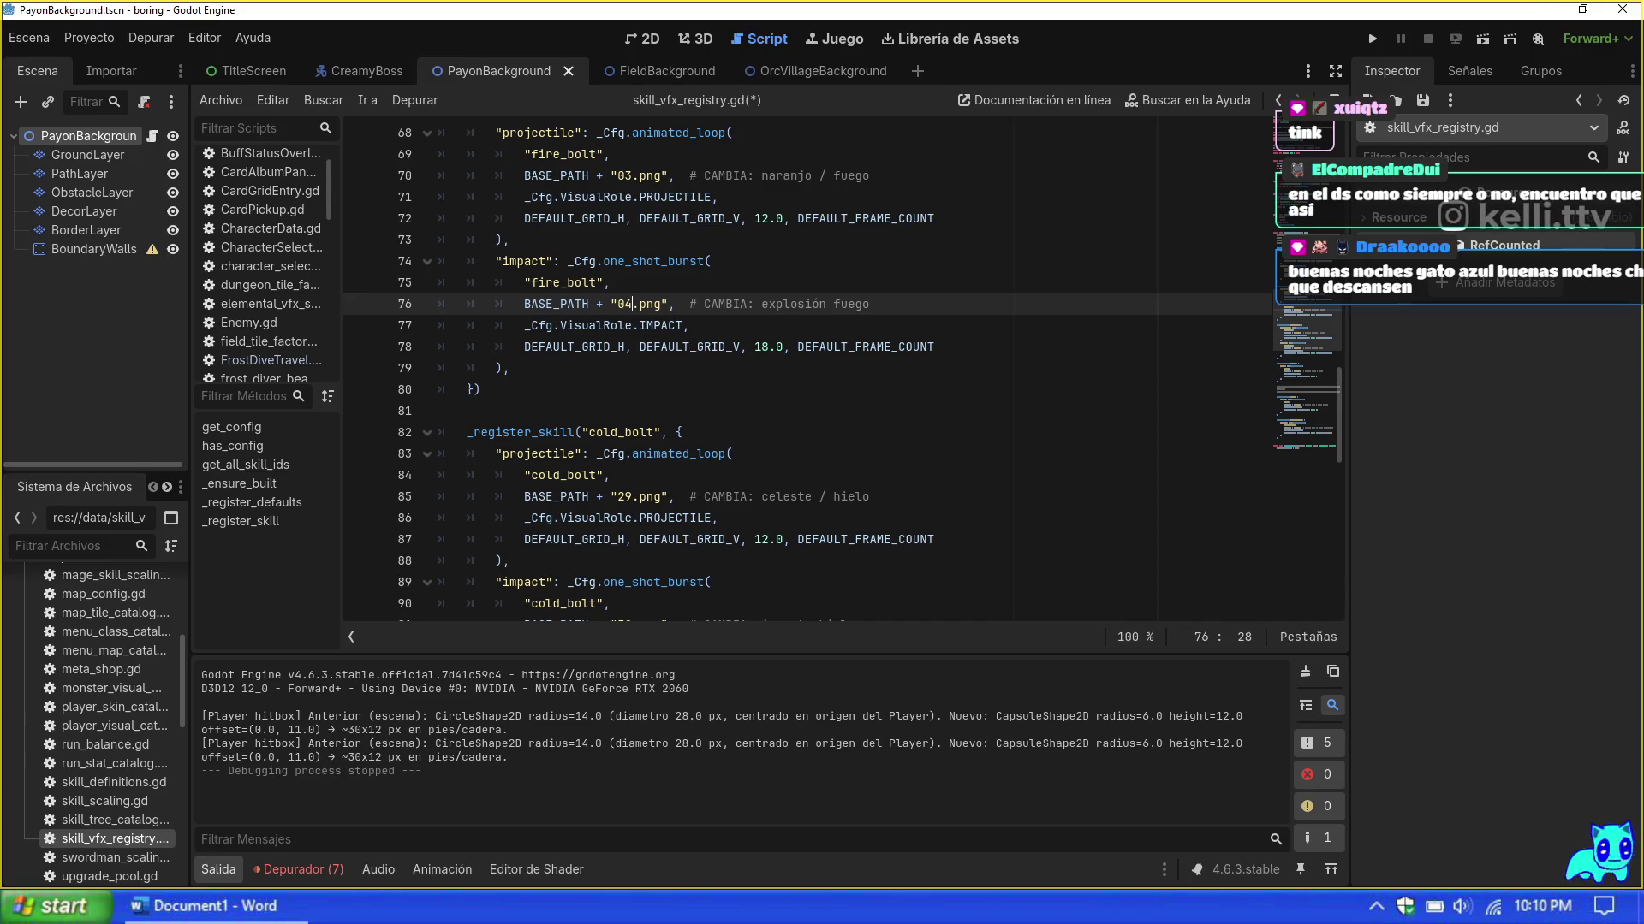
# Step: Point cold_bolt's projectile to 07.png and impact to 08.png, then select the sight aura's 19
pyautogui.click(720, 466)
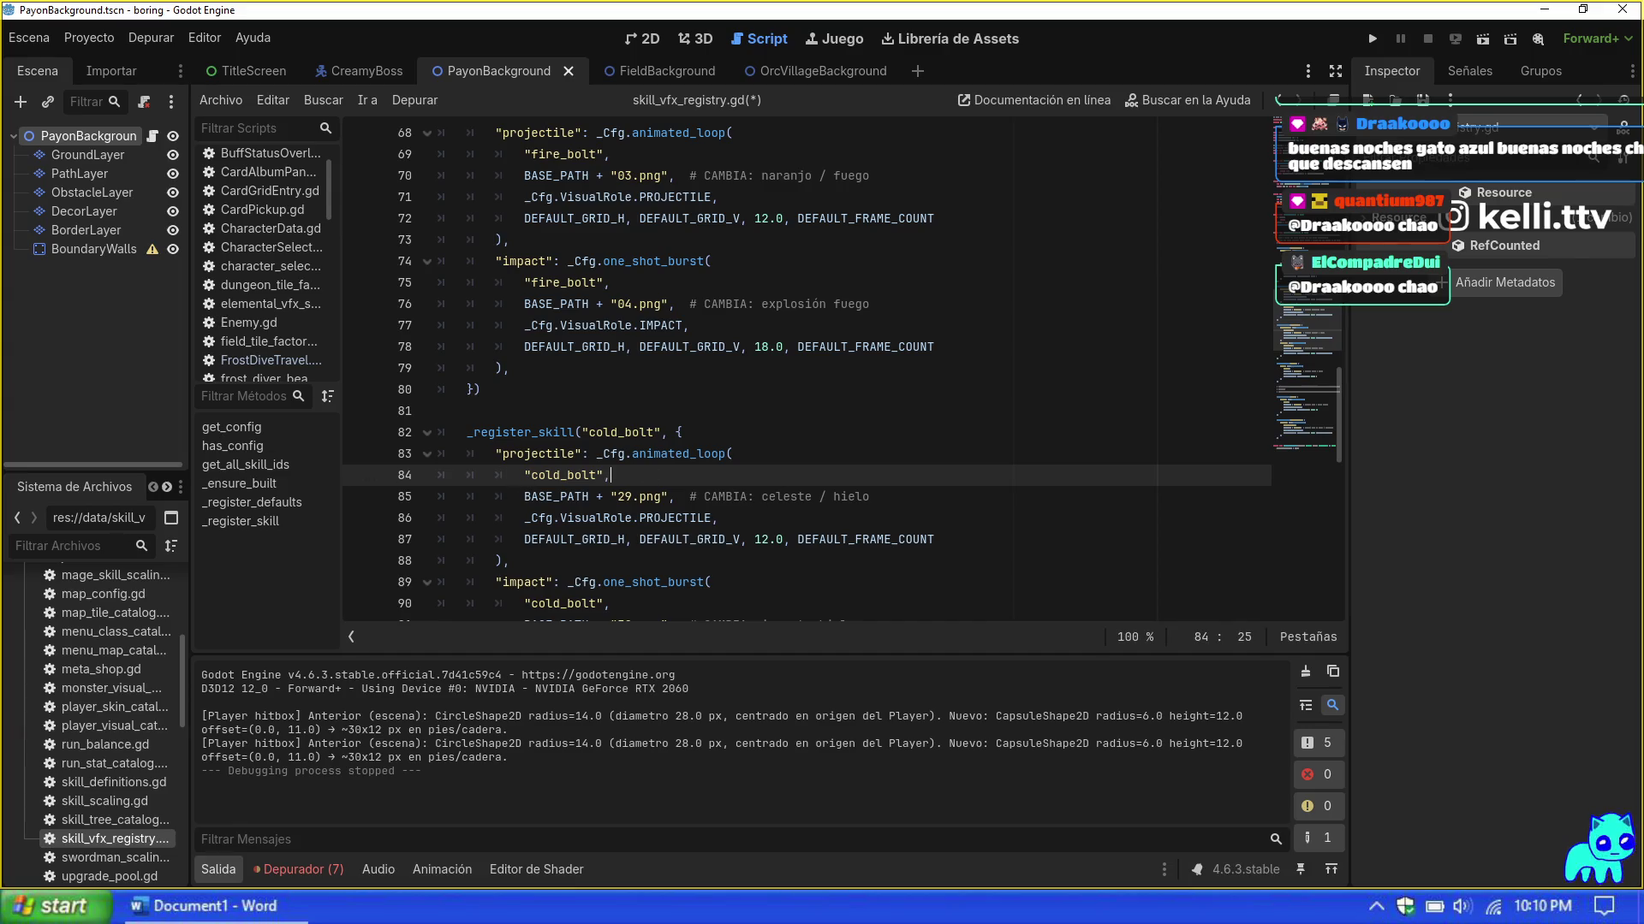
pyautogui.doubleClick(624, 496)
pyautogui.write('9')
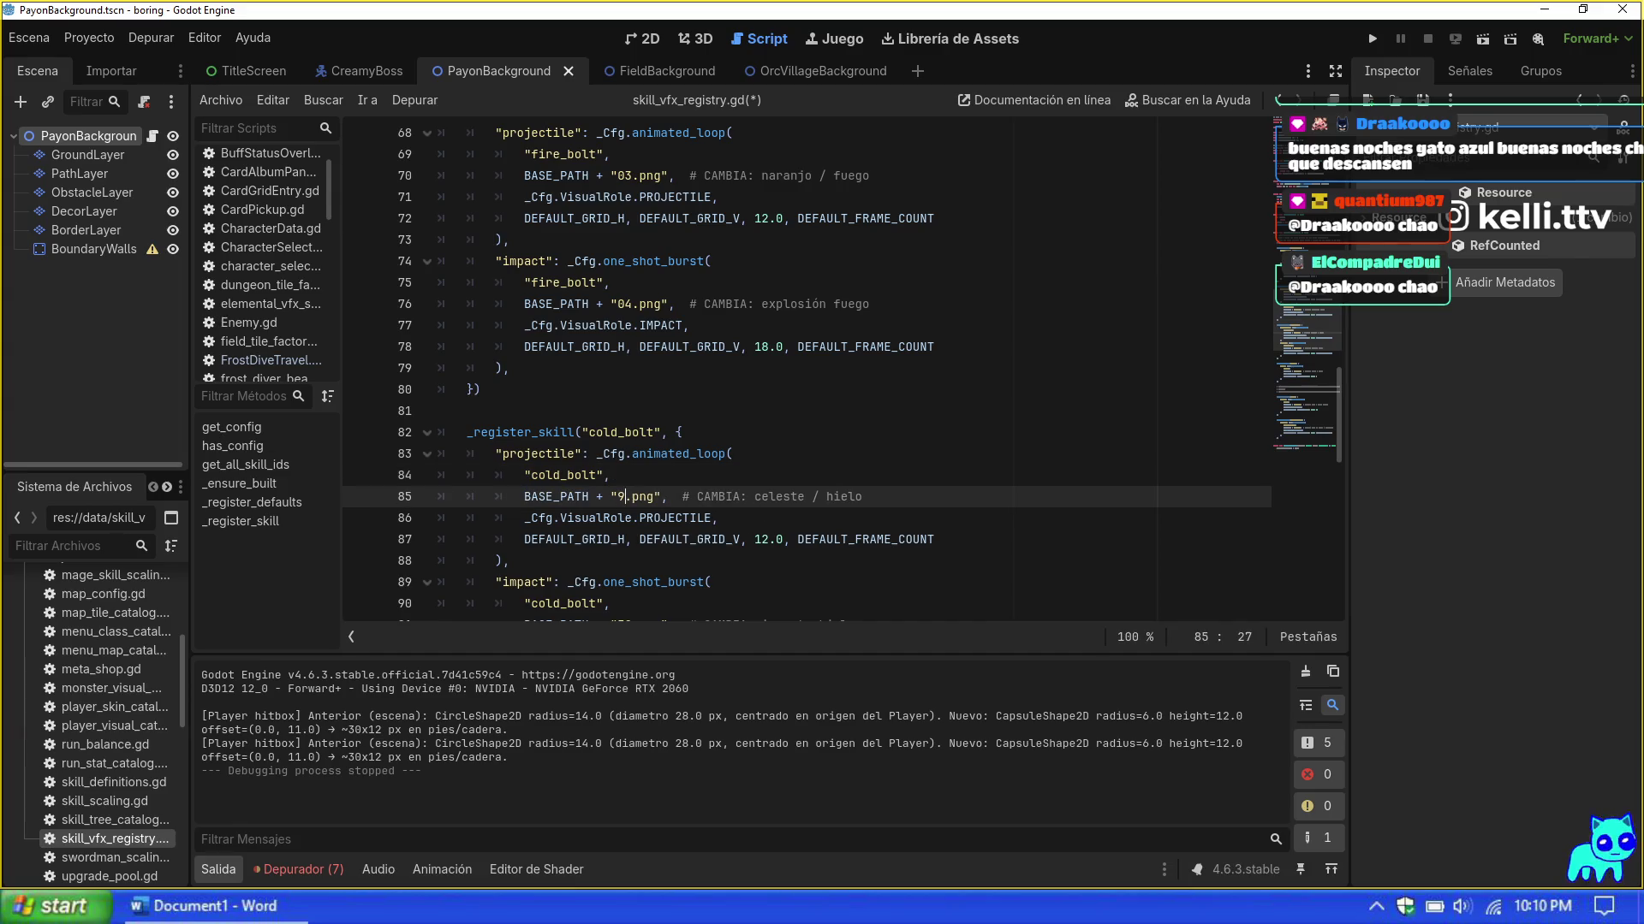
pyautogui.press('BackSpace')
pyautogui.write('07')
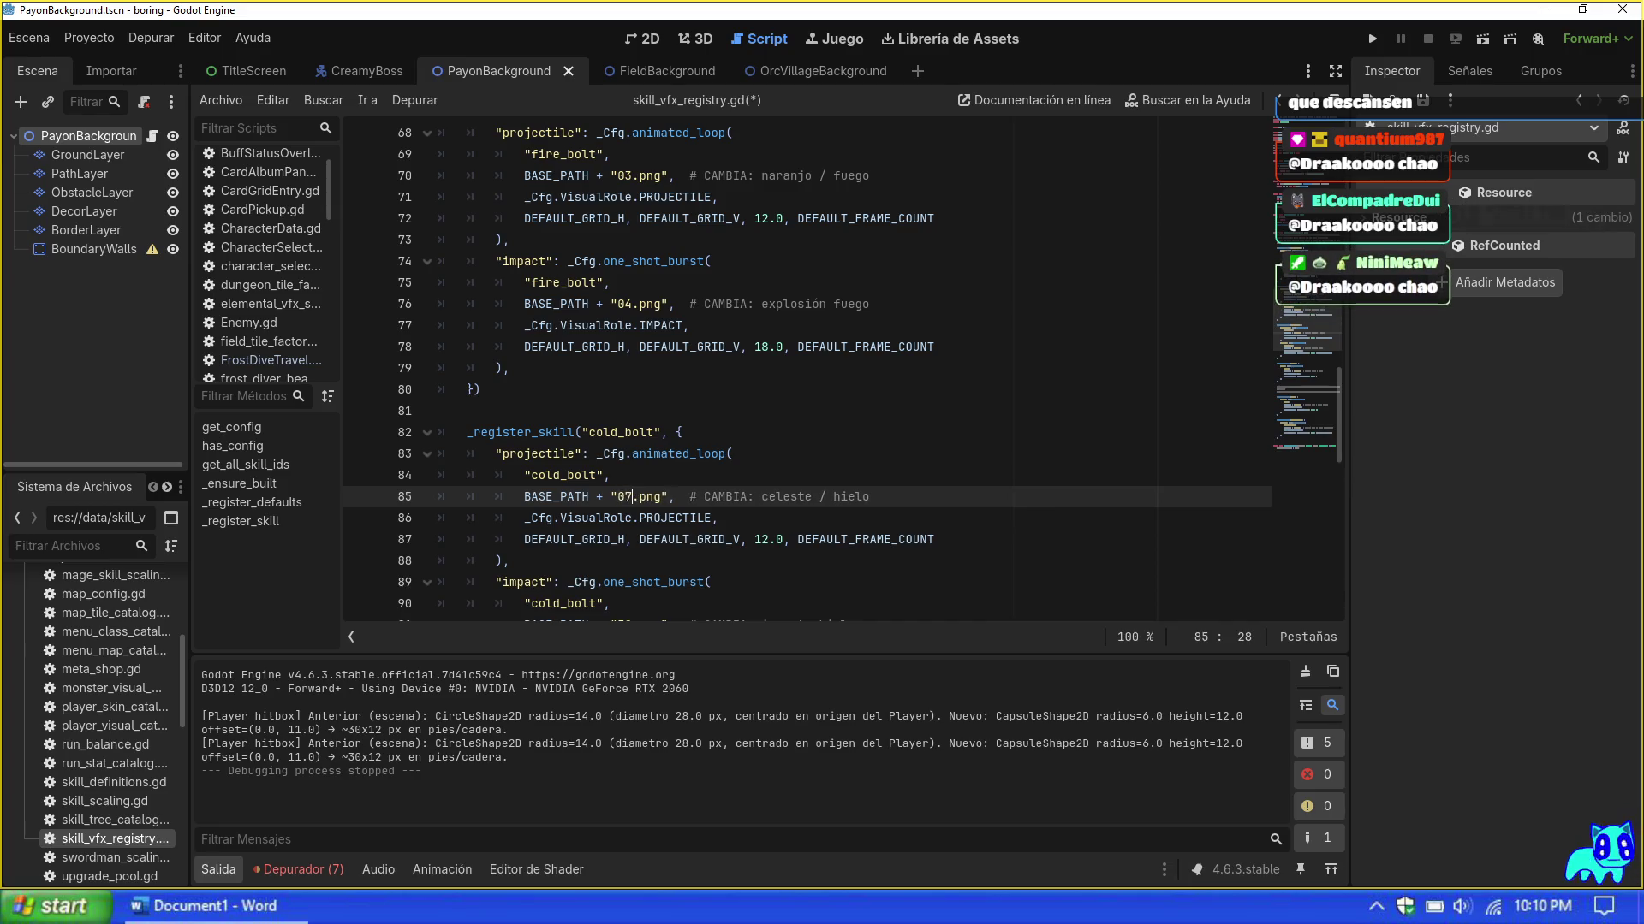
pyautogui.scroll(-2, 805, 368)
pyautogui.click(619, 496)
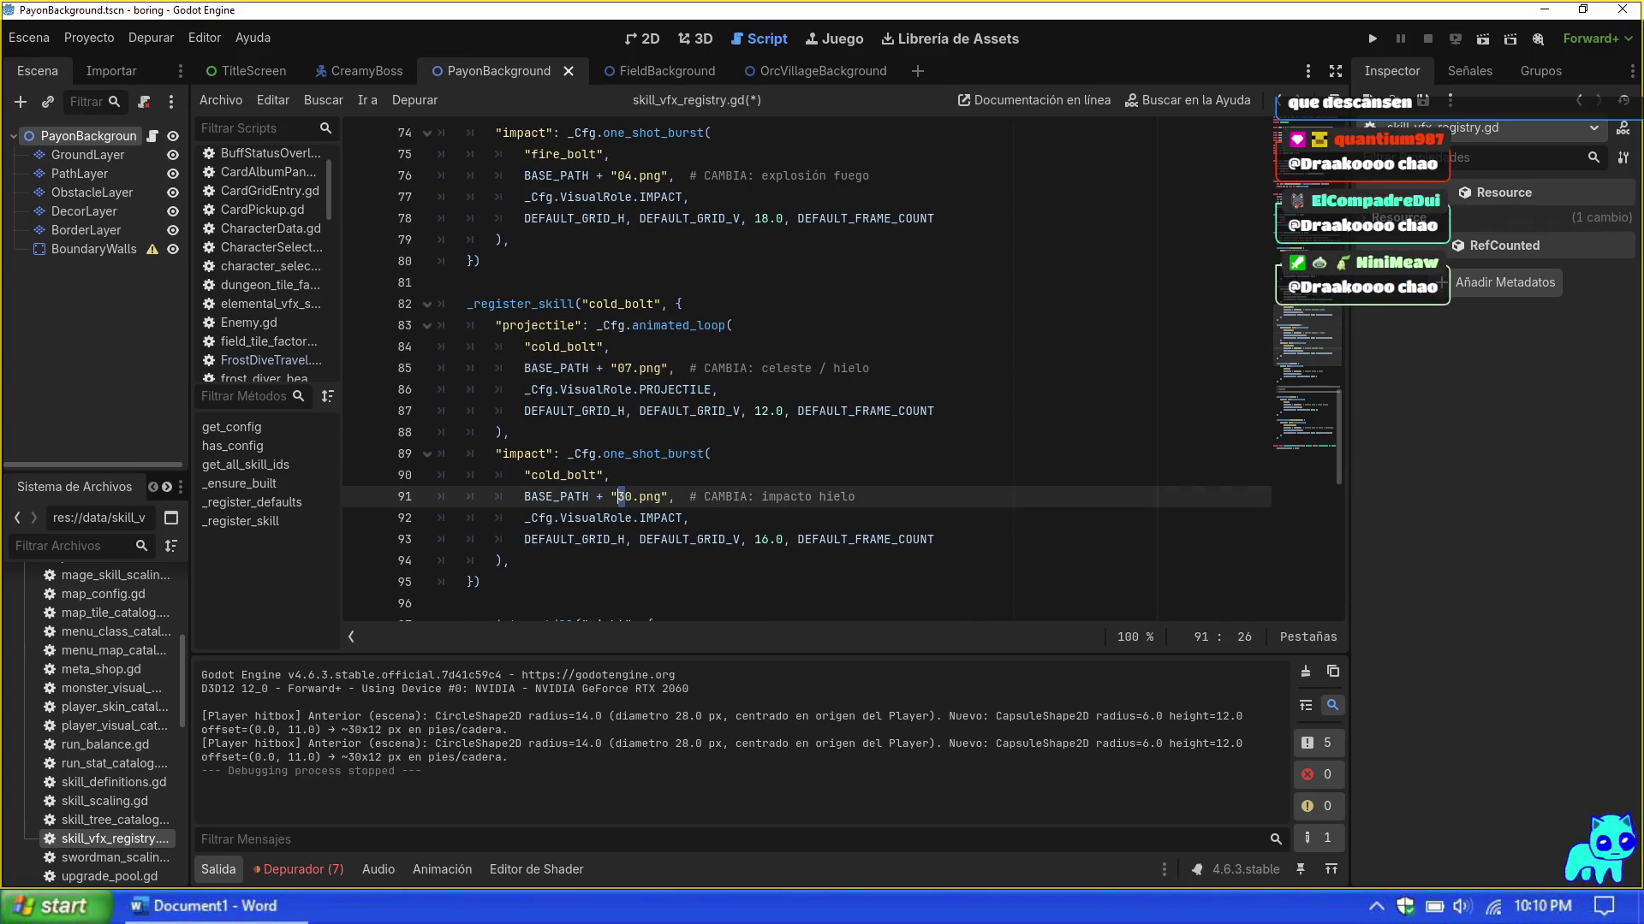
pyautogui.hotkey('shift', 'Right')
pyautogui.hotkey('shift', 'Right')
pyautogui.write('08')
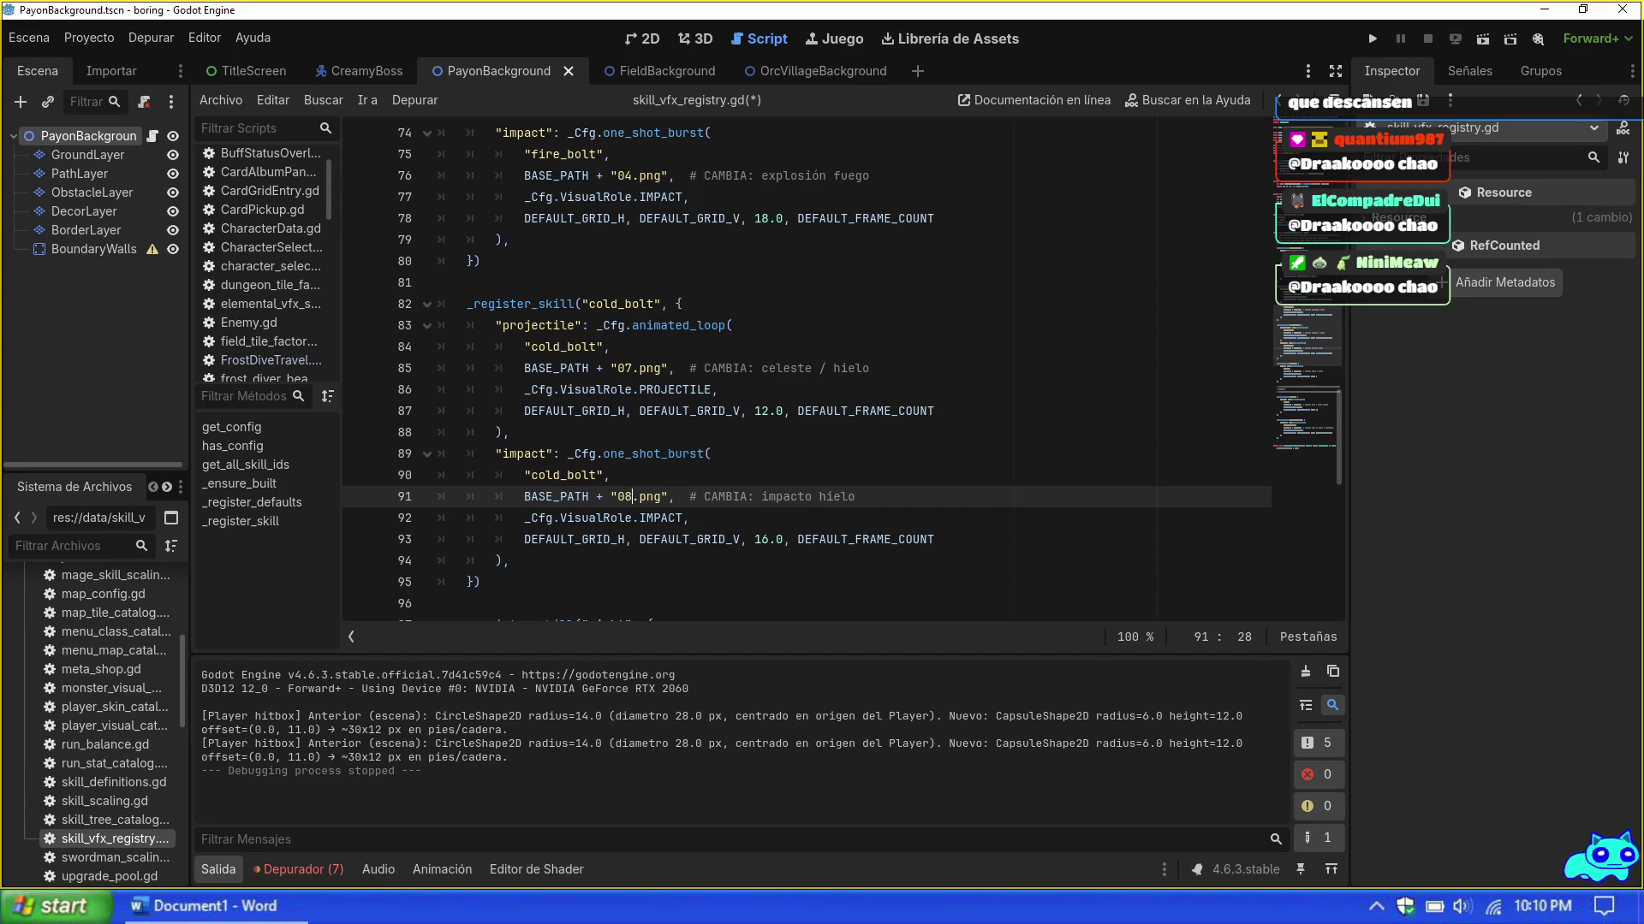
pyautogui.scroll(-4, 657, 498)
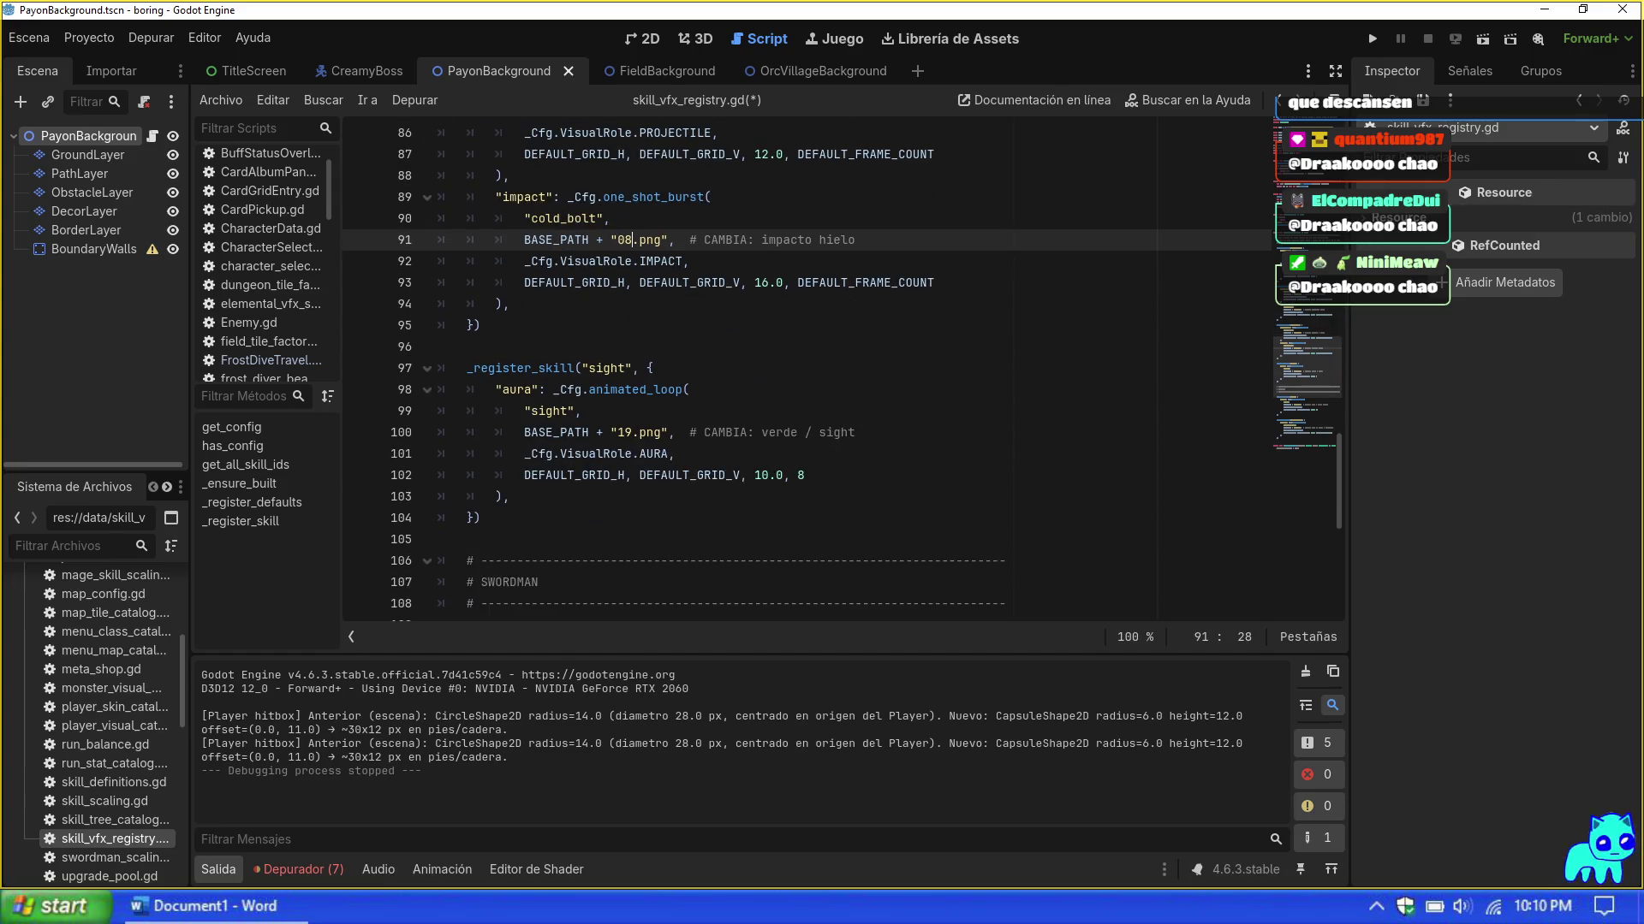
pyautogui.click(628, 432)
pyautogui.doubleClick(627, 432)
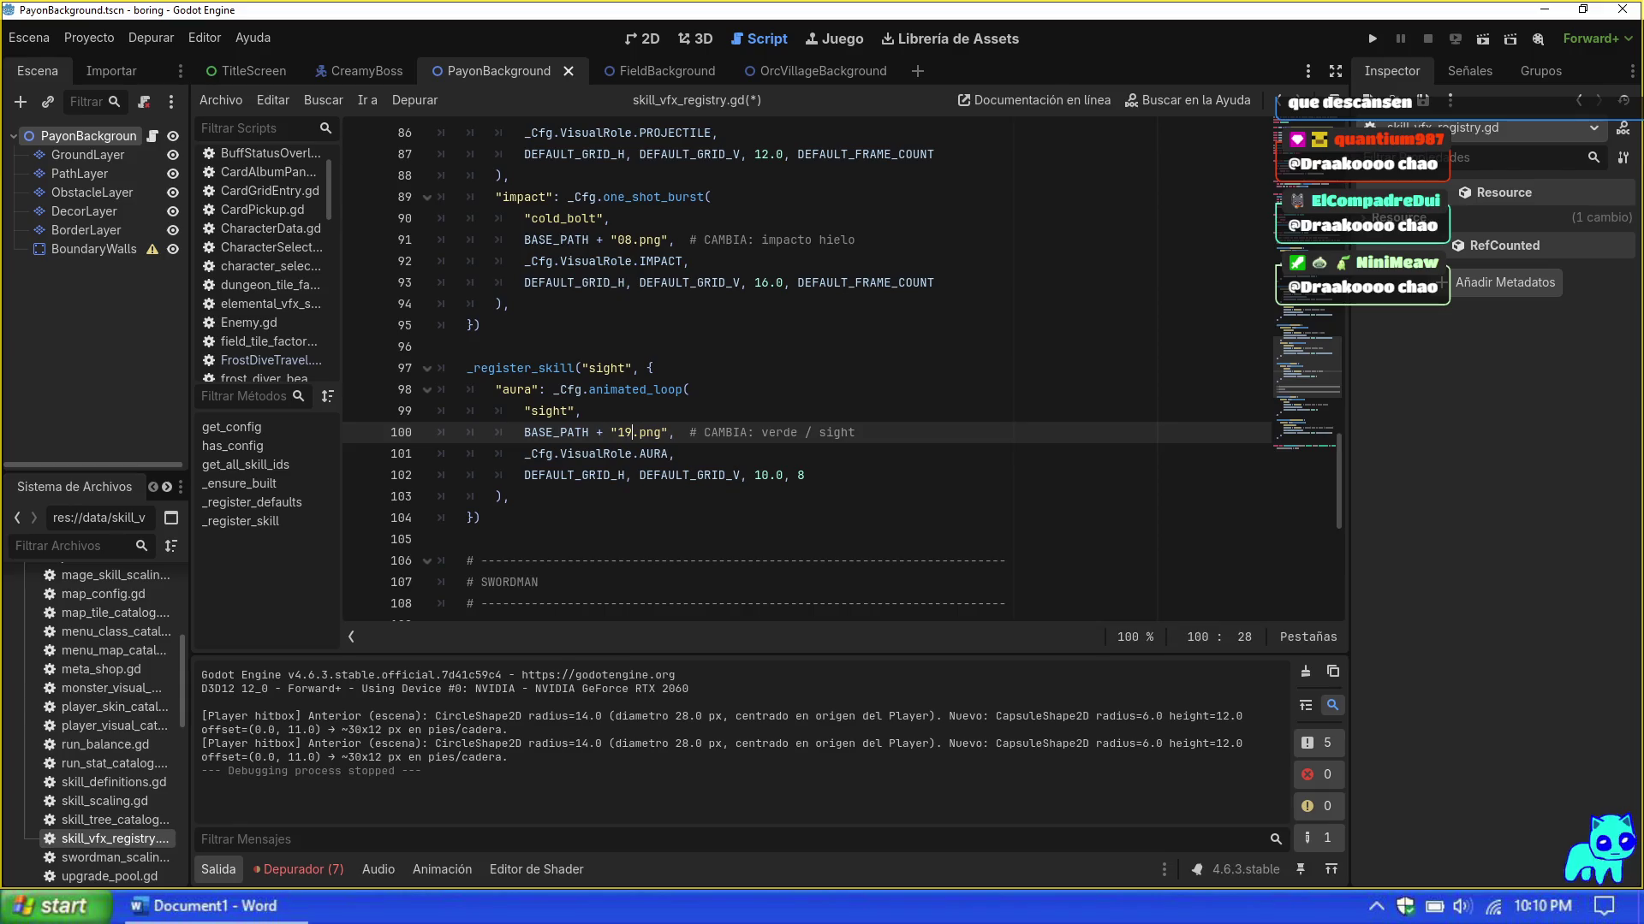
# Step: Change the sight aura sprite number from 19 to 31
pyautogui.write('34')
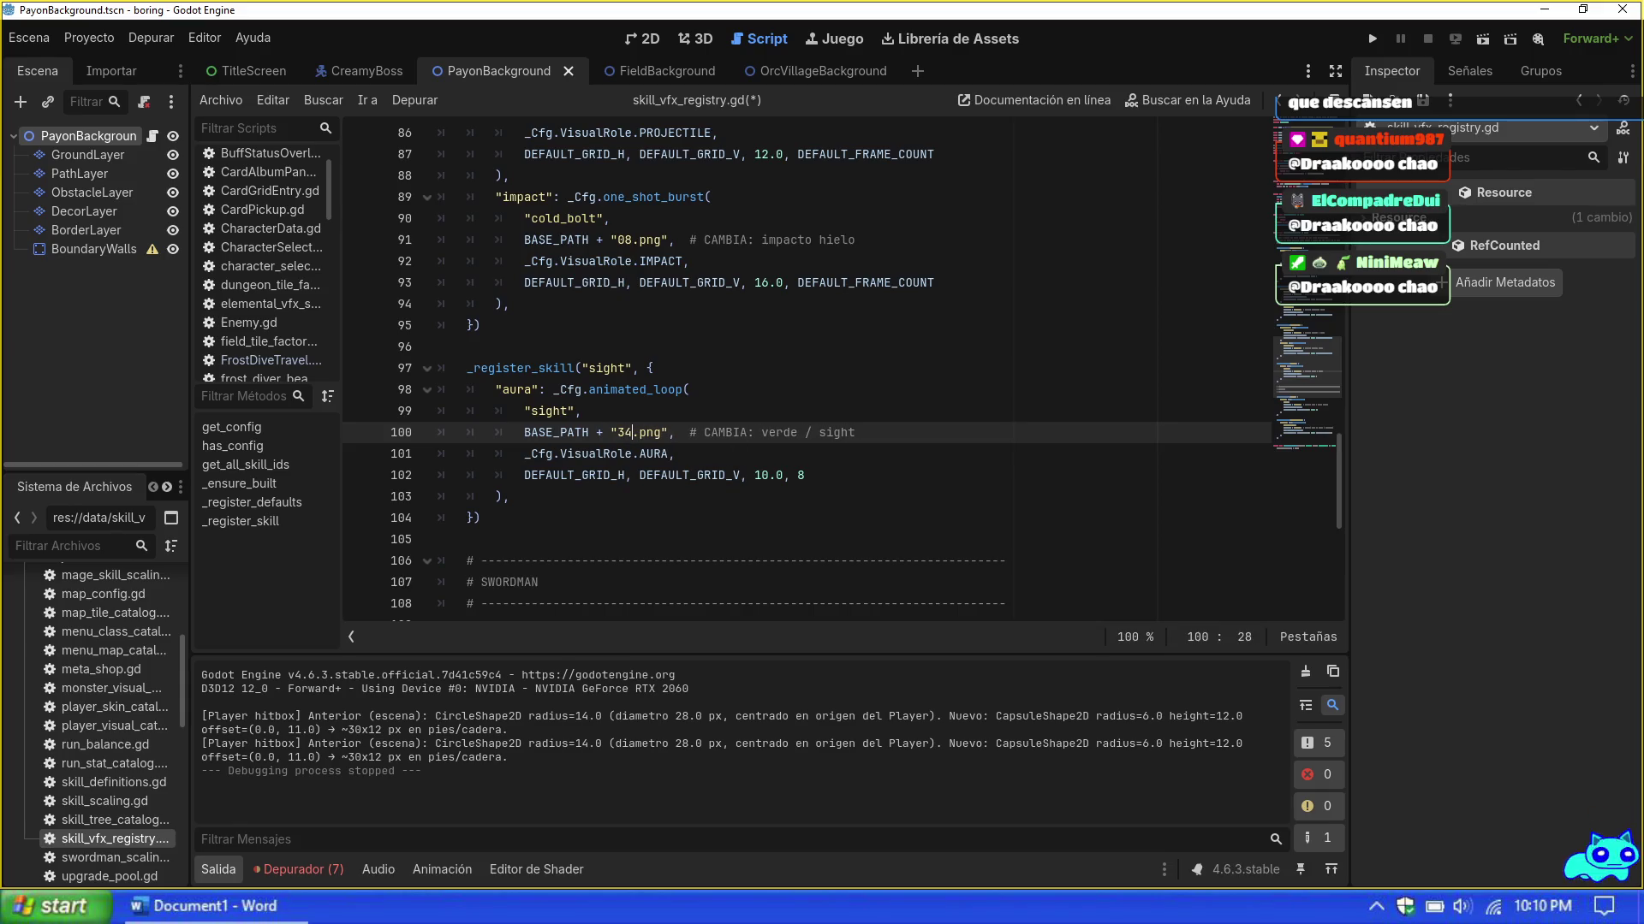
pyautogui.press('BackSpace')
pyautogui.write('1')
pyautogui.click(480, 518)
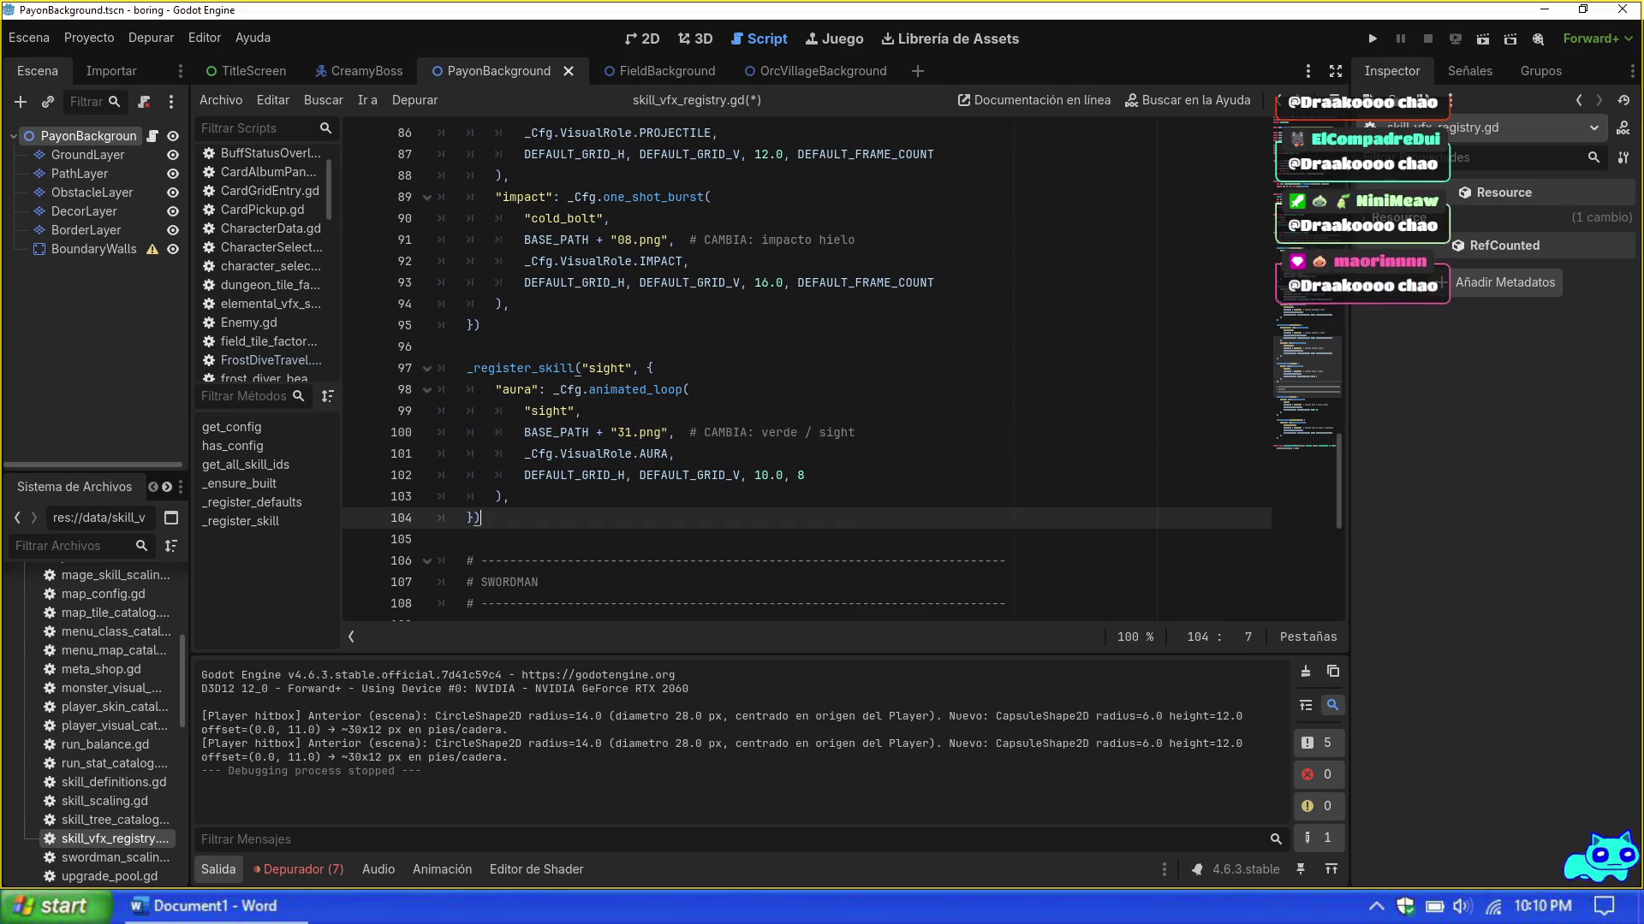
# Step: Look through the SWORDMAN skill entries, then run the project with F5
pyautogui.scroll(-5, 805, 368)
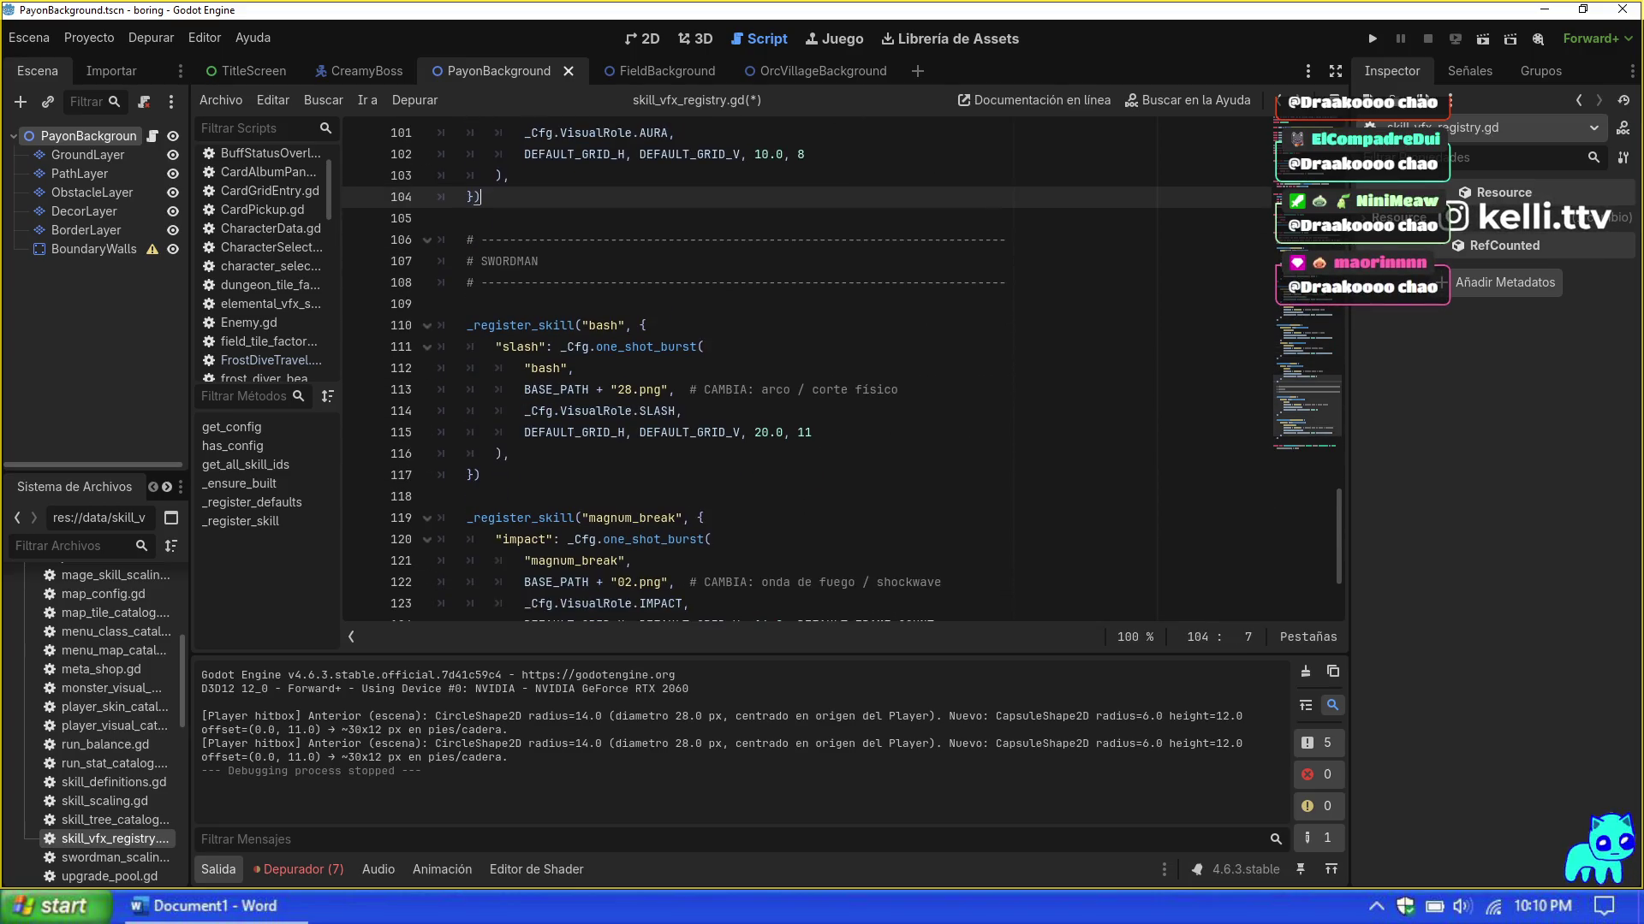
pyautogui.scroll(-1, 805, 368)
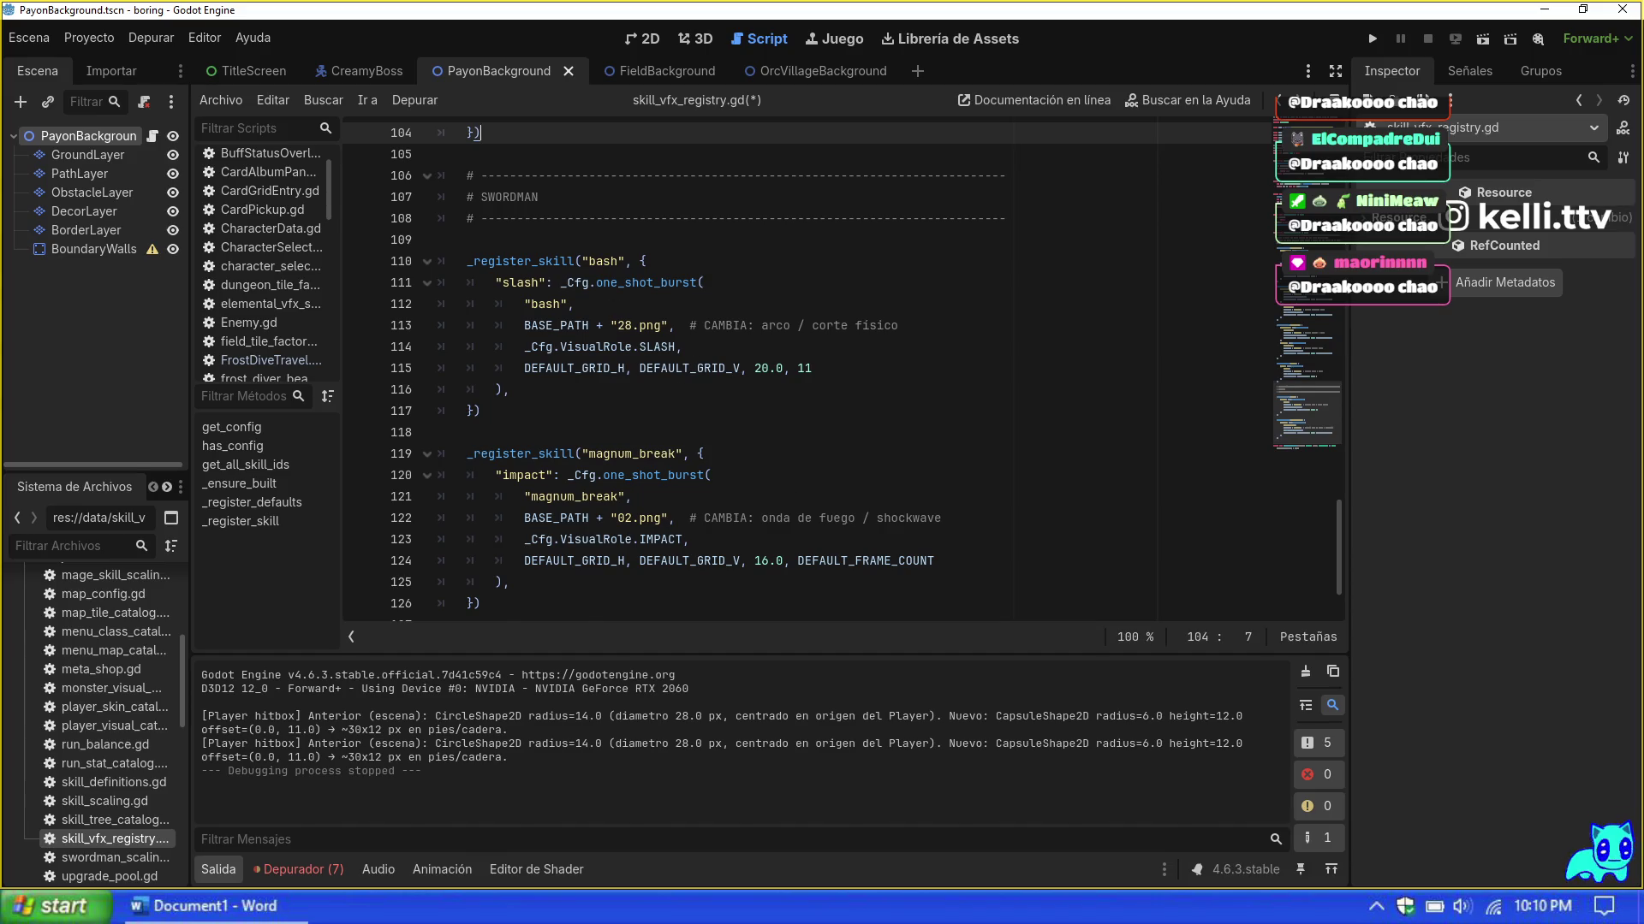
pyautogui.scroll(-1, 804, 368)
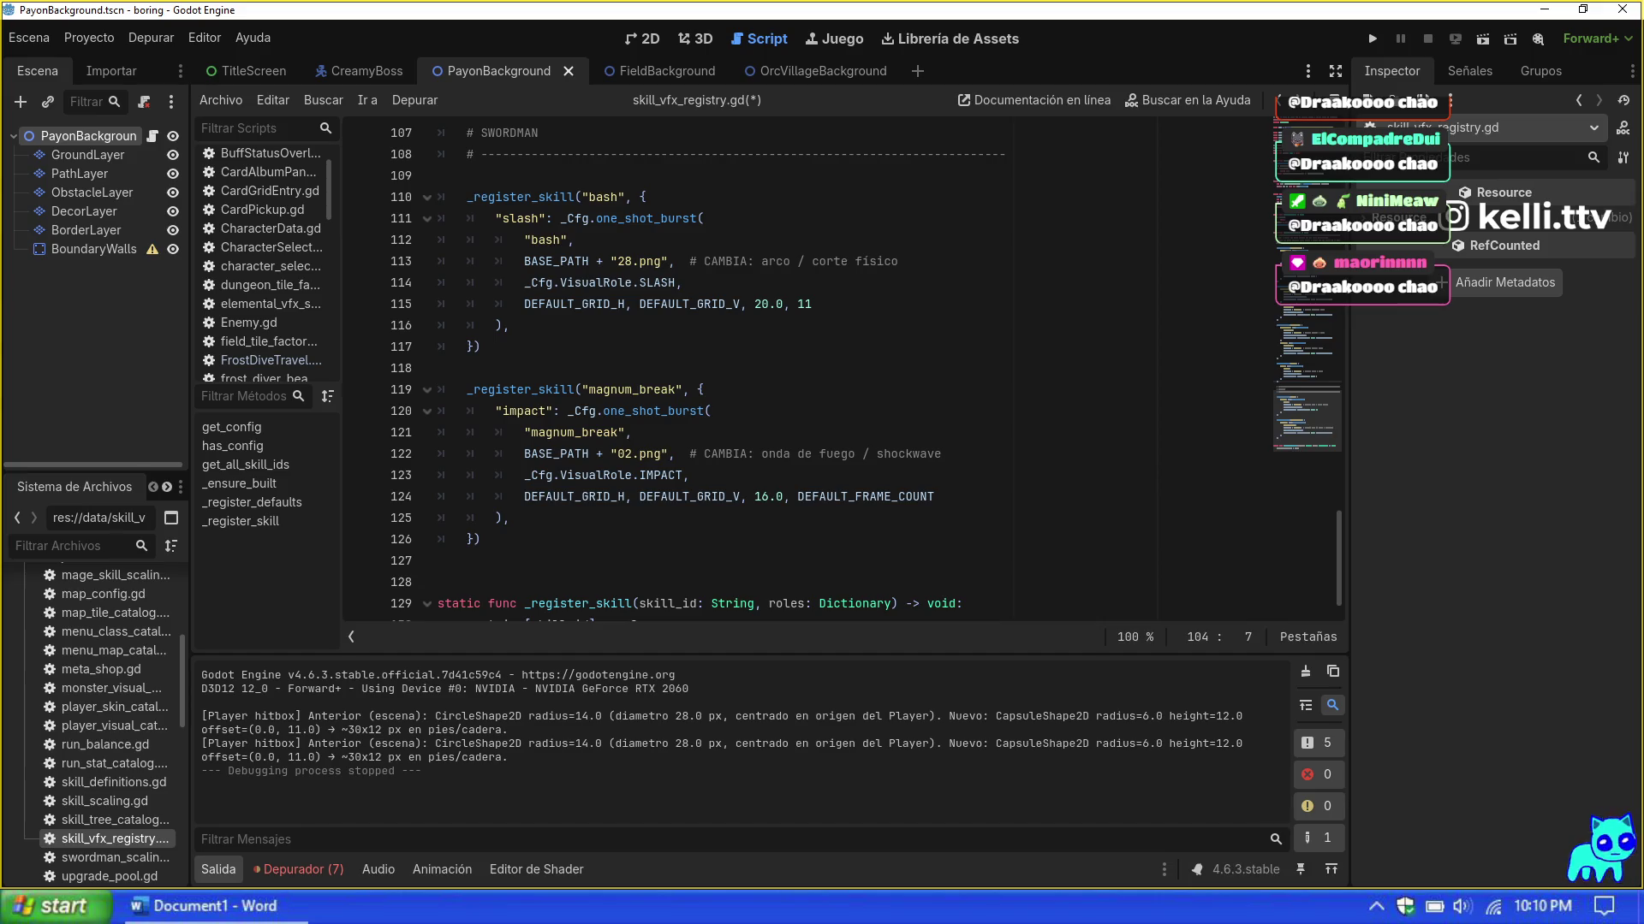
pyautogui.click(608, 346)
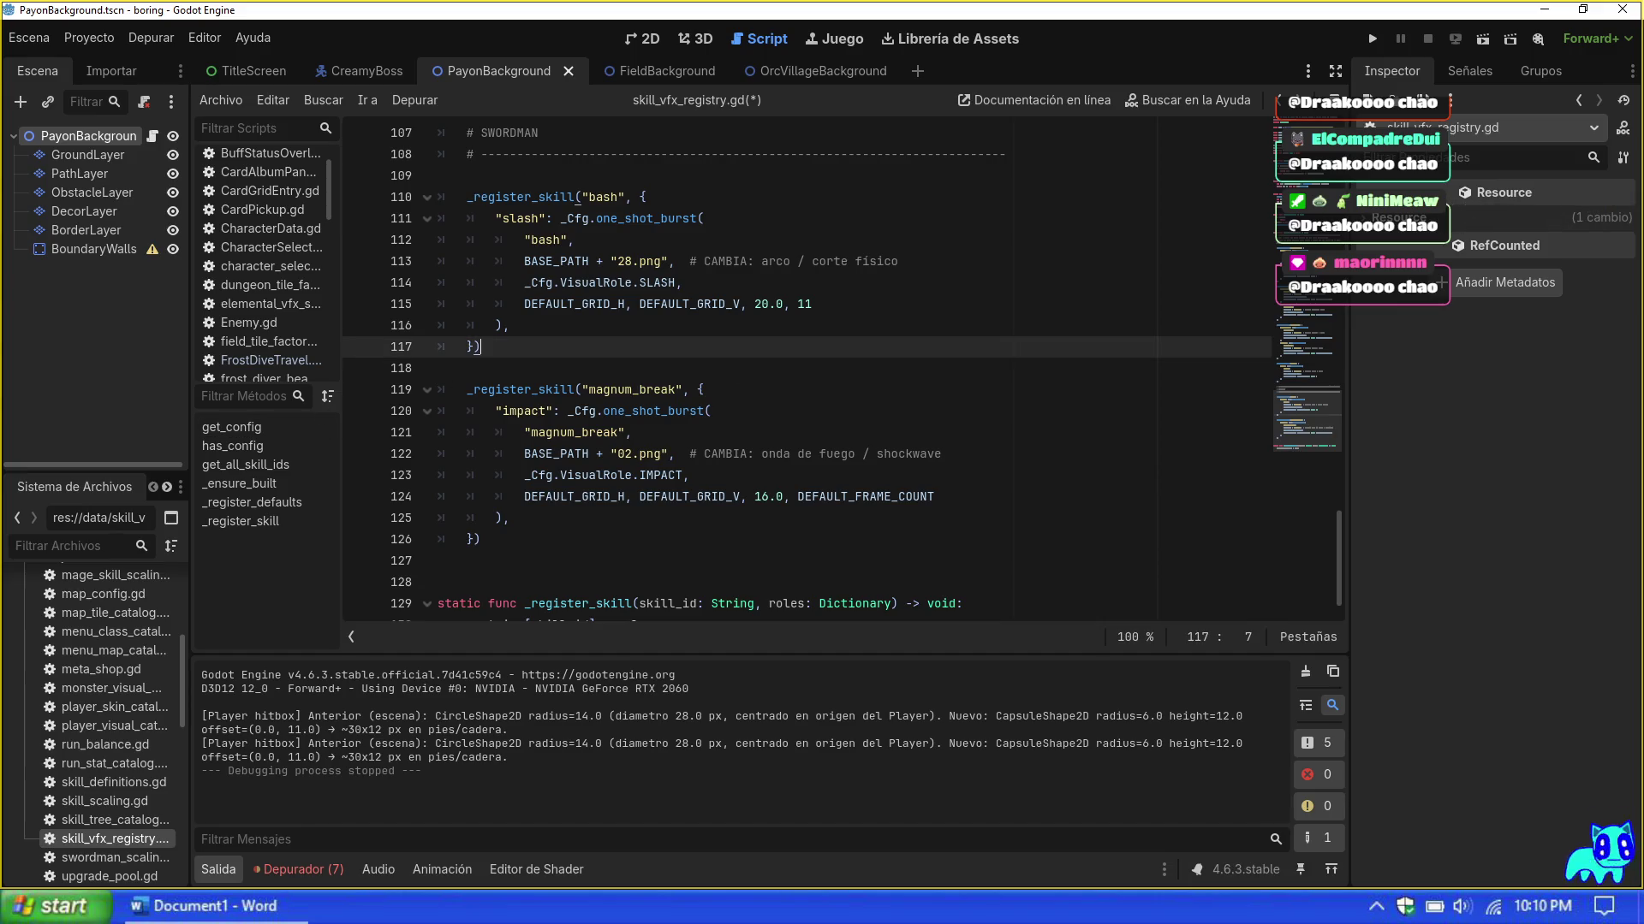
pyautogui.scroll(-1, 805, 368)
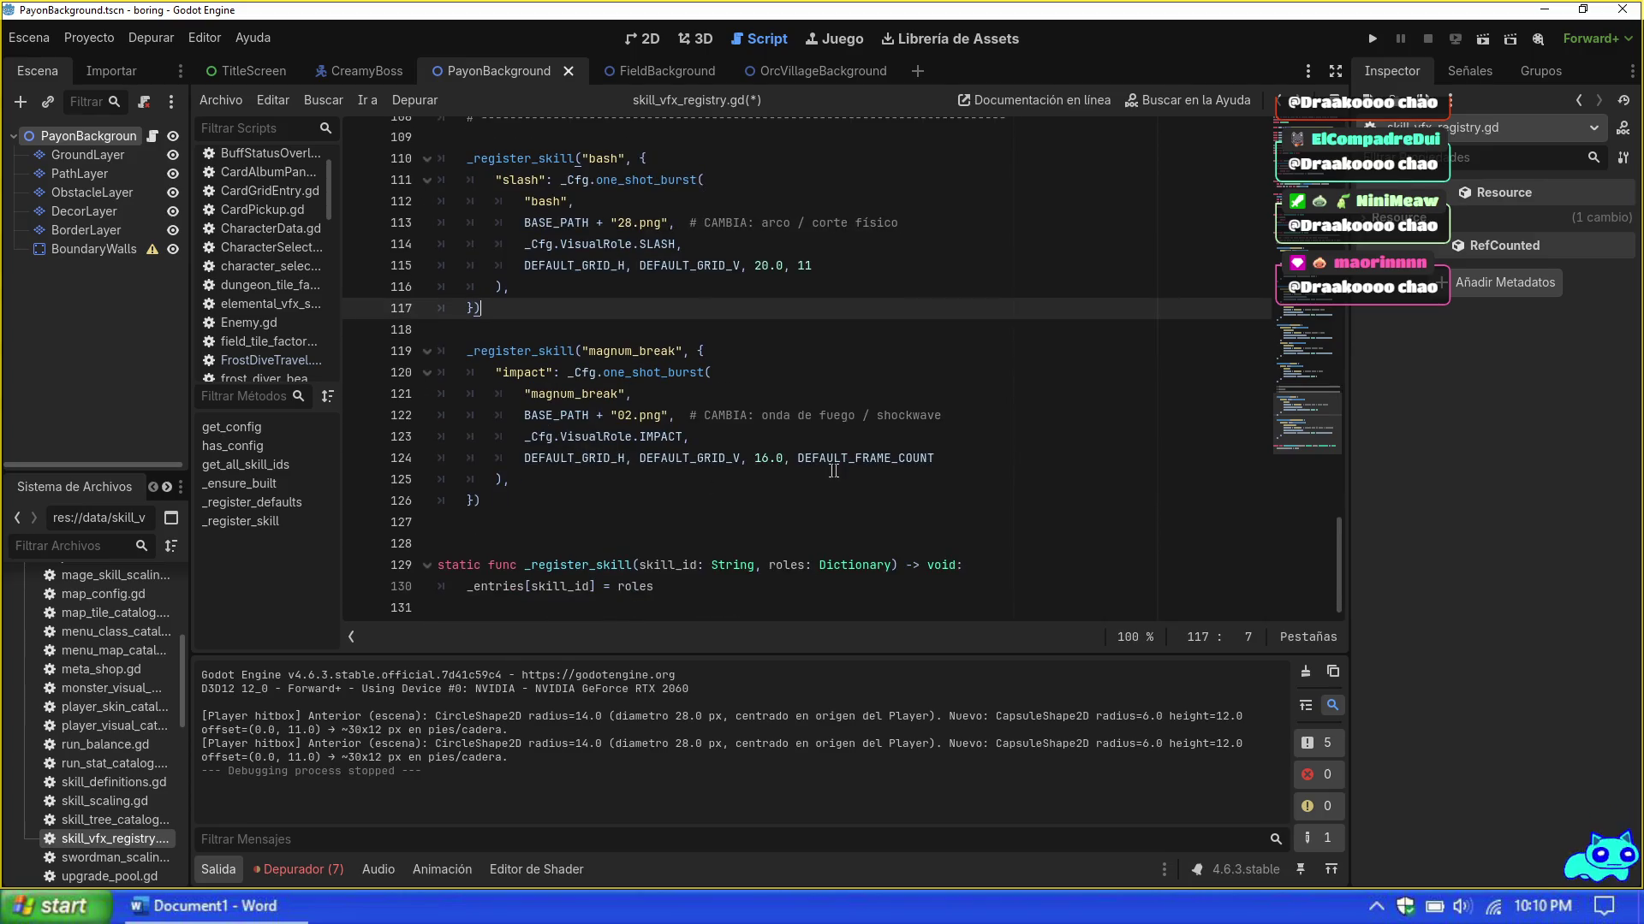
pyautogui.scroll(9, 796, 473)
pyautogui.scroll(13, 796, 472)
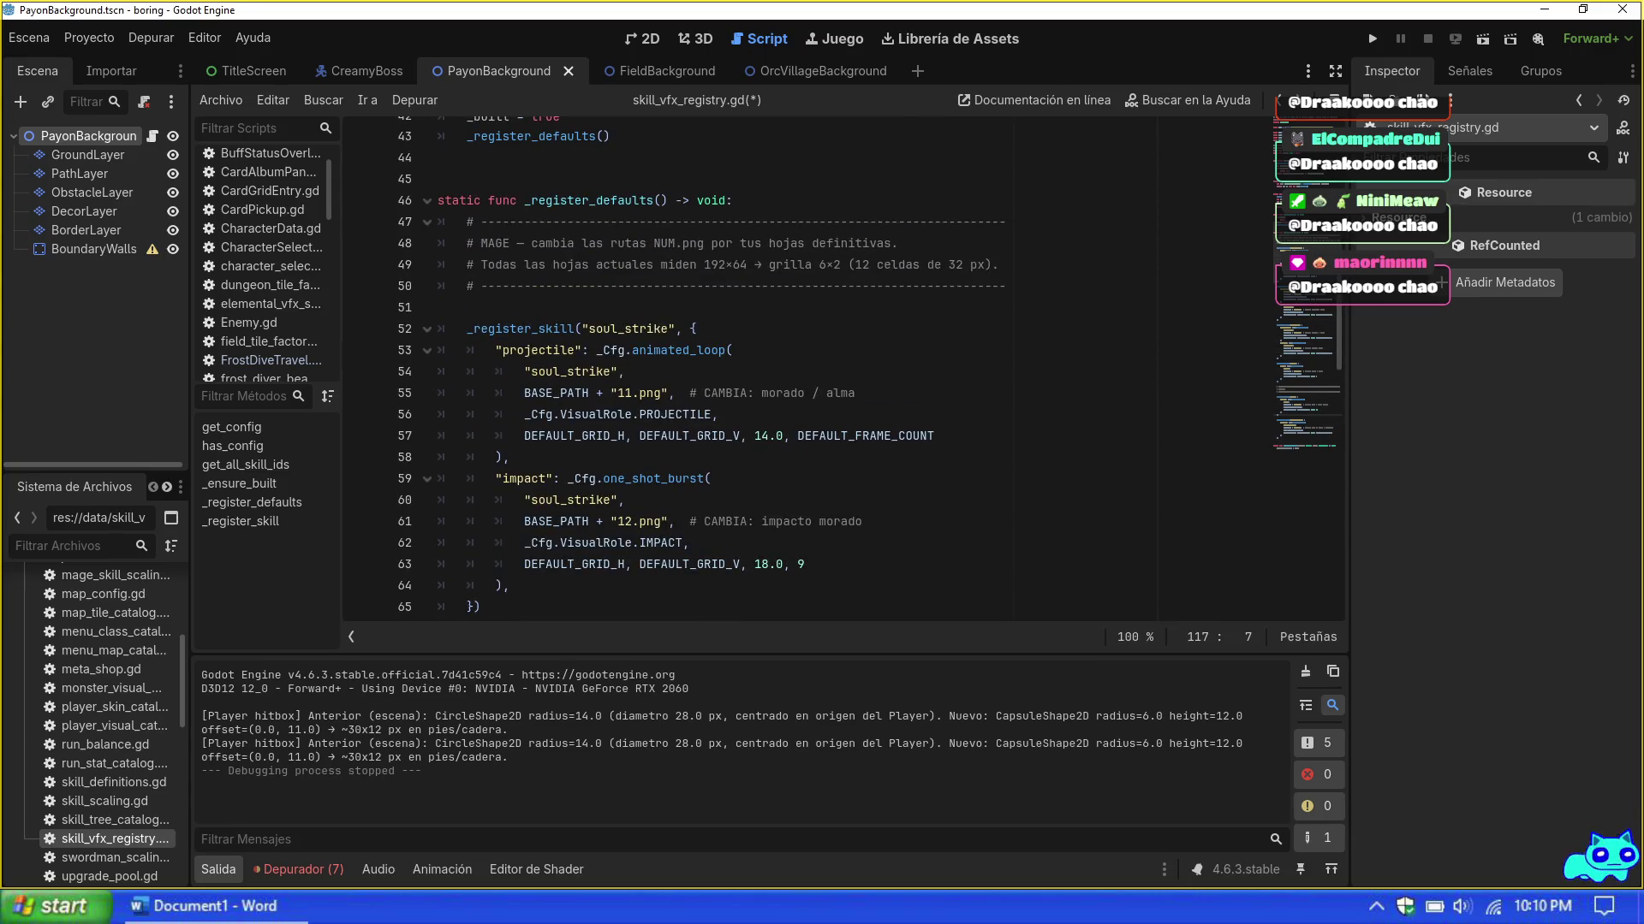
pyautogui.press('F5')
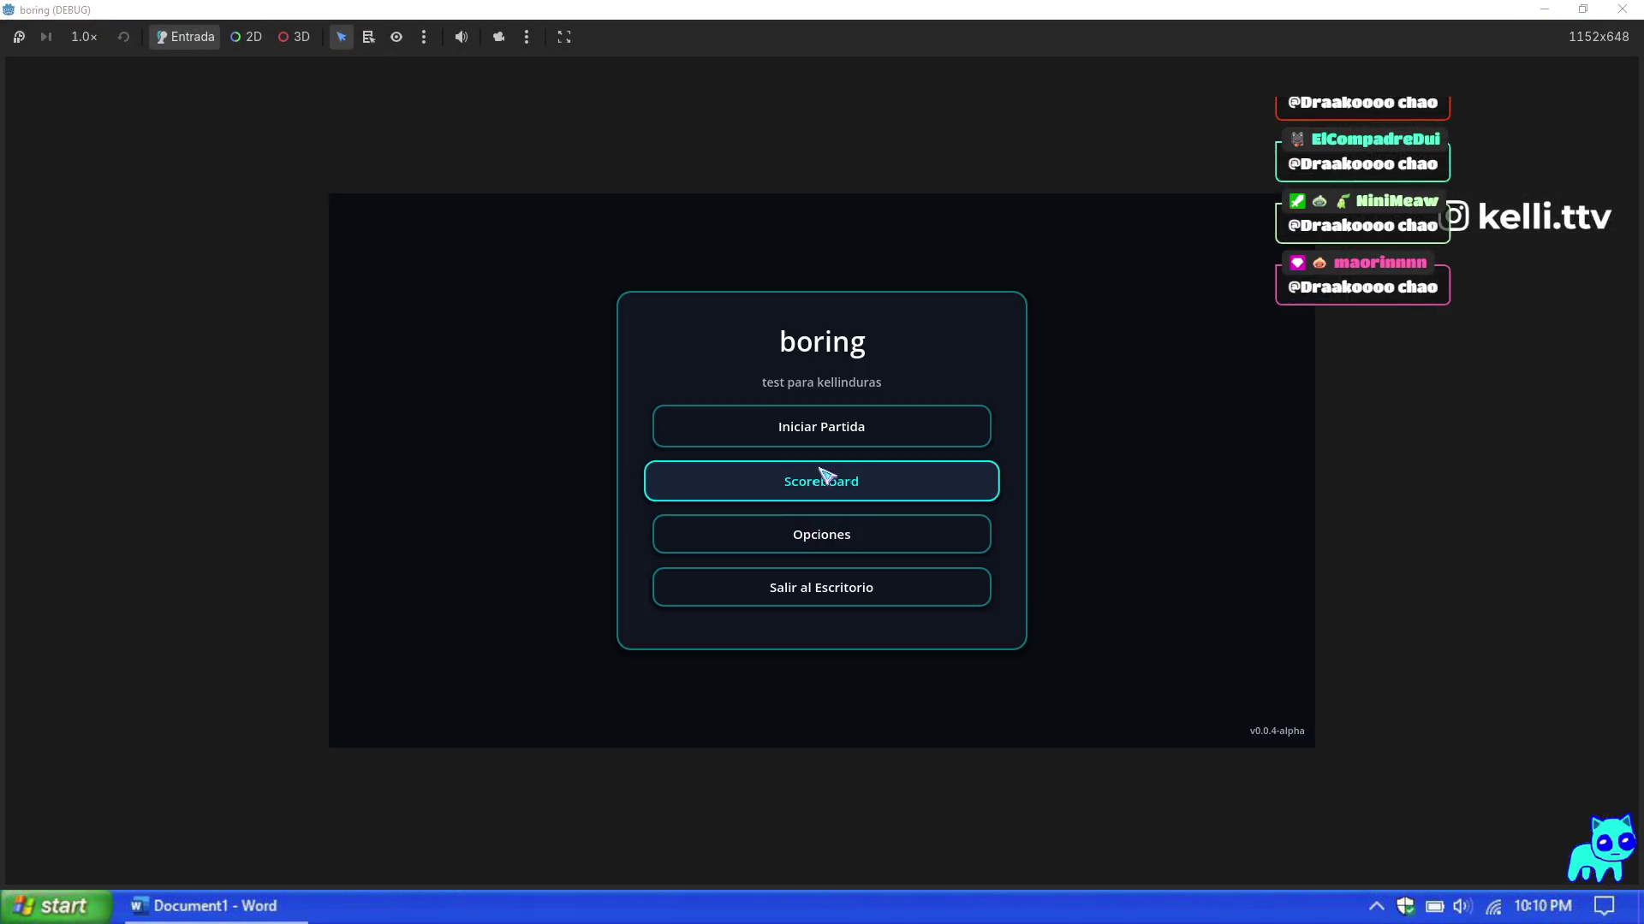
# Step: Start a Maga/Mage run on Mapa 1, open the F1 test cheat panel and gain a level
pyautogui.click(737, 477)
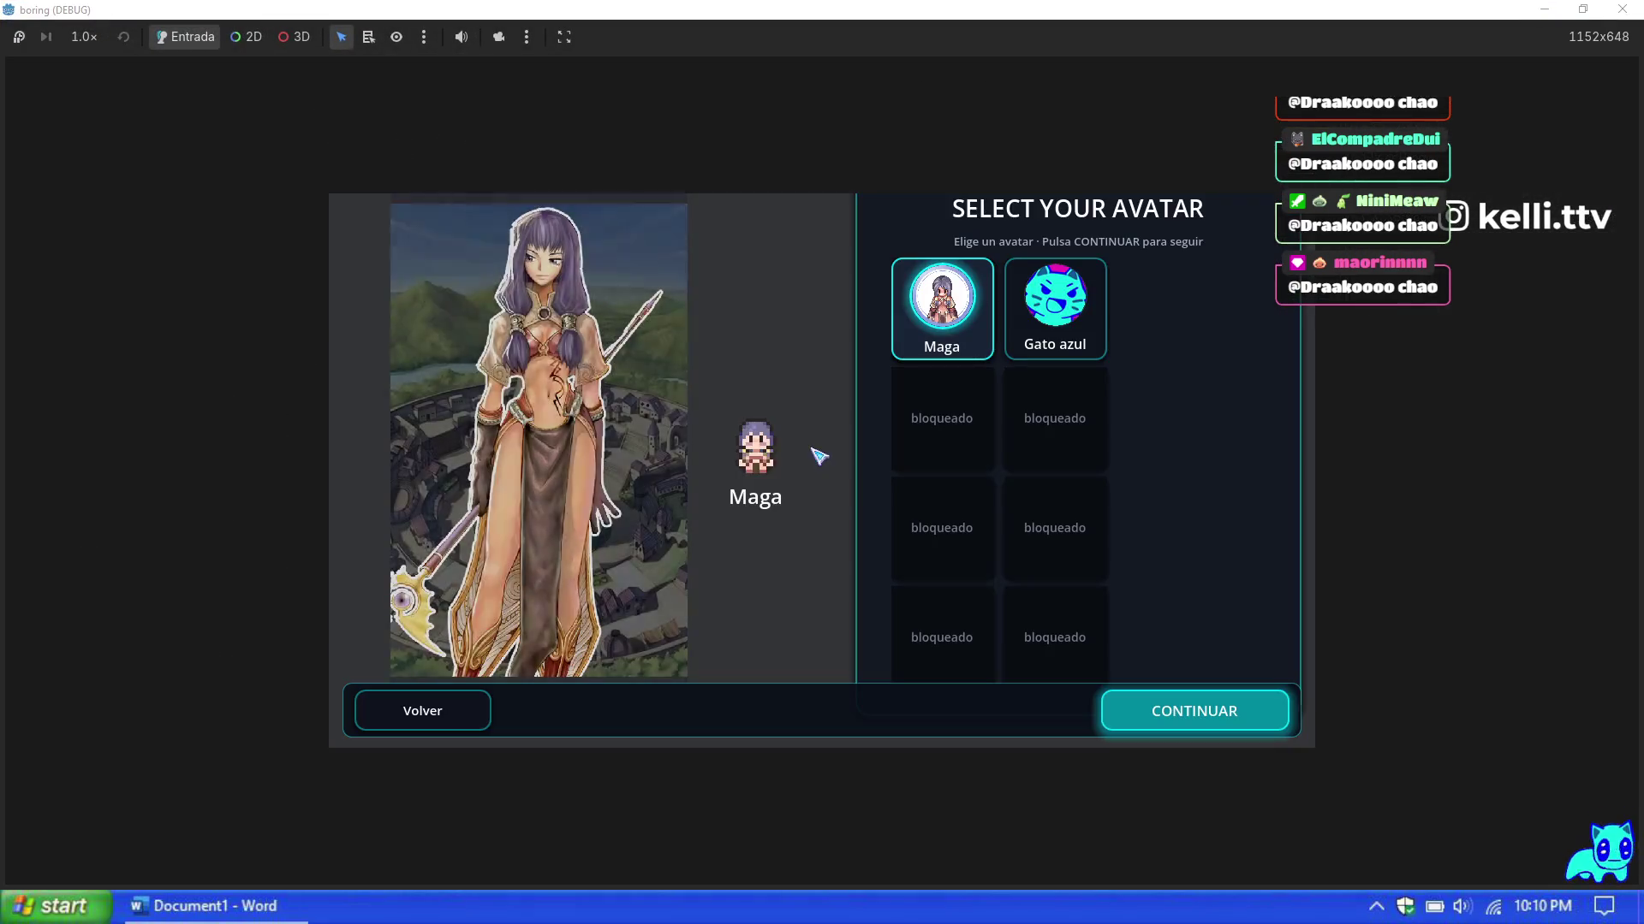
pyautogui.click(1175, 731)
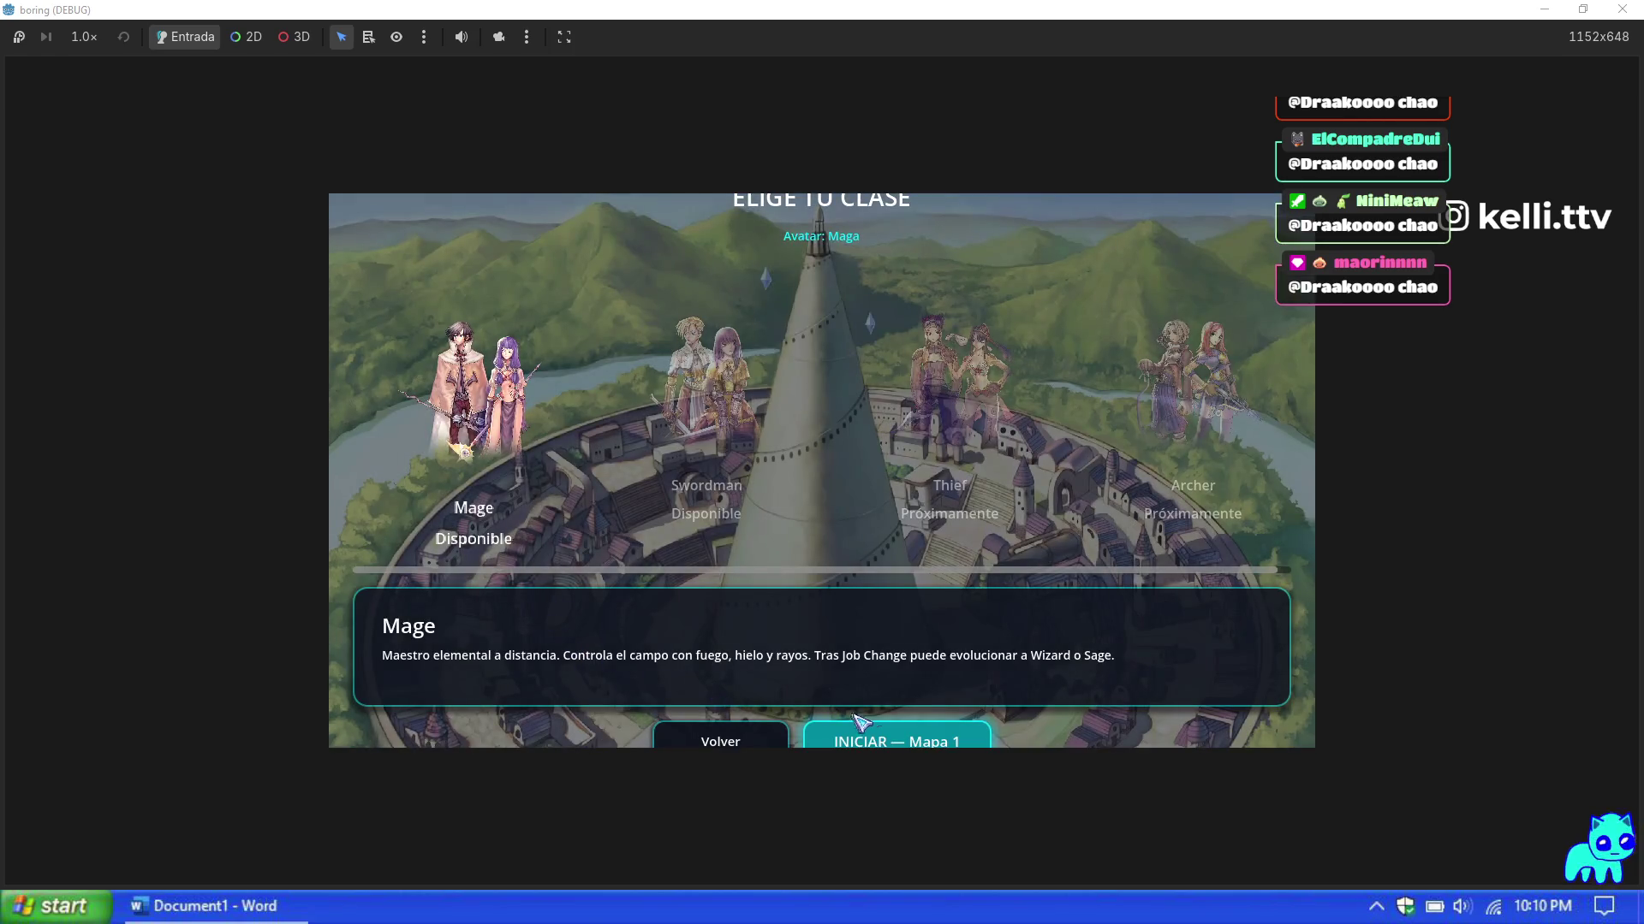
pyautogui.click(903, 741)
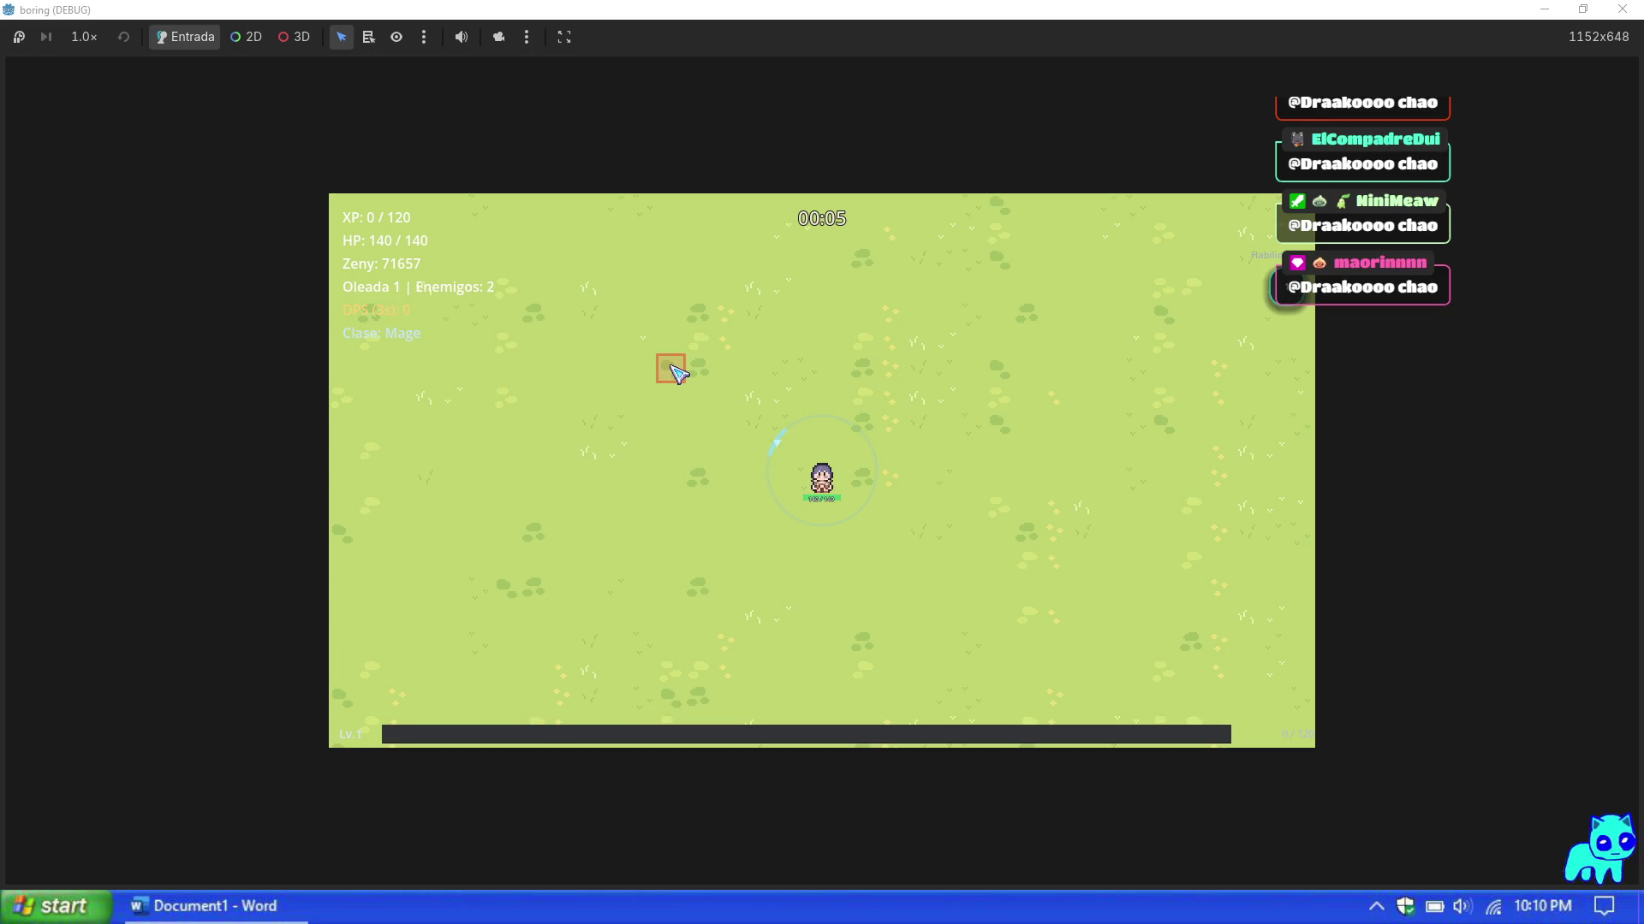
pyautogui.press('a')
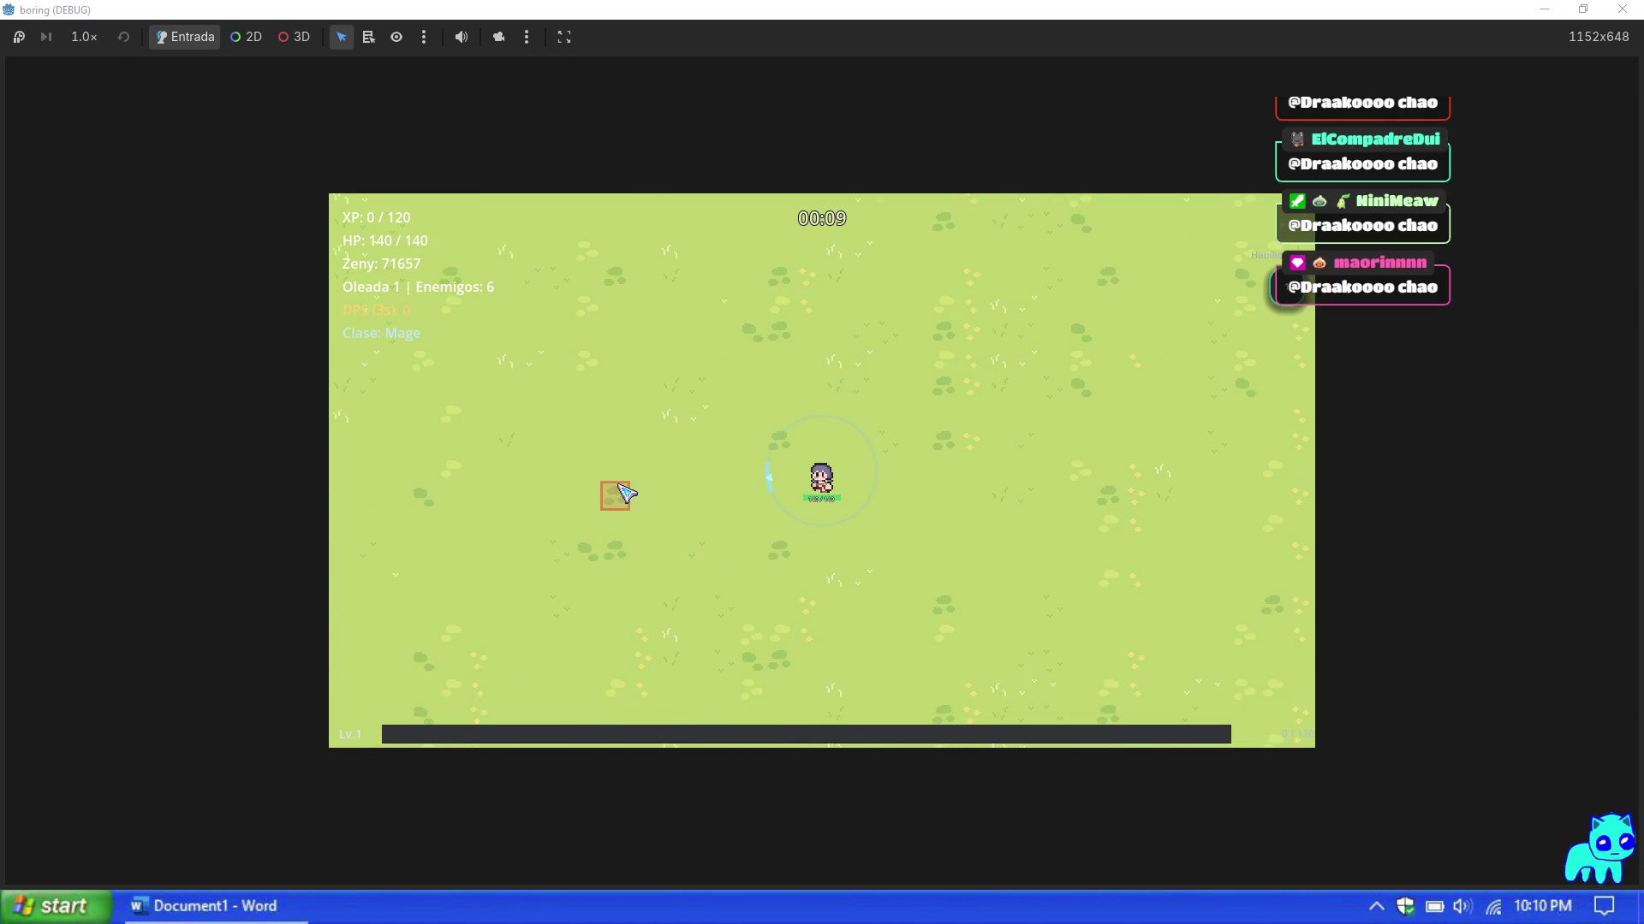
pyautogui.press('F1')
pyautogui.click(1221, 618)
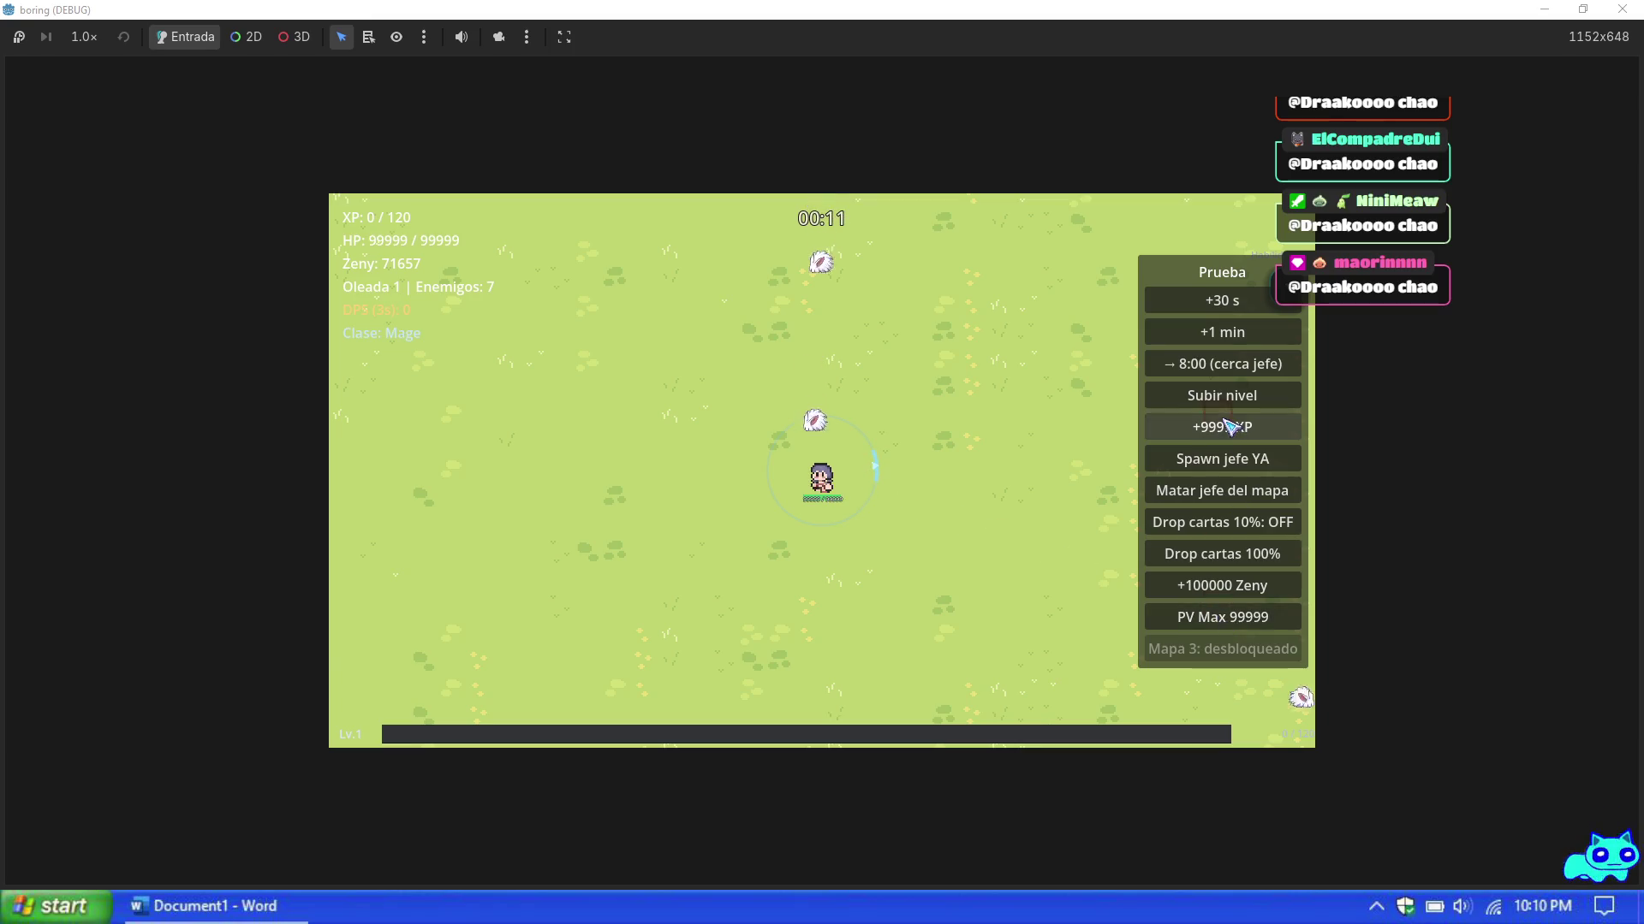
# Step: Level the Mage up with Subir nivel and three +9999 XP boosts, picking the centre upgrades
pyautogui.click(1233, 398)
pyautogui.click(1231, 432)
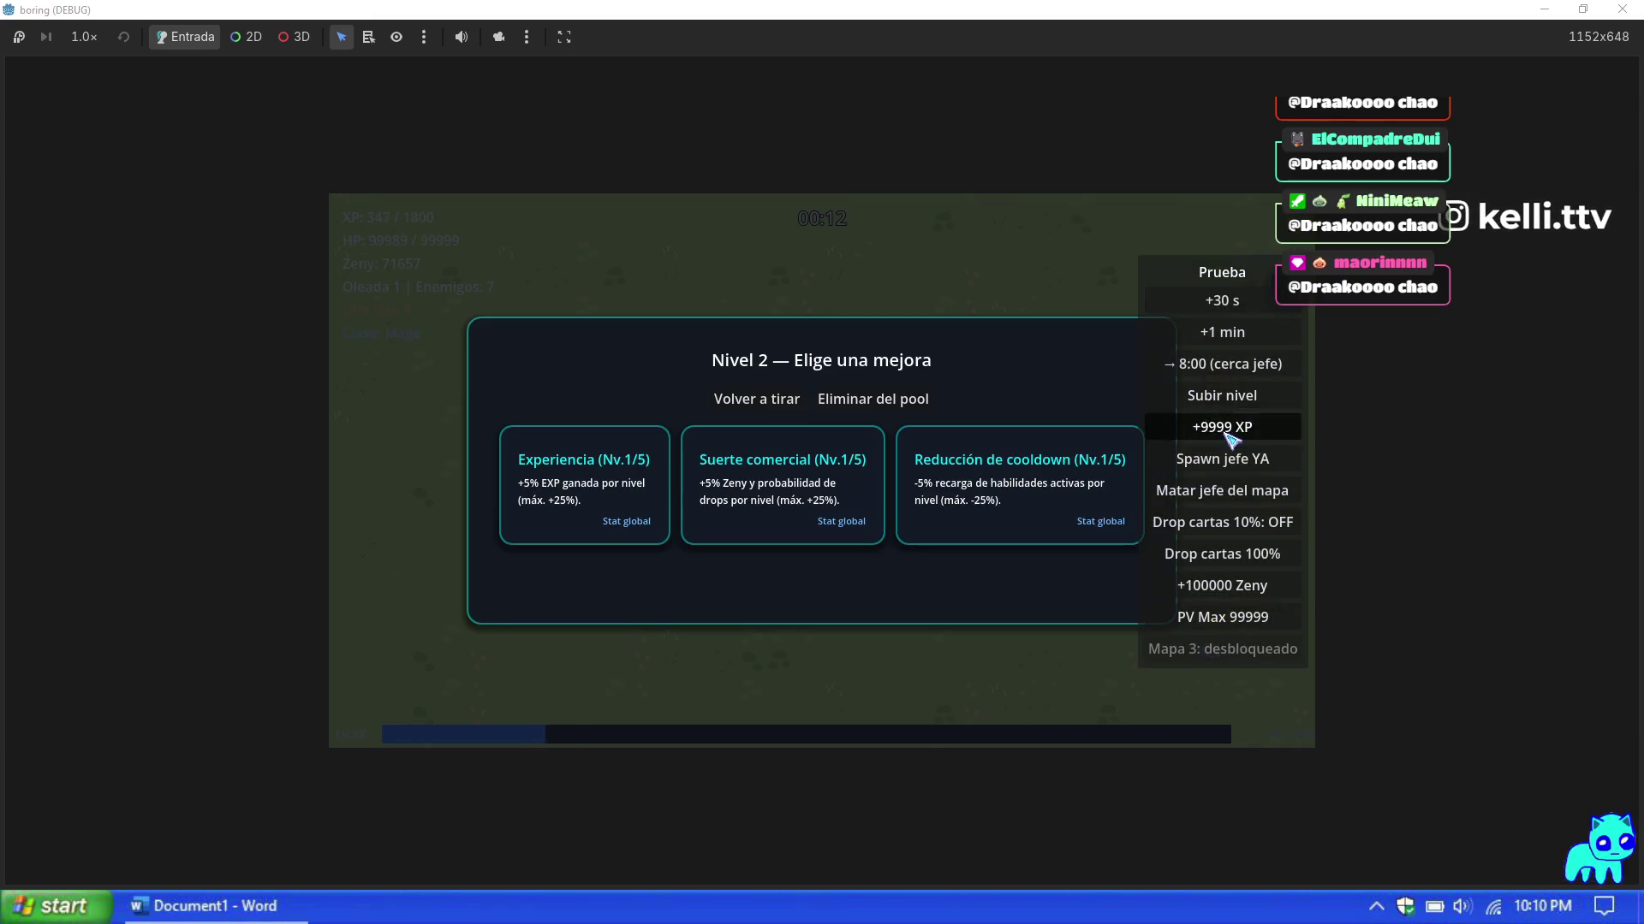
pyautogui.click(1231, 432)
pyautogui.click(1231, 432)
pyautogui.click(807, 482)
pyautogui.click(804, 479)
pyautogui.click(799, 477)
pyautogui.click(822, 479)
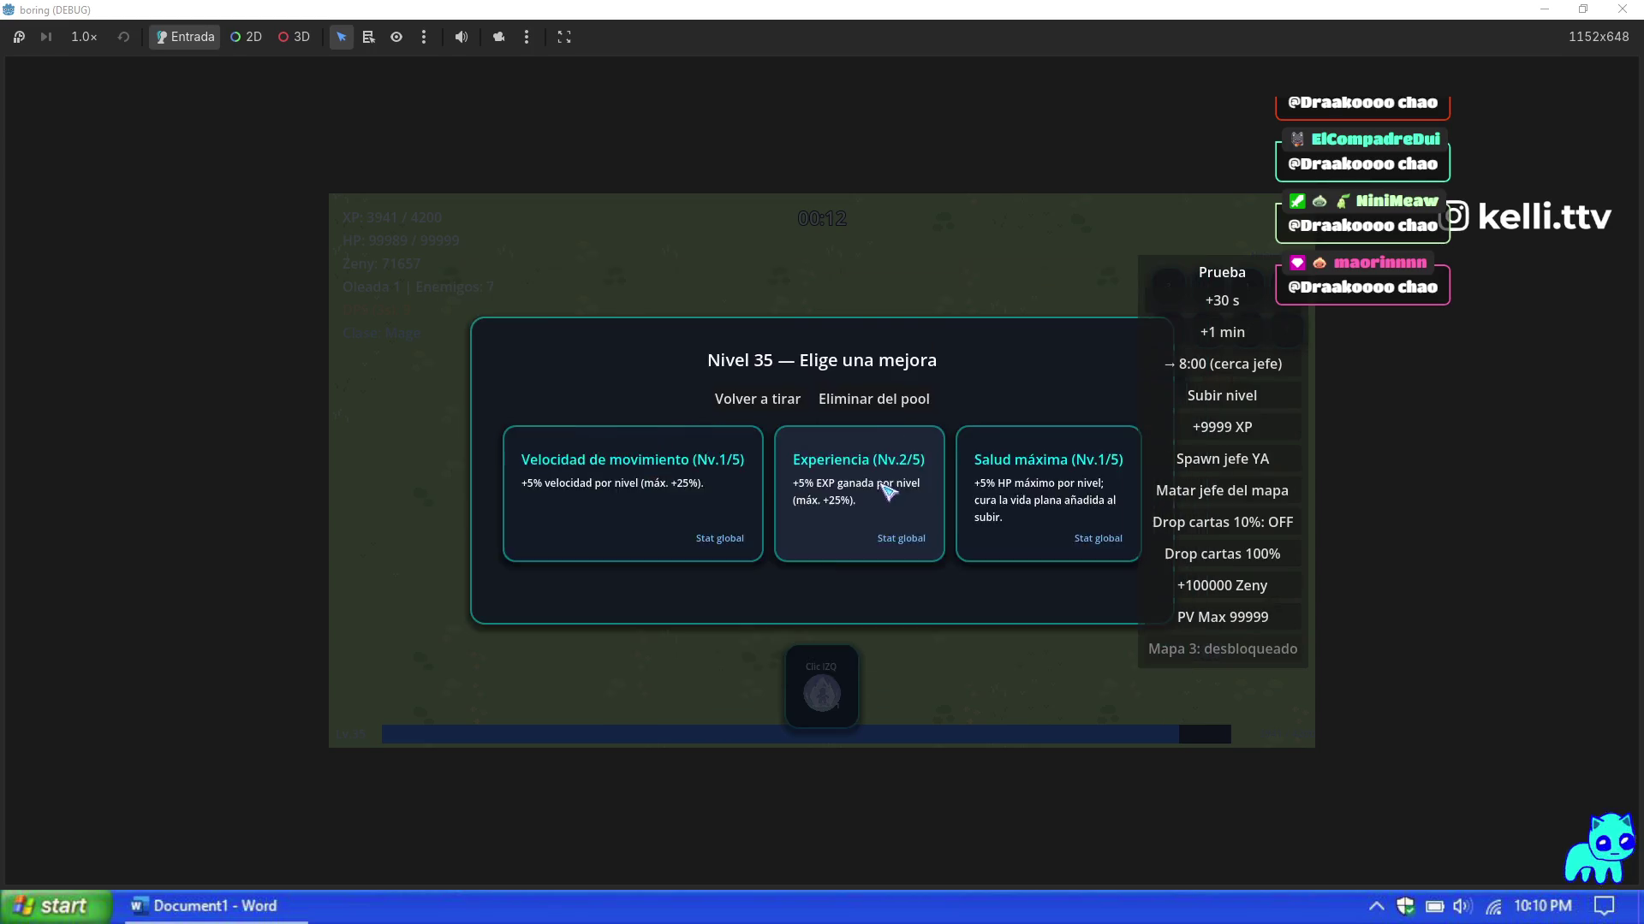
pyautogui.click(822, 493)
pyautogui.click(835, 488)
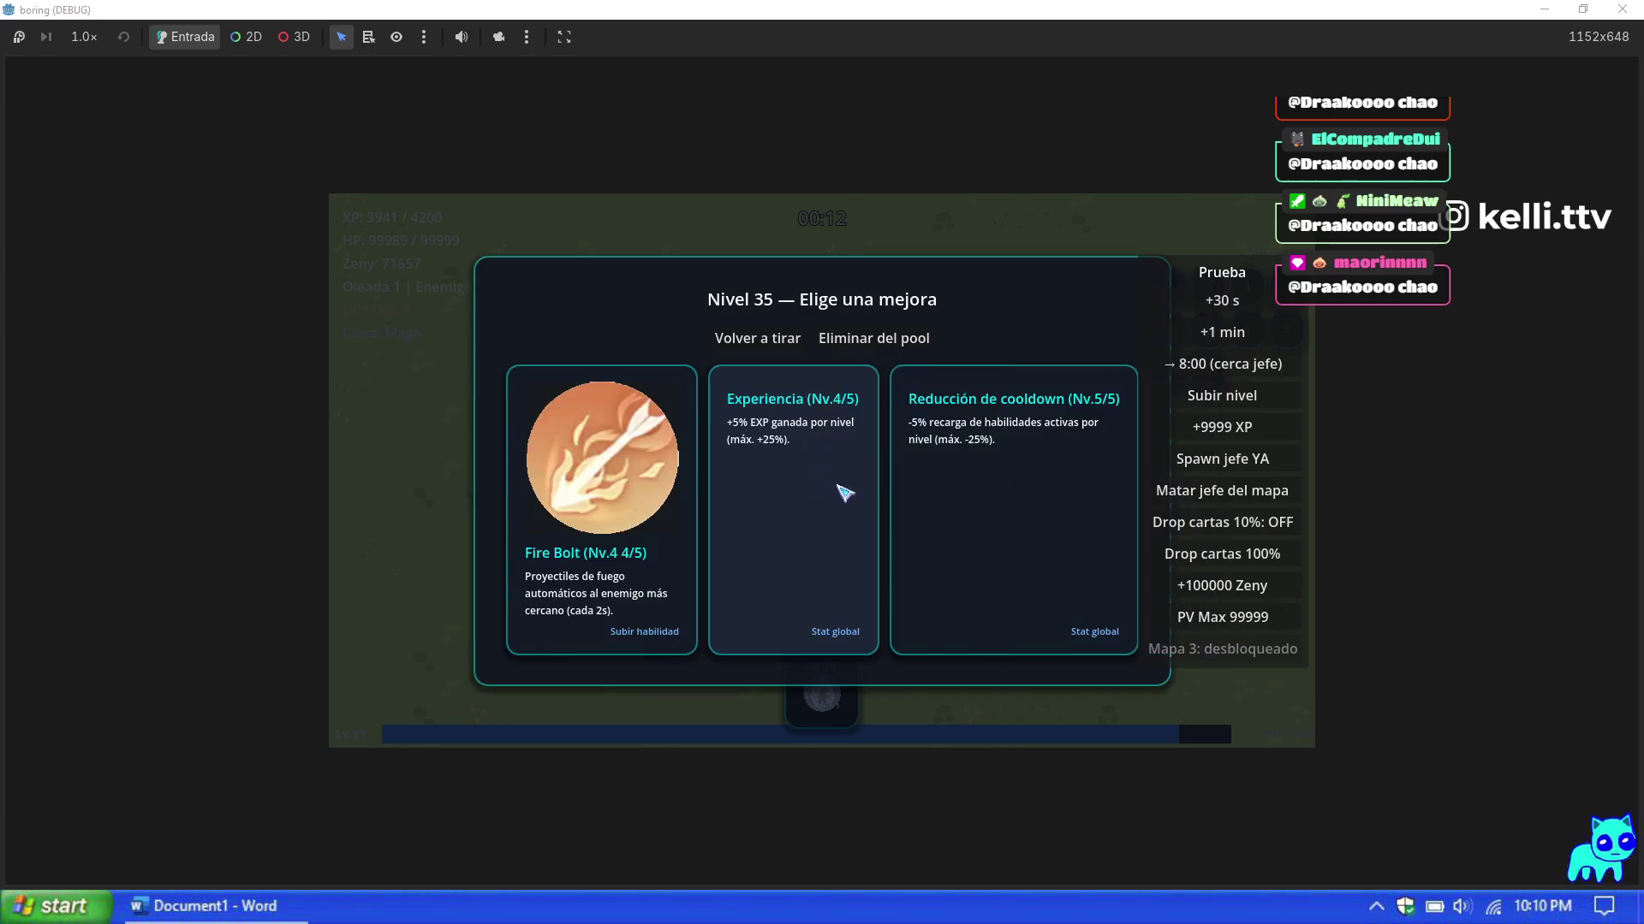
pyautogui.click(844, 484)
pyautogui.click(852, 496)
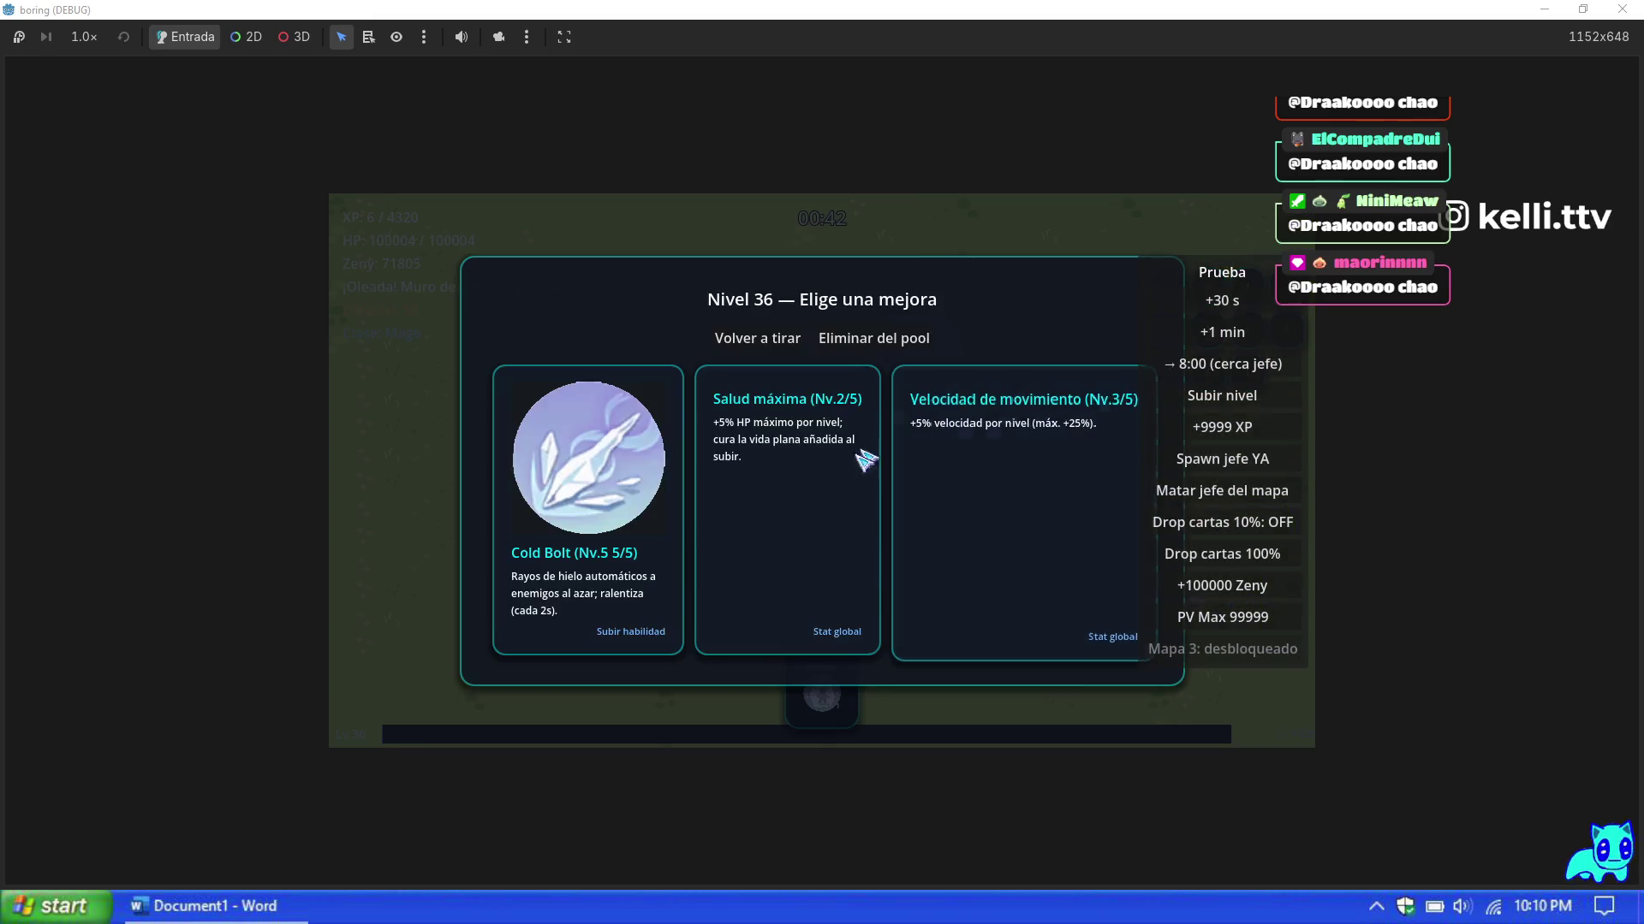
# Step: Take the Cold Bolt upgrade, walk the Mage among enemies to test skills, then pause and close
pyautogui.click(636, 513)
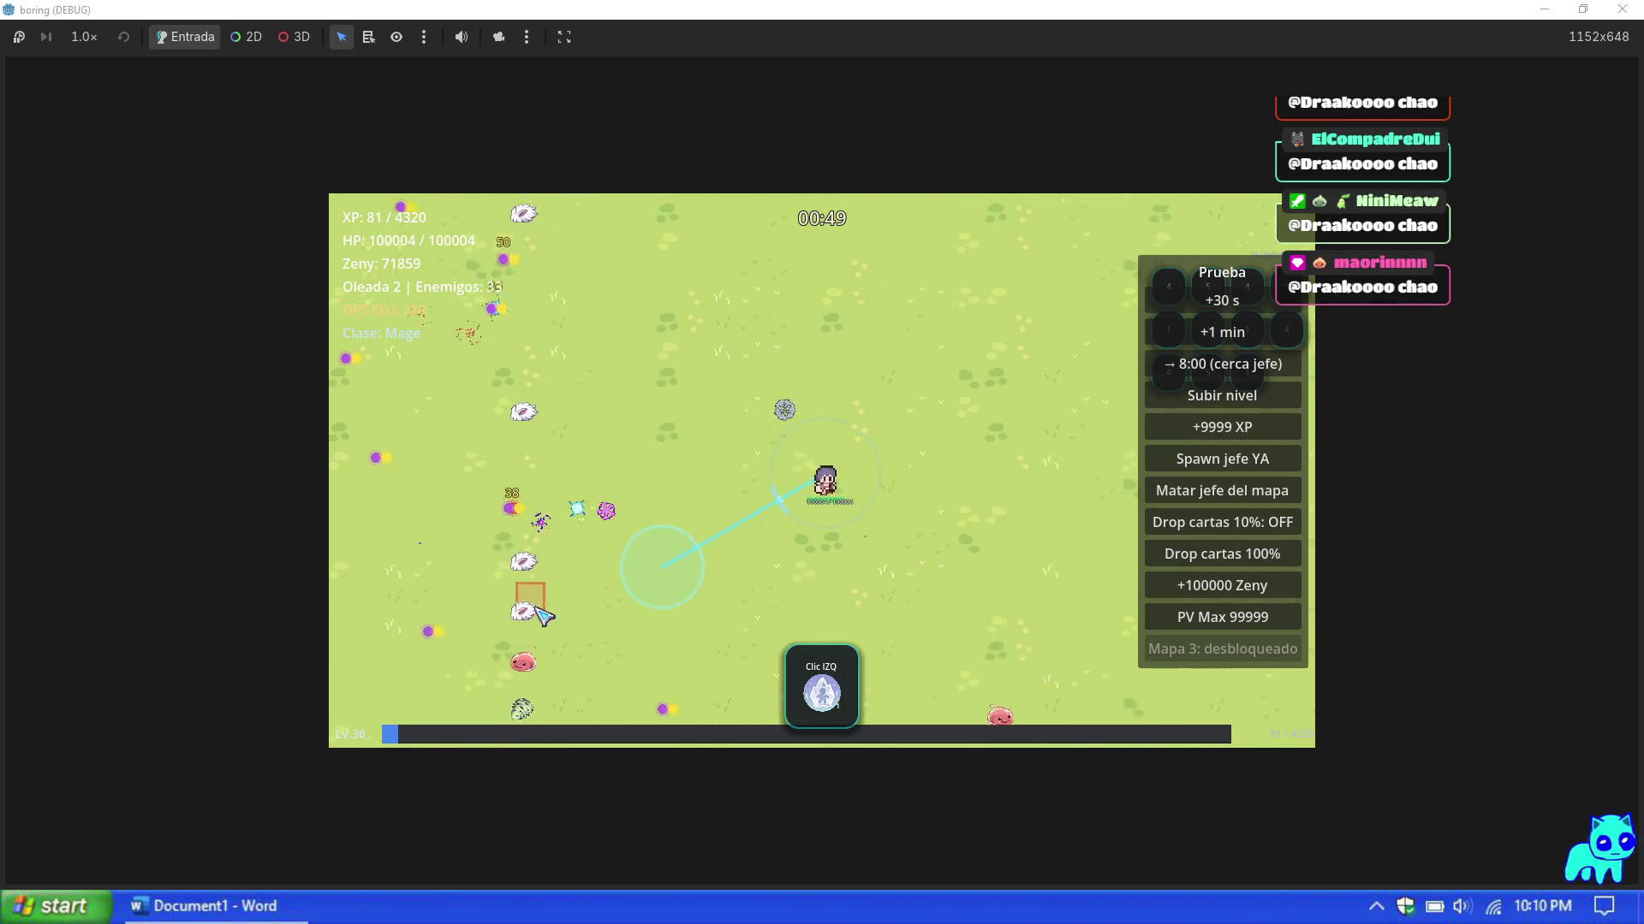
pyautogui.press('s')
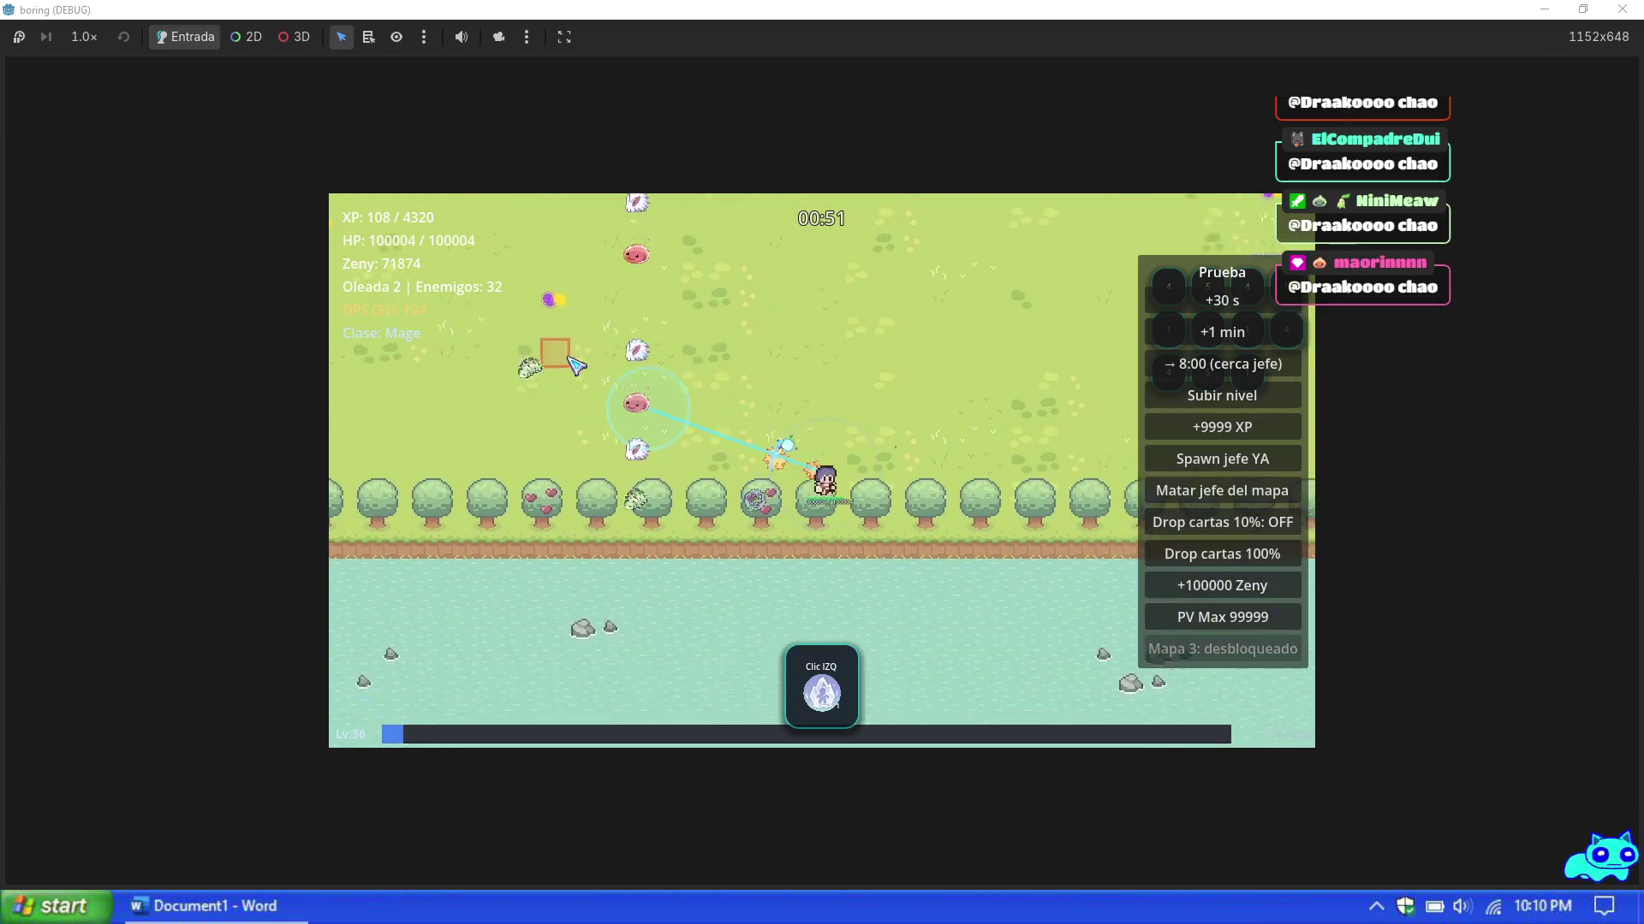
pyautogui.press('w')
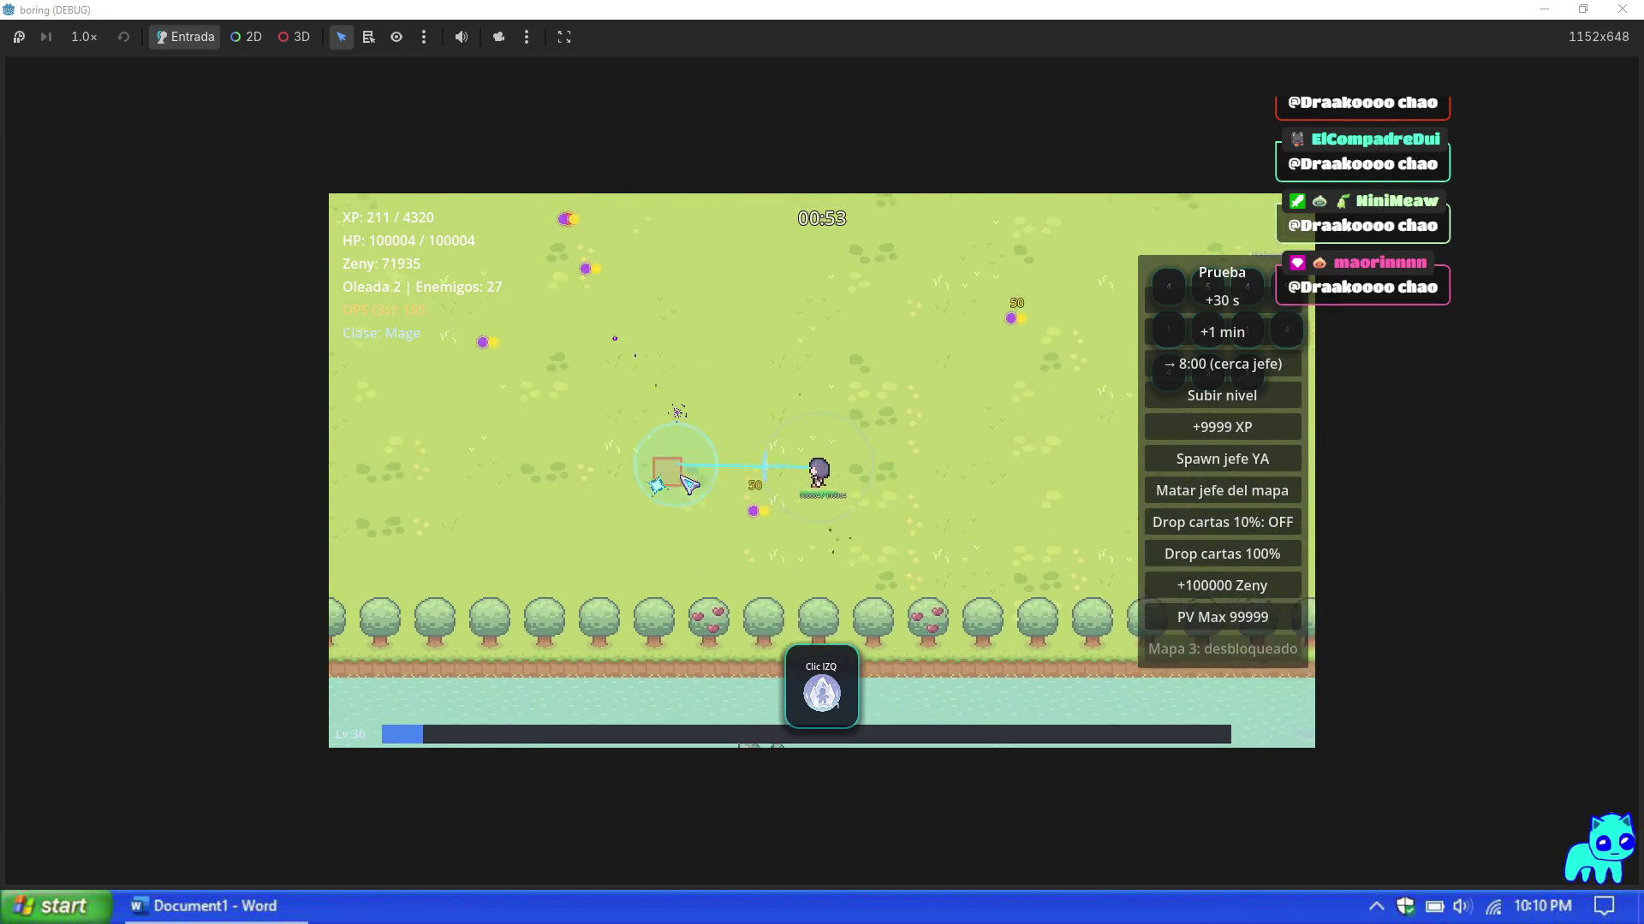
pyautogui.press('s')
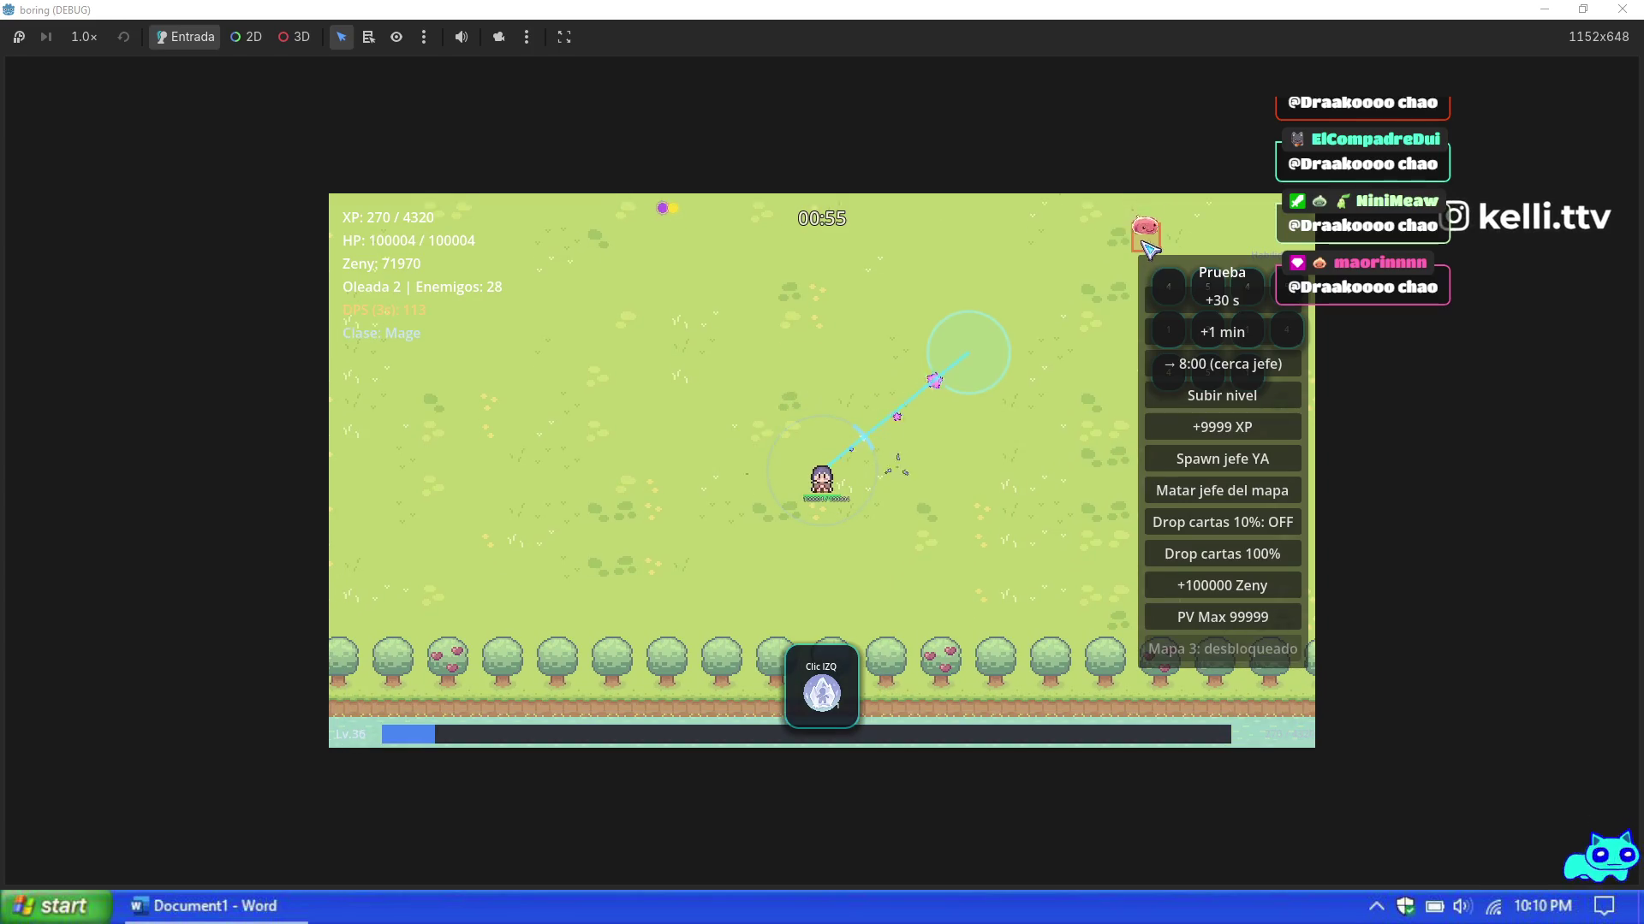
pyautogui.press('s')
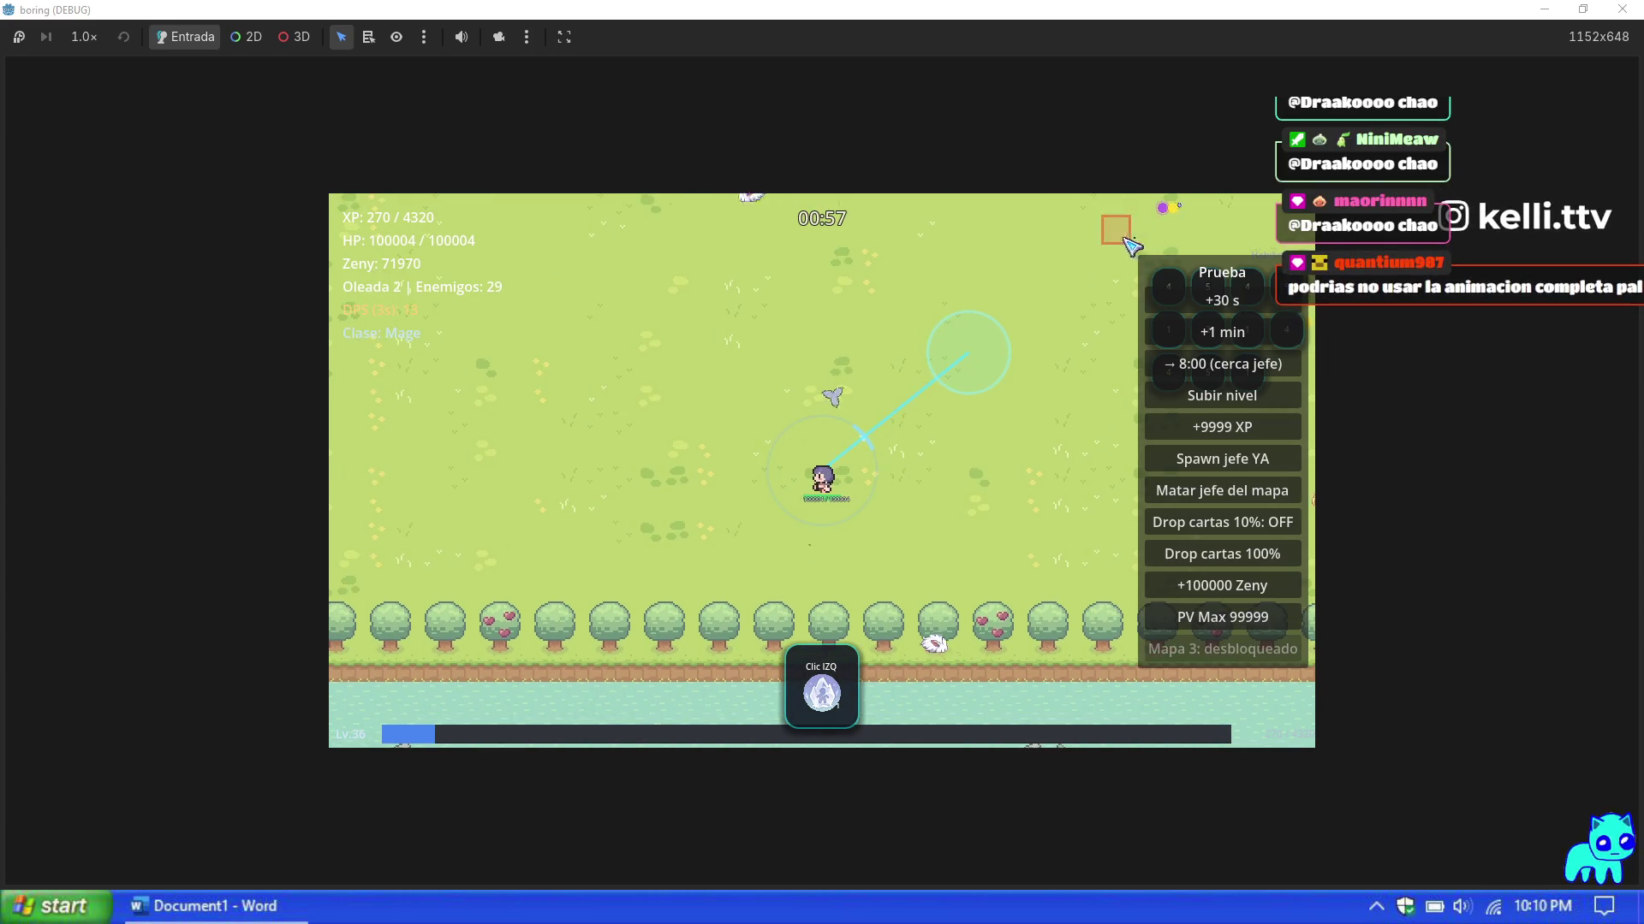
pyautogui.press('w')
pyautogui.press('w')
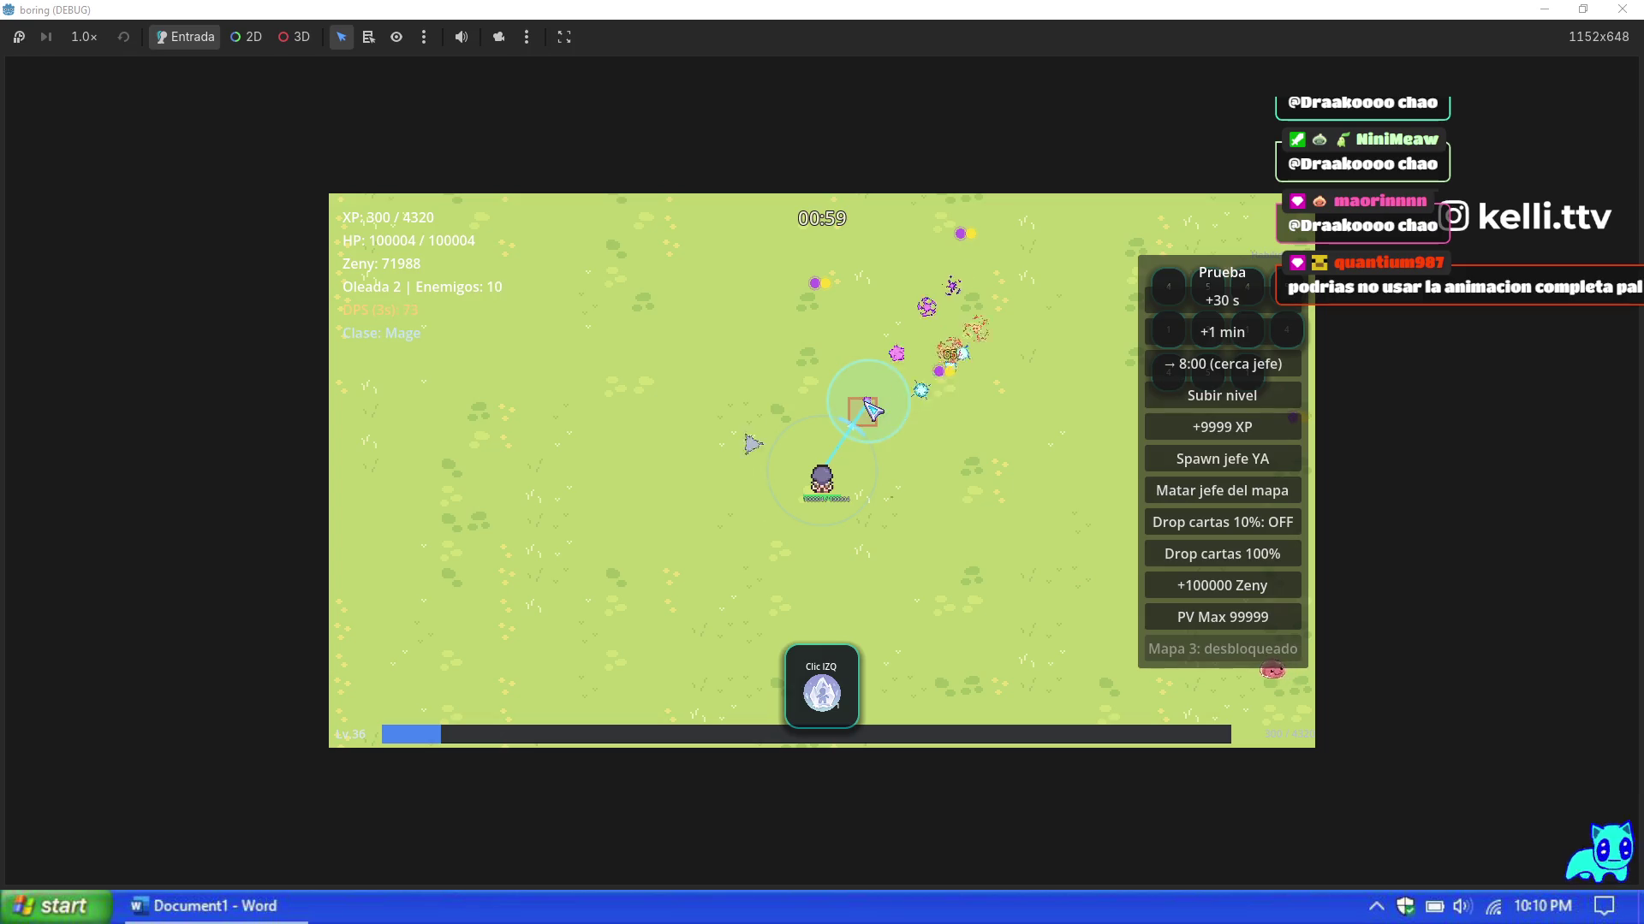
pyautogui.press('d')
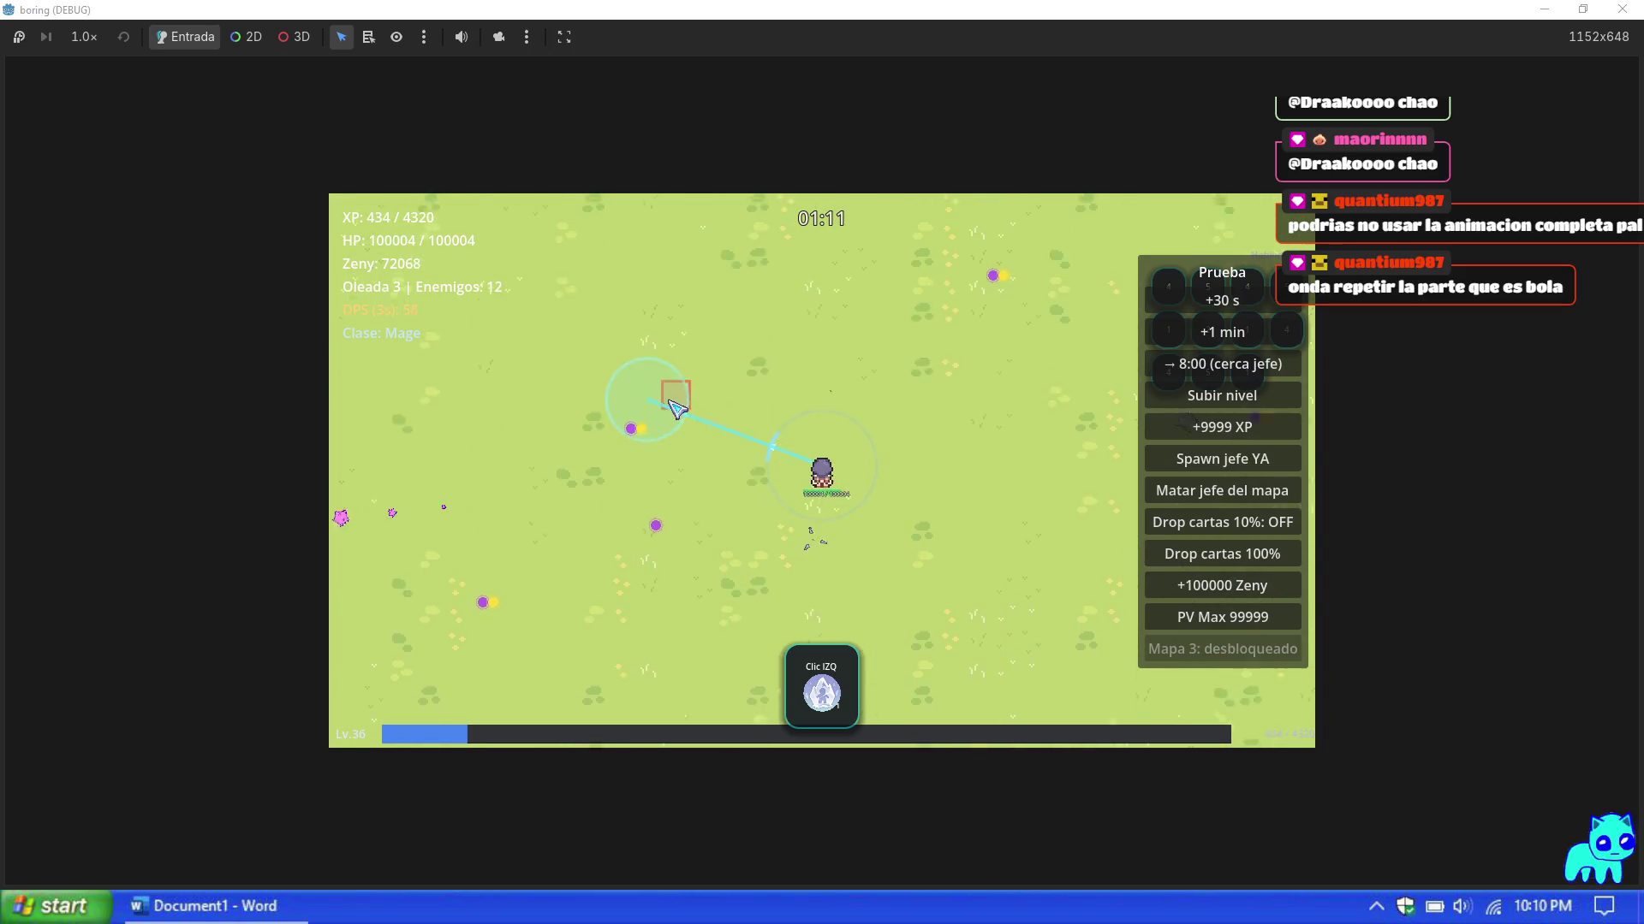
pyautogui.press('w')
pyautogui.press('d')
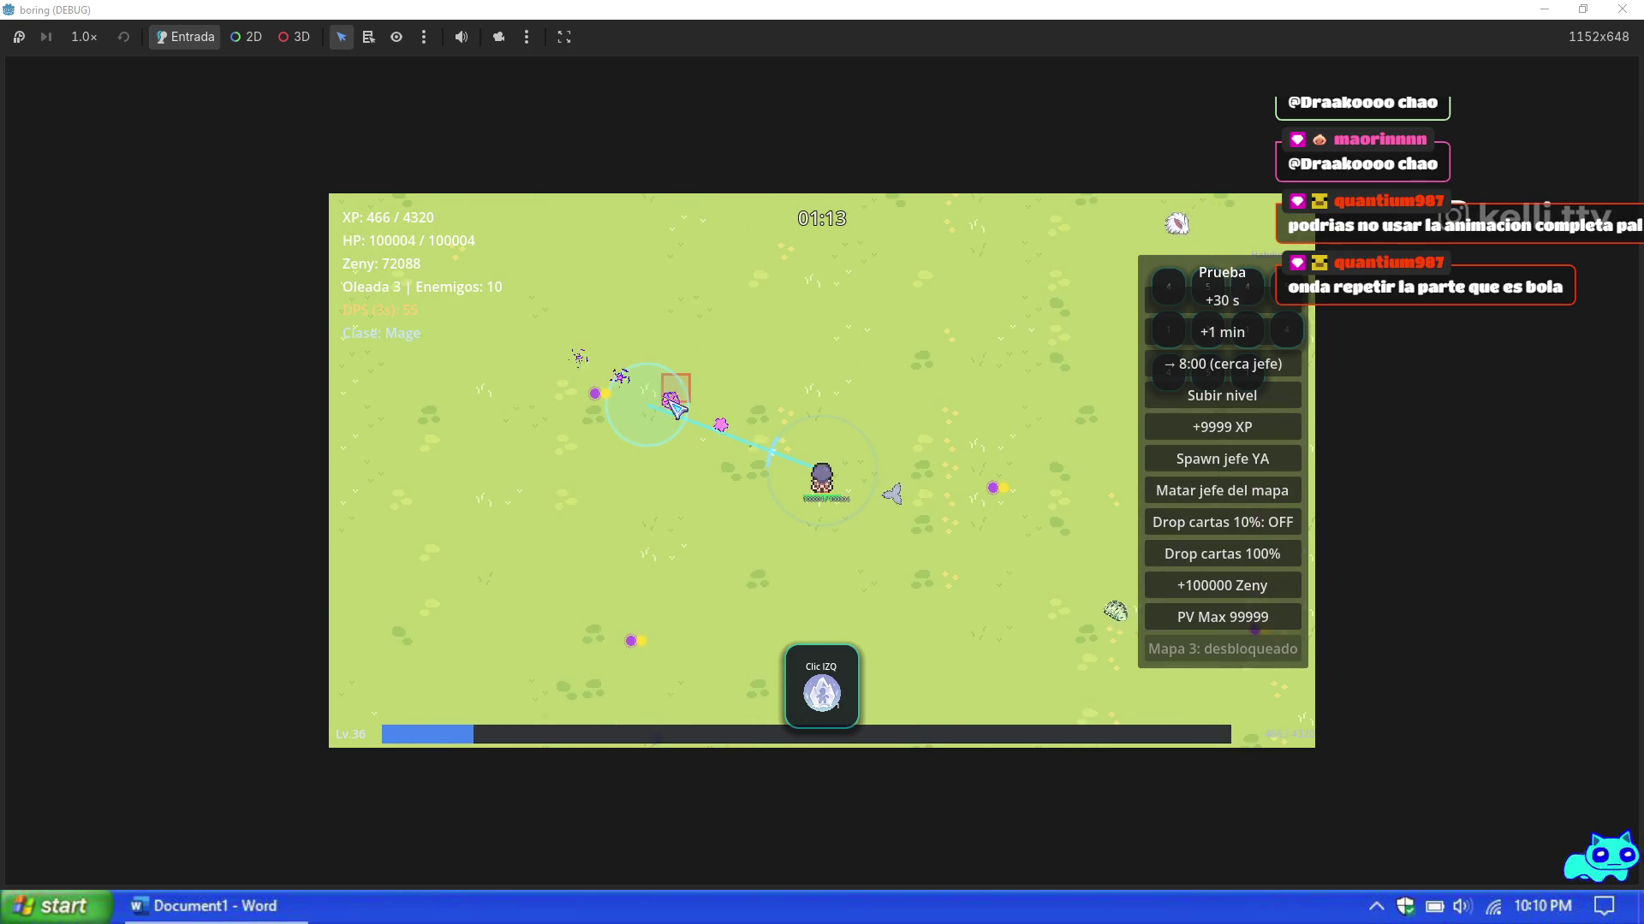
pyautogui.press('s')
pyautogui.press('d')
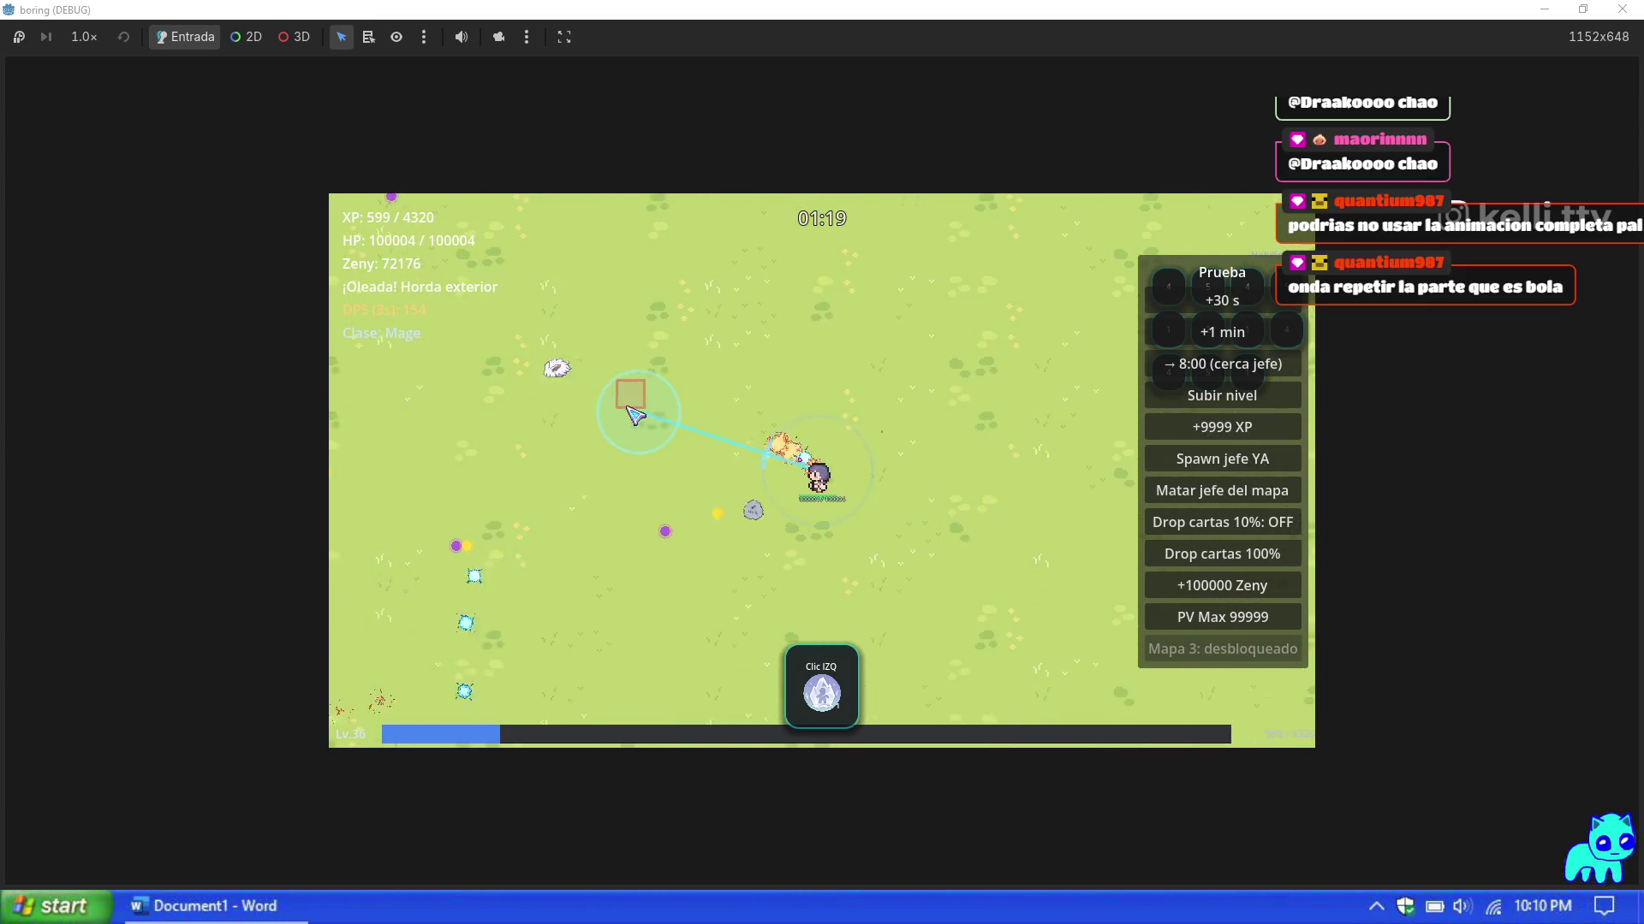
pyautogui.press('s')
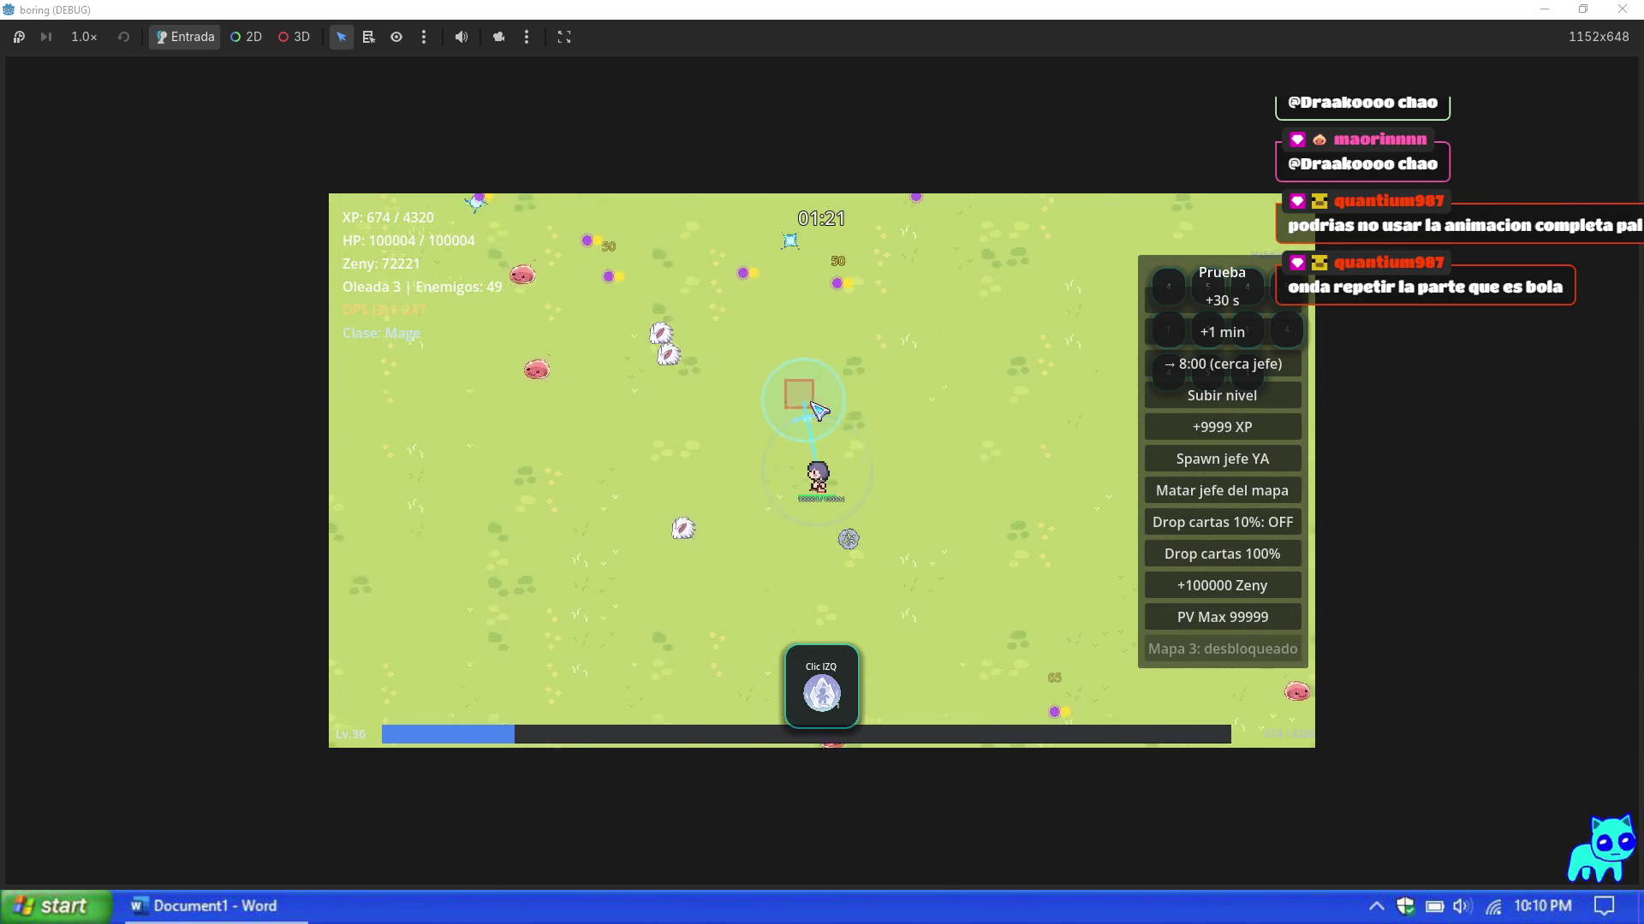
pyautogui.press('a')
pyautogui.press('d')
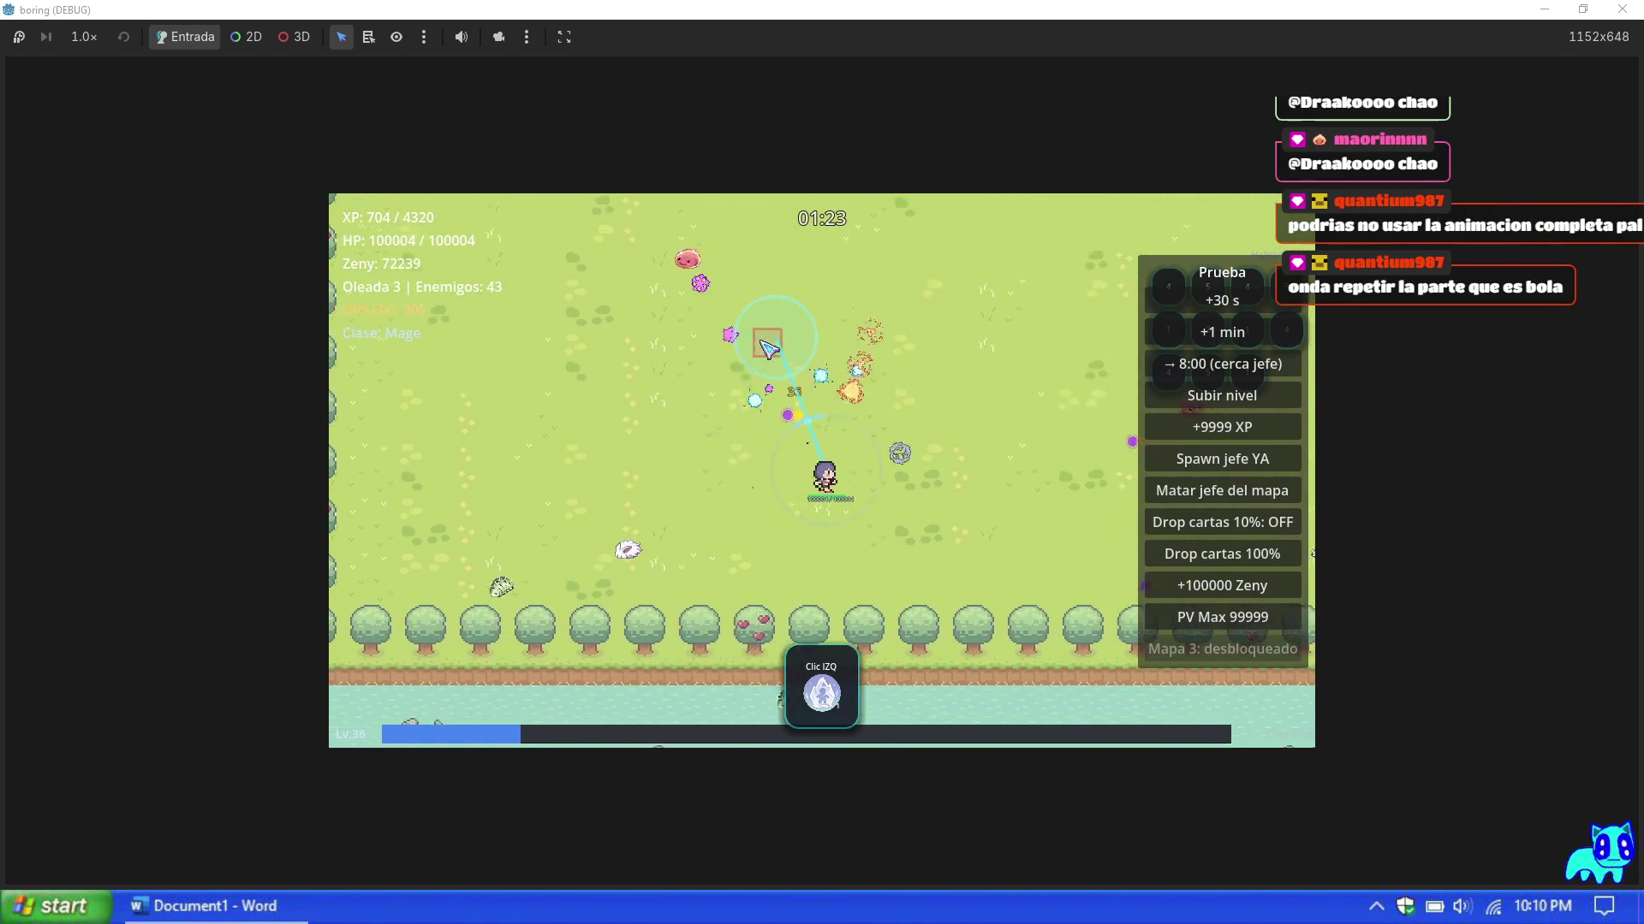
pyautogui.press('d')
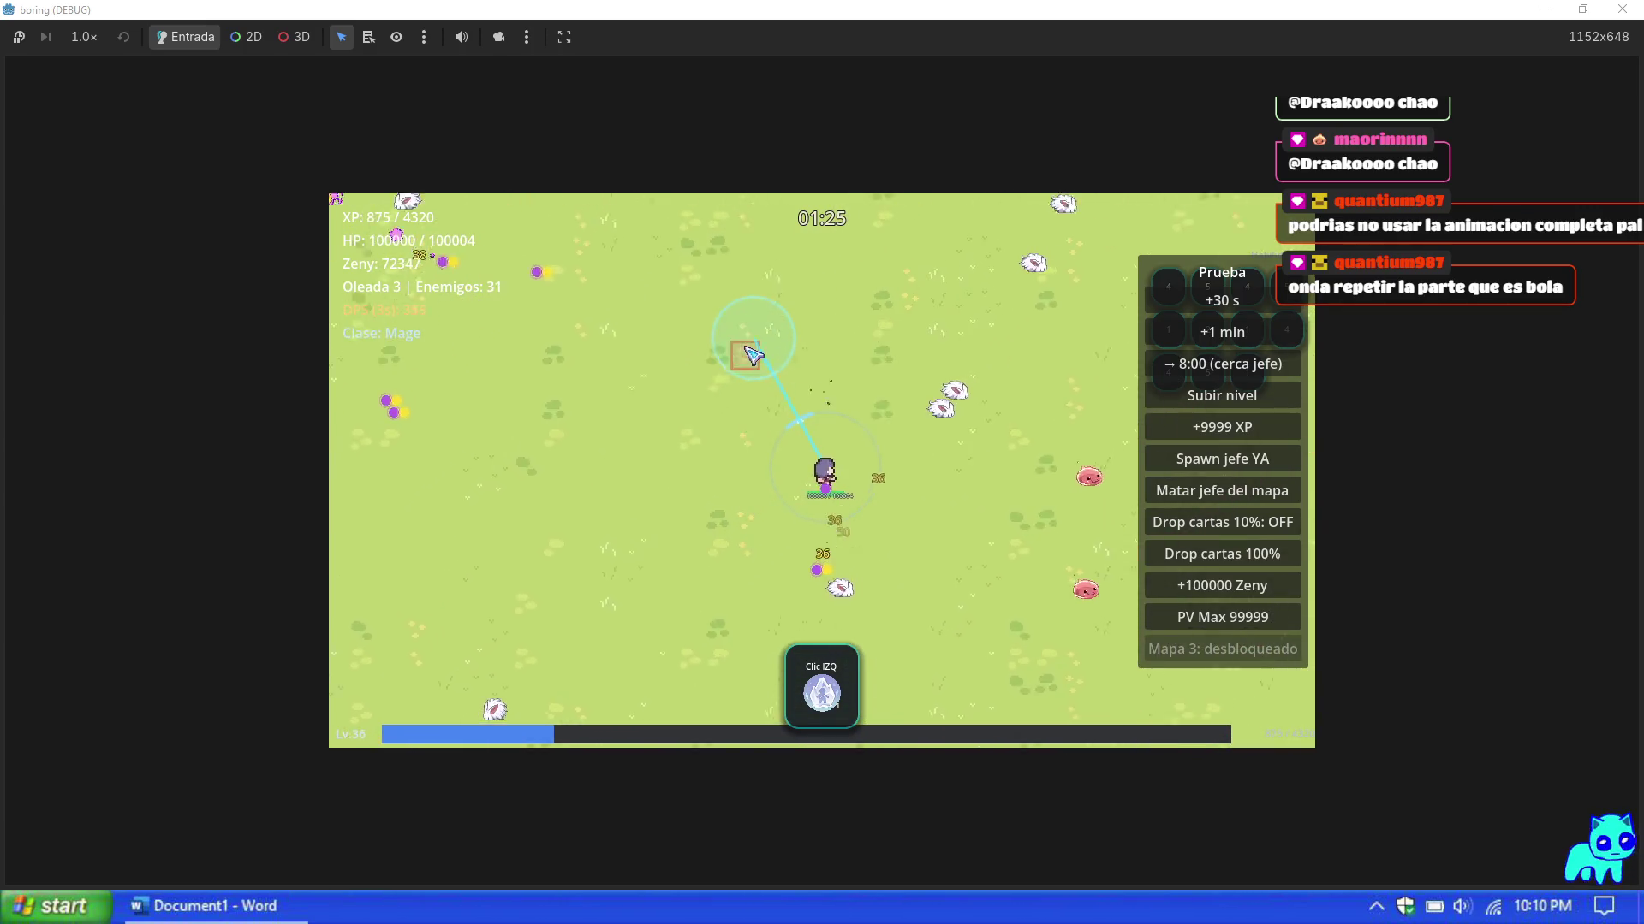
pyautogui.press('w')
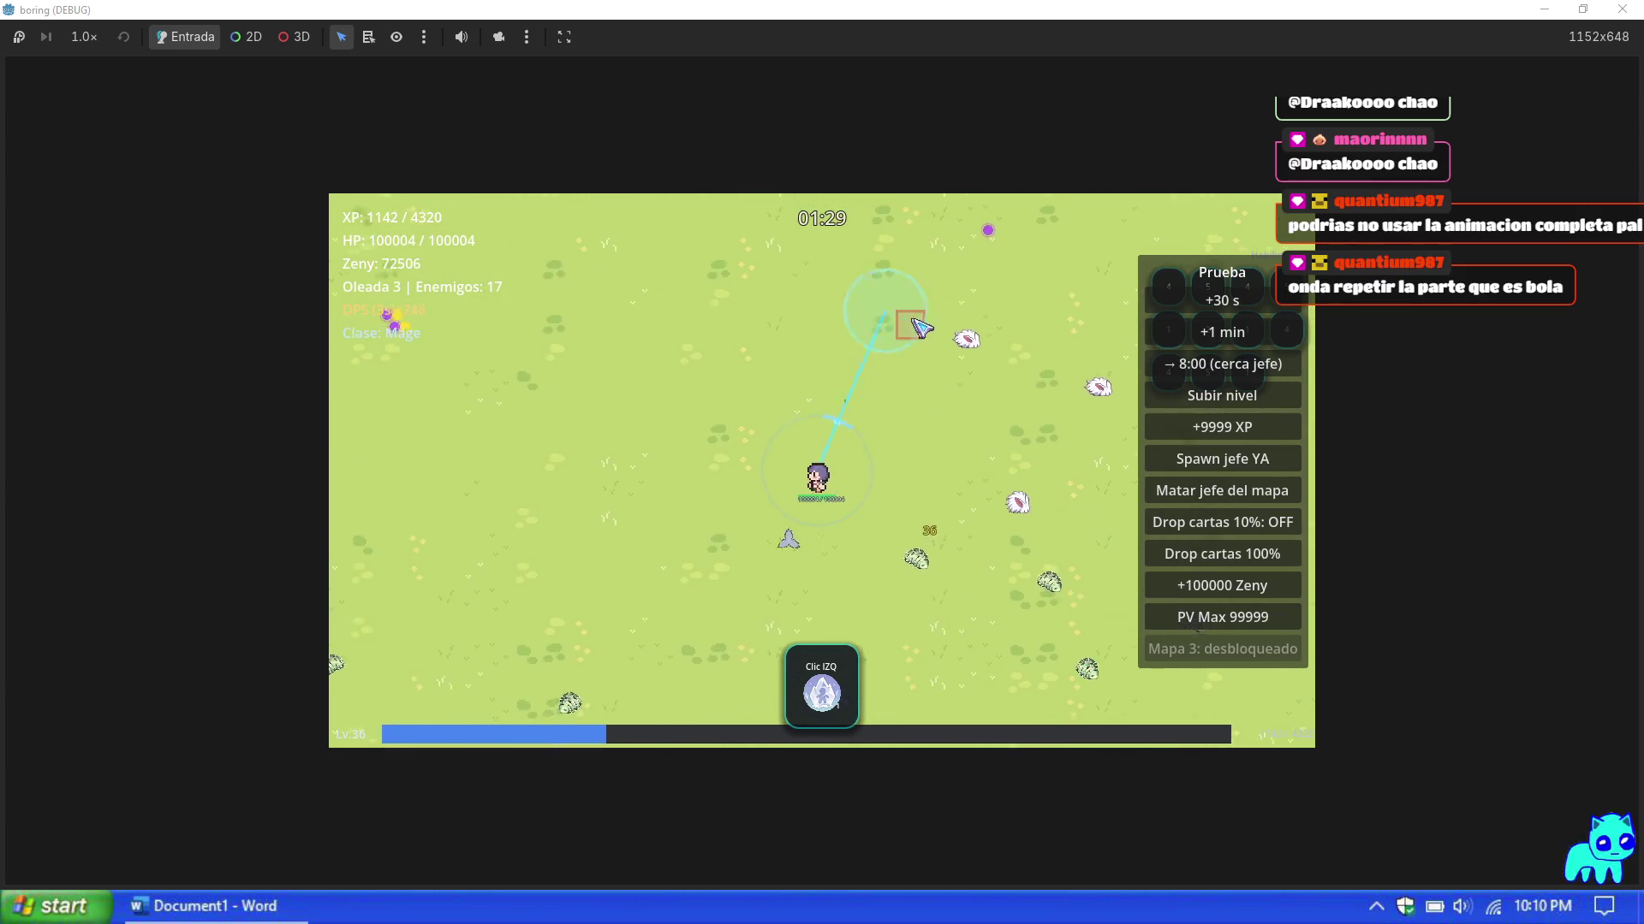
pyautogui.press('s')
pyautogui.press('s')
pyautogui.press('w')
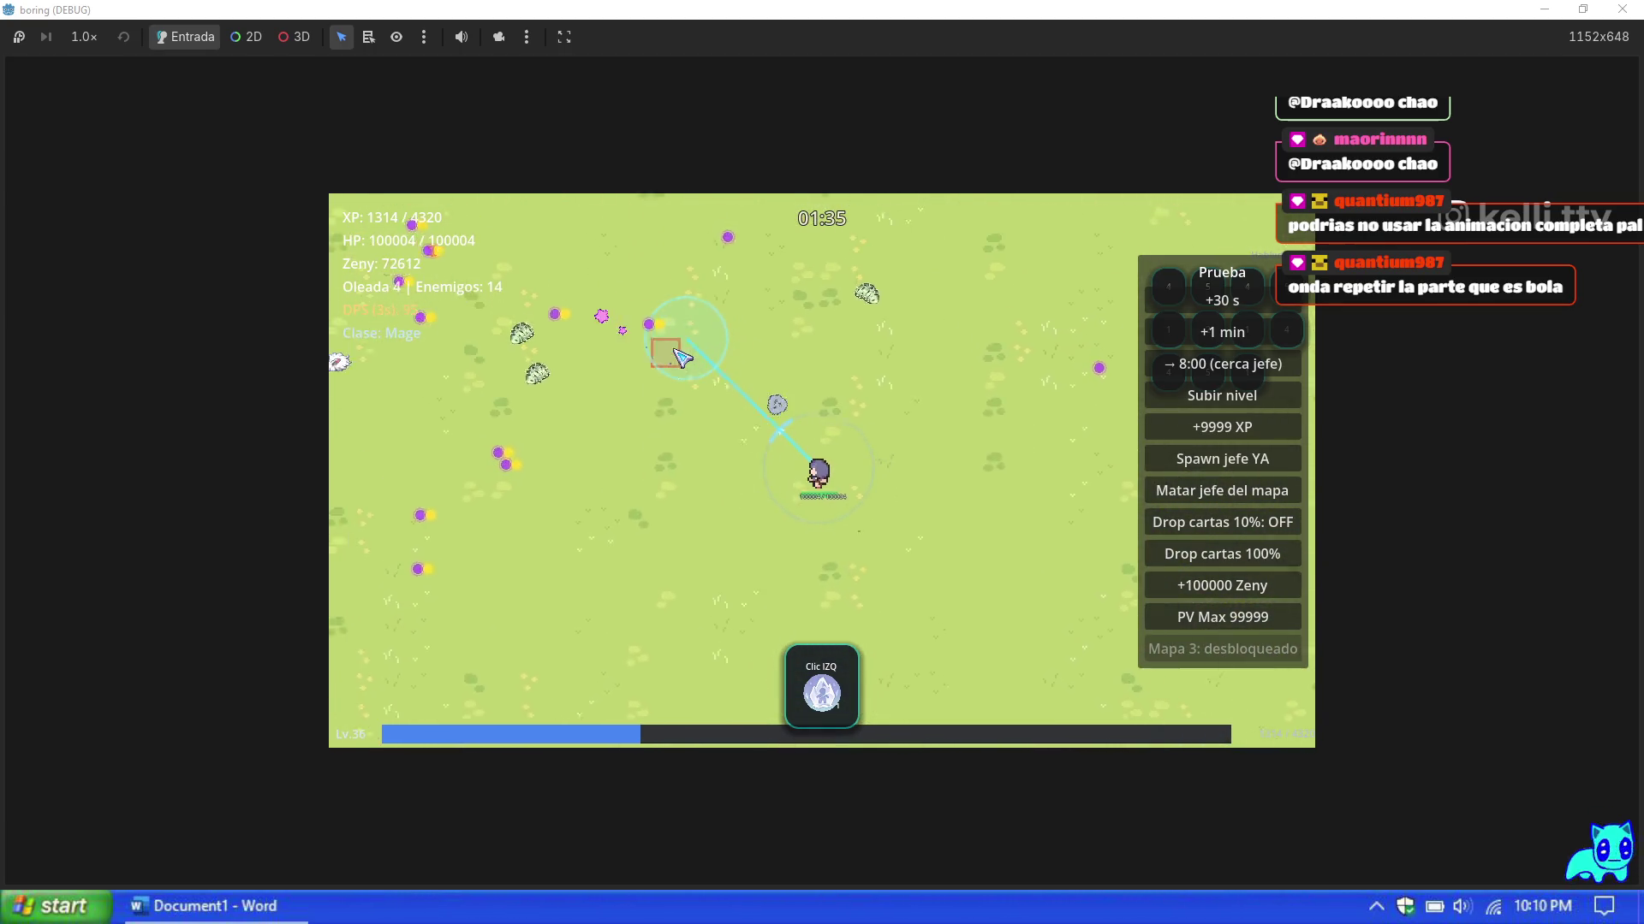
pyautogui.press('a')
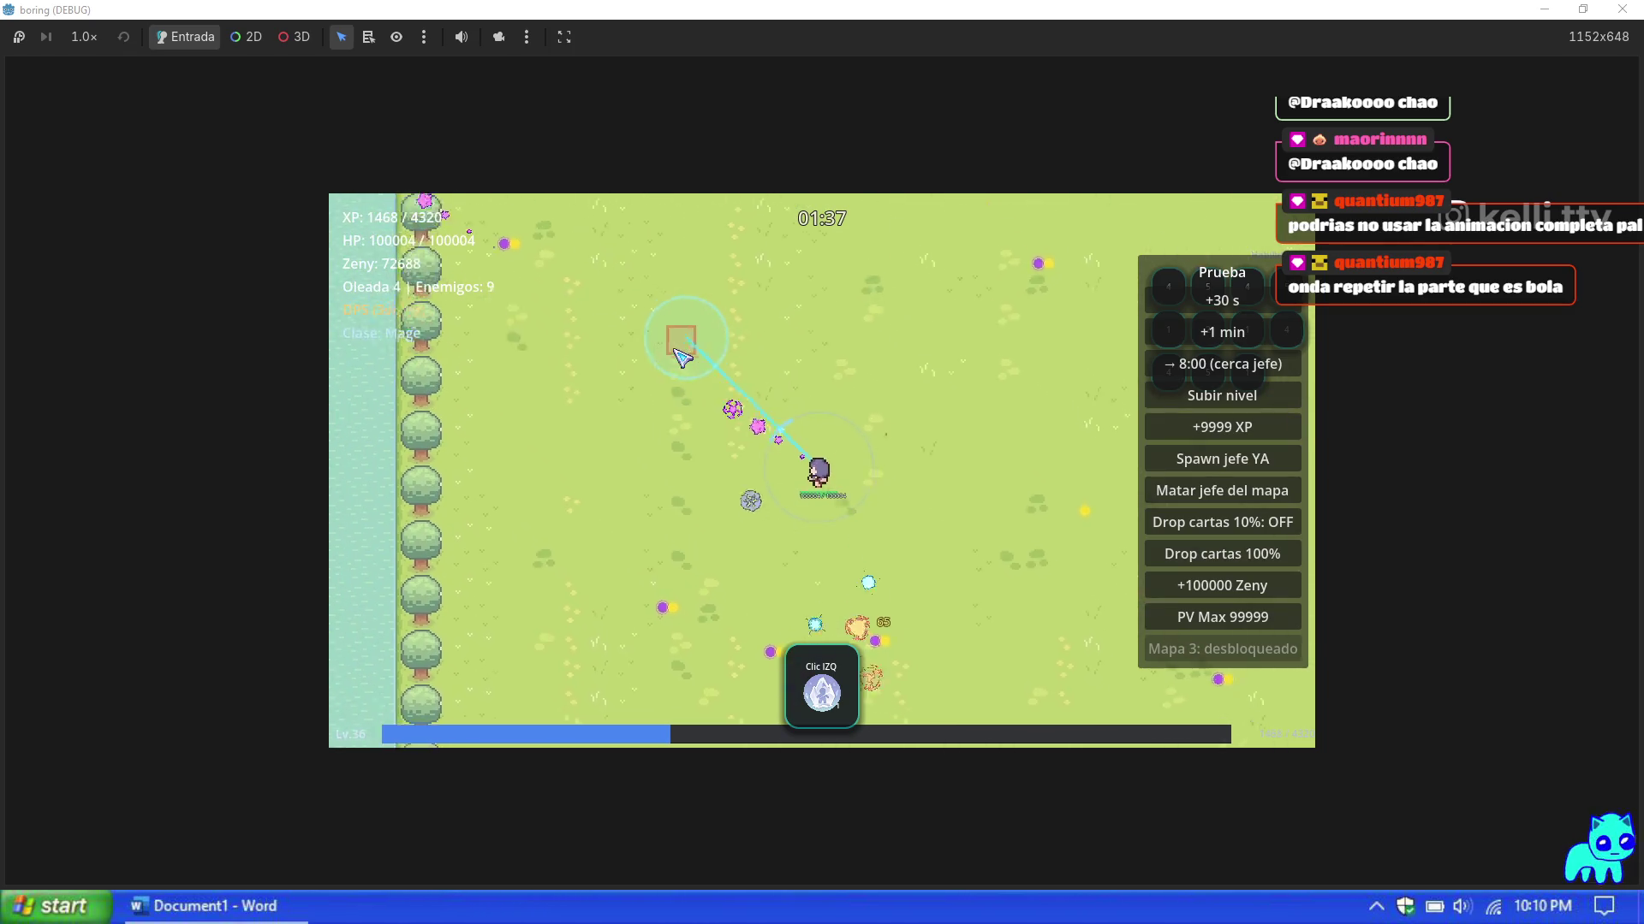
pyautogui.press('d')
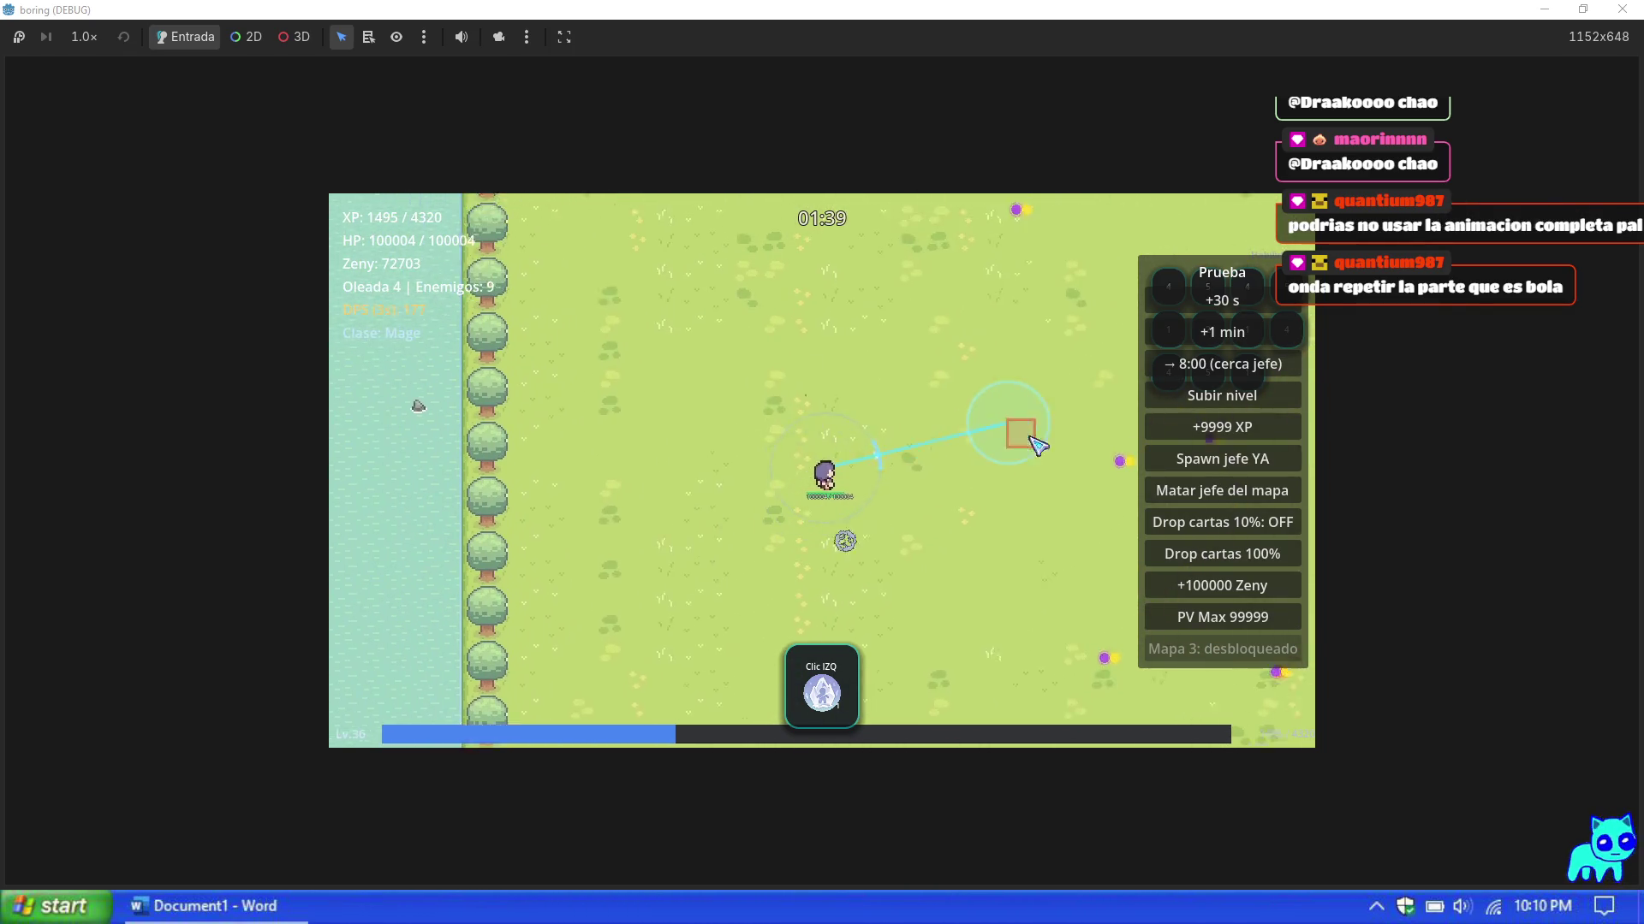
pyautogui.press('w')
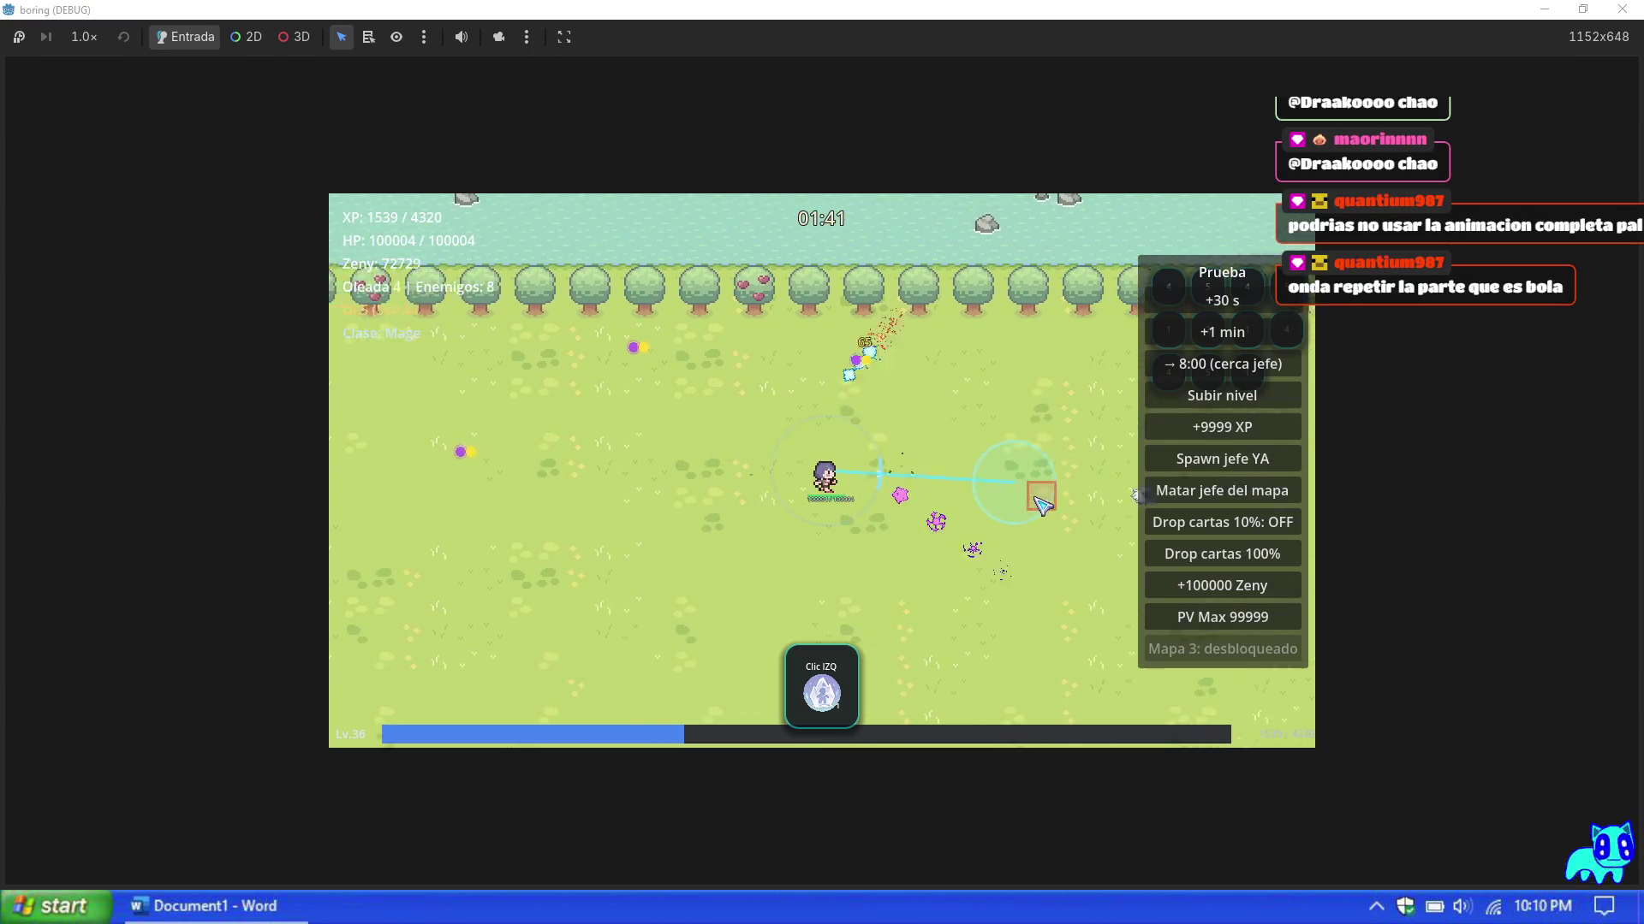
pyautogui.press('s')
pyautogui.press('d')
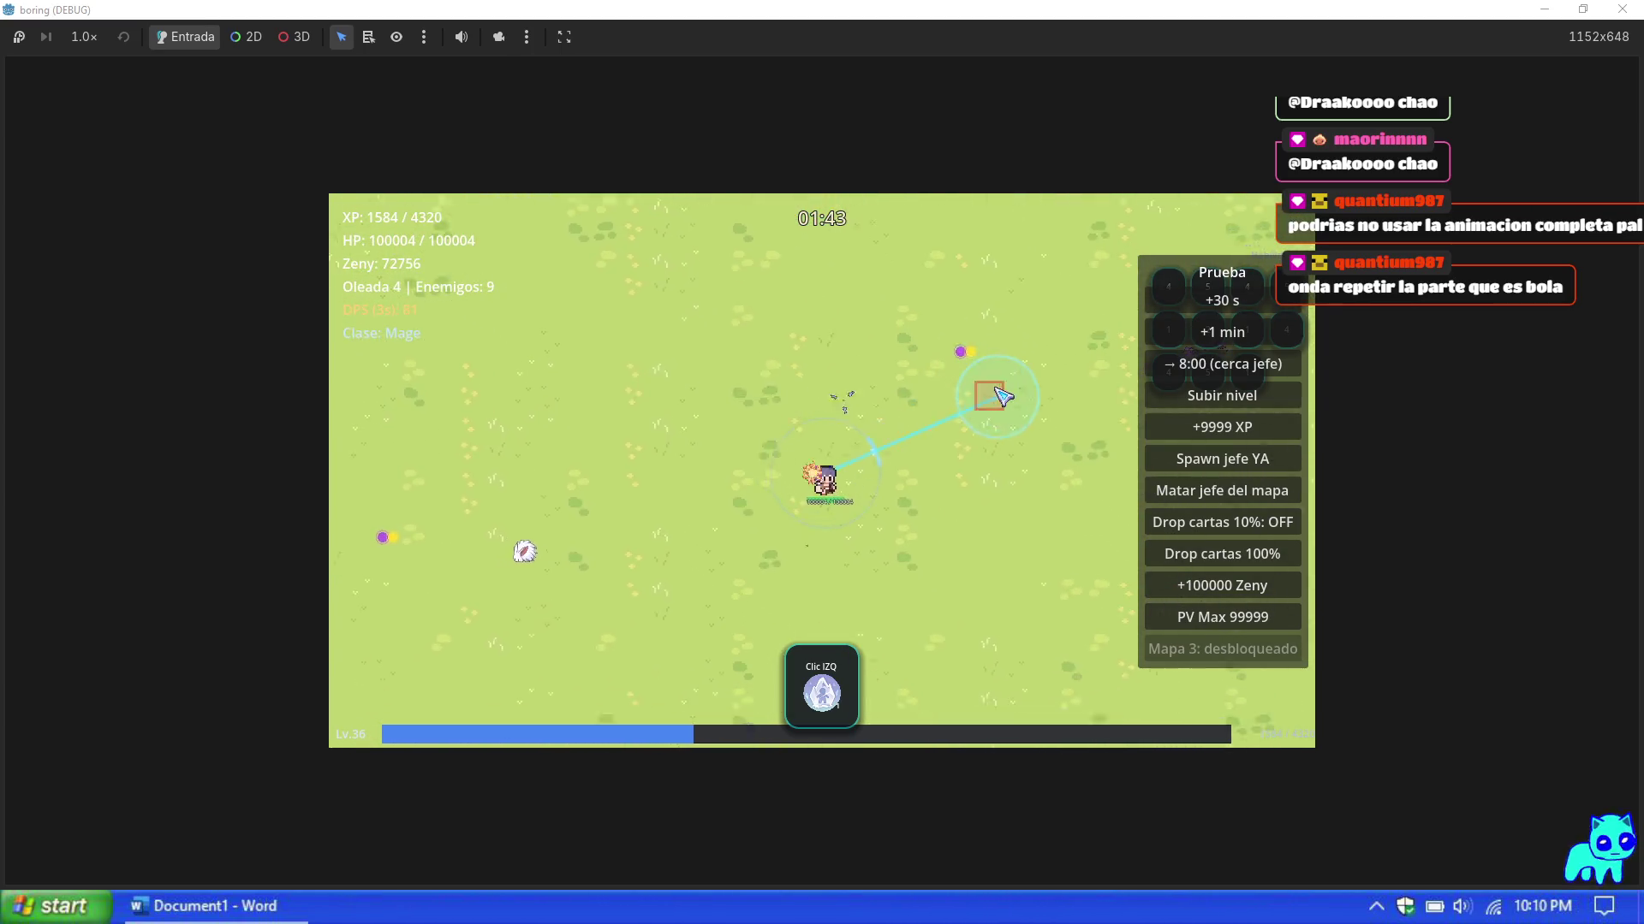
pyautogui.press('a')
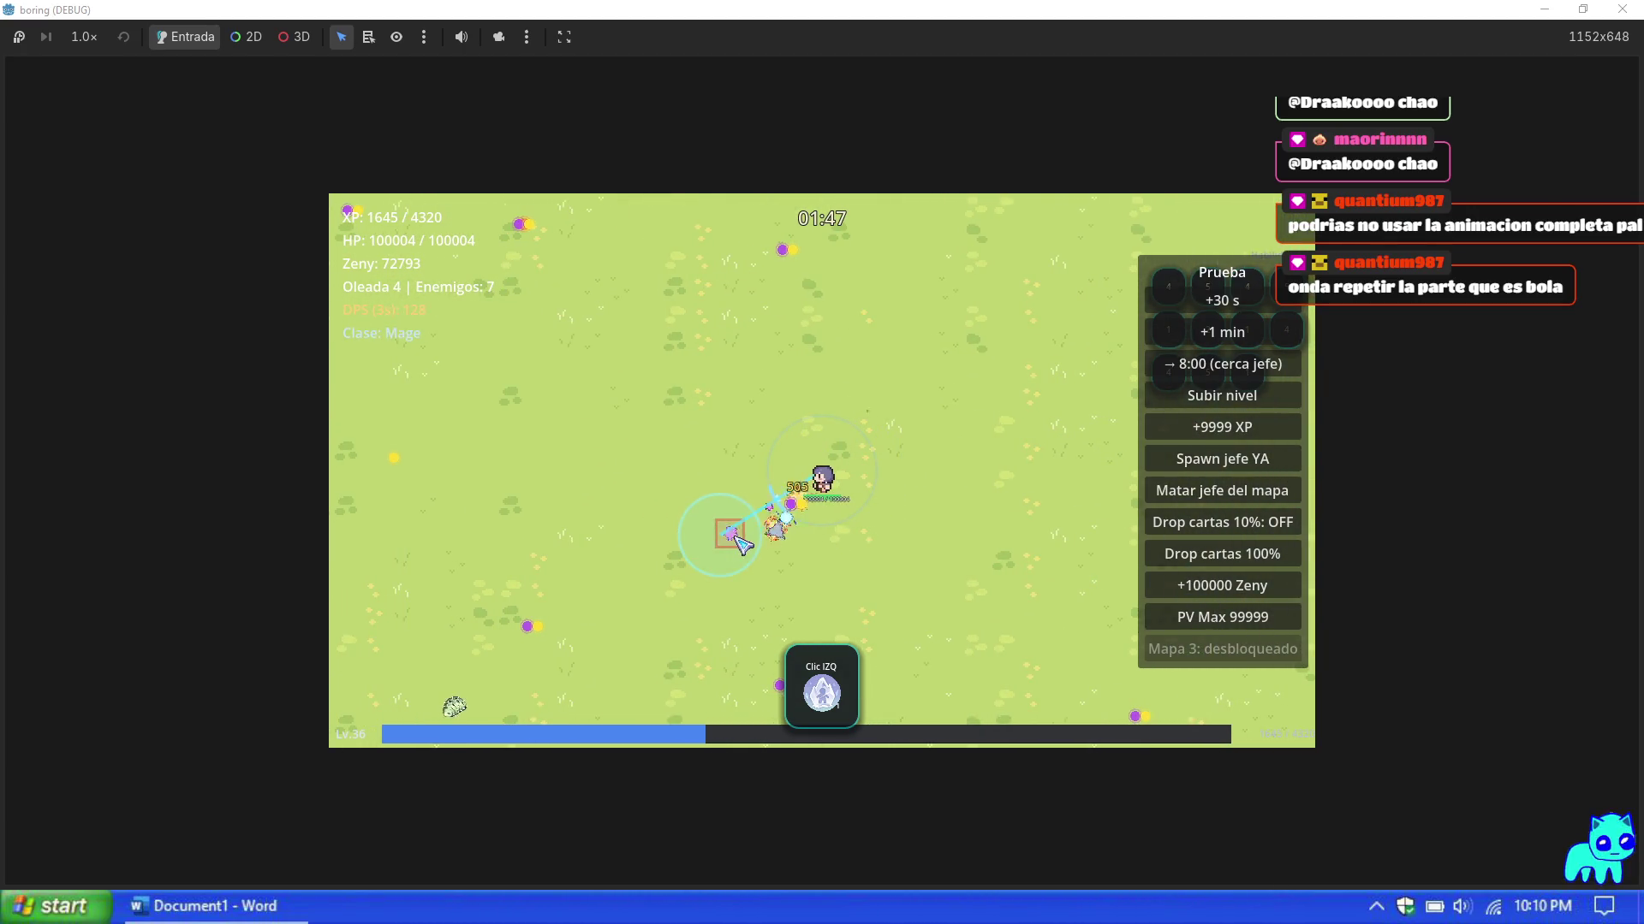
pyautogui.press('Escape')
pyautogui.click(1622, 10)
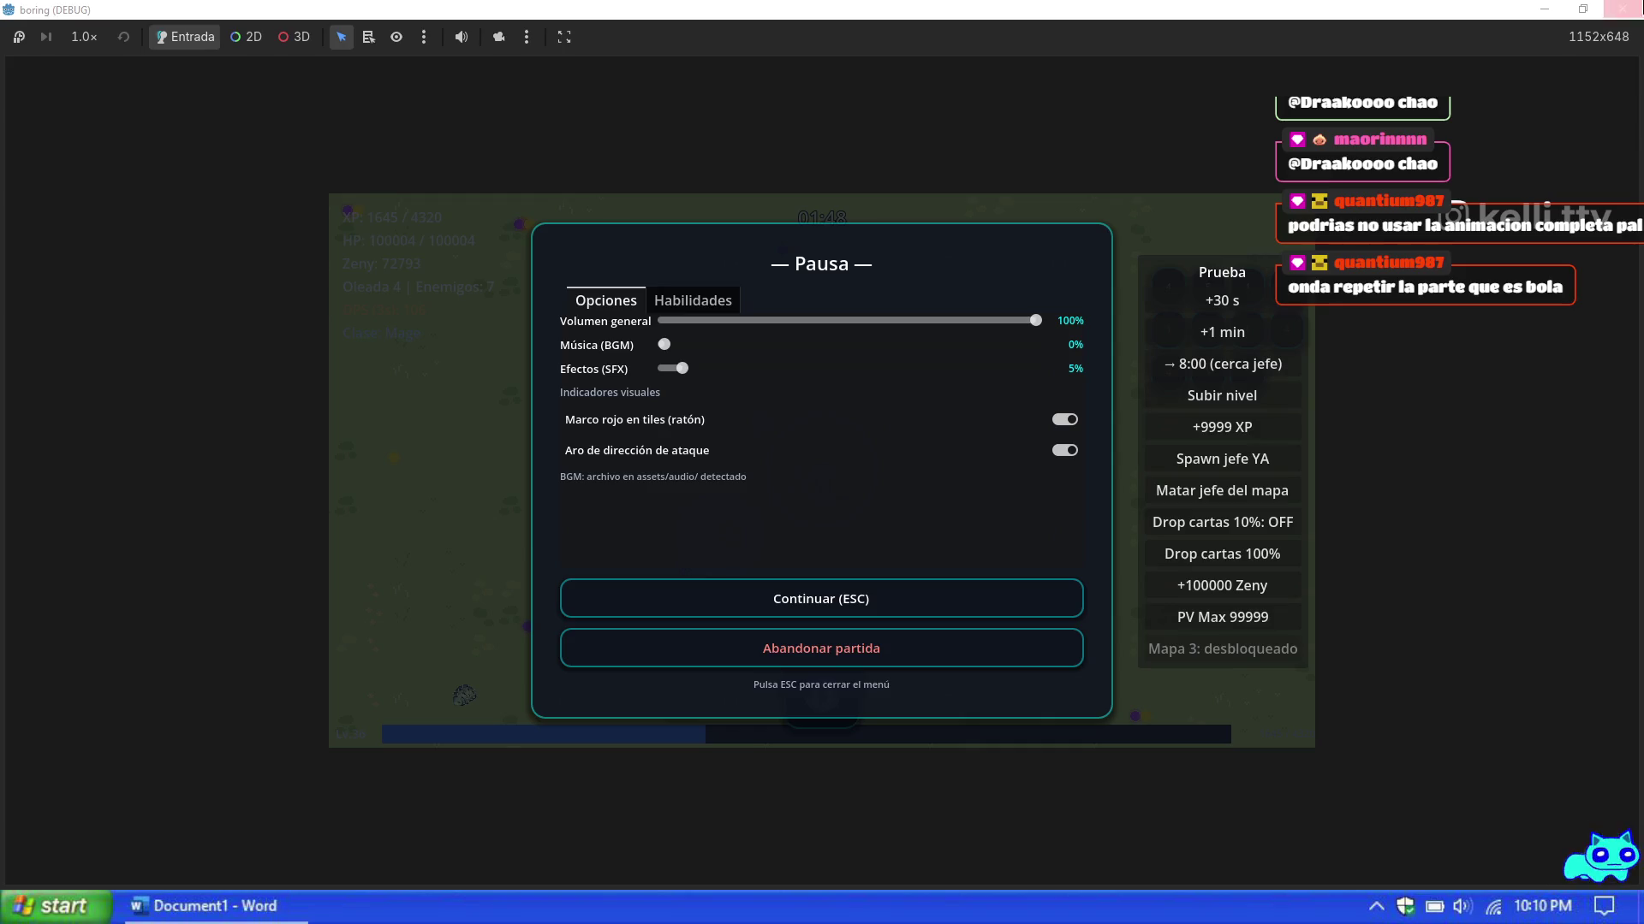
# Step: Scroll back to soul_strike's registration and place the cursor at the end of line 55
pyautogui.scroll(1, 848, 564)
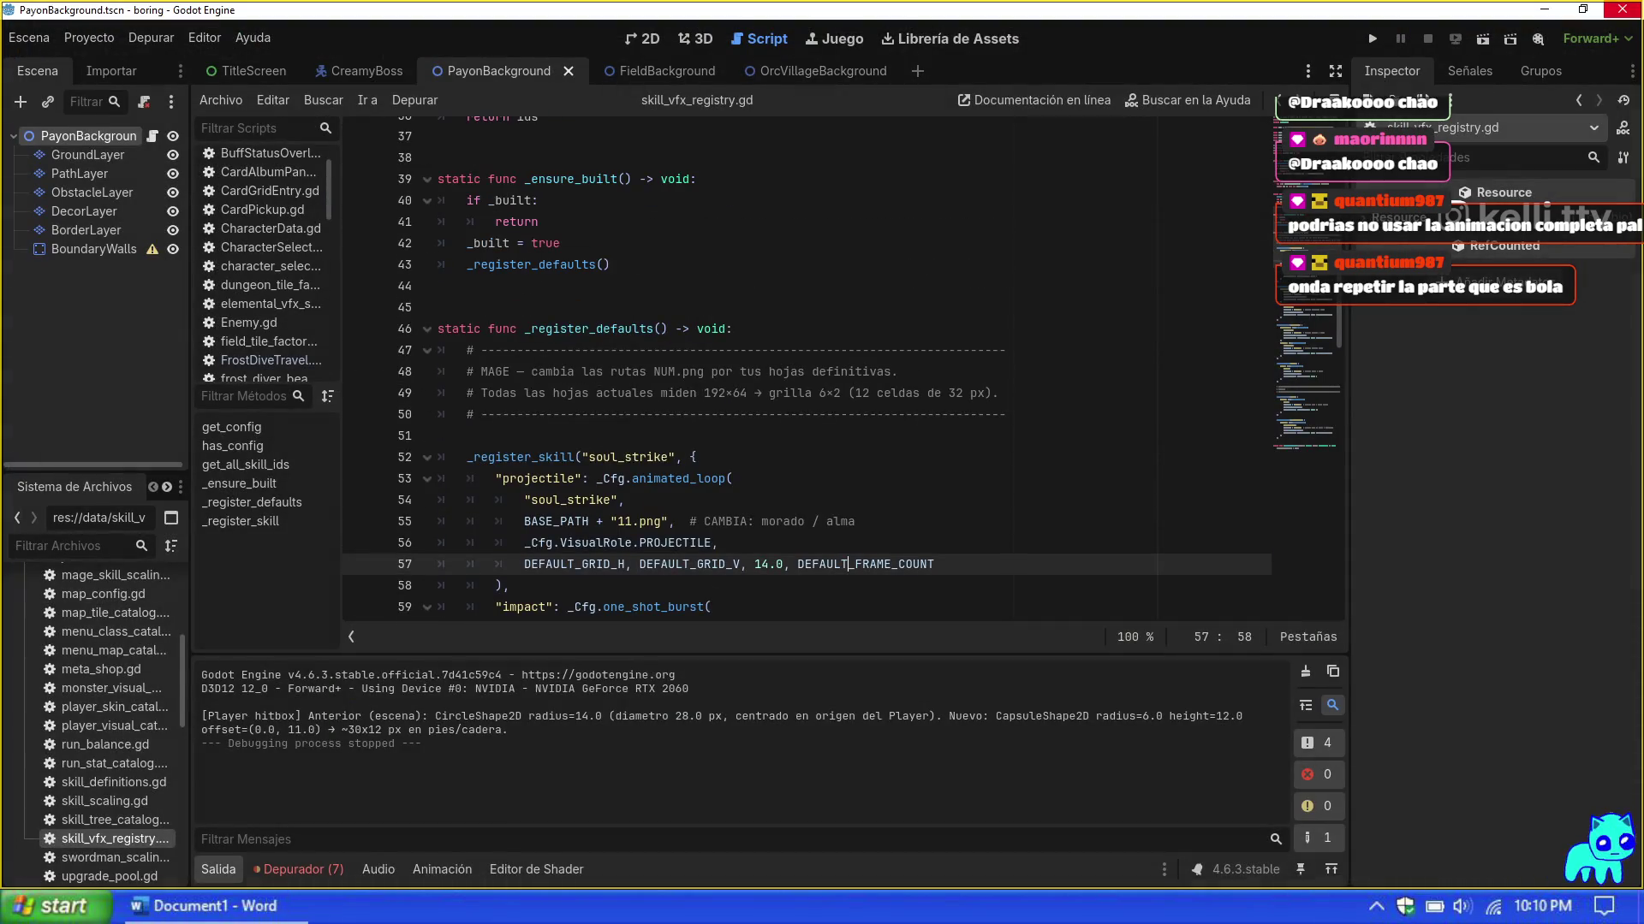
pyautogui.scroll(-1, 805, 368)
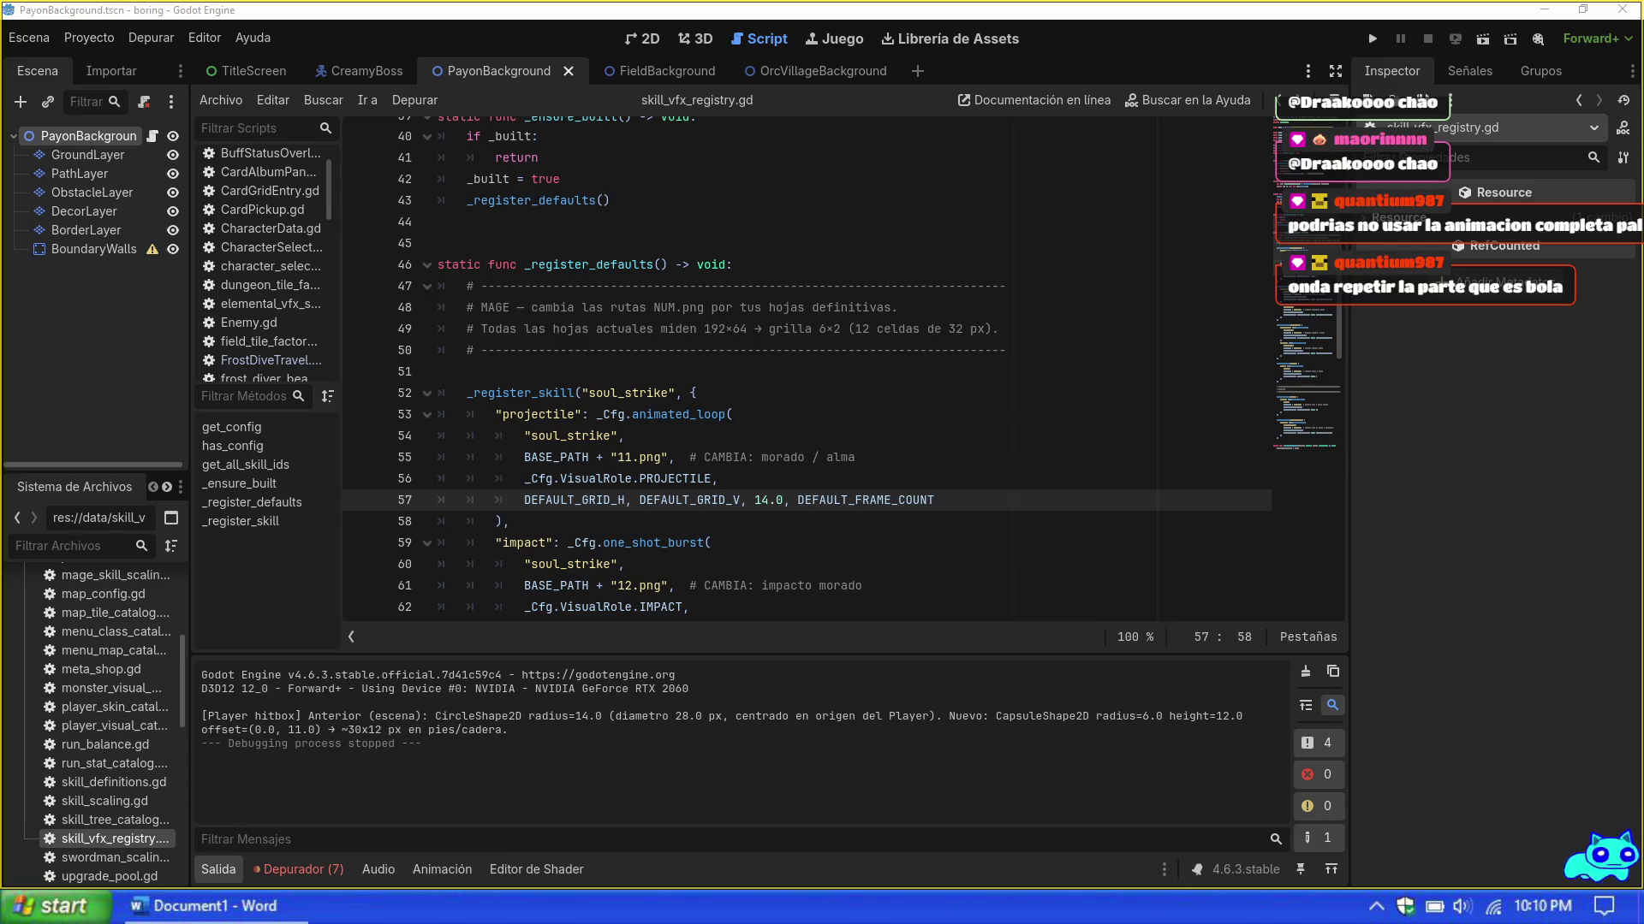
pyautogui.click(856, 457)
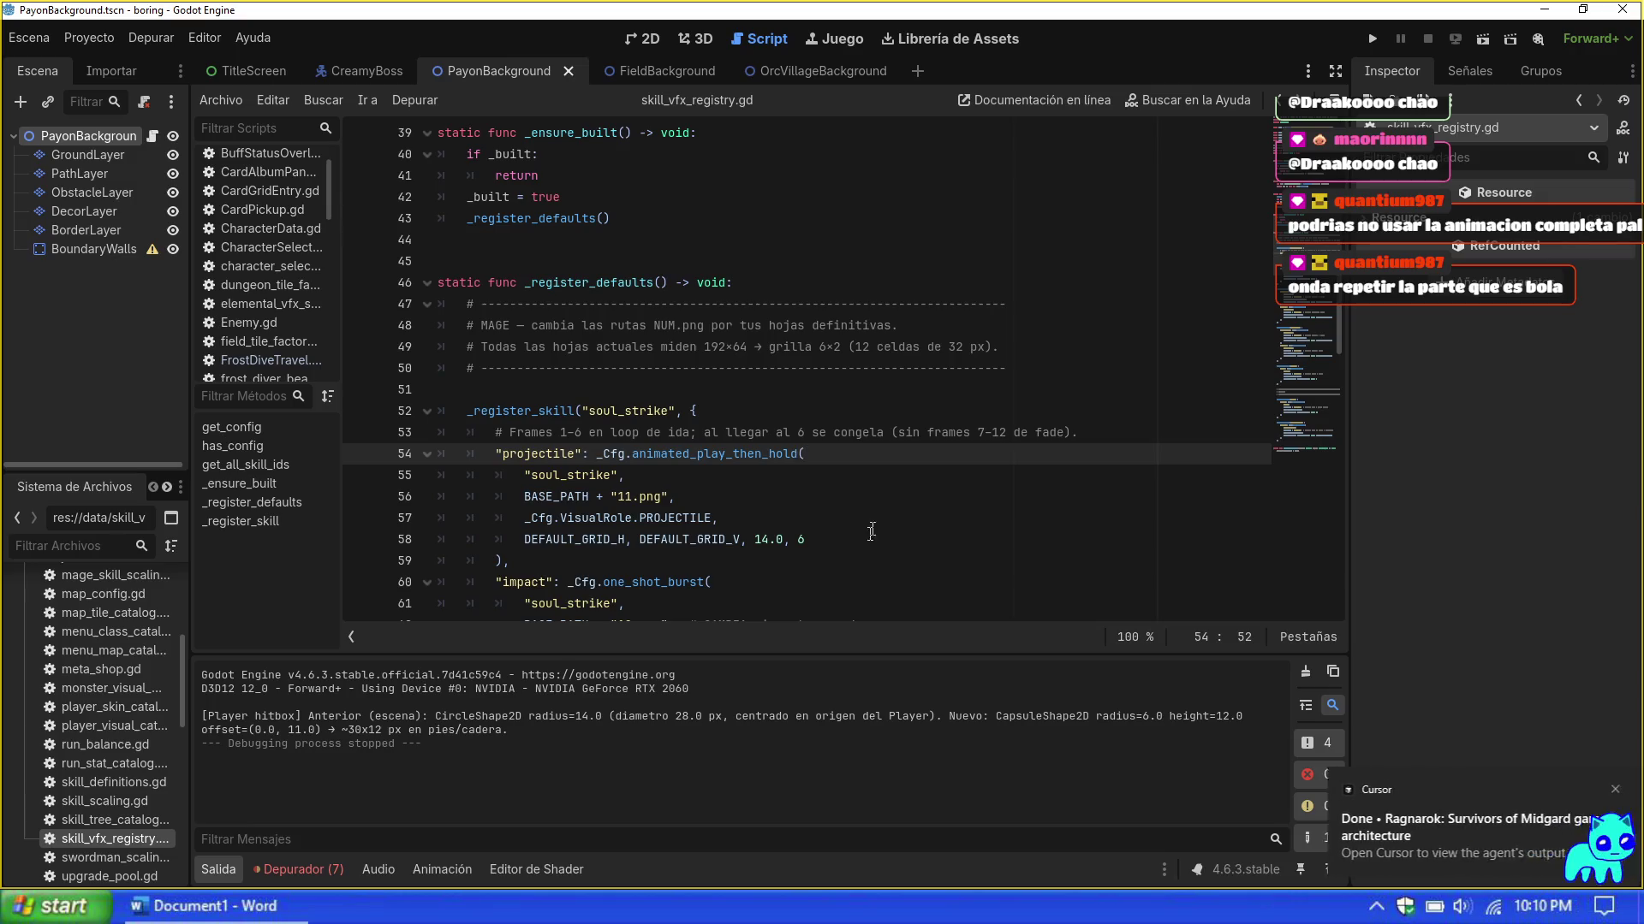
# Step: Run the project with F5 to playtest the soul_strike change
pyautogui.press('F5')
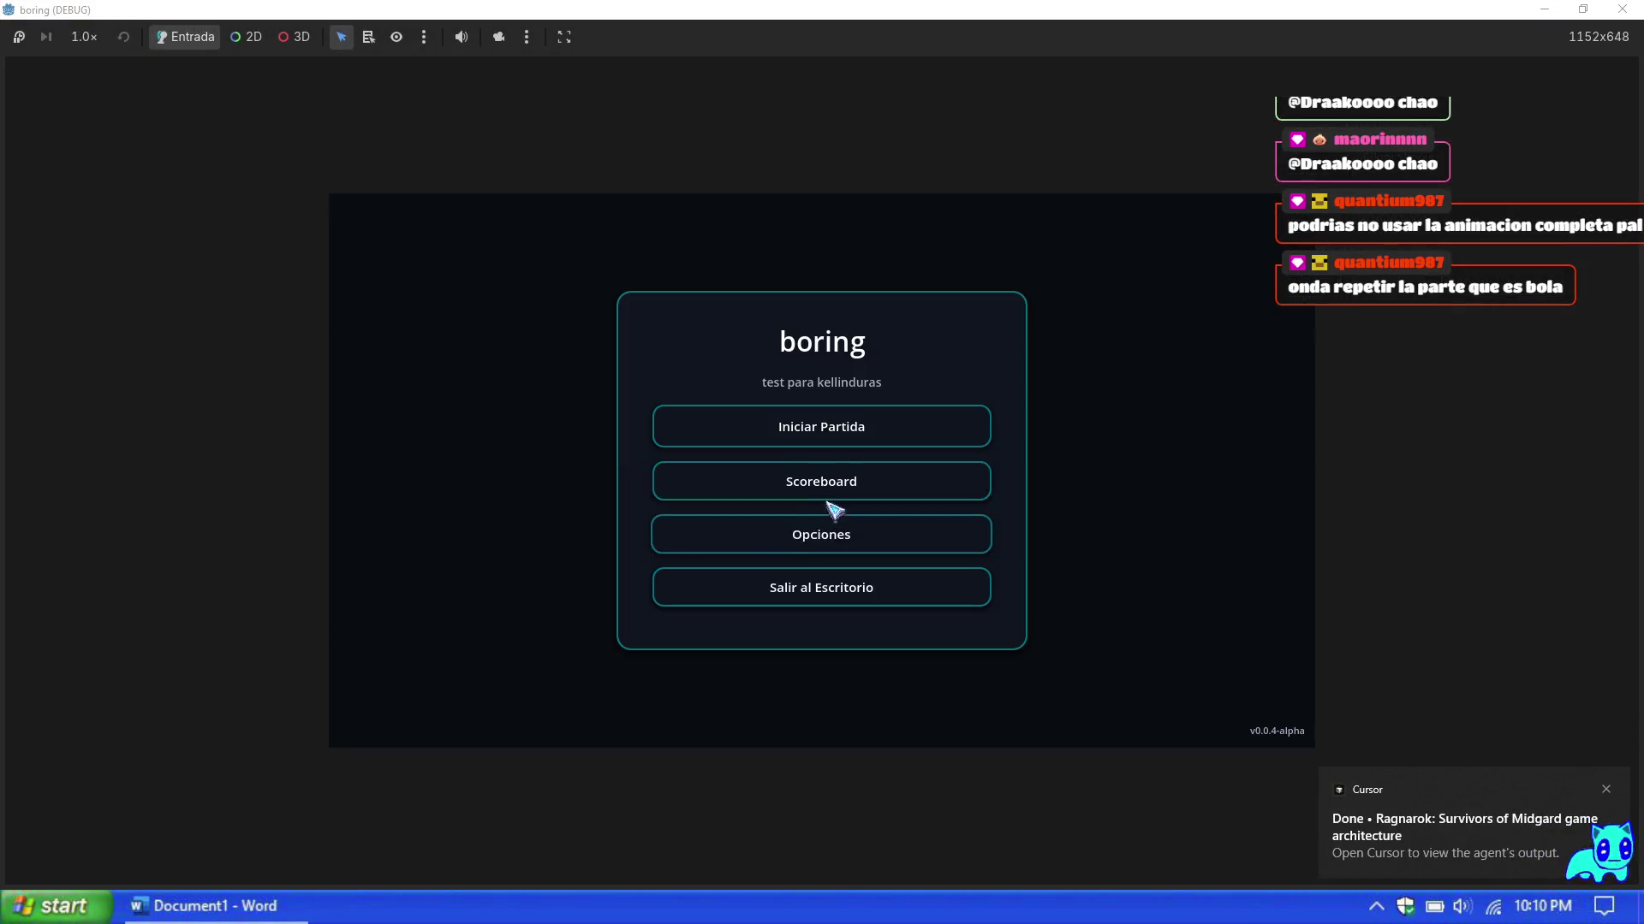
# Step: Start a new game with the Maga avatar and Mage class on Mapa 1
pyautogui.click(830, 487)
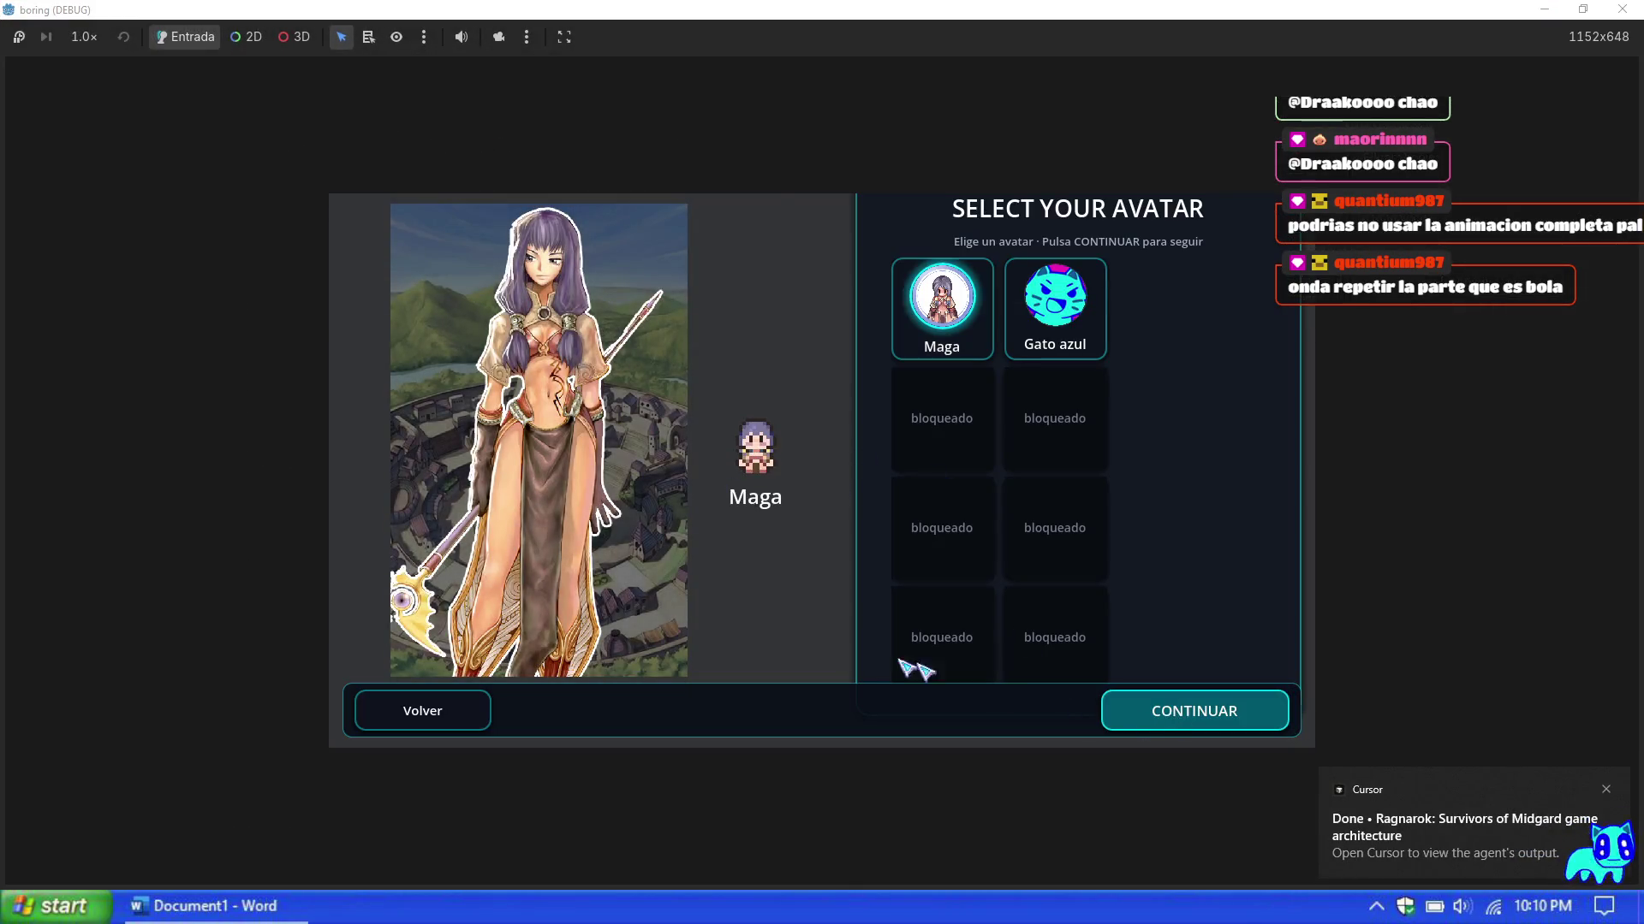
pyautogui.press('Return')
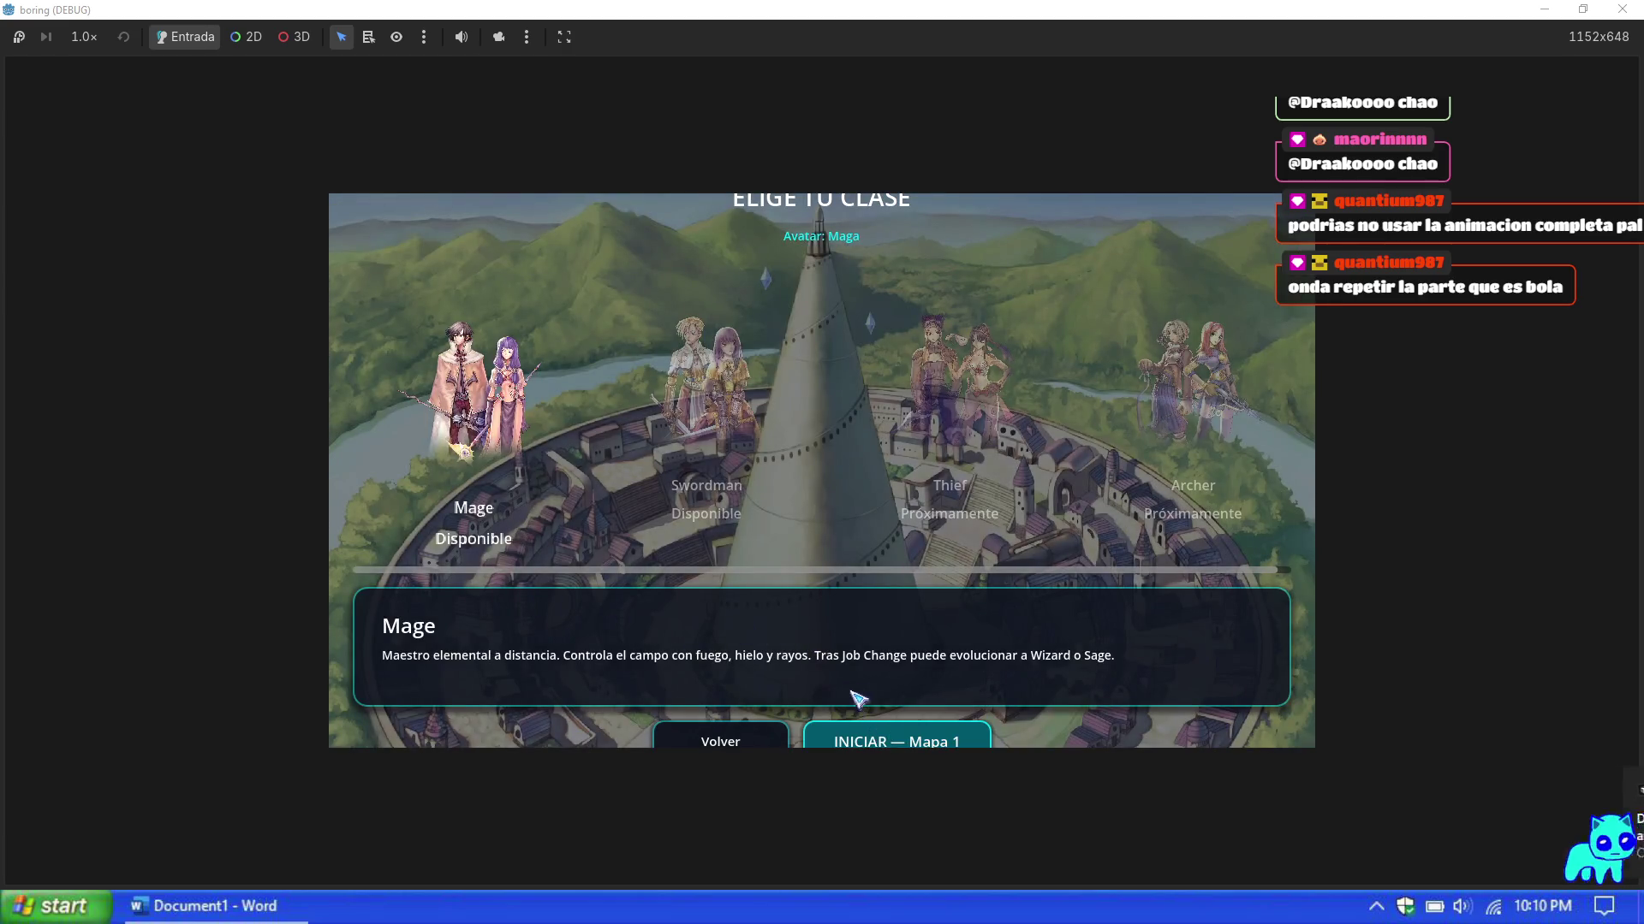
pyautogui.press('Return')
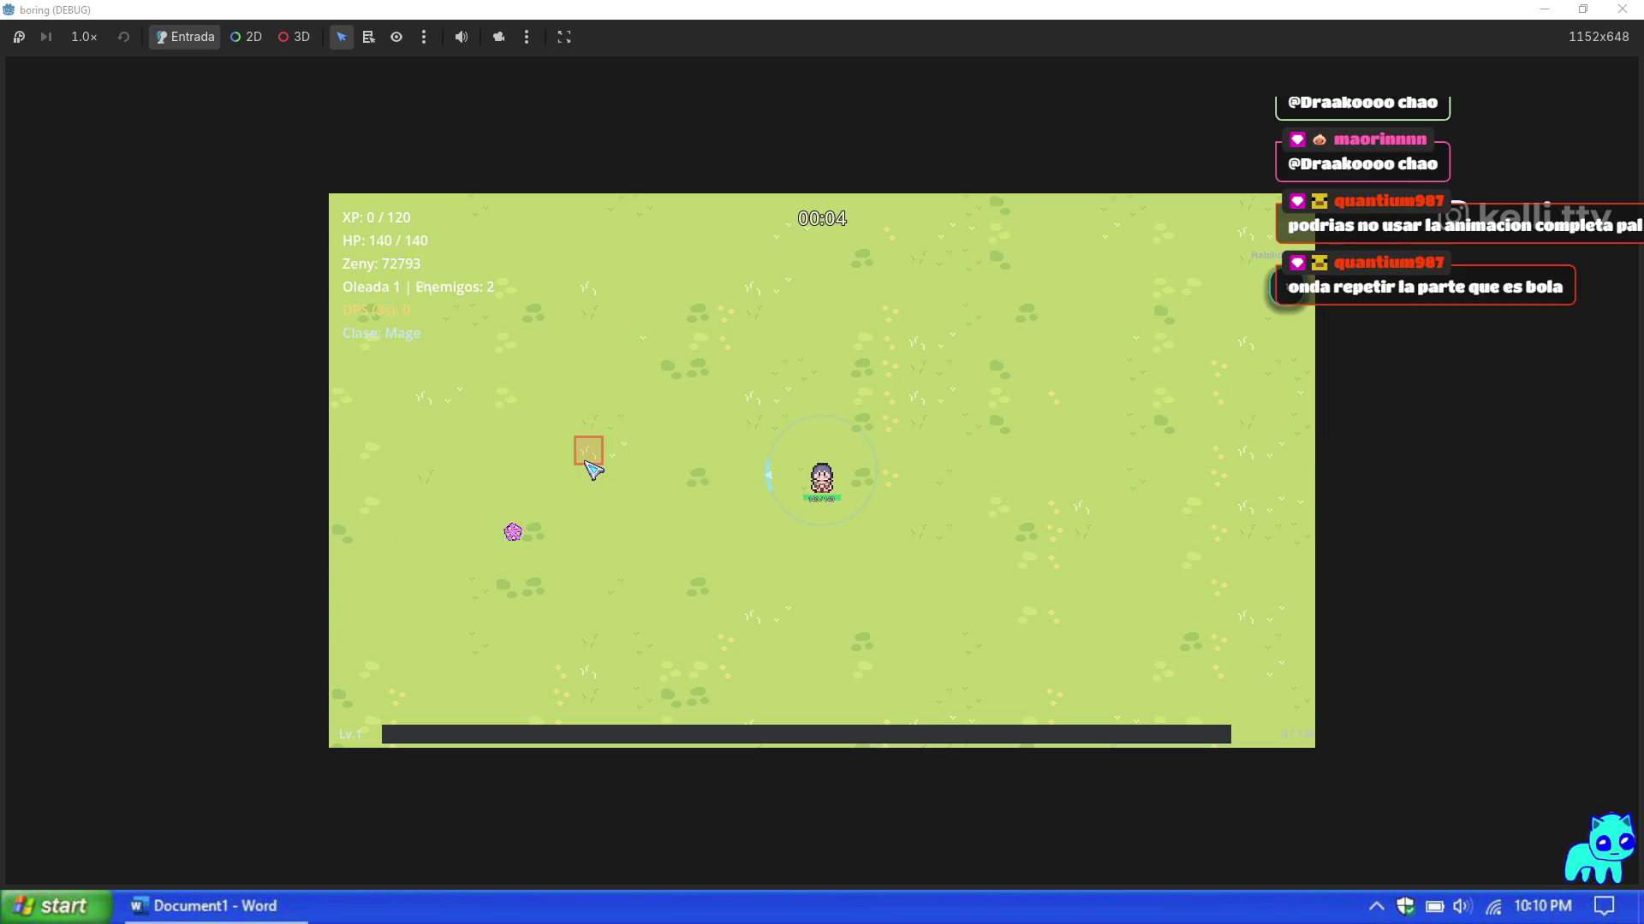
# Step: Walk the Mage around with WASD to watch the soul_strike projectile, then pause with Esc
pyautogui.press('s')
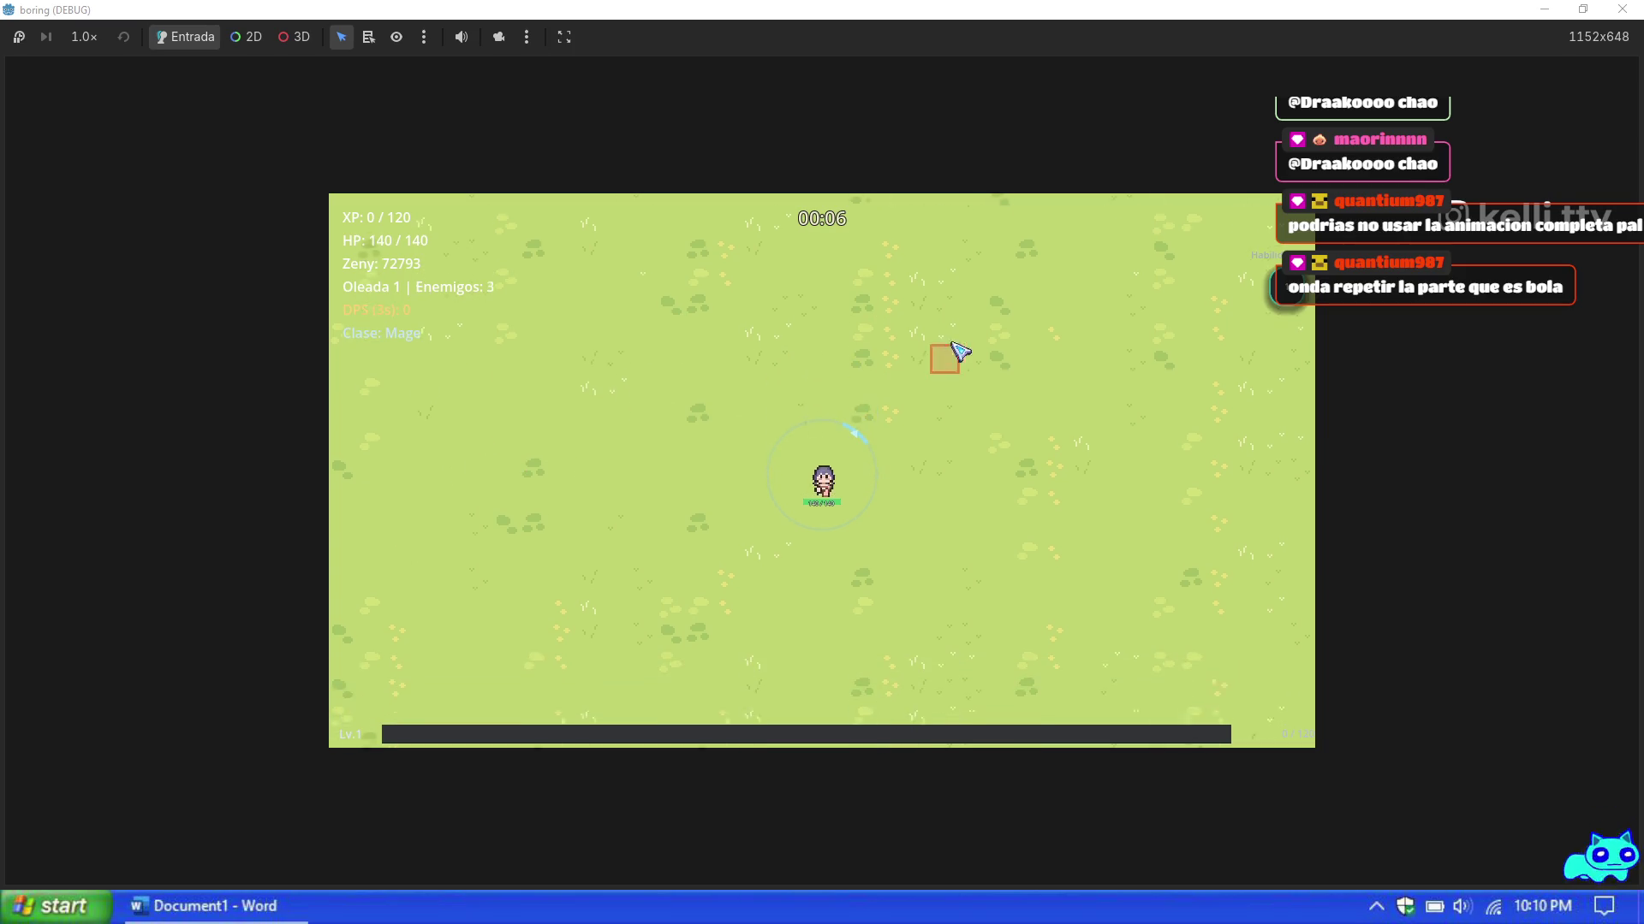
pyautogui.press('s')
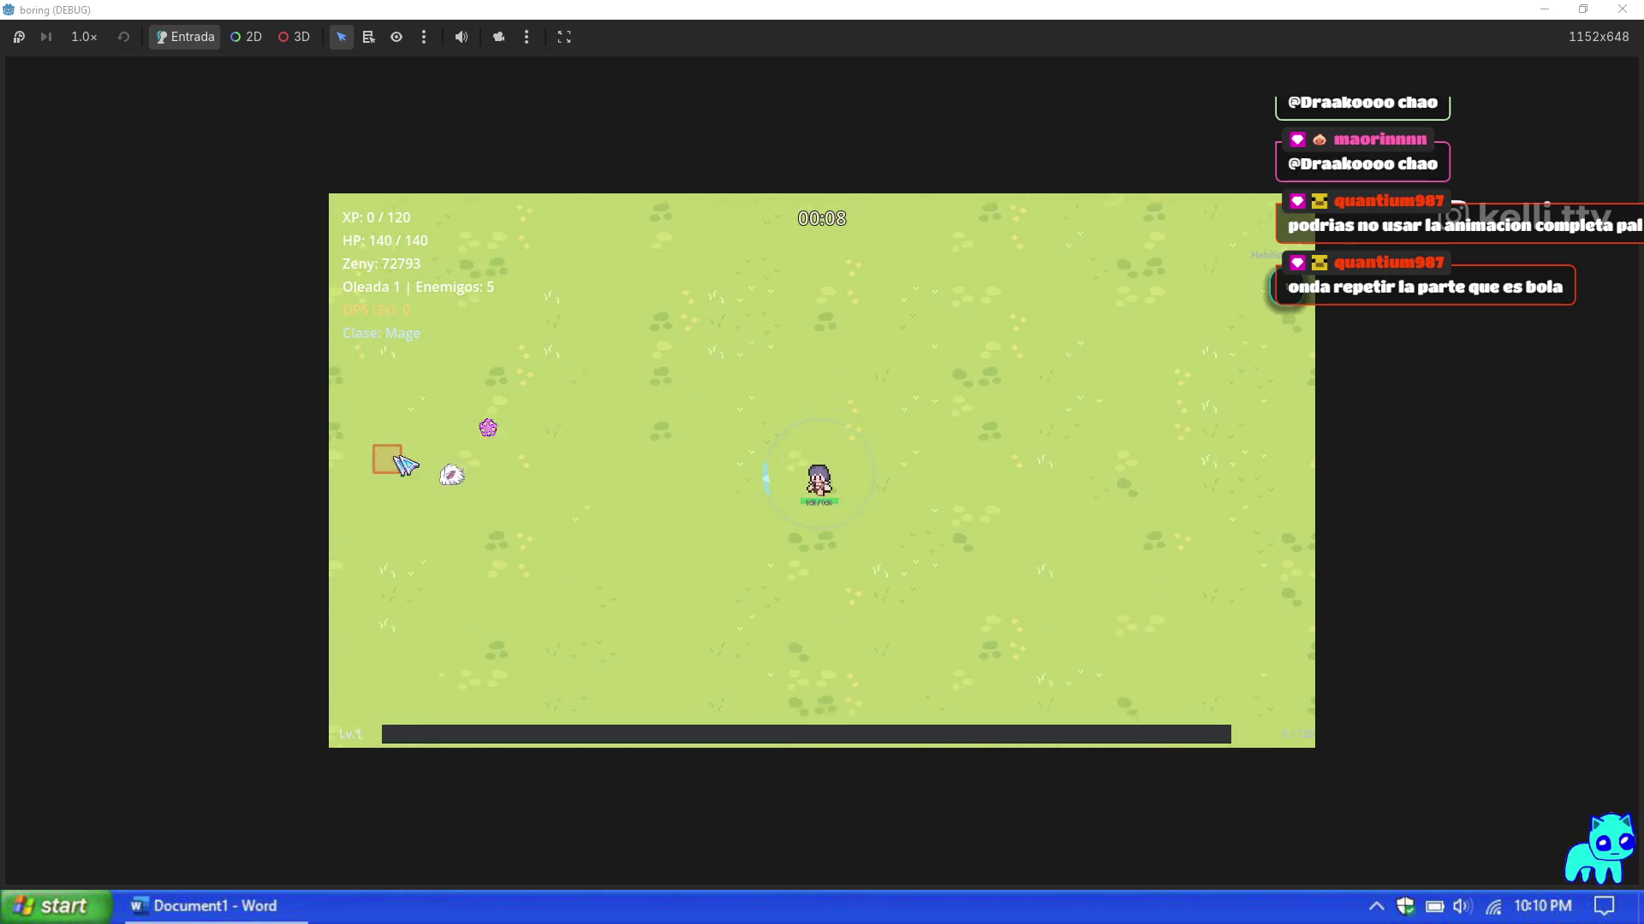
pyautogui.press('a')
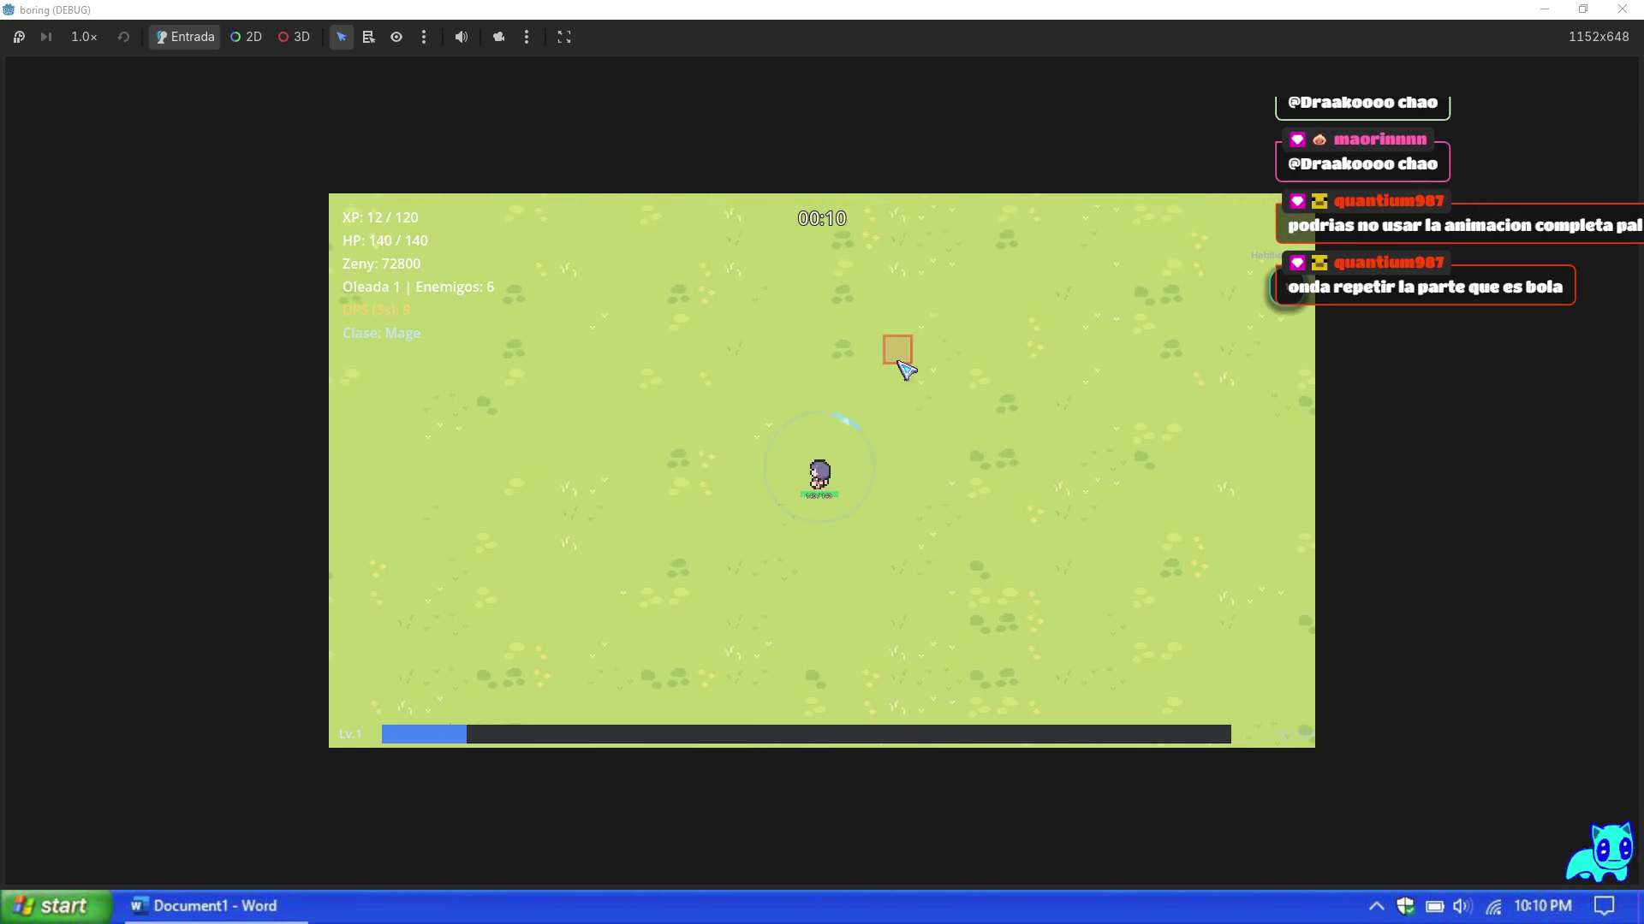
pyautogui.press('w')
pyautogui.press('d')
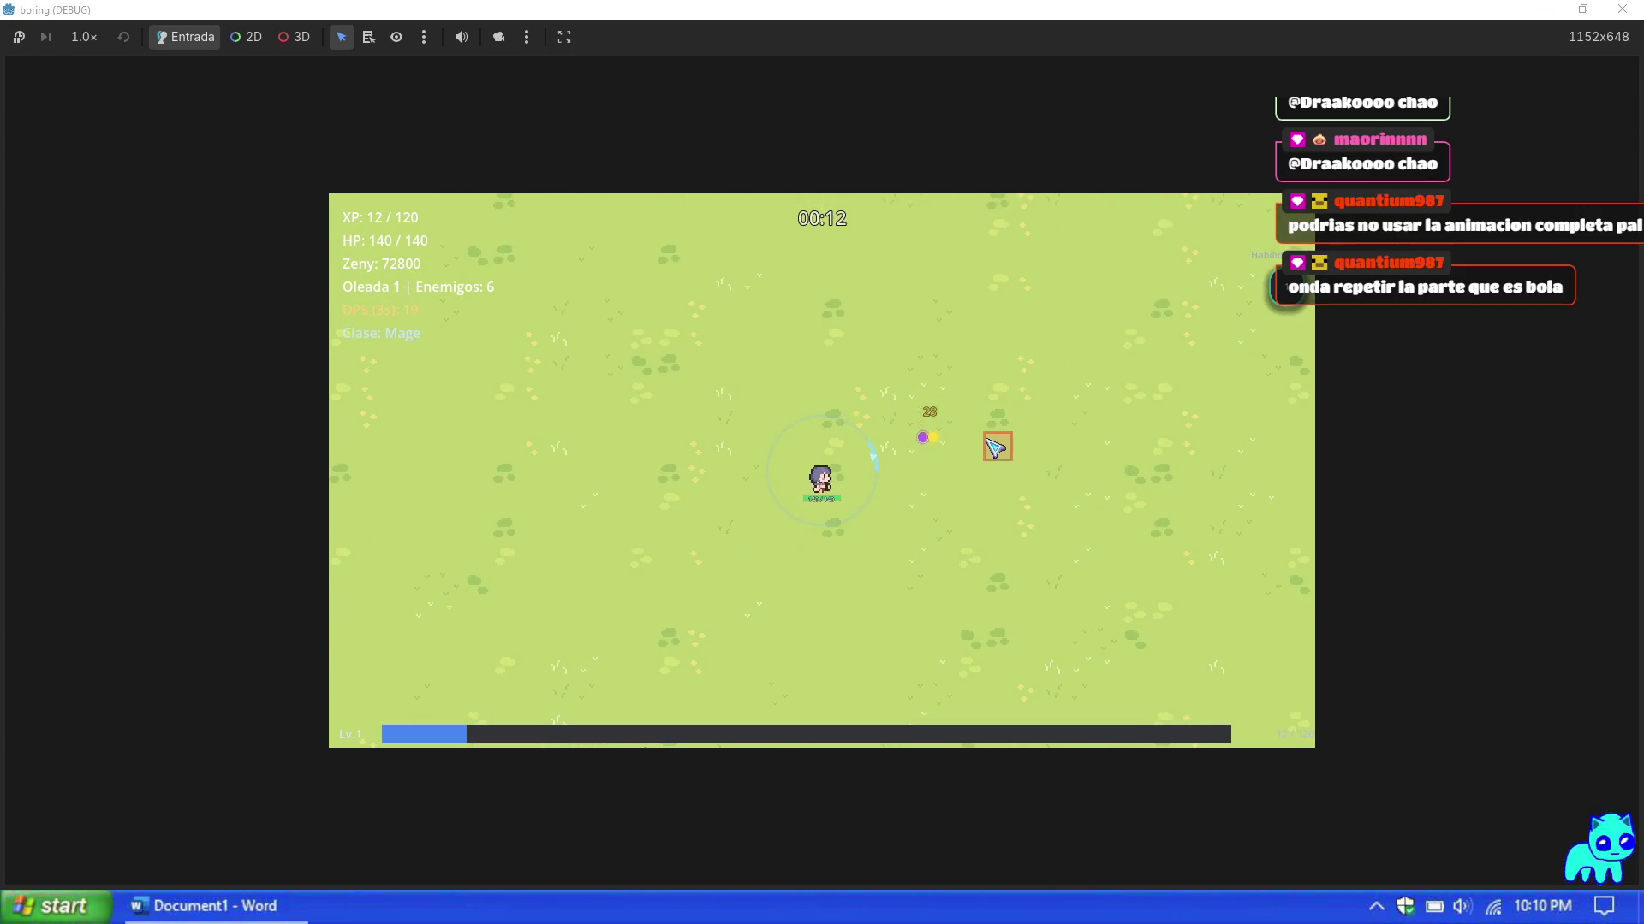
pyautogui.press('d')
pyautogui.press('s')
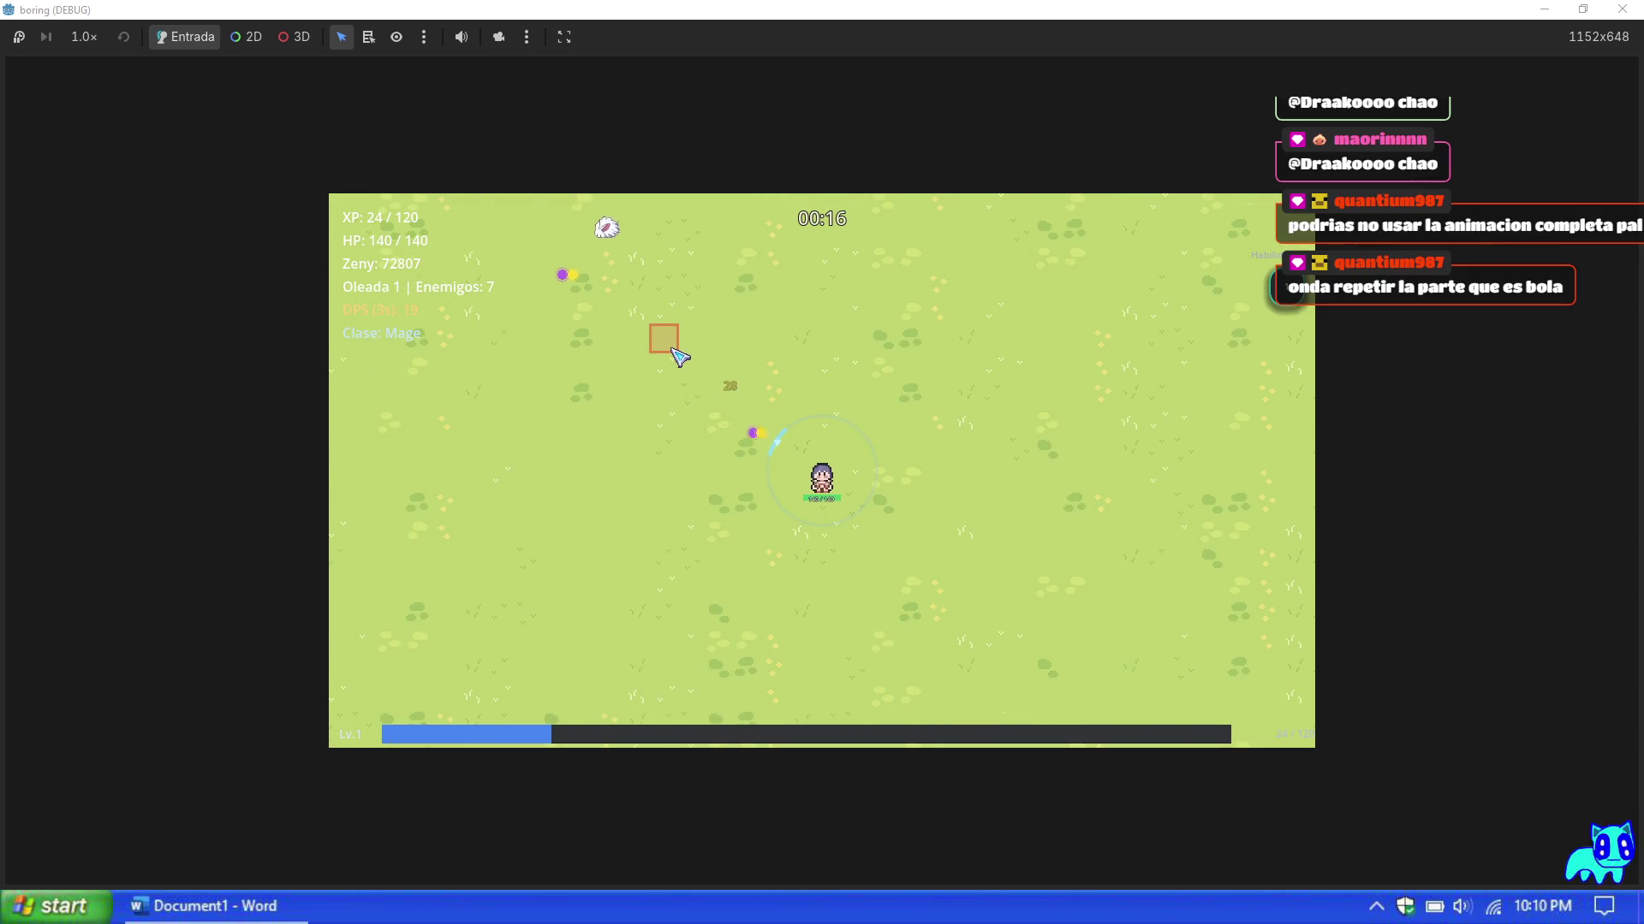
pyautogui.press('w')
pyautogui.press('a')
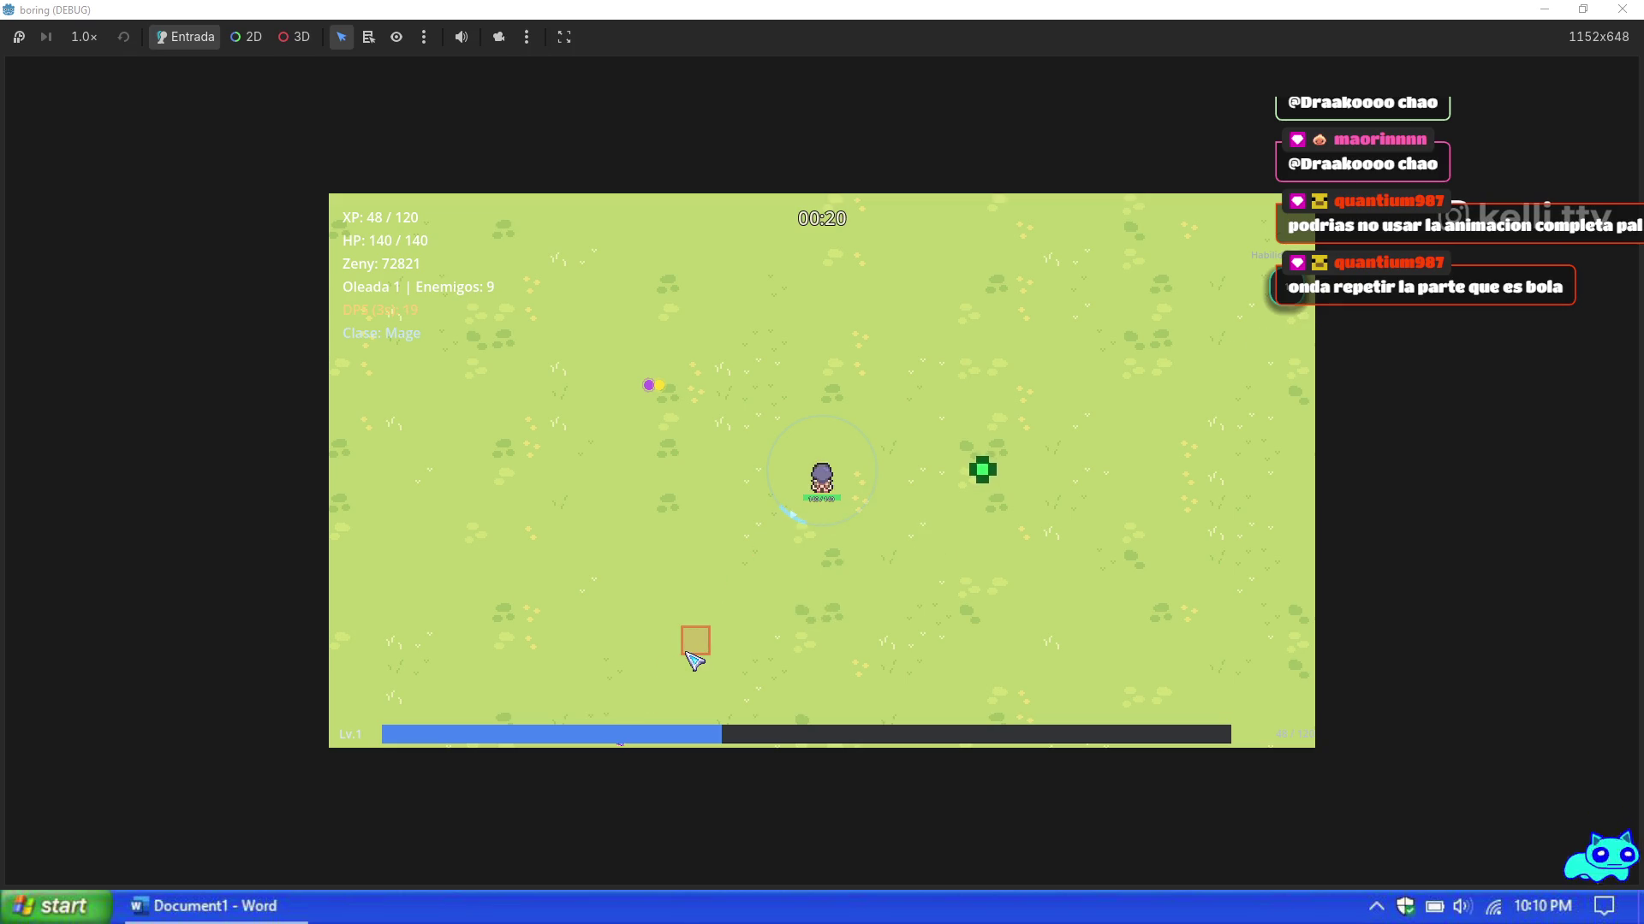
pyautogui.press('s')
pyautogui.press('a')
pyautogui.press('s')
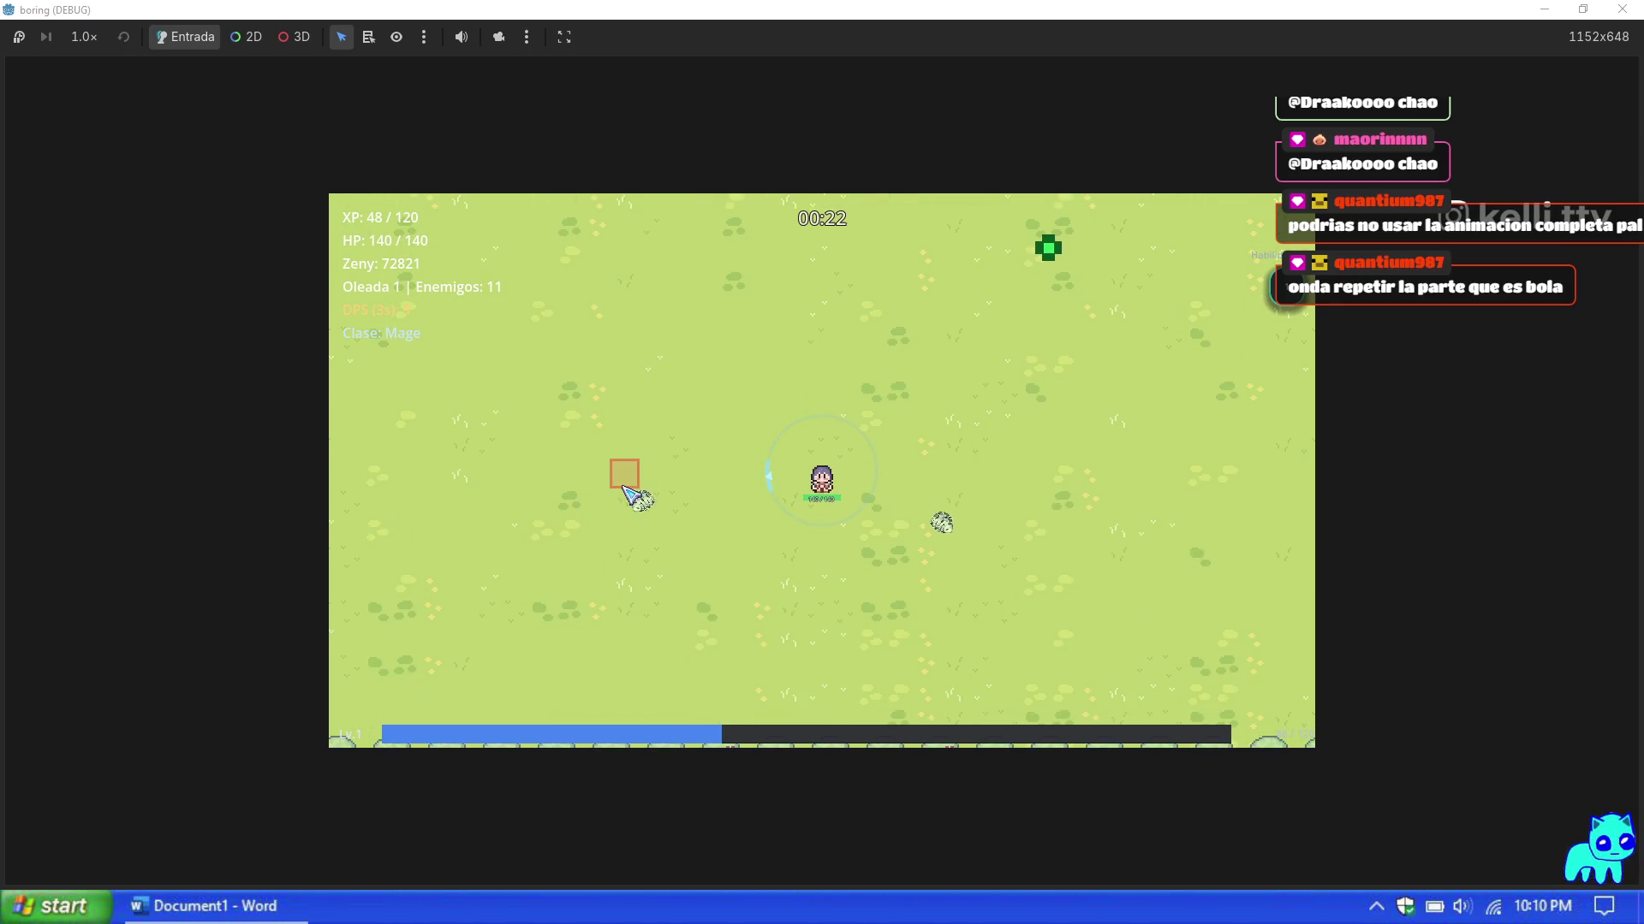
pyautogui.press('a')
pyautogui.press('w')
pyautogui.press('a')
pyautogui.press('w')
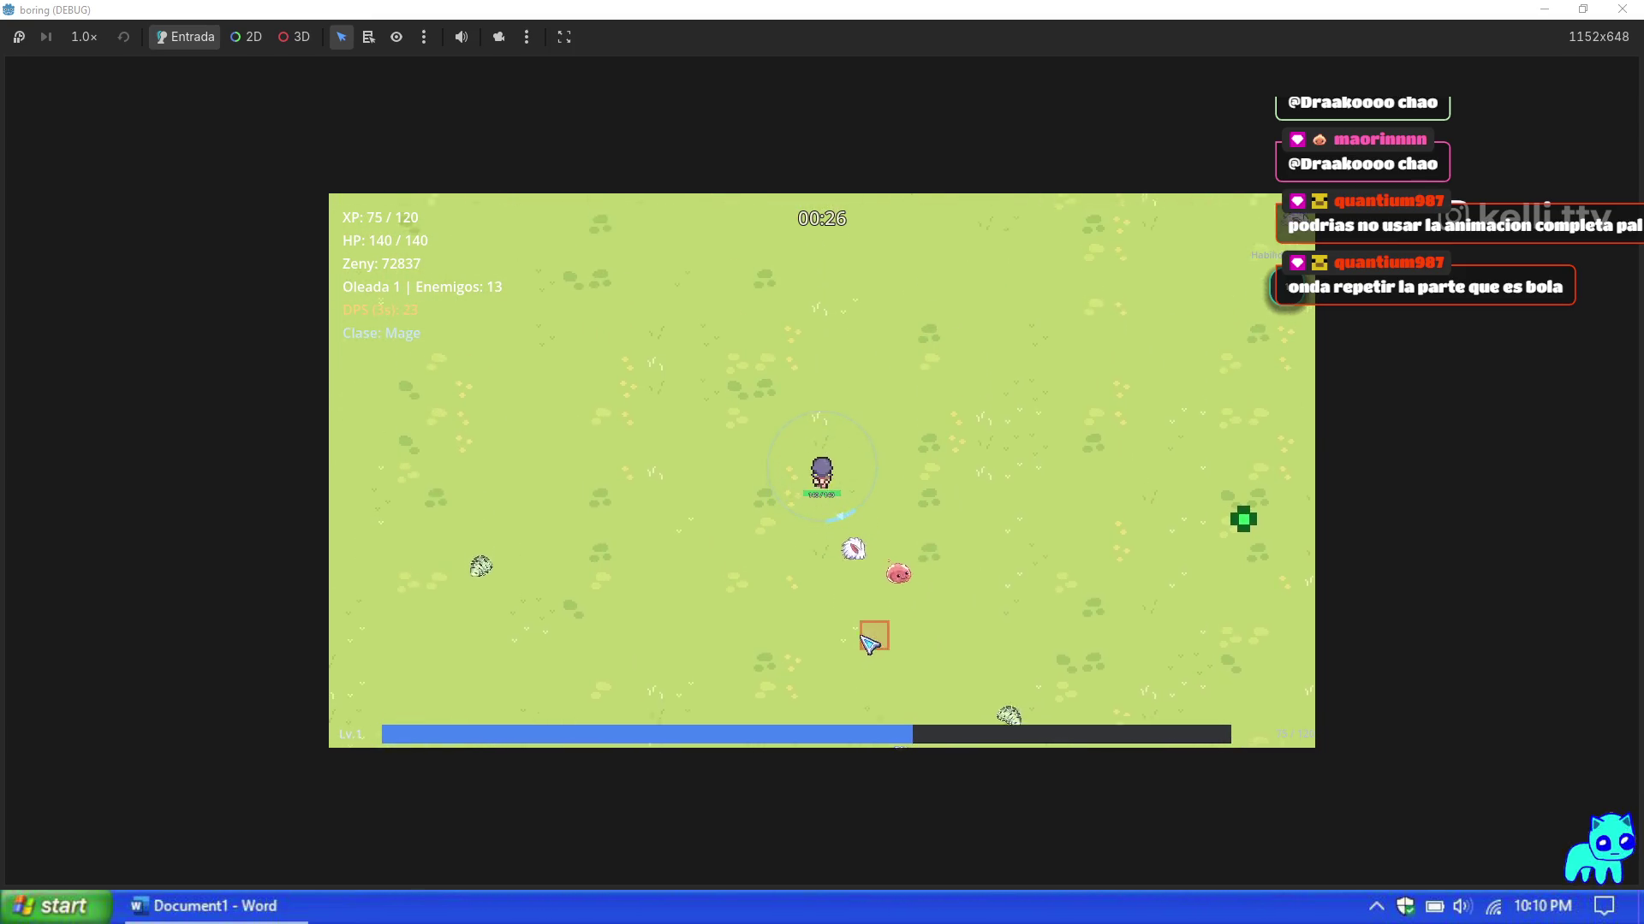
pyautogui.press('s')
pyautogui.press('a')
pyautogui.press('s')
pyautogui.press('d')
pyautogui.press('a')
pyautogui.press('d')
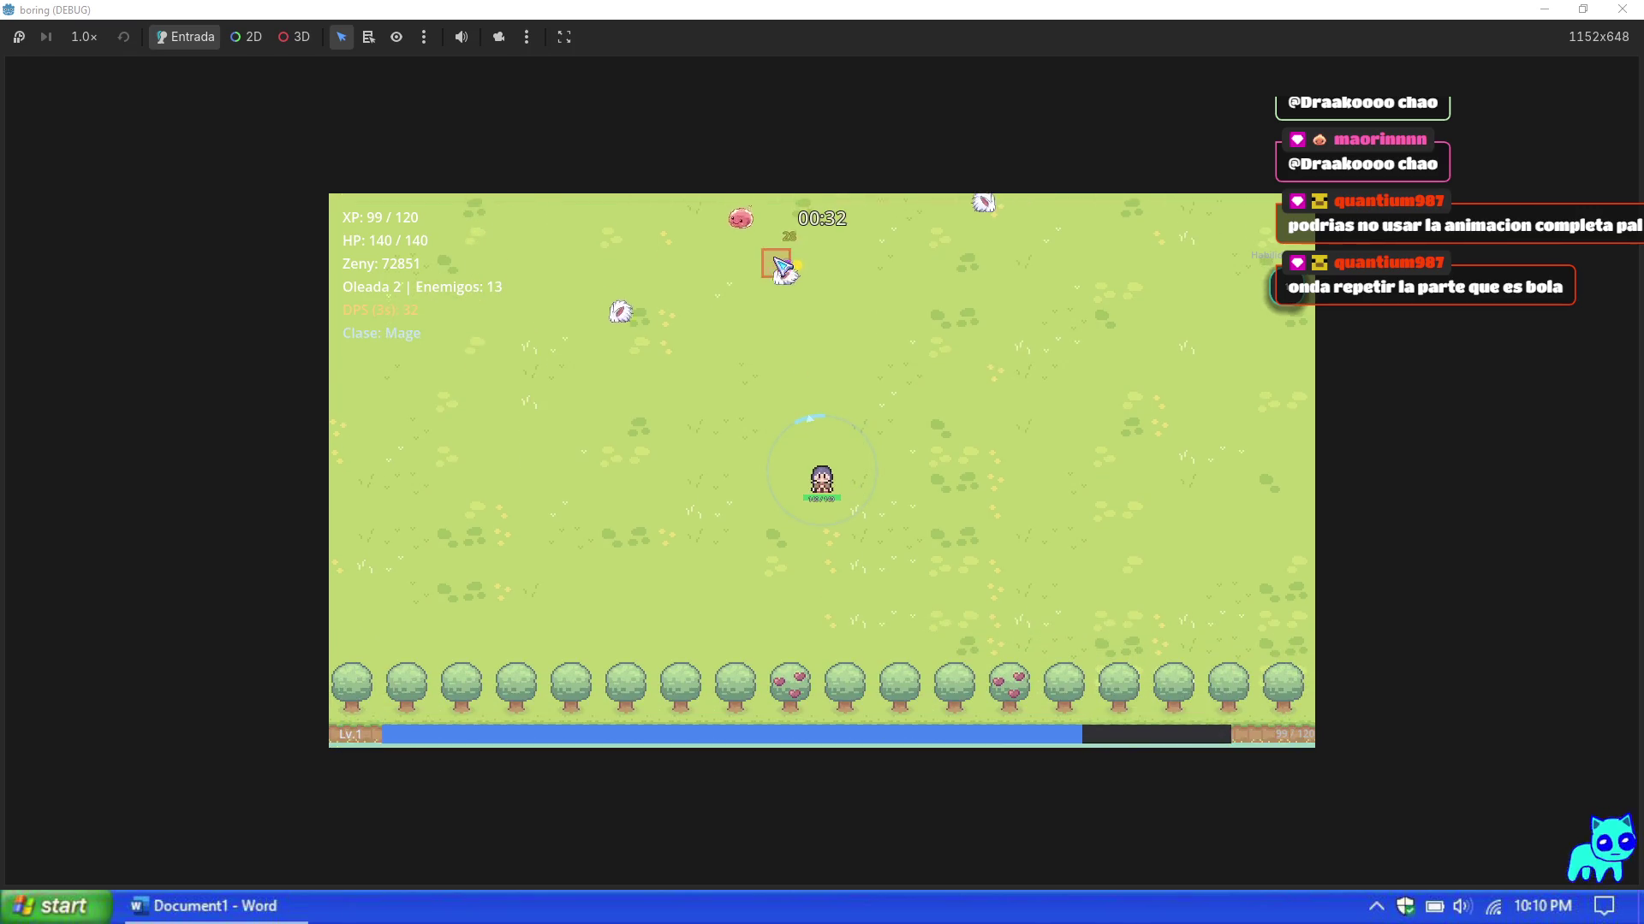
pyautogui.press('Escape')
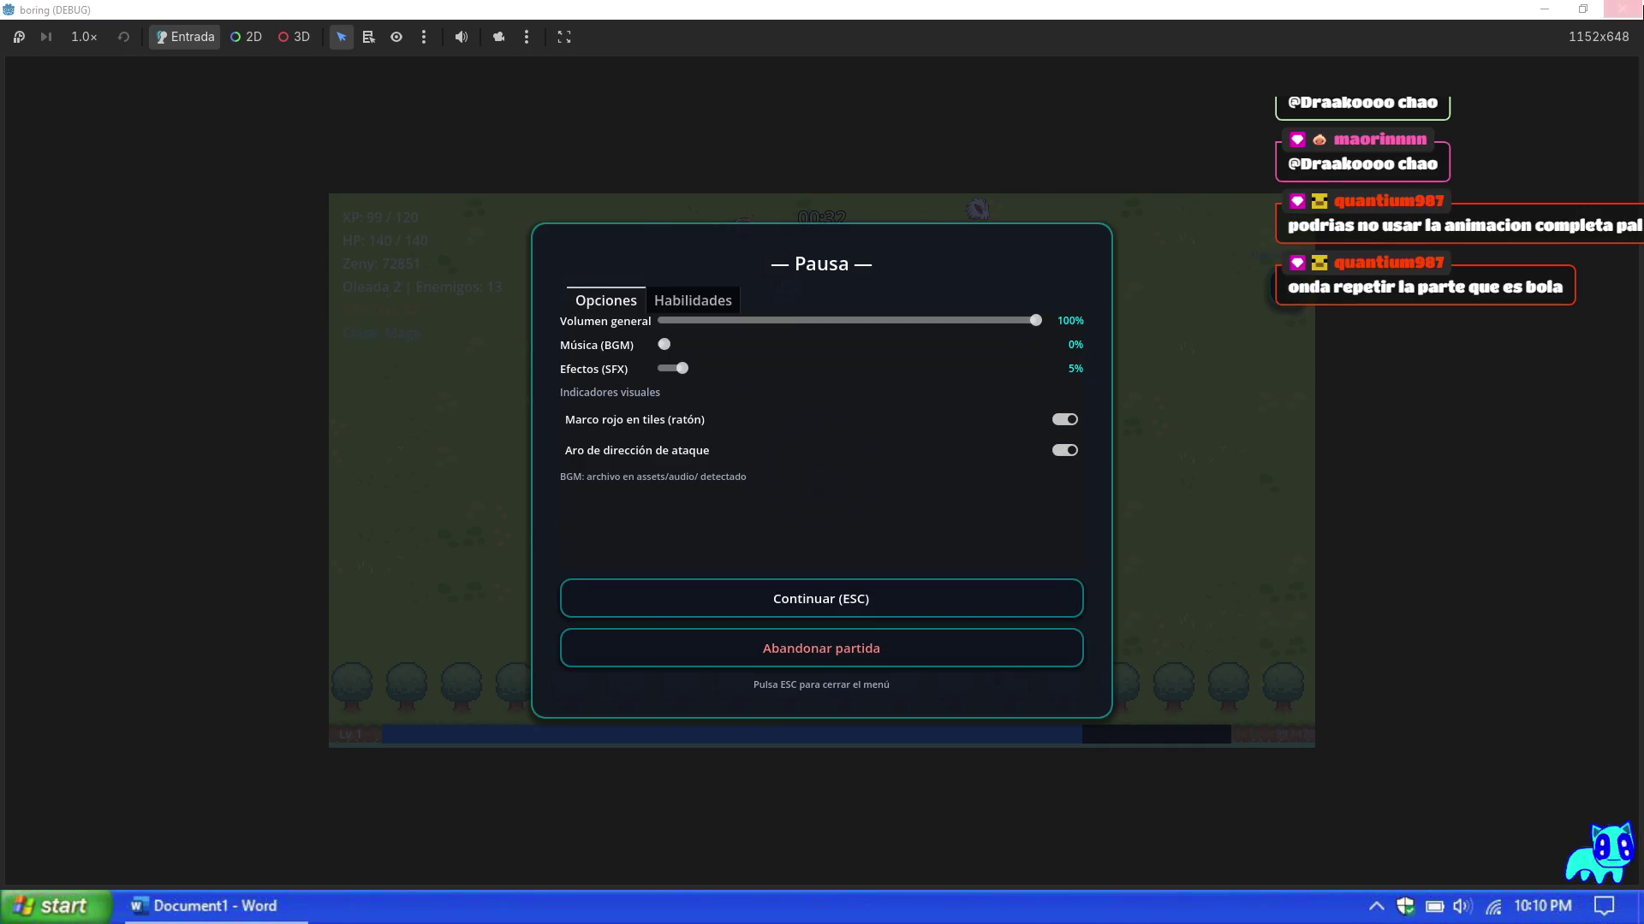
# Step: Close the running game and relaunch the project with F5 from line 54
pyautogui.click(1621, 9)
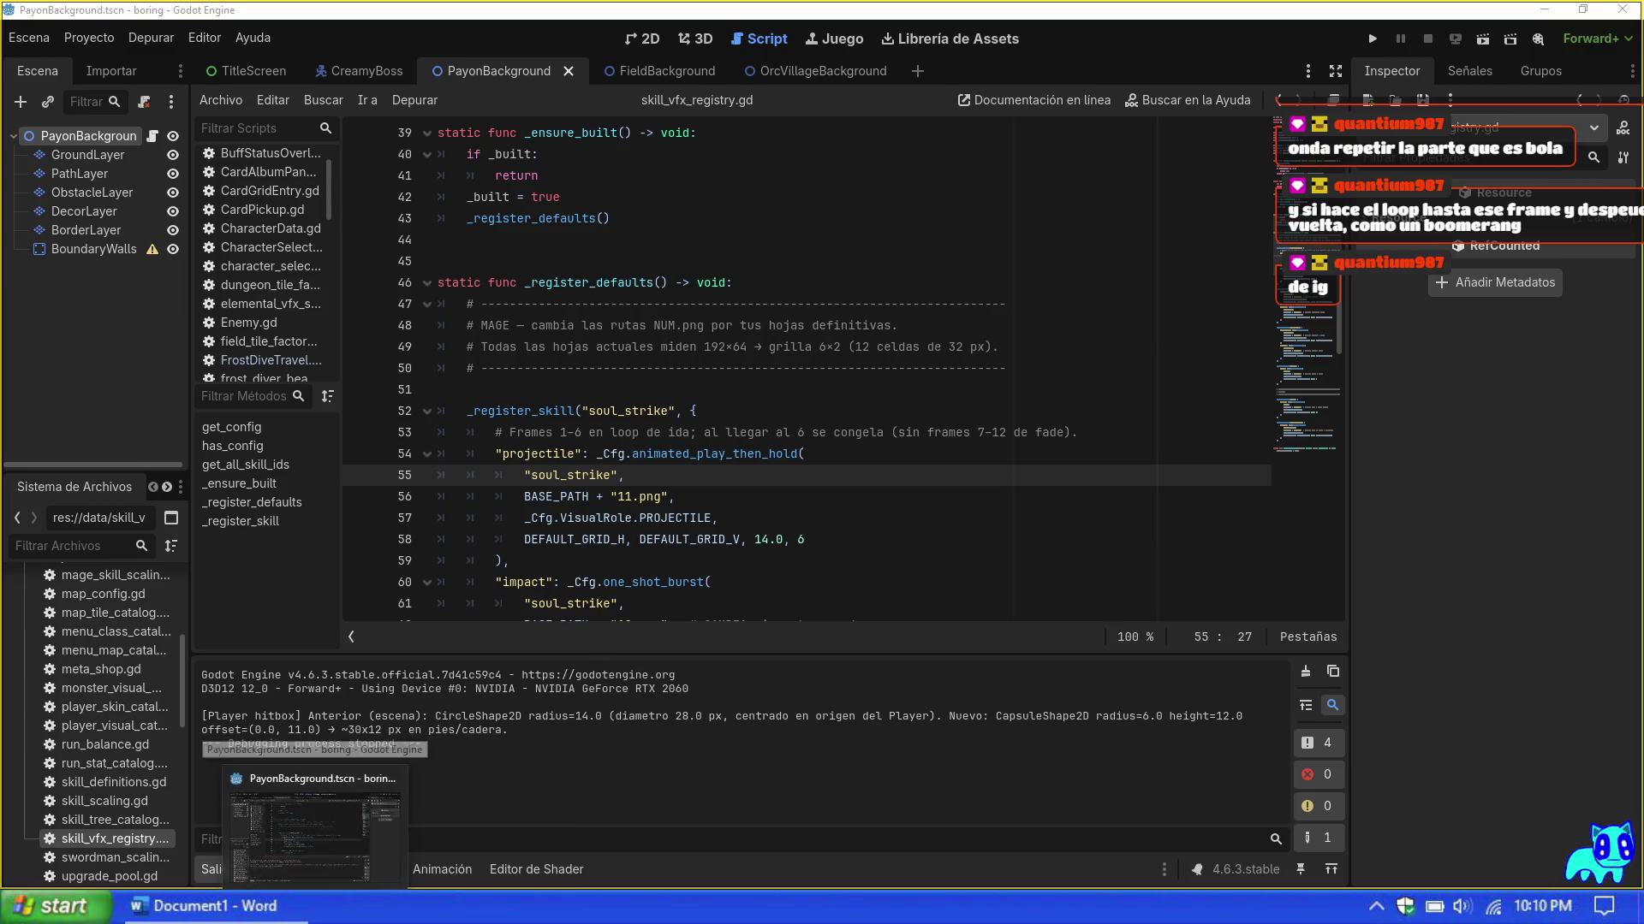
pyautogui.click(891, 458)
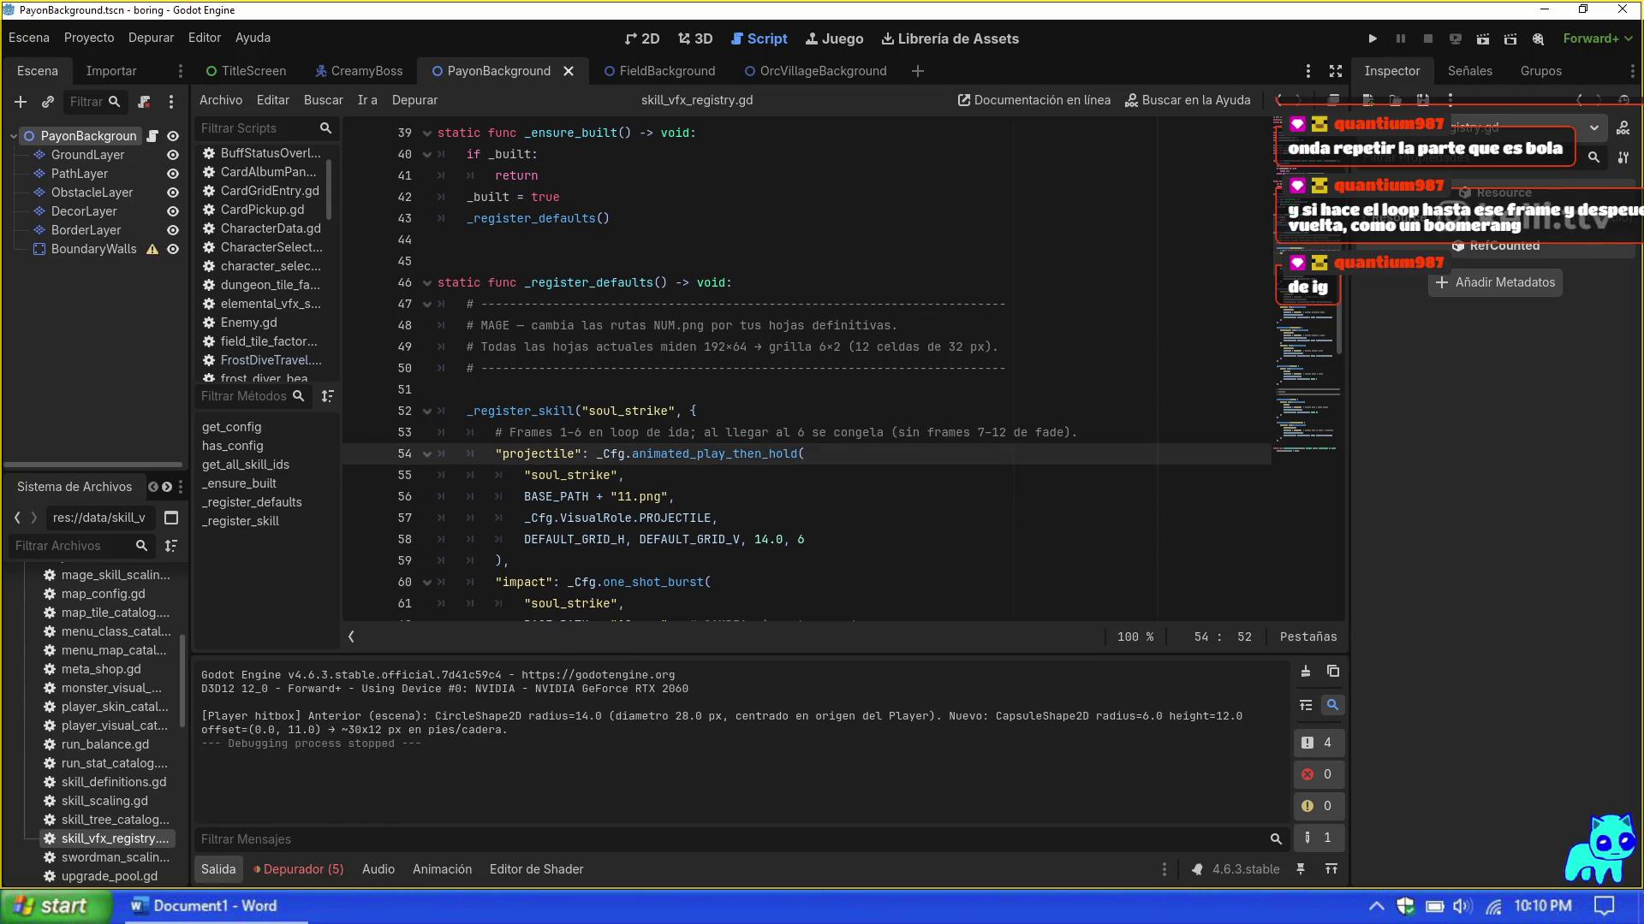
pyautogui.press('F5')
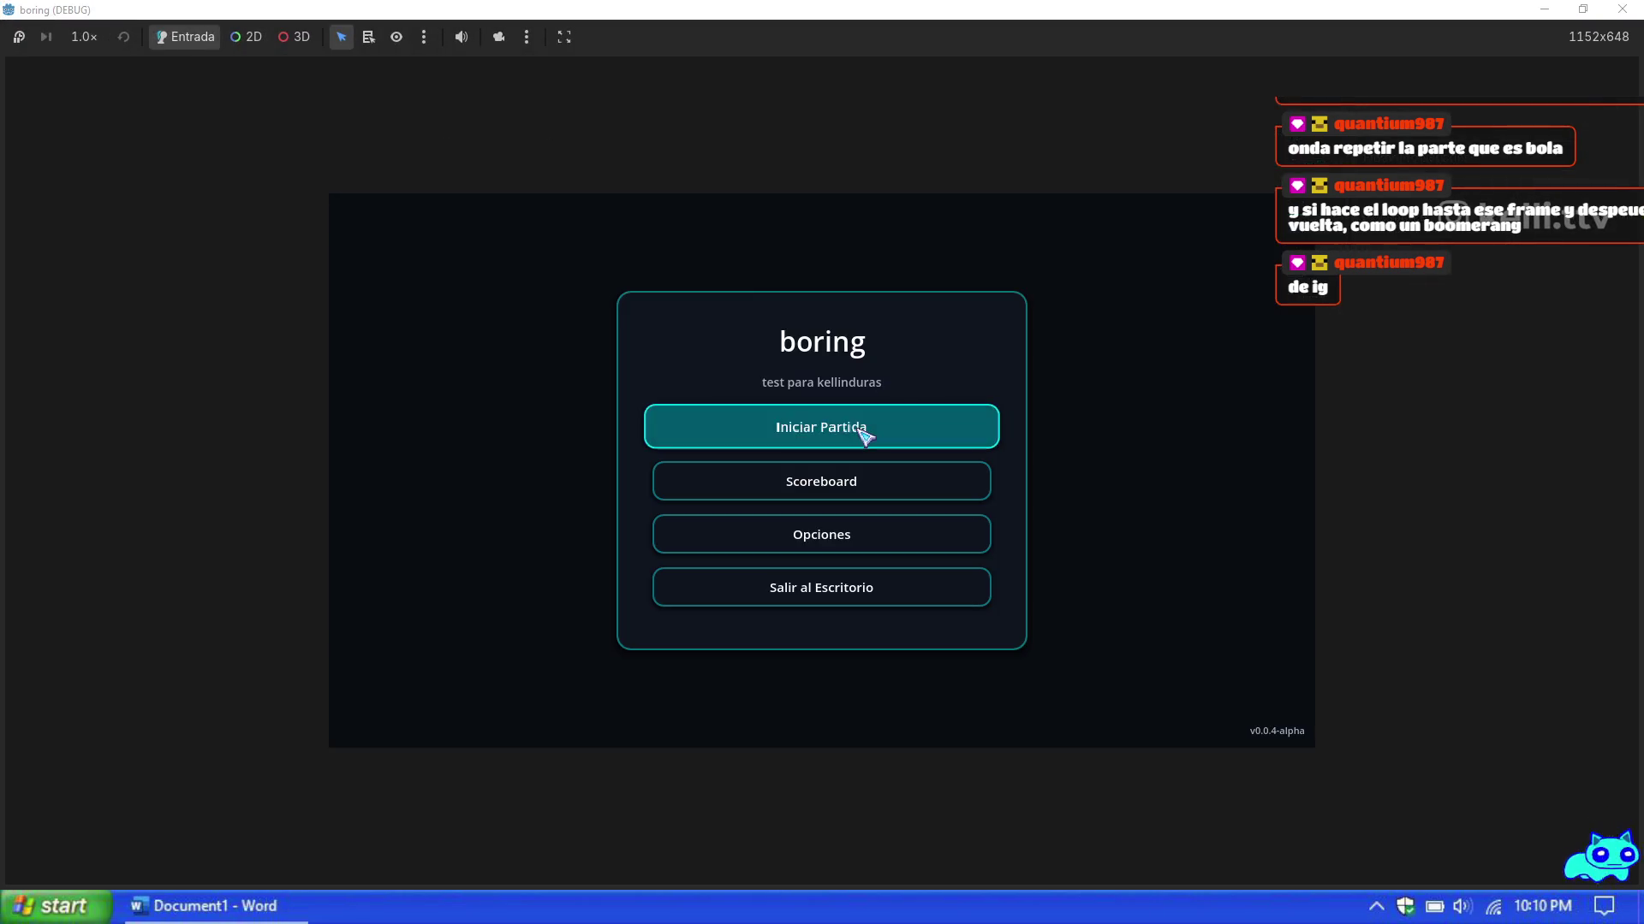
# Step: Start a new game, confirm the avatar, and leave Mage selected on the class screen
pyautogui.click(863, 433)
pyautogui.click(1245, 726)
pyautogui.press('Right')
pyautogui.press('Left')
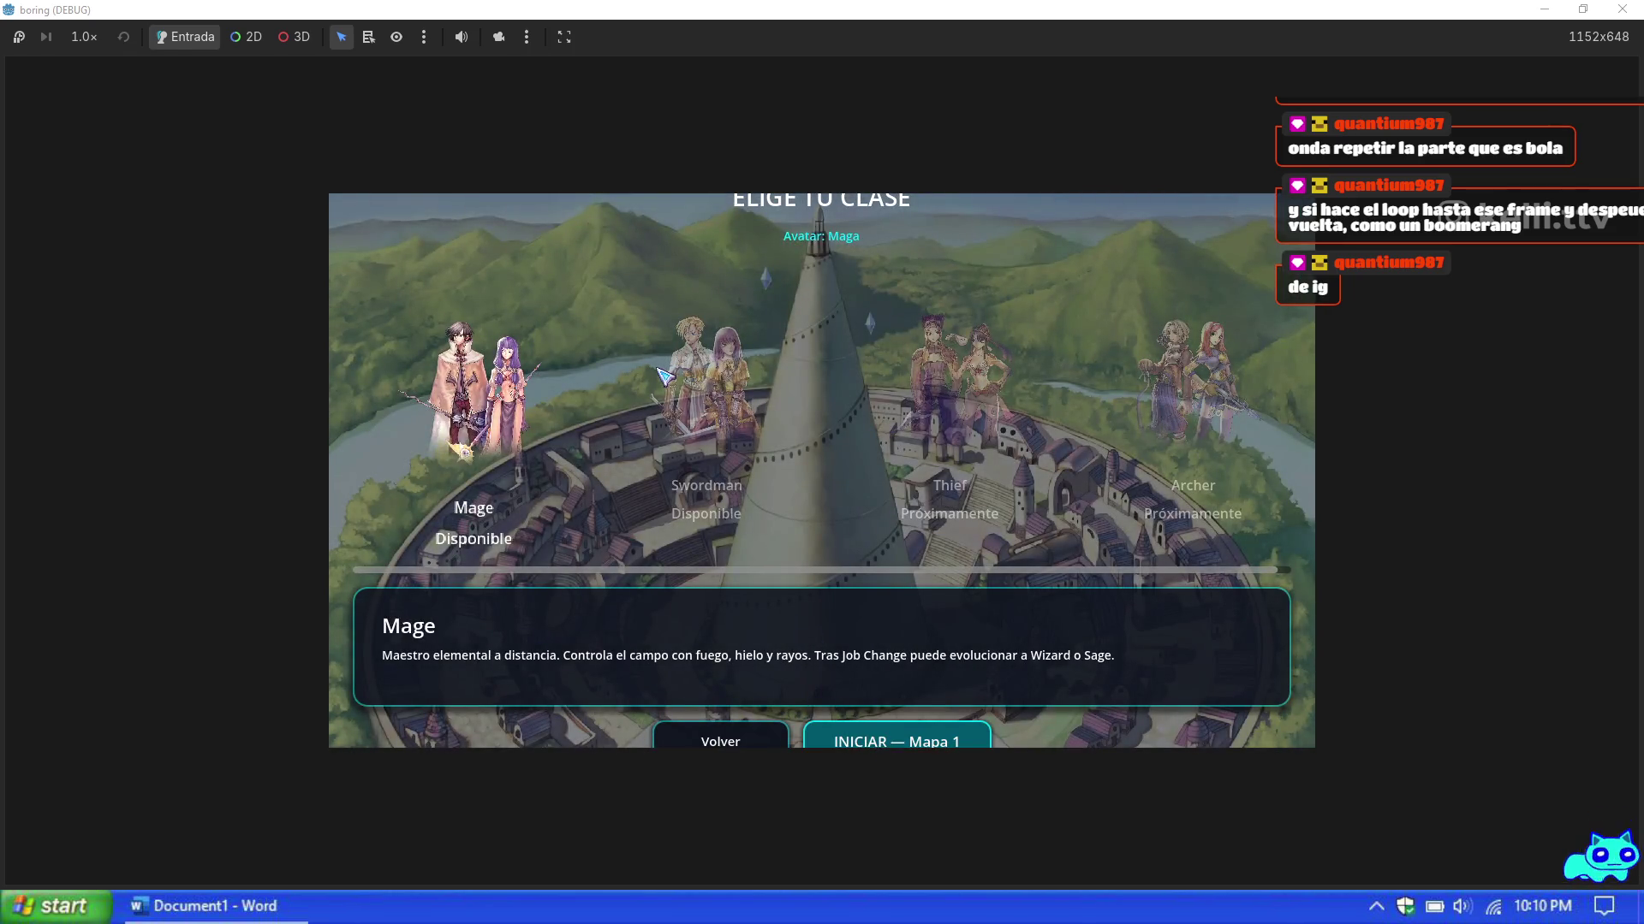
# Step: Play Mapa 1 as the Mage, walking right and left, then pause and stop the playtest
pyautogui.press('Return')
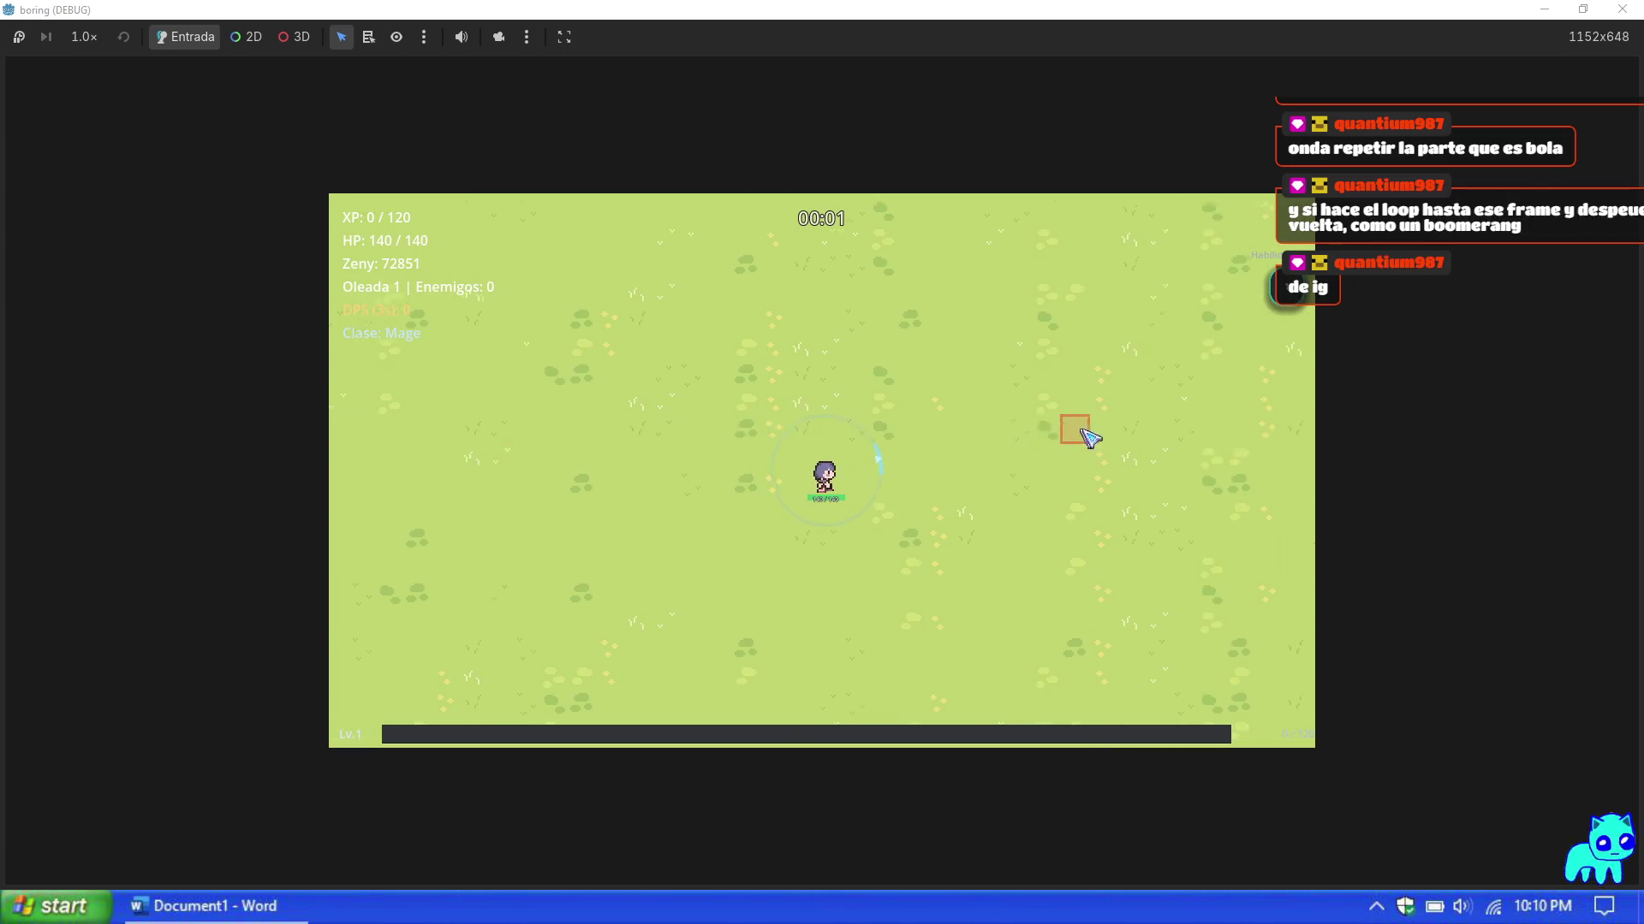
pyautogui.press('d')
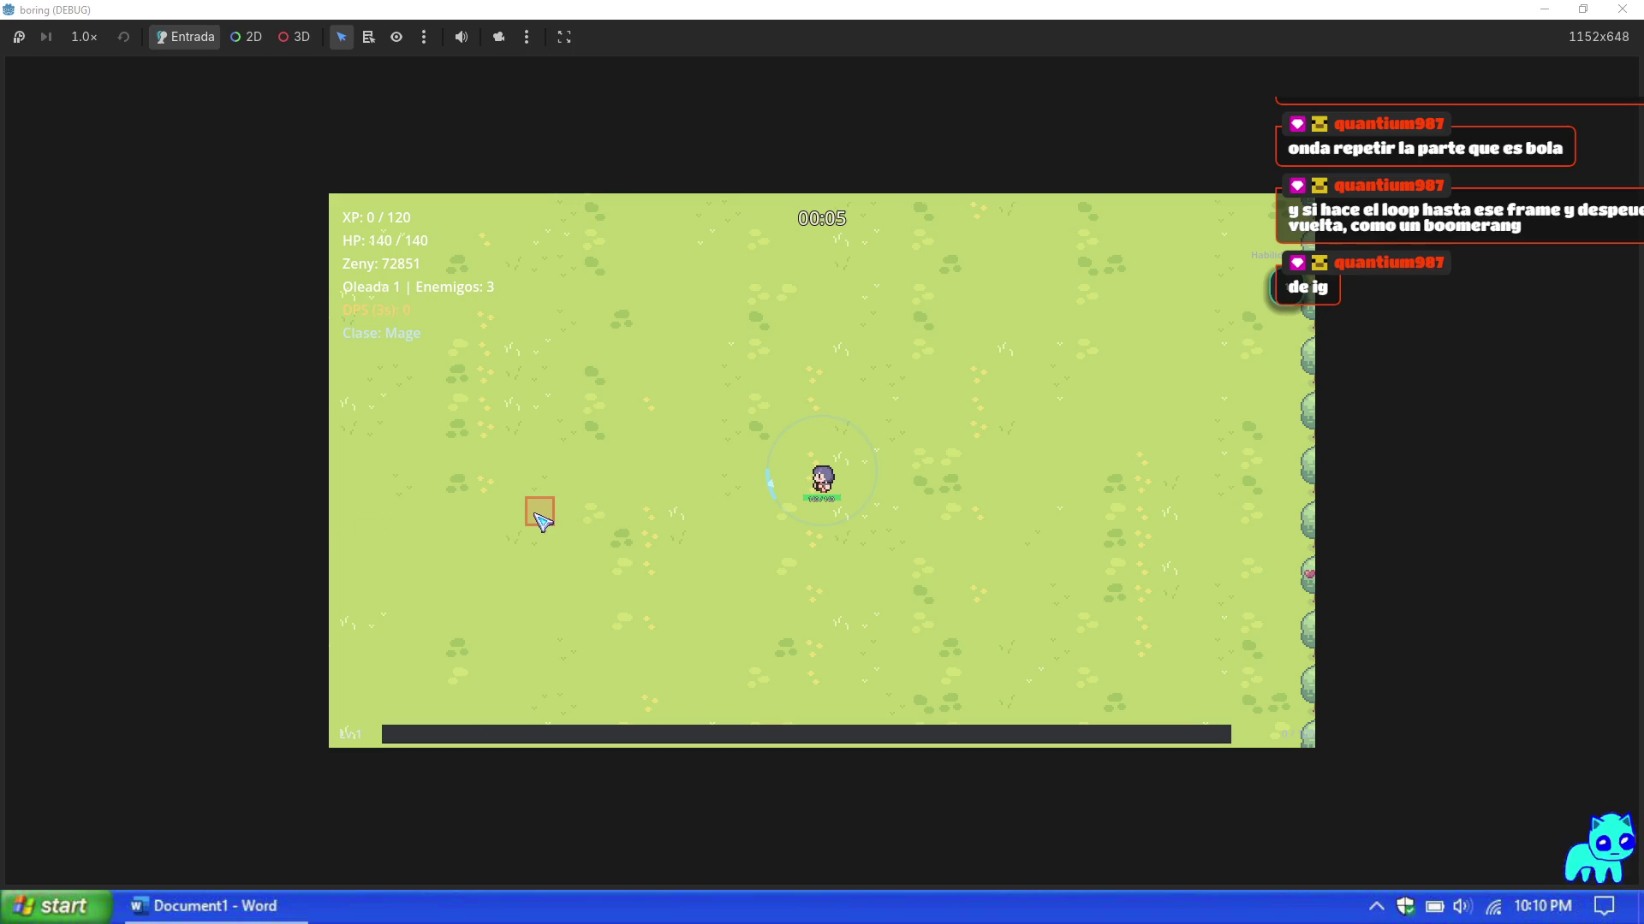
pyautogui.press('a')
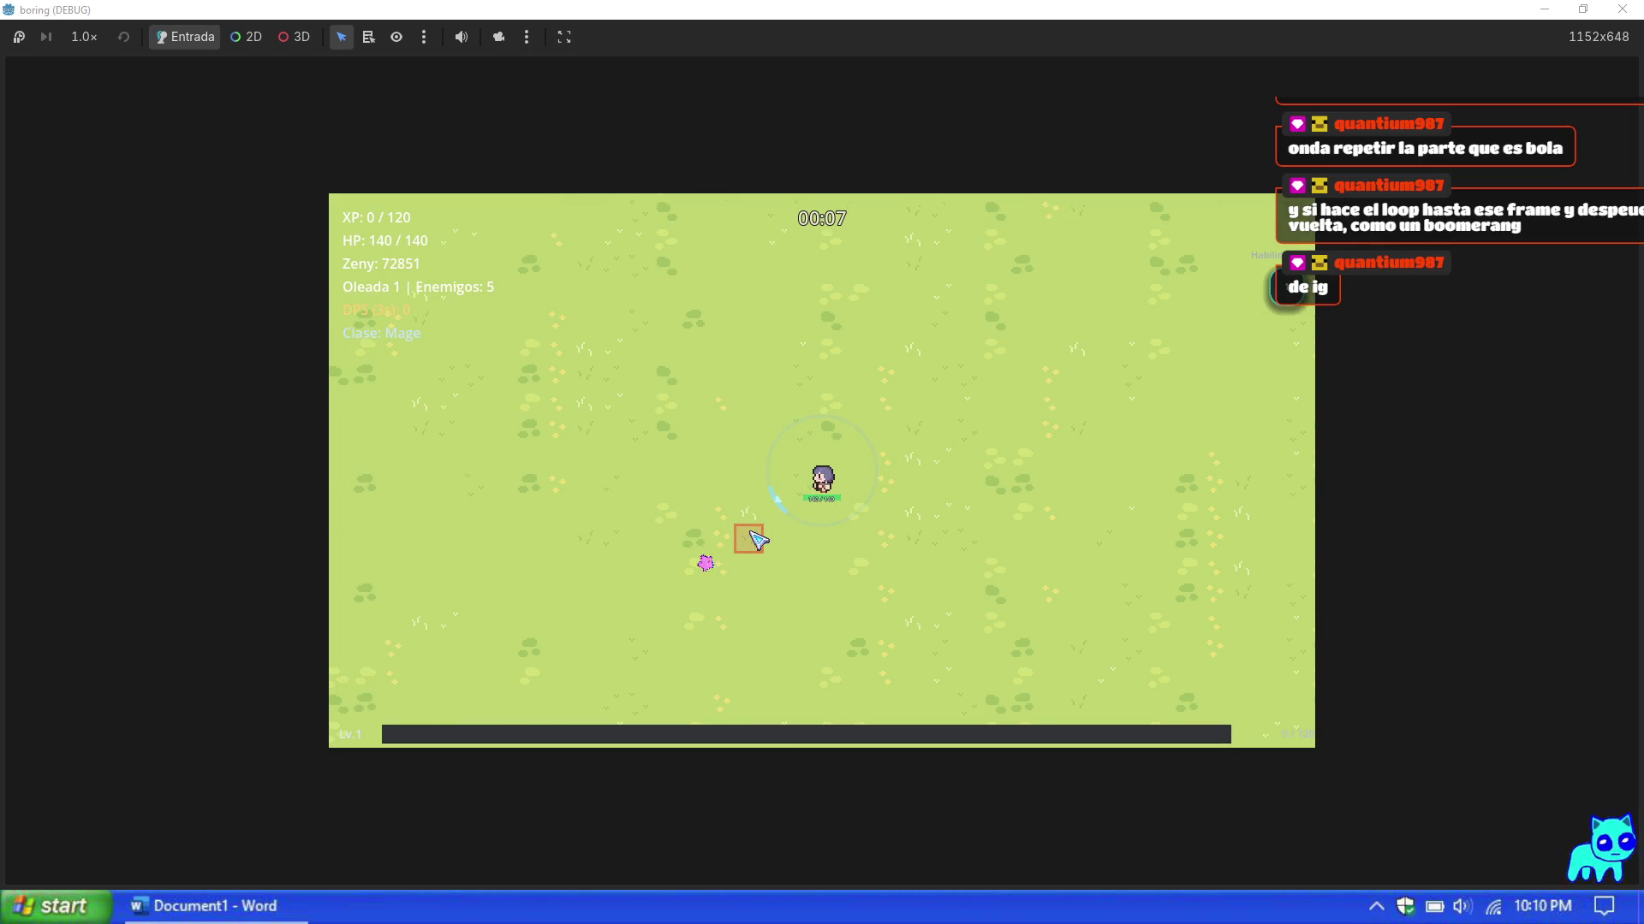
pyautogui.press('Escape')
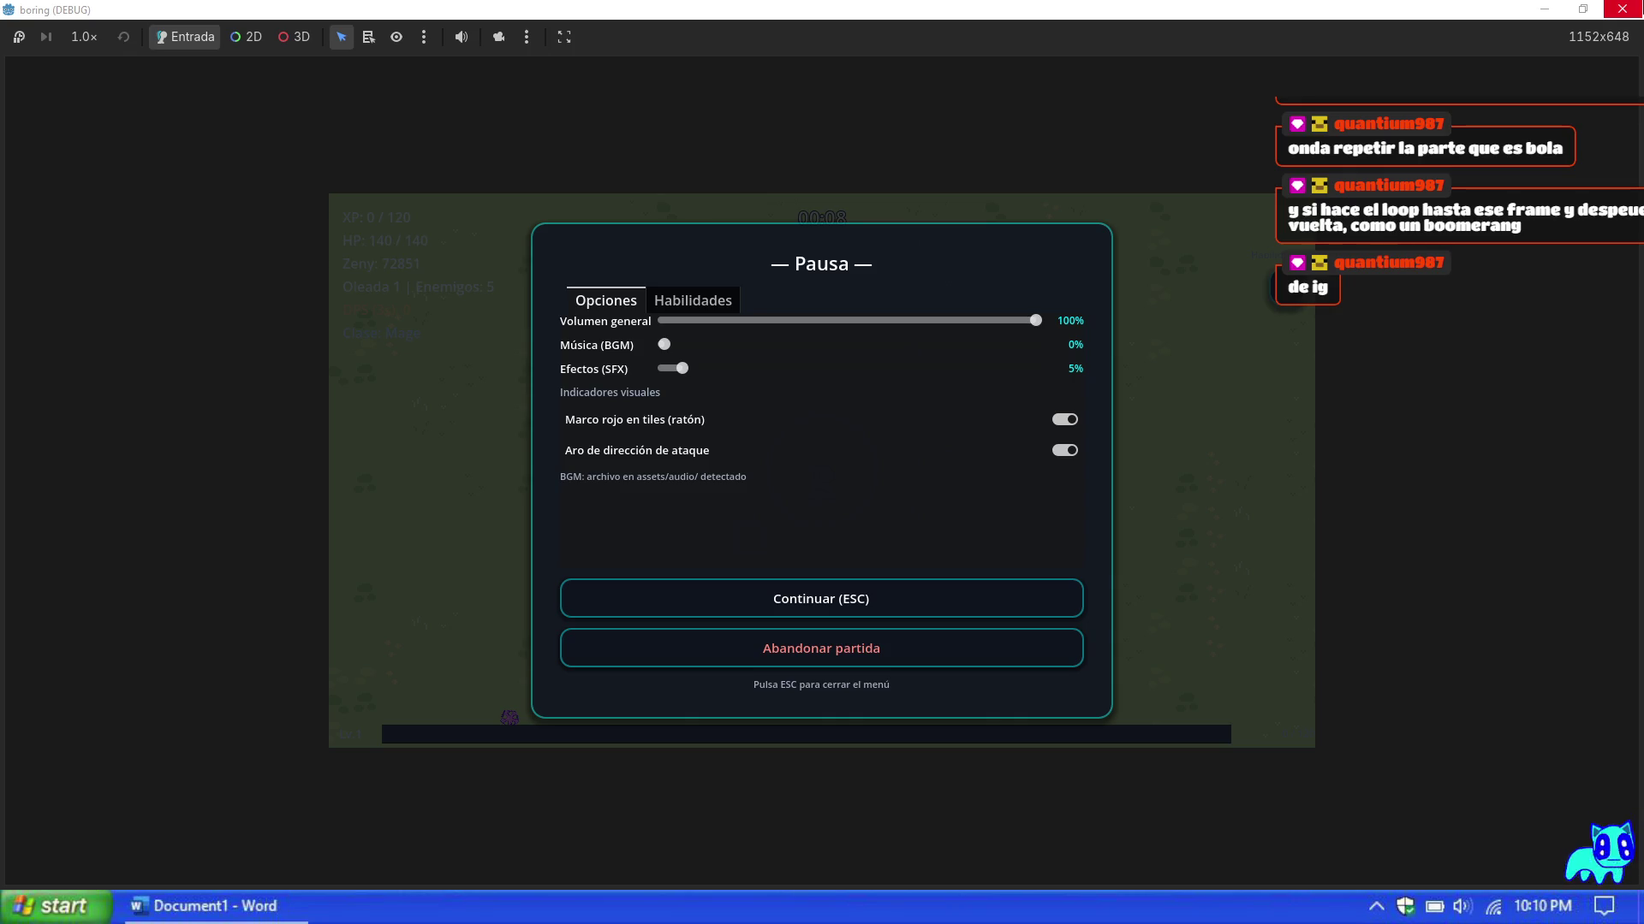
pyautogui.click(1621, 9)
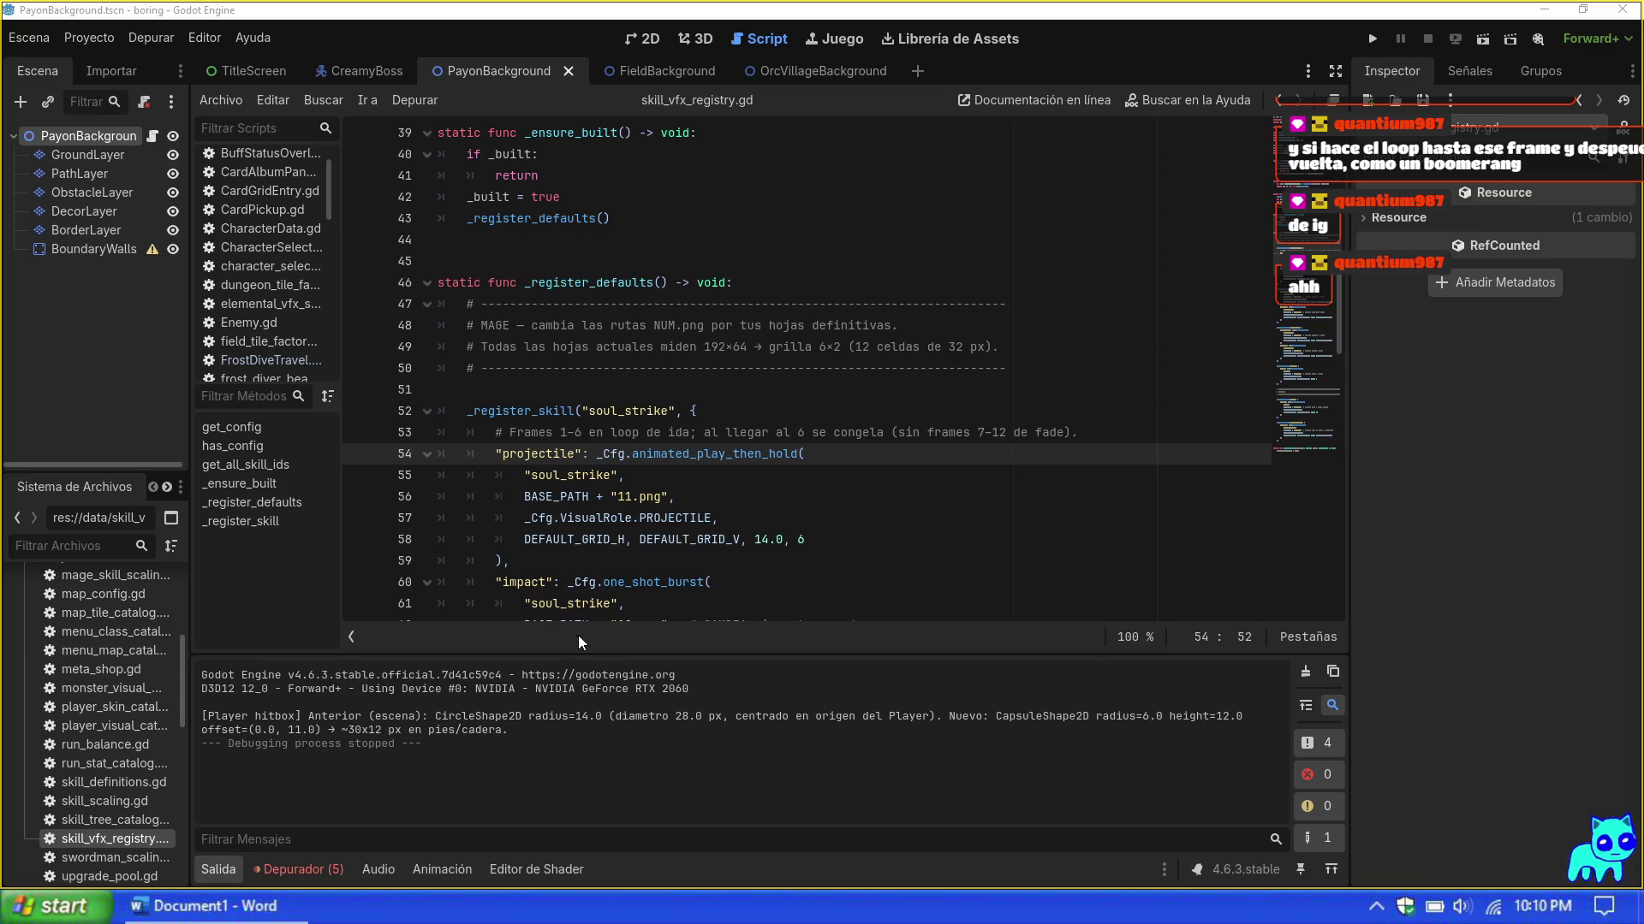
pyautogui.press('Up')
# Step: Check soul_strike's base path and grid values, then scroll down to bash and magnum_break
pyautogui.press('Down')
pyautogui.click(675, 496)
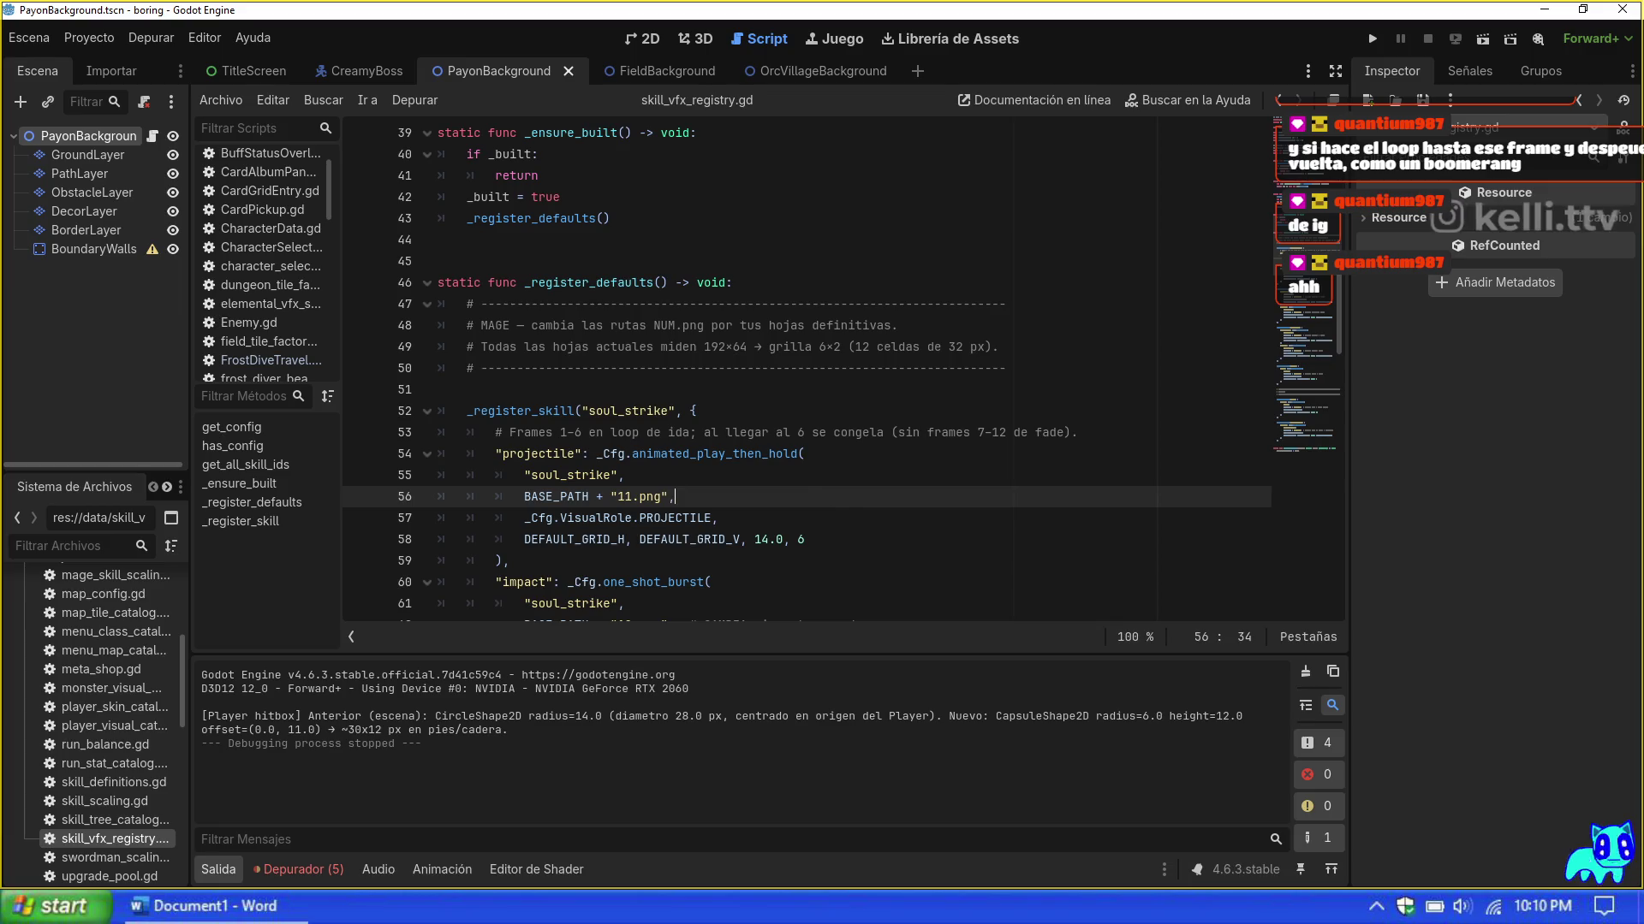
pyautogui.click(875, 545)
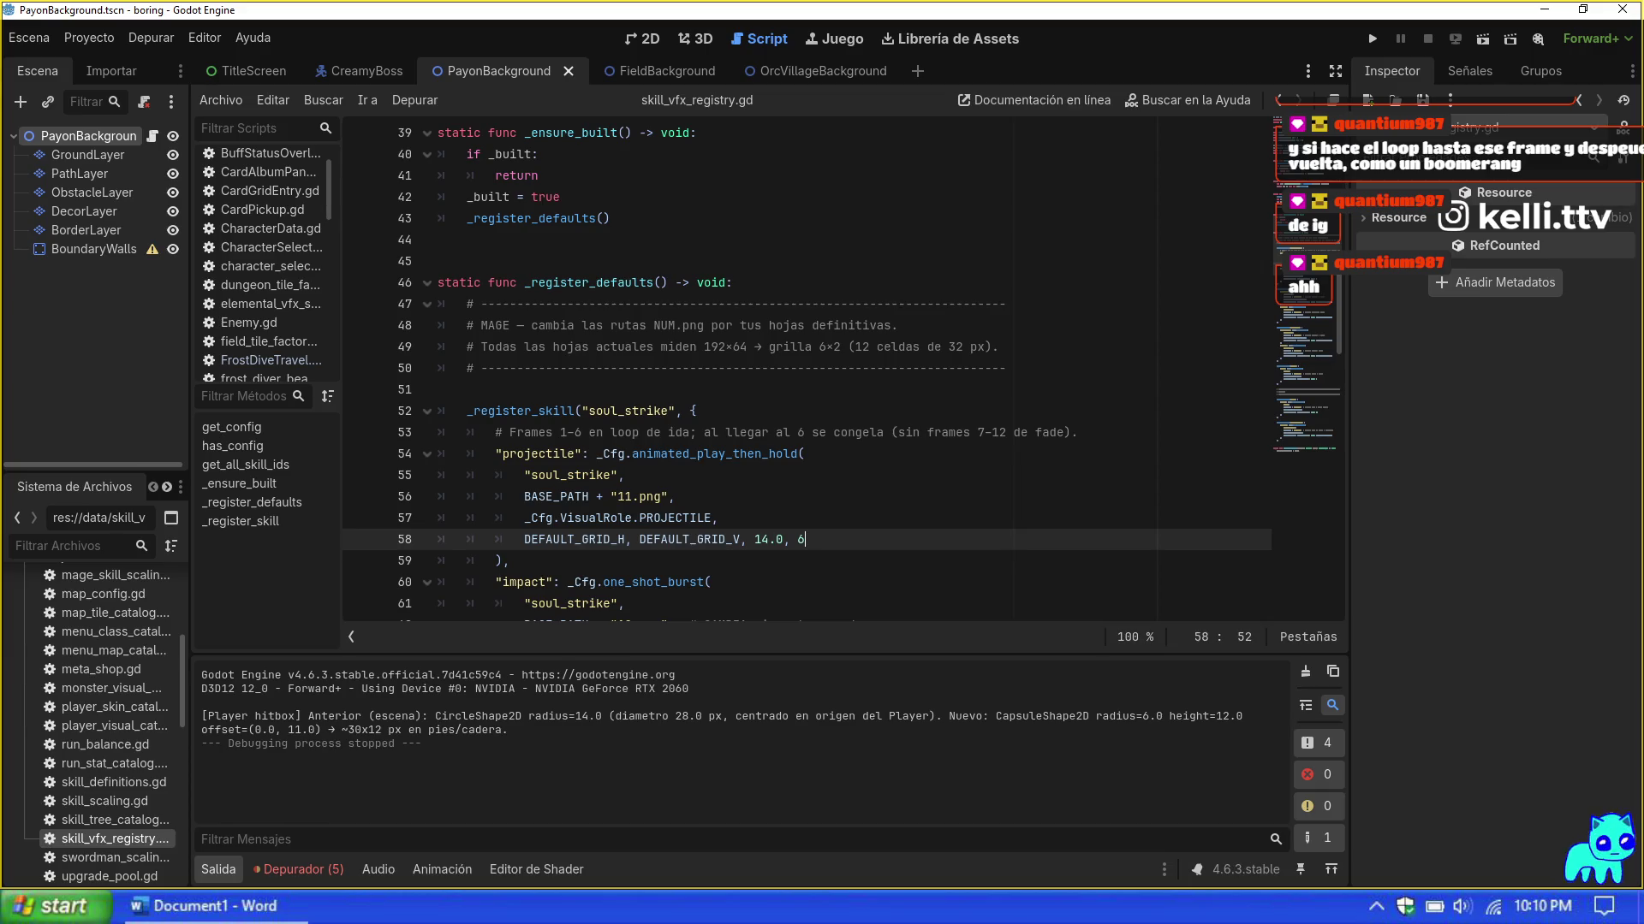
pyautogui.scroll(-9, 805, 368)
pyautogui.scroll(-13, 805, 368)
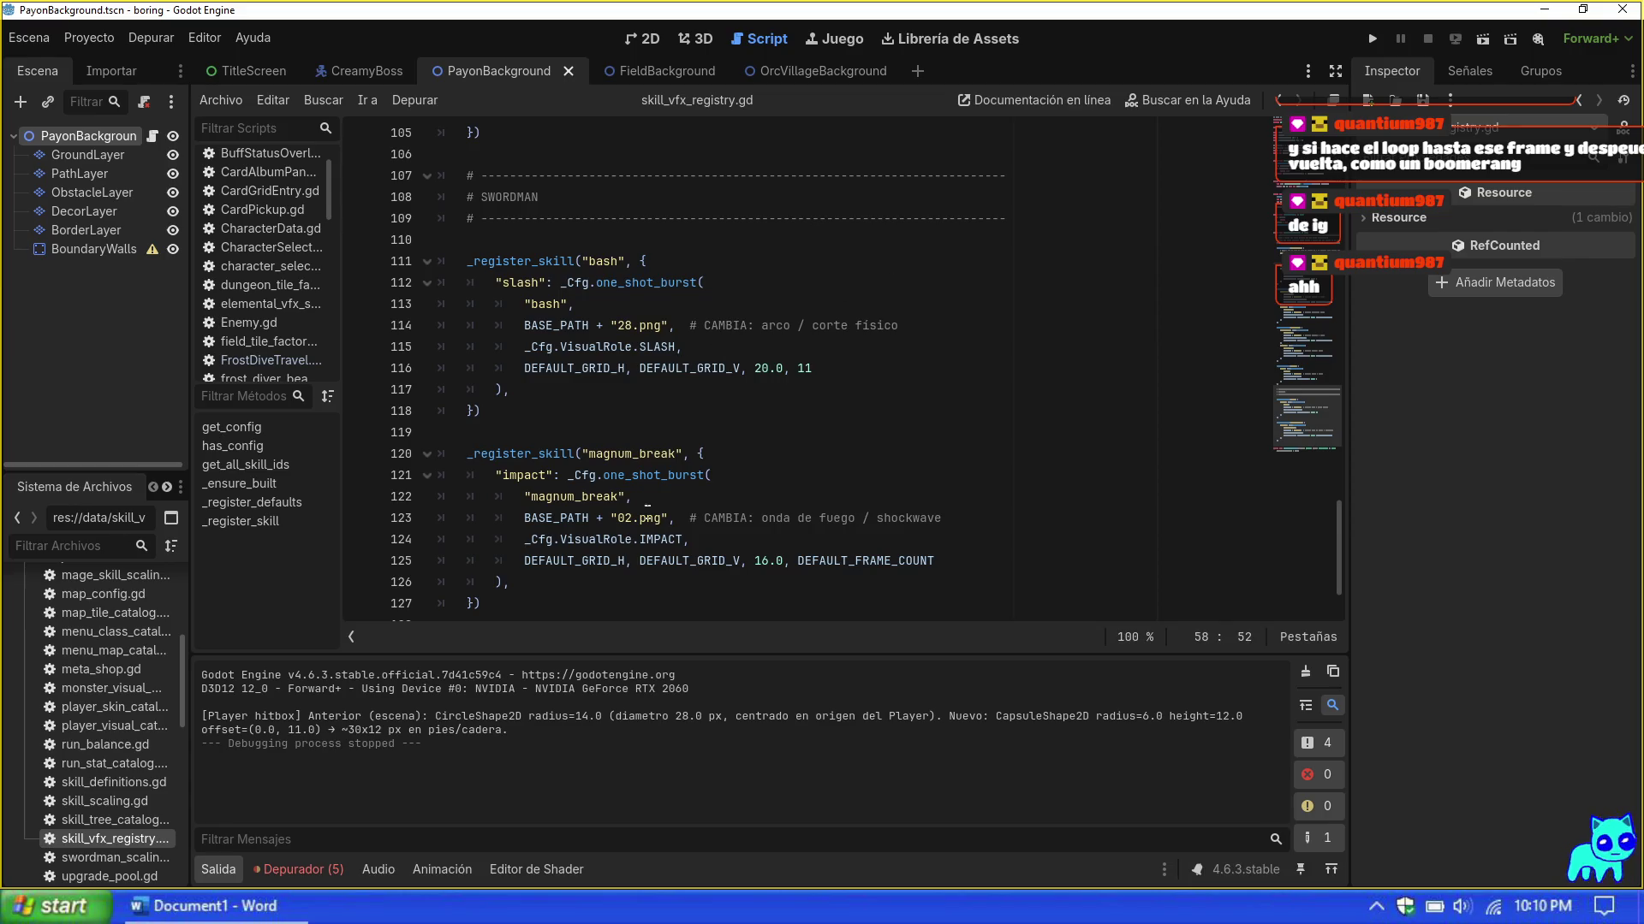
pyautogui.scroll(-1, 843, 368)
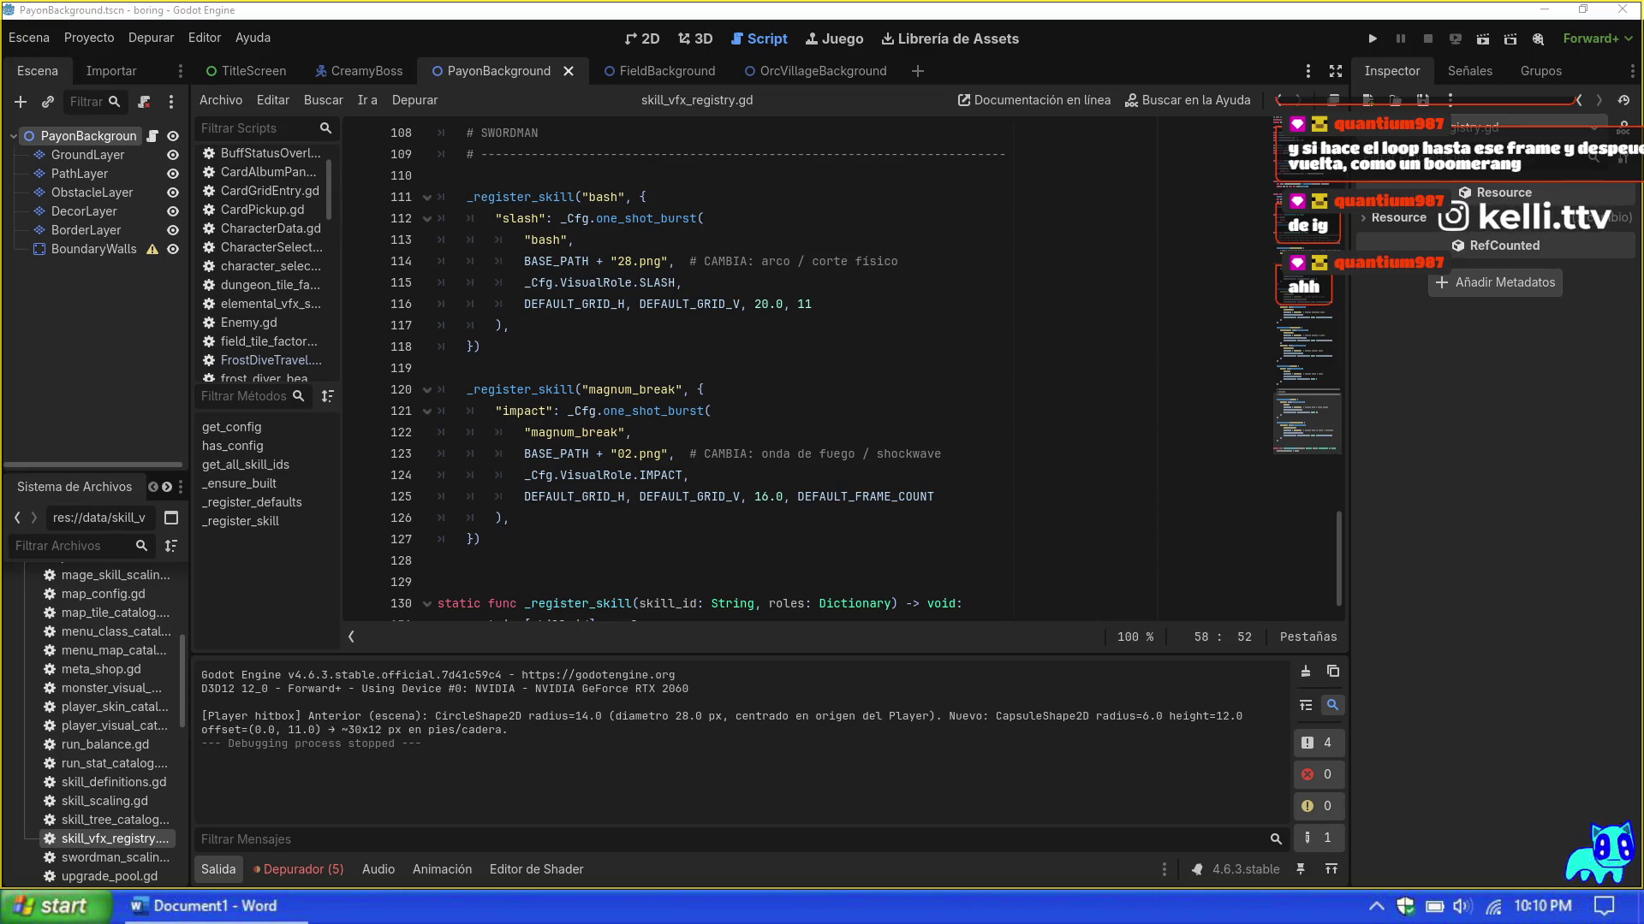
pyautogui.click(630, 453)
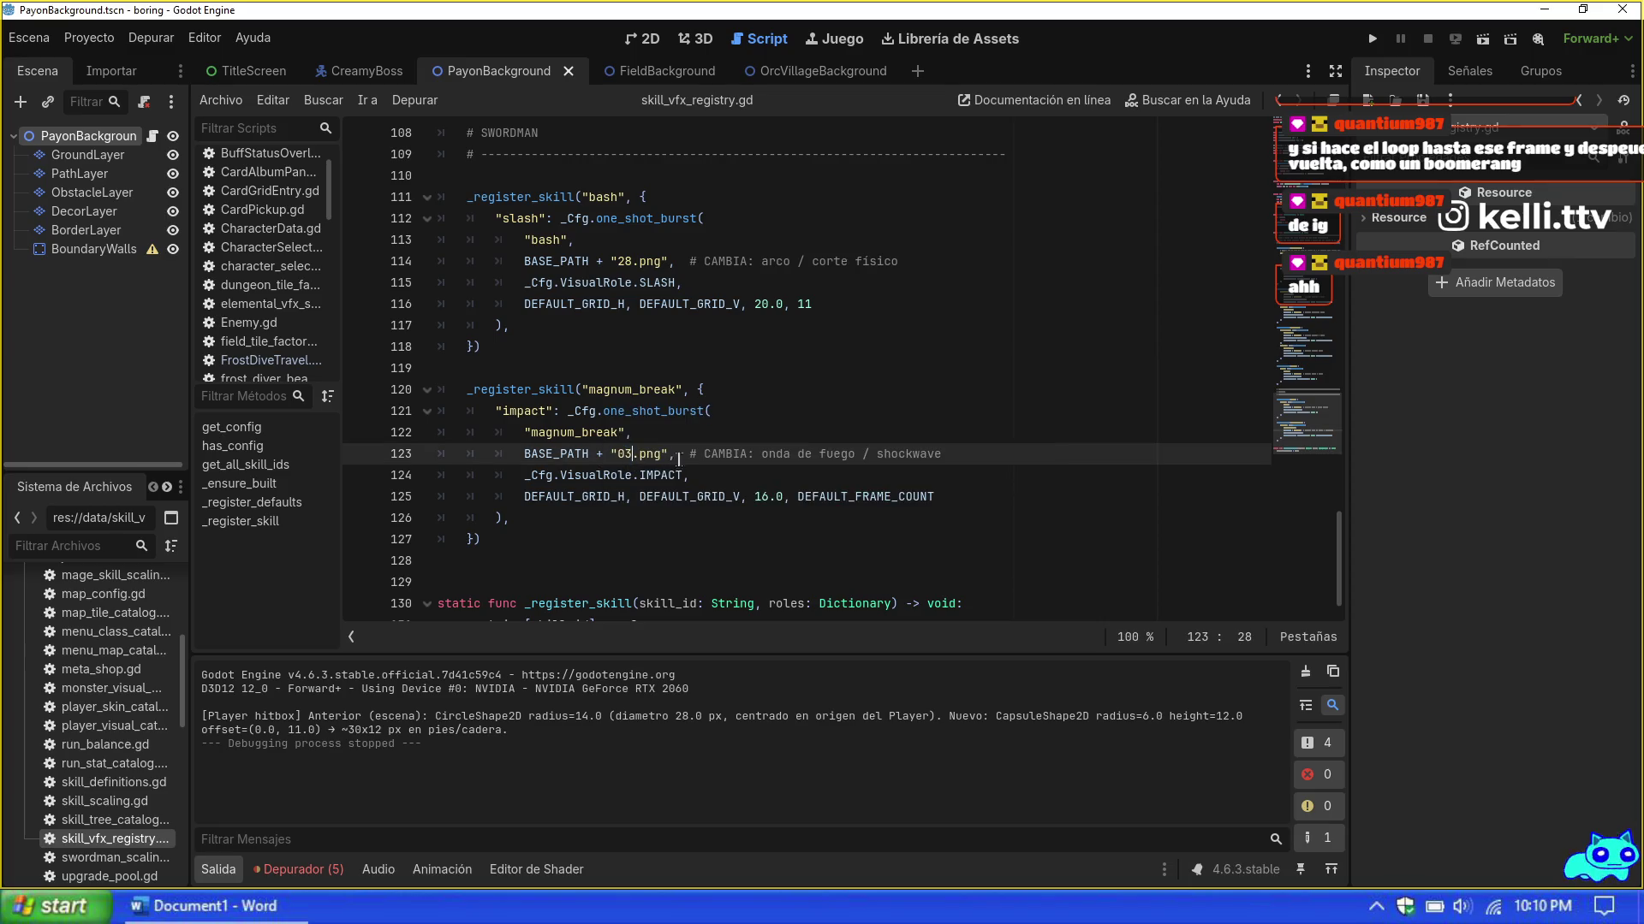
pyautogui.click(746, 496)
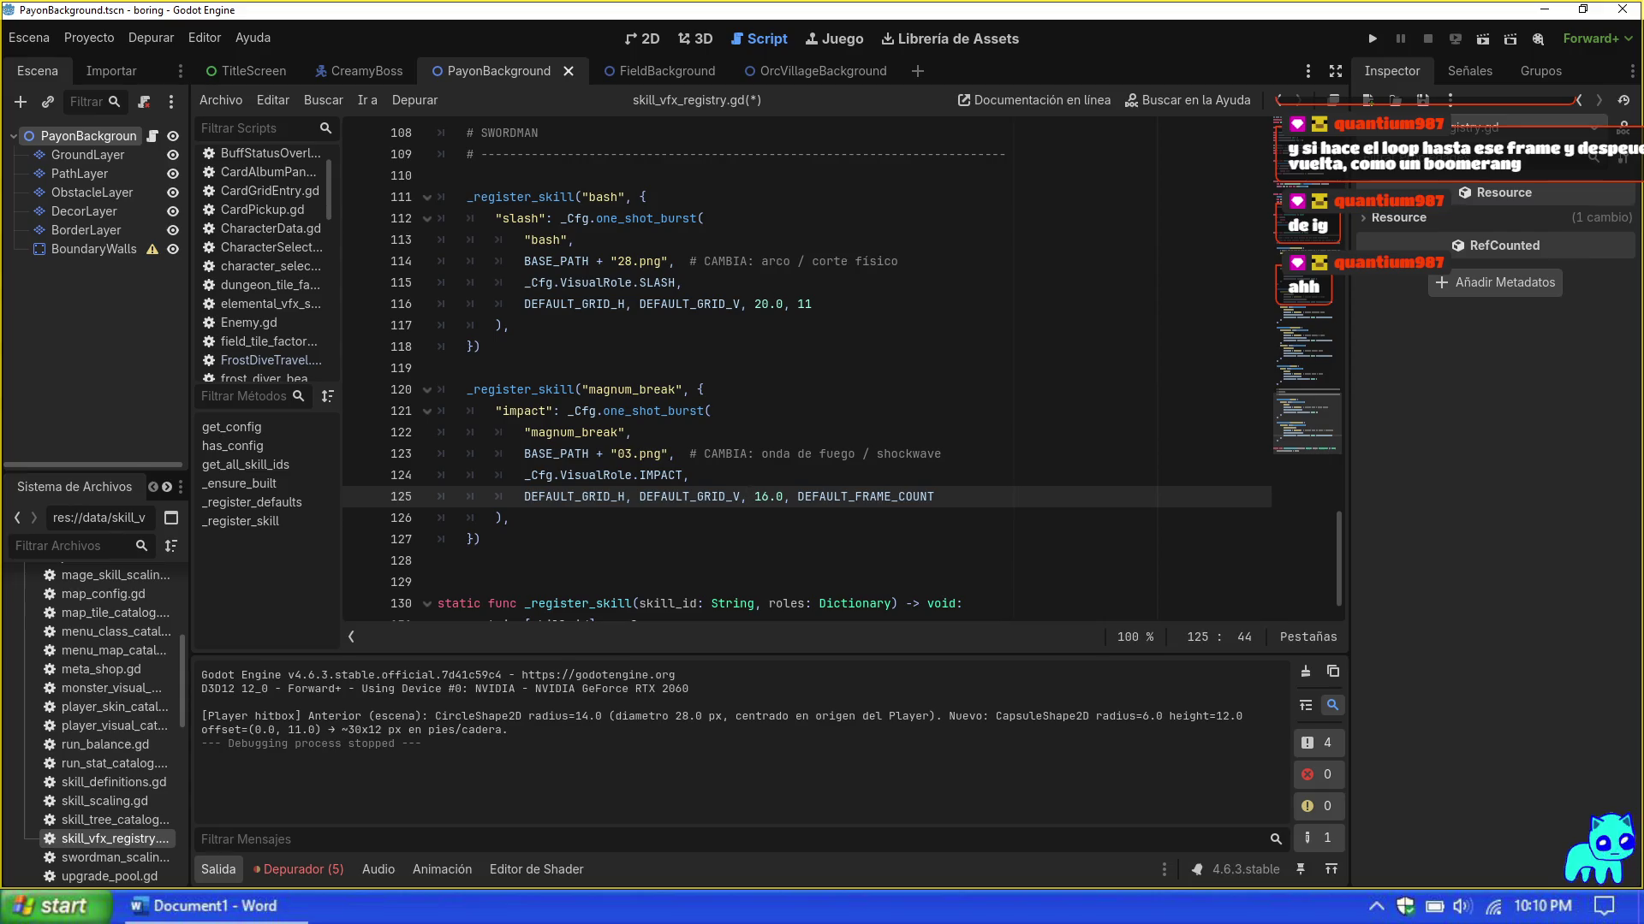
pyautogui.click(634, 453)
pyautogui.write('2')
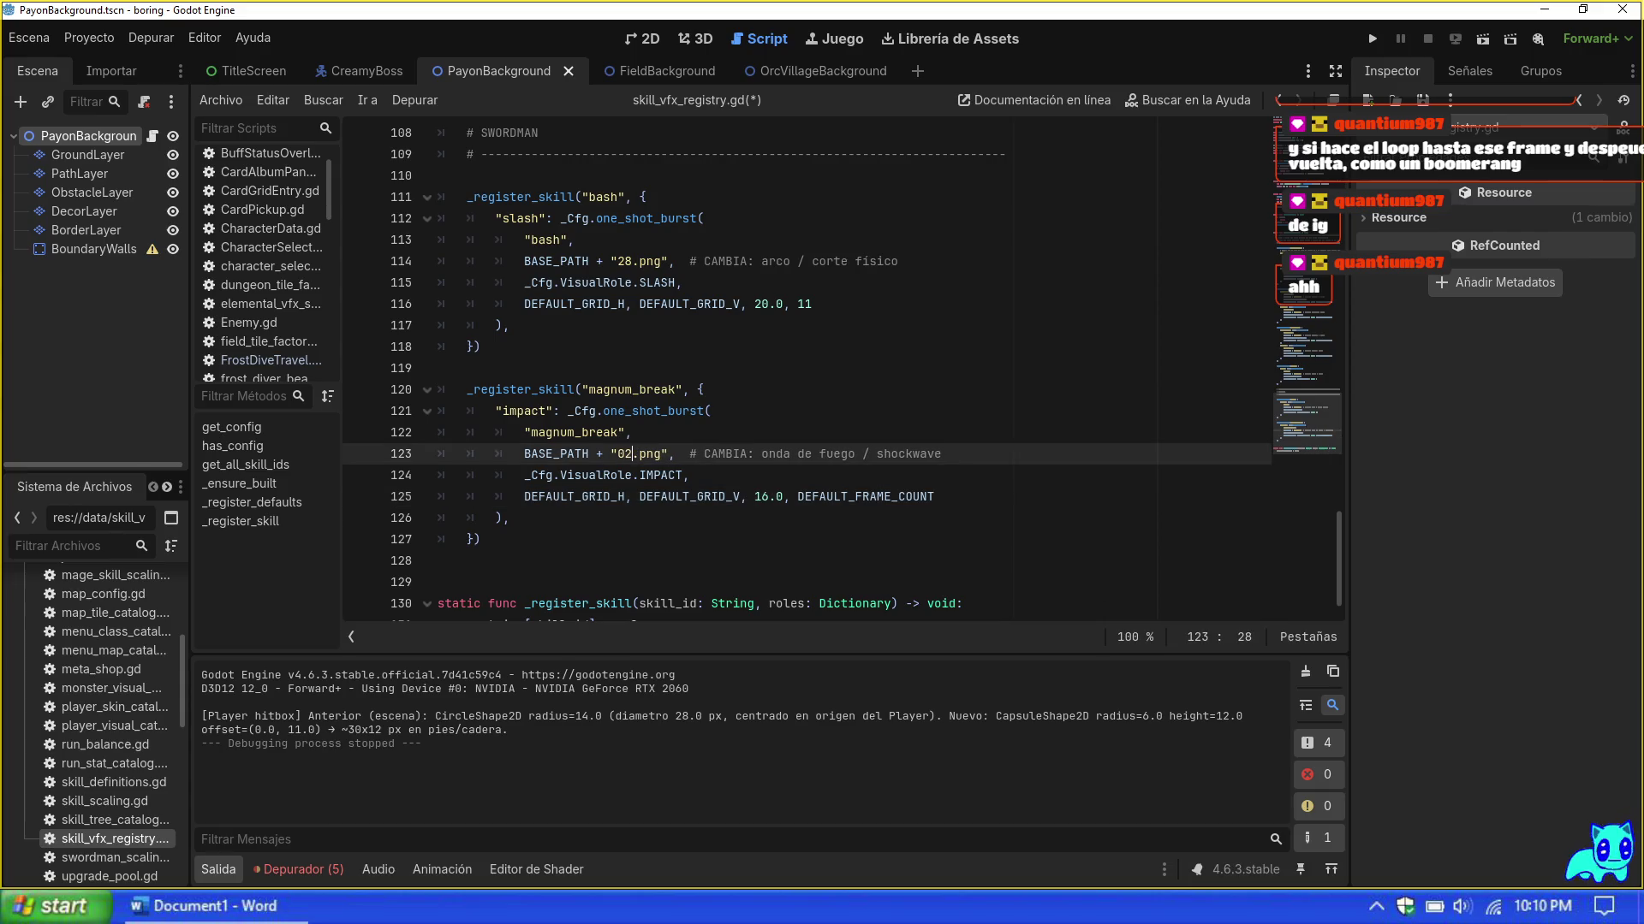
pyautogui.click(690, 476)
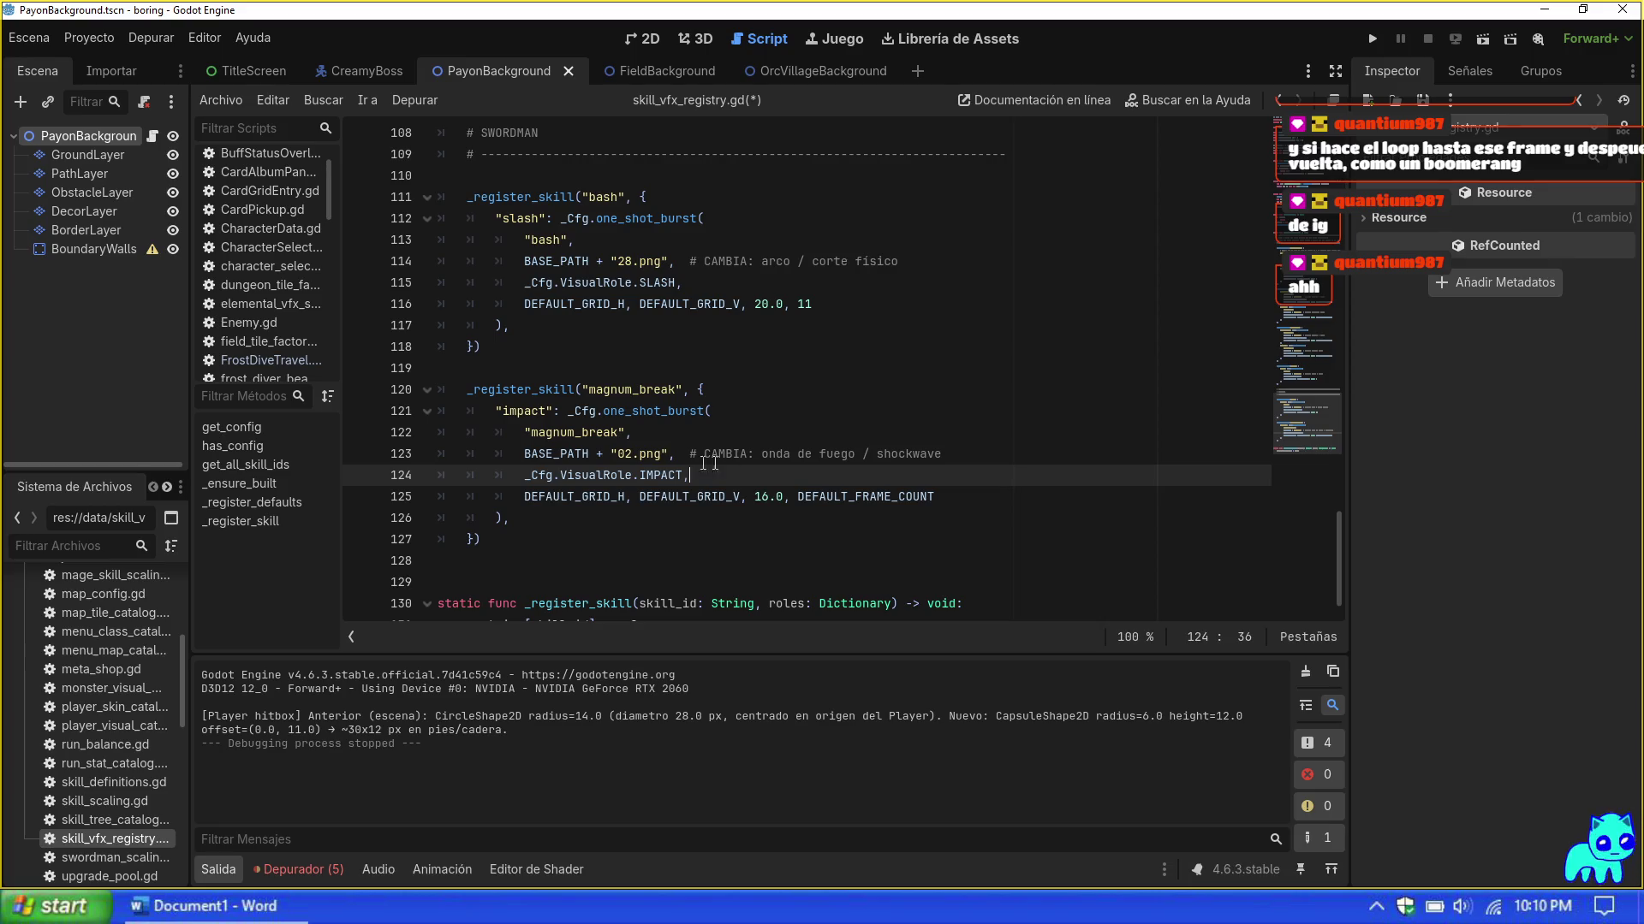
pyautogui.click(740, 454)
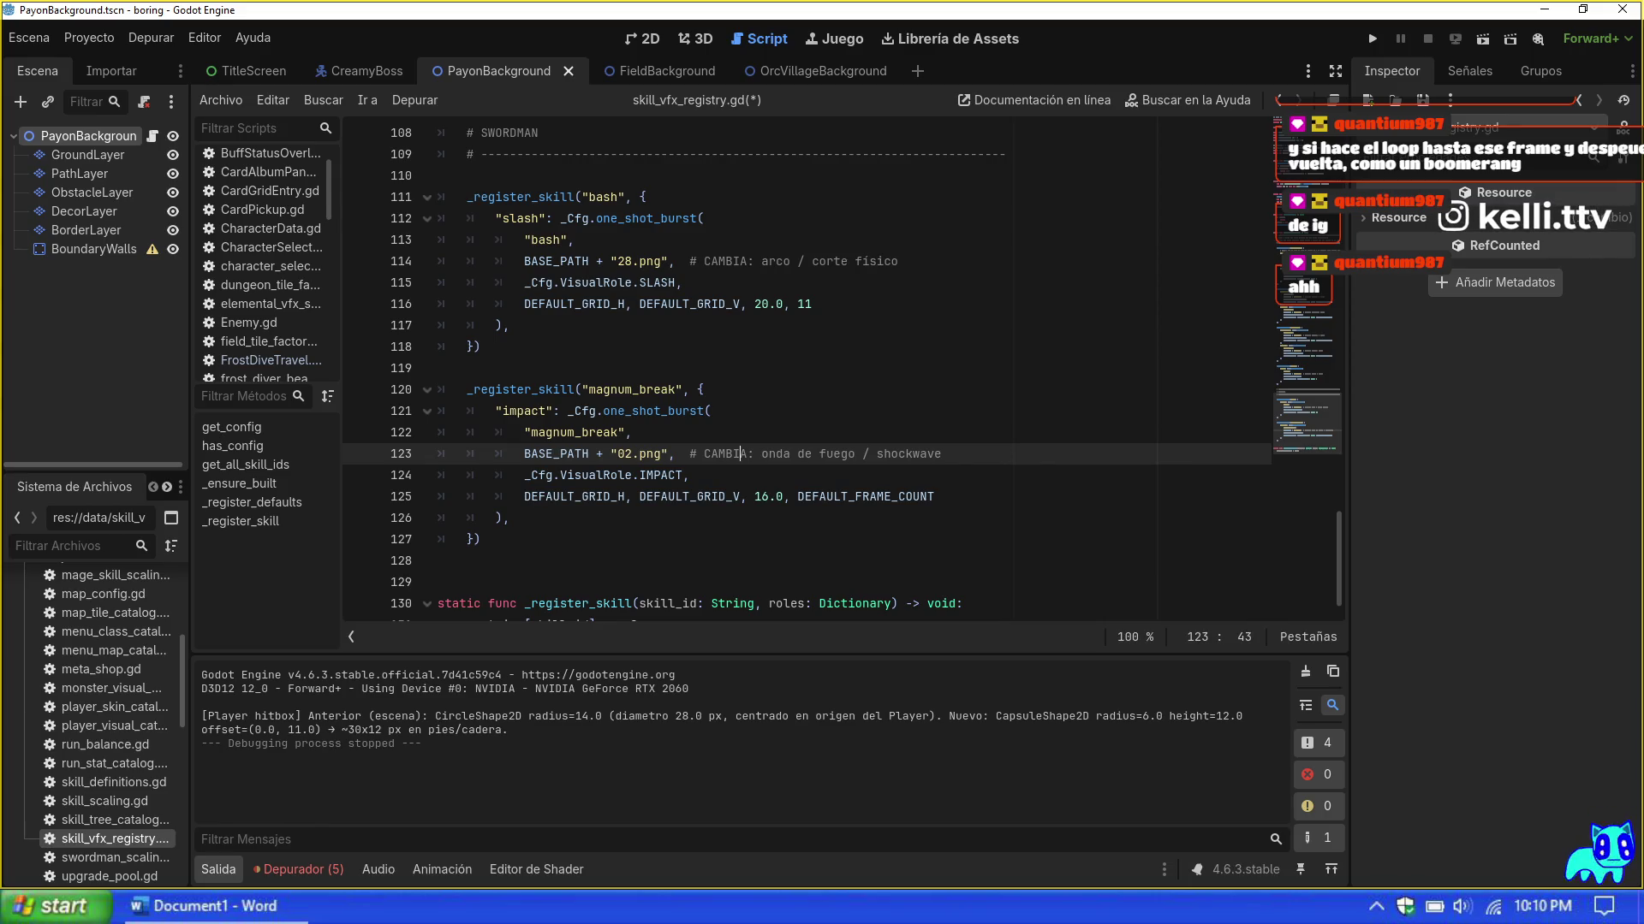
pyautogui.scroll(-2, 805, 368)
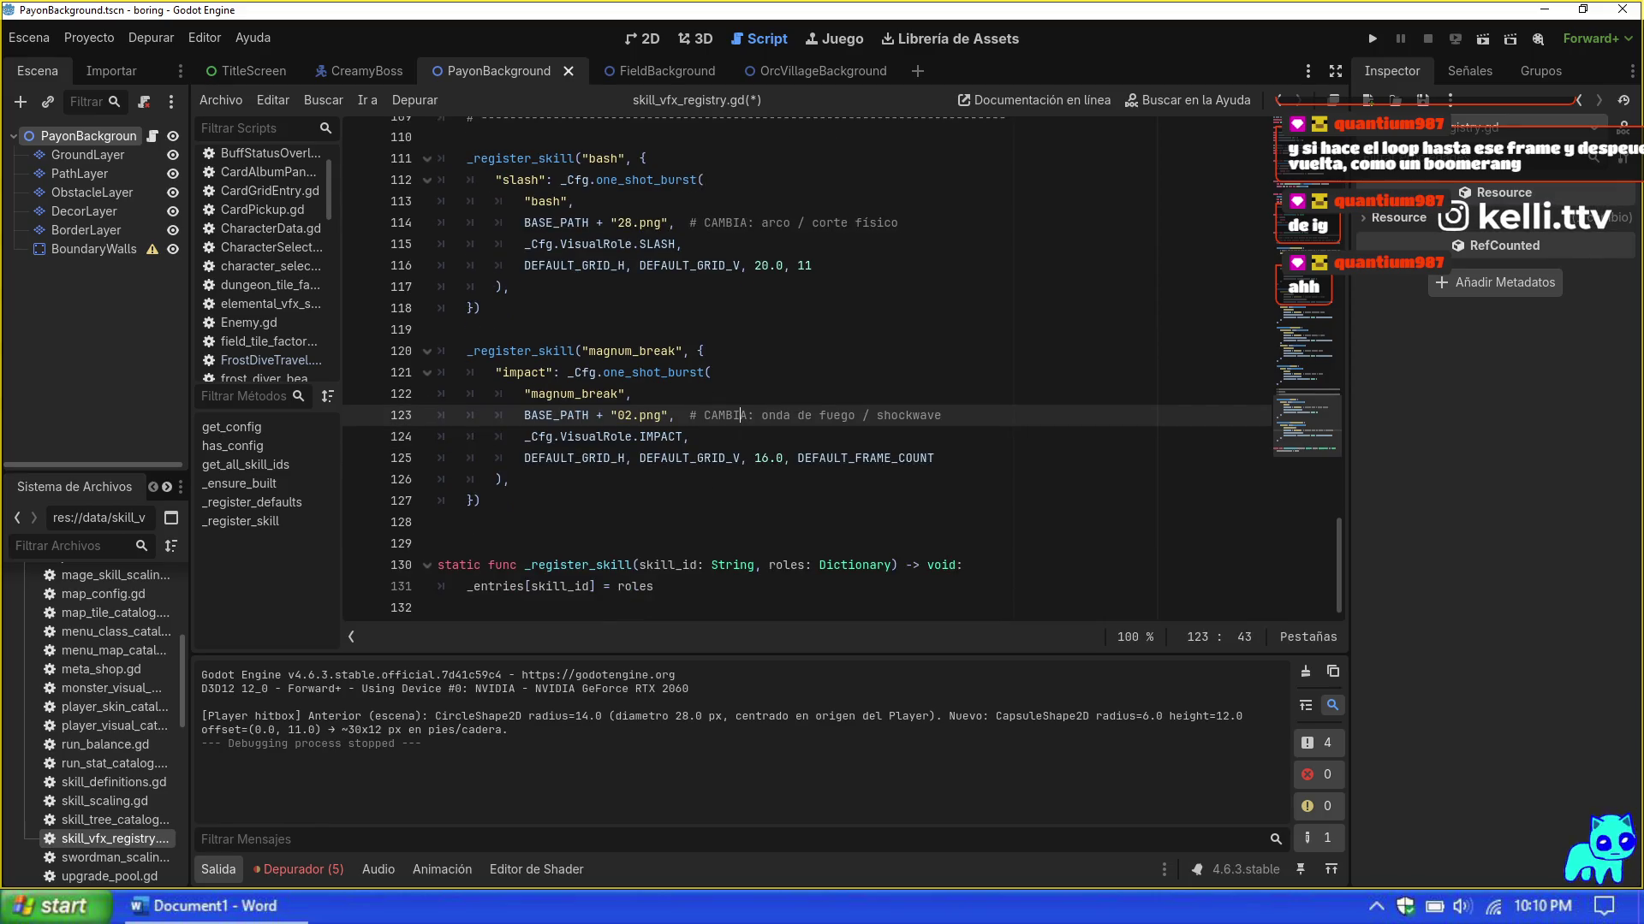
pyautogui.scroll(3, 805, 368)
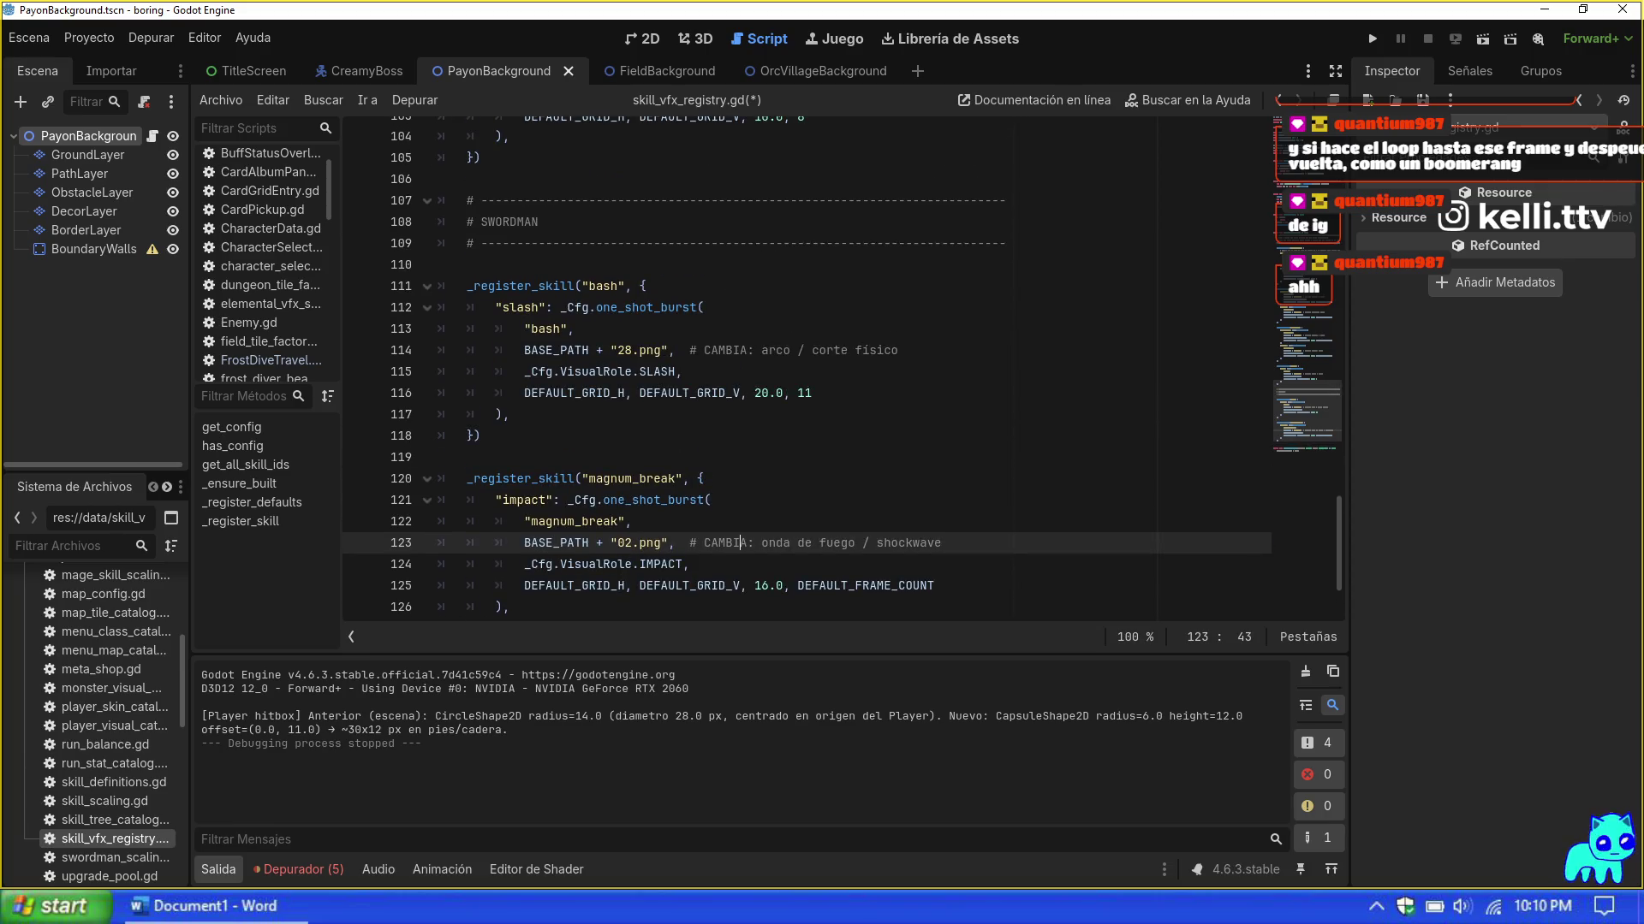
pyautogui.scroll(-2, 732, 527)
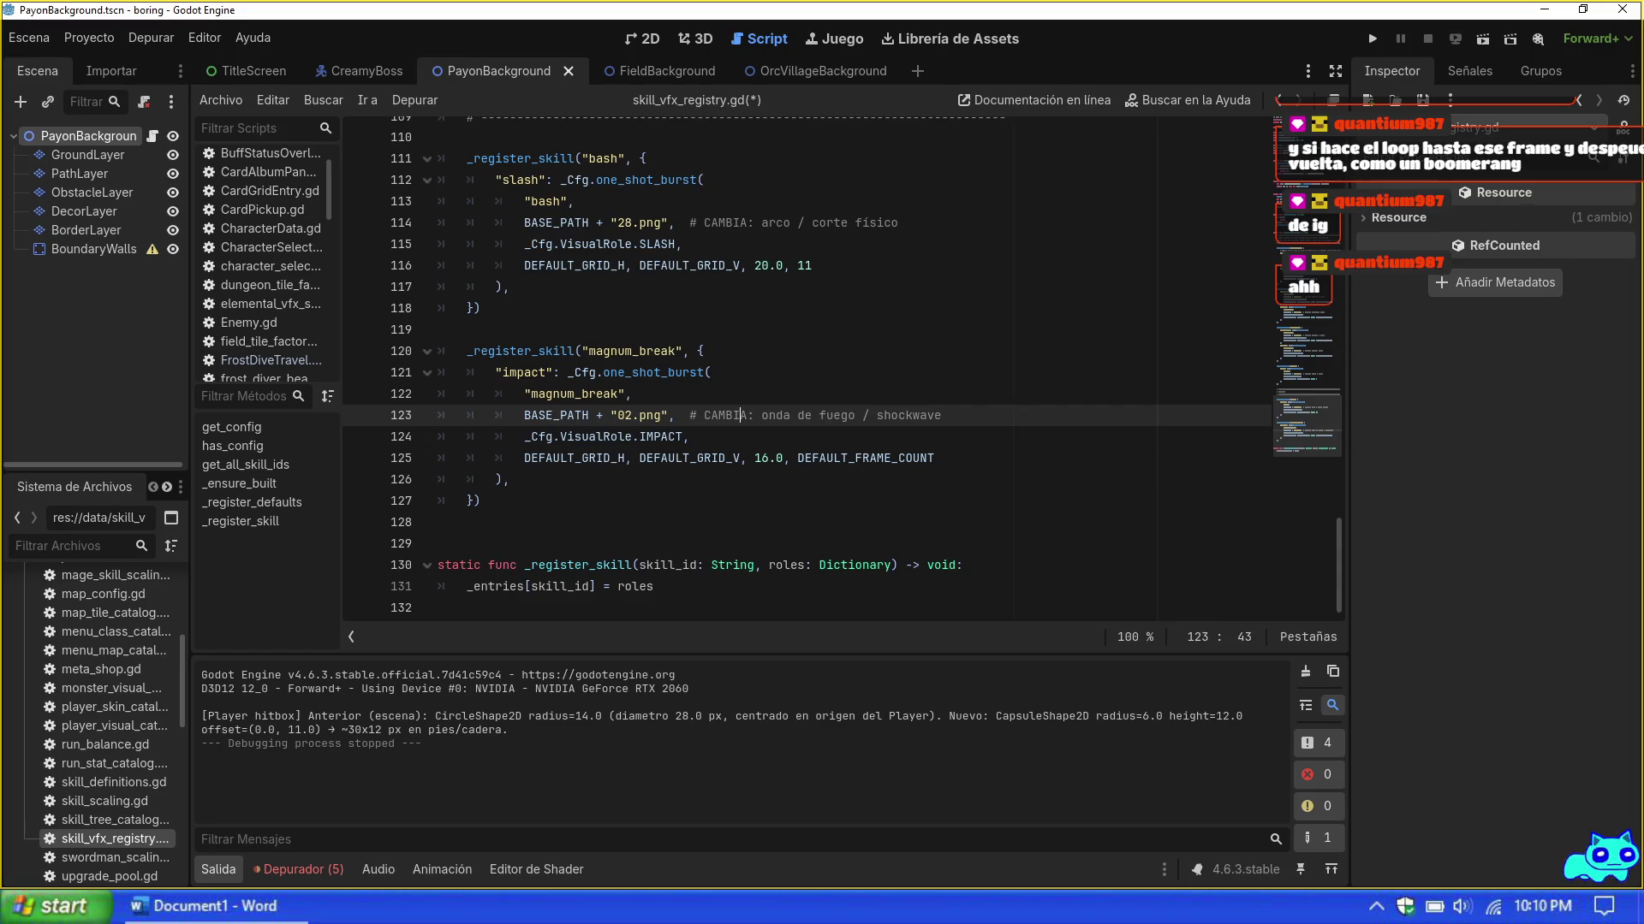
pyautogui.scroll(8, 840, 368)
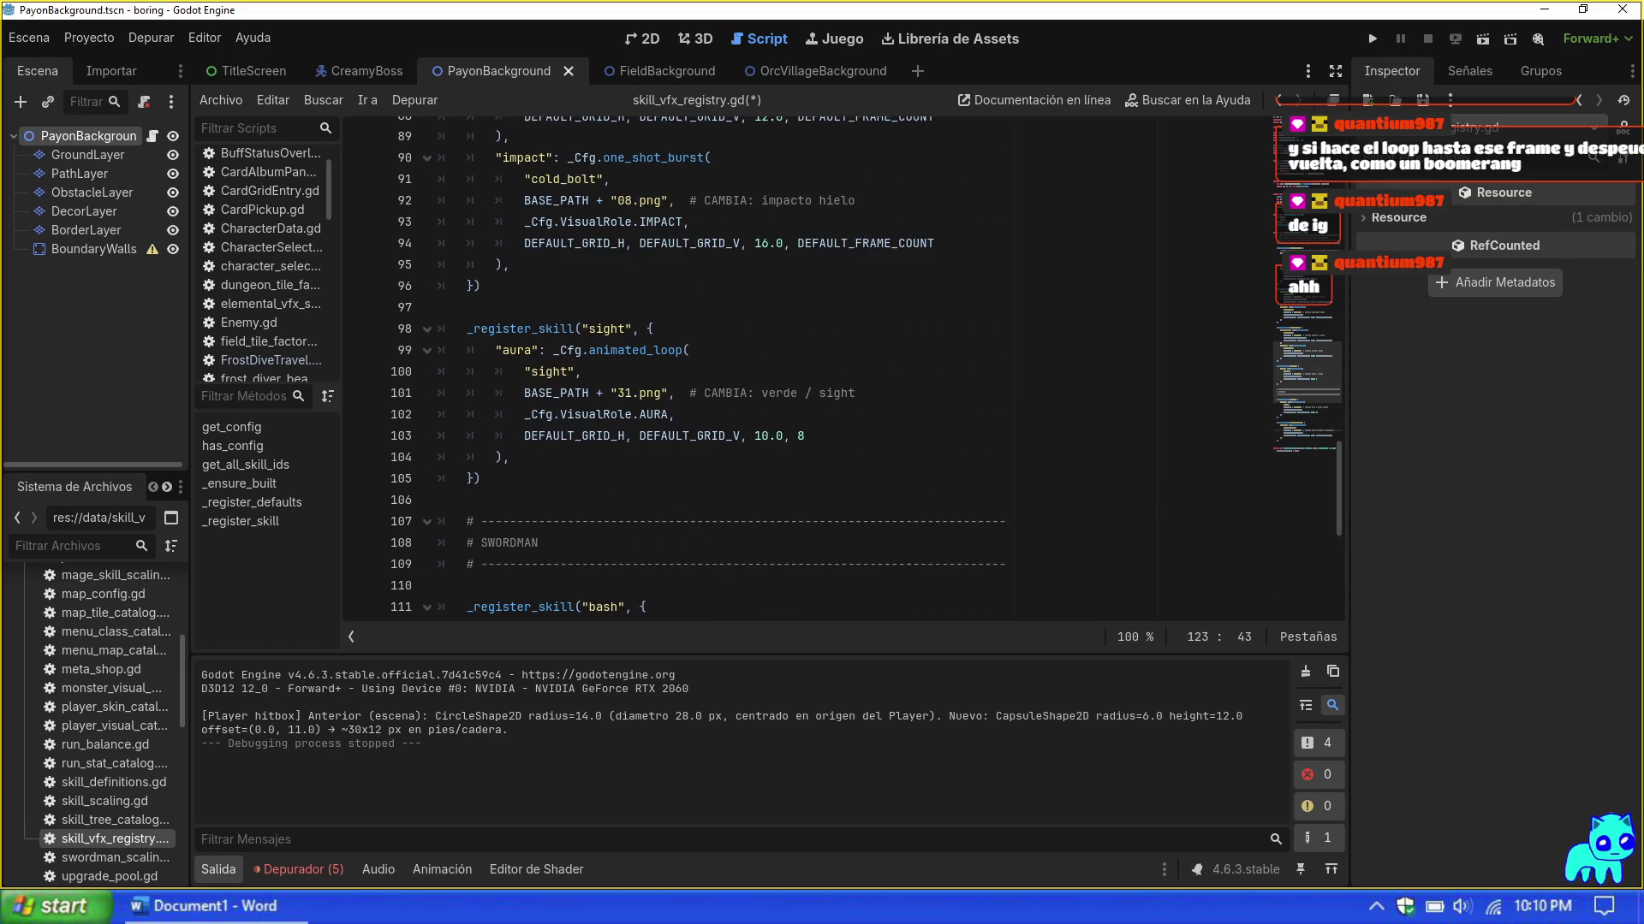
pyautogui.scroll(17, 843, 368)
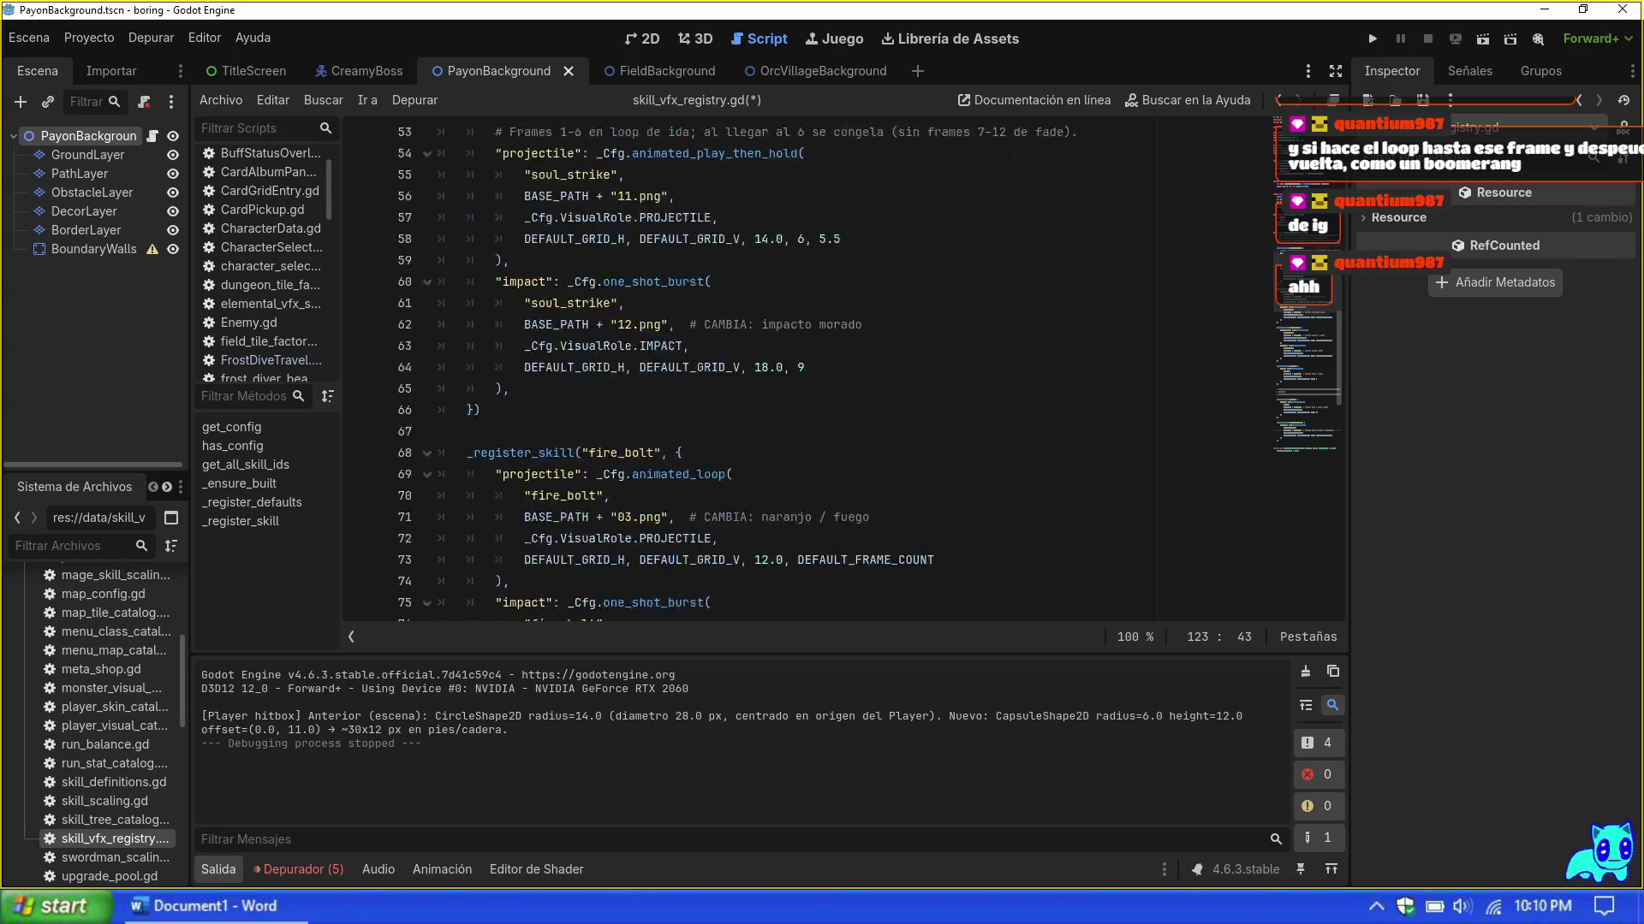
pyautogui.scroll(-1, 843, 368)
pyautogui.click(675, 521)
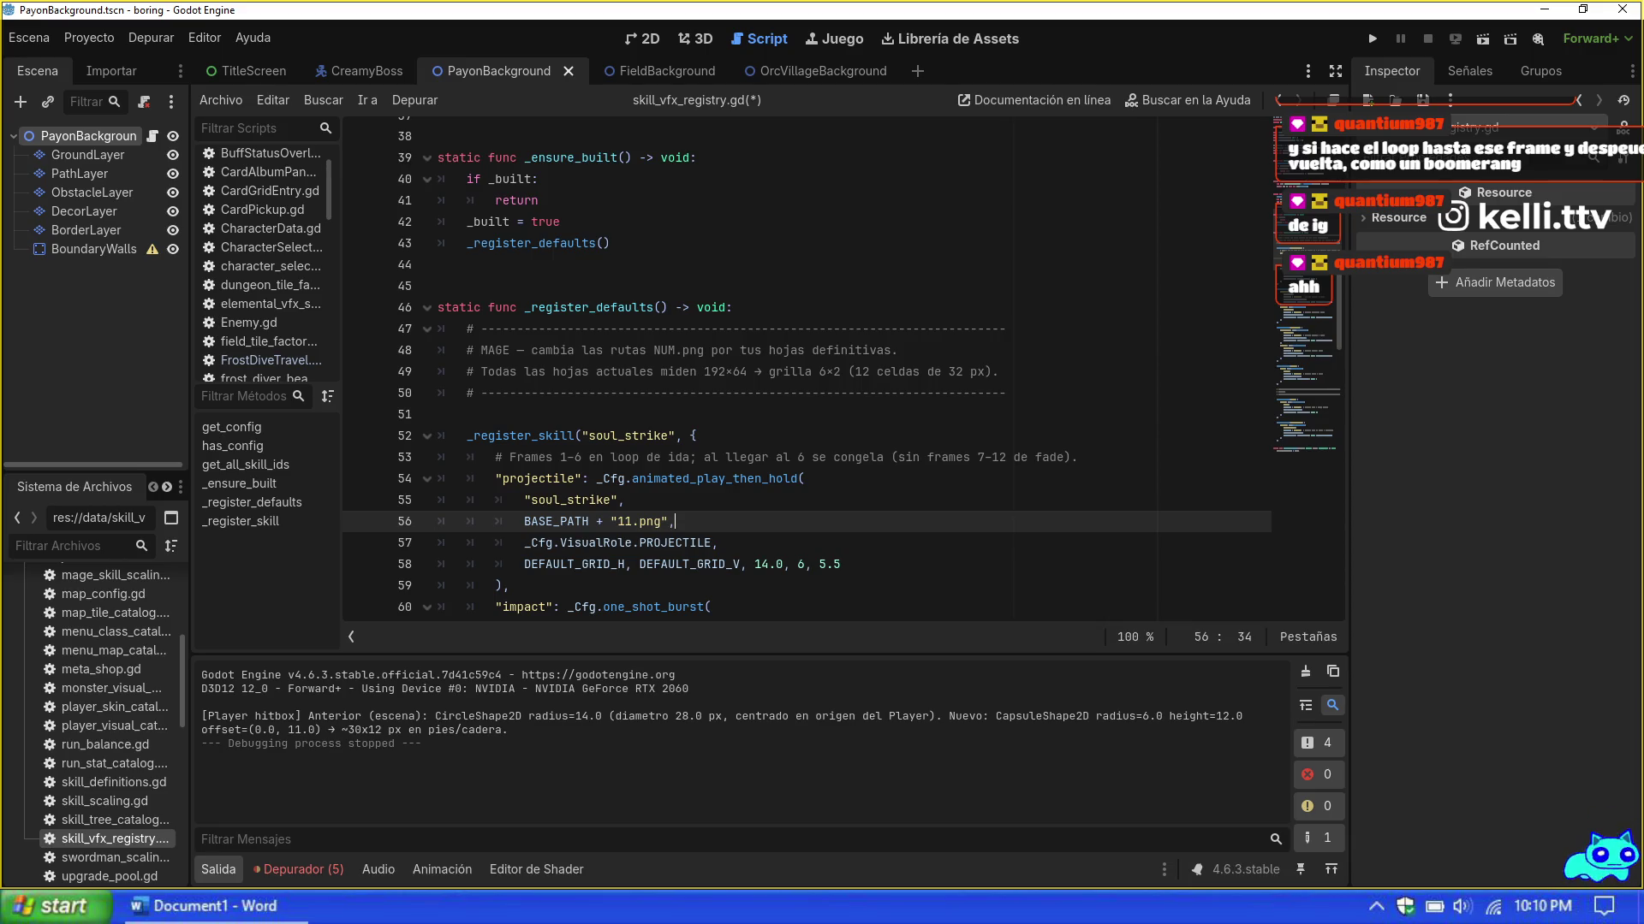
pyautogui.scroll(-14, 805, 368)
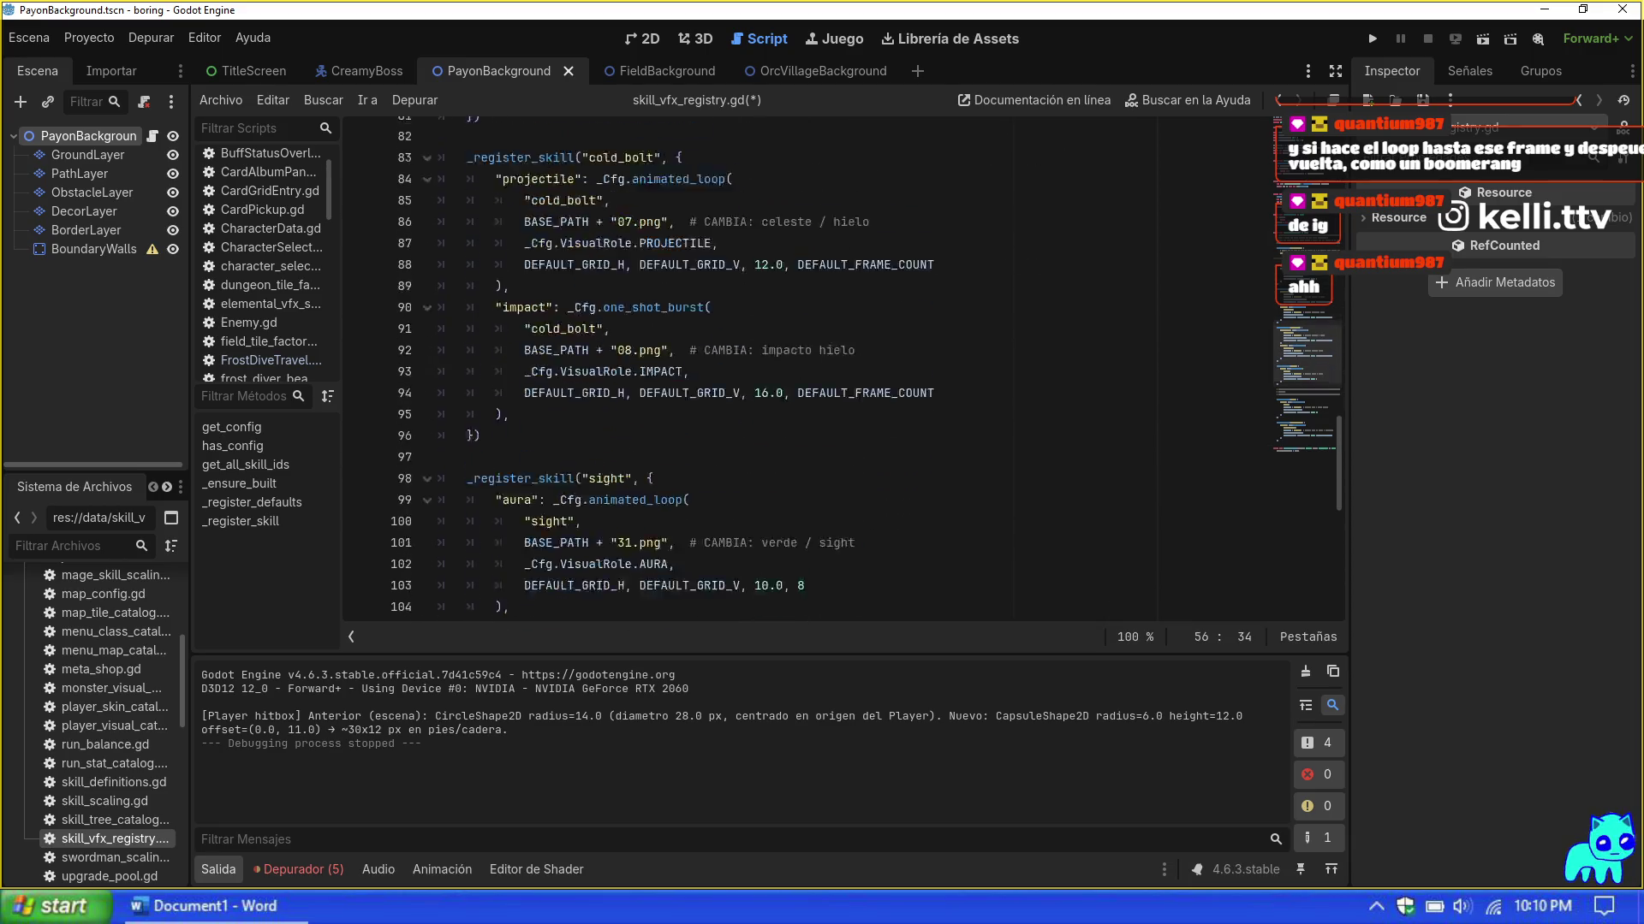
pyautogui.scroll(-10, 805, 368)
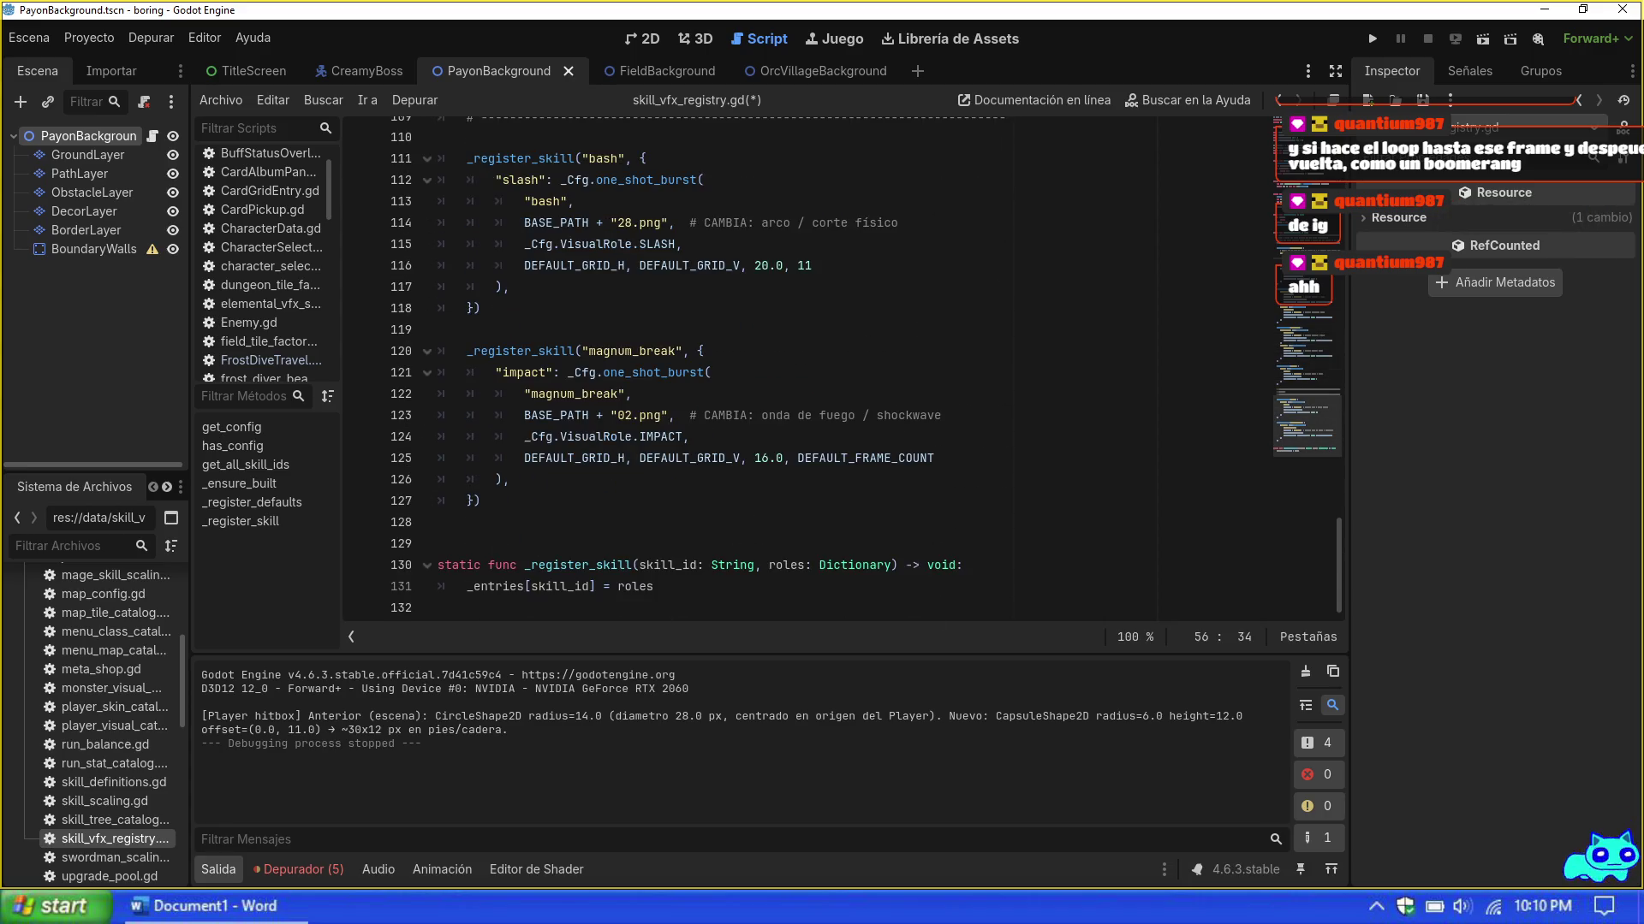
# Step: Show the FieldBackground scene's tilemap in 2D and pick a grass tile
pyautogui.click(668, 83)
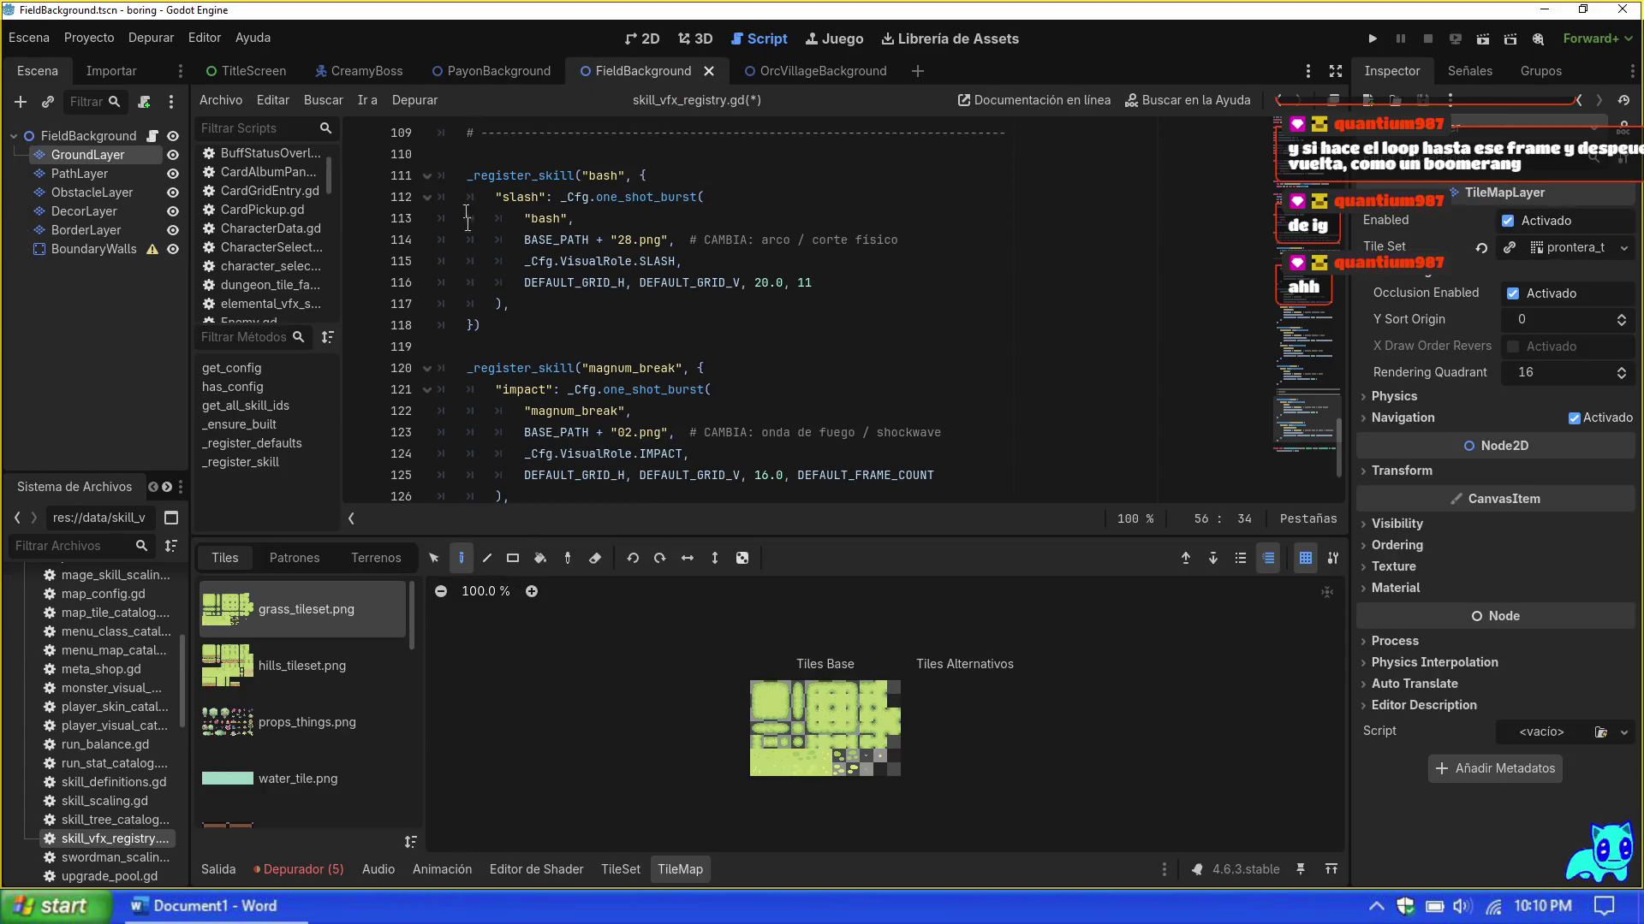
pyautogui.click(642, 39)
pyautogui.scroll(4, 637, 356)
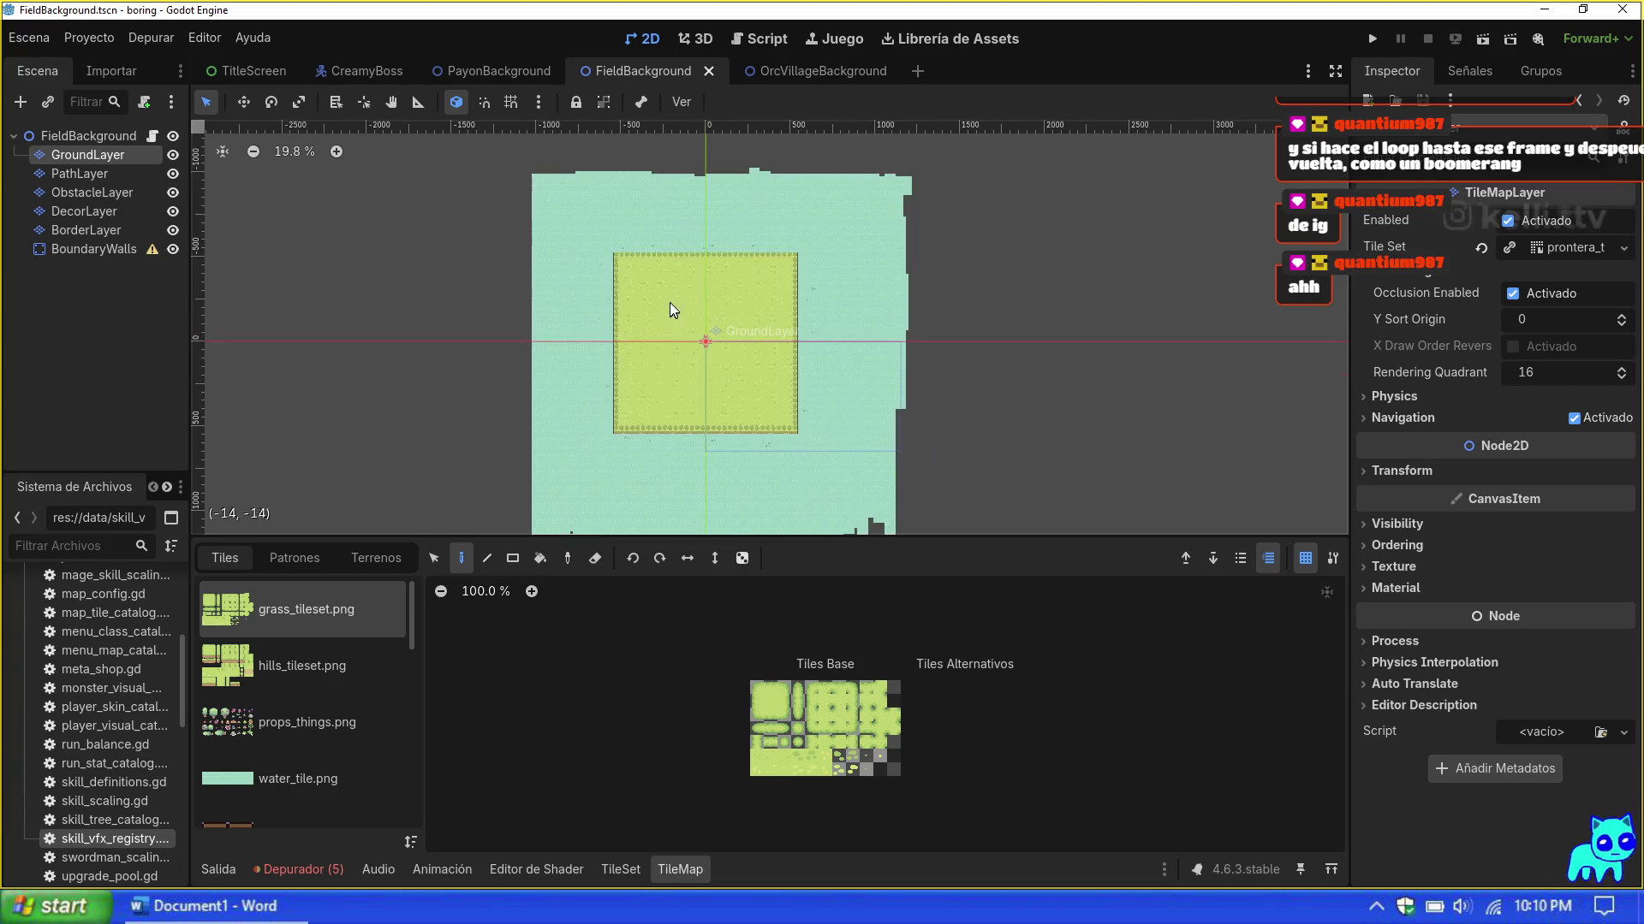
pyautogui.scroll(1, 672, 313)
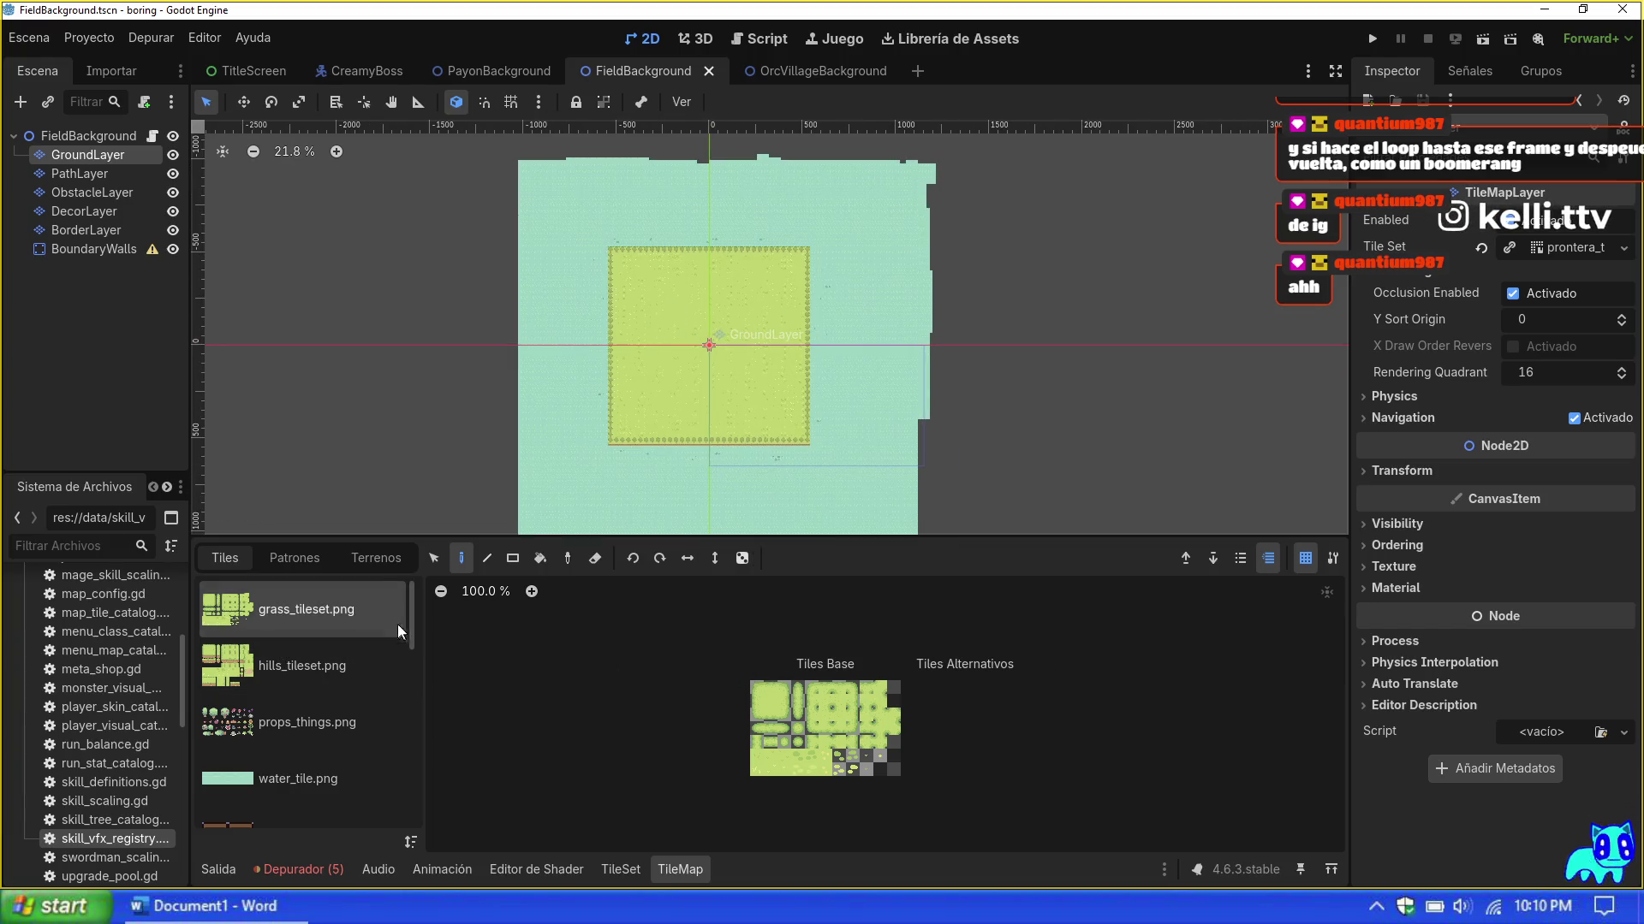
pyautogui.click(770, 704)
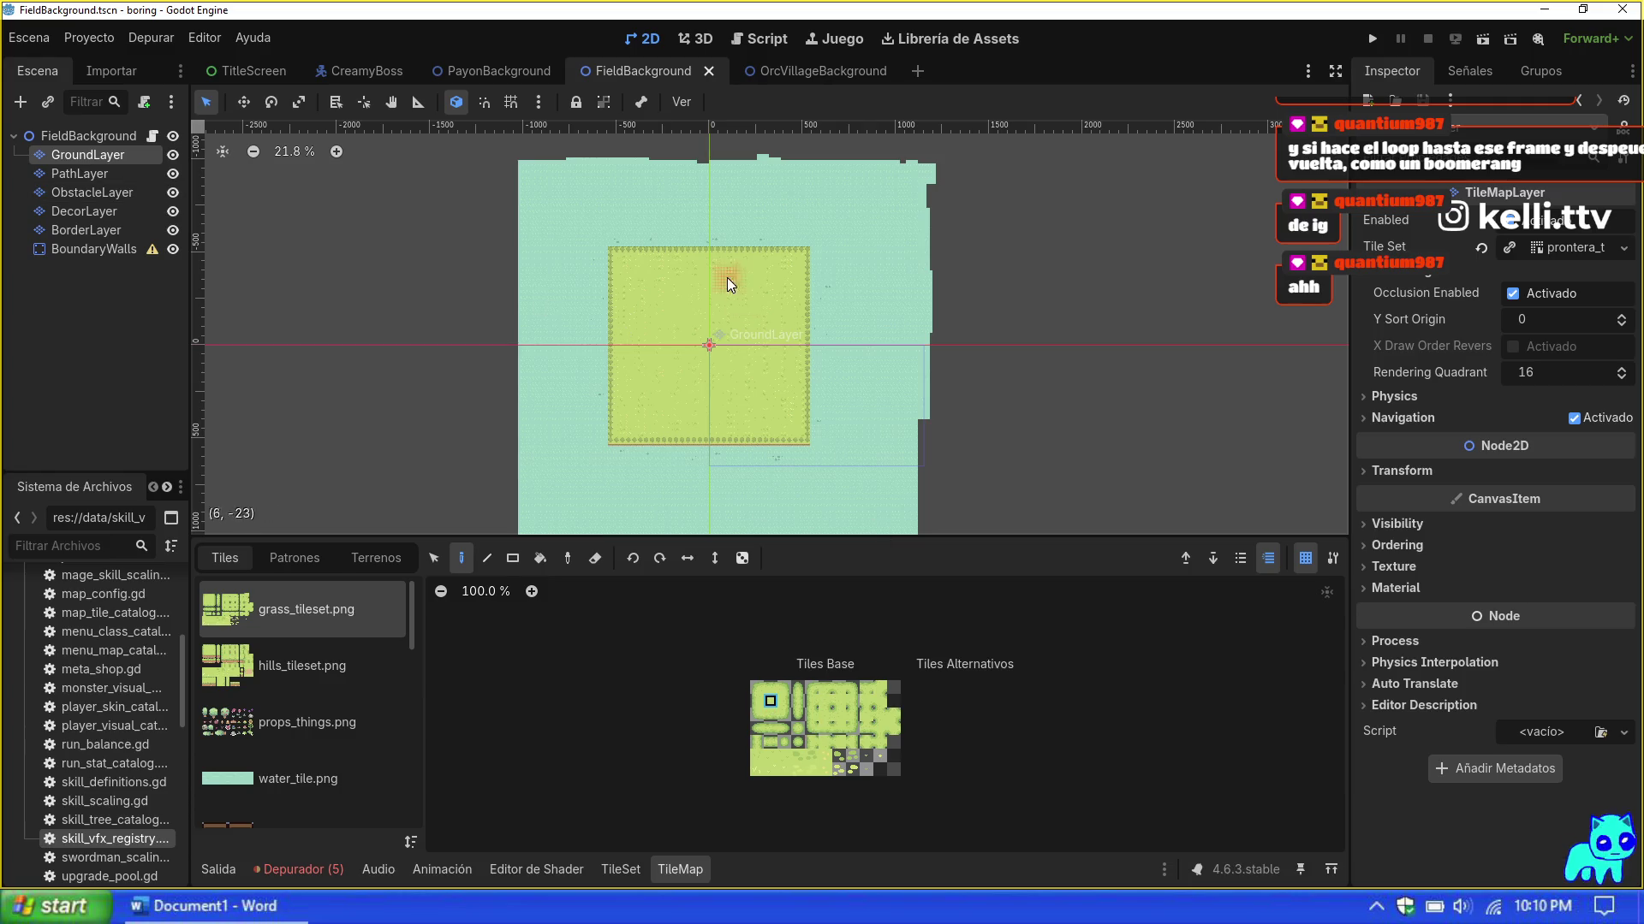
pyautogui.scroll(-10, 681, 368)
pyautogui.scroll(4, 663, 445)
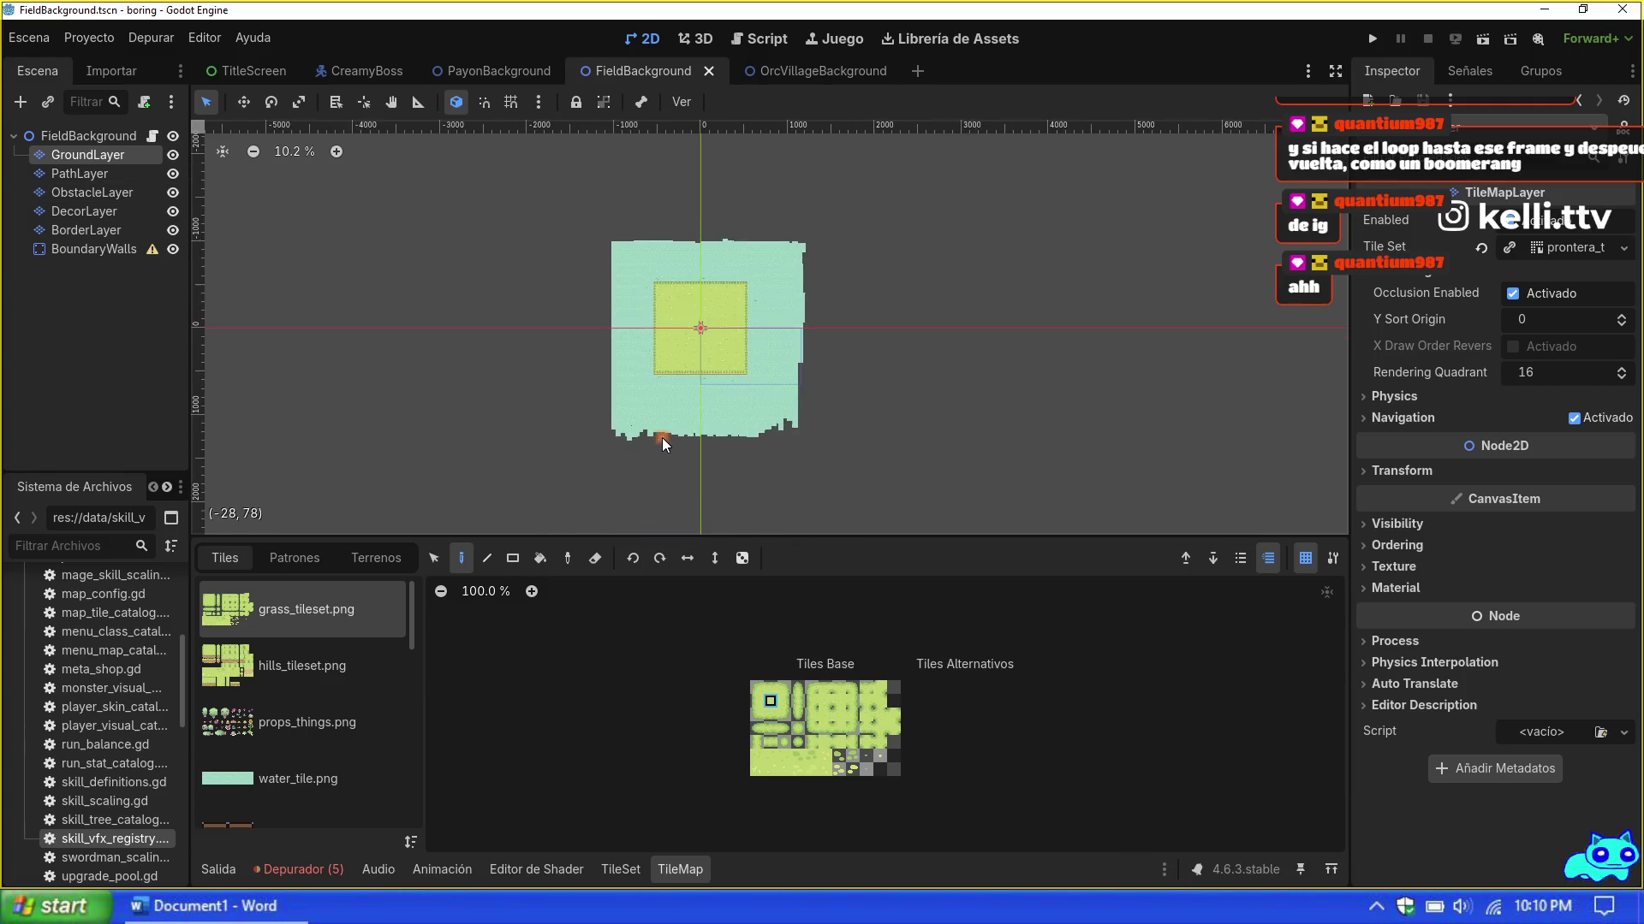
# Step: Paint trial grass rectangles with the Rectangle tool, then undo them
pyautogui.click(513, 558)
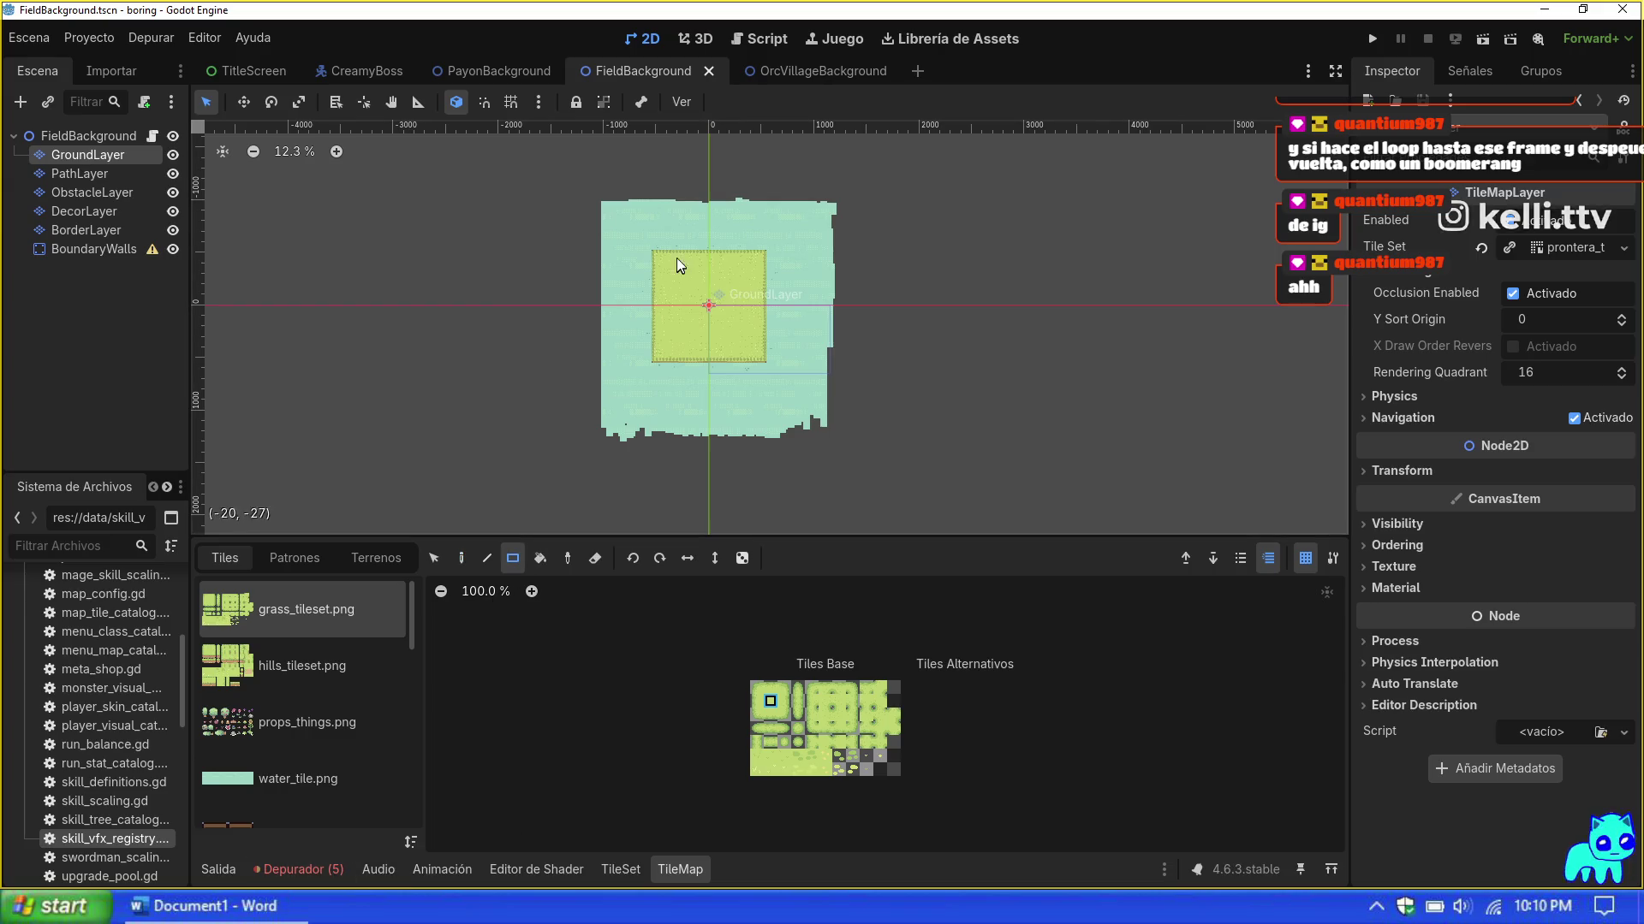
pyautogui.moveTo(475, 242)
pyautogui.mouseDown()
pyautogui.moveTo(976, 595)
pyautogui.moveTo(936, 622)
pyautogui.moveTo(978, 652)
pyautogui.moveTo(928, 664)
pyautogui.moveTo(955, 706)
pyautogui.moveTo(940, 704)
pyautogui.mouseUp()
pyautogui.scroll(-3, 891, 356)
pyautogui.scroll(-2, 888, 344)
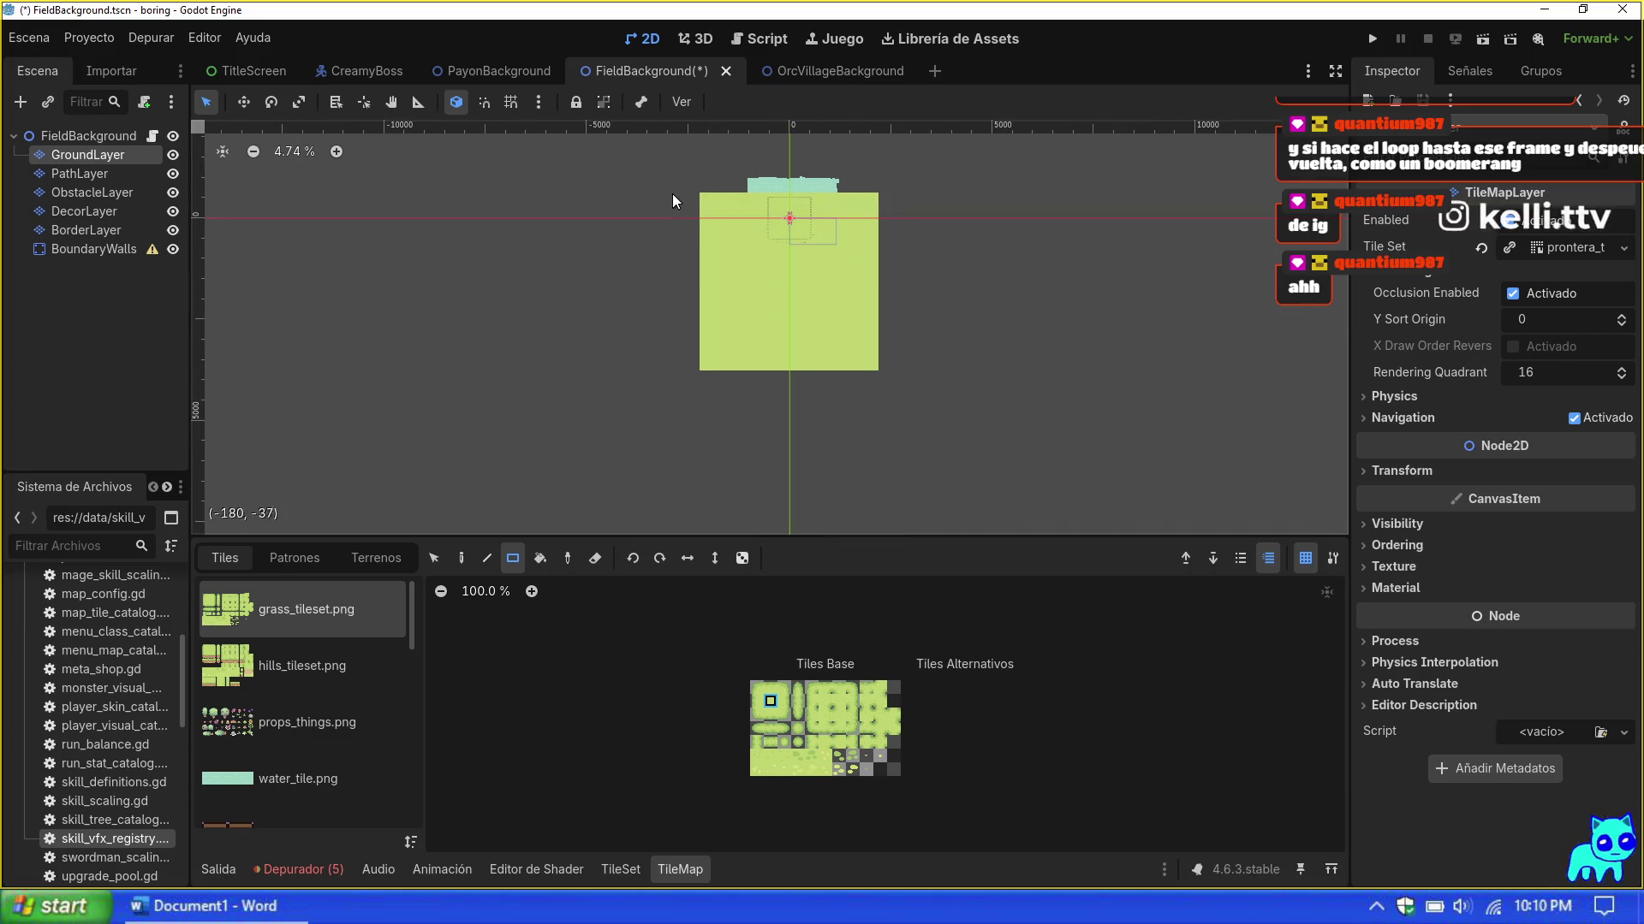
pyautogui.moveTo(678, 199)
pyautogui.mouseDown()
pyautogui.moveTo(959, 494)
pyautogui.moveTo(921, 470)
pyautogui.moveTo(910, 434)
pyautogui.moveTo(899, 466)
pyautogui.moveTo(851, 386)
pyautogui.mouseUp()
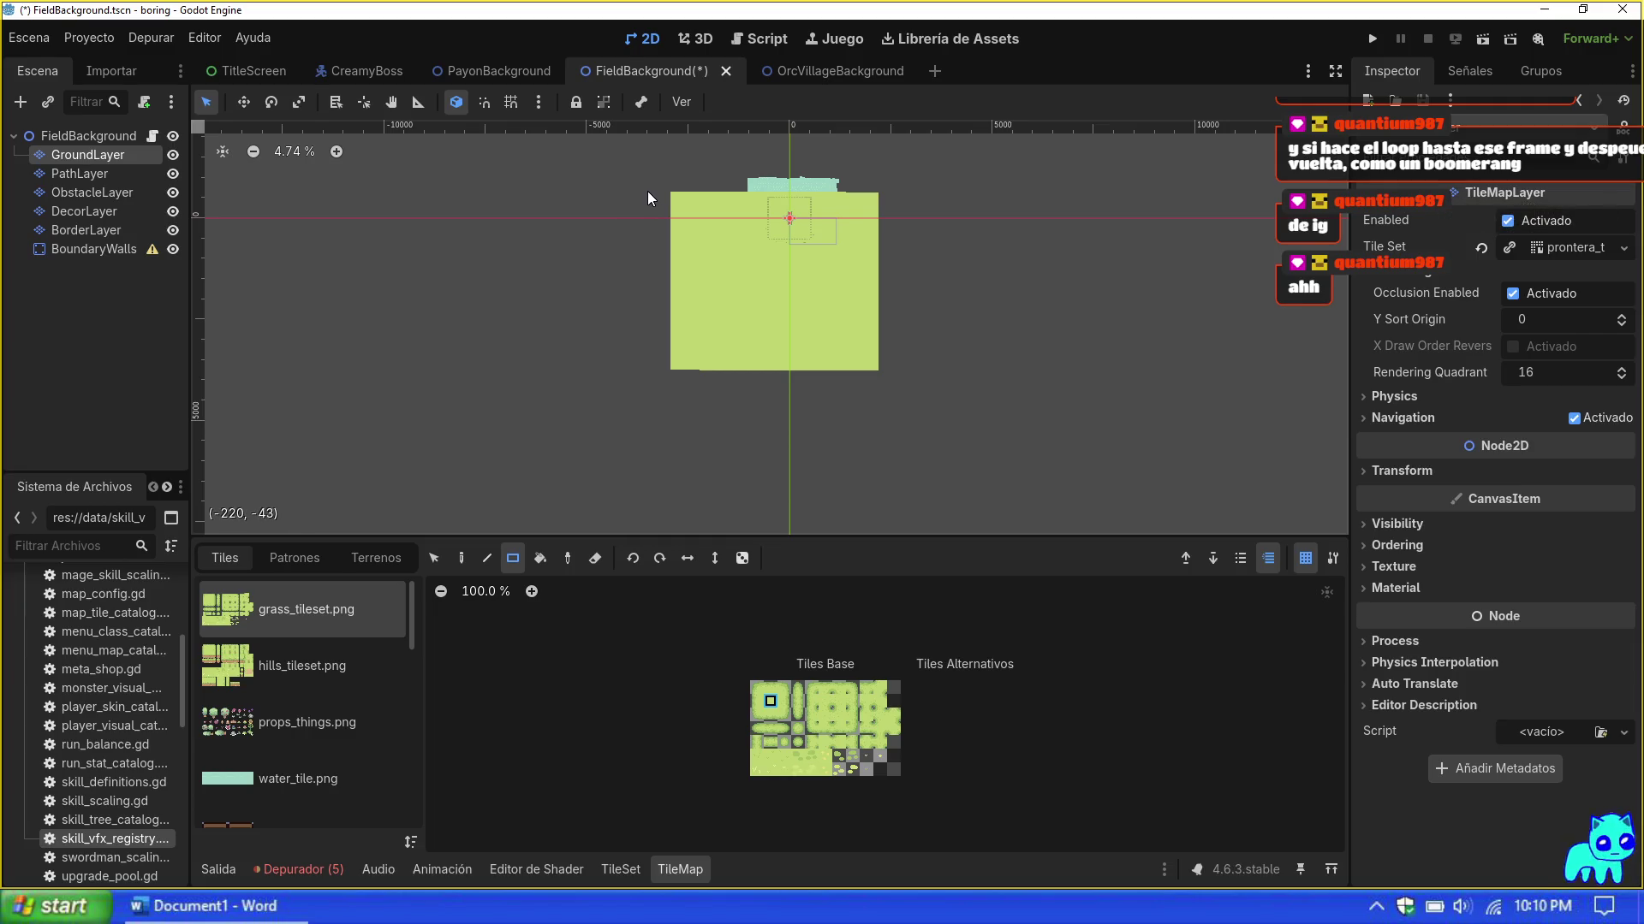
pyautogui.moveTo(650, 193)
pyautogui.mouseDown()
pyautogui.moveTo(982, 459)
pyautogui.moveTo(962, 512)
pyautogui.moveTo(892, 495)
pyautogui.moveTo(892, 460)
pyautogui.moveTo(928, 425)
pyautogui.moveTo(792, 408)
pyautogui.moveTo(643, 422)
pyautogui.moveTo(686, 424)
pyautogui.moveTo(741, 321)
pyautogui.moveTo(900, 273)
pyautogui.moveTo(933, 399)
pyautogui.moveTo(917, 438)
pyautogui.moveTo(748, 494)
pyautogui.moveTo(814, 491)
pyautogui.moveTo(749, 388)
pyautogui.moveTo(778, 201)
pyautogui.moveTo(924, 403)
pyautogui.moveTo(914, 465)
pyautogui.moveTo(942, 470)
pyautogui.moveTo(919, 470)
pyautogui.moveTo(921, 442)
pyautogui.mouseUp()
pyautogui.scroll(5, 795, 225)
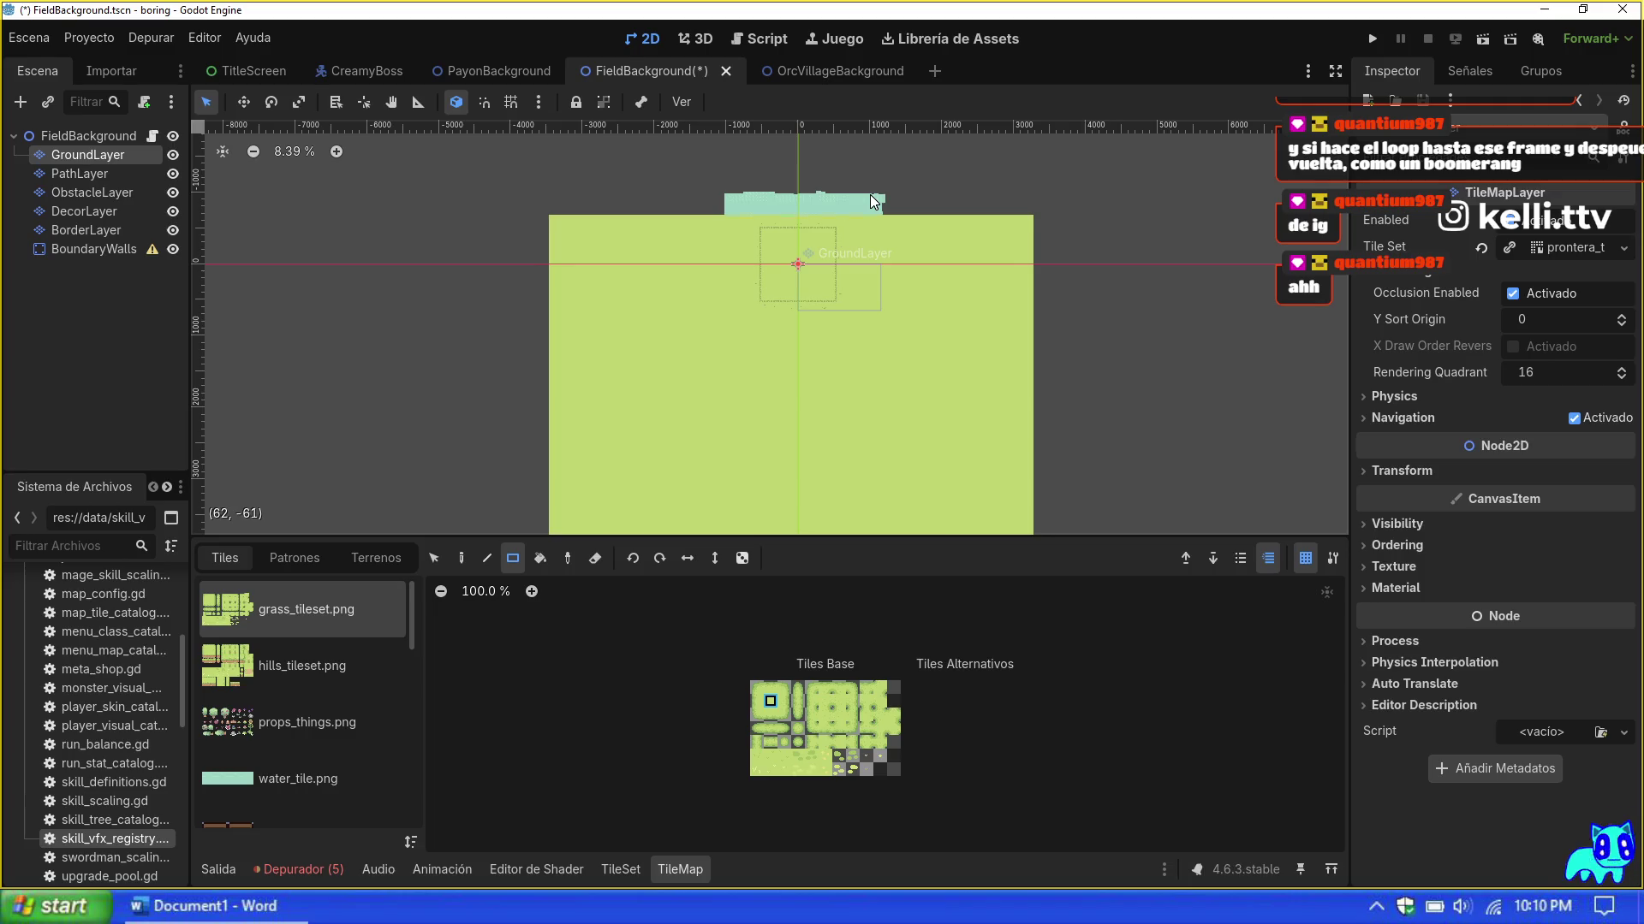
pyautogui.hotkey('ctrl', 'z')
pyautogui.hotkey('ctrl', 'z')
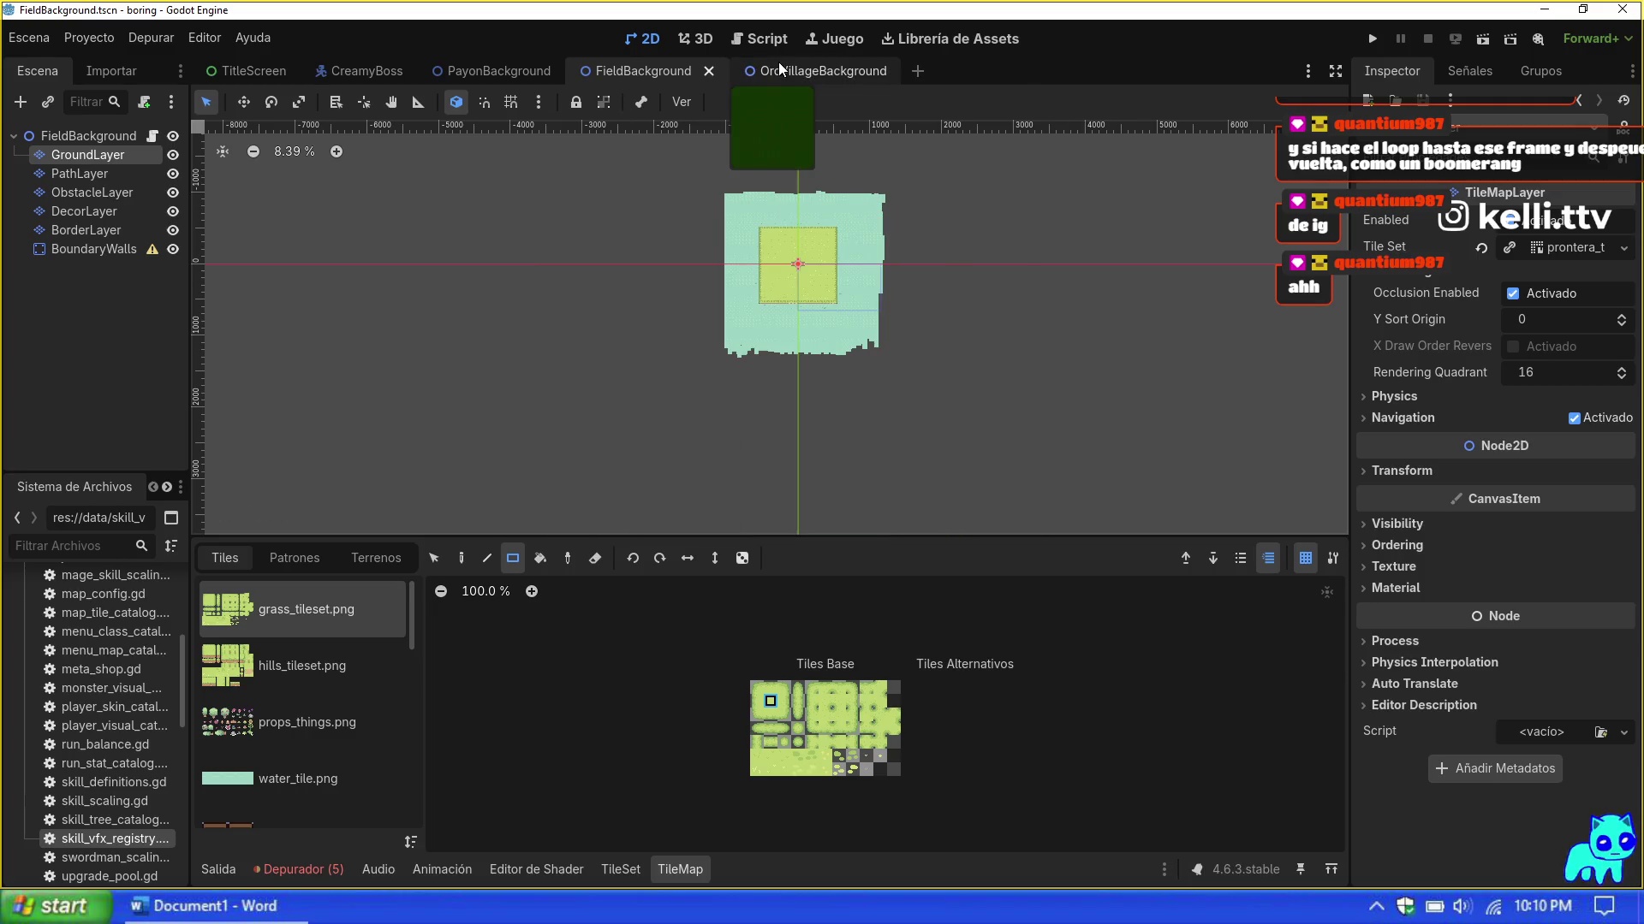
# Step: Save and run the game, starting Map 1 with the Maga avatar as the Mage class
pyautogui.press('F5')
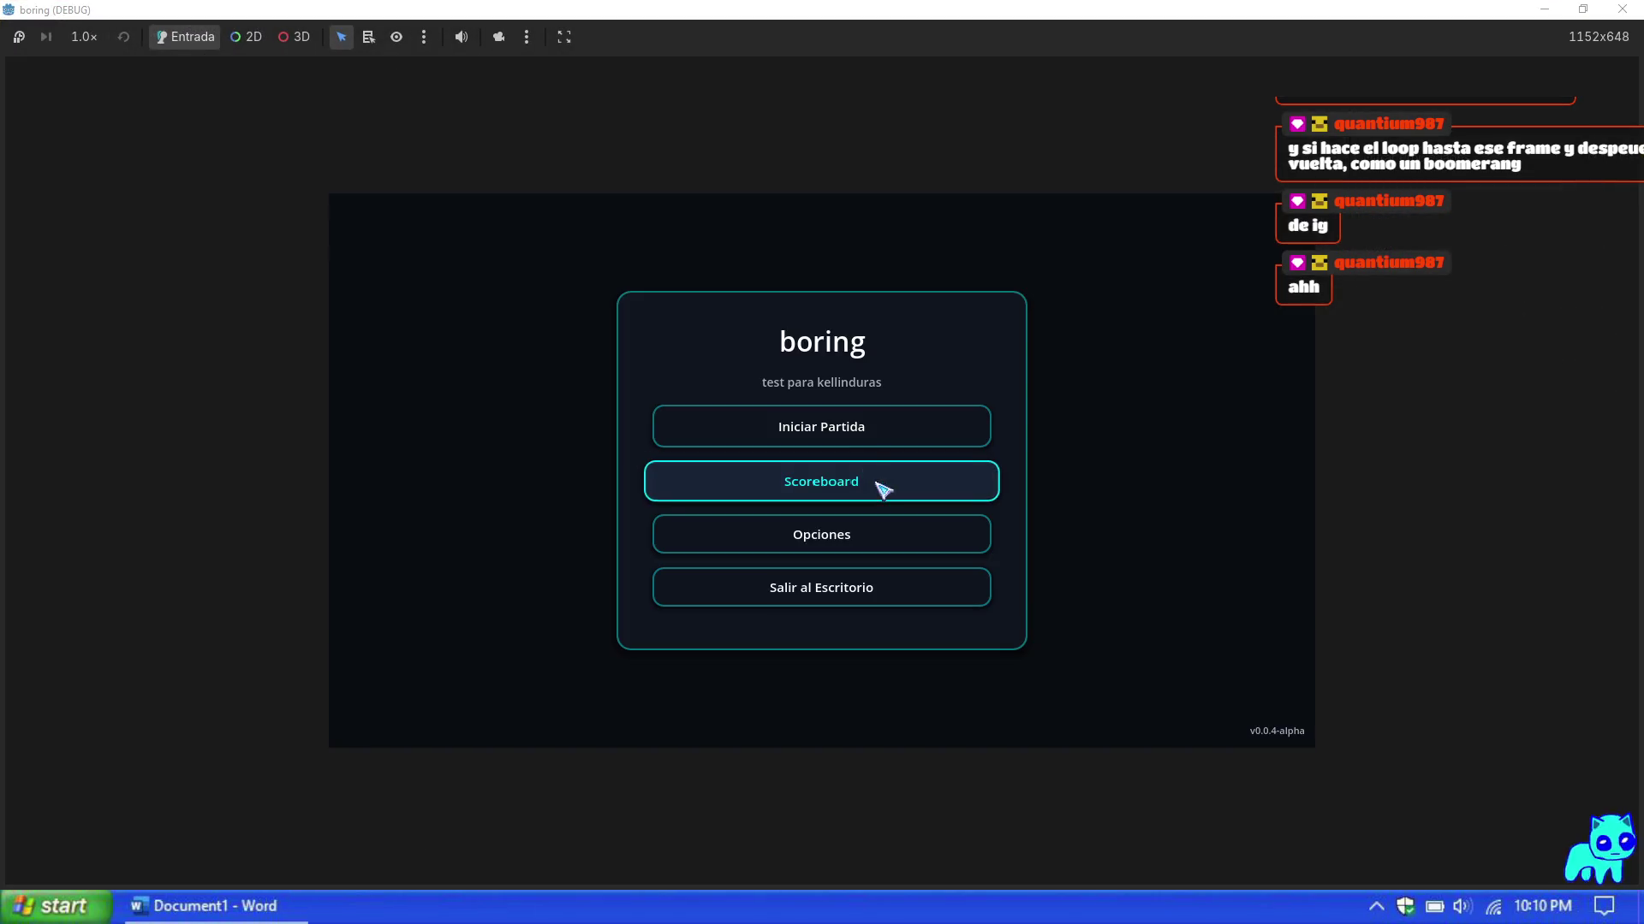
pyautogui.click(941, 426)
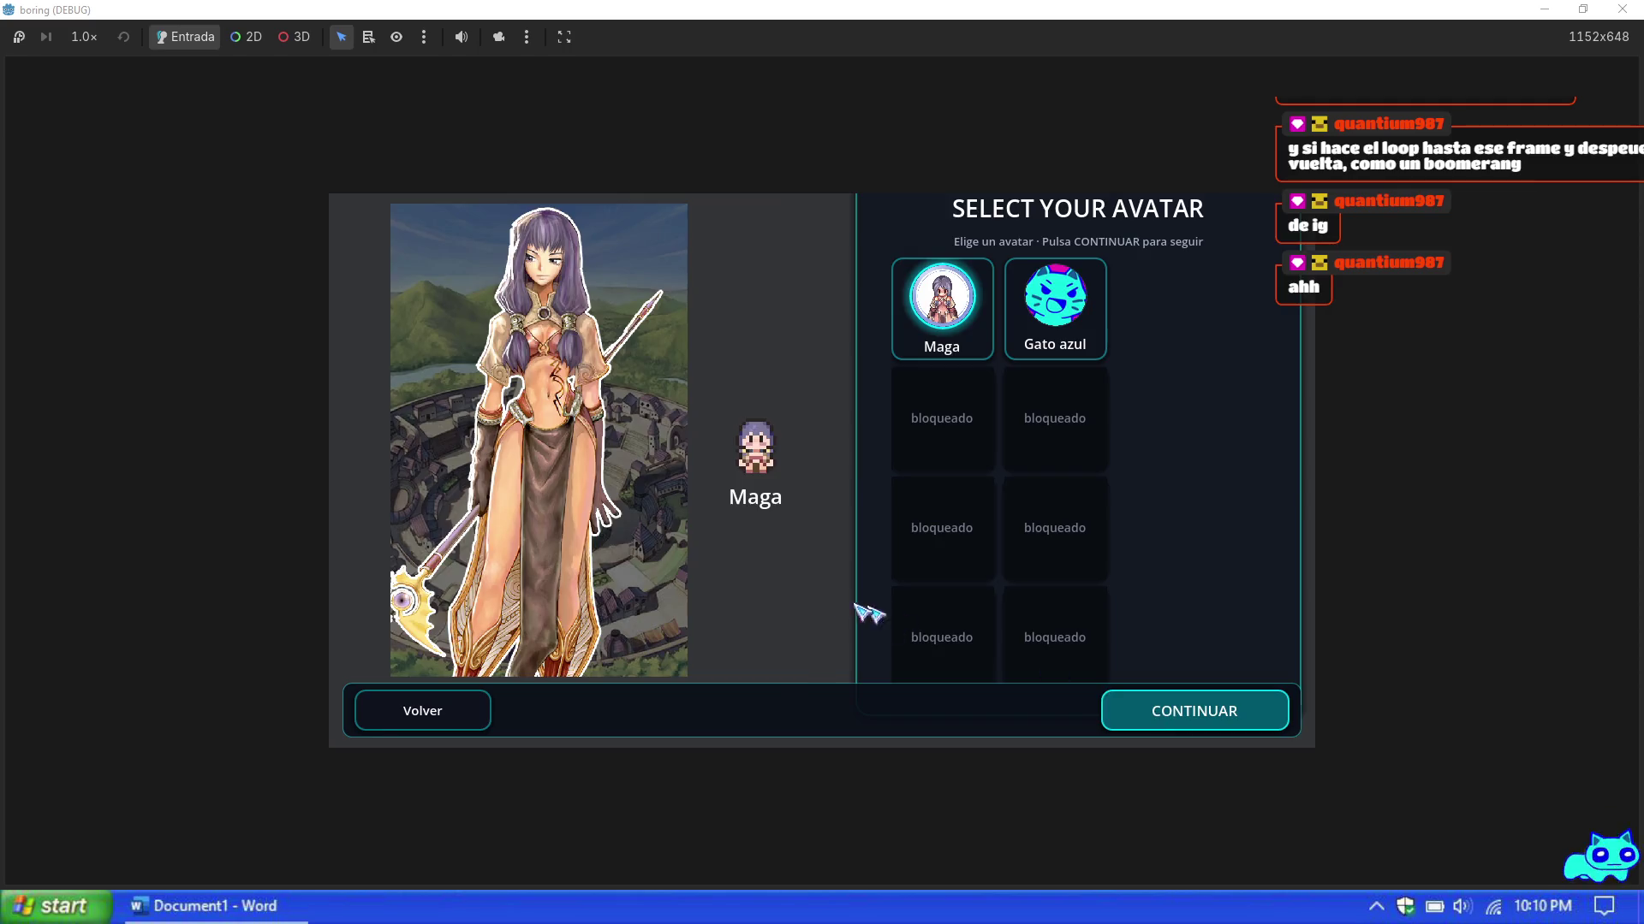
pyautogui.press('Return')
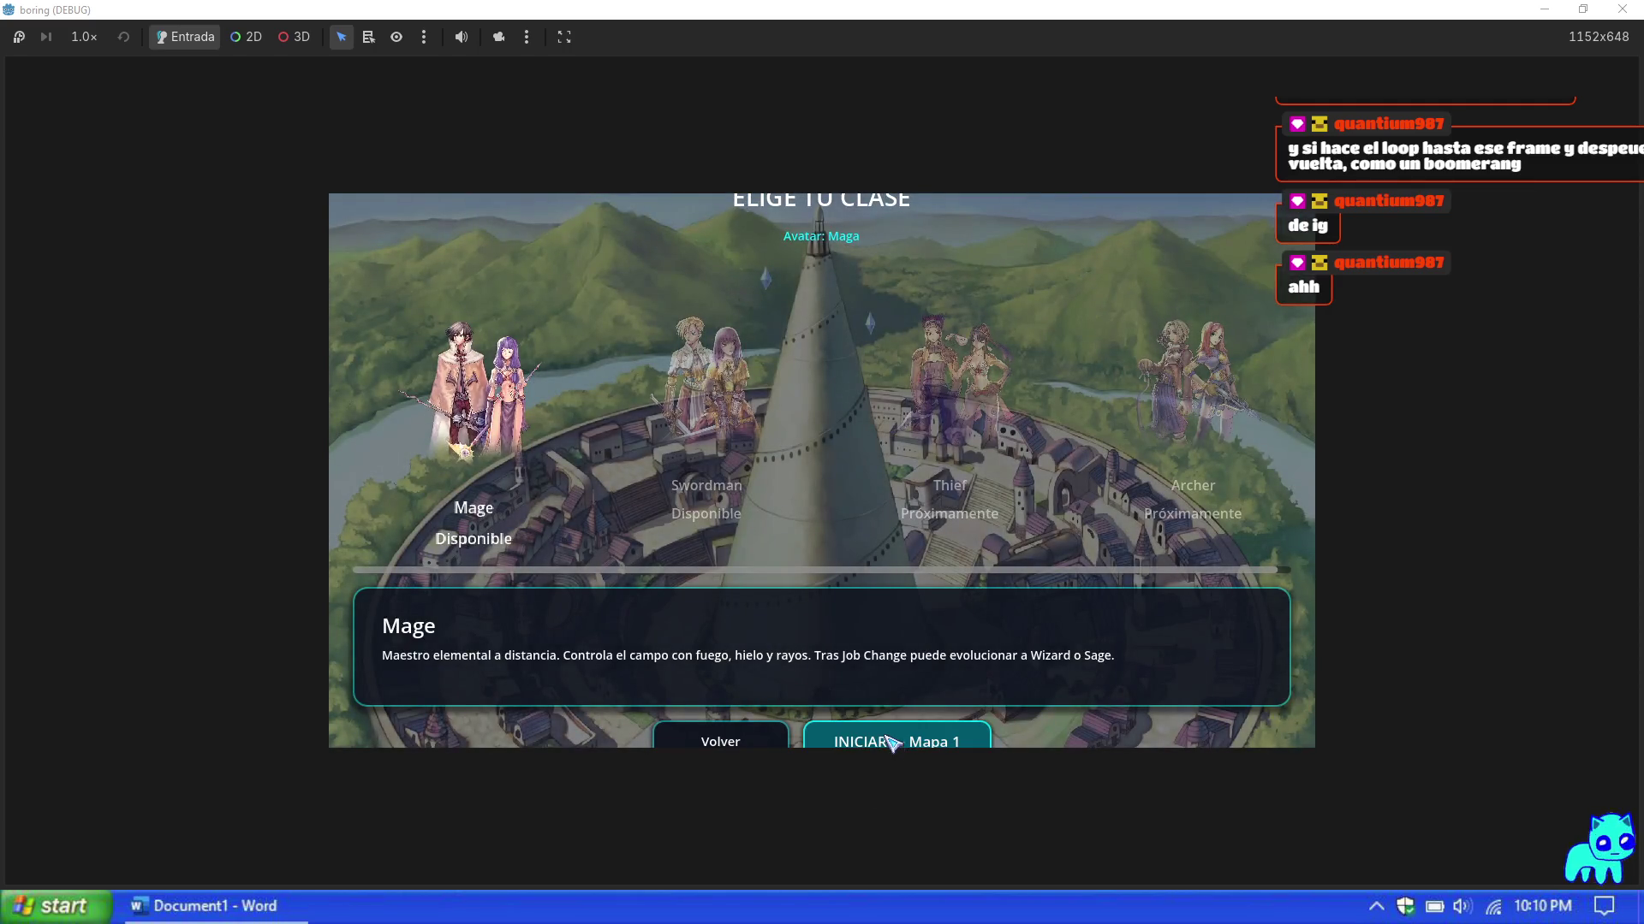
pyautogui.press('Return')
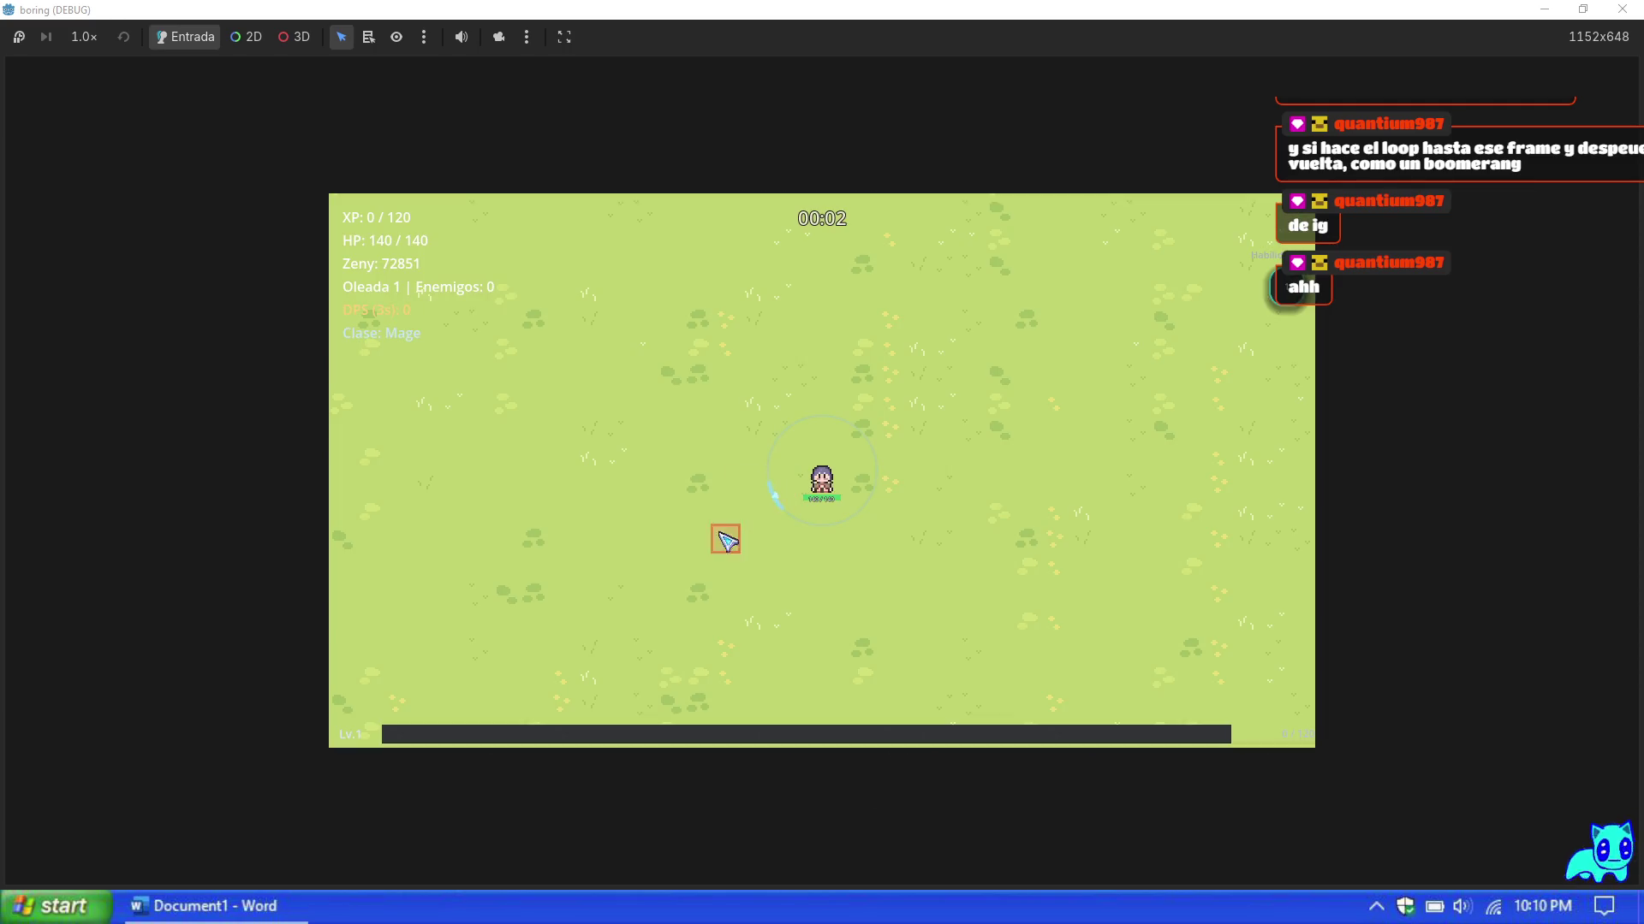
# Step: Walk the Mage around the map, then bring up the Prueba debug panel
pyautogui.press('d')
pyautogui.press('s')
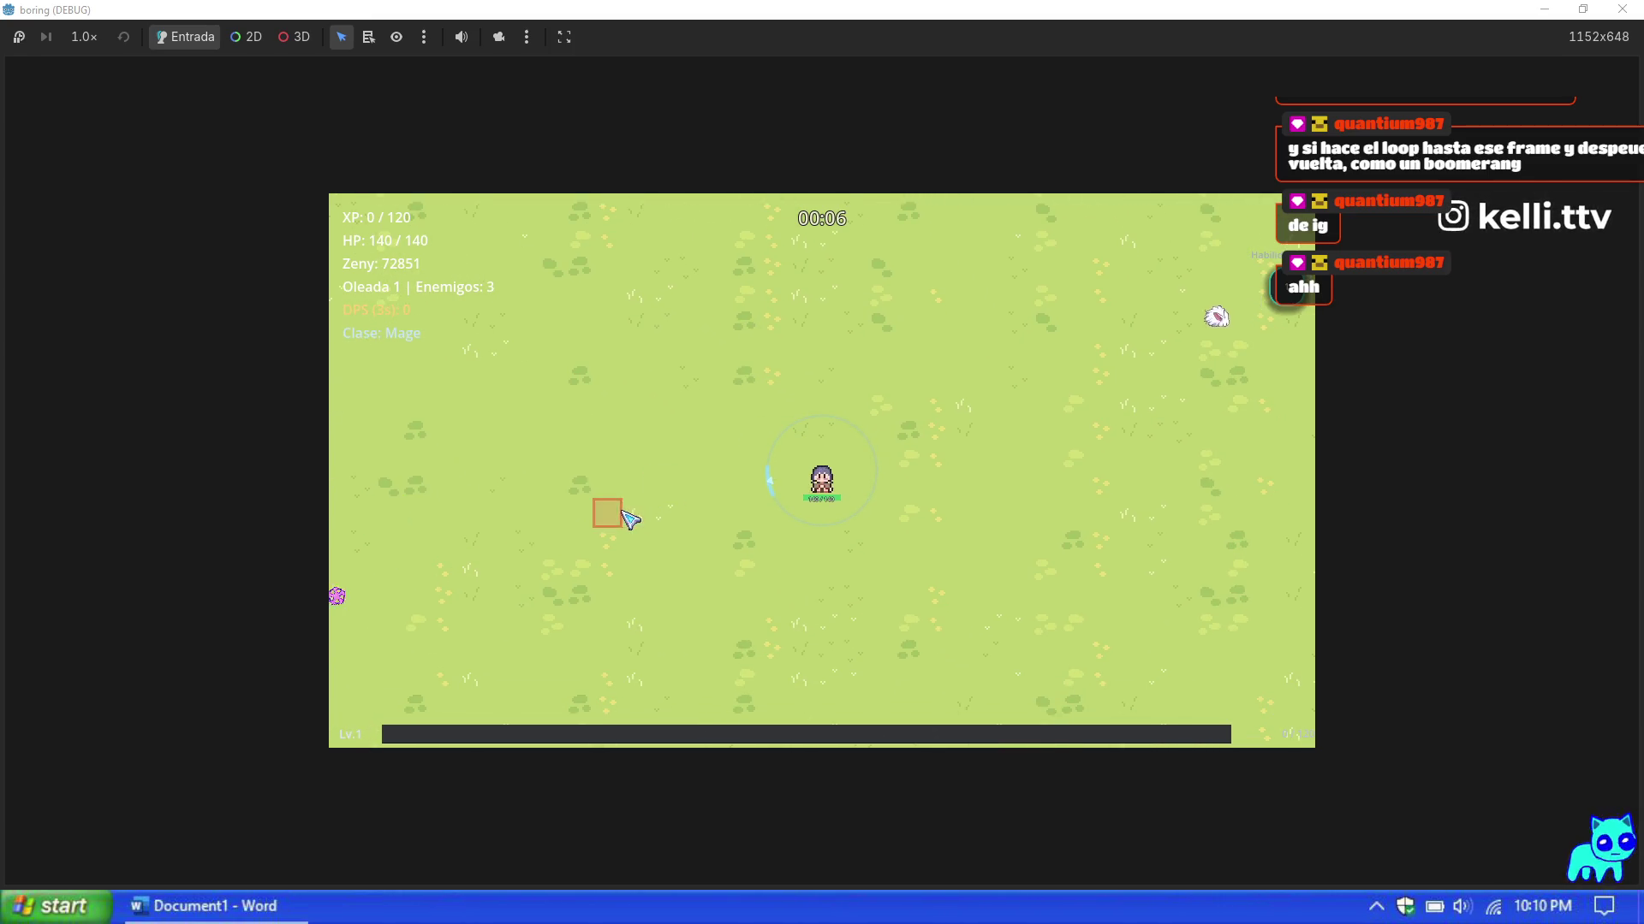
pyautogui.press('a')
pyautogui.press('s')
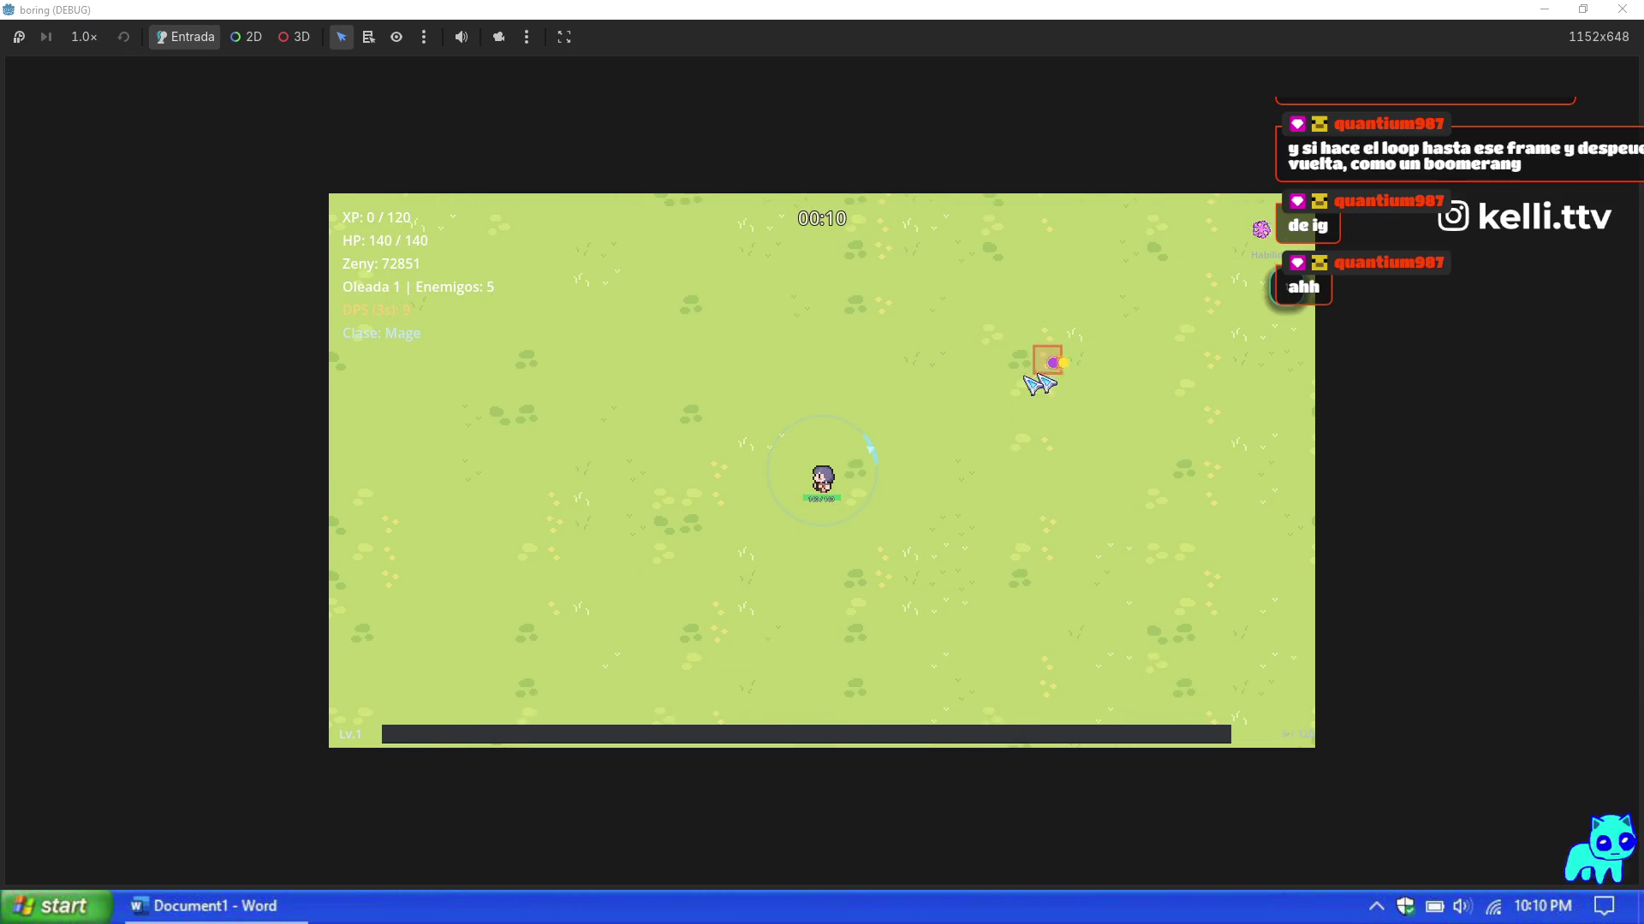
pyautogui.press('s')
pyautogui.press('d')
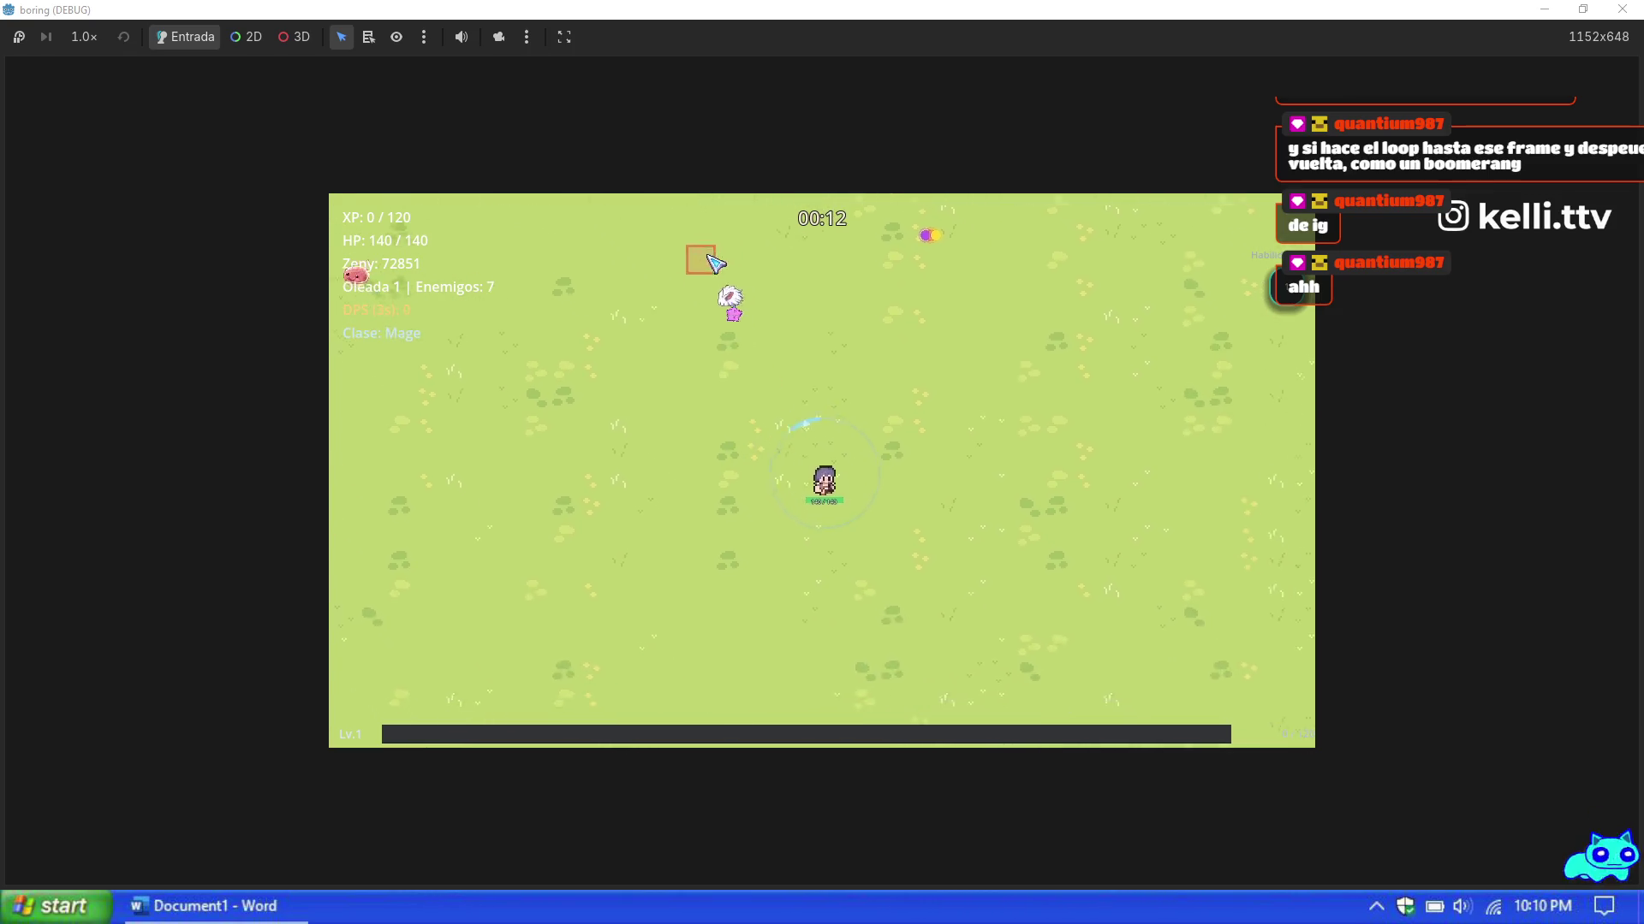
pyautogui.press('s')
pyautogui.press('d')
pyautogui.press('s')
pyautogui.press('s')
pyautogui.press('s')
pyautogui.press('w')
pyautogui.press('d')
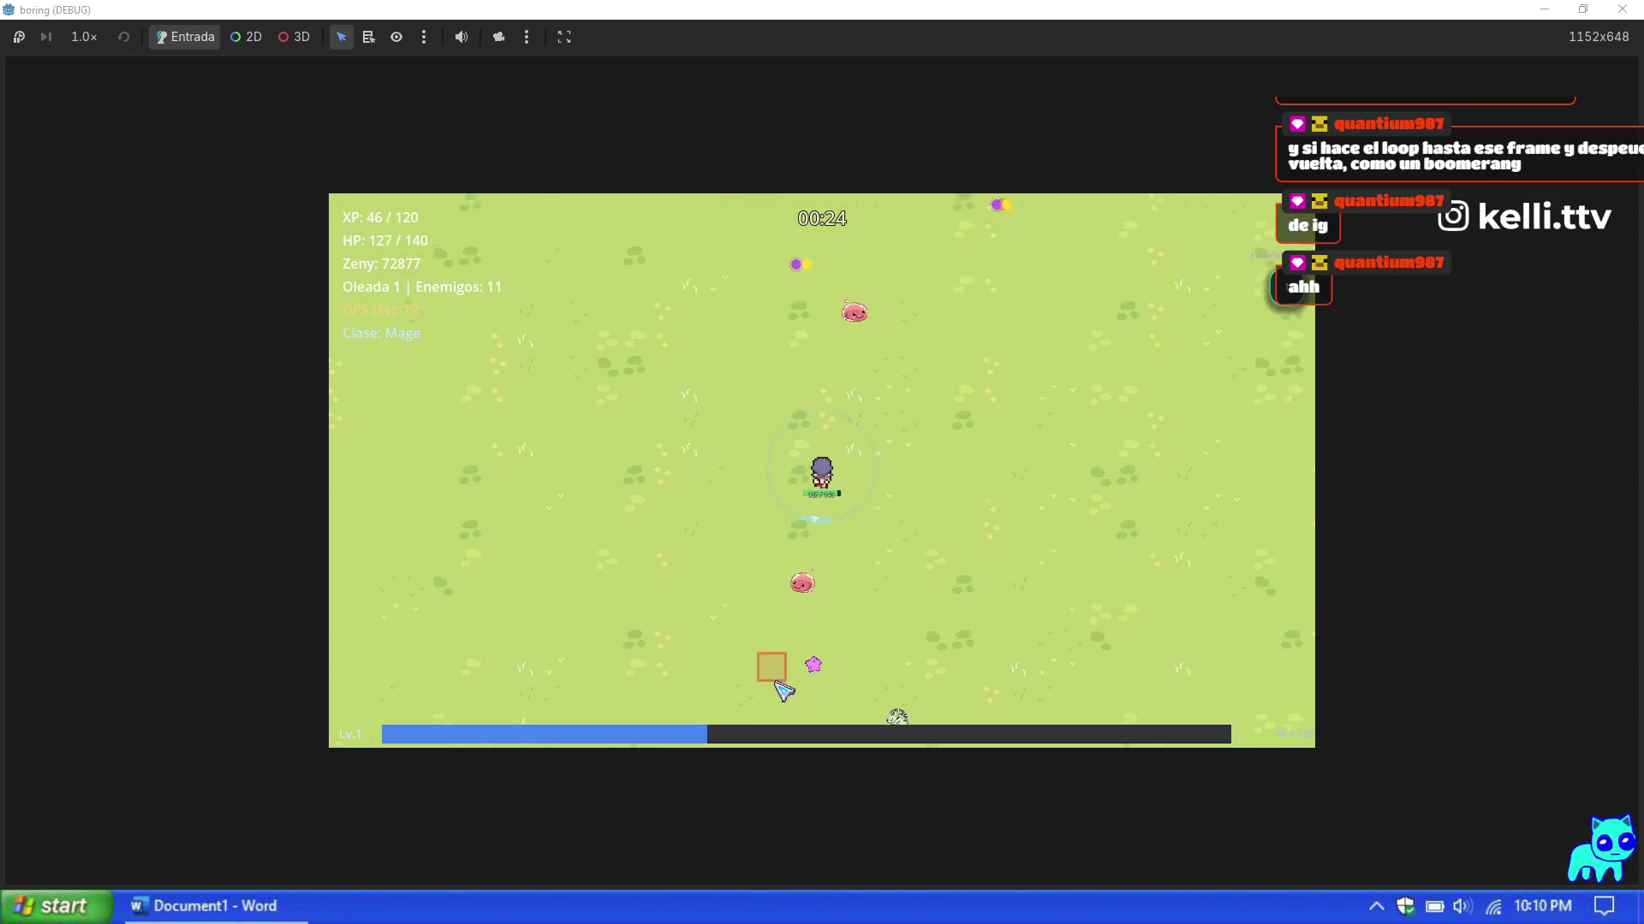
pyautogui.press('F1')
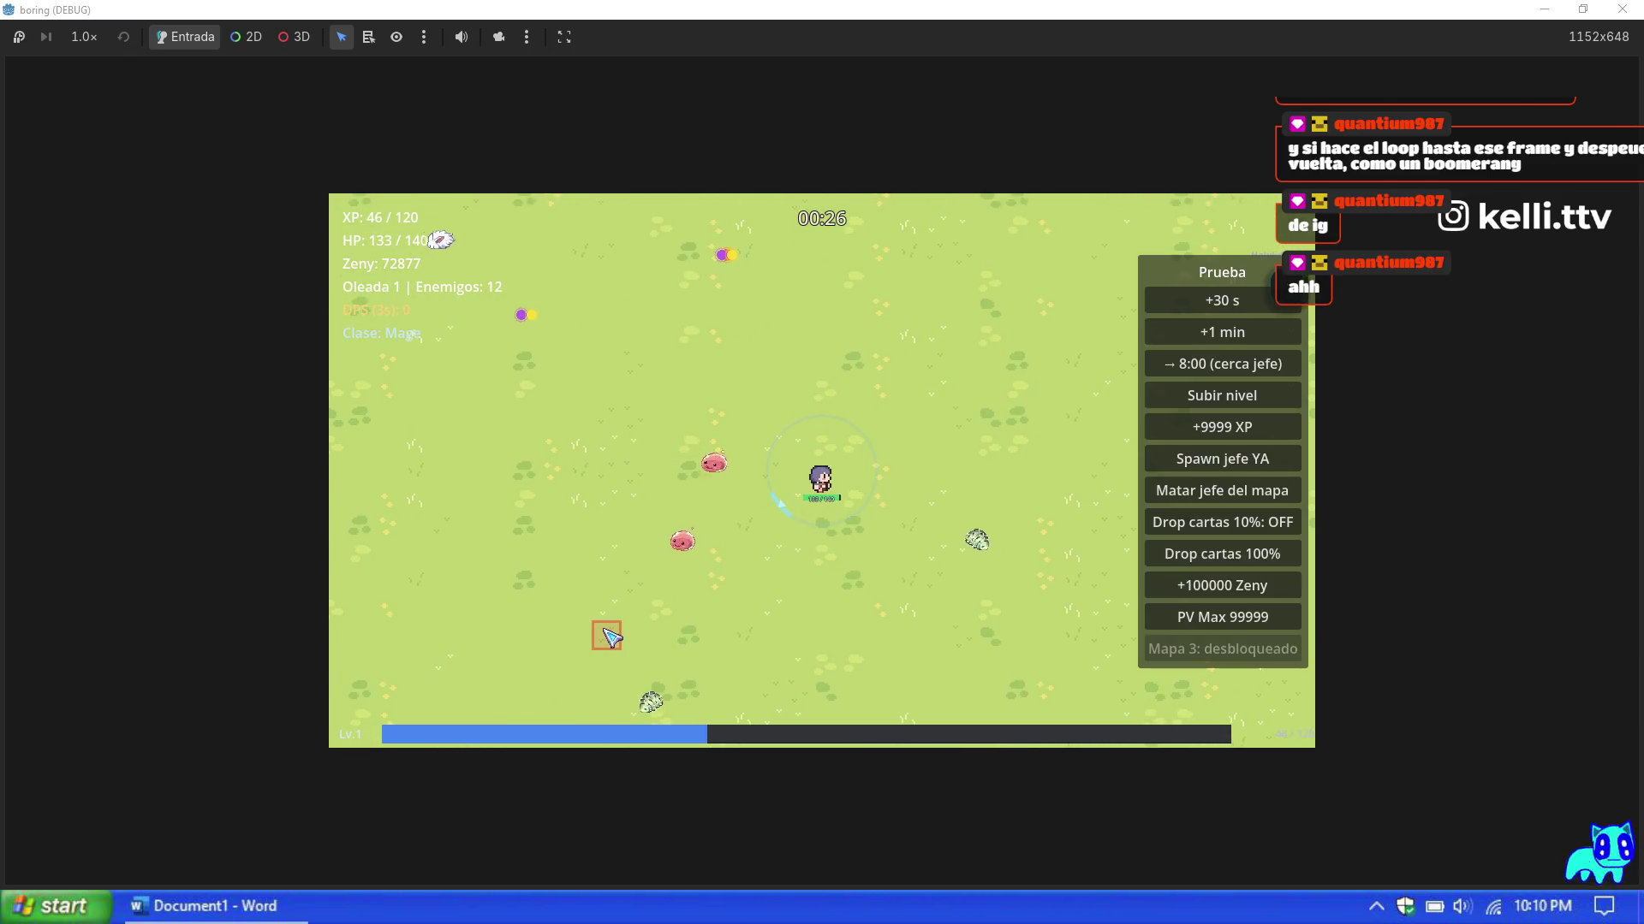
# Step: Use the debug panel to set max HP to 99999 and grant 9999 XP twice
pyautogui.click(1222, 618)
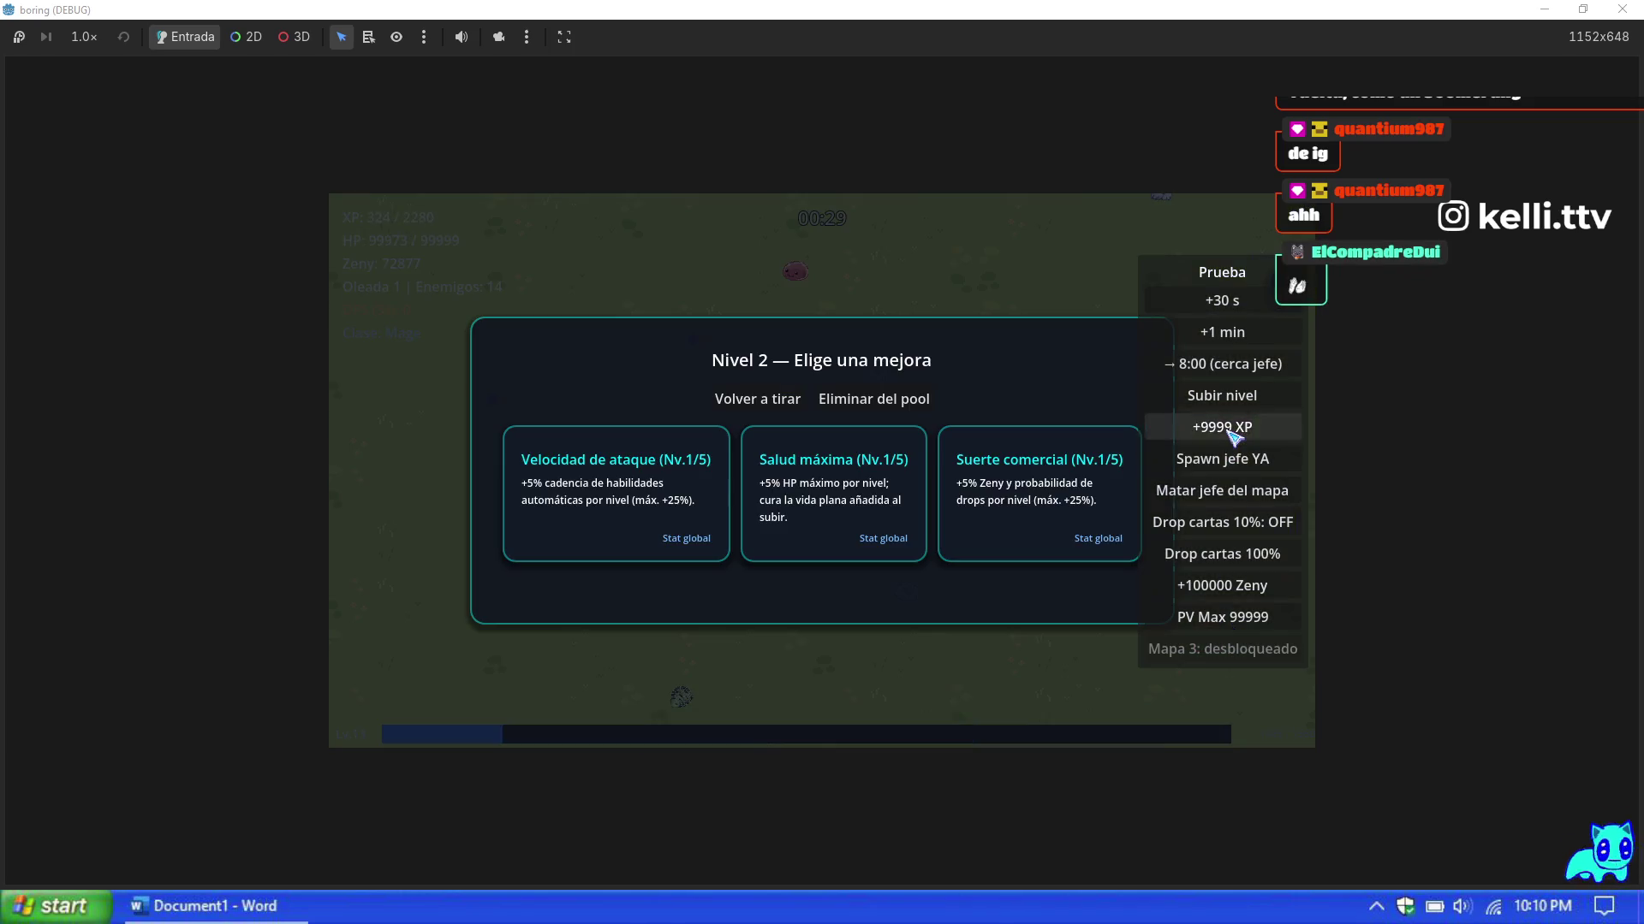
pyautogui.click(1234, 428)
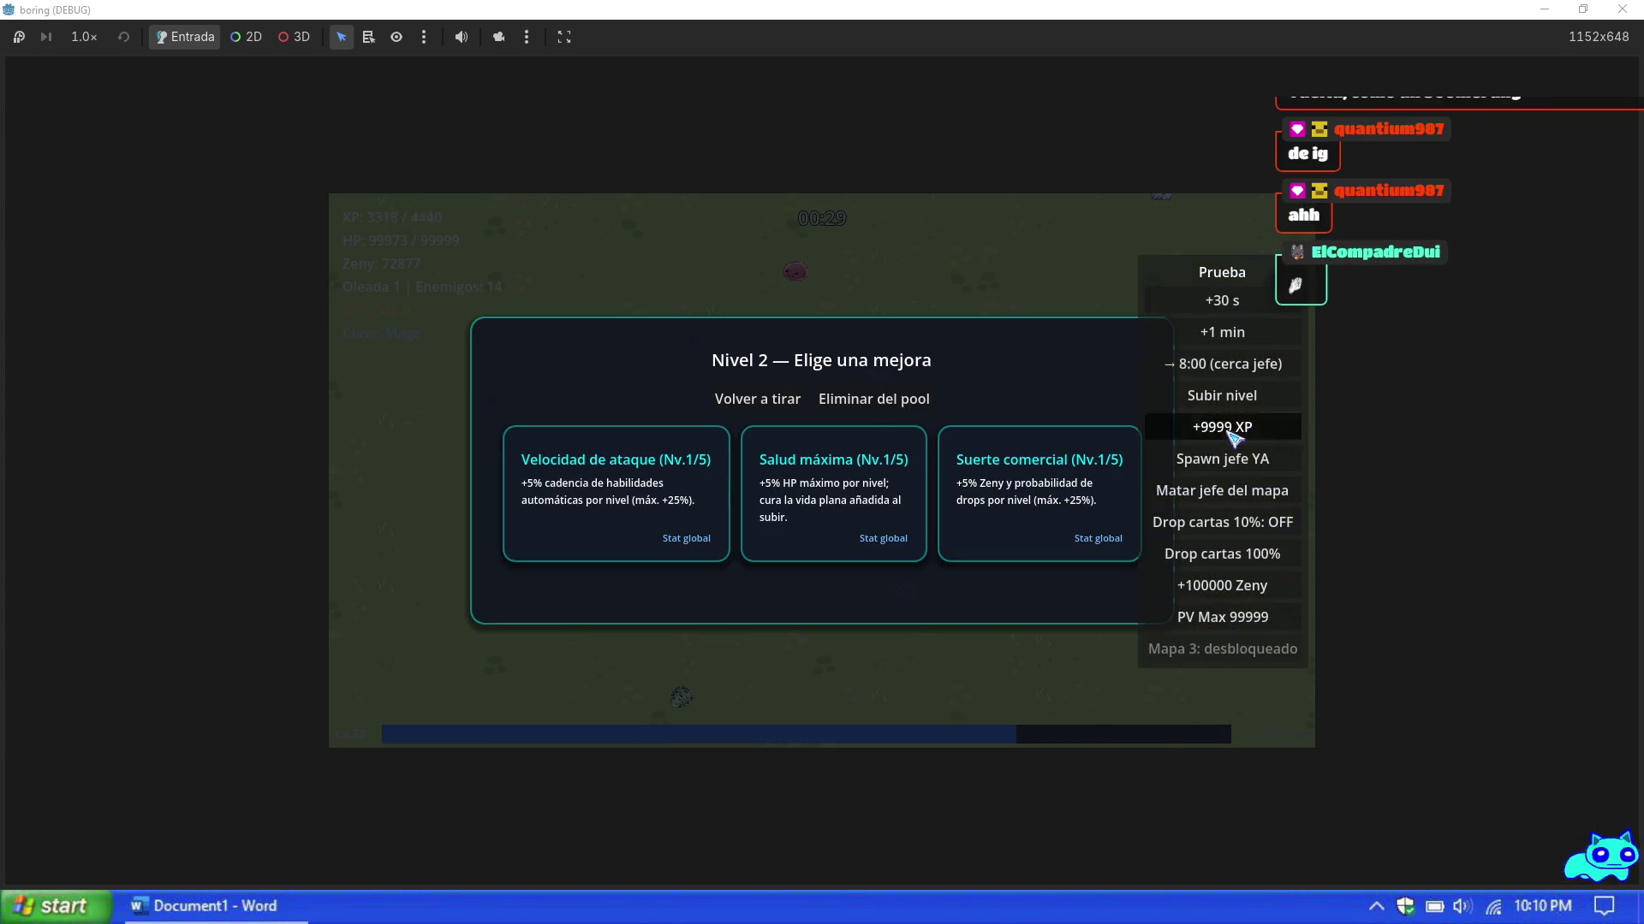
pyautogui.click(1234, 432)
# Step: Take Salud máxima, Sight and more upgrades ending with Reducción de cooldown, then pause
pyautogui.click(828, 511)
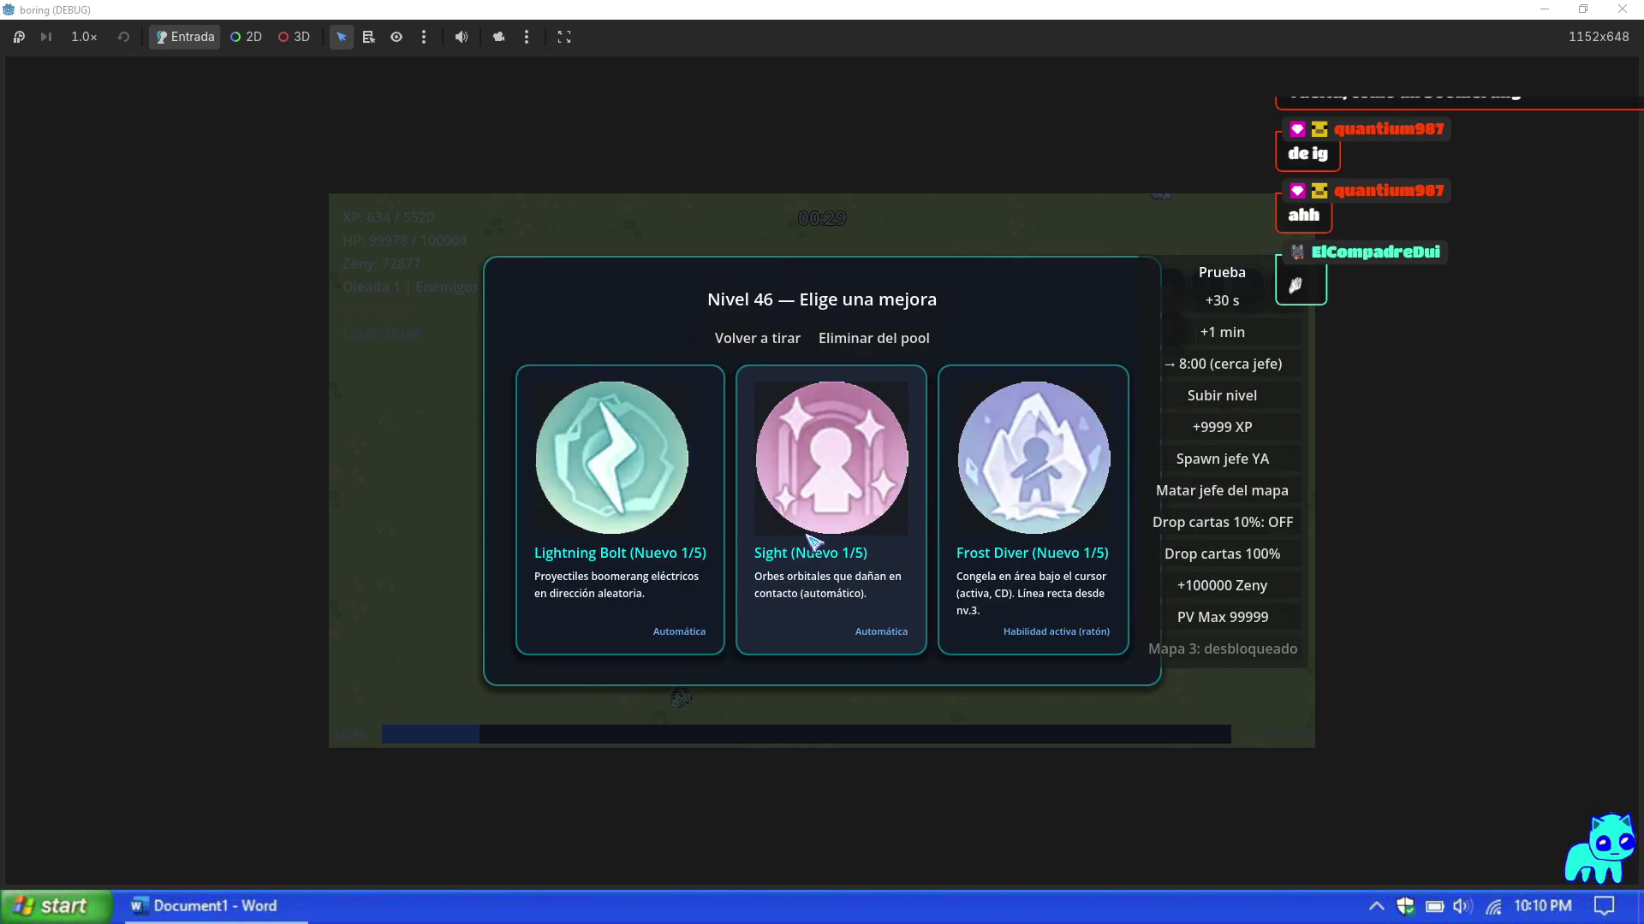
pyautogui.click(811, 531)
pyautogui.click(813, 520)
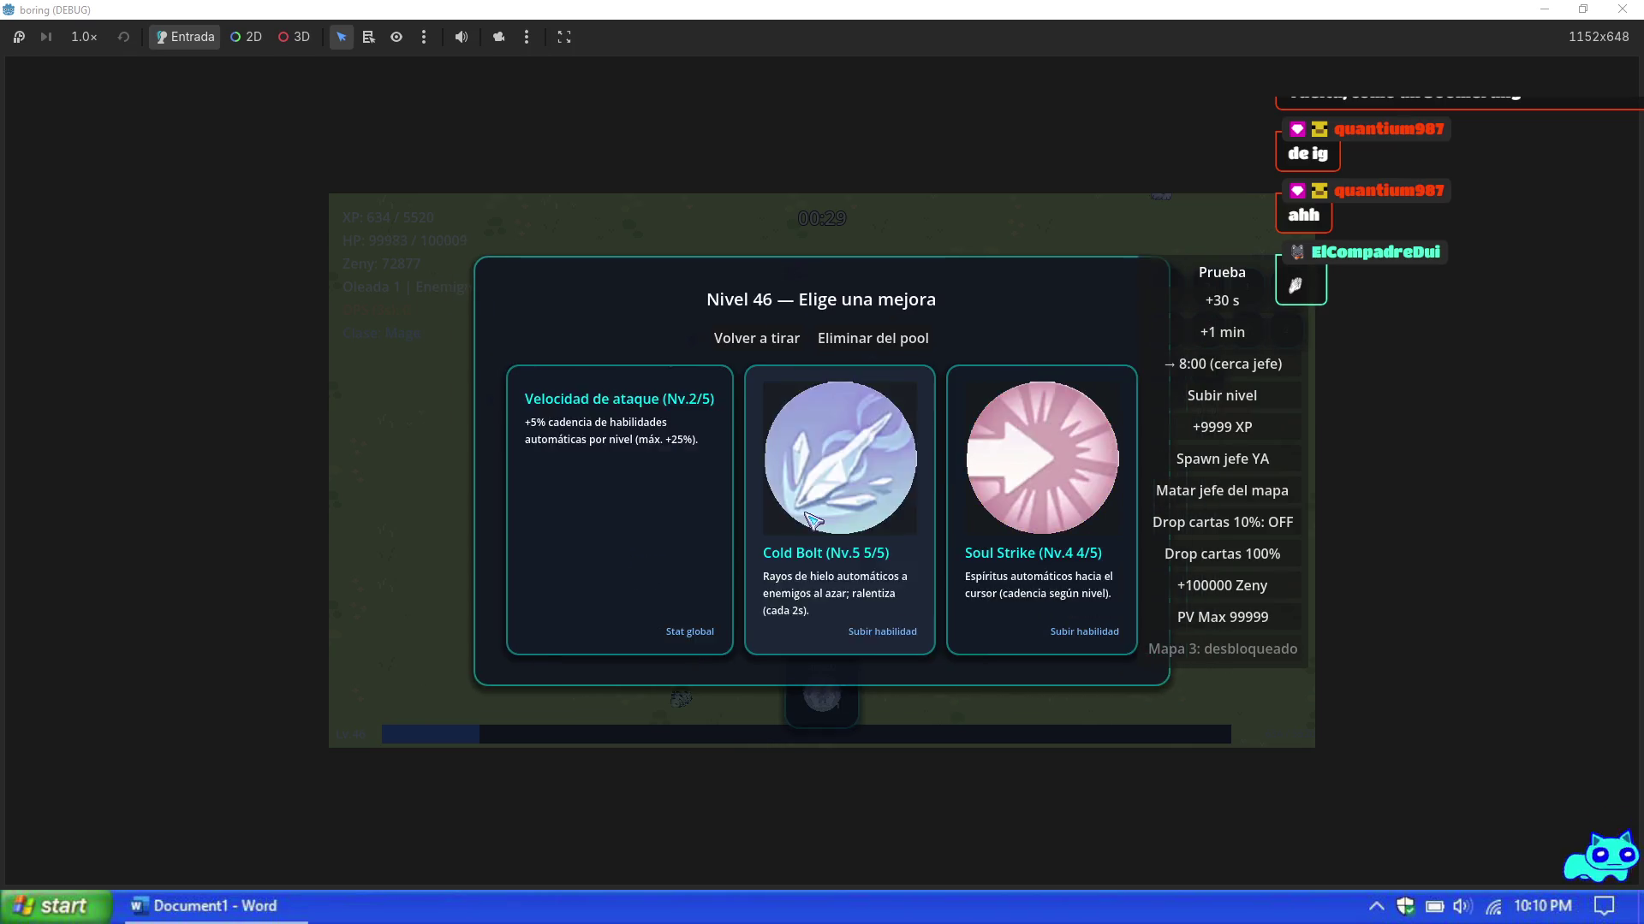
pyautogui.click(812, 519)
pyautogui.click(811, 519)
pyautogui.click(812, 520)
pyautogui.click(811, 519)
pyautogui.click(811, 519)
pyautogui.click(812, 520)
pyautogui.click(811, 519)
pyautogui.click(812, 519)
pyautogui.click(813, 519)
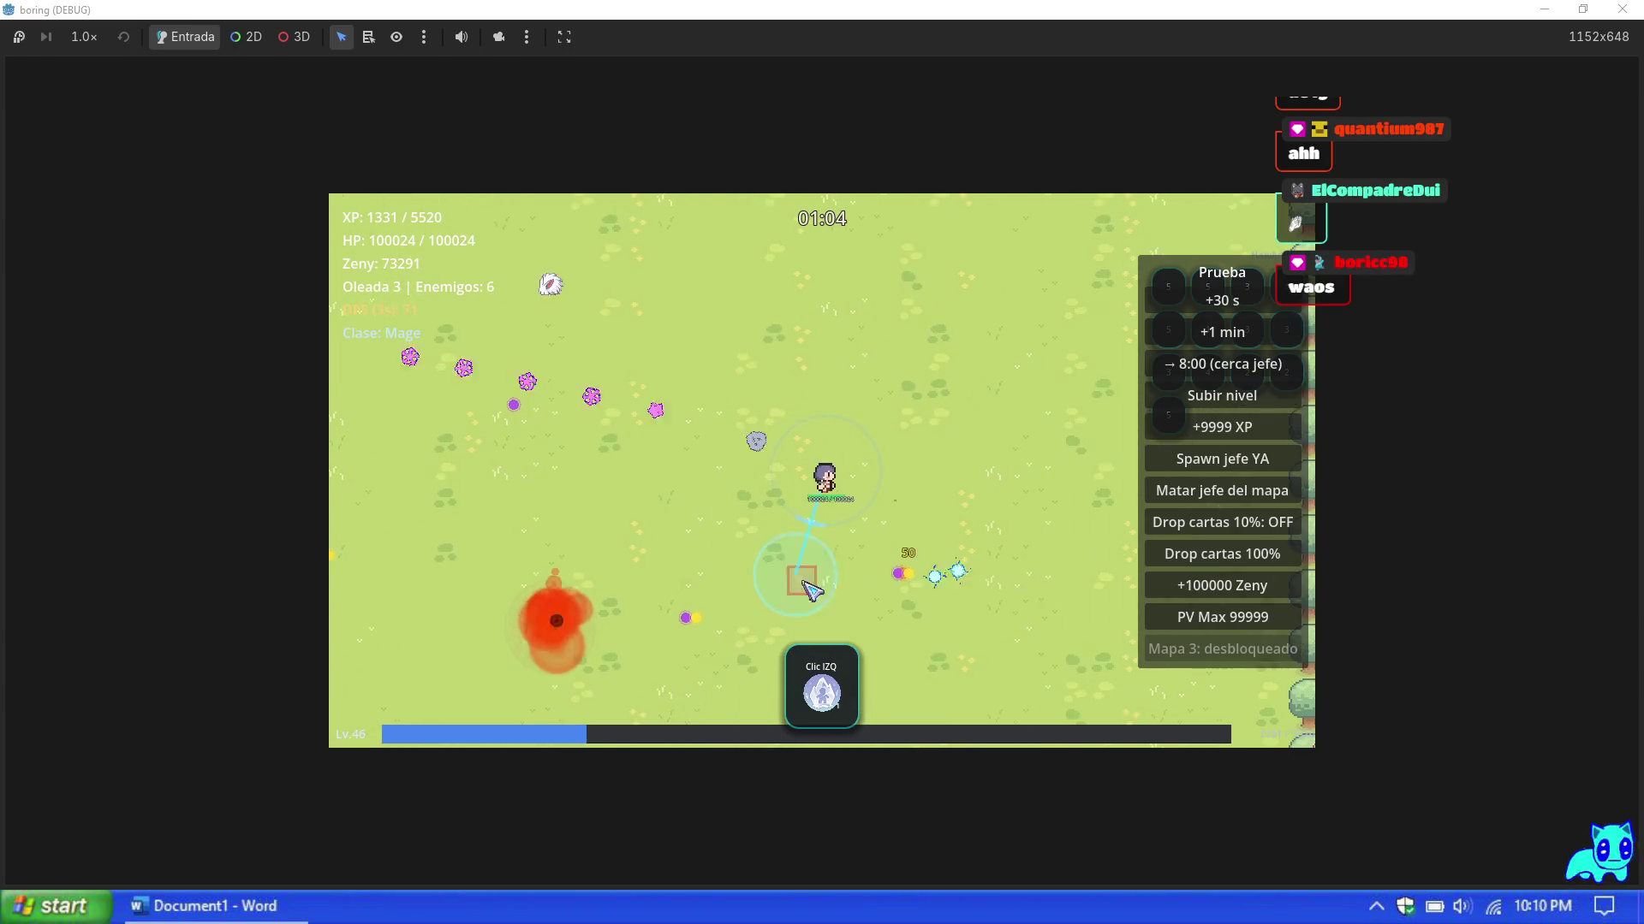
pyautogui.press('Escape')
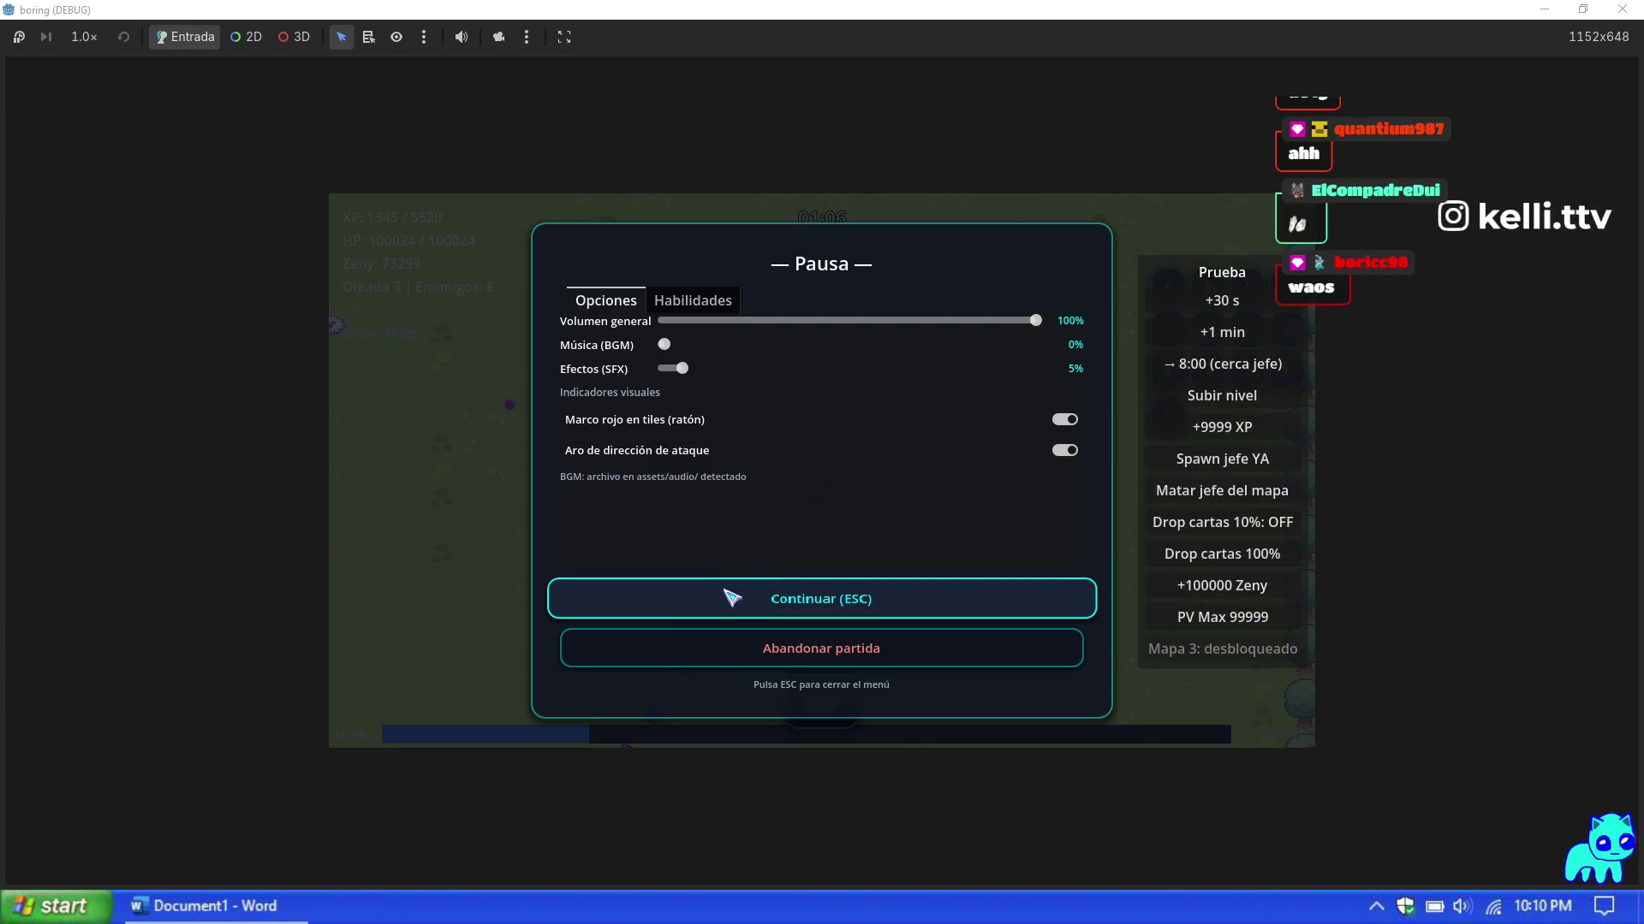
# Step: Stop the playtest and return to skill_vfx_registry.gd in the Script workspace, at line 129
pyautogui.click(841, 652)
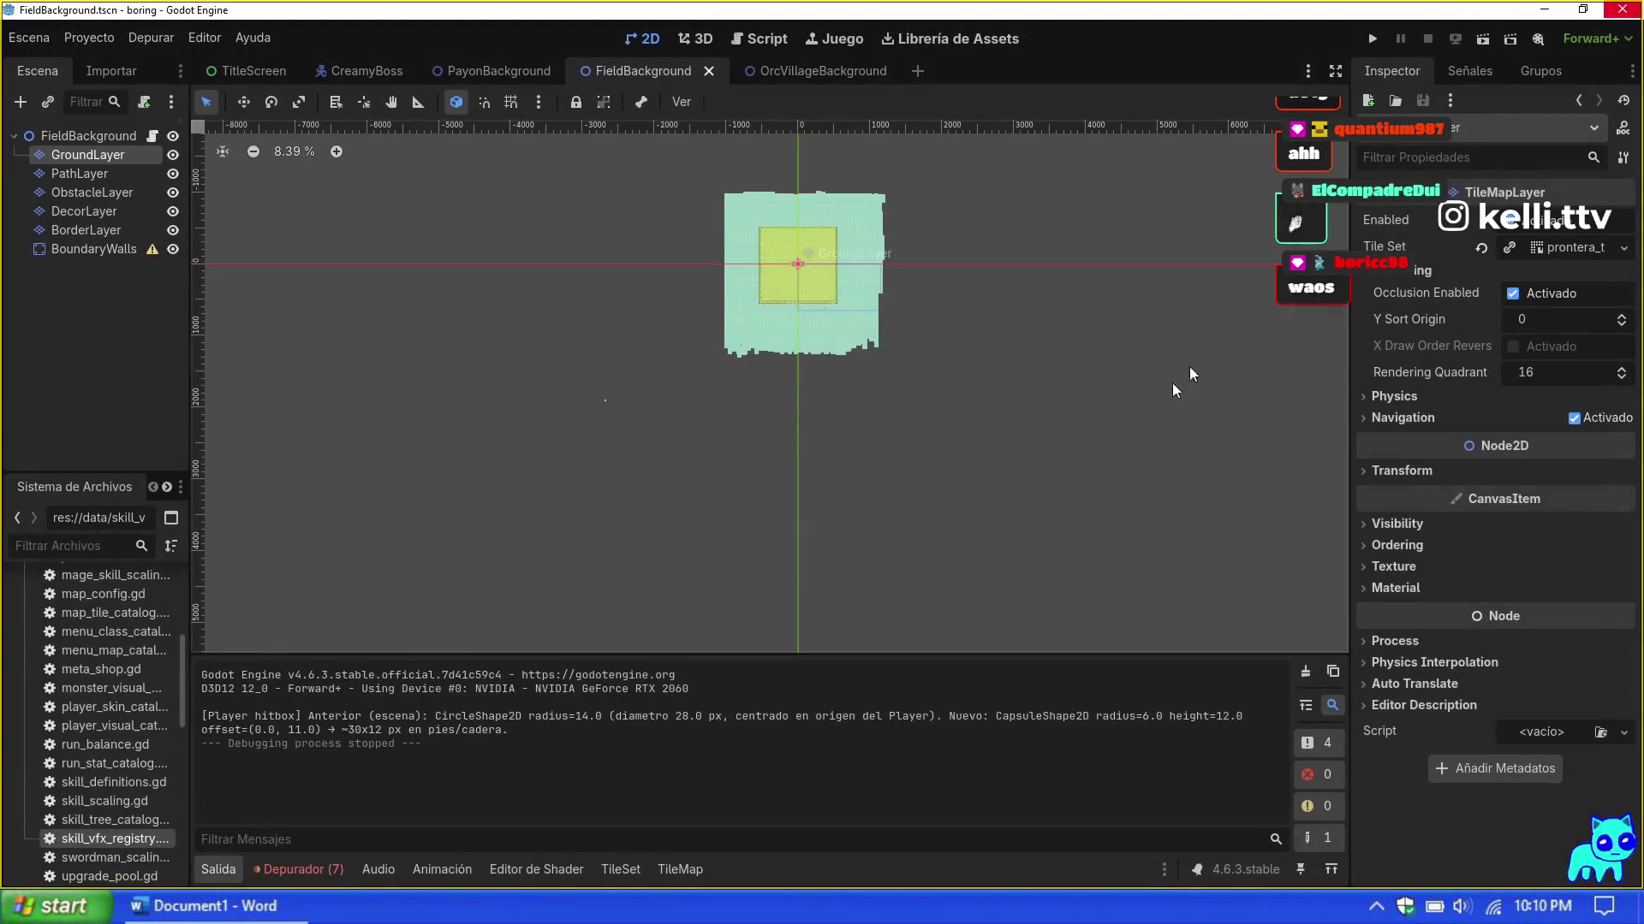
pyautogui.scroll(4, 789, 224)
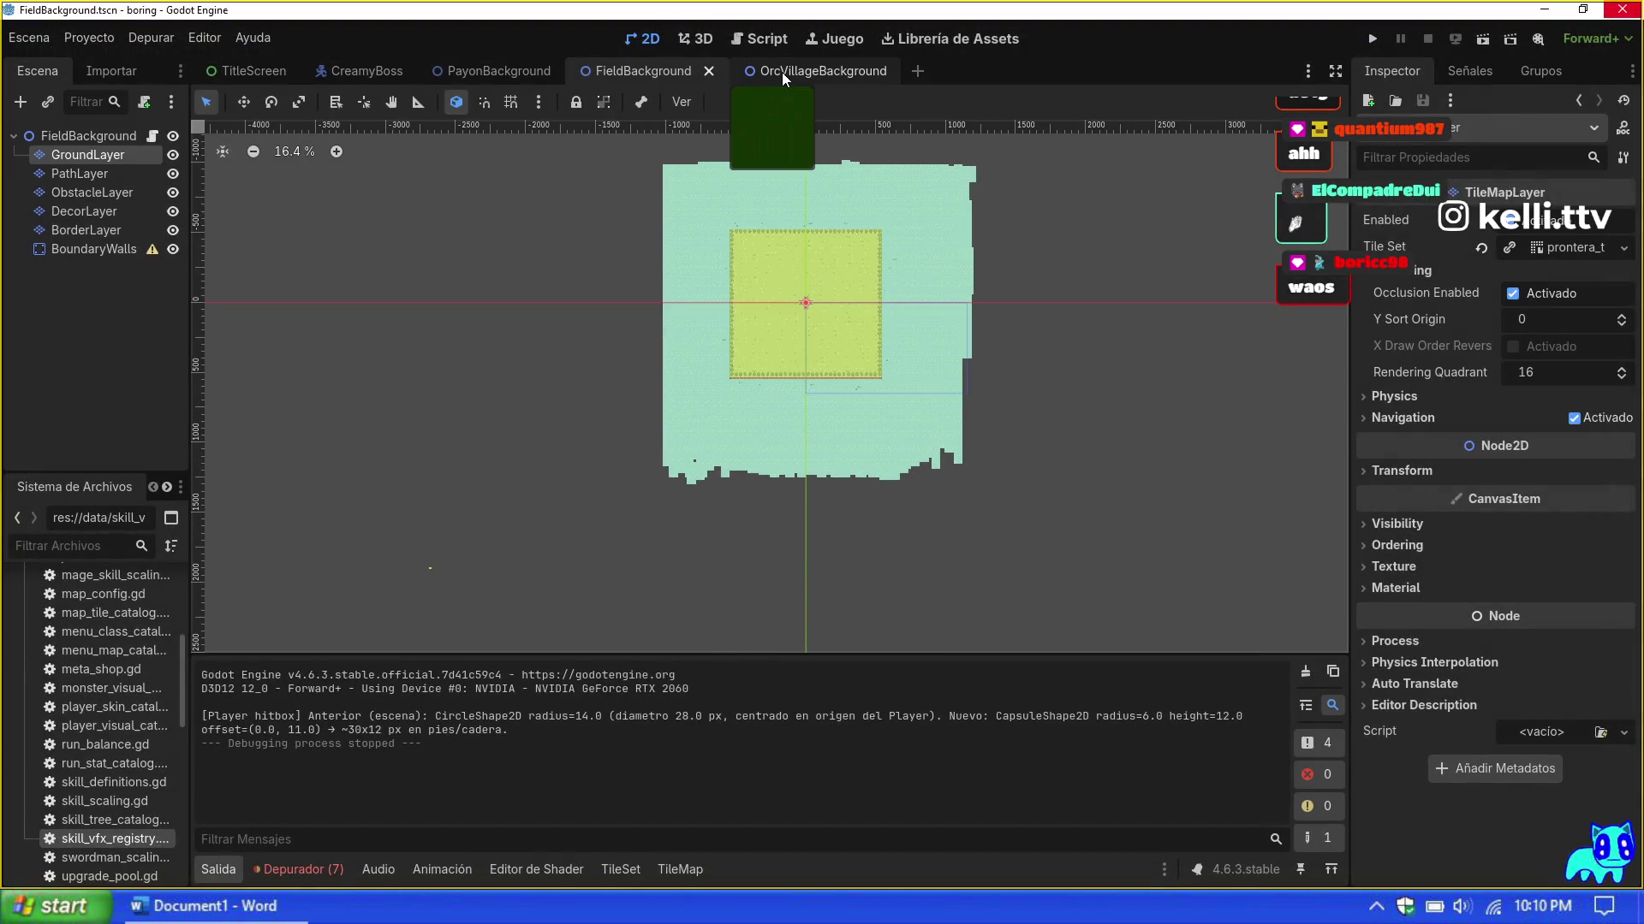
pyautogui.click(761, 38)
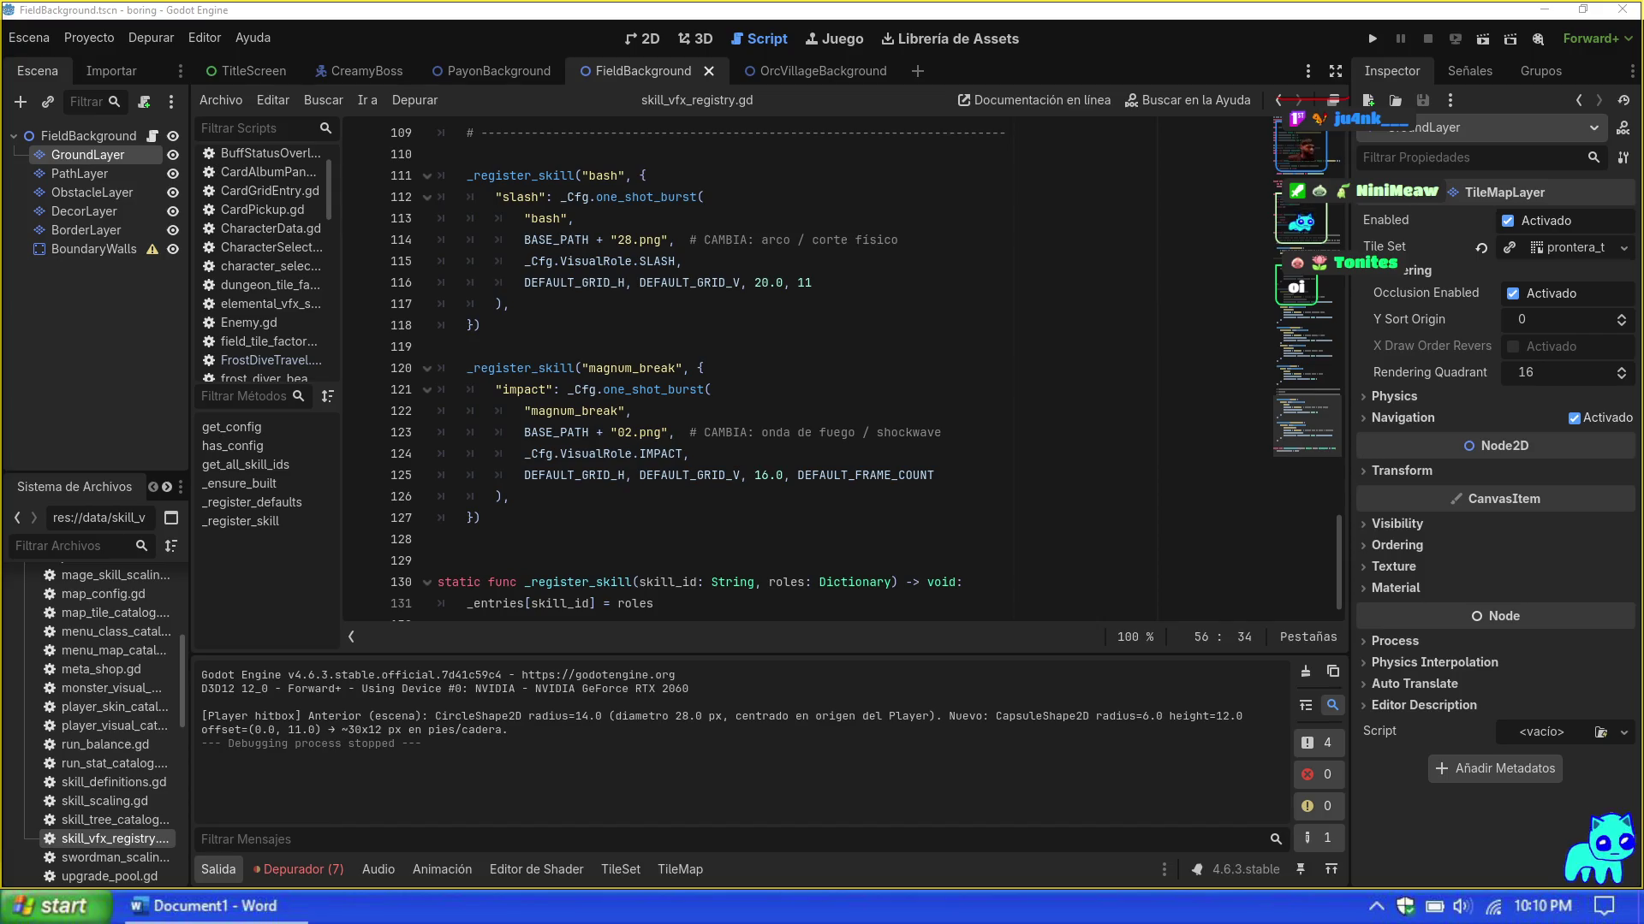
pyautogui.click(446, 561)
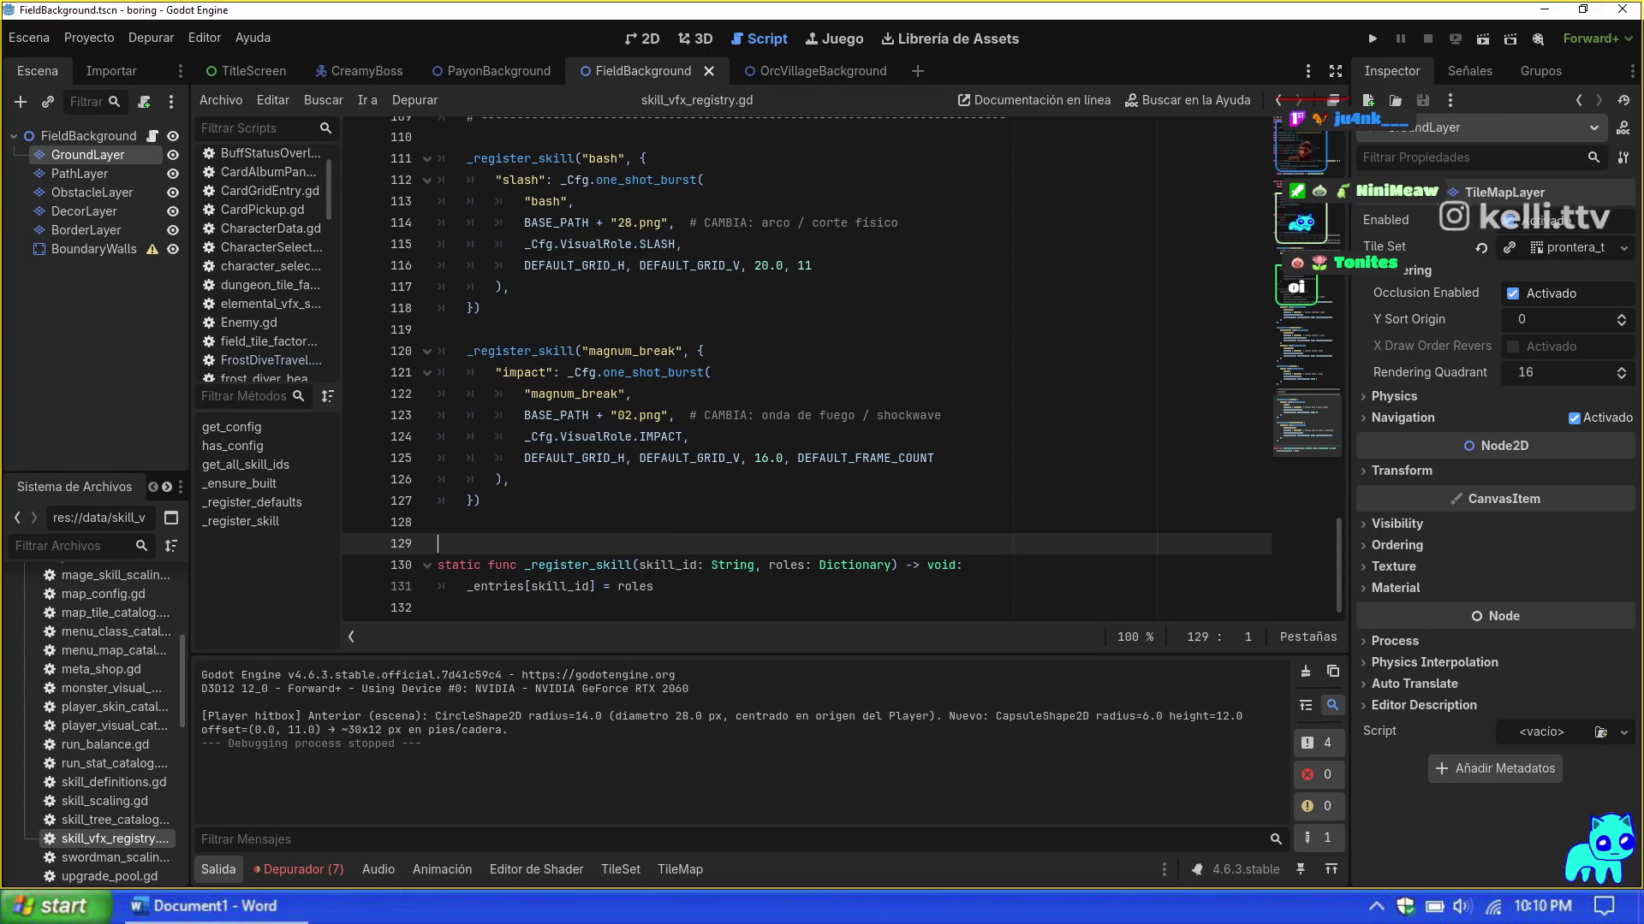
# Step: Run the game as Gato azul with the Swordman class, hitting the _spawn_world_effect() parser error
pyautogui.click(437, 522)
pyautogui.press('F5')
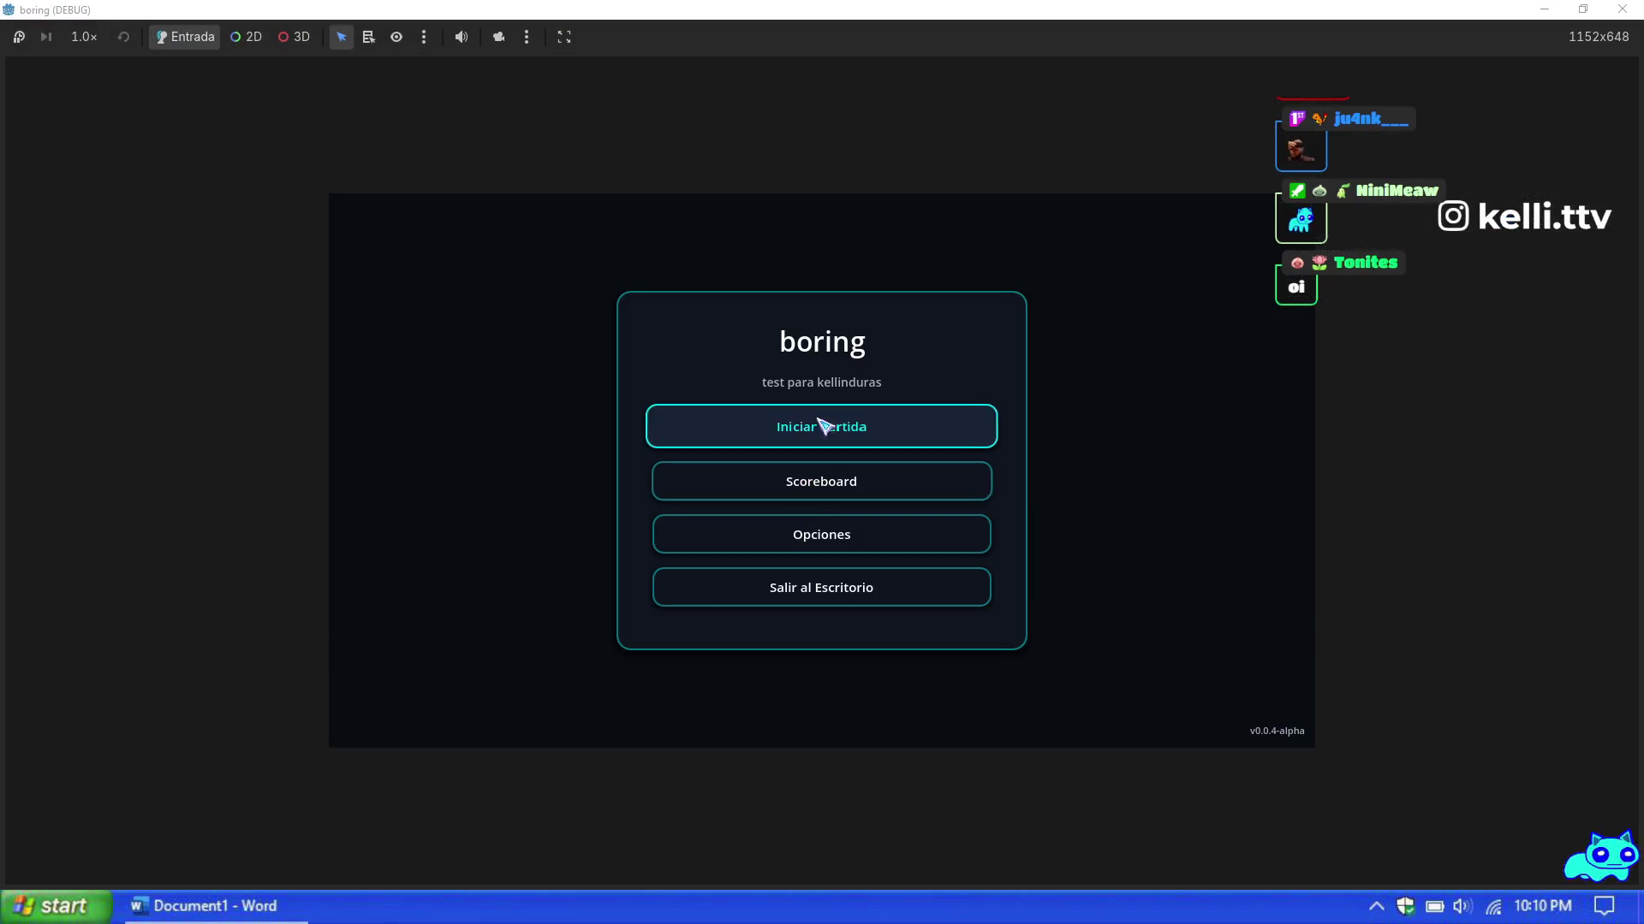
pyautogui.click(822, 426)
pyautogui.click(1058, 317)
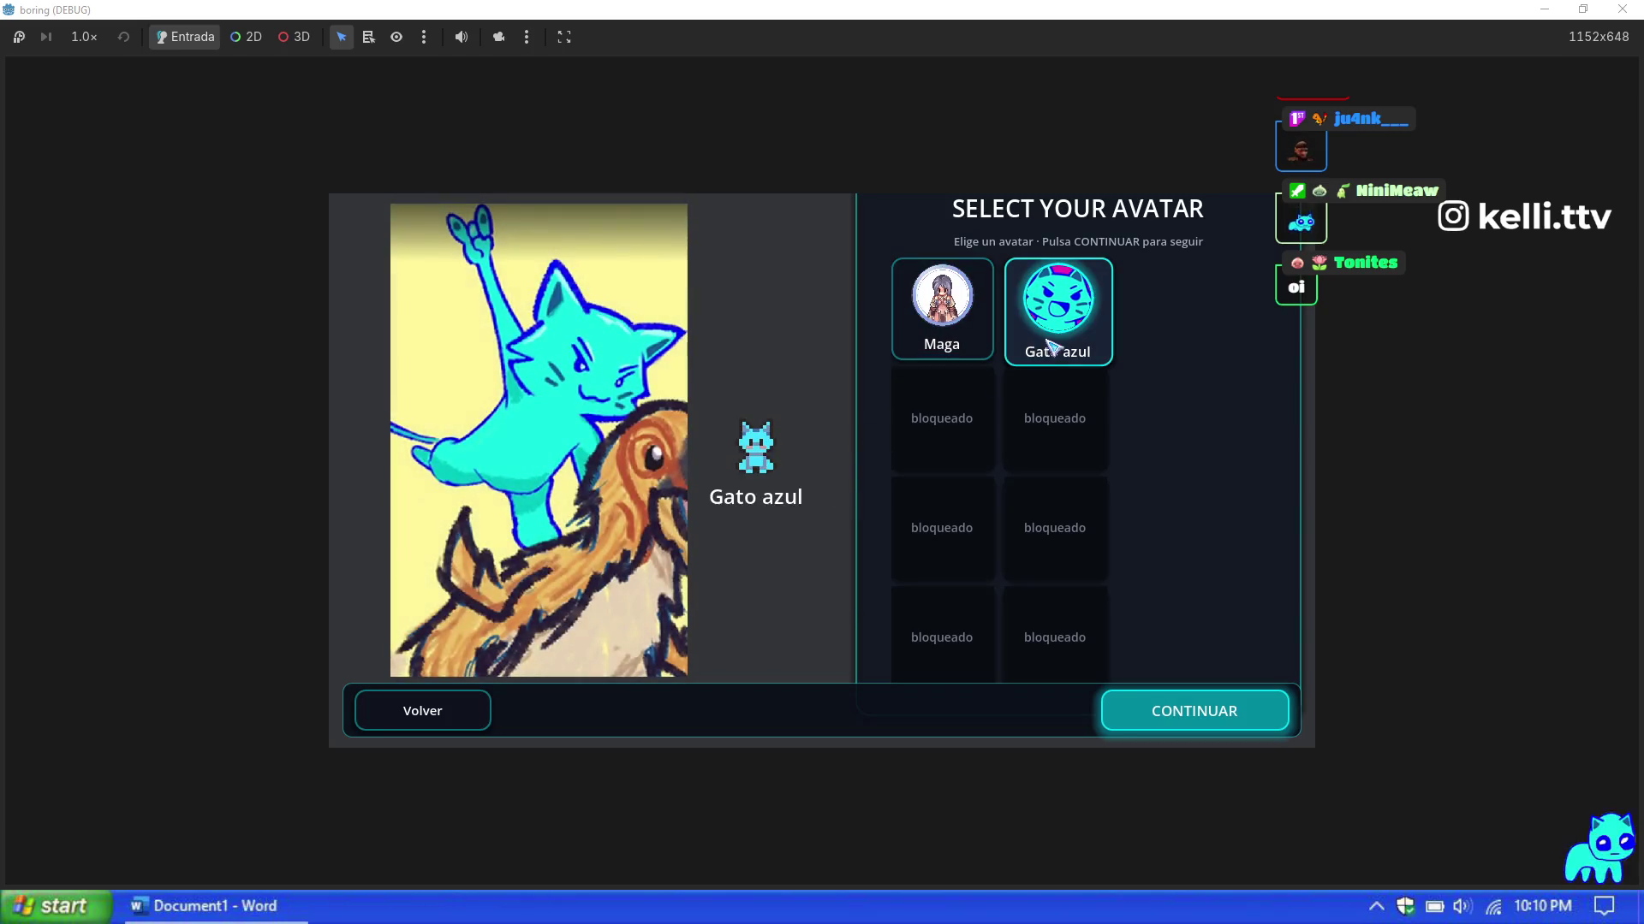
pyautogui.click(1188, 724)
pyautogui.scroll(-1, 851, 573)
pyautogui.click(907, 732)
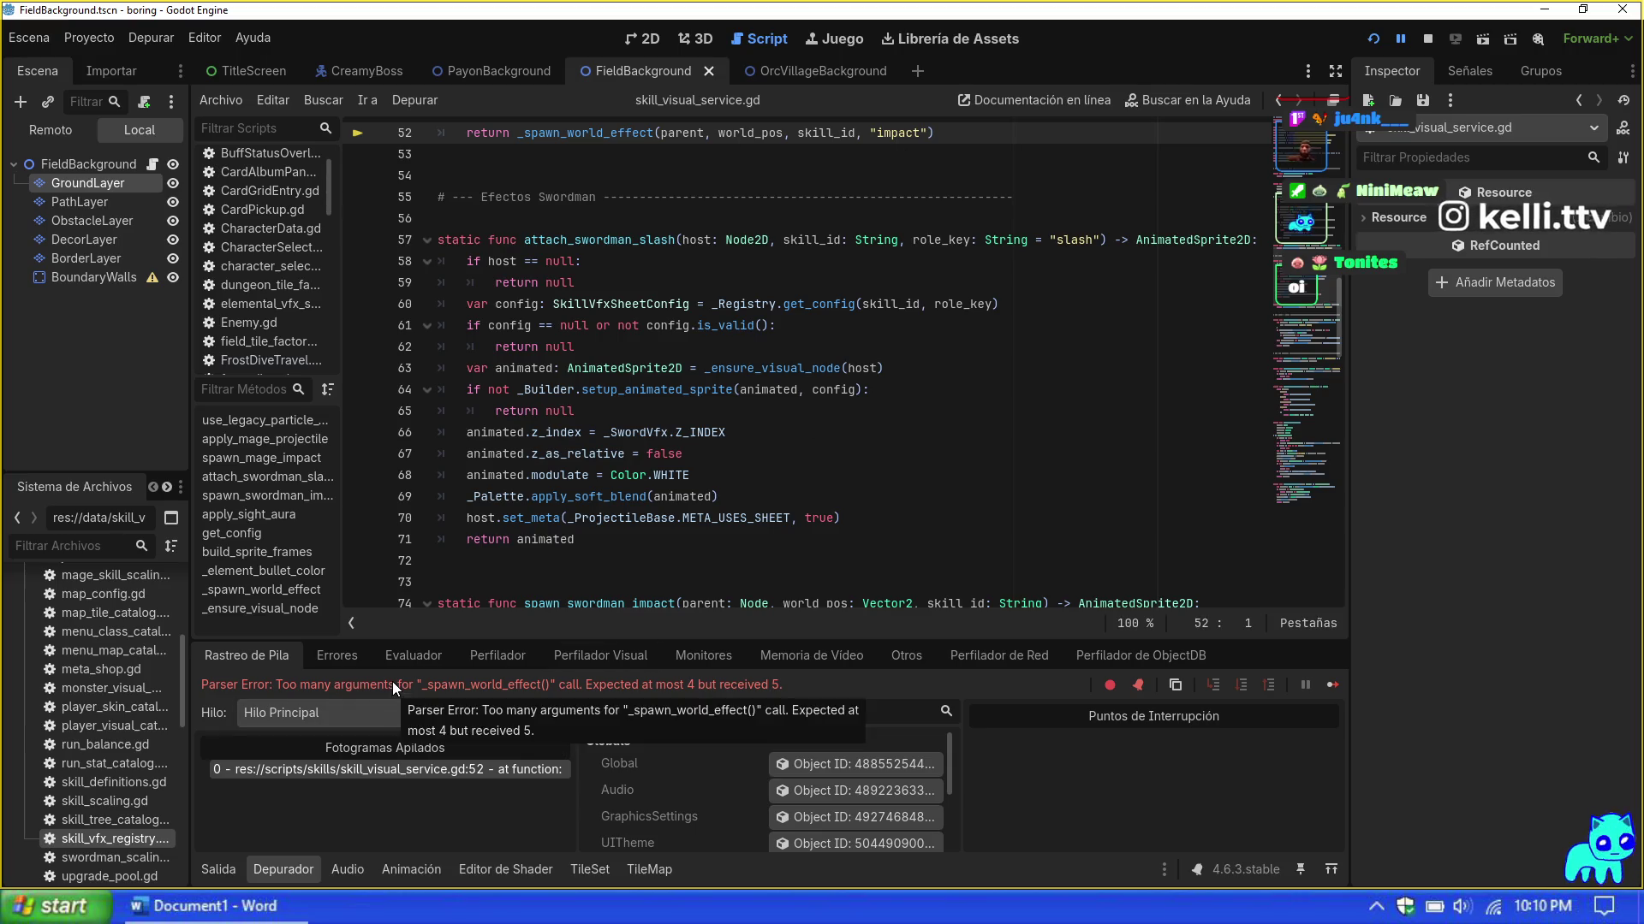
# Step: Inspect lines 66 and 68 of the slash function, then reopen skill_vfx_registry.gd
pyautogui.click(727, 432)
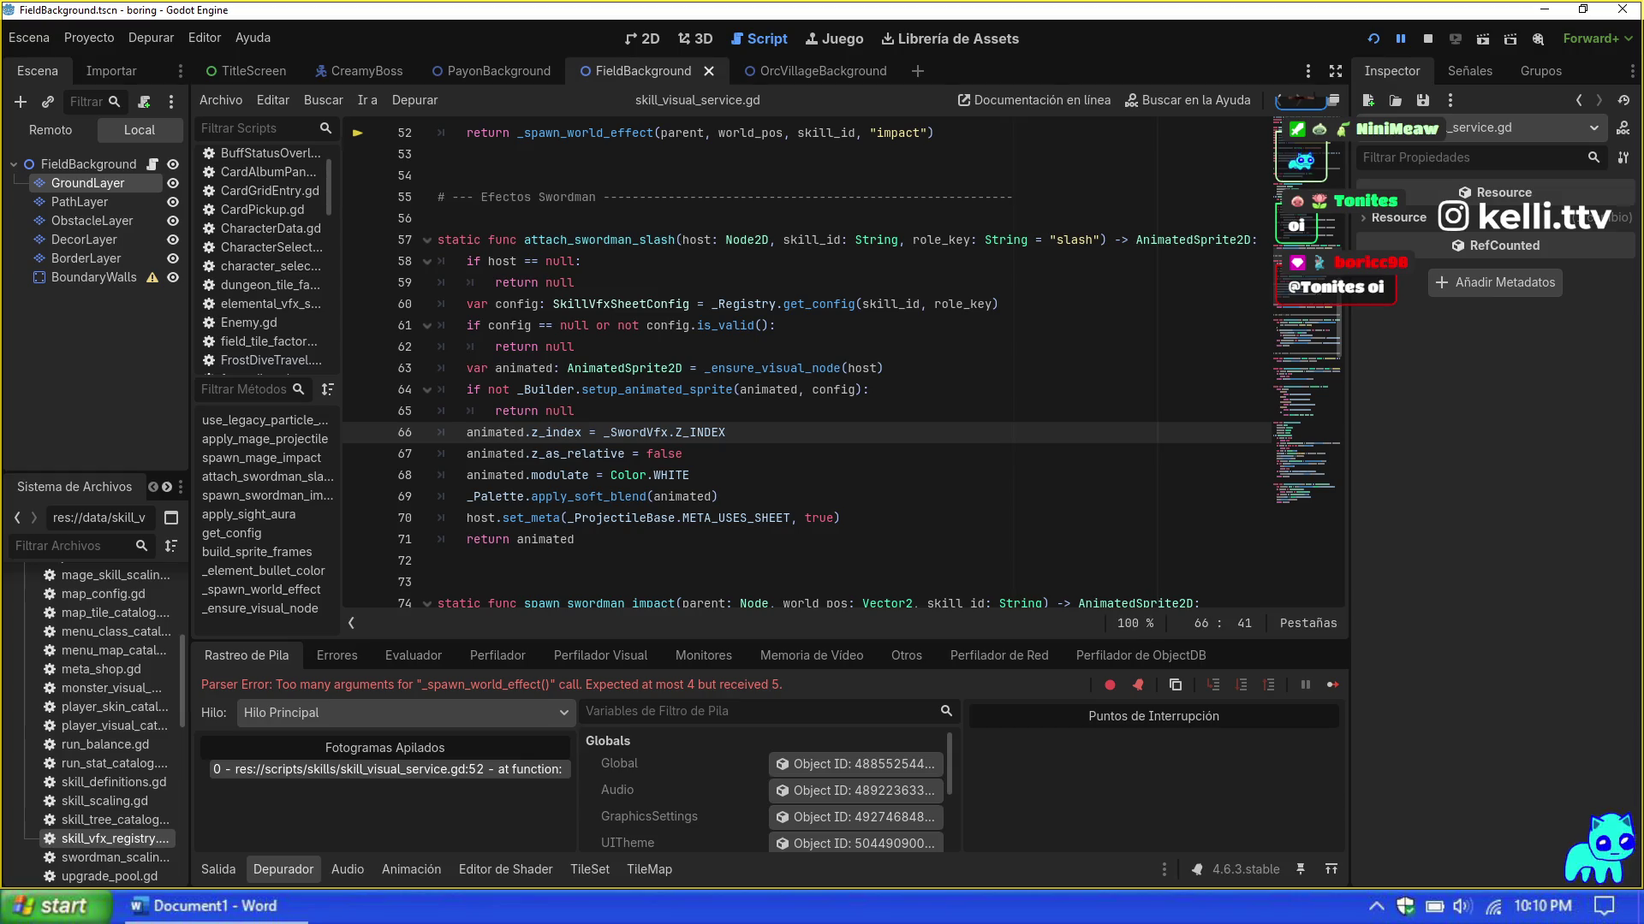
pyautogui.scroll(4, 869, 365)
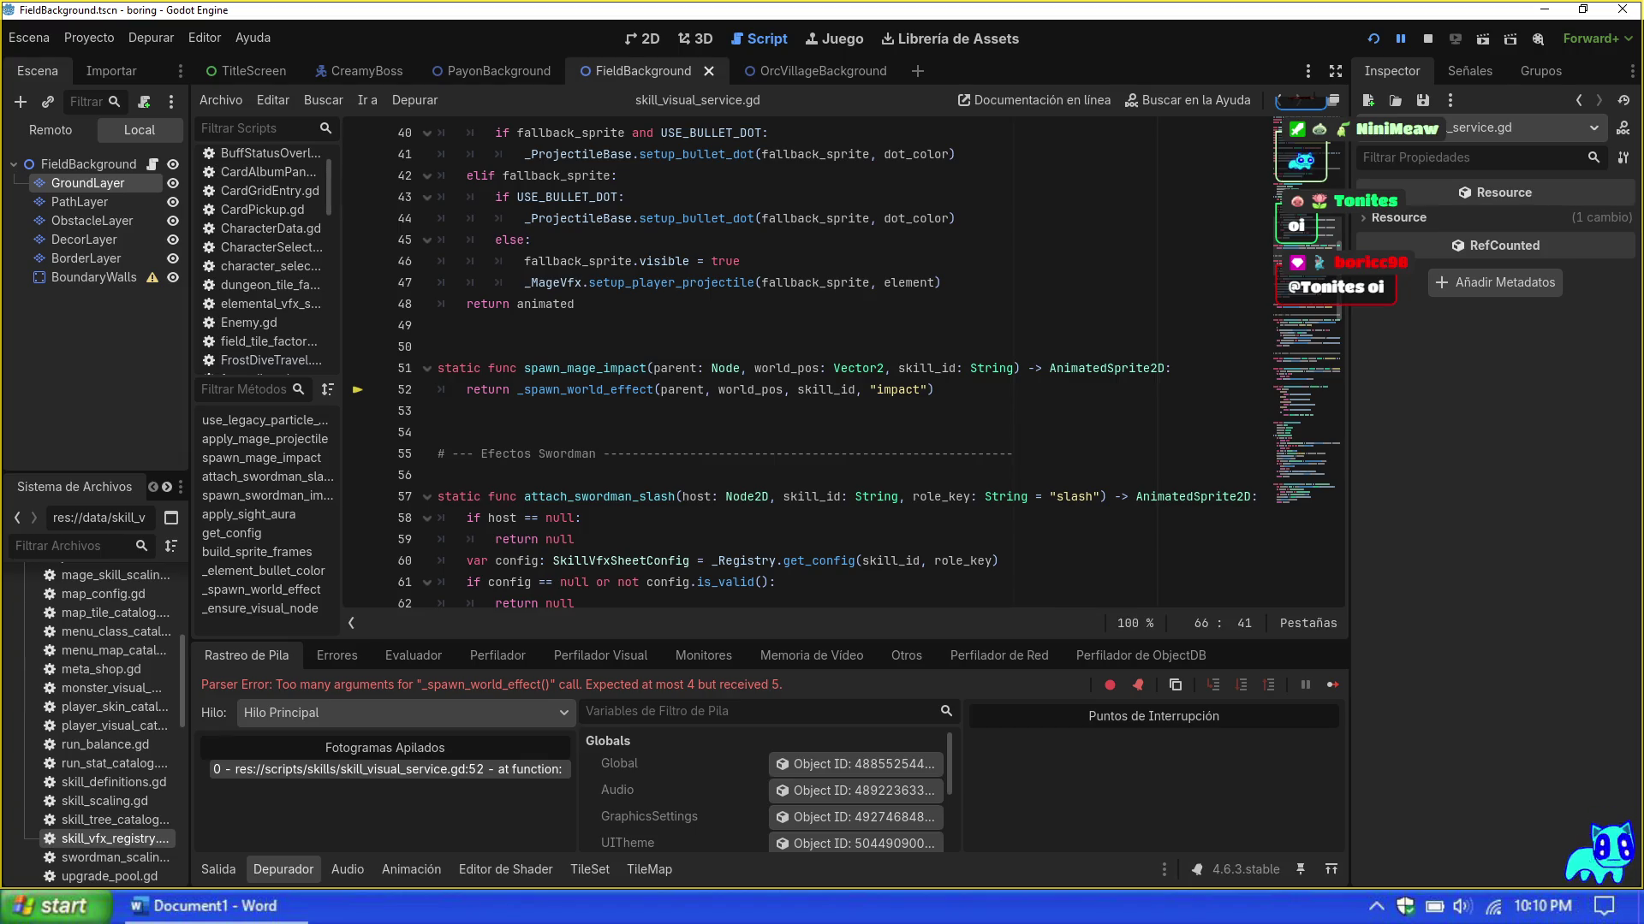
pyautogui.scroll(-4, 801, 362)
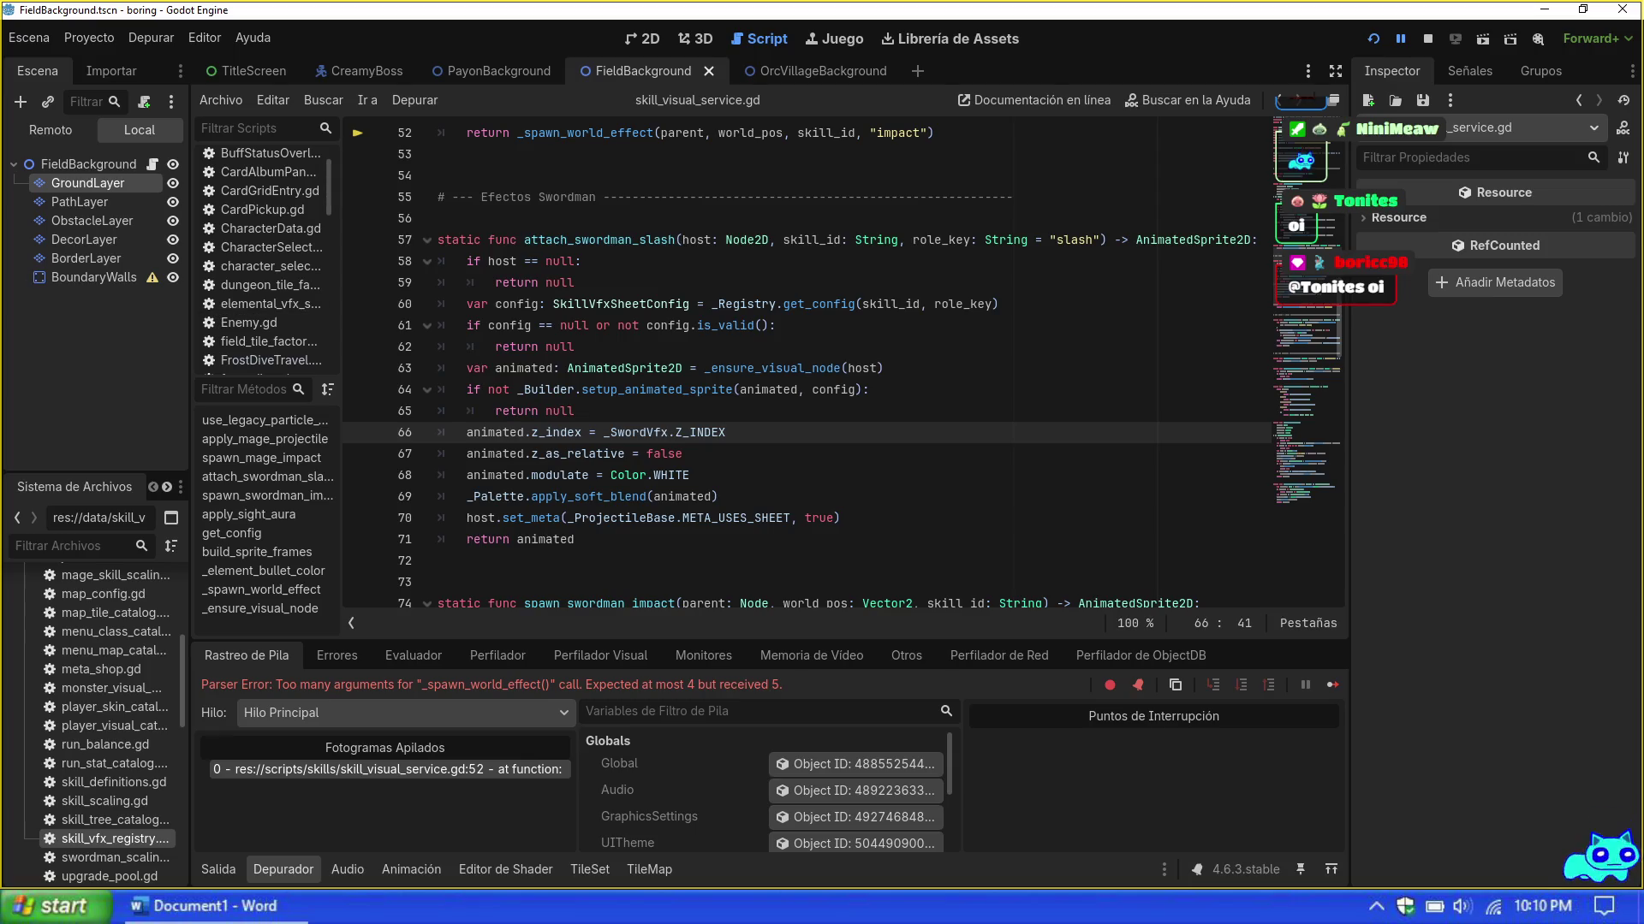
pyautogui.click(690, 475)
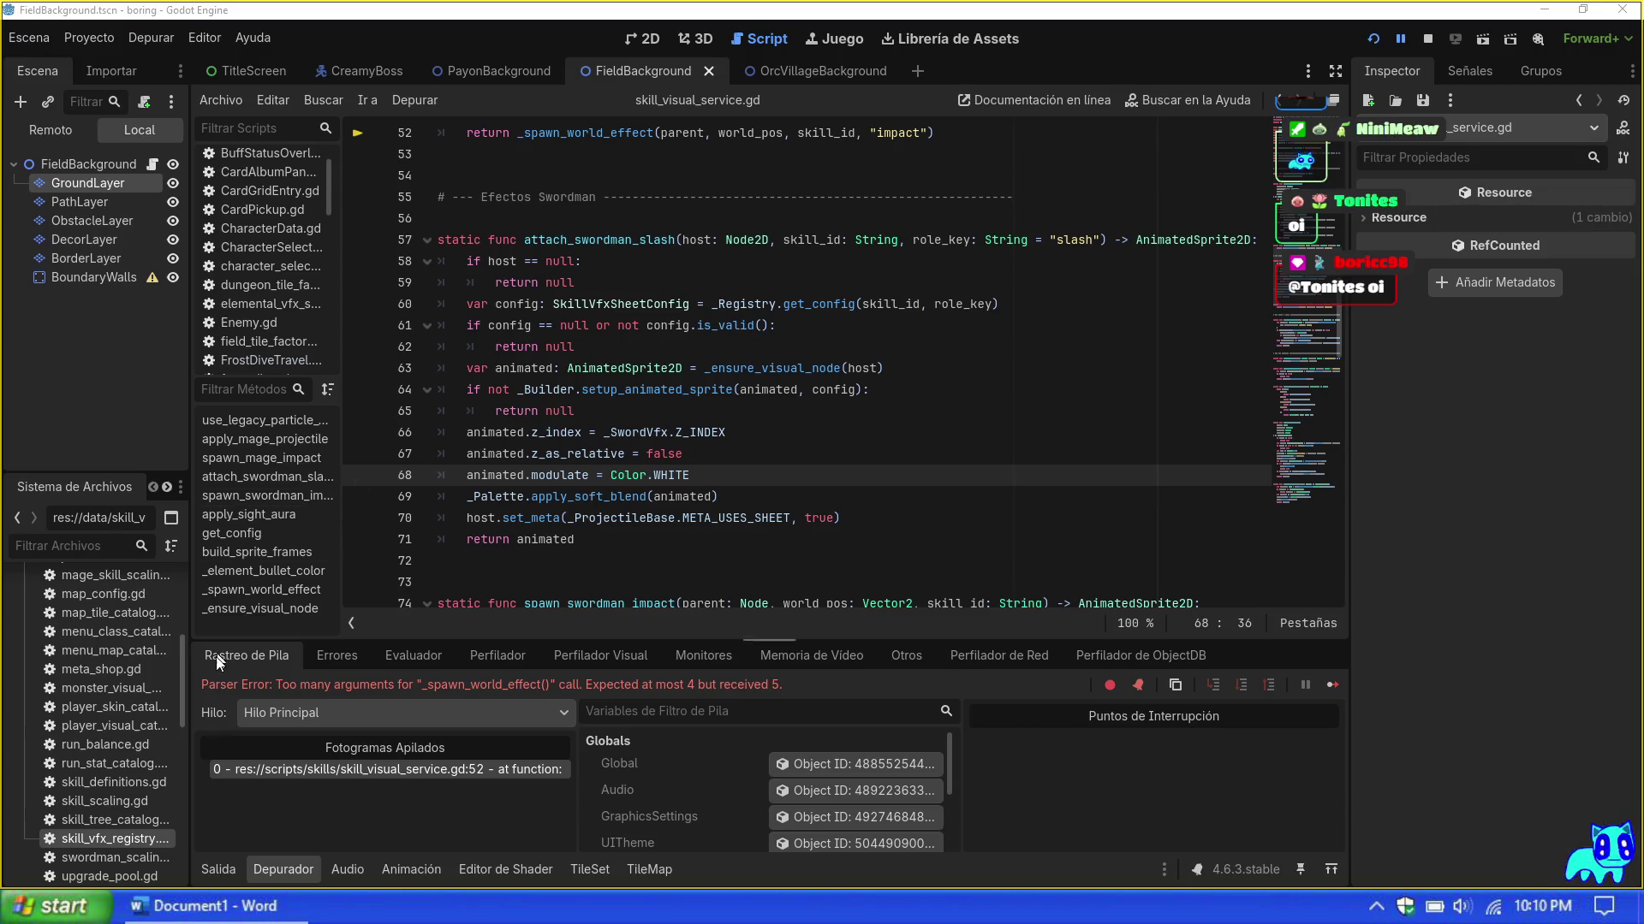
pyautogui.doubleClick(99, 840)
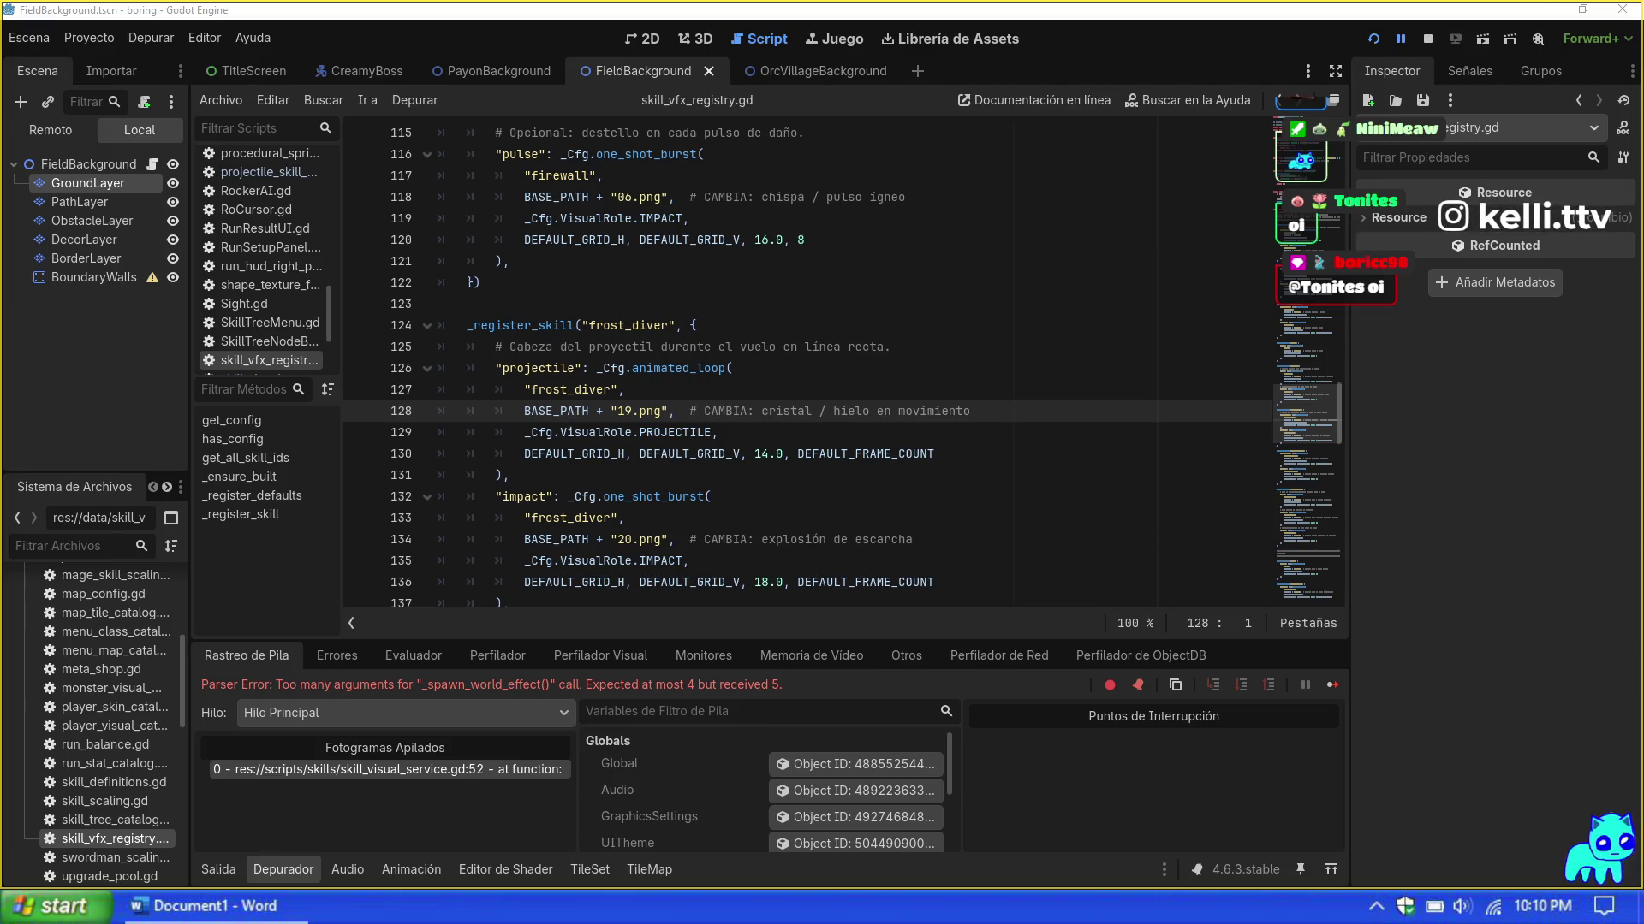
# Step: Point frost_diver's projectile to 10.png and its impact to 06.png
pyautogui.doubleClick(625, 411)
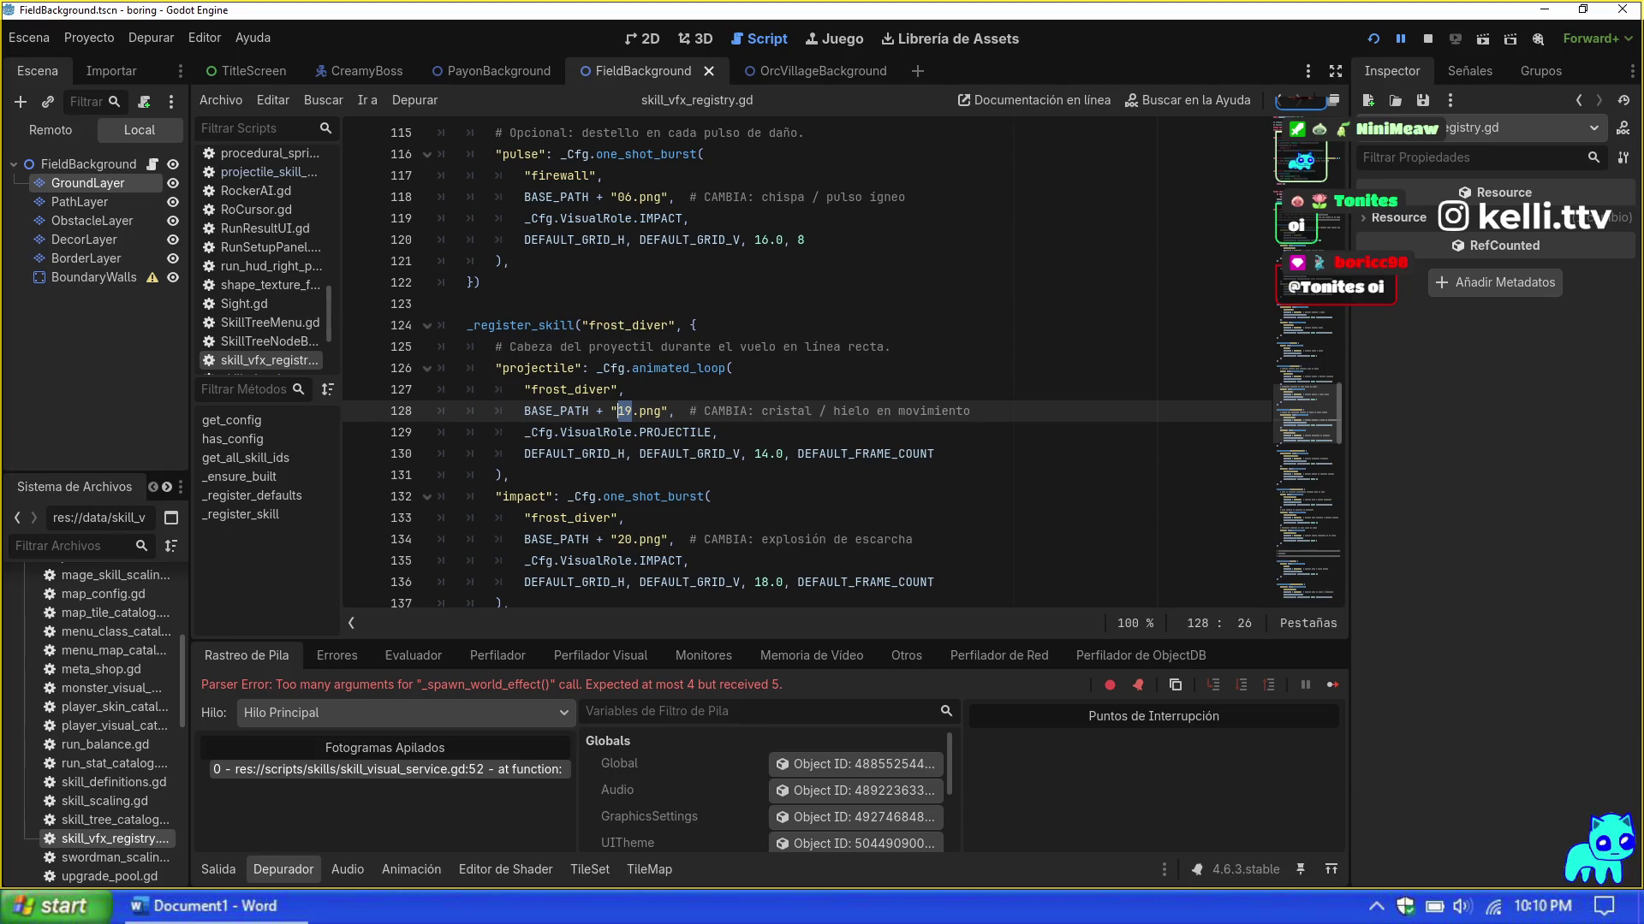
pyautogui.click(624, 540)
pyautogui.write('06')
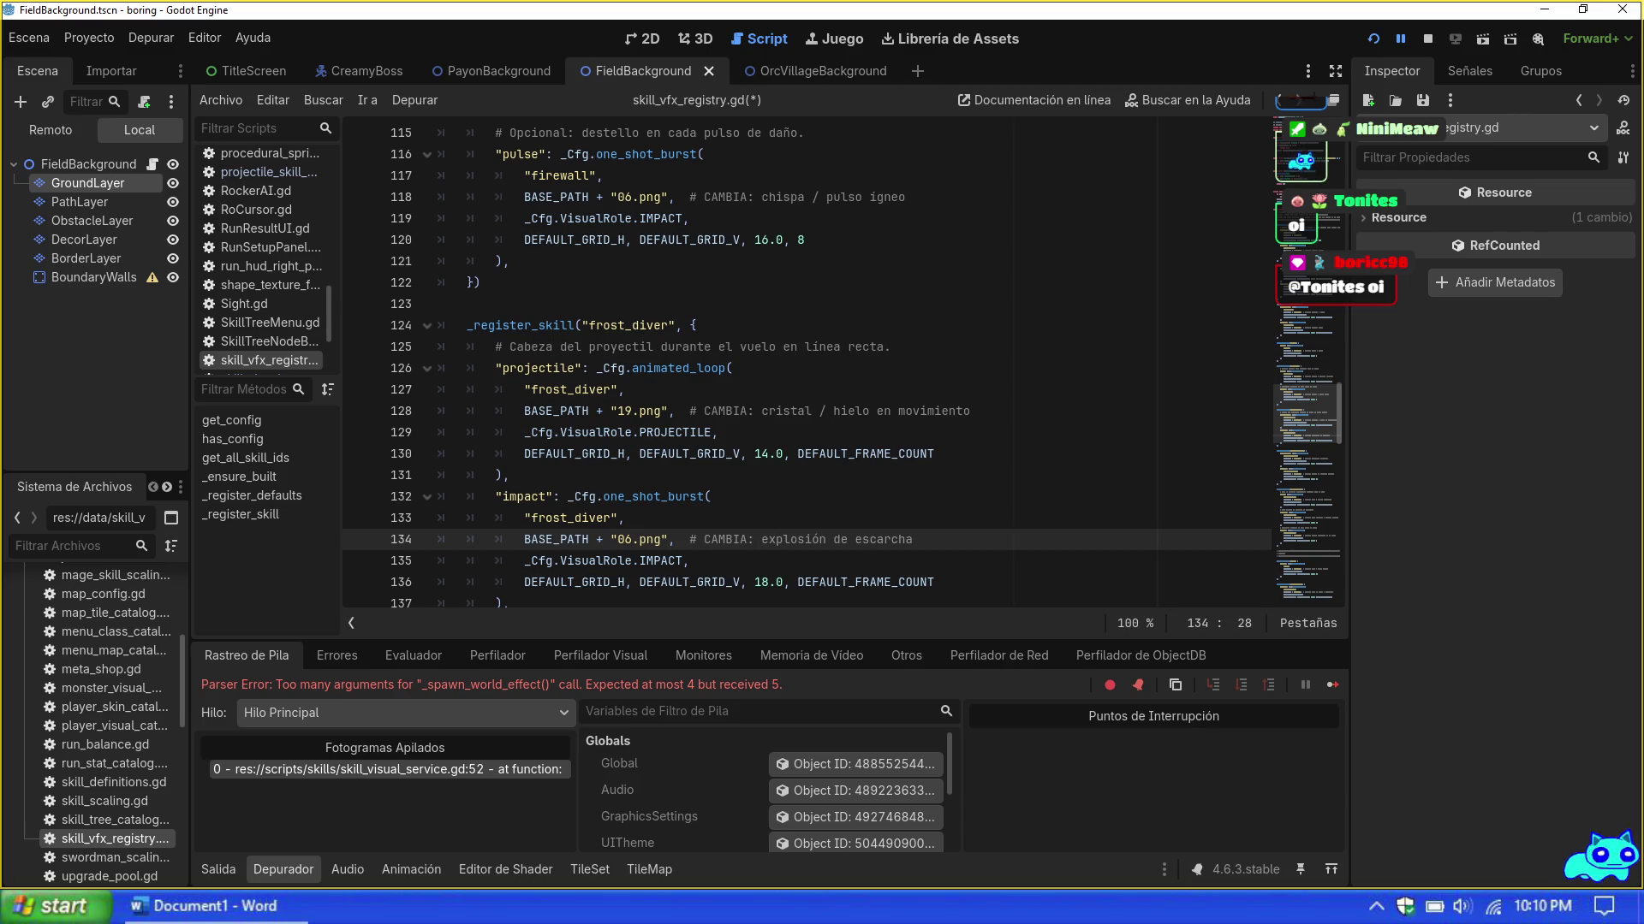
pyautogui.click(634, 411)
pyautogui.press('BackSpace')
pyautogui.write('0')
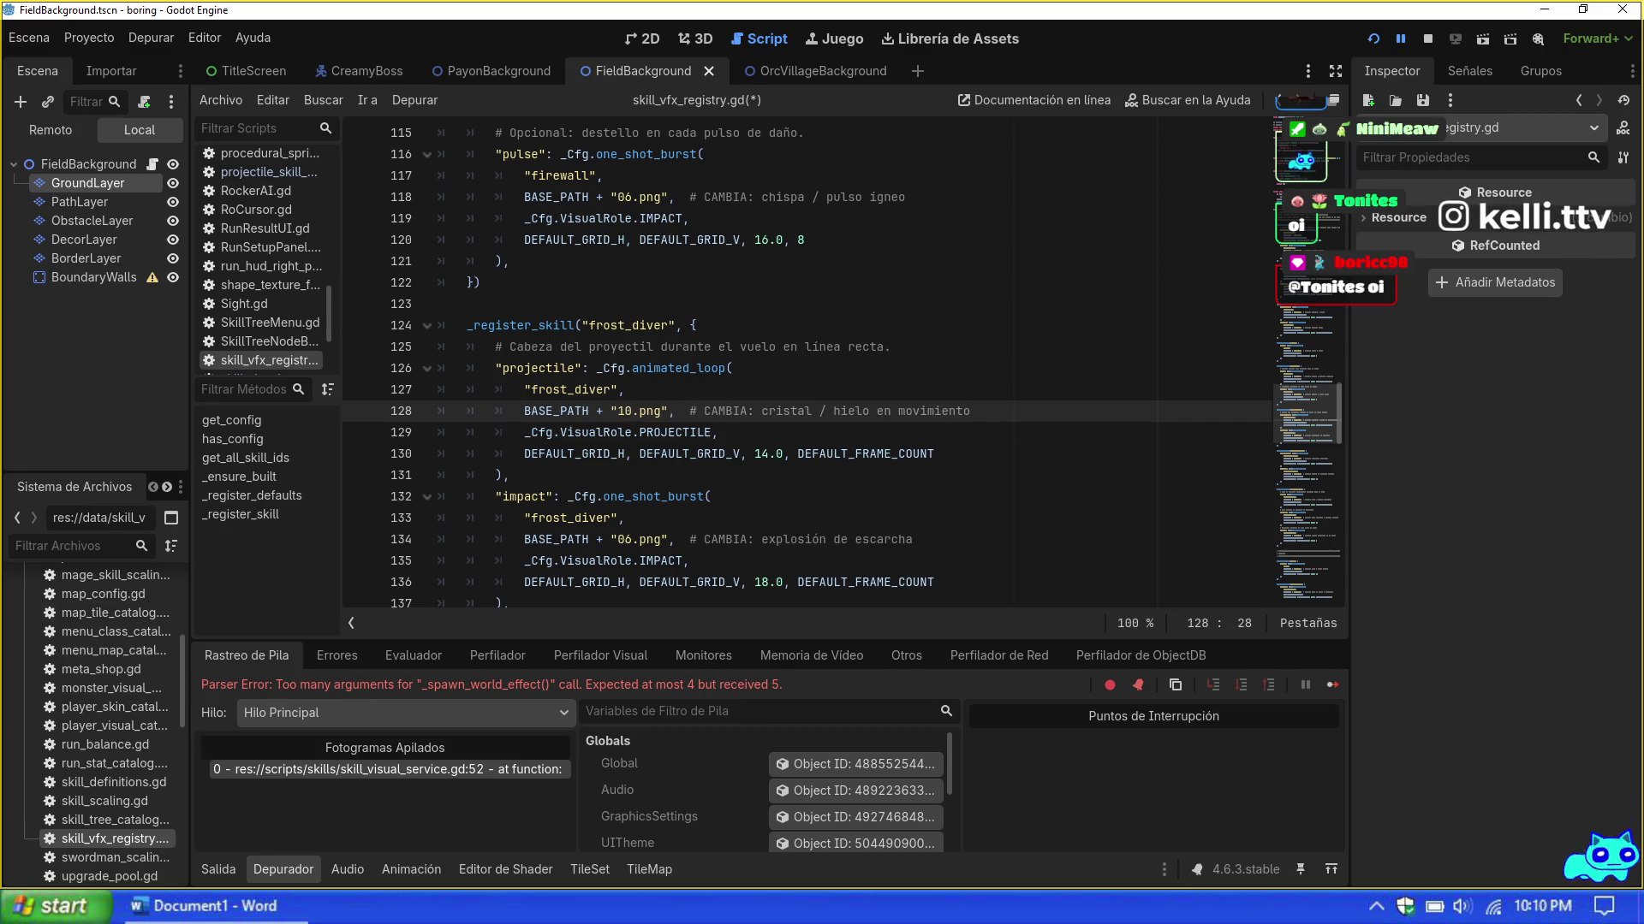
pyautogui.click(995, 501)
pyautogui.scroll(2, 997, 511)
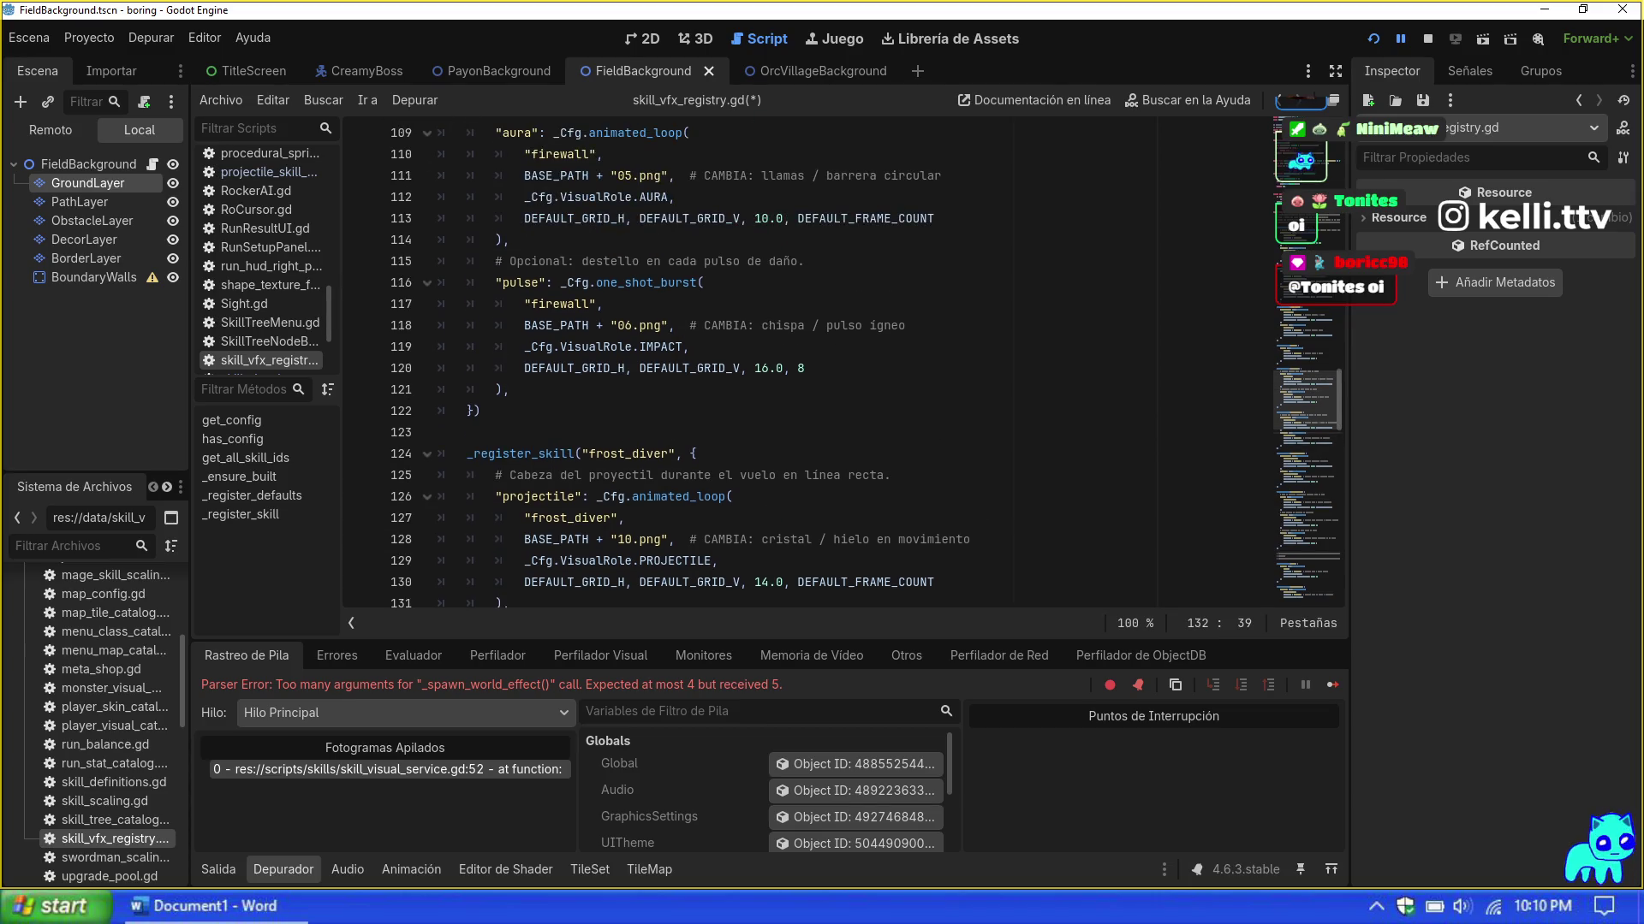
pyautogui.scroll(1, 997, 511)
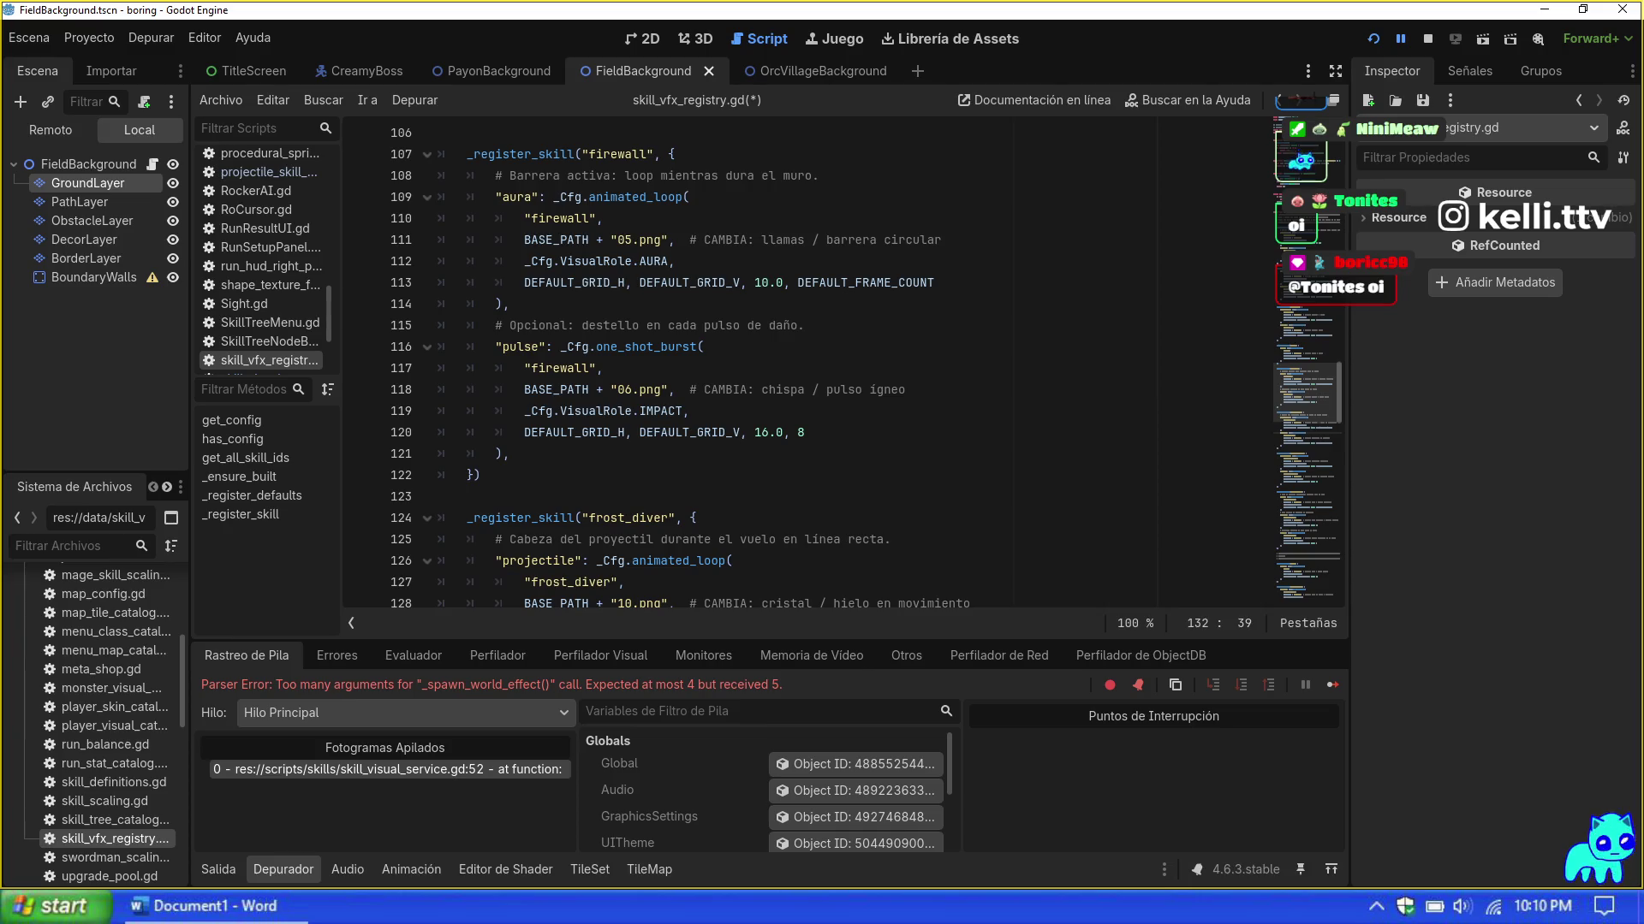
# Step: Change firewall's pulse burst sprite to 02.png, keeping the aura loop on 05.png
pyautogui.click(634, 389)
pyautogui.press('BackSpace')
pyautogui.write('5')
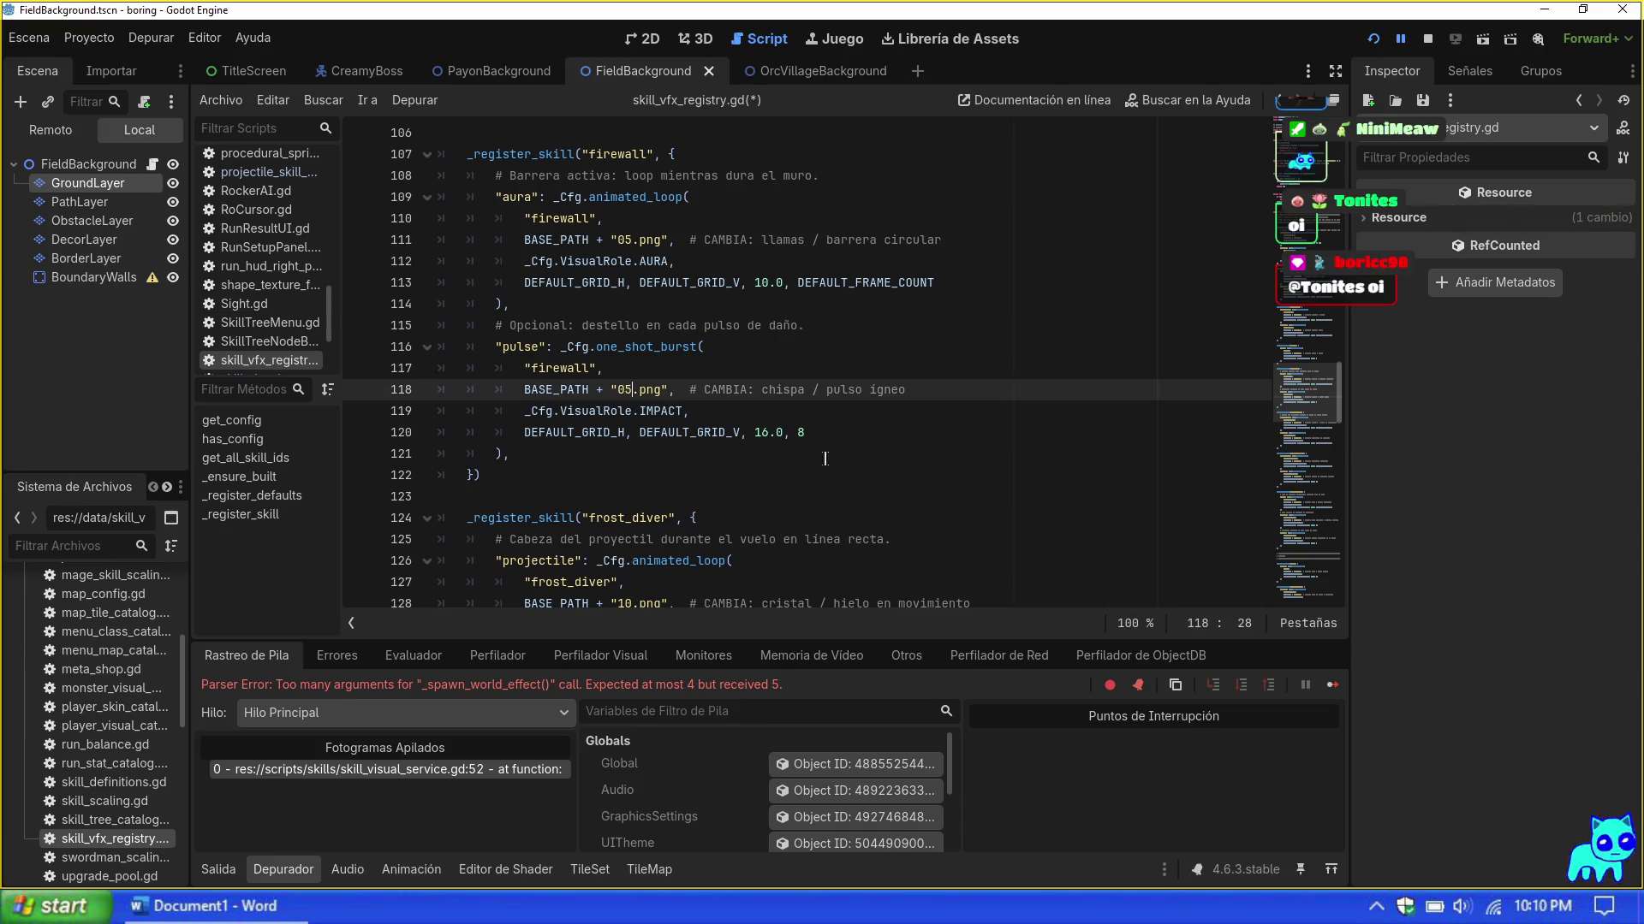
pyautogui.click(483, 475)
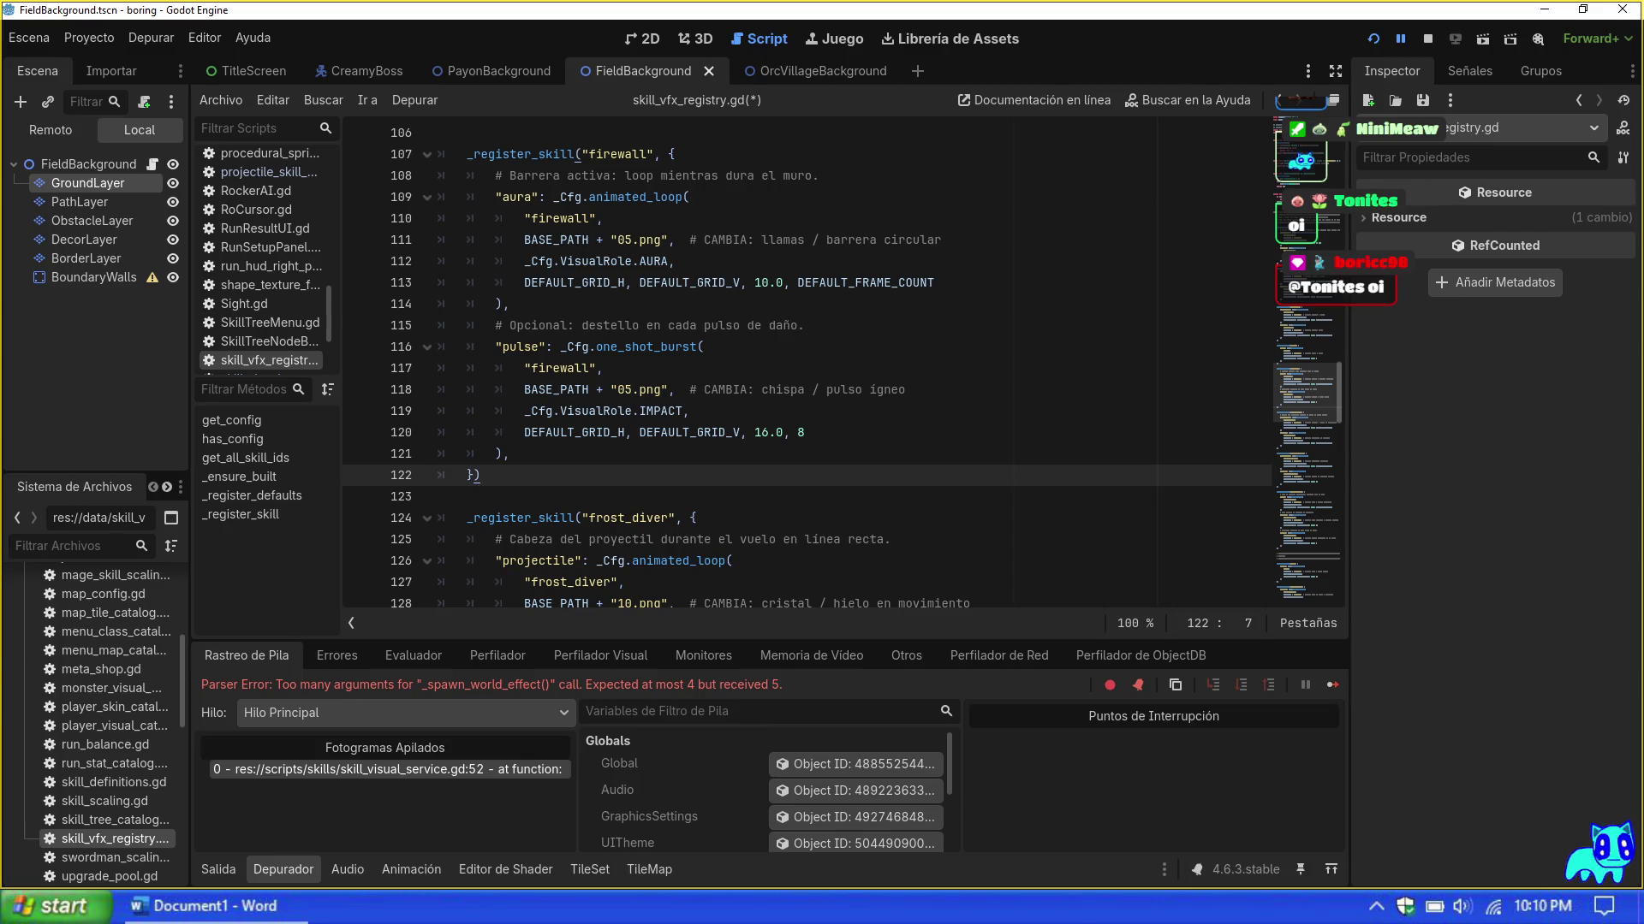
pyautogui.scroll(1, 842, 367)
pyautogui.scroll(1, 842, 367)
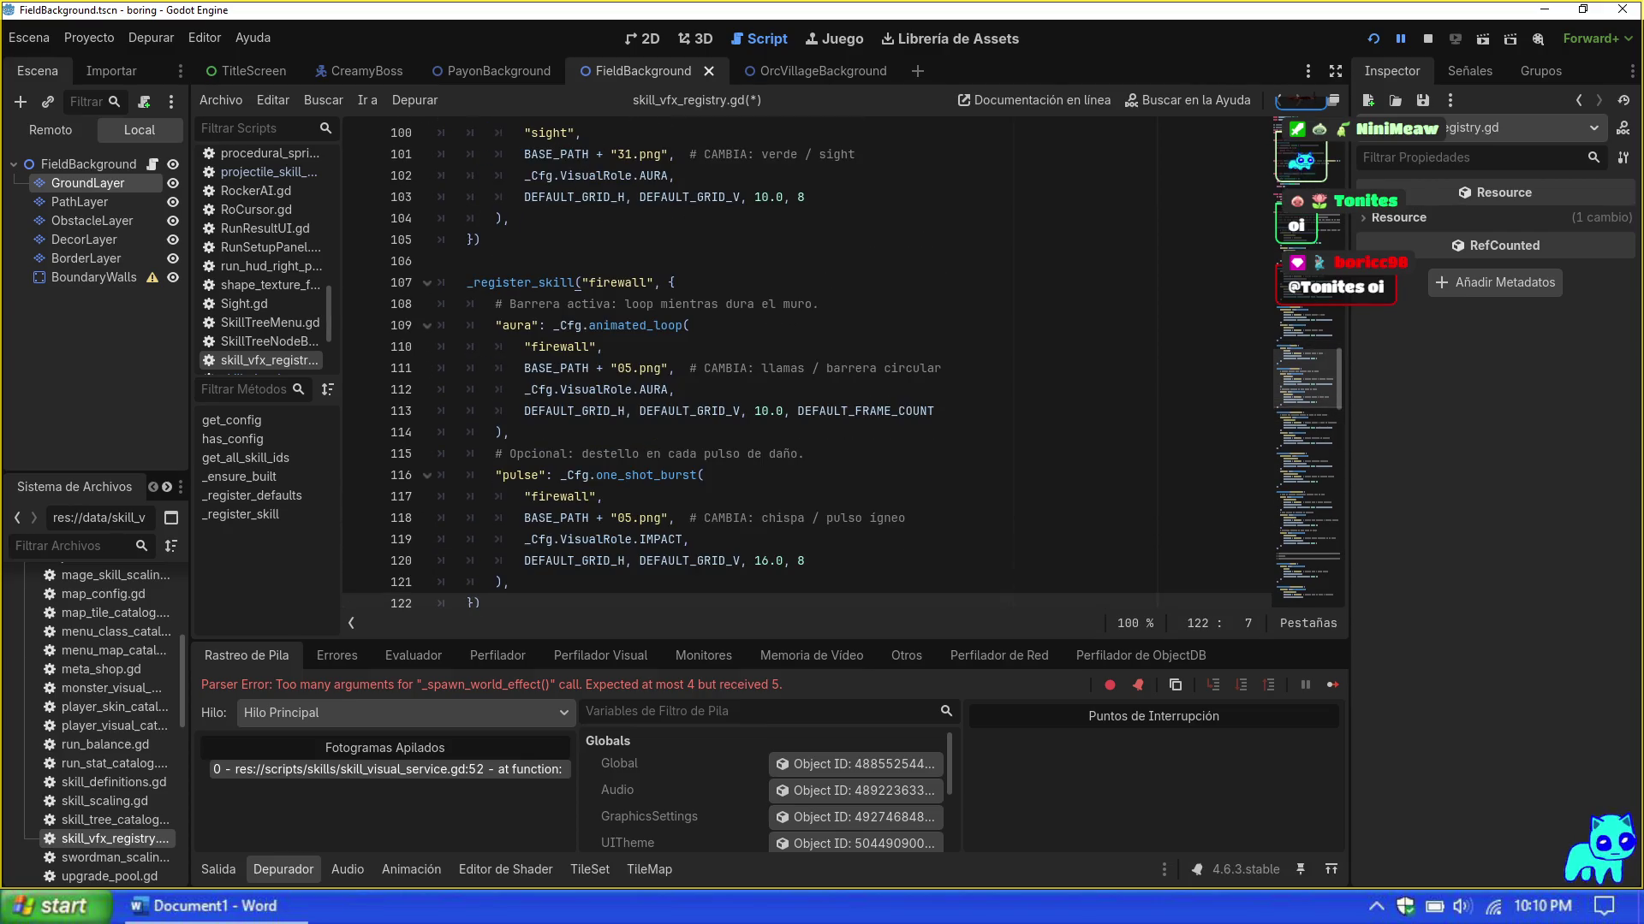
pyautogui.scroll(-1, 768, 458)
pyautogui.moveTo(727, 496)
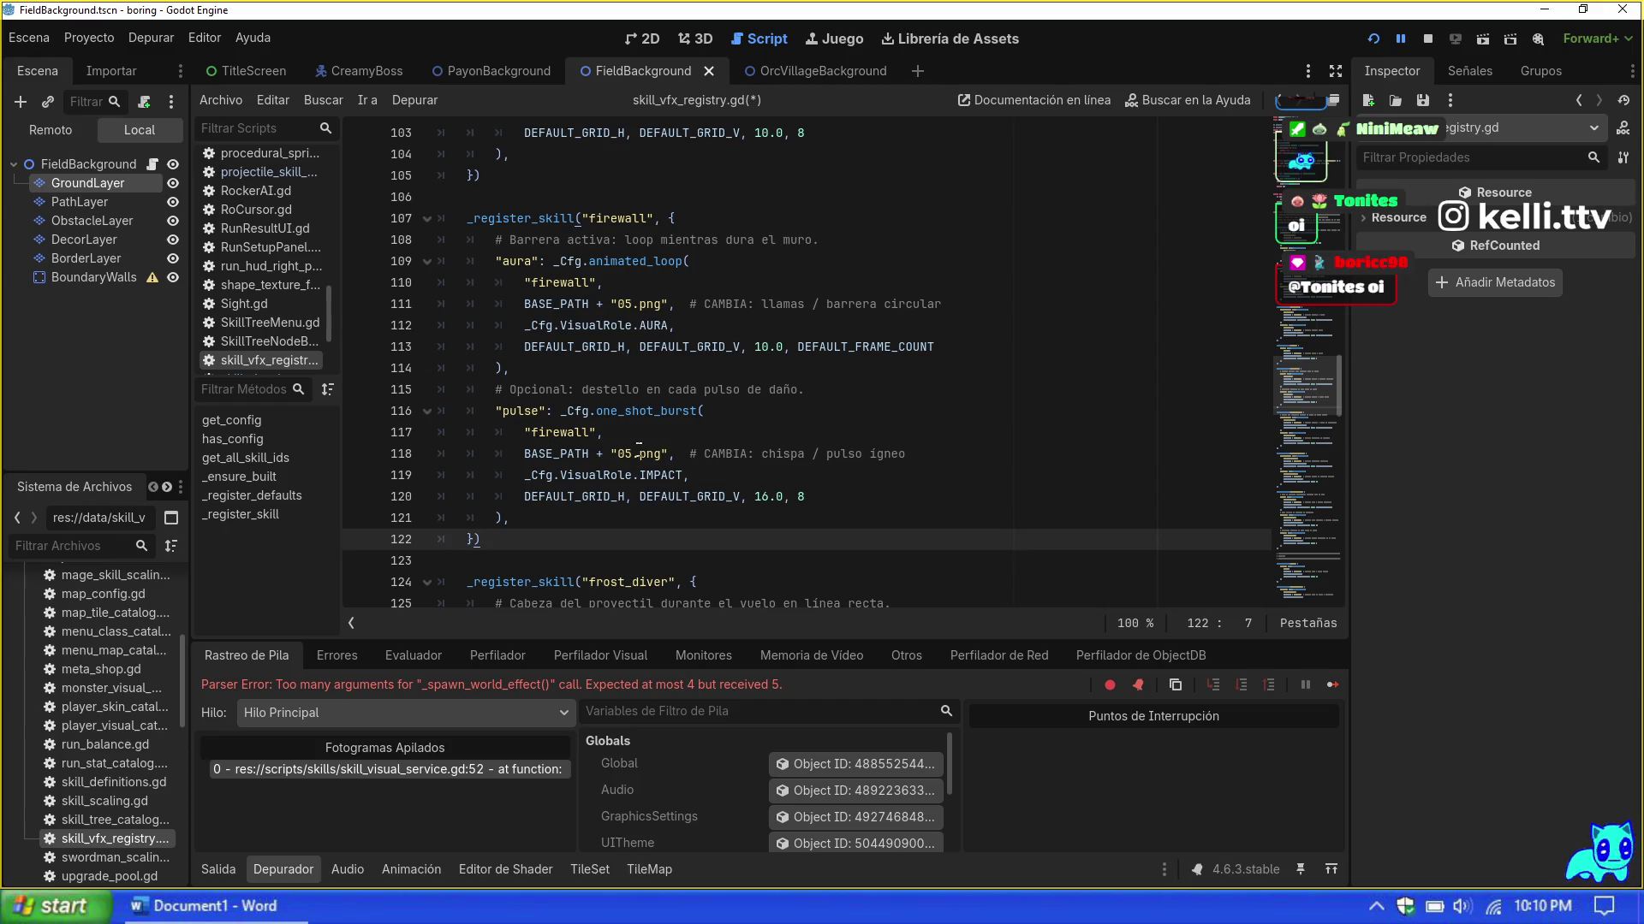
pyautogui.click(631, 454)
pyautogui.press('BackSpace')
pyautogui.write('2')
pyautogui.click(845, 497)
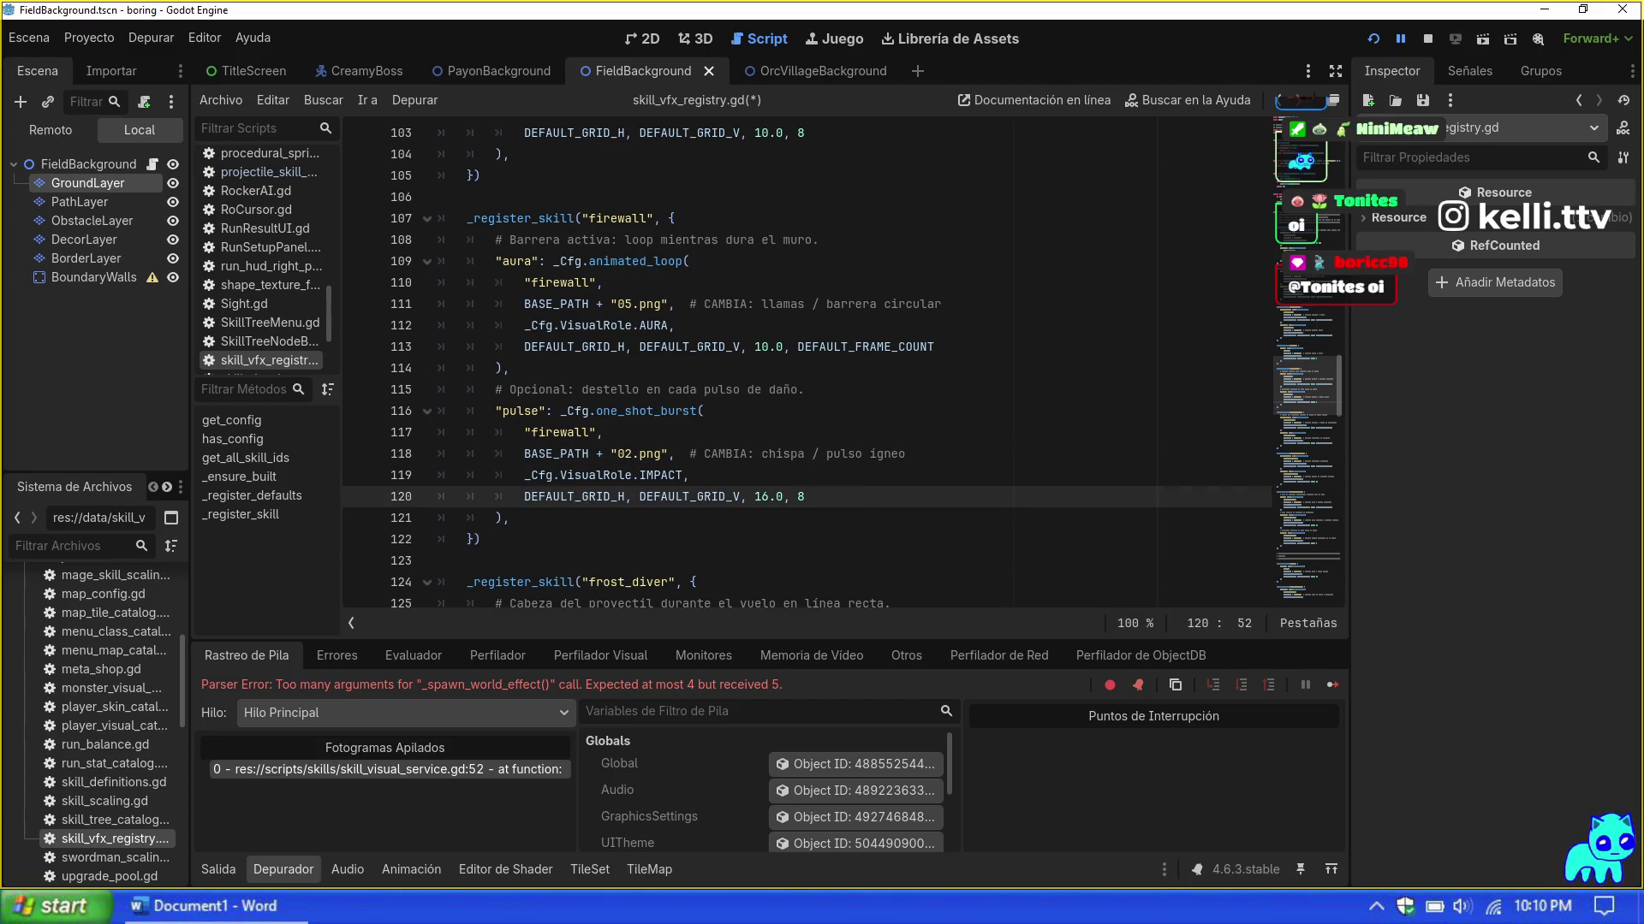
pyautogui.scroll(-1, 860, 537)
pyautogui.scroll(4, 805, 368)
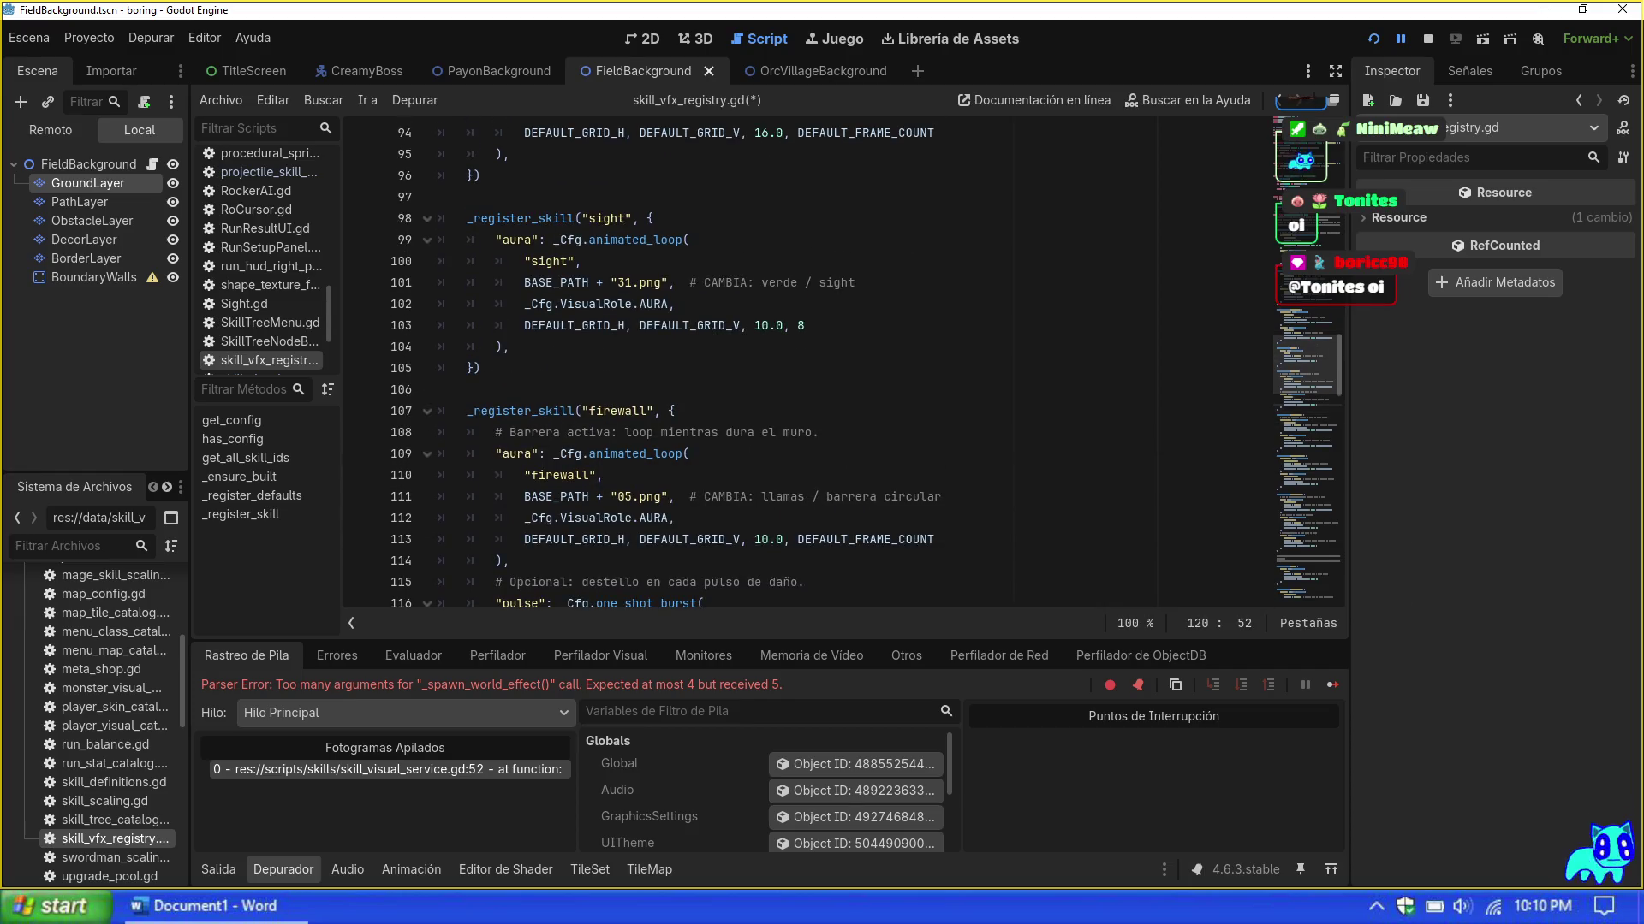
# Step: Point lightning_bolt's projectile to 18.png and its impact to 17.png
pyautogui.scroll(-10, 805, 368)
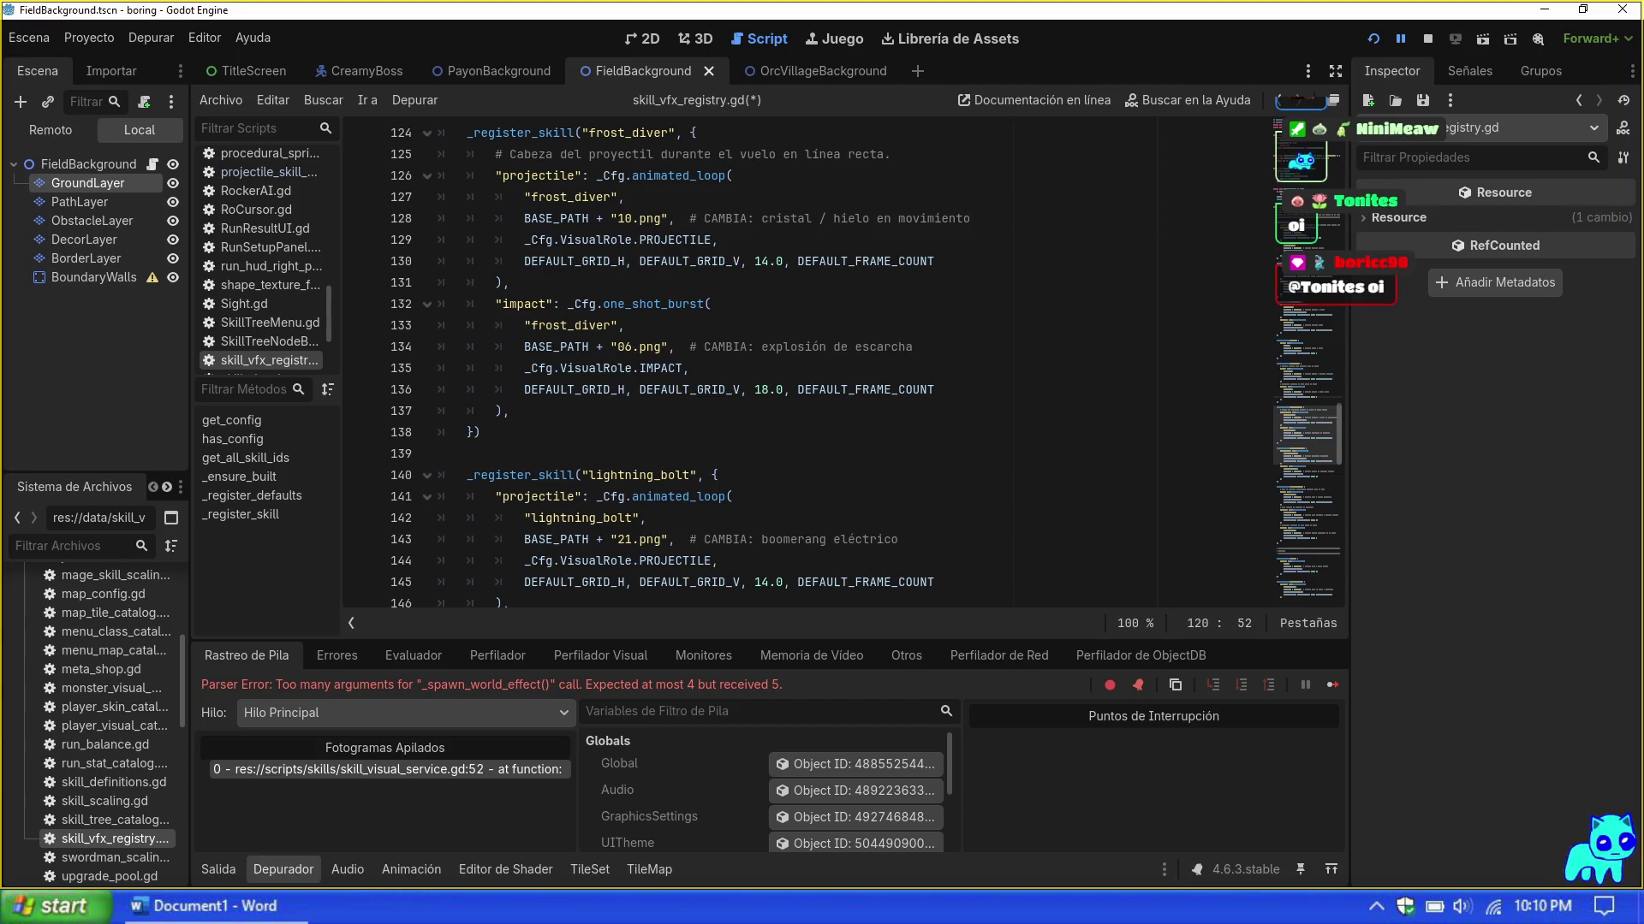
pyautogui.scroll(-3, 805, 369)
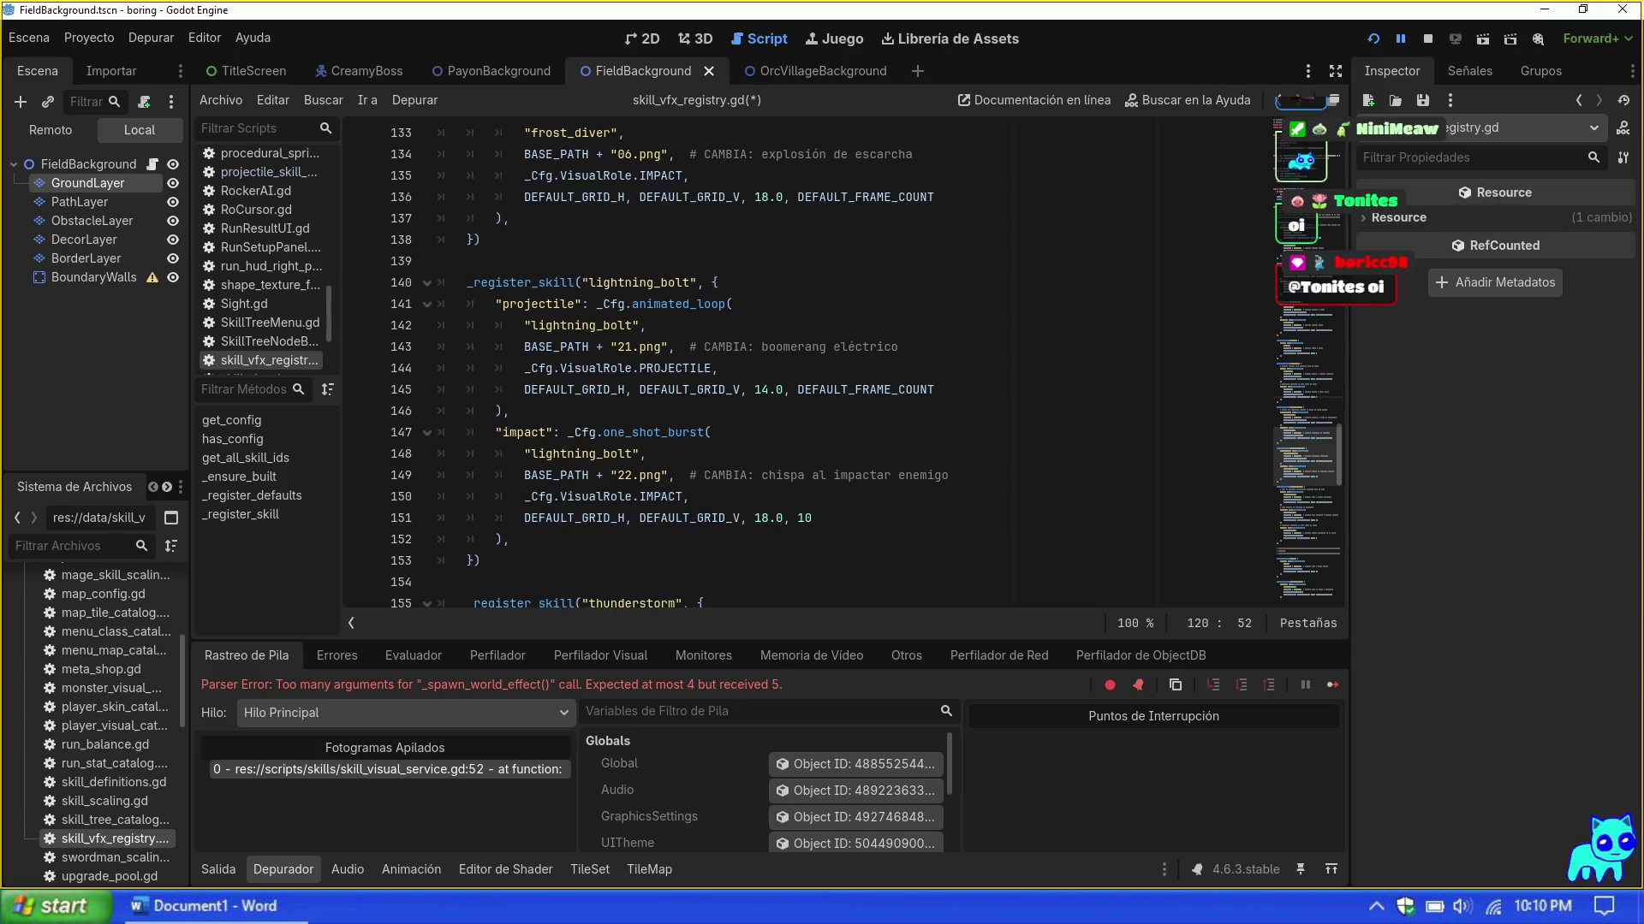
pyautogui.doubleClick(624, 475)
pyautogui.write('18')
pyautogui.press('Down')
pyautogui.press('Down')
pyautogui.press('Down')
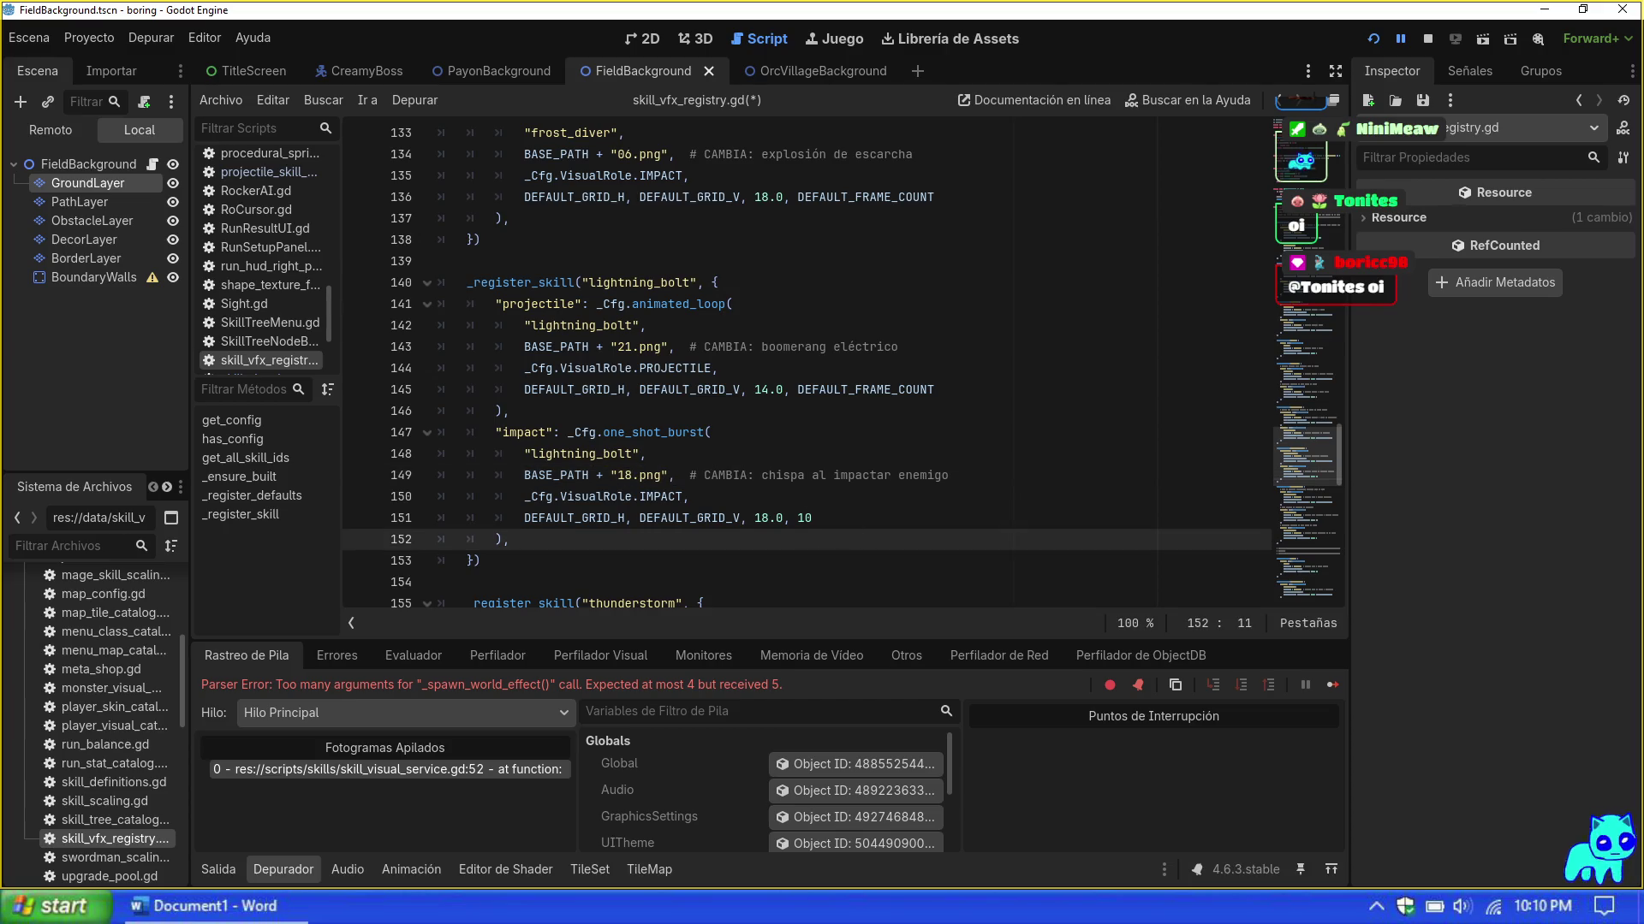
pyautogui.doubleClick(624, 346)
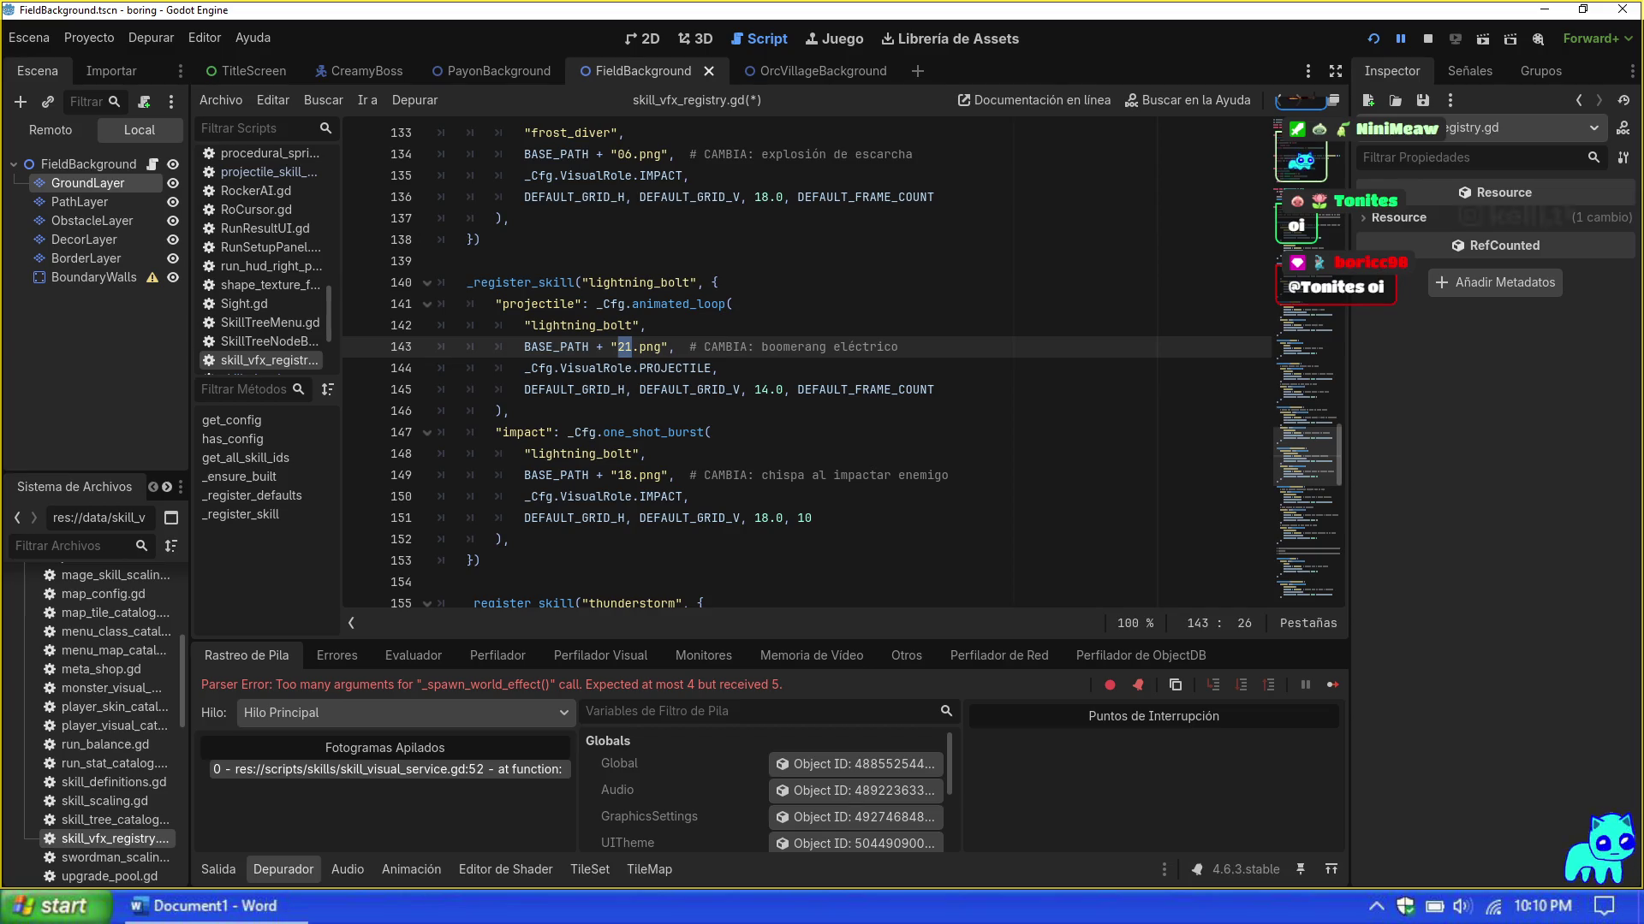
pyautogui.write('18')
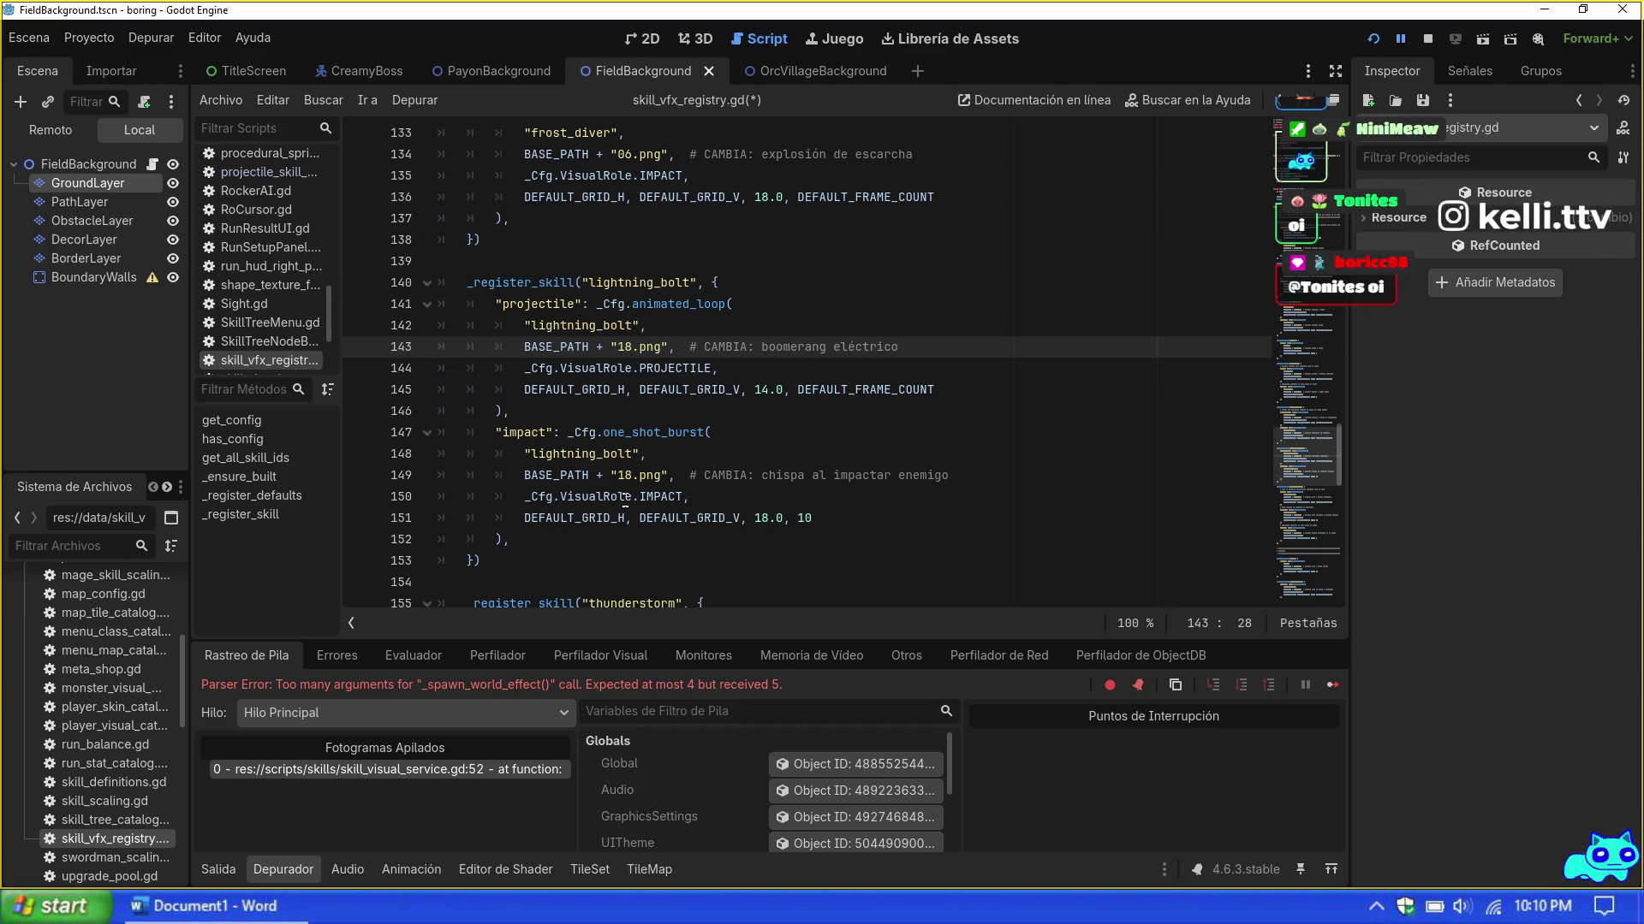
pyautogui.click(628, 475)
pyautogui.press('Delete')
pyautogui.write('7')
pyautogui.click(482, 561)
pyautogui.scroll(-3, 481, 561)
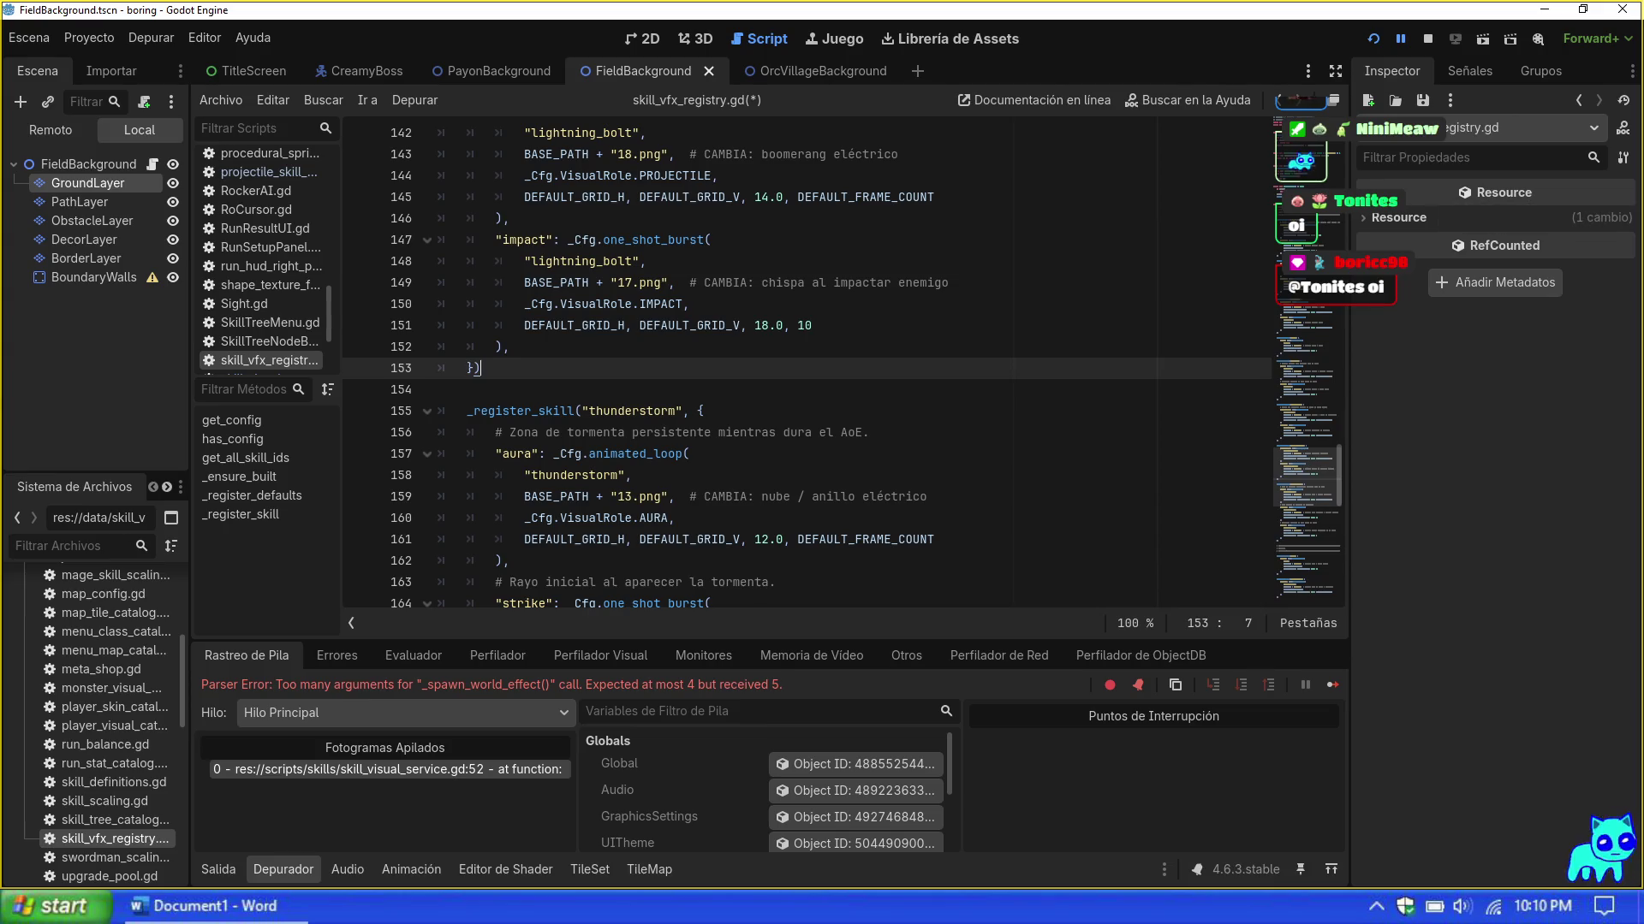
# Step: Set thunderstorm's aura, strike and pulse sprites to 20.png, 18.png and 16.png
pyautogui.click(632, 496)
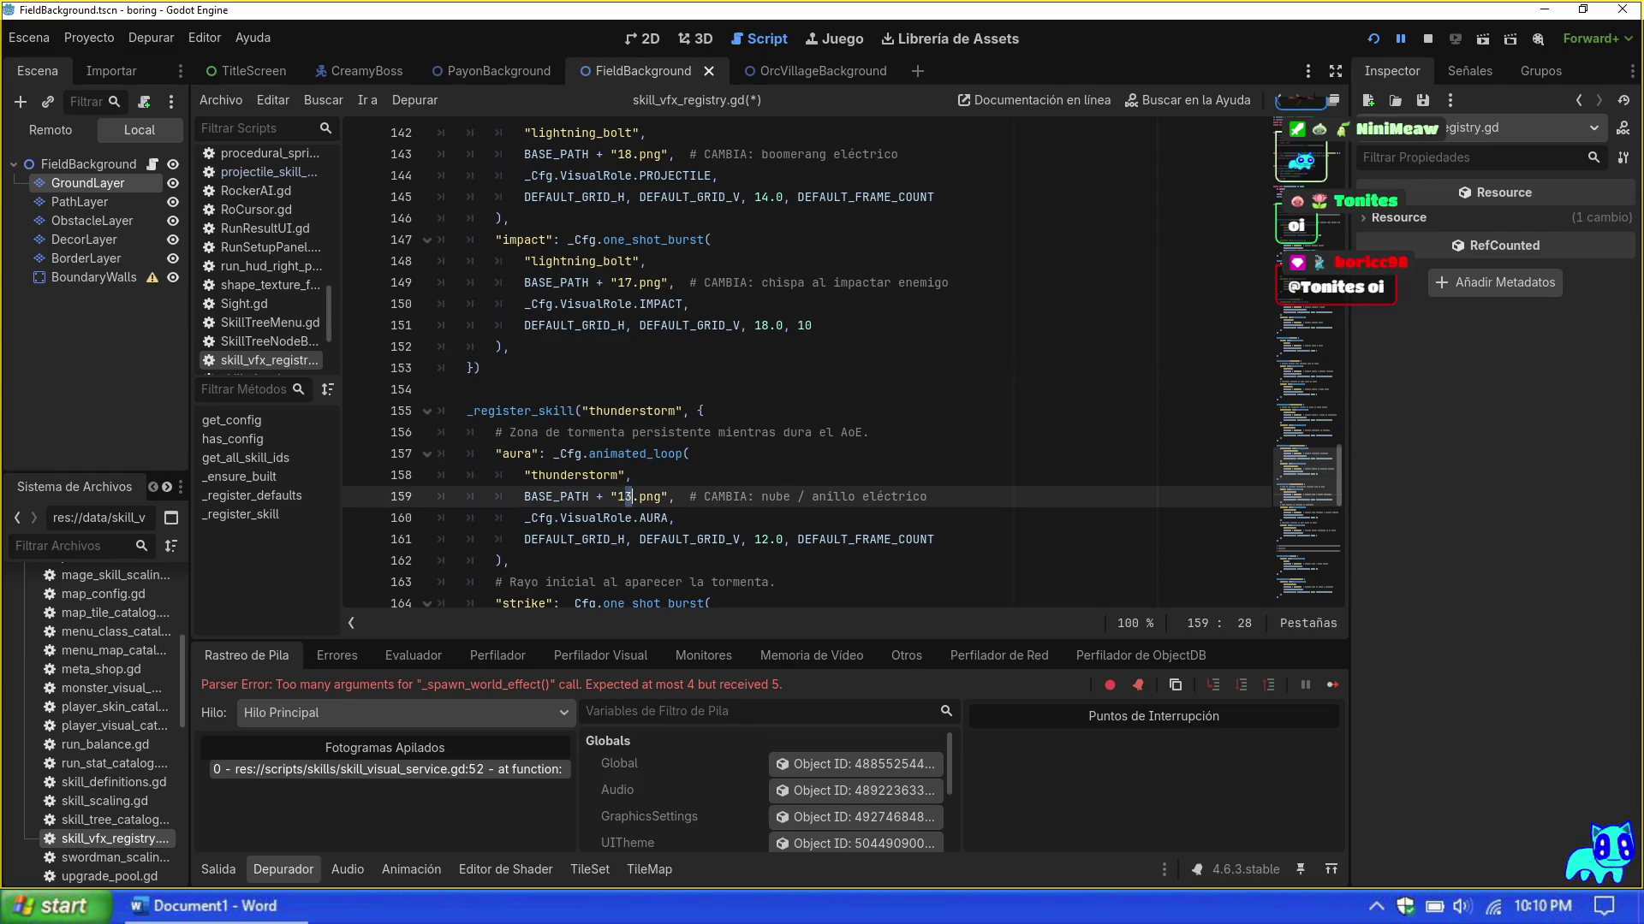
pyautogui.press('BackSpace')
pyautogui.press('BackSpace')
pyautogui.write('20')
pyautogui.click(857, 537)
pyautogui.scroll(-3, 858, 533)
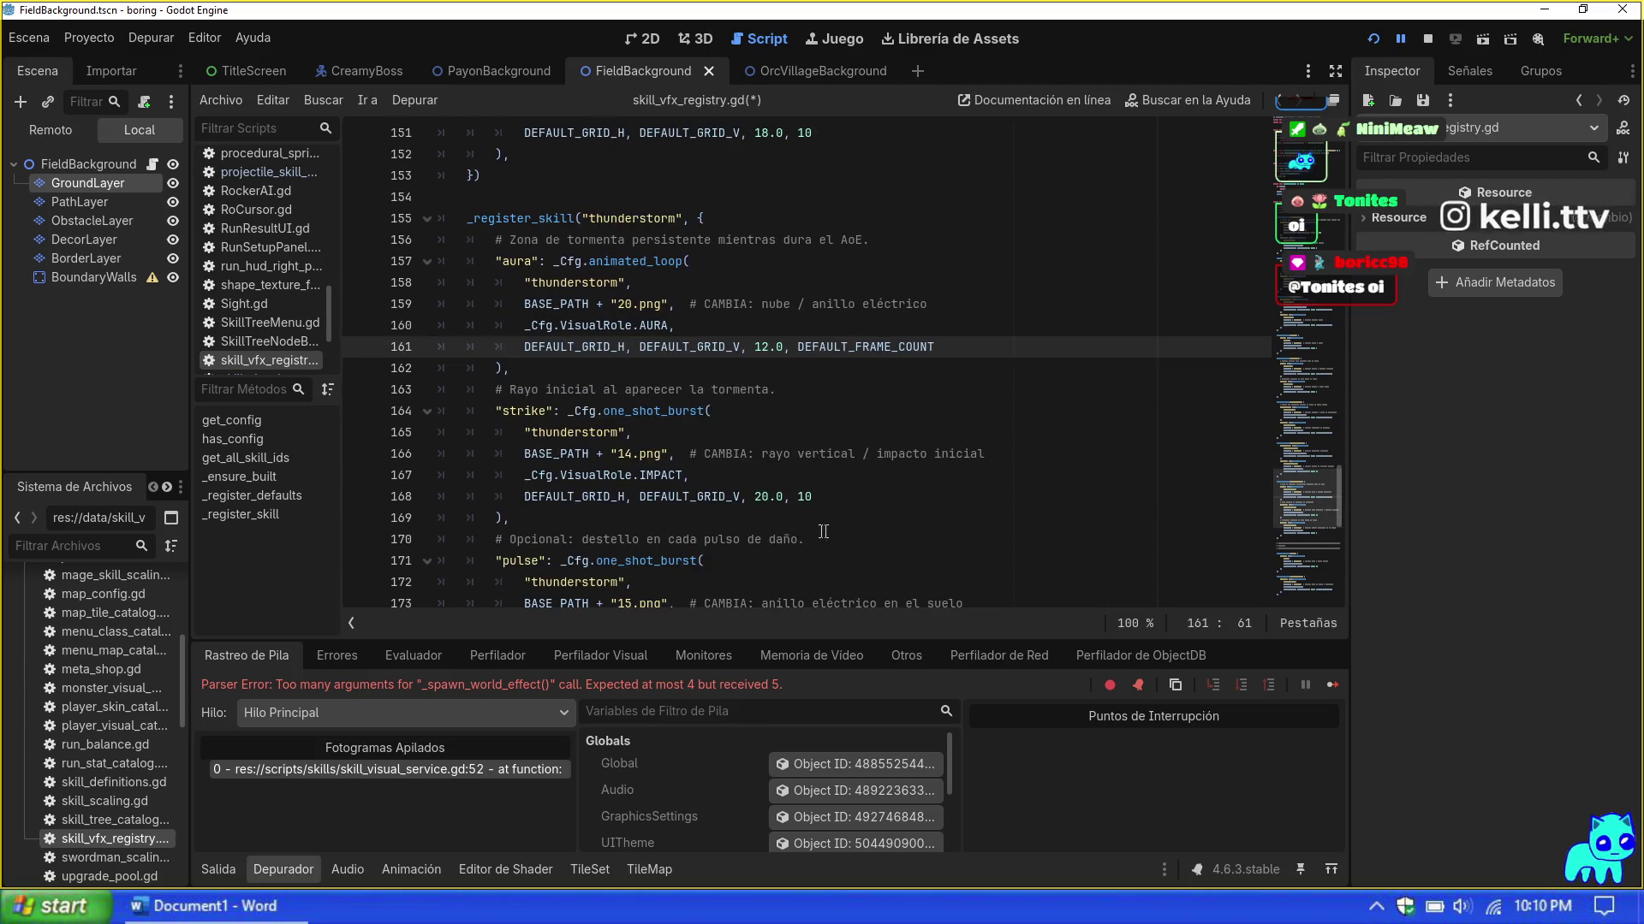
pyautogui.doubleClick(624, 453)
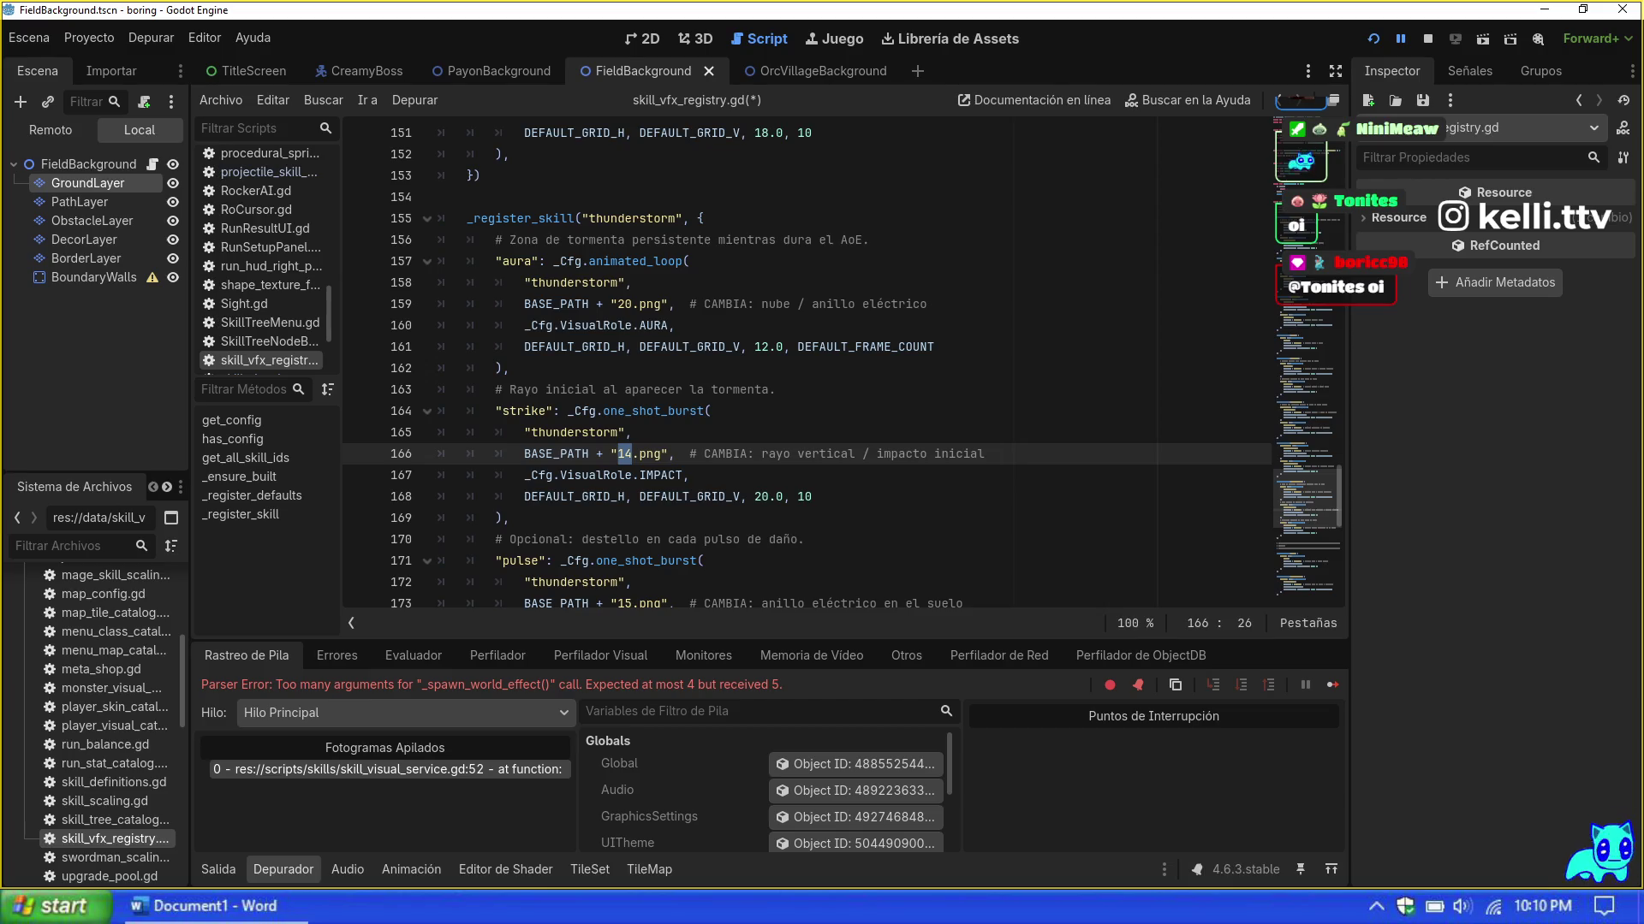
pyautogui.write('18')
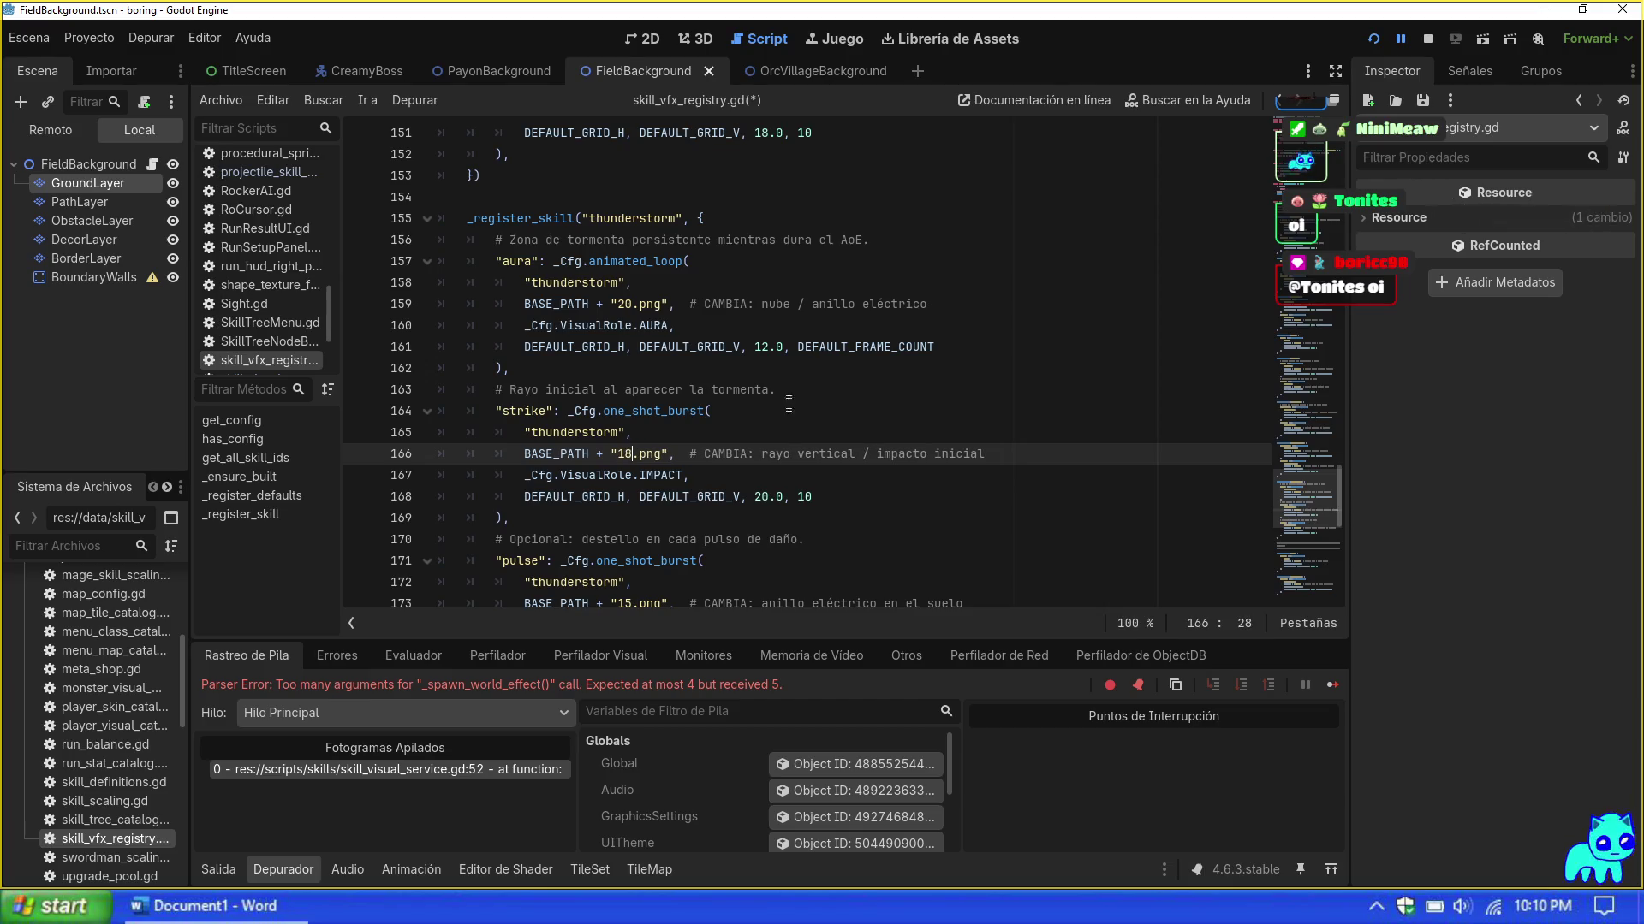
pyautogui.click(789, 497)
pyautogui.scroll(-2, 778, 507)
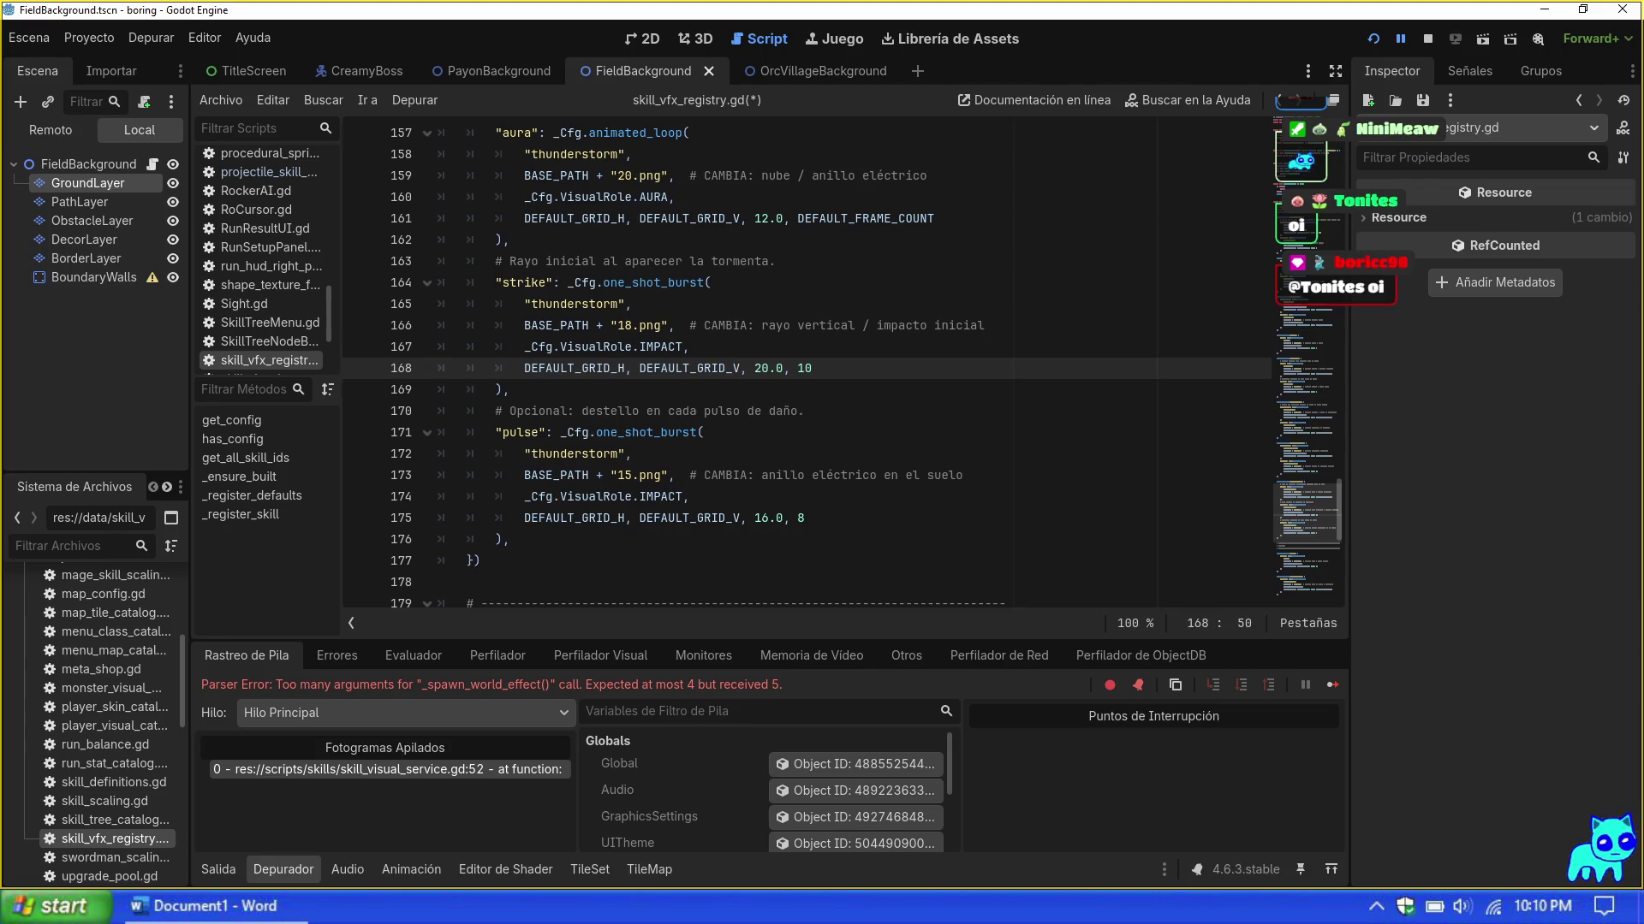
pyautogui.doubleClick(624, 475)
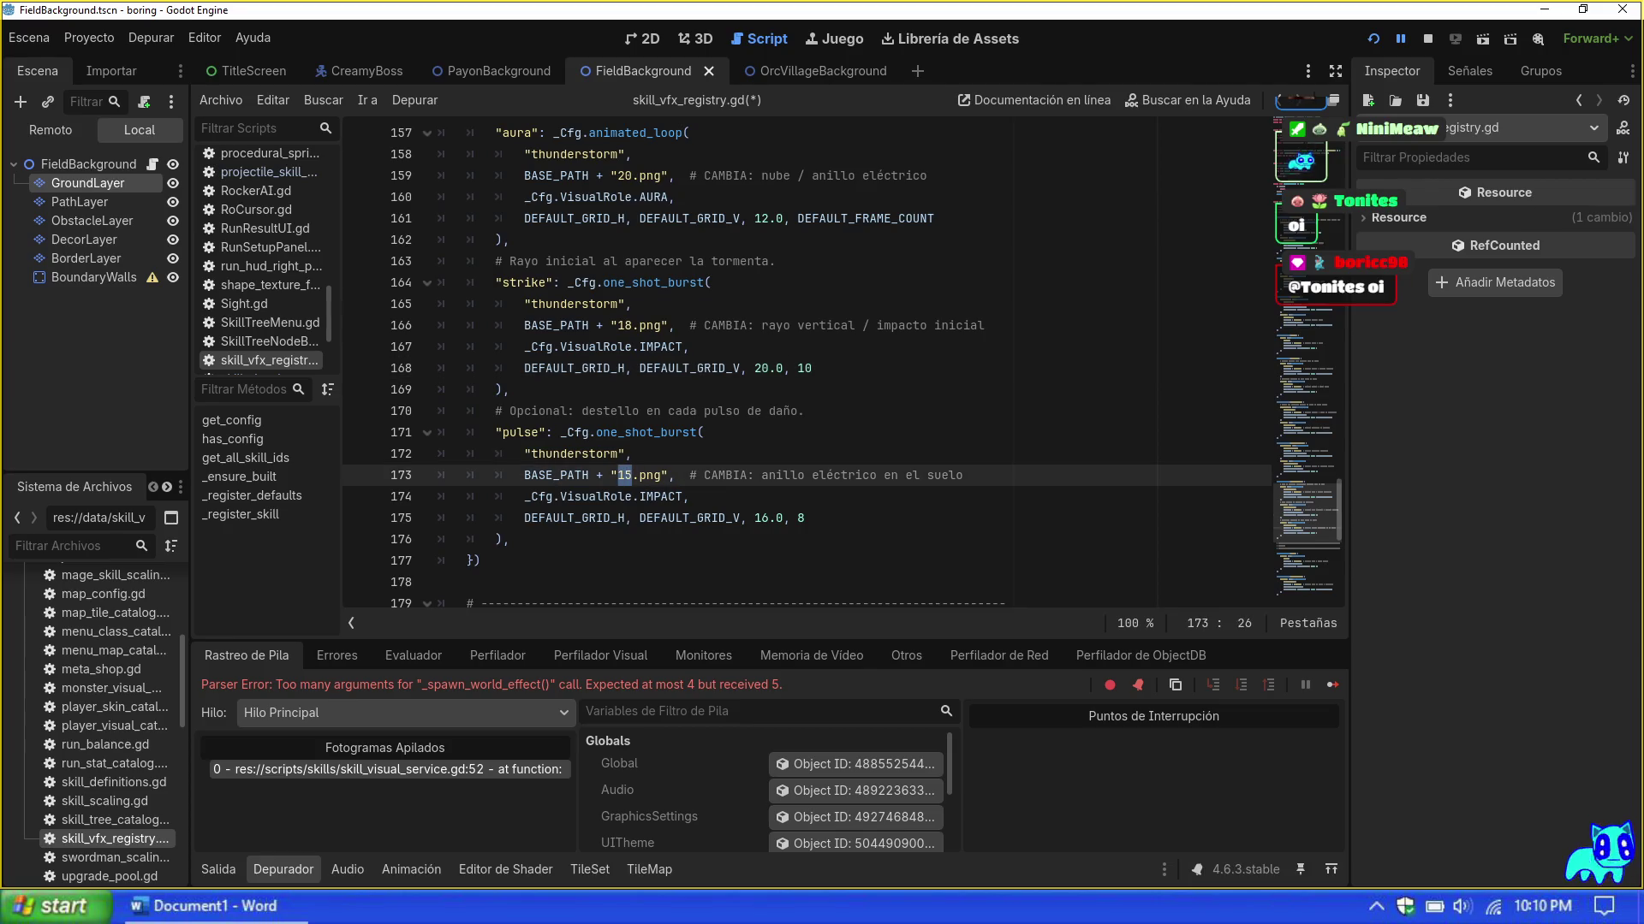
pyautogui.write('16')
pyautogui.click(510, 539)
pyautogui.scroll(-3, 510, 539)
pyautogui.scroll(-2, 778, 368)
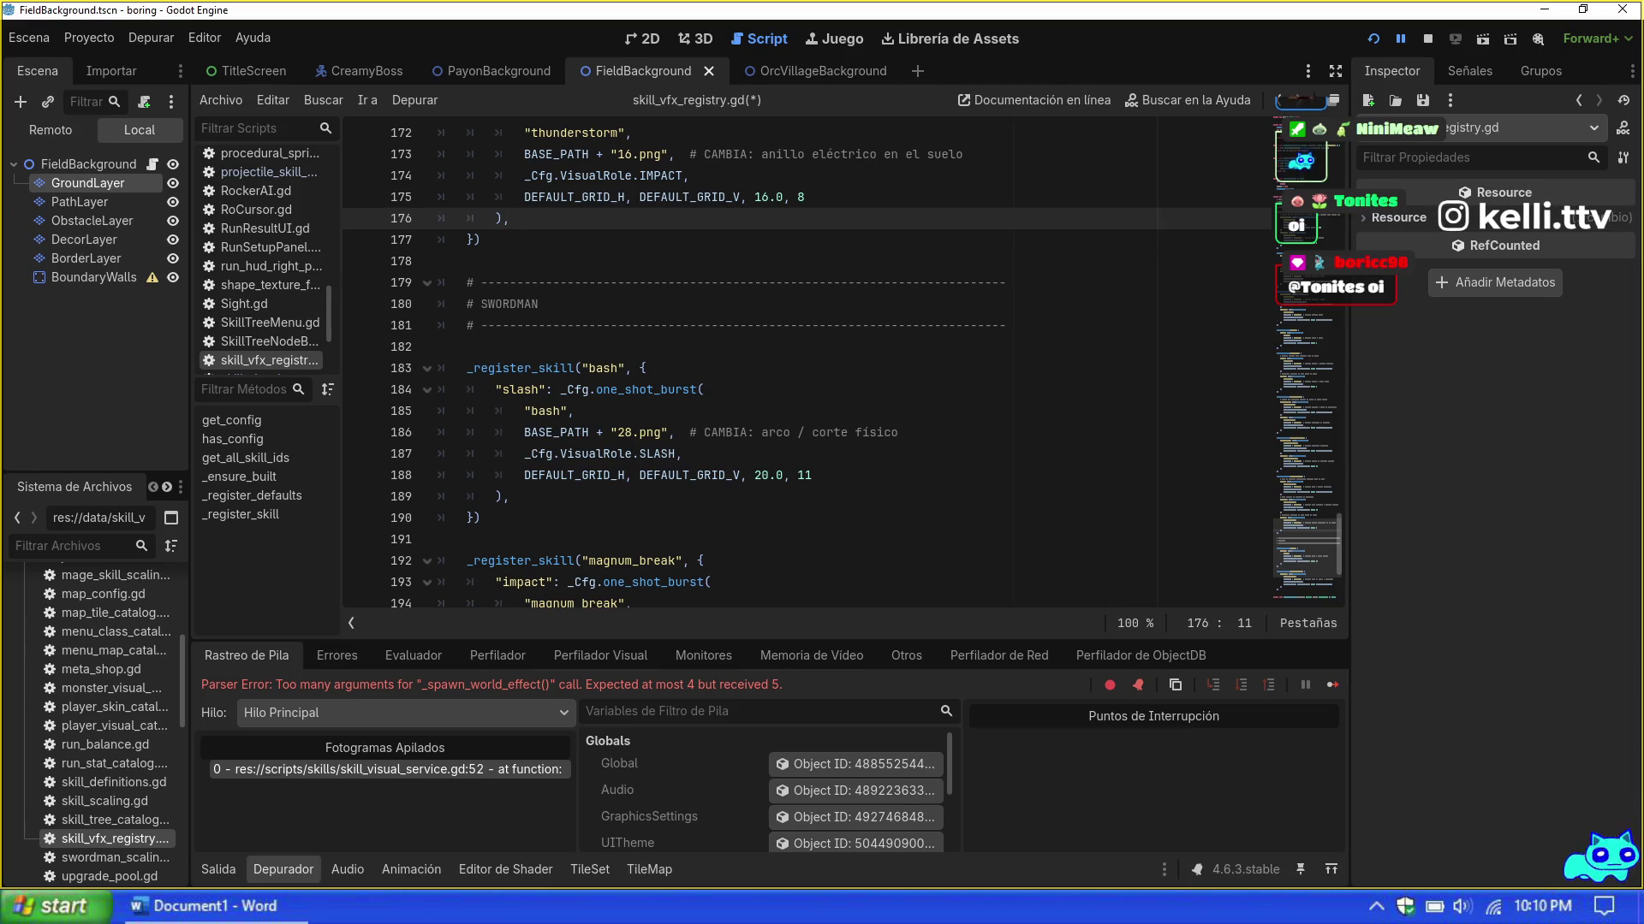
# Step: Launch the game and start a Mapa 1 run as the Swordman with the Gato azul avatar
pyautogui.click(510, 497)
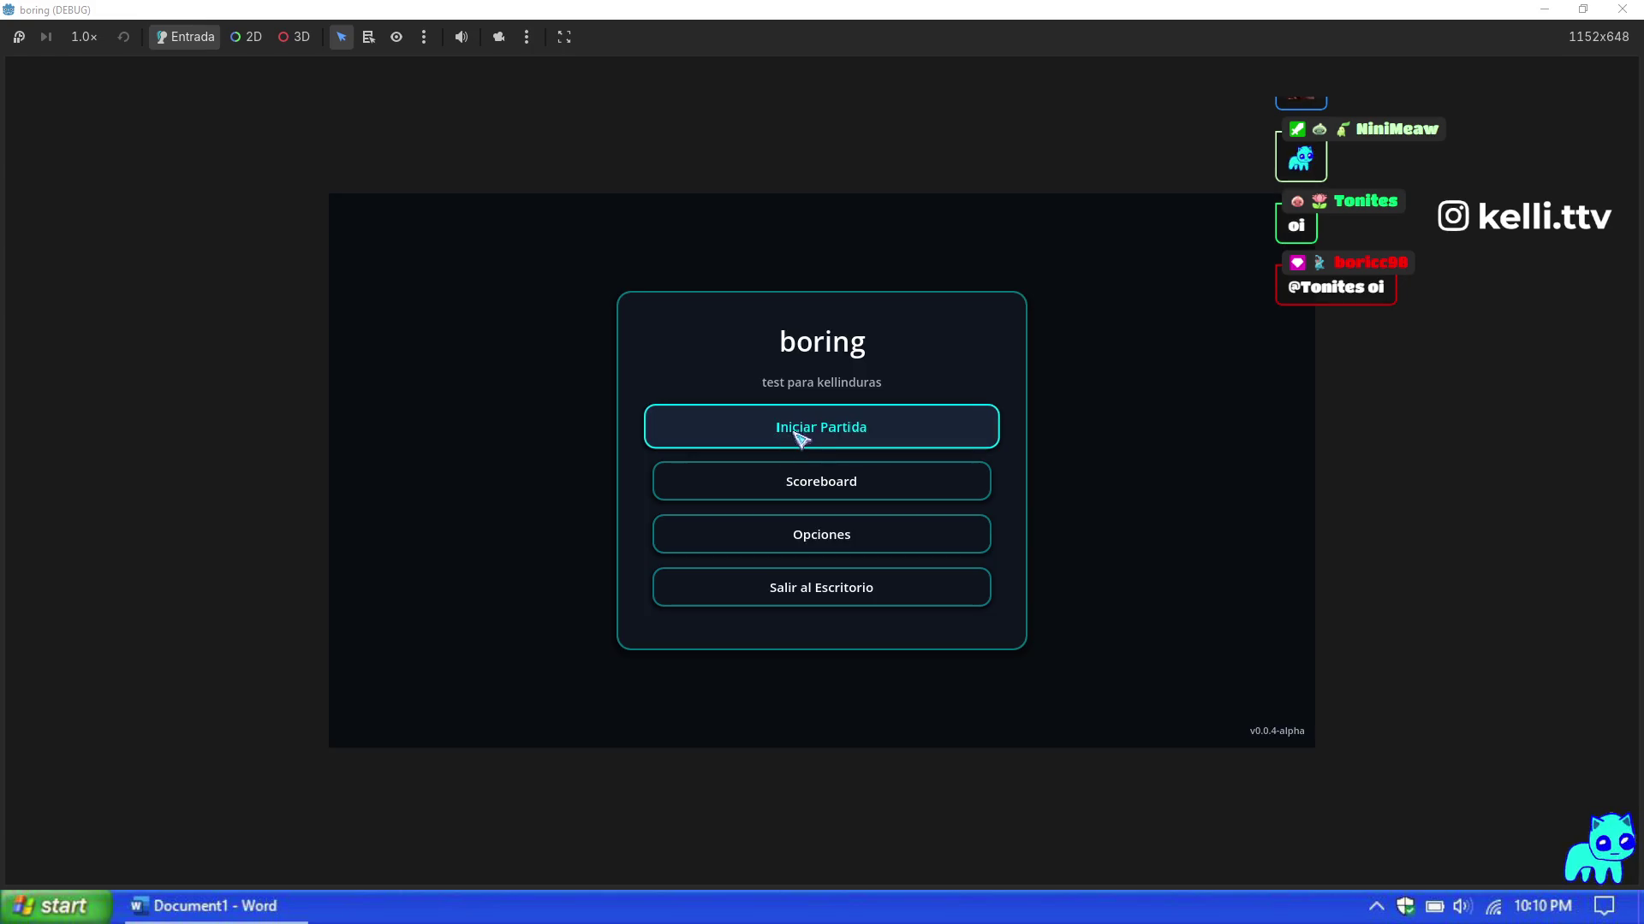
pyautogui.click(800, 433)
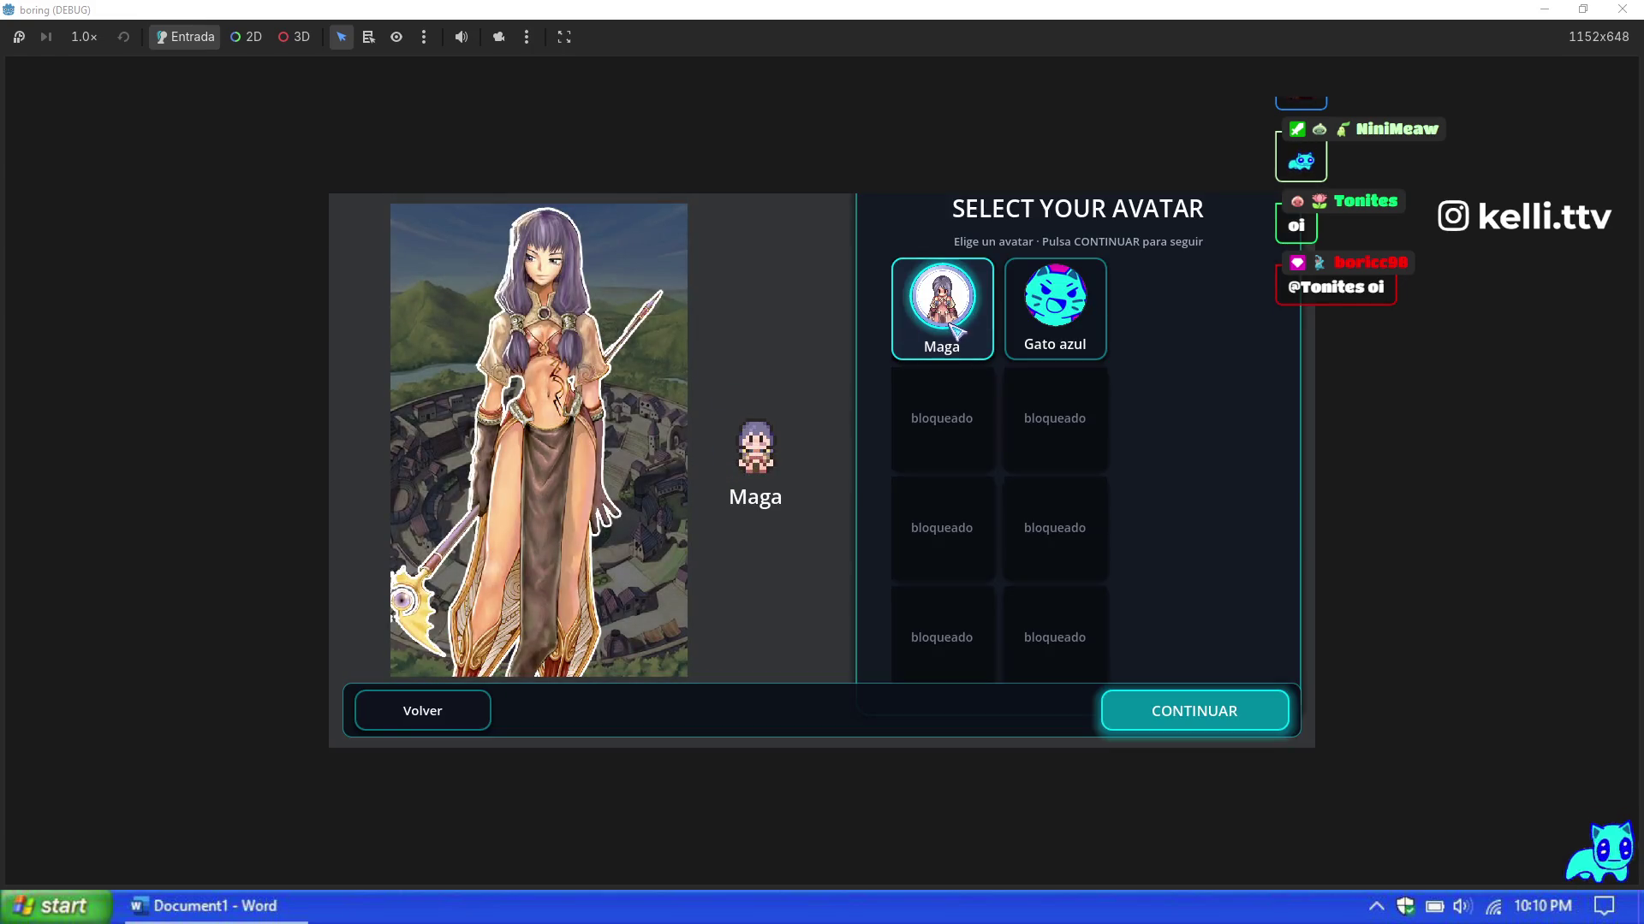
pyautogui.click(1057, 308)
pyautogui.click(1202, 710)
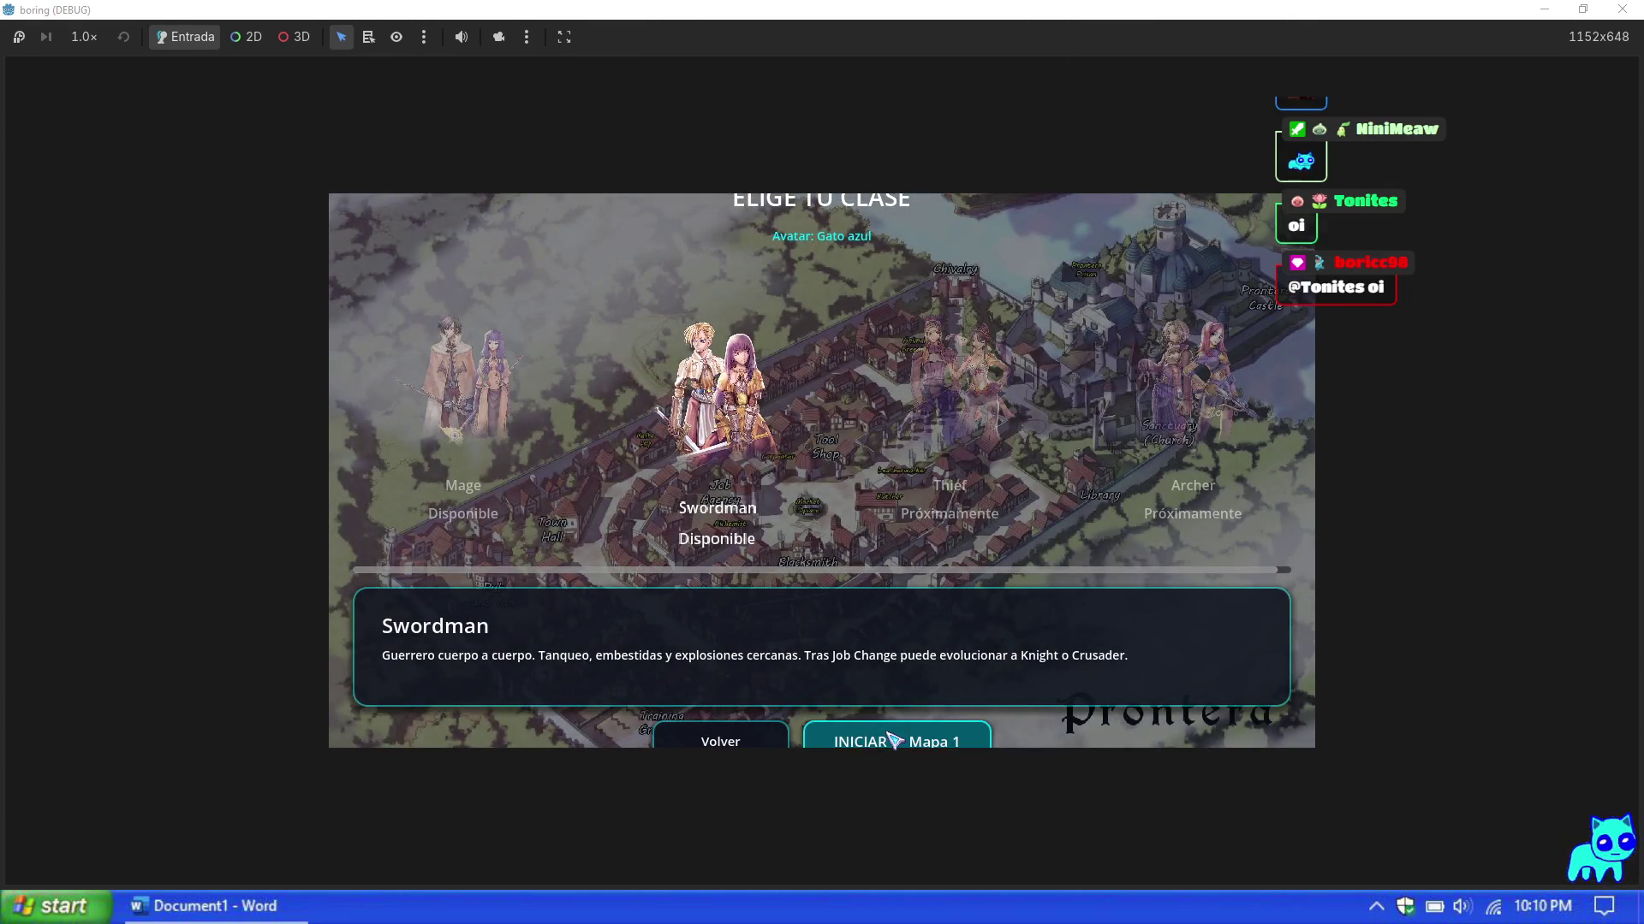
pyautogui.click(890, 738)
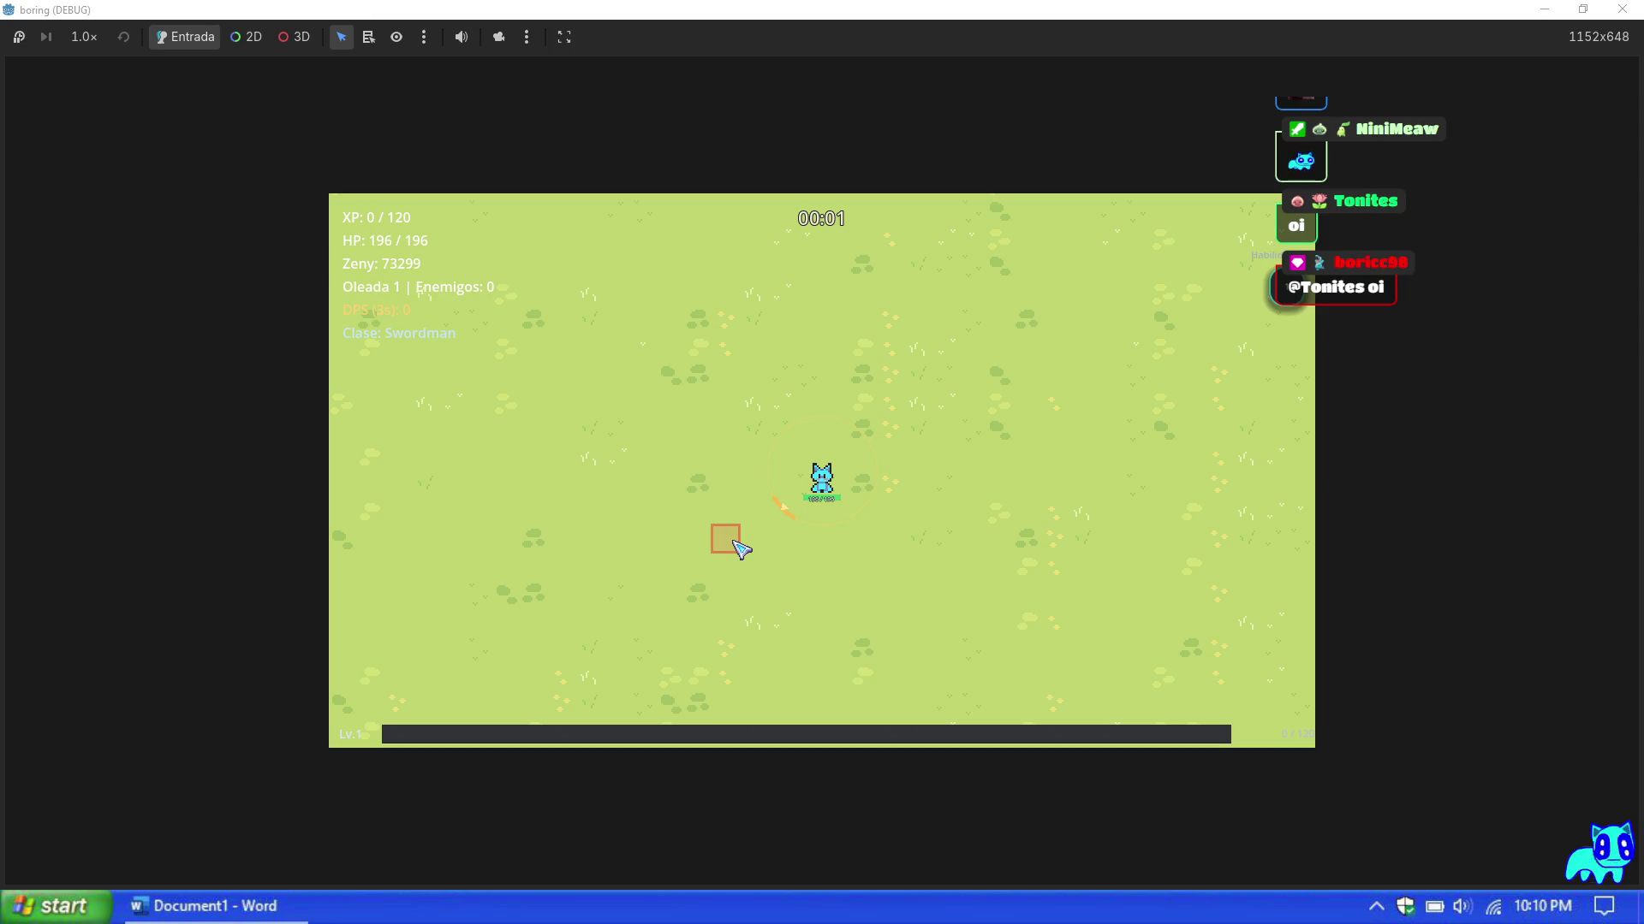
# Step: Move the Swordman left and down with A and S, then bring up the Prueba debug panel
pyautogui.press('a')
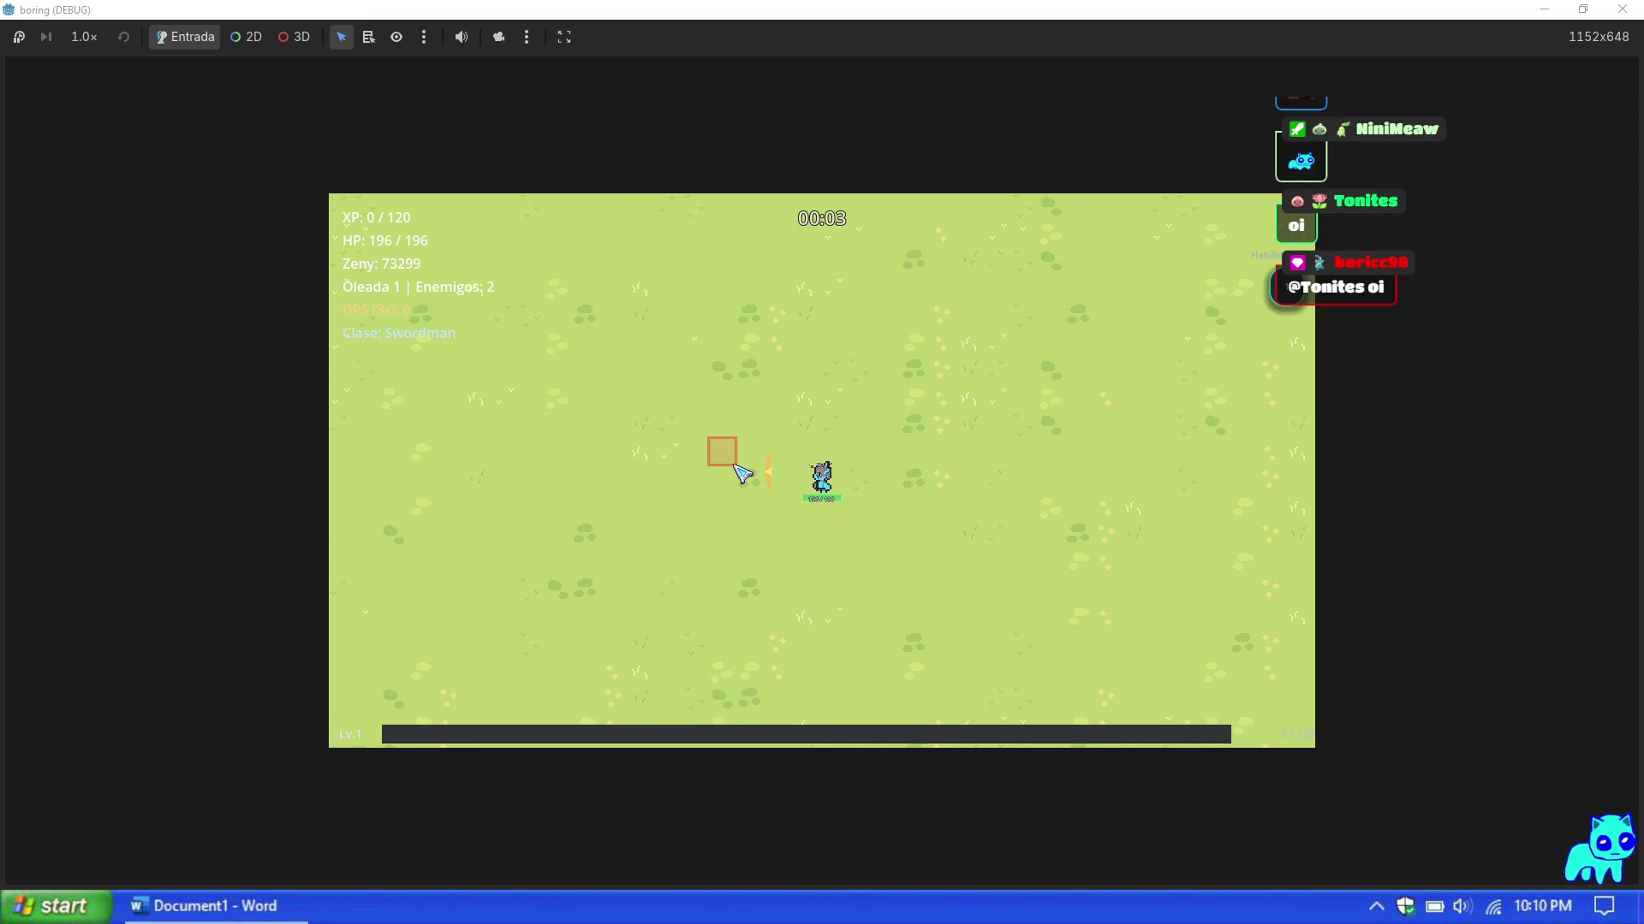
pyautogui.press('s')
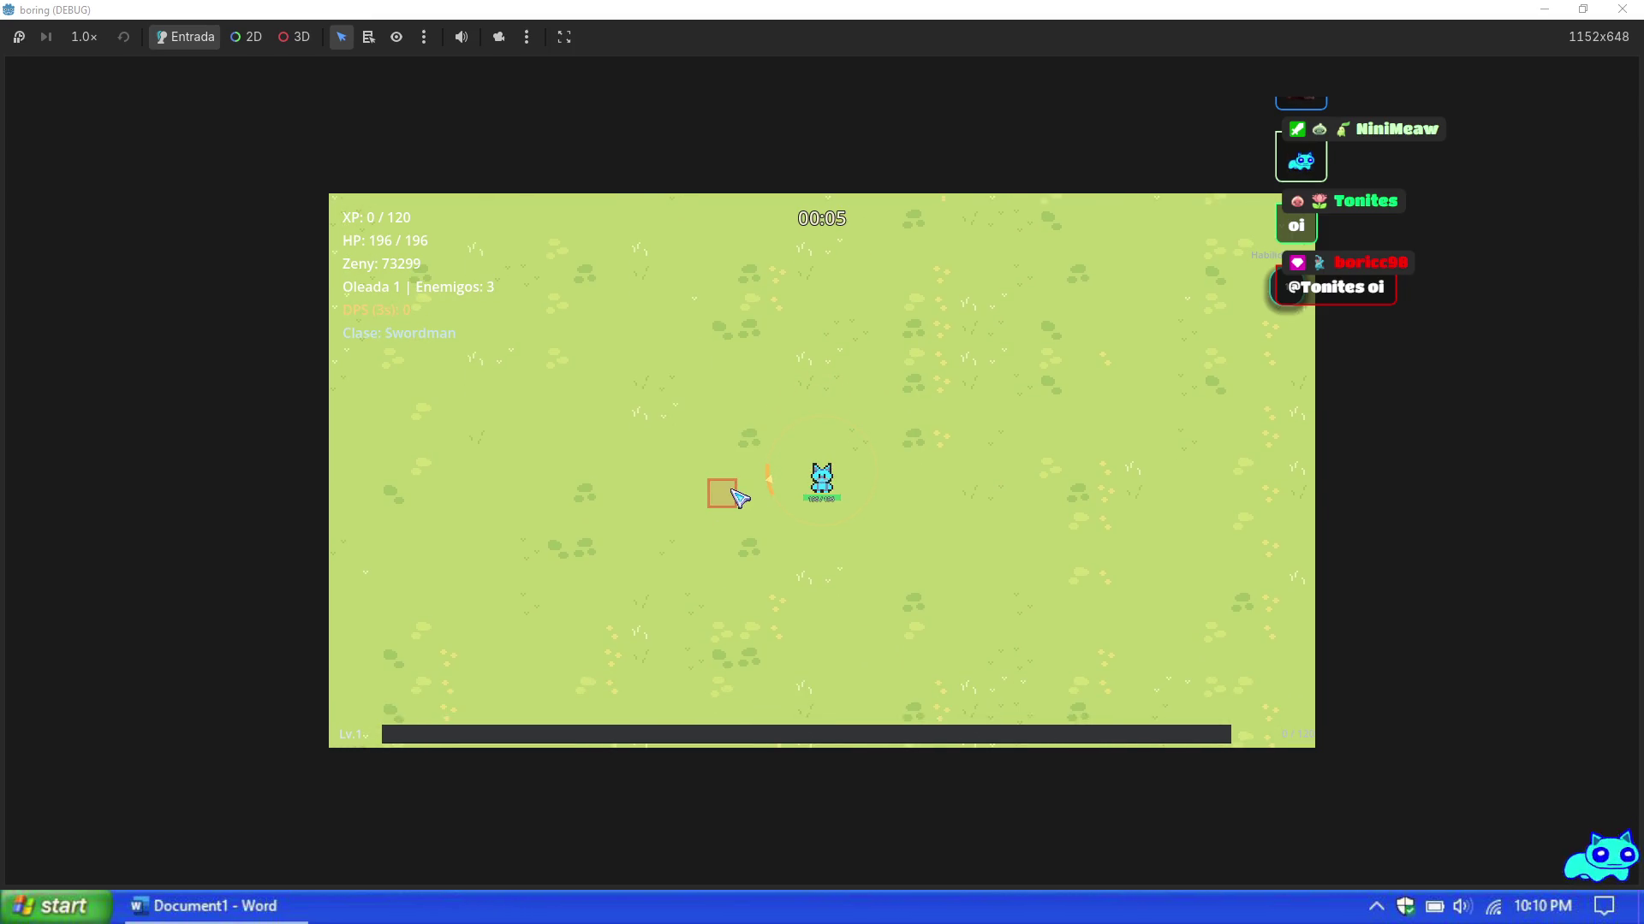
pyautogui.press('F1')
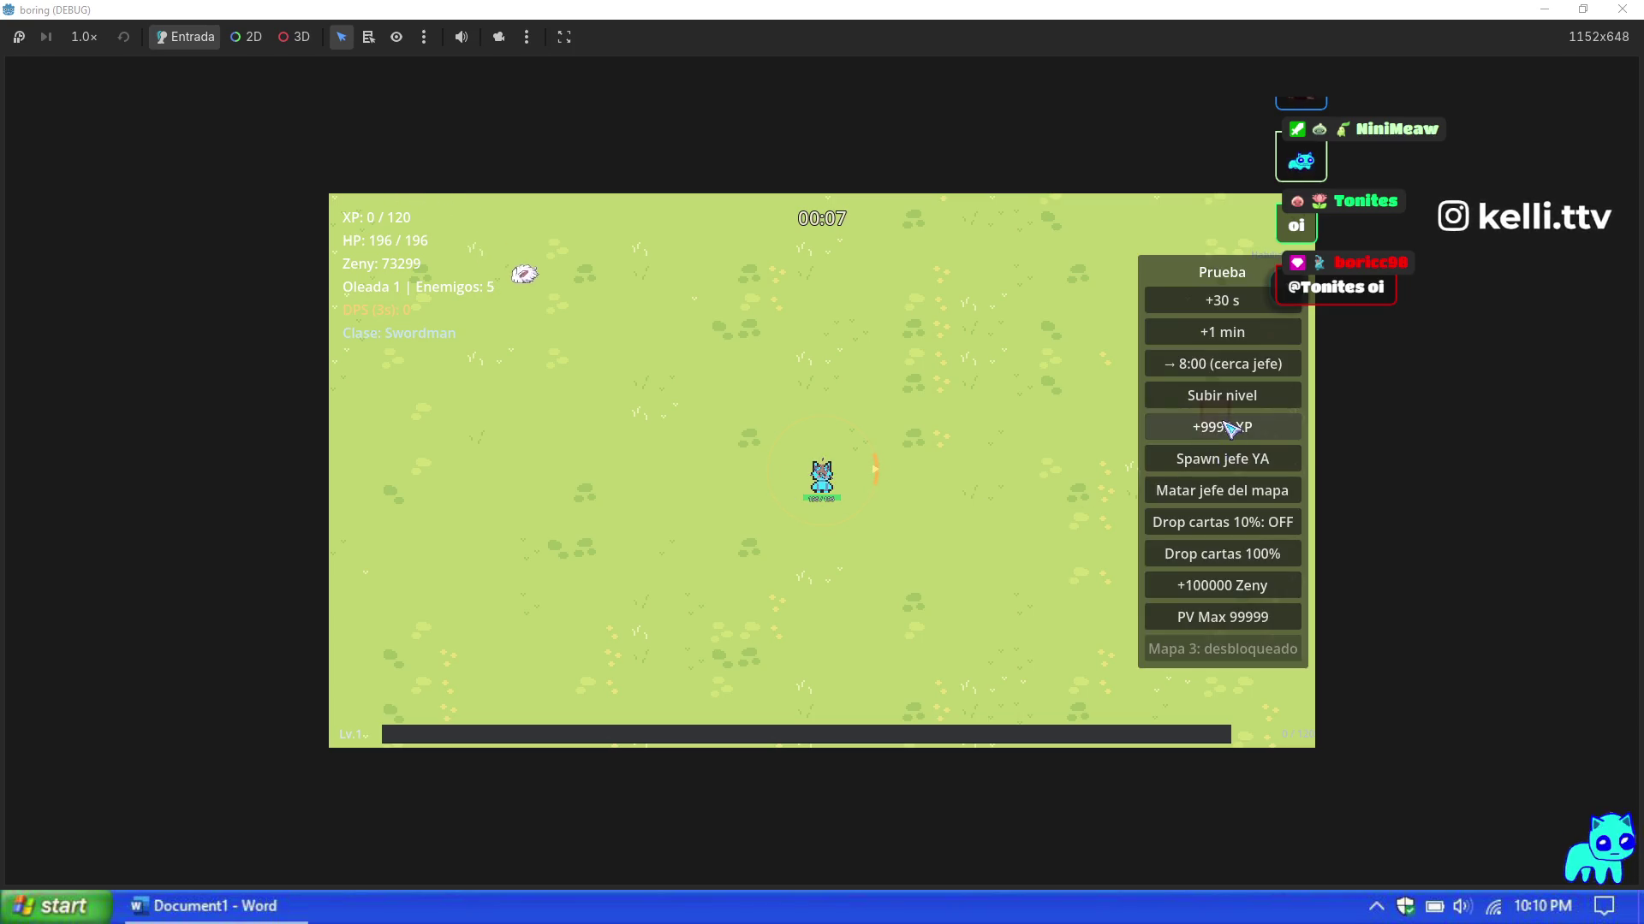
# Step: Grant +9999 XP three times and take Moving Recovery, Bash to max, Auto Berserk, Spear Stab, Velocidad de ataque and Magnum Break
pyautogui.click(1224, 428)
pyautogui.click(1229, 431)
pyautogui.click(1229, 431)
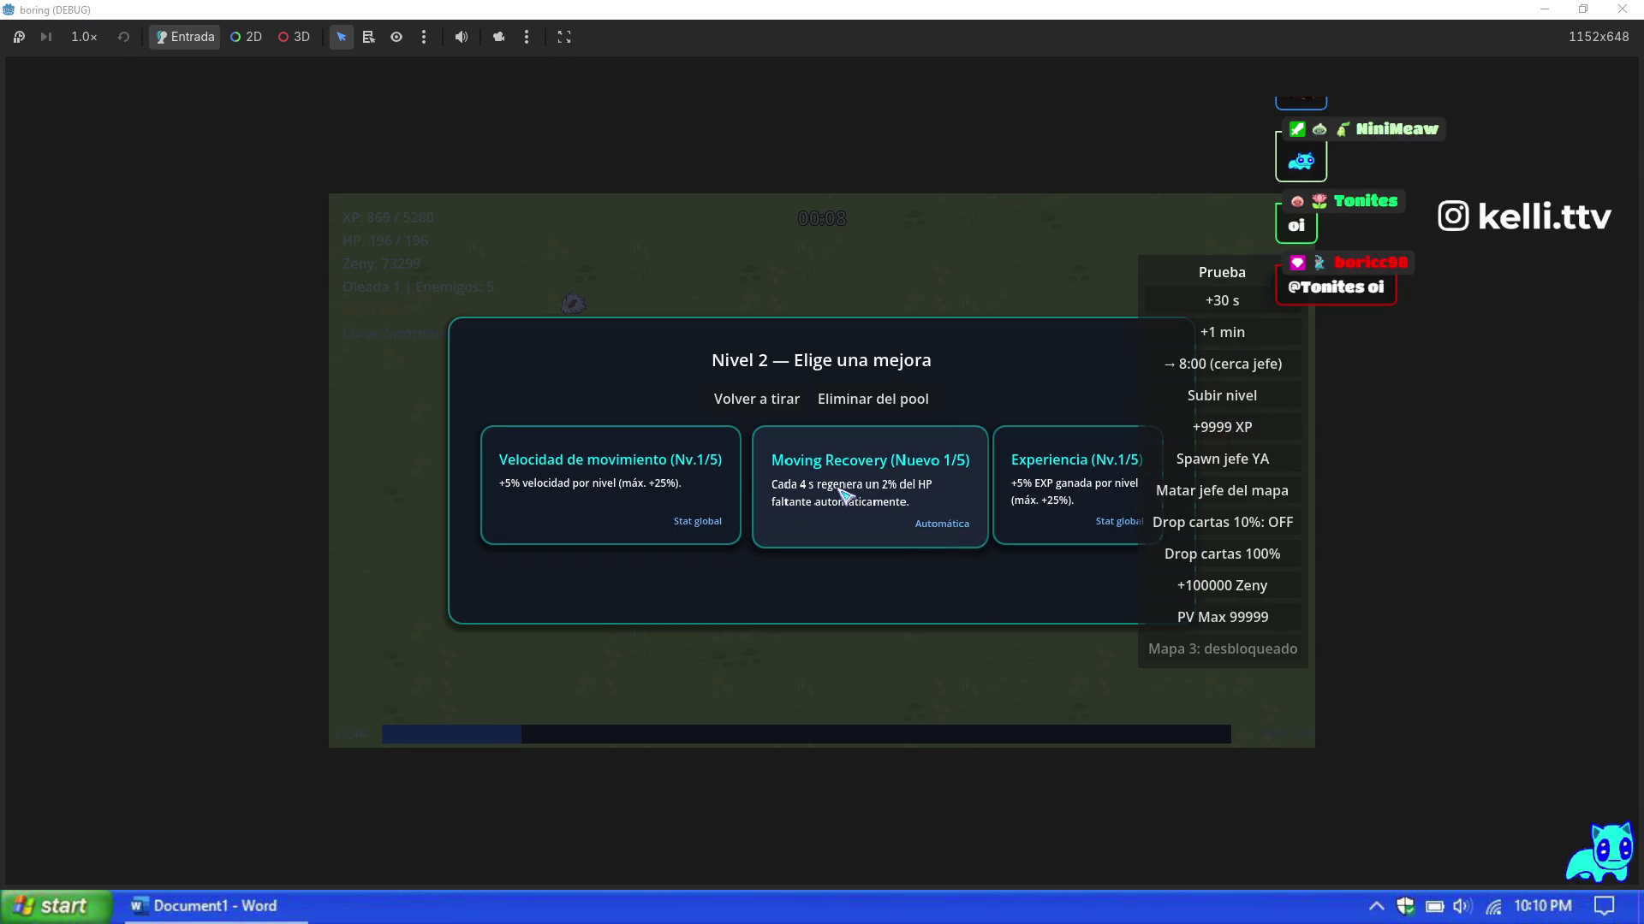
pyautogui.click(817, 501)
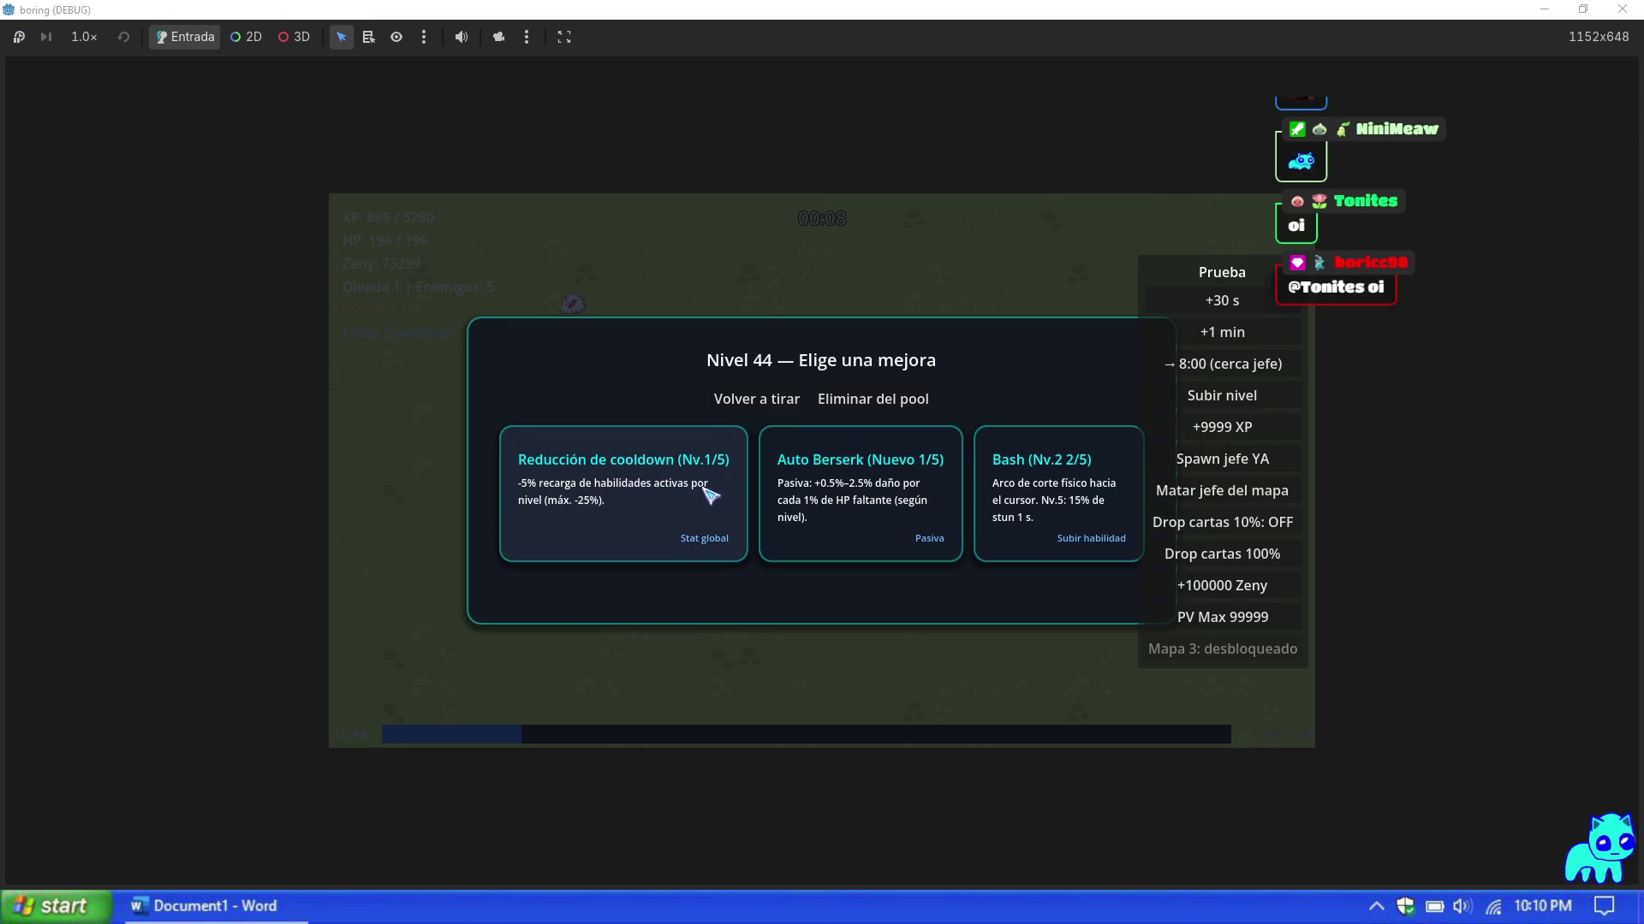
pyautogui.click(984, 513)
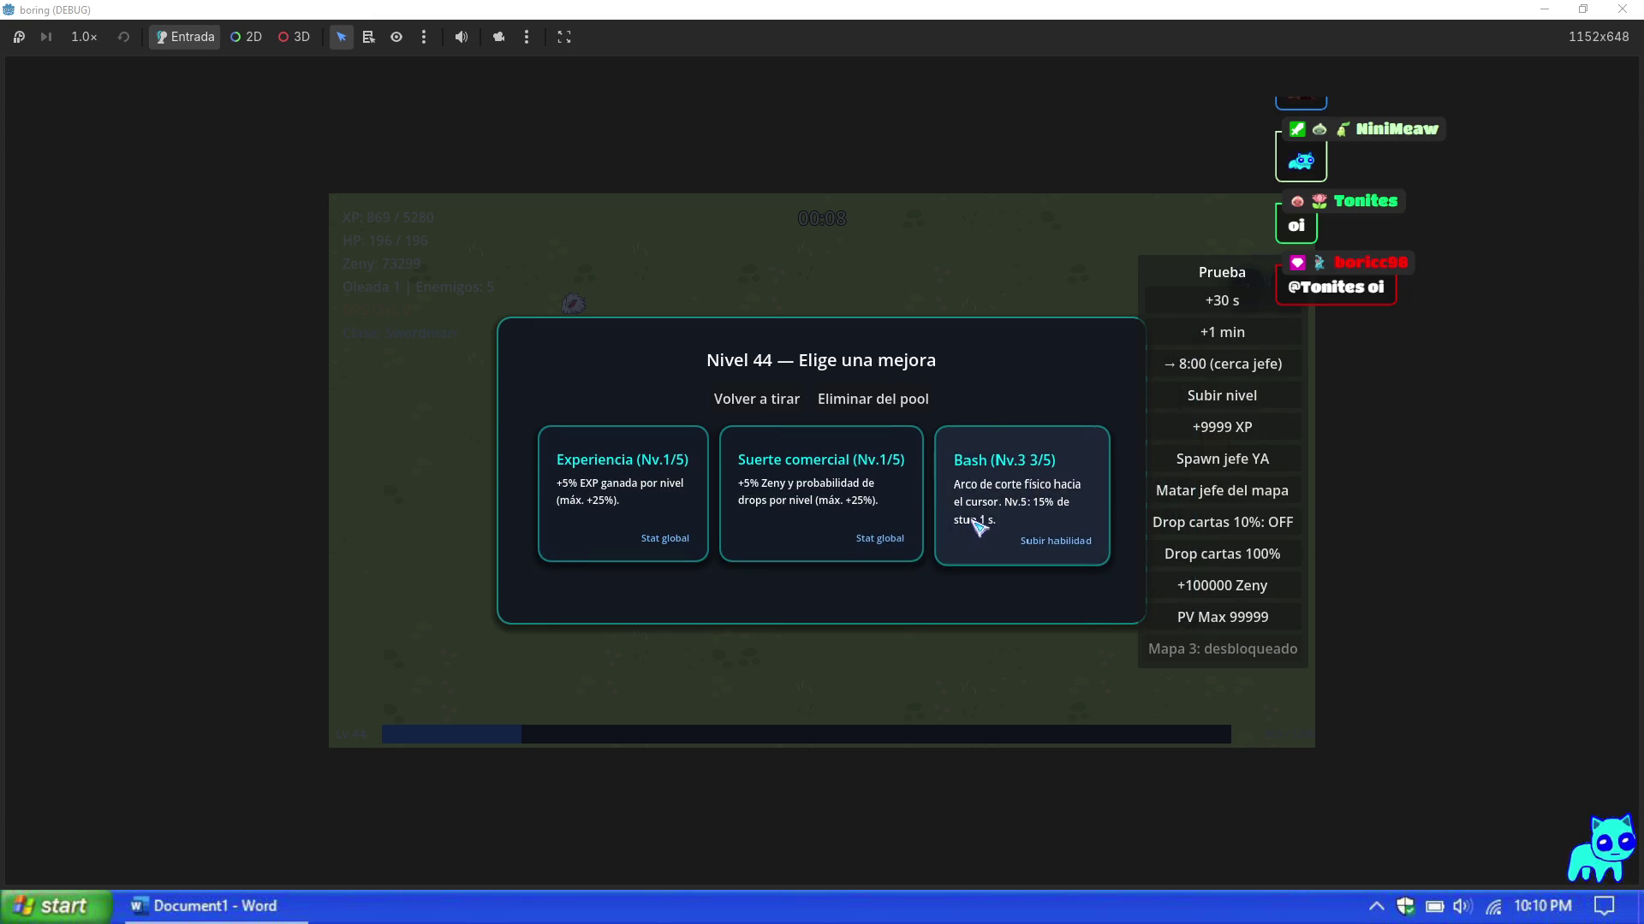
pyautogui.click(979, 524)
pyautogui.click(738, 565)
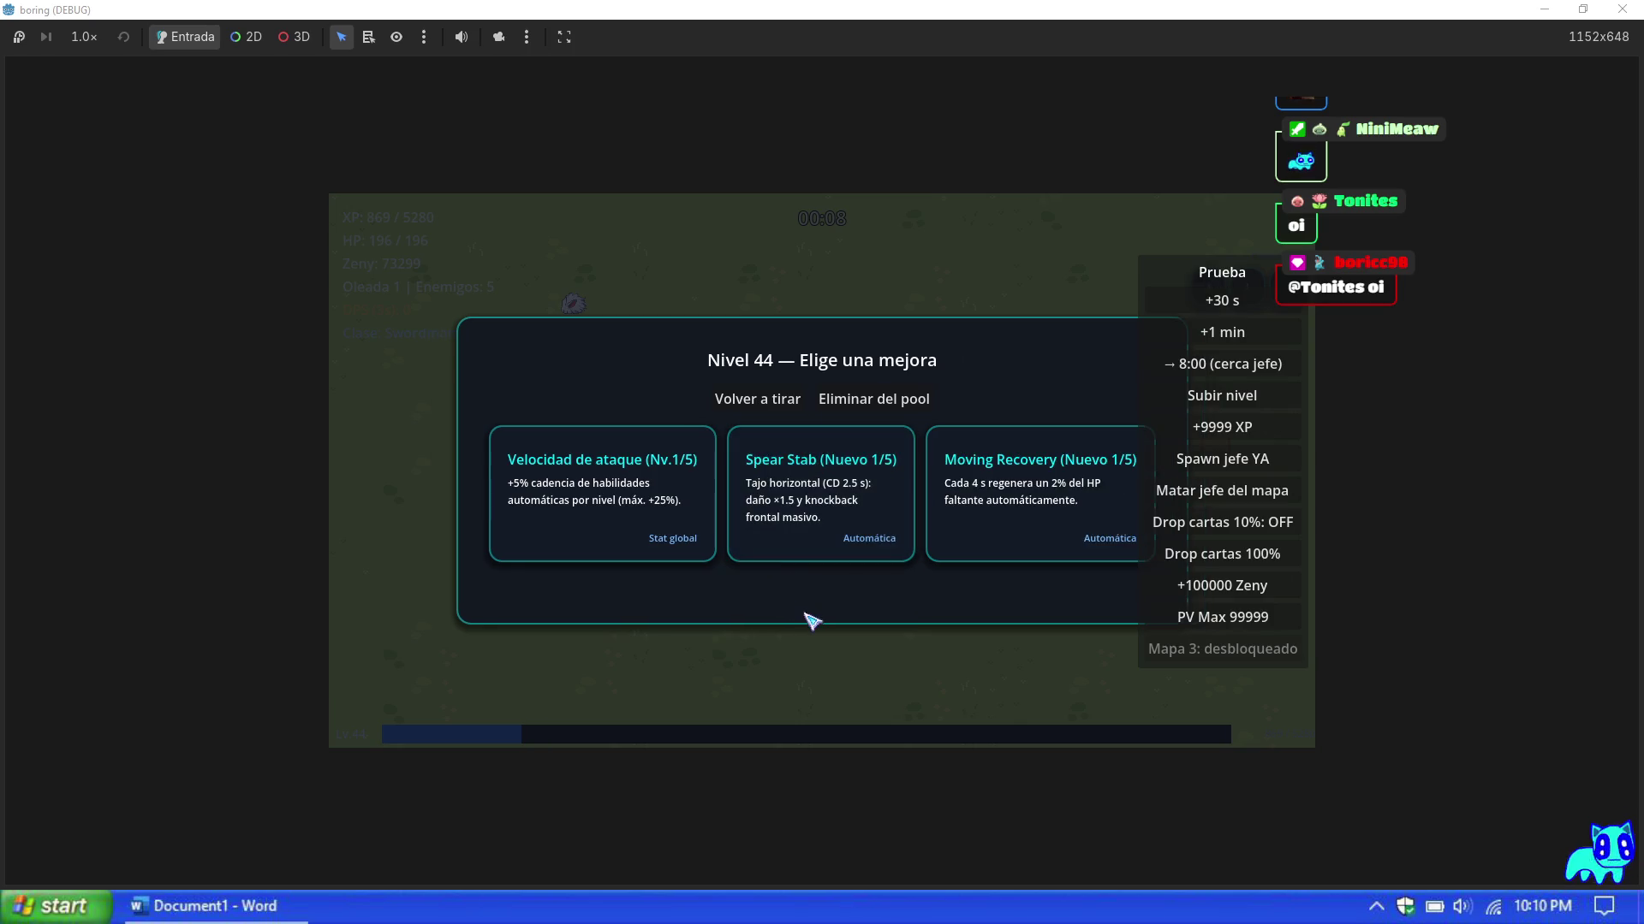
pyautogui.click(803, 555)
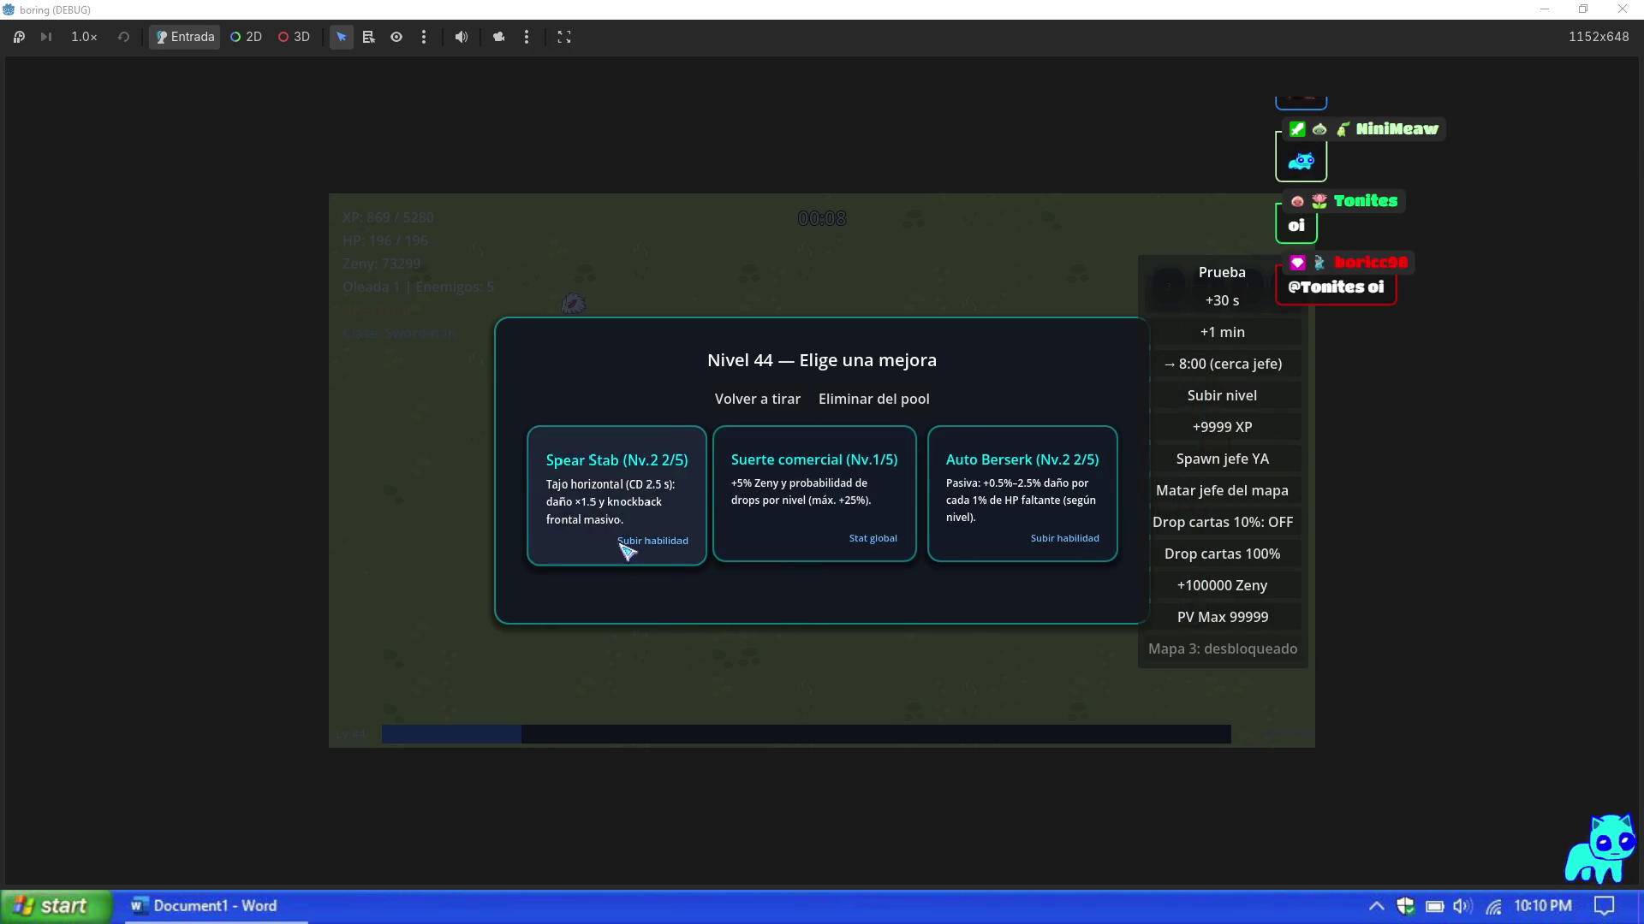
pyautogui.click(629, 548)
pyautogui.click(672, 548)
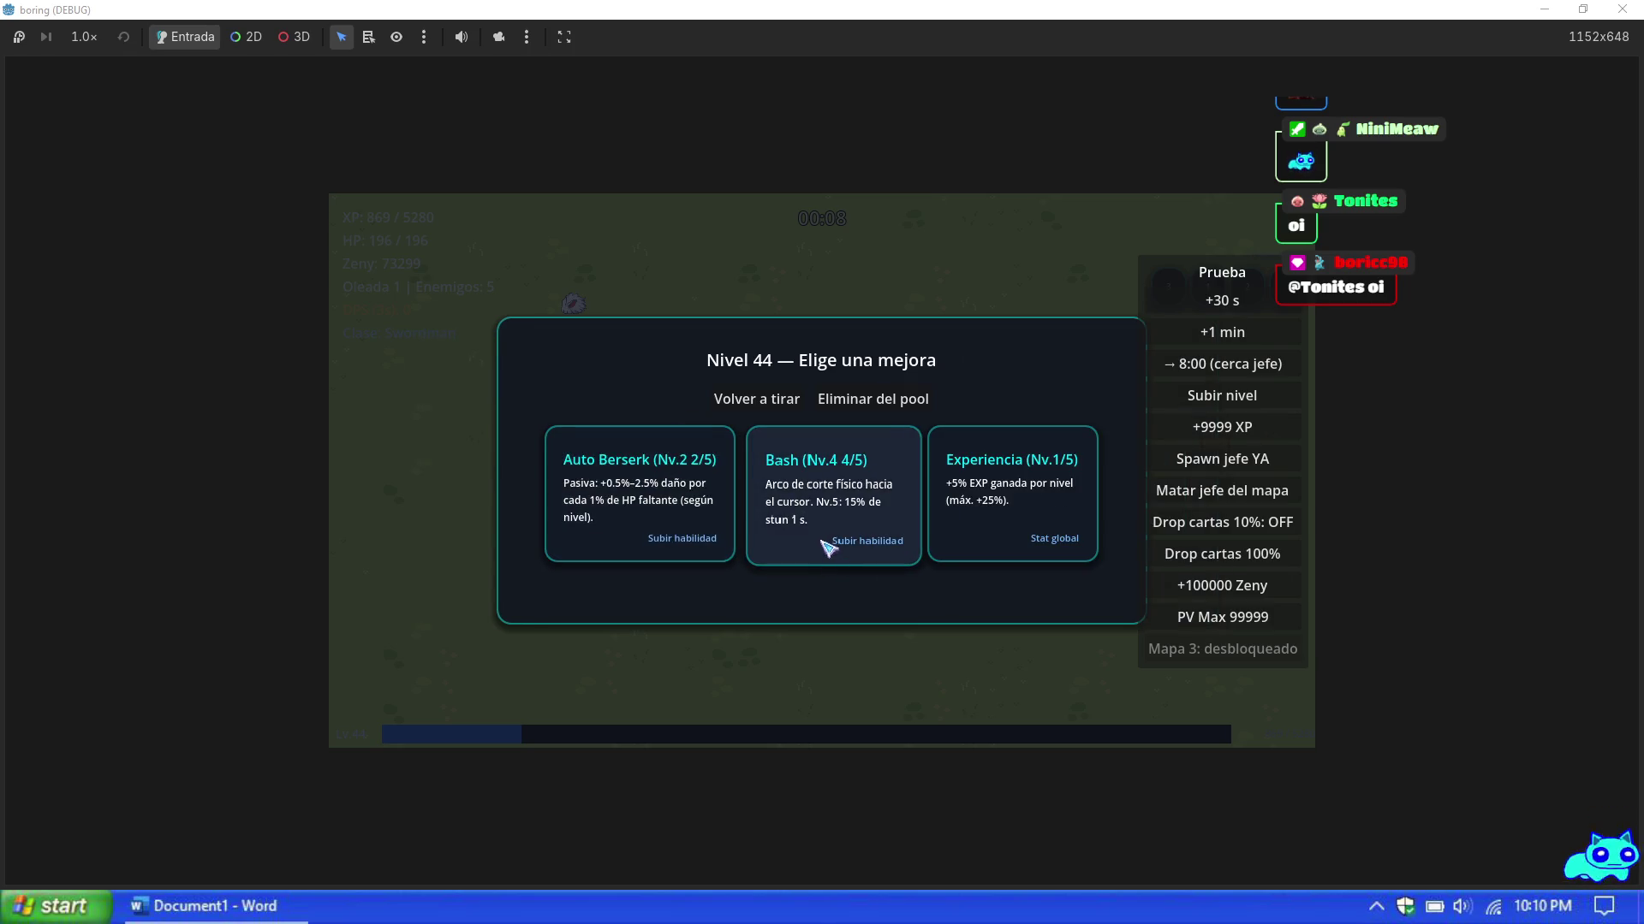
pyautogui.click(827, 539)
pyautogui.click(1083, 531)
pyautogui.click(1027, 524)
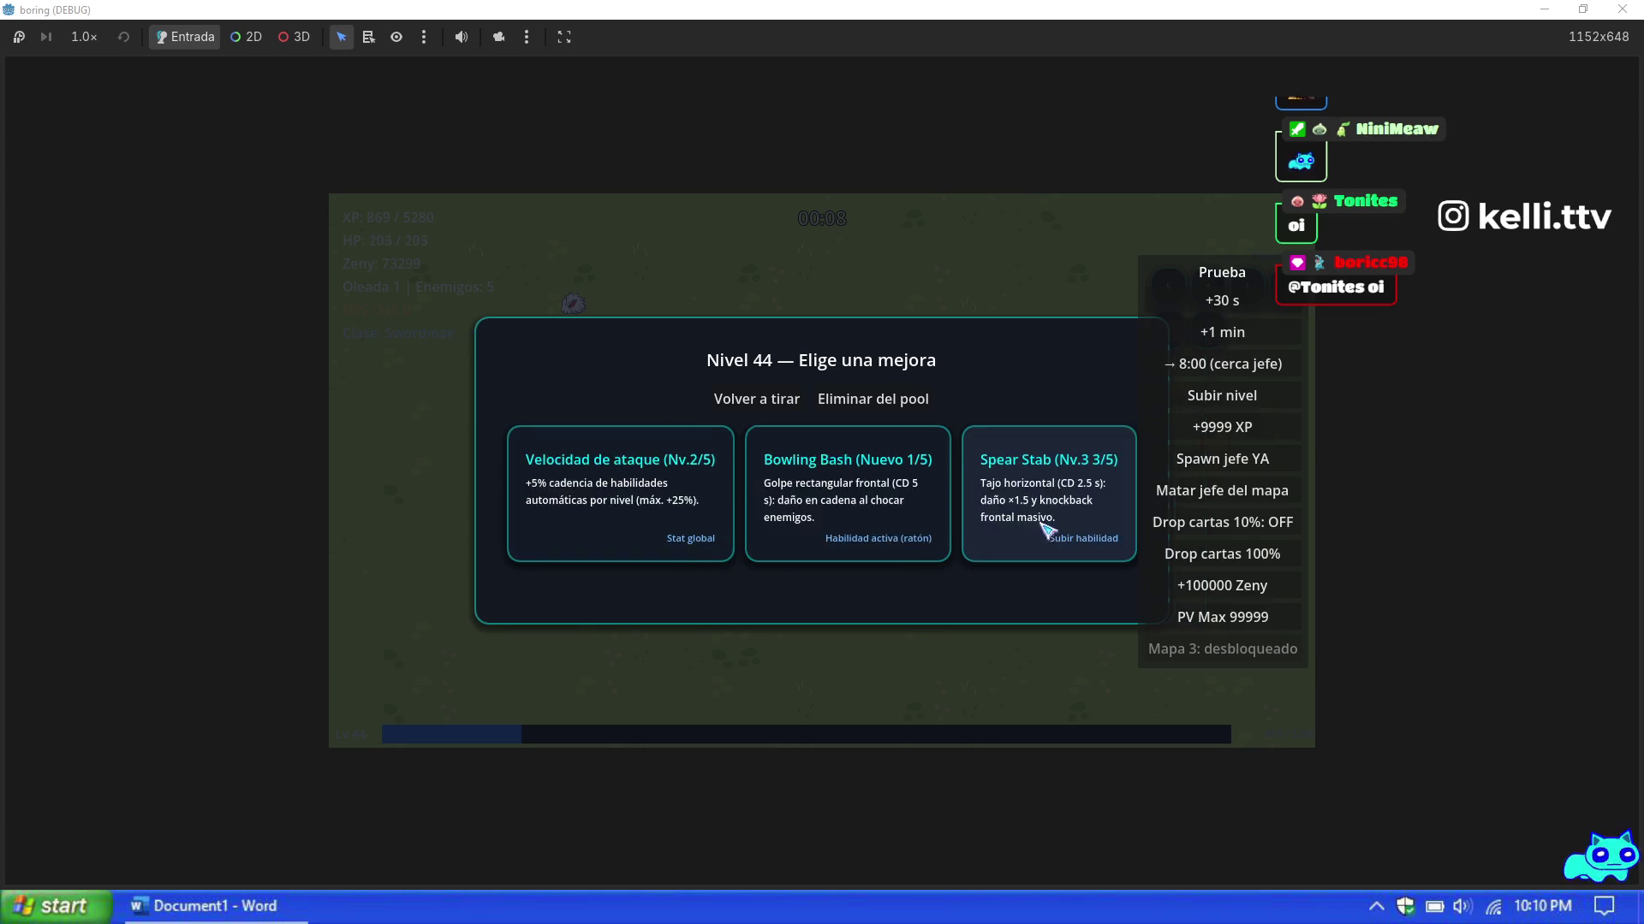
# Step: Take the remaining level-up cards, including Salud máxima health upgrades, until play resumes
pyautogui.click(1046, 531)
pyautogui.click(984, 524)
pyautogui.click(856, 530)
pyautogui.click(1016, 491)
pyautogui.click(679, 518)
pyautogui.click(1052, 521)
pyautogui.click(854, 508)
pyautogui.click(853, 509)
pyautogui.click(822, 513)
pyautogui.click(760, 513)
pyautogui.click(702, 522)
pyautogui.click(678, 527)
pyautogui.click(646, 518)
pyautogui.click(640, 517)
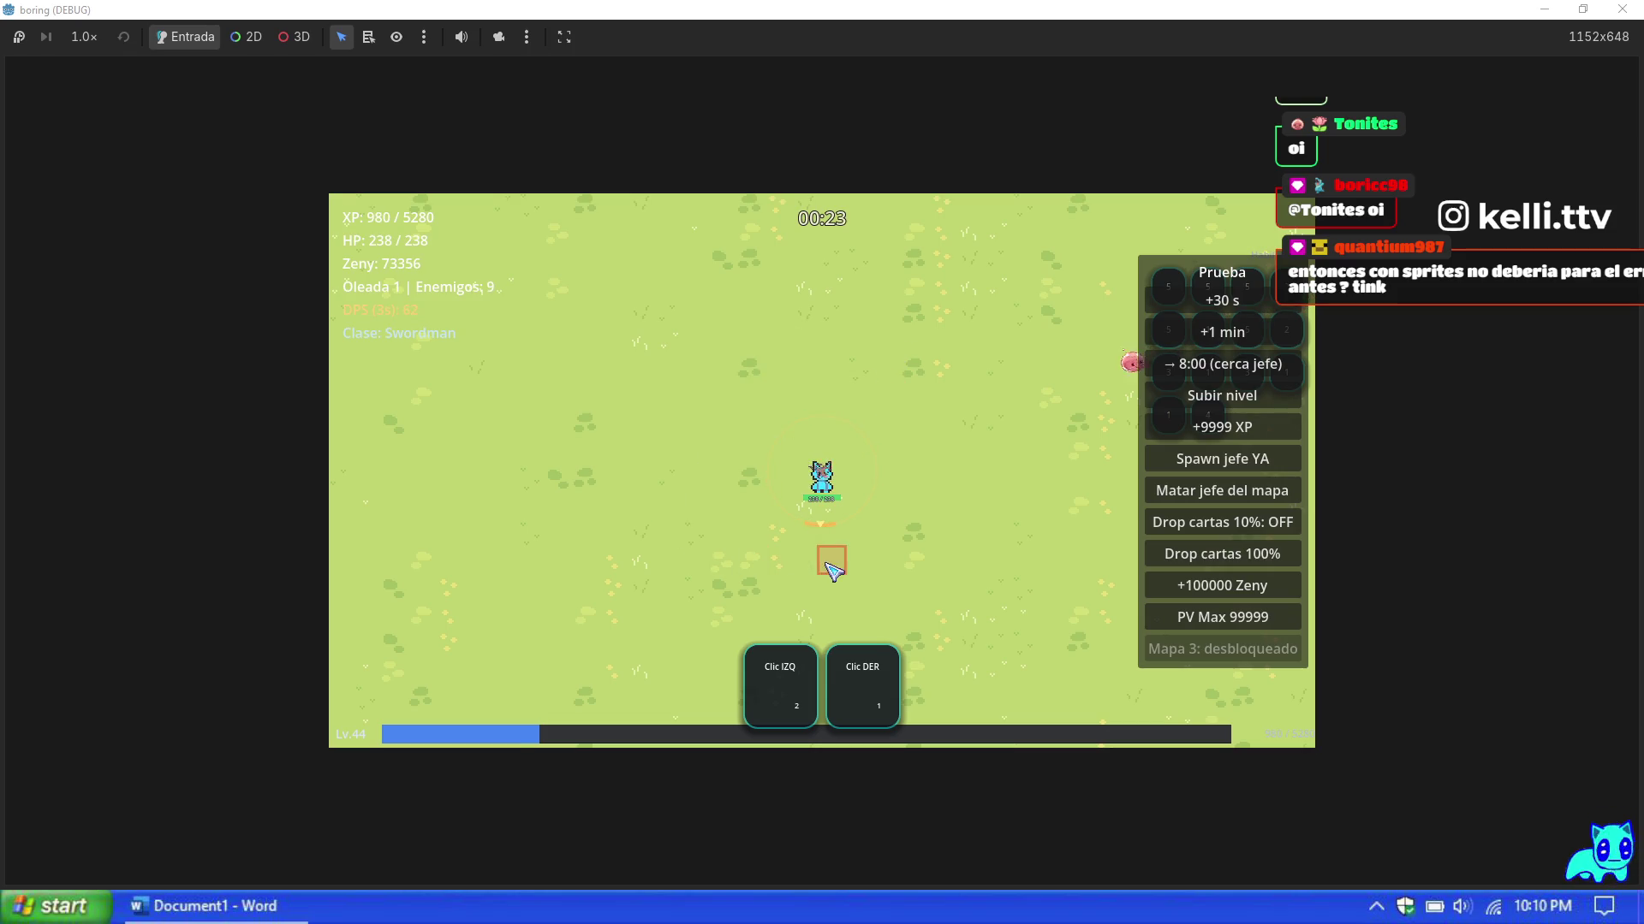
# Step: Slash at the nearby enemies while moving down-right, finishing one off
pyautogui.click(724, 480)
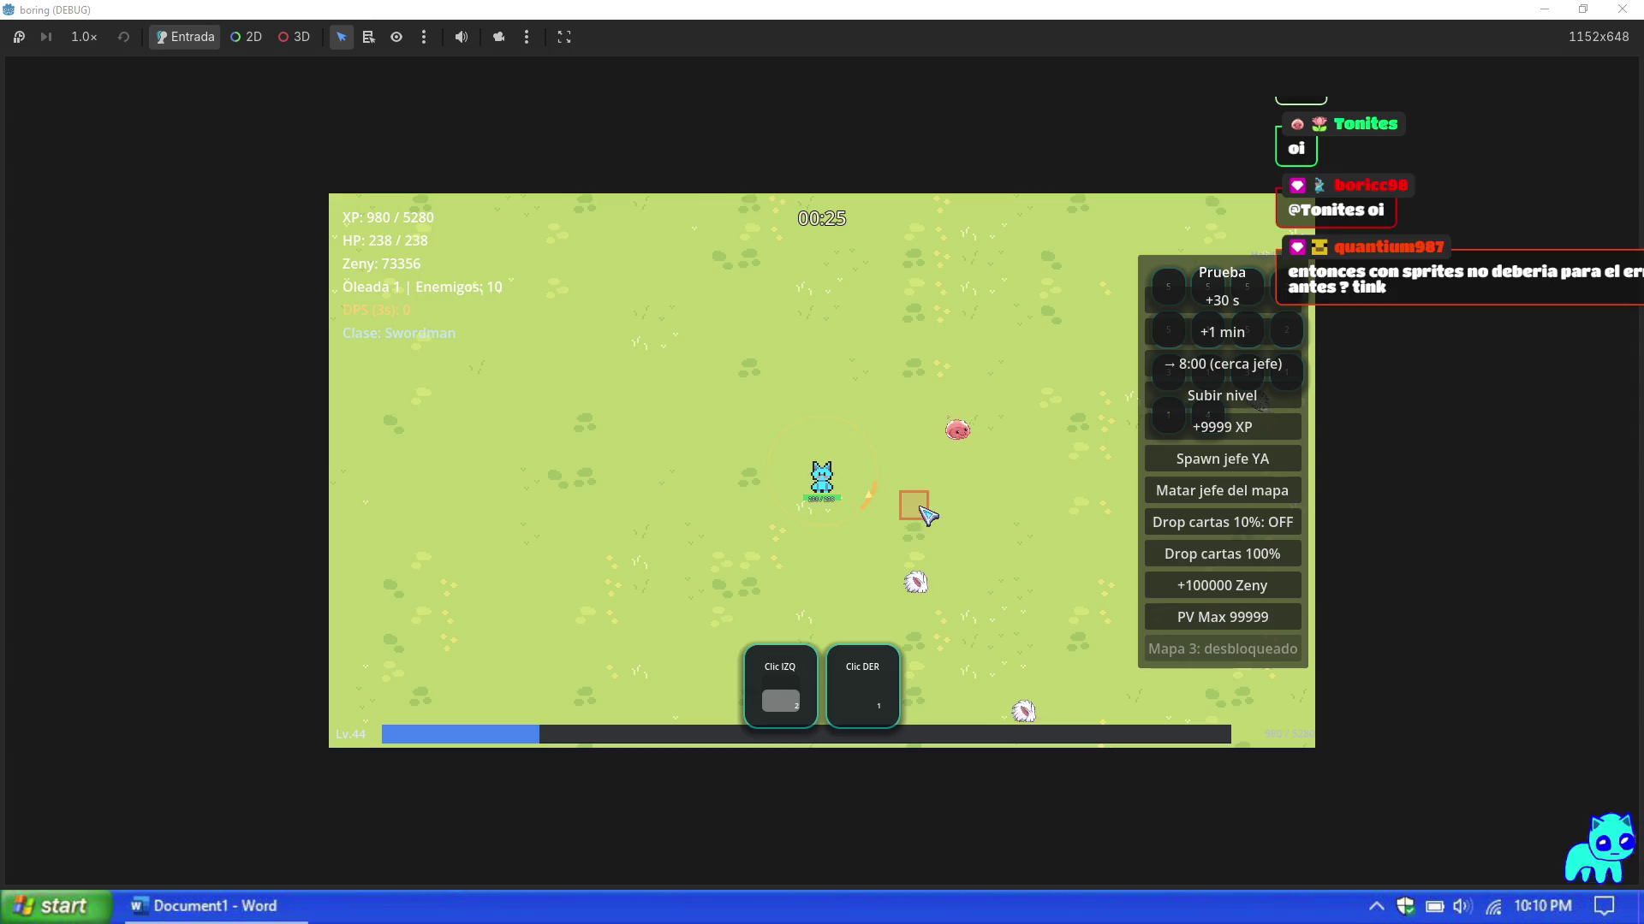
pyautogui.press('s')
pyautogui.press('d')
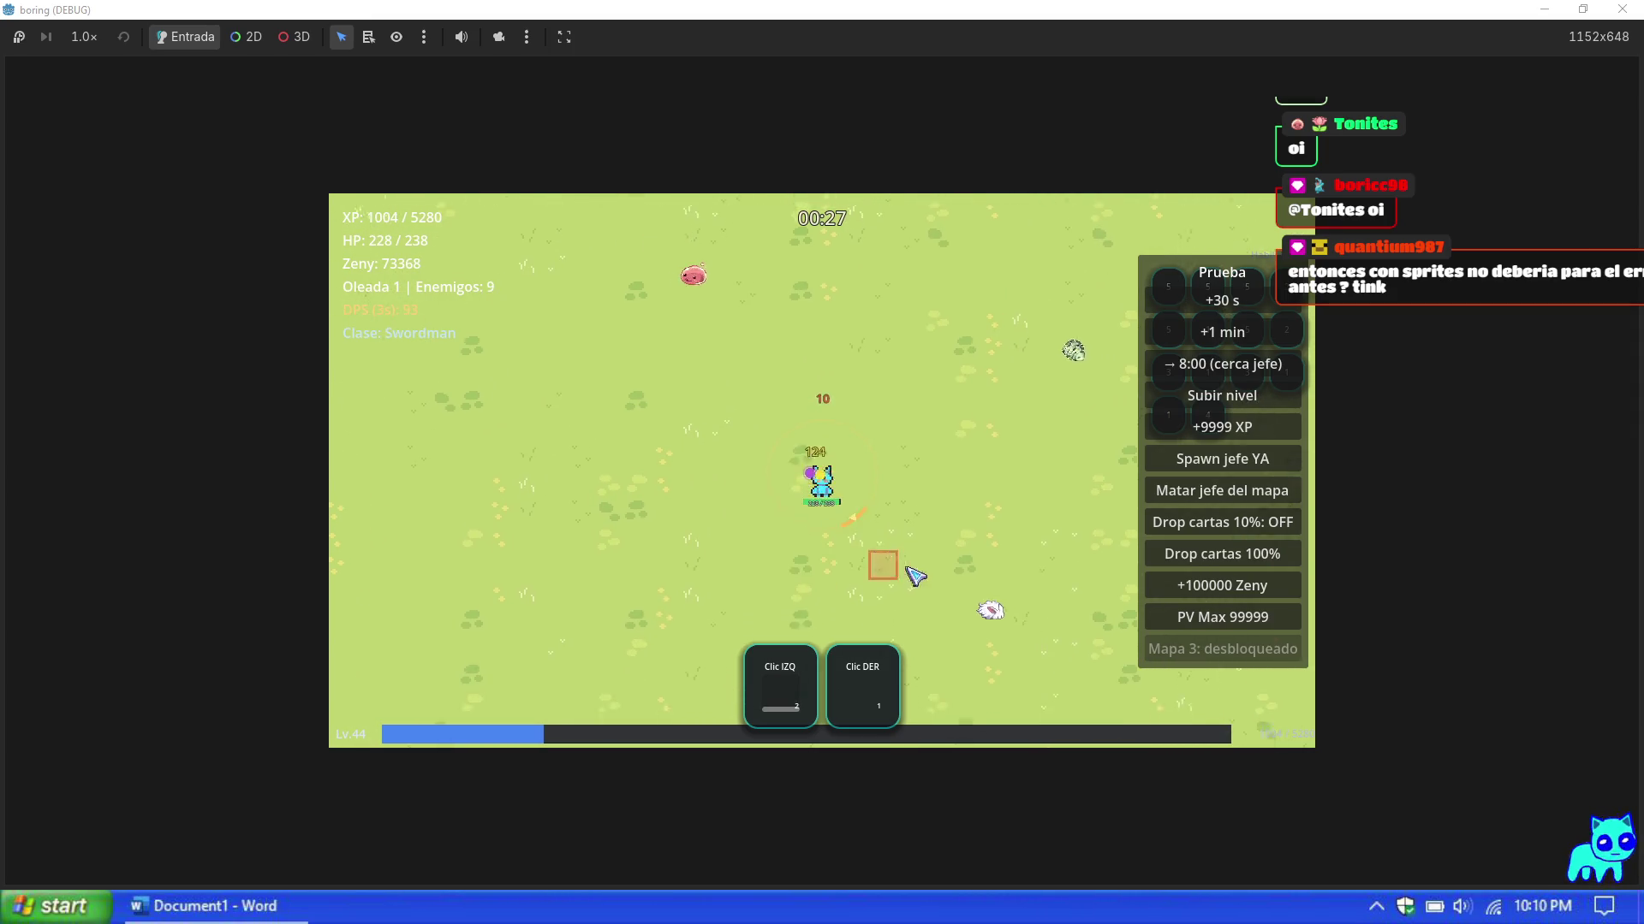
pyautogui.click(813, 386)
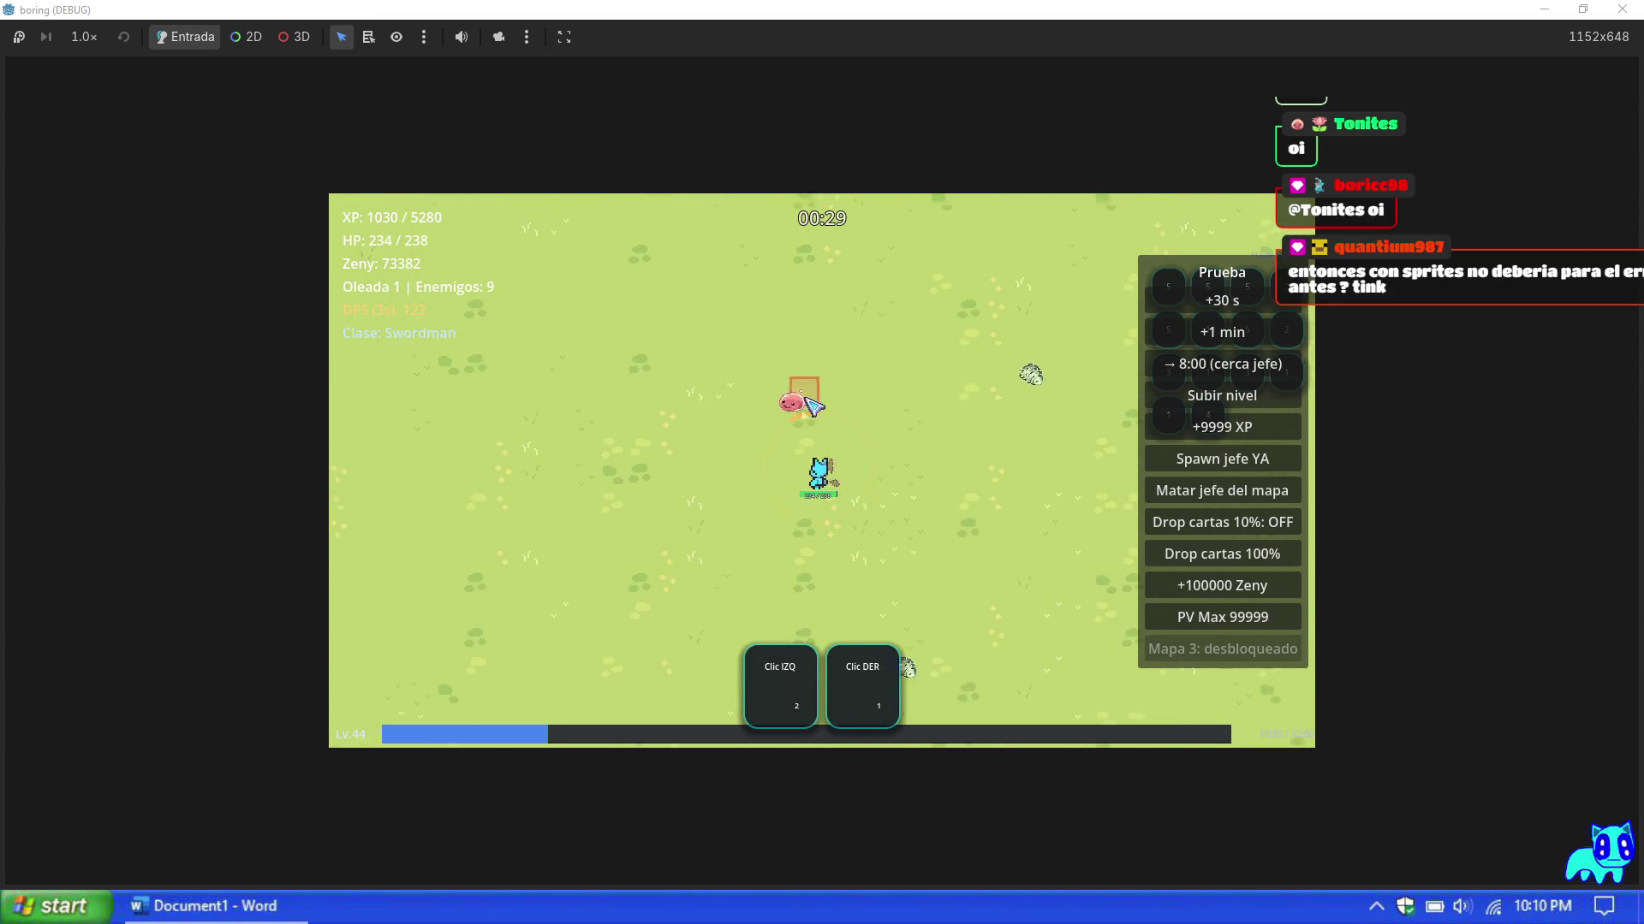
pyautogui.click(923, 454)
pyautogui.click(903, 495)
# Step: Pause, abandon the Swordman run and start Mapa 1 as the Mage with the Maga avatar
pyautogui.press('Escape')
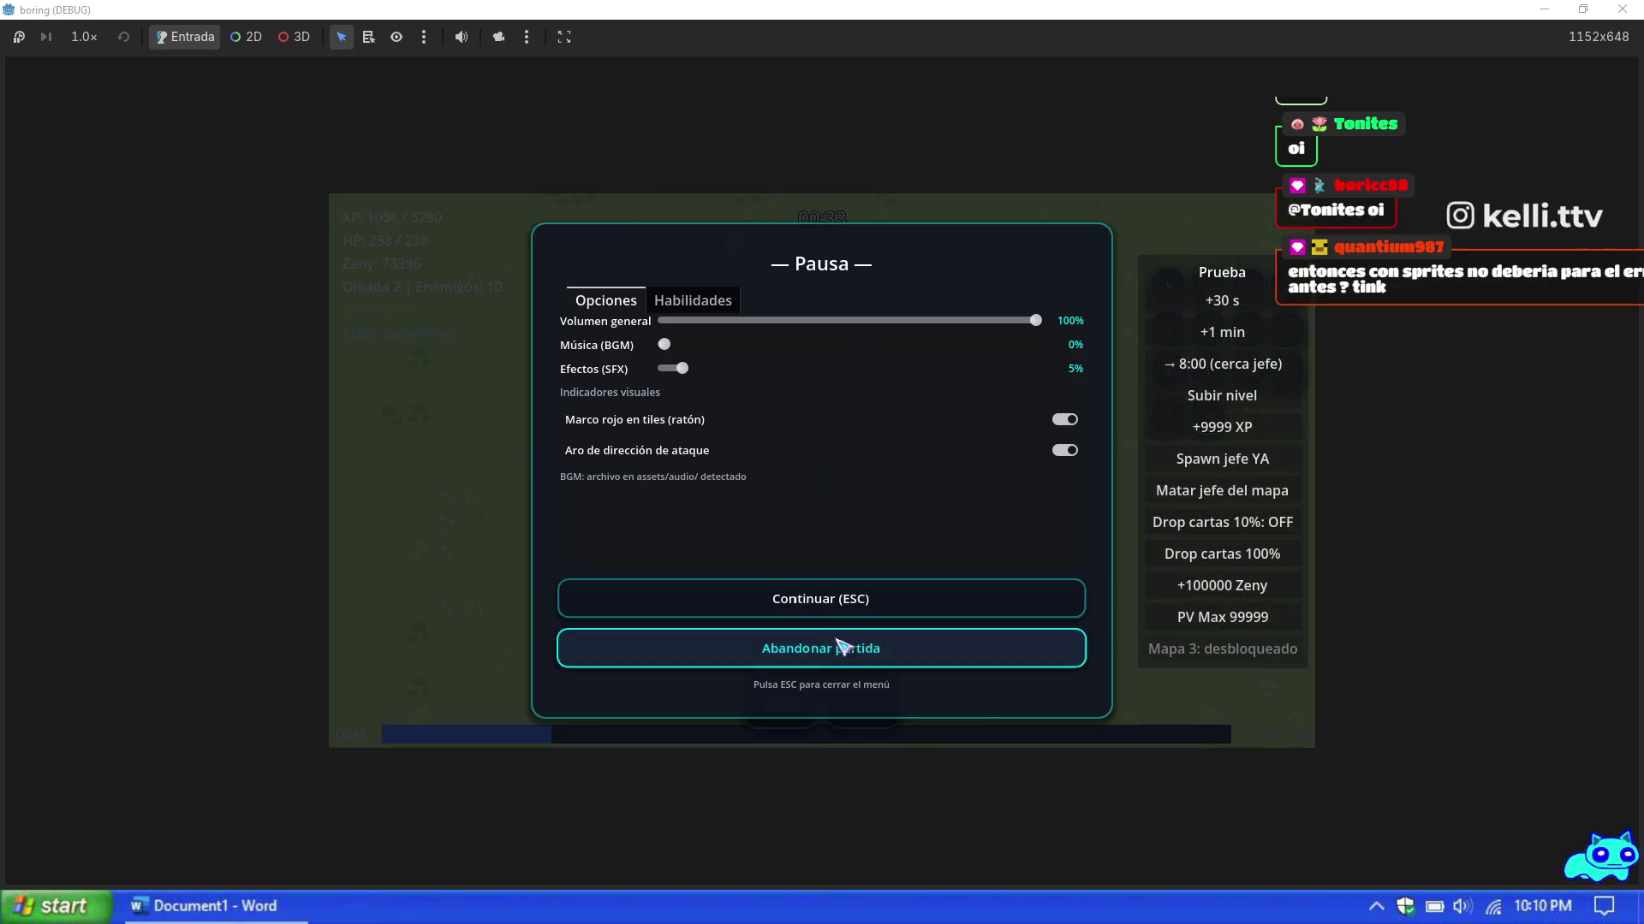
pyautogui.click(837, 642)
pyautogui.click(842, 430)
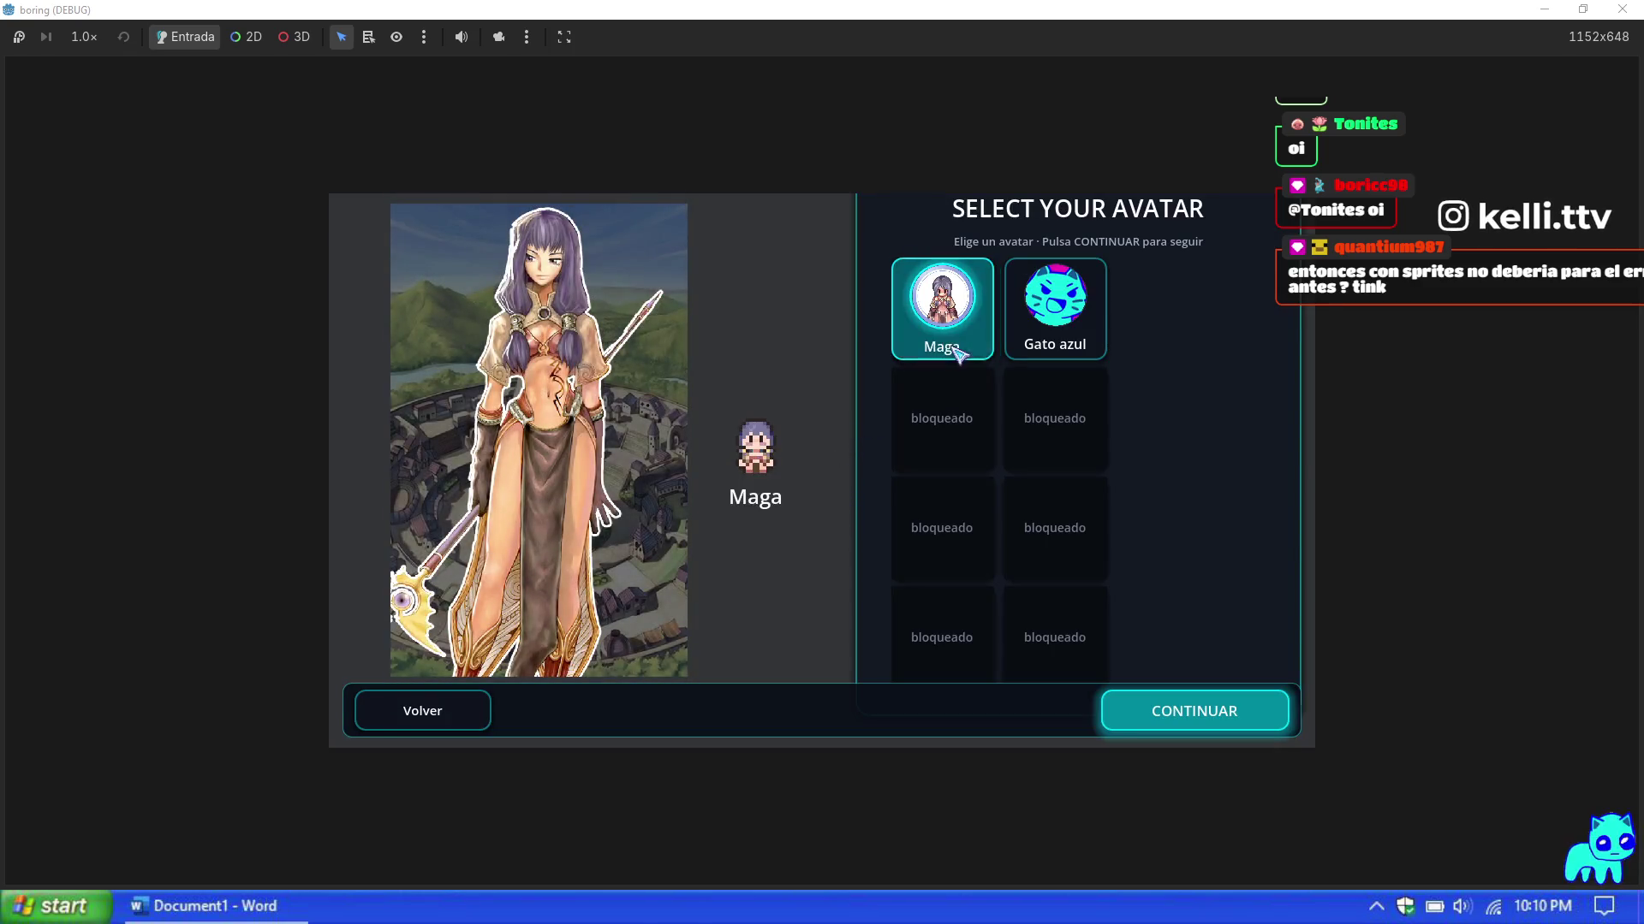
pyautogui.click(1221, 734)
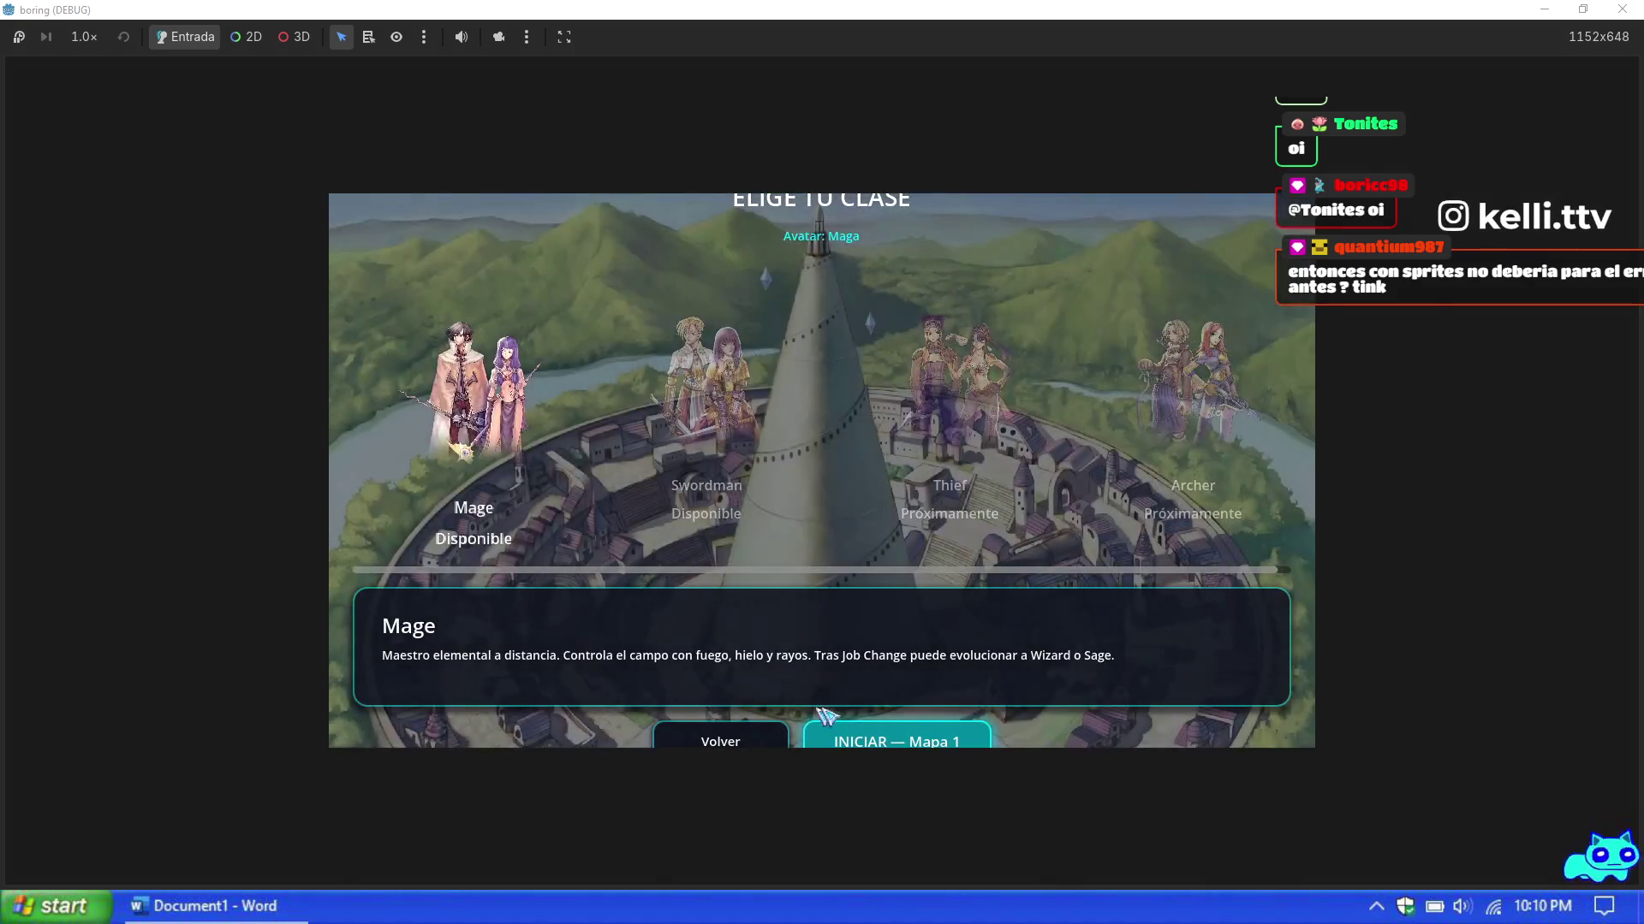
pyautogui.click(884, 729)
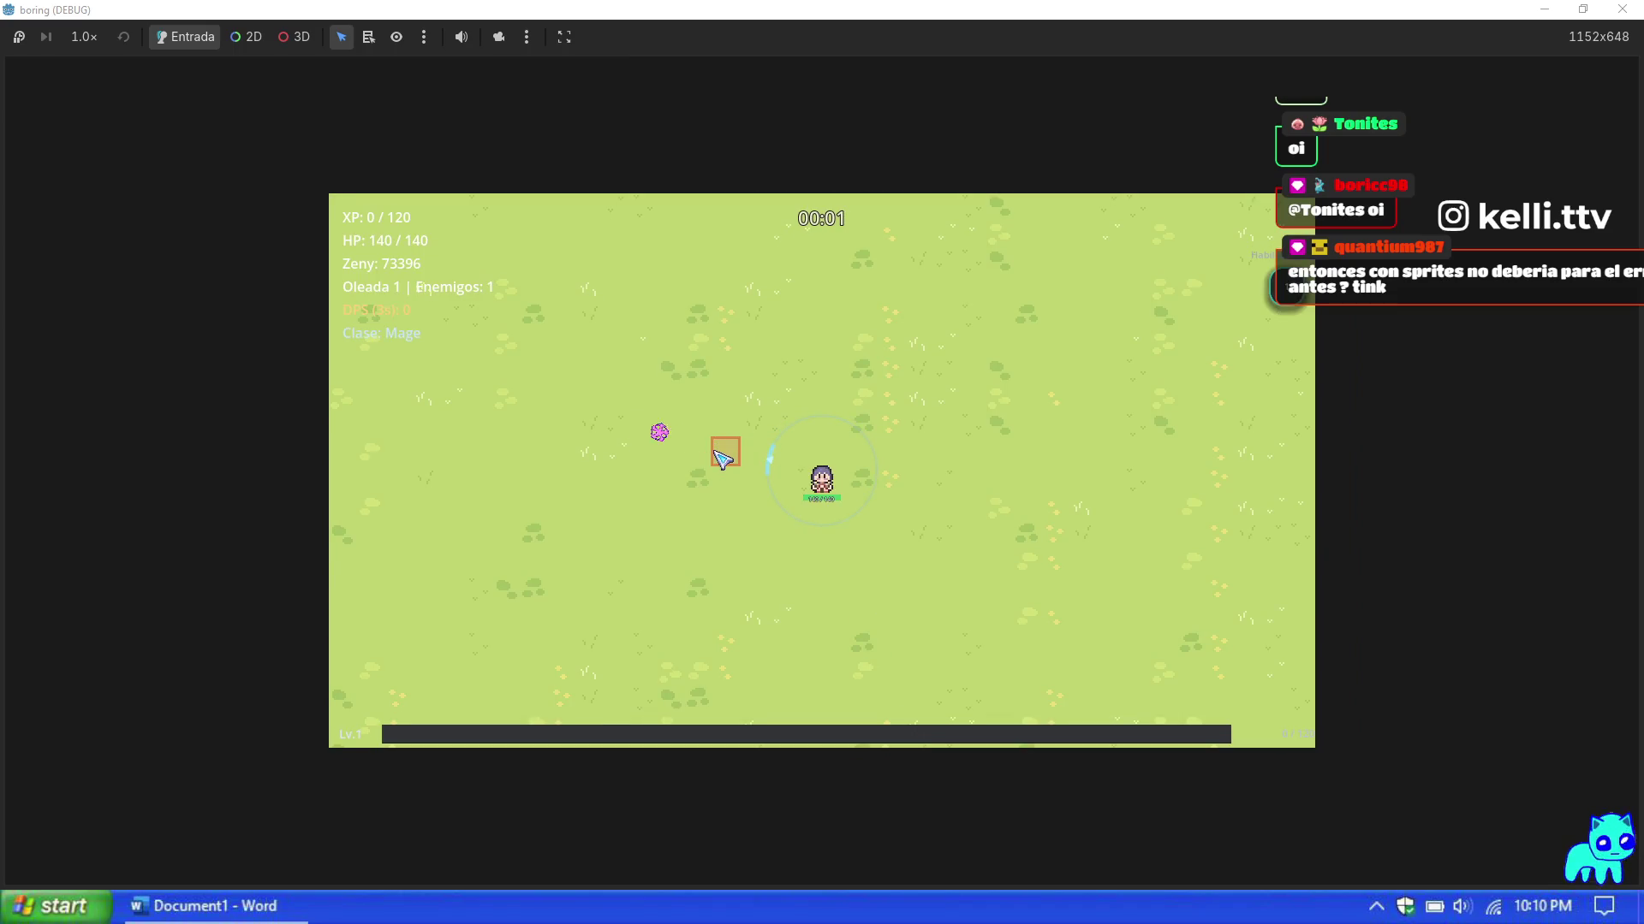
# Step: Grant +9999 XP from the Prueba panel and take Fire Bolt, Cold Bolt and further upgrades
pyautogui.press('F1')
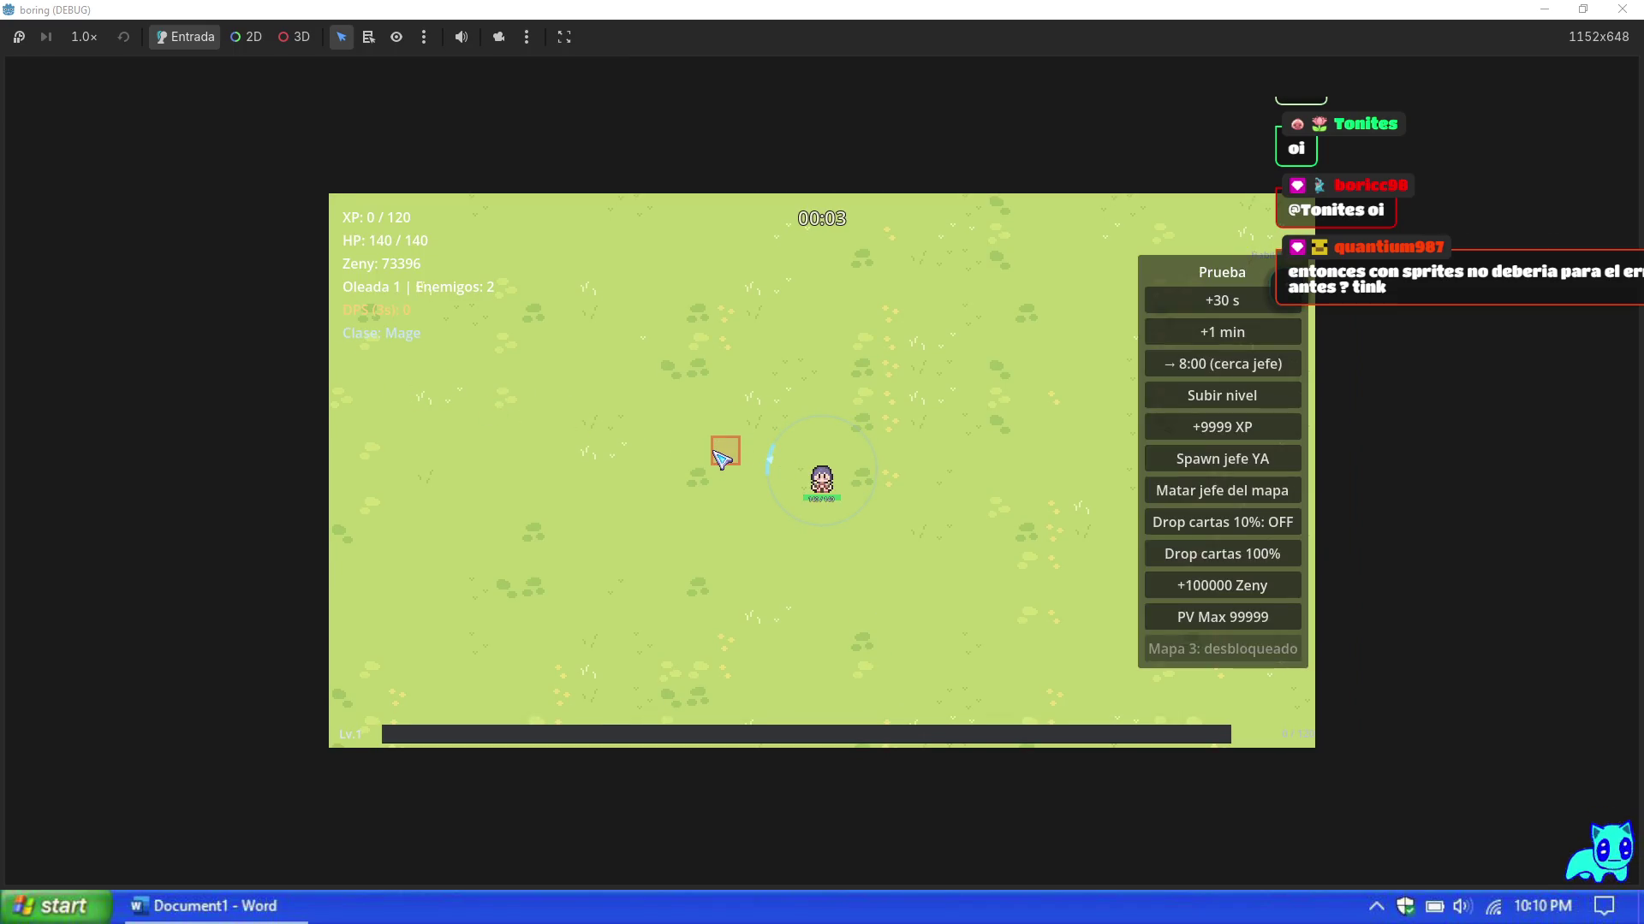
pyautogui.click(1210, 432)
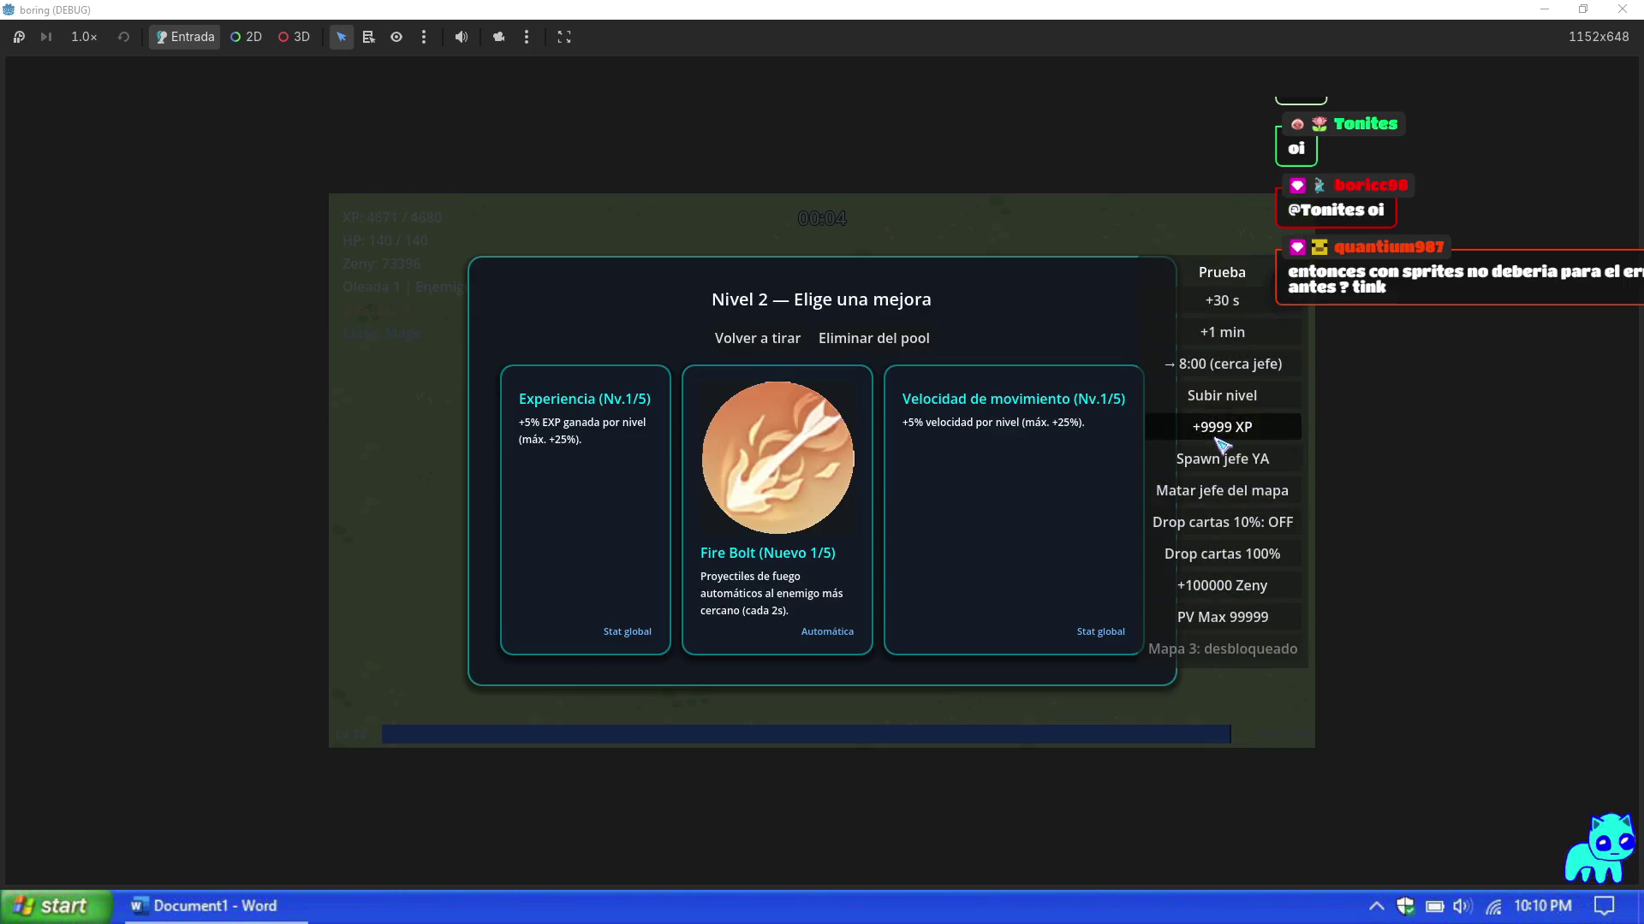
pyautogui.click(870, 637)
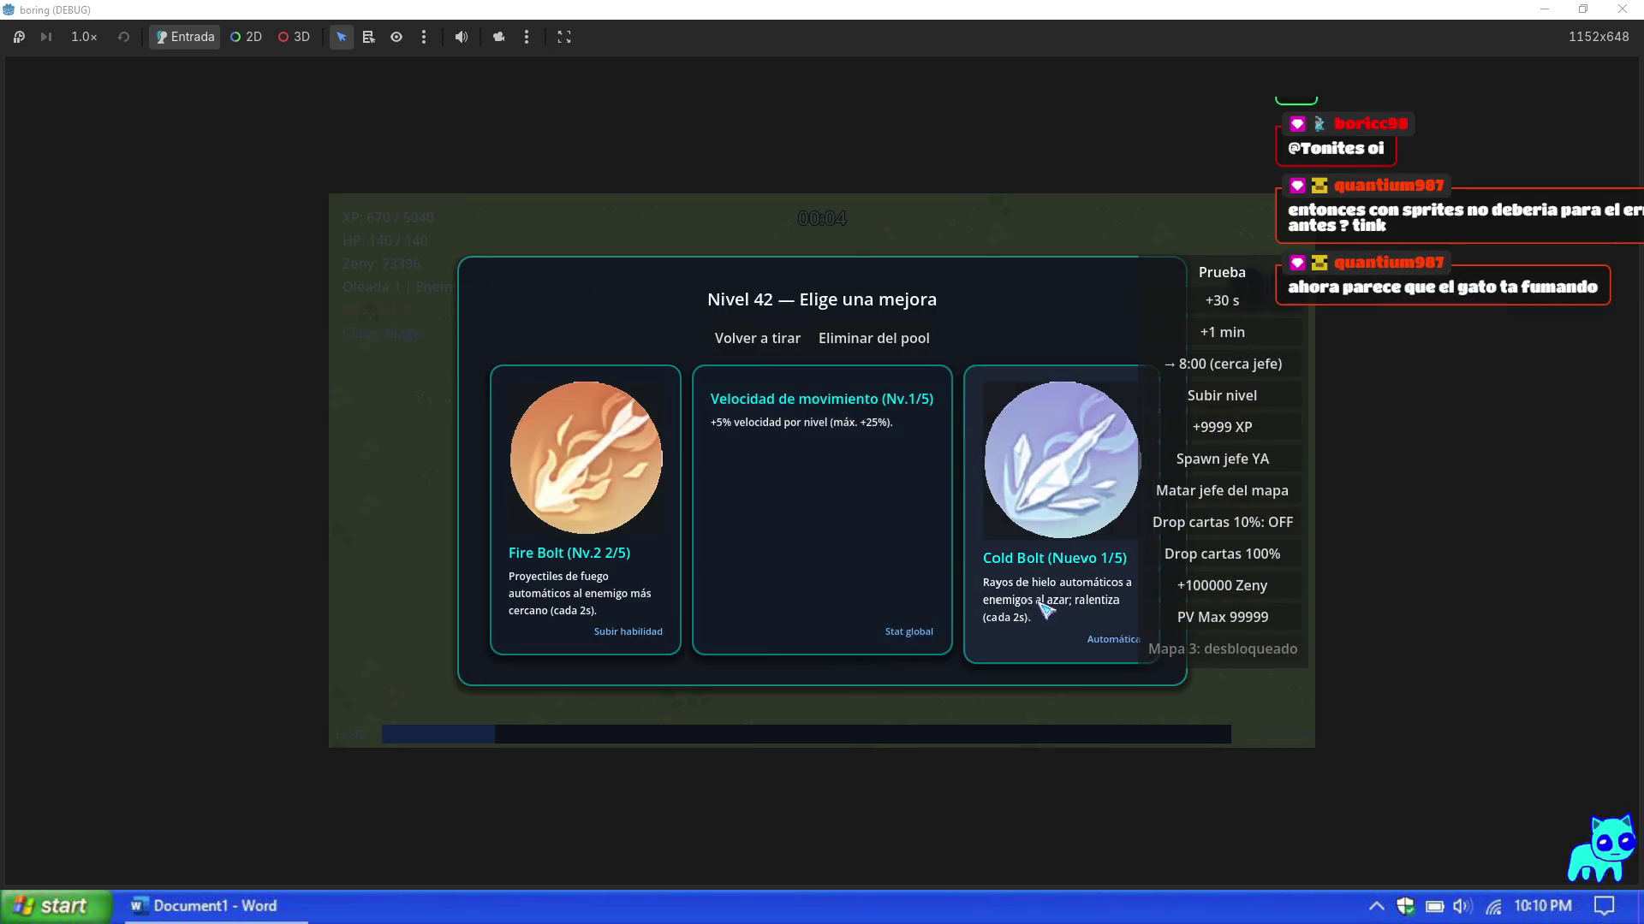
pyautogui.click(1045, 605)
pyautogui.click(663, 588)
pyautogui.click(815, 565)
pyautogui.click(668, 565)
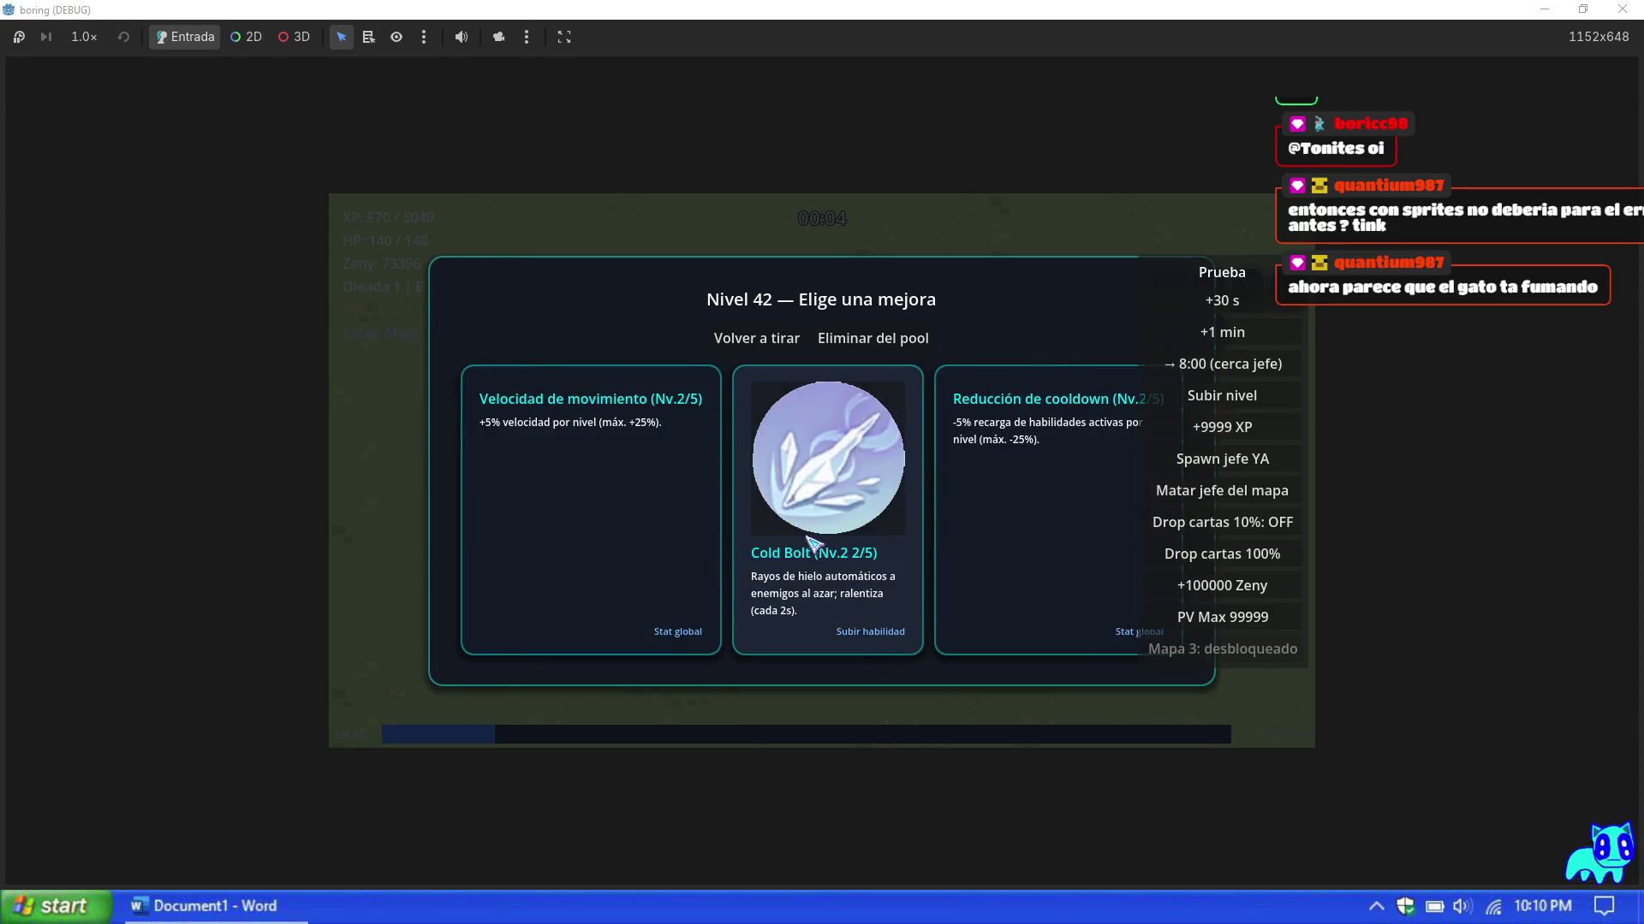
pyautogui.click(817, 630)
pyautogui.click(814, 543)
# Step: Keep picking level-up cards until the first XP batch is used up and play resumes
pyautogui.click(634, 533)
pyautogui.click(631, 531)
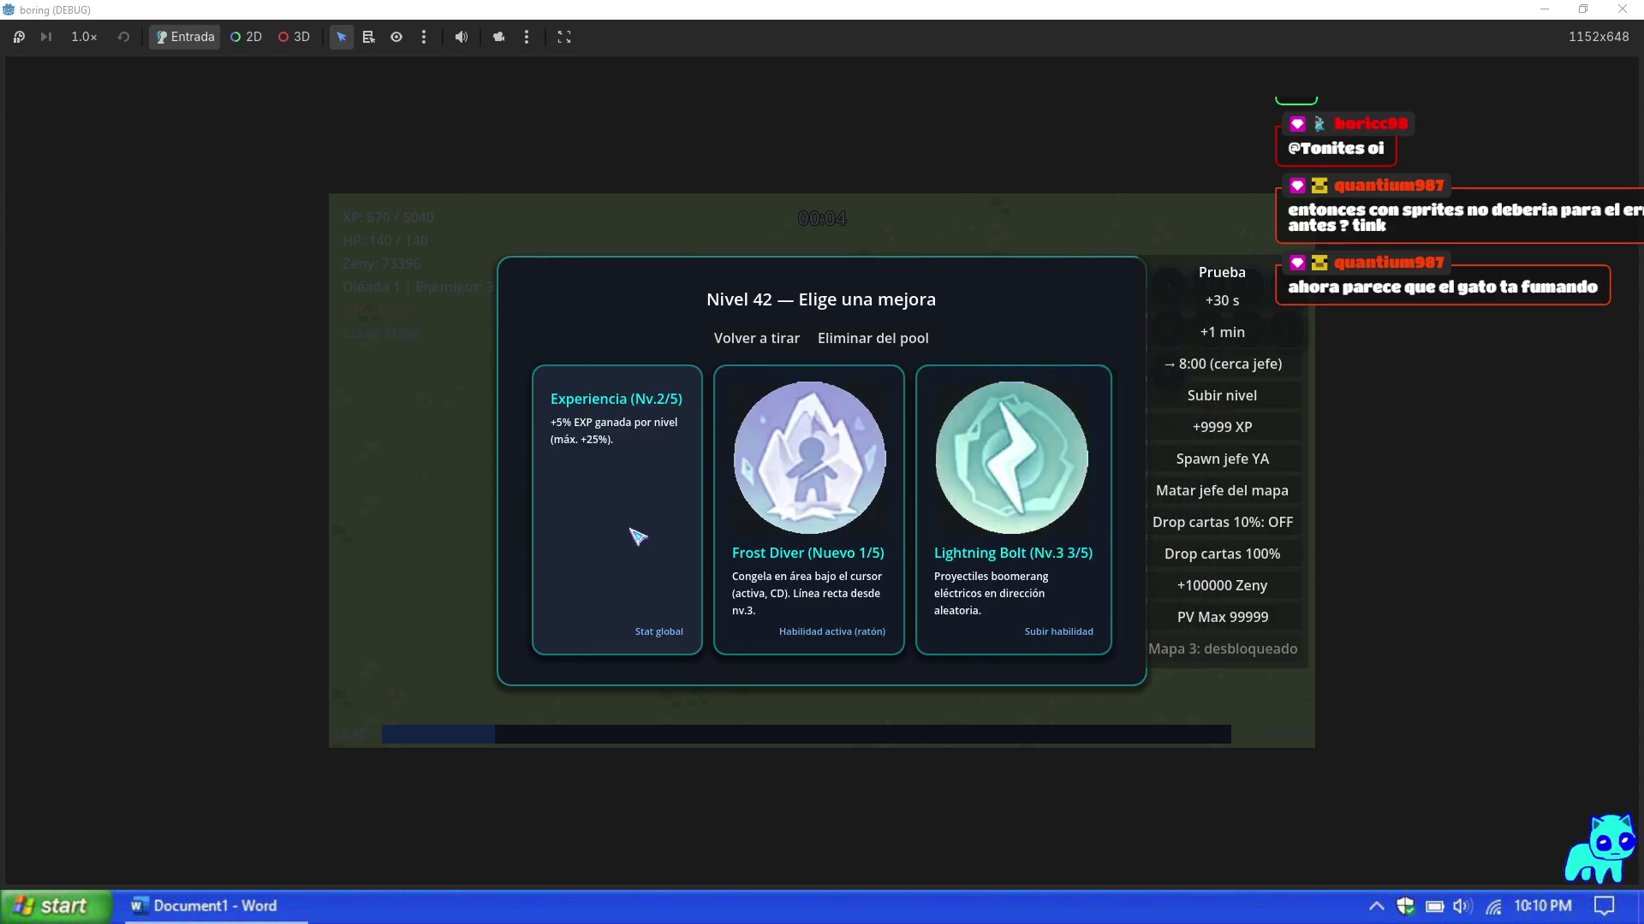
pyautogui.click(634, 534)
pyautogui.click(633, 533)
pyautogui.click(634, 533)
pyautogui.click(634, 534)
pyautogui.click(634, 534)
pyautogui.click(634, 535)
pyautogui.click(634, 534)
pyautogui.click(635, 535)
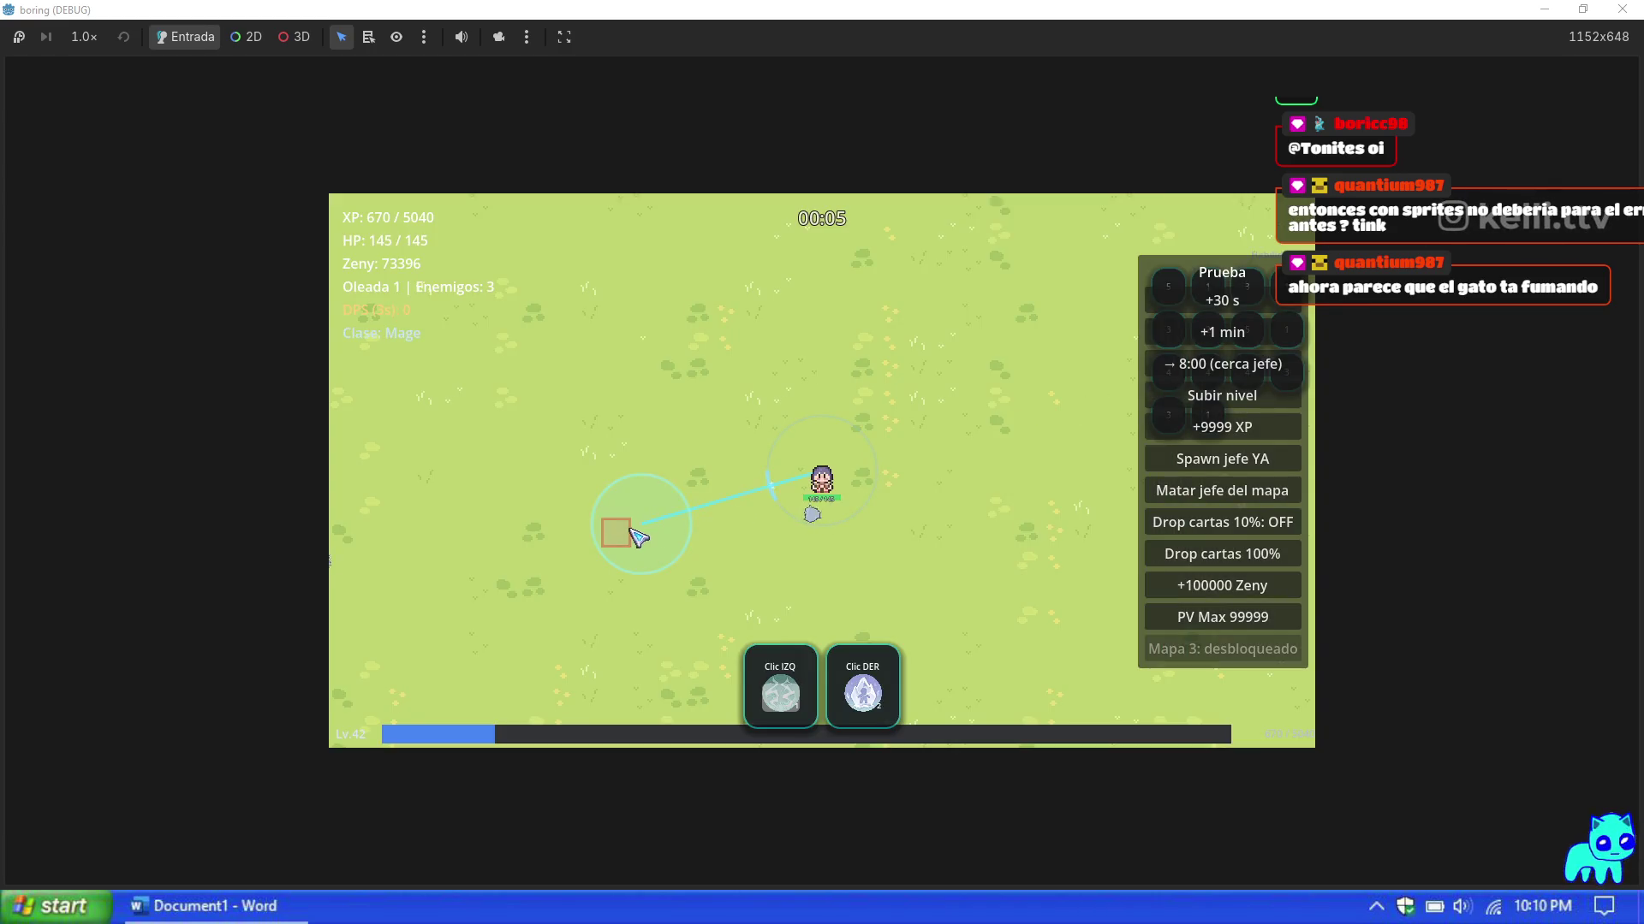
# Step: Grant another +9999 XP and take the five resulting upgrades
pyautogui.click(1247, 438)
pyautogui.click(580, 499)
pyautogui.click(613, 514)
pyautogui.click(614, 517)
pyautogui.click(613, 515)
pyautogui.click(614, 517)
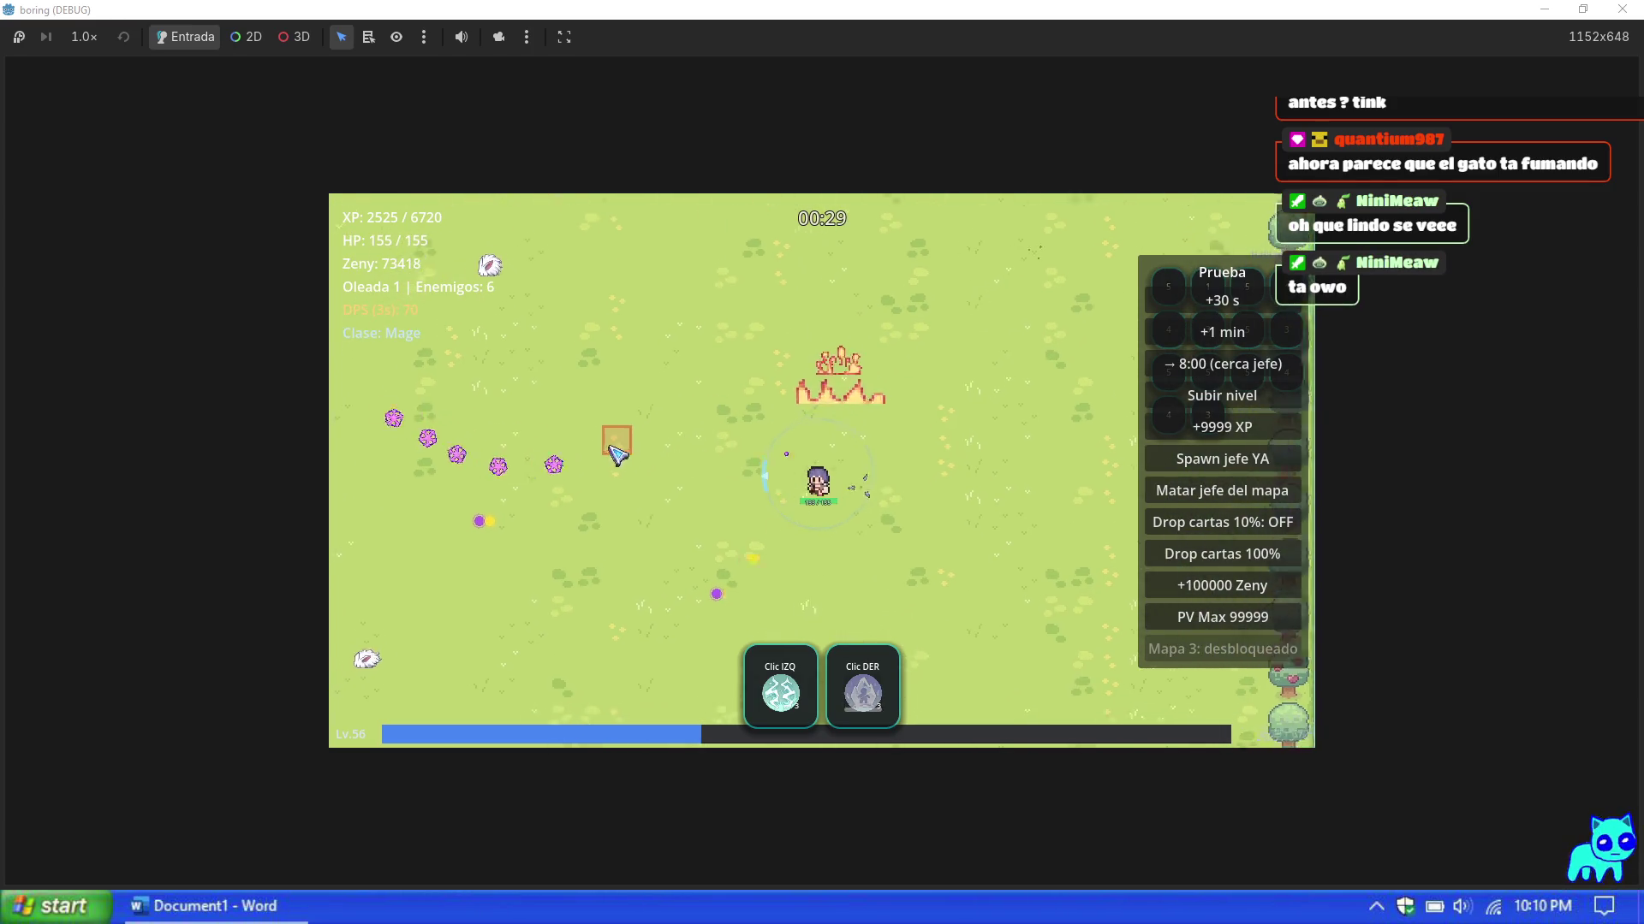
# Step: Cast the left-click and right-click skills repeatedly at the enemy waves
pyautogui.click(629, 334)
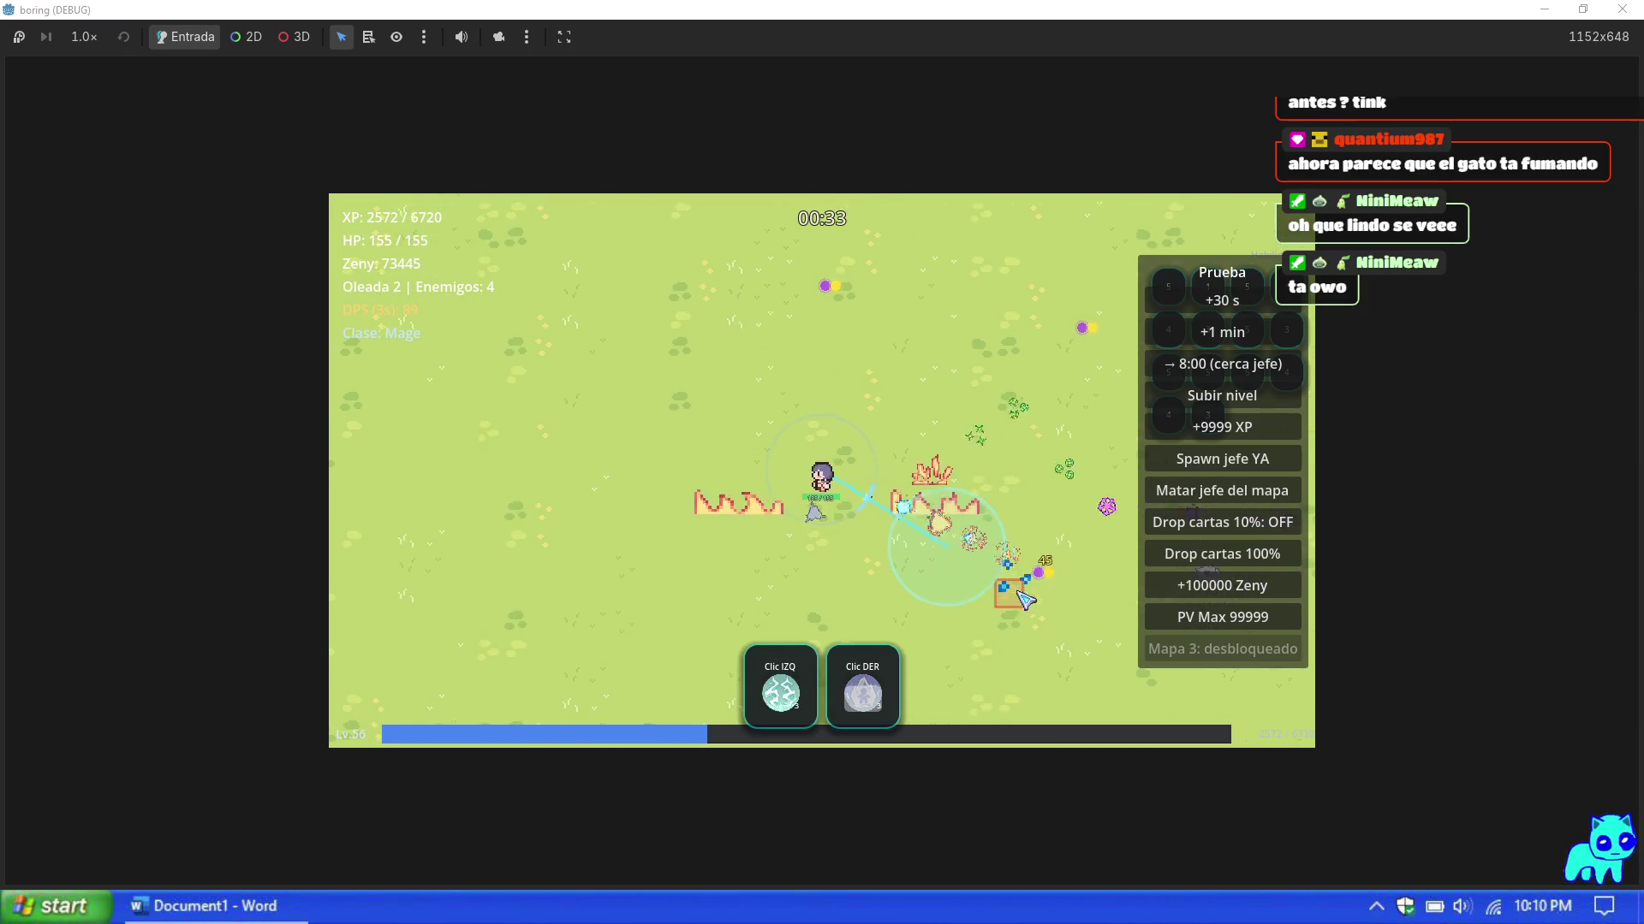
pyautogui.rightClick(865, 606)
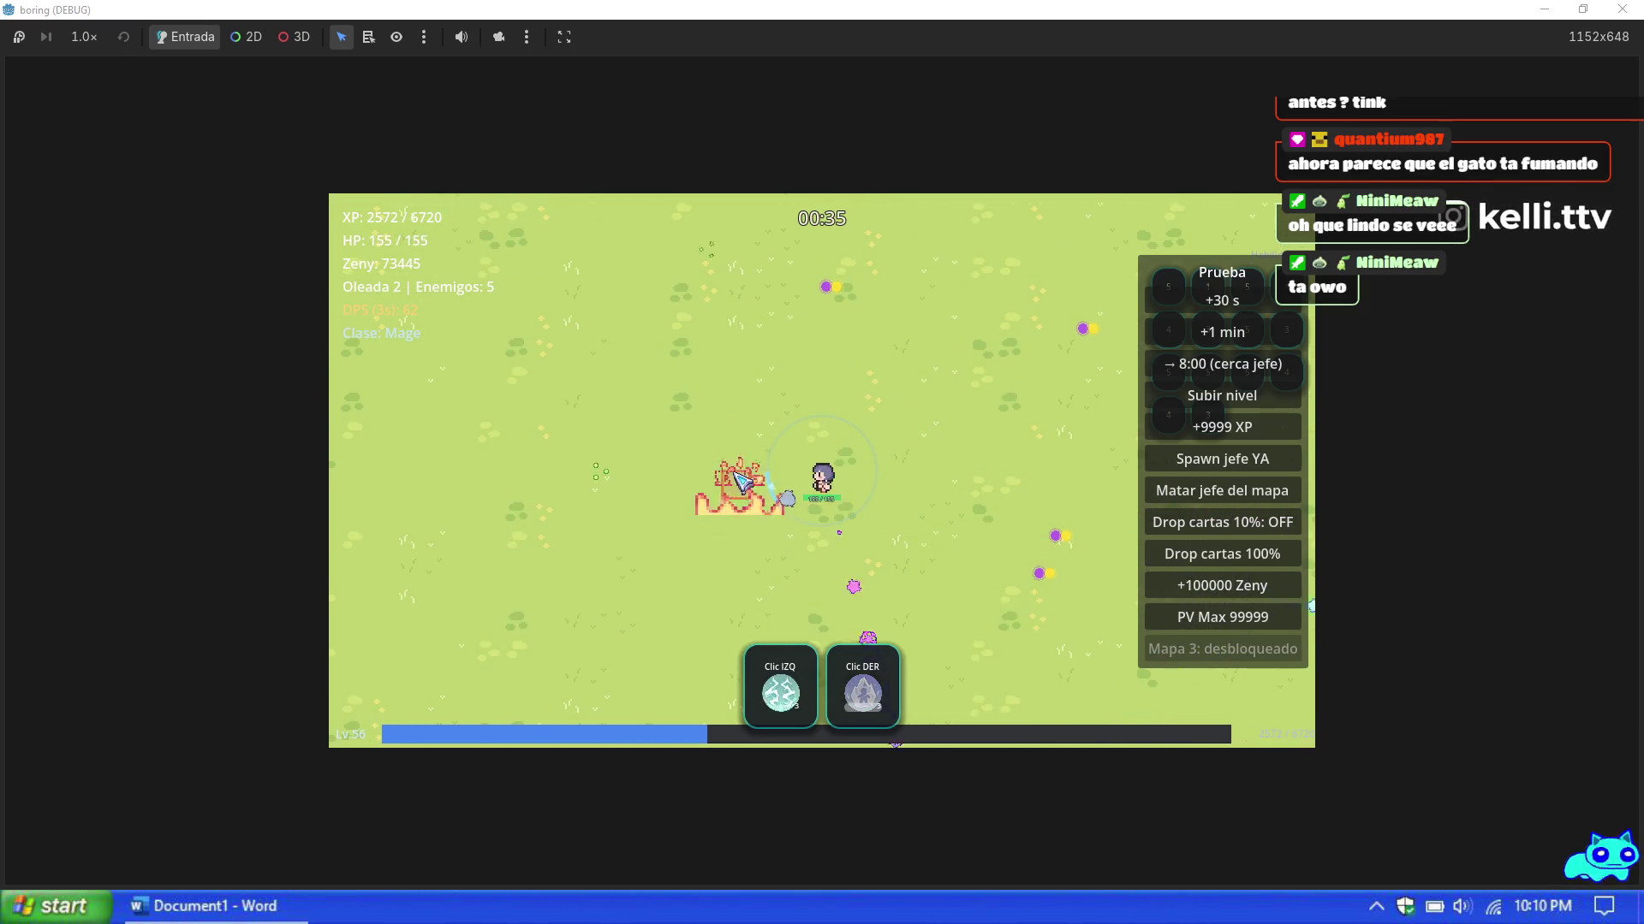
pyautogui.click(642, 397)
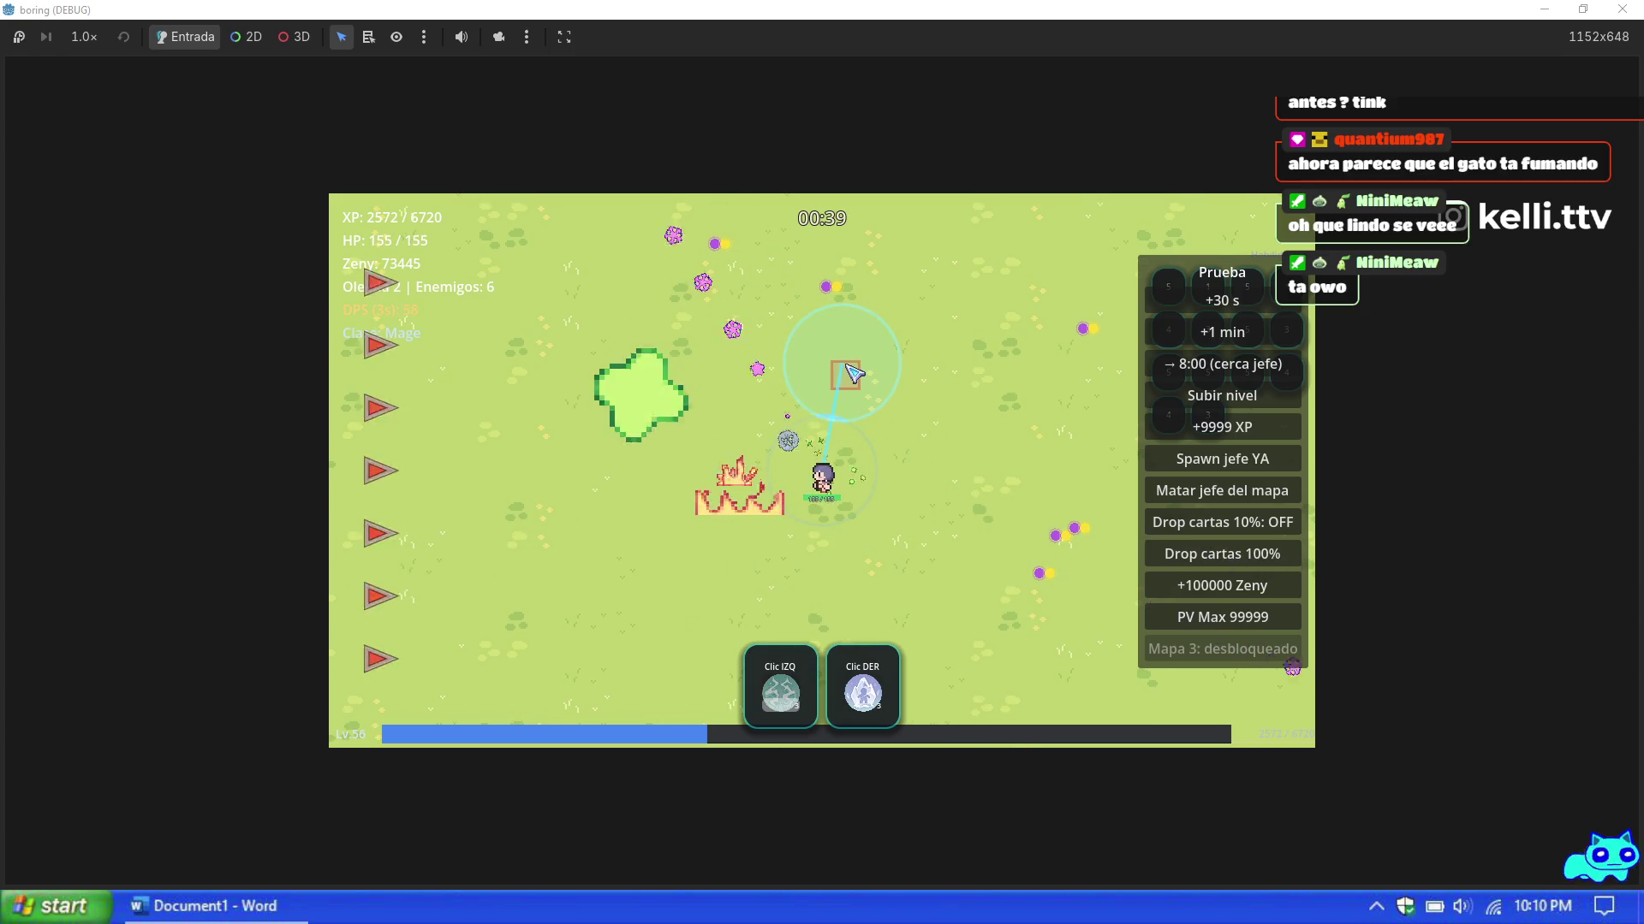
pyautogui.rightClick(928, 363)
pyautogui.click(598, 510)
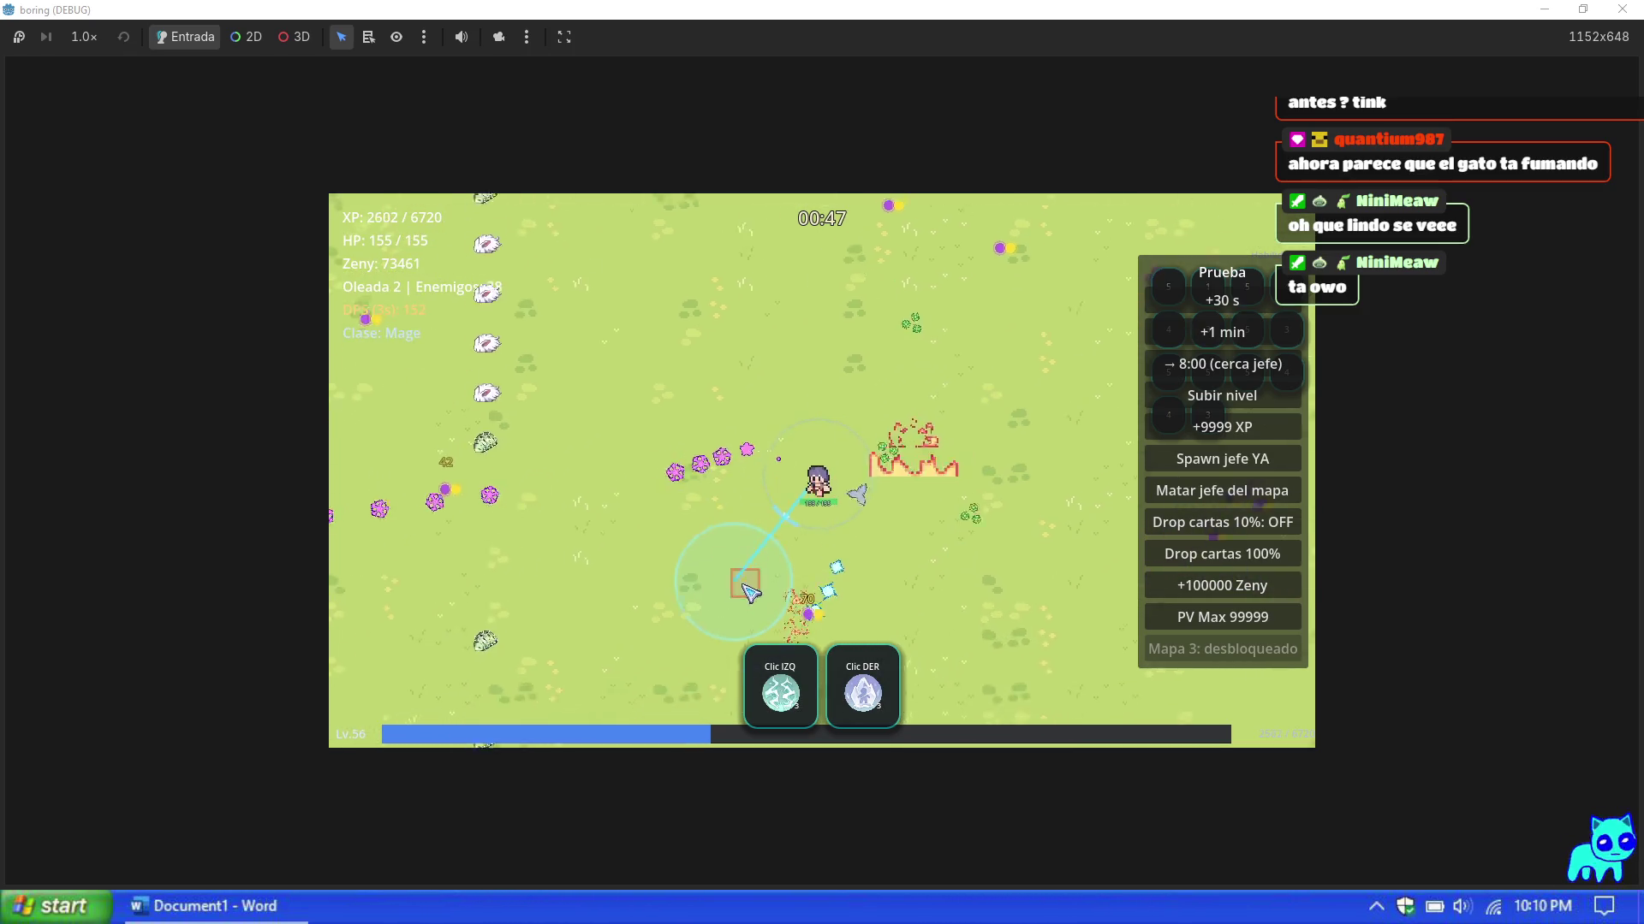
pyautogui.click(781, 342)
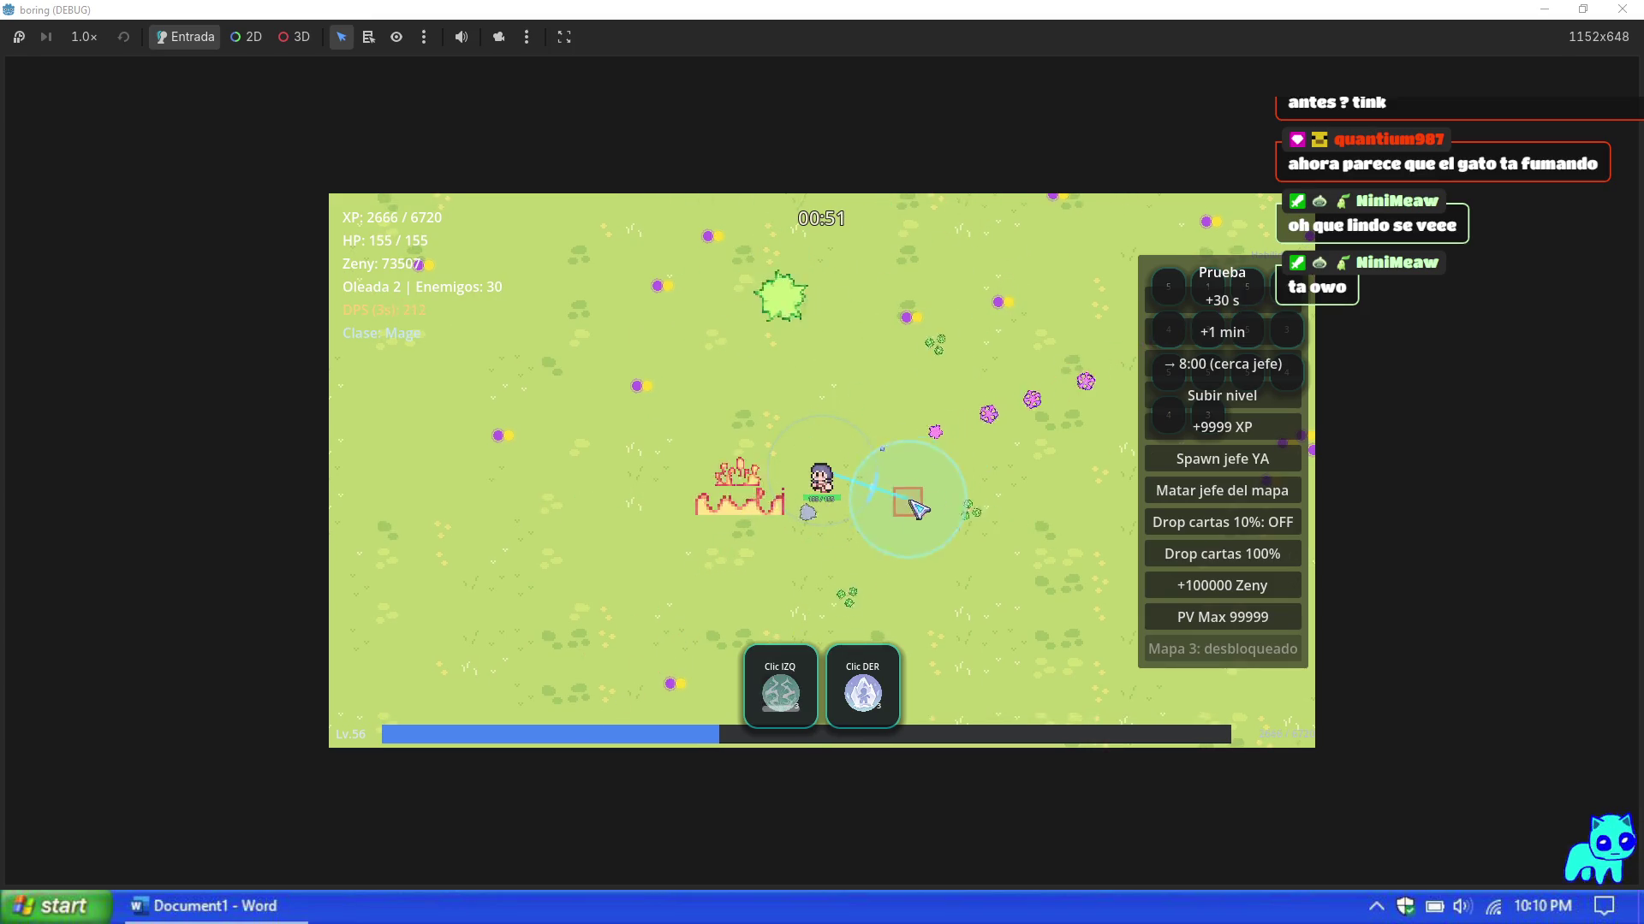
pyautogui.rightClick(933, 360)
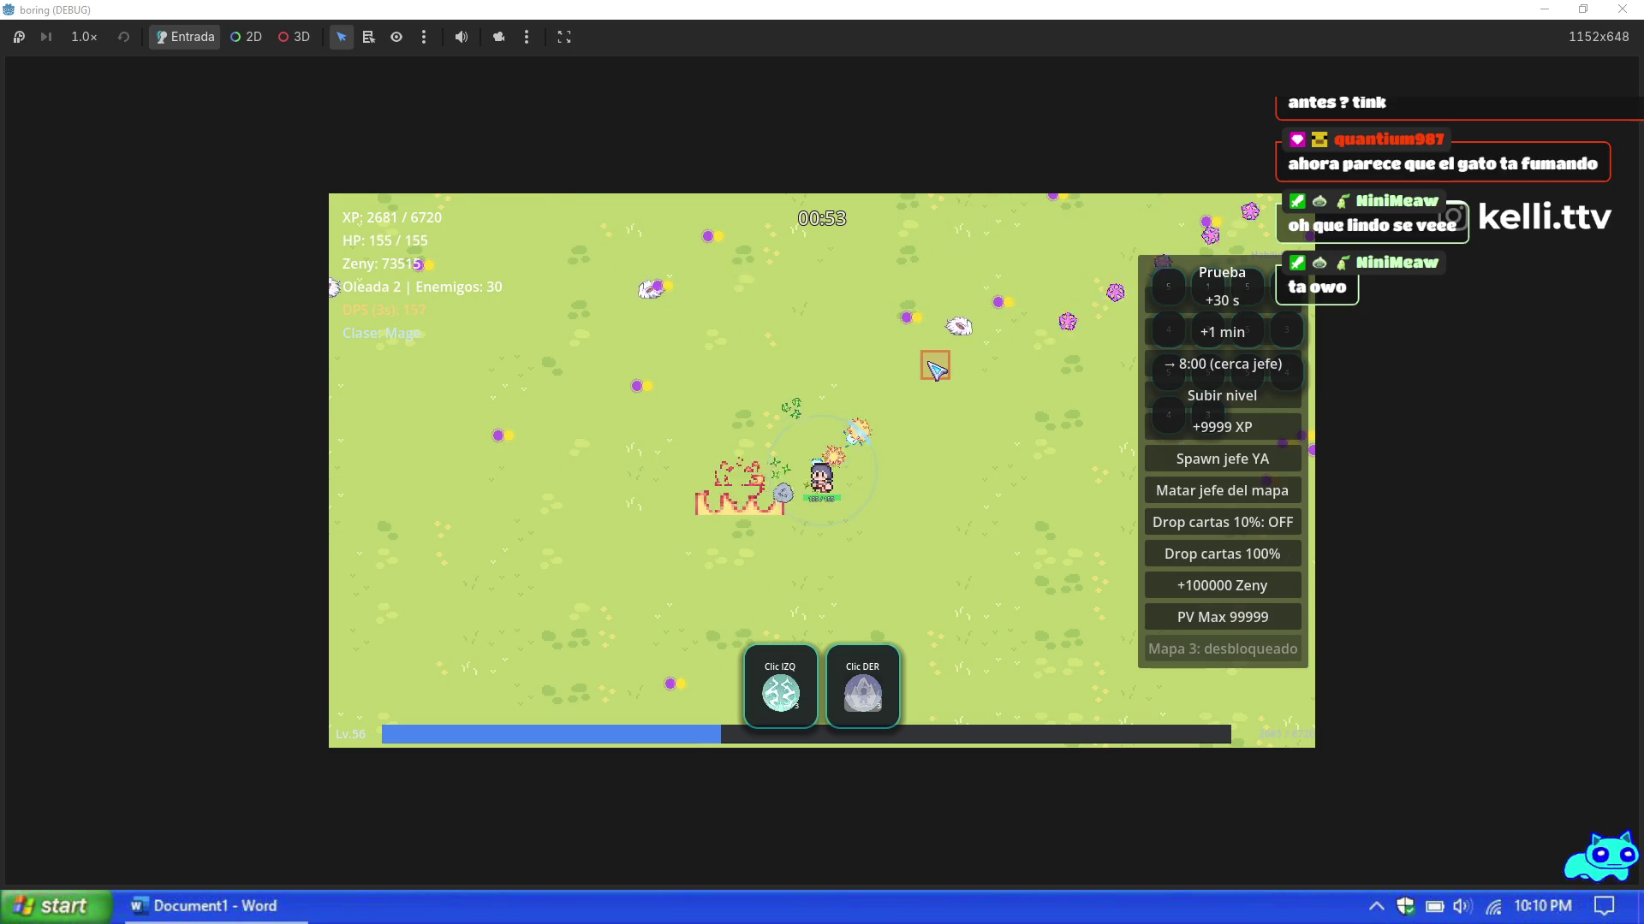
# Step: Walk right, then back left and up while casting both skills, then pause the game
pyautogui.press('d')
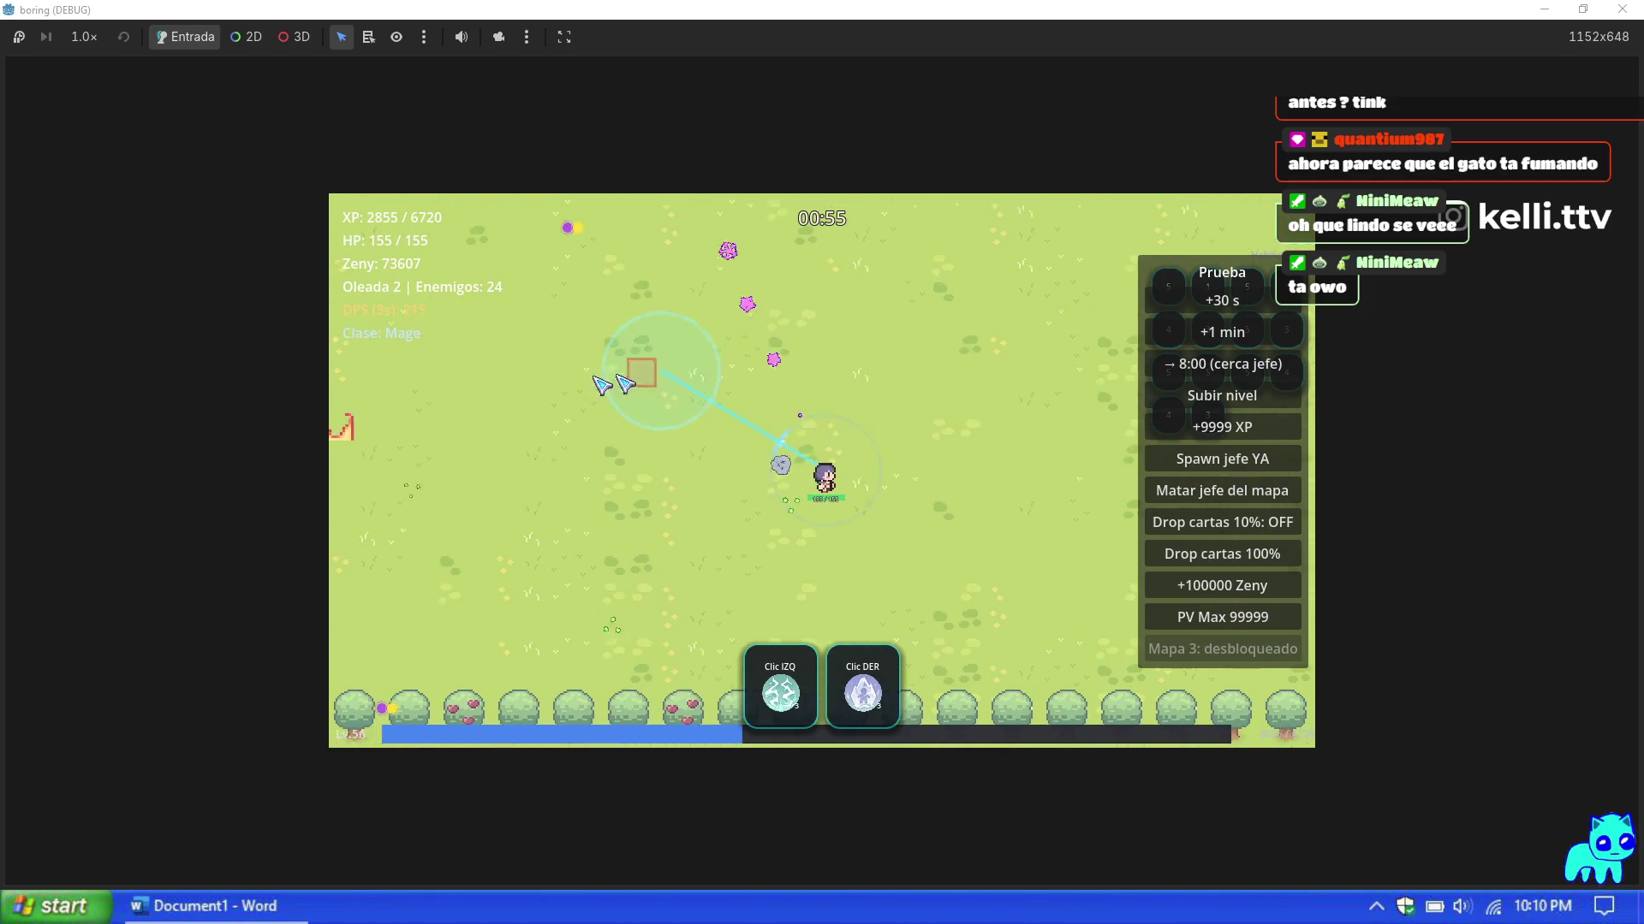
pyautogui.rightClick(548, 376)
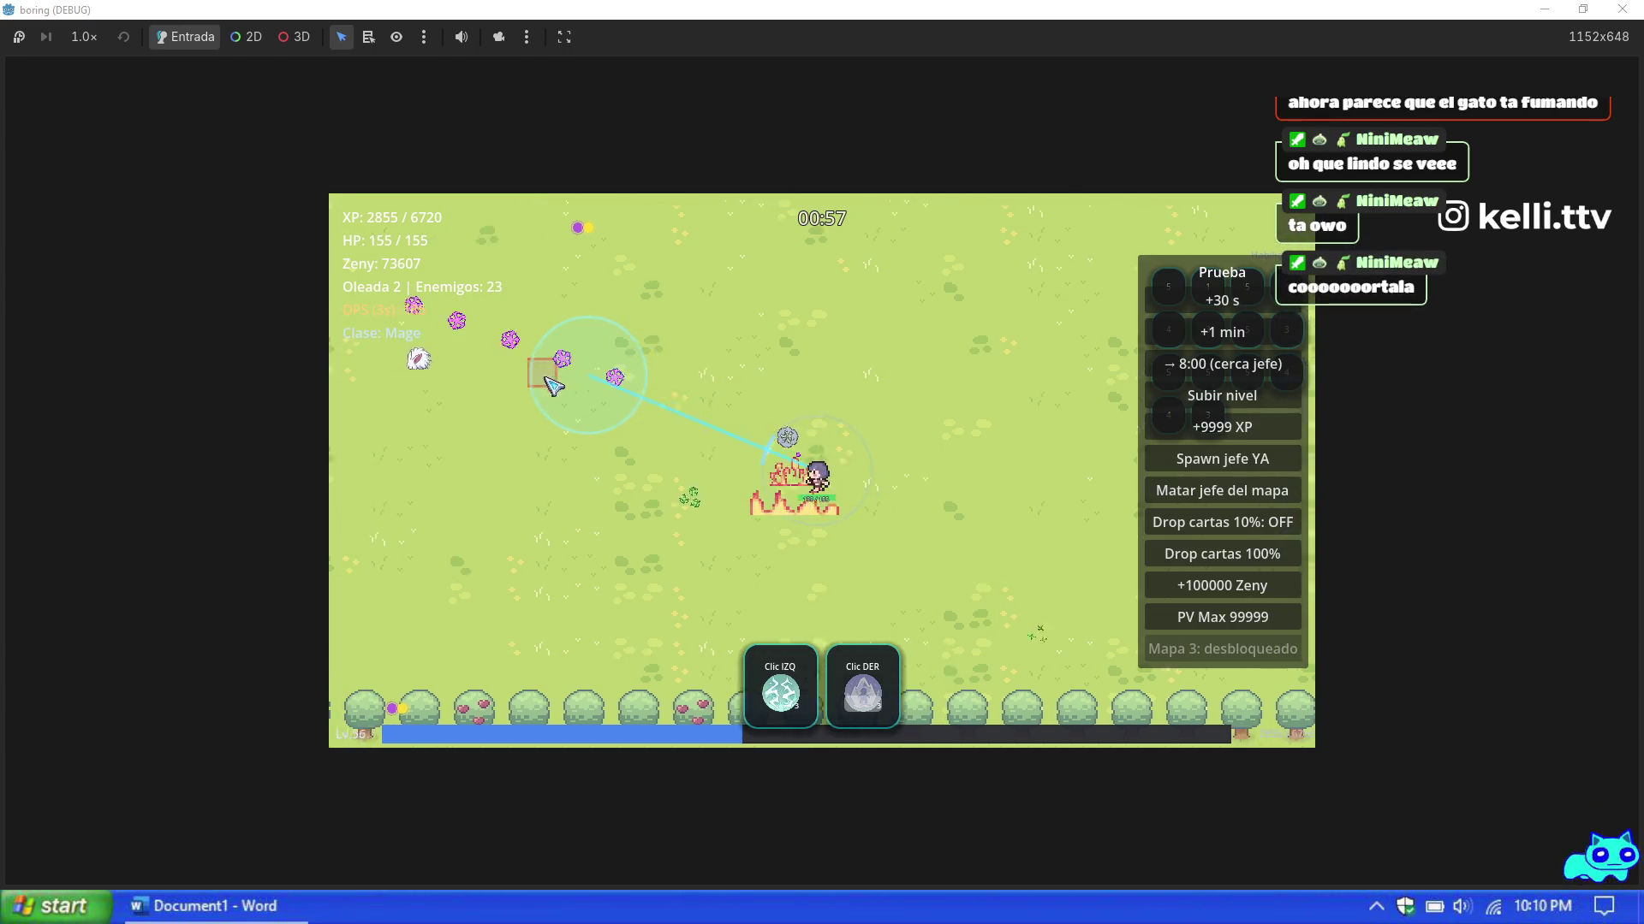
pyautogui.press('a')
pyautogui.press('w')
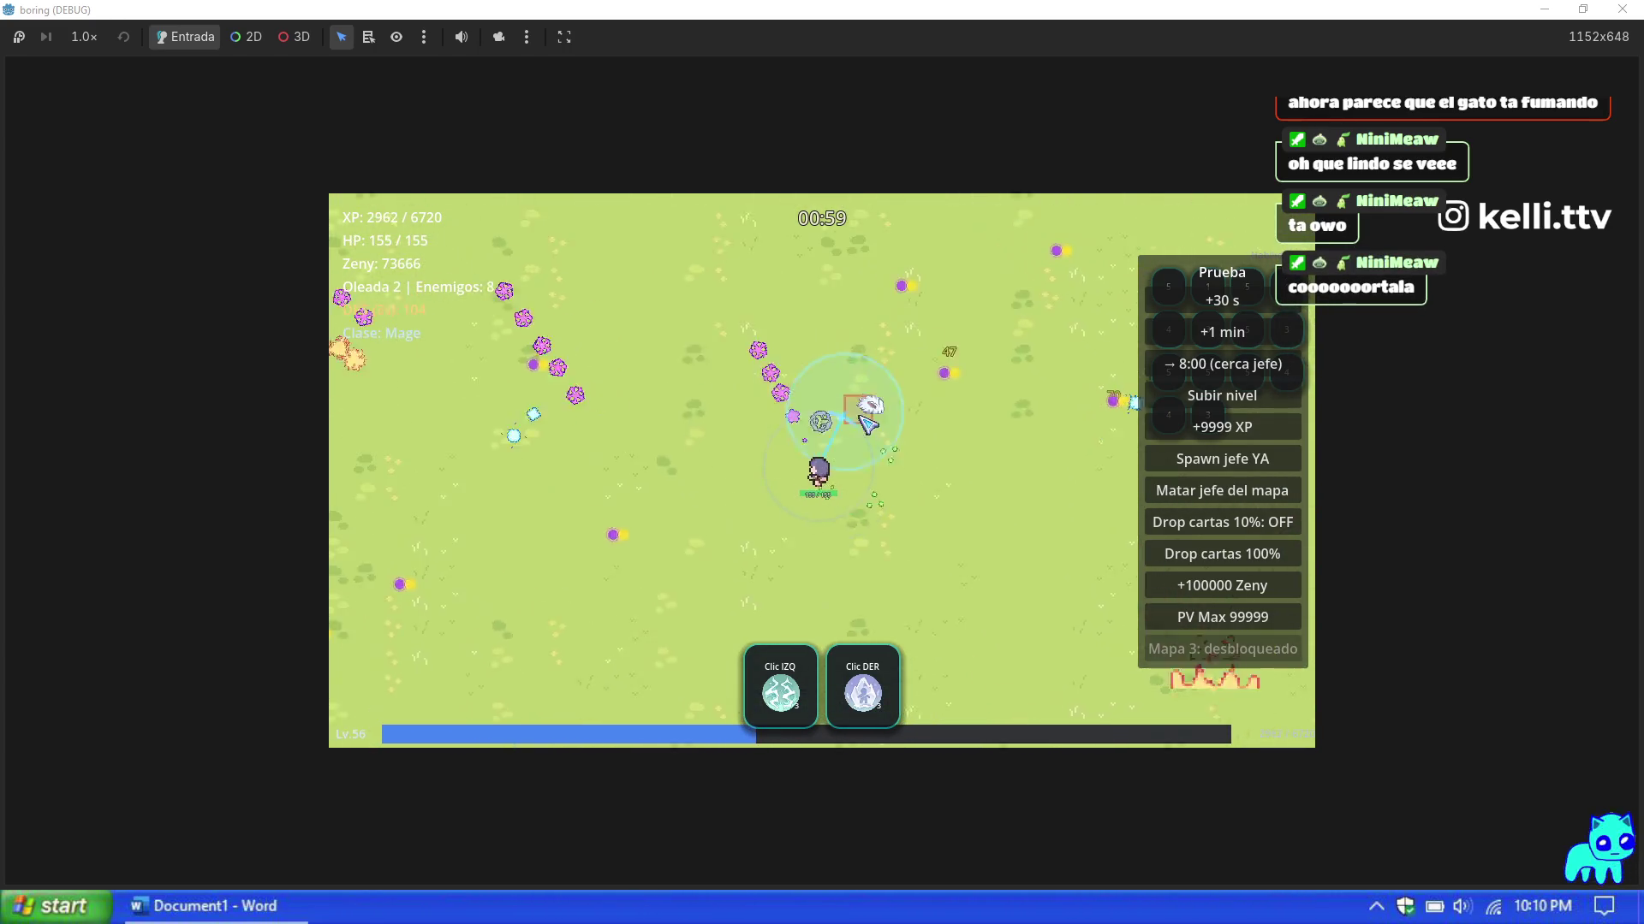
pyautogui.click(615, 583)
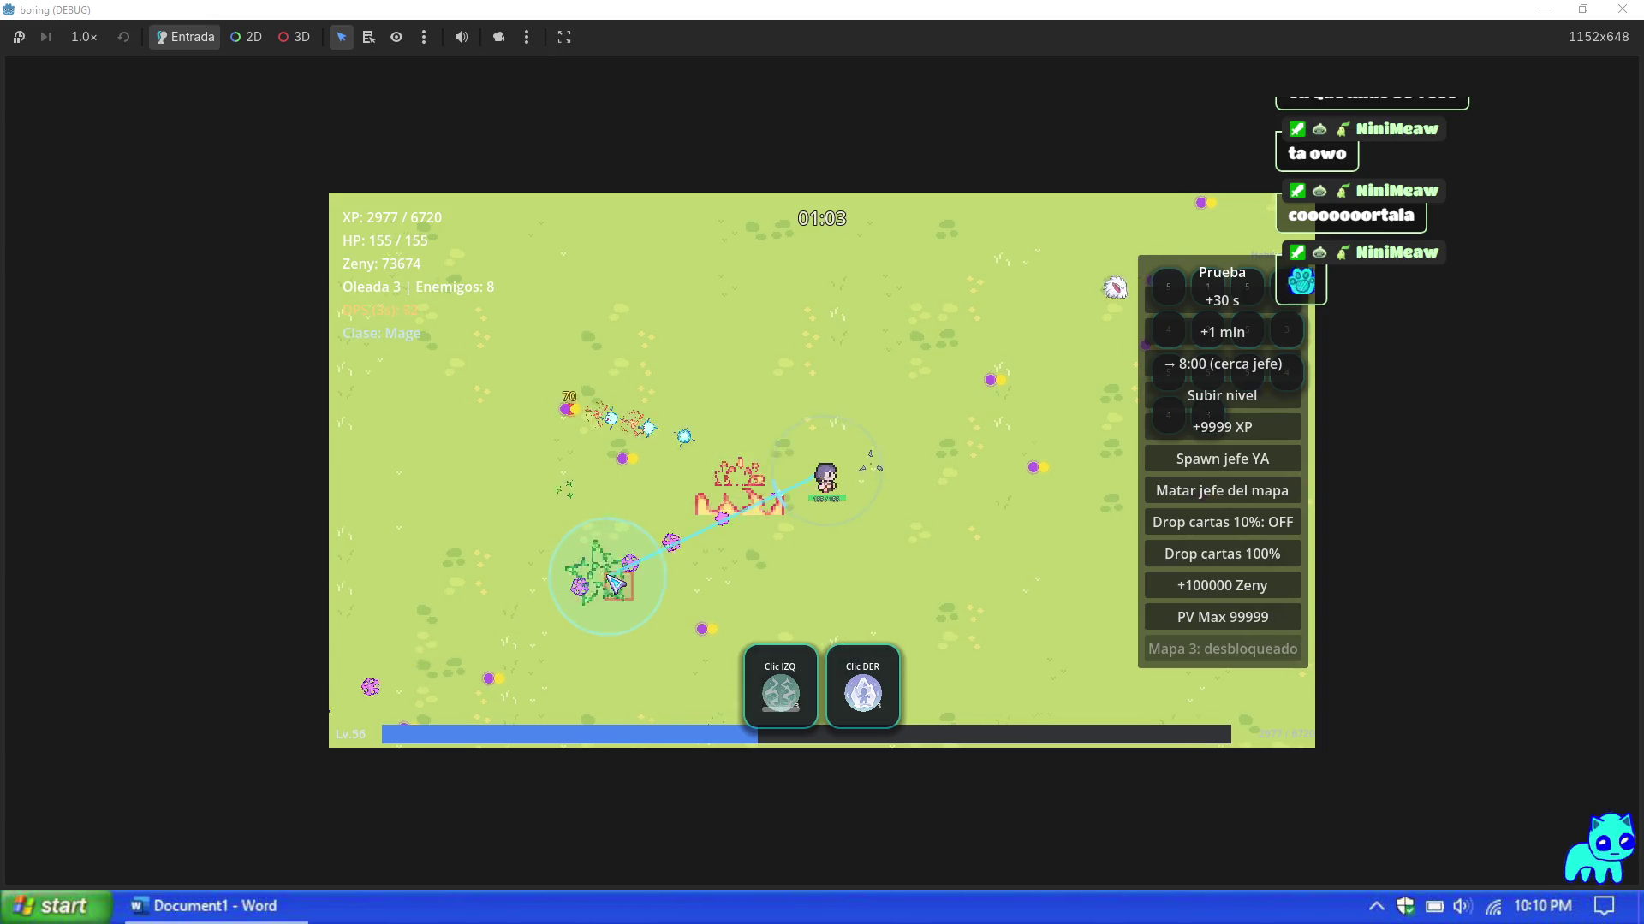
pyautogui.press('Escape')
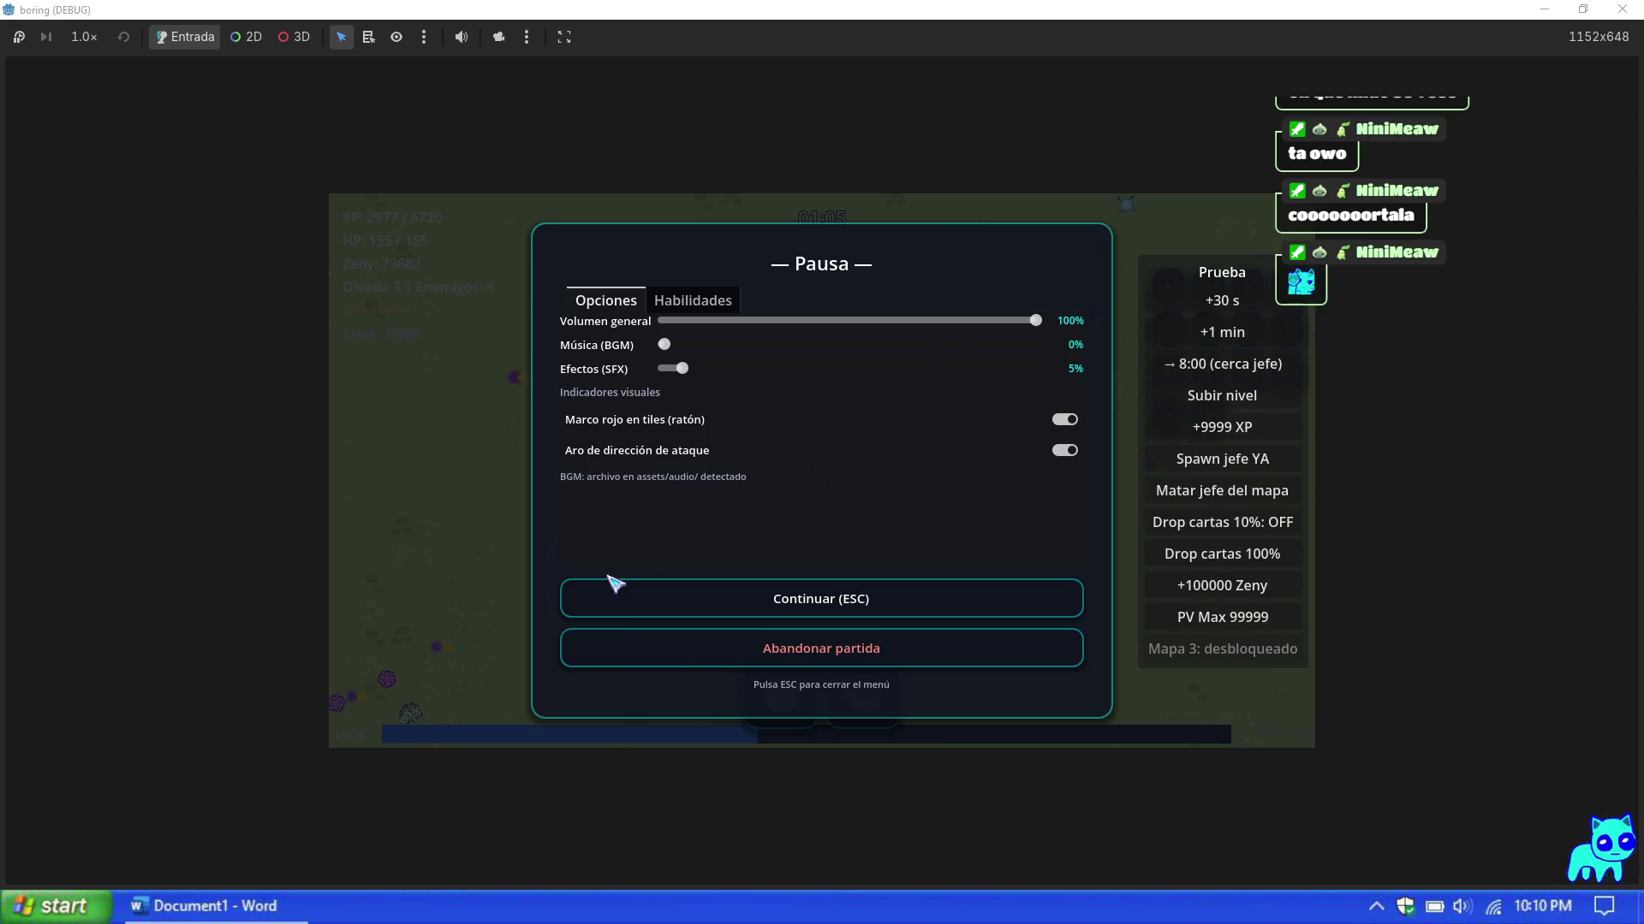
# Step: Resume briefly, pause again, and close the game window to return to skill_vfx_registry.gd
pyautogui.press('Escape')
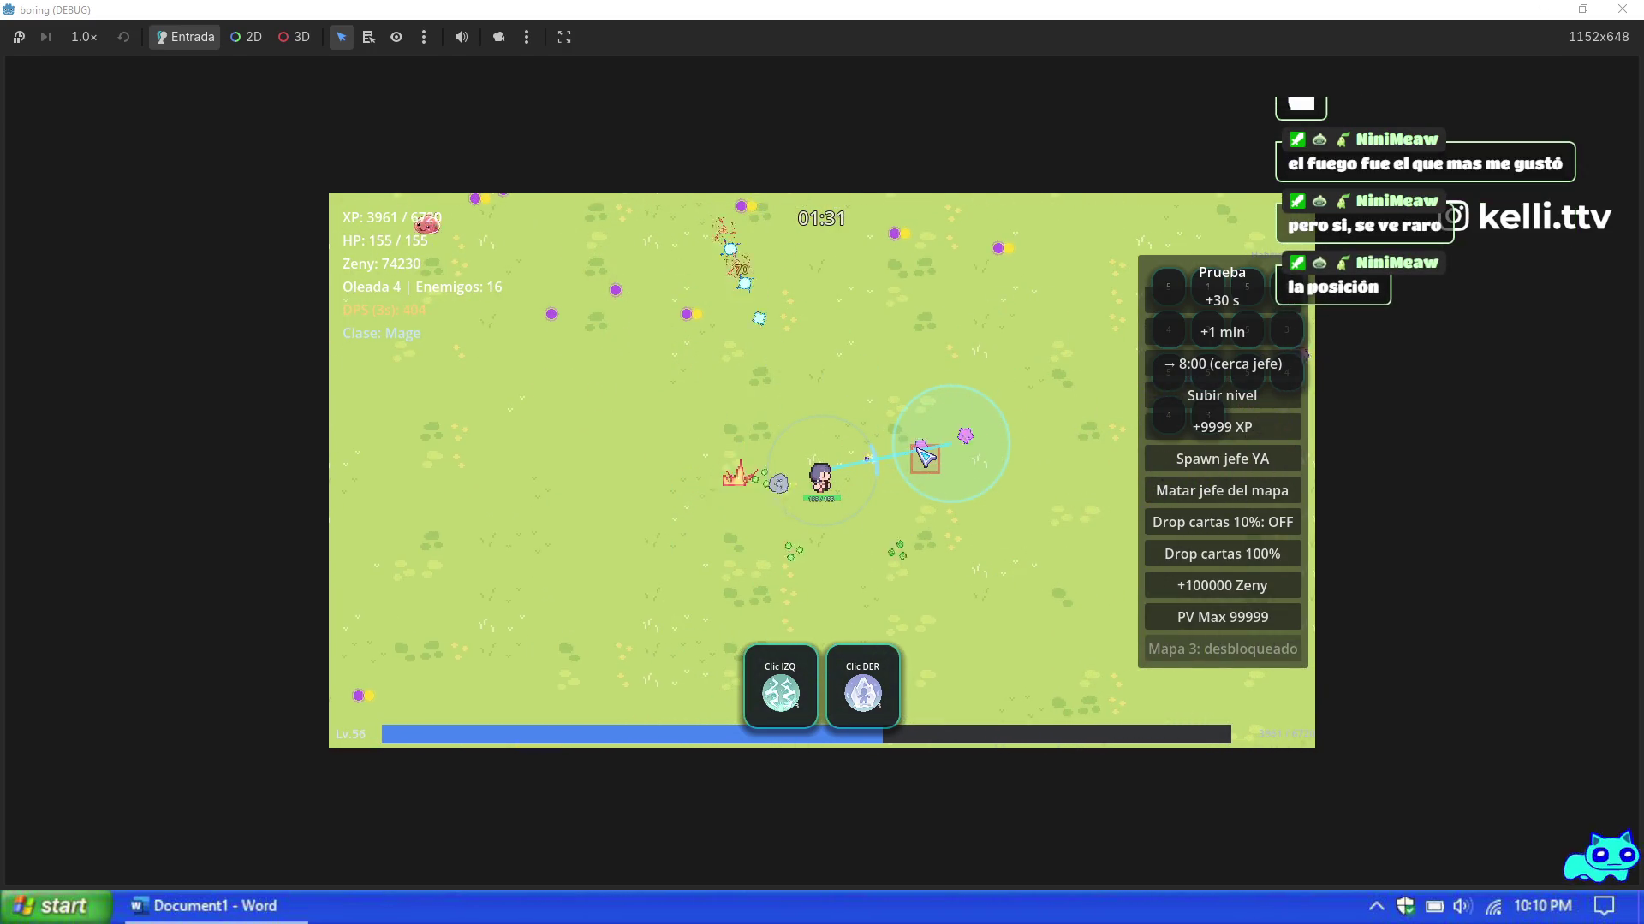
pyautogui.press('Escape')
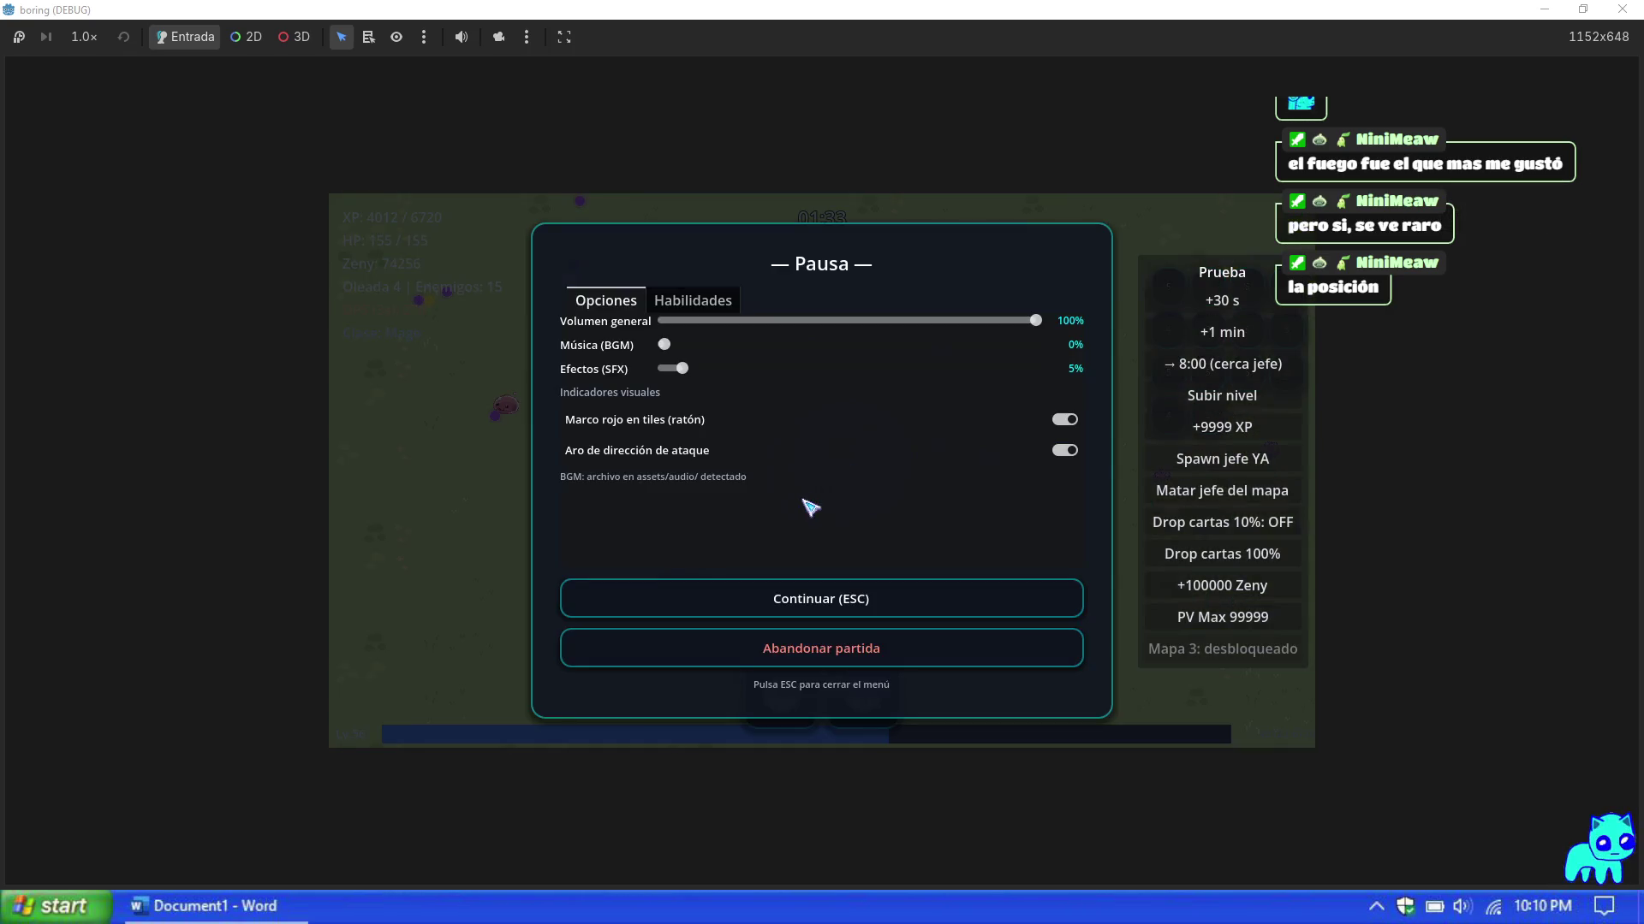
pyautogui.hotkey('alt', 'F4')
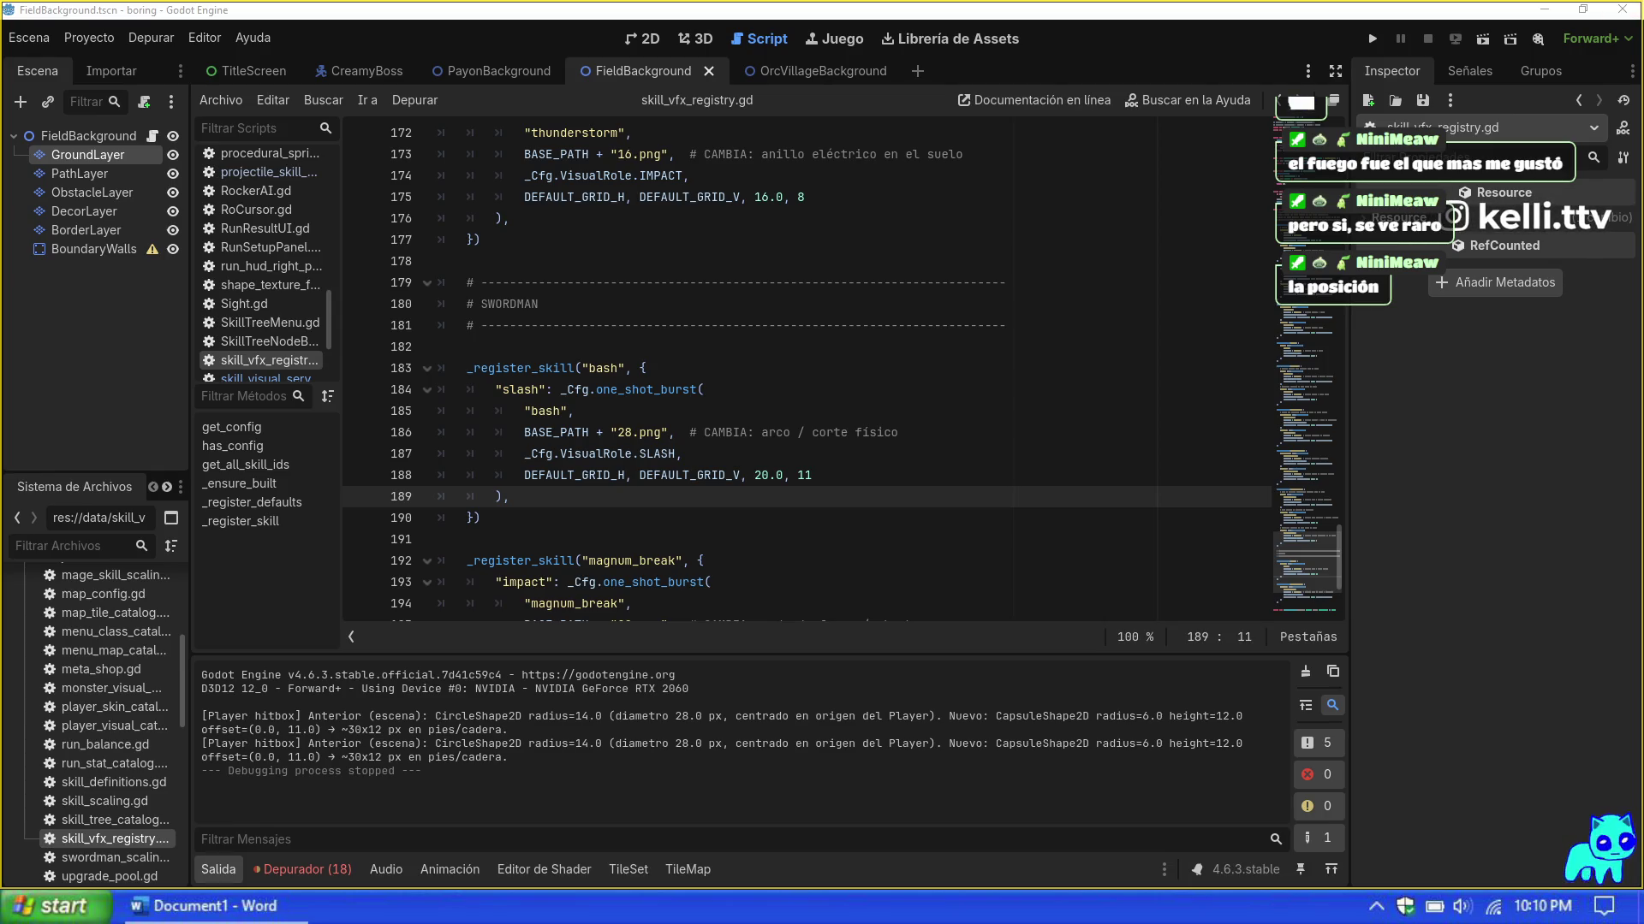
# Step: Scroll up to the firewall registration and change its aura sprite from 05.png to 03.png
pyautogui.scroll(6, 804, 368)
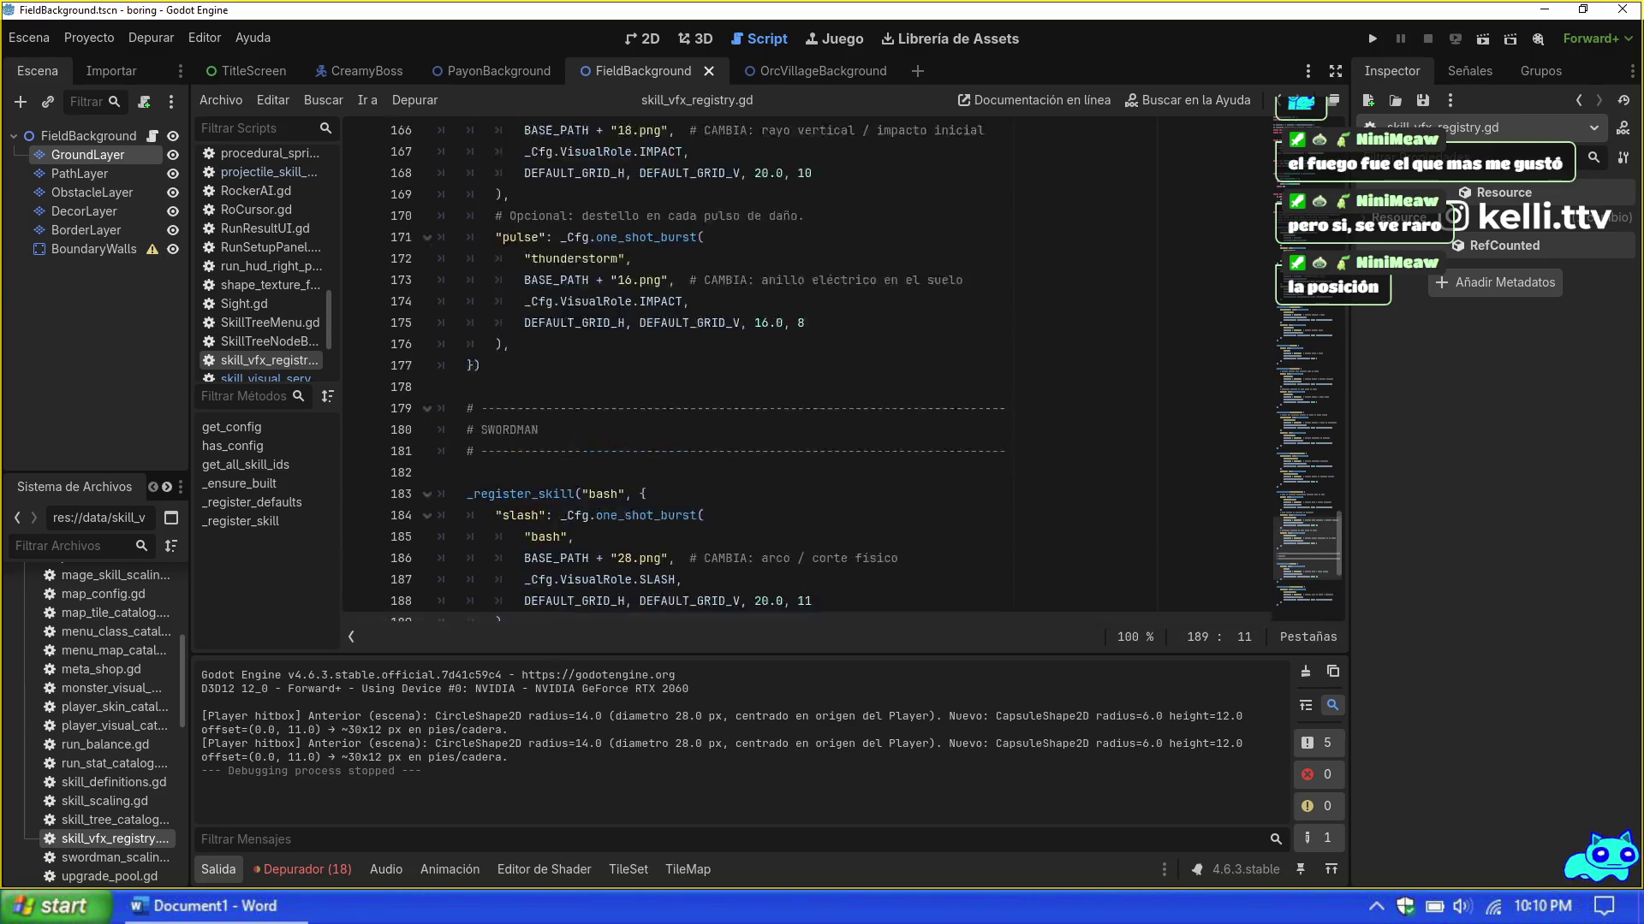
pyautogui.scroll(12, 804, 368)
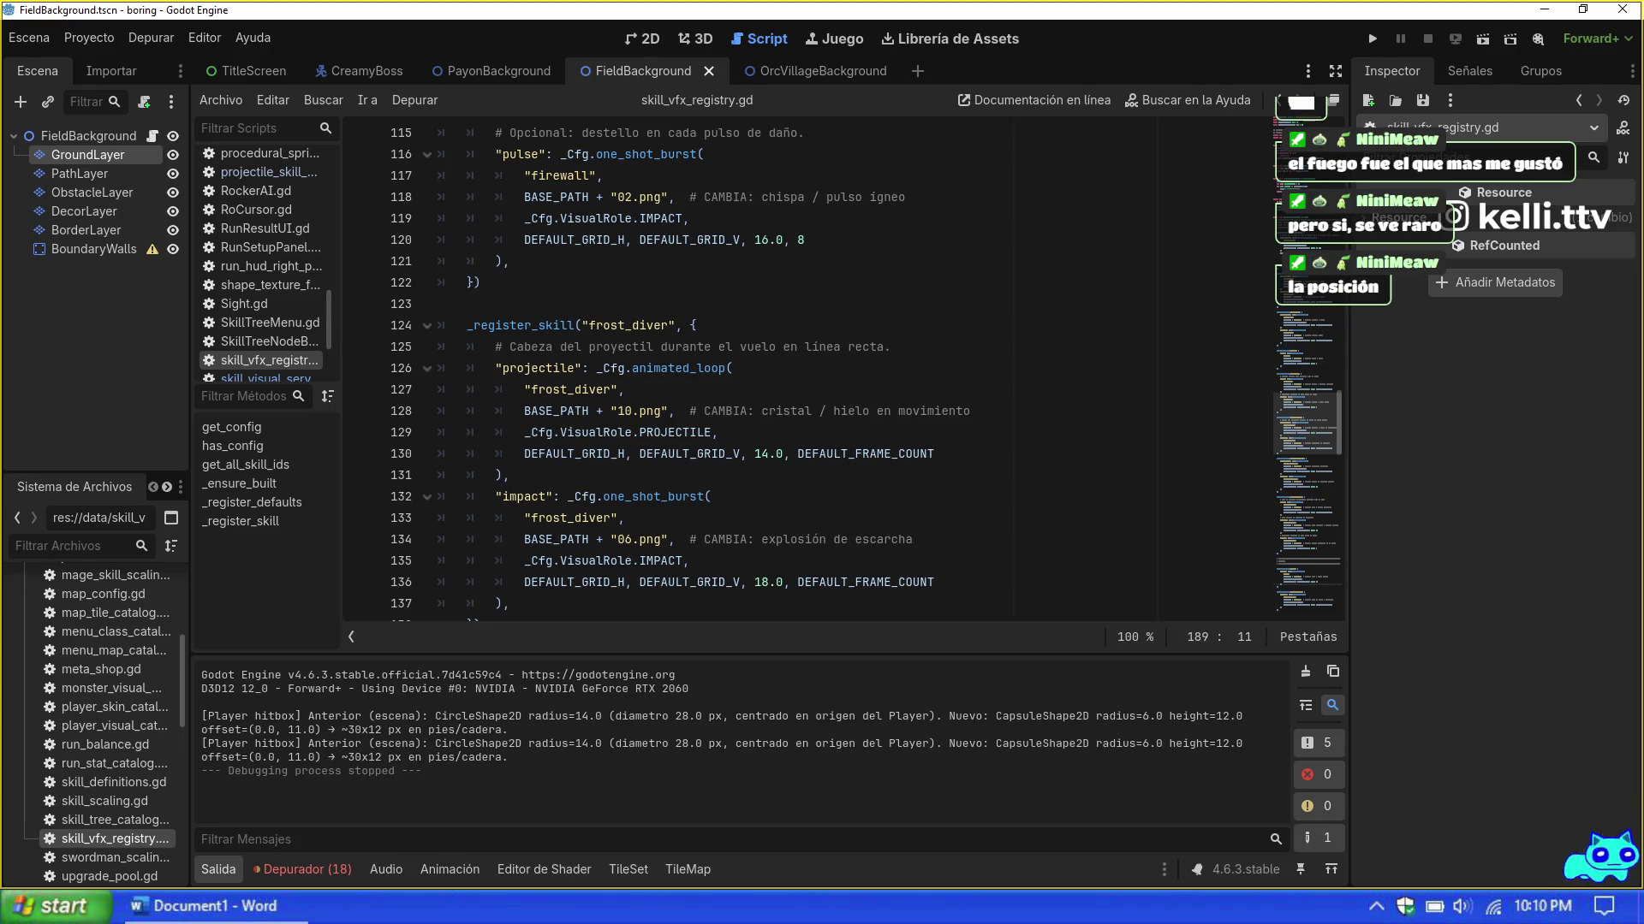
pyautogui.moveTo(659, 498)
pyautogui.scroll(4, 789, 455)
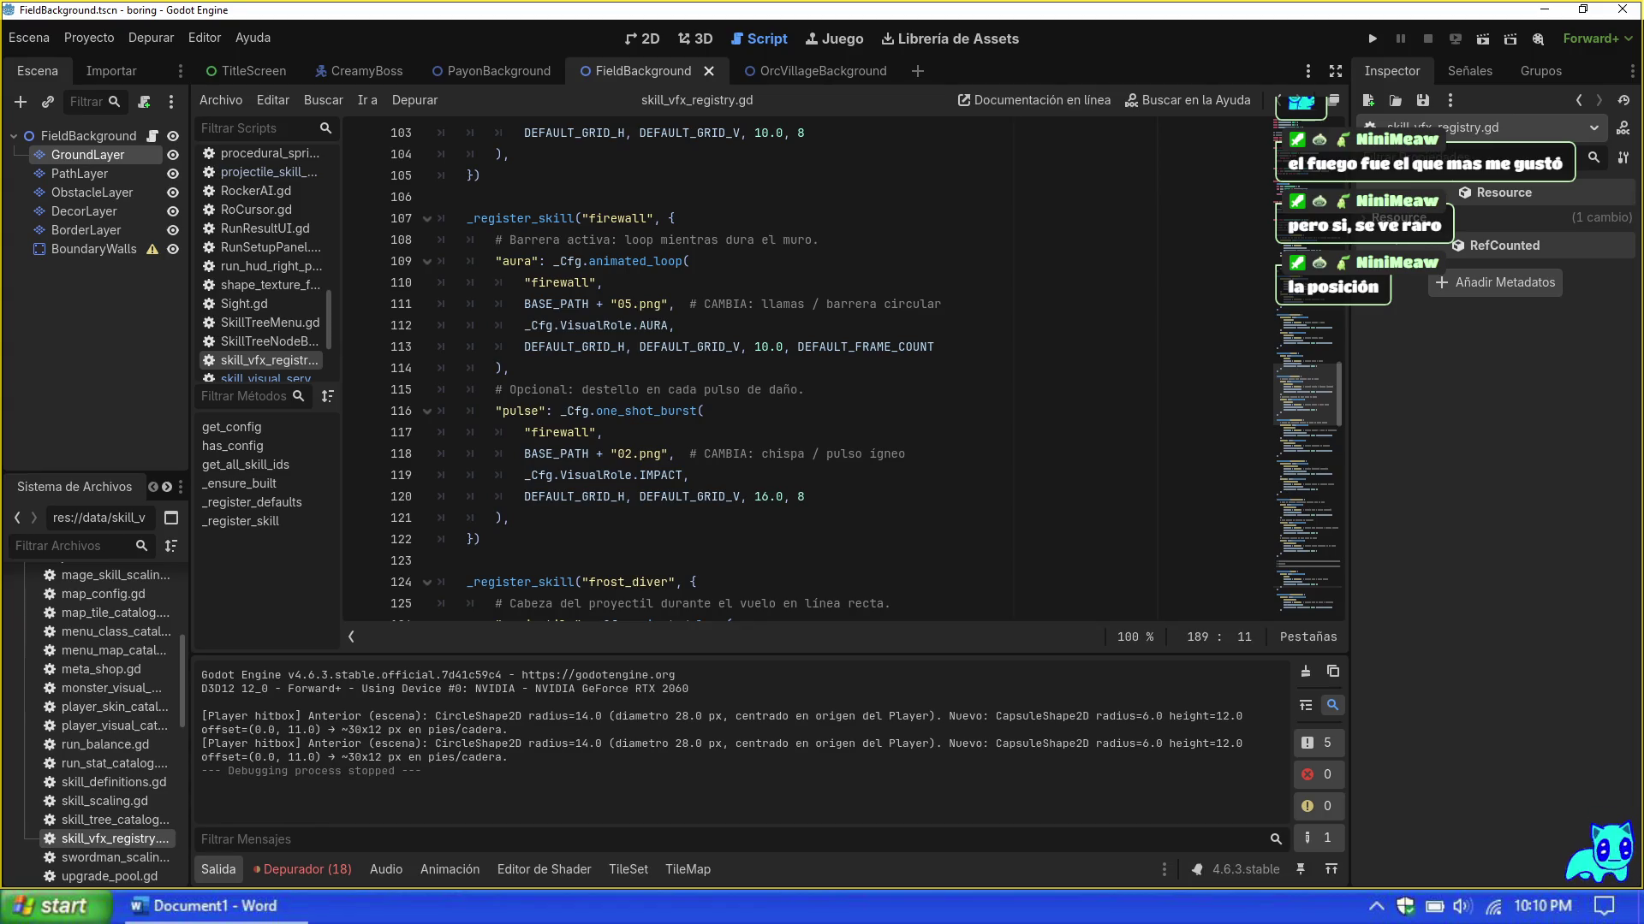
pyautogui.click(626, 303)
pyautogui.write('3')
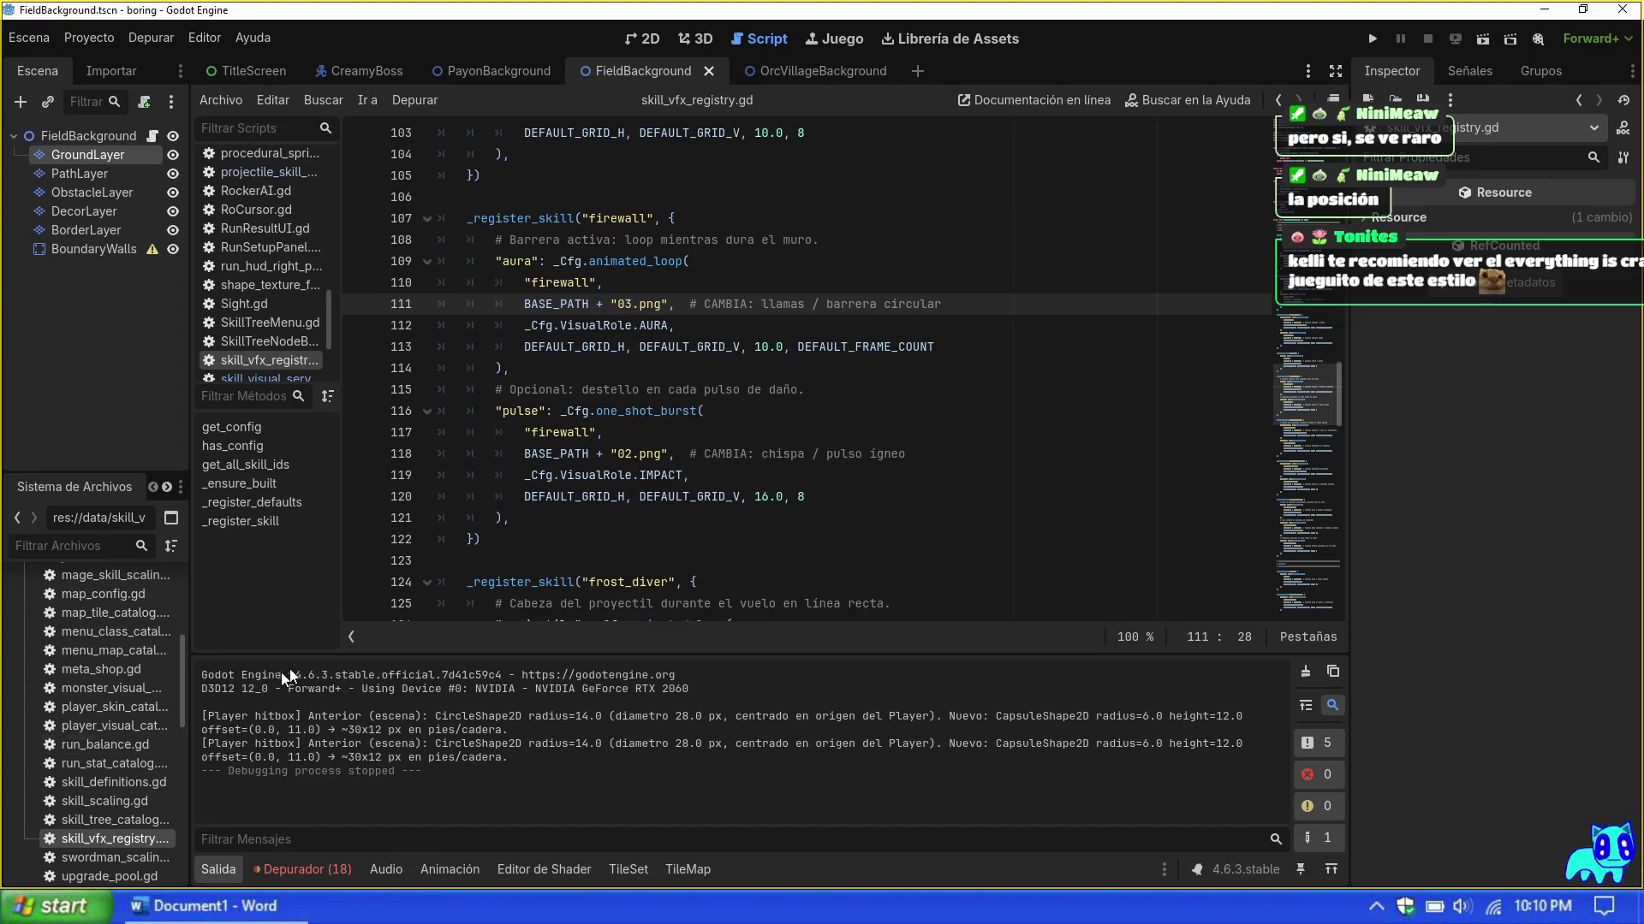
# Step: Change the firewall pulse sprite on line 118 from 02.png to 01.png
pyautogui.click(689, 475)
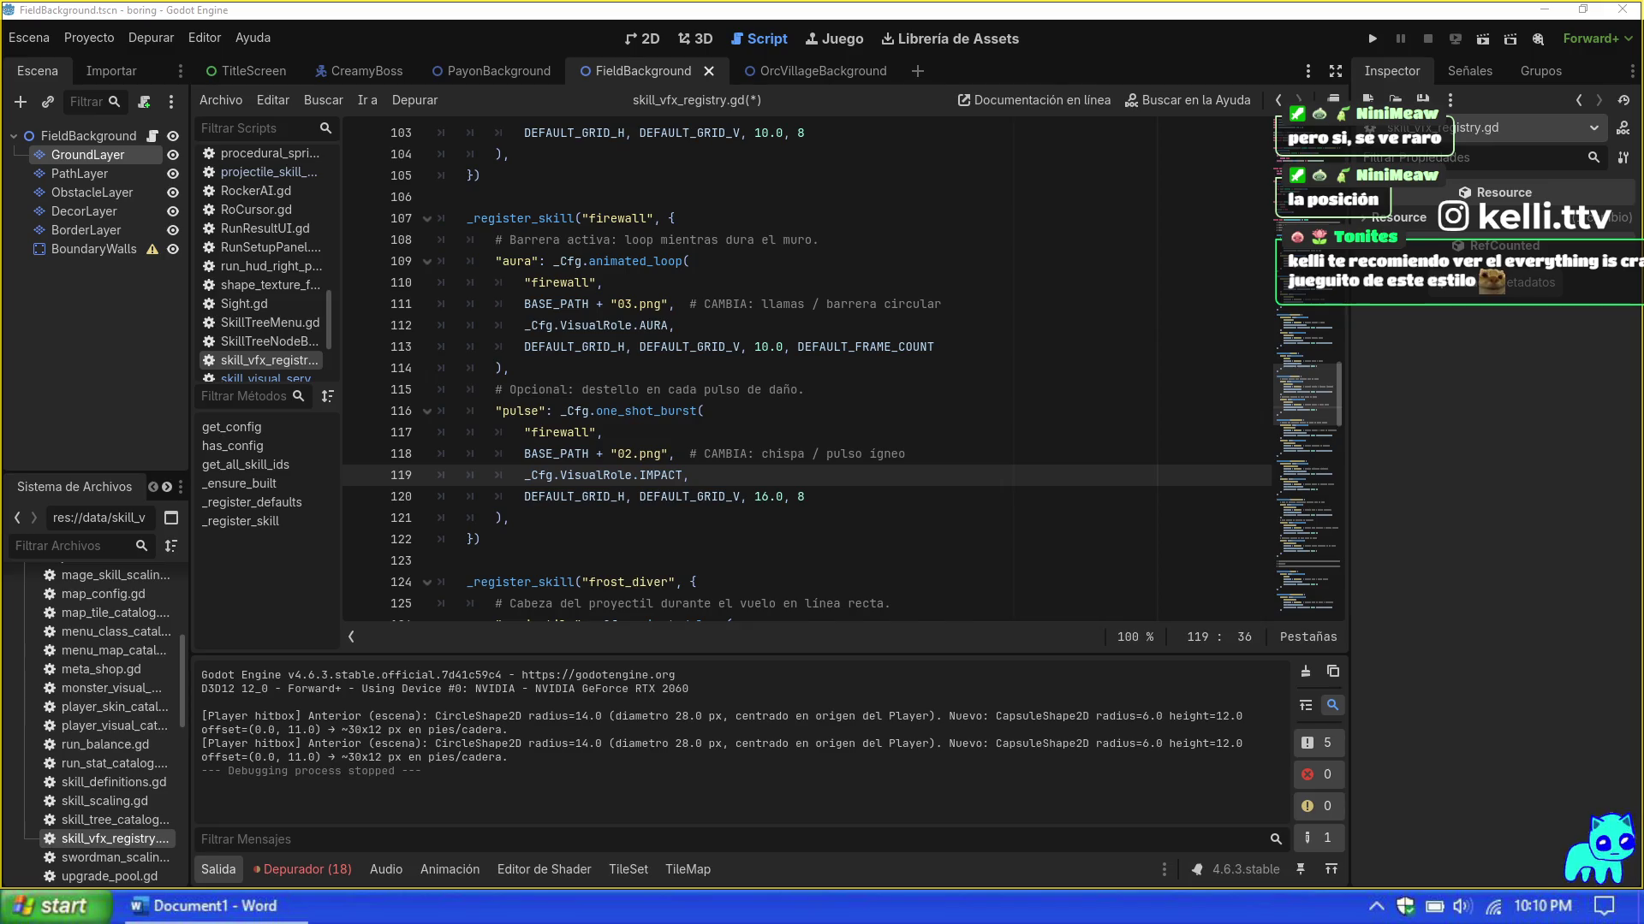
pyautogui.click(701, 497)
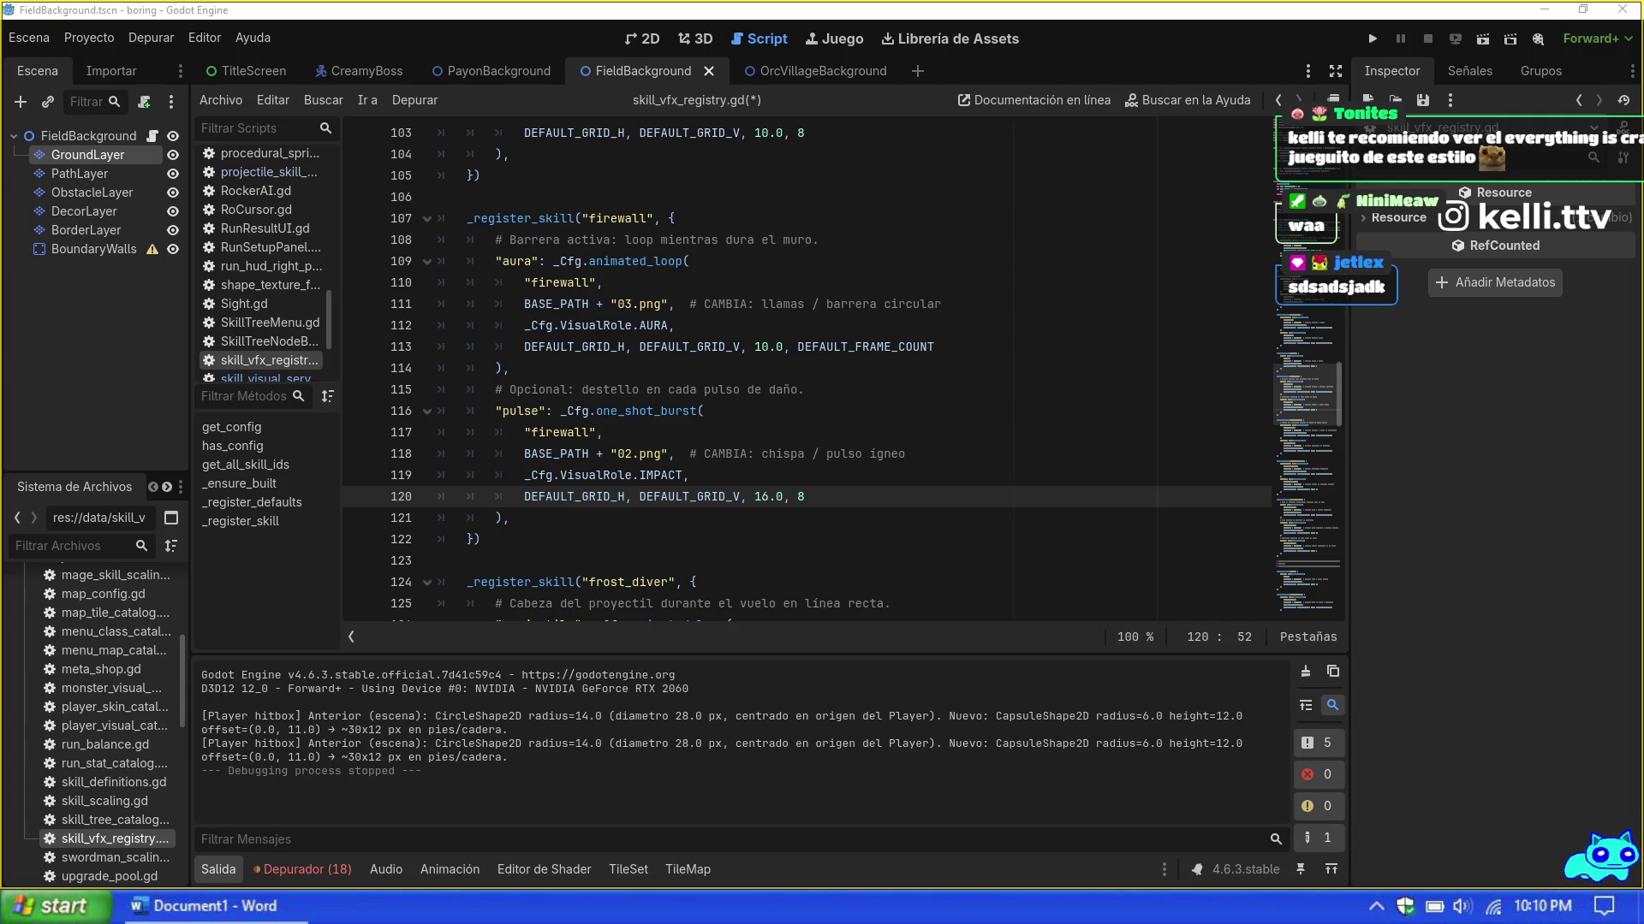
pyautogui.click(627, 454)
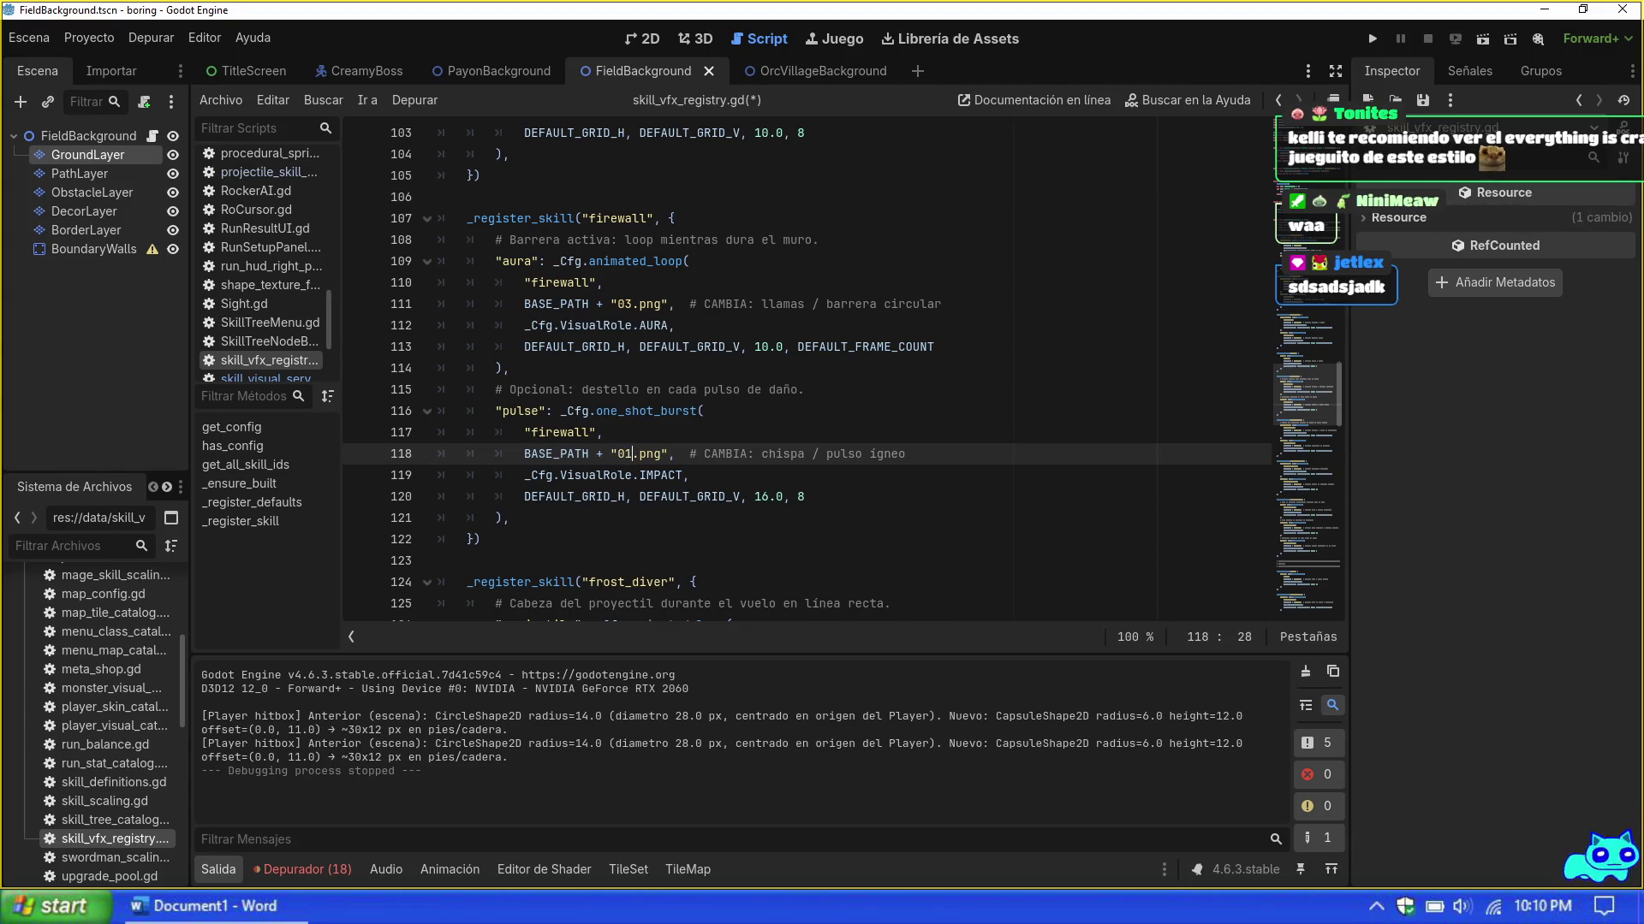
pyautogui.press('Delete')
pyautogui.write('1')
pyautogui.press('Down')
pyautogui.press('Down')
pyautogui.press('End')
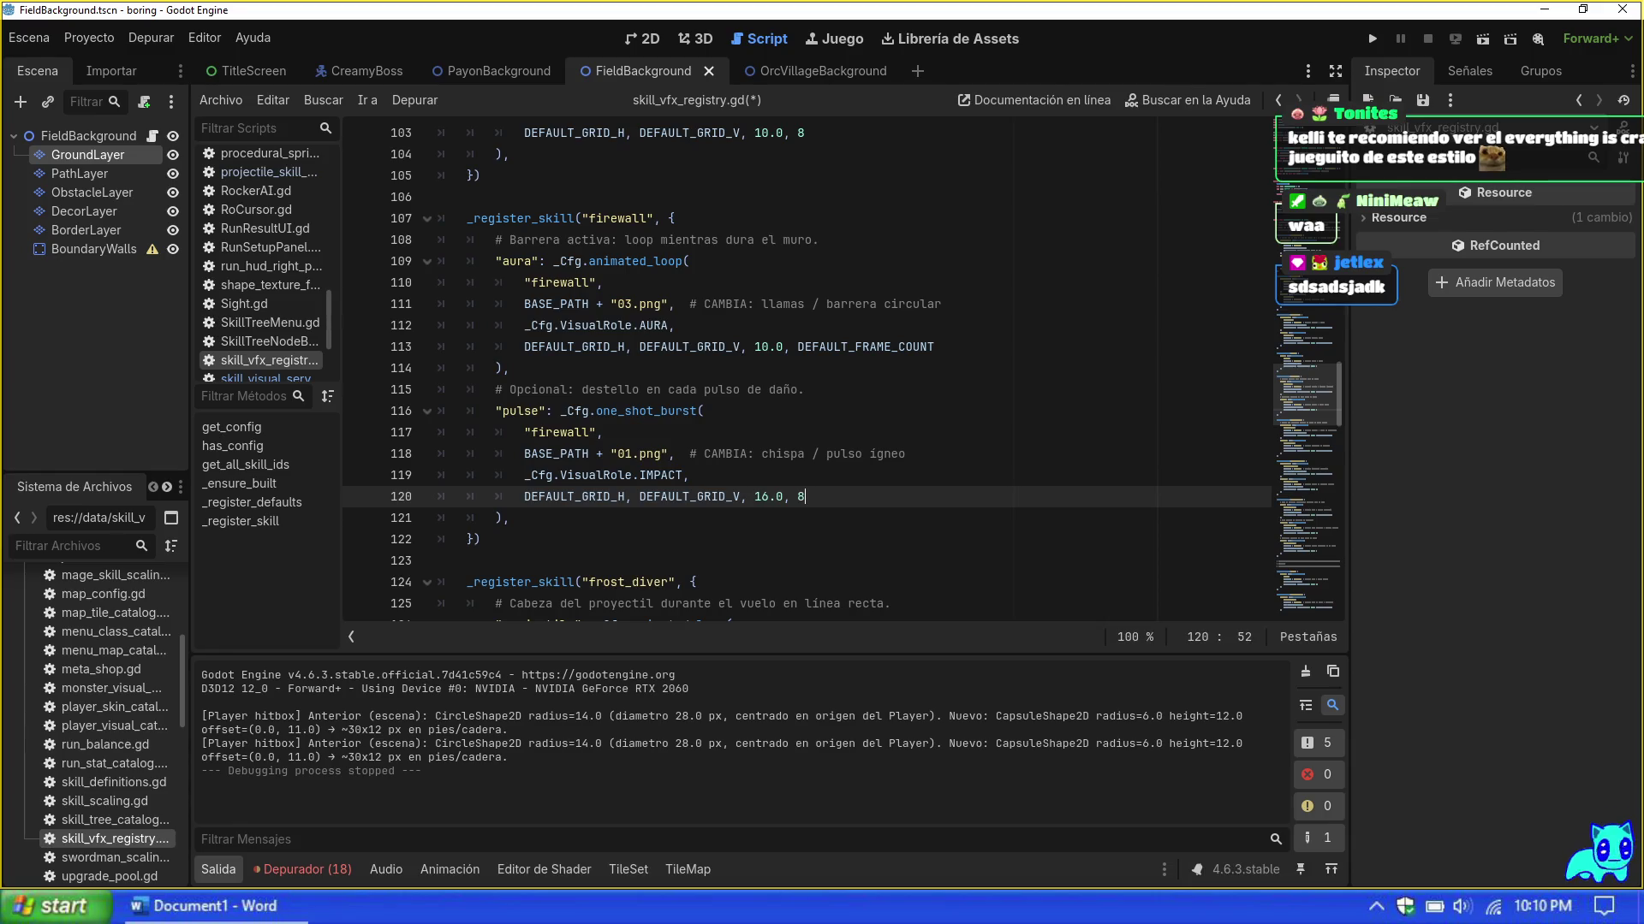
# Step: Launch the game with F5 to test the new firewall sprites
pyautogui.press('Down')
pyautogui.press('Up')
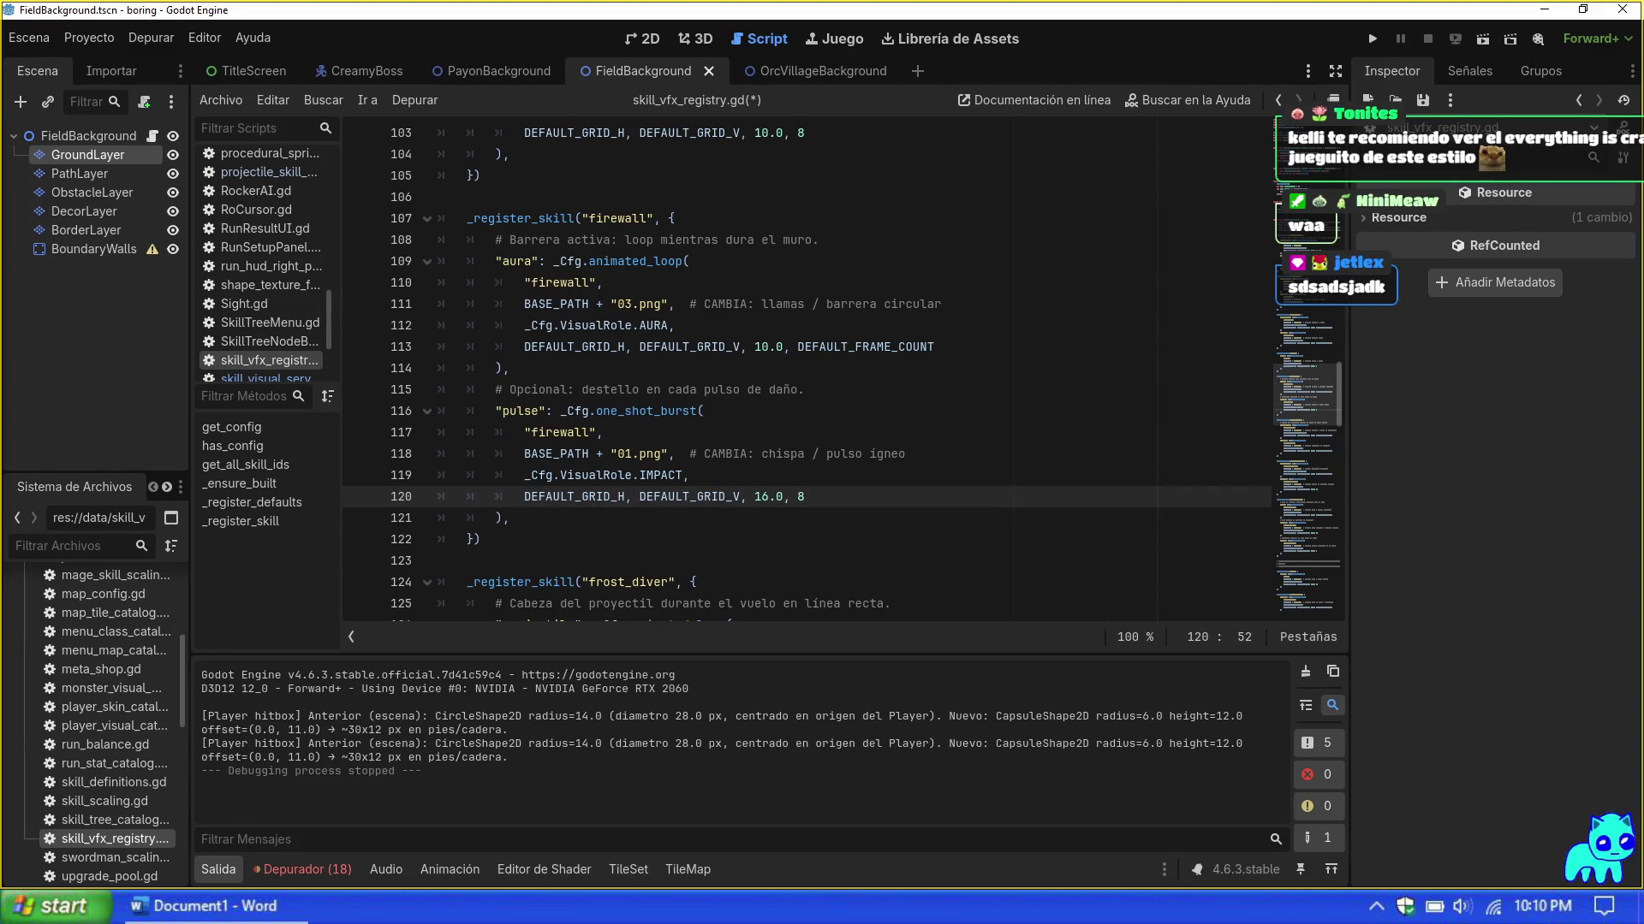
pyautogui.press('F5')
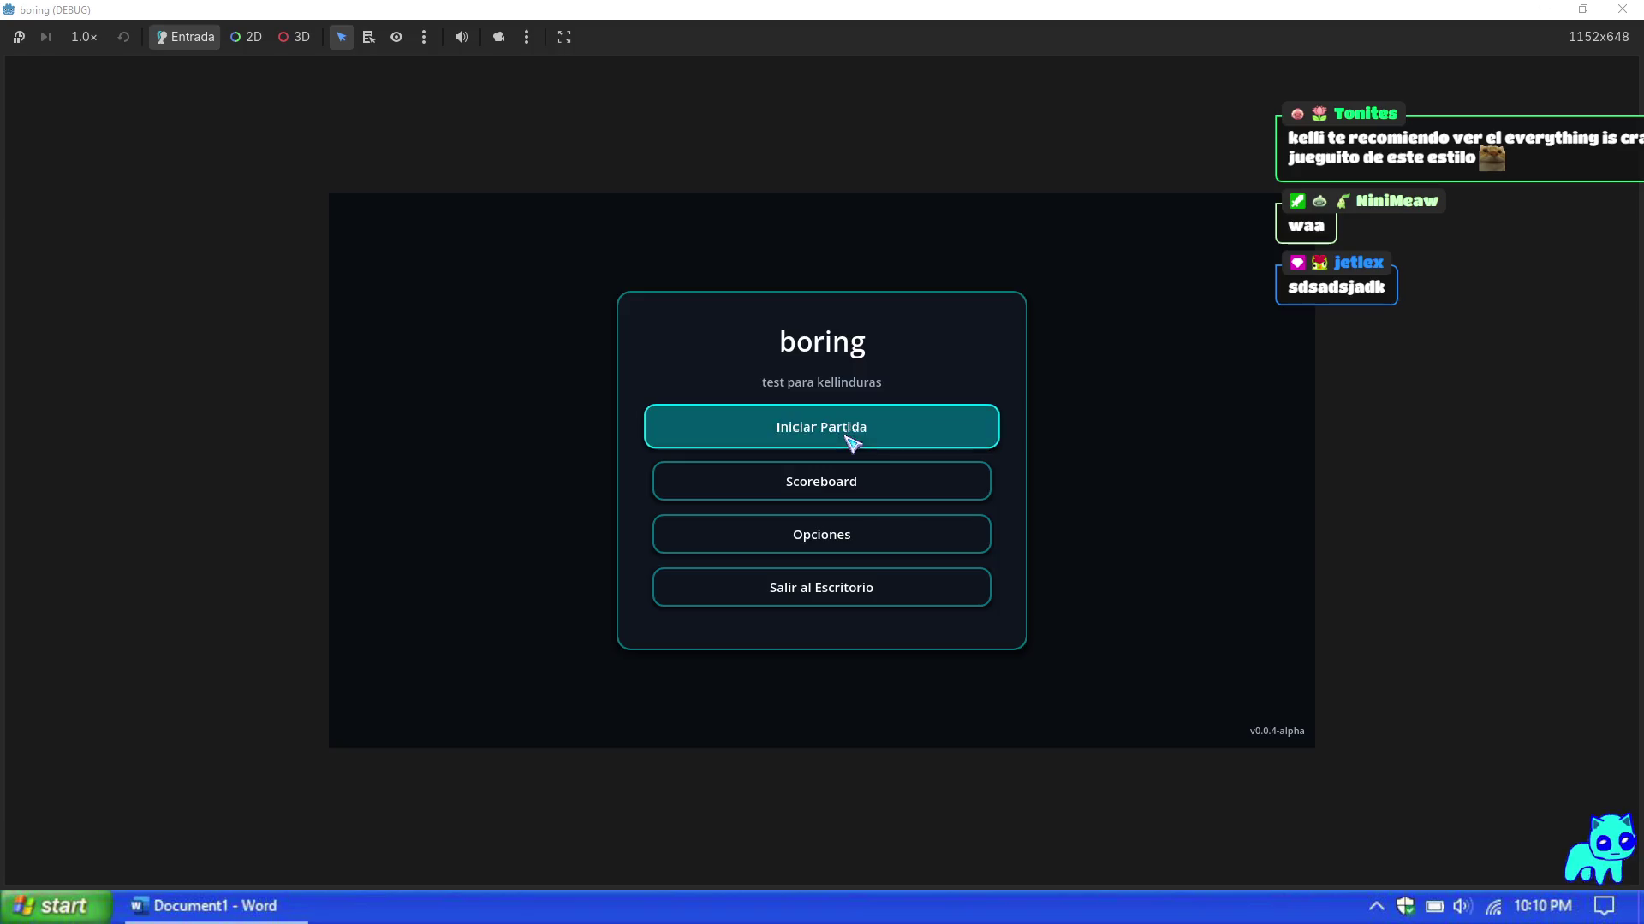
# Step: Start a new Mapa 1 Mage run, max health with PV Max and grant +9999 XP twice
pyautogui.click(844, 440)
pyautogui.click(1181, 722)
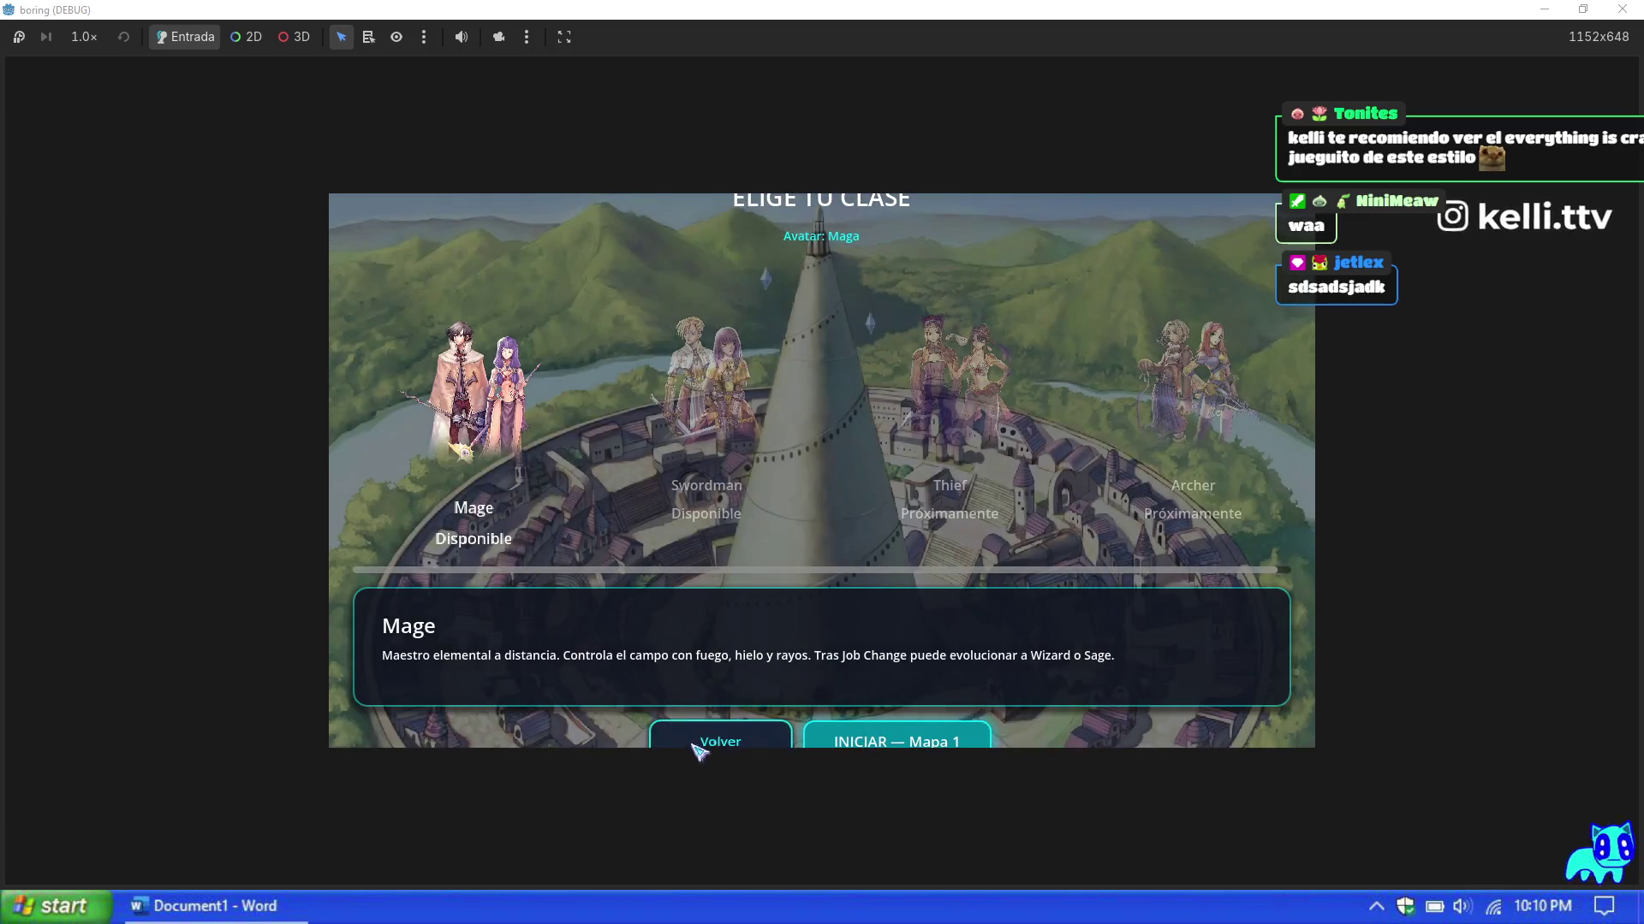
pyautogui.click(893, 746)
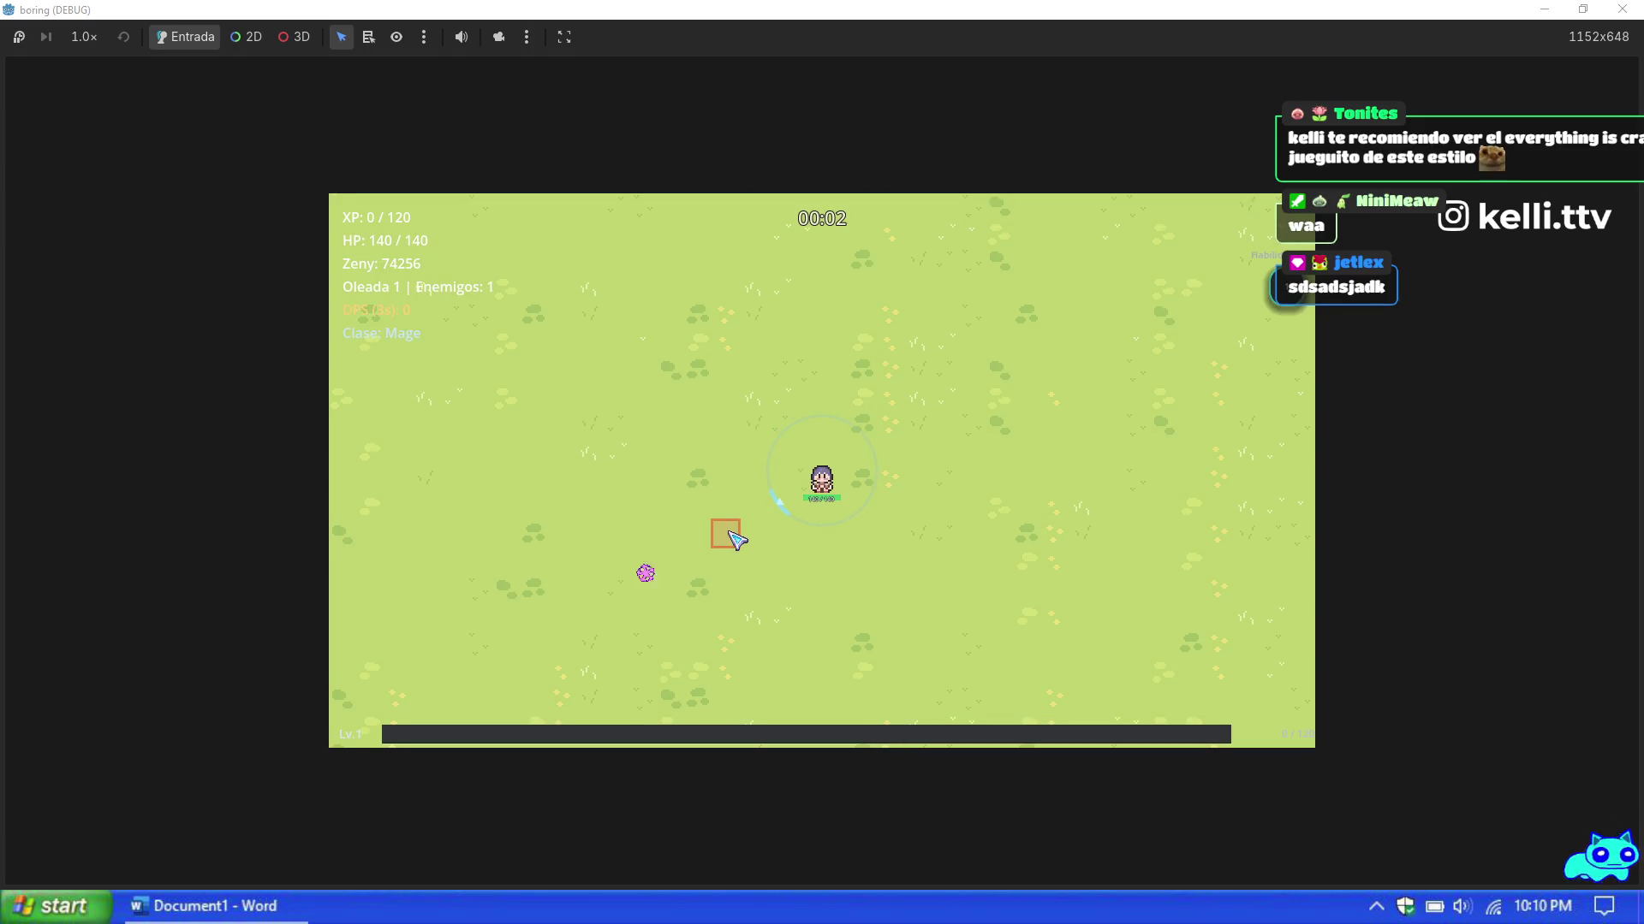
pyautogui.click(1250, 618)
pyautogui.click(1246, 428)
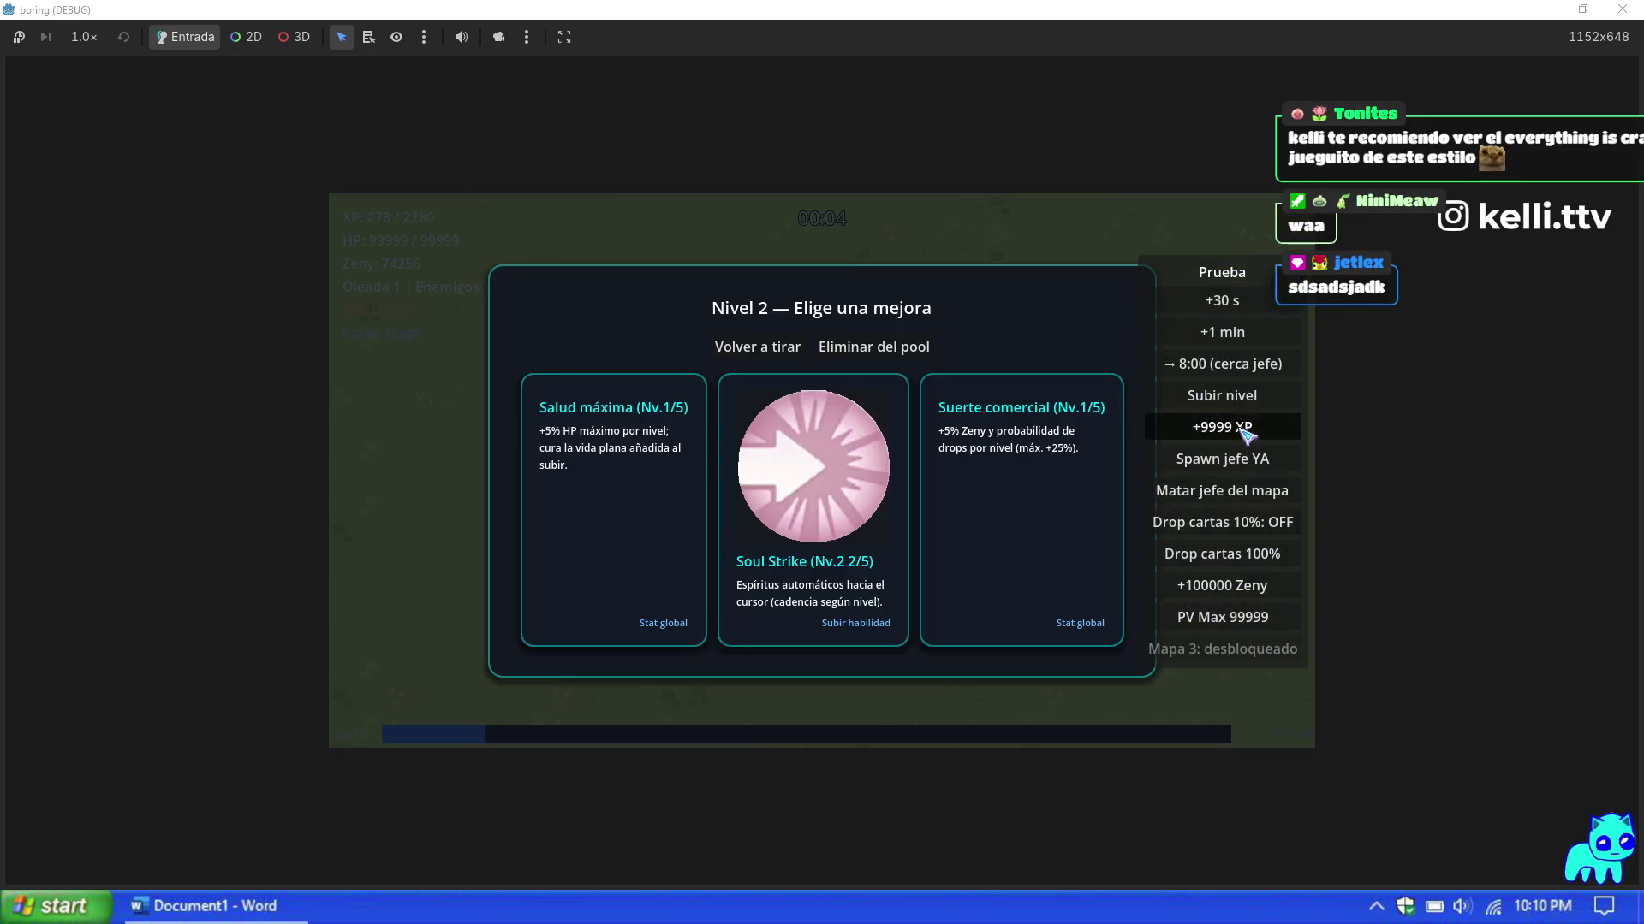
pyautogui.click(1245, 428)
pyautogui.click(1245, 428)
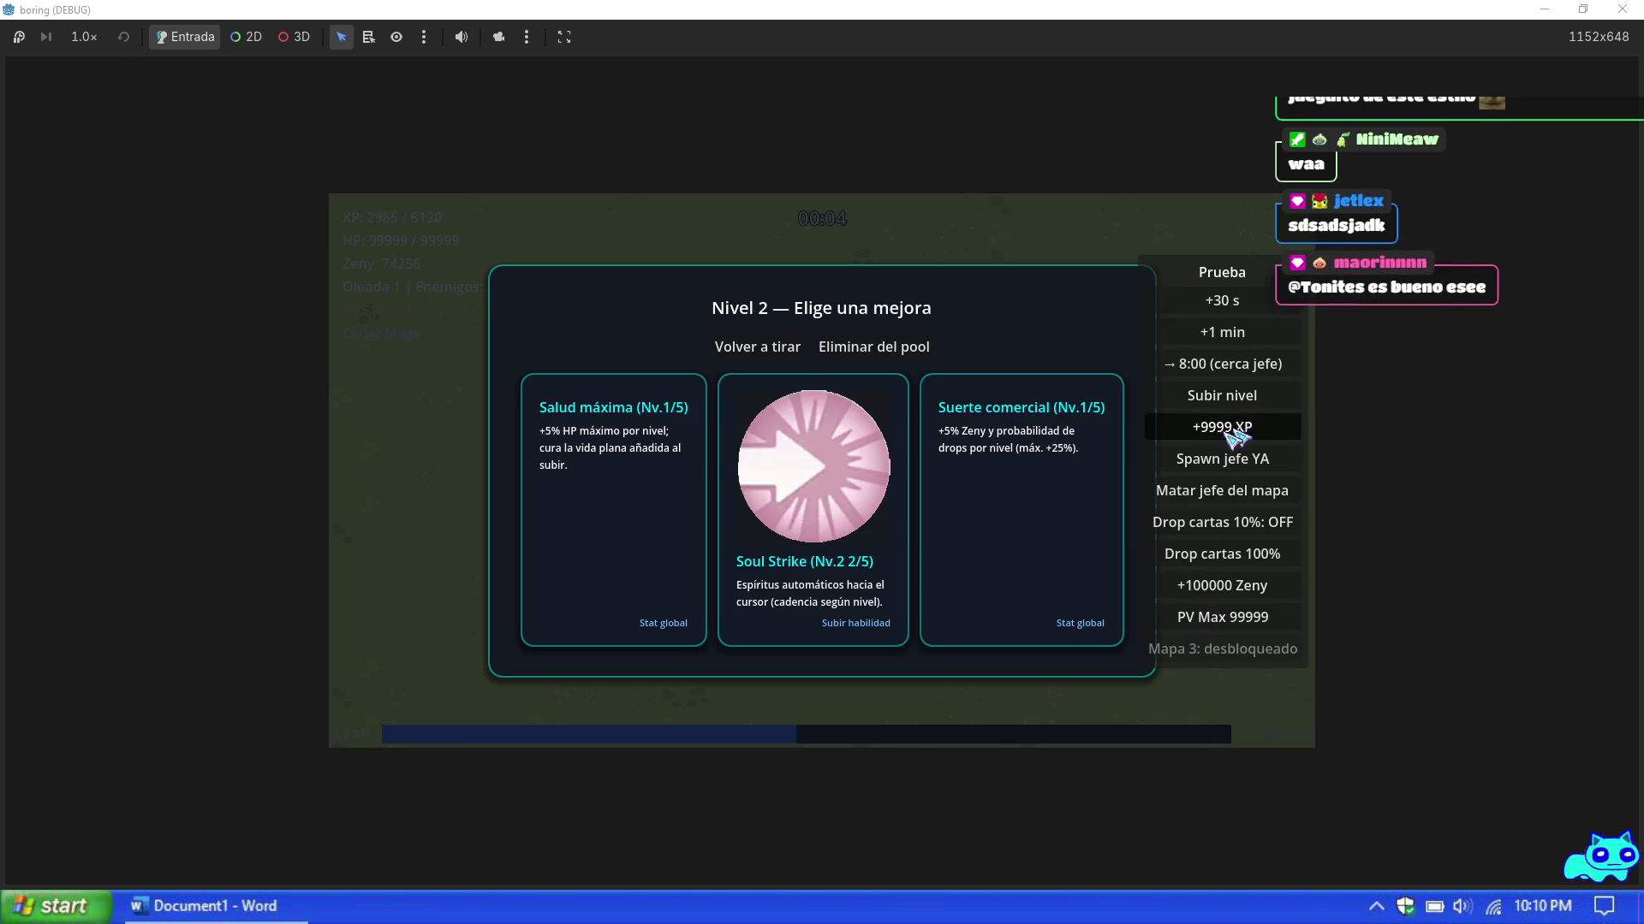
# Step: Take level-up cards, raising Soul Strike and bringing Fire Wall to level 3
pyautogui.click(809, 516)
pyautogui.click(809, 517)
pyautogui.click(809, 516)
pyautogui.click(809, 516)
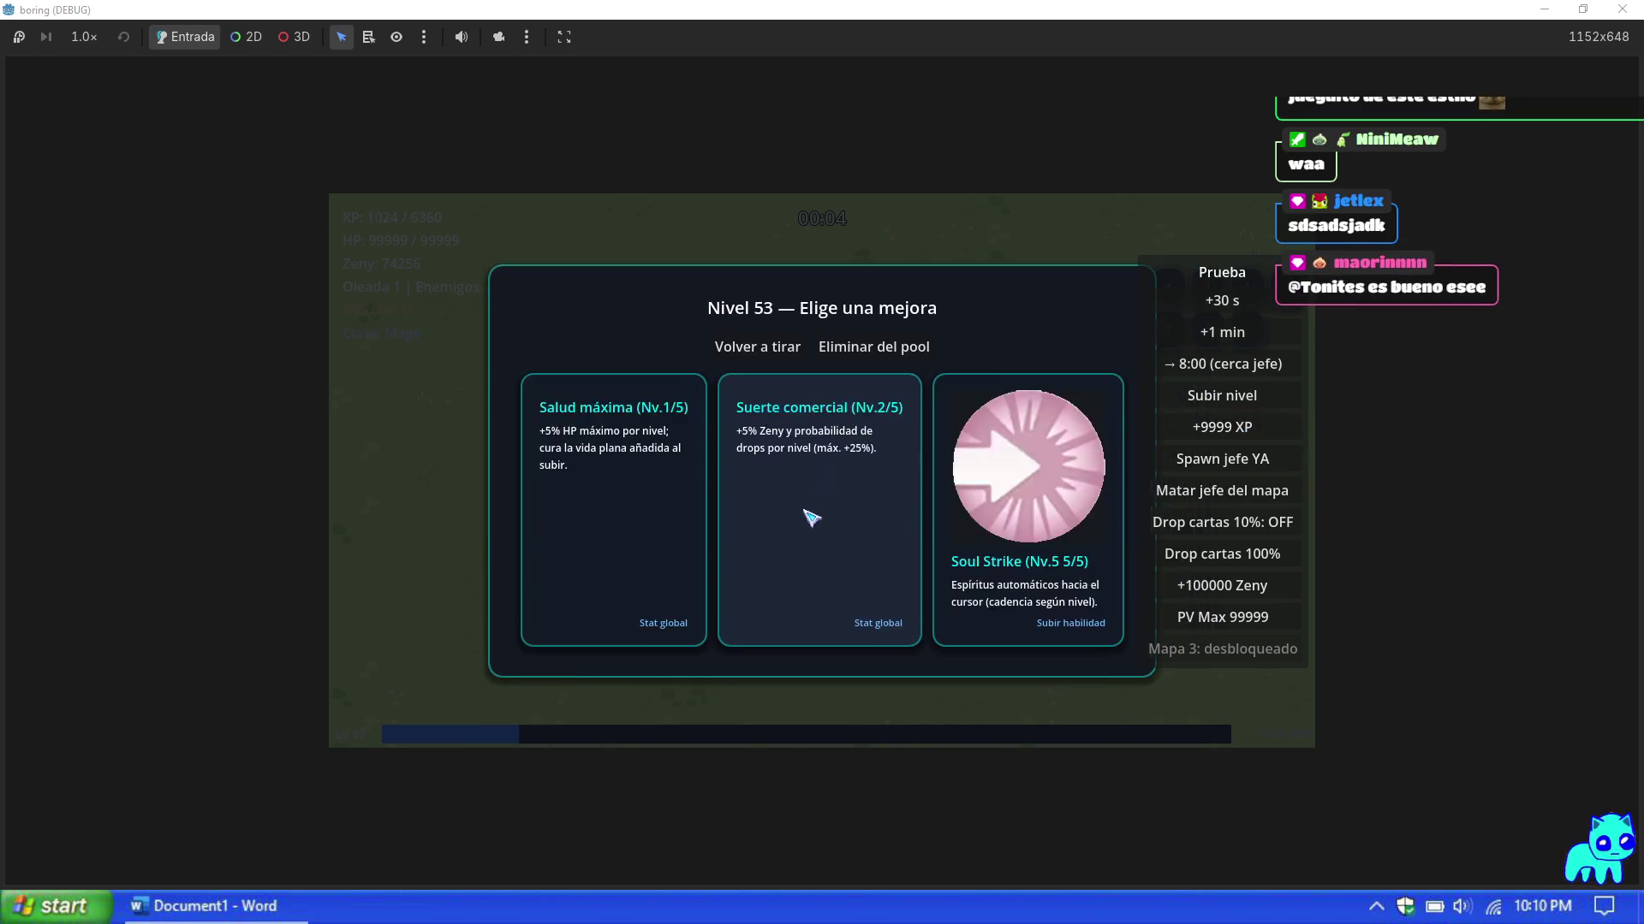
pyautogui.click(808, 516)
pyautogui.click(808, 516)
pyautogui.click(809, 516)
pyautogui.click(809, 516)
pyautogui.click(809, 517)
# Step: Max out Fire Bolt at 5/5 and take the last upgrades to resume the run
pyautogui.click(809, 516)
pyautogui.click(809, 517)
pyautogui.click(808, 516)
pyautogui.click(809, 517)
pyautogui.click(809, 516)
pyautogui.click(809, 516)
pyautogui.click(809, 517)
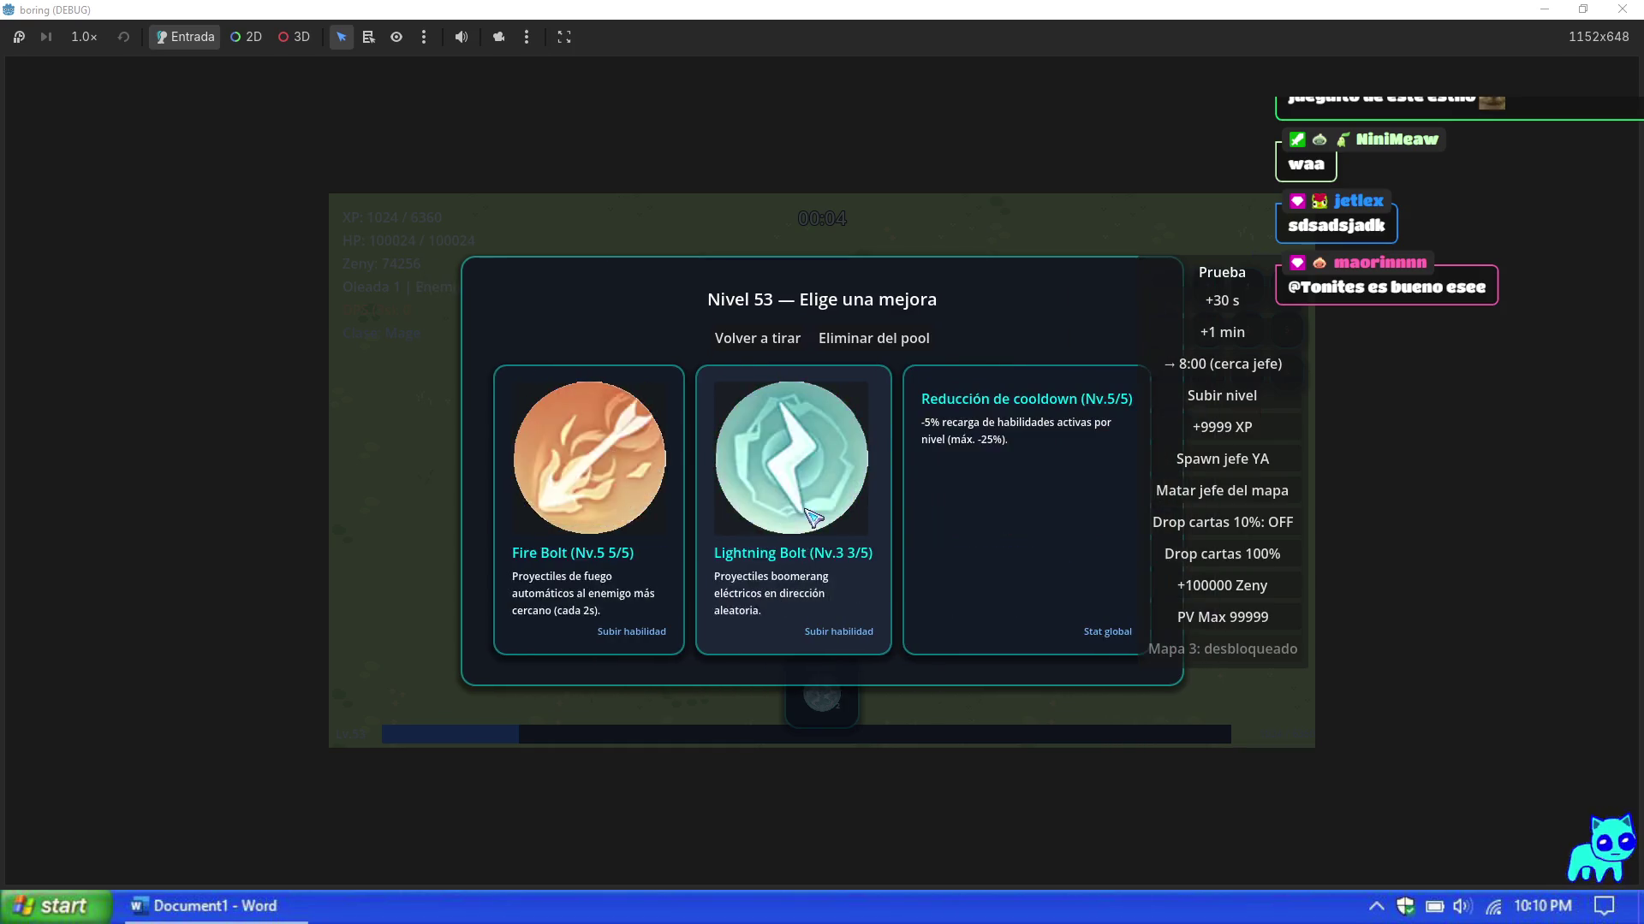
pyautogui.click(809, 516)
pyautogui.click(809, 516)
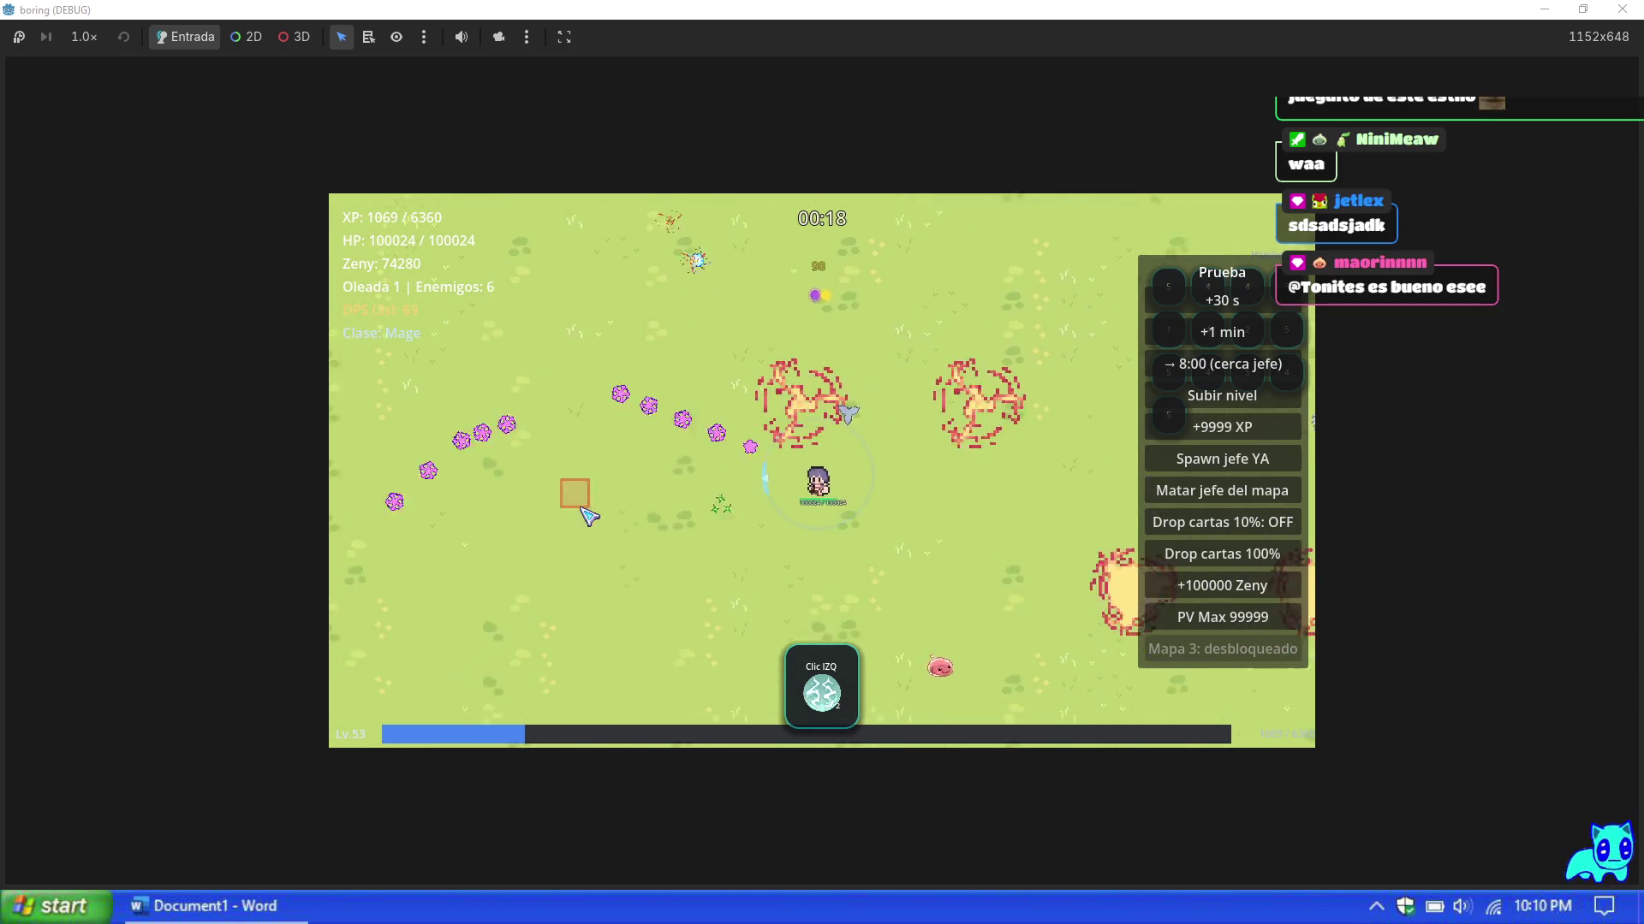
# Step: Walk the Mage down, up and diagonally past the trees and fire patches to watch the effects
pyautogui.press('s')
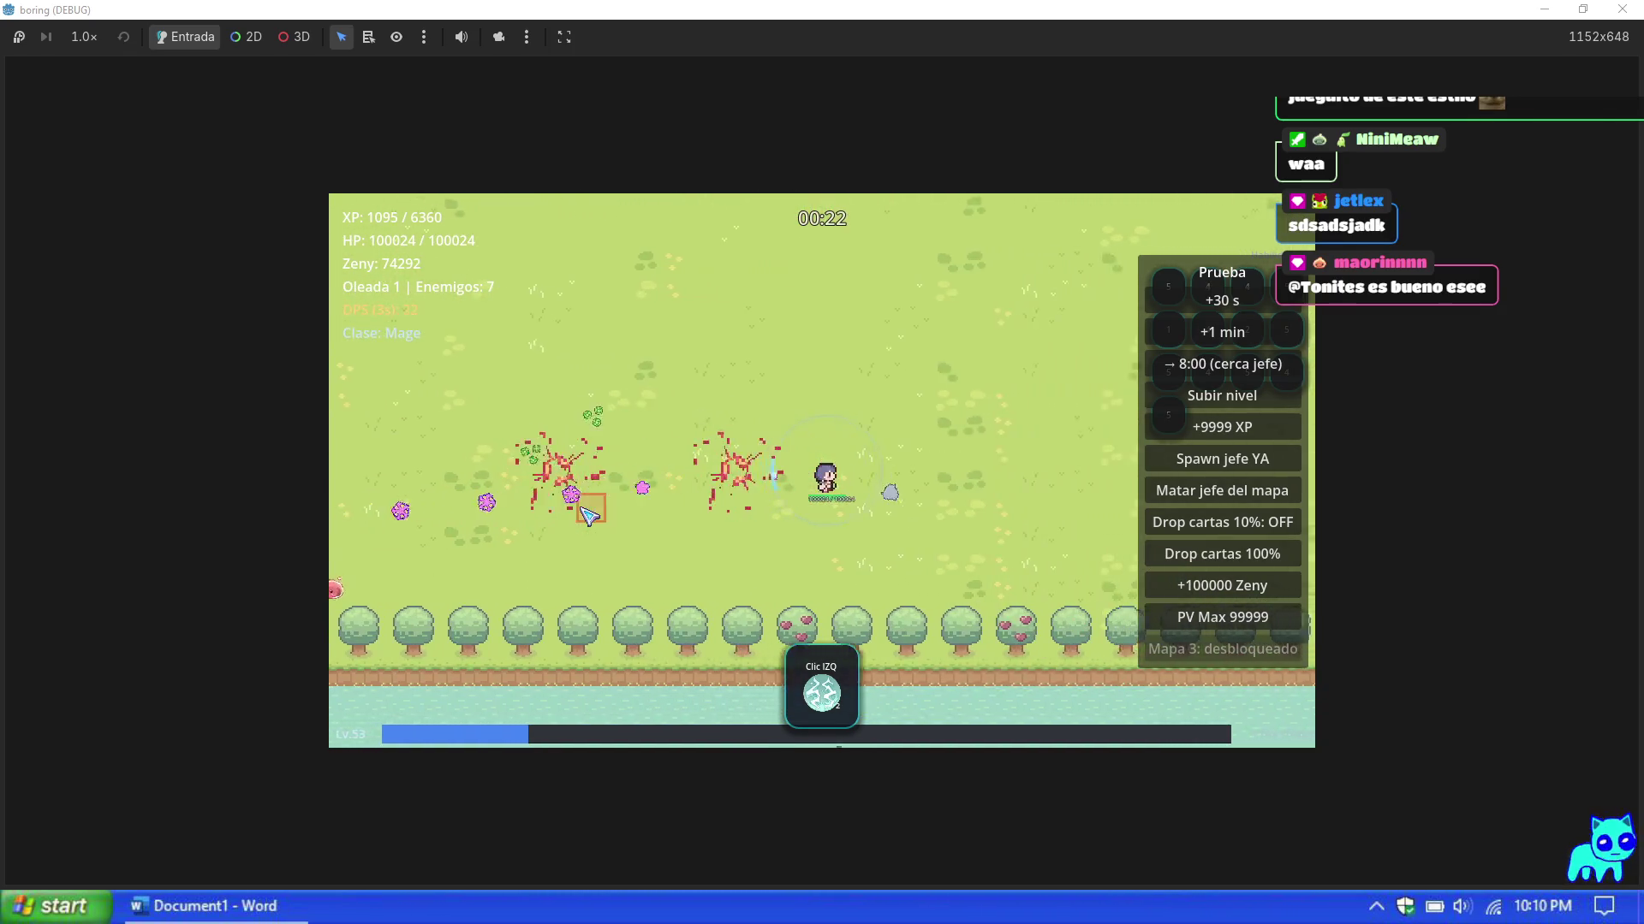
pyautogui.press('w')
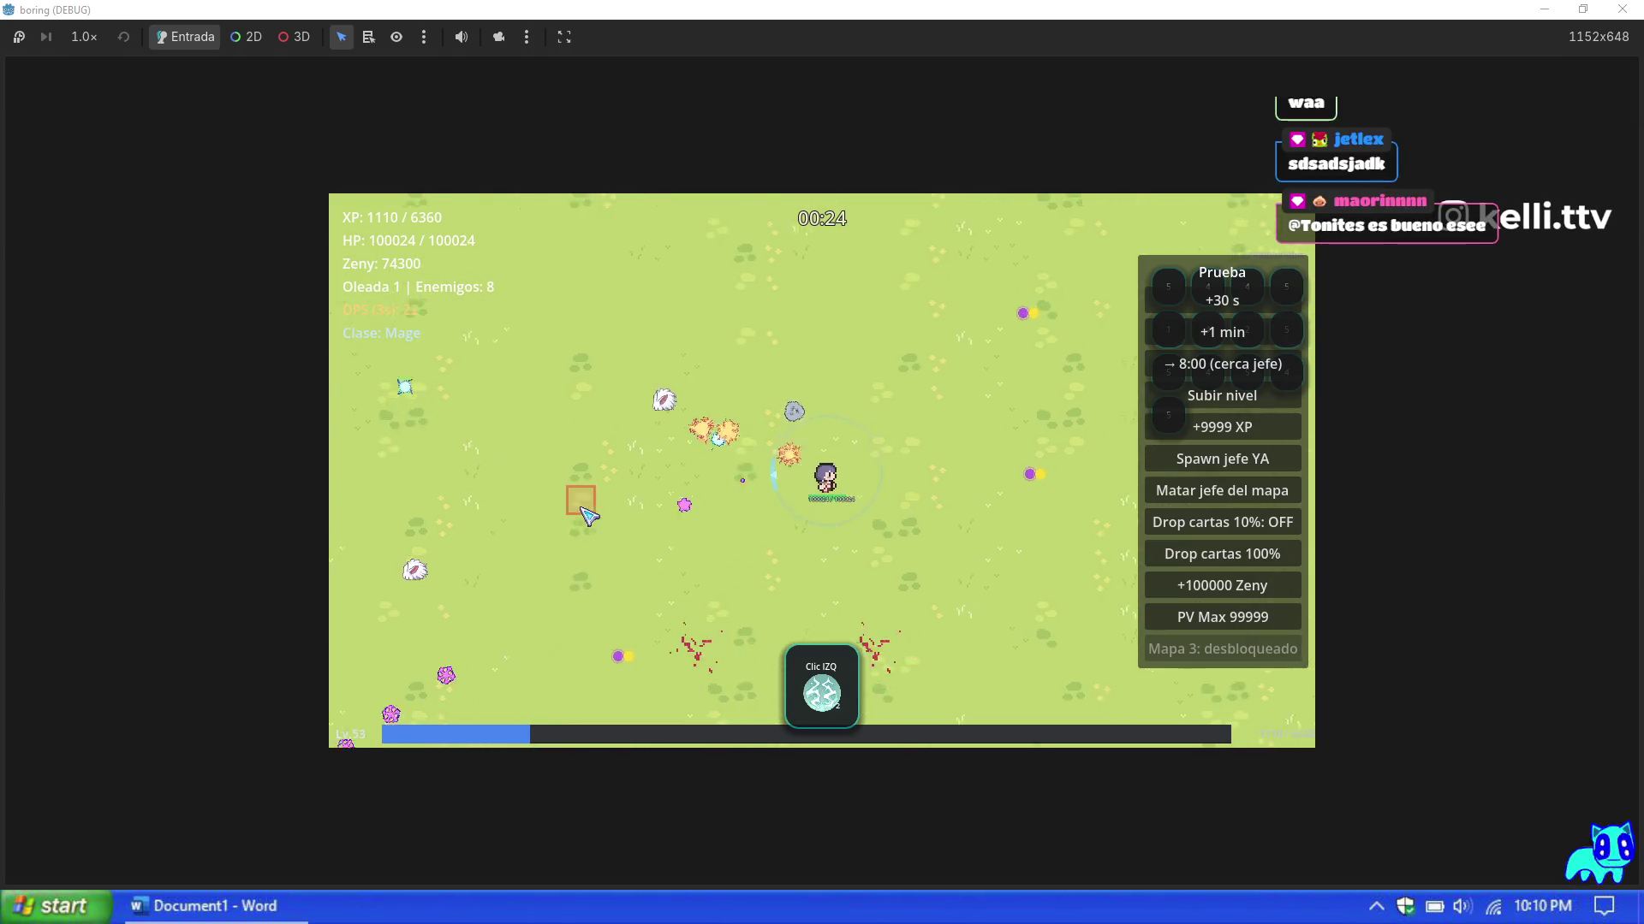
pyautogui.press('a')
pyautogui.press('s')
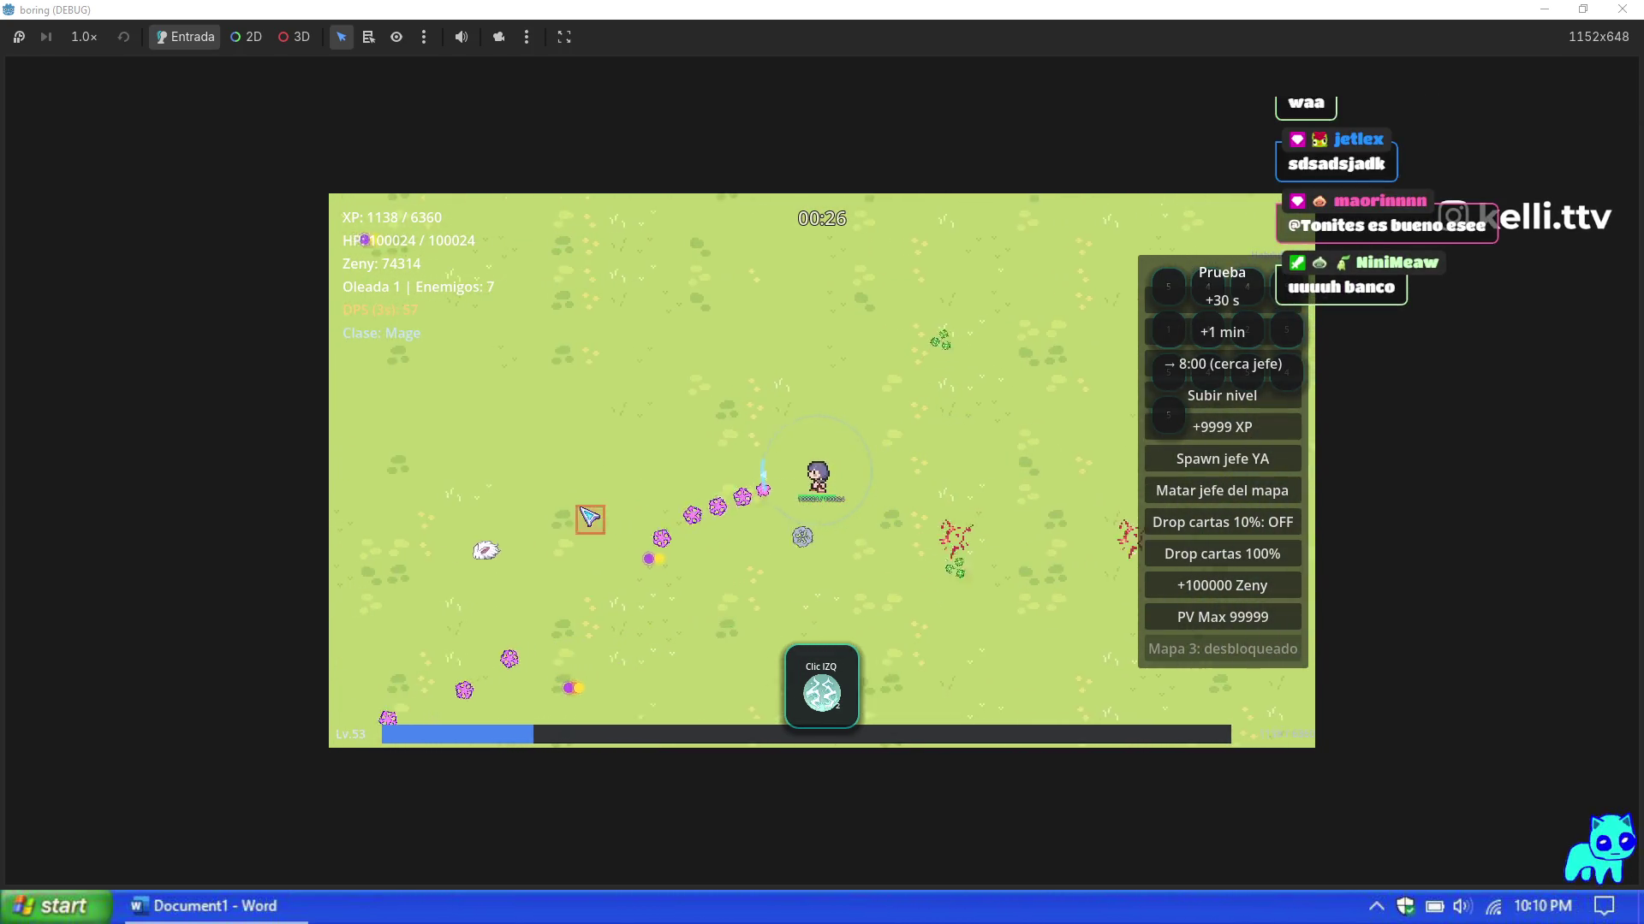
pyautogui.press('d')
pyautogui.press('w')
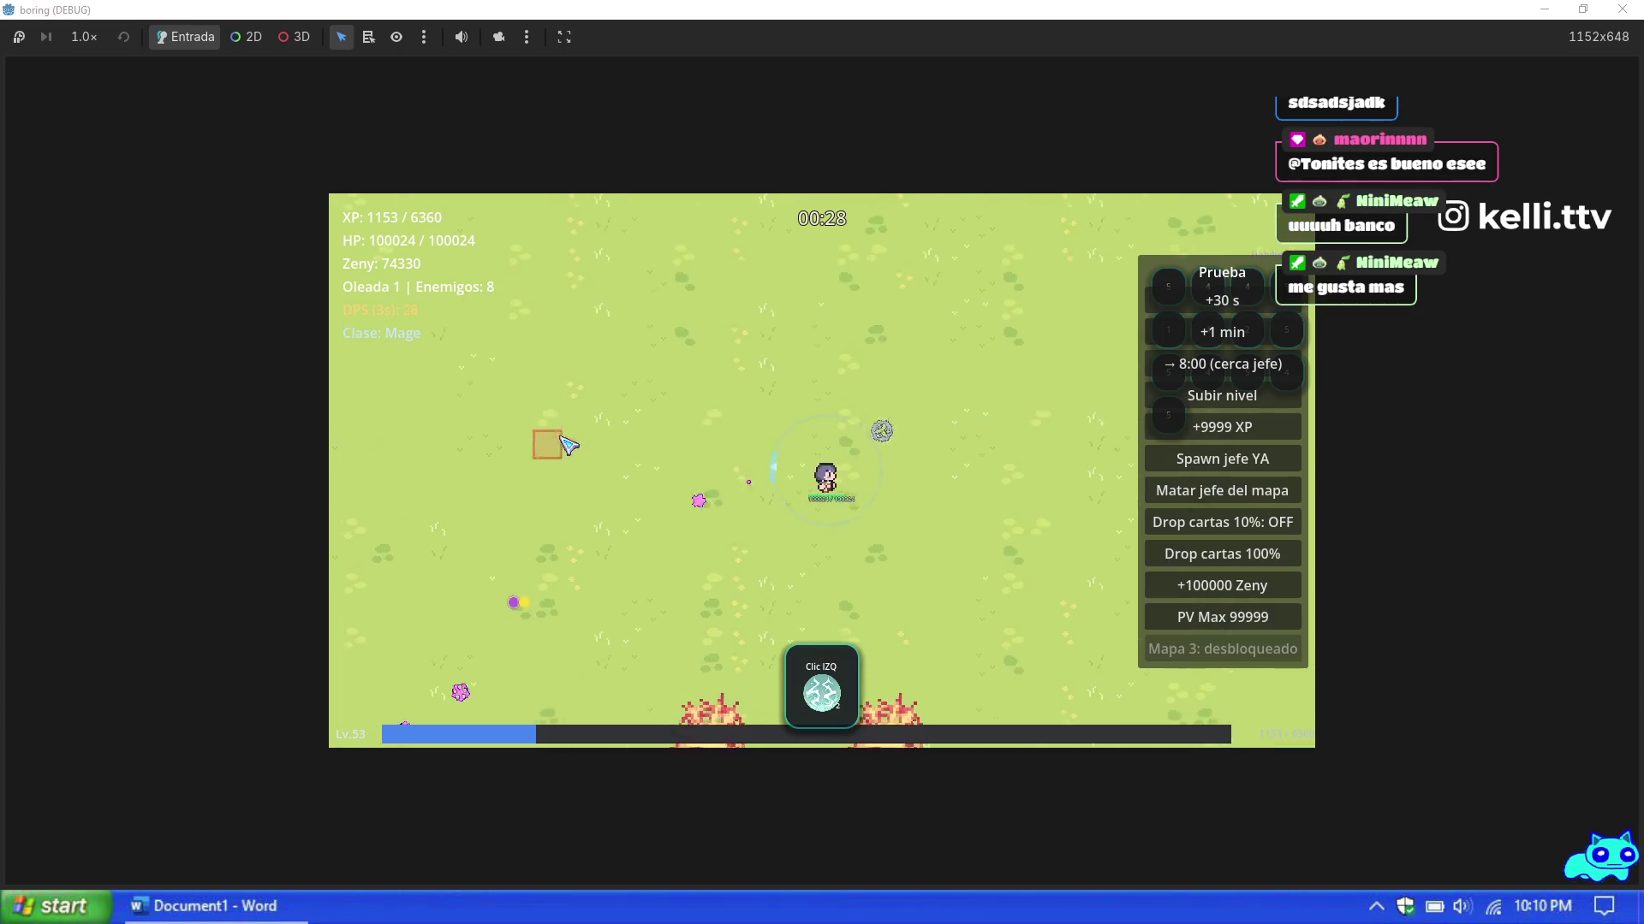
pyautogui.press('s')
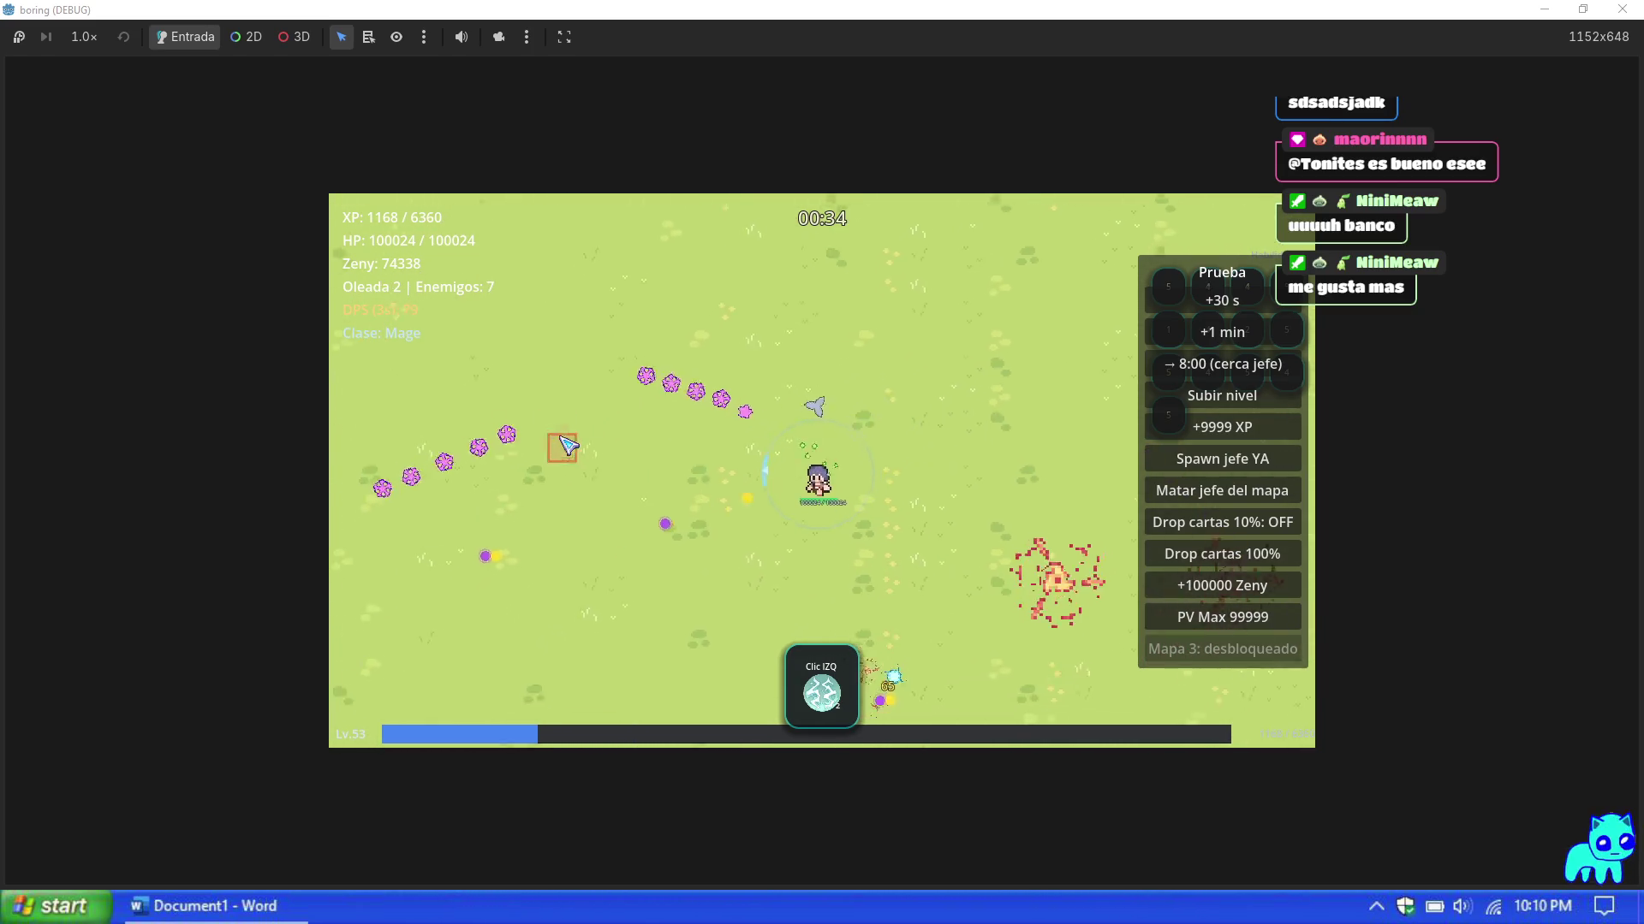
pyautogui.press('s')
pyautogui.press('w')
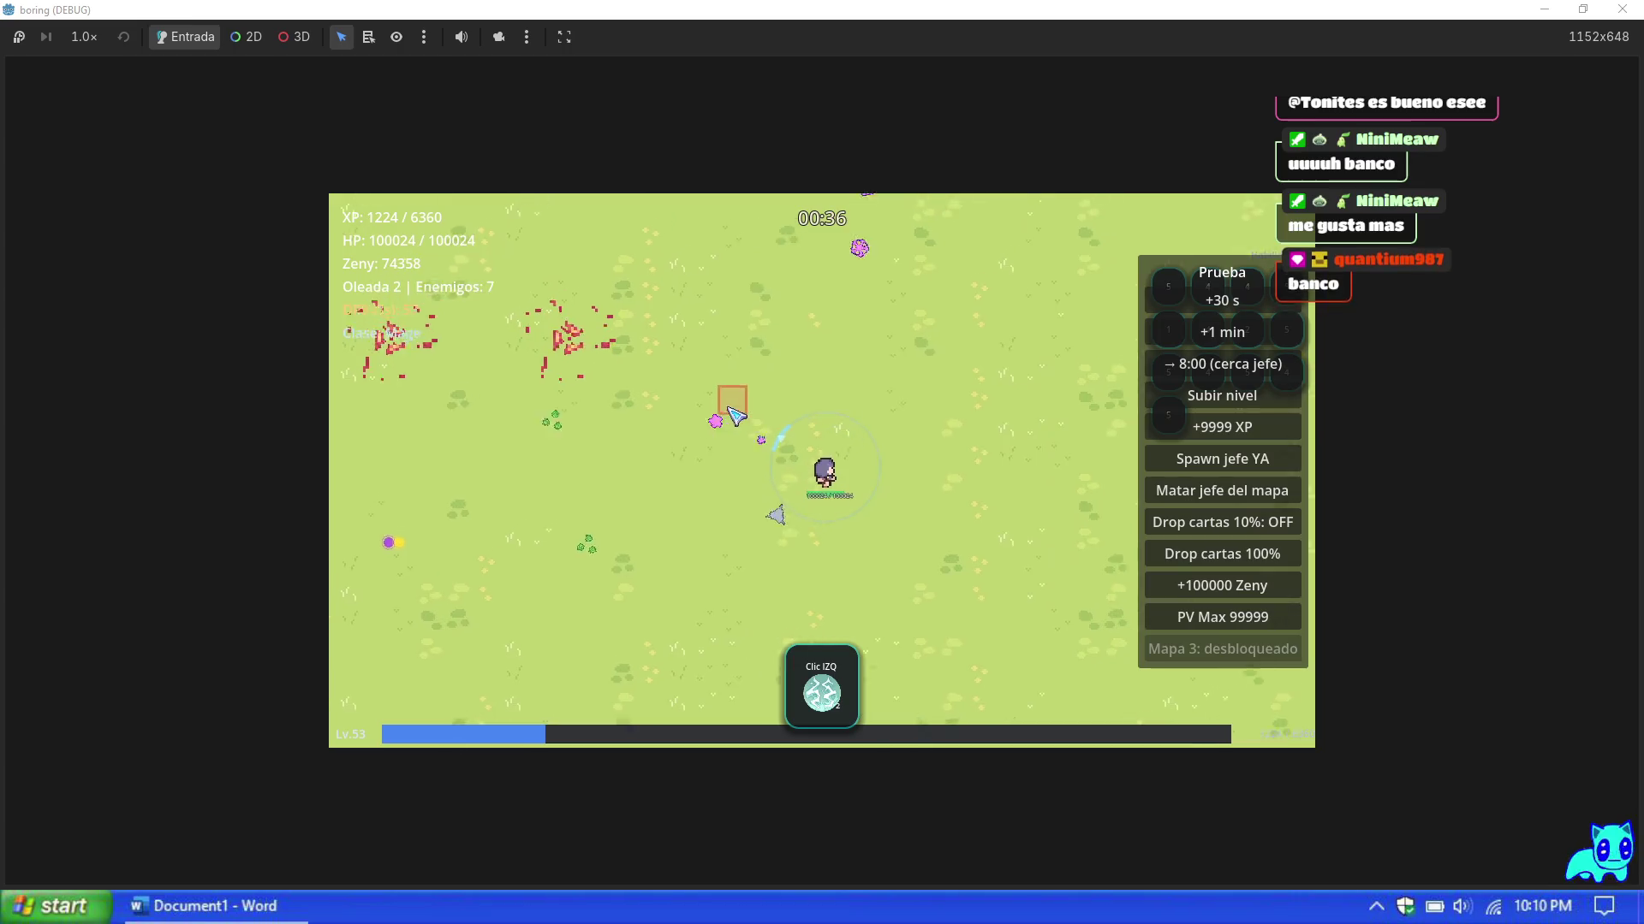
pyautogui.press('d')
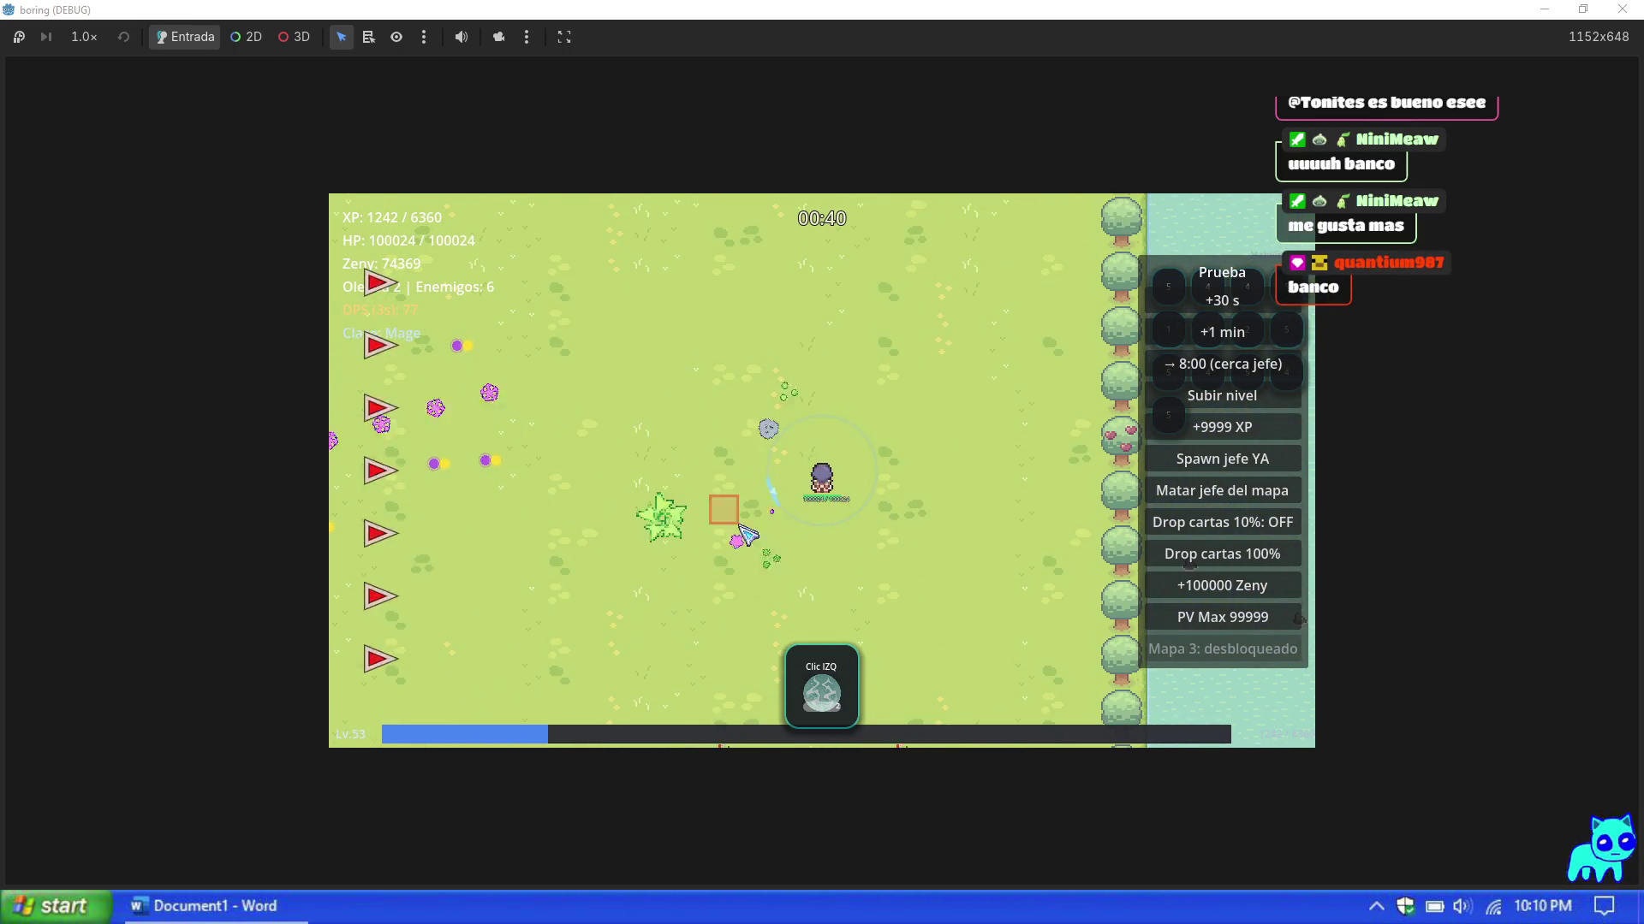
# Step: Keep moving the Mage among enemies near the right edge to trigger new fire patches
pyautogui.press('a')
pyautogui.press('s')
pyautogui.press('a')
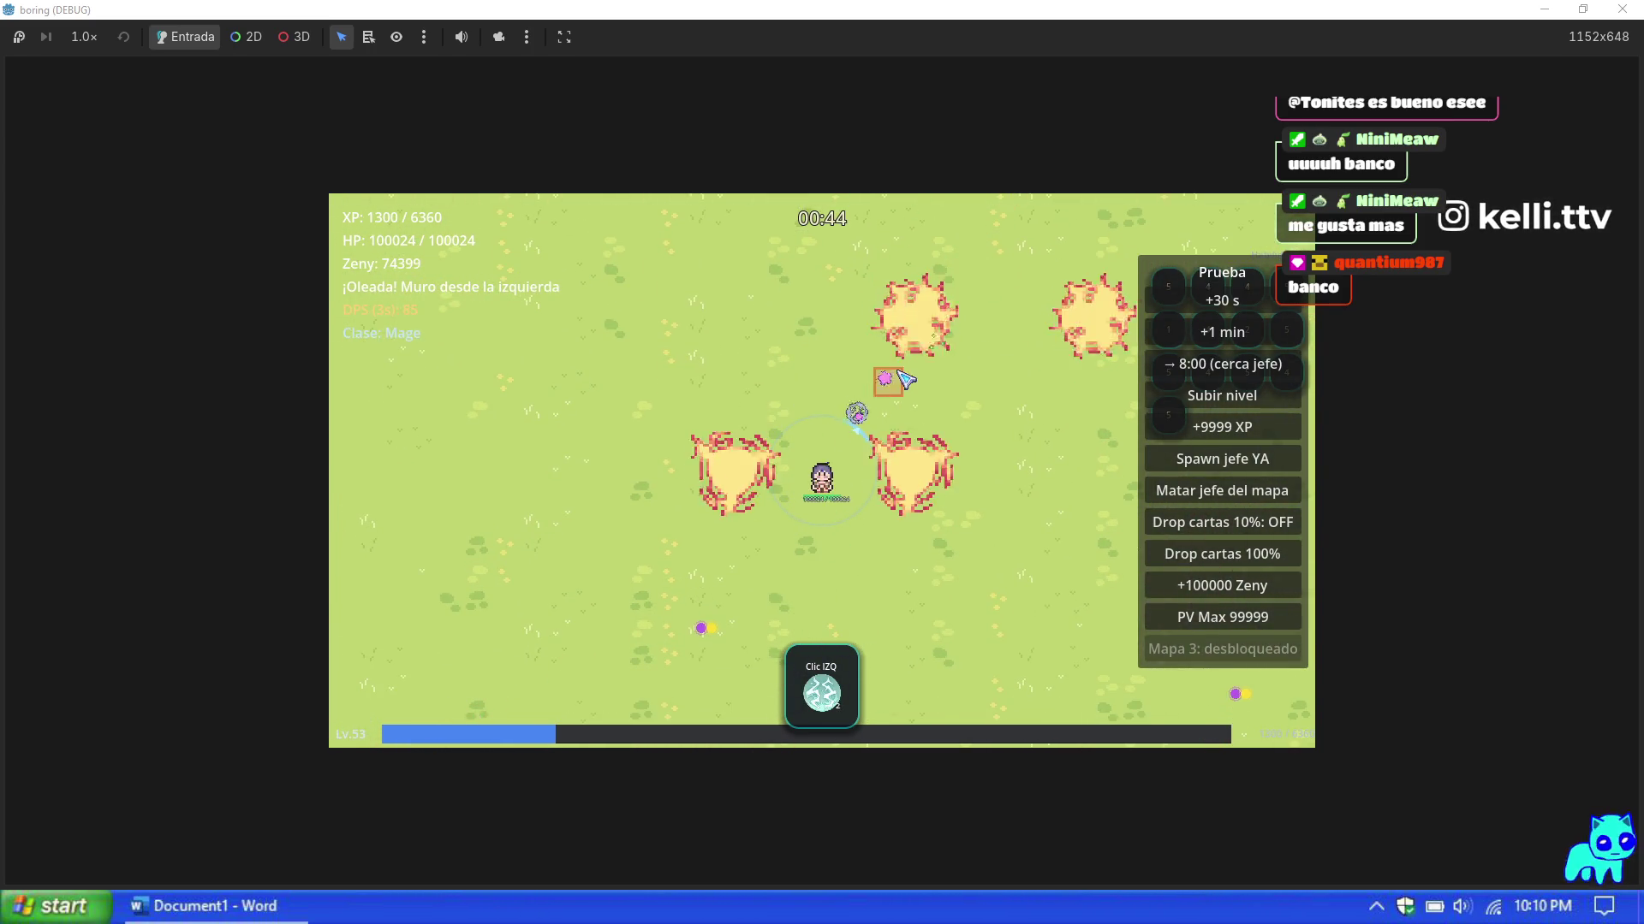
pyautogui.press('w')
pyautogui.press('d')
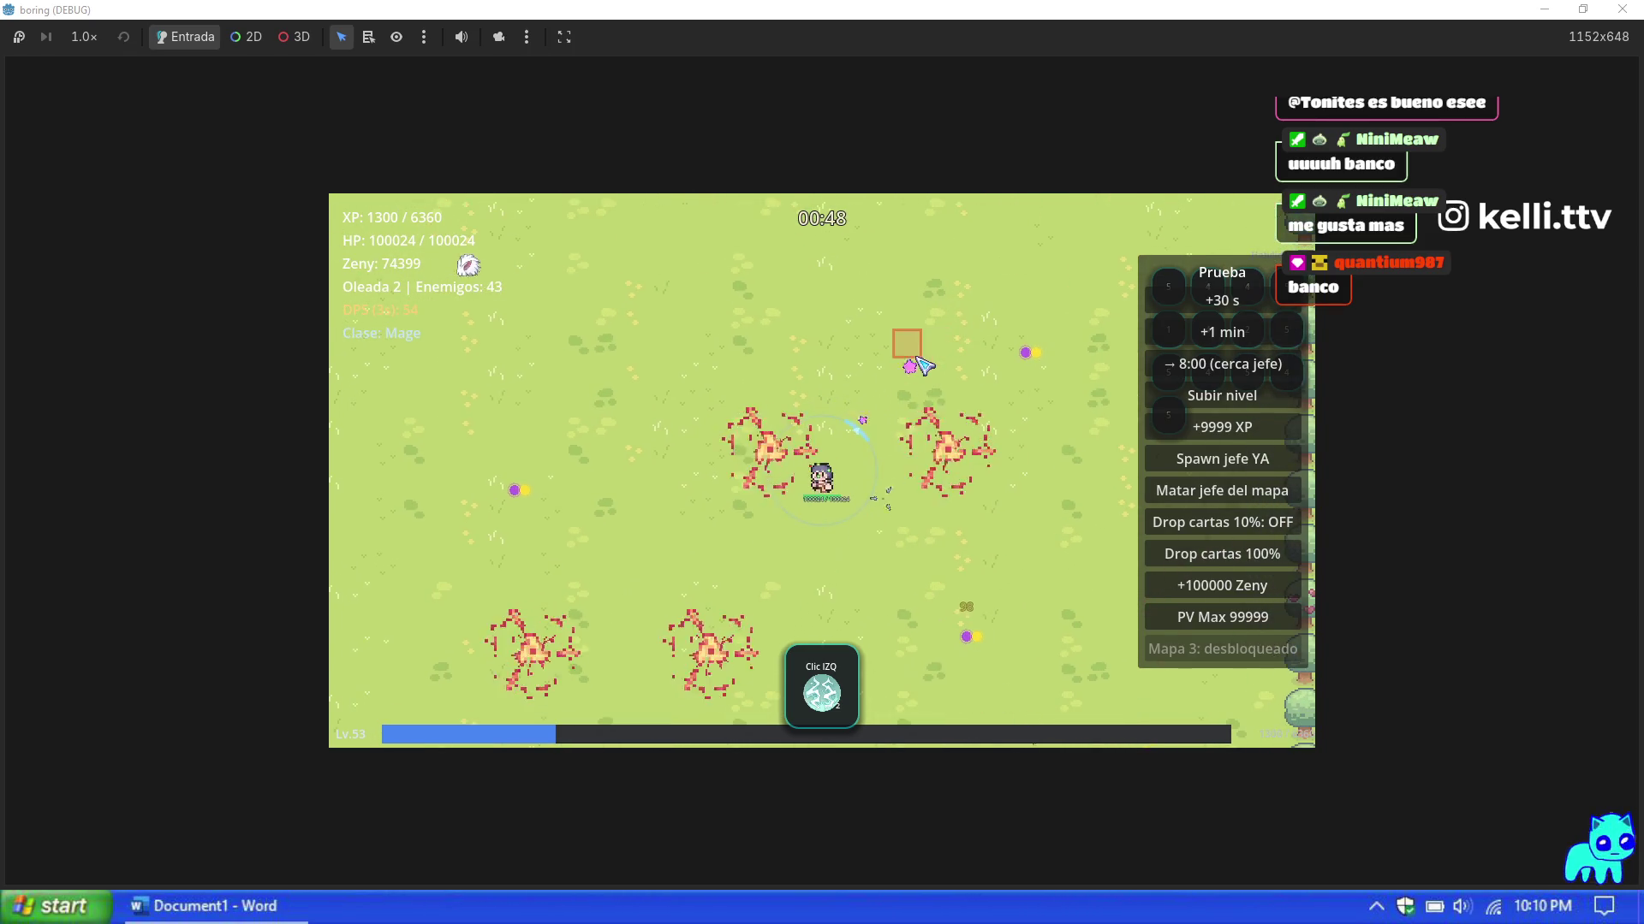
pyautogui.press('a')
pyautogui.press('s')
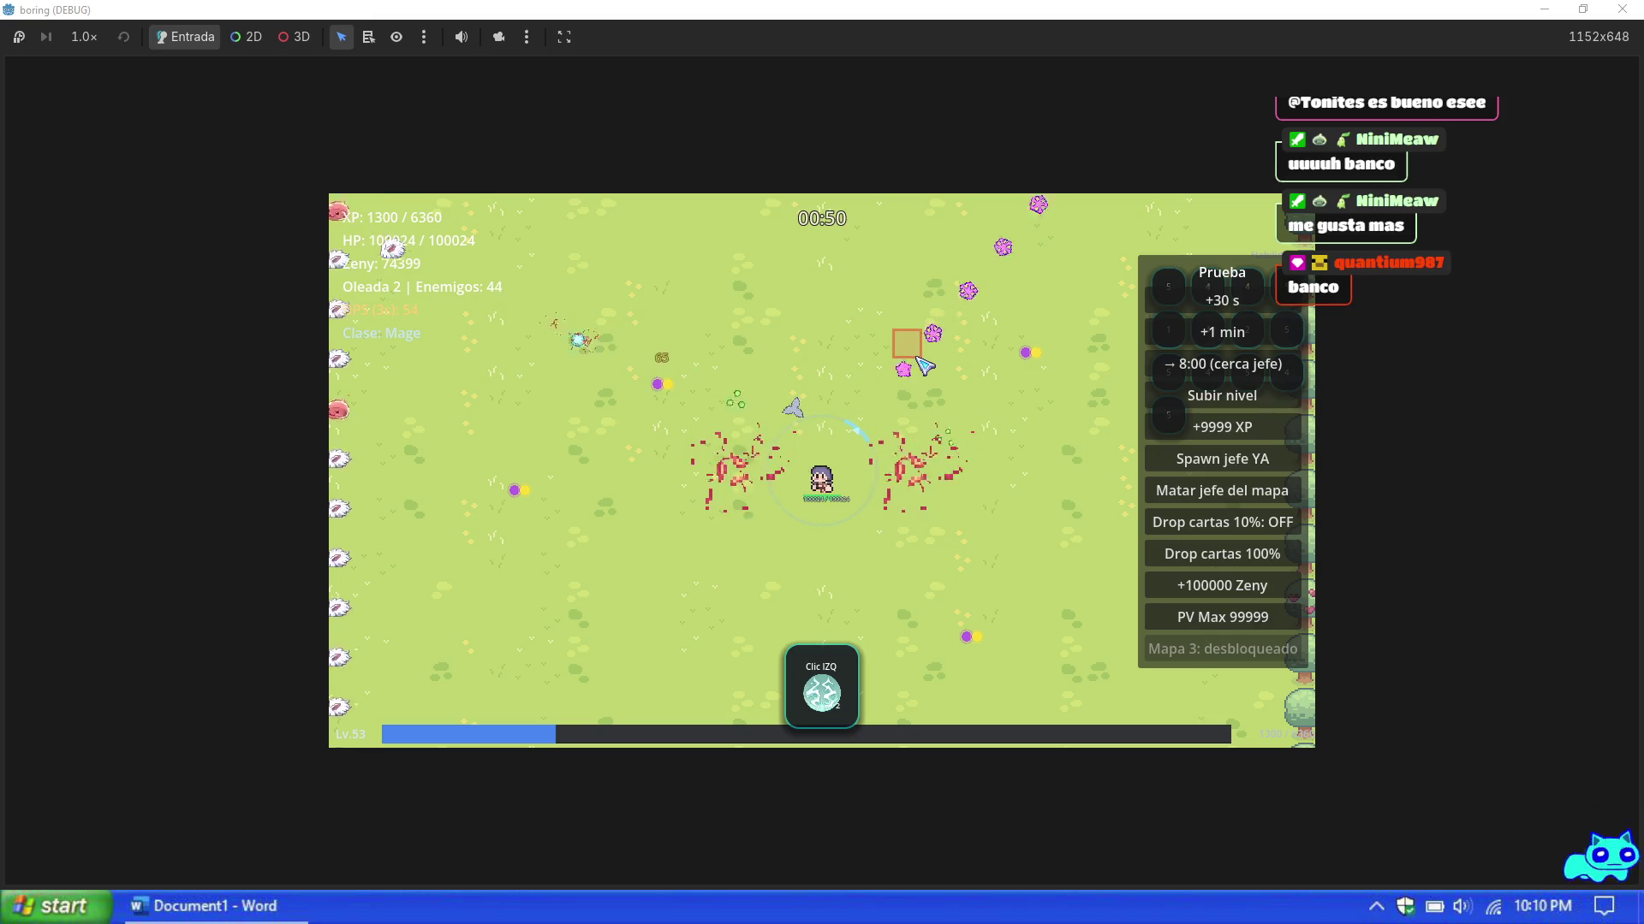
pyautogui.press('d')
pyautogui.press('a')
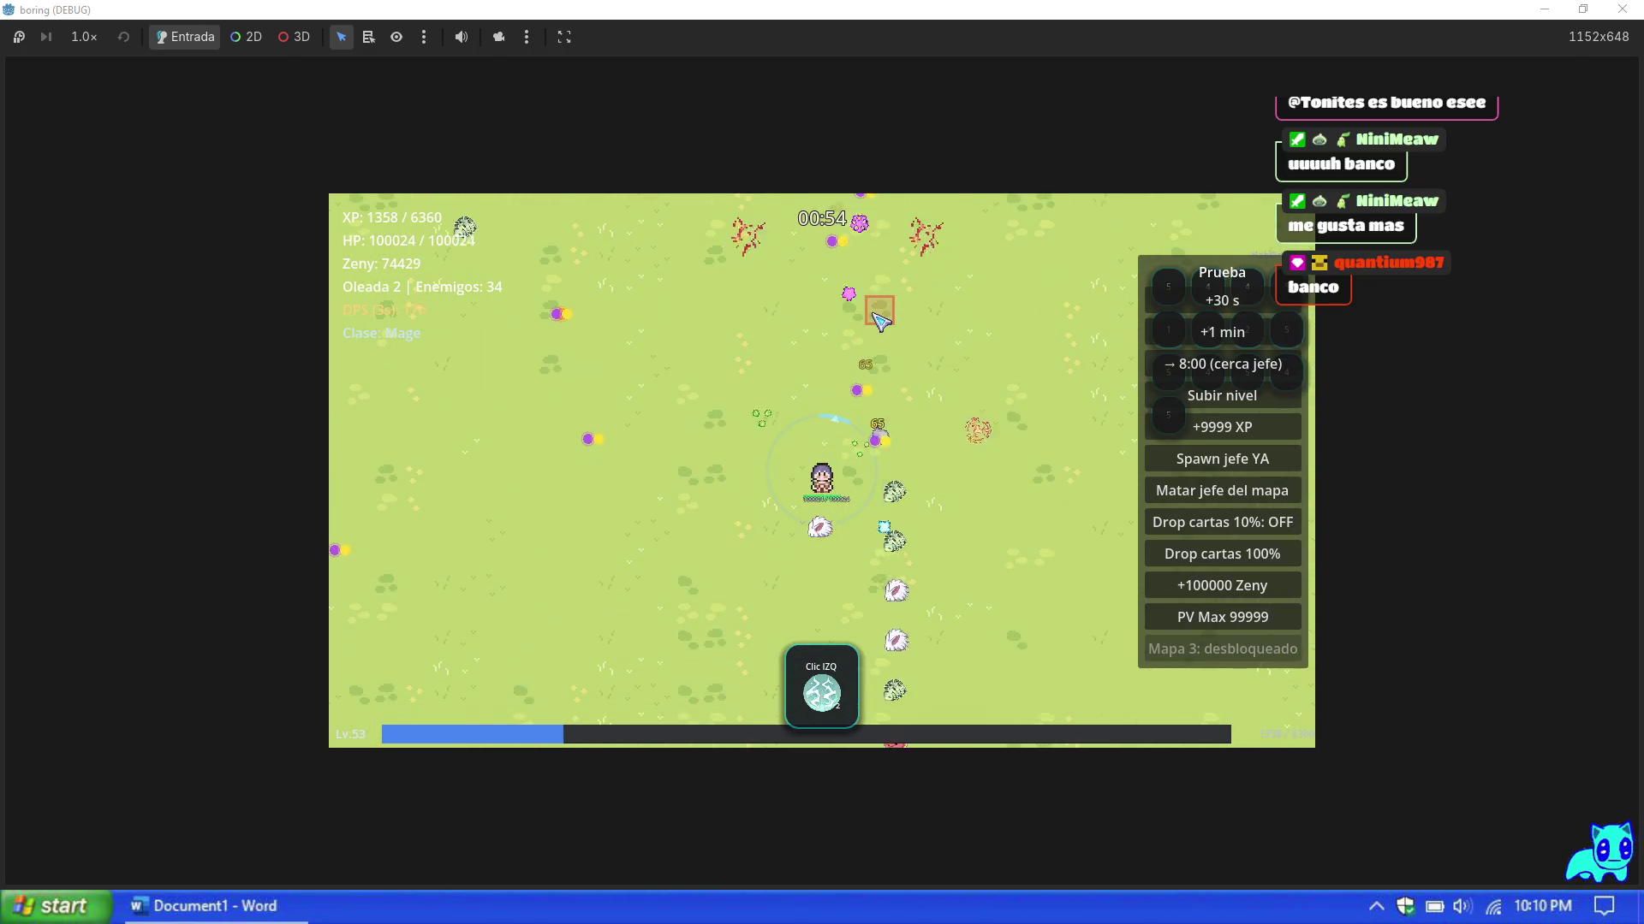
# Step: Pause and resume the game, walk left, then pause again and close the game window
pyautogui.press('Escape')
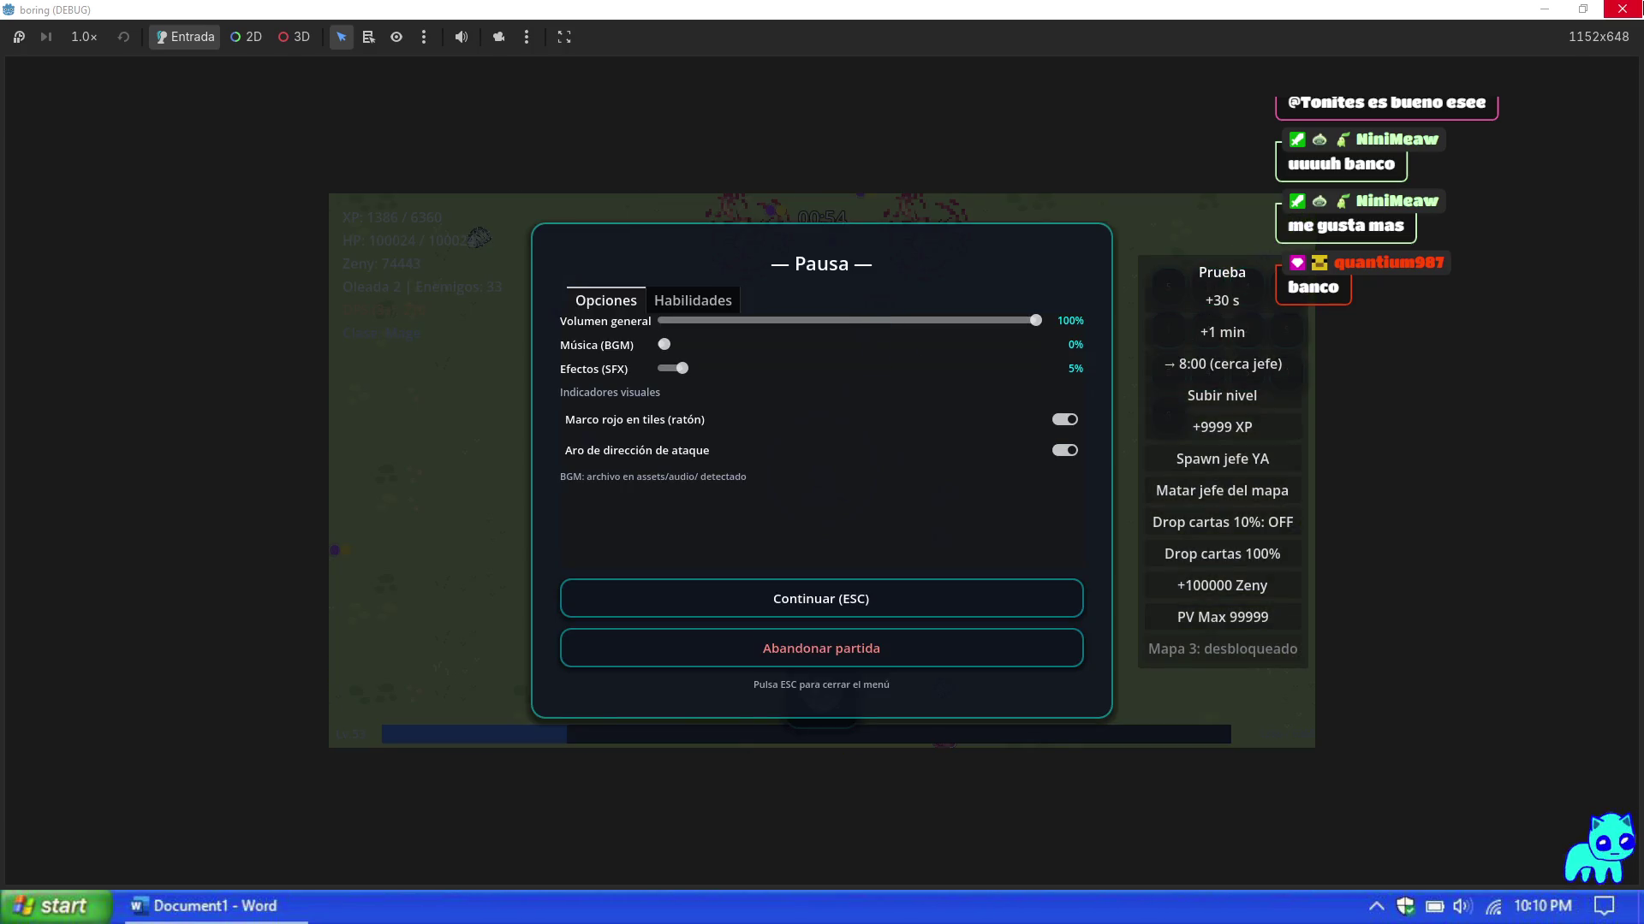
pyautogui.press('Escape')
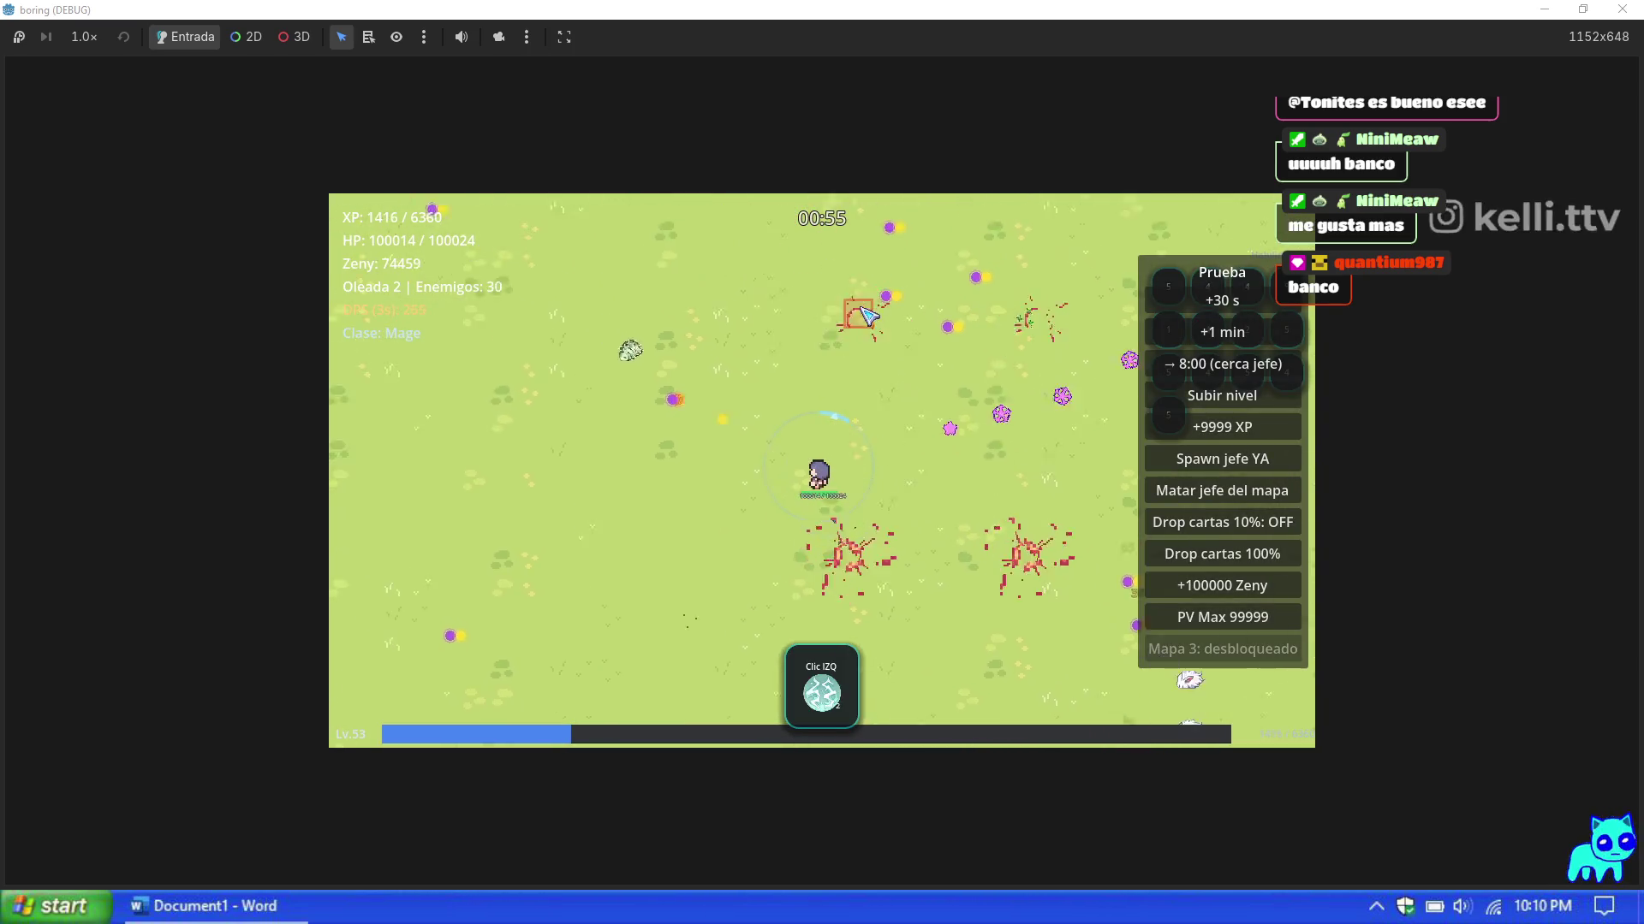
pyautogui.press('a')
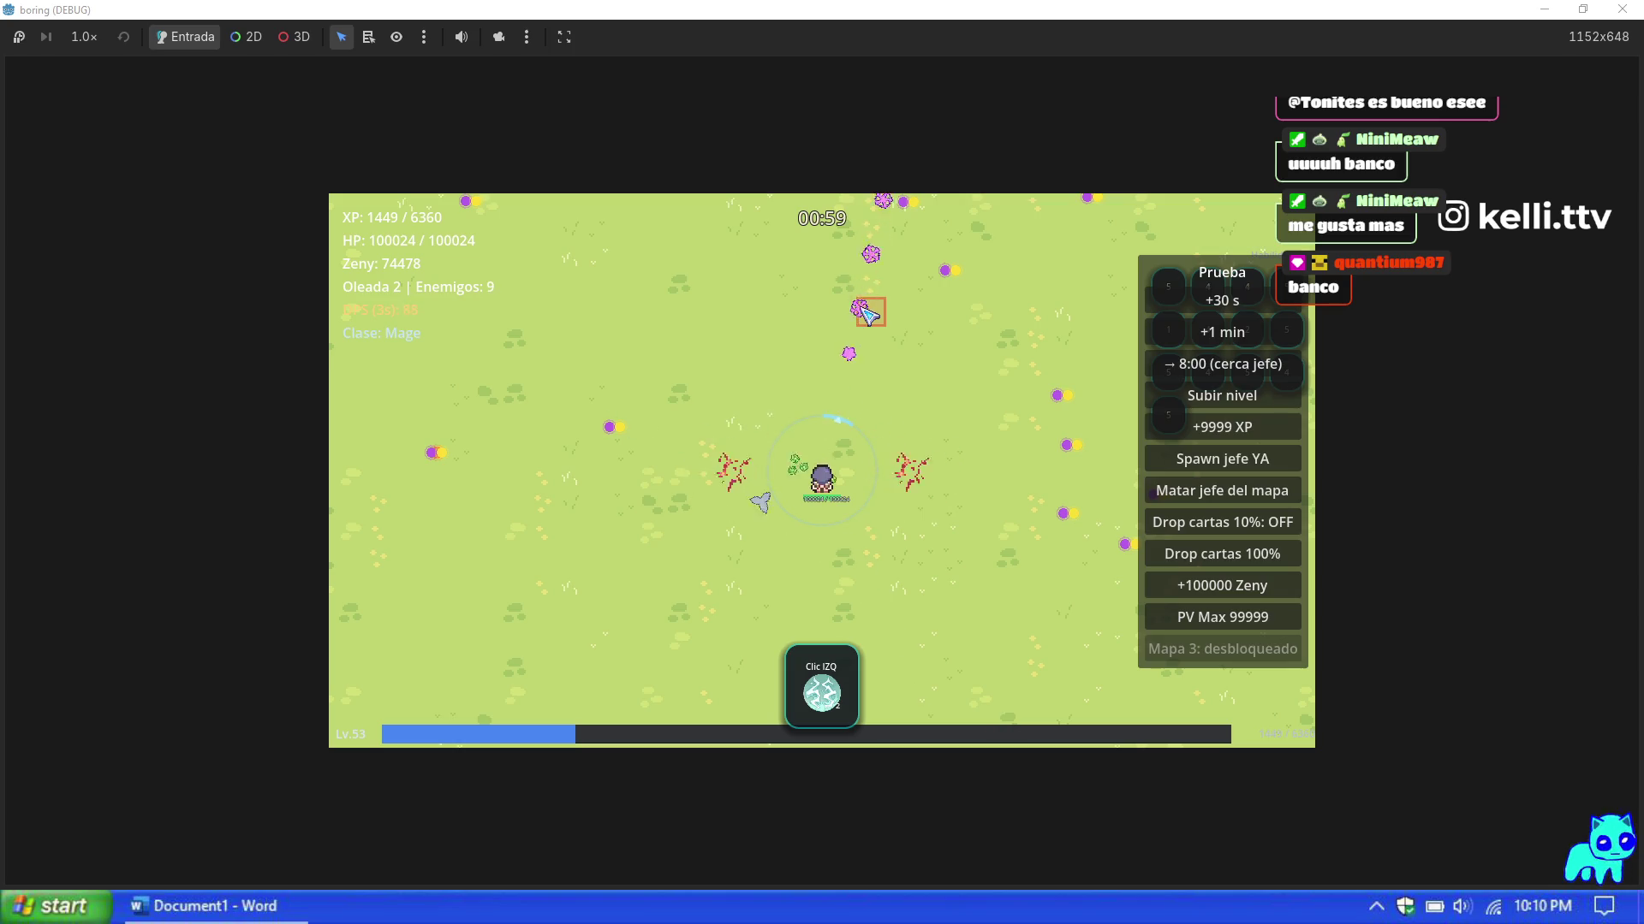
pyautogui.press('Escape')
pyautogui.click(1622, 9)
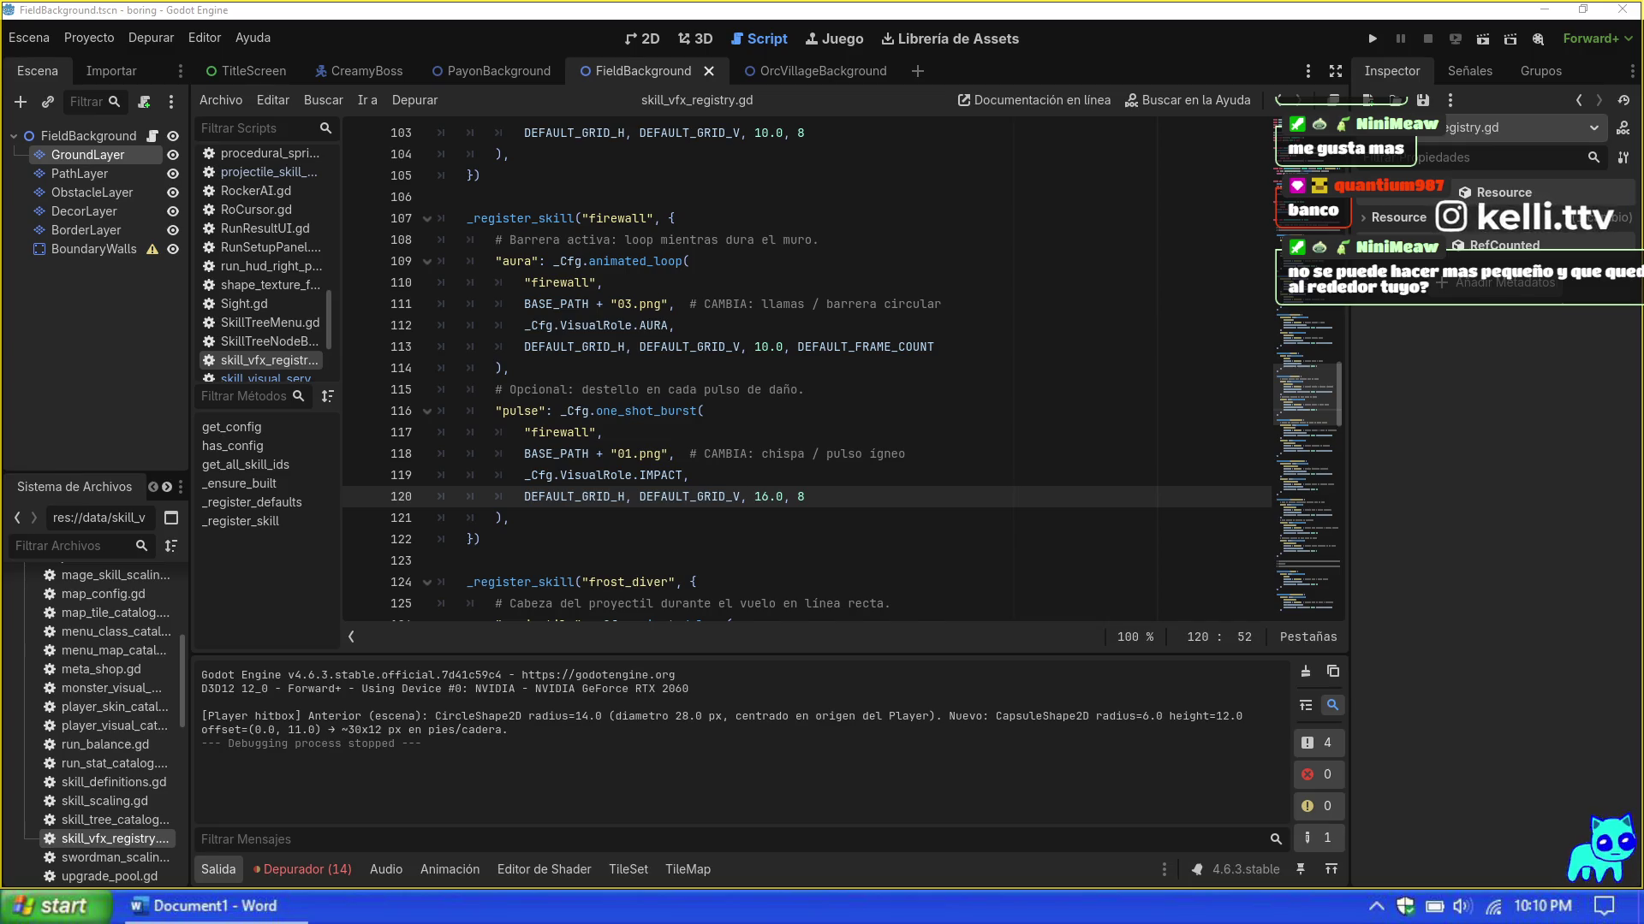
# Step: Run the project with F5, stop it, and launch it again
pyautogui.click(480, 540)
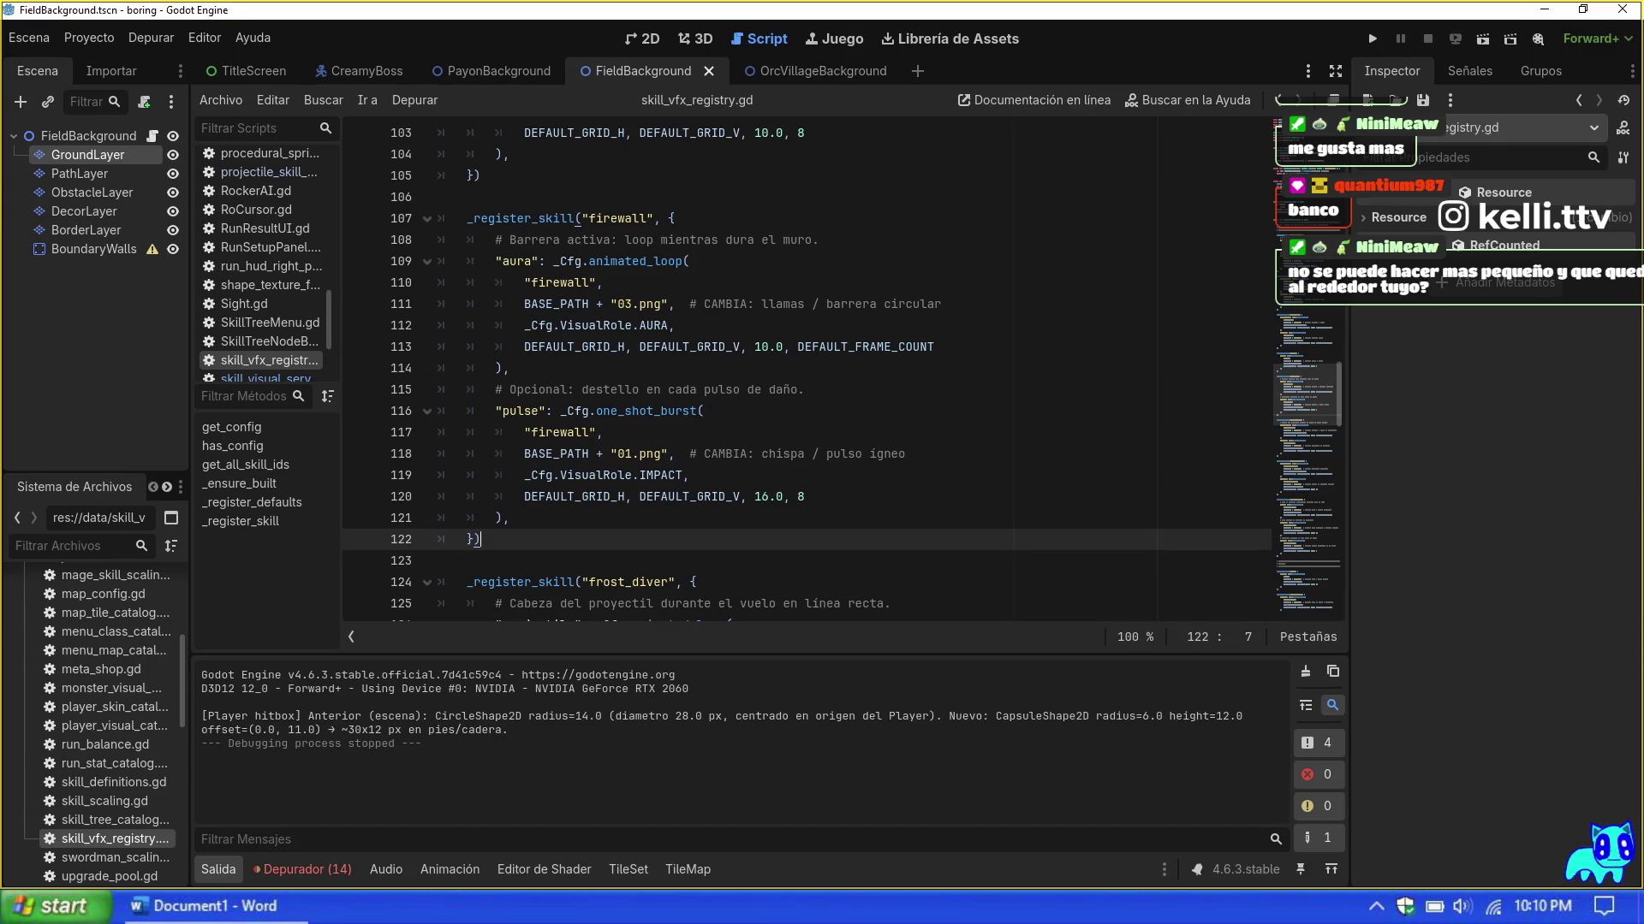
pyautogui.press('F5')
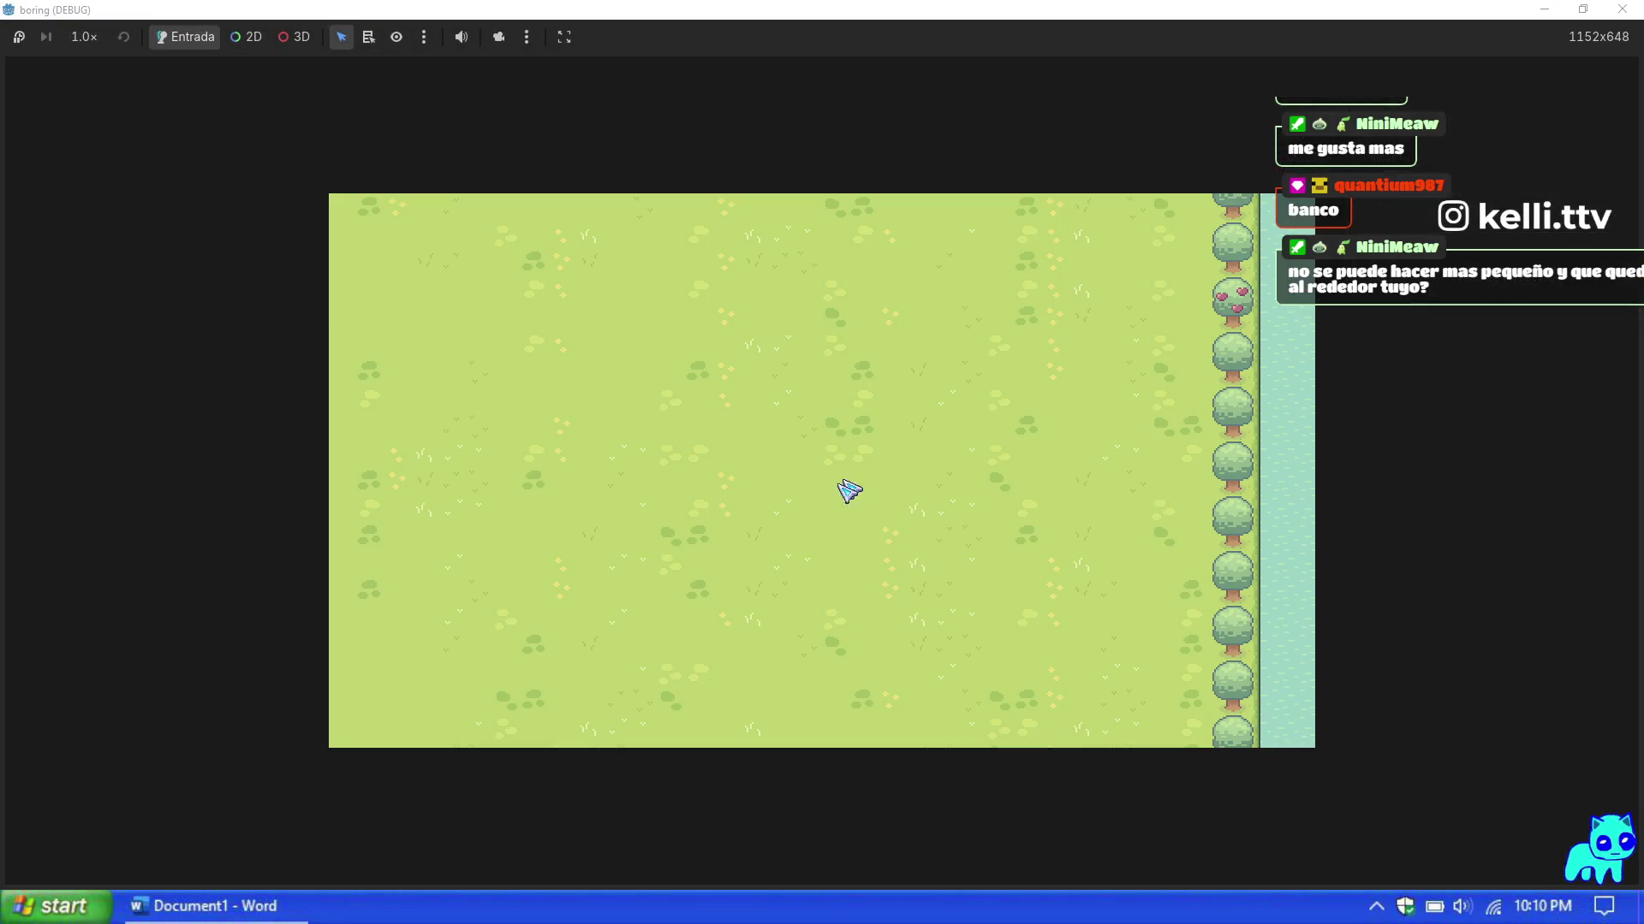
pyautogui.click(1621, 10)
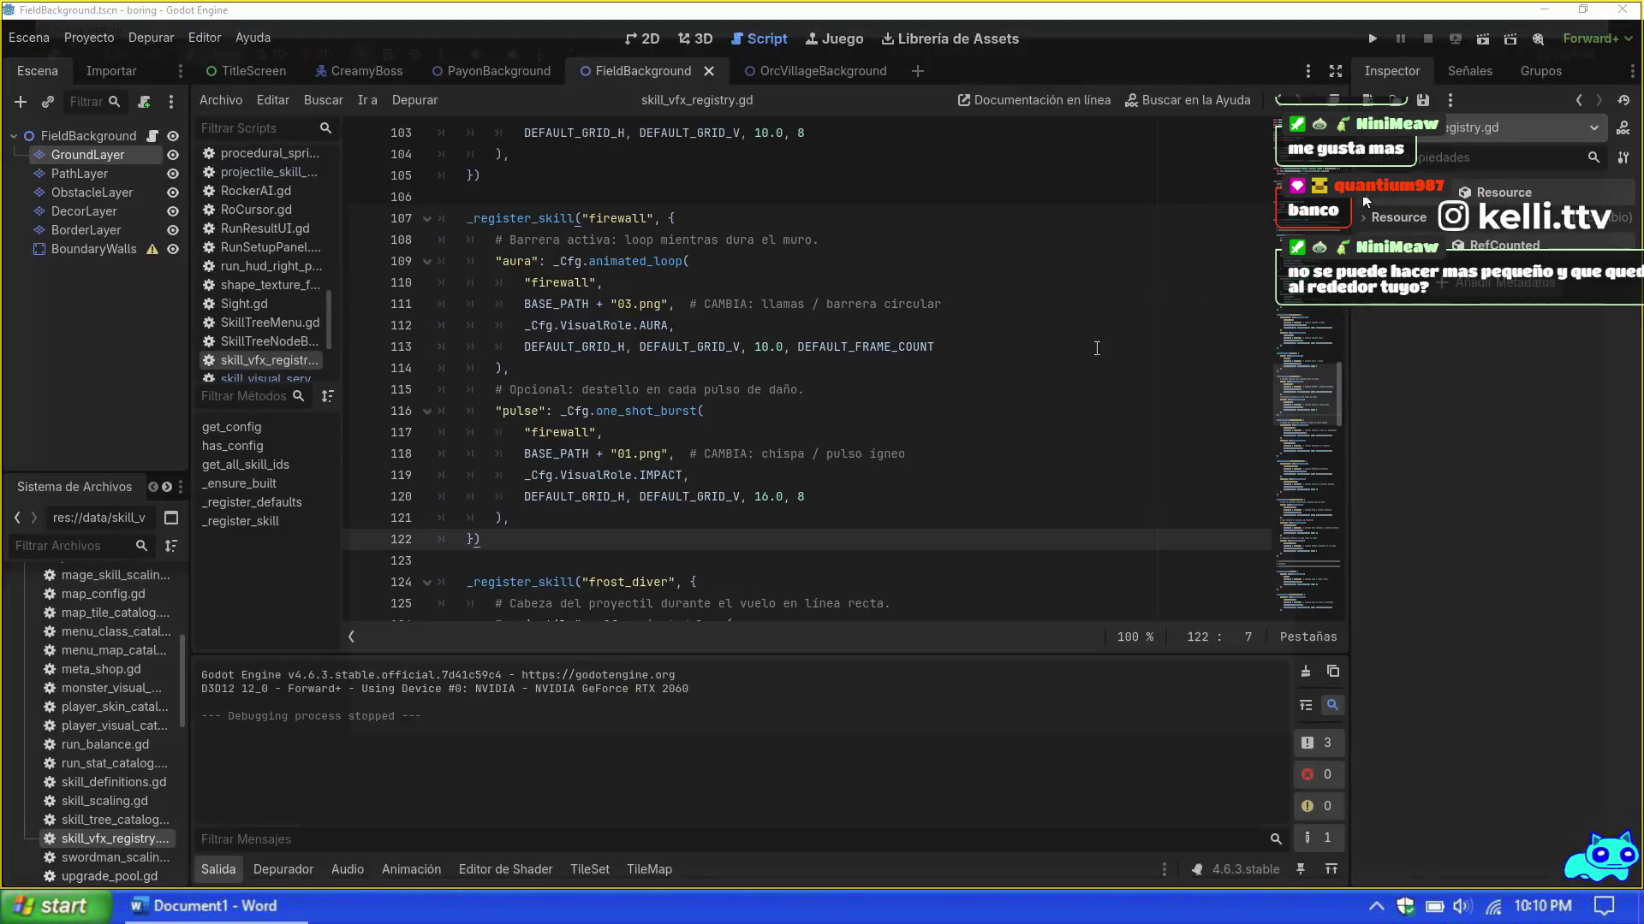
pyautogui.press('F5')
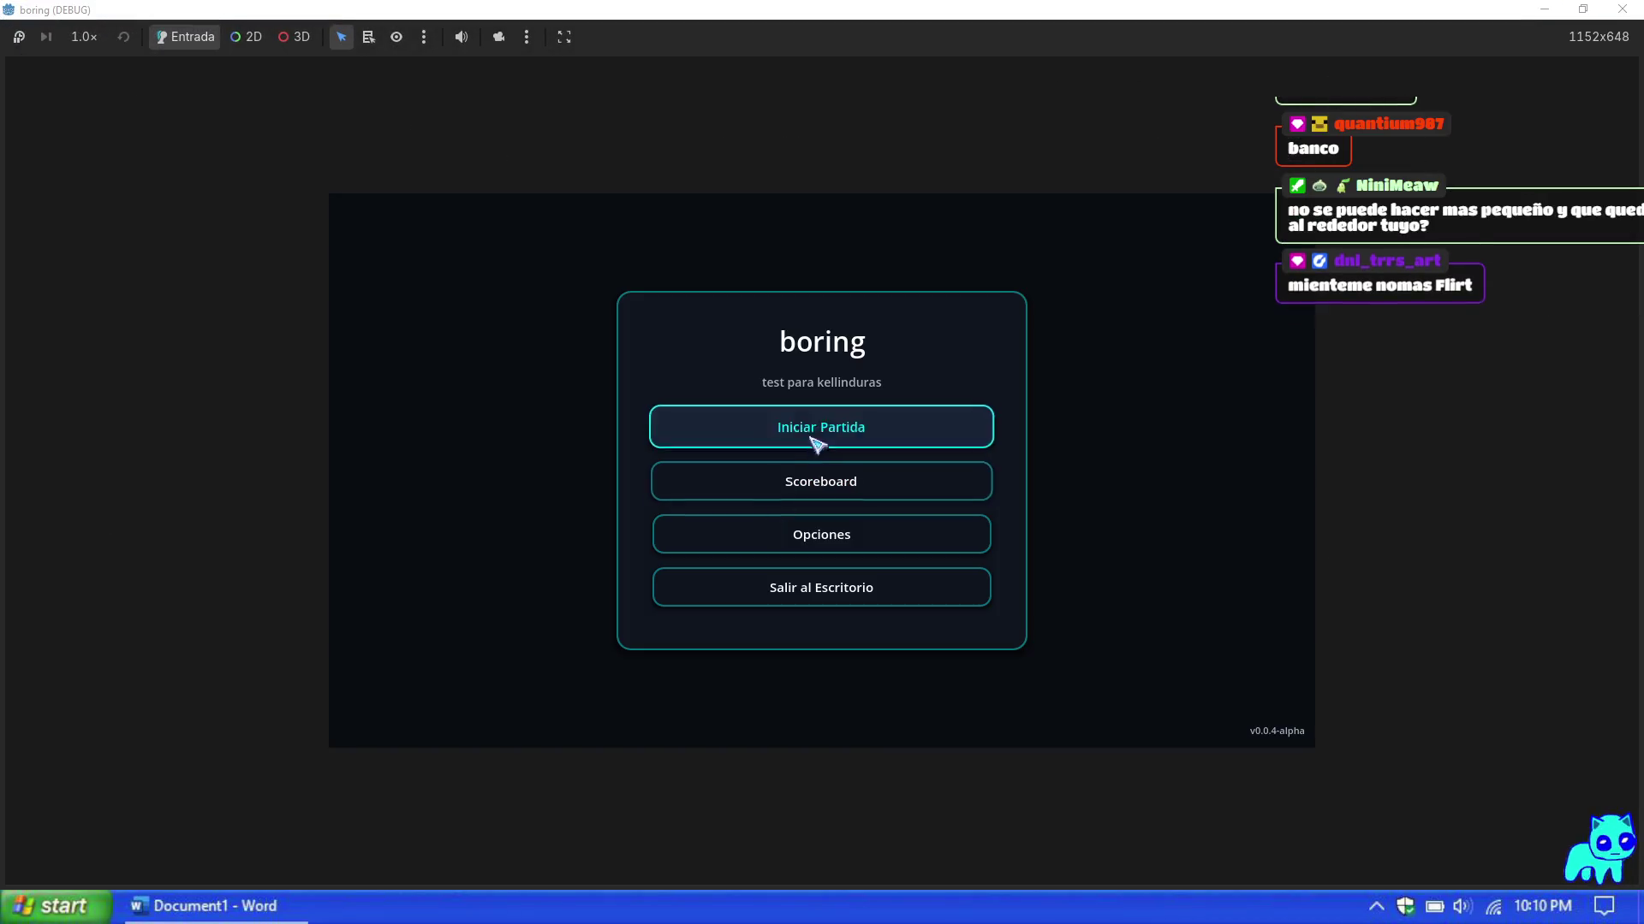
# Step: Pick the Maga avatar and the Mage class, start Map 1, and walk right
pyautogui.click(817, 444)
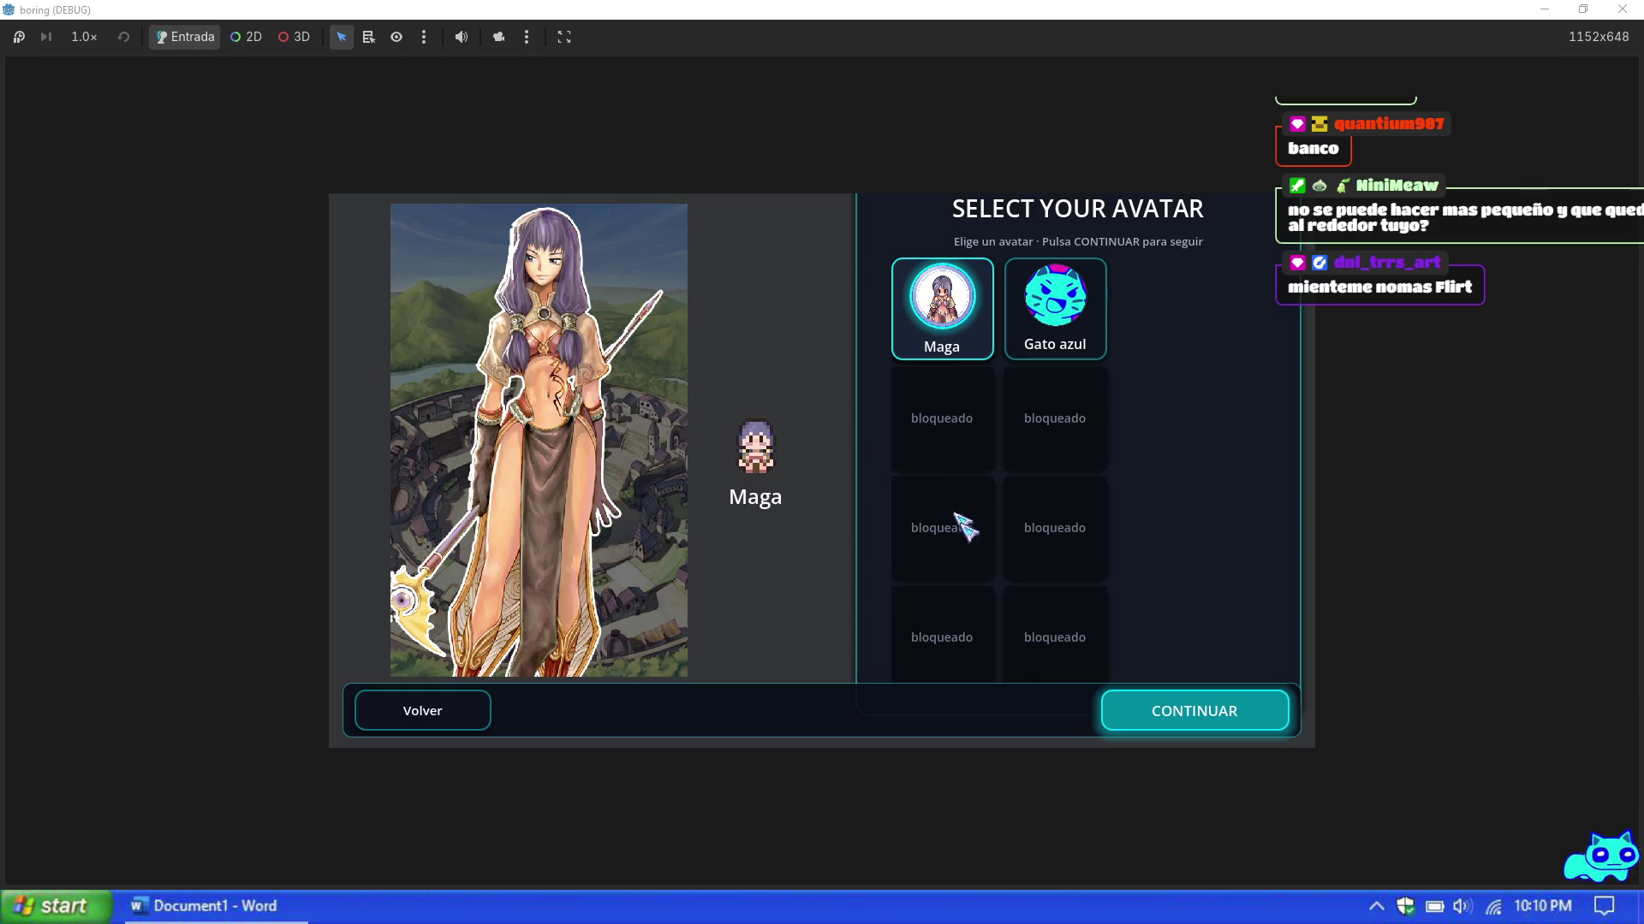
pyautogui.click(1167, 715)
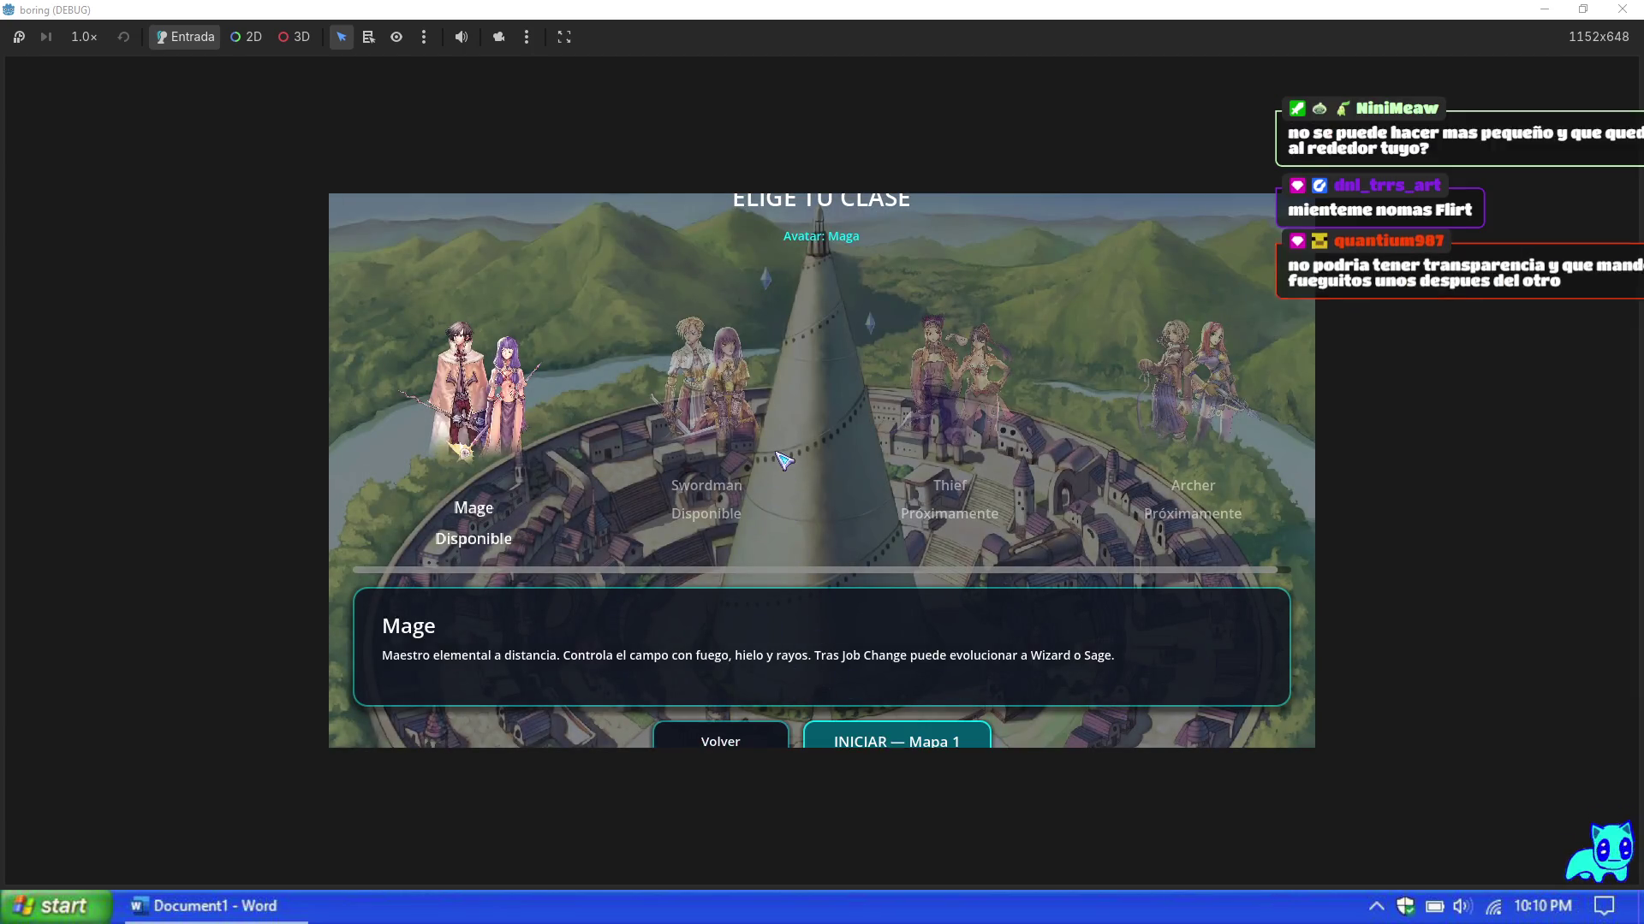
pyautogui.press('d')
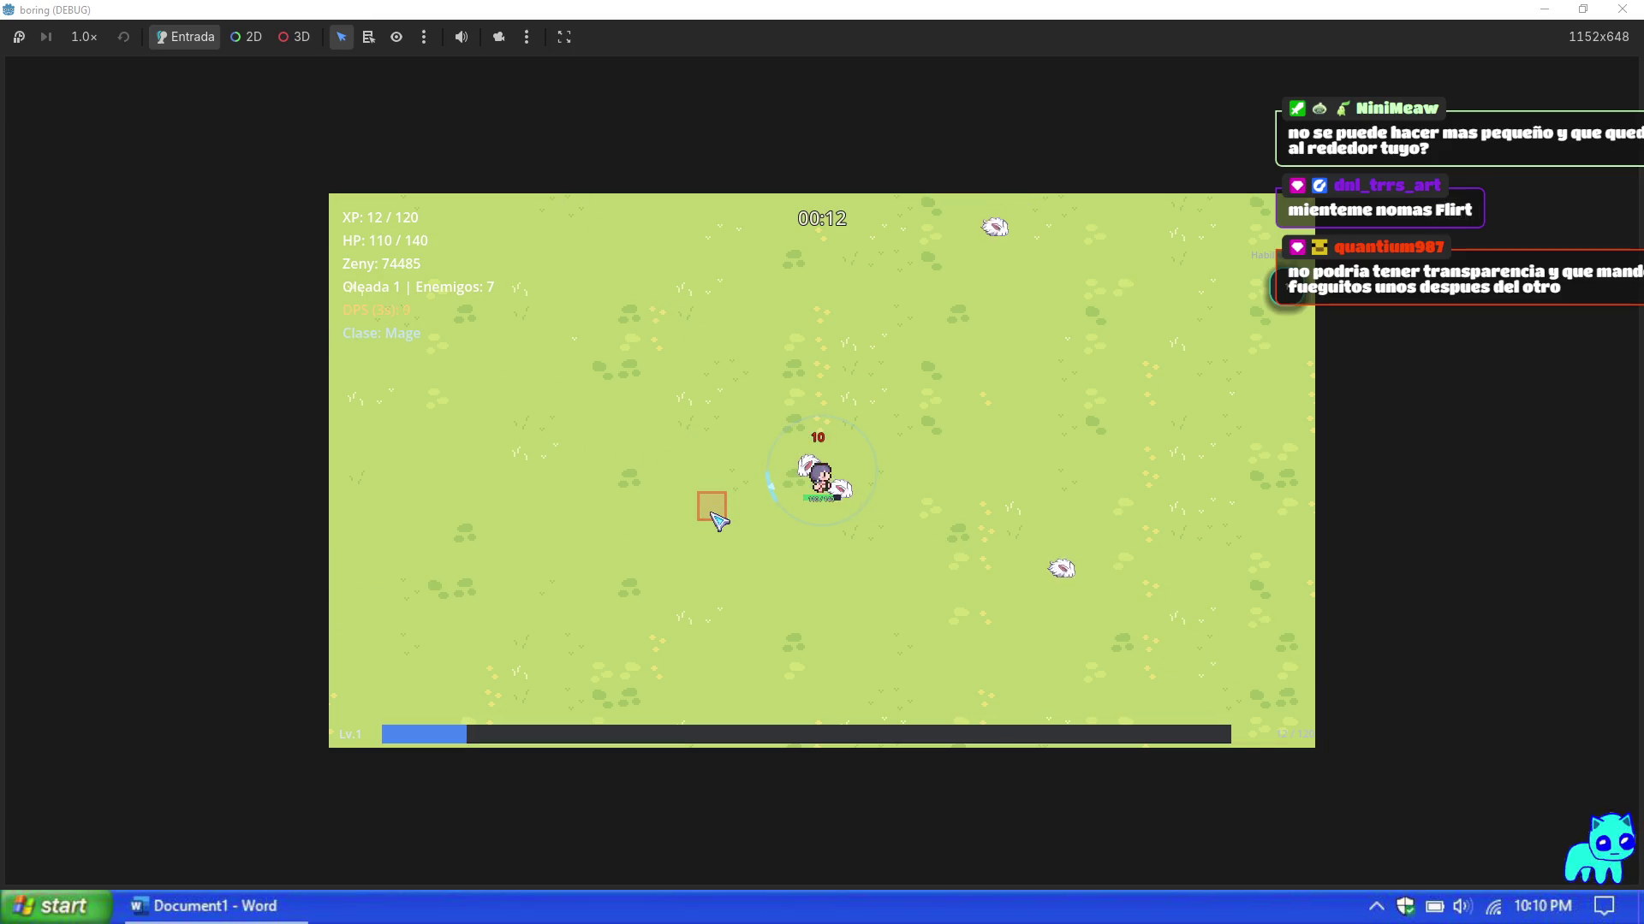
# Step: Set the Mage's max HP to 99999 from the Prueba debug panel, play briefly, then stop with F8
pyautogui.press('s')
pyautogui.press('F1')
pyautogui.click(1265, 618)
pyautogui.press('Escape')
pyautogui.press('Escape')
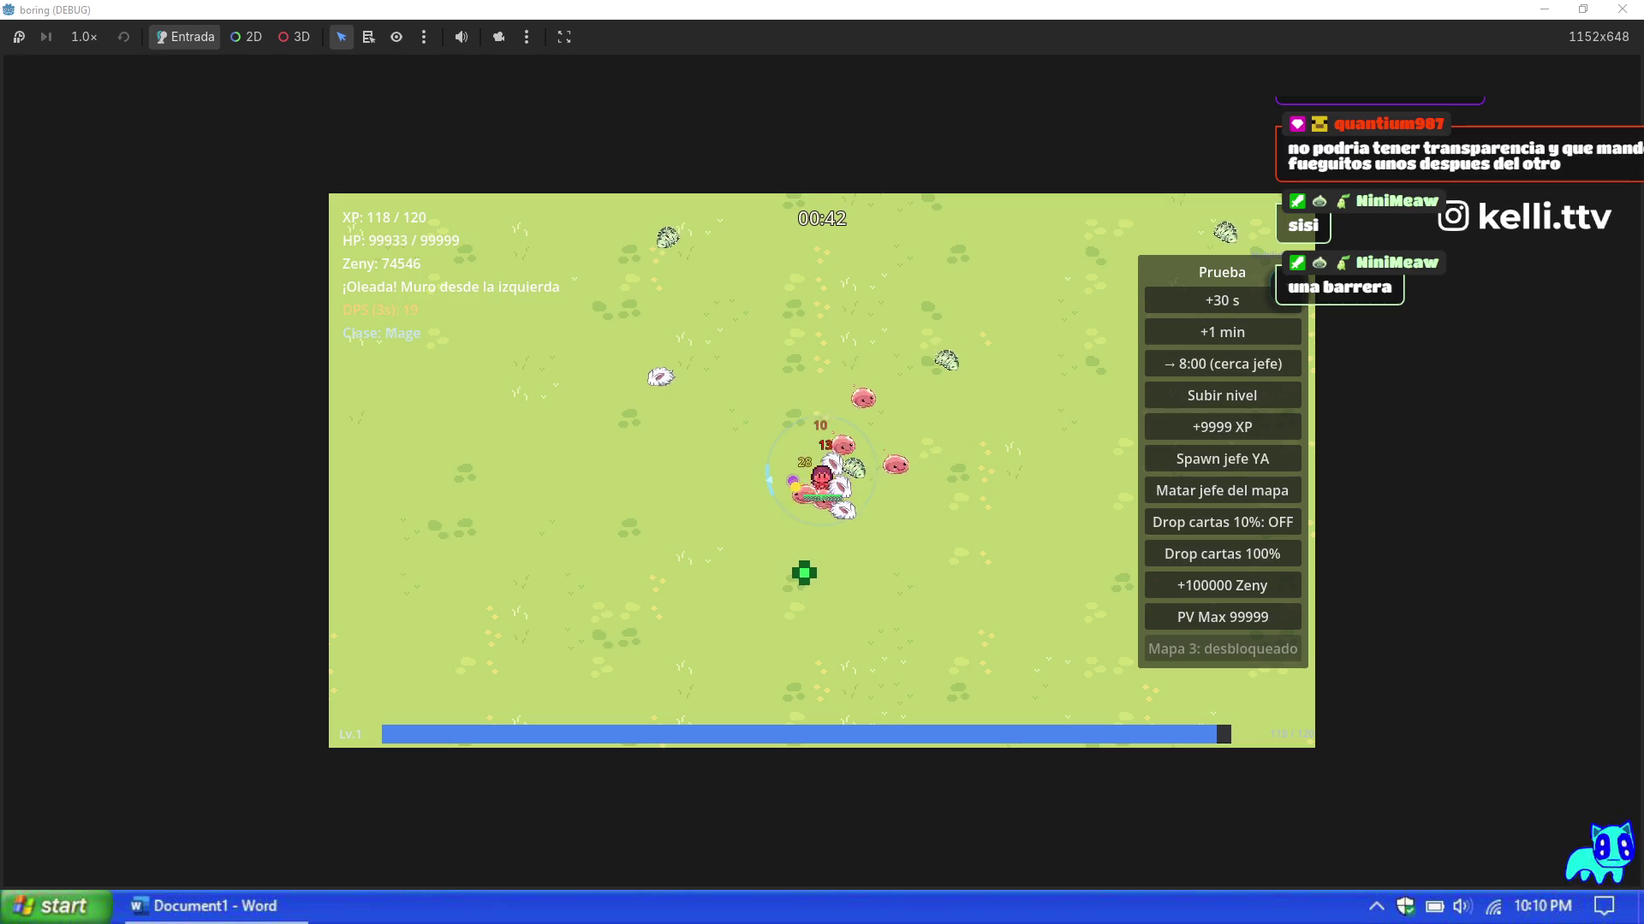
pyautogui.press('F8')
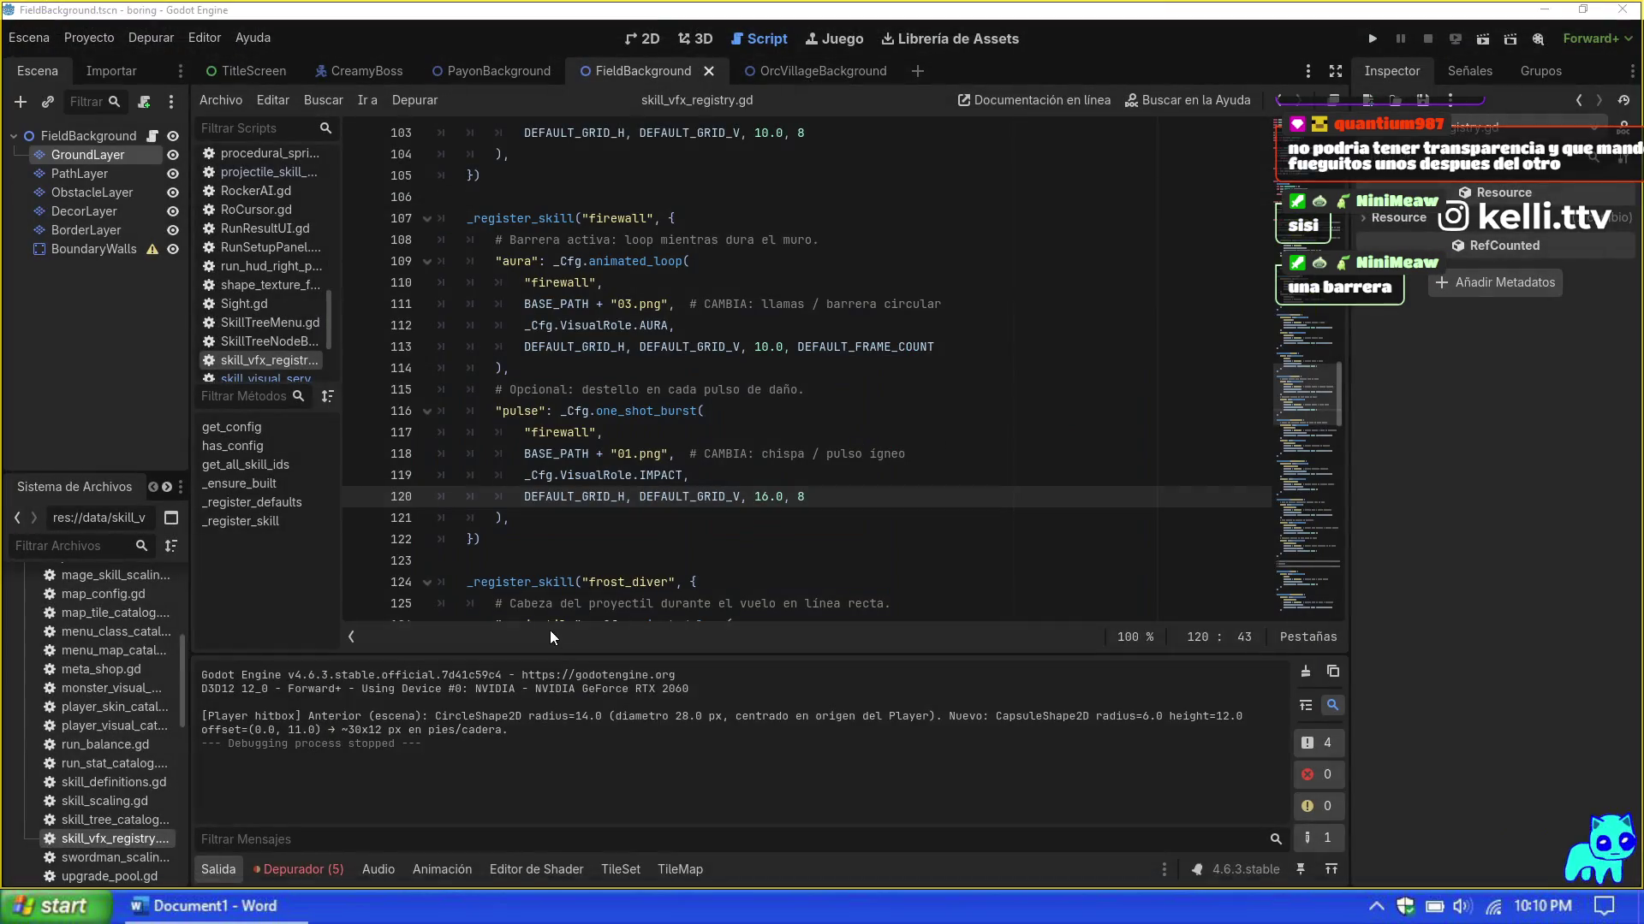
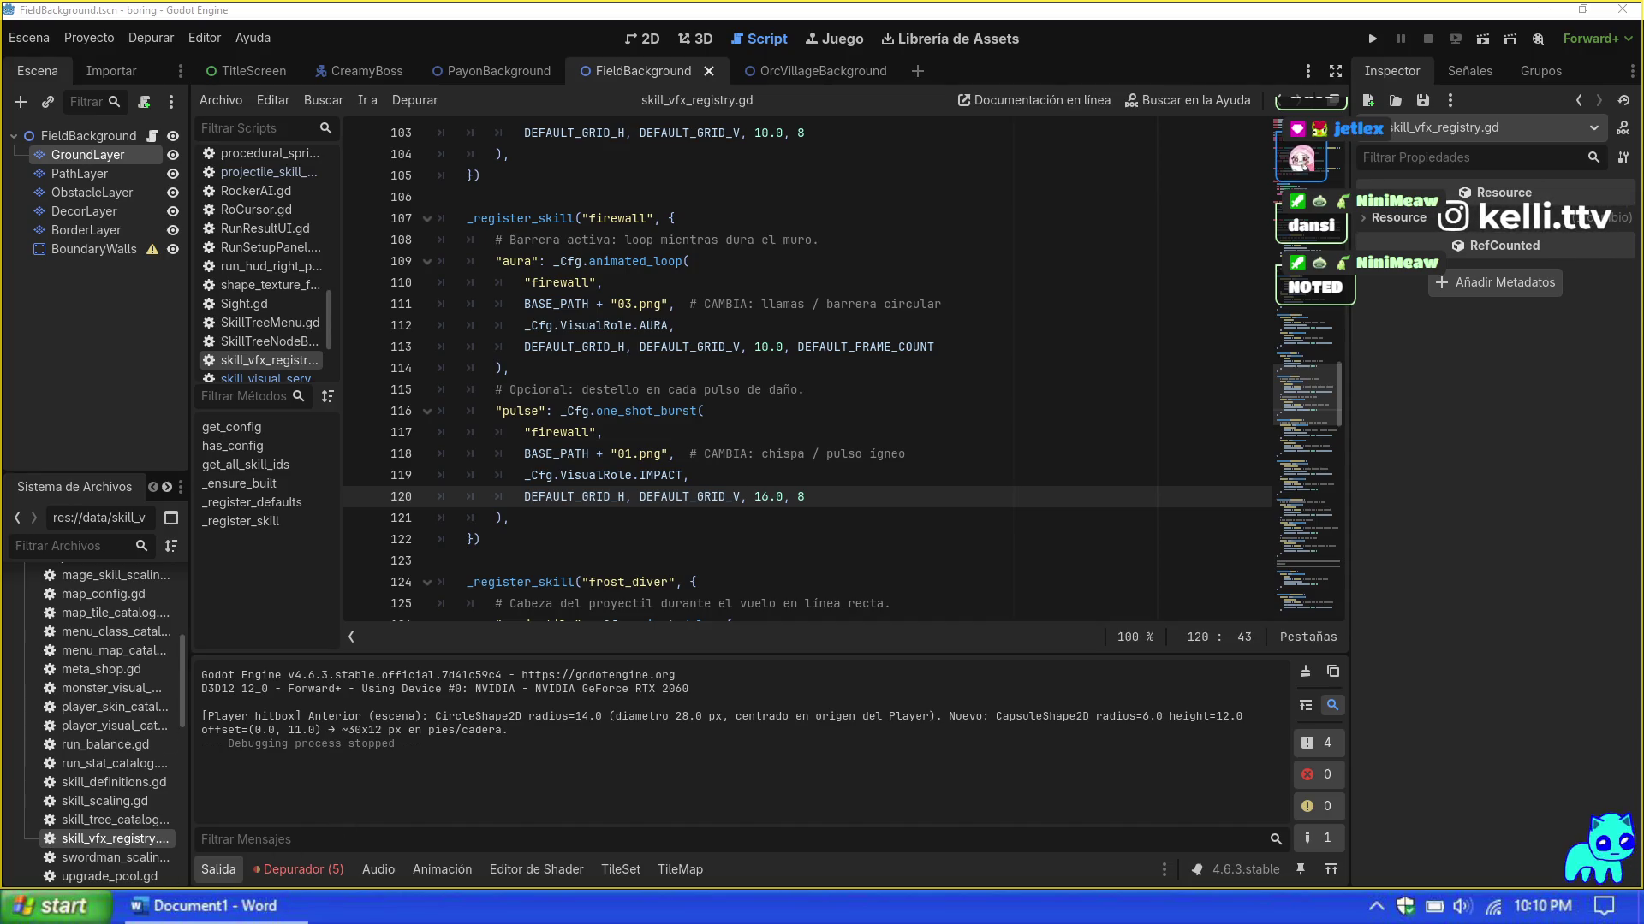
# Step: Bring the File Explorer window with the assets/sprites/skills folder in front of Godot
pyautogui.hotkey('alt', 'Tab')
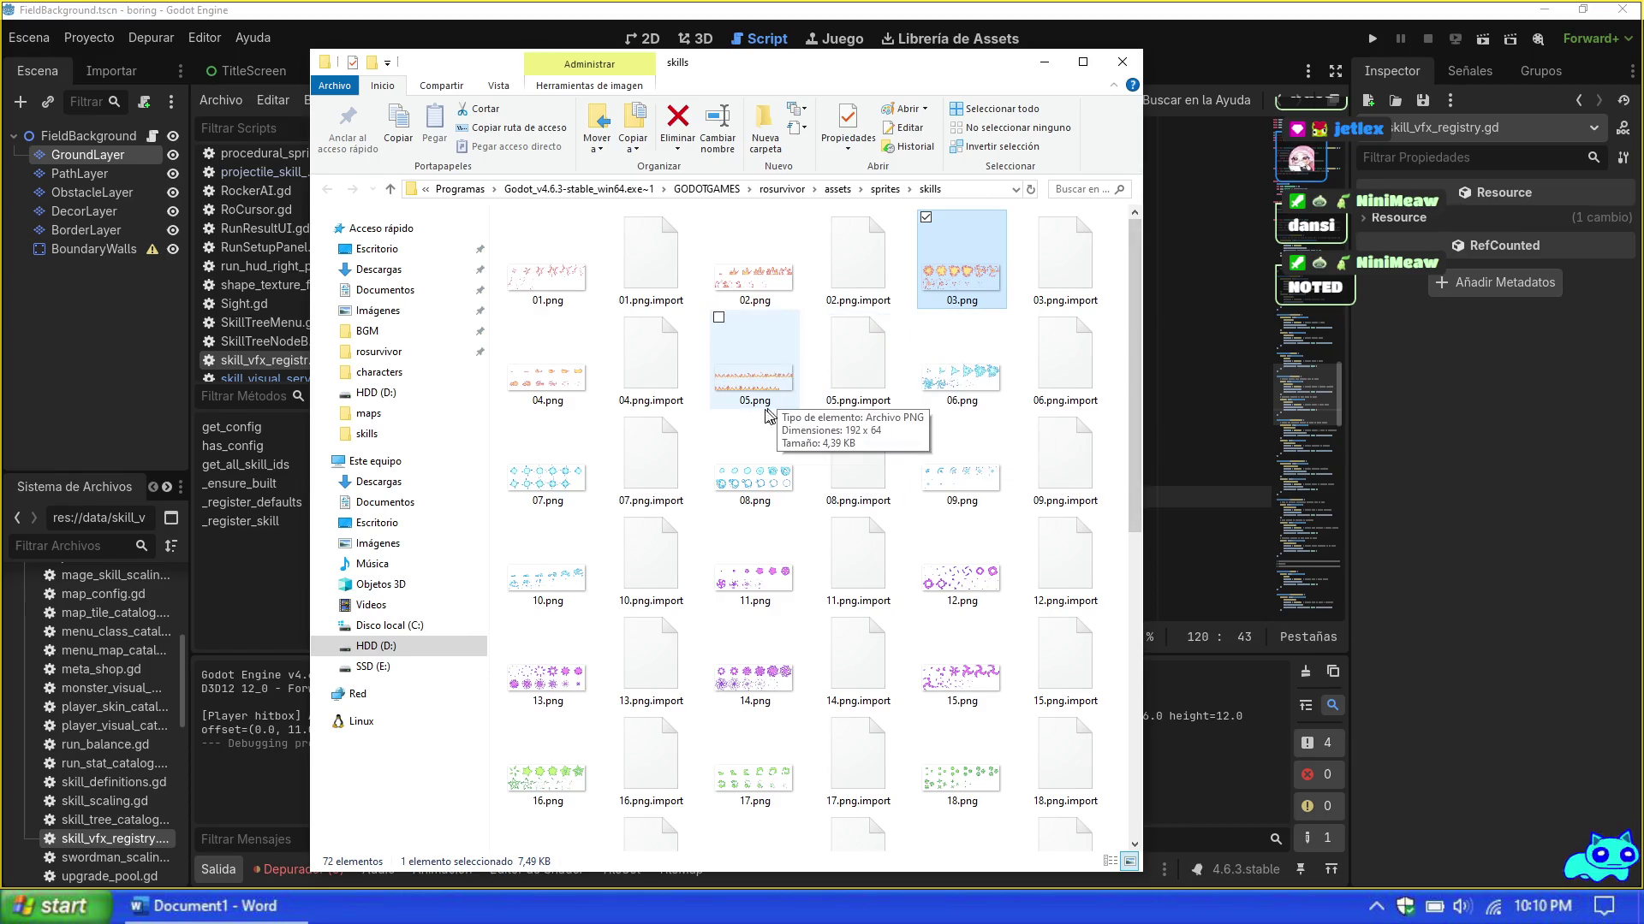
# Step: Narrow the skills folder window, shift it right, then tuck it behind the Godot script editor
pyautogui.moveTo(764, 389)
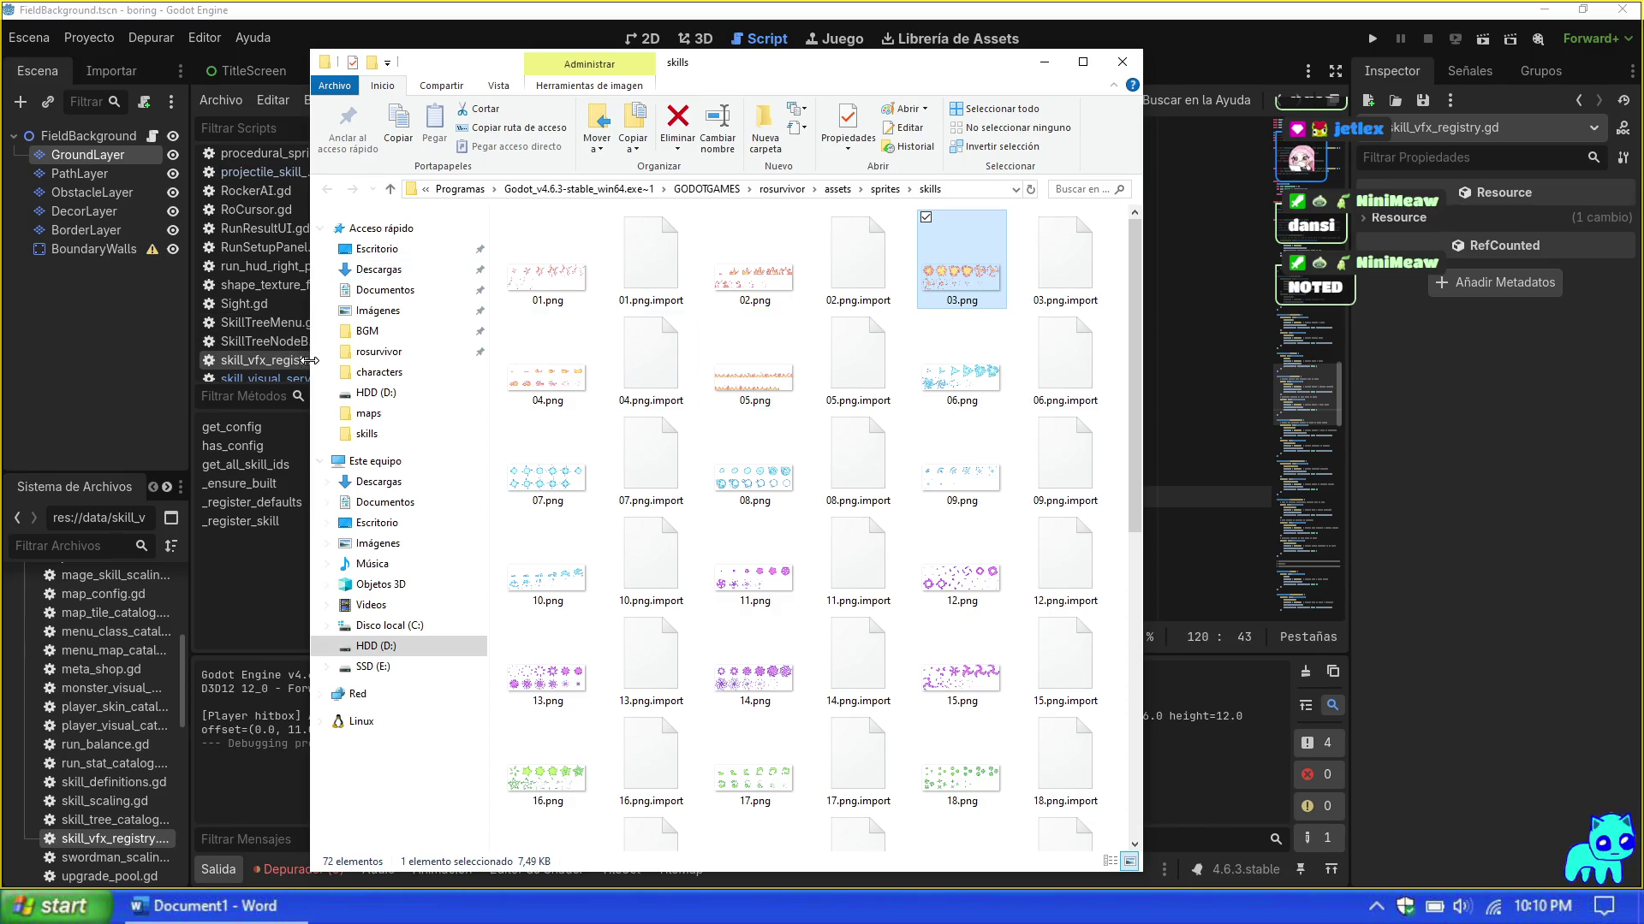
pyautogui.moveTo(312, 359)
pyautogui.mouseDown()
pyautogui.moveTo(461, 359)
pyautogui.moveTo(441, 359)
pyautogui.mouseUp()
pyautogui.moveTo(921, 69)
pyautogui.mouseDown()
pyautogui.moveTo(1379, 62)
pyautogui.moveTo(970, 105)
pyautogui.moveTo(1235, 48)
pyautogui.moveTo(1284, 66)
pyautogui.mouseUp()
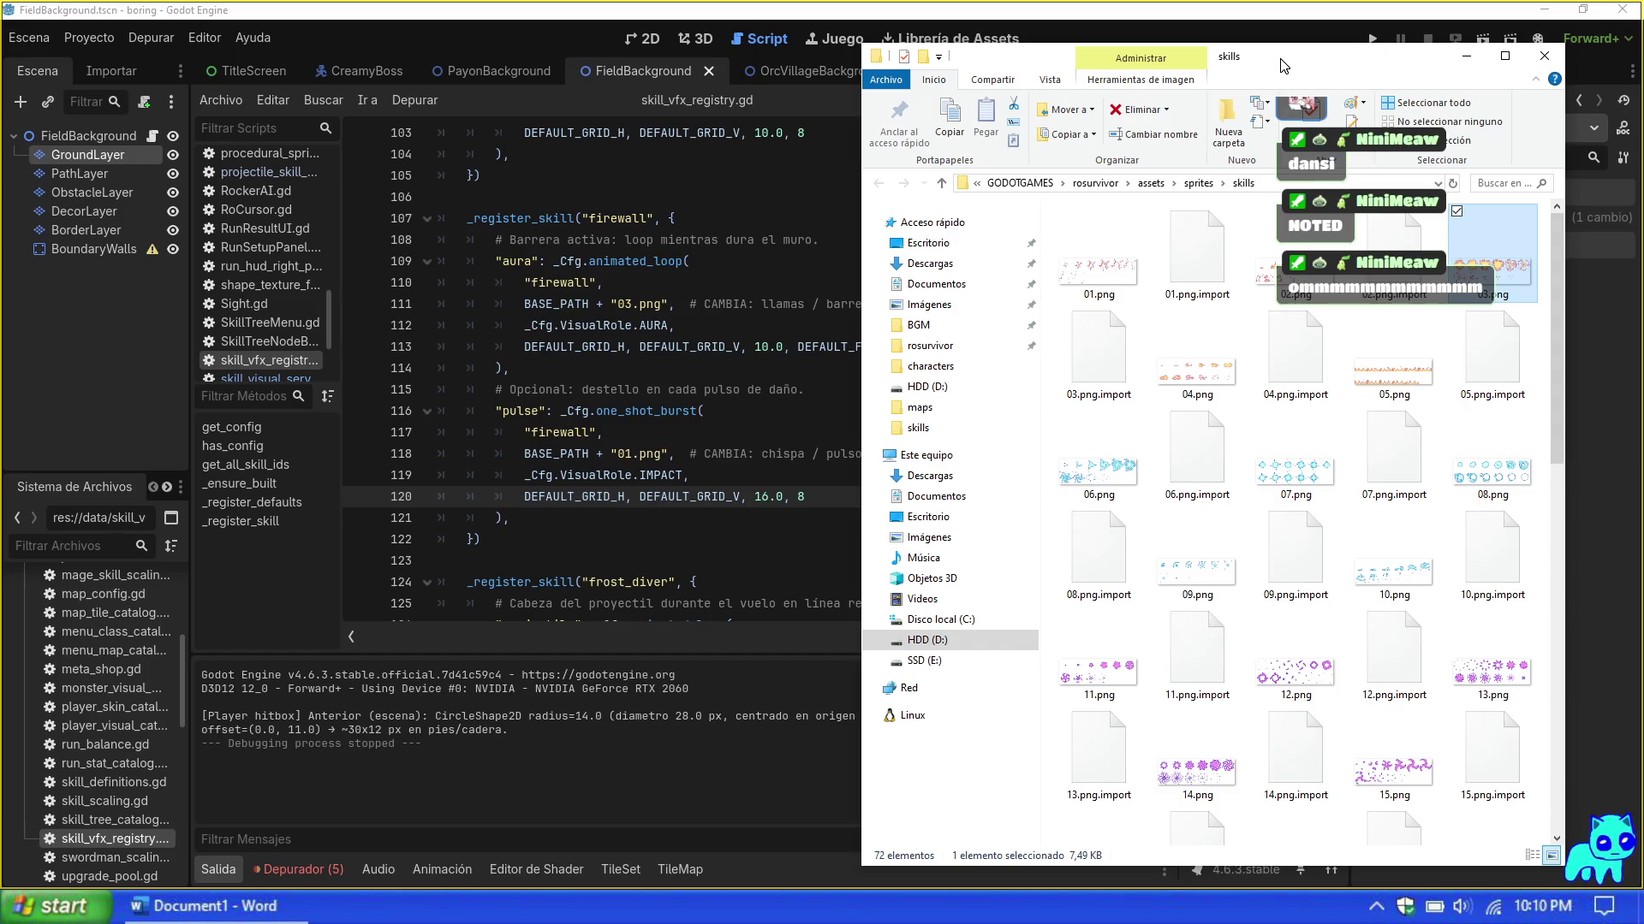
pyautogui.moveTo(1284, 66); pyautogui.dragTo(498, 66)
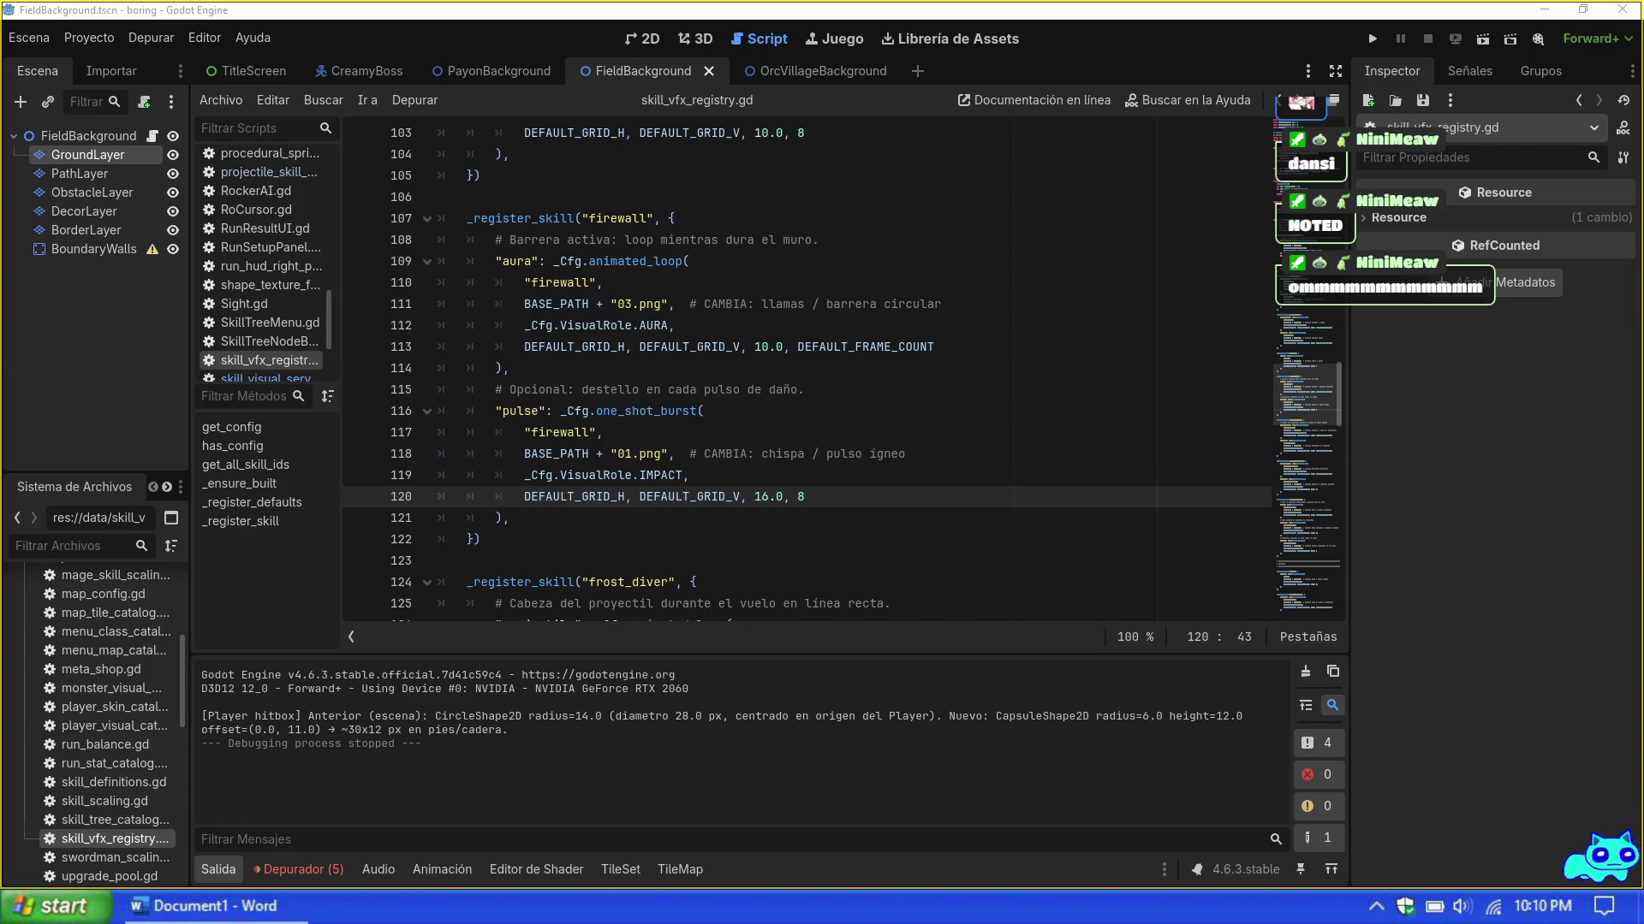
# Step: Step through lines 115–119 of skill_vfx_registry.gd, then run the project with F5
pyautogui.click(949, 480)
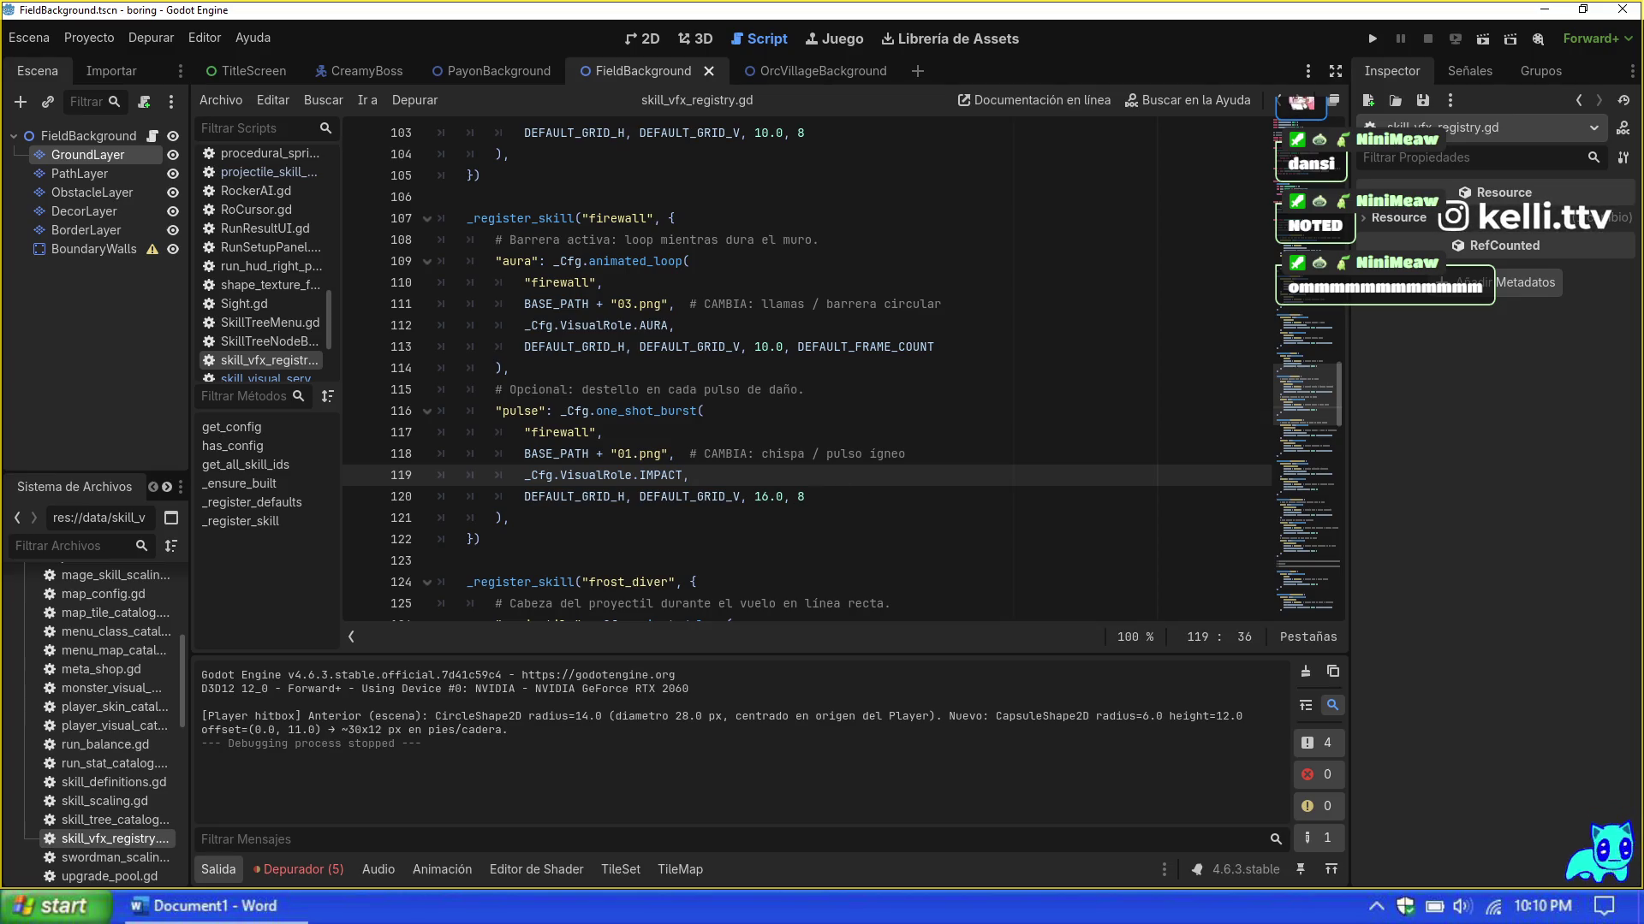
pyautogui.press('Up')
pyautogui.press('Up')
pyautogui.press('Up')
pyautogui.press('Down')
pyautogui.press('Down')
pyautogui.press('Down')
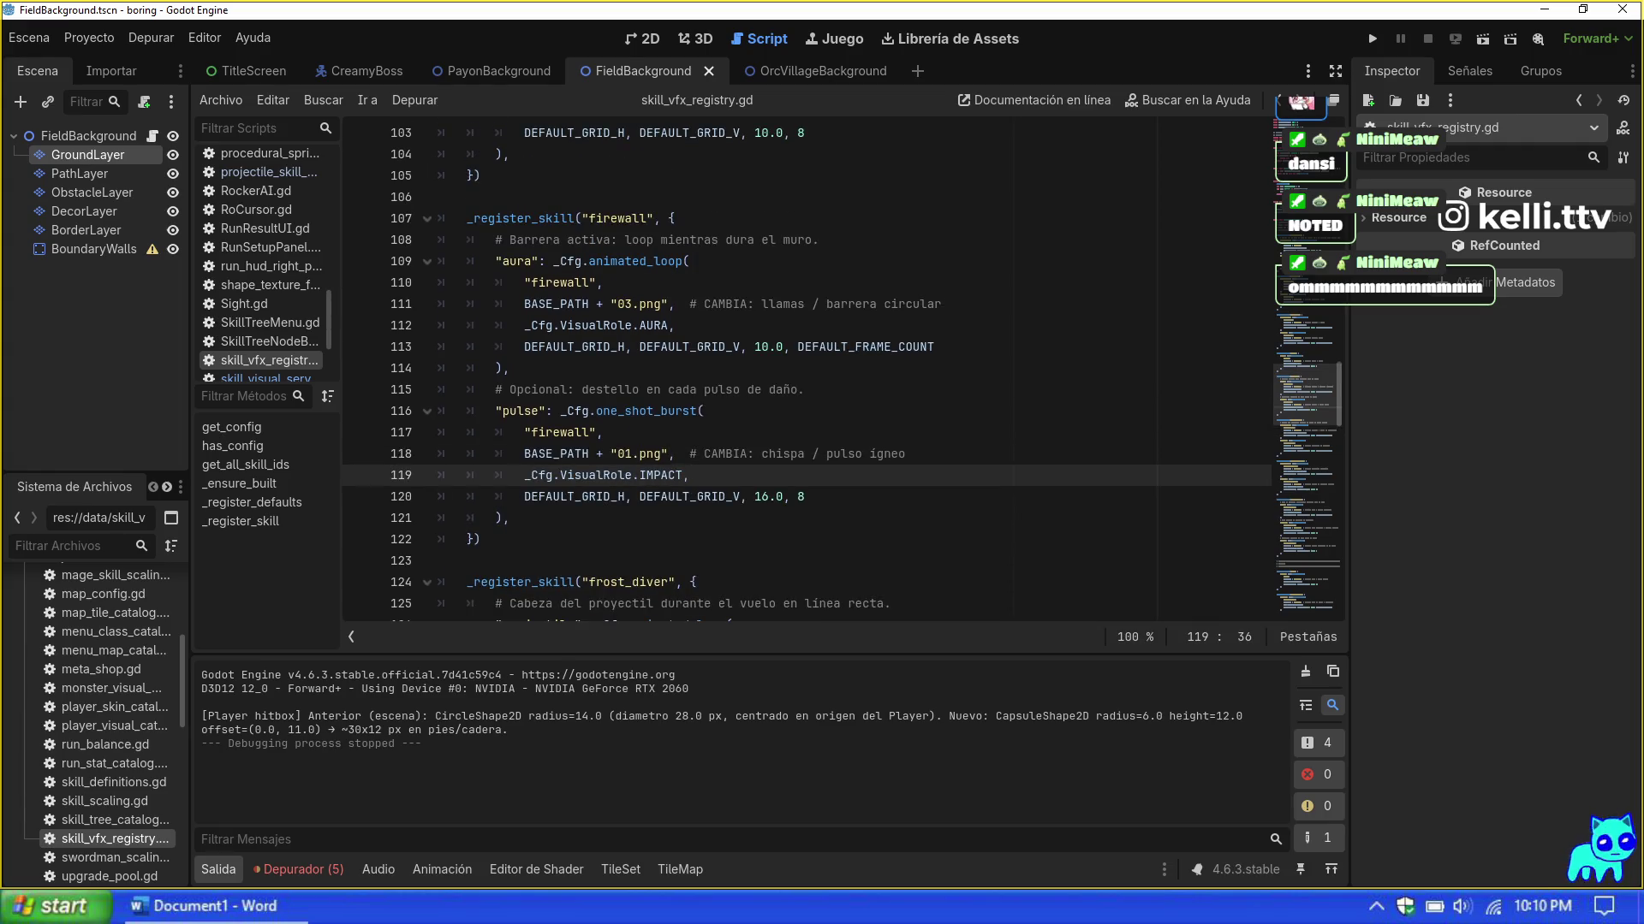
pyautogui.click(762, 432)
pyautogui.click(747, 390)
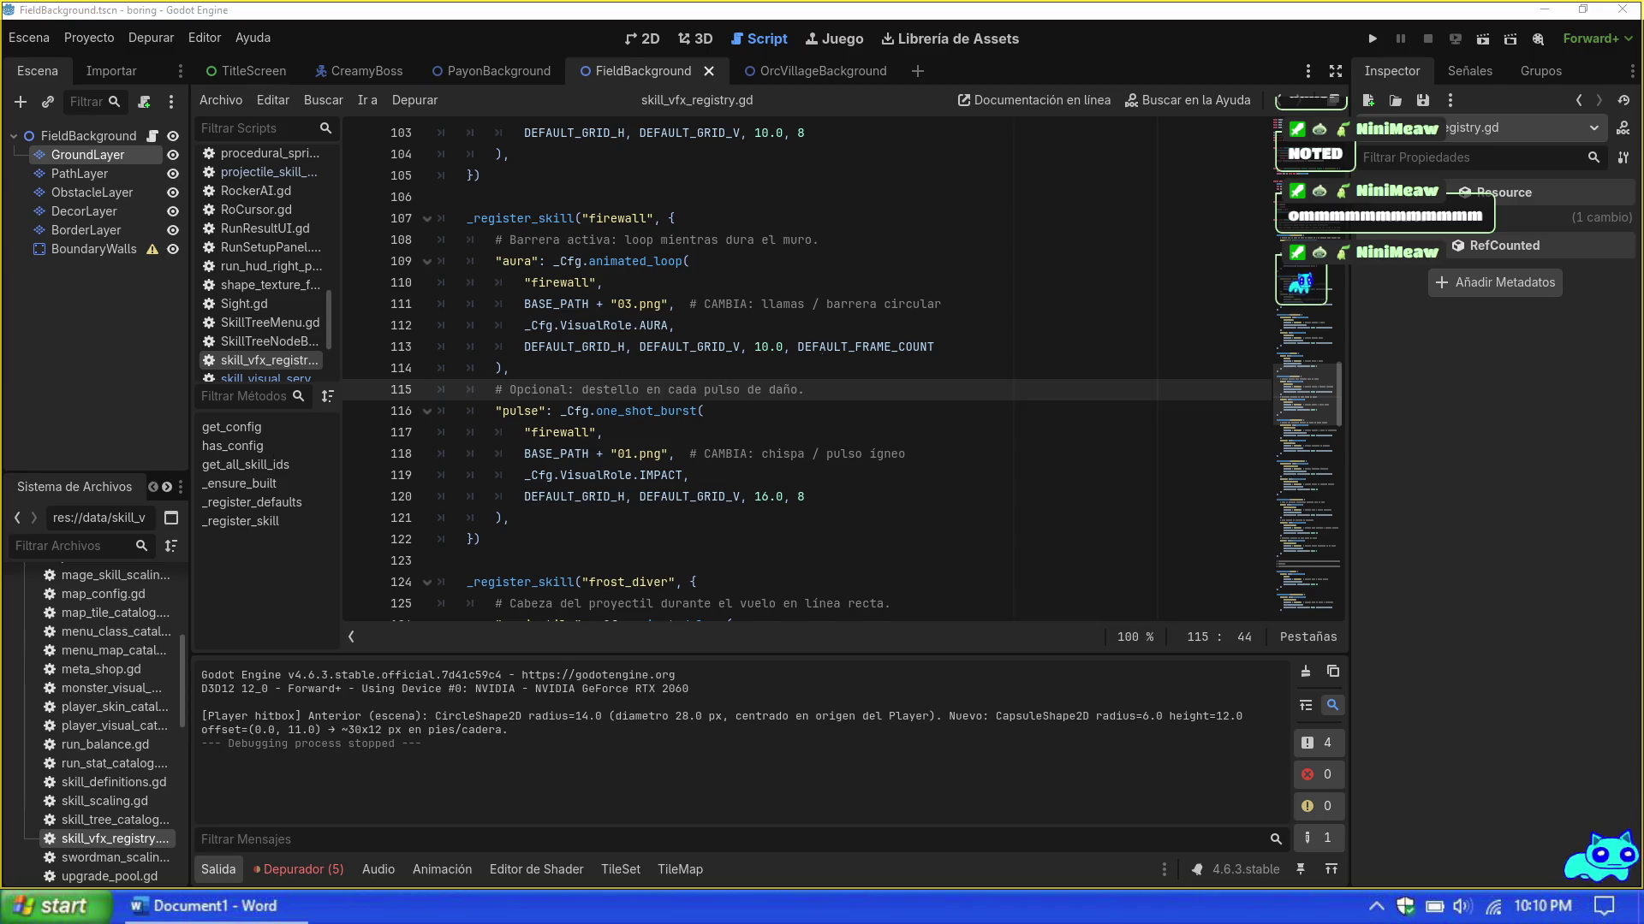
pyautogui.press('Down')
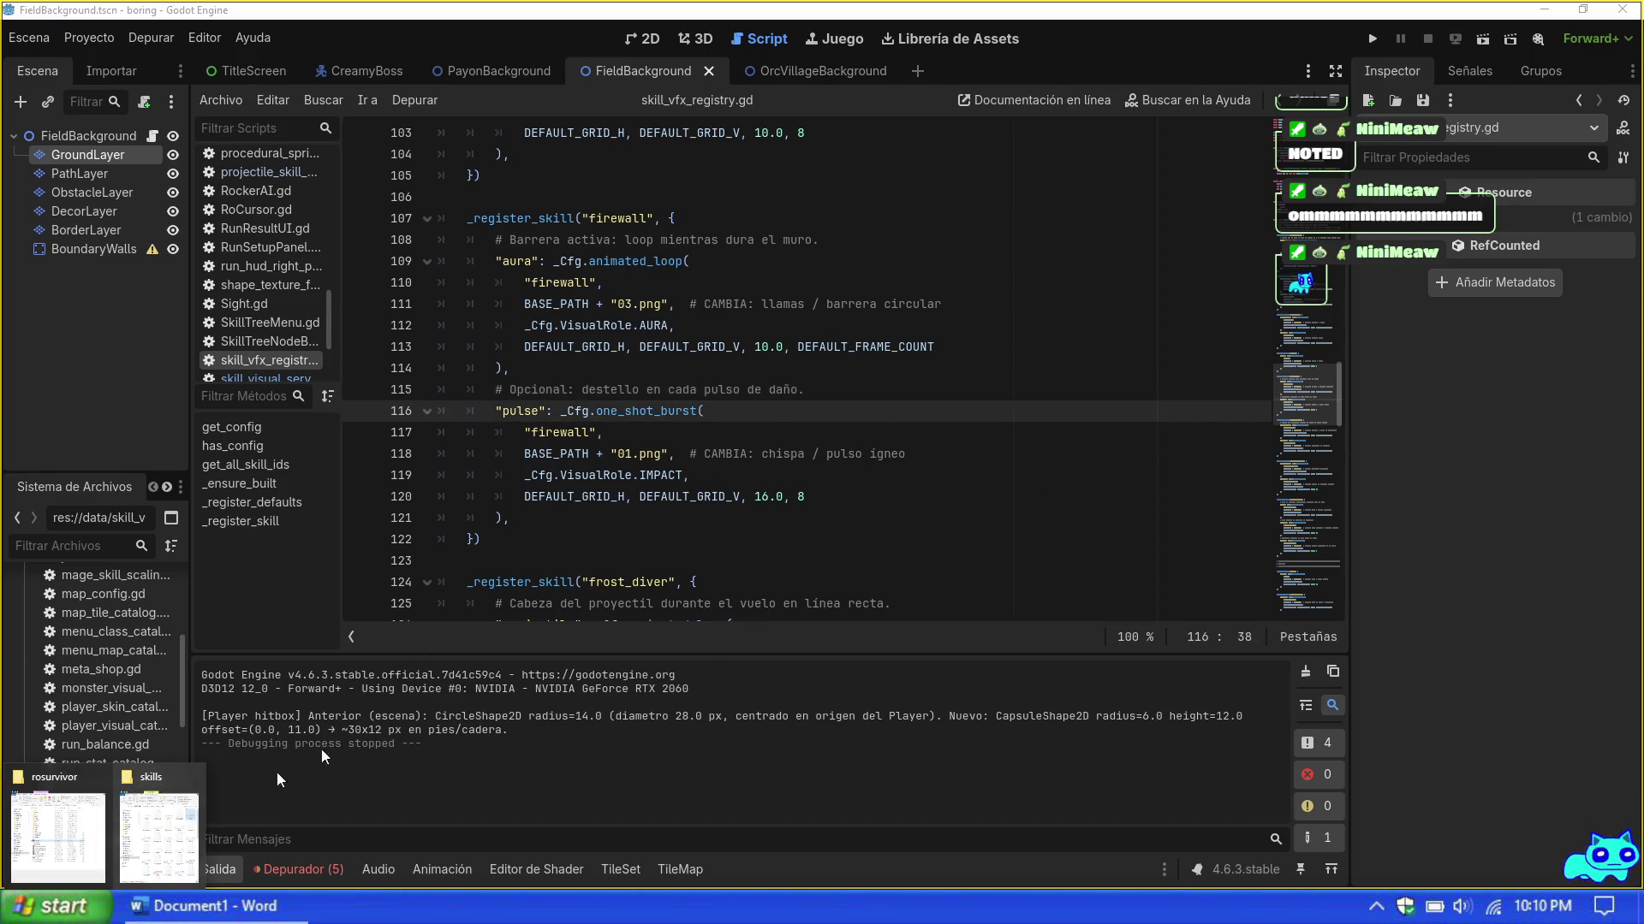
pyautogui.press('Down')
pyautogui.press('Down')
pyautogui.press('Down')
pyautogui.press('F5')
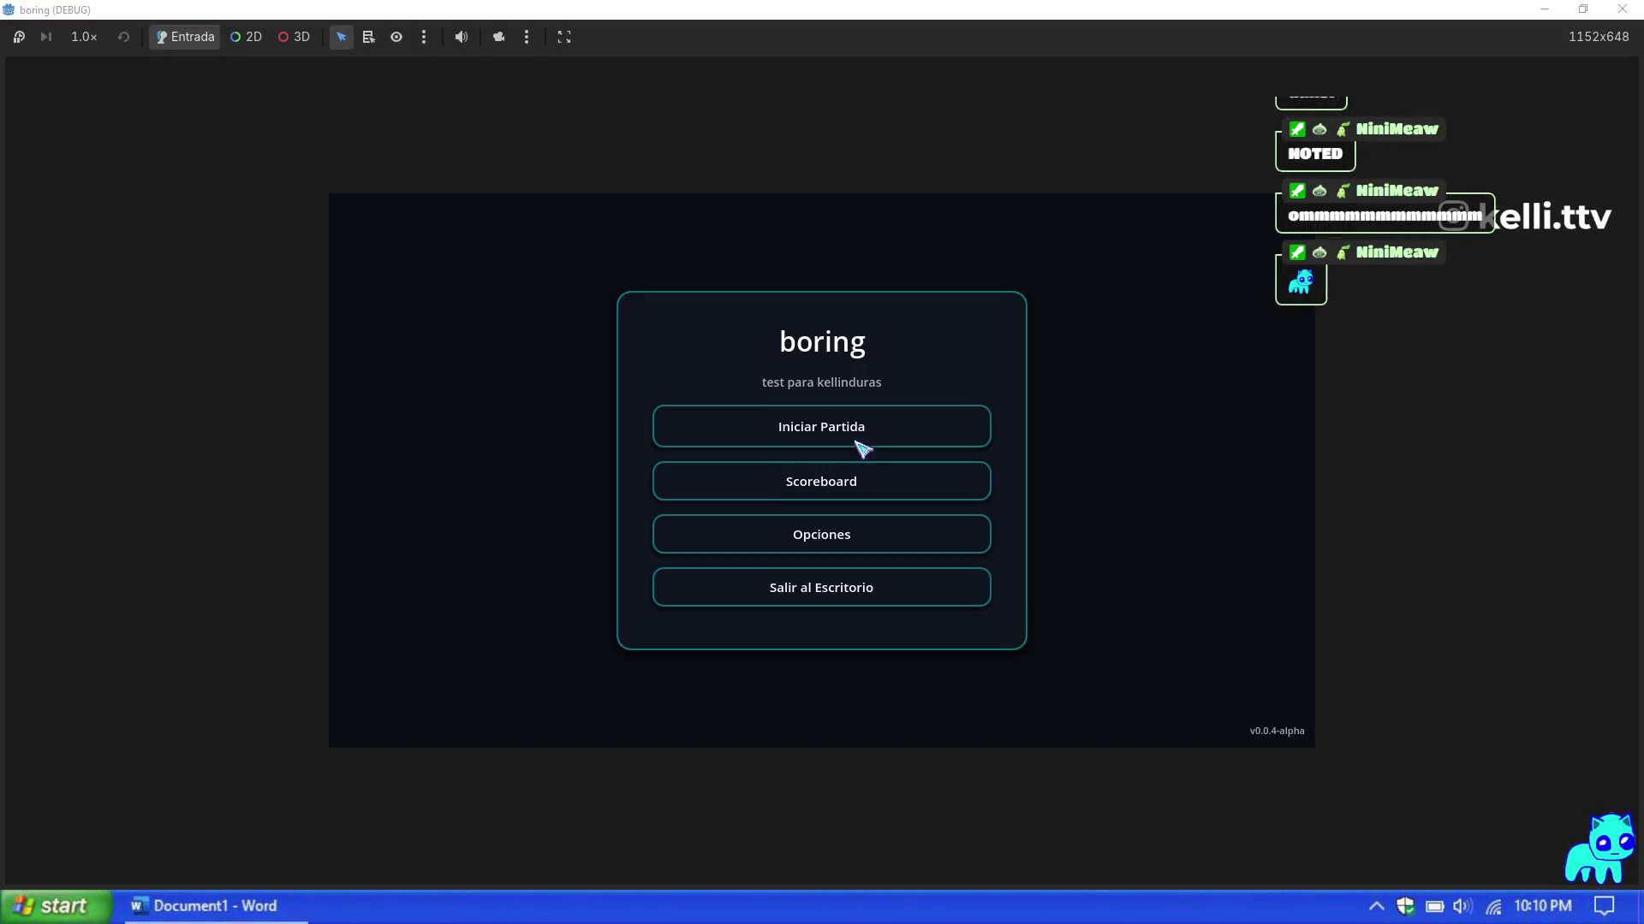
# Step: Start a Mage run on map 1 and use the Prueba panel for PV Max and +9999 XP
pyautogui.click(856, 437)
pyautogui.click(1194, 710)
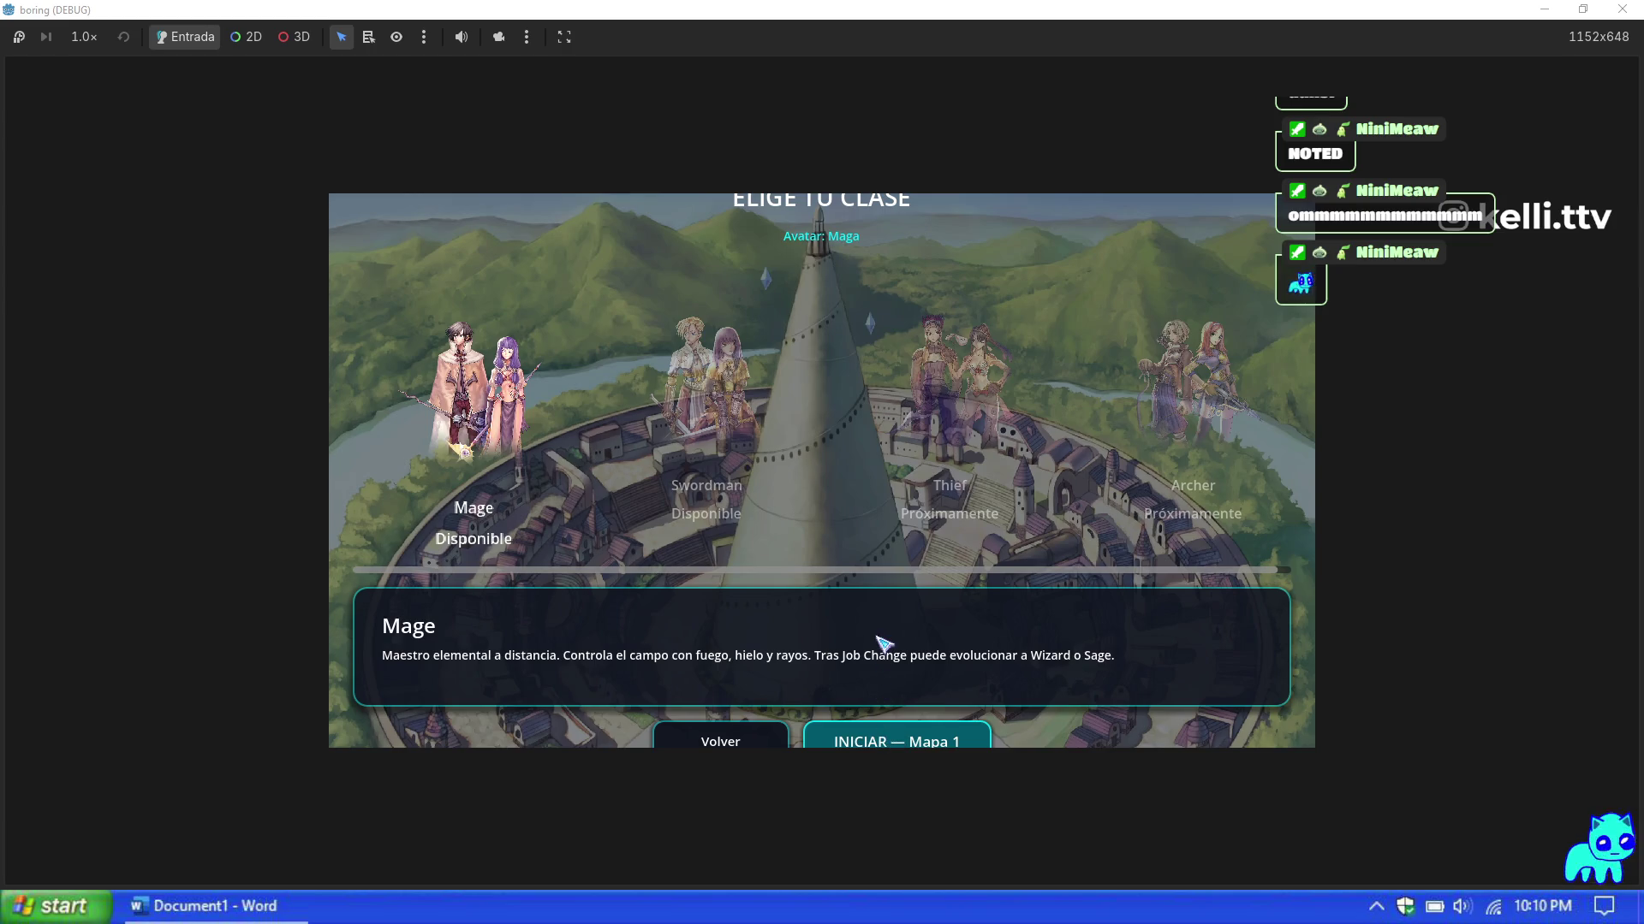
pyautogui.press('Return')
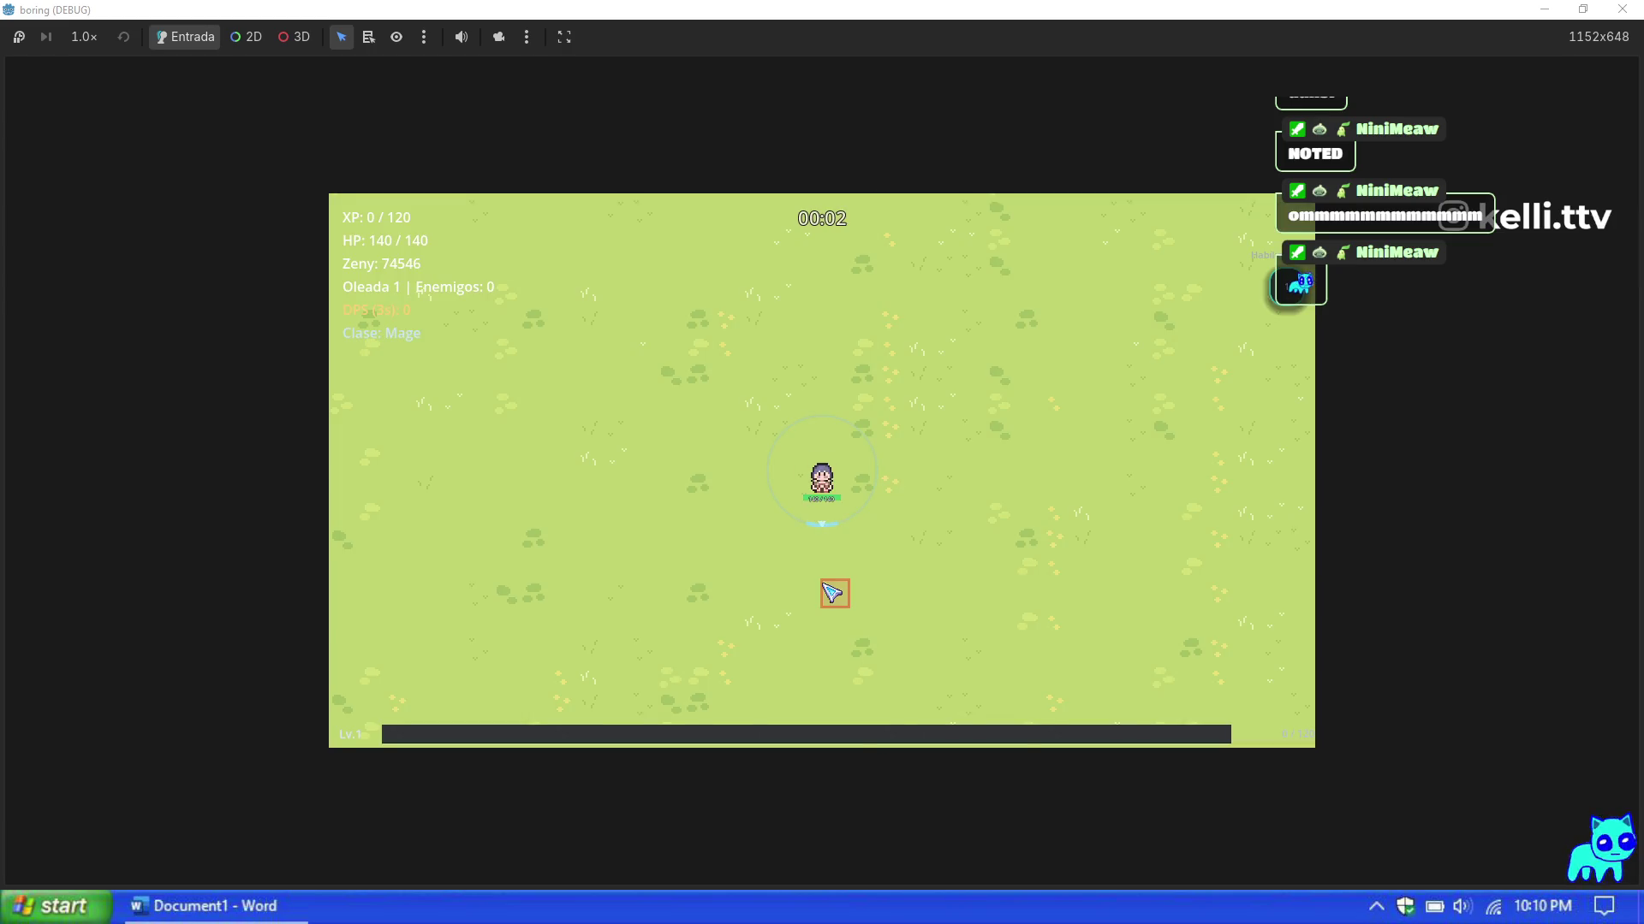
pyautogui.press('F1')
pyautogui.click(1183, 617)
pyautogui.click(1199, 428)
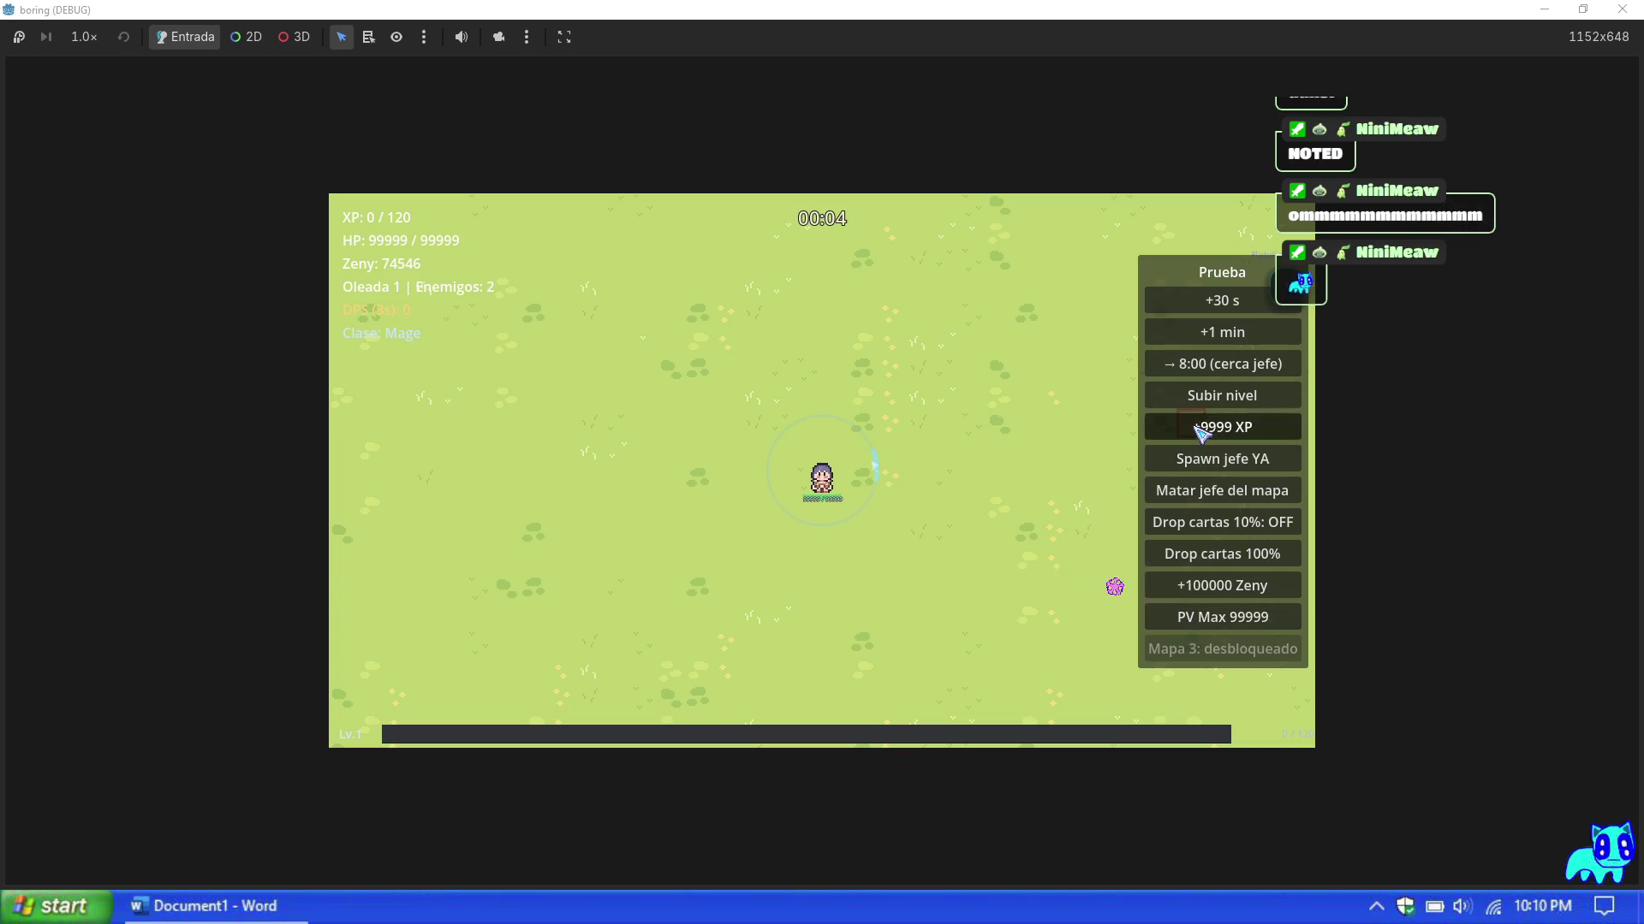
# Step: Pick fire skill upgrade cards to raise Fire Wall
pyautogui.click(1076, 489)
pyautogui.click(1001, 539)
pyautogui.click(1002, 539)
pyautogui.click(846, 541)
pyautogui.click(845, 541)
pyautogui.click(839, 568)
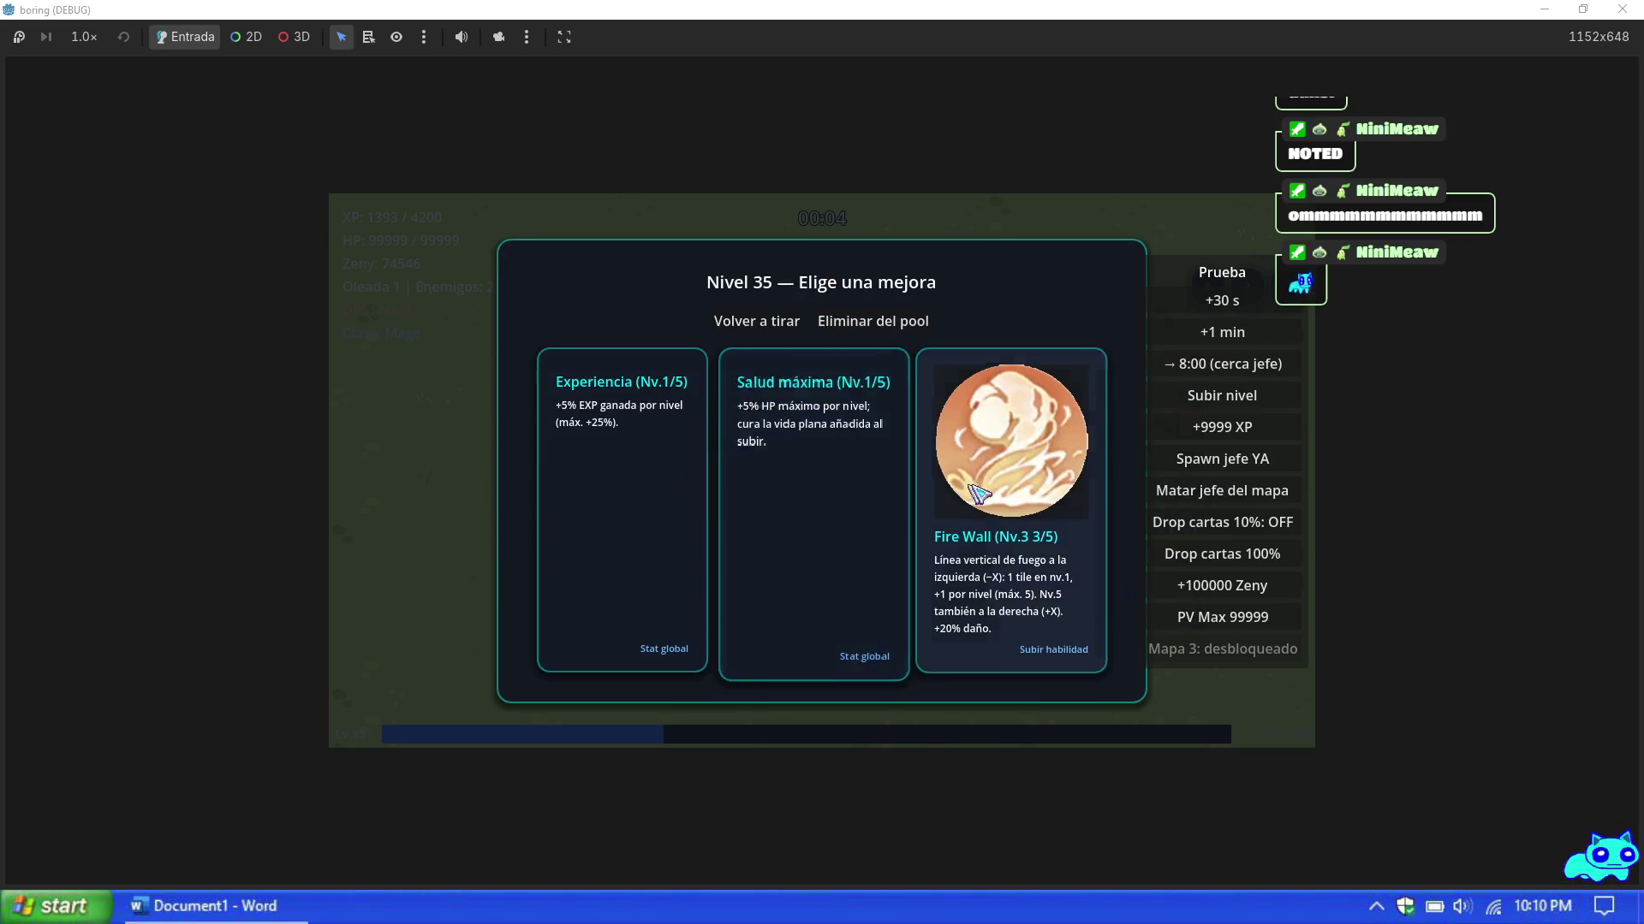
pyautogui.click(821, 531)
# Step: Reroll the upgrade cards, take the final picks, and close the game window
pyautogui.click(886, 514)
pyautogui.click(891, 537)
pyautogui.click(886, 513)
pyautogui.click(787, 498)
pyautogui.click(787, 498)
pyautogui.click(848, 494)
pyautogui.click(847, 495)
pyautogui.click(854, 492)
pyautogui.click(854, 492)
pyautogui.click(822, 482)
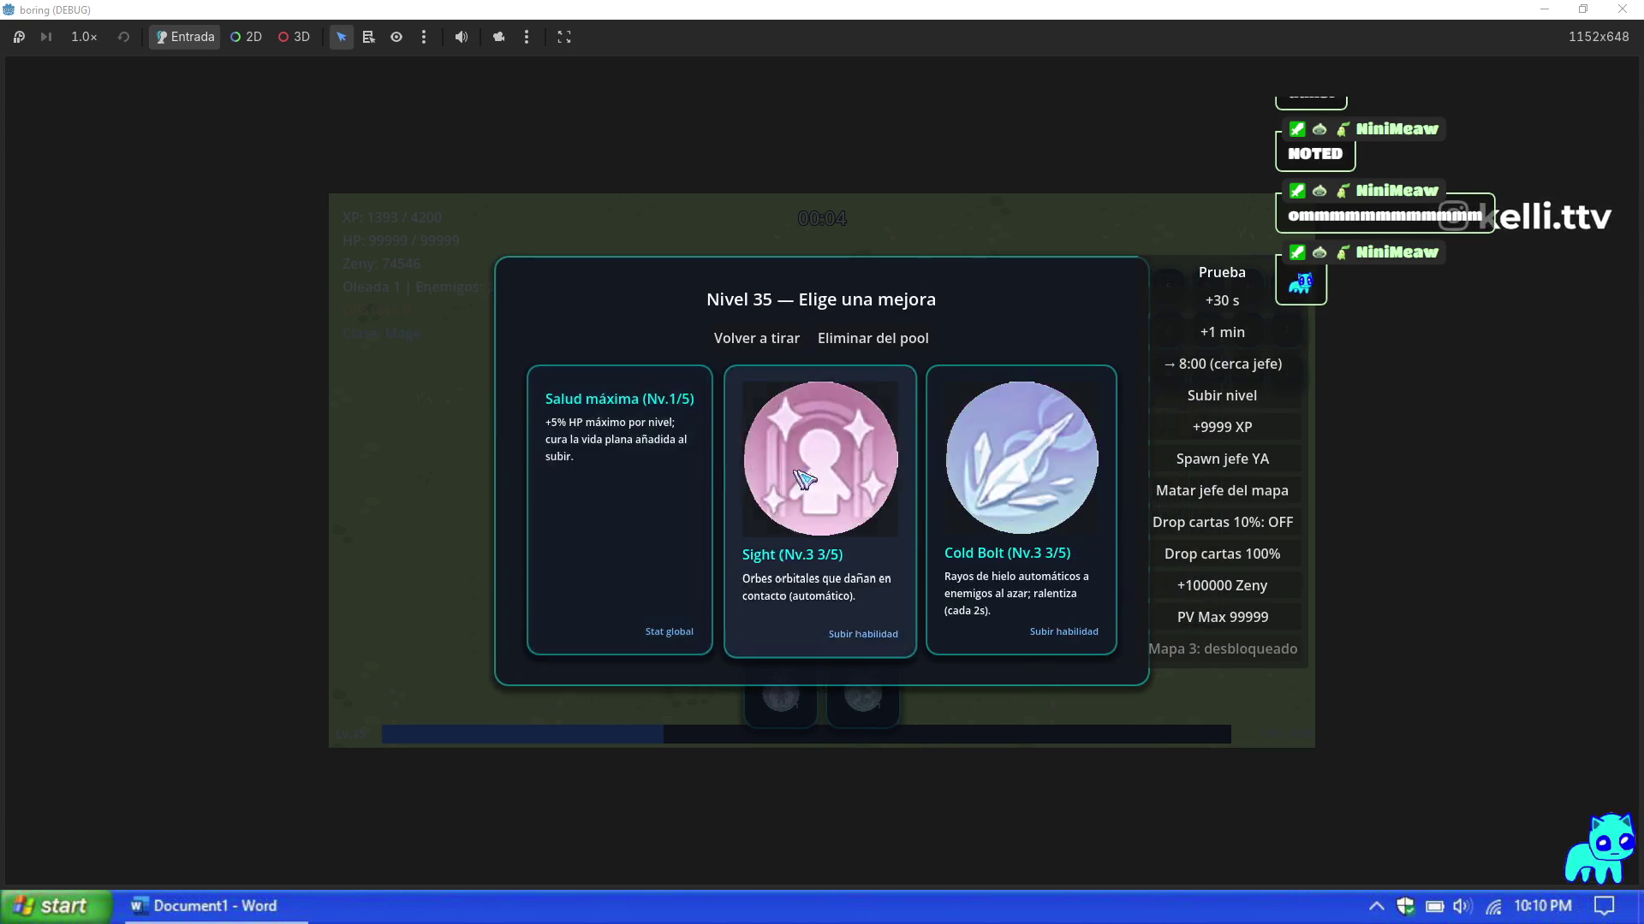
pyautogui.click(856, 488)
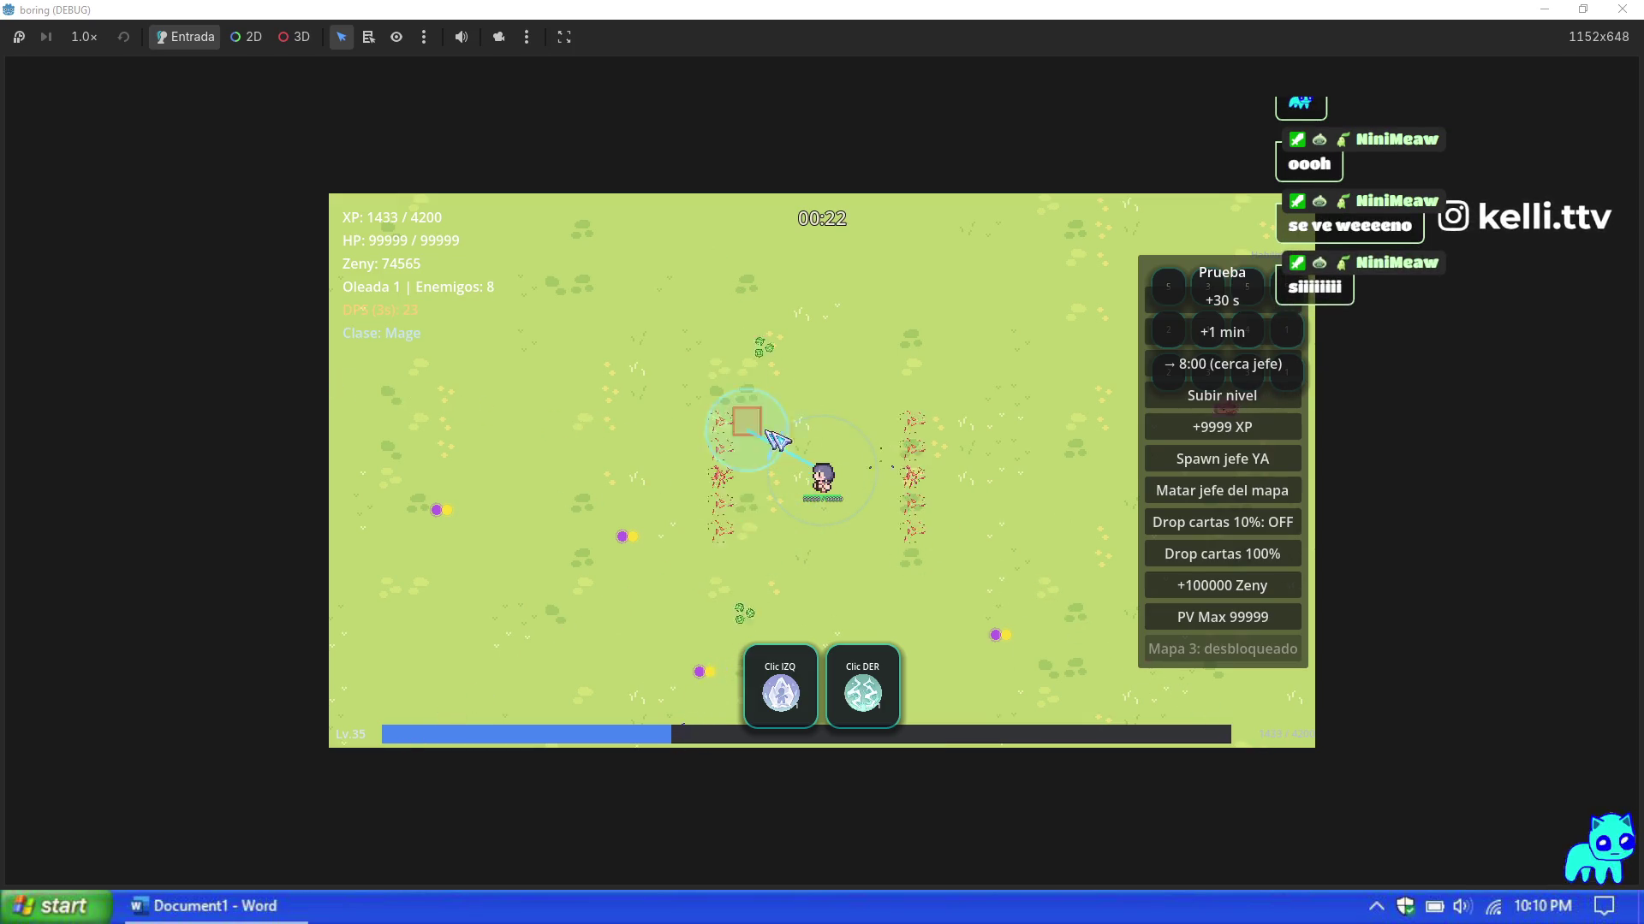
pyautogui.click(1622, 9)
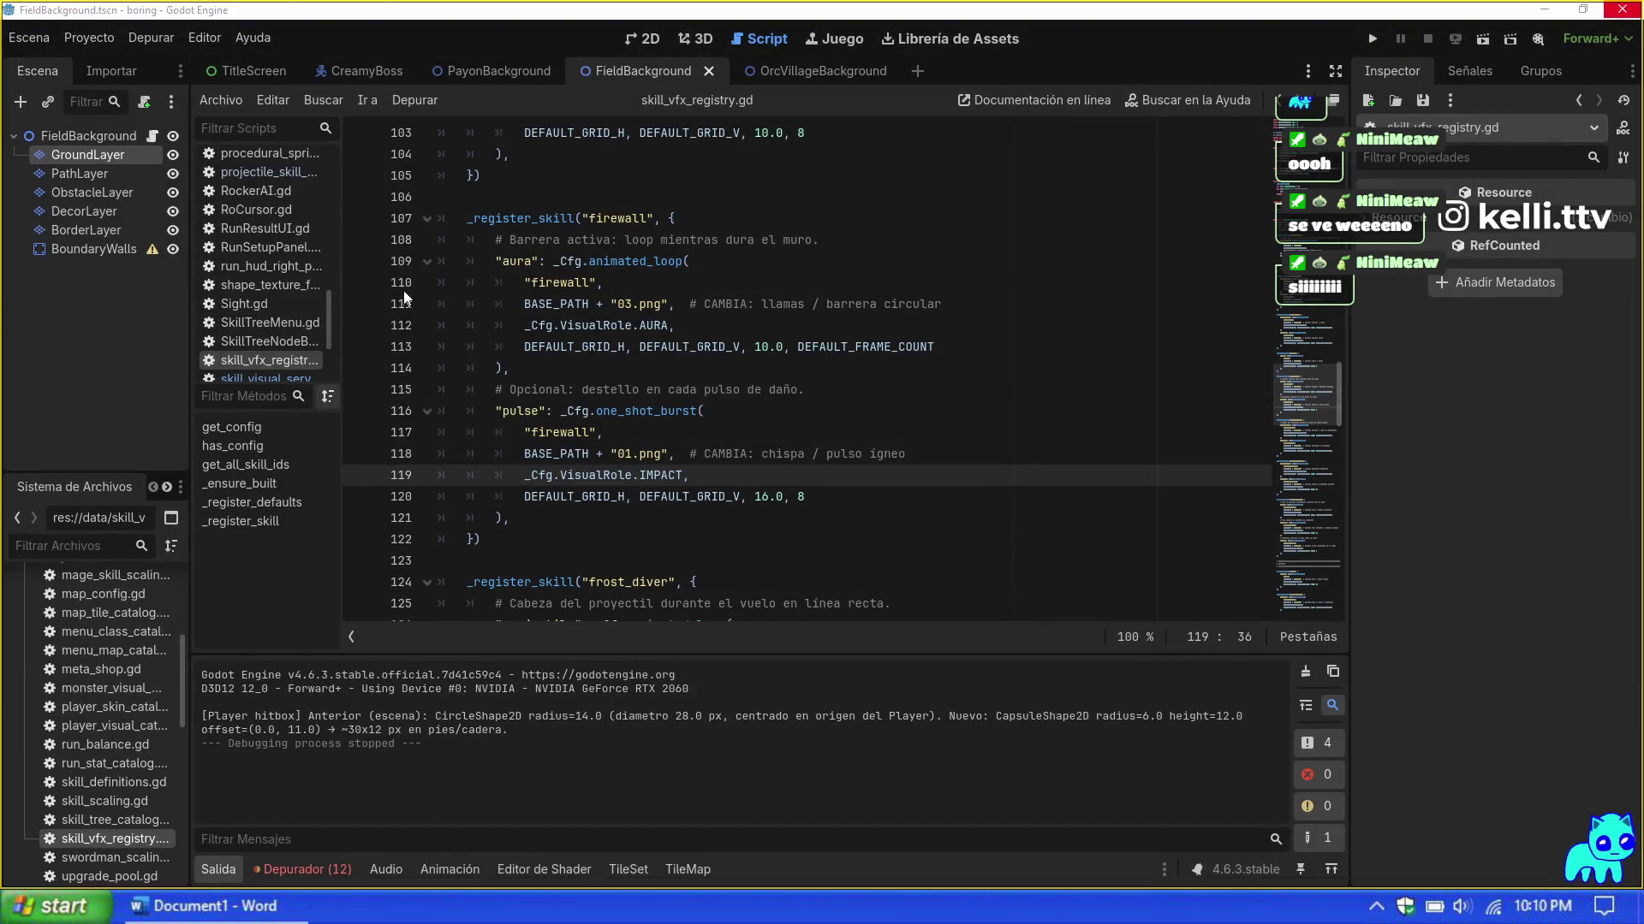
# Step: Open 05.png in Paint, magnify its flame sprites, then close it
pyautogui.hotkey('alt', 'Tab')
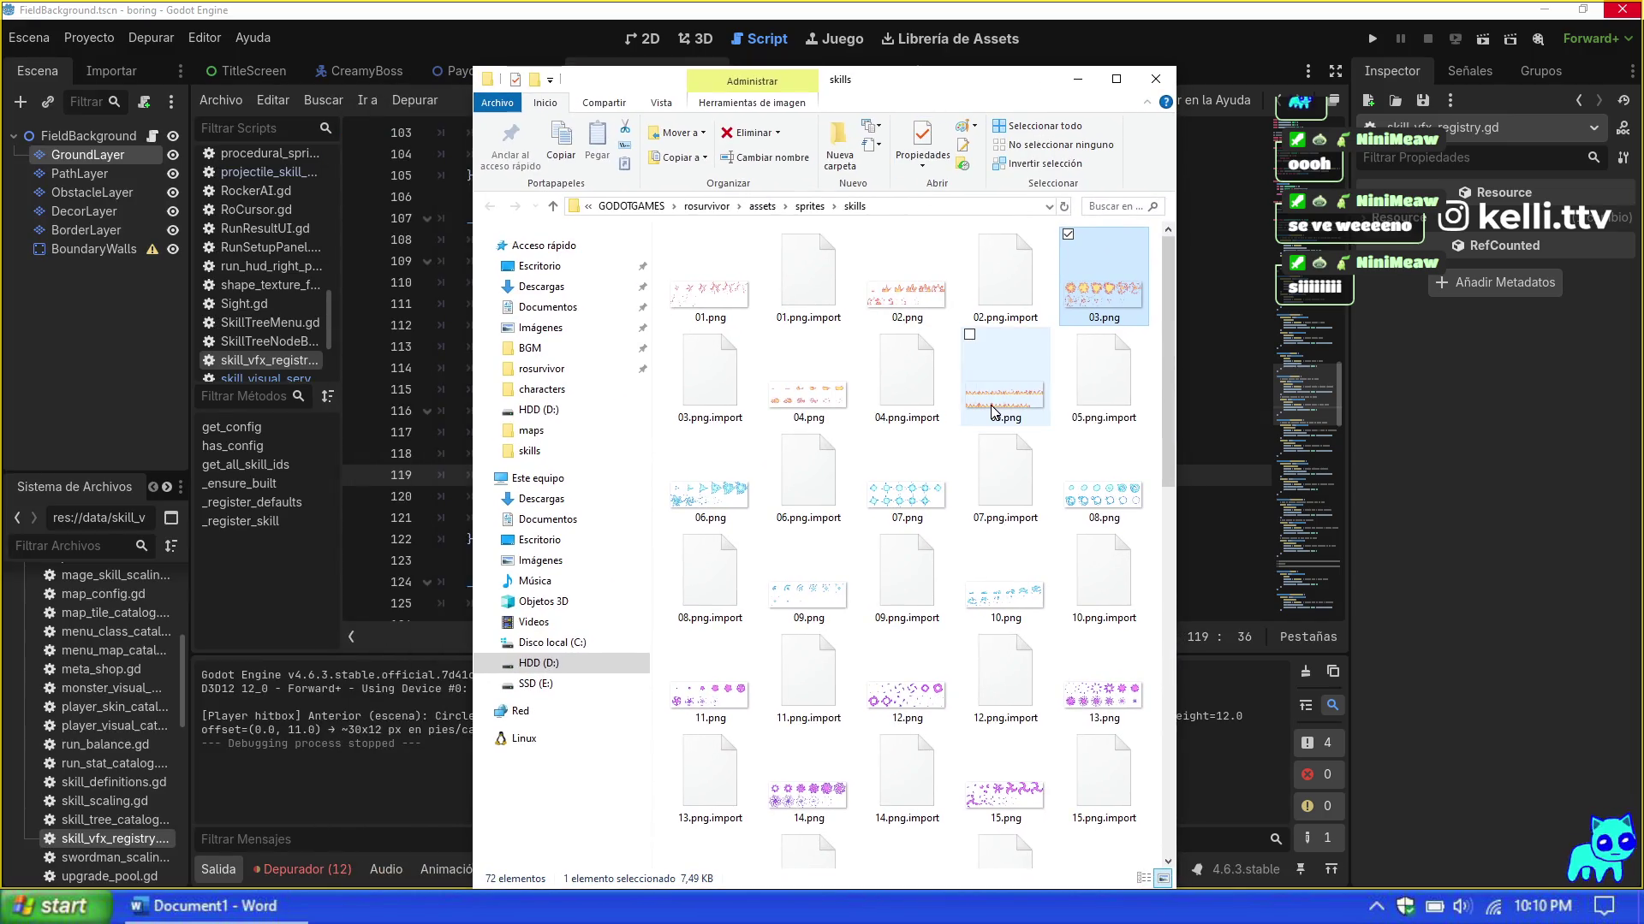
pyautogui.click(1005, 377)
pyautogui.doubleClick(993, 404)
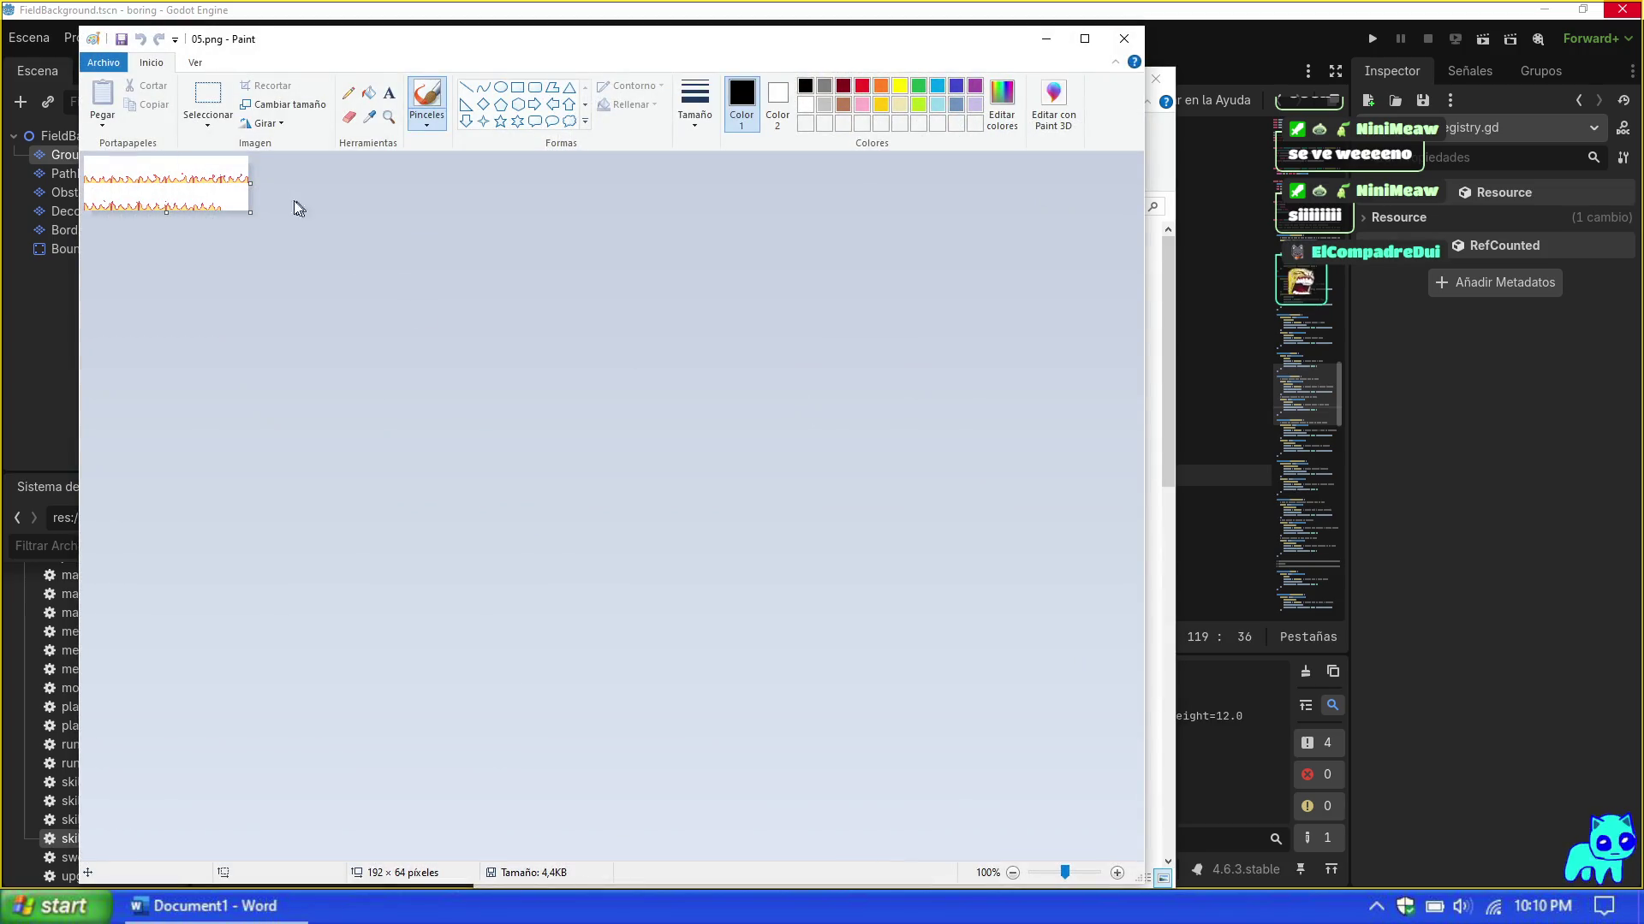
pyautogui.click(386, 119)
pyautogui.click(195, 180)
pyautogui.click(257, 283)
pyautogui.click(257, 283)
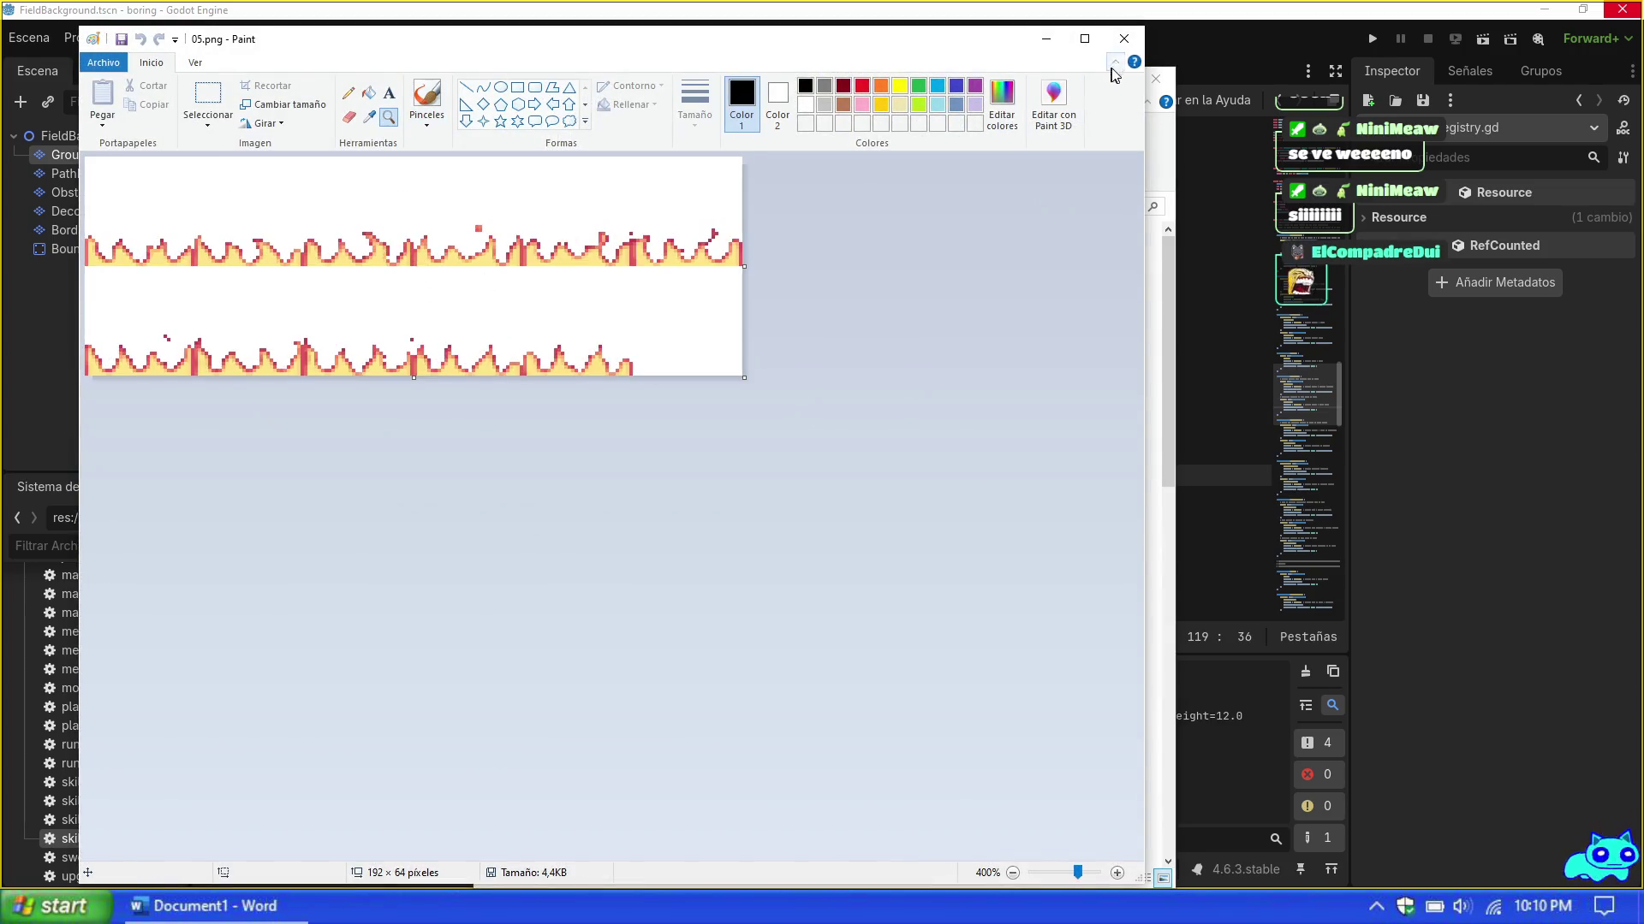
pyautogui.click(1132, 43)
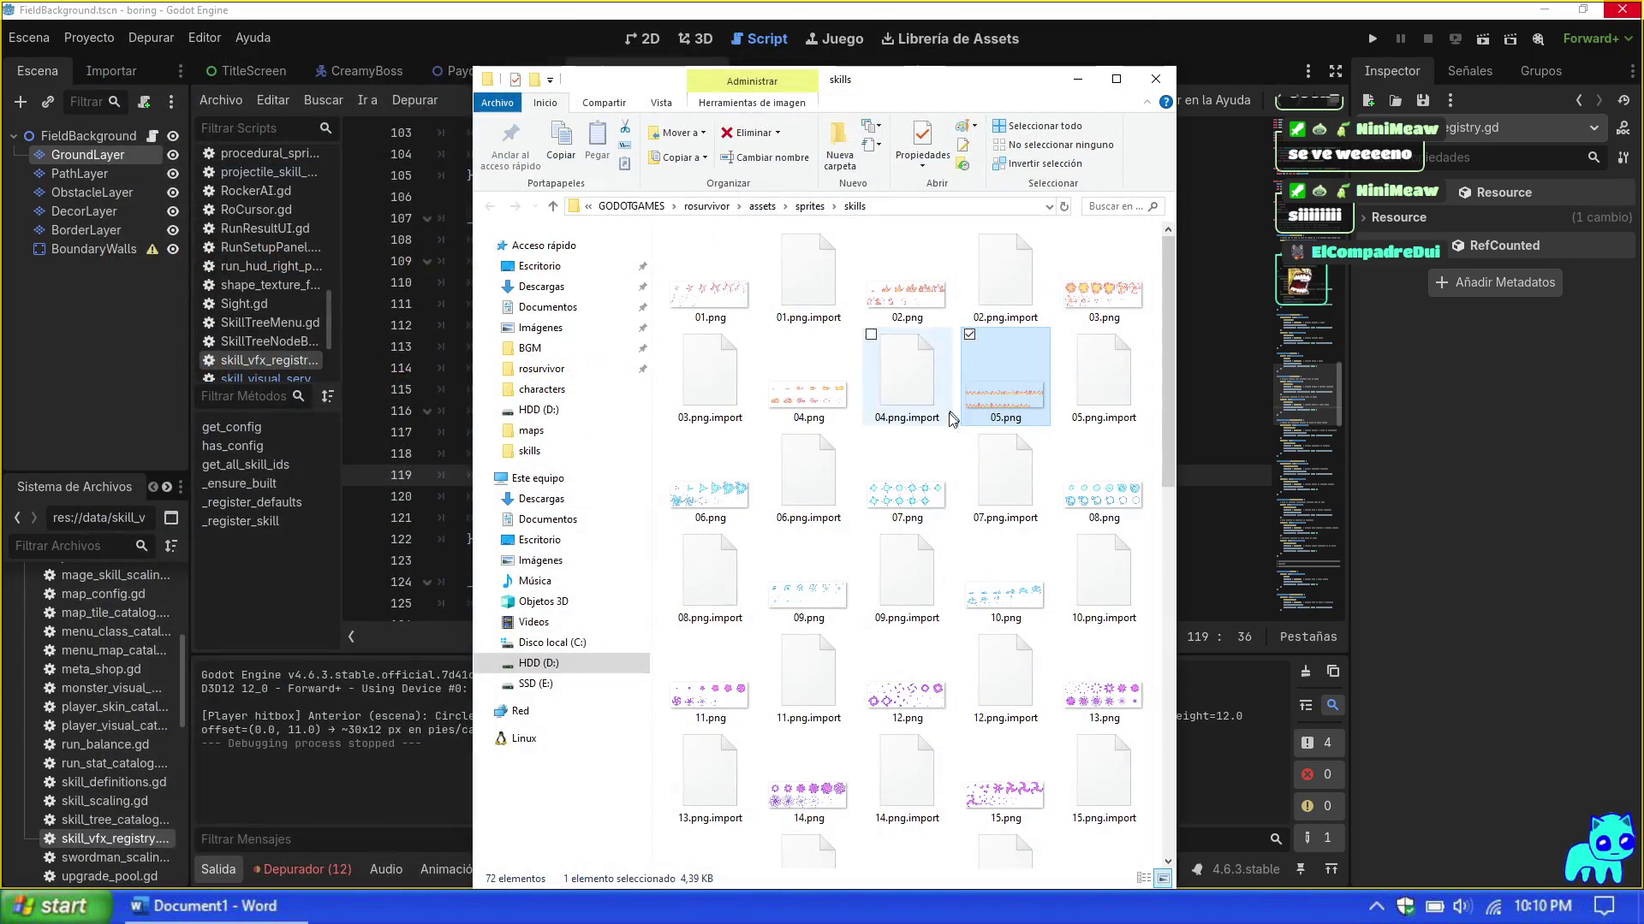
# Step: Preview 02.png magnified in Paint, close it, and minimize the skills folder
pyautogui.doubleClick(932, 300)
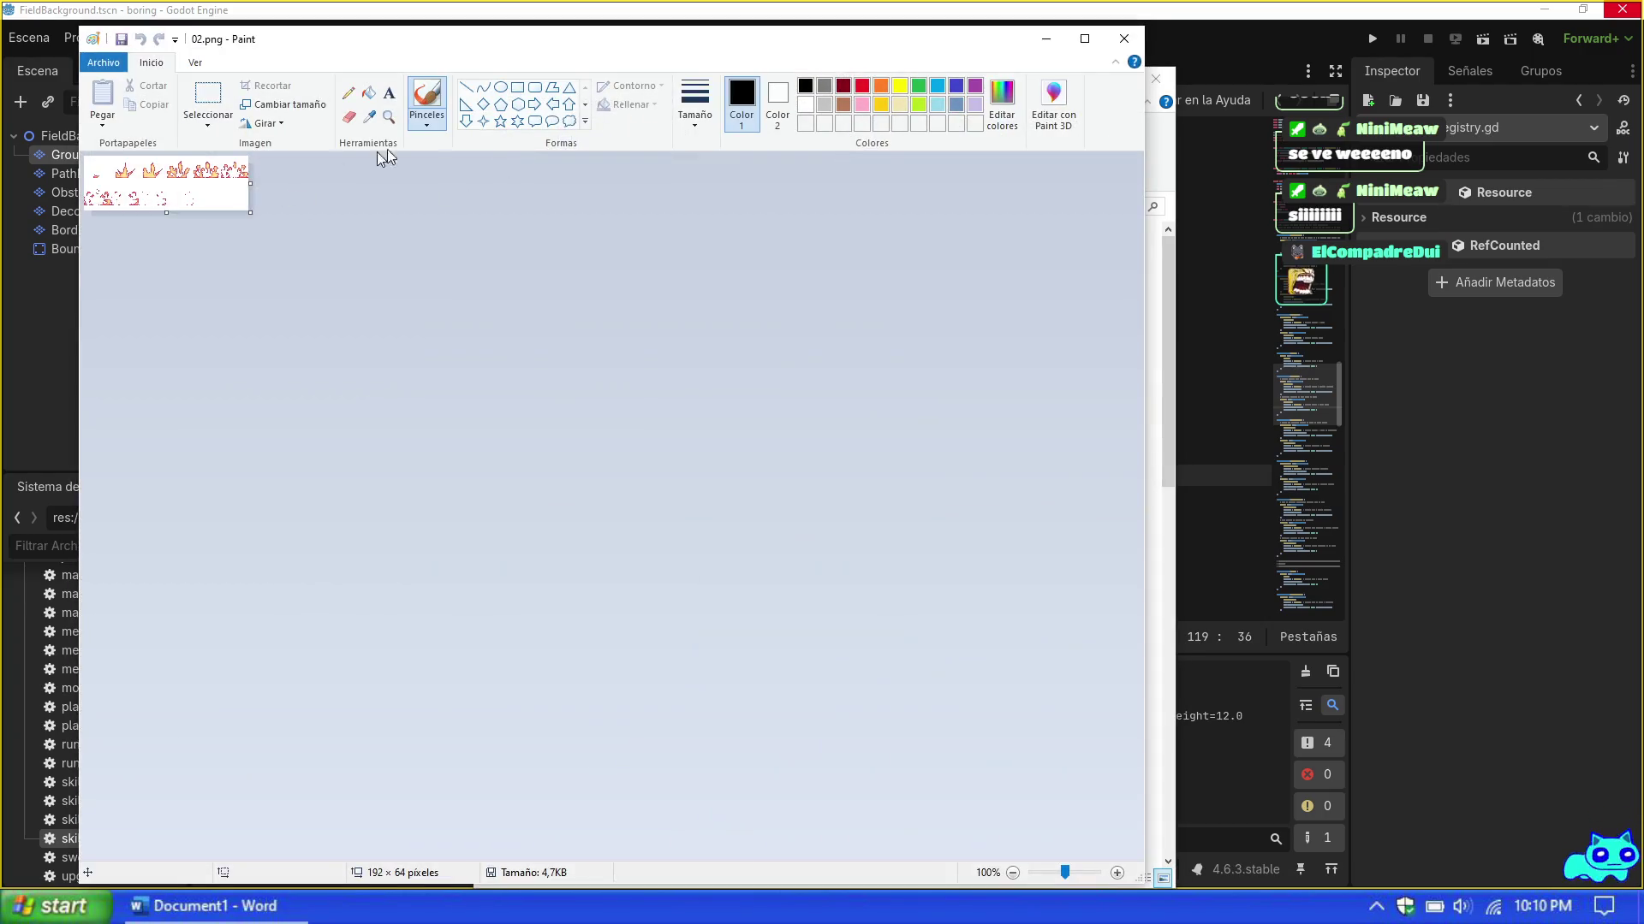
pyautogui.click(389, 117)
pyautogui.click(239, 196)
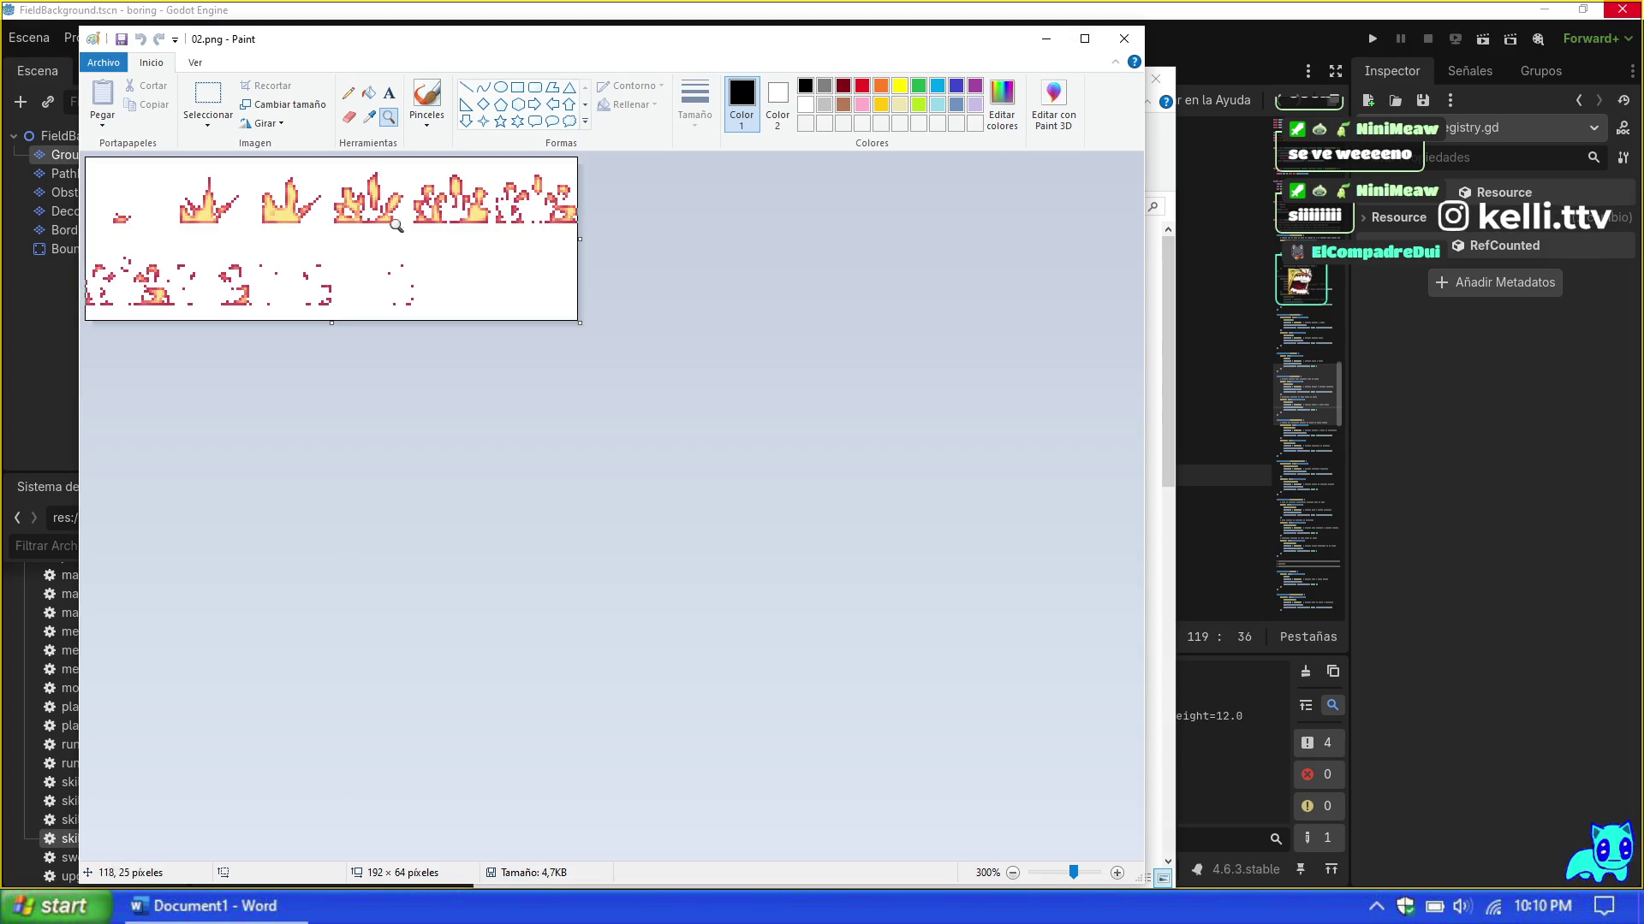
pyautogui.click(1124, 38)
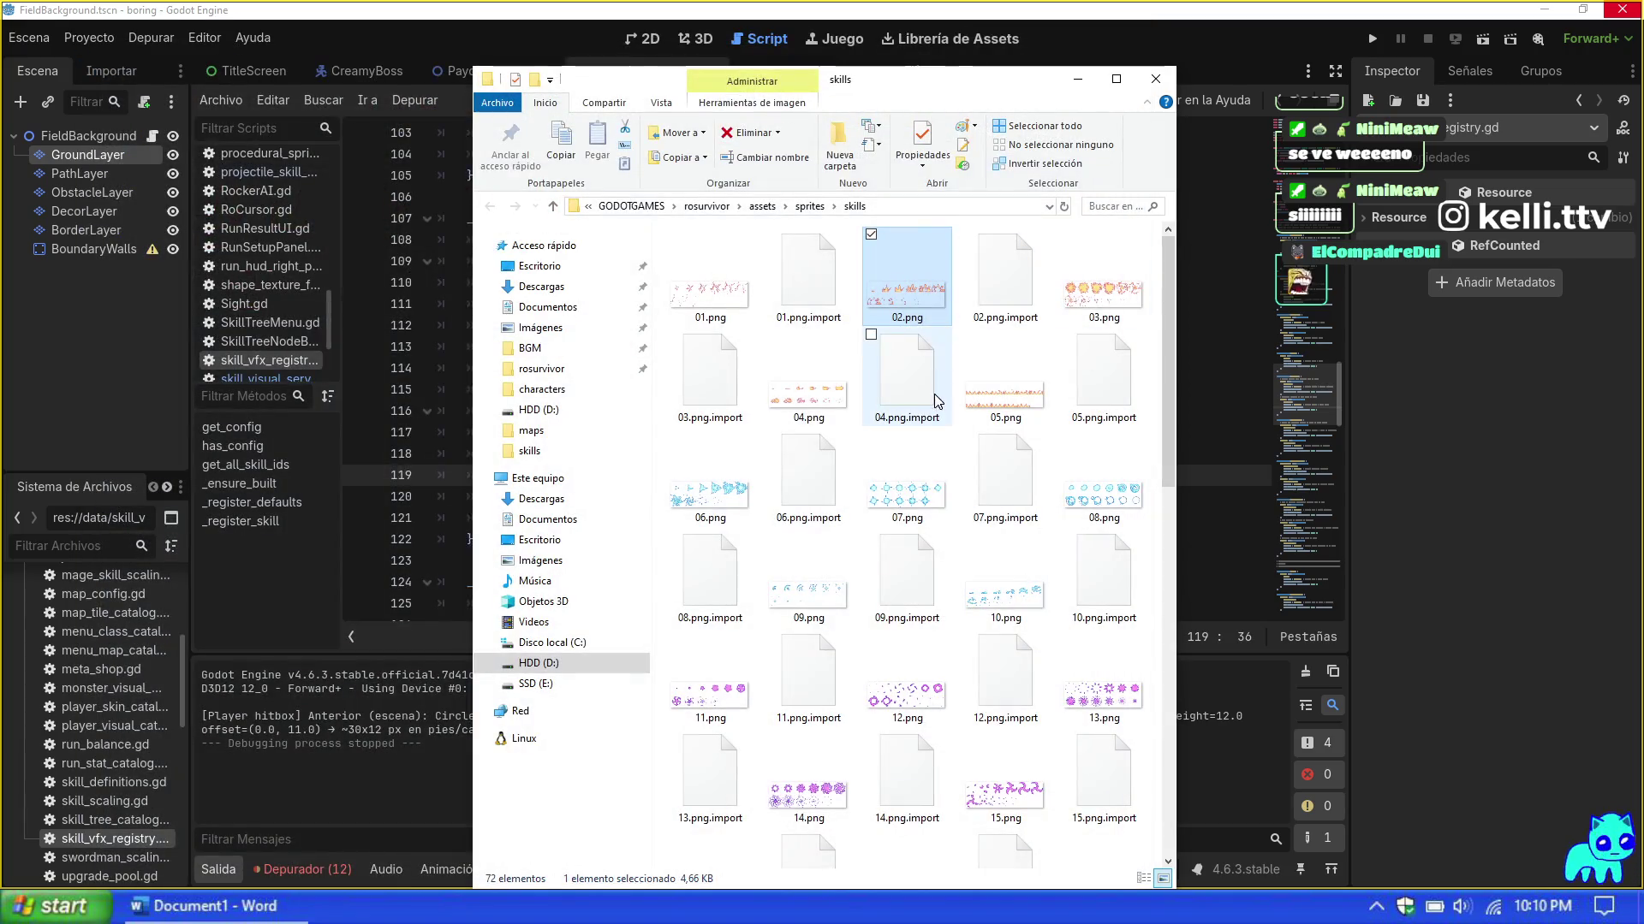
pyautogui.click(813, 402)
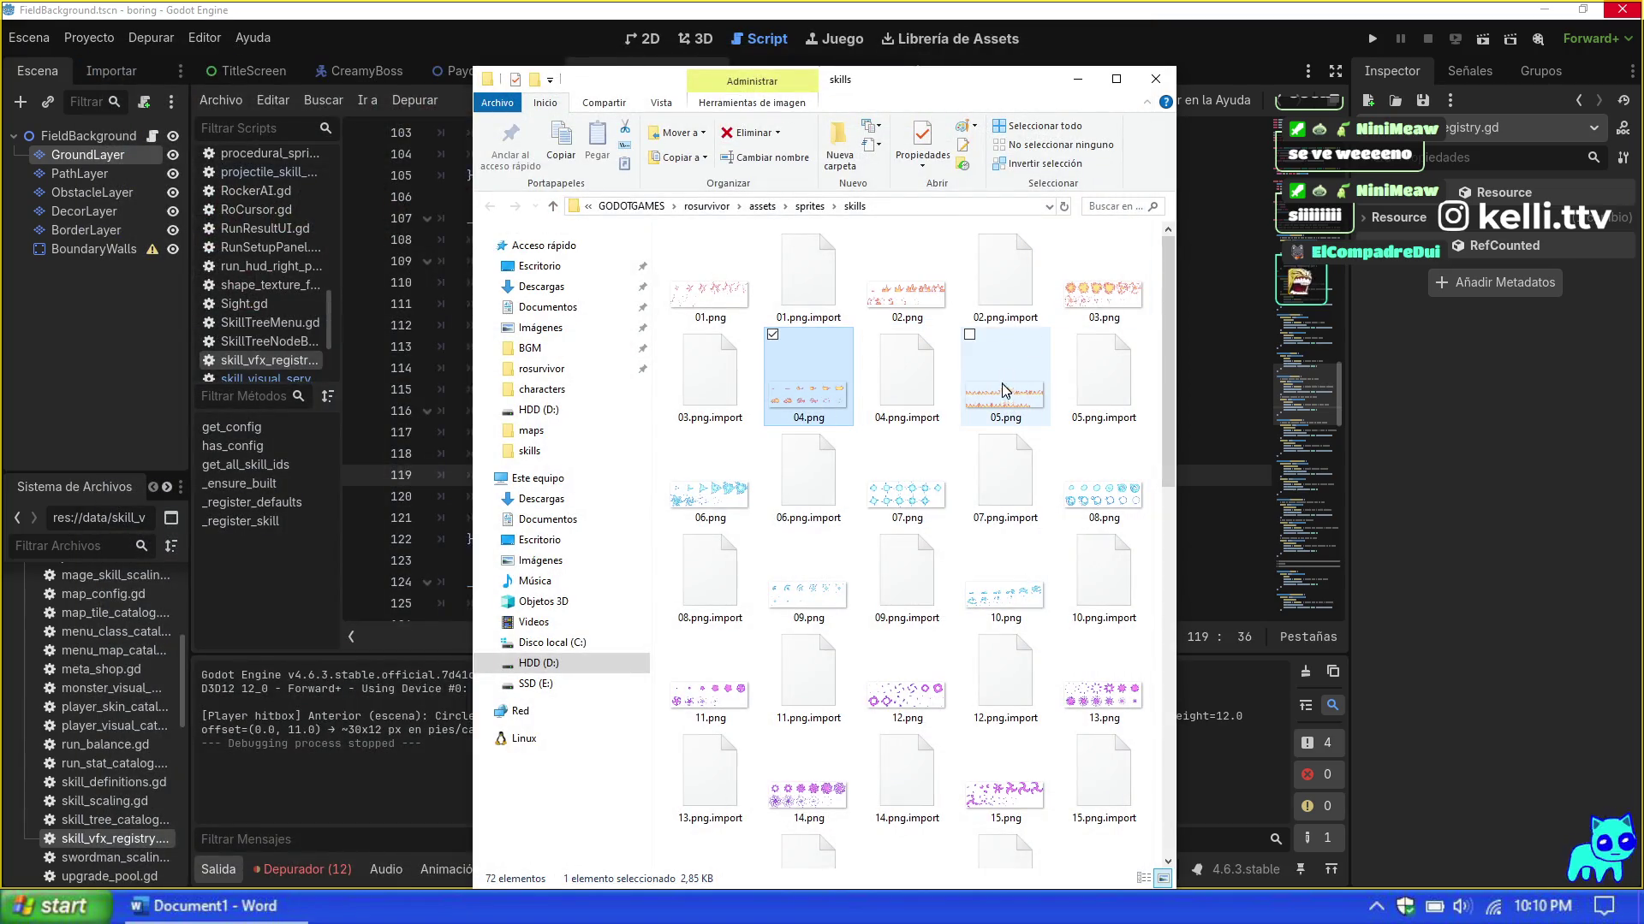
pyautogui.click(907, 283)
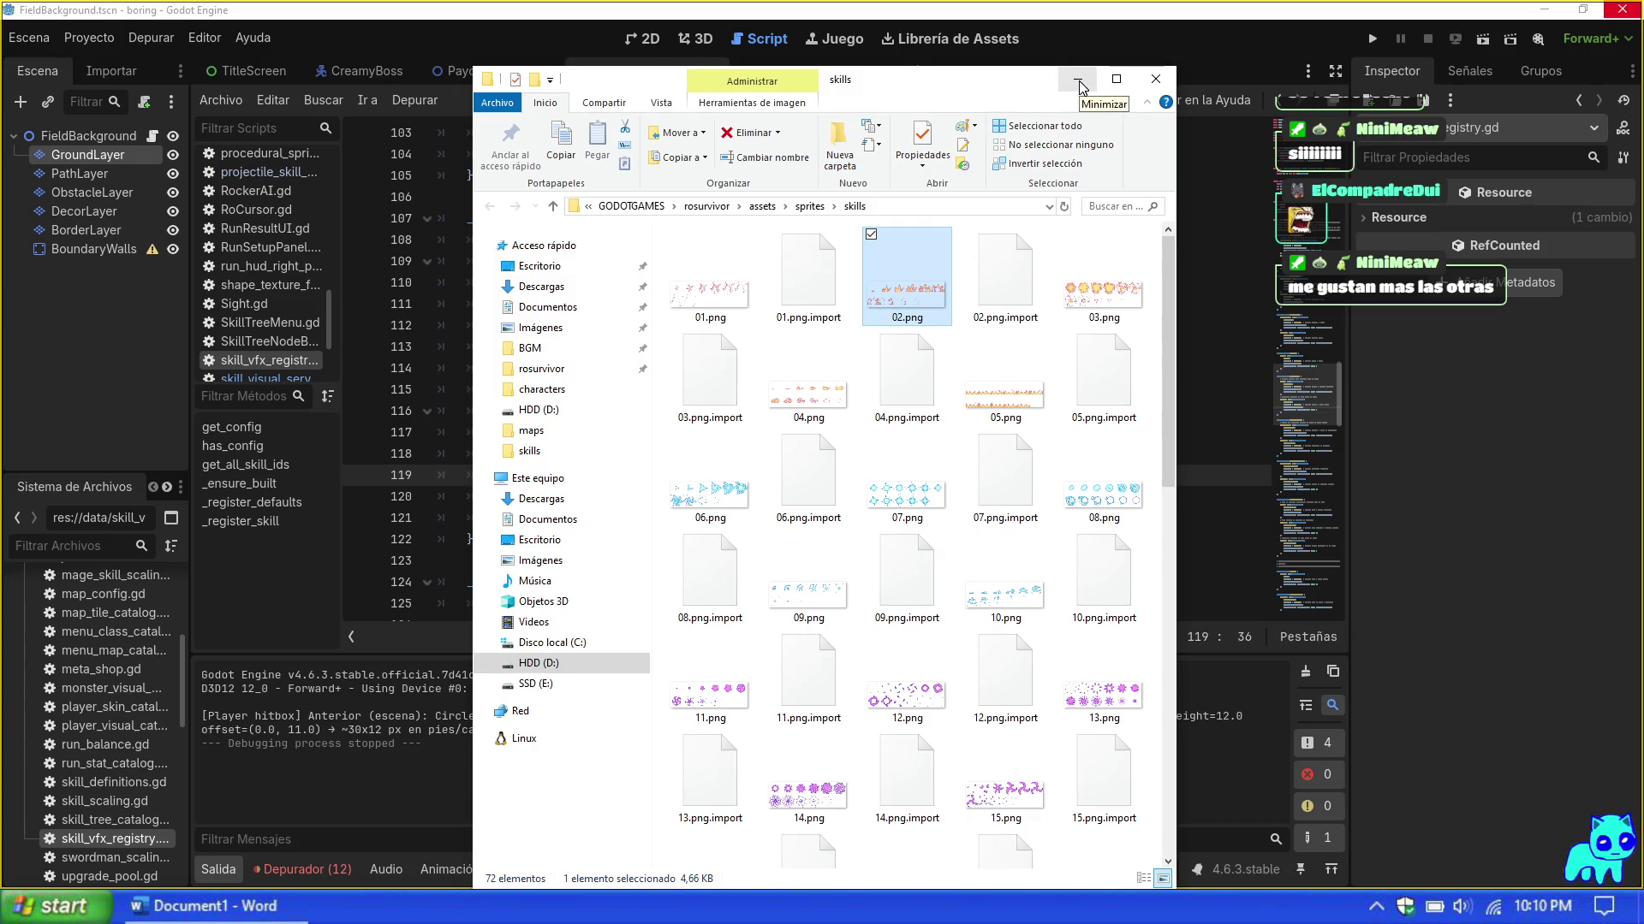
pyautogui.click(1078, 83)
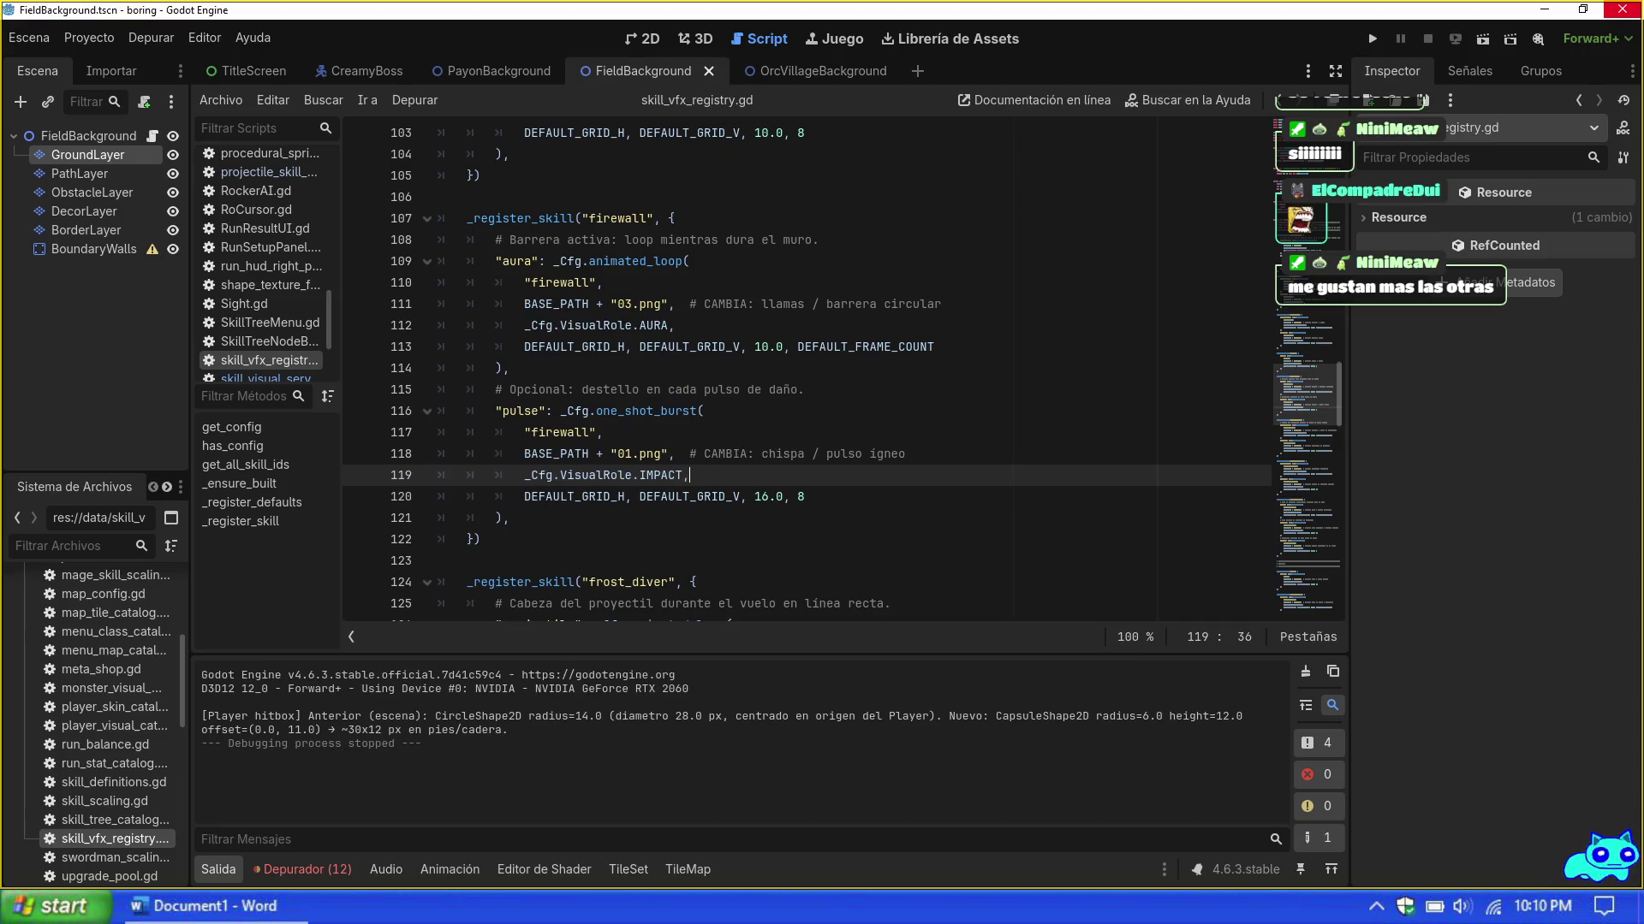
# Step: Point the firewall aura sprite at 05.png and the pulse sprite at 02.png
pyautogui.click(627, 304)
pyautogui.click(622, 454)
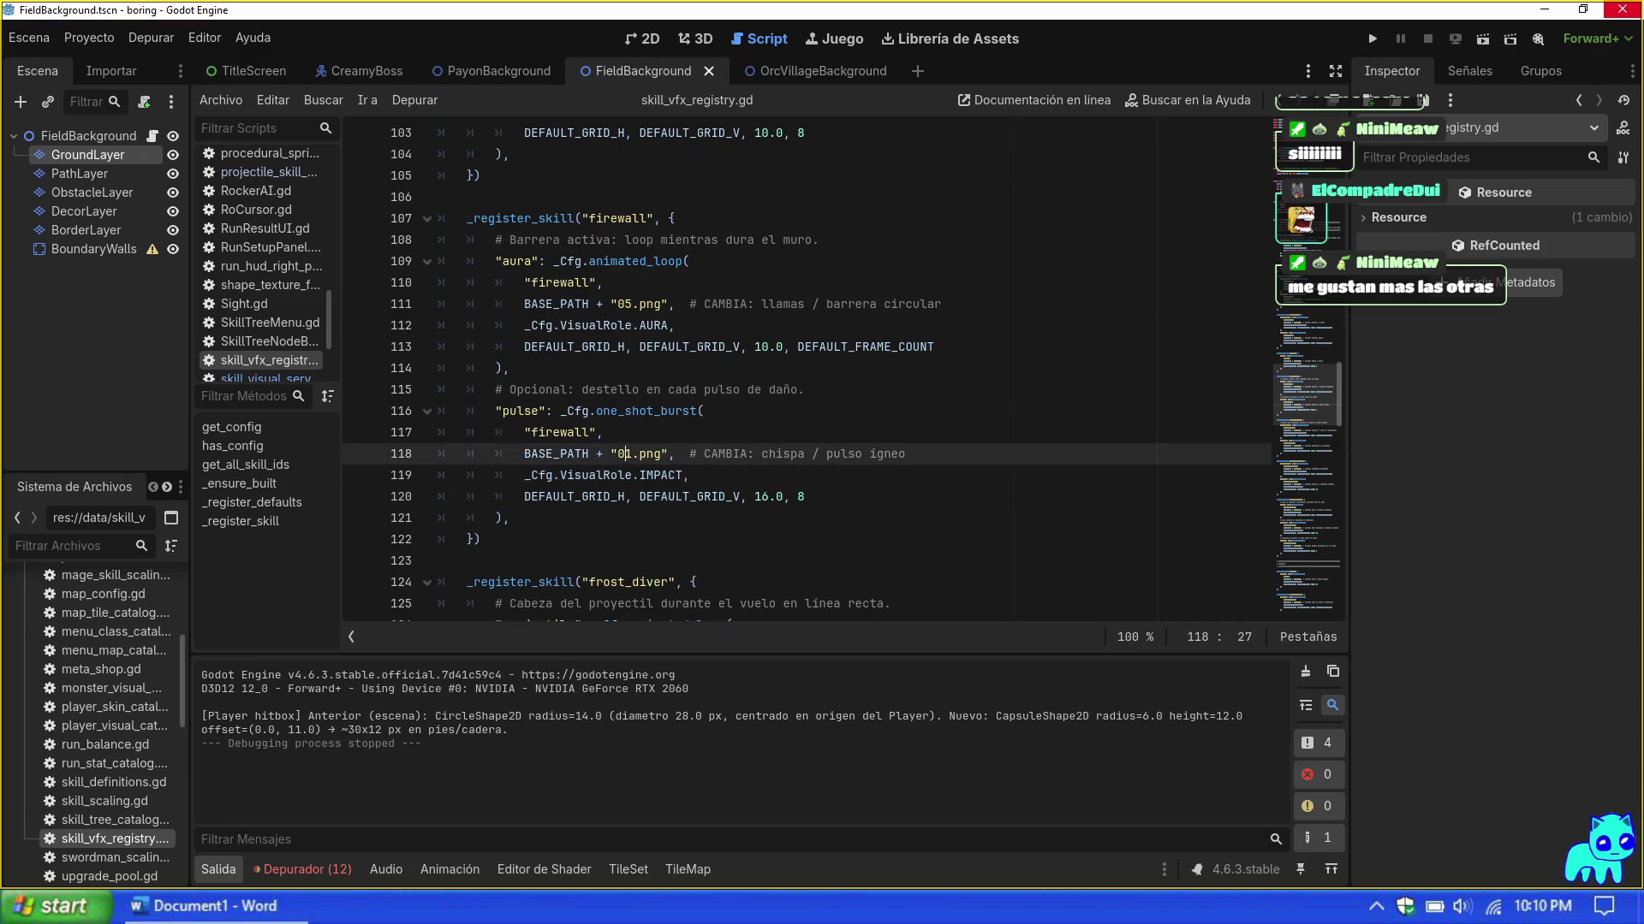
pyautogui.press('BackSpace')
pyautogui.write('2')
pyautogui.click(806, 496)
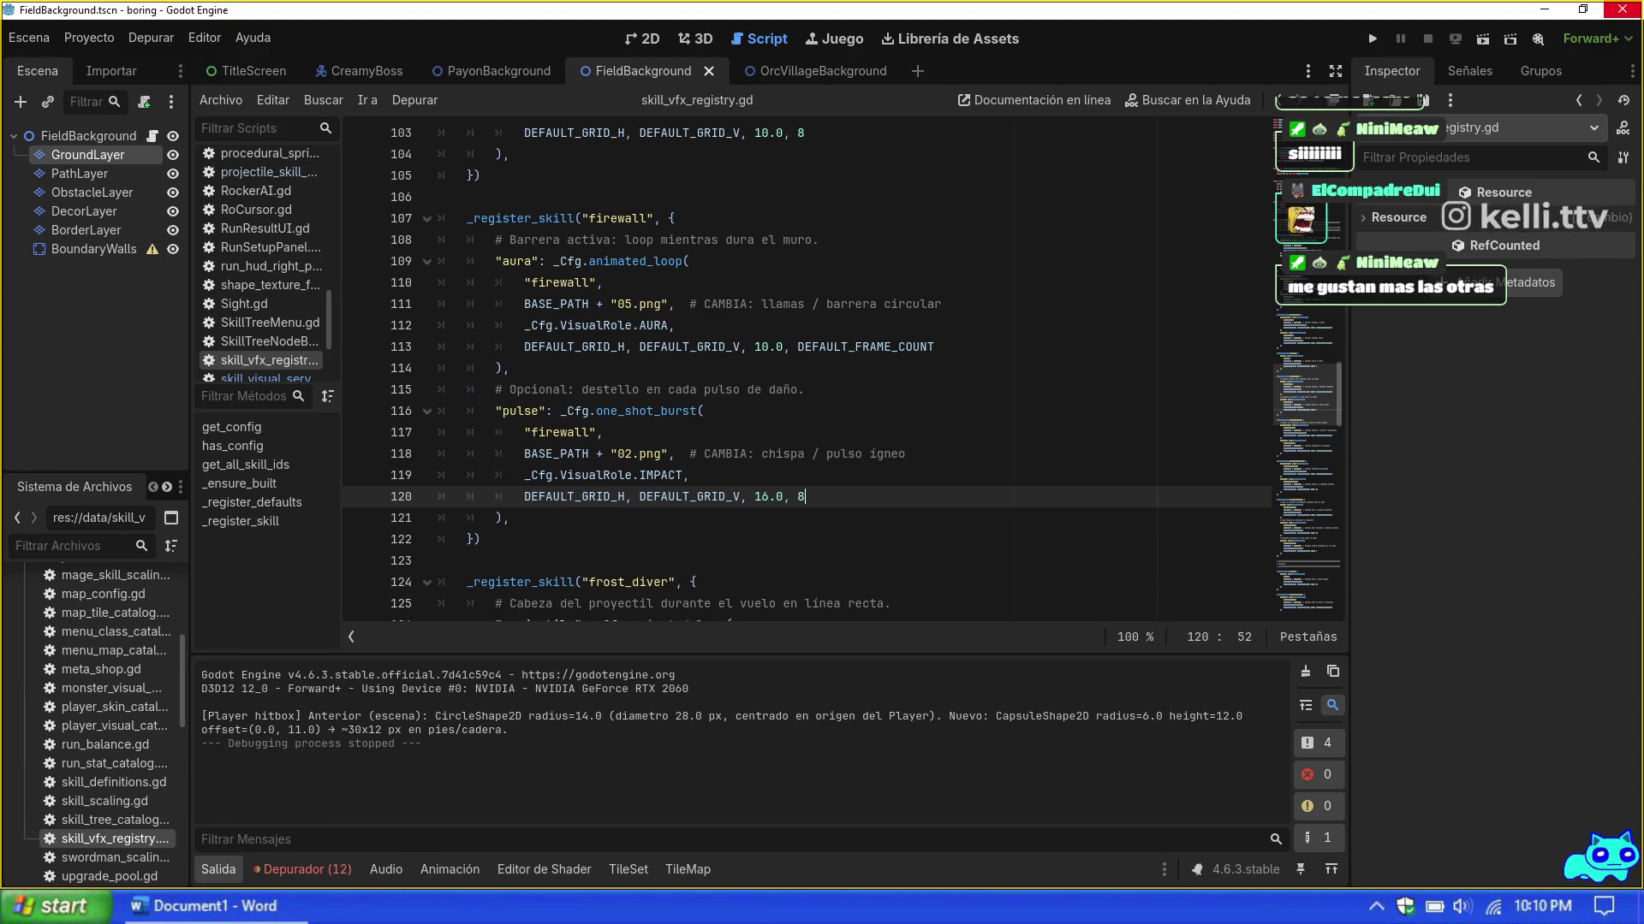
# Step: Relaunch the game and continue past the avatar screen to class selection
pyautogui.press('F5')
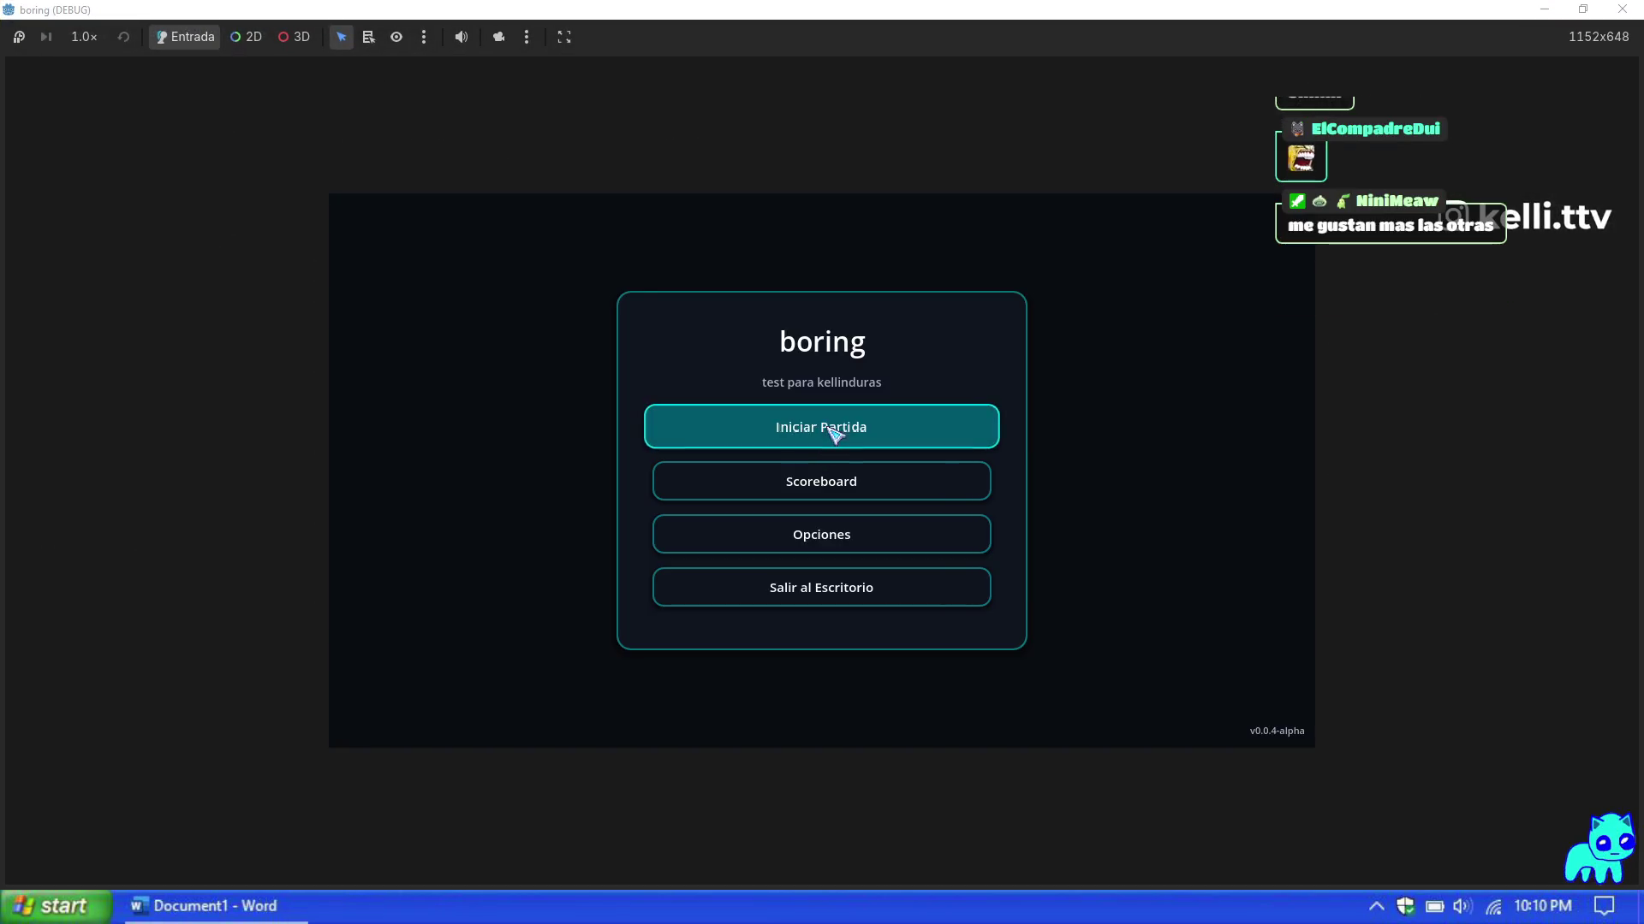
pyautogui.click(836, 429)
pyautogui.click(1168, 726)
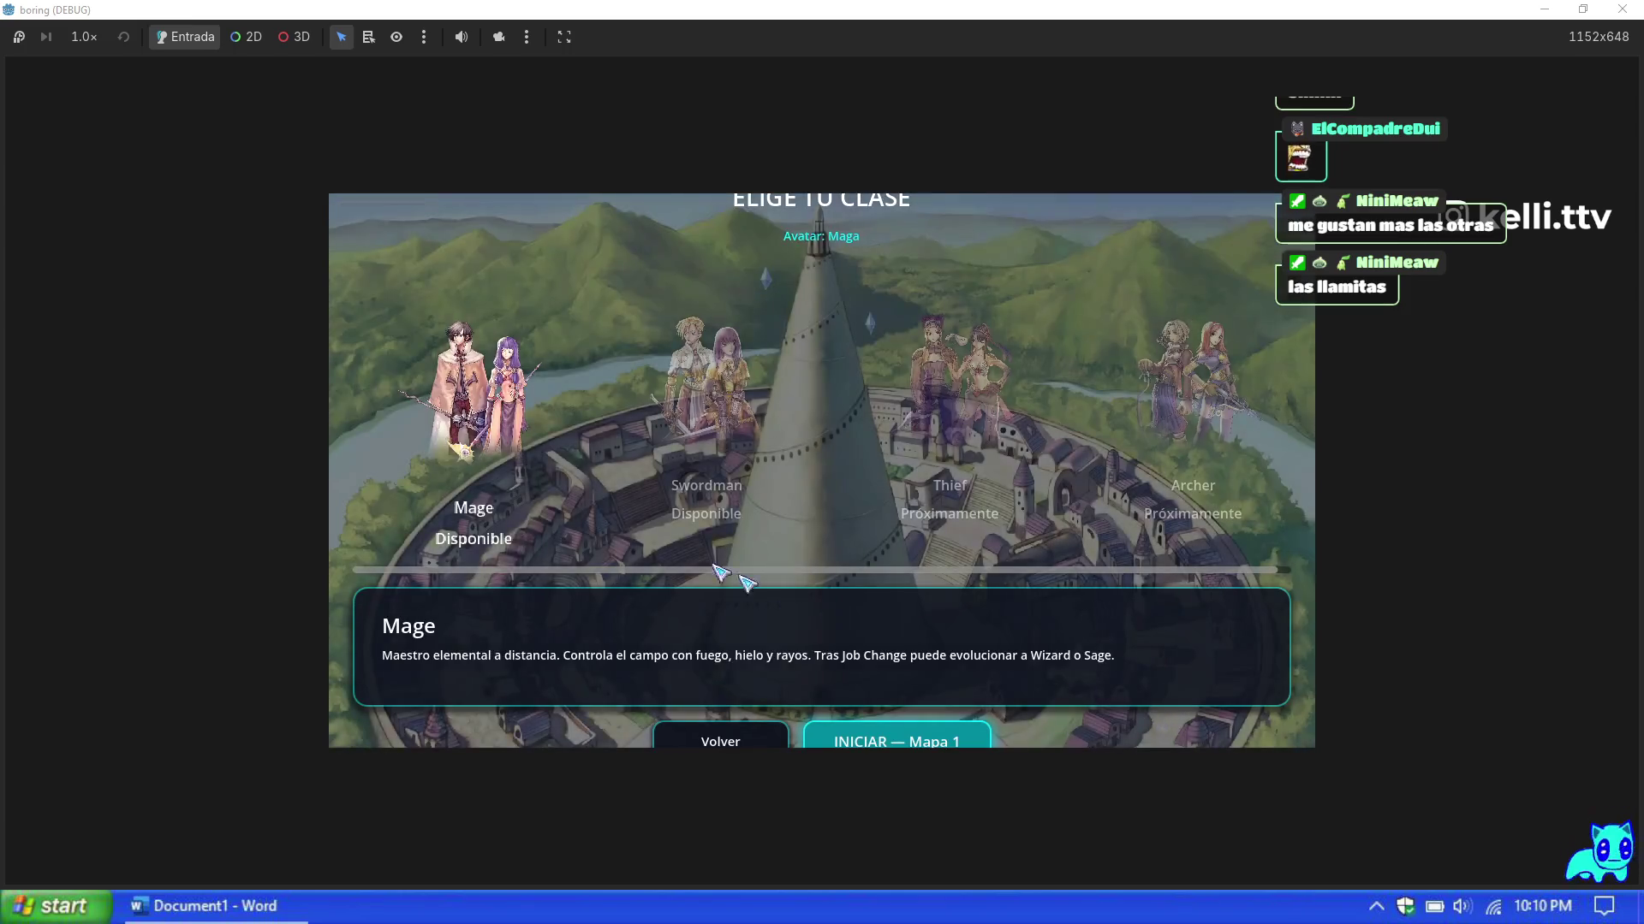
# Step: Start the Mage run on Map 1, setting max HP to 99999 and adding 9999 XP
pyautogui.click(893, 743)
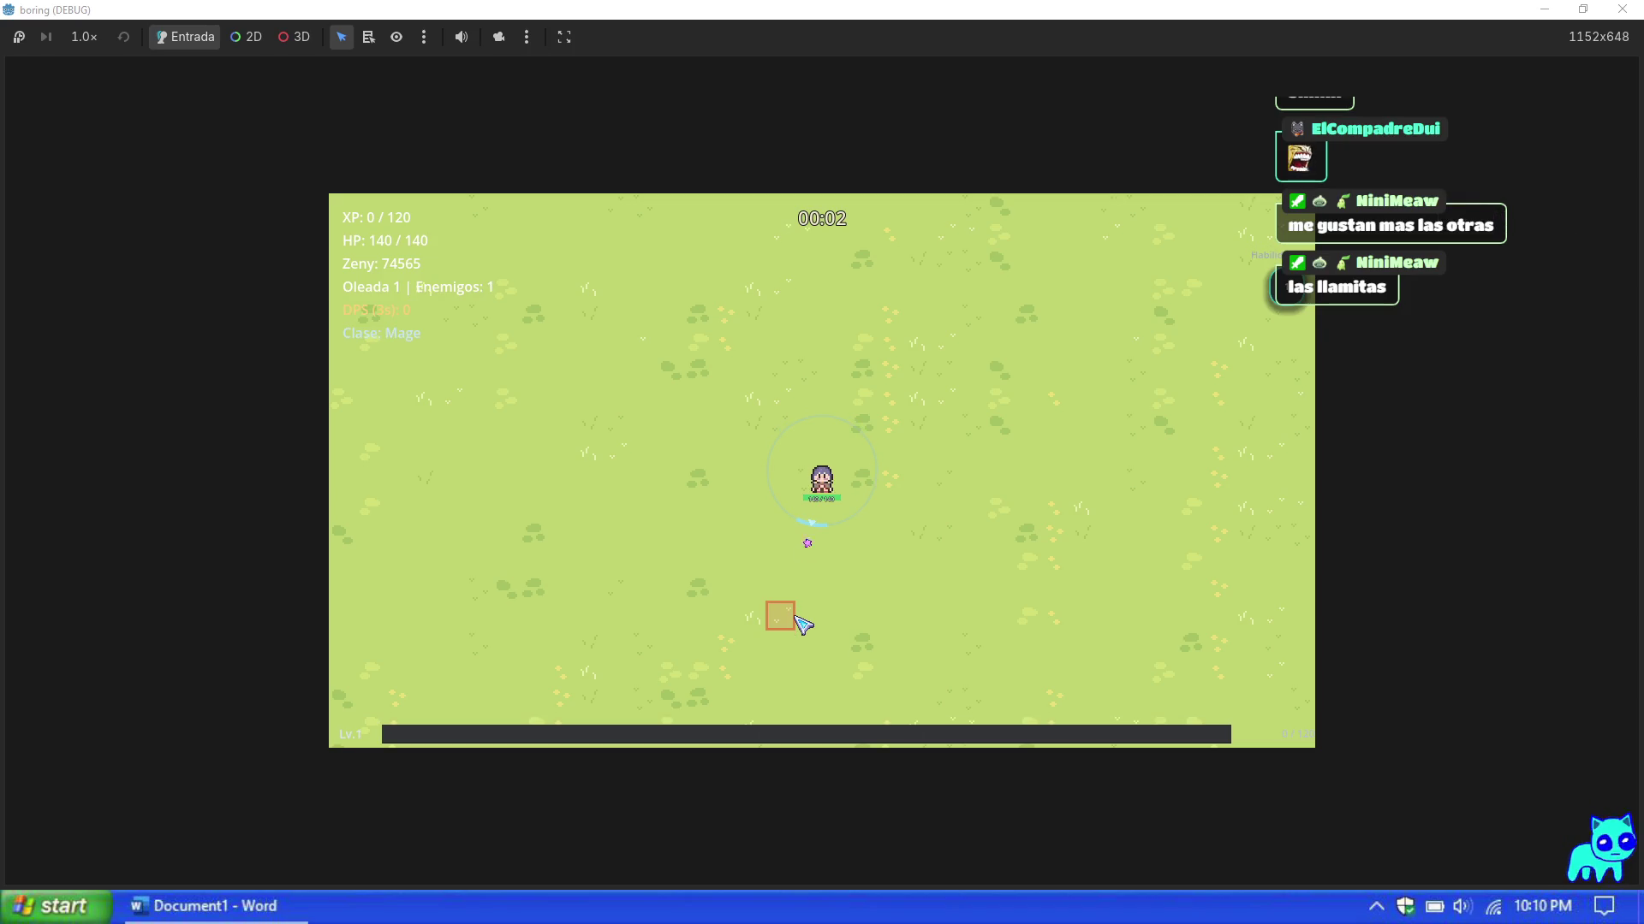
pyautogui.press('F1')
pyautogui.click(1200, 617)
pyautogui.click(1222, 427)
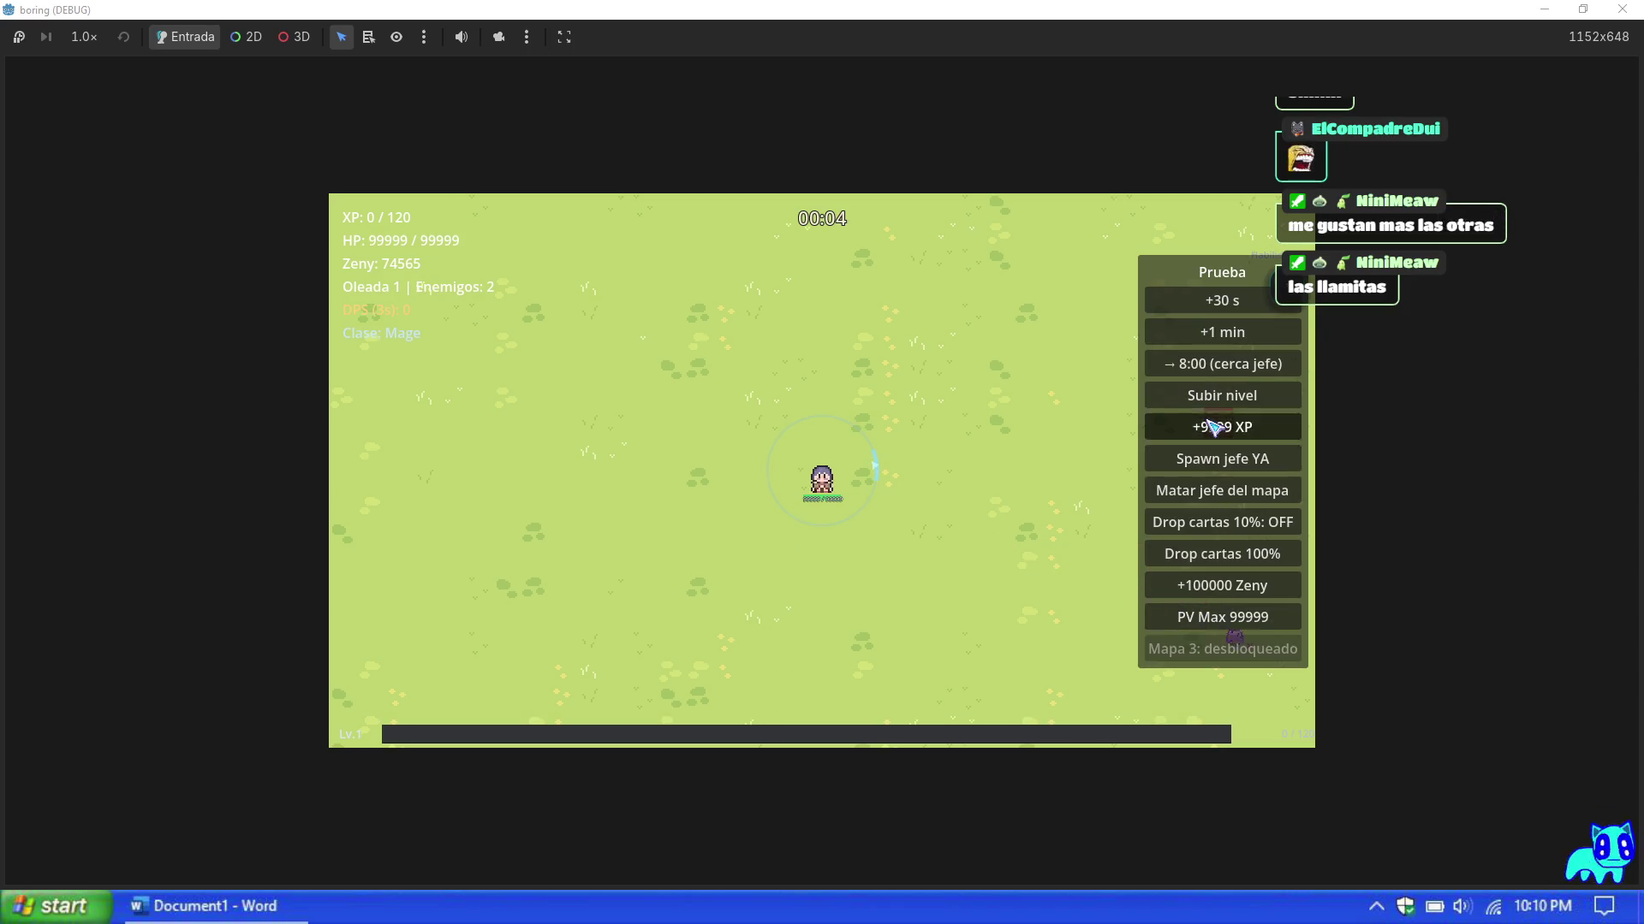
# Step: Take upgrade cards through every level-up up to level 29, including Fire Wall
pyautogui.click(617, 539)
pyautogui.click(824, 546)
pyautogui.click(793, 547)
pyautogui.click(910, 551)
pyautogui.click(899, 528)
pyautogui.click(986, 580)
pyautogui.click(984, 579)
pyautogui.click(972, 606)
pyautogui.click(881, 550)
pyautogui.click(894, 579)
pyautogui.click(864, 565)
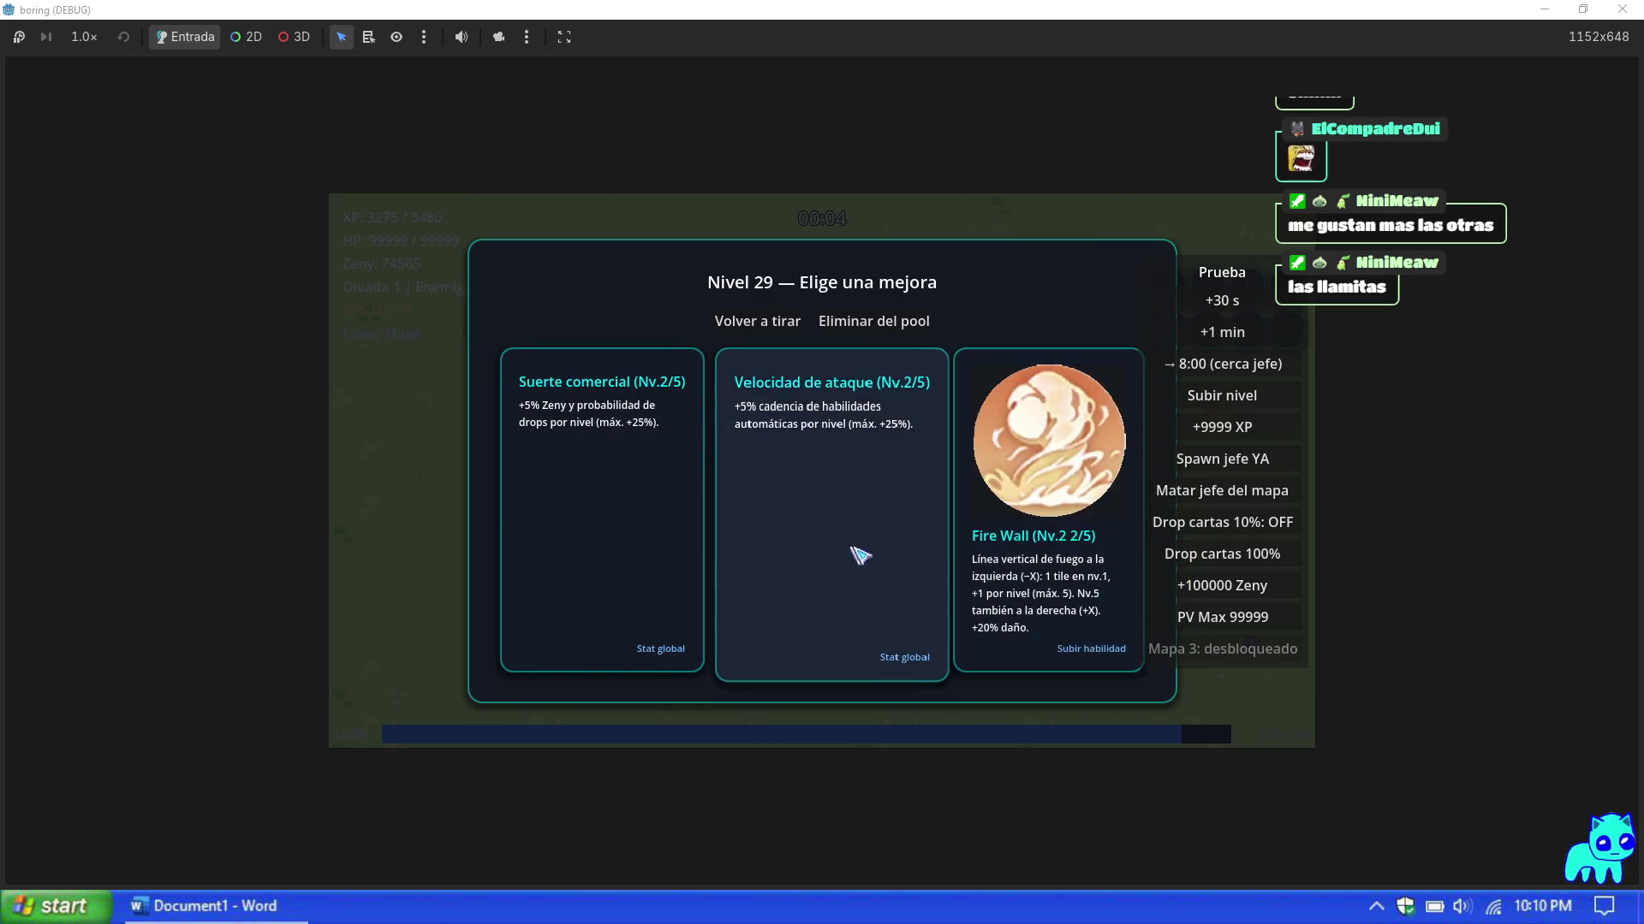
pyautogui.click(804, 557)
pyautogui.click(922, 558)
pyautogui.click(951, 548)
pyautogui.click(950, 556)
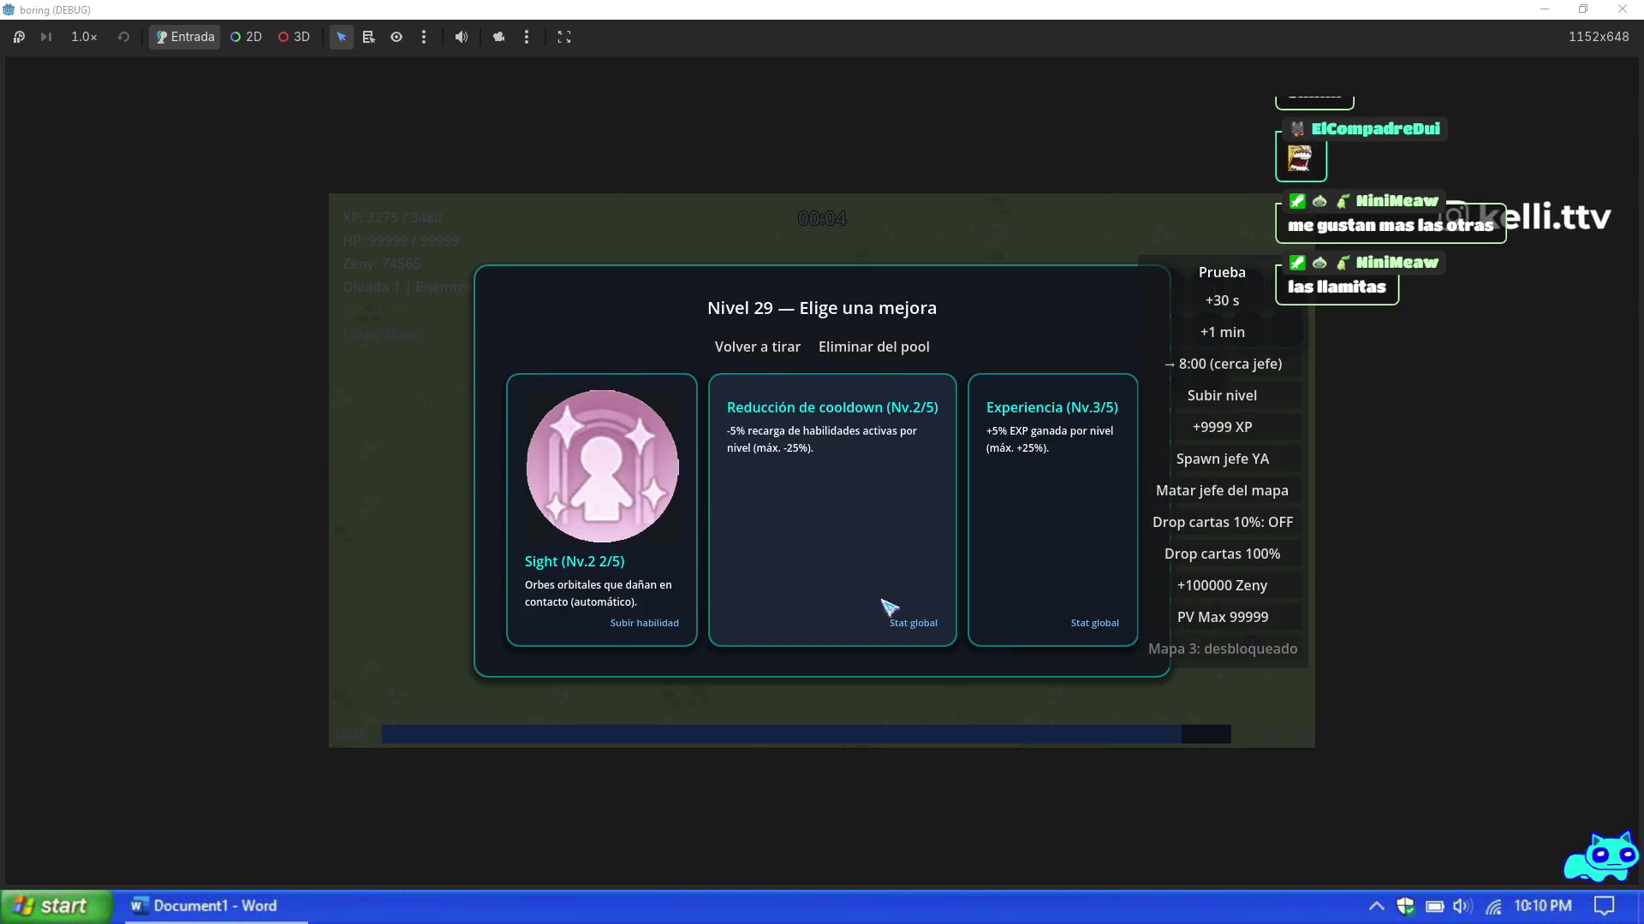
pyautogui.click(811, 557)
pyautogui.click(679, 536)
pyautogui.click(843, 586)
pyautogui.click(864, 608)
pyautogui.click(916, 591)
pyautogui.click(947, 557)
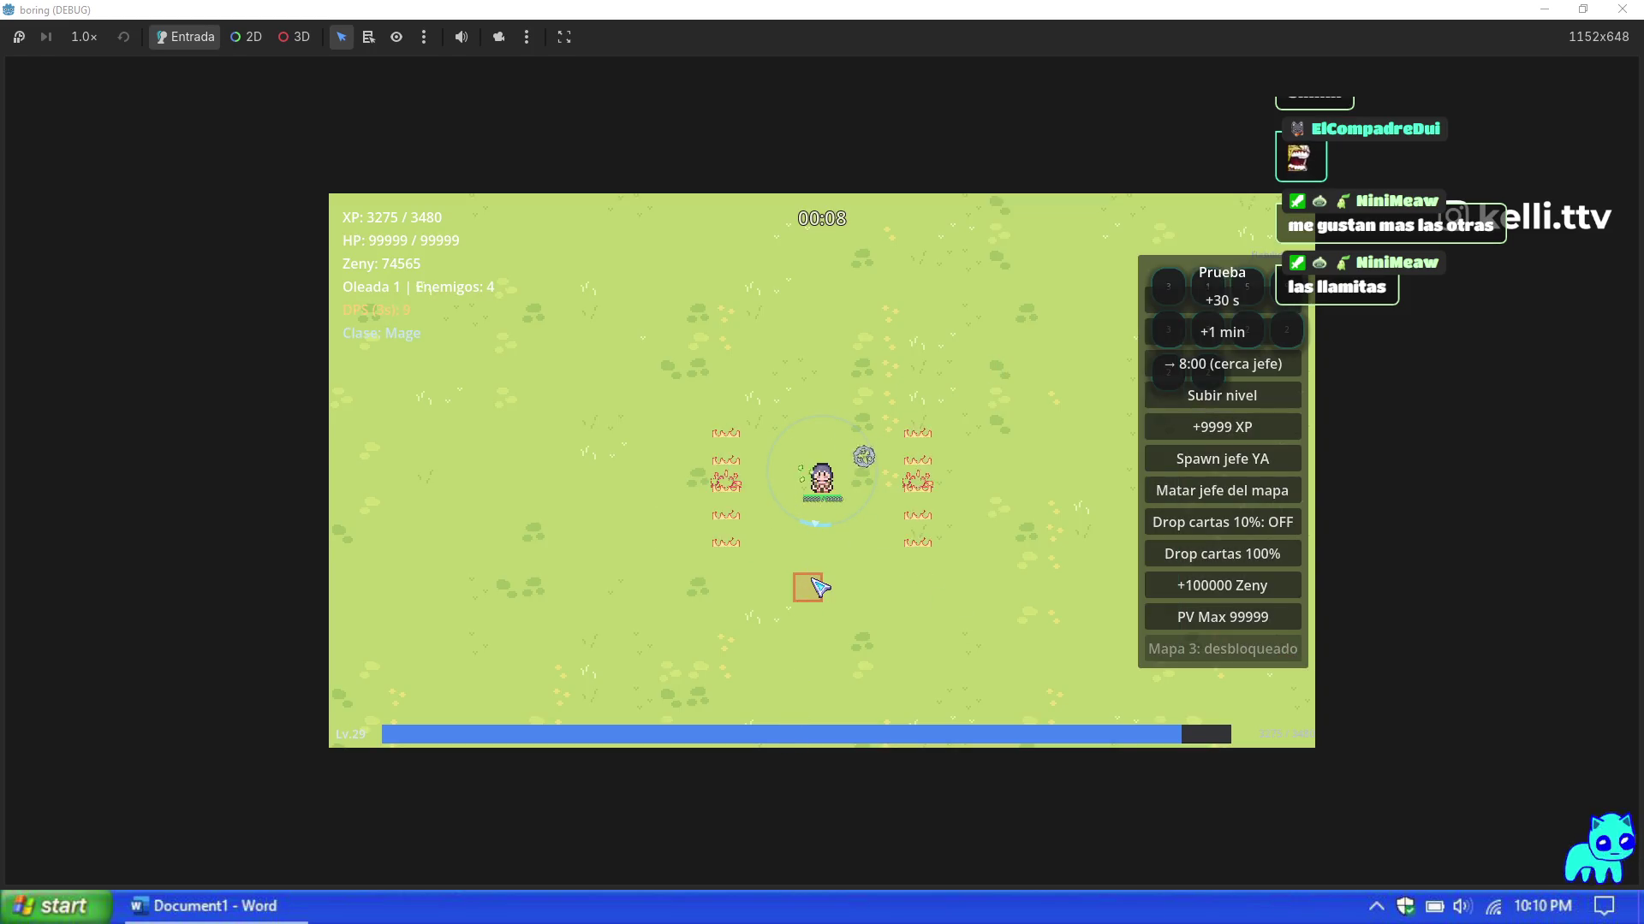
# Step: Walk the Mage around the map in all directions to watch Fire Wall
pyautogui.press('w')
pyautogui.press('d')
pyautogui.press('s')
pyautogui.press('a')
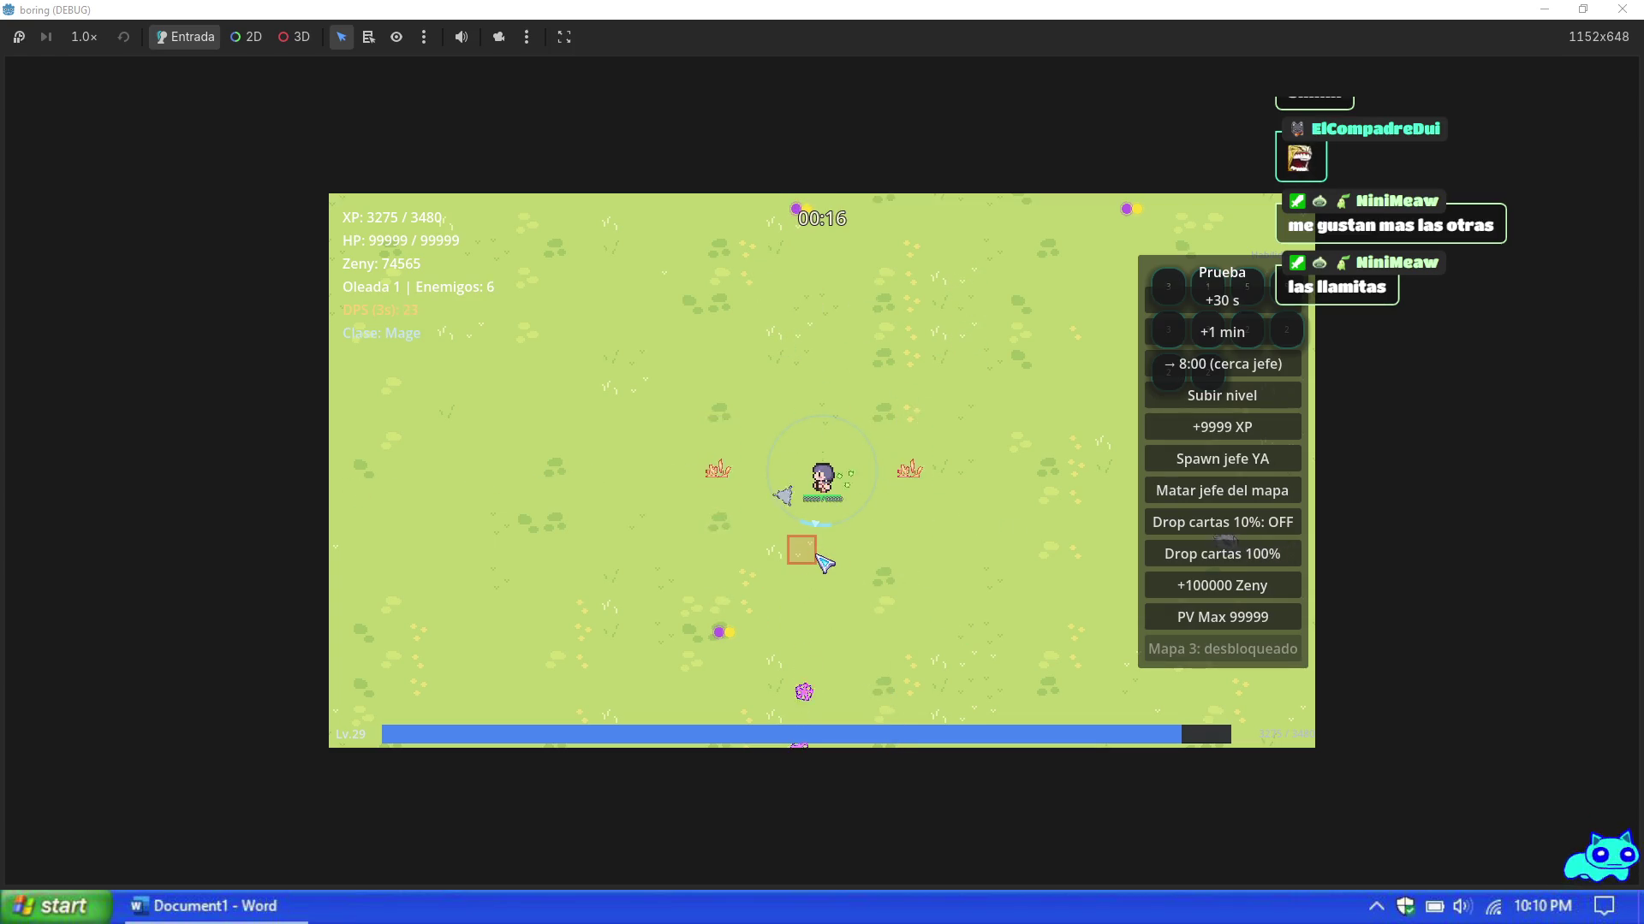
pyautogui.press('d')
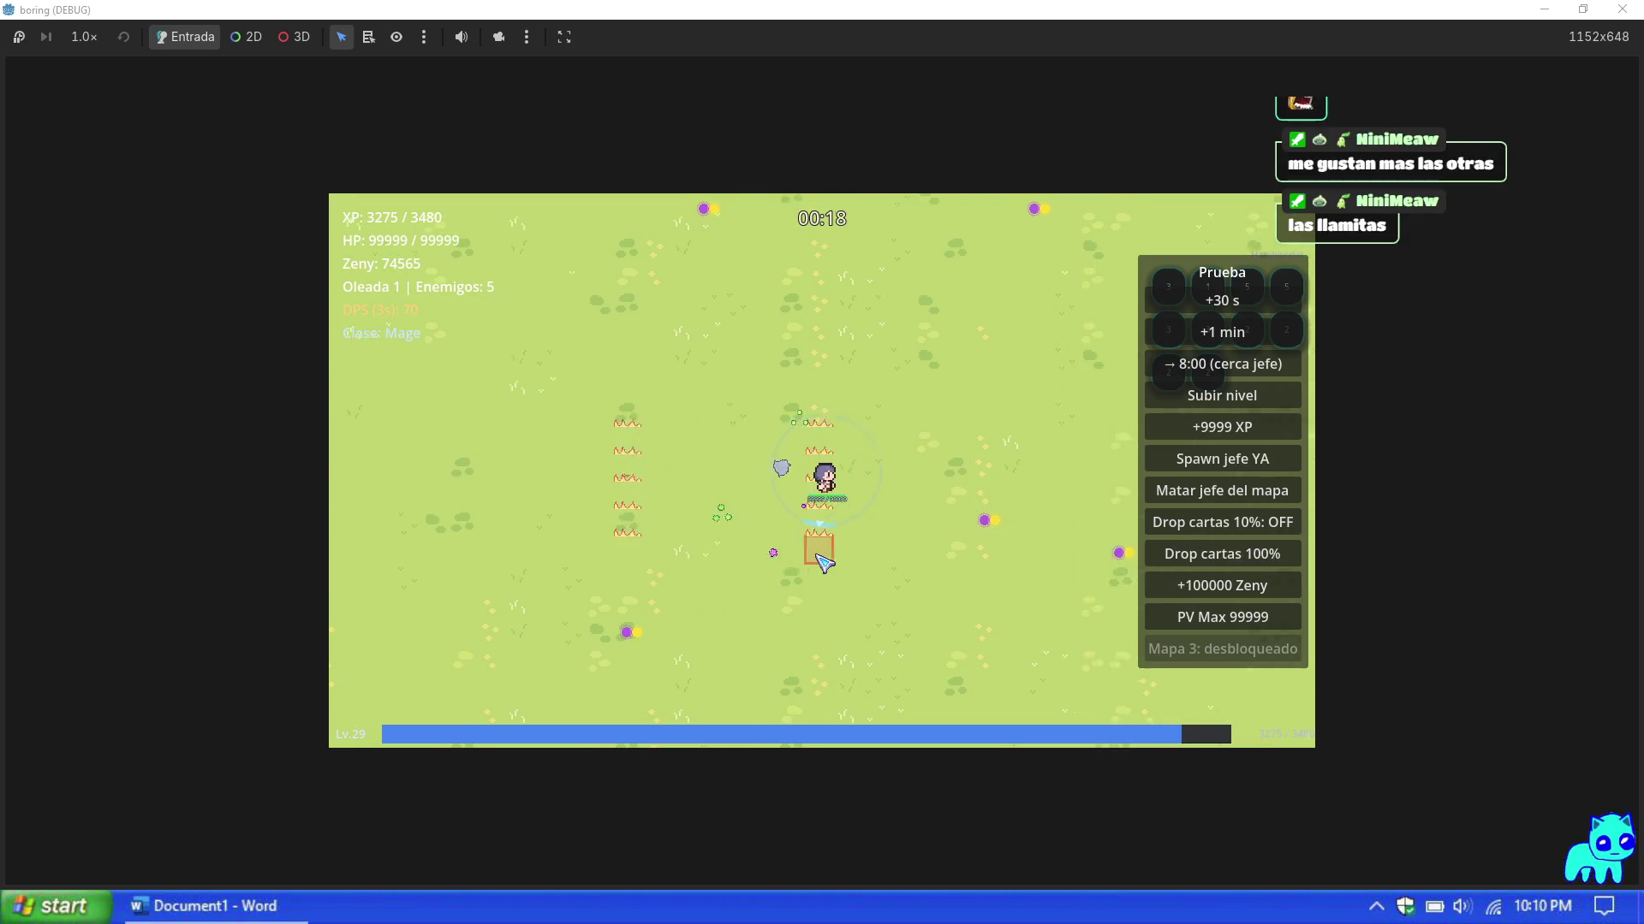
pyautogui.press('a')
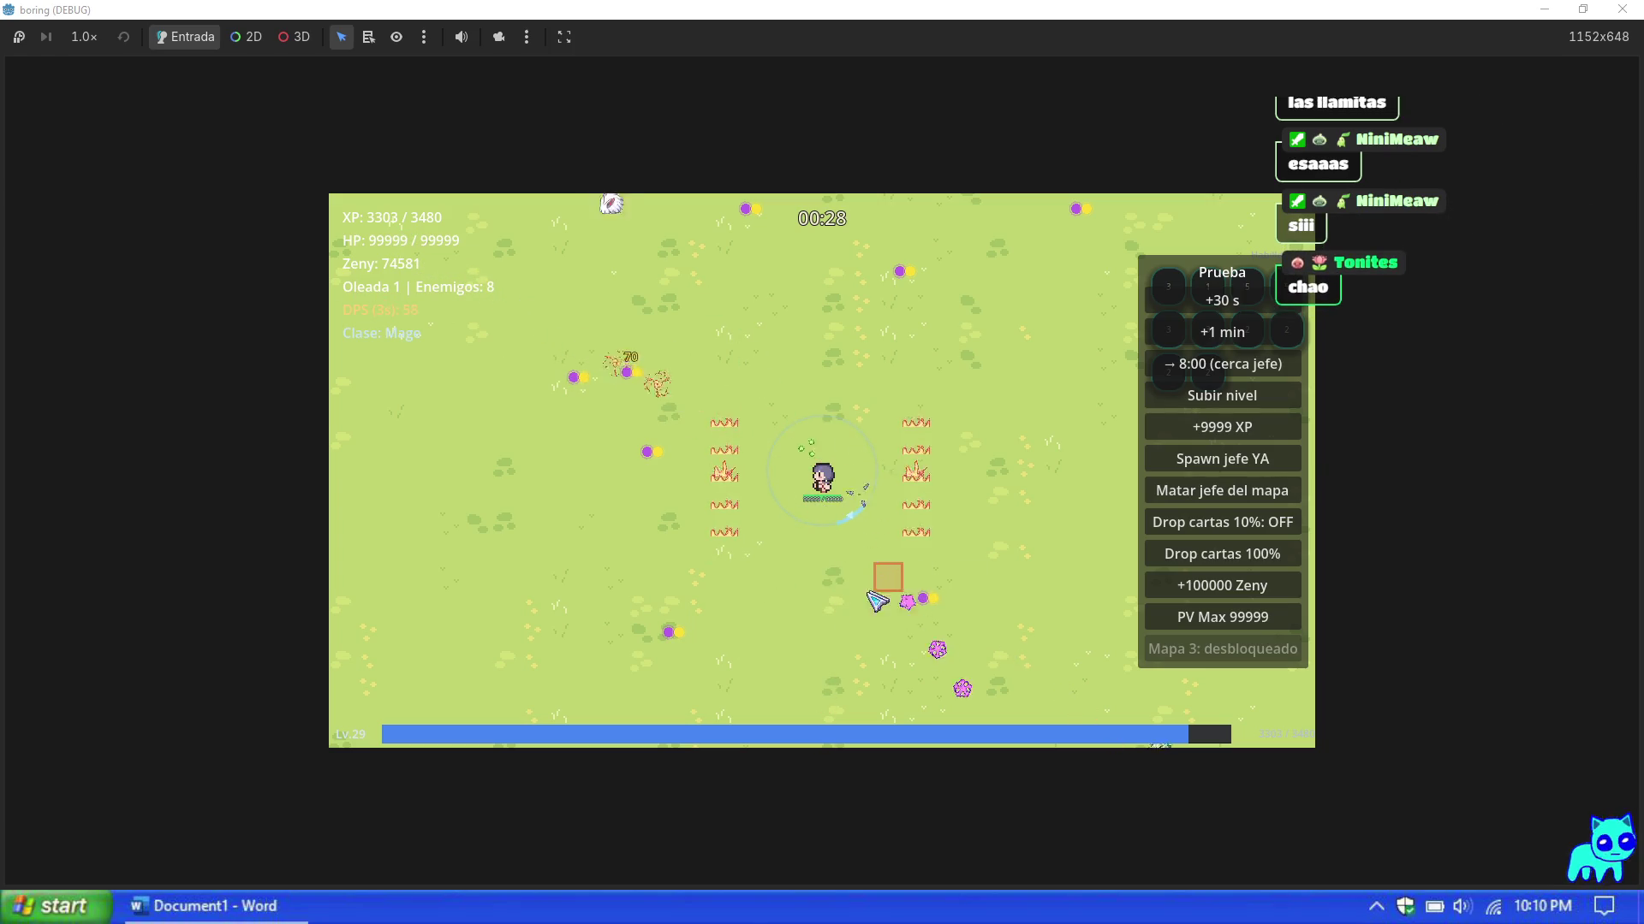
pyautogui.press('s')
pyautogui.press('a')
pyautogui.press('d')
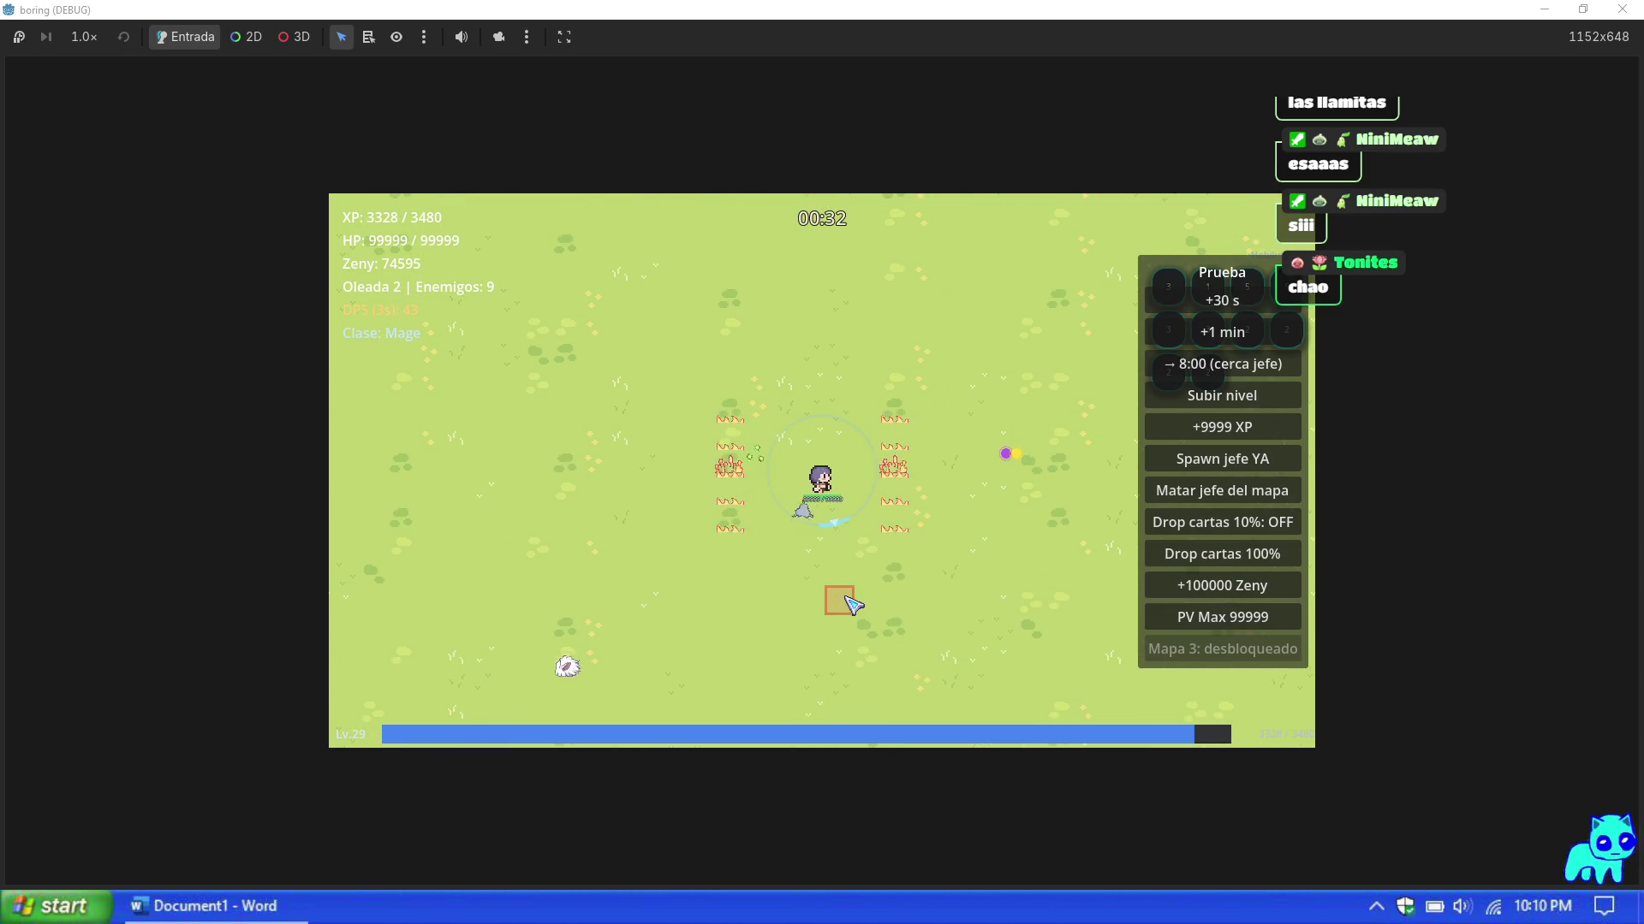
pyautogui.press('d')
pyautogui.press('d')
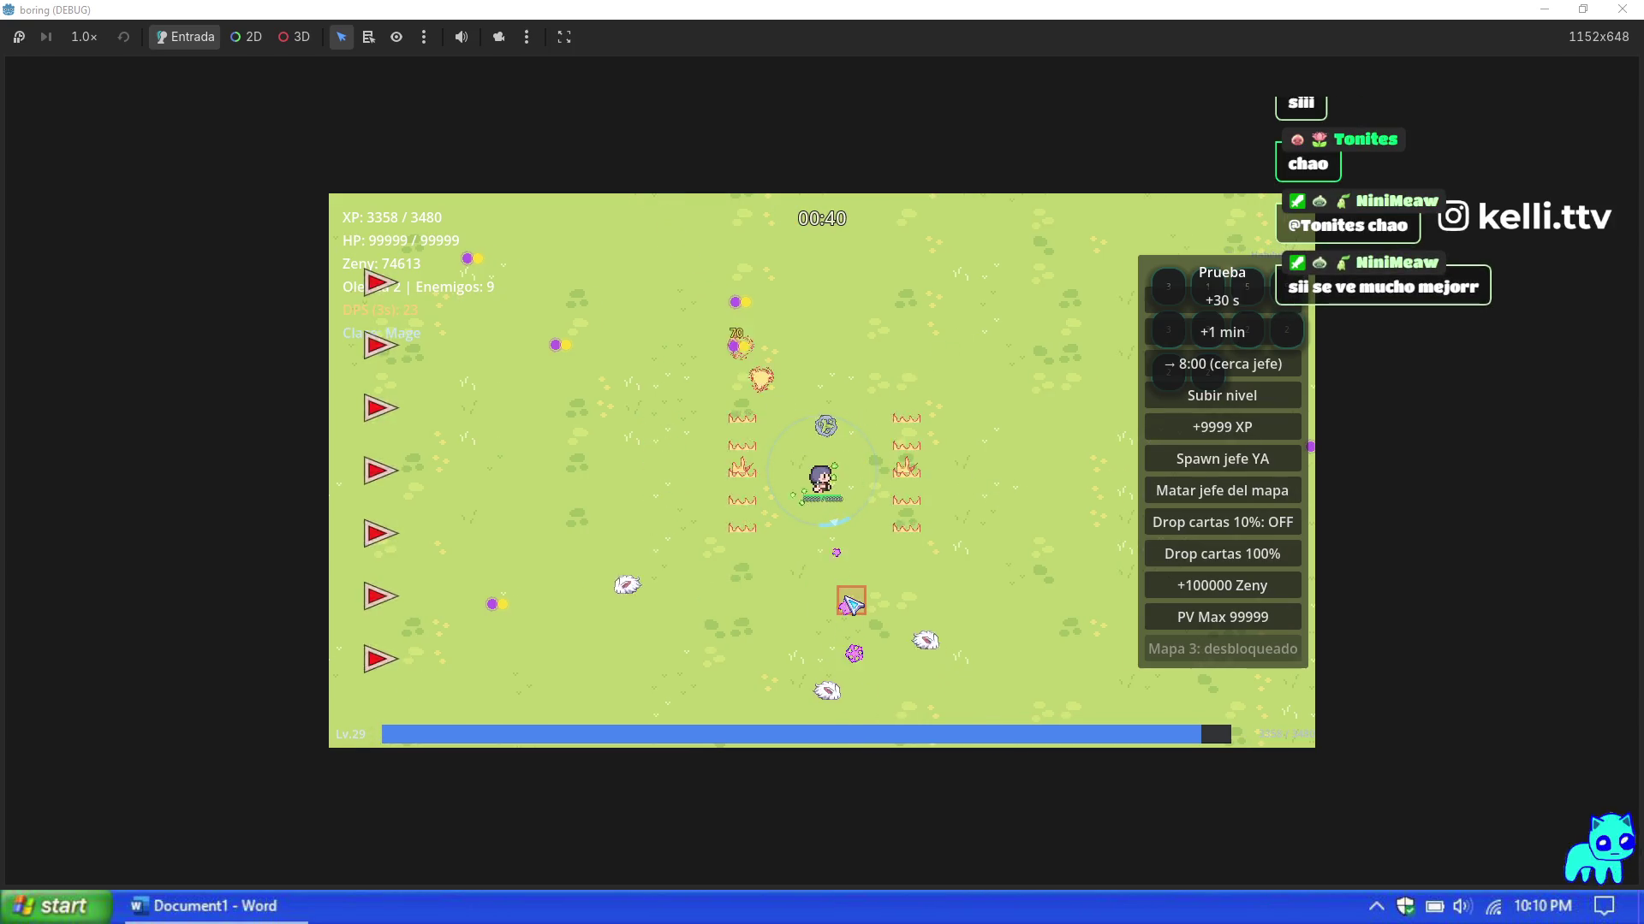
# Step: Pause and resume the game, then stop the test run with F8
pyautogui.press('Escape')
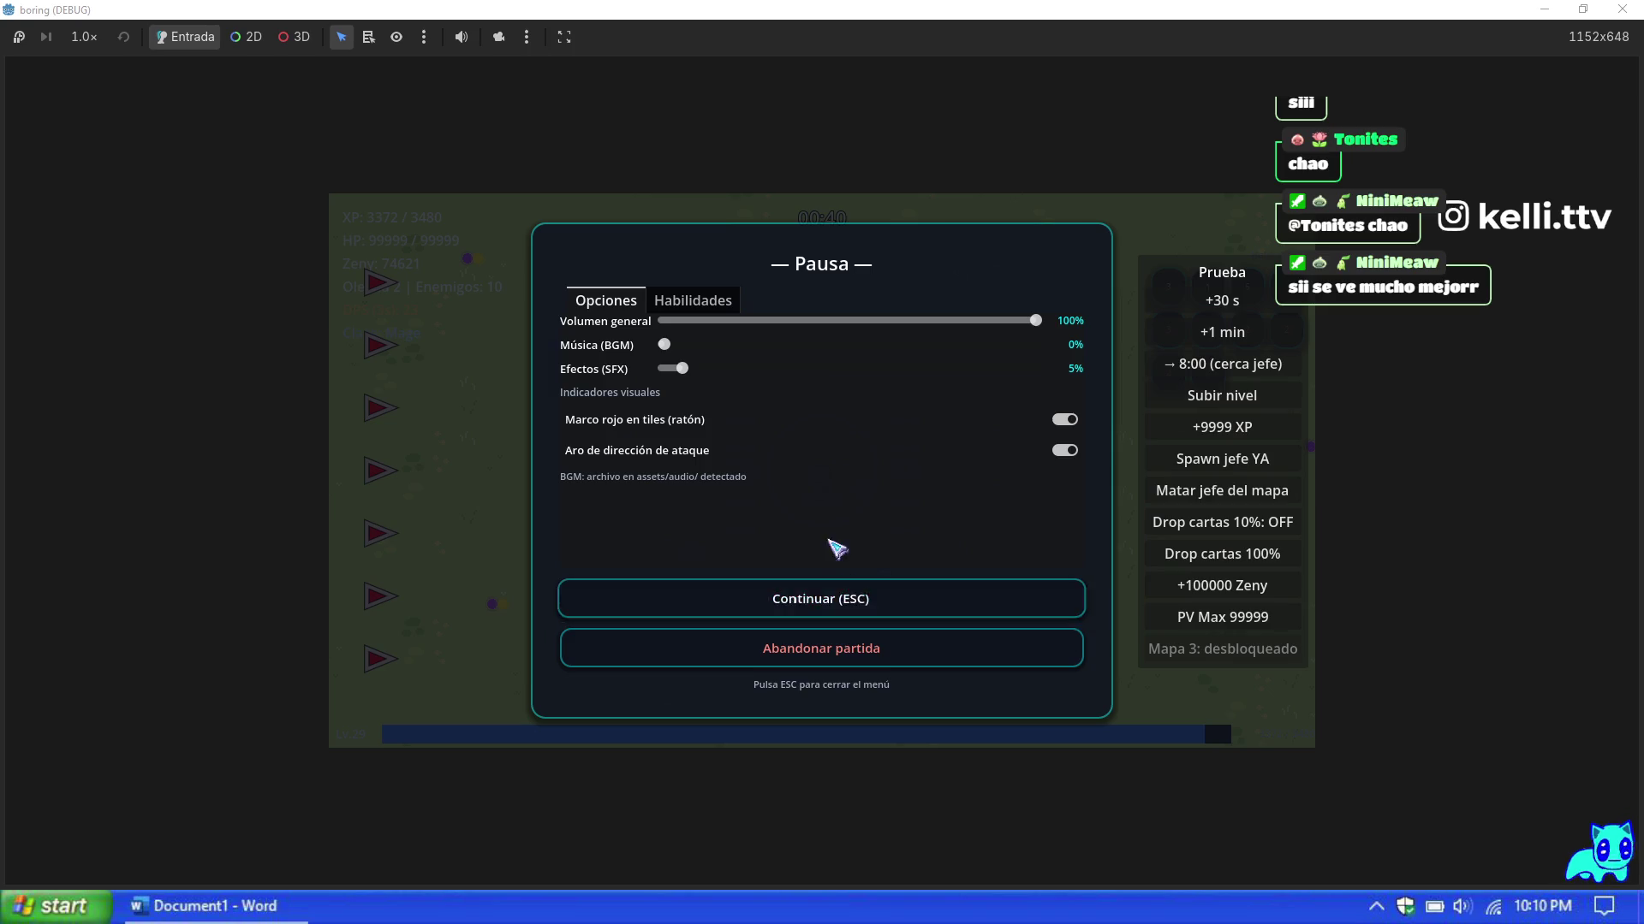
pyautogui.click(844, 591)
pyautogui.press('Escape')
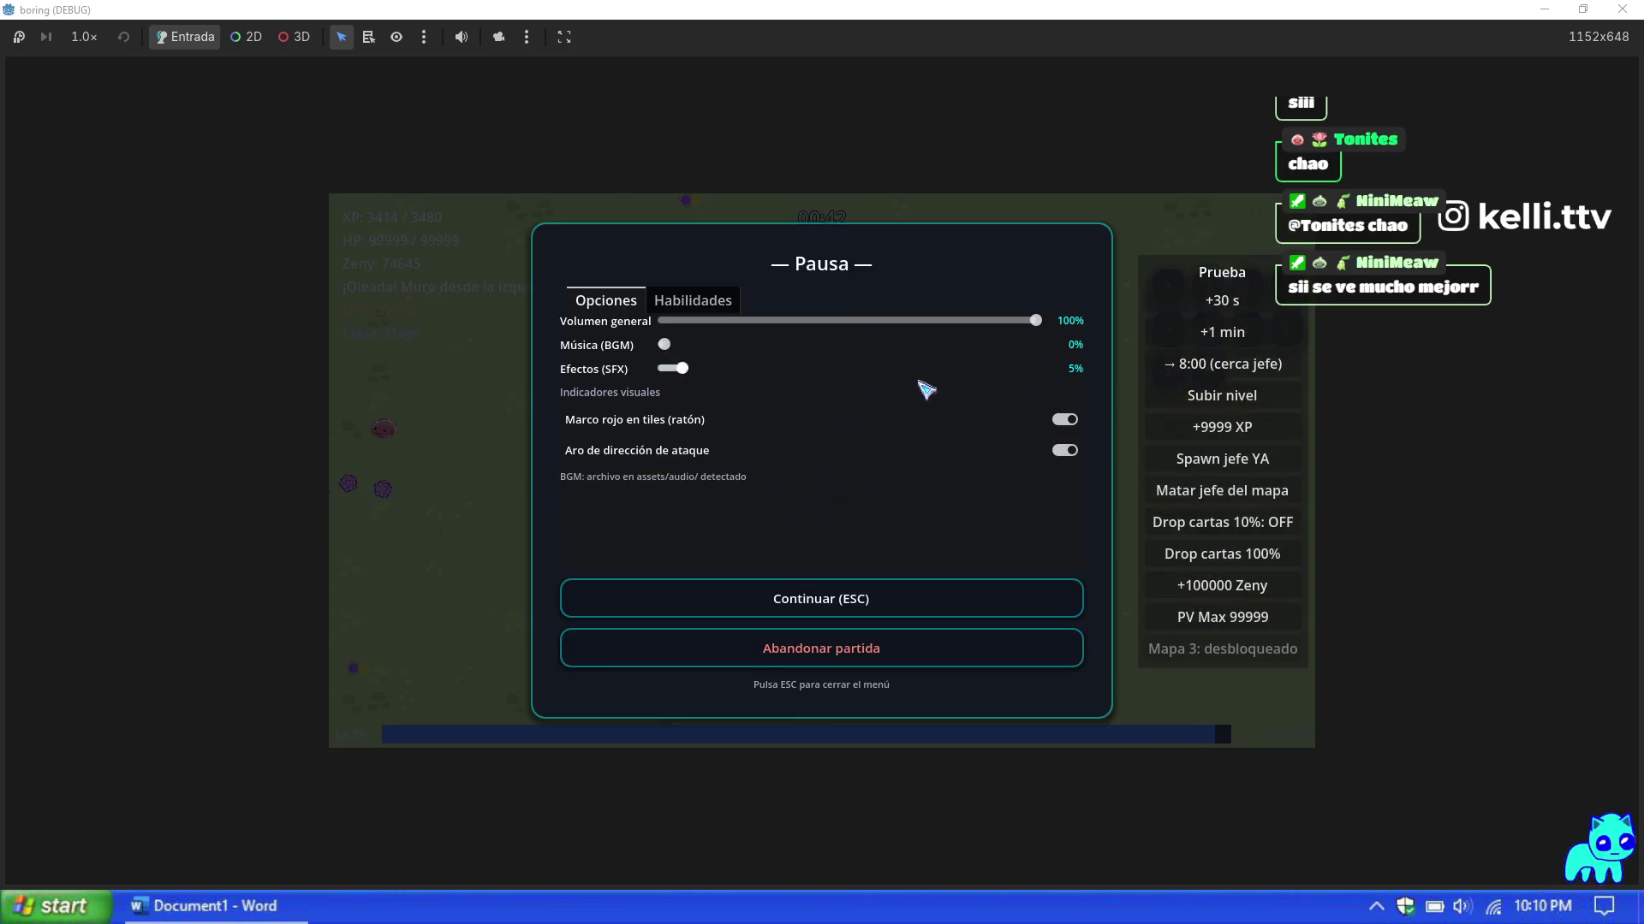
pyautogui.press('F8')
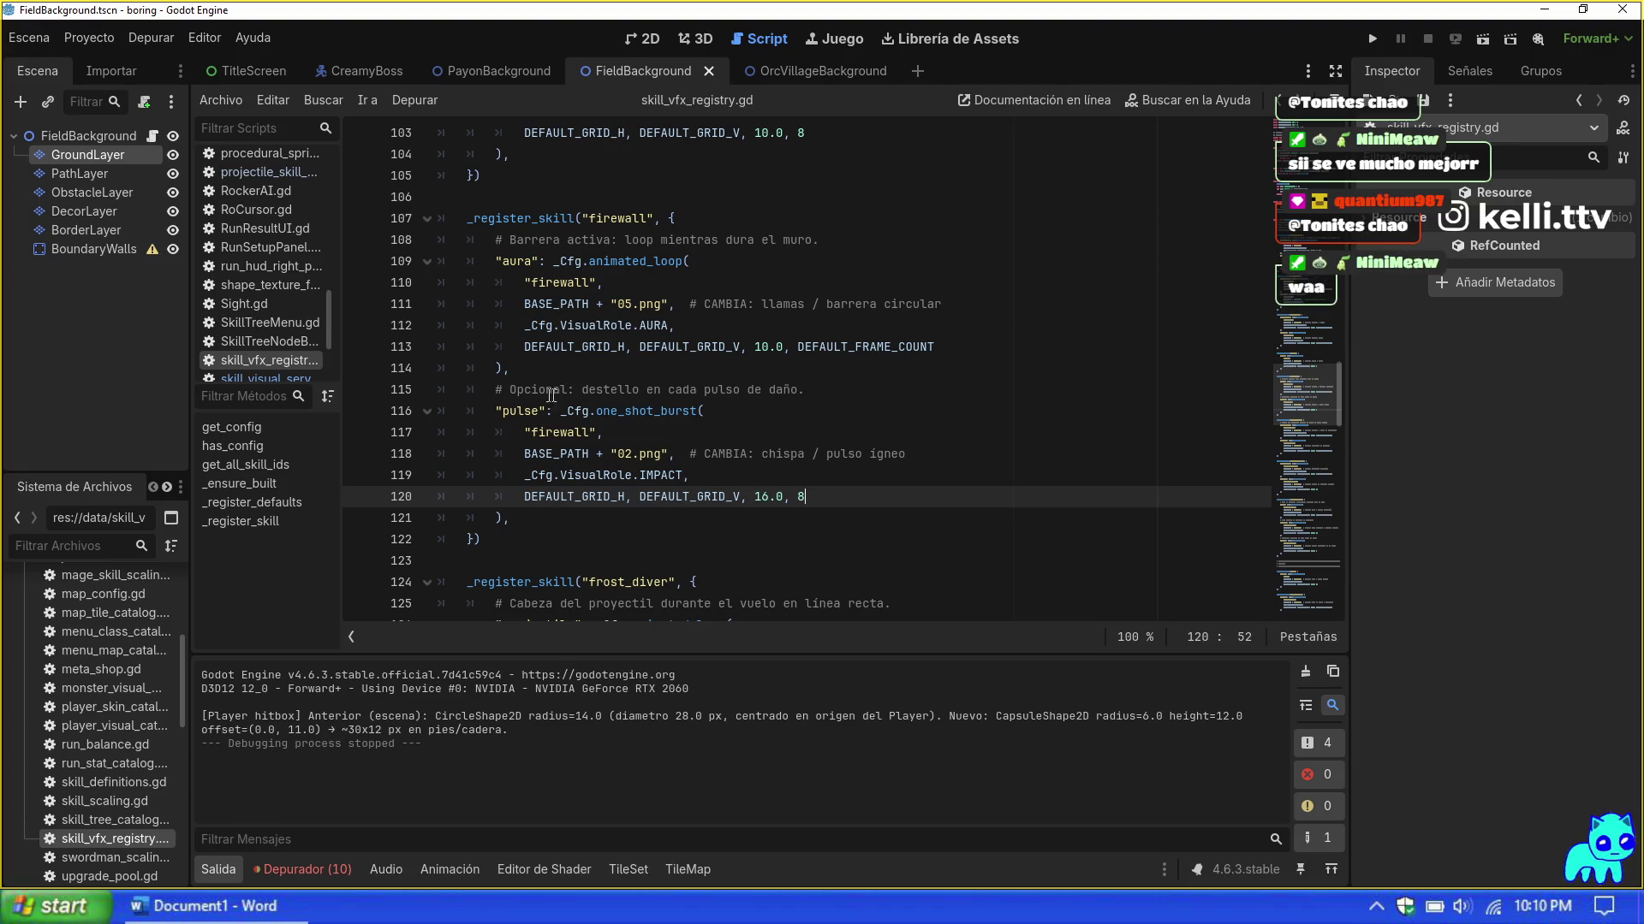
# Step: Comment out the firewall pulse entry on lines 116–121 with #, then rerun the game
pyautogui.click(496, 411)
pyautogui.write('#')
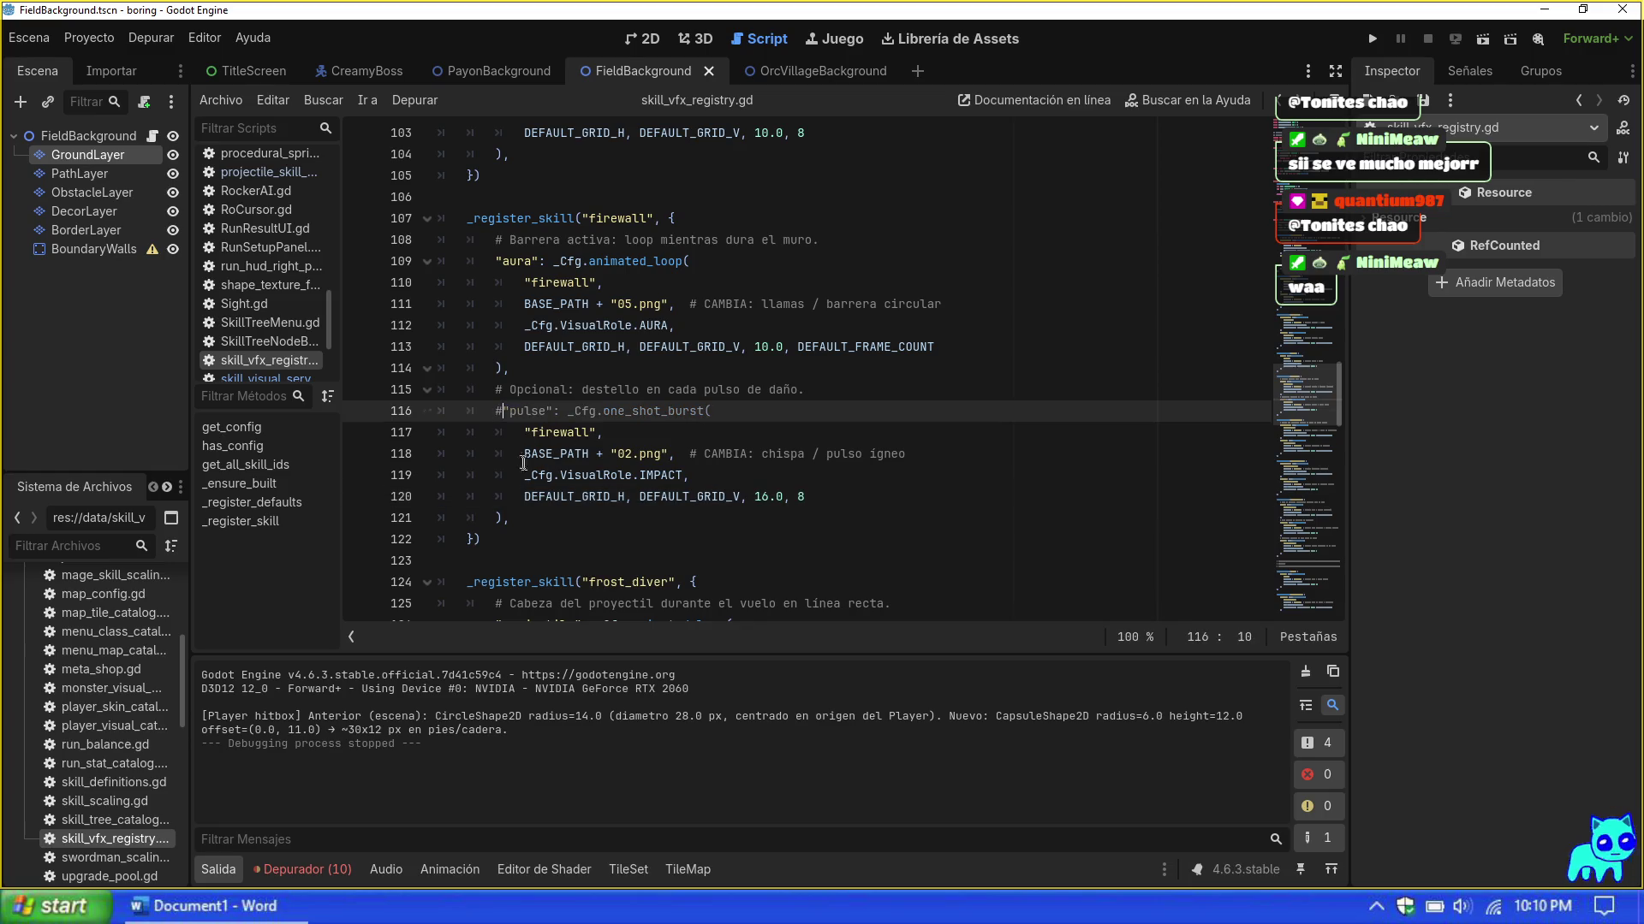
pyautogui.click(525, 432)
pyautogui.click(525, 454)
pyautogui.write('#')
pyautogui.click(524, 475)
pyautogui.write('#')
pyautogui.click(525, 497)
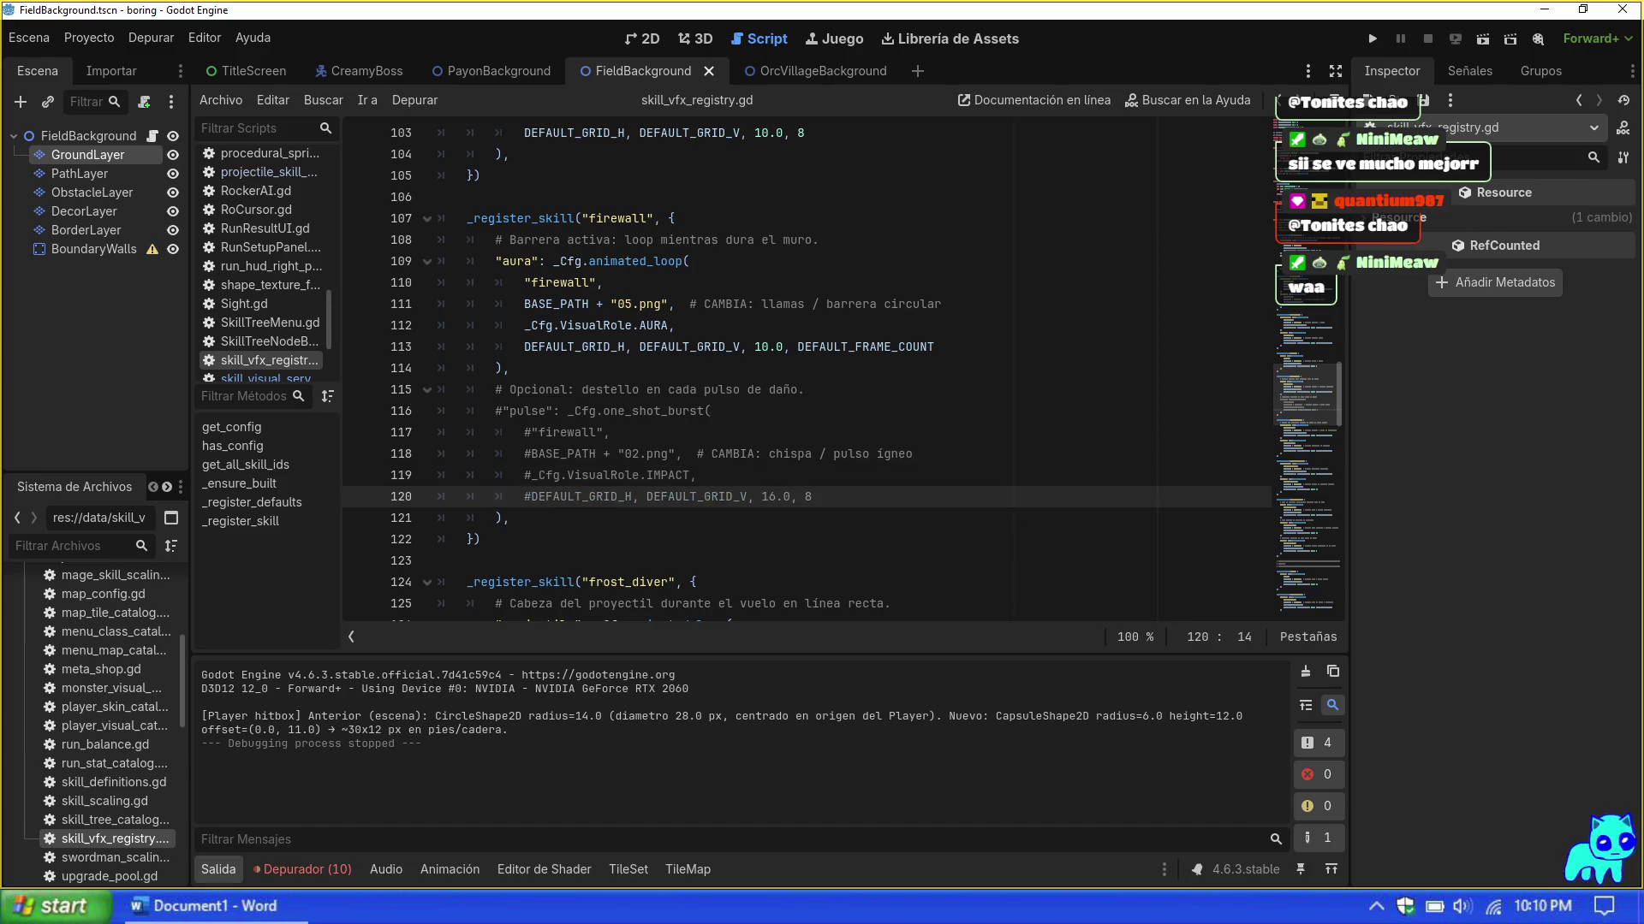
pyautogui.click(495, 518)
pyautogui.write('#')
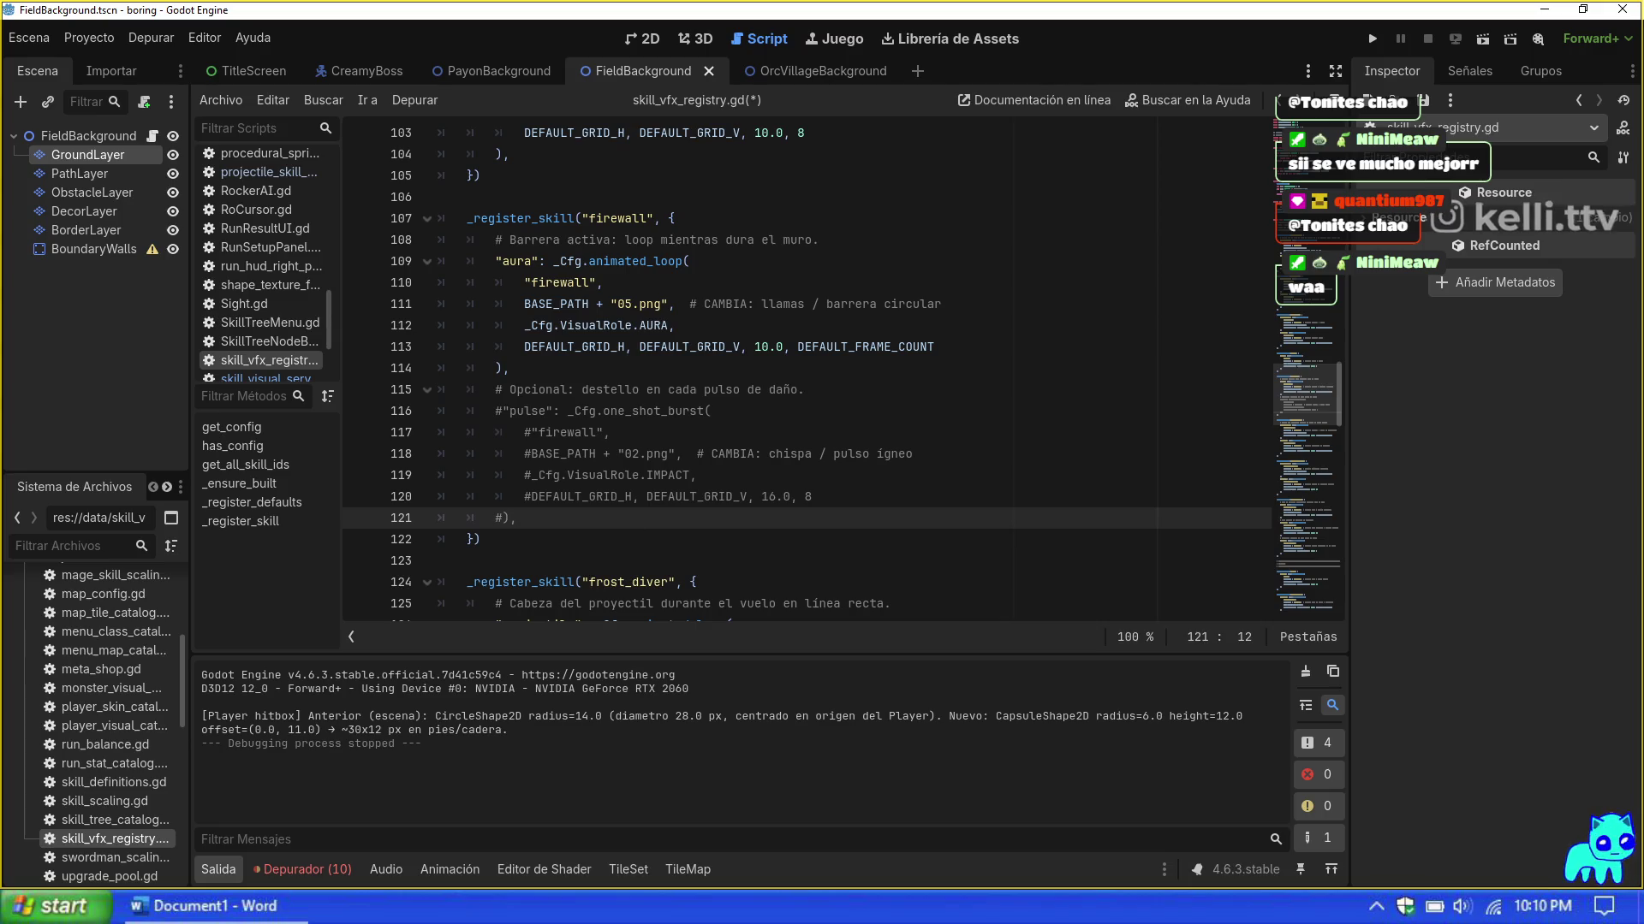
pyautogui.press('F5')
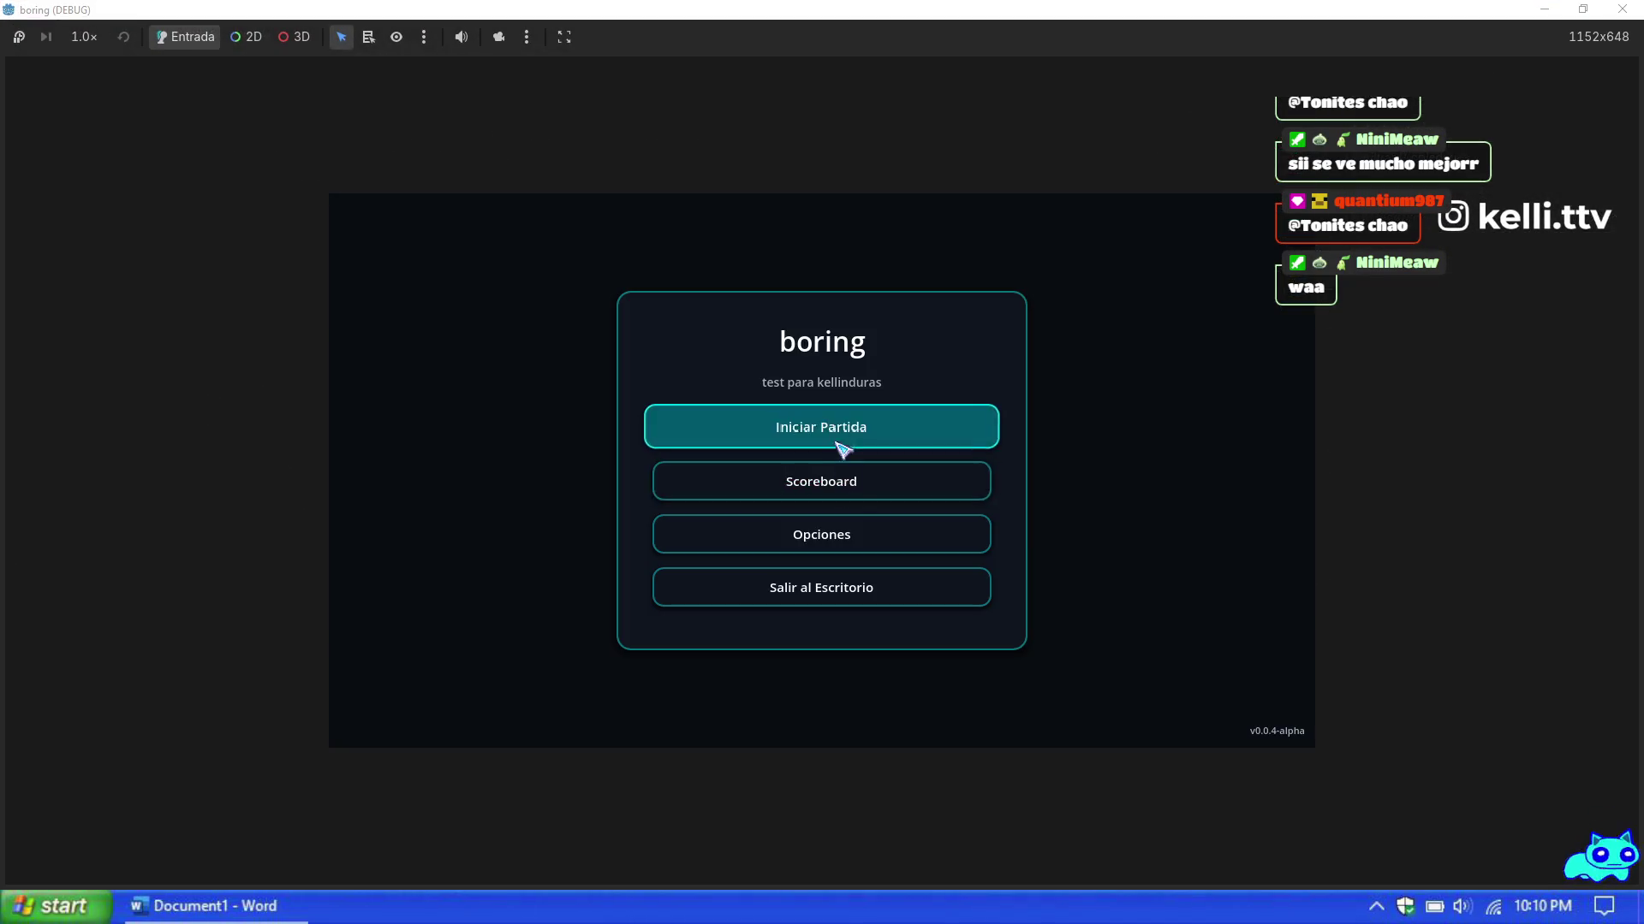
# Step: Start a new Mage run on Map 1 with max HP 99999 and +9999 XP
pyautogui.click(839, 443)
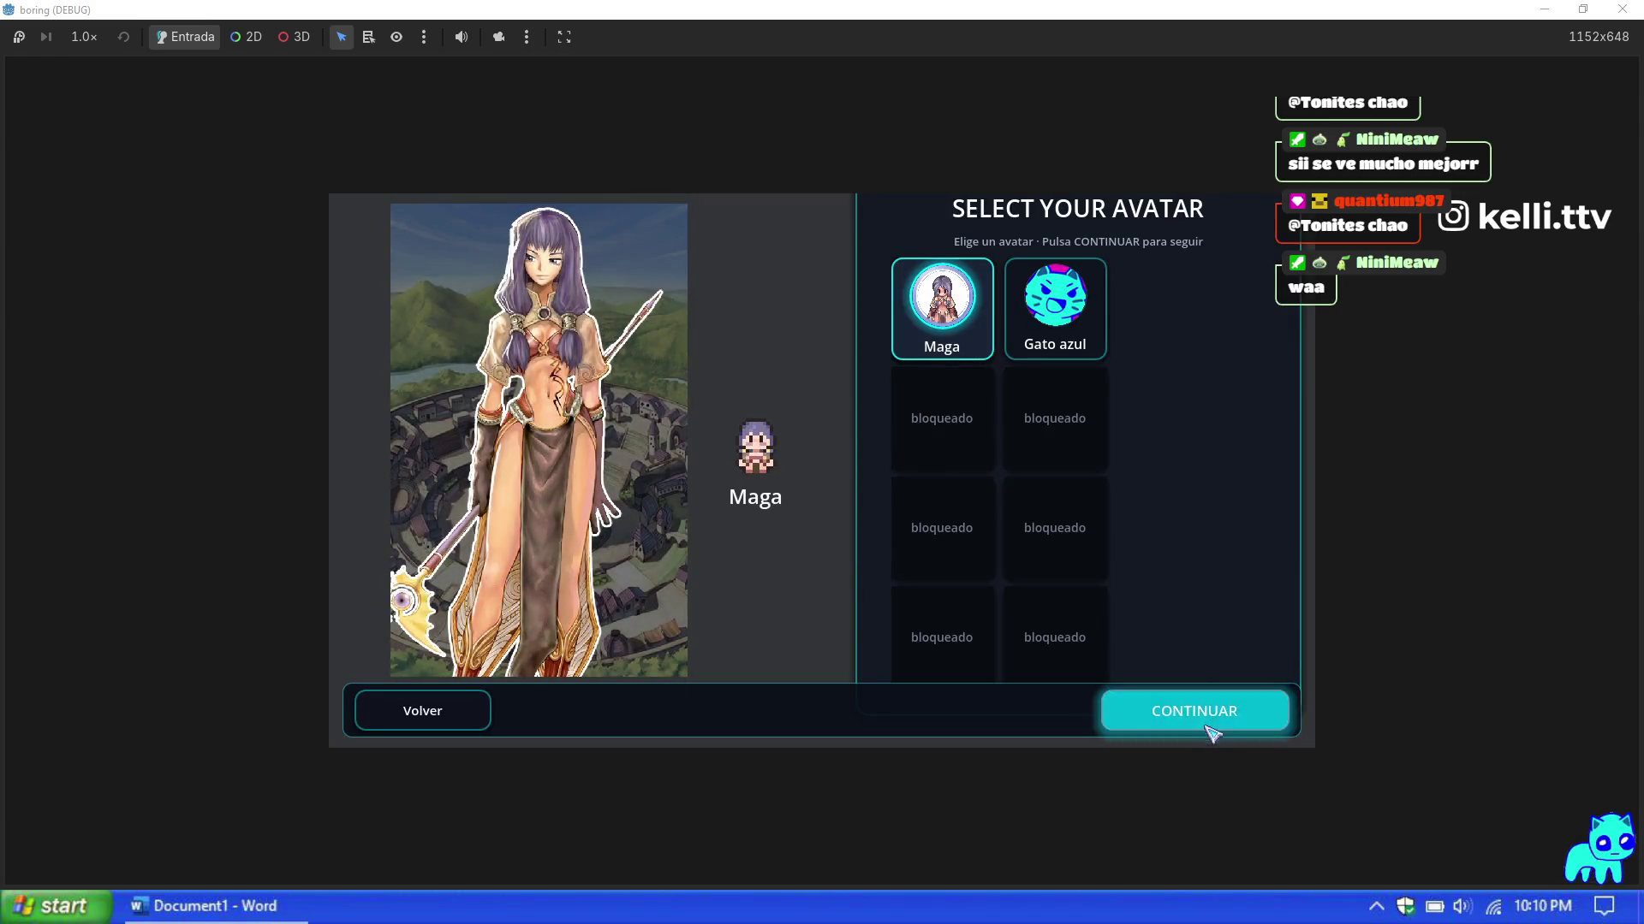
pyautogui.click(1208, 728)
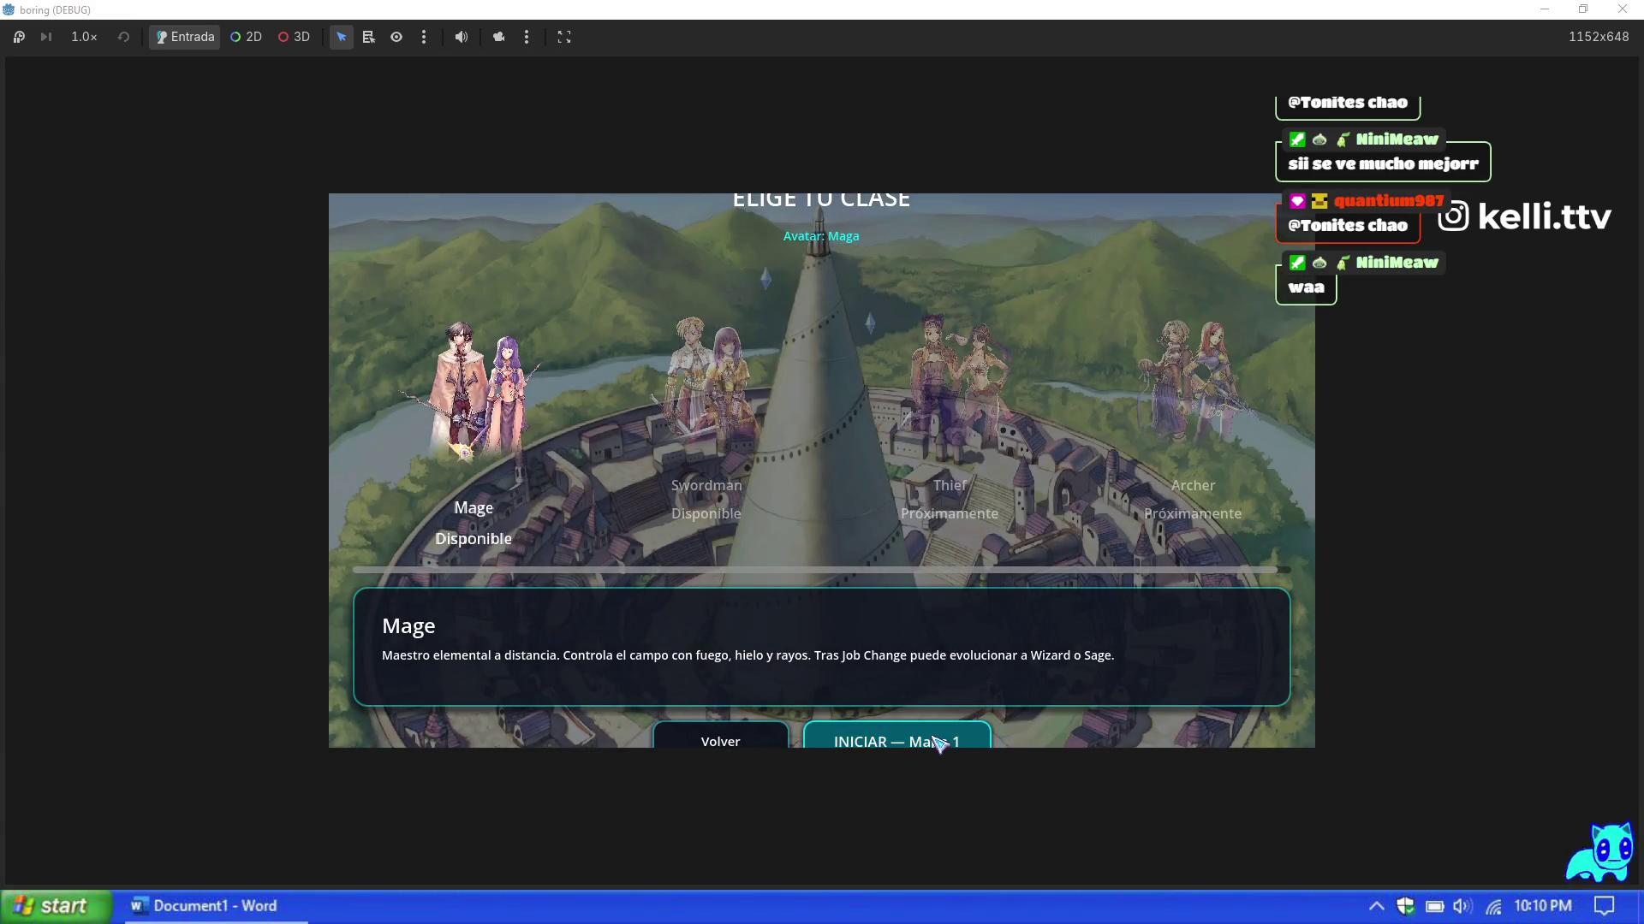
pyautogui.press('Return')
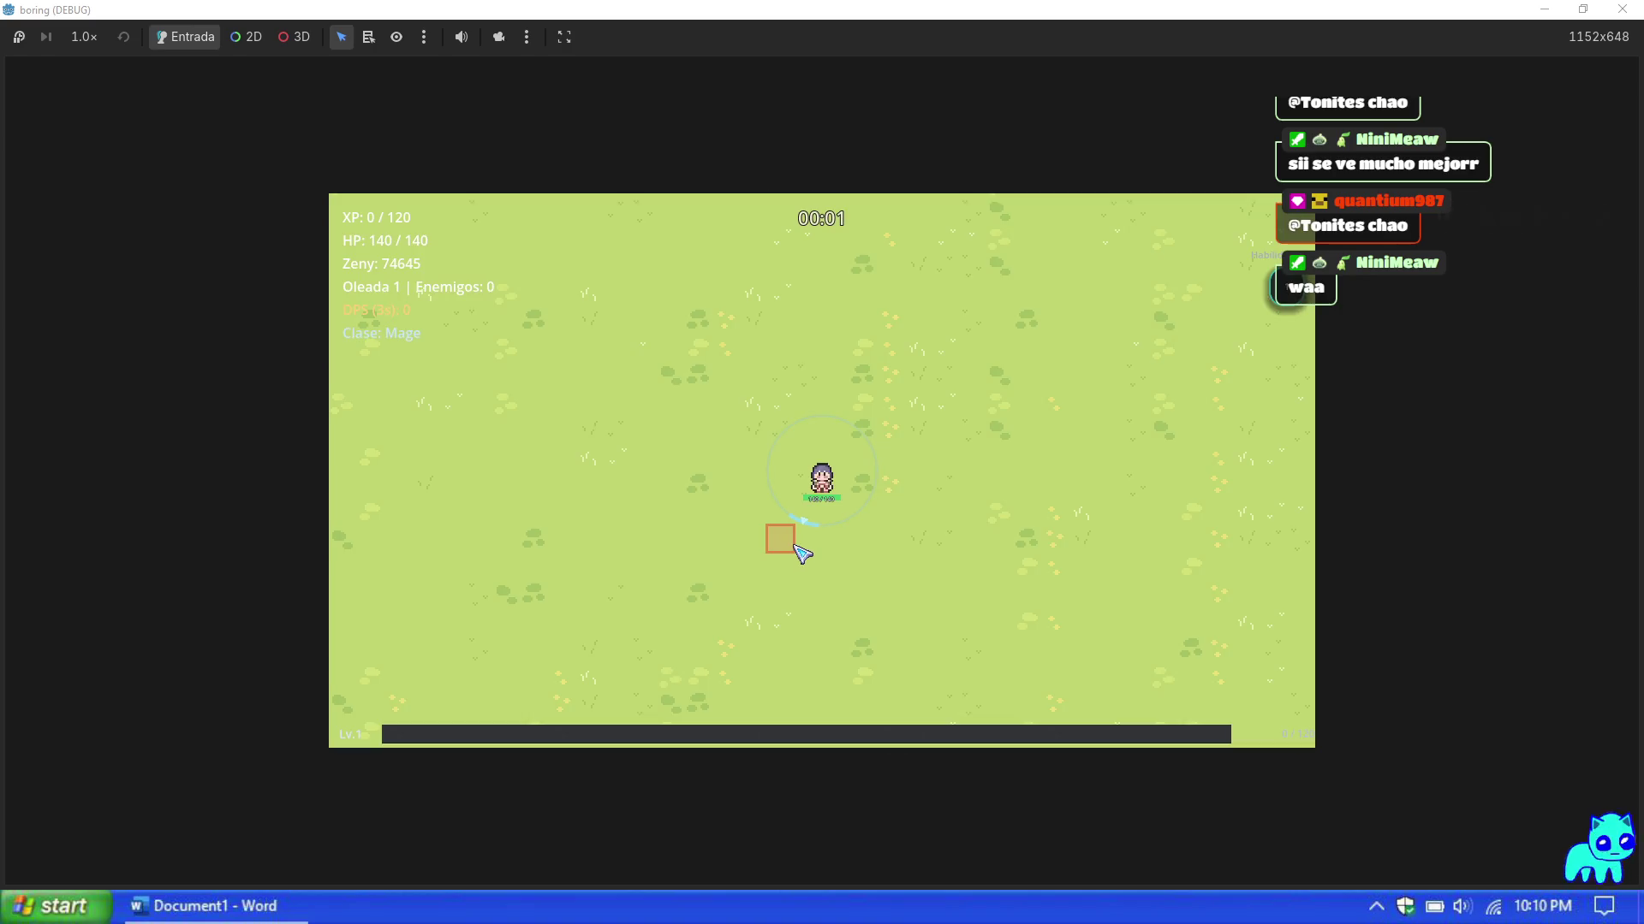
pyautogui.press('F1')
pyautogui.click(1206, 617)
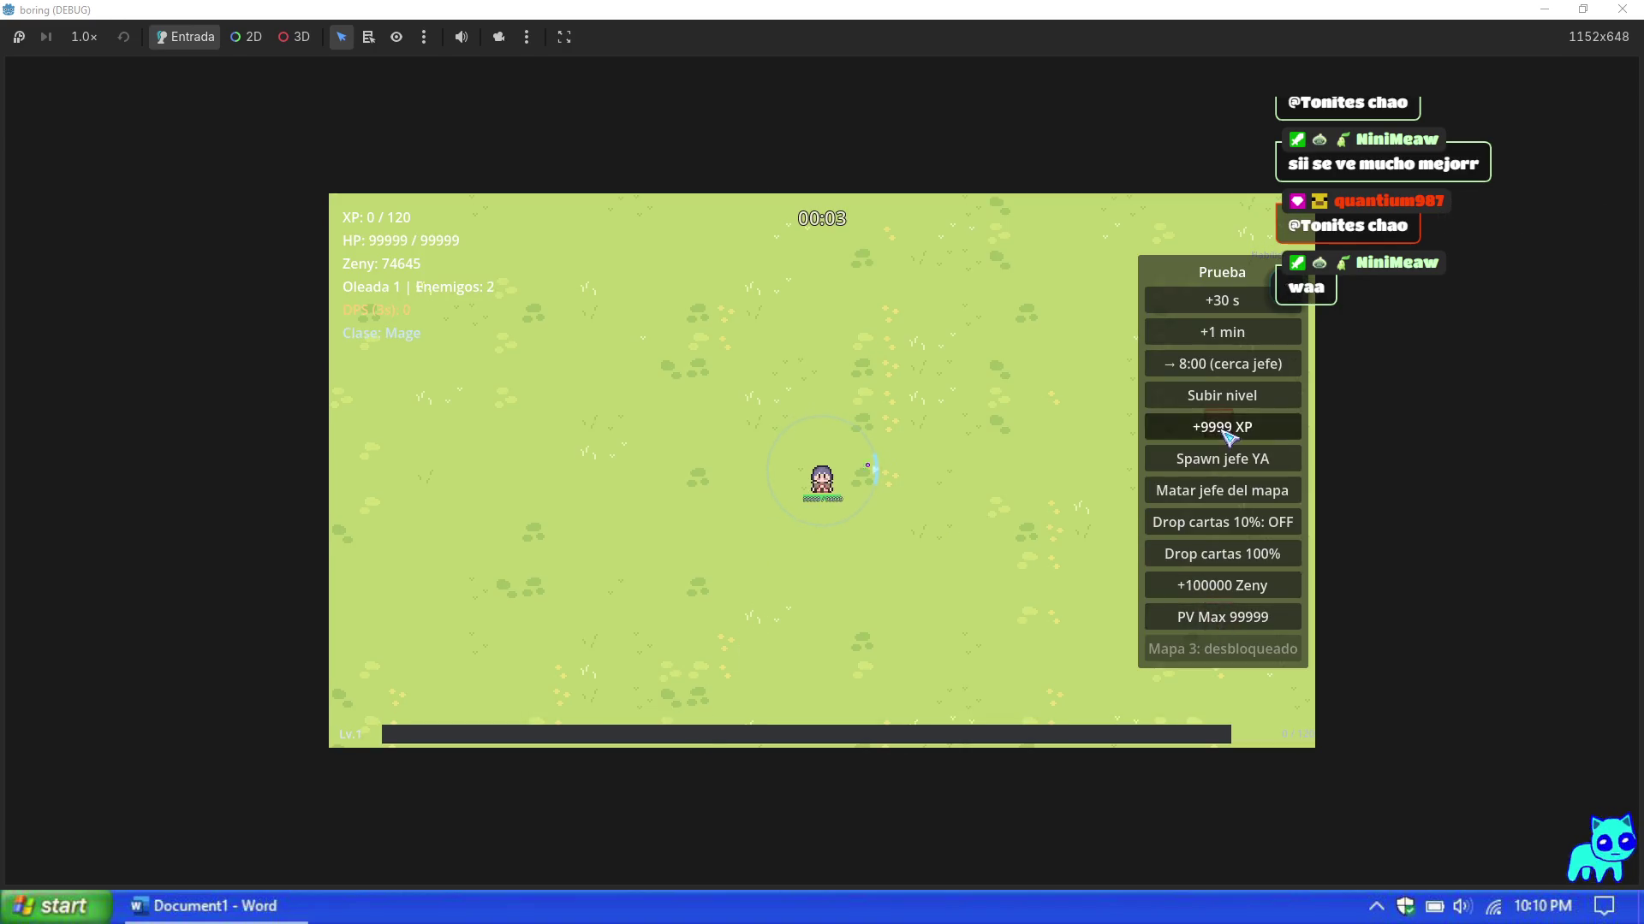
pyautogui.click(1224, 428)
# Step: Pick upgrade cards through level 29, including Thunder Storm, and resume play
pyautogui.click(1045, 525)
pyautogui.click(848, 531)
pyautogui.click(844, 565)
pyautogui.click(839, 601)
pyautogui.click(839, 602)
pyautogui.click(671, 557)
pyautogui.click(770, 548)
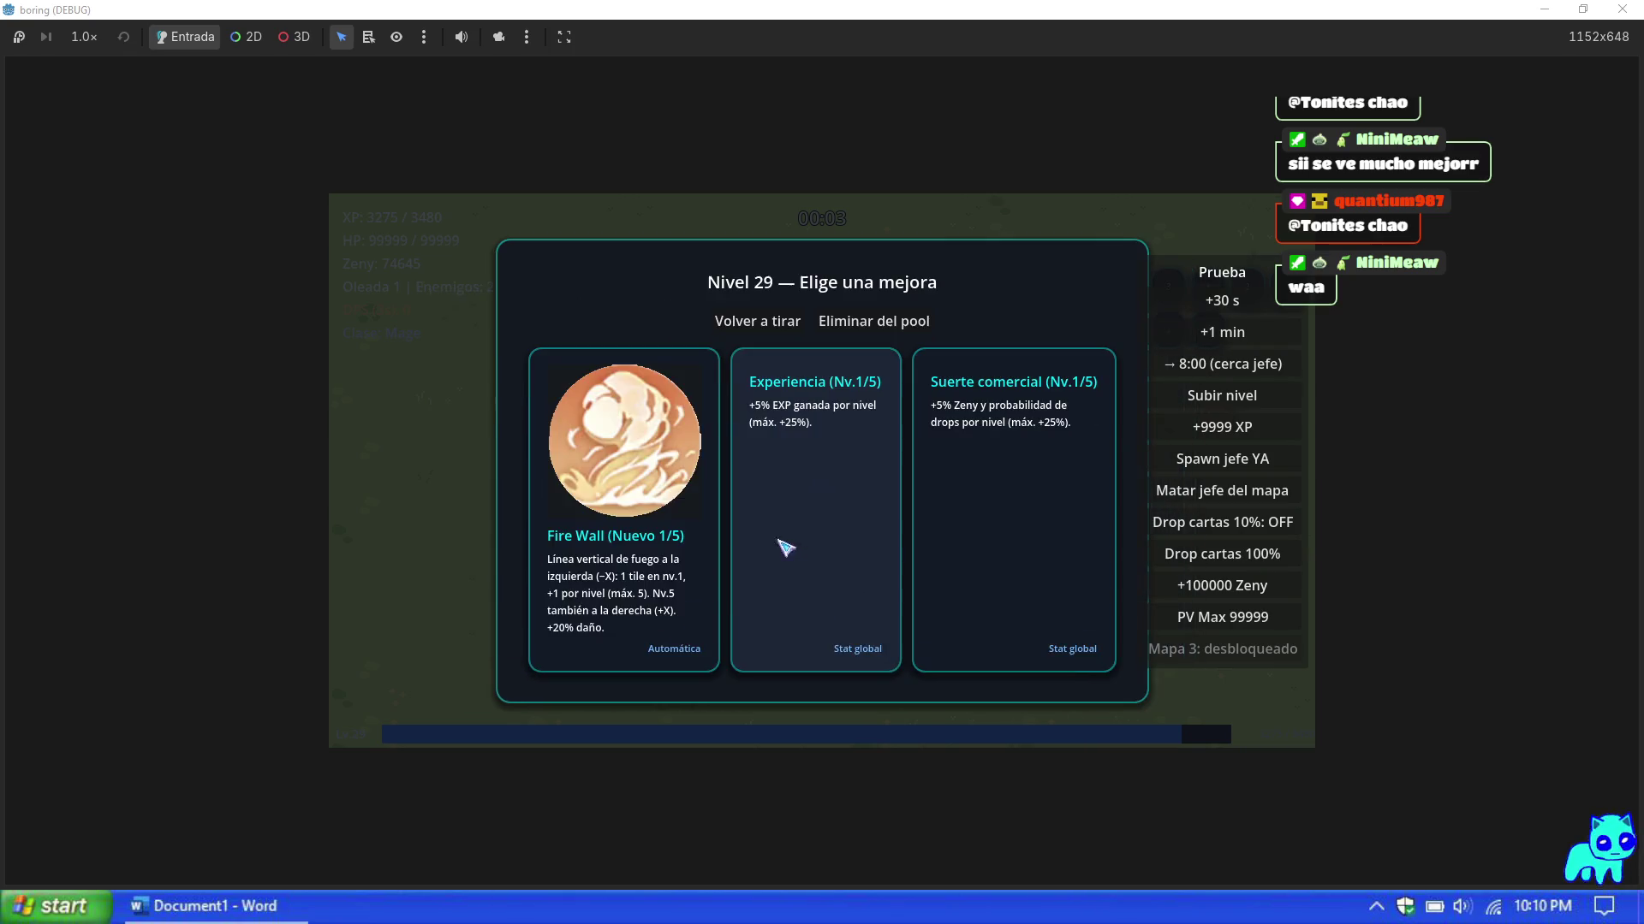
pyautogui.click(781, 543)
pyautogui.click(664, 580)
pyautogui.click(880, 562)
pyautogui.click(880, 561)
pyautogui.click(634, 549)
pyautogui.click(634, 549)
pyautogui.click(906, 613)
pyautogui.click(1030, 561)
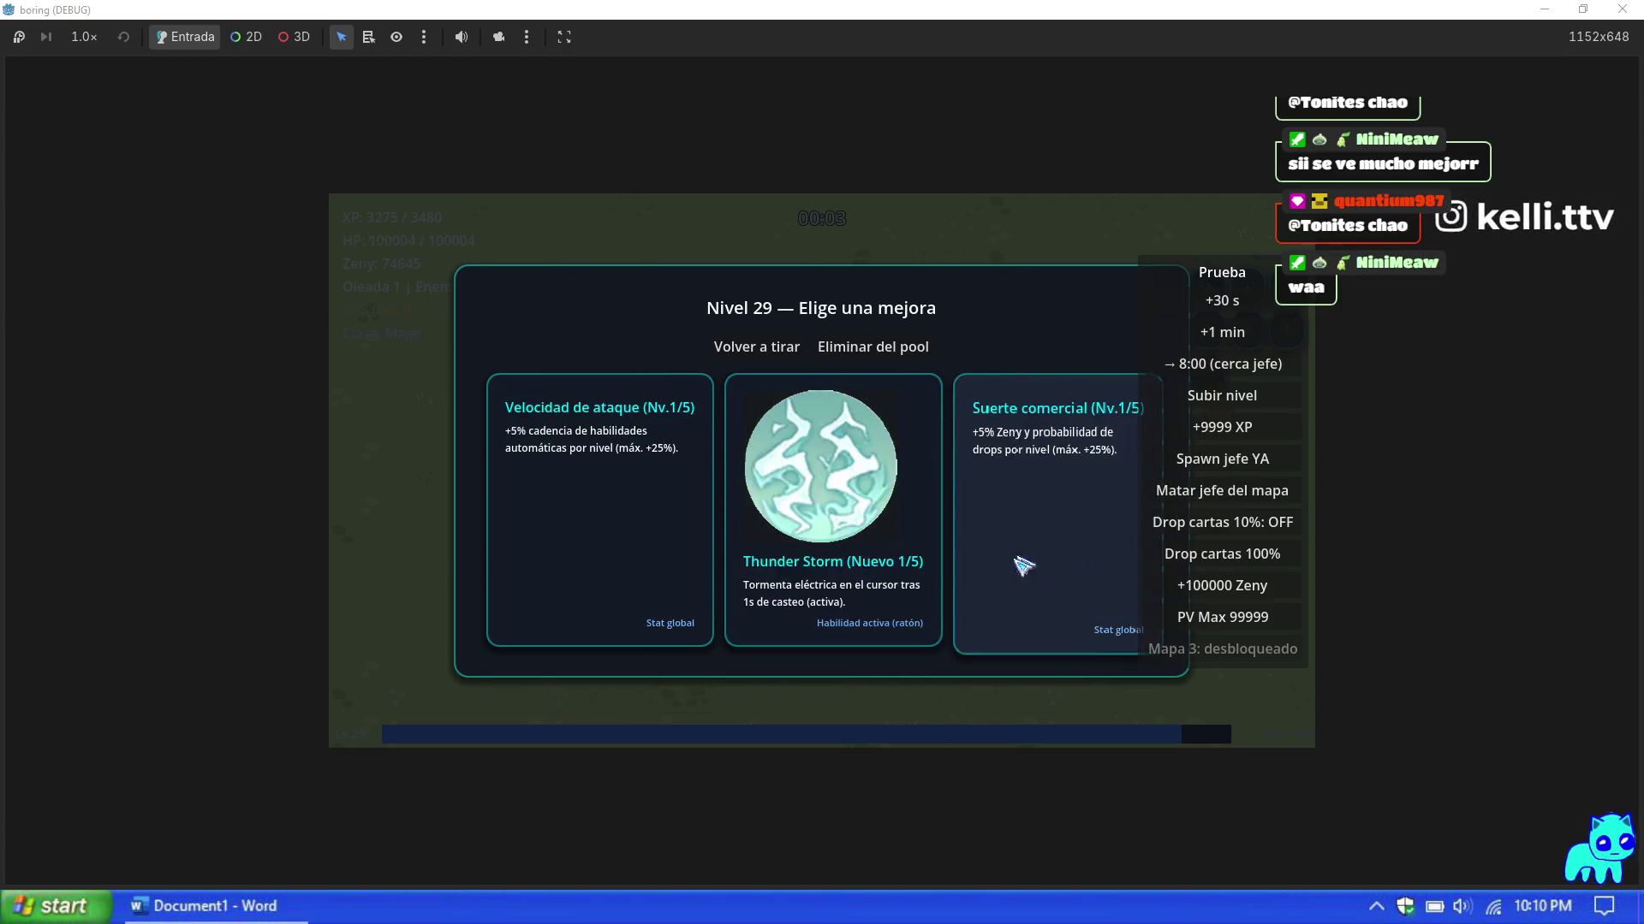
pyautogui.click(889, 569)
pyautogui.click(888, 569)
pyautogui.click(882, 573)
pyautogui.click(850, 538)
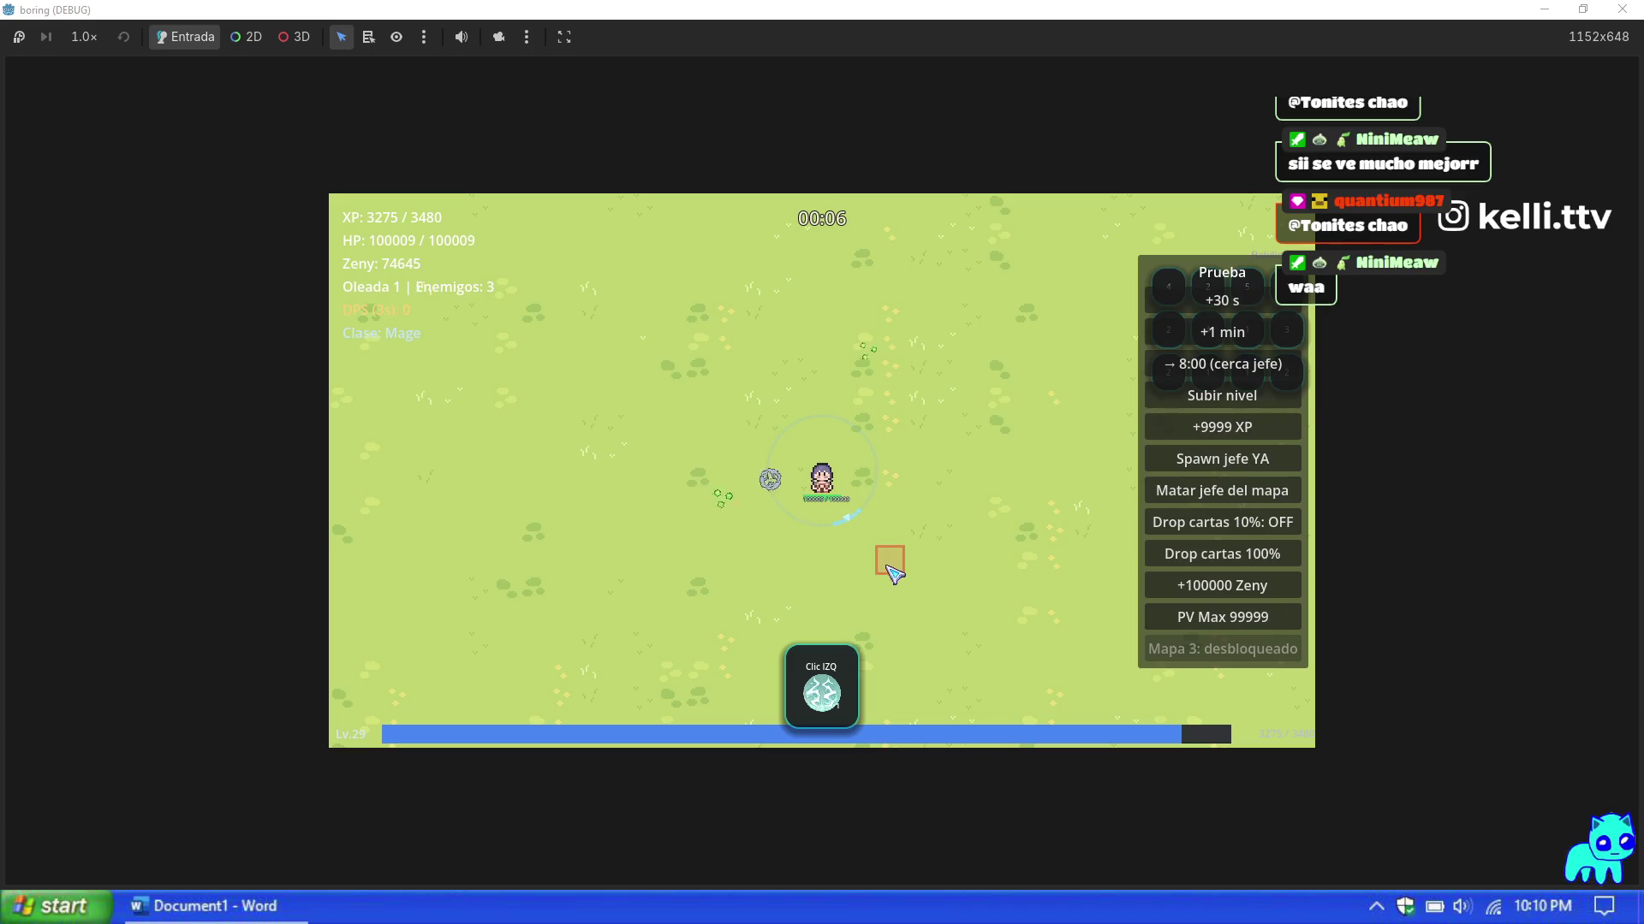
# Step: Walk the Mage left, right and down across the map
pyautogui.press('d')
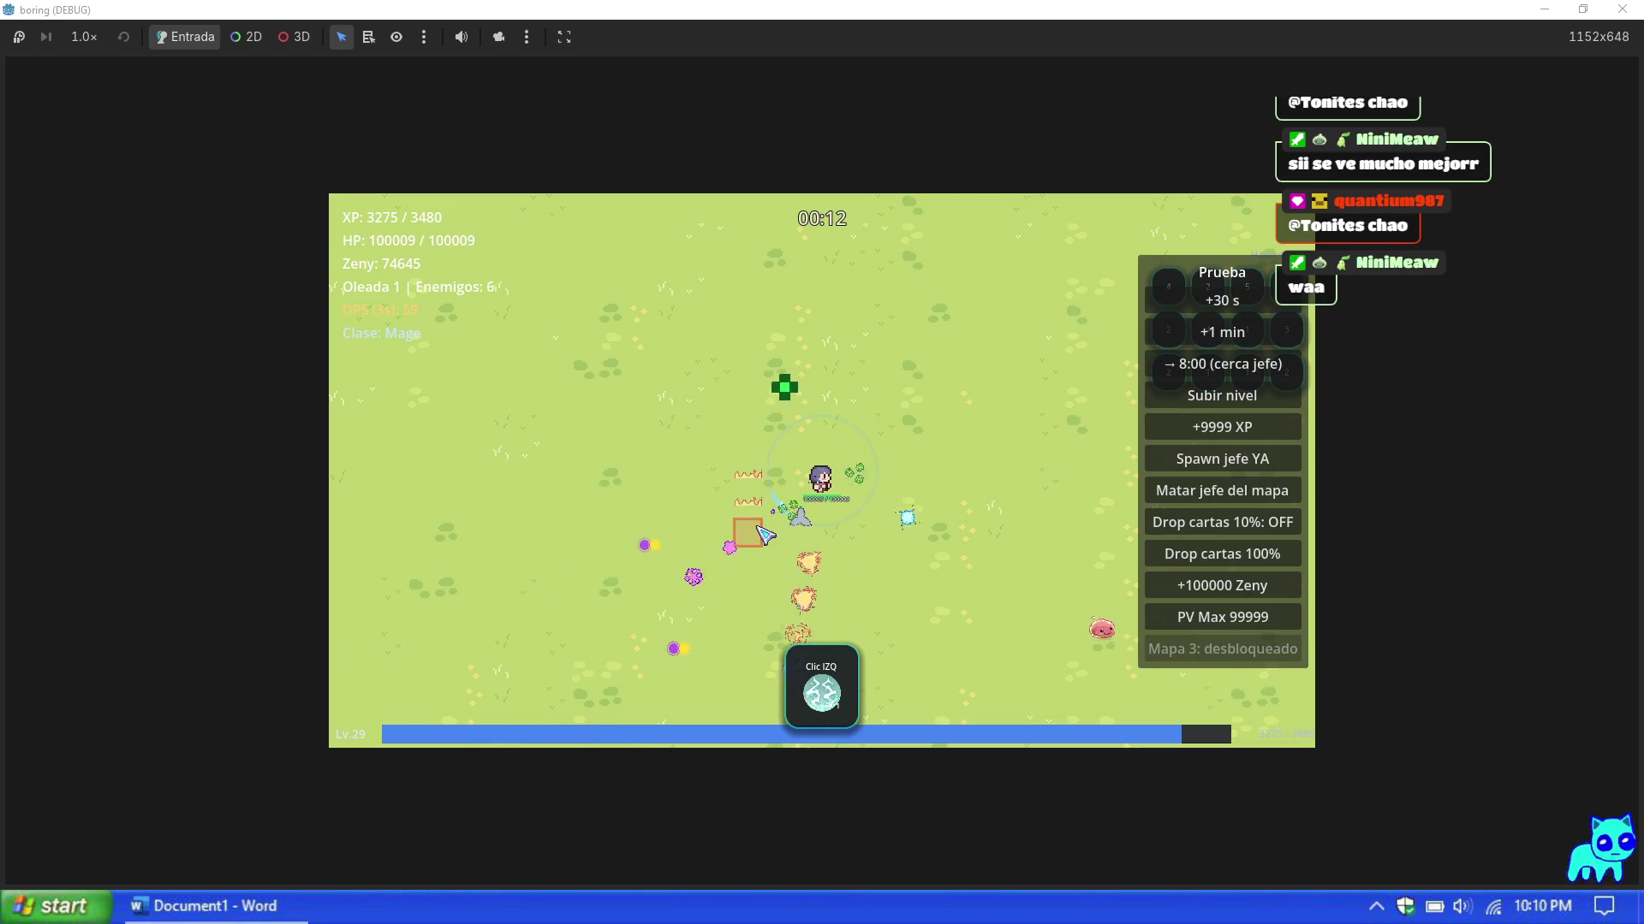
pyautogui.press('d')
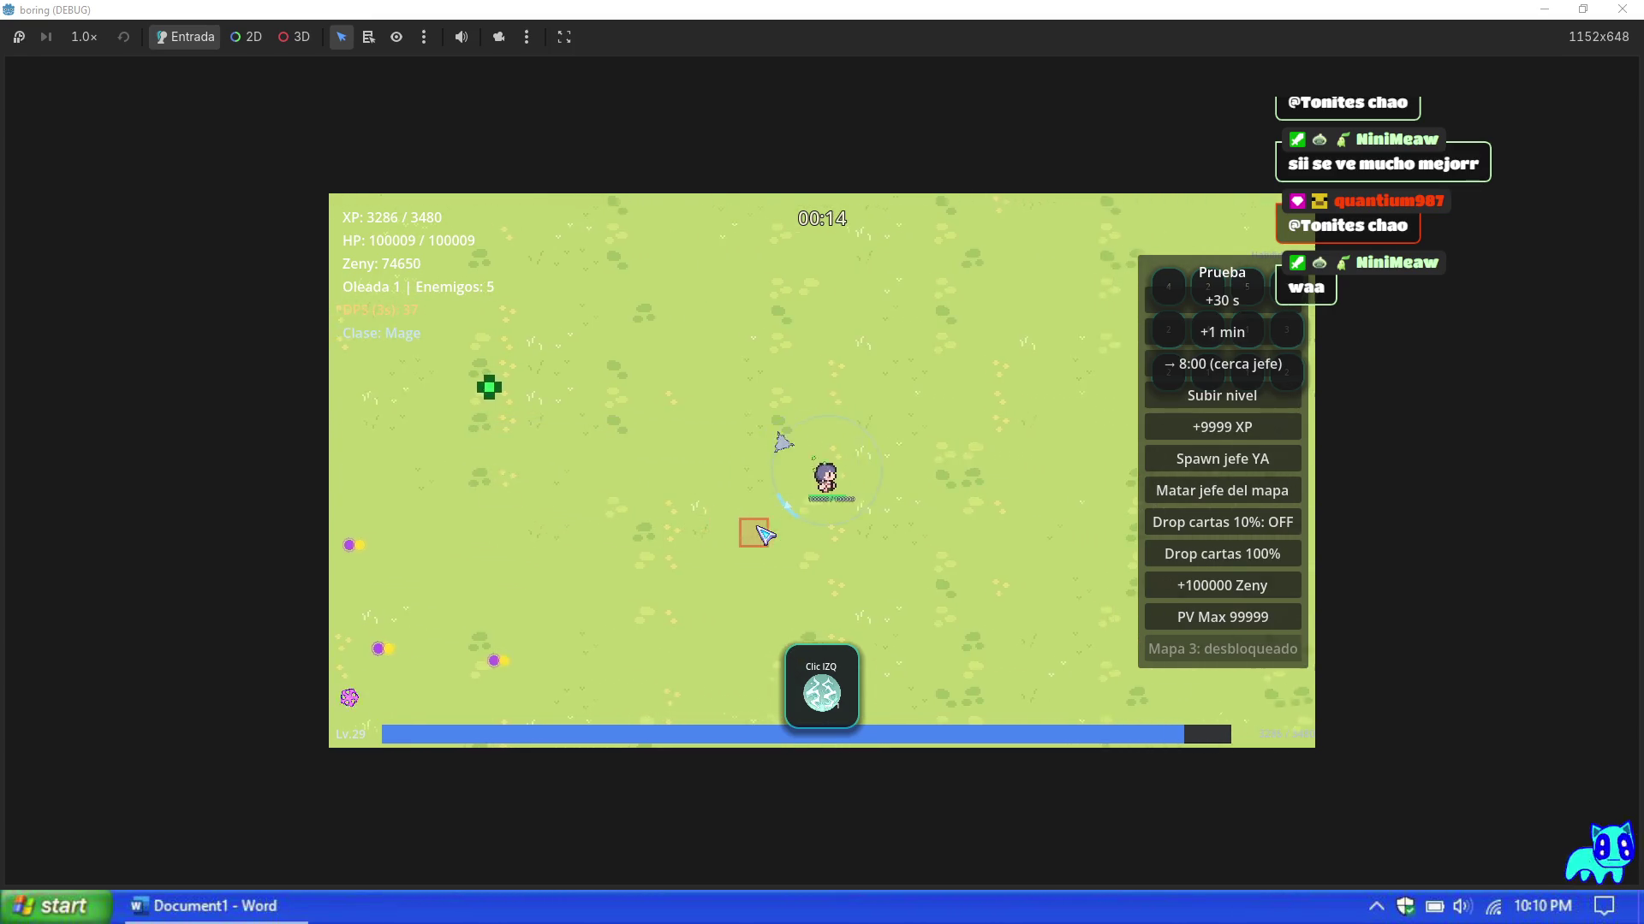
pyautogui.press('a')
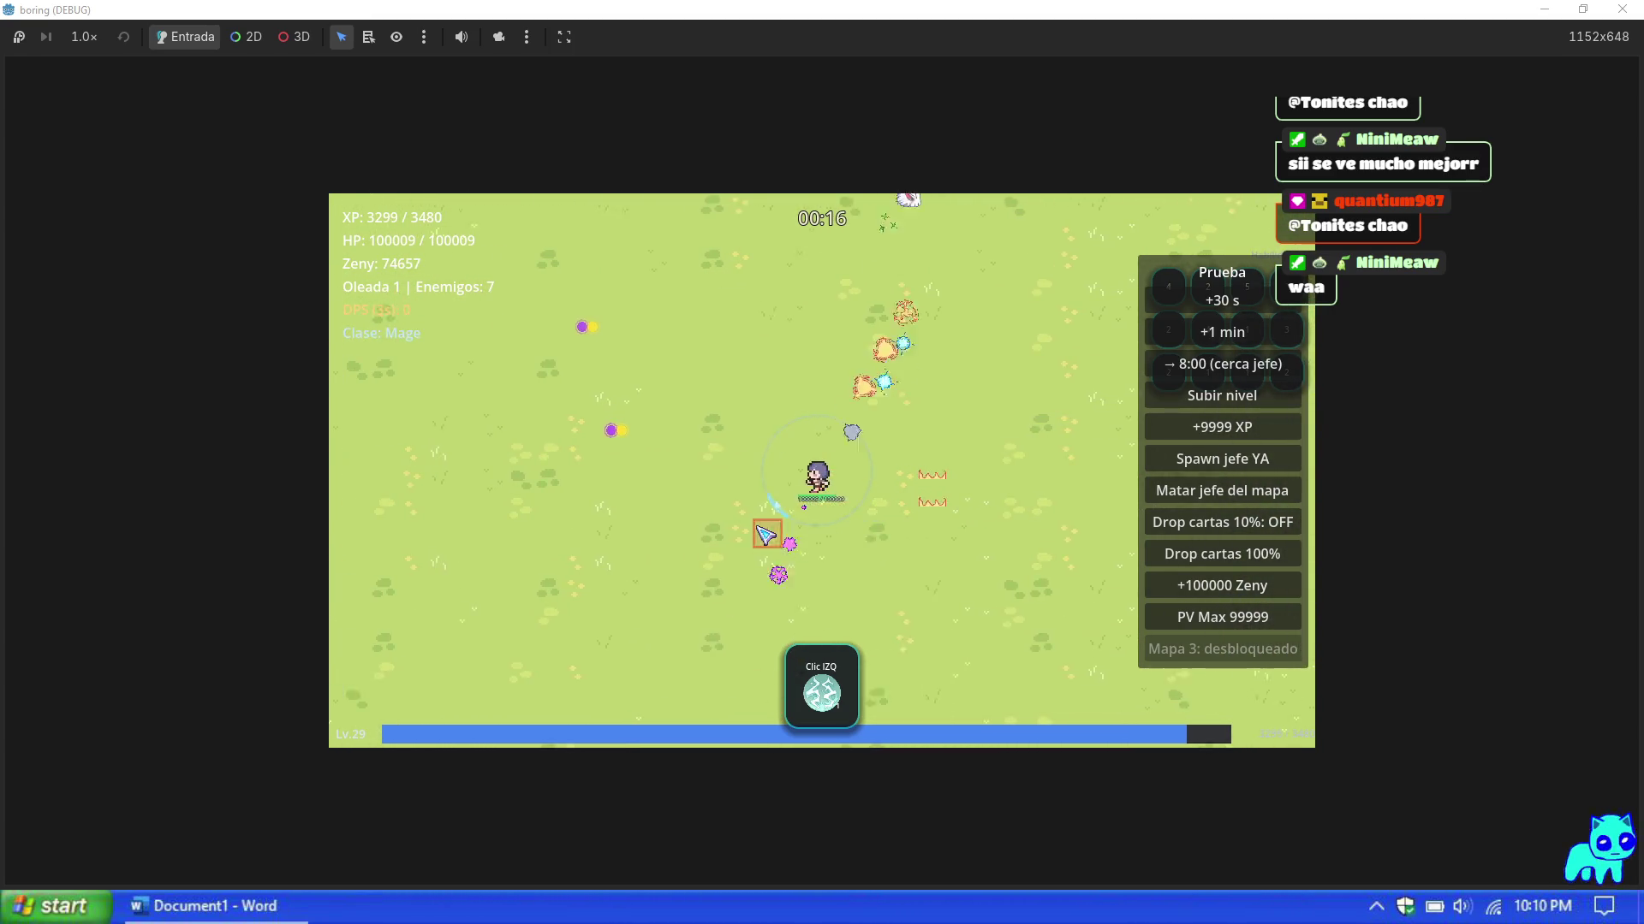
pyautogui.press('a')
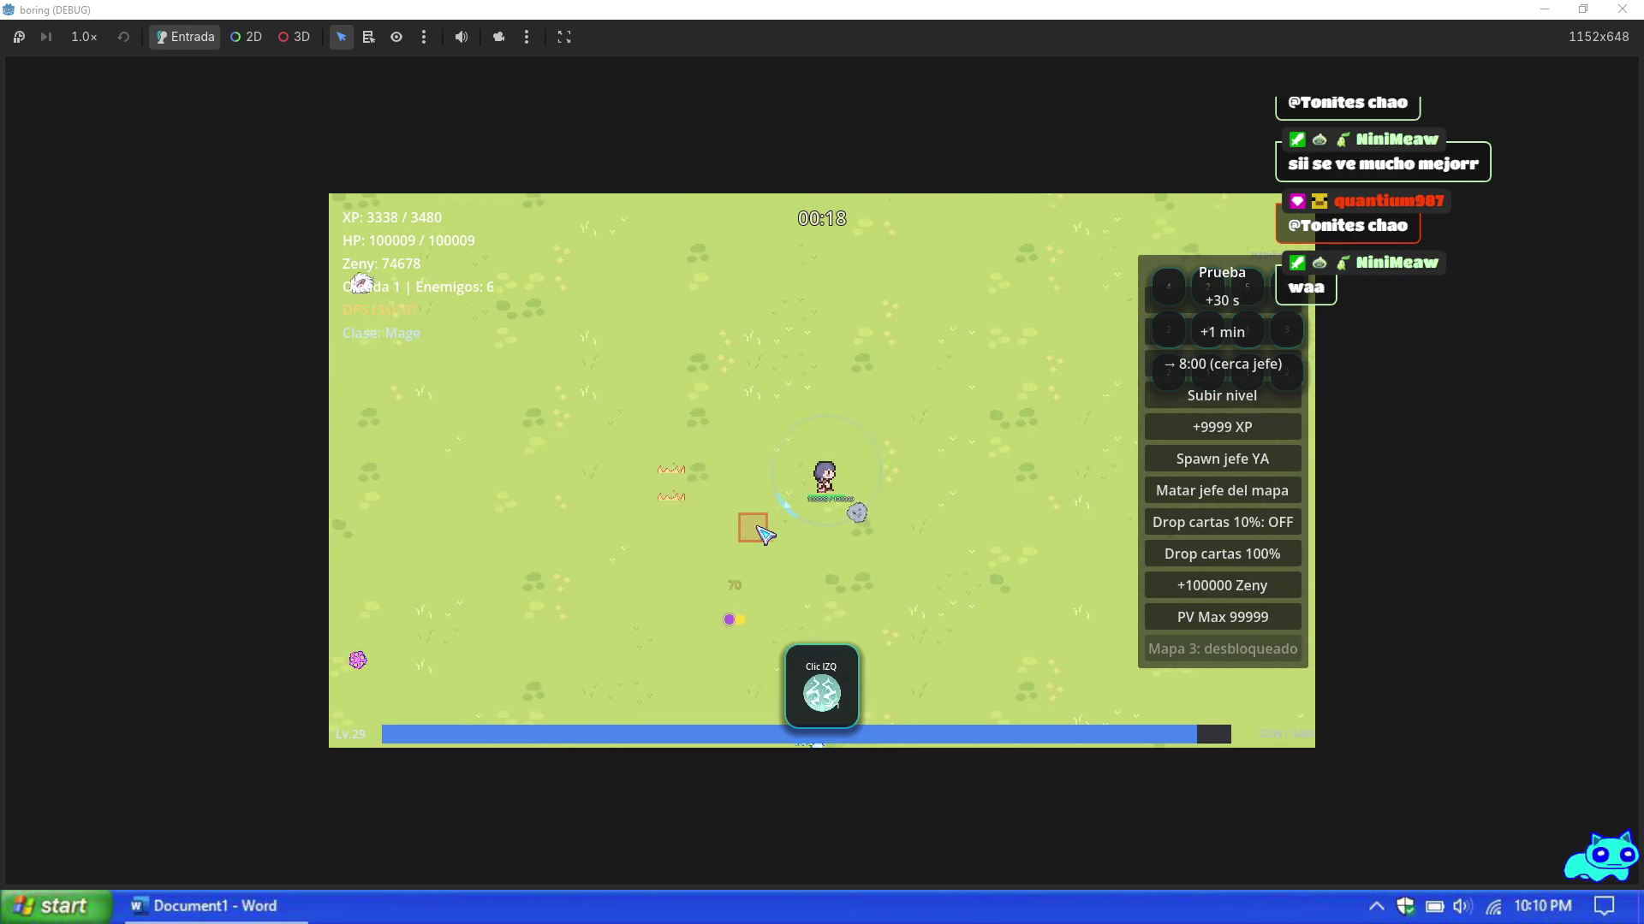
pyautogui.press('d')
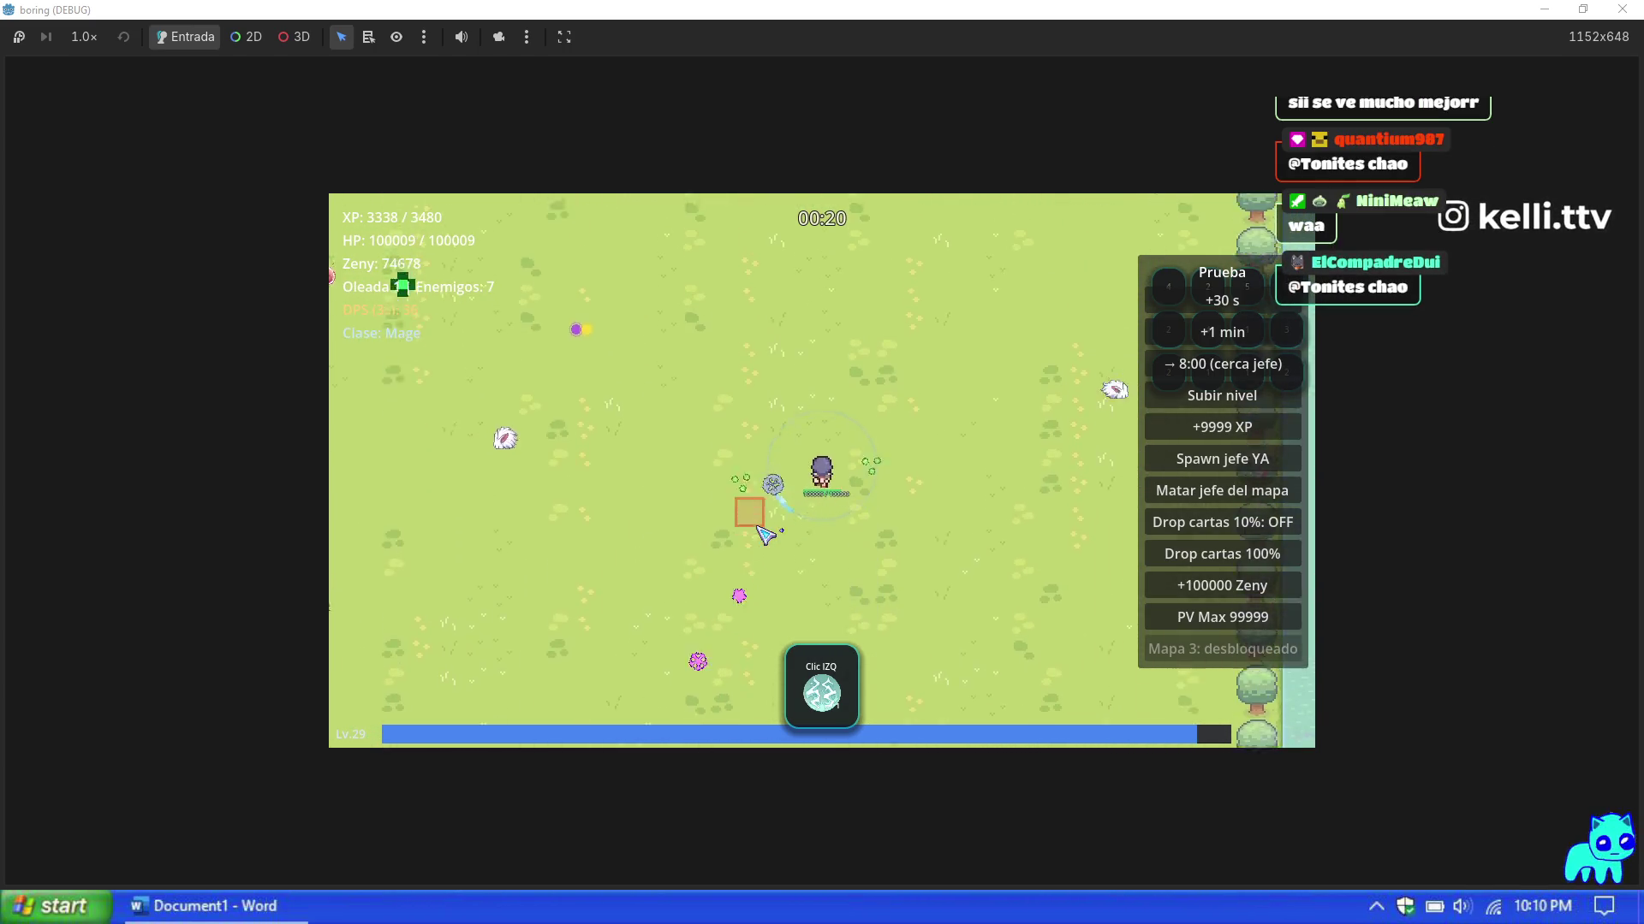
pyautogui.press('a')
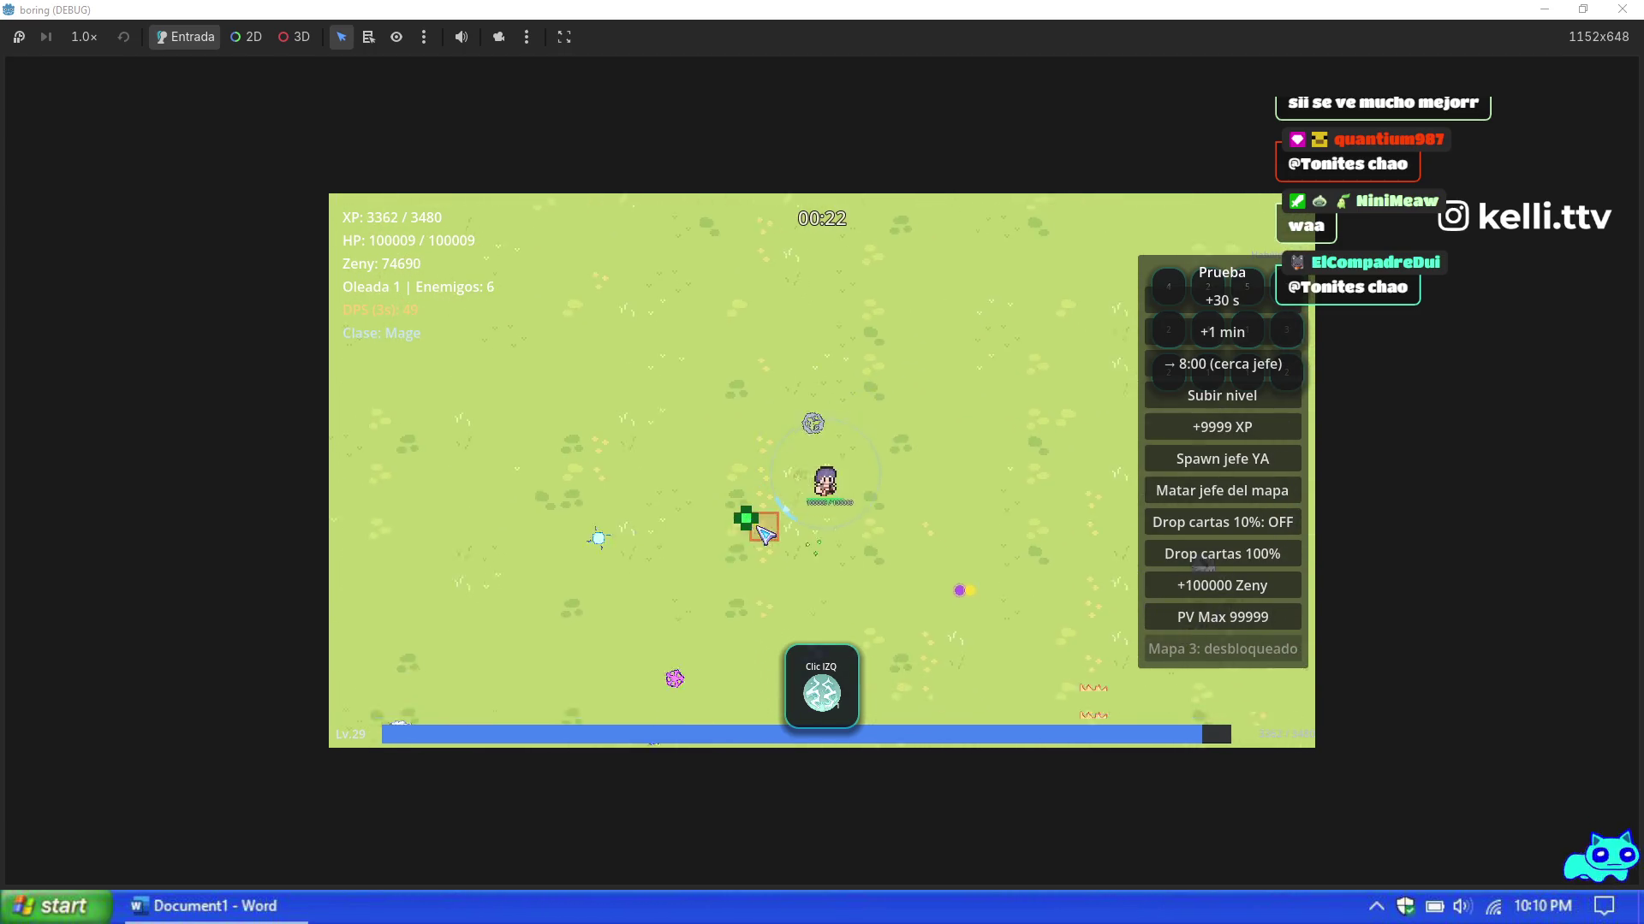
pyautogui.press('s')
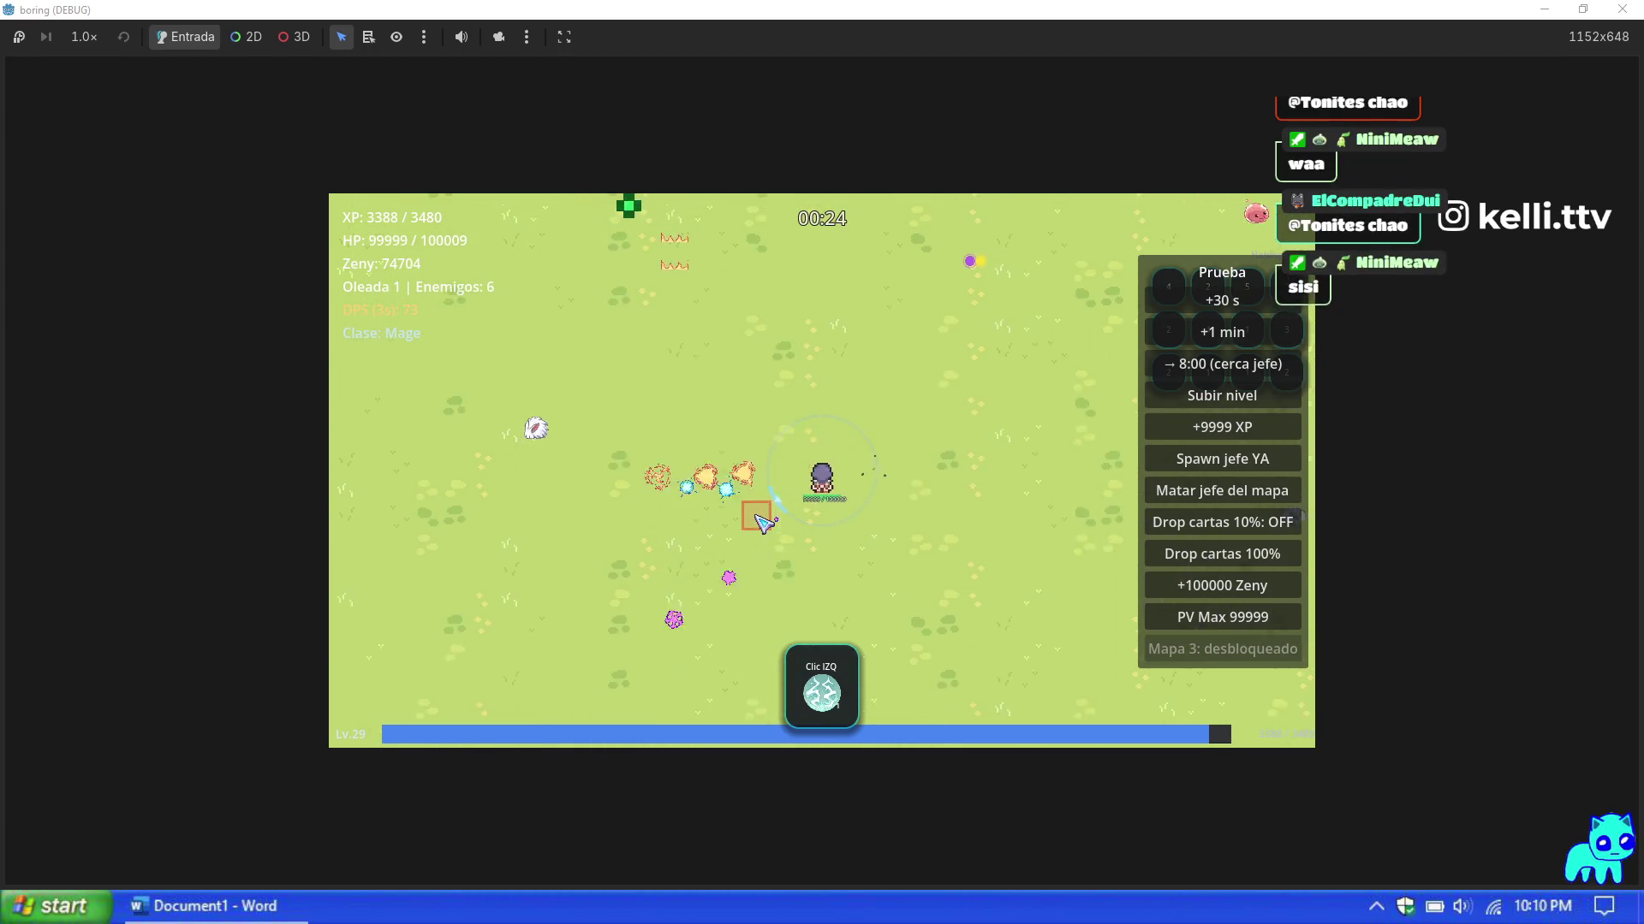
# Step: Pause and close the running game, then open 05.png from the skills sprite folder
pyautogui.press('Escape')
pyautogui.click(1622, 10)
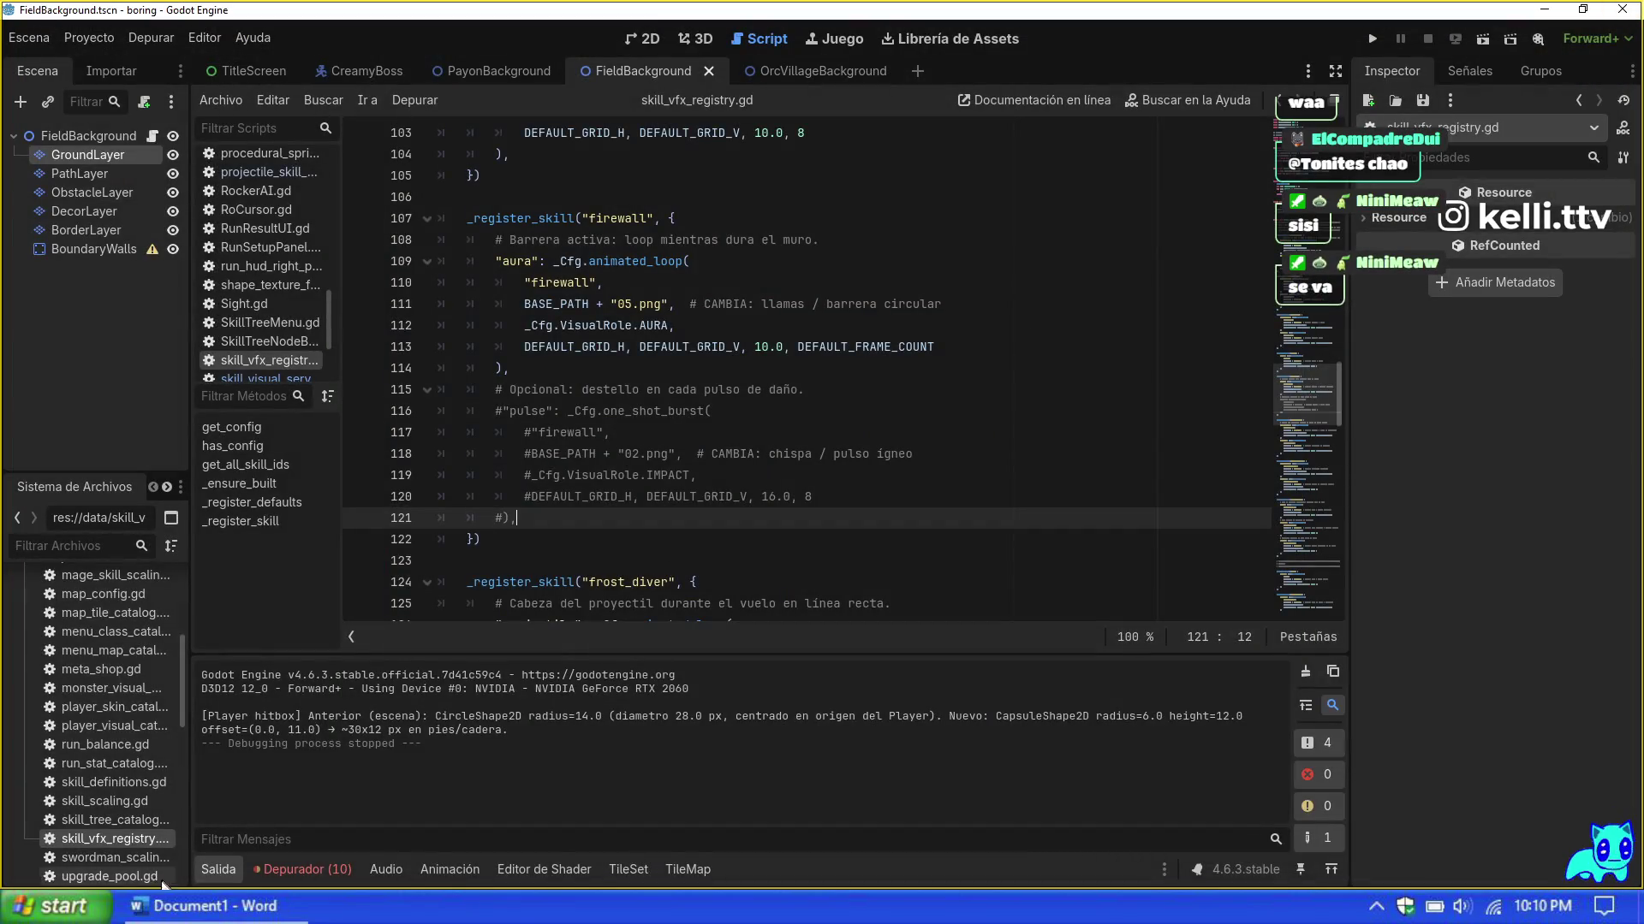
pyautogui.click(56, 822)
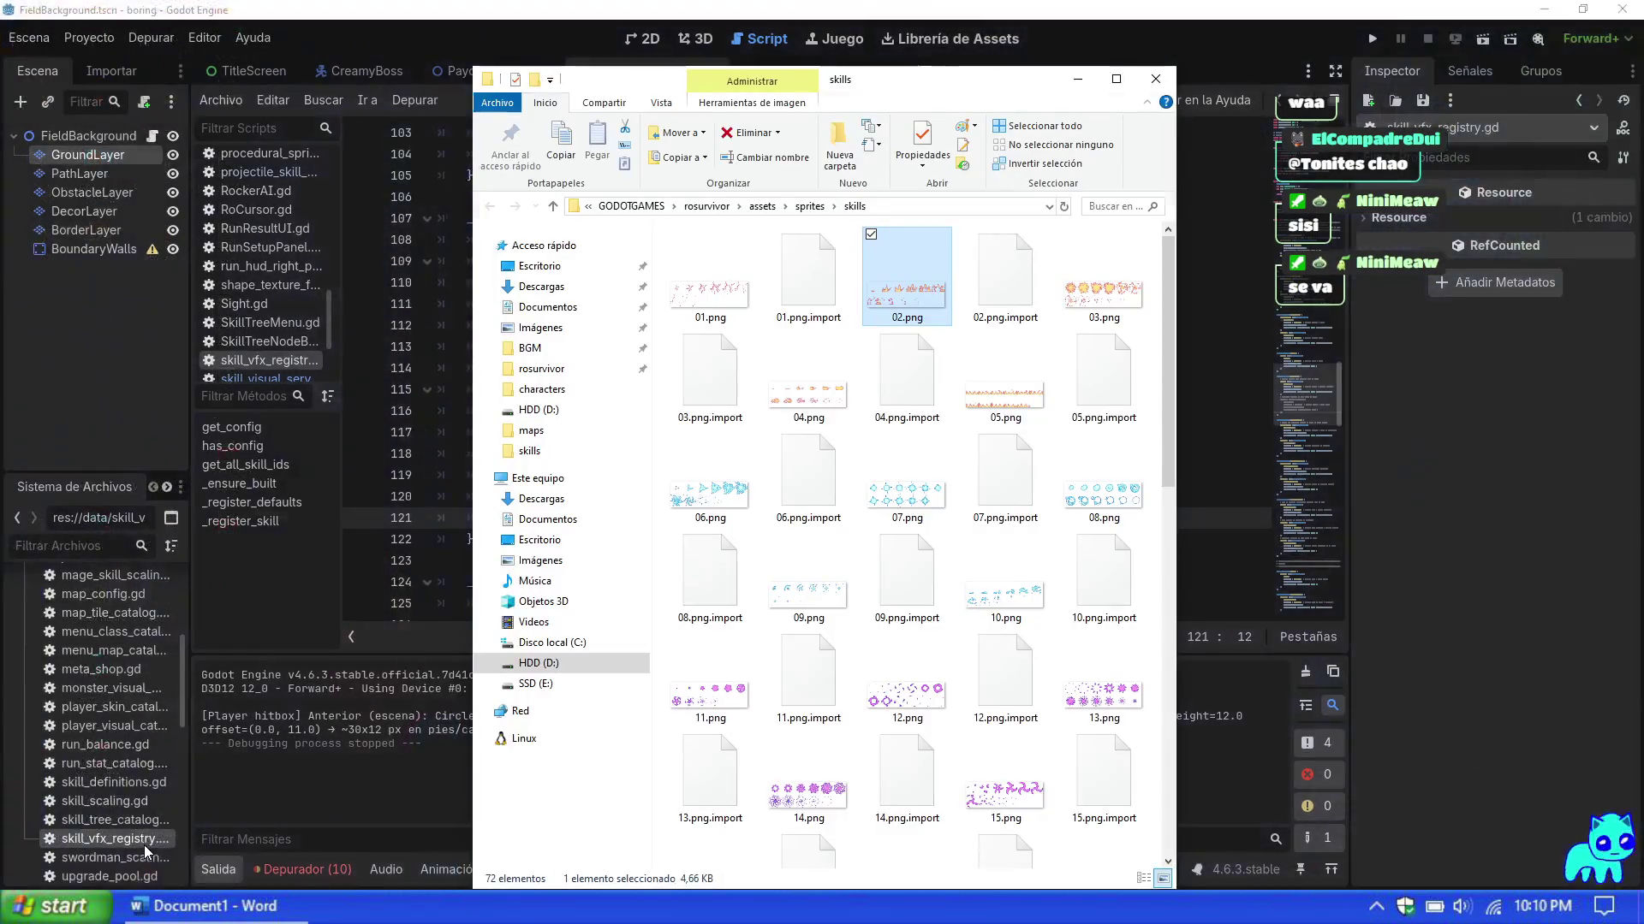
pyautogui.click(1020, 398)
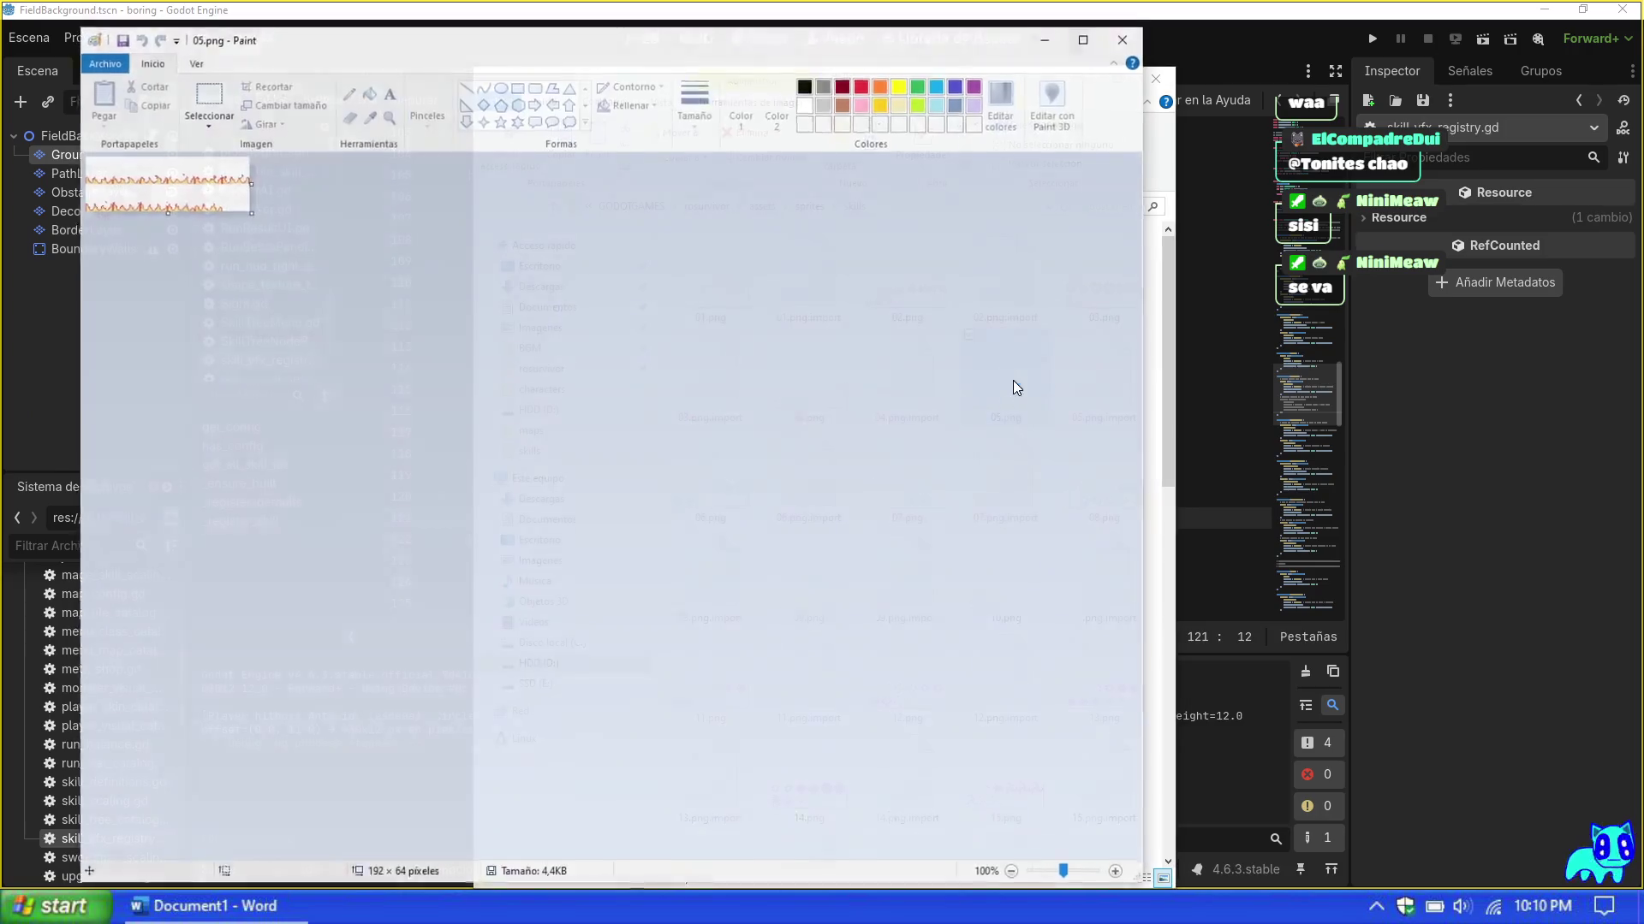
# Step: Magnify the 05.png flame sprites to 300%, then close Paint
pyautogui.click(246, 233)
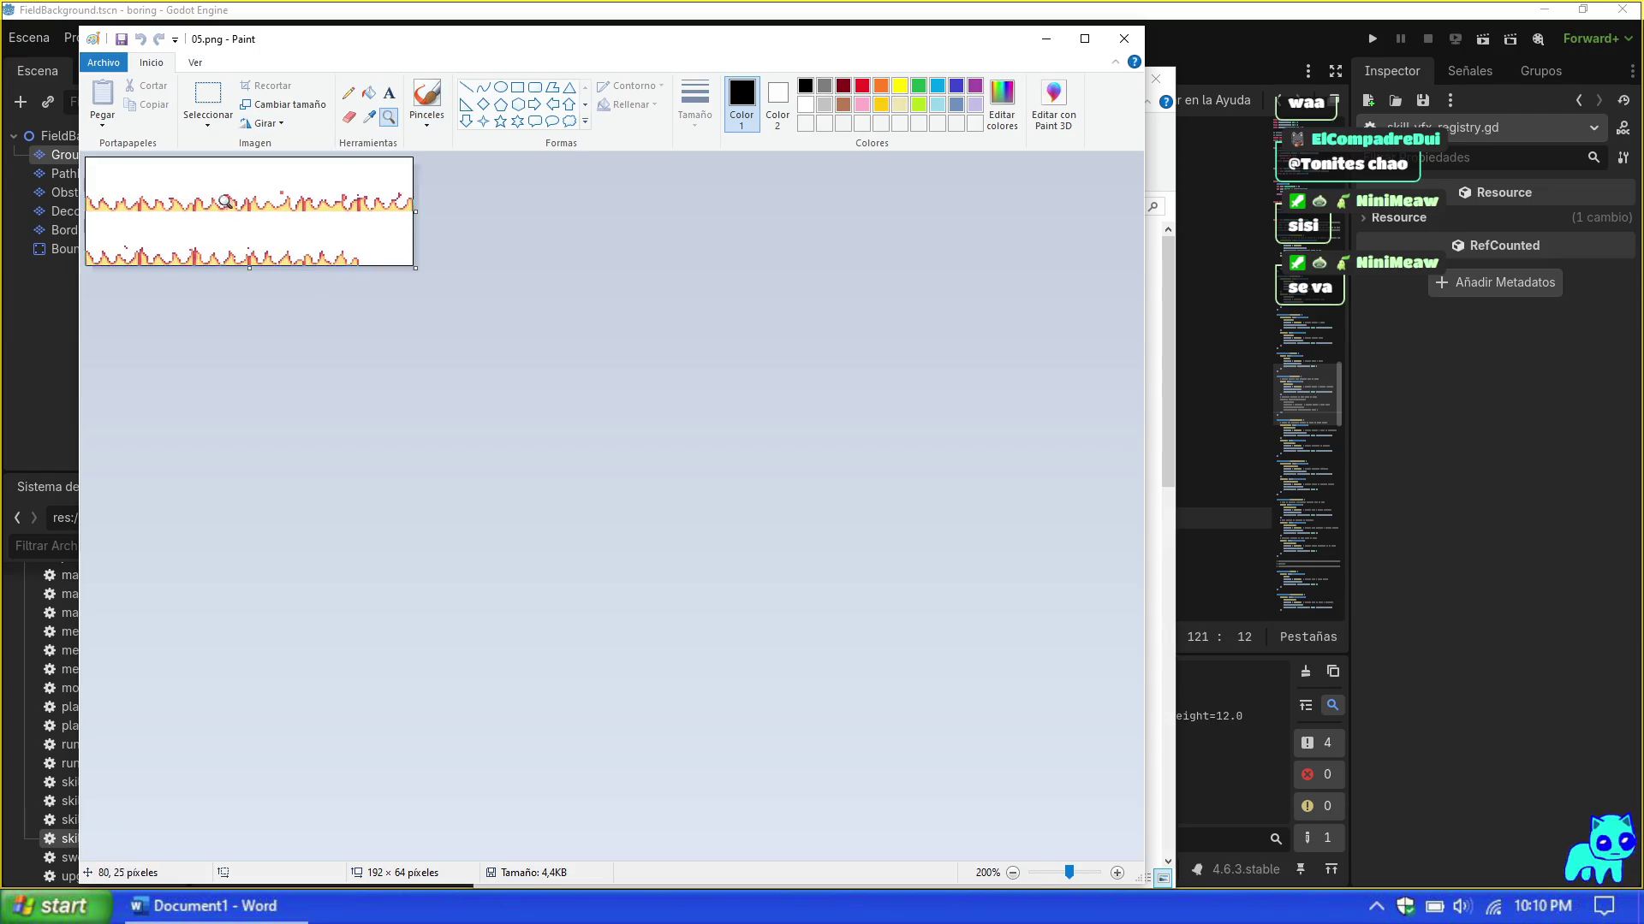
pyautogui.click(342, 257)
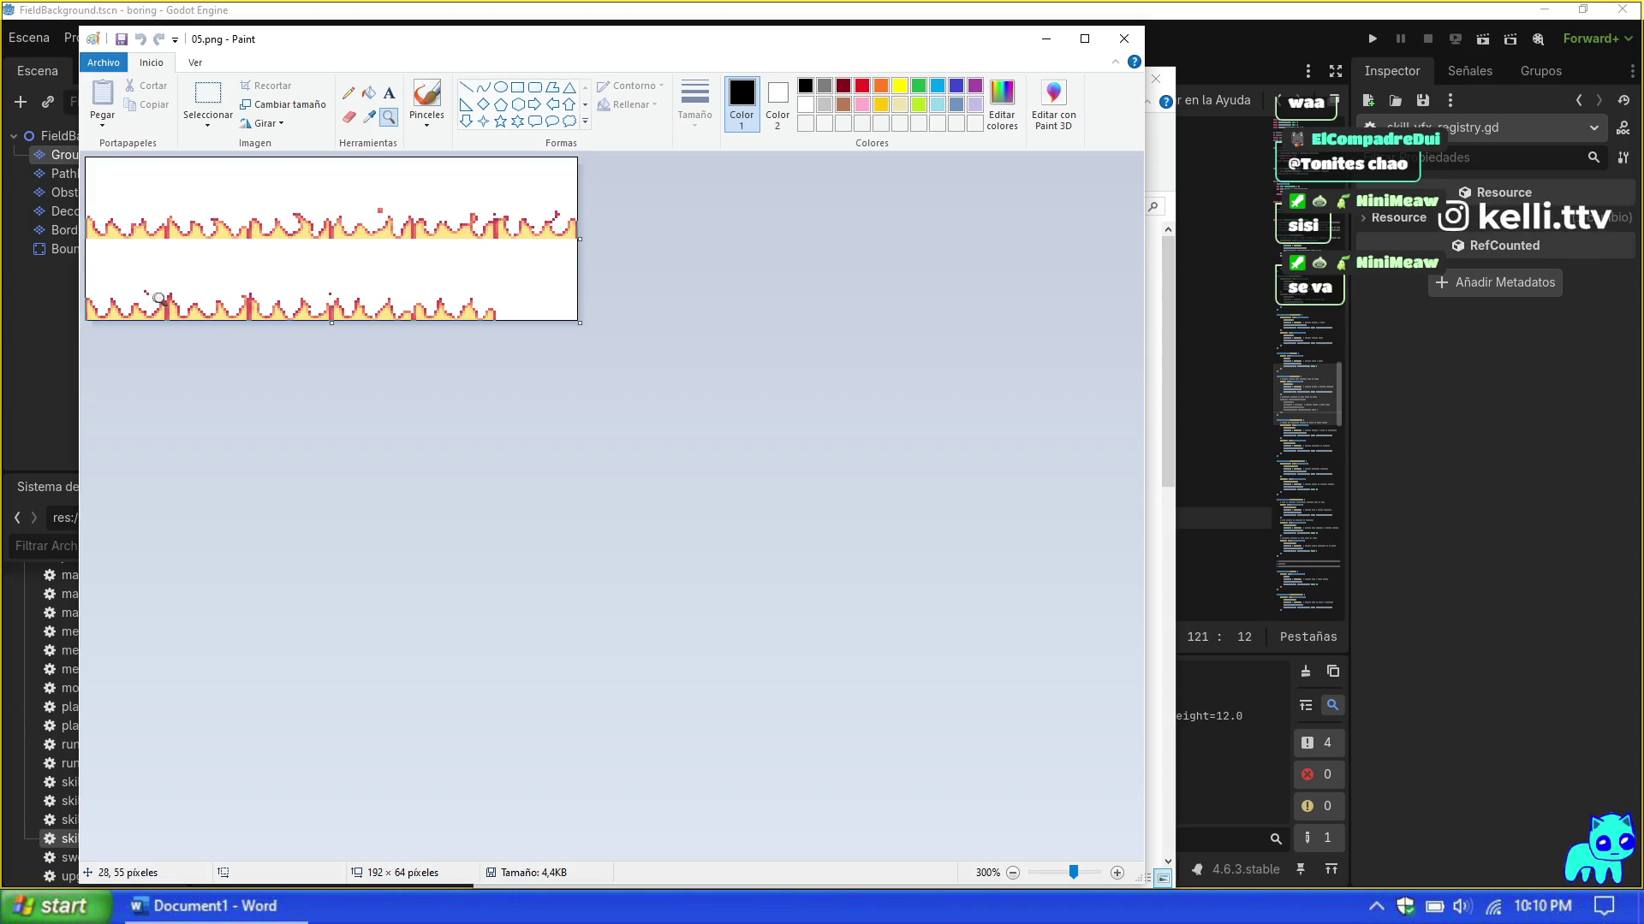
pyautogui.click(1136, 47)
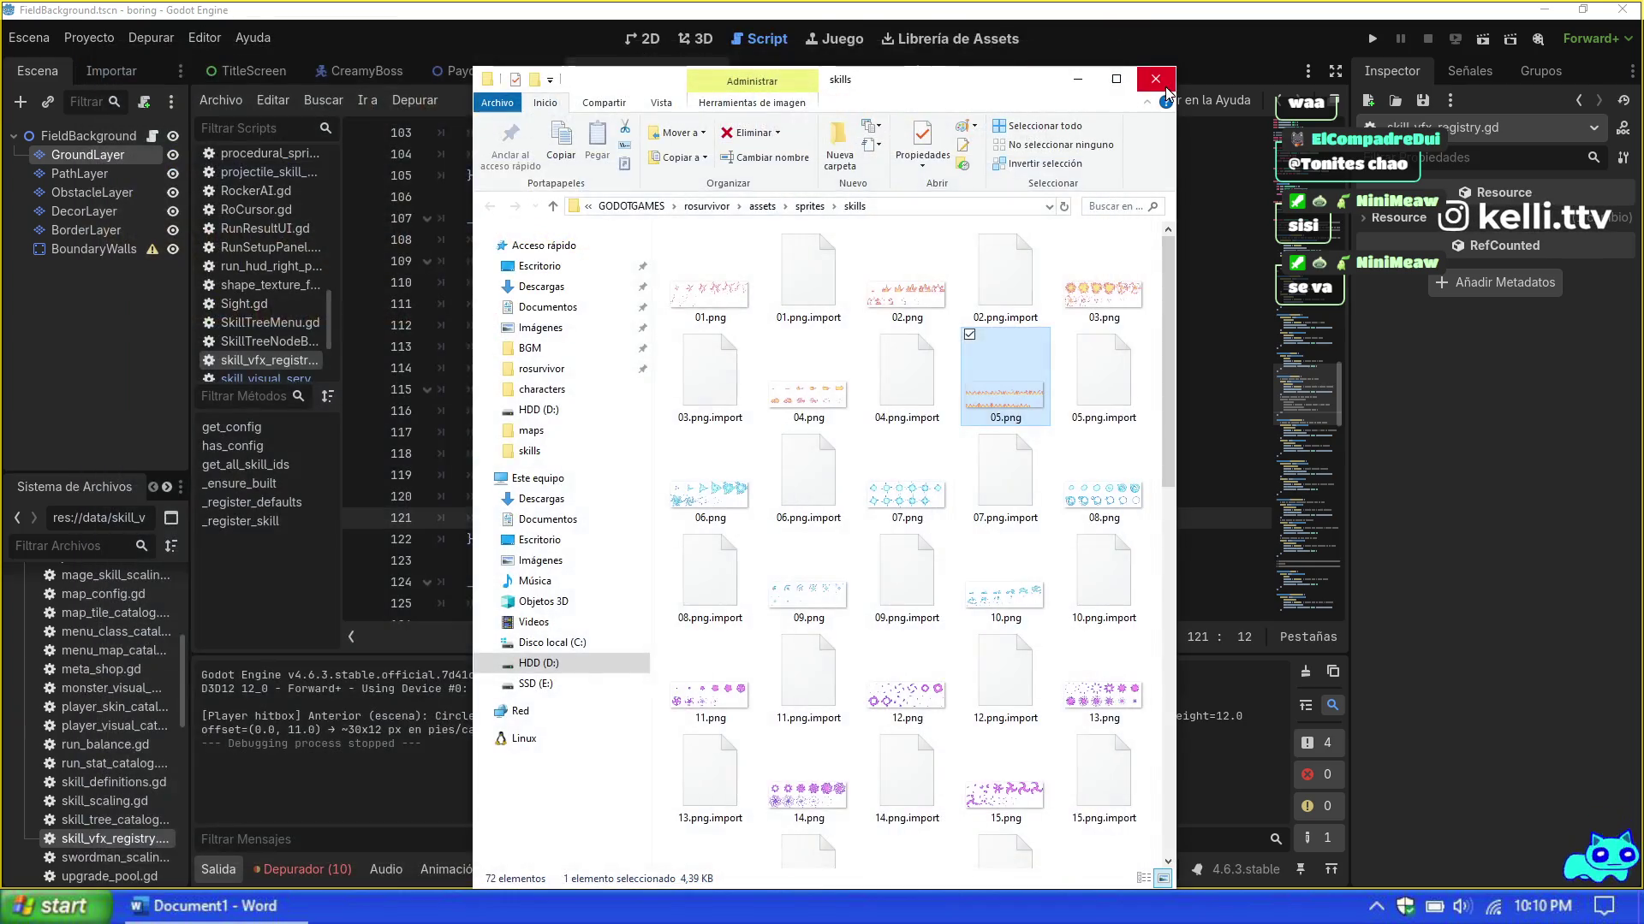
# Step: Close the skills folder, place the caret in the firewall entry on lines 116–120, and rerun the game
pyautogui.click(1077, 77)
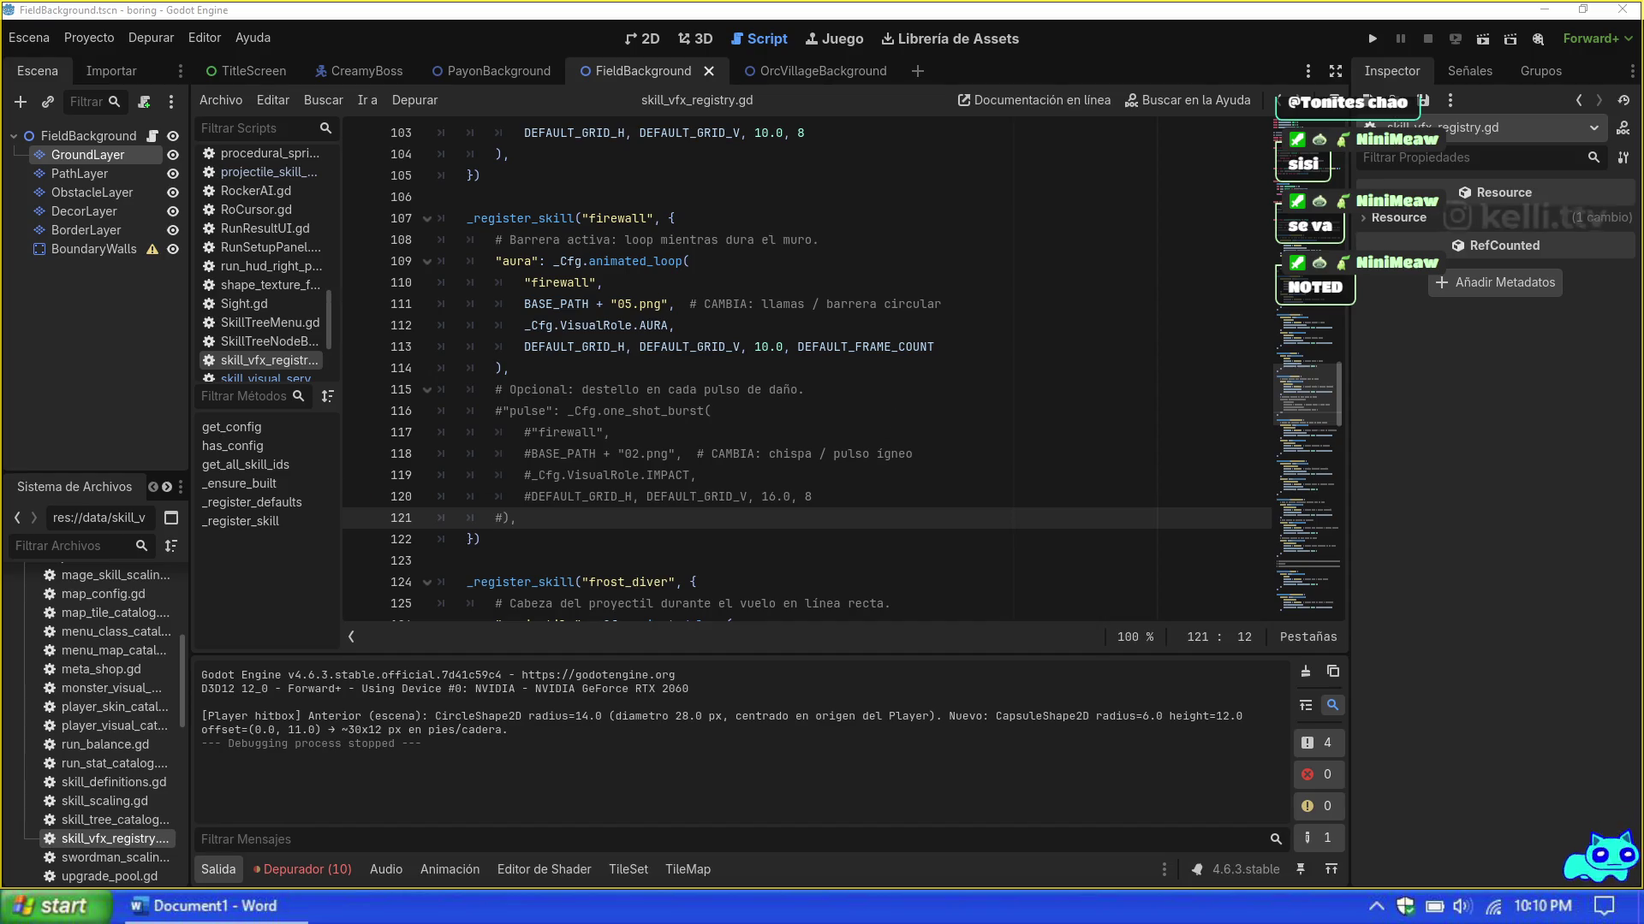
pyautogui.click(698, 411)
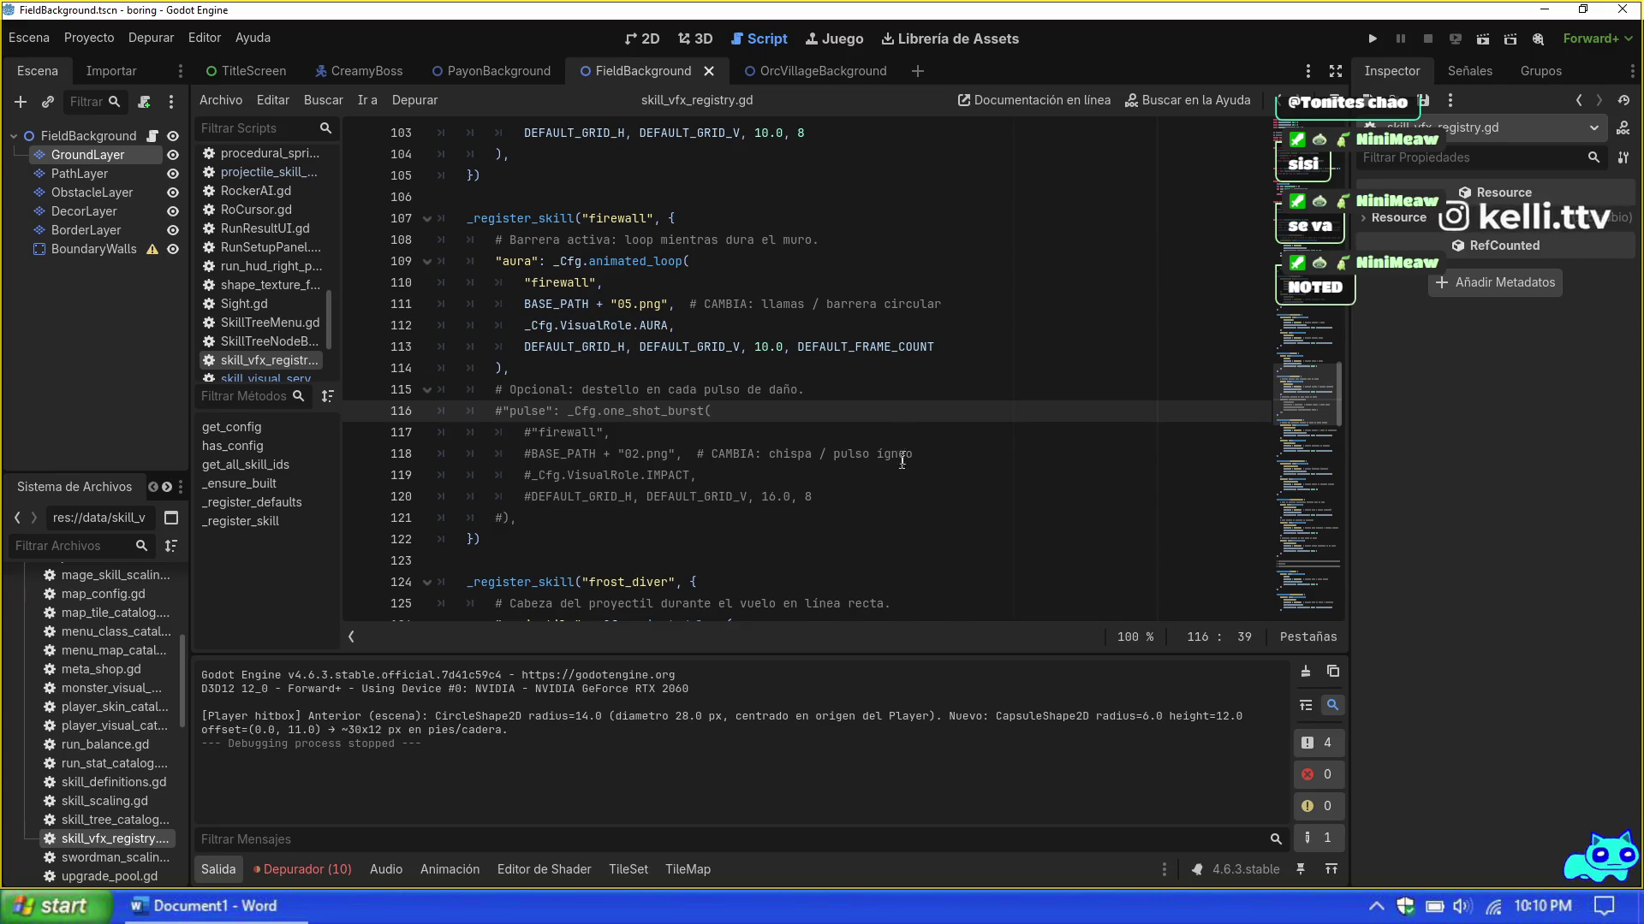
pyautogui.click(897, 497)
pyautogui.press('F5')
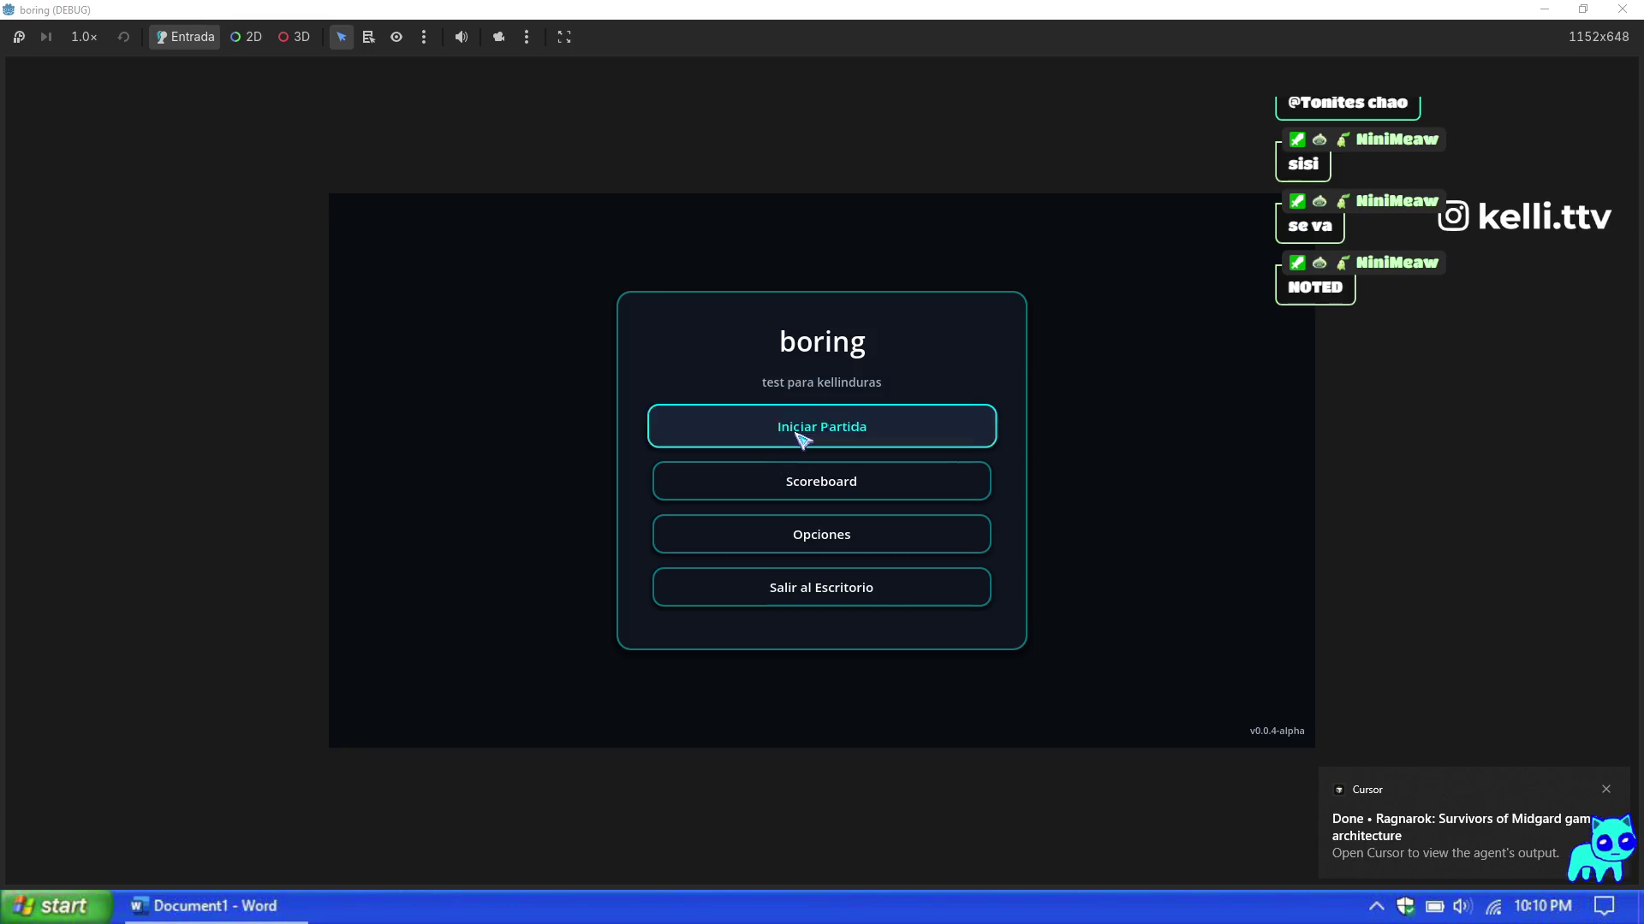
# Step: Start a Maga Mage run on Mapa 1, then set max HP to 99999 and add 9999 XP
pyautogui.click(801, 432)
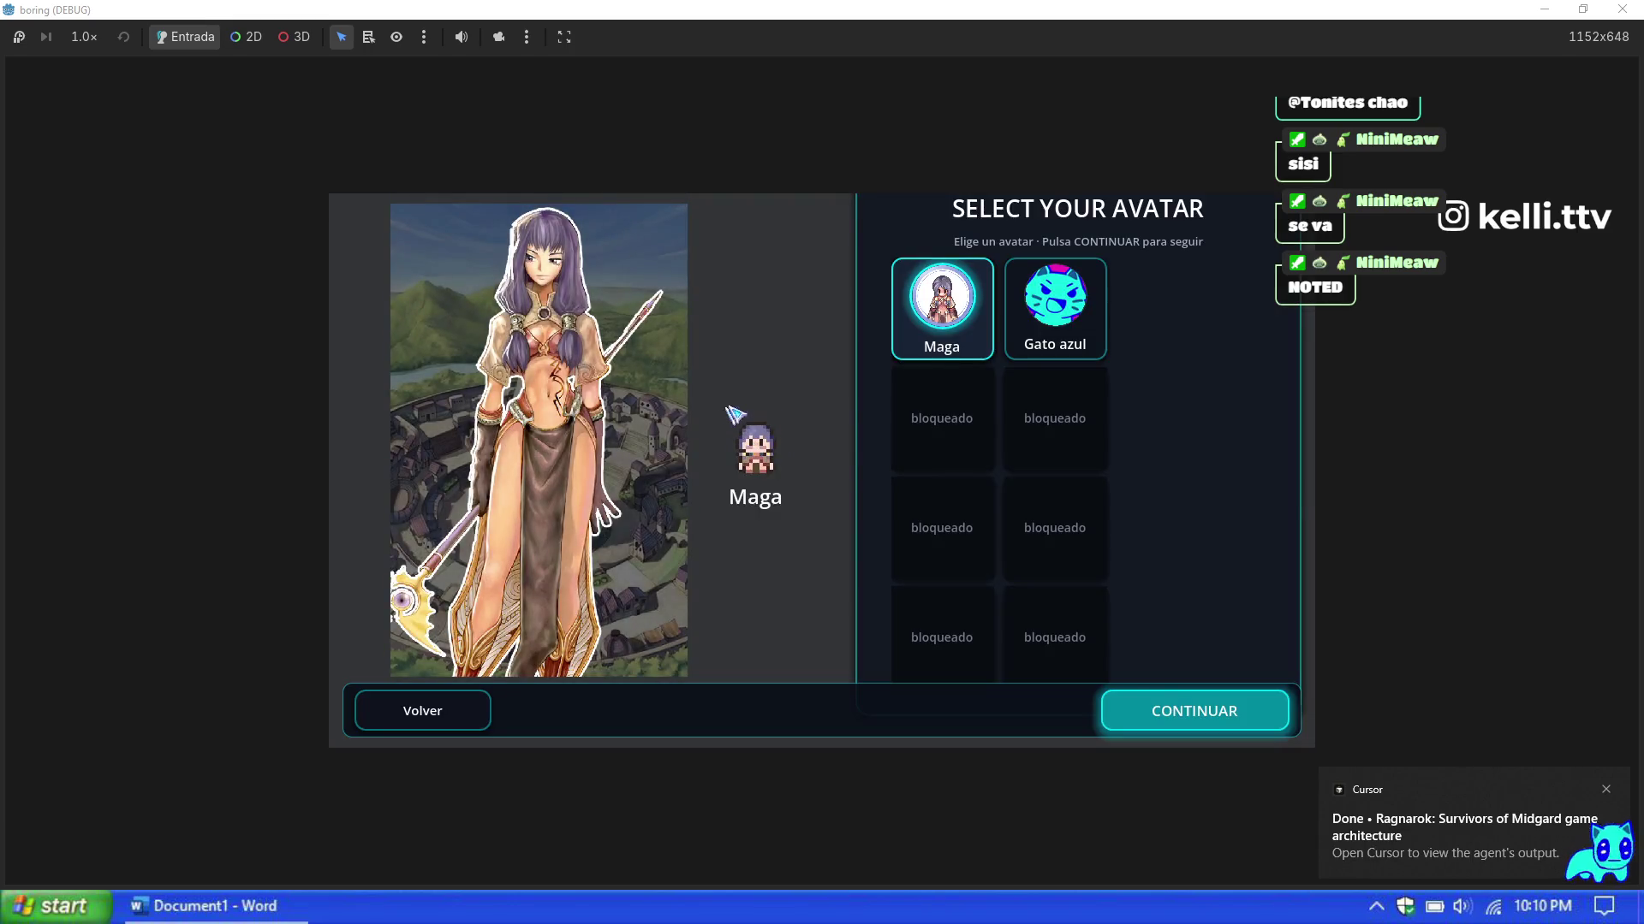
pyautogui.click(1185, 713)
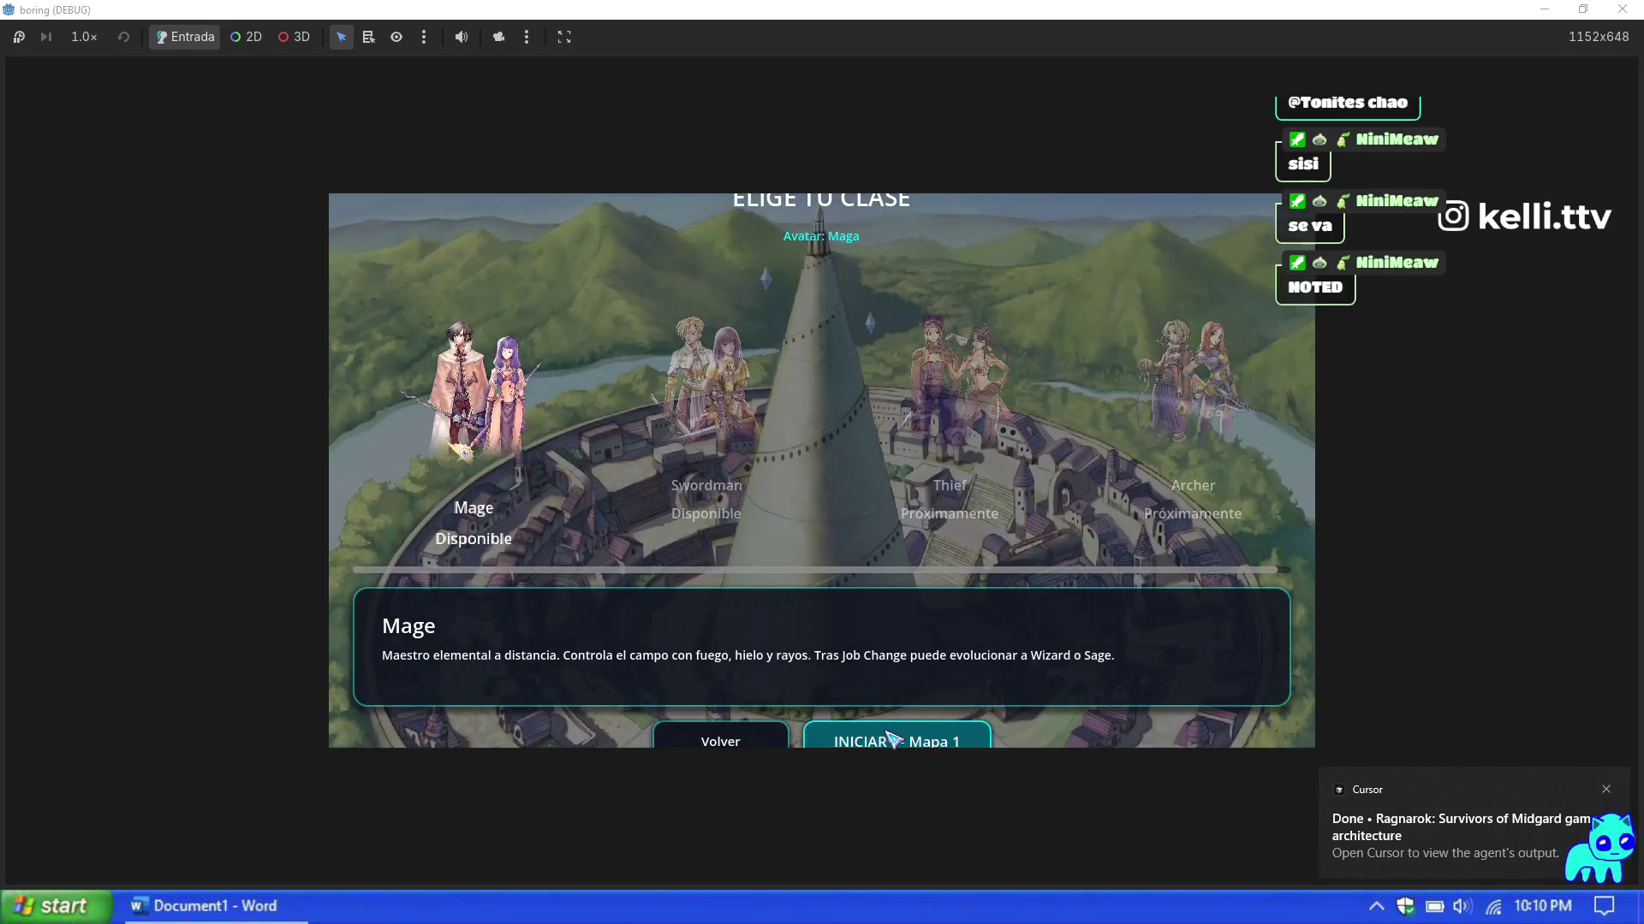
pyautogui.click(896, 737)
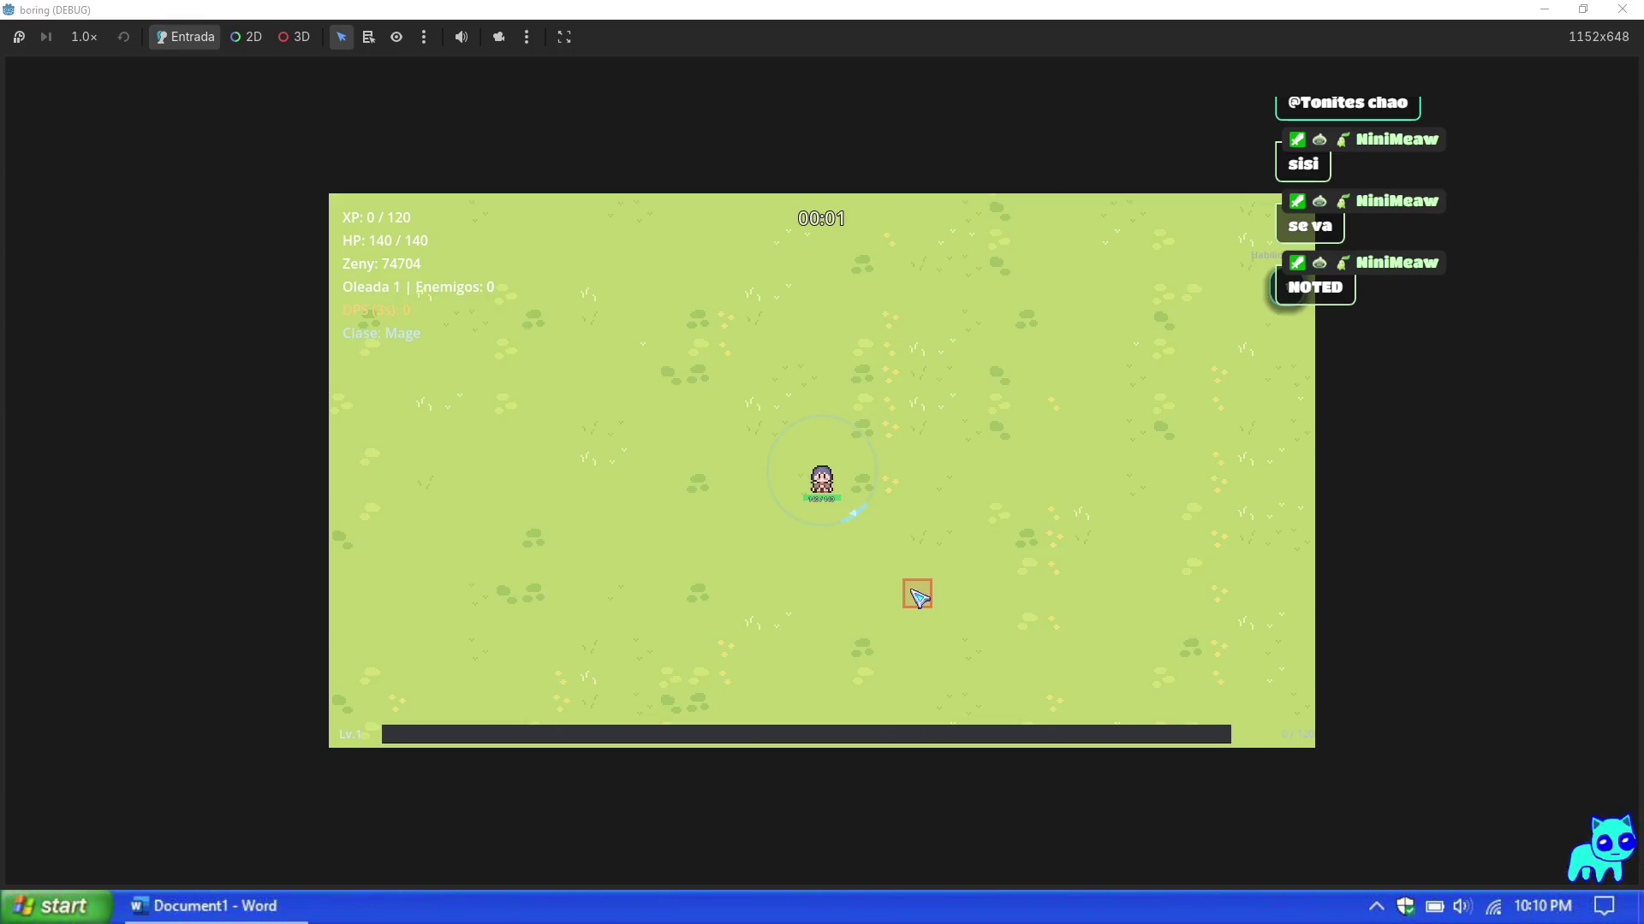
pyautogui.press('F1')
pyautogui.click(1202, 612)
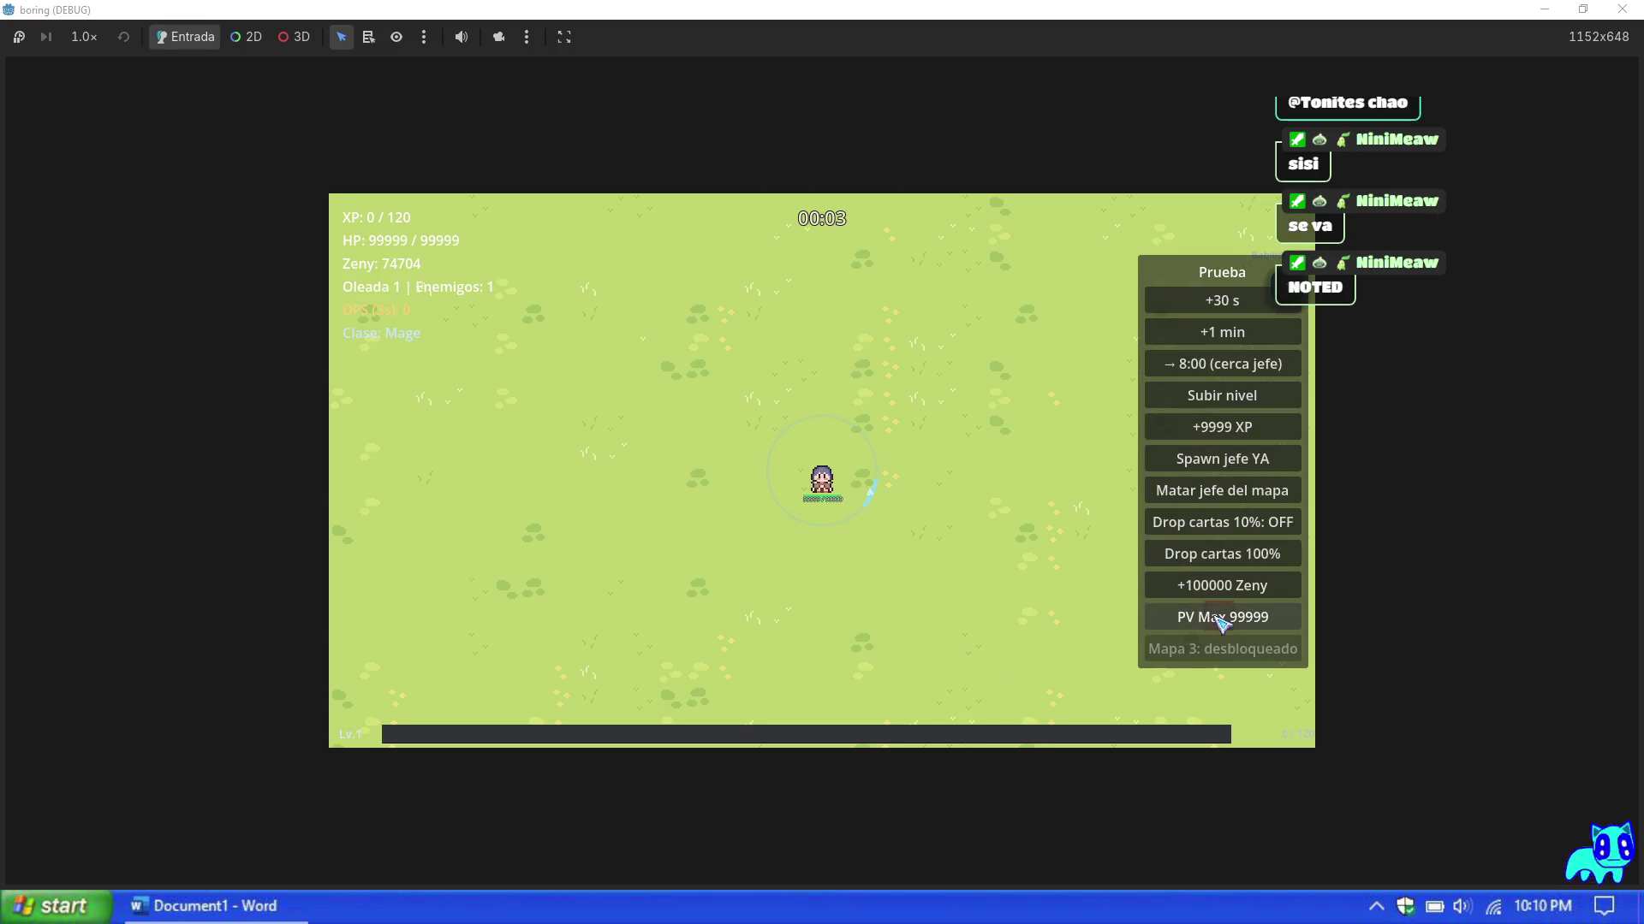
pyautogui.click(1241, 428)
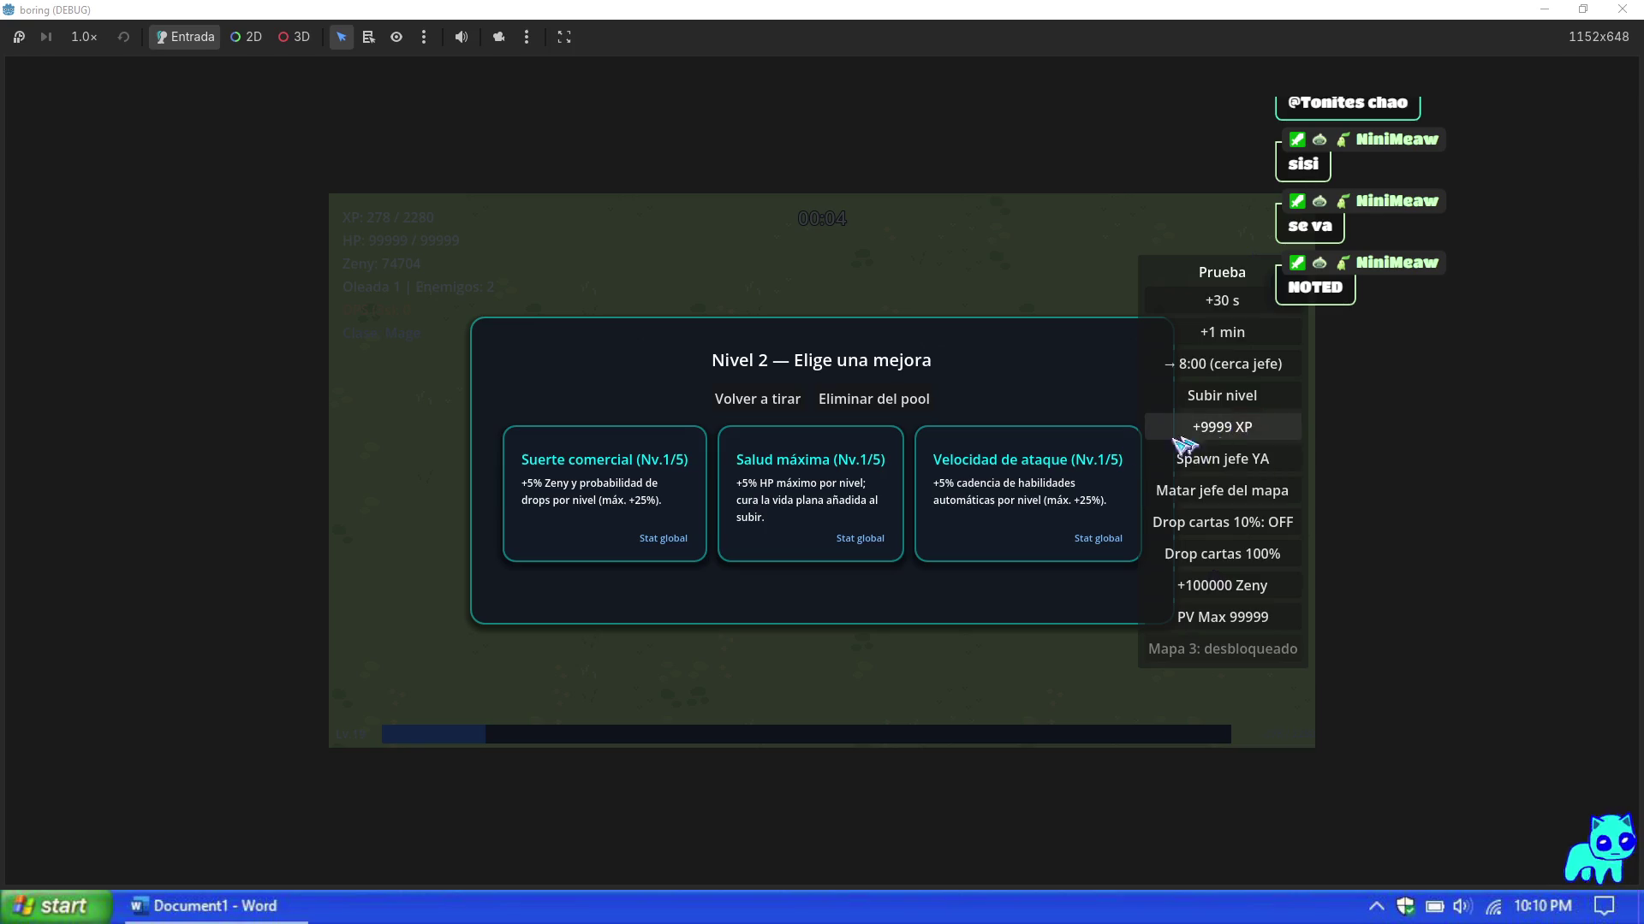
# Step: Pick level-up upgrades, including Sight twice and Fire Bolt
pyautogui.click(809, 497)
pyautogui.click(775, 488)
pyautogui.click(856, 514)
pyautogui.click(907, 510)
pyautogui.click(882, 511)
pyautogui.click(856, 514)
pyautogui.click(865, 518)
pyautogui.click(864, 518)
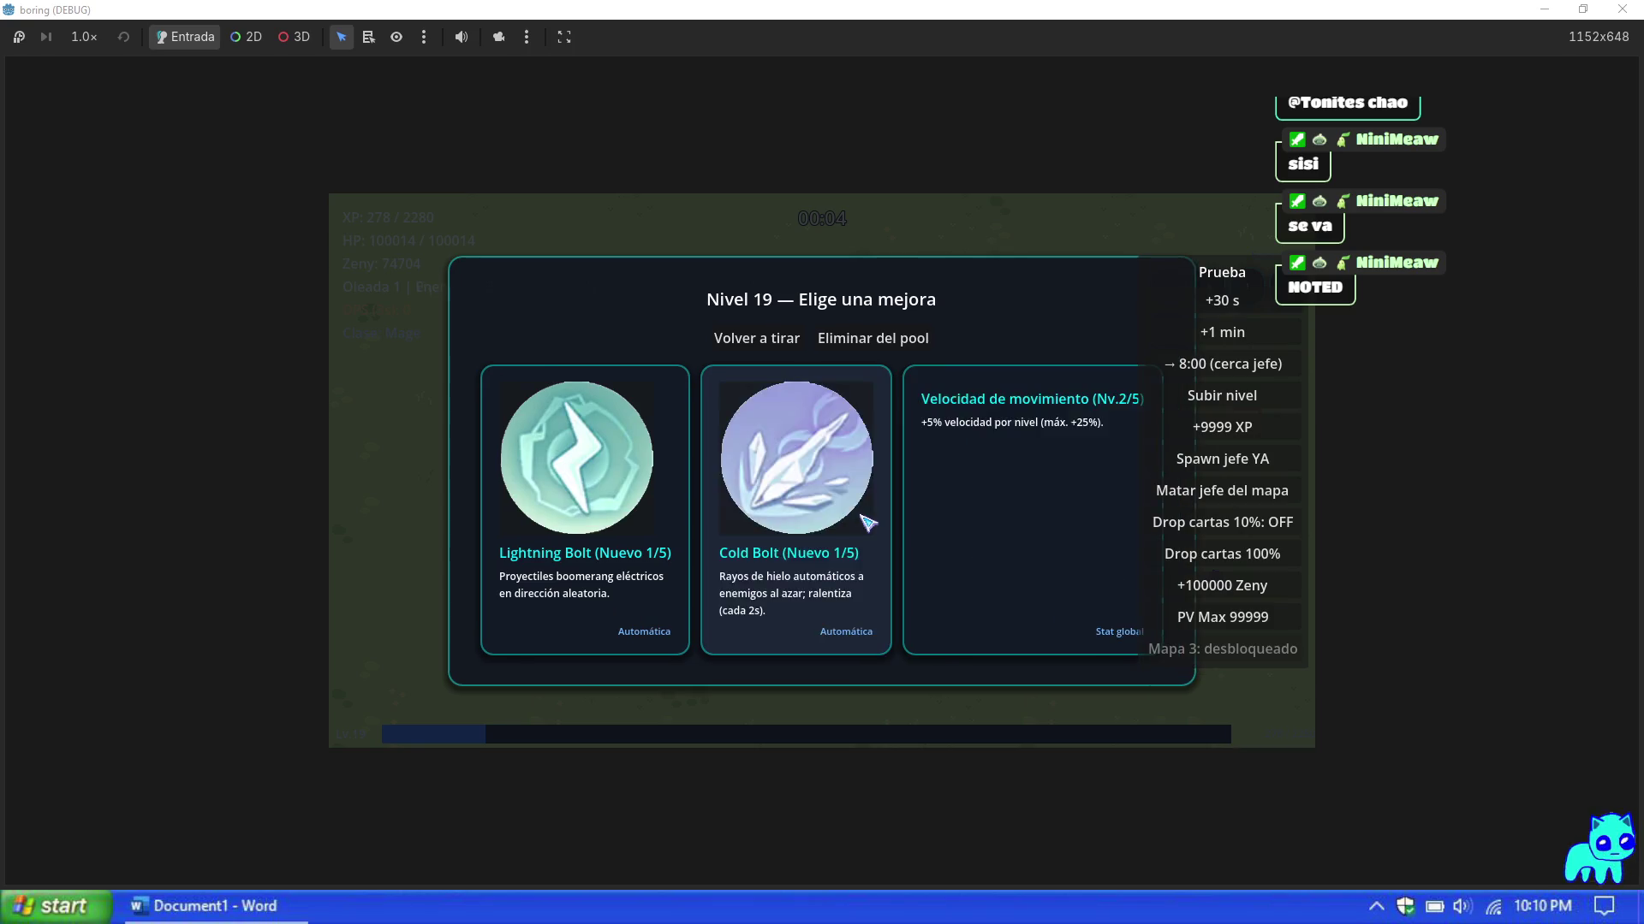
pyautogui.click(866, 519)
pyautogui.click(865, 521)
pyautogui.click(866, 520)
pyautogui.click(866, 520)
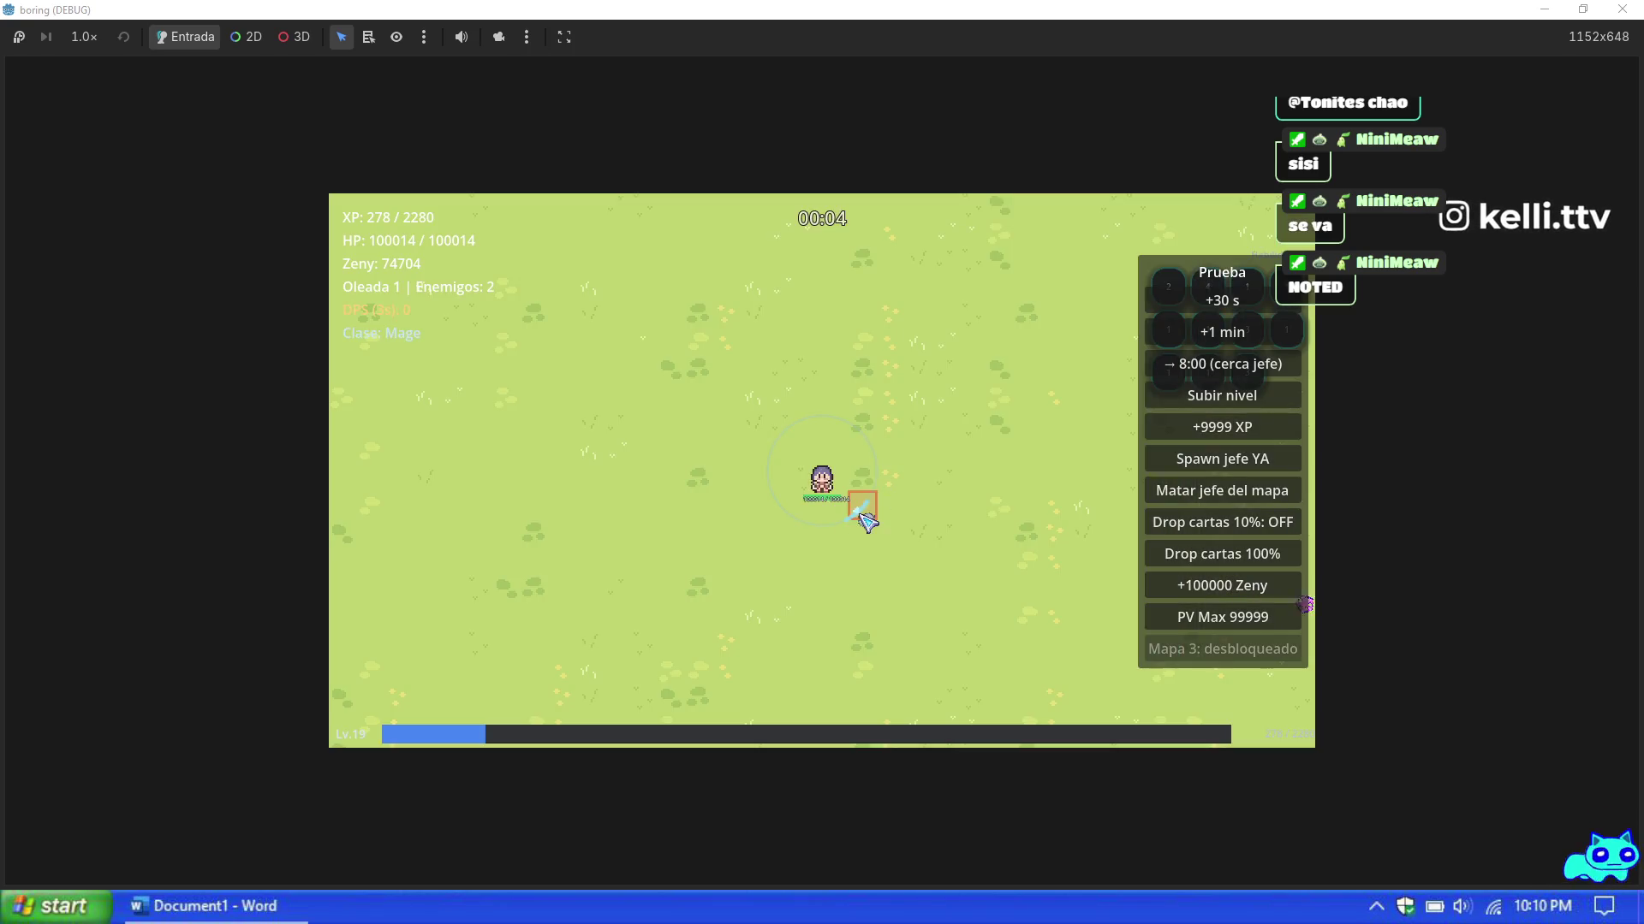
# Step: Grant 9999 XP twice more, taking Lightning Bolt and further upgrades through level 33
pyautogui.click(1247, 425)
pyautogui.click(846, 534)
pyautogui.click(848, 535)
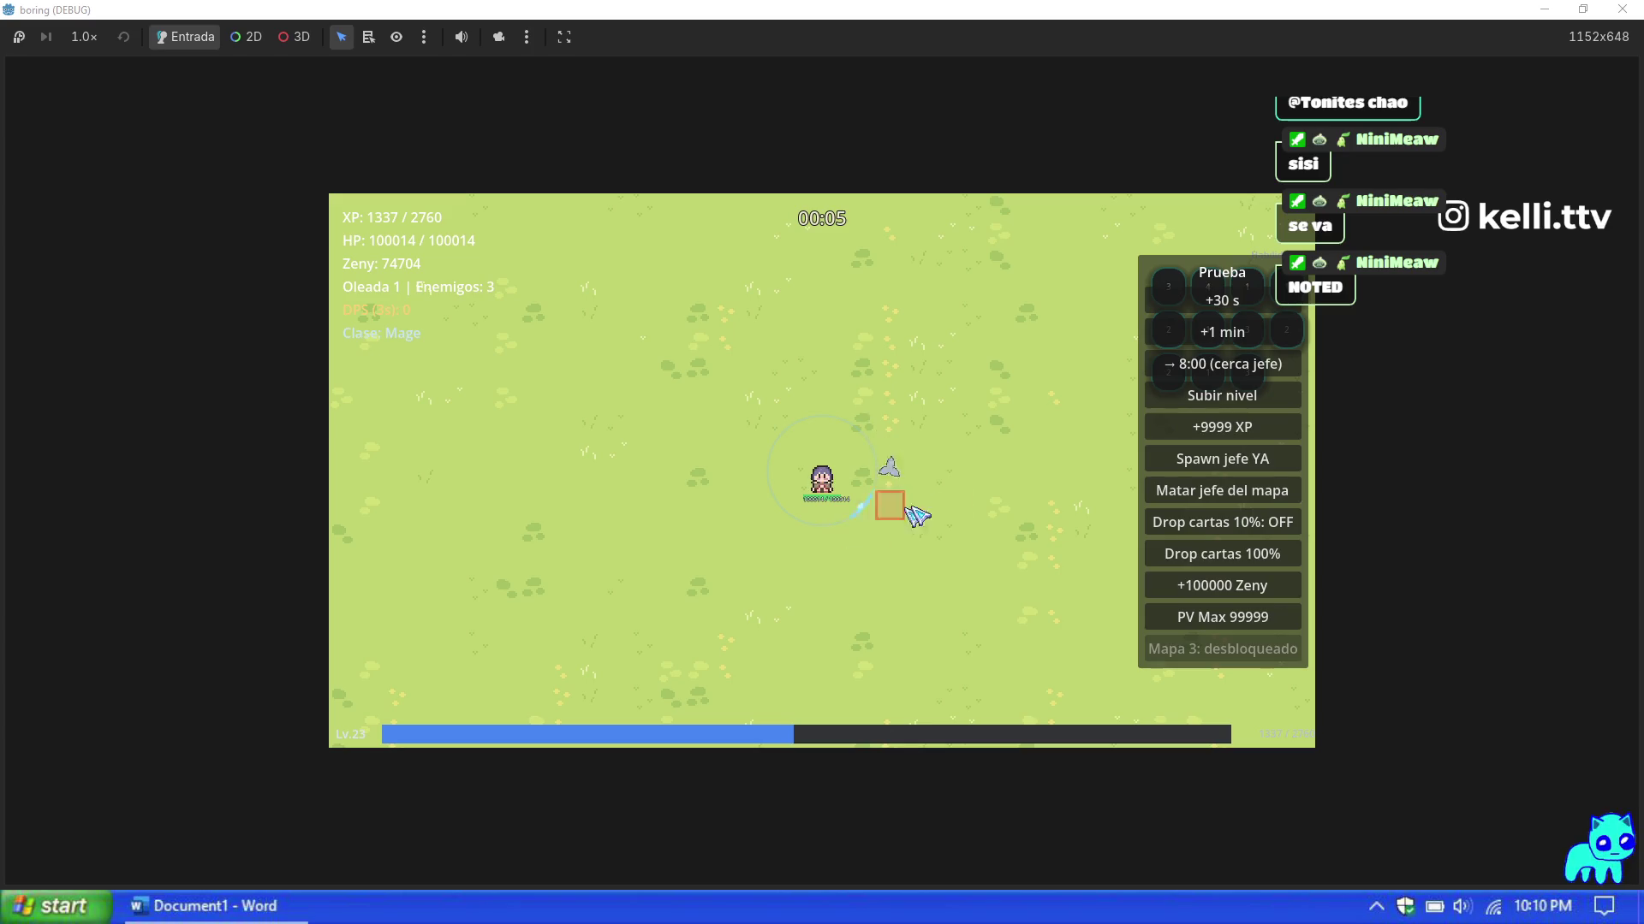
pyautogui.click(1233, 428)
pyautogui.click(1044, 591)
pyautogui.click(1043, 558)
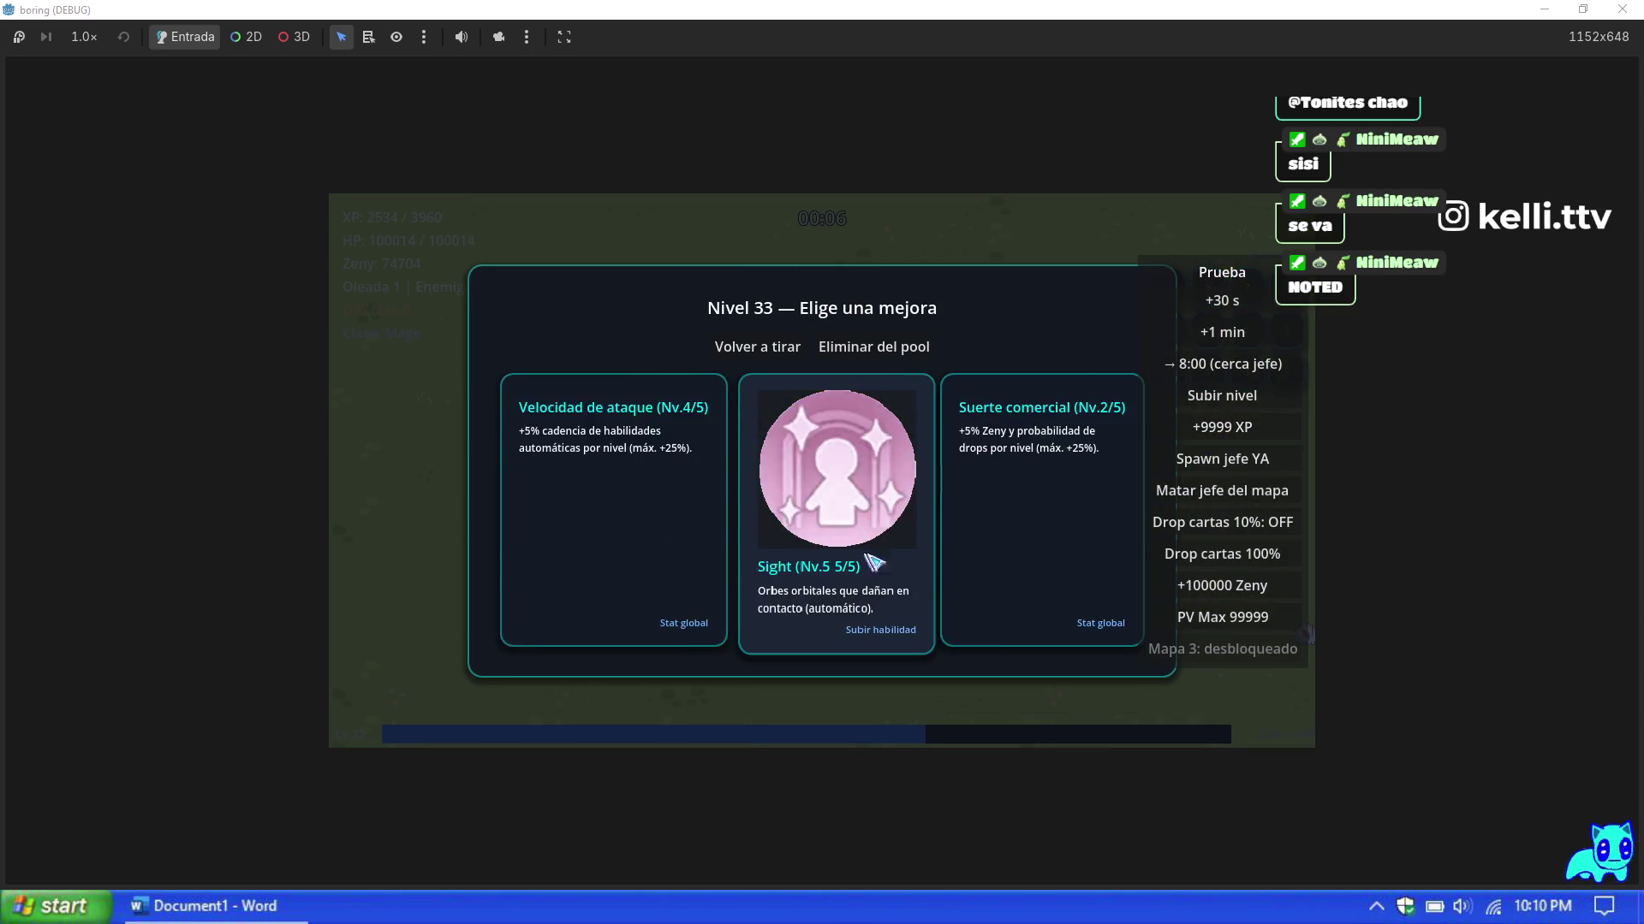
pyautogui.click(836, 568)
pyautogui.click(848, 536)
pyautogui.click(955, 550)
pyautogui.click(954, 550)
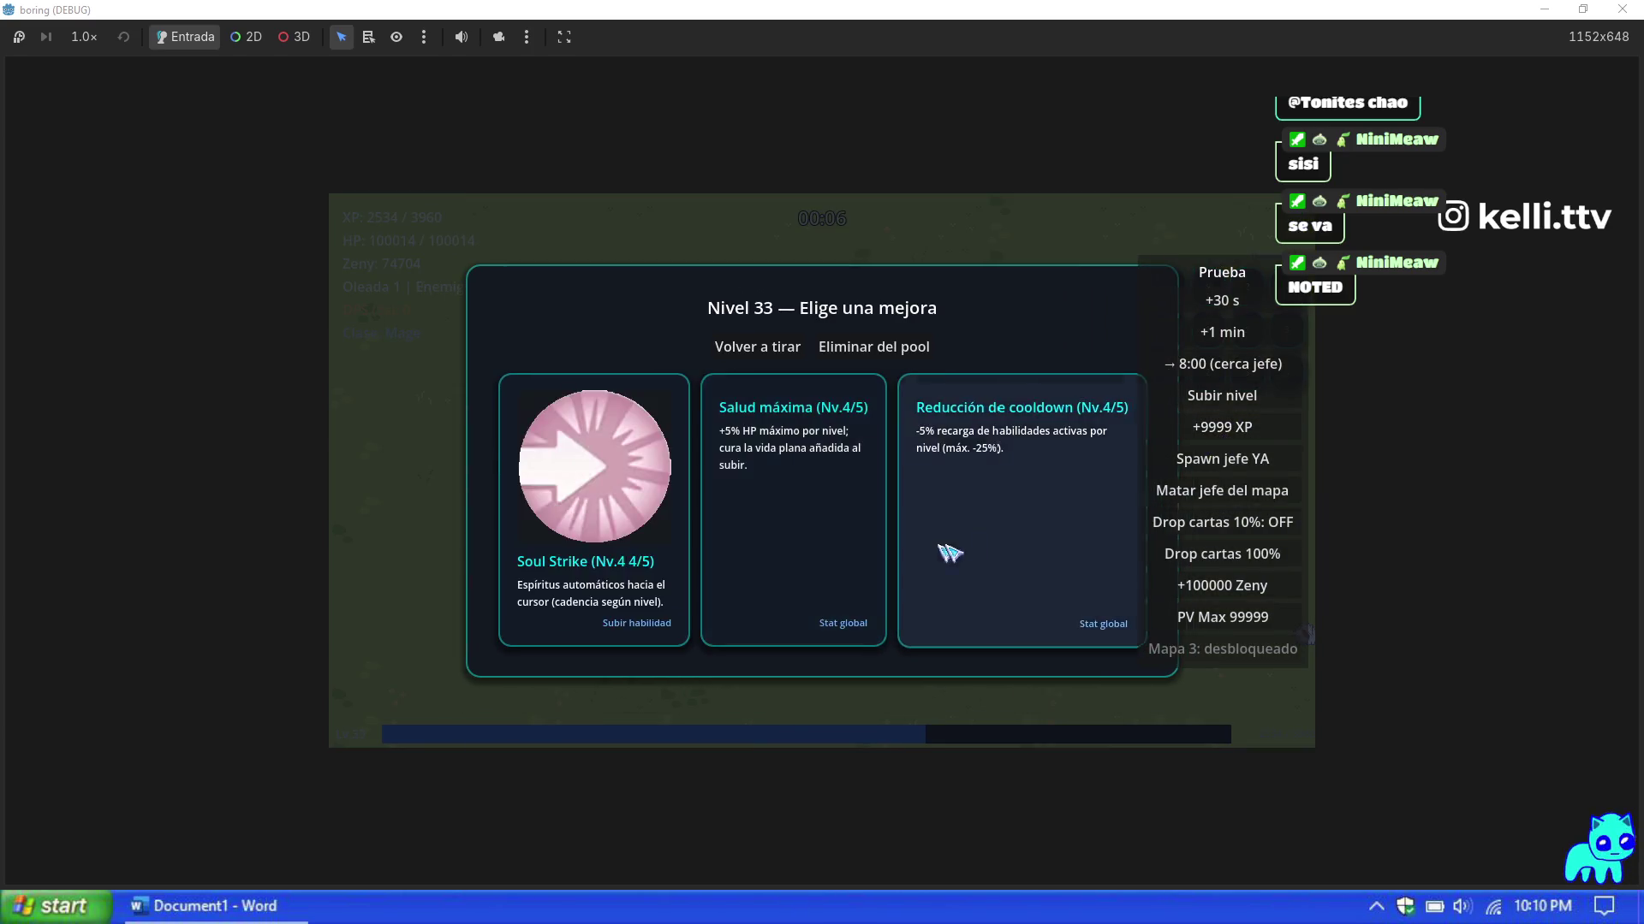
pyautogui.click(933, 551)
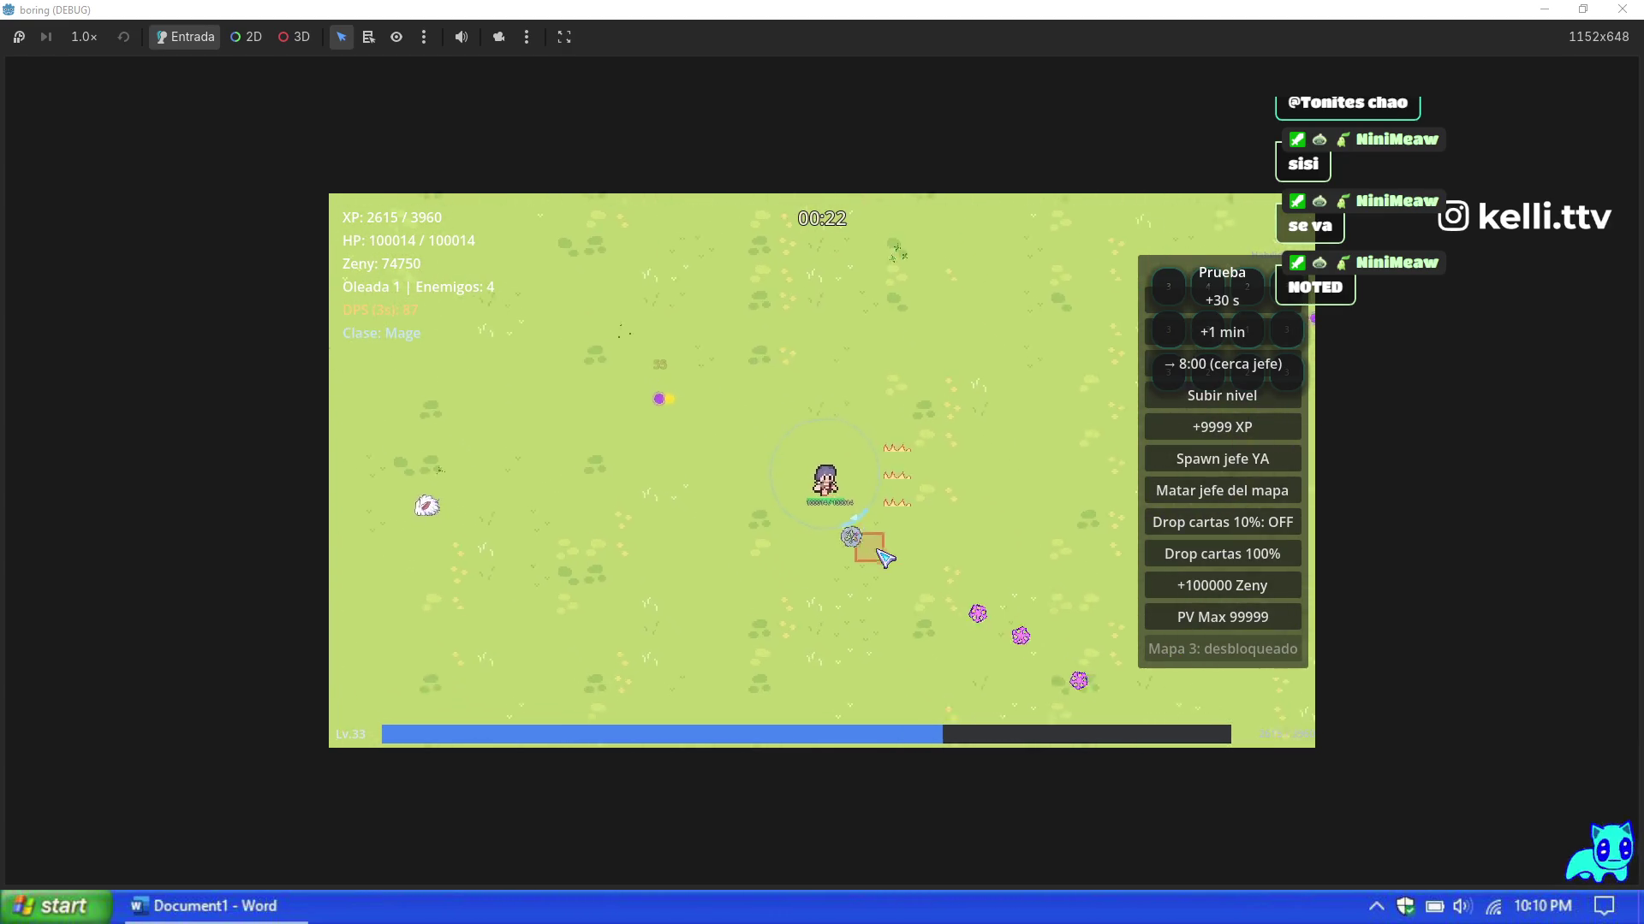
# Step: Grant 9999 XP twice more and pick the offered upgrade cards
pyautogui.click(1221, 427)
pyautogui.click(685, 560)
pyautogui.click(814, 557)
pyautogui.click(1002, 568)
pyautogui.click(1002, 568)
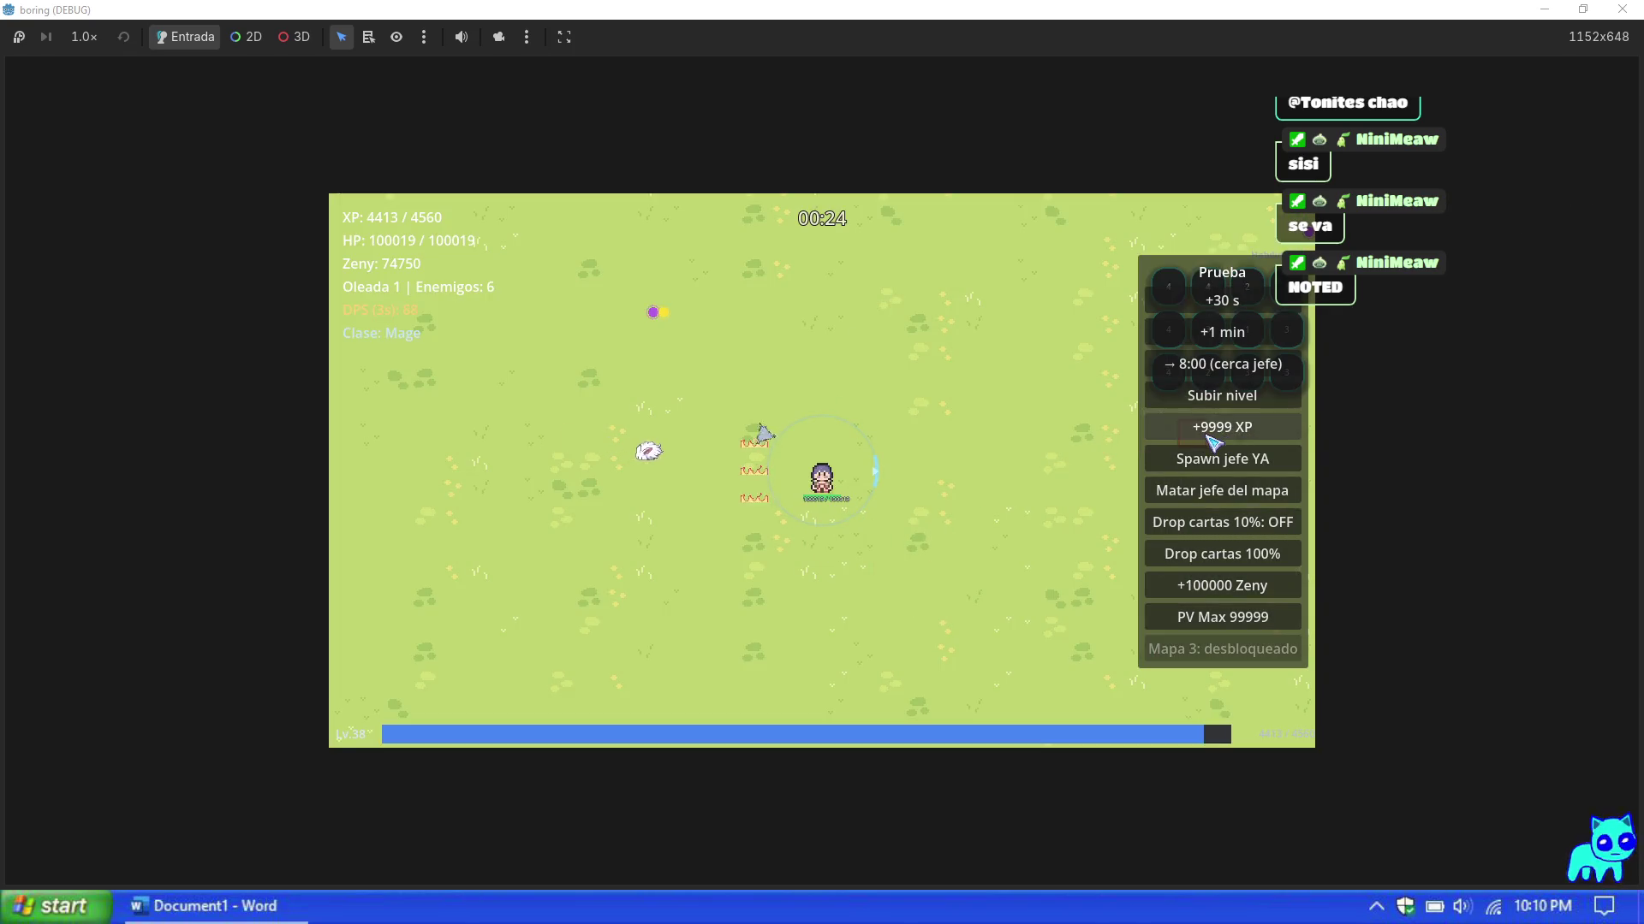
pyautogui.click(1221, 427)
pyautogui.click(1113, 480)
pyautogui.click(624, 551)
pyautogui.click(860, 537)
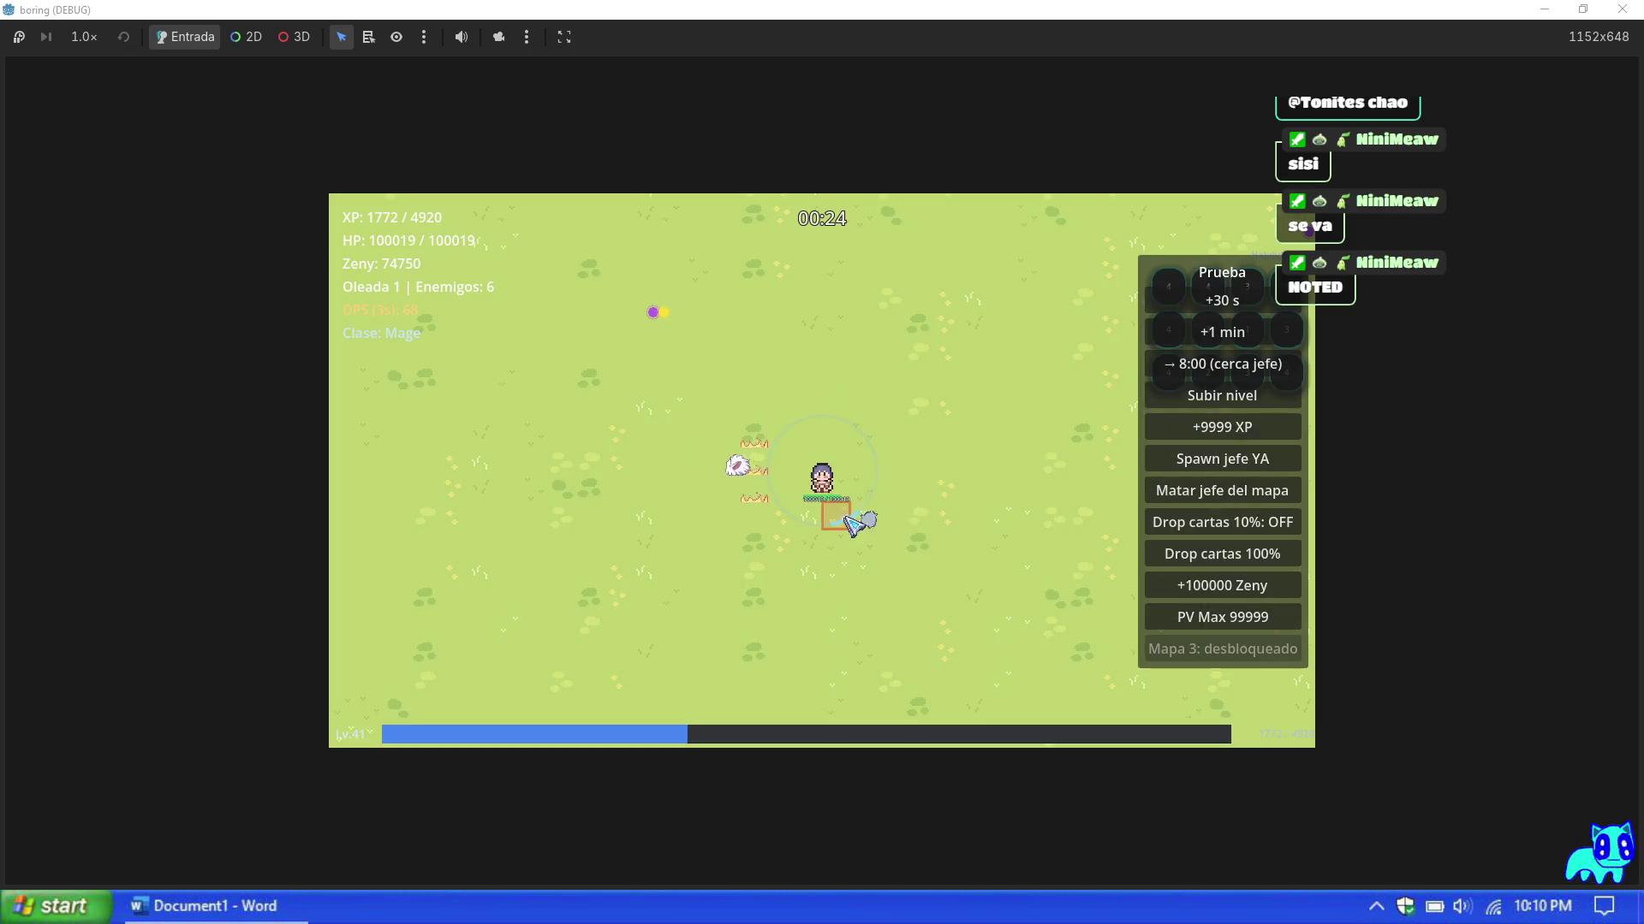
# Step: Grant more XP, taking Frost Diver and Fire Wall among upgrades up to level 50
pyautogui.click(1222, 427)
pyautogui.click(892, 541)
pyautogui.click(1156, 428)
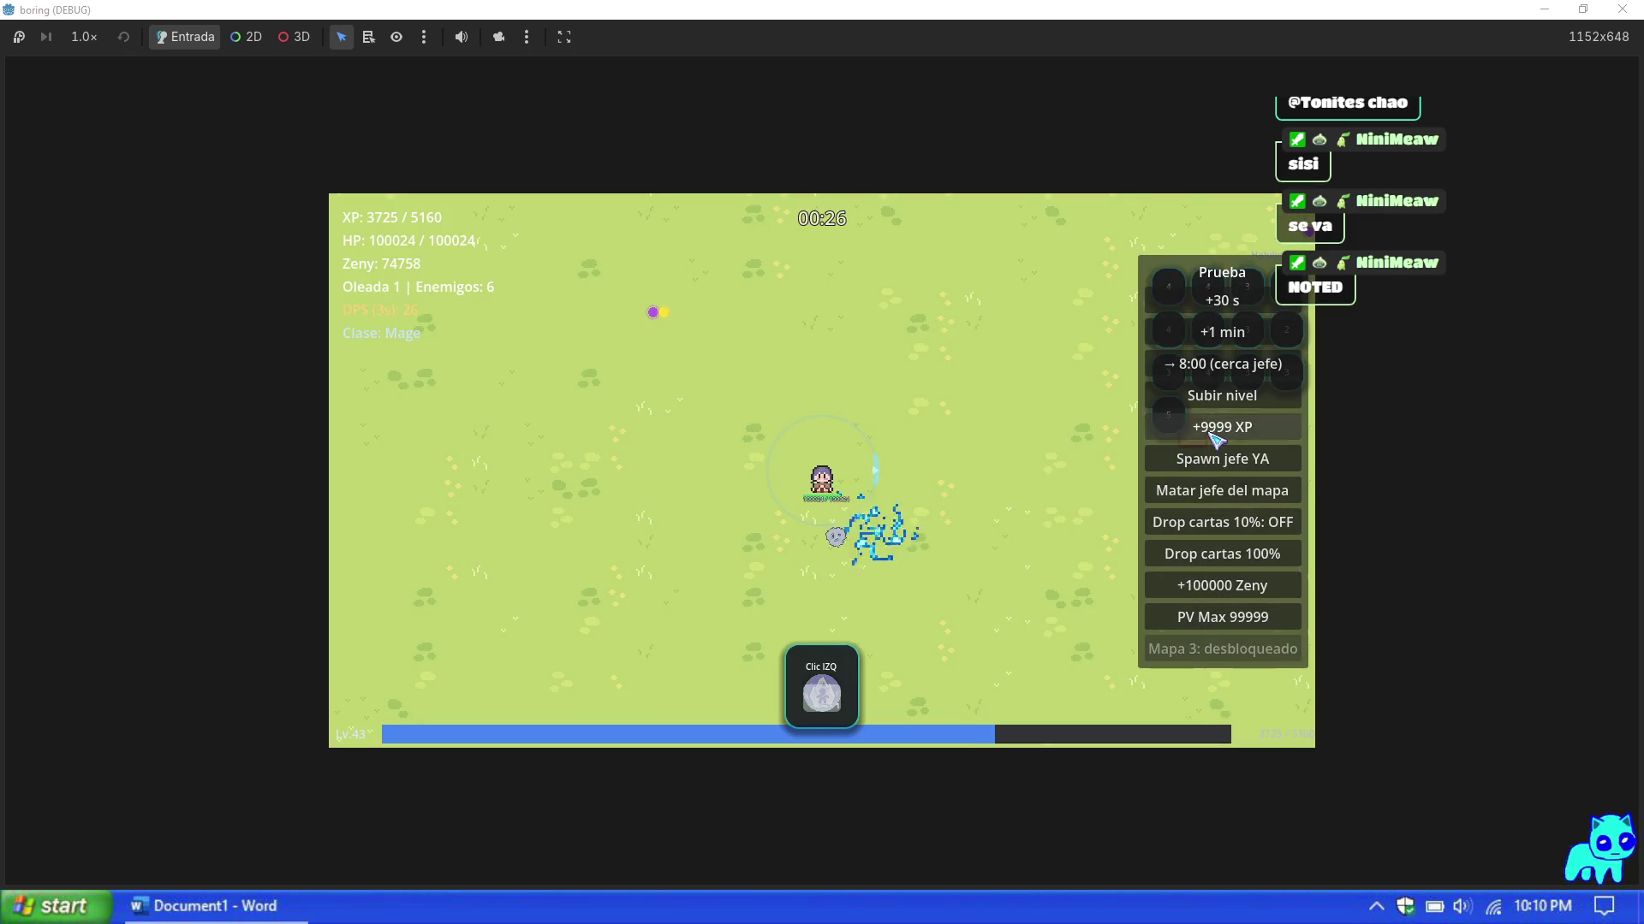
pyautogui.click(822, 600)
pyautogui.click(817, 633)
pyautogui.click(1035, 531)
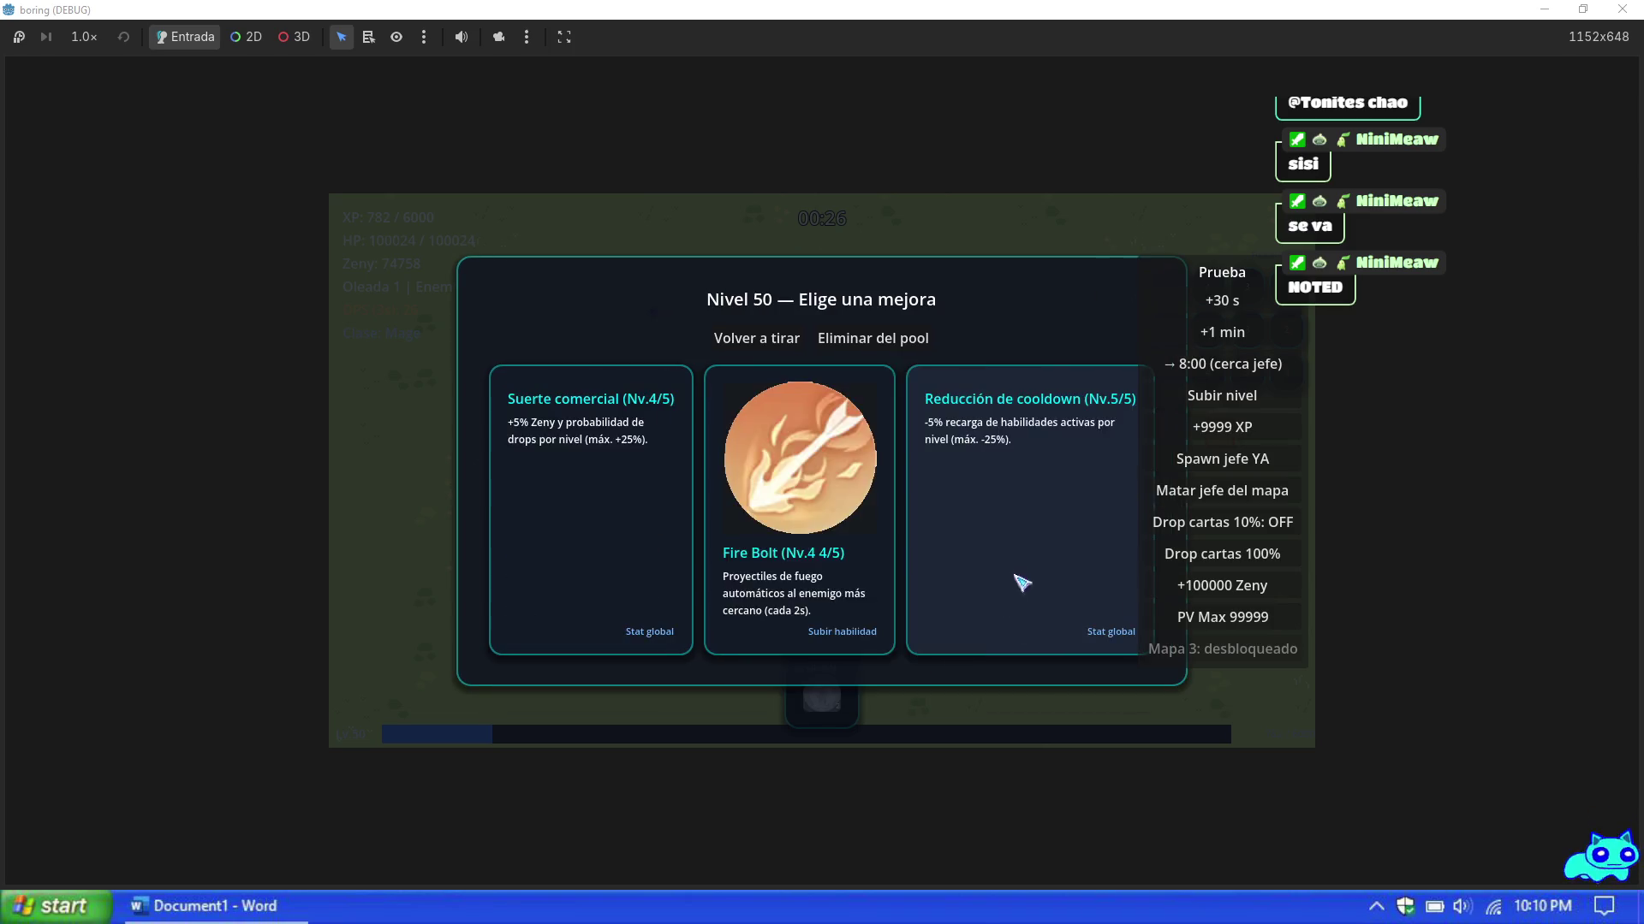
pyautogui.click(1019, 580)
pyautogui.click(877, 560)
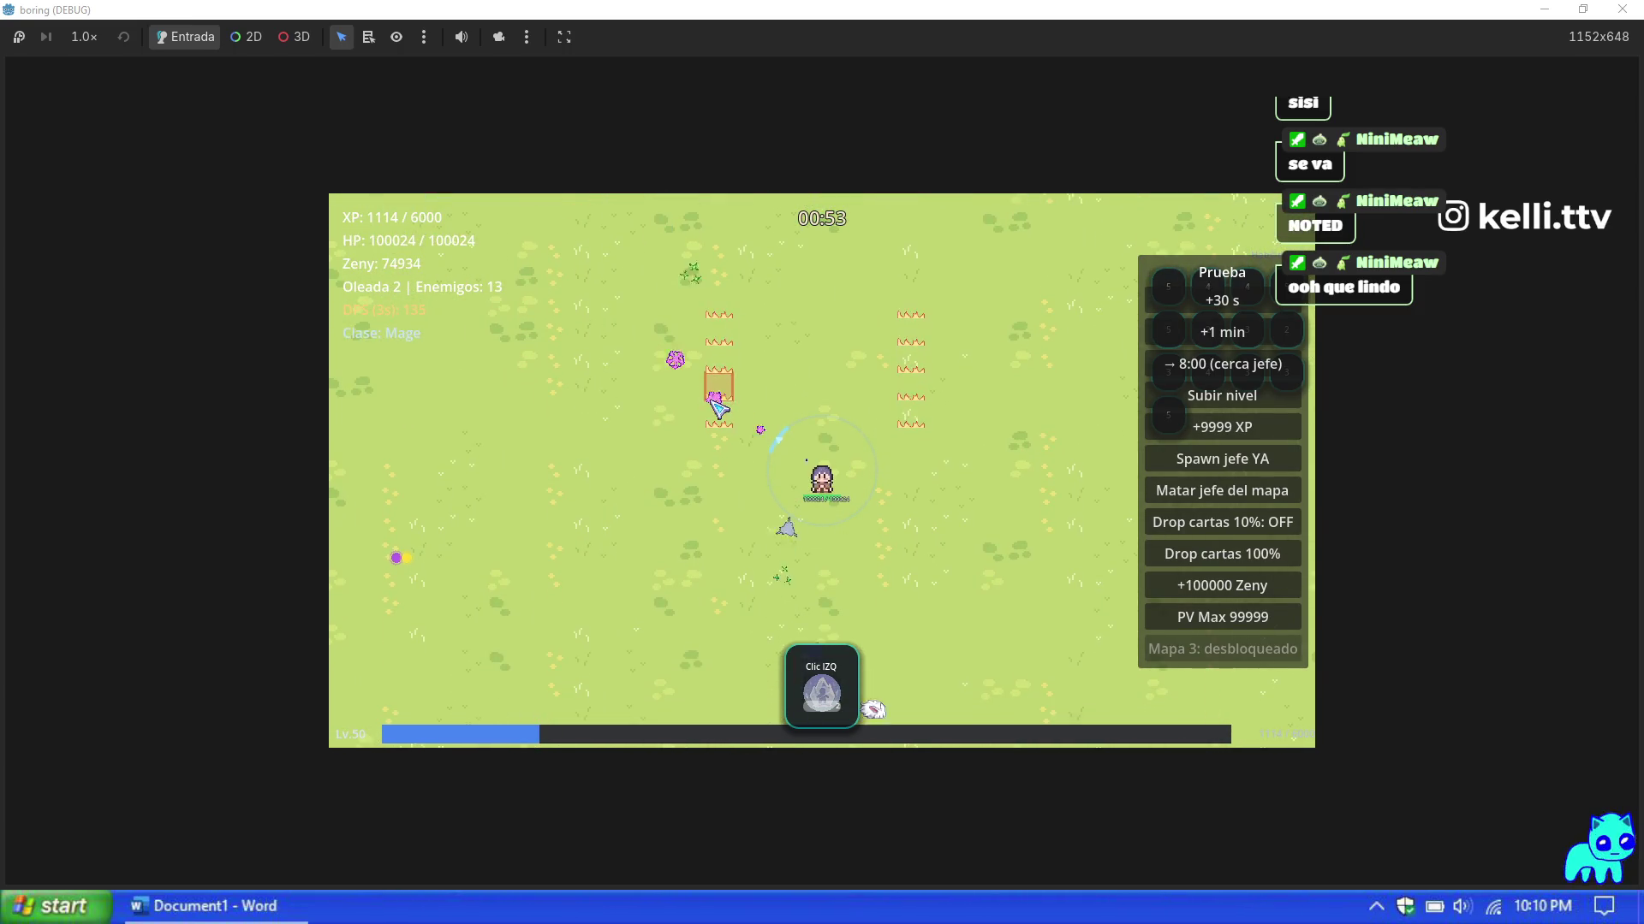
# Step: Walk the Mage around the wave 3 field, then pause and stop the test run
pyautogui.press('w')
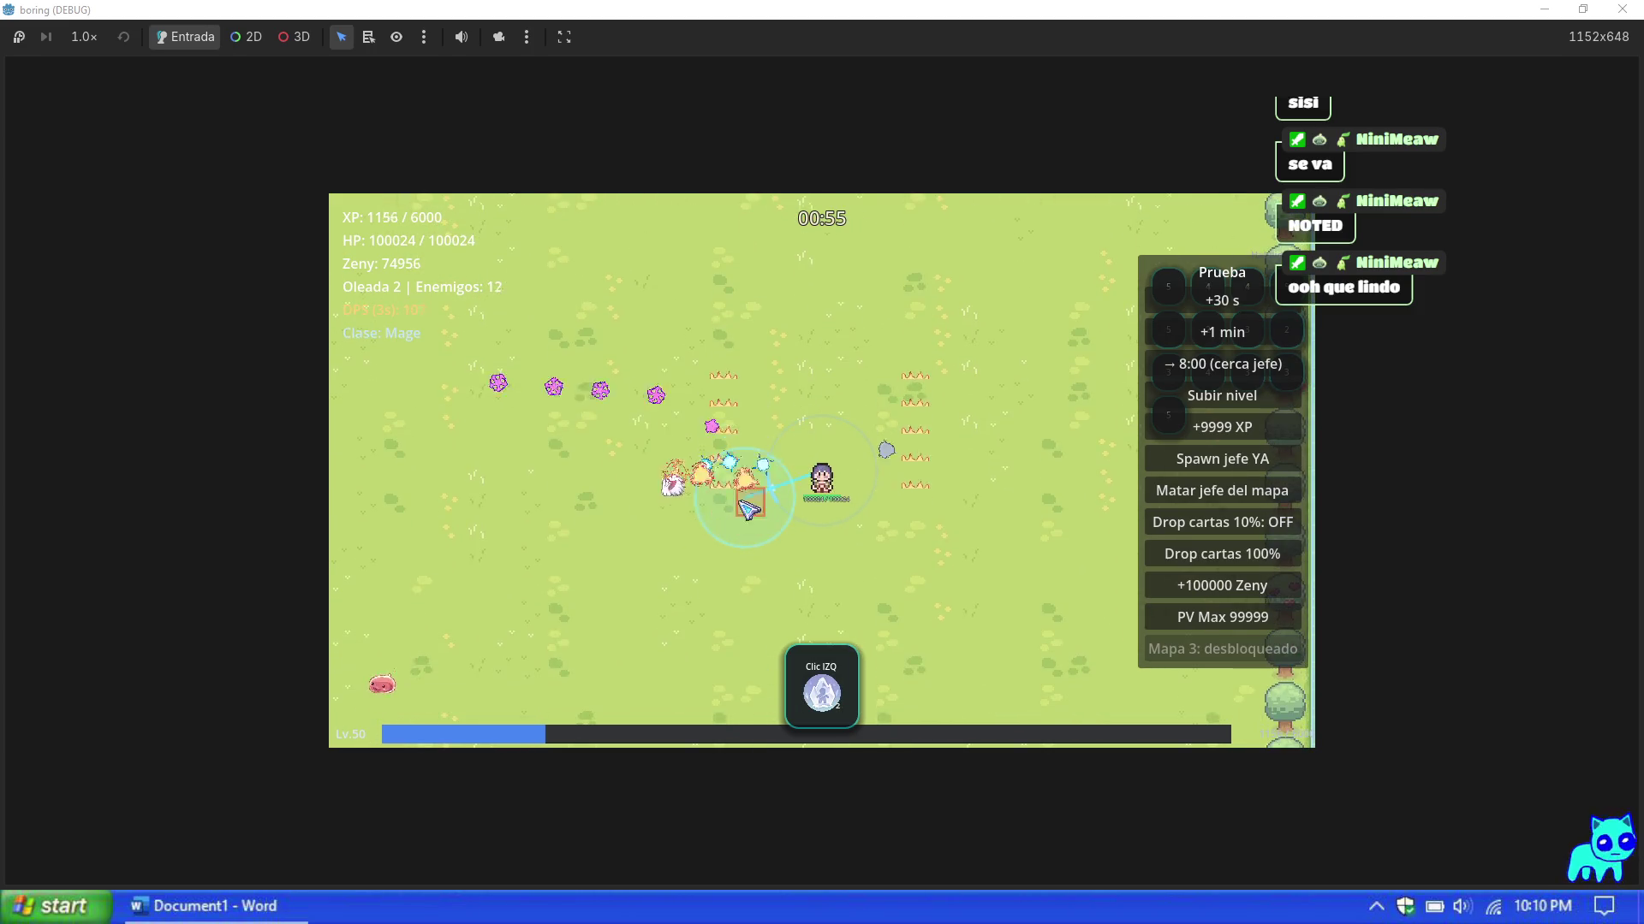
pyautogui.press('s')
pyautogui.press('a')
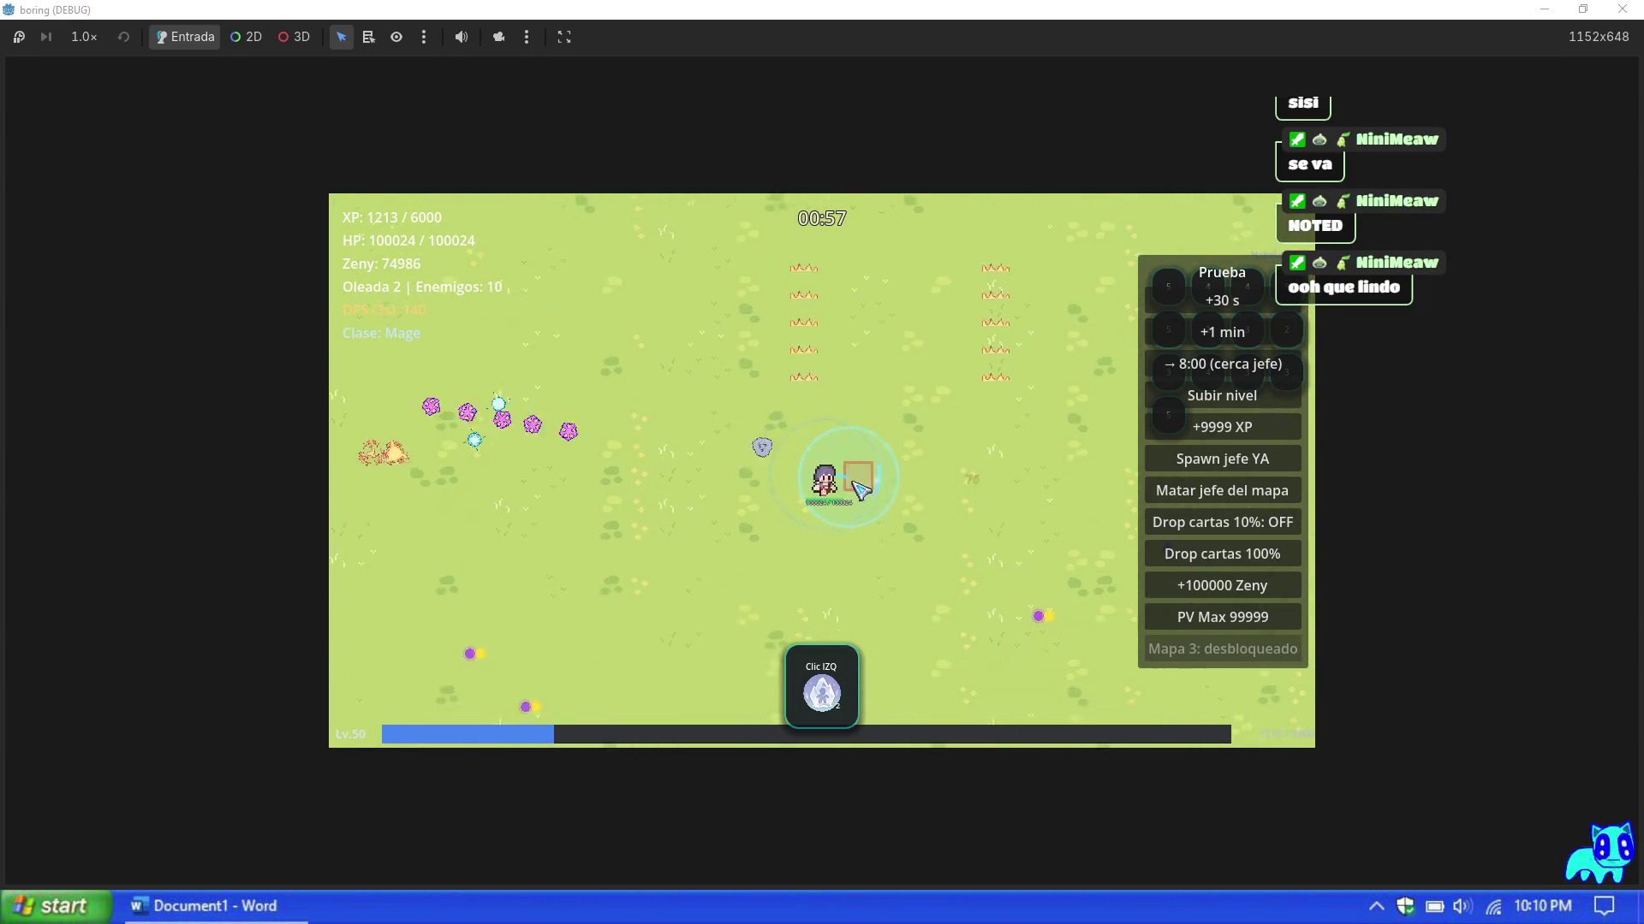
pyautogui.press('s')
pyautogui.press('a')
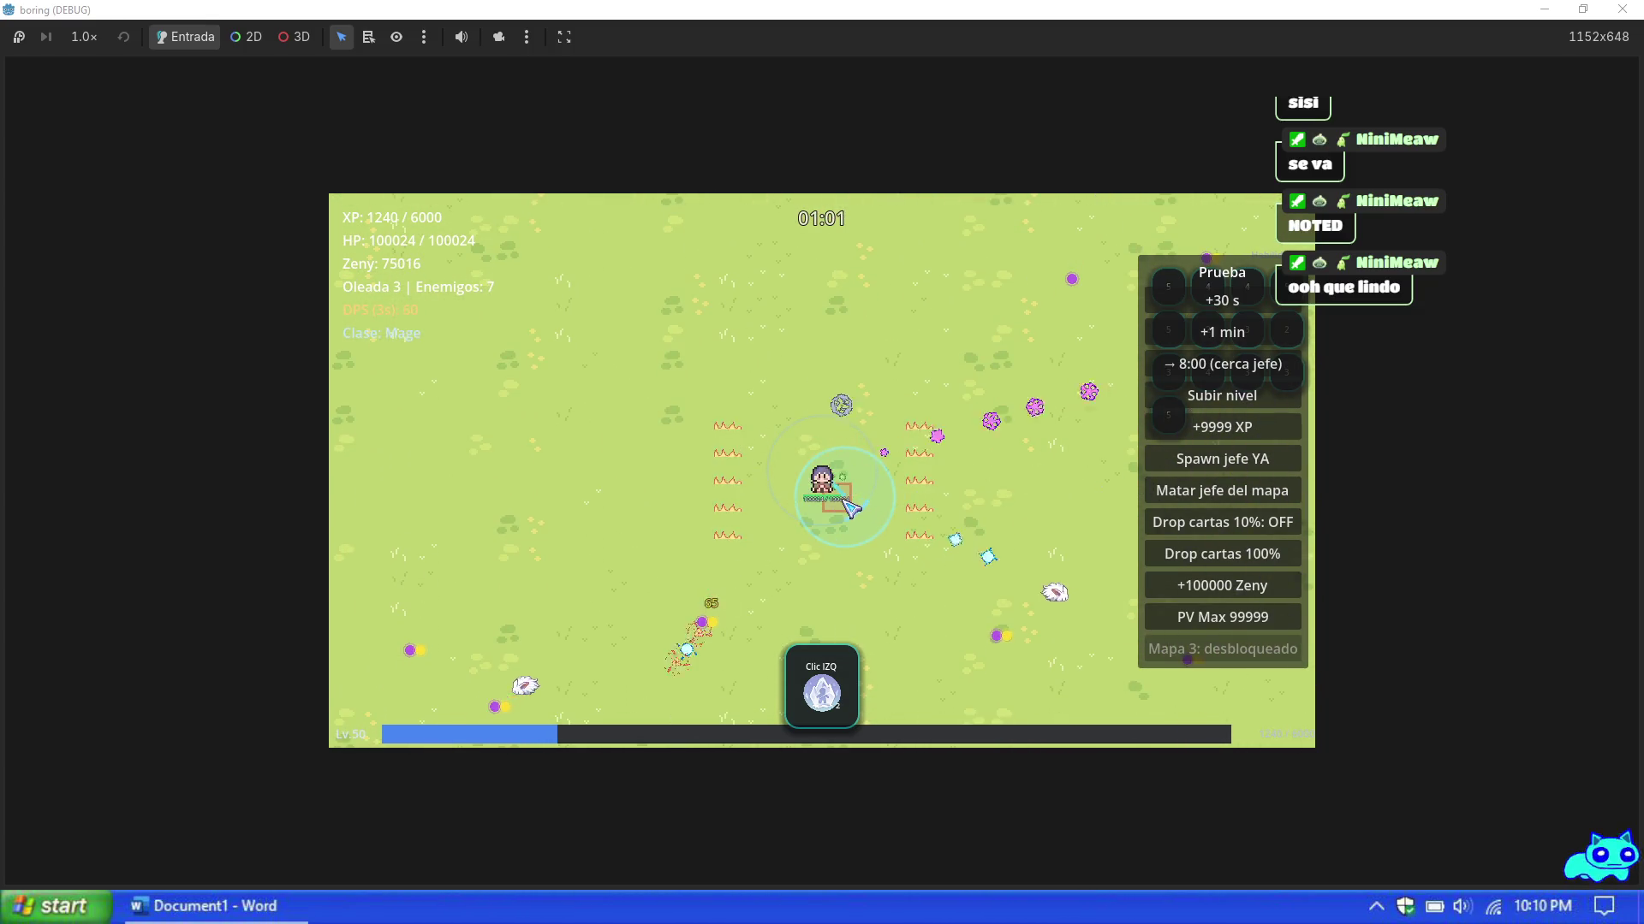
pyautogui.press('s')
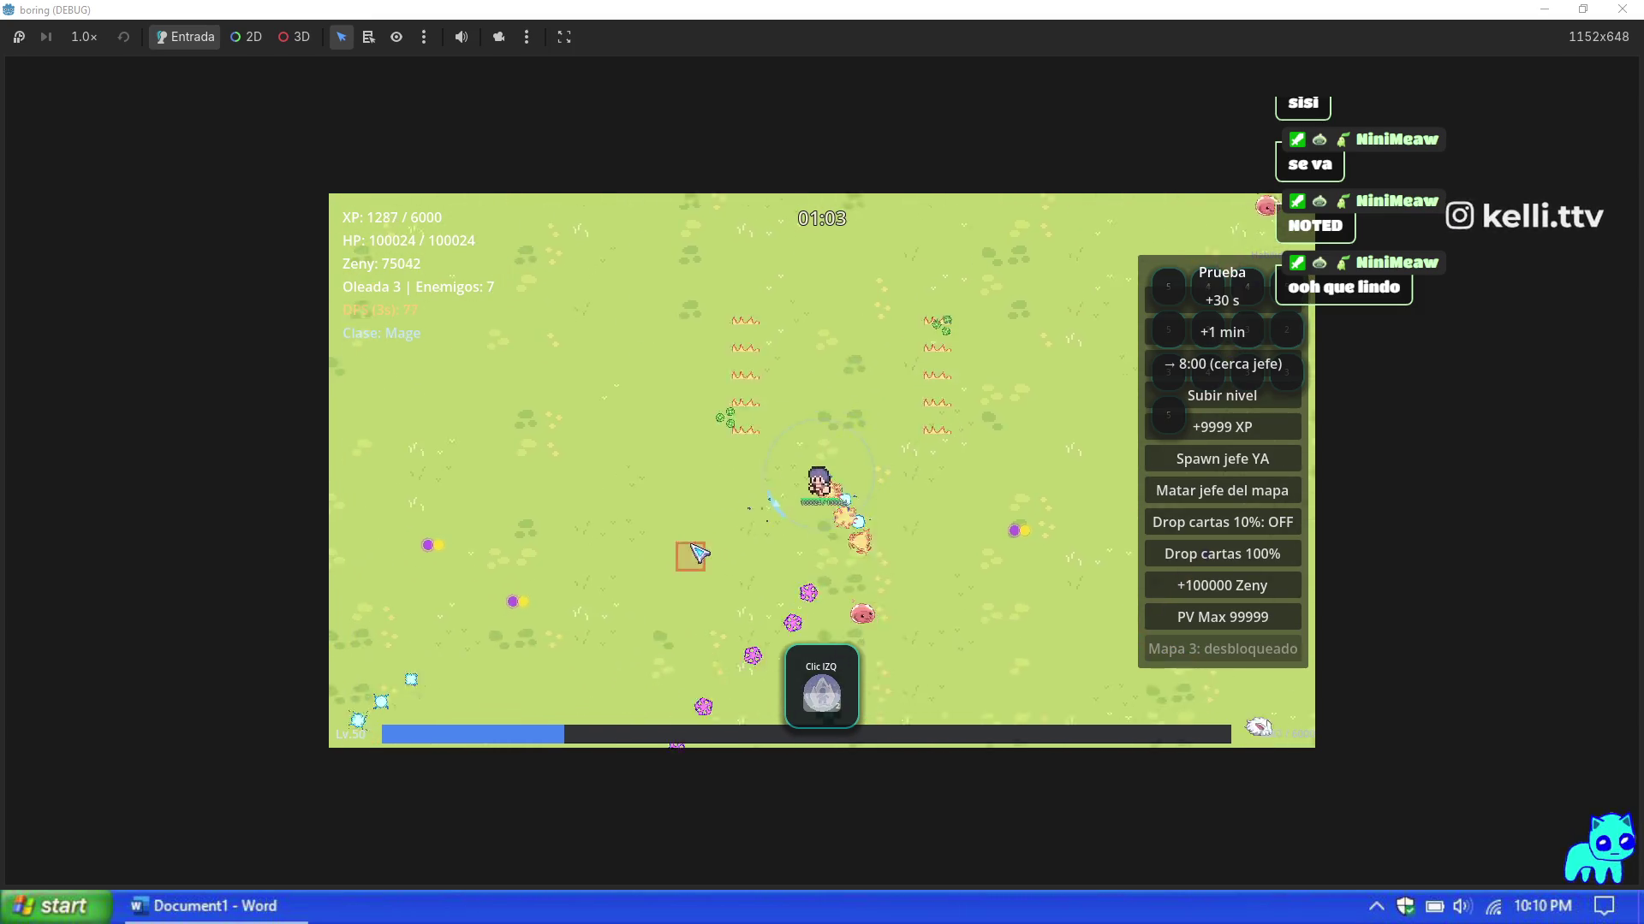
pyautogui.press('d')
pyautogui.press('w')
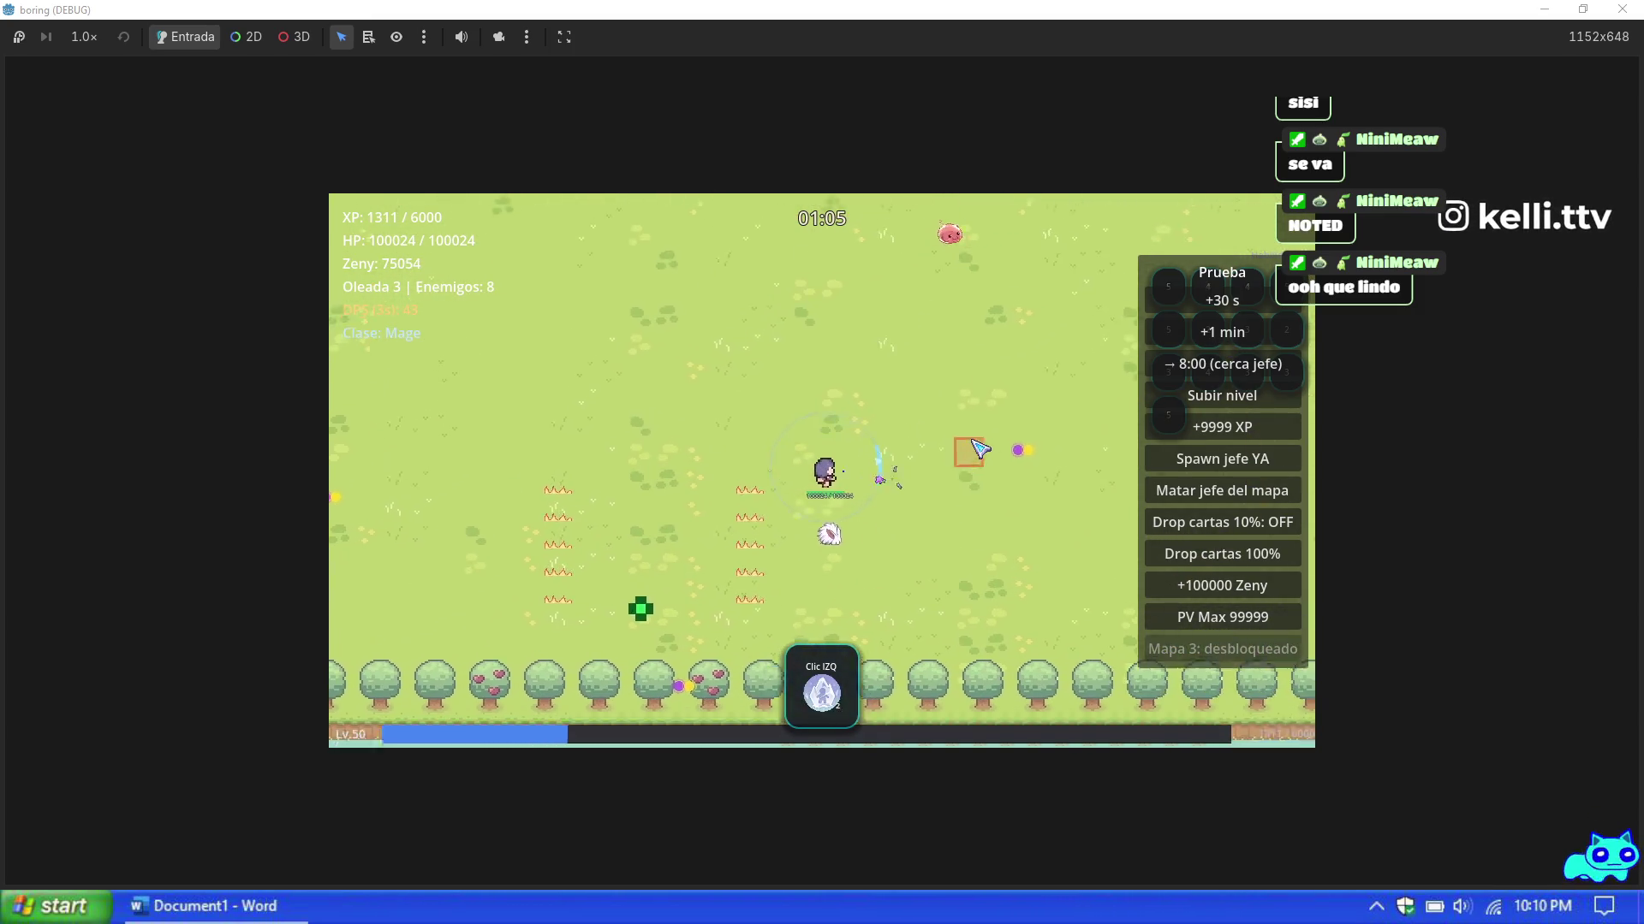
pyautogui.press('d')
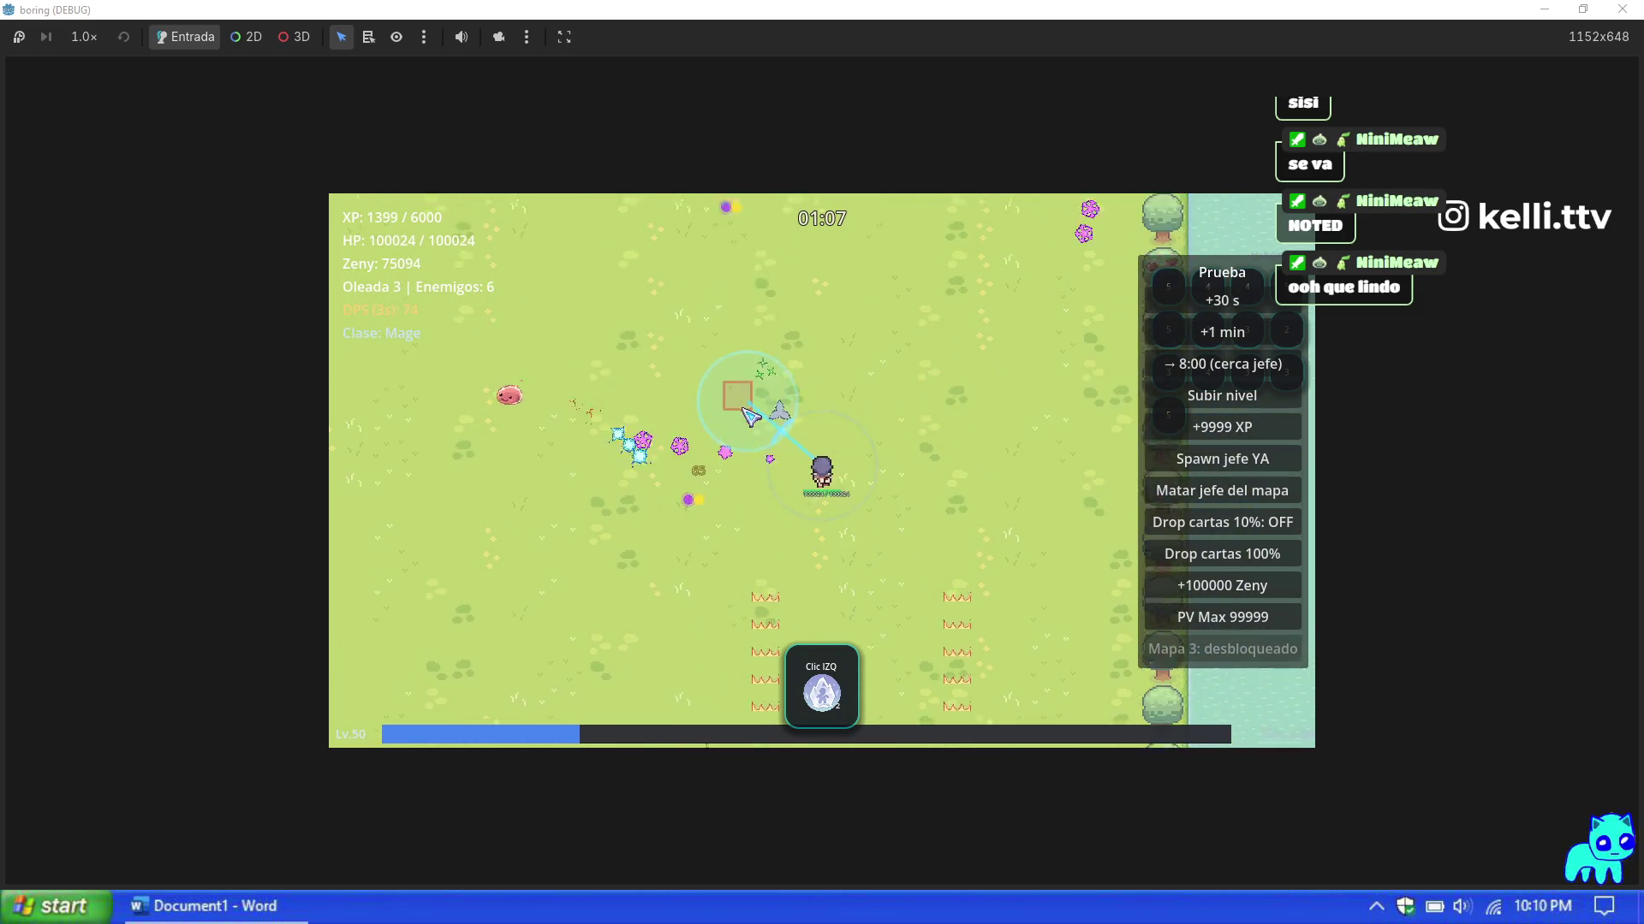
pyautogui.press('w')
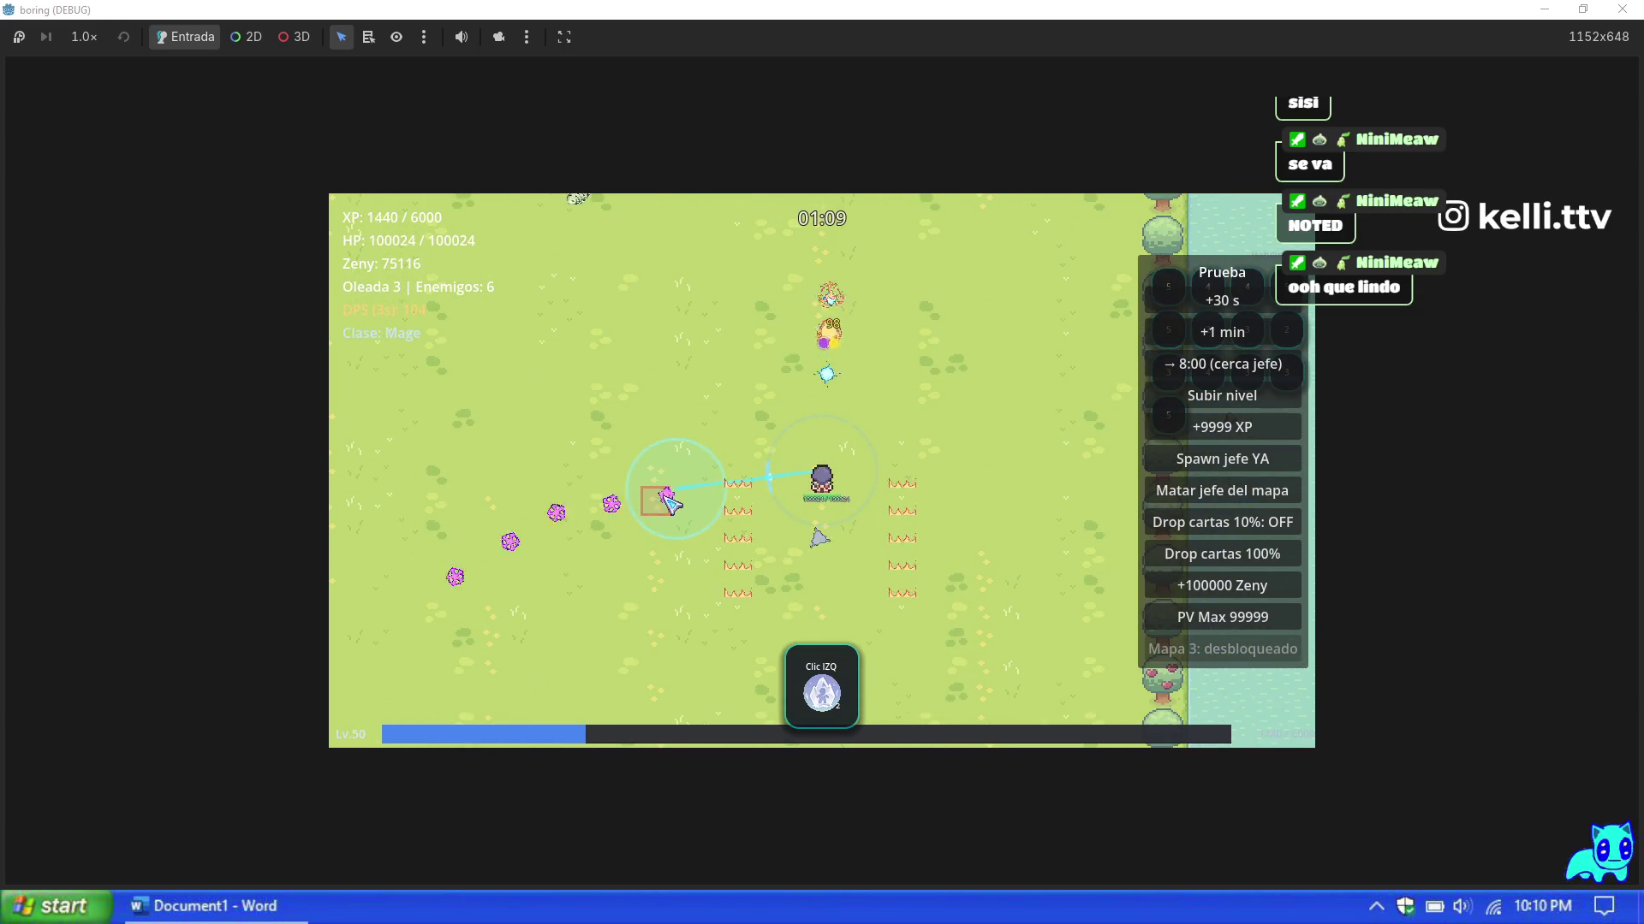
pyautogui.press('a')
pyautogui.press('Escape')
pyautogui.press('F8')
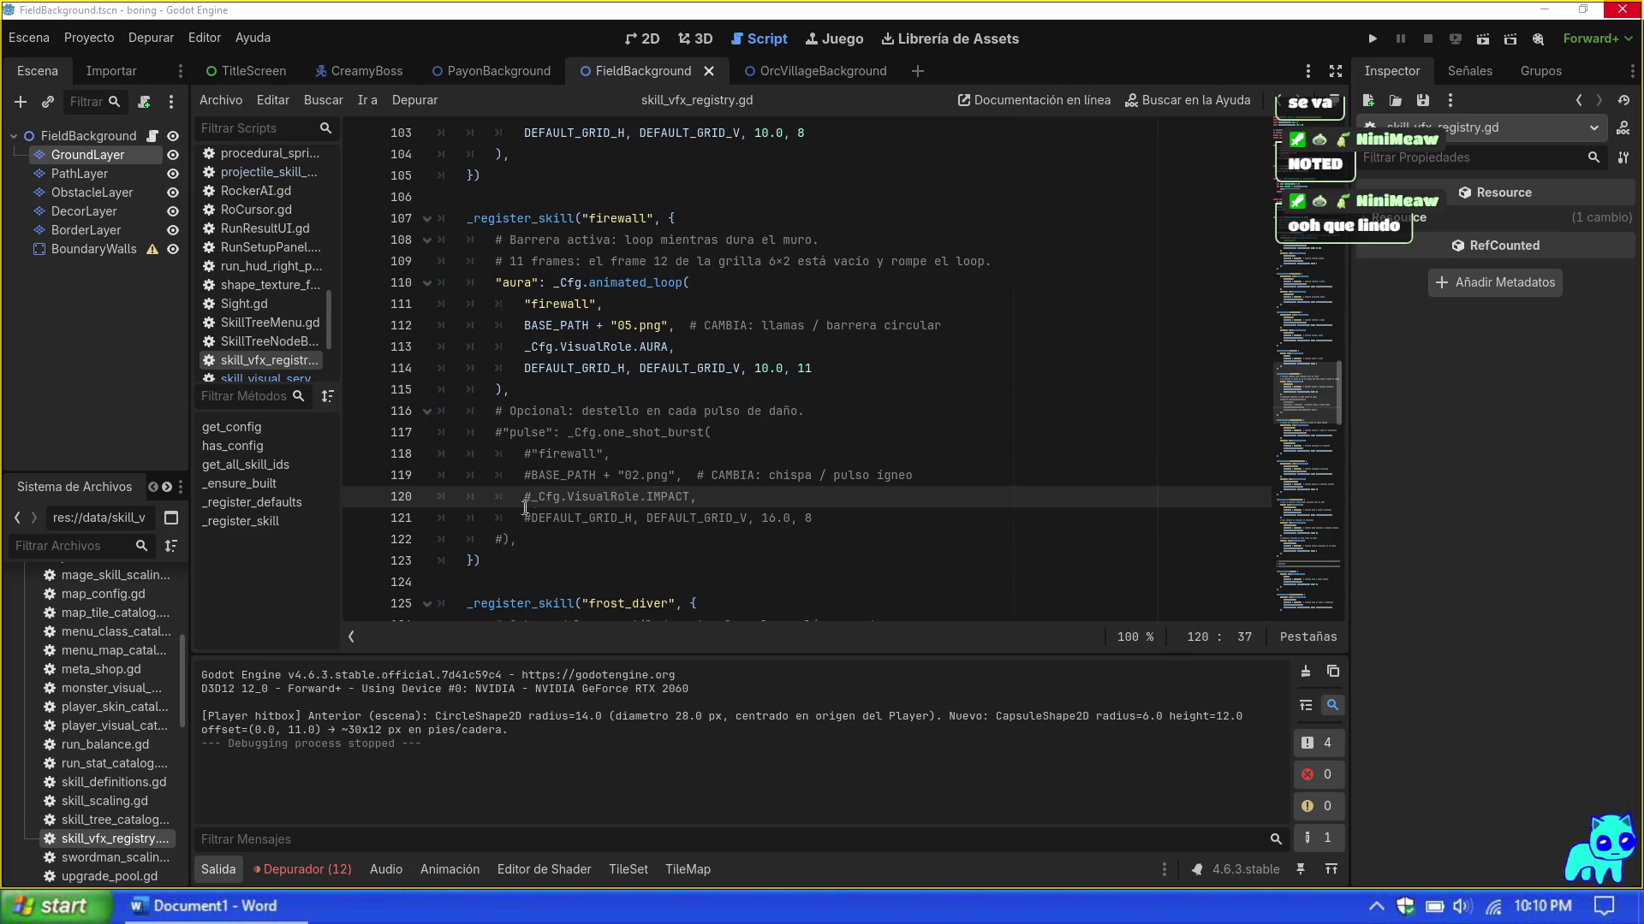
# Step: Step through the firewall entries on lines 119–123 of skill_vfx_registry.gd
pyautogui.click(850, 541)
pyautogui.press('Down')
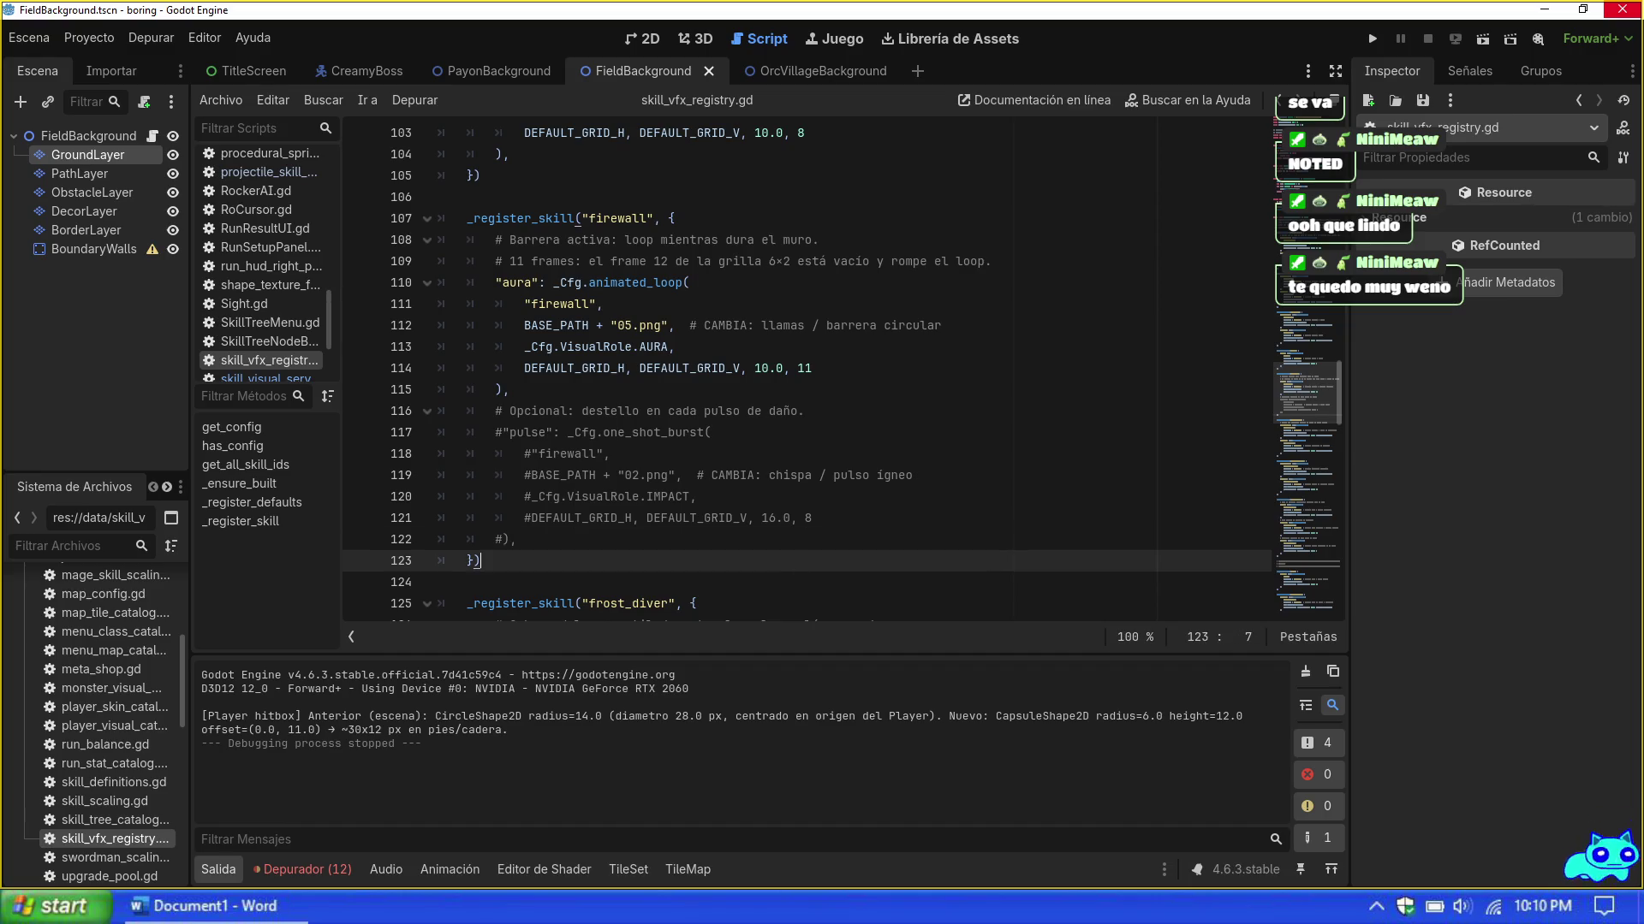
pyautogui.click(884, 475)
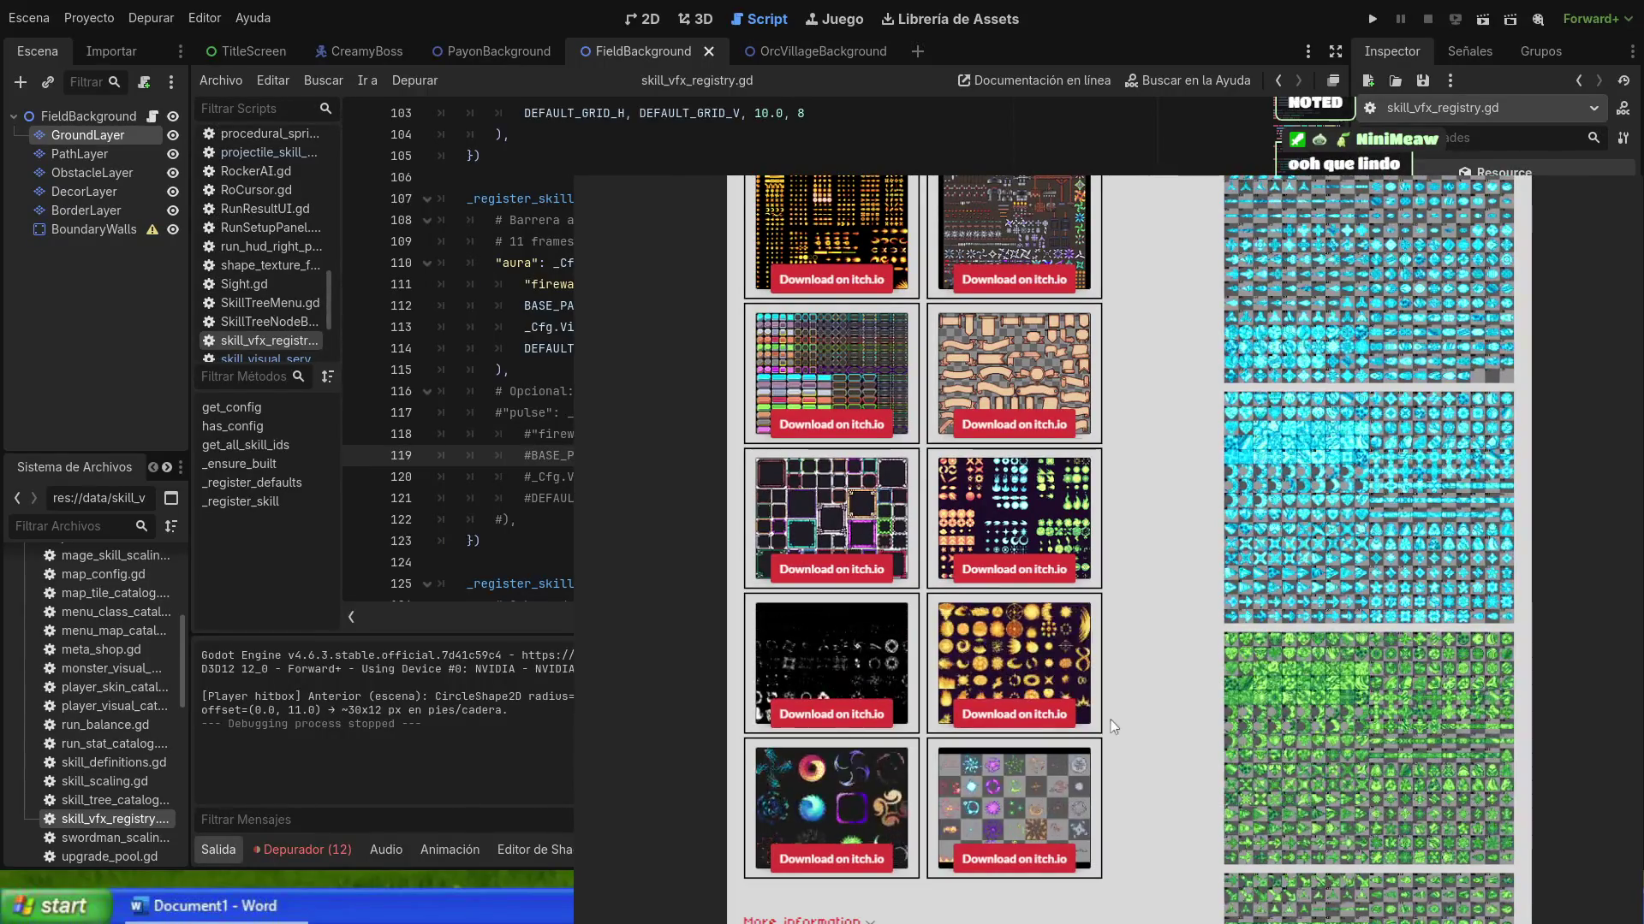
# Step: Scroll up and down through the itch.io list of related effect asset packs
pyautogui.scroll(2, 1121, 721)
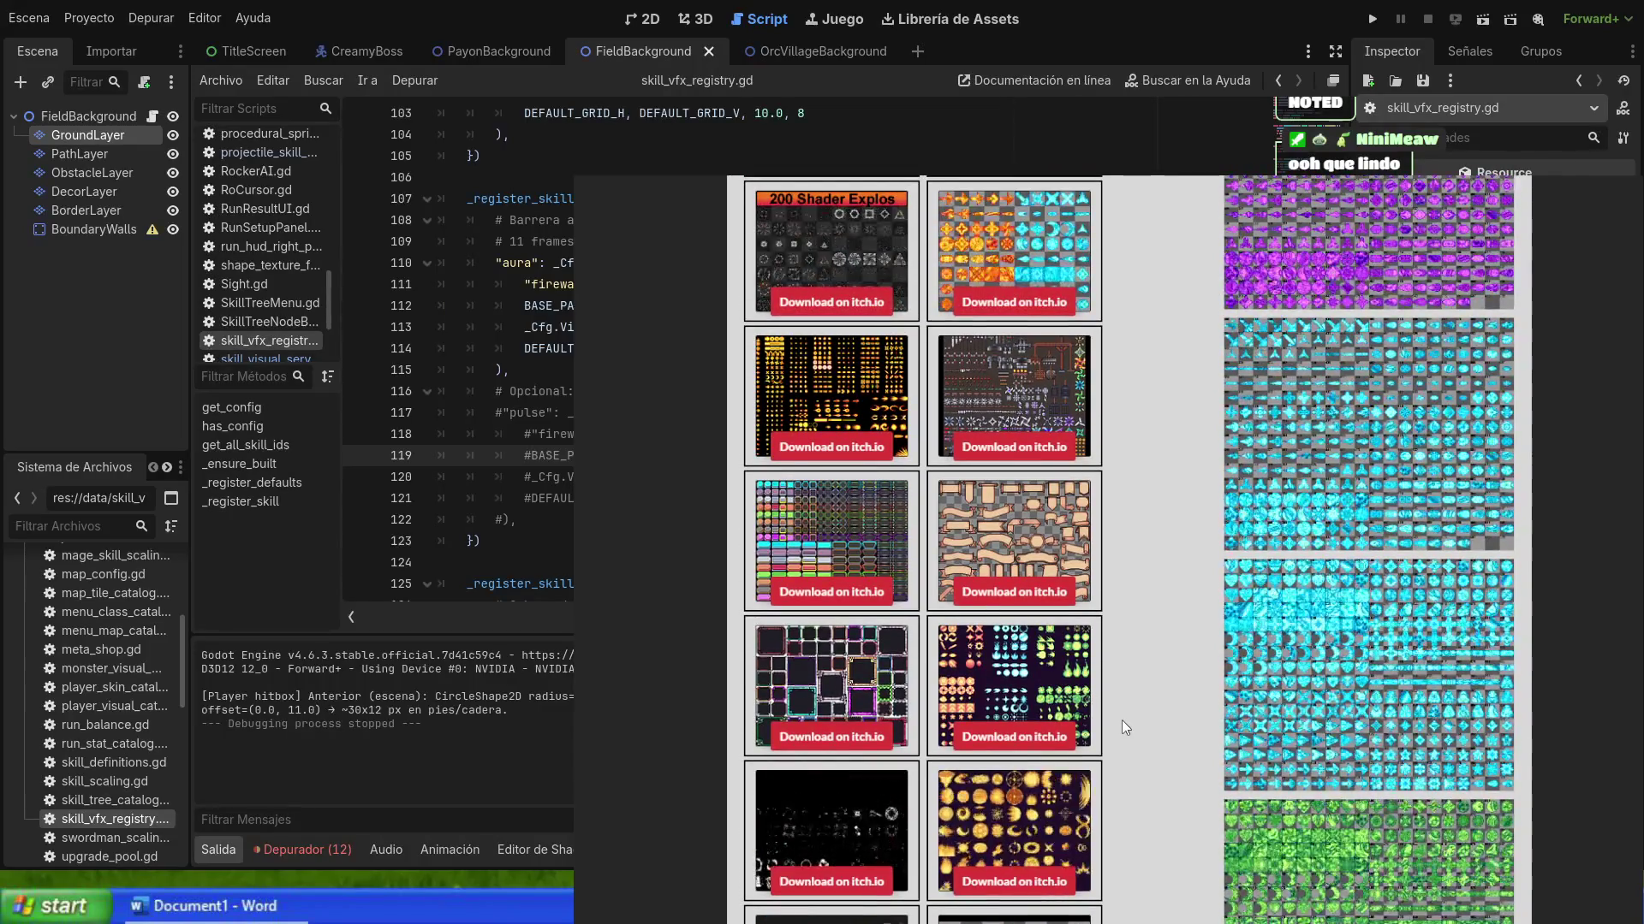
pyautogui.scroll(4, 1121, 720)
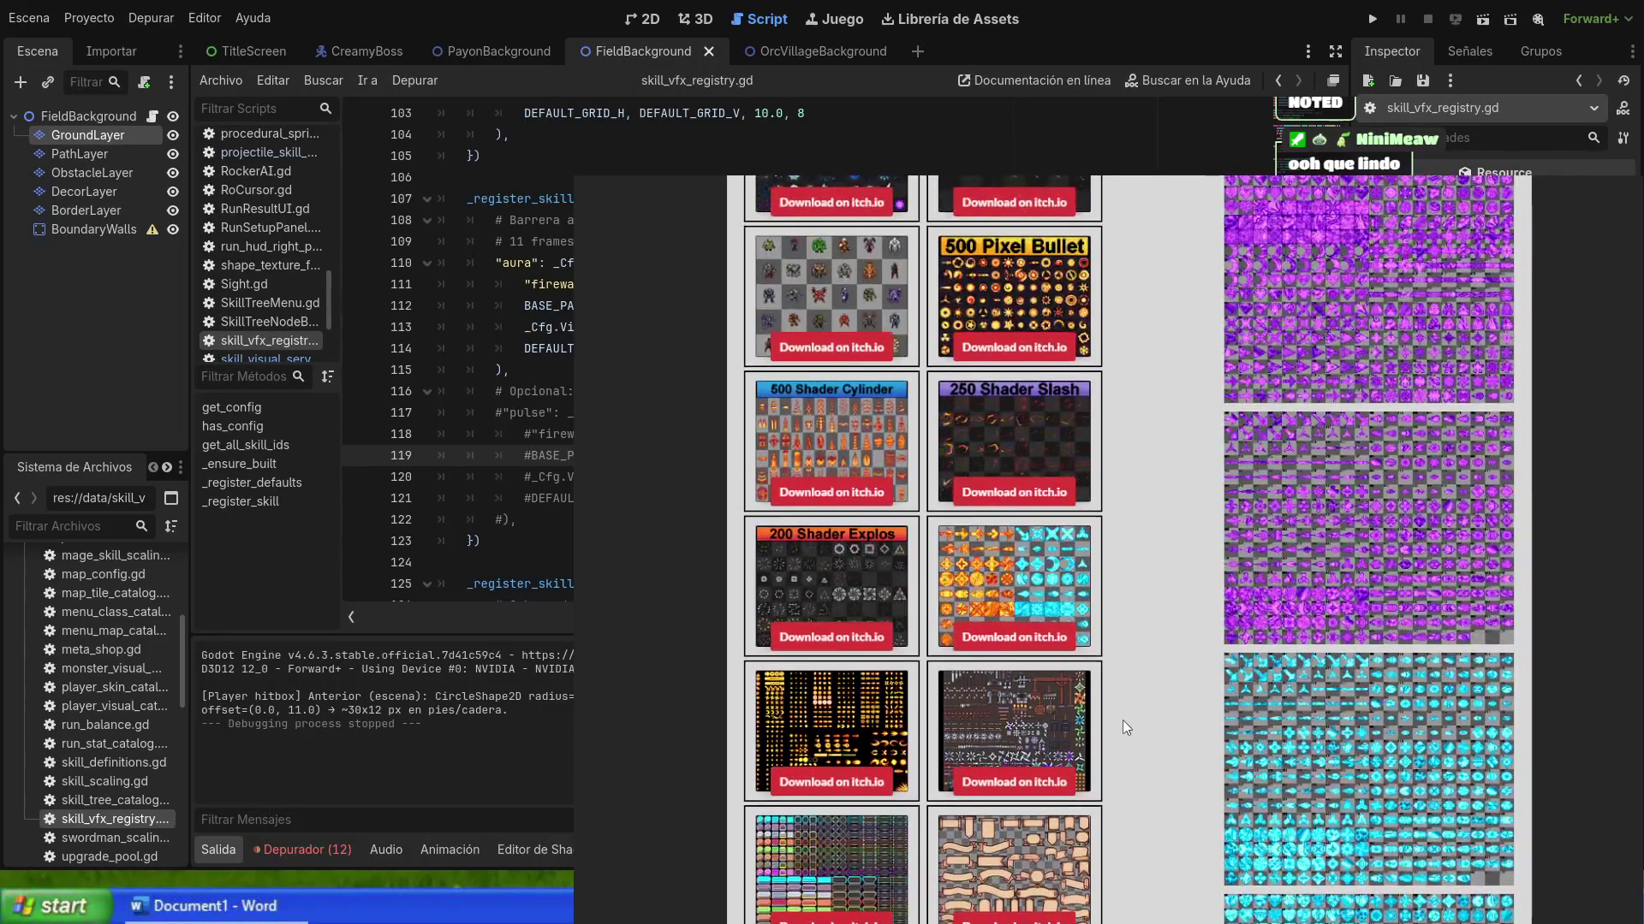
pyautogui.scroll(1, 1124, 726)
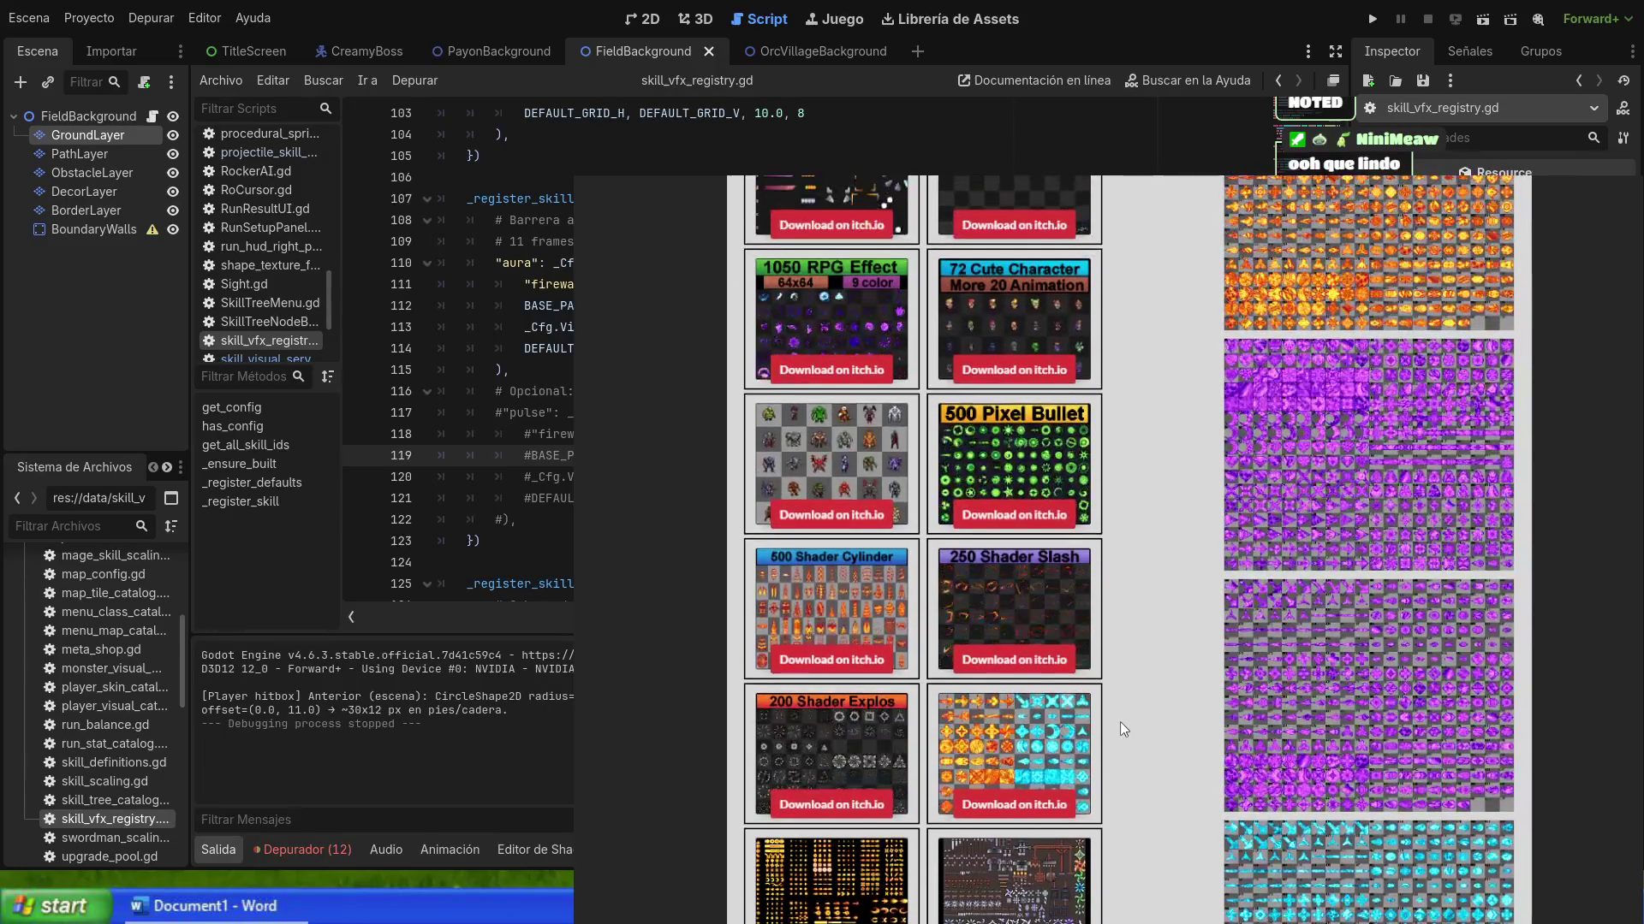
pyautogui.scroll(2, 1120, 715)
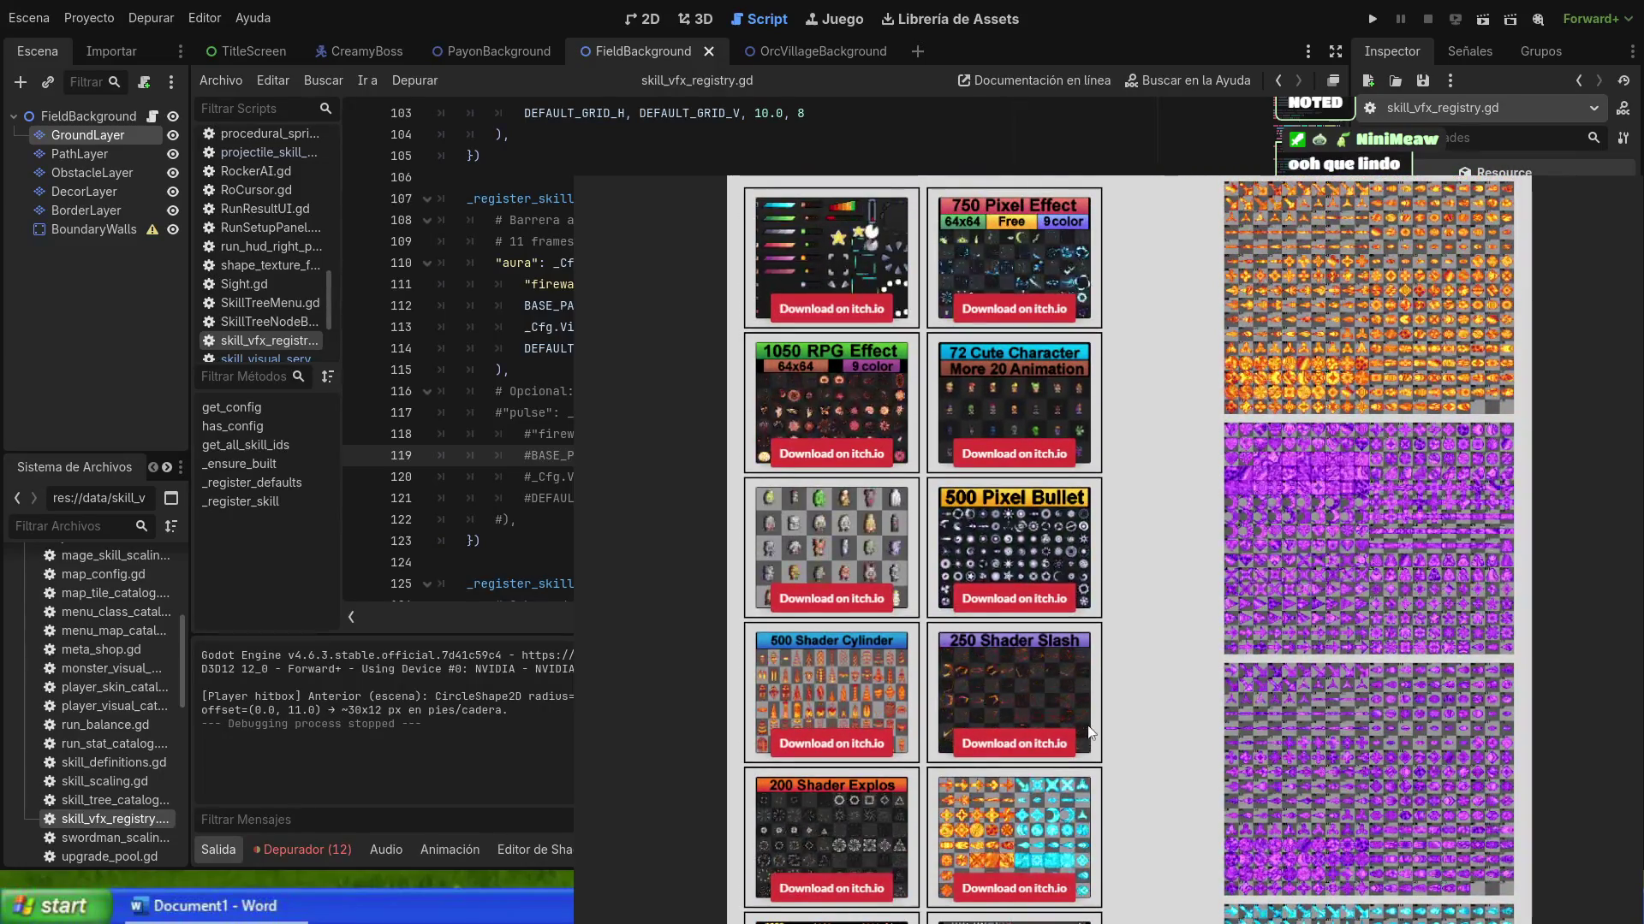
pyautogui.scroll(2, 1038, 565)
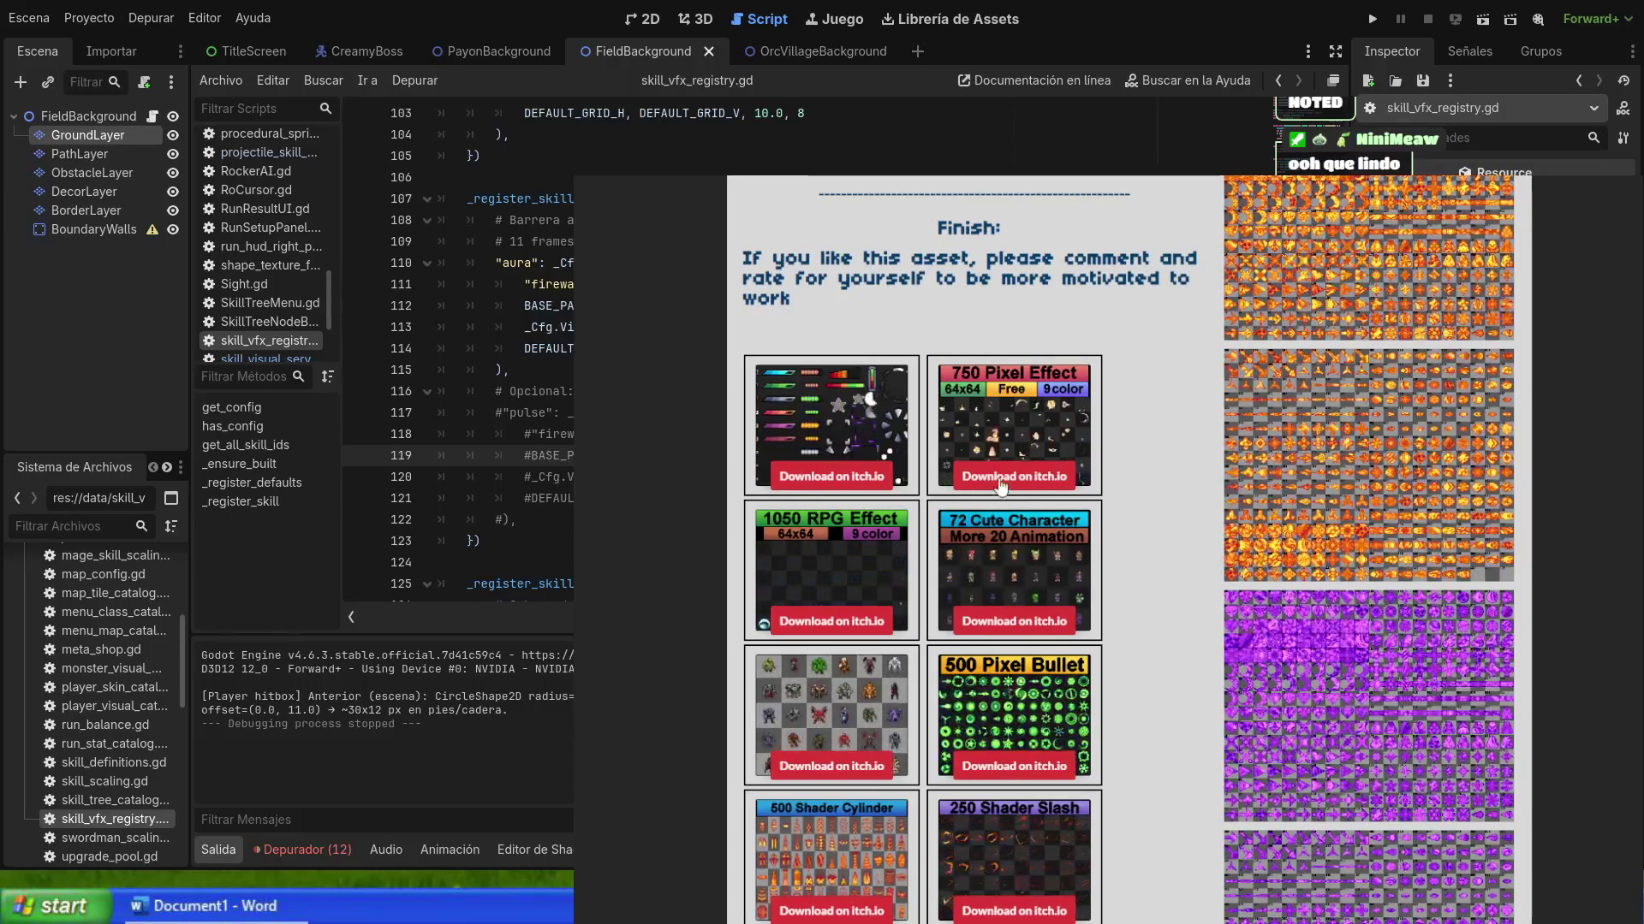
pyautogui.scroll(-2, 1145, 752)
pyautogui.scroll(1, 1059, 687)
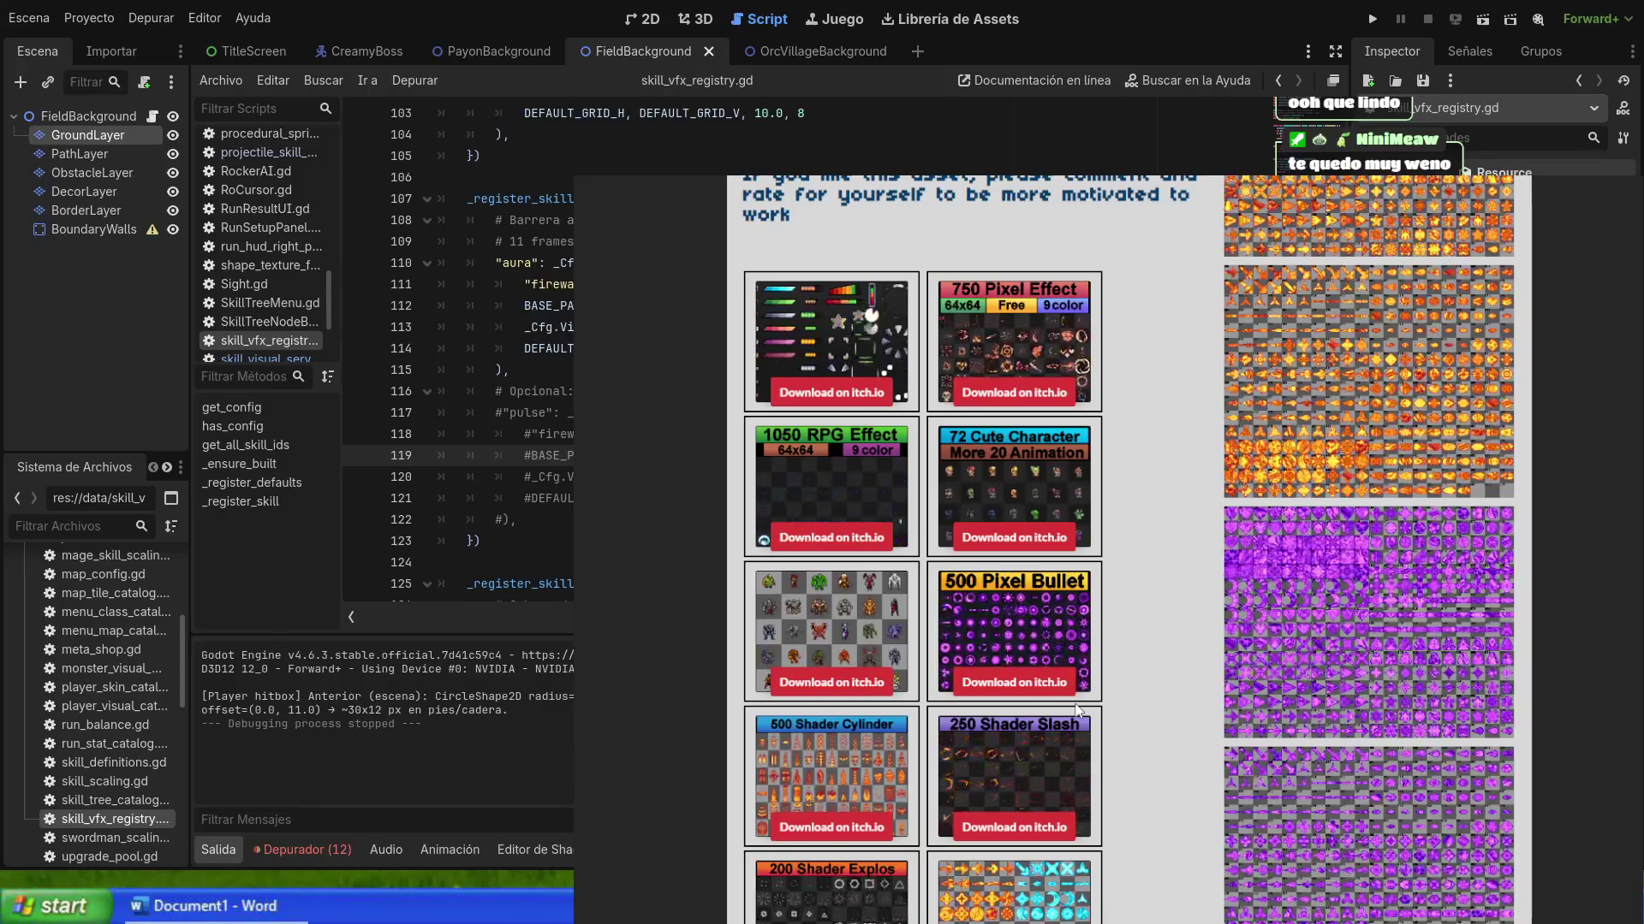
pyautogui.scroll(-3, 1076, 709)
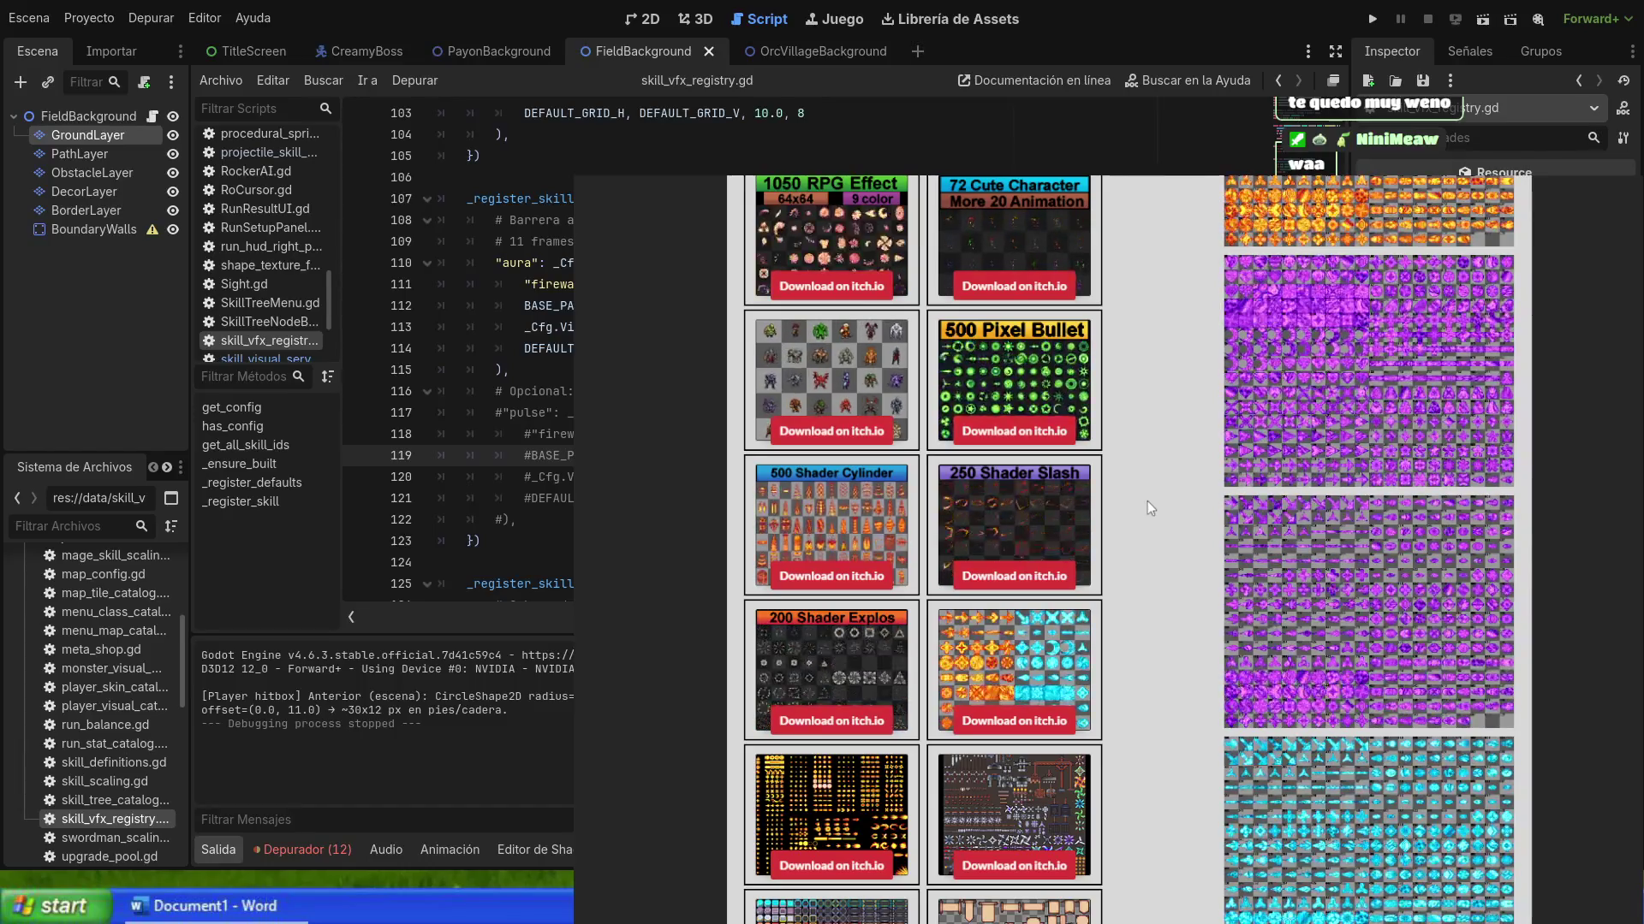
pyautogui.scroll(-3, 1147, 501)
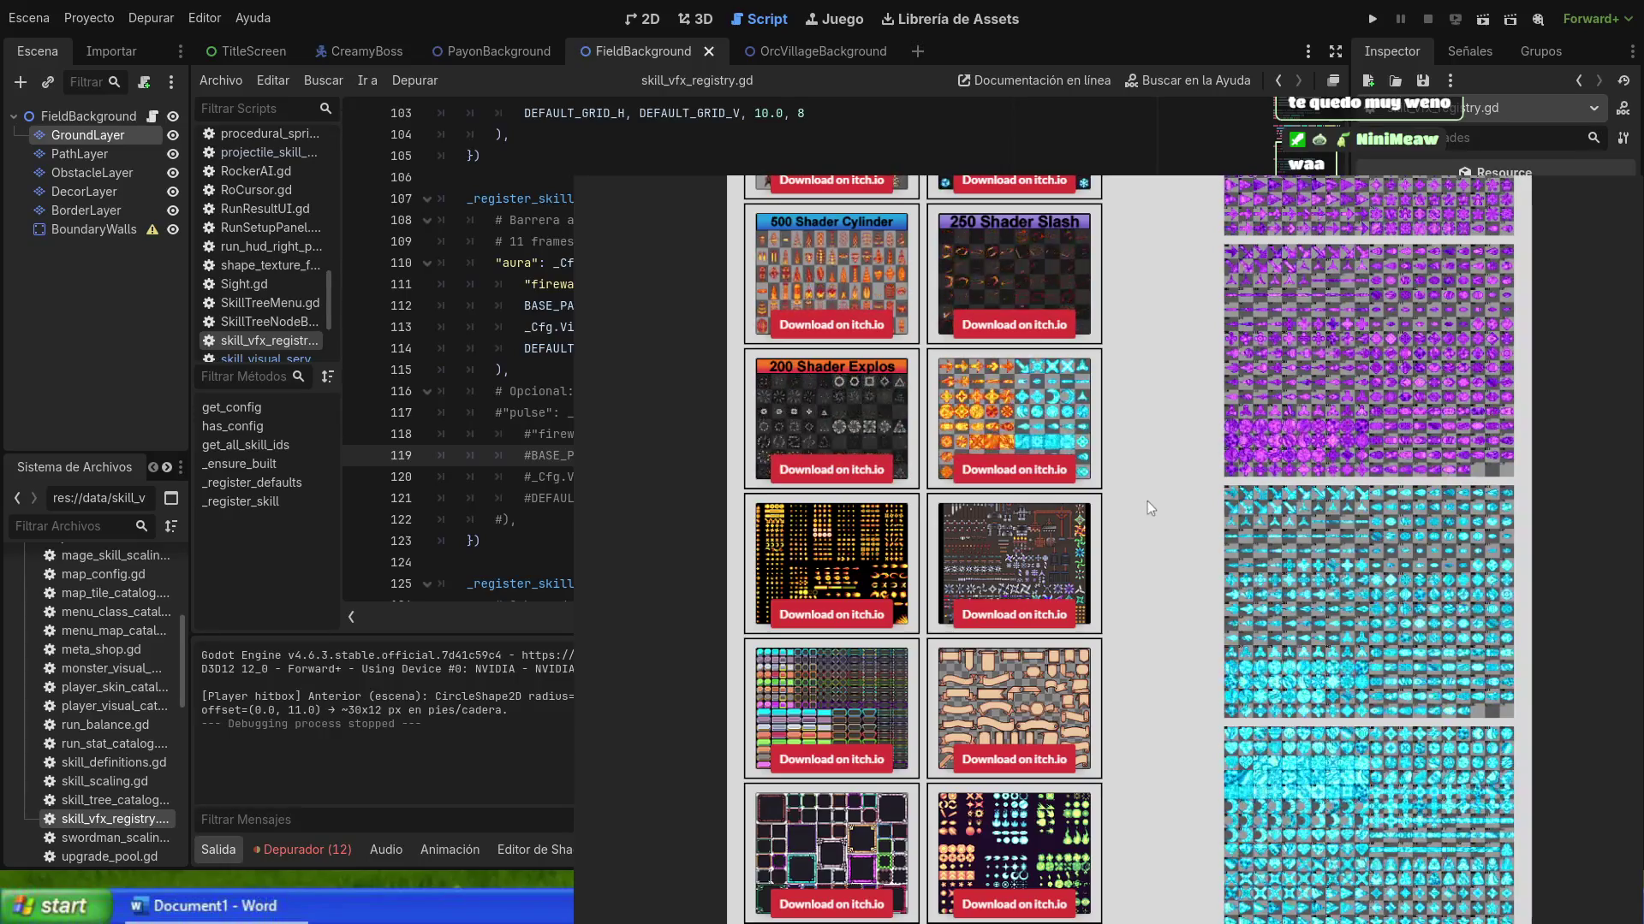
pyautogui.scroll(-2, 1142, 712)
pyautogui.scroll(-2, 1144, 717)
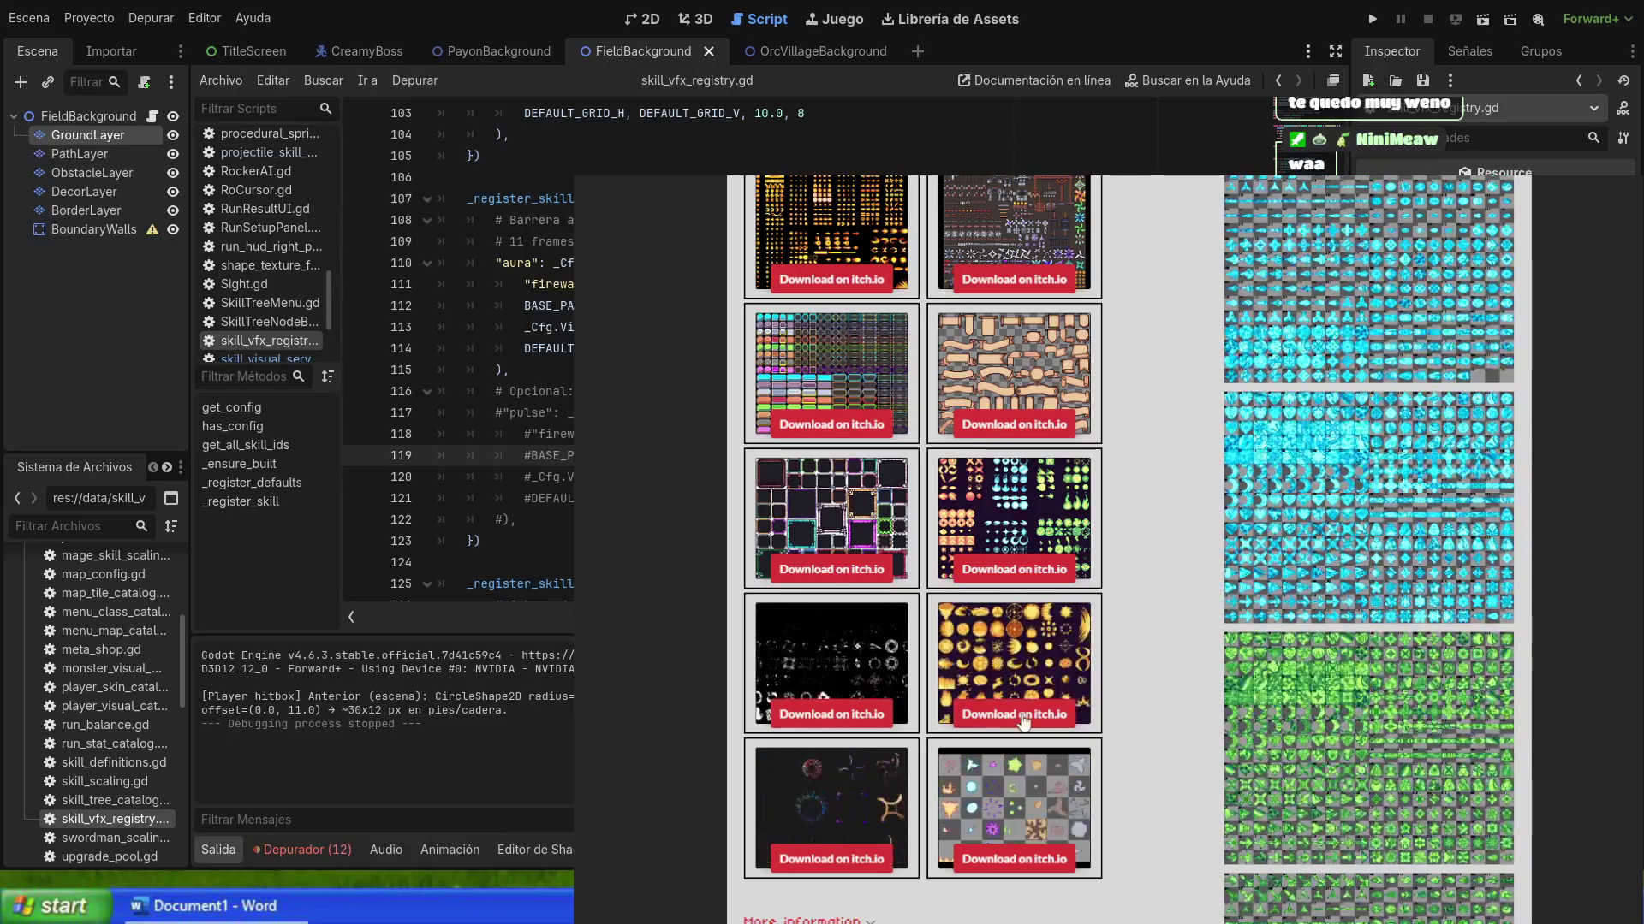
pyautogui.scroll(-1, 1104, 726)
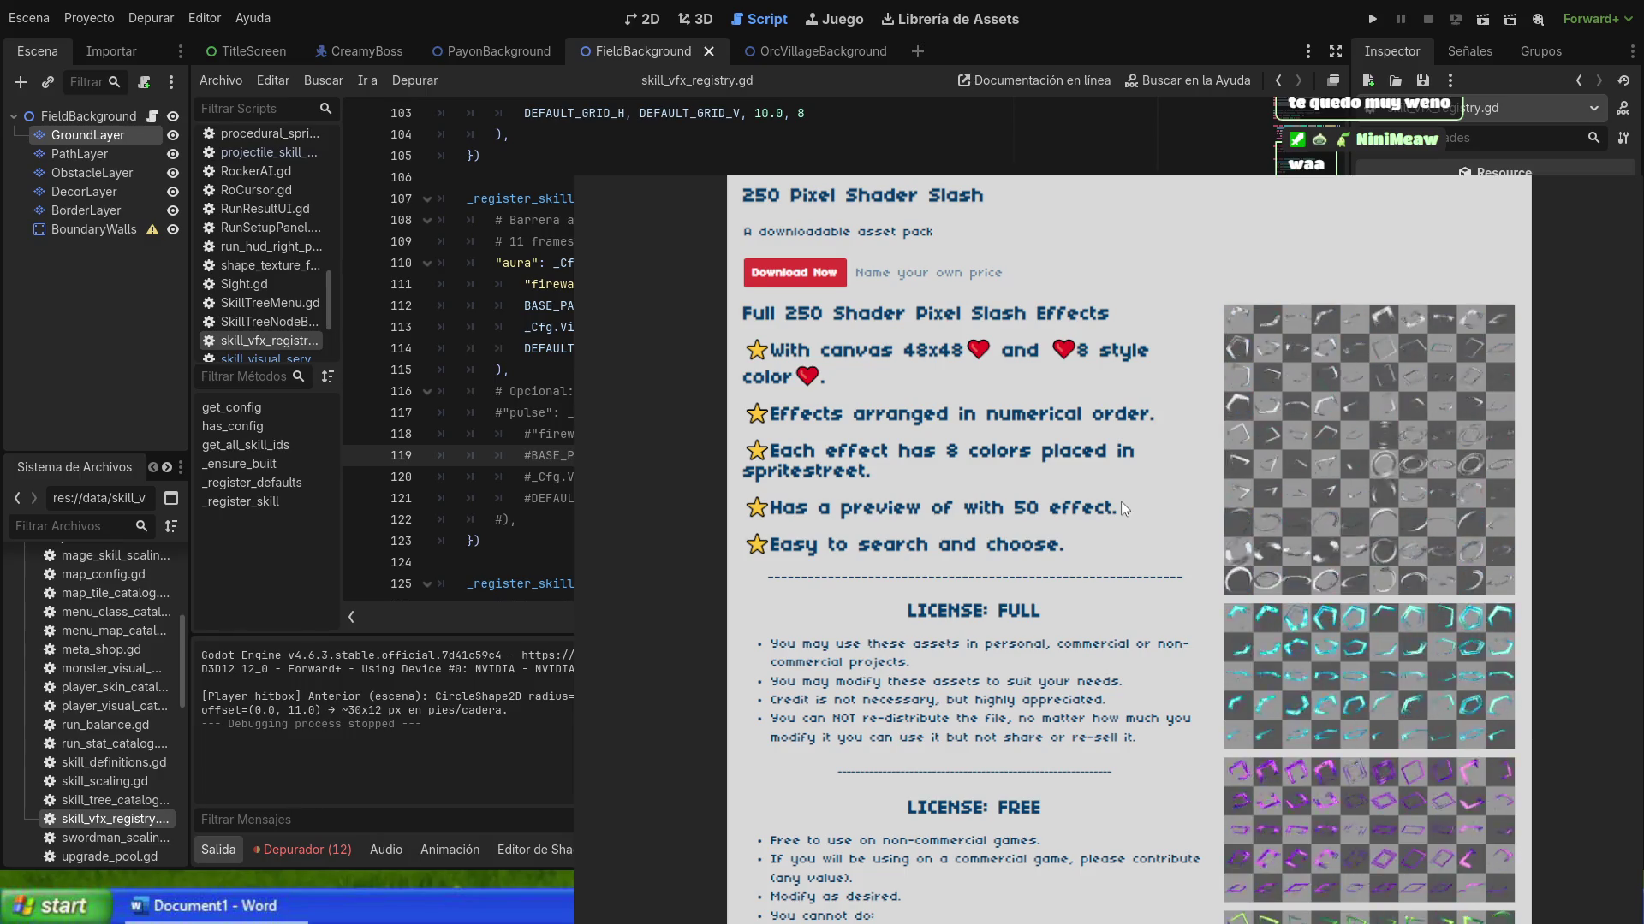
# Step: Scroll through the slash pack's License sections, then go back to the Bullet Impact Explosion 32x32 page
pyautogui.scroll(-2, 1164, 552)
pyautogui.scroll(-4, 1166, 552)
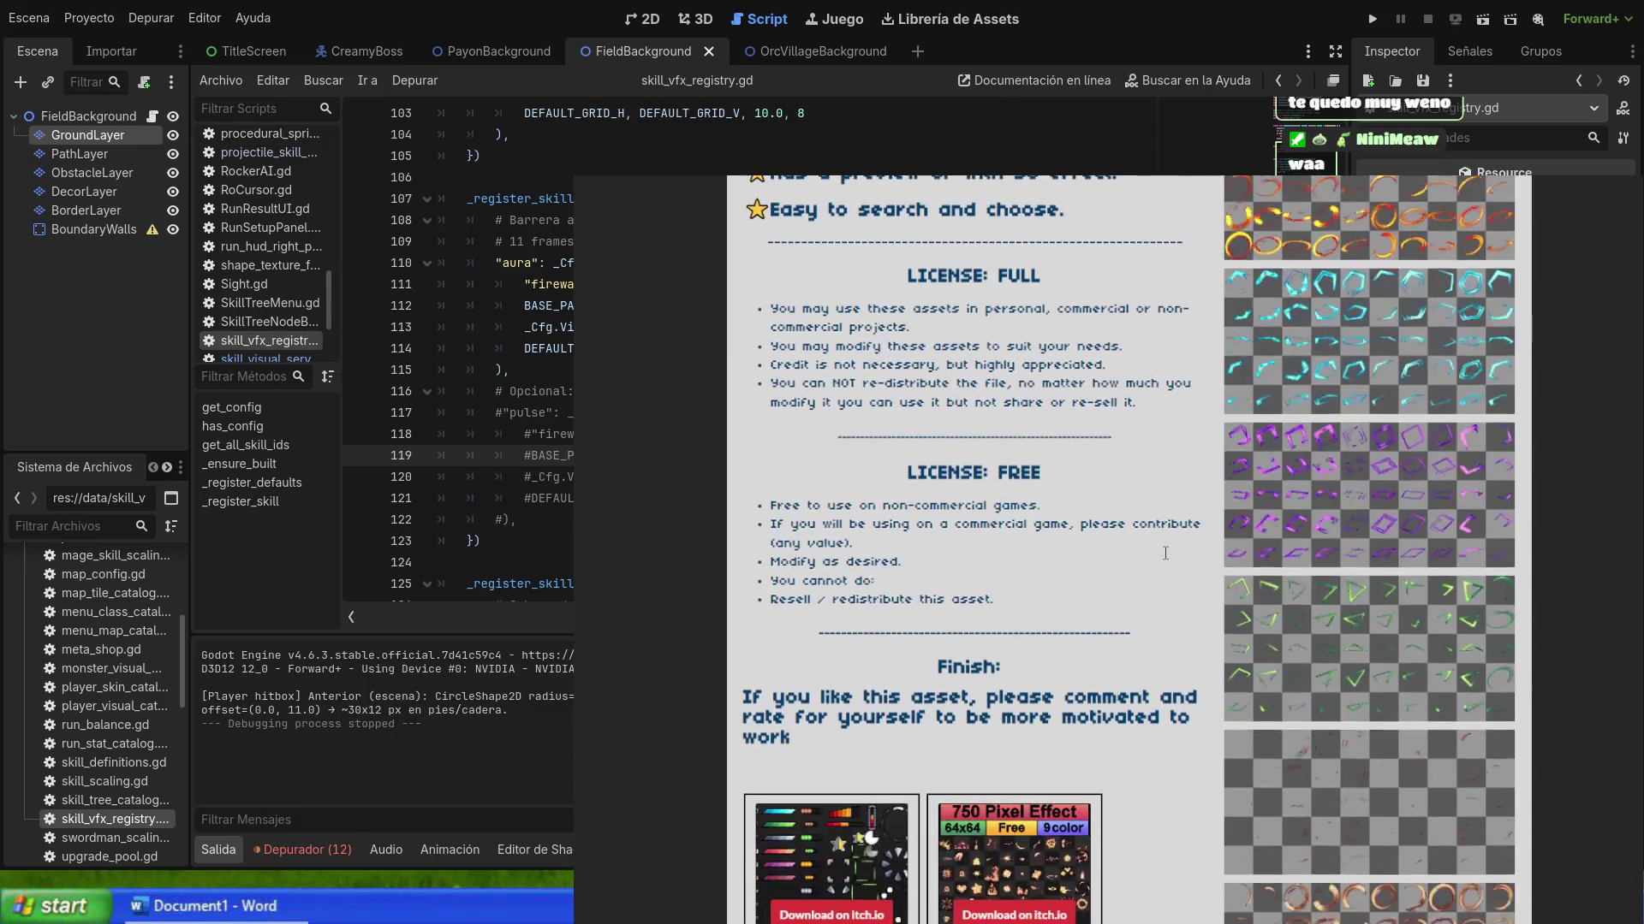
pyautogui.scroll(-1, 1166, 557)
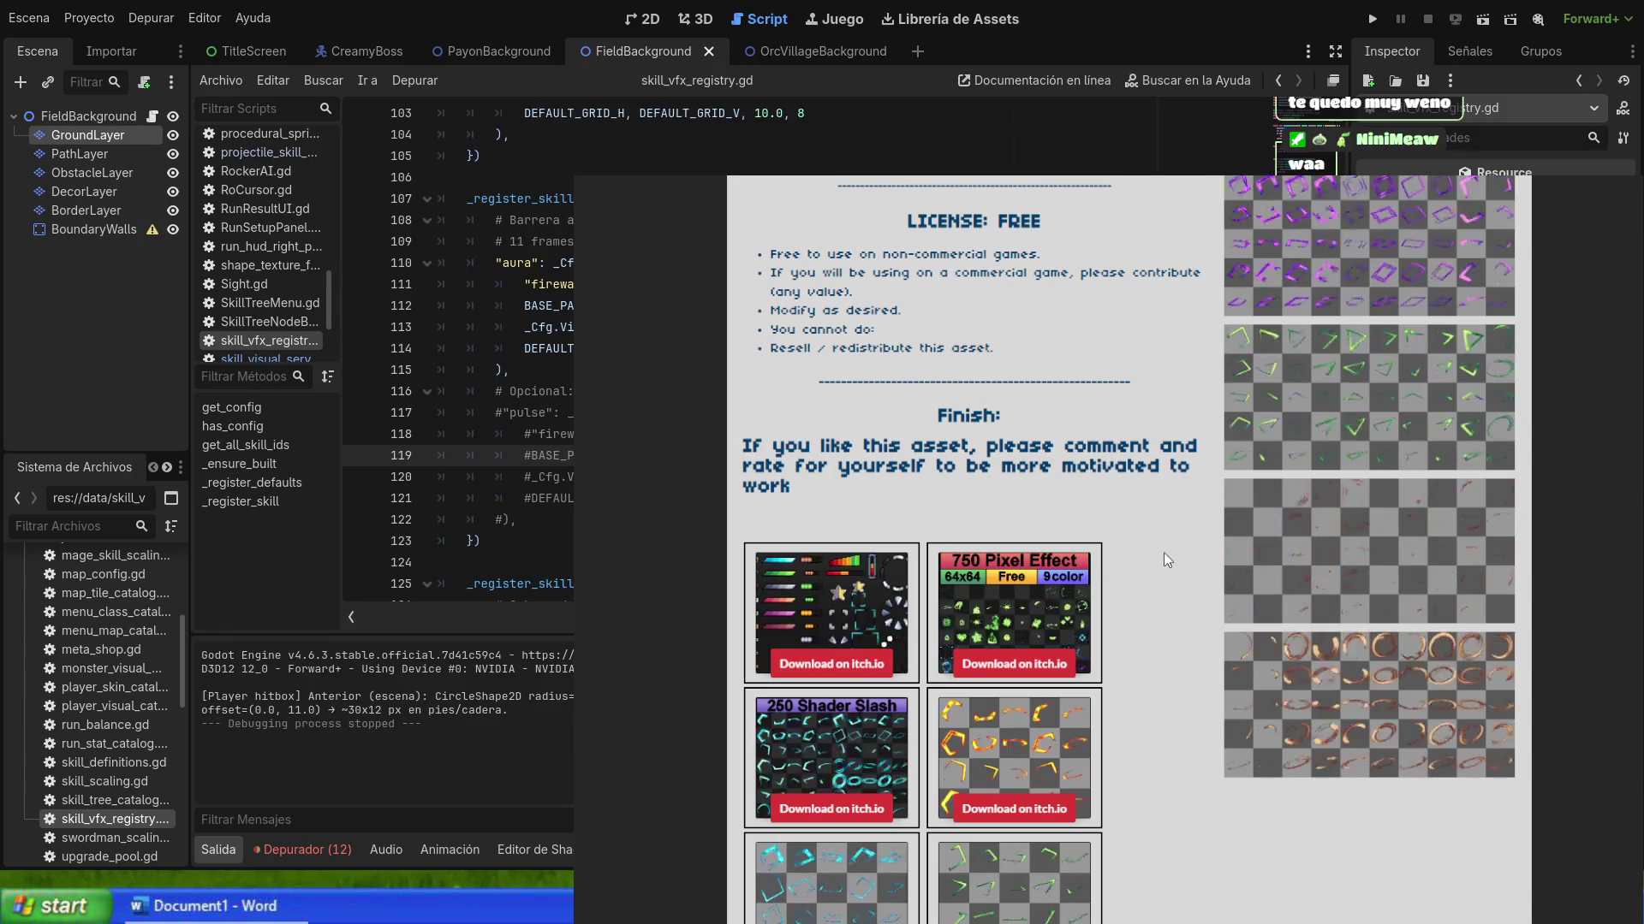
pyautogui.scroll(1, 1163, 553)
pyautogui.scroll(2, 1163, 560)
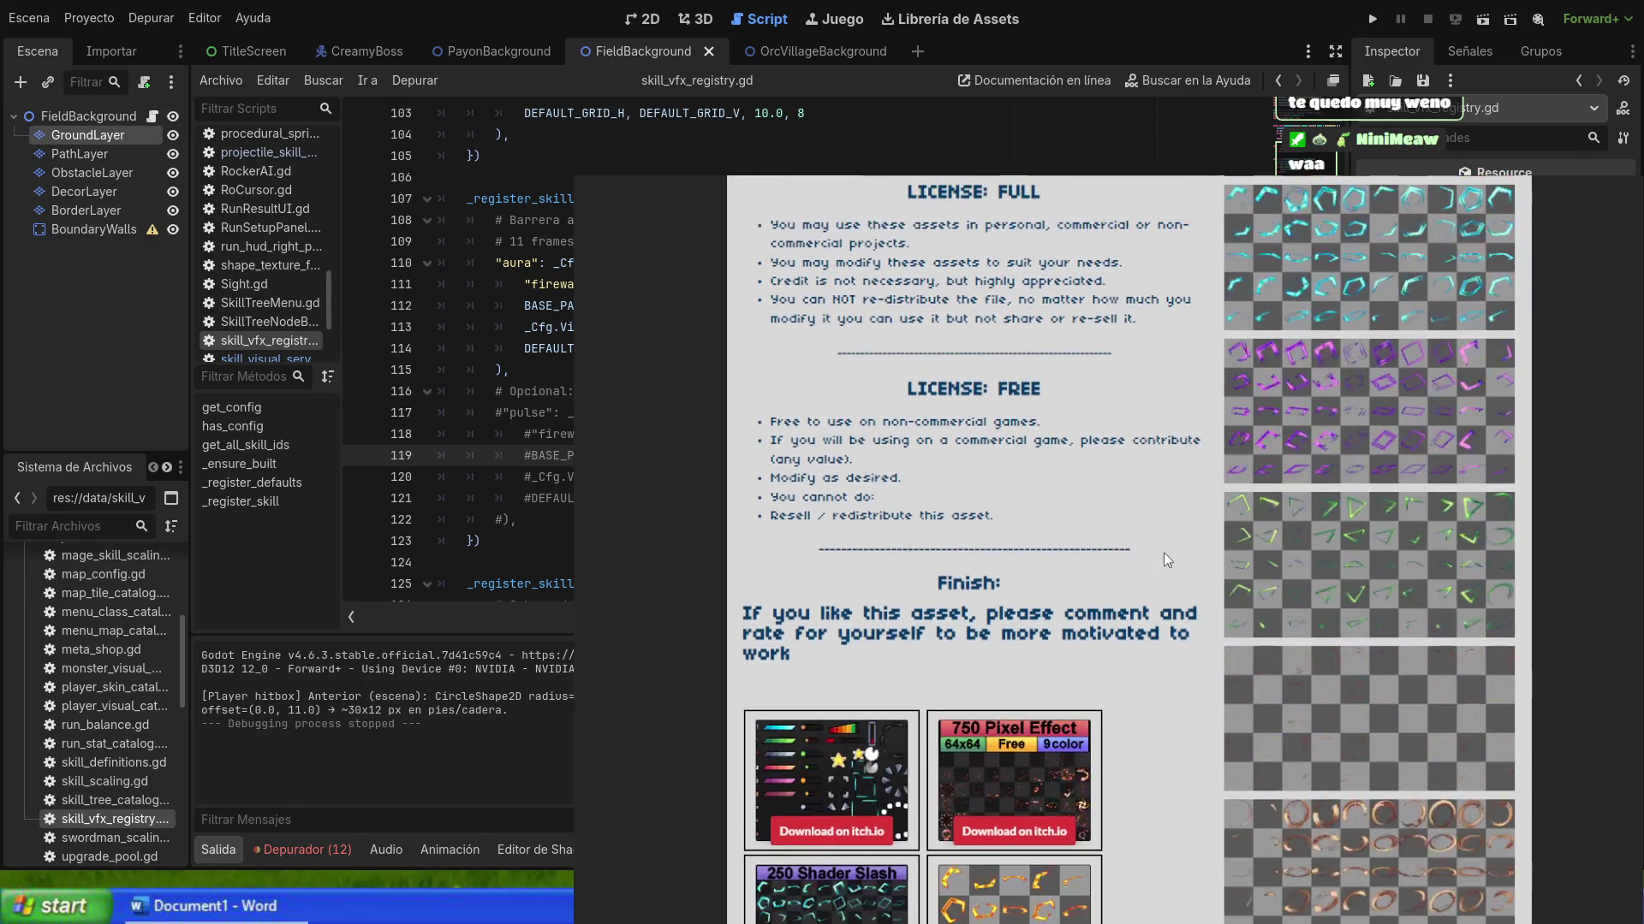
pyautogui.scroll(5, 1163, 559)
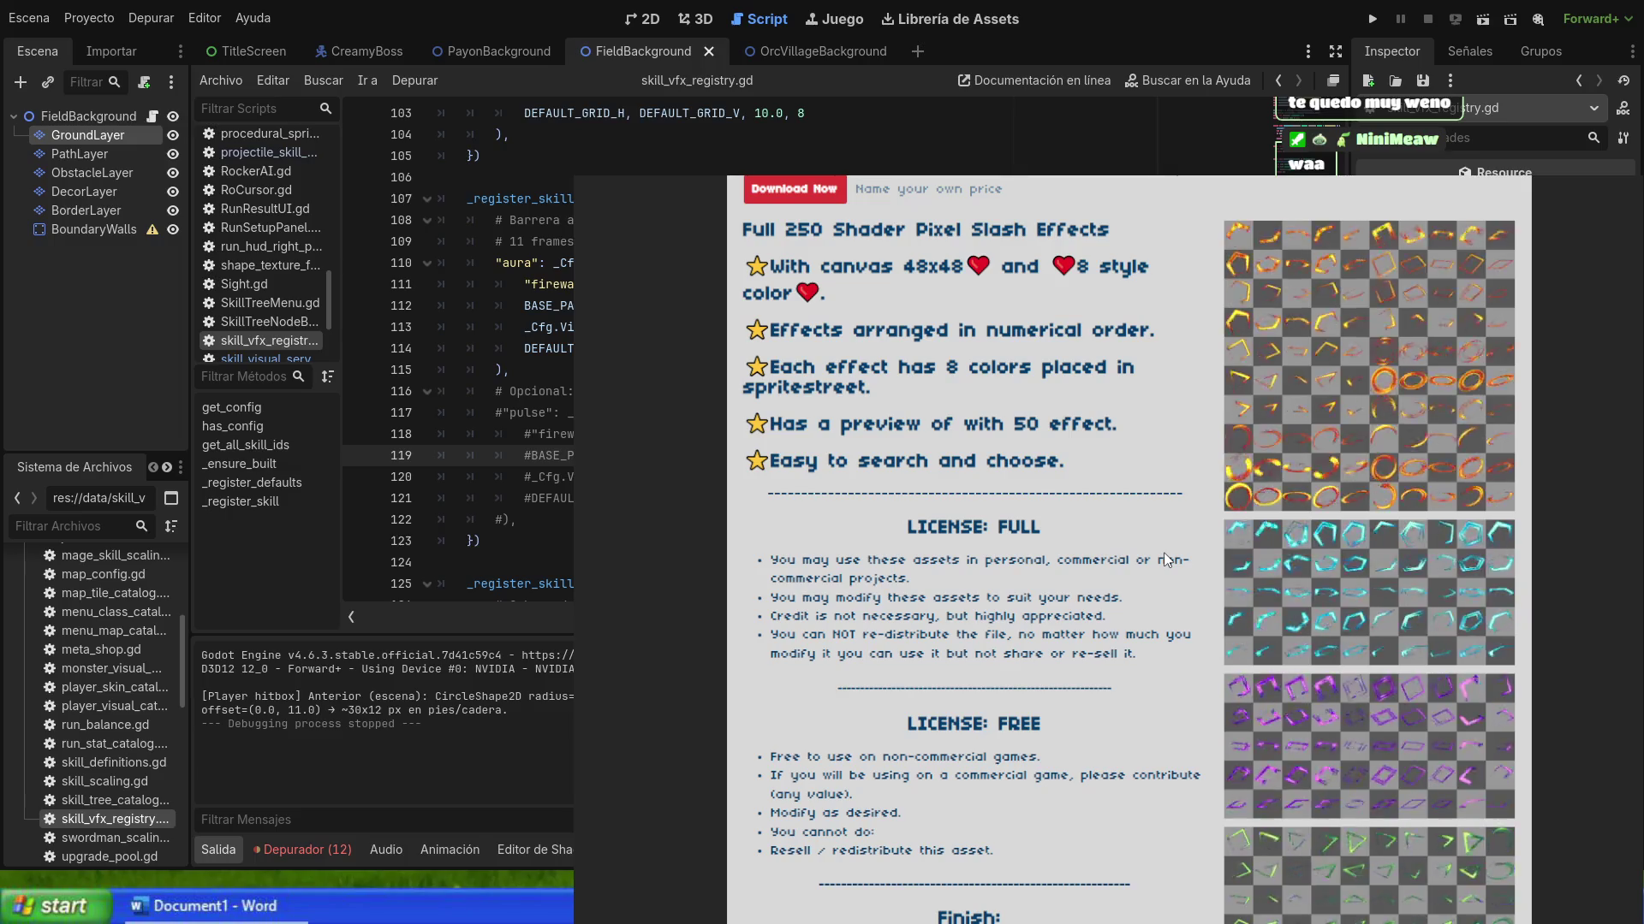
pyautogui.scroll(1, 1165, 559)
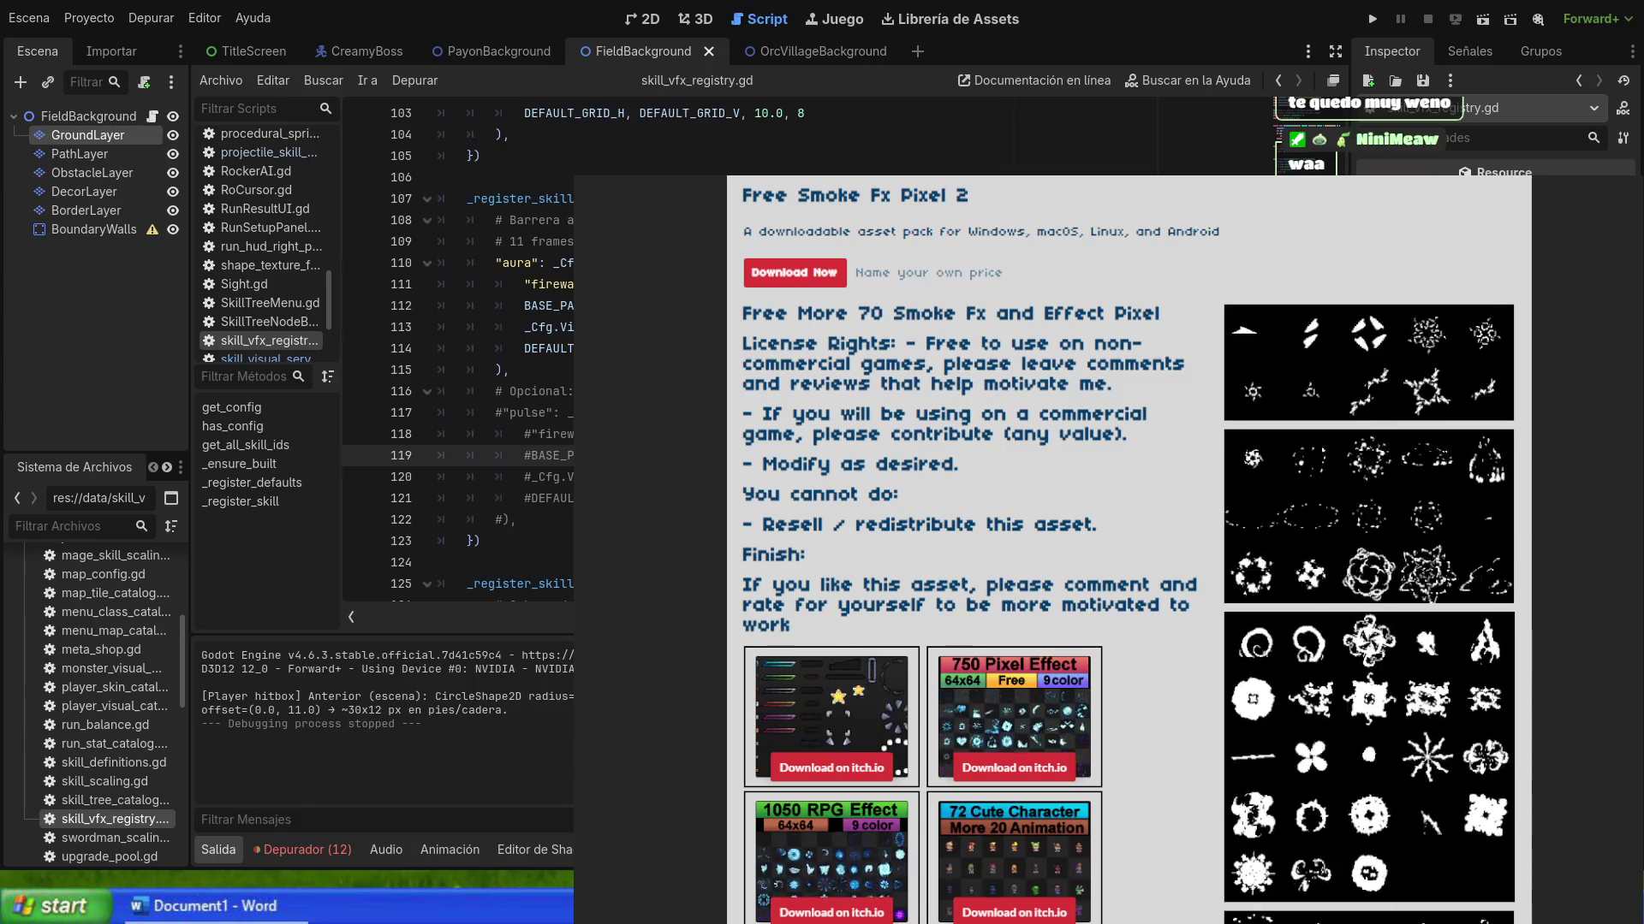
pyautogui.scroll(-3, 1157, 462)
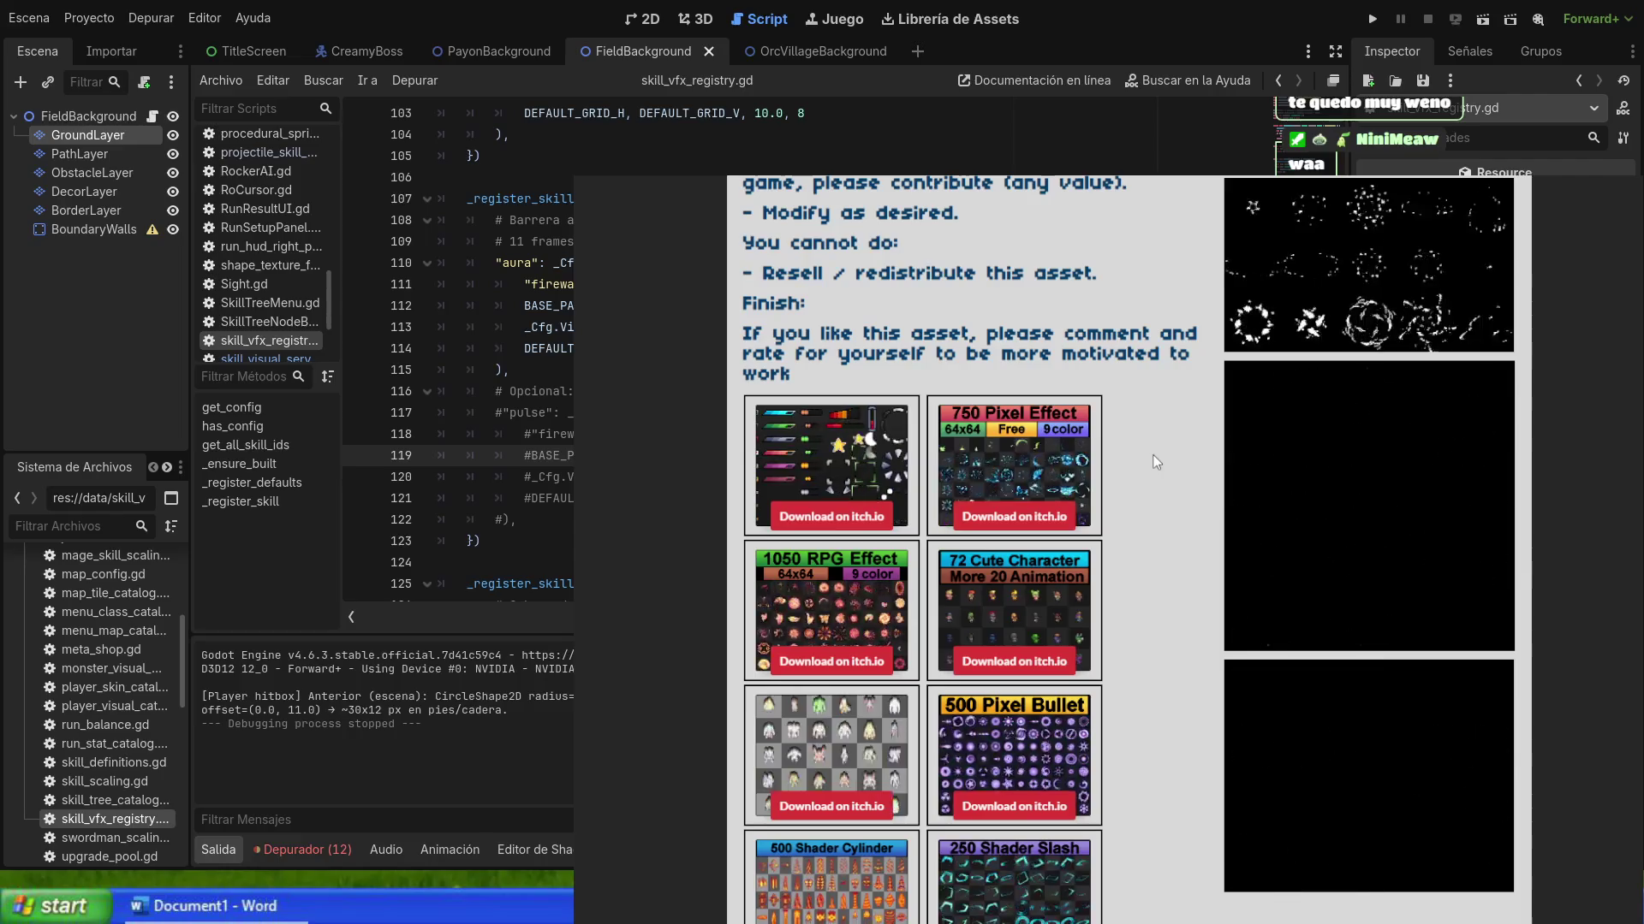
pyautogui.scroll(3, 1156, 462)
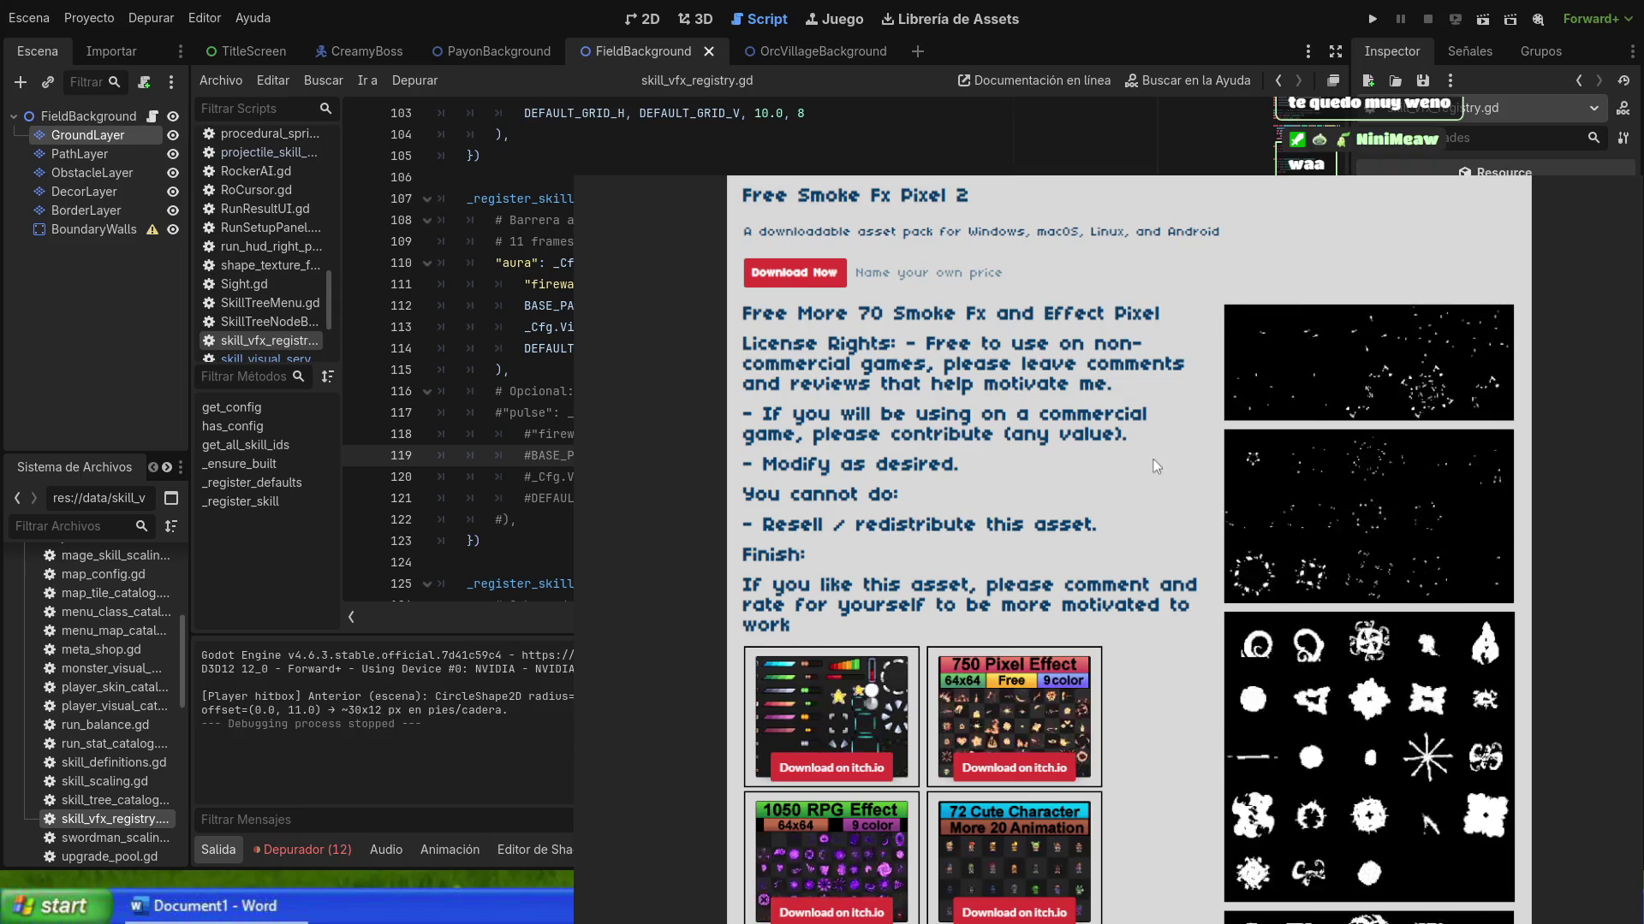
pyautogui.hotkey('alt', 'Left')
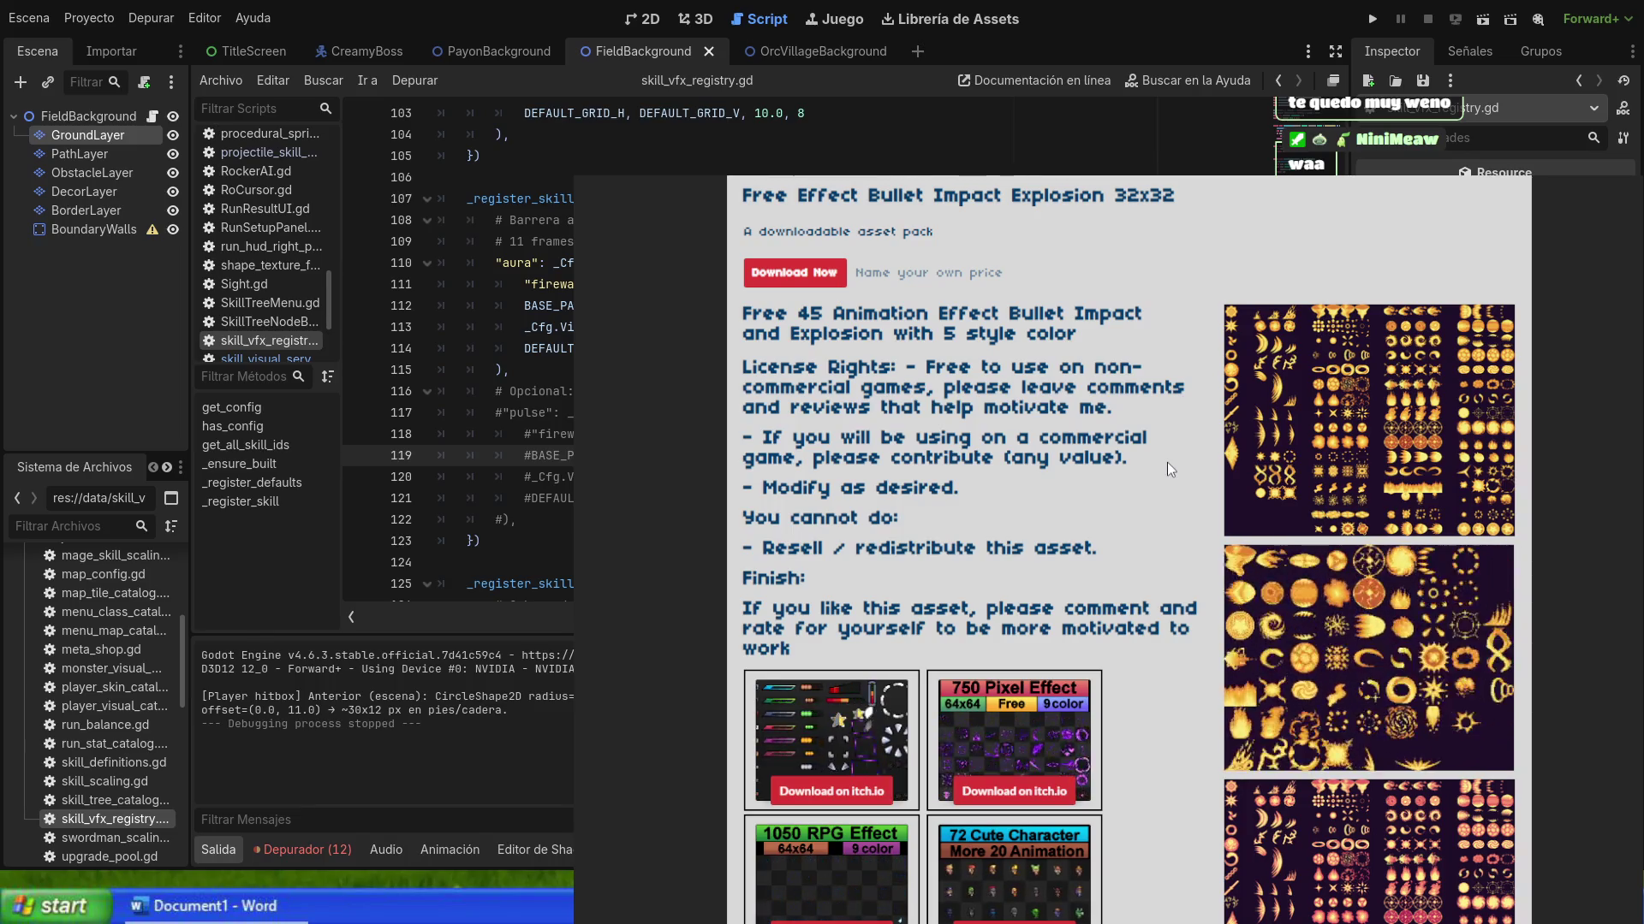
# Step: Scroll the Bullet Impact Explosion 32x32 page down to Download and Comments, then back to the title
pyautogui.scroll(-7, 1167, 469)
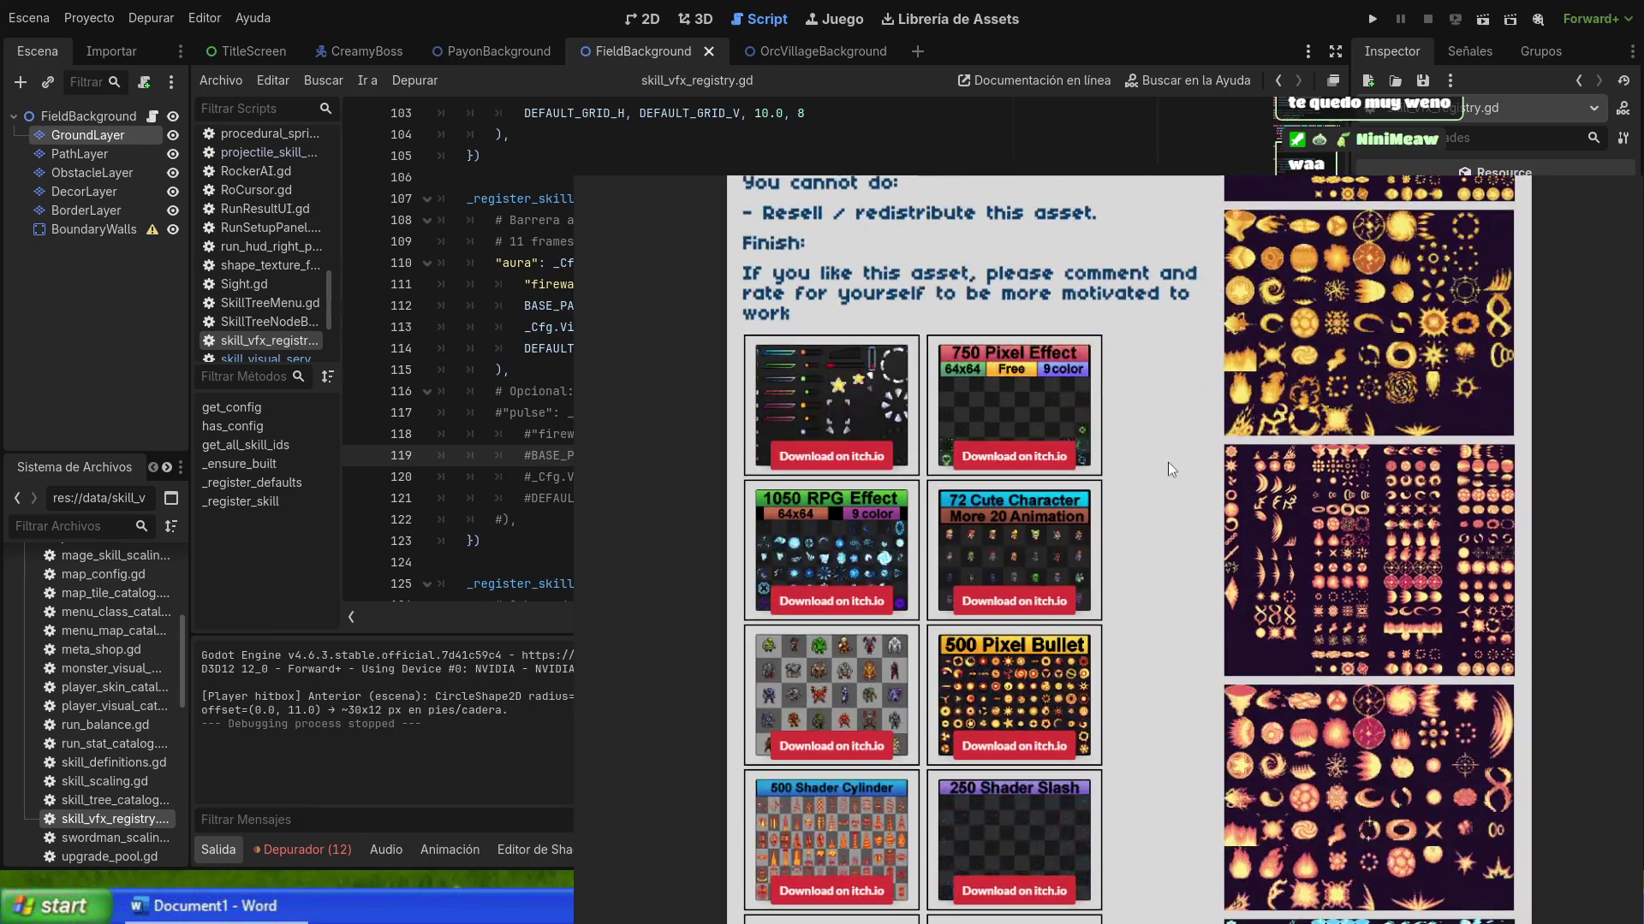
pyautogui.scroll(-6, 1169, 463)
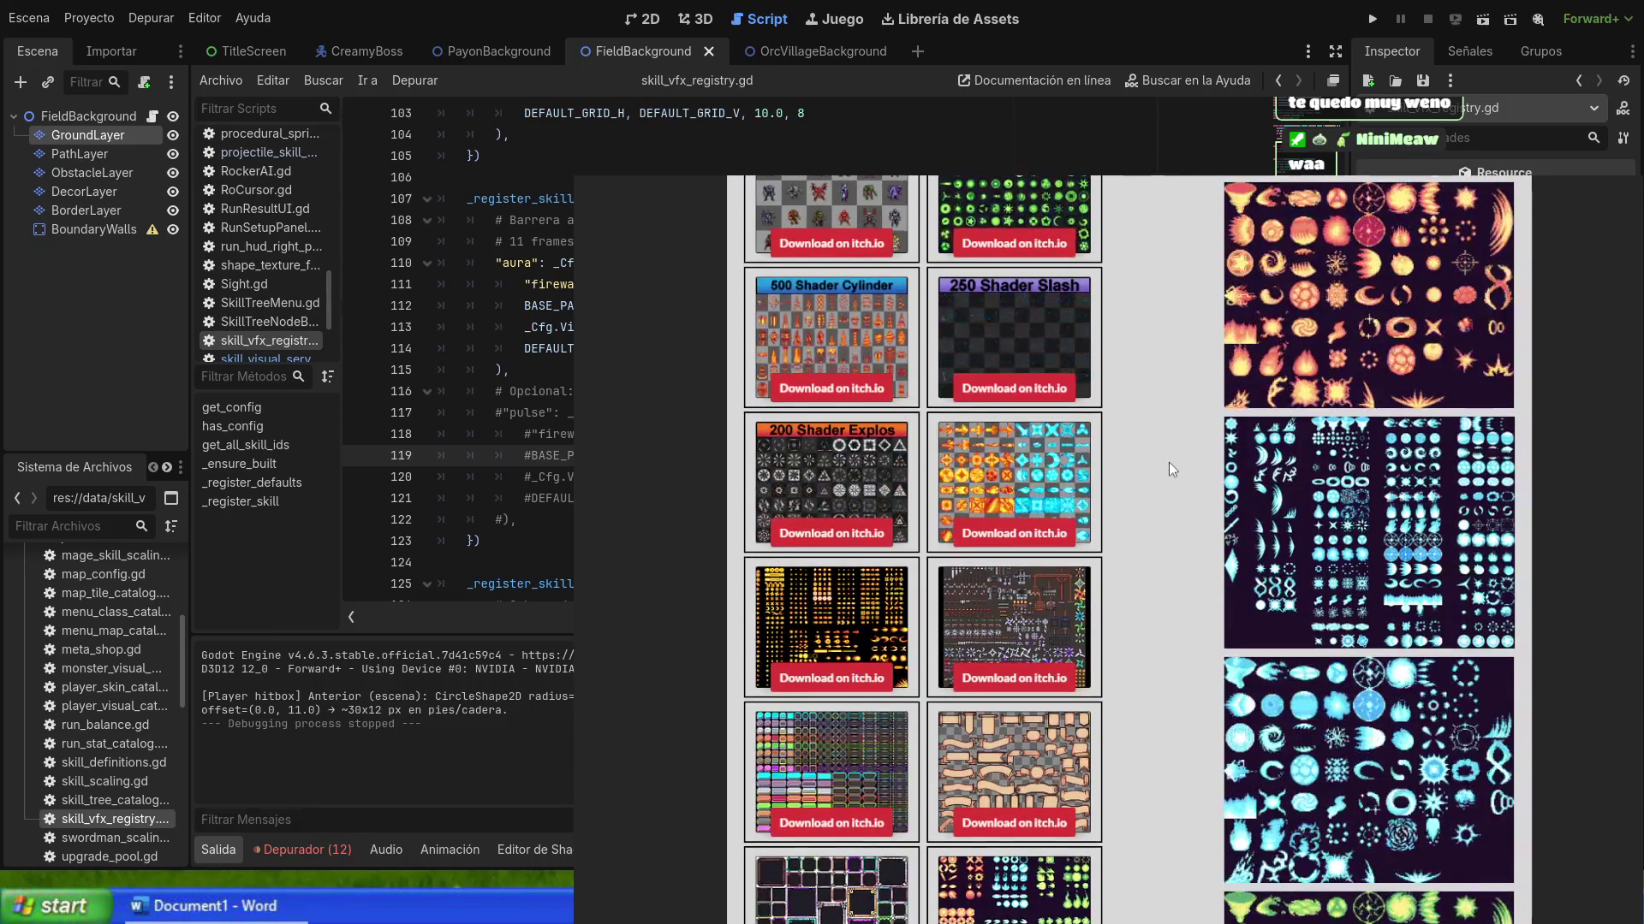
pyautogui.scroll(-3, 1170, 469)
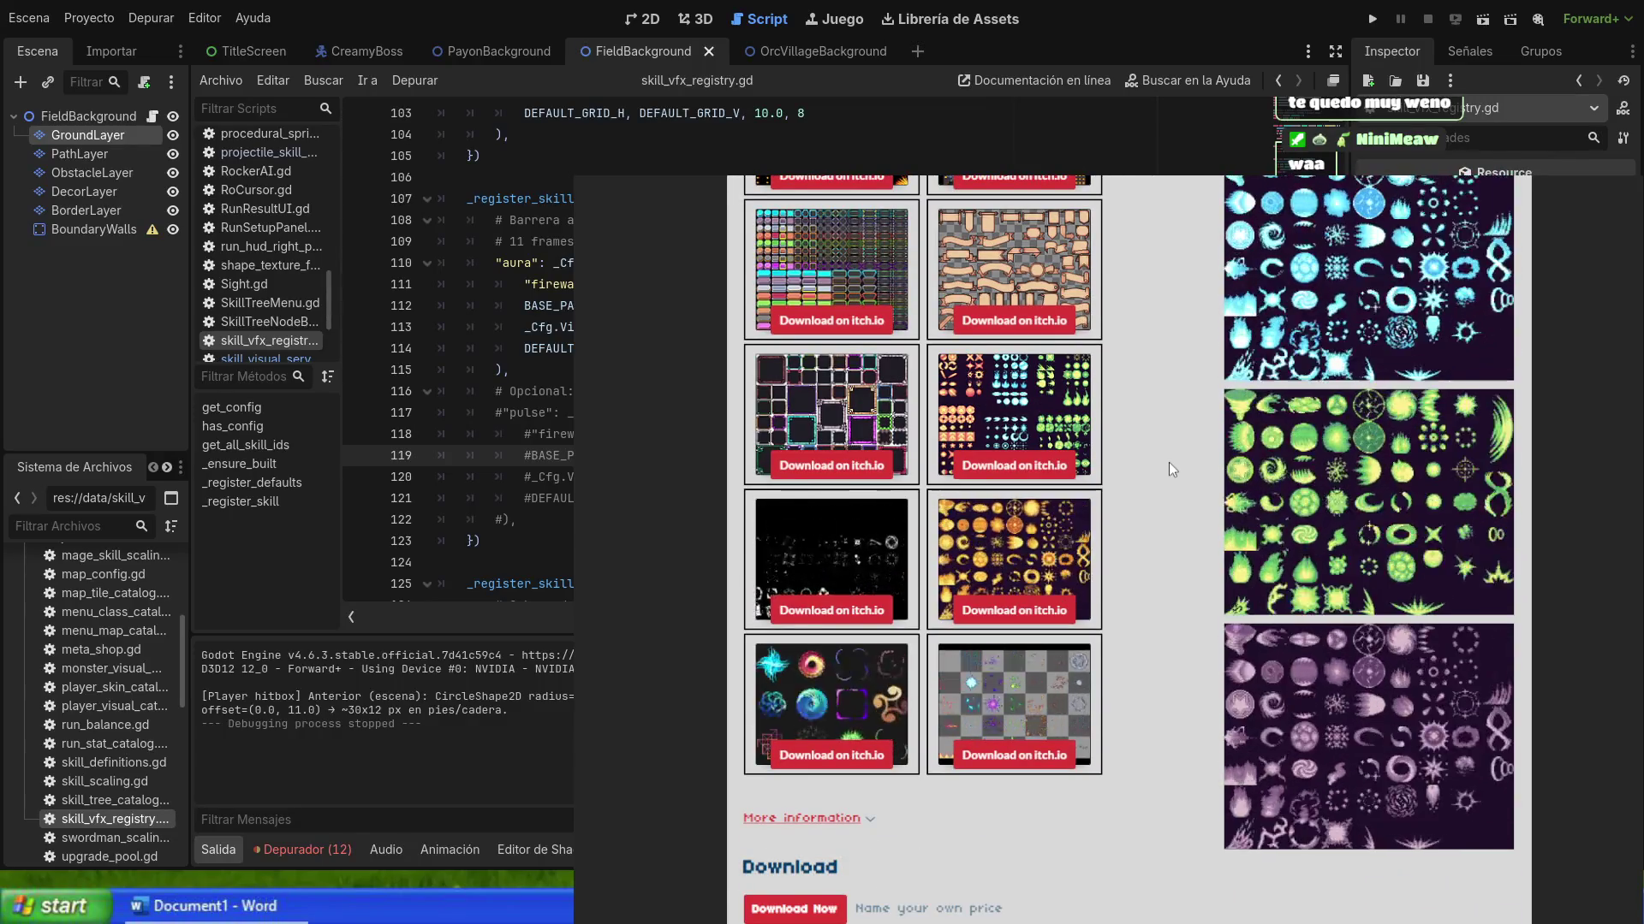
pyautogui.scroll(-2, 1169, 463)
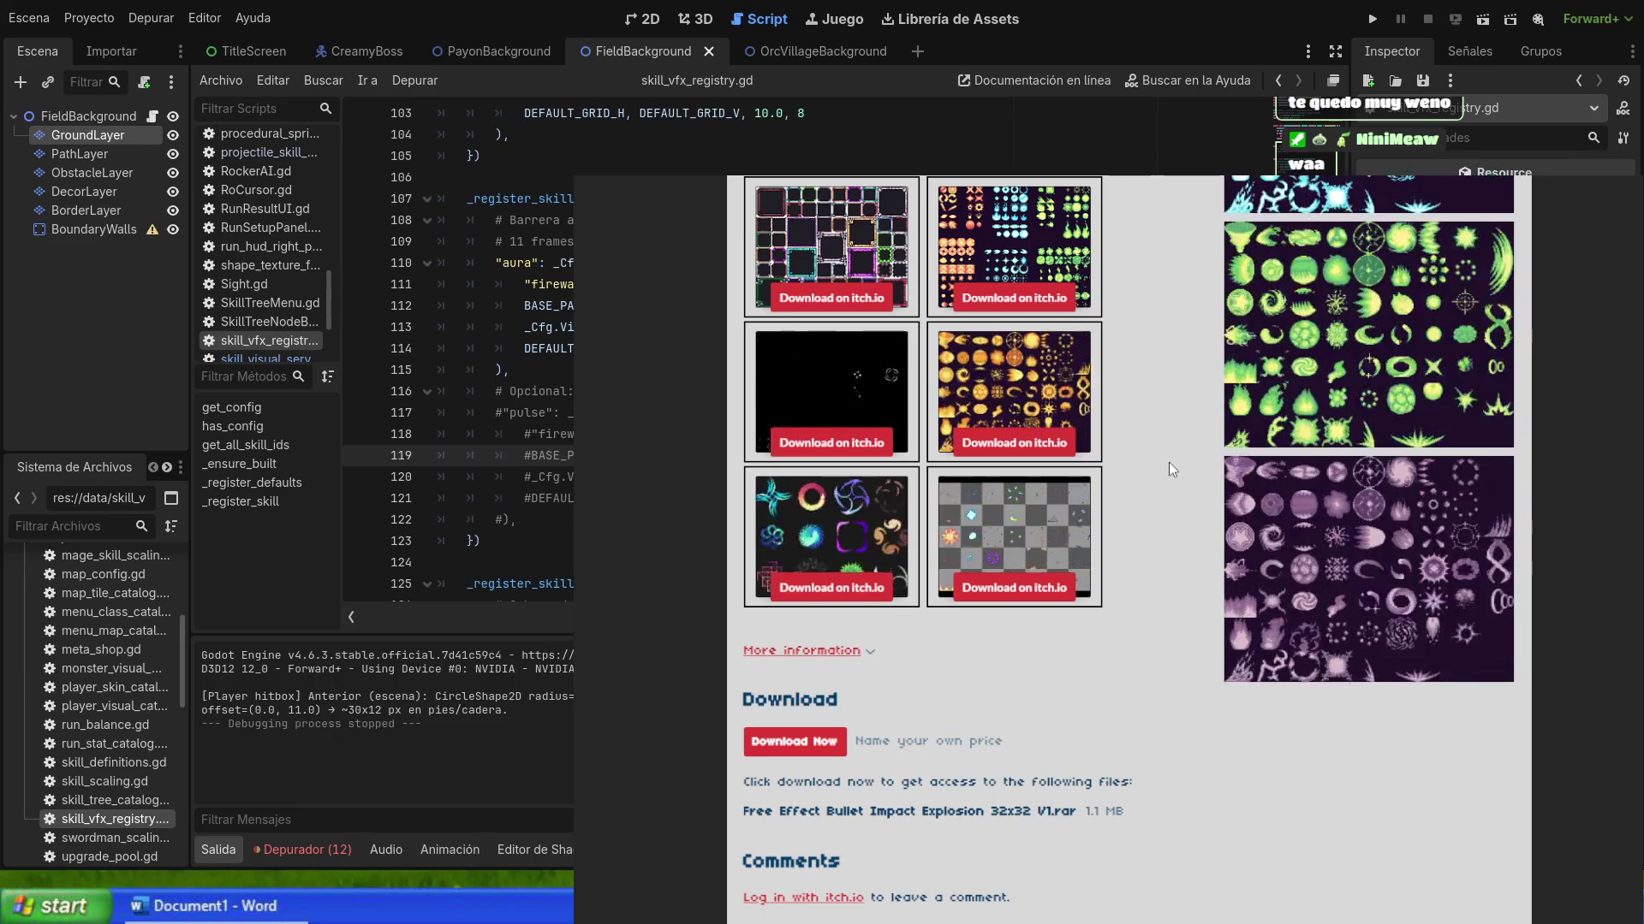
pyautogui.scroll(-2, 1169, 462)
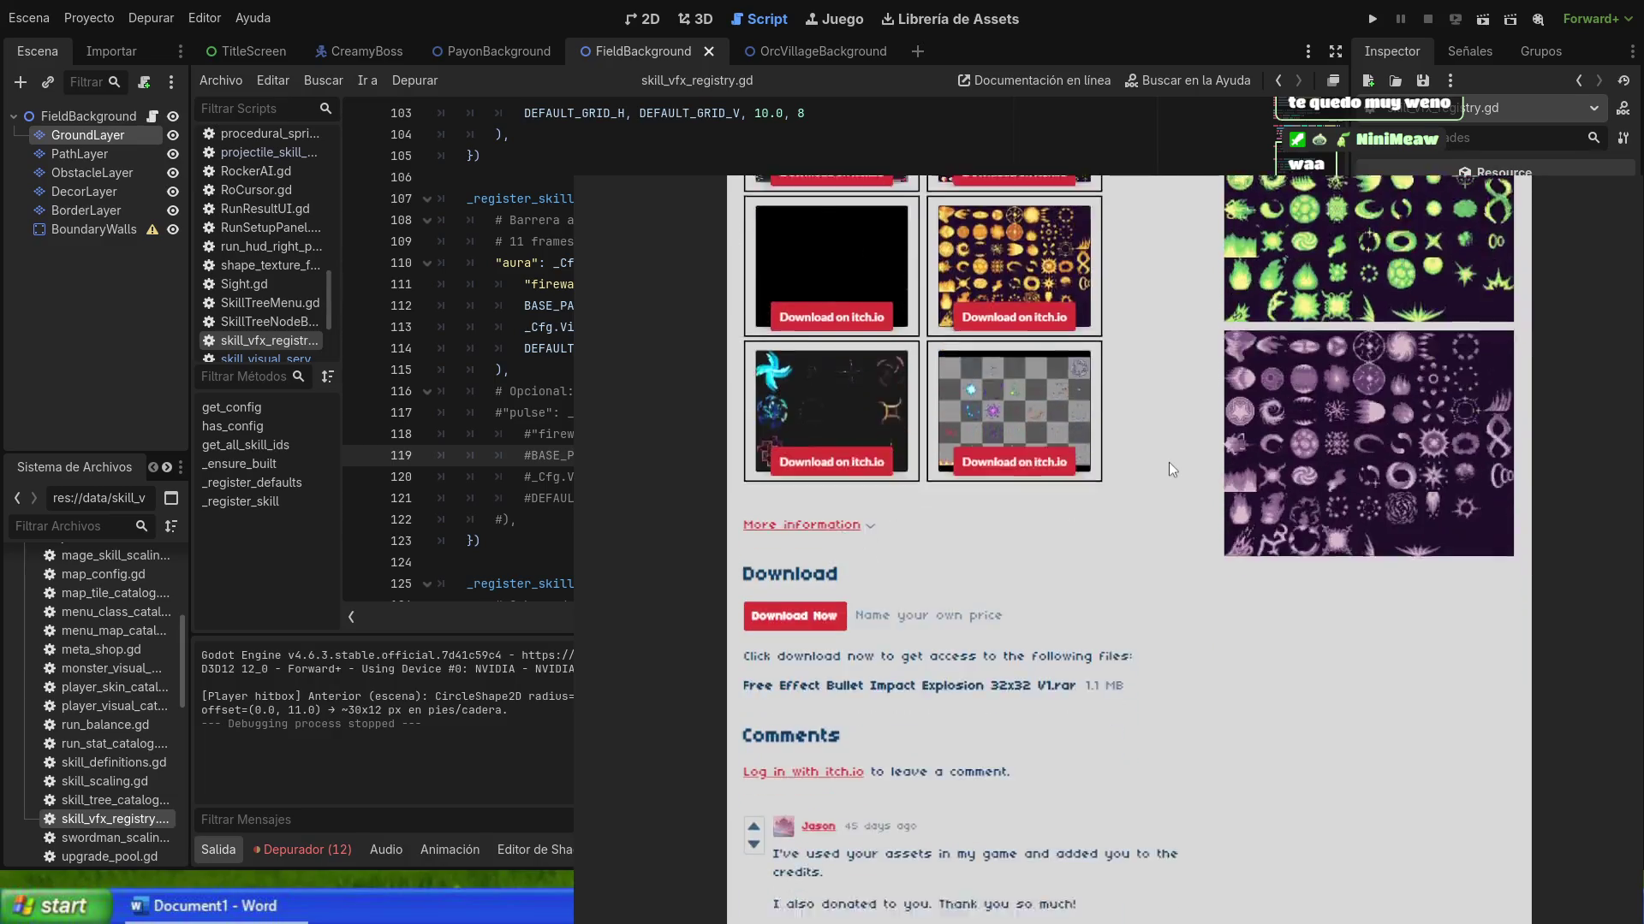
pyautogui.scroll(6, 1168, 462)
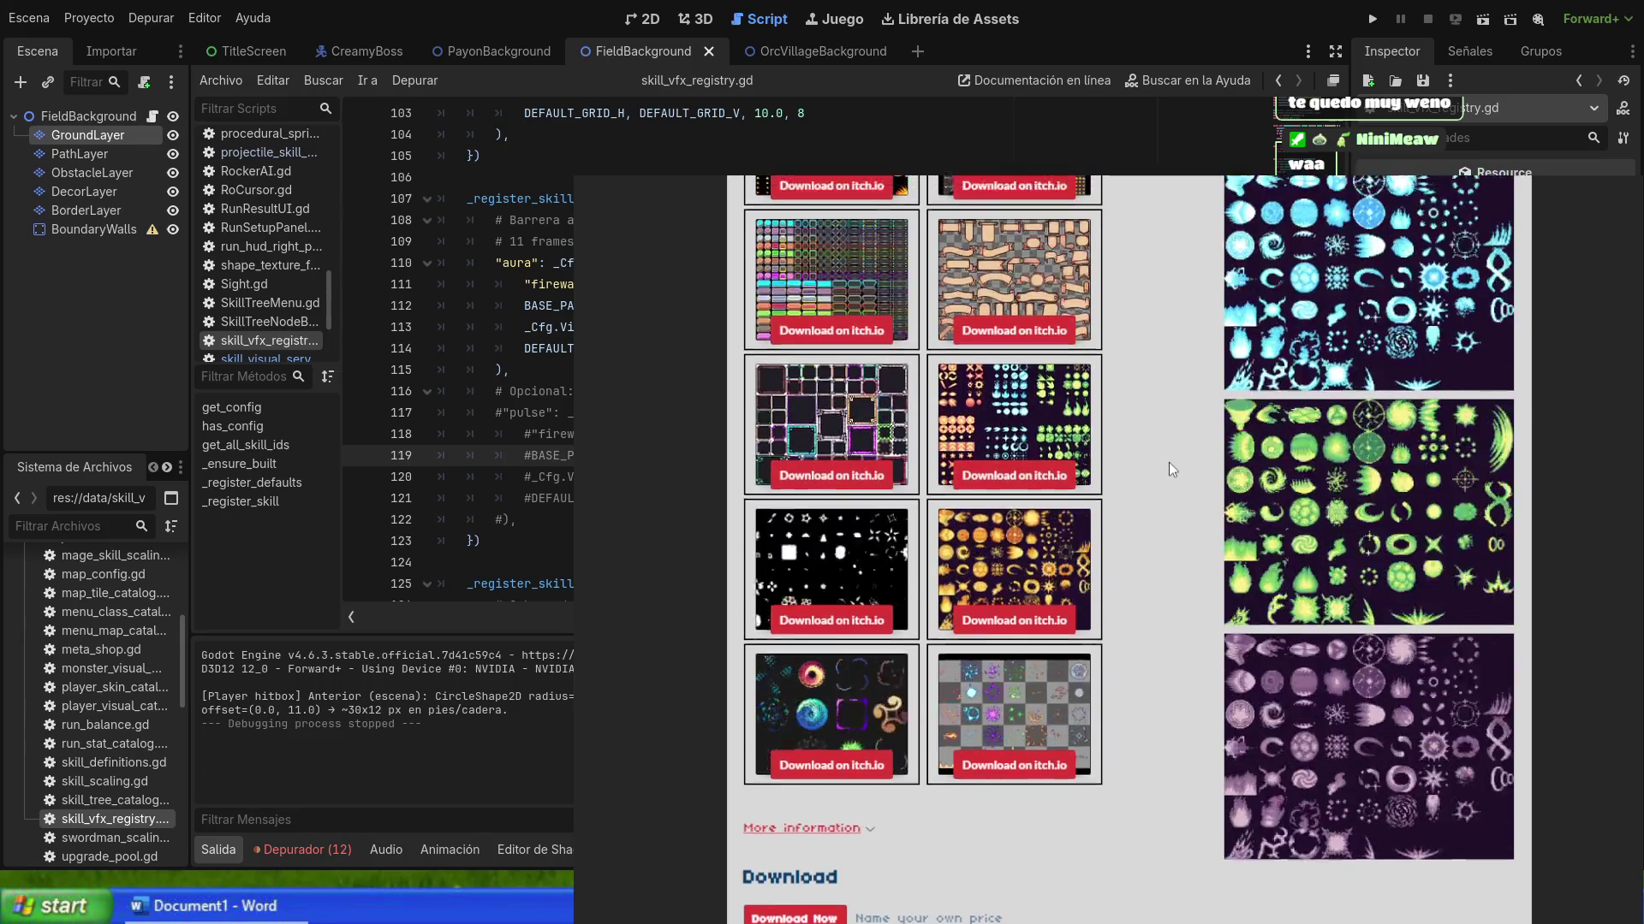
pyautogui.scroll(8, 1169, 462)
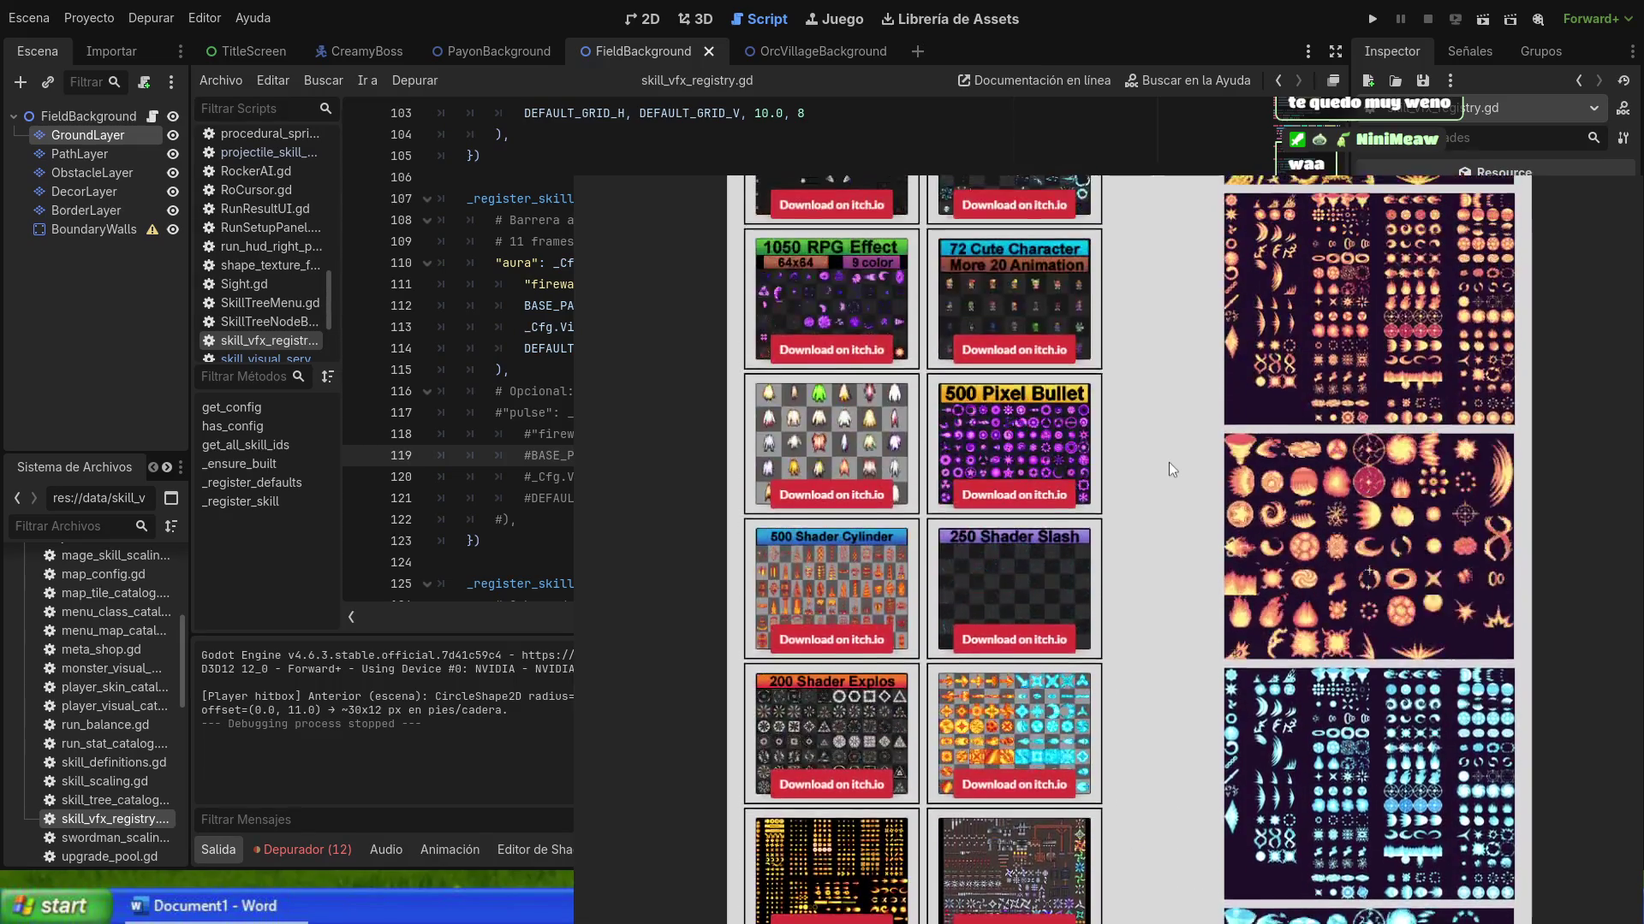
pyautogui.scroll(3, 1169, 463)
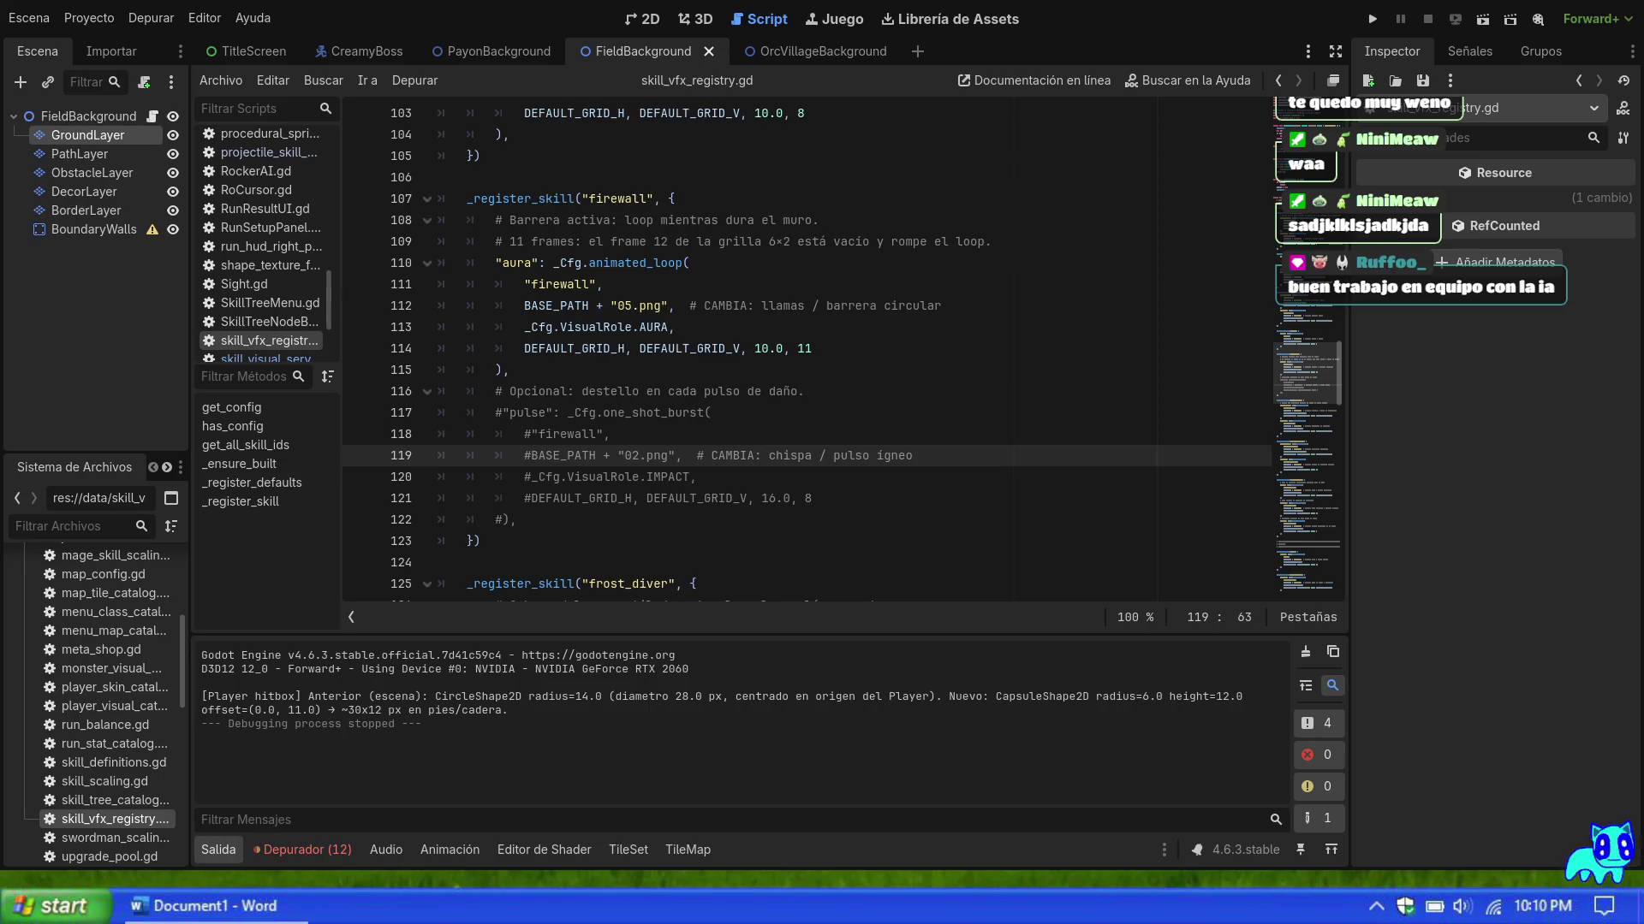
# Step: Exit the editor's fullscreen mode and run the project with F5
pyautogui.click(923, 427)
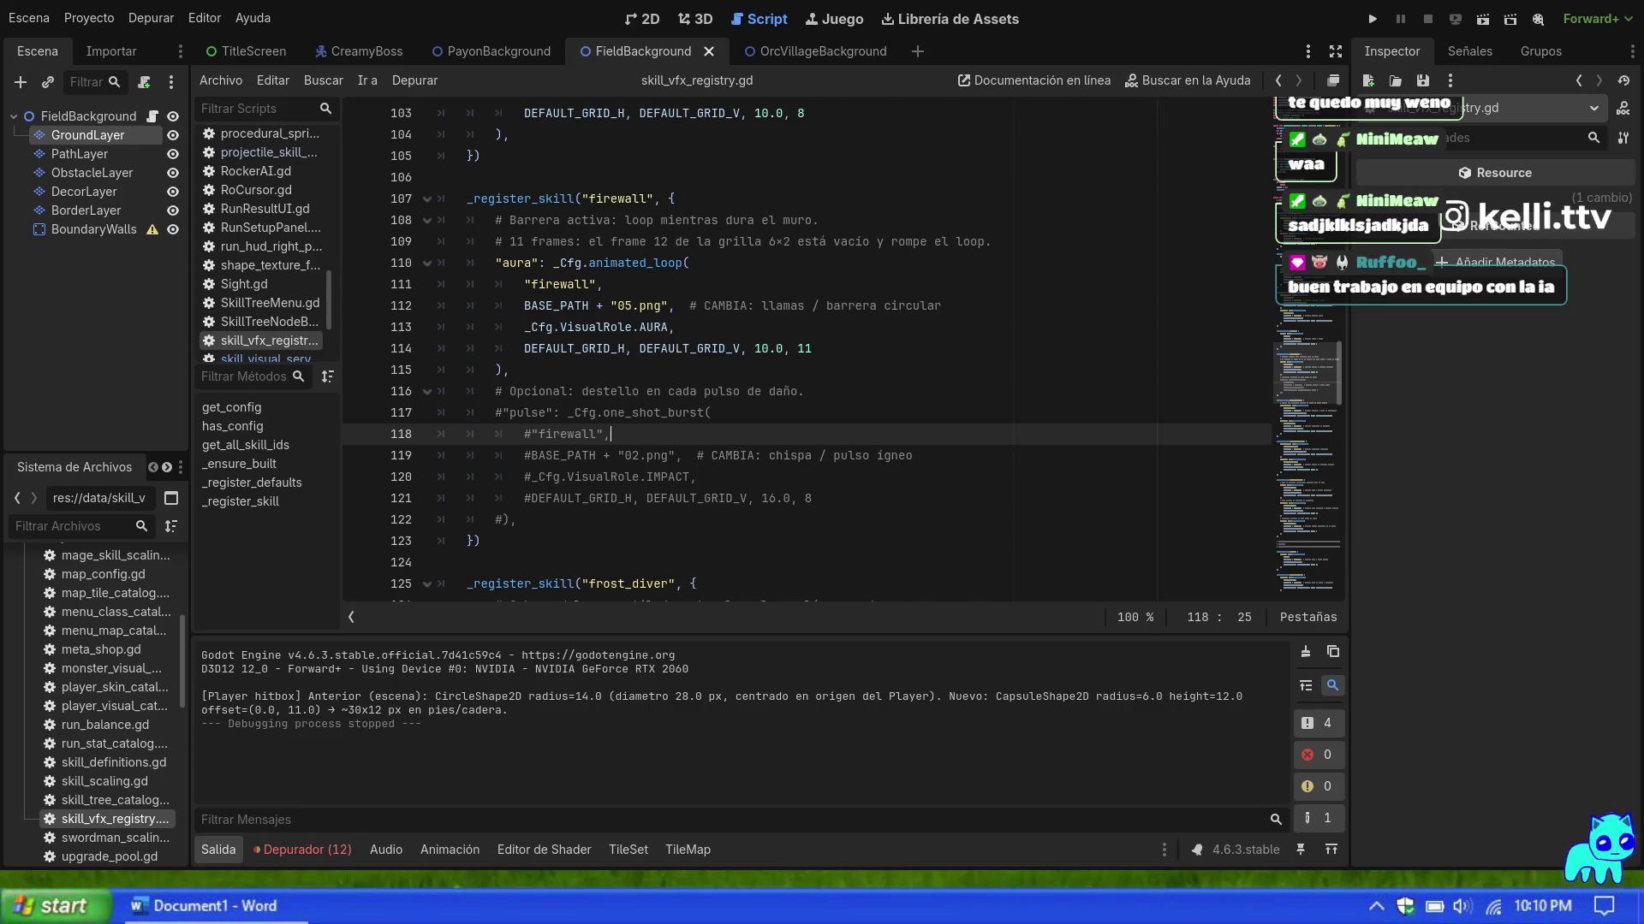
pyautogui.hotkey('shift', 'F11')
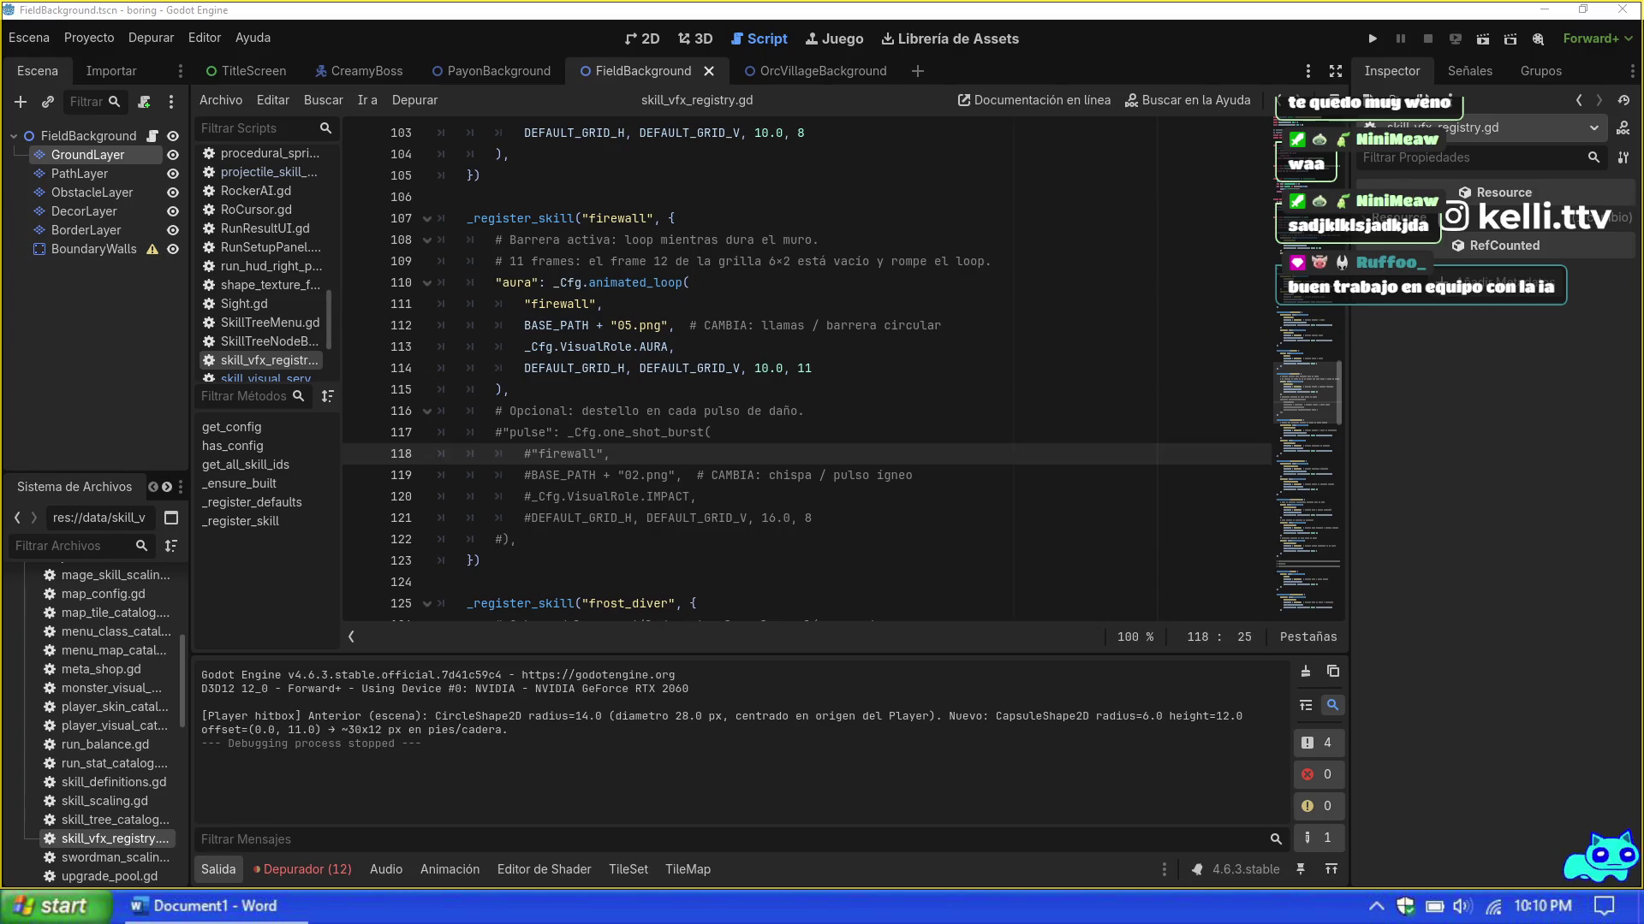
pyautogui.click(481, 560)
pyautogui.press('F5')
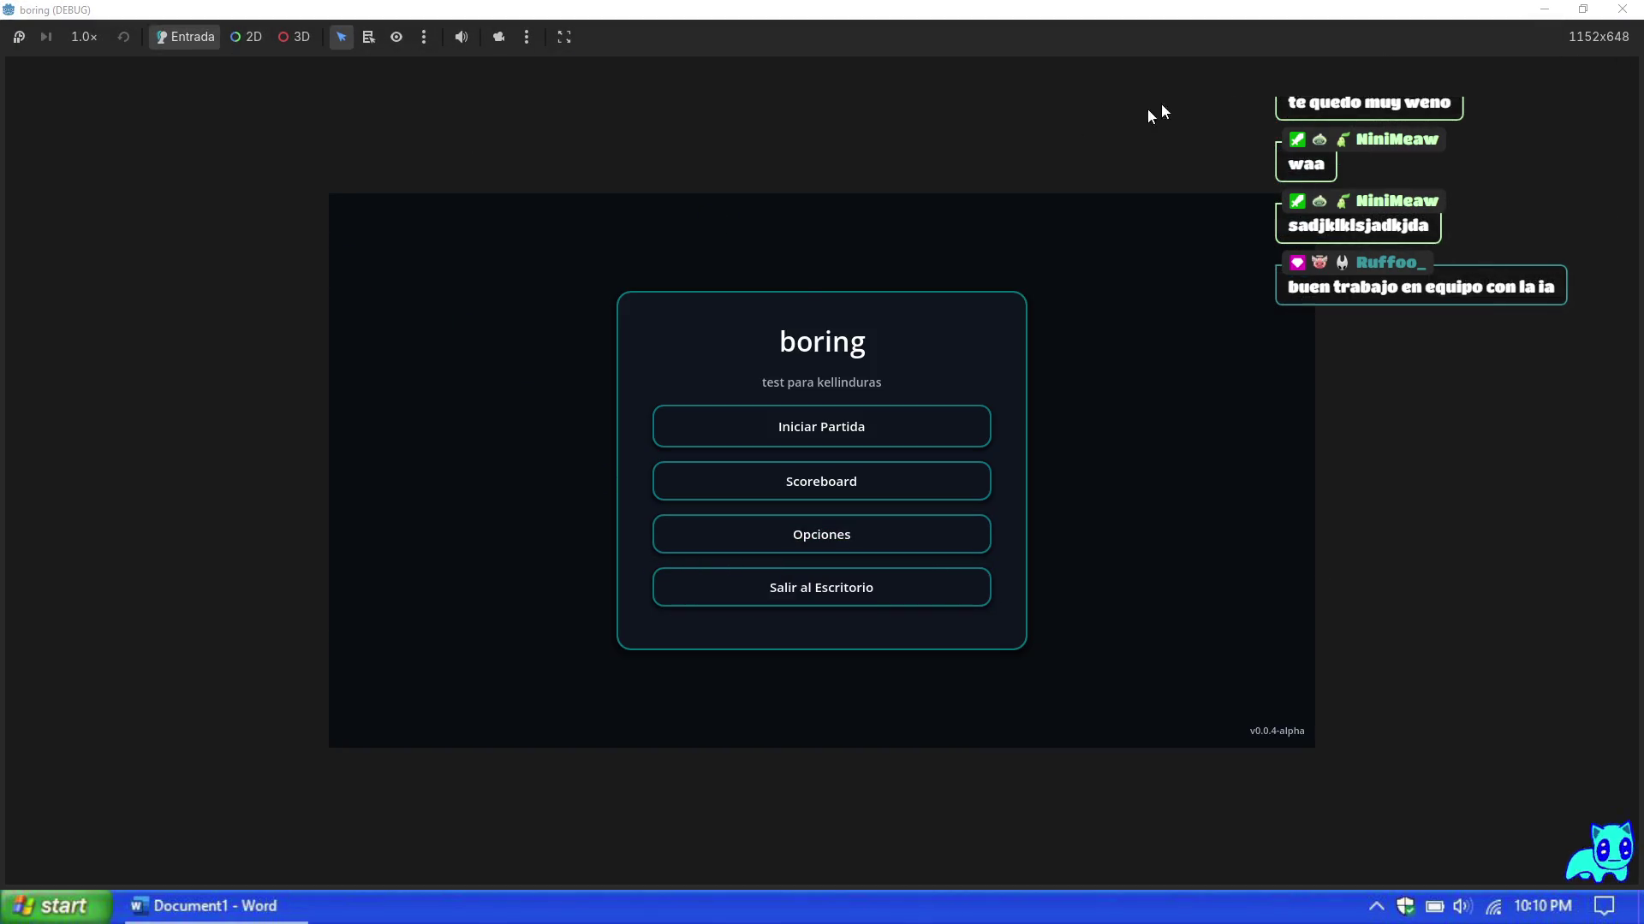
# Step: Restore and enlarge the game's debug window by its edges, then start a new game
pyautogui.click(1584, 10)
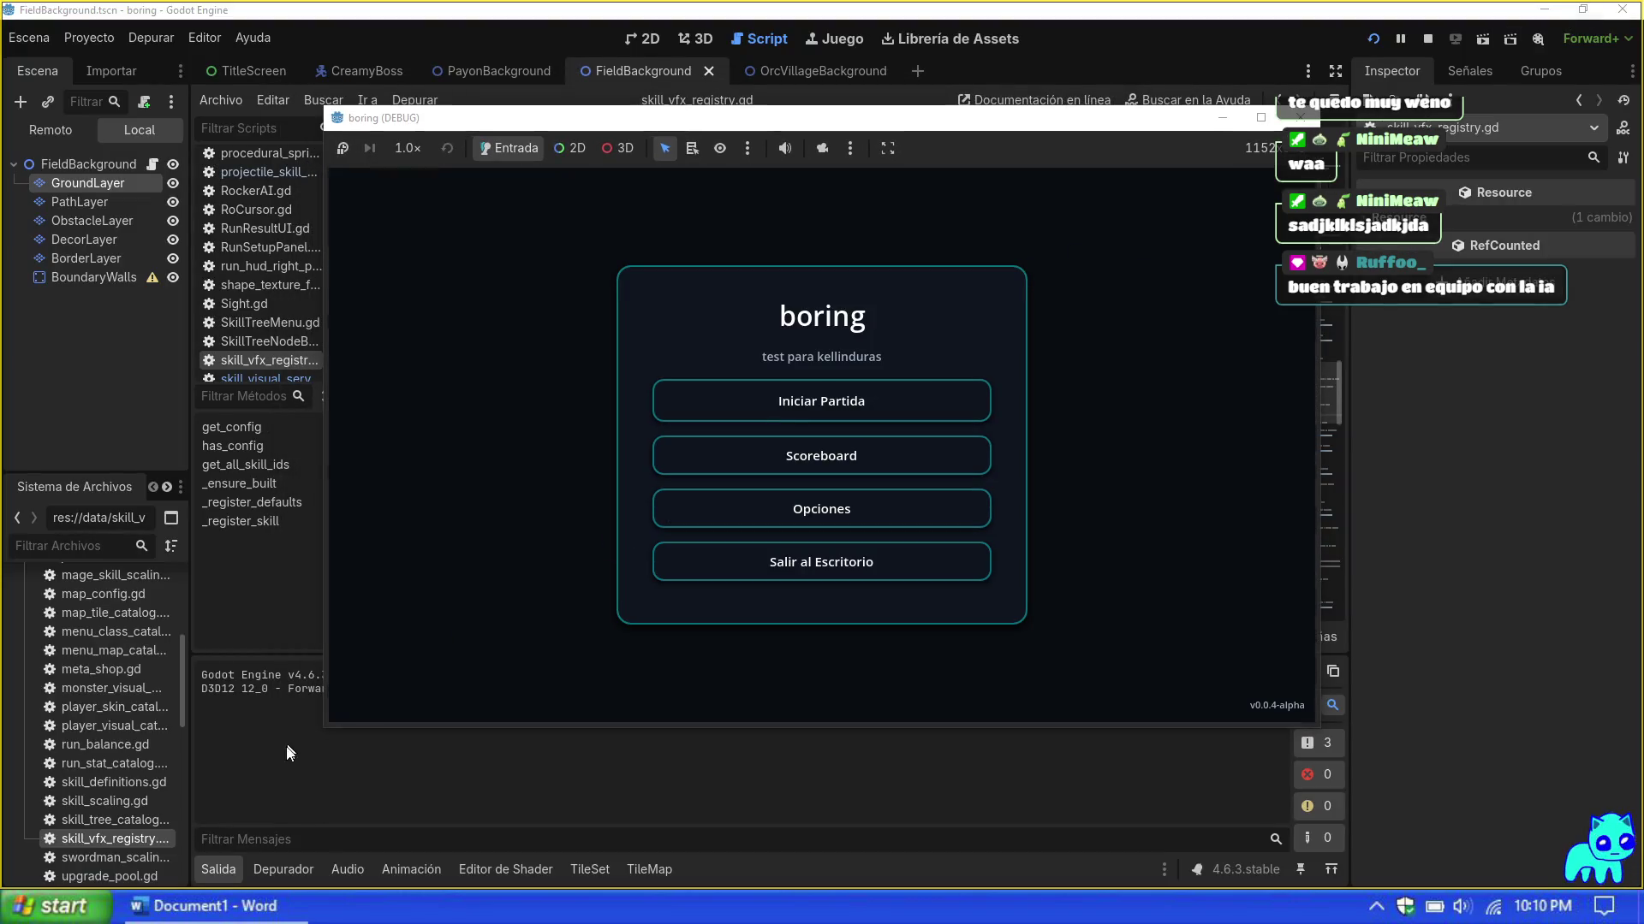
pyautogui.click(326, 732)
pyautogui.moveTo(323, 729); pyautogui.dragTo(133, 828)
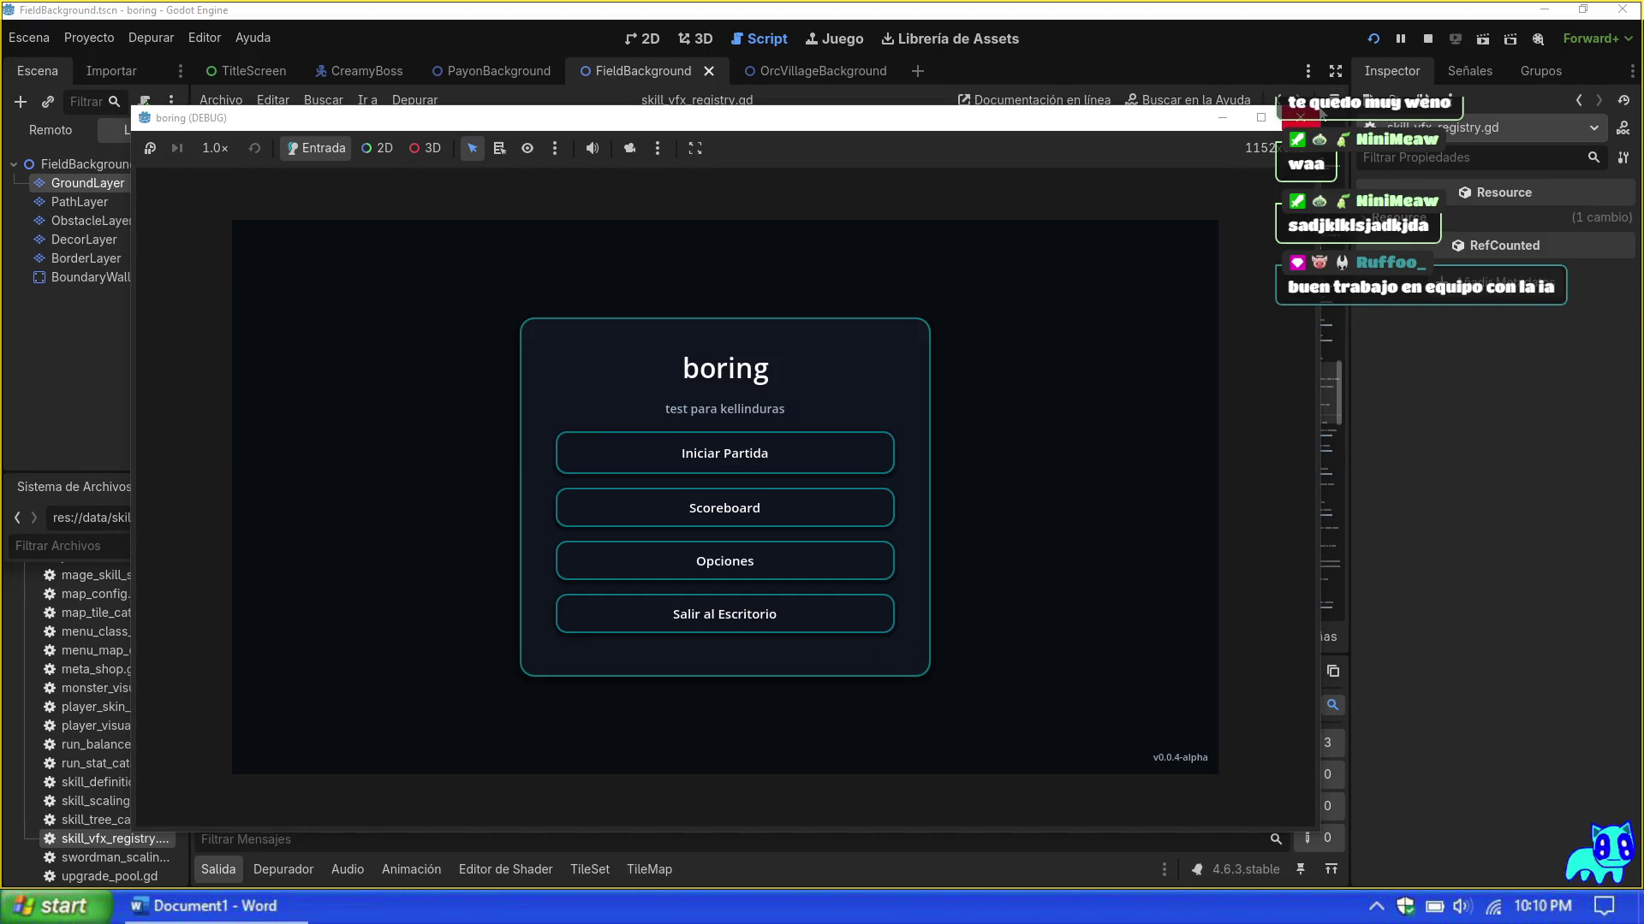
pyautogui.moveTo(1316, 106); pyautogui.dragTo(1531, 44)
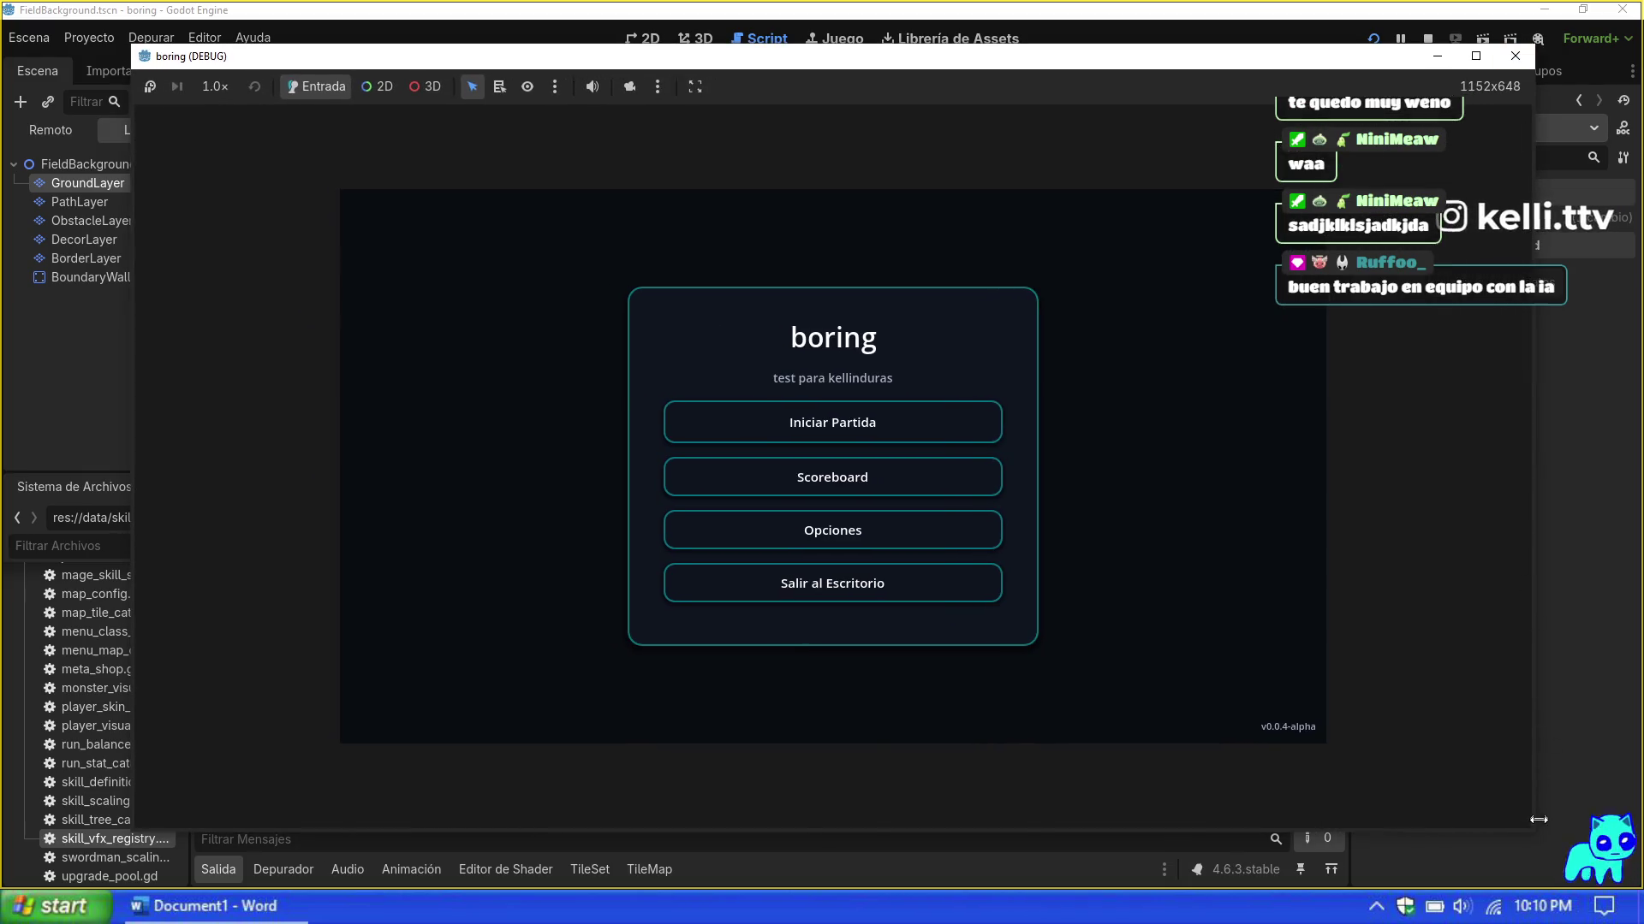
pyautogui.moveTo(1534, 834); pyautogui.dragTo(1552, 859)
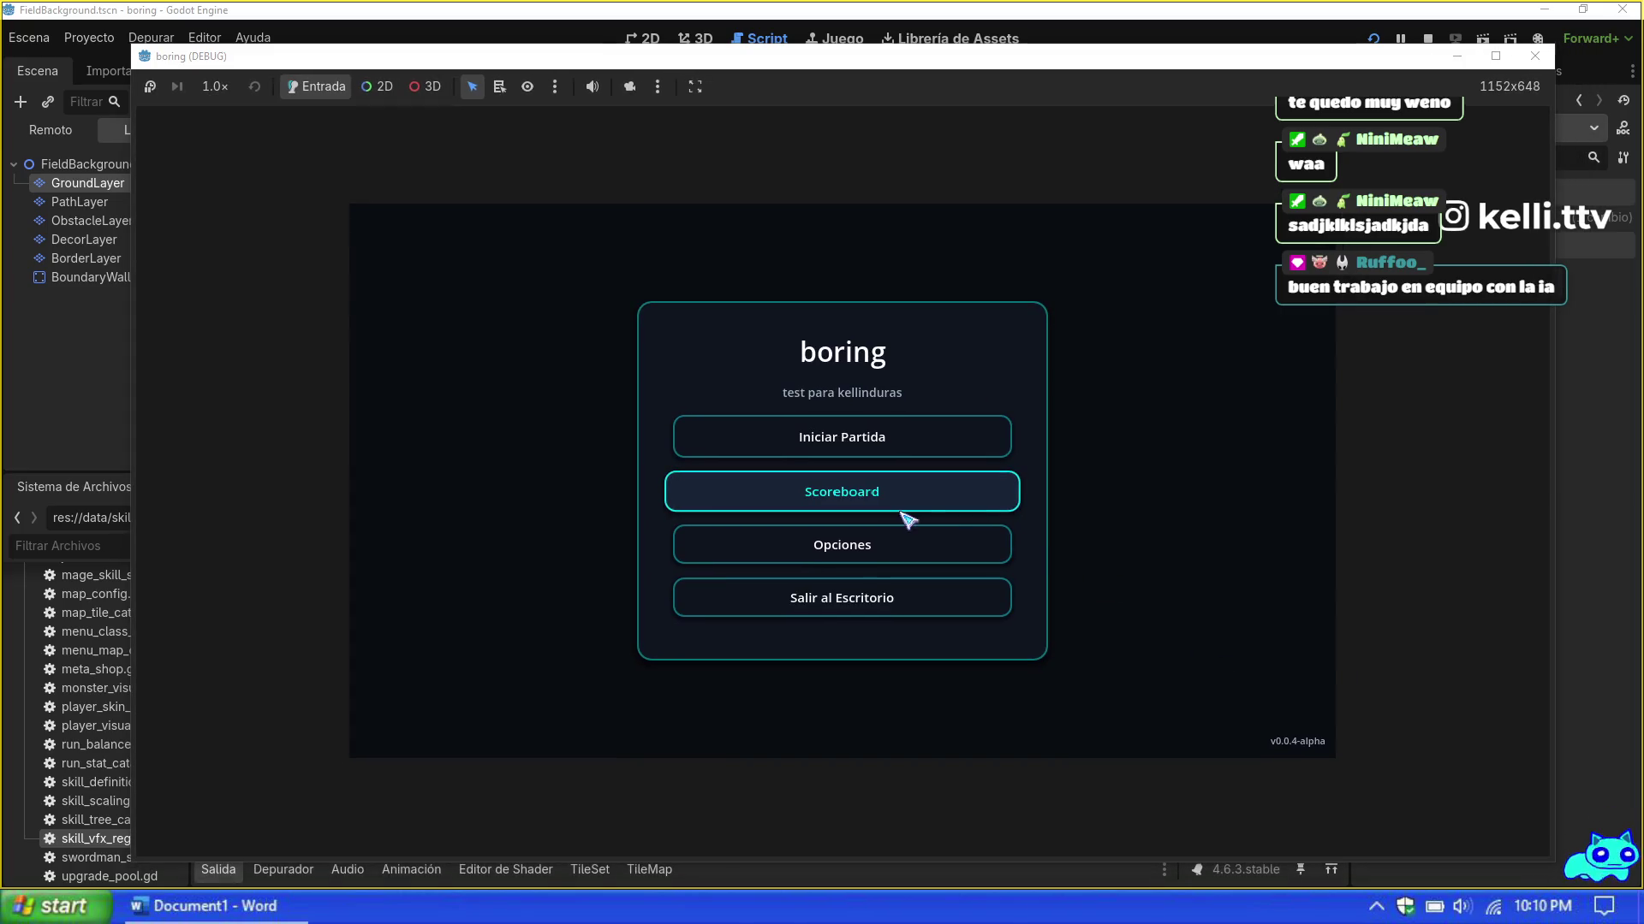
pyautogui.click(869, 445)
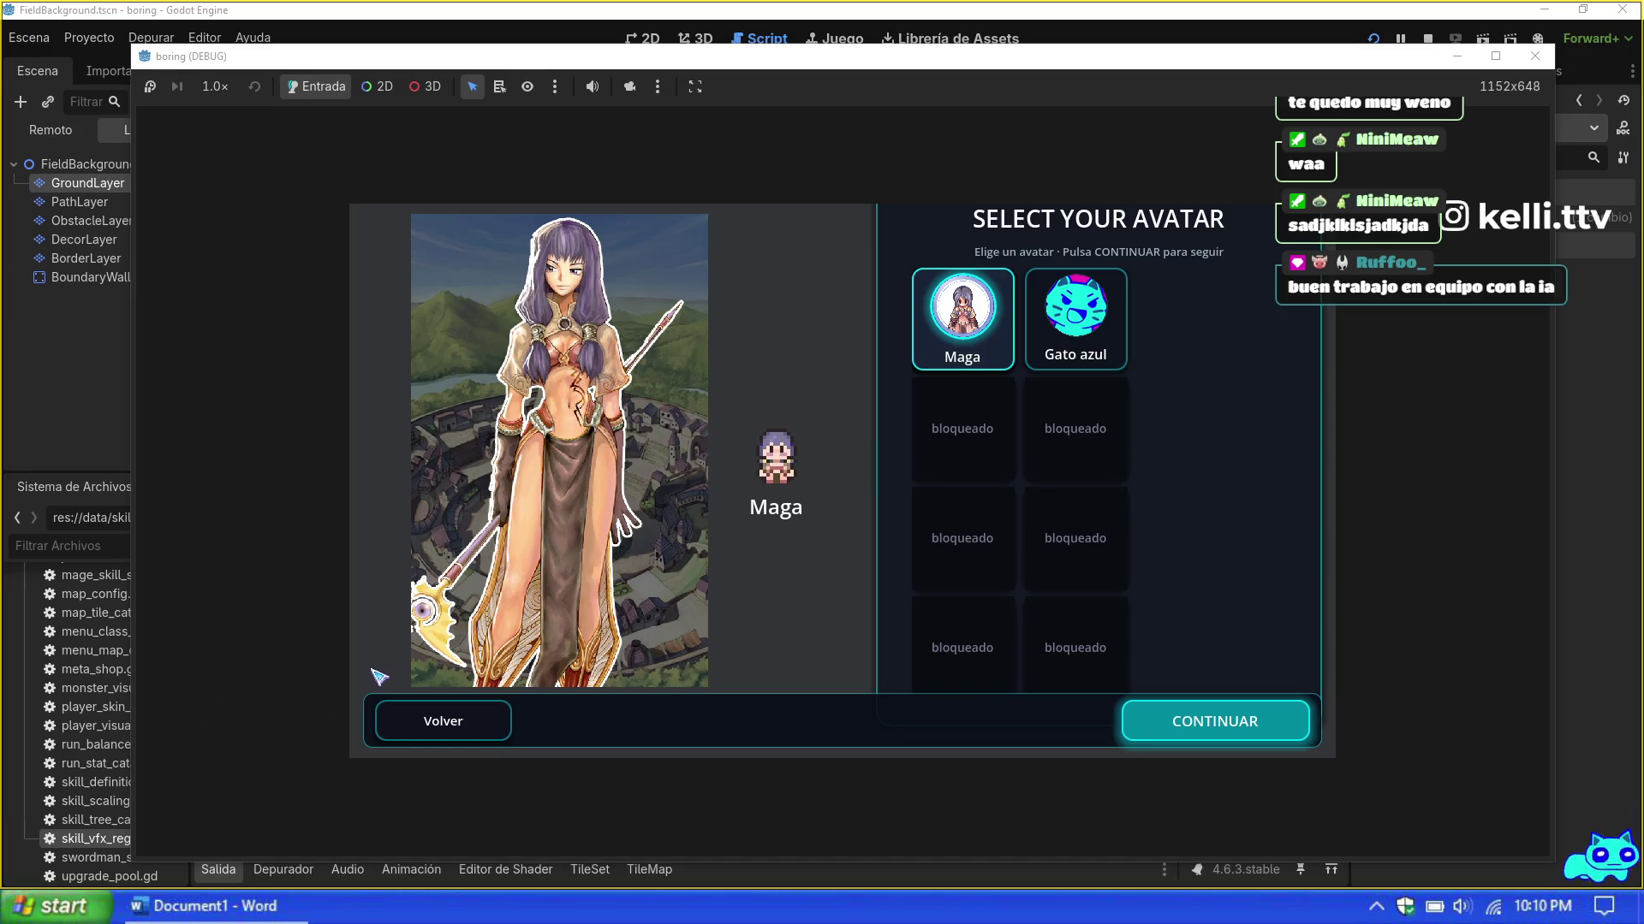
# Step: Start a Mage run on Mapa 1 with the Maga avatar
pyautogui.click(1126, 721)
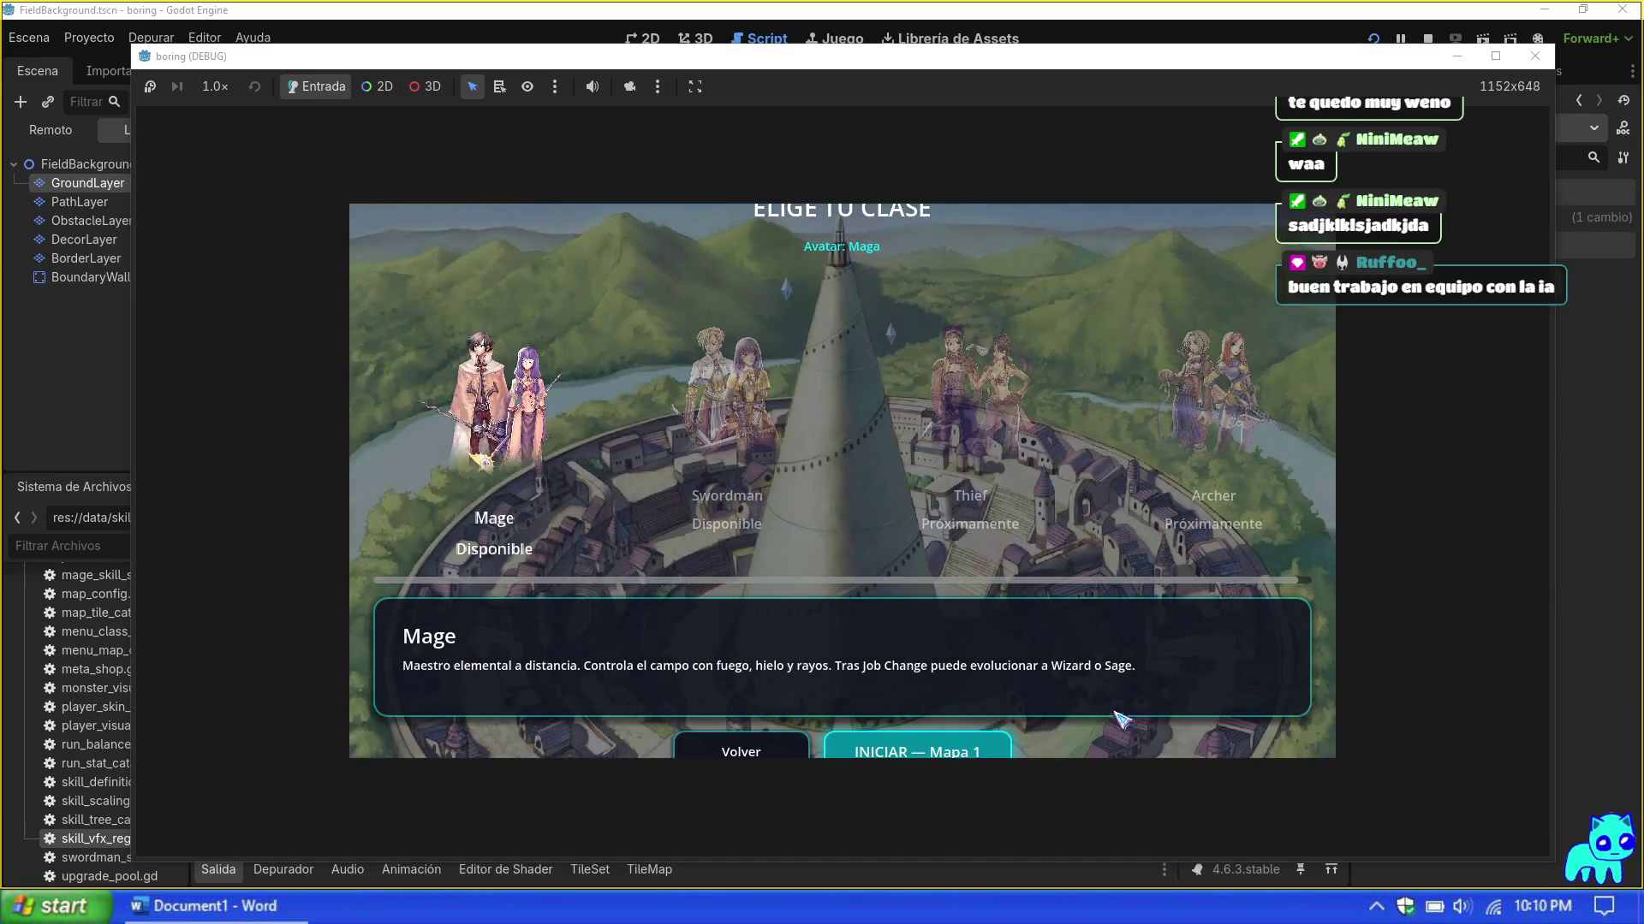
pyautogui.press('F8')
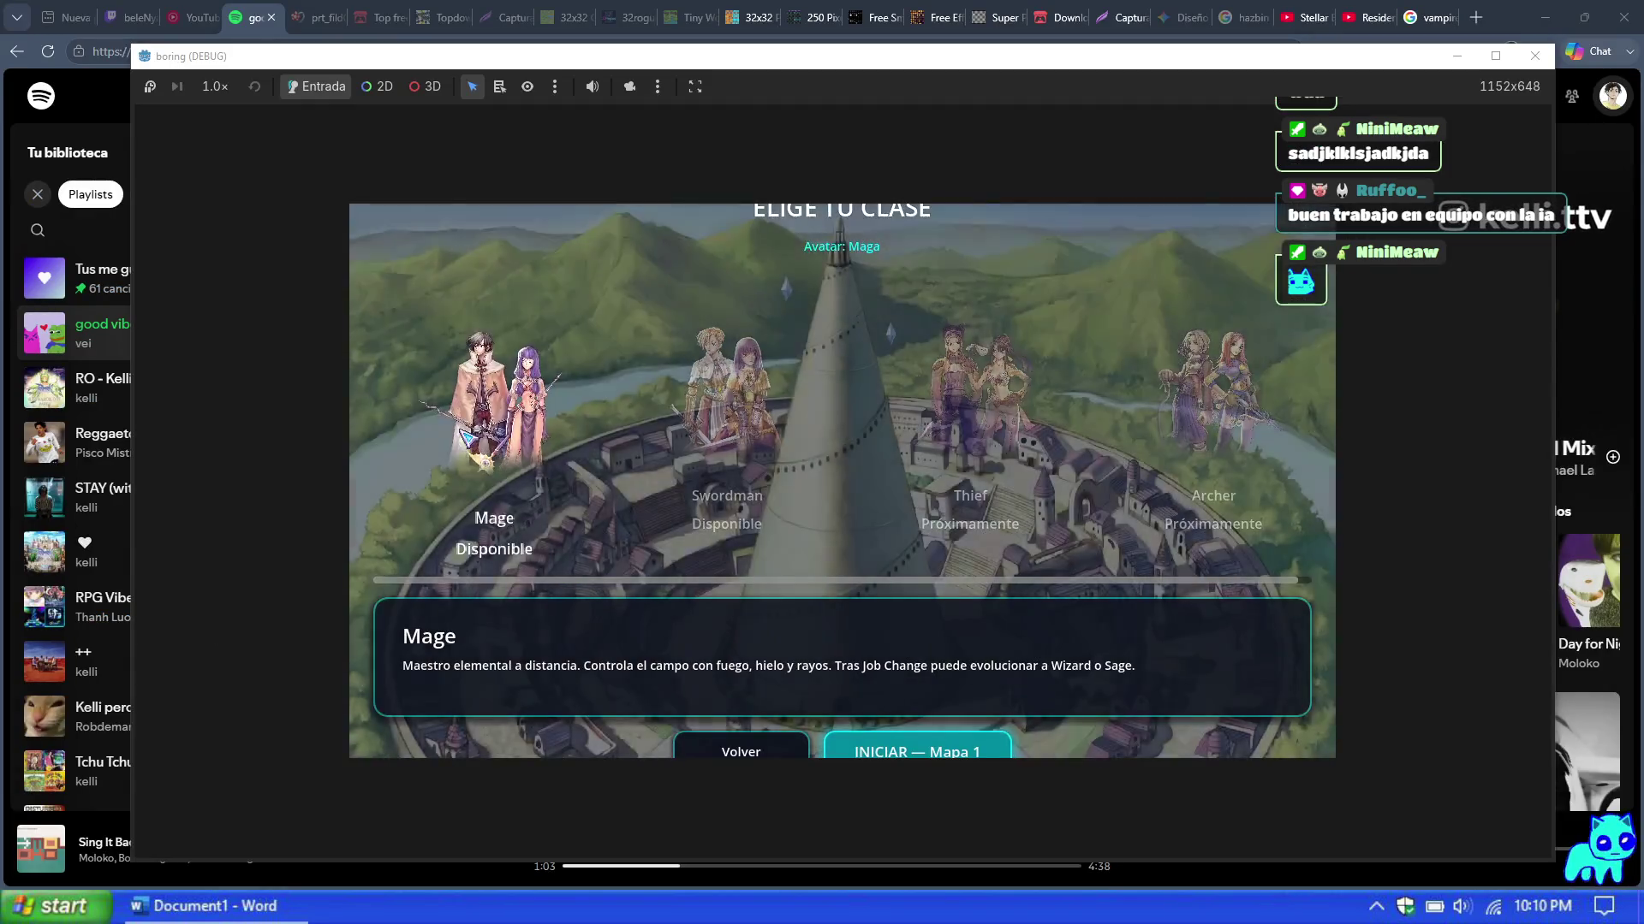
pyautogui.press('Left')
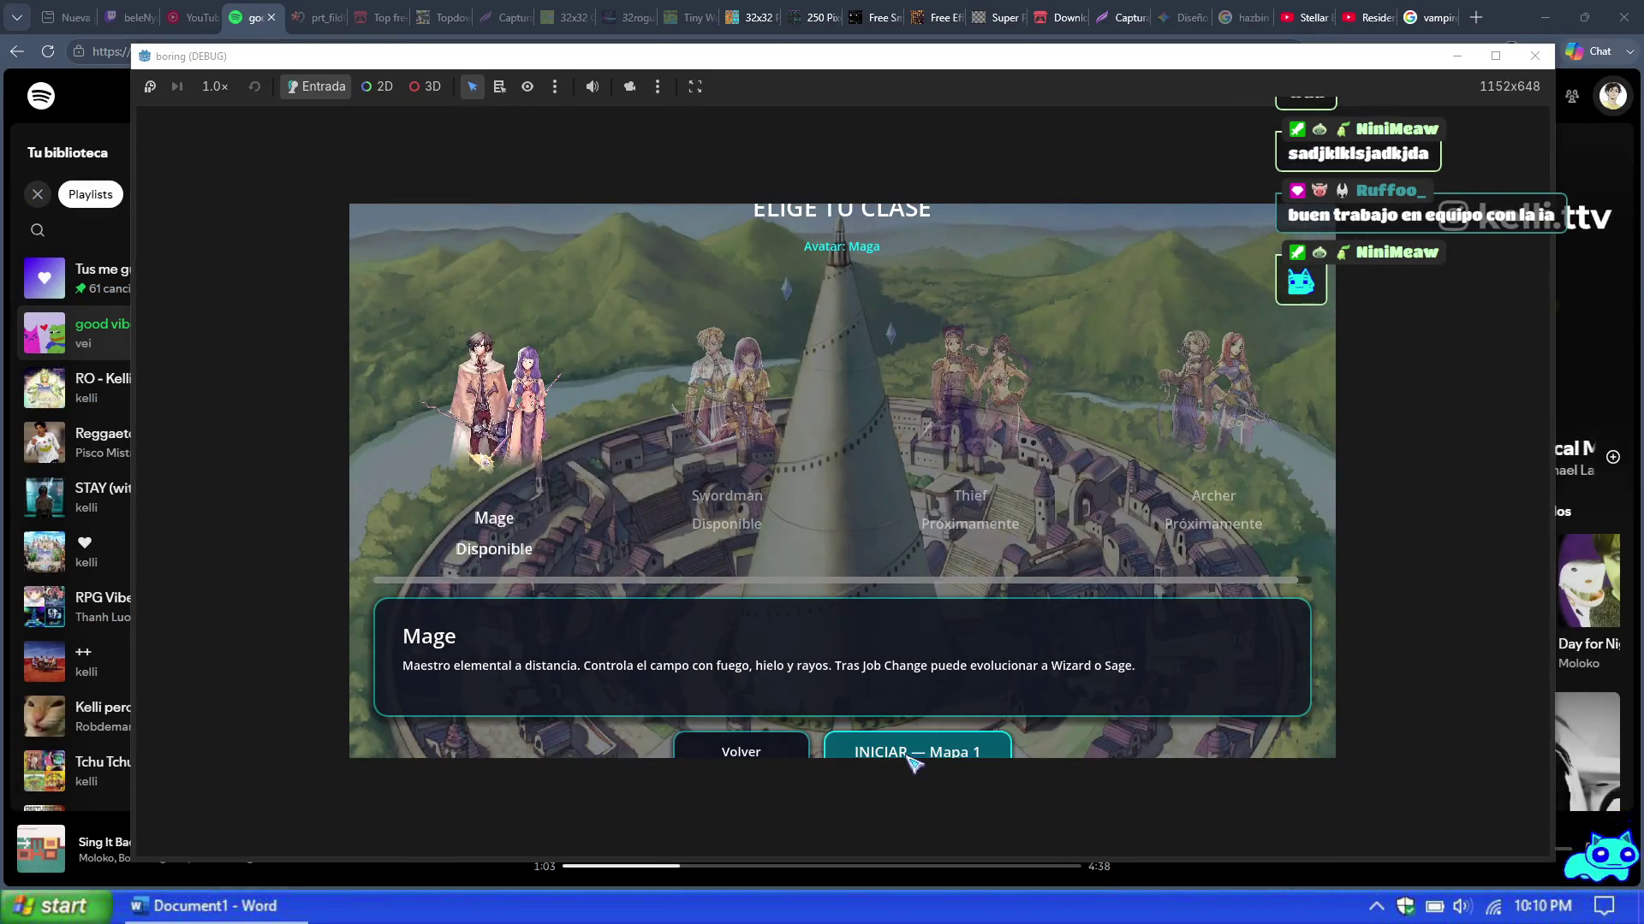
pyautogui.click(923, 748)
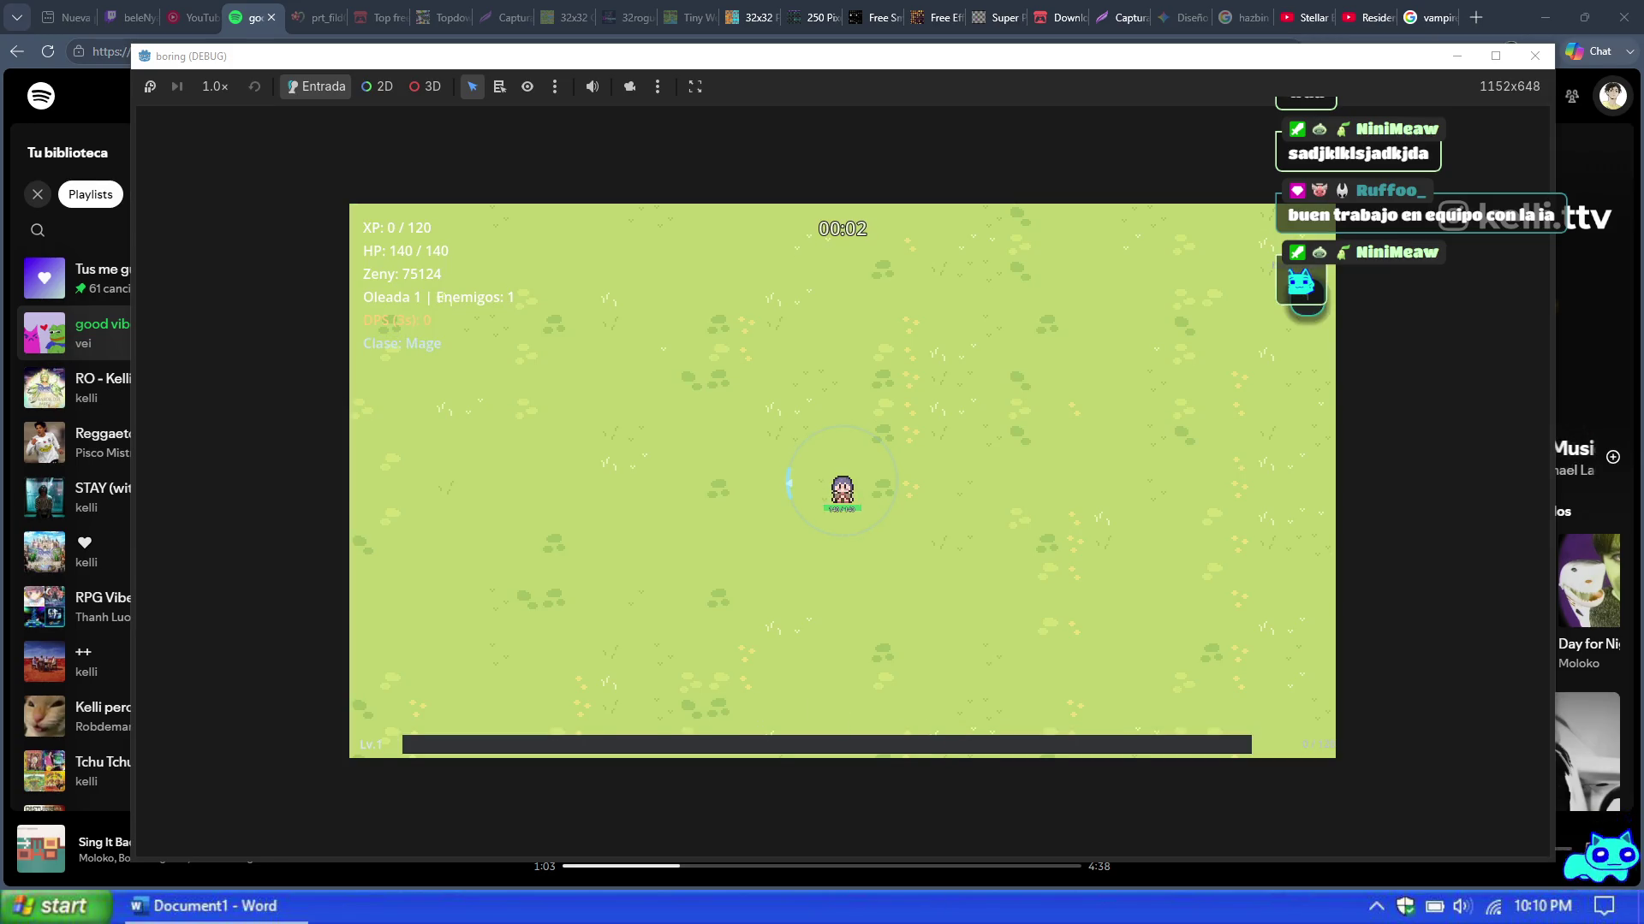
# Step: Maximize the game window, then spawn the boss and grant +9999 XP twice from the Prueba panel
pyautogui.click(1496, 57)
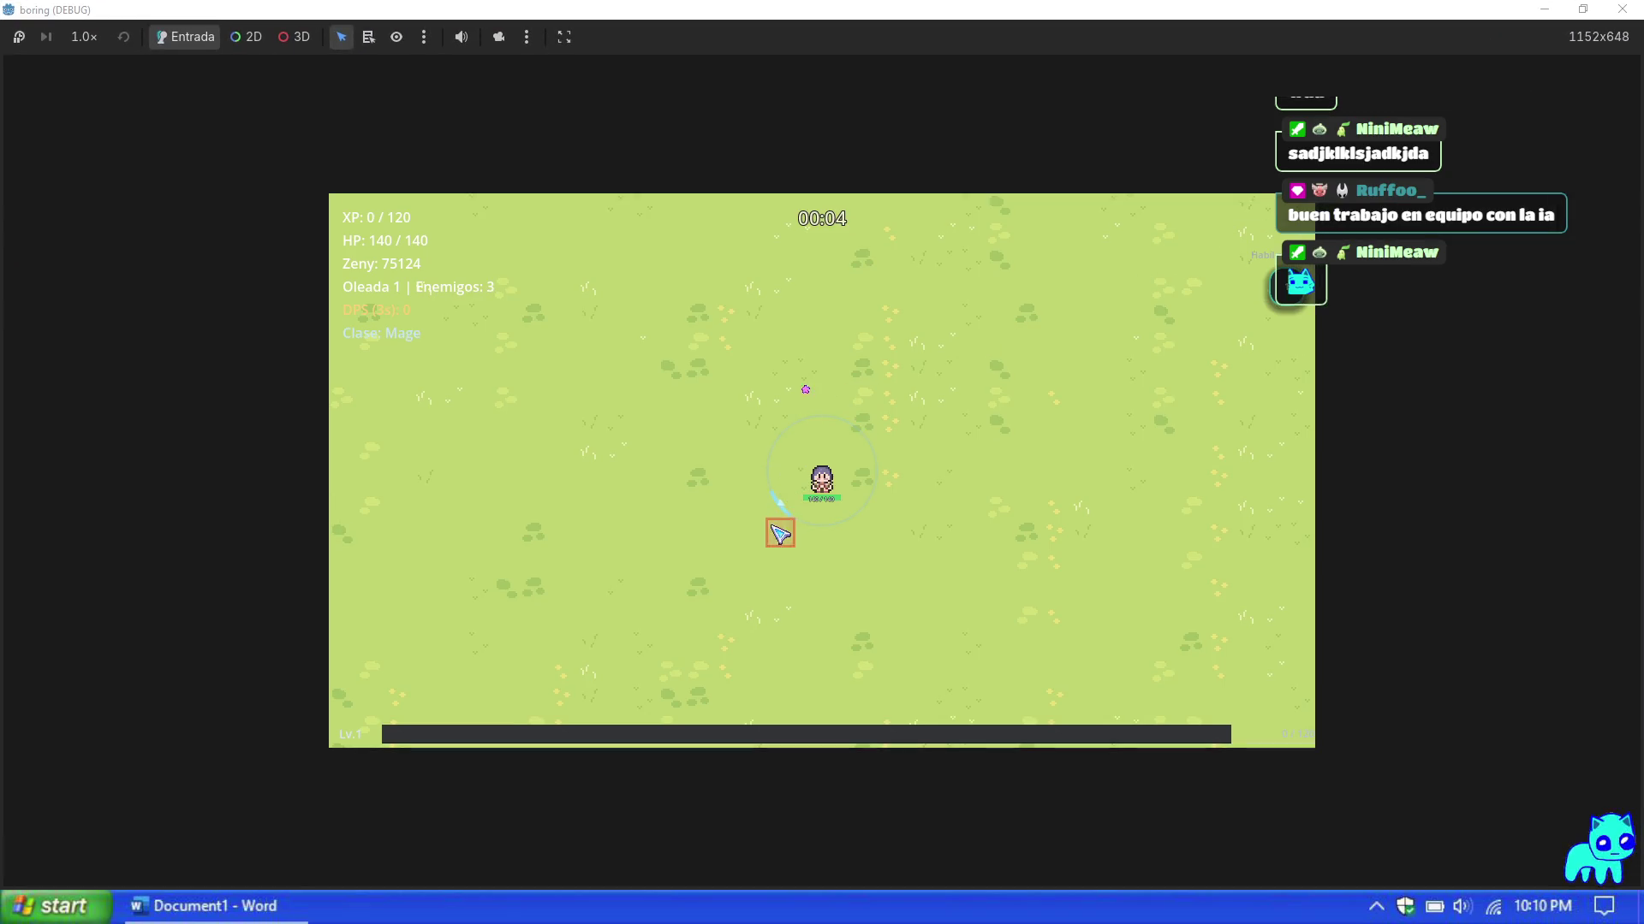
pyautogui.press('Escape')
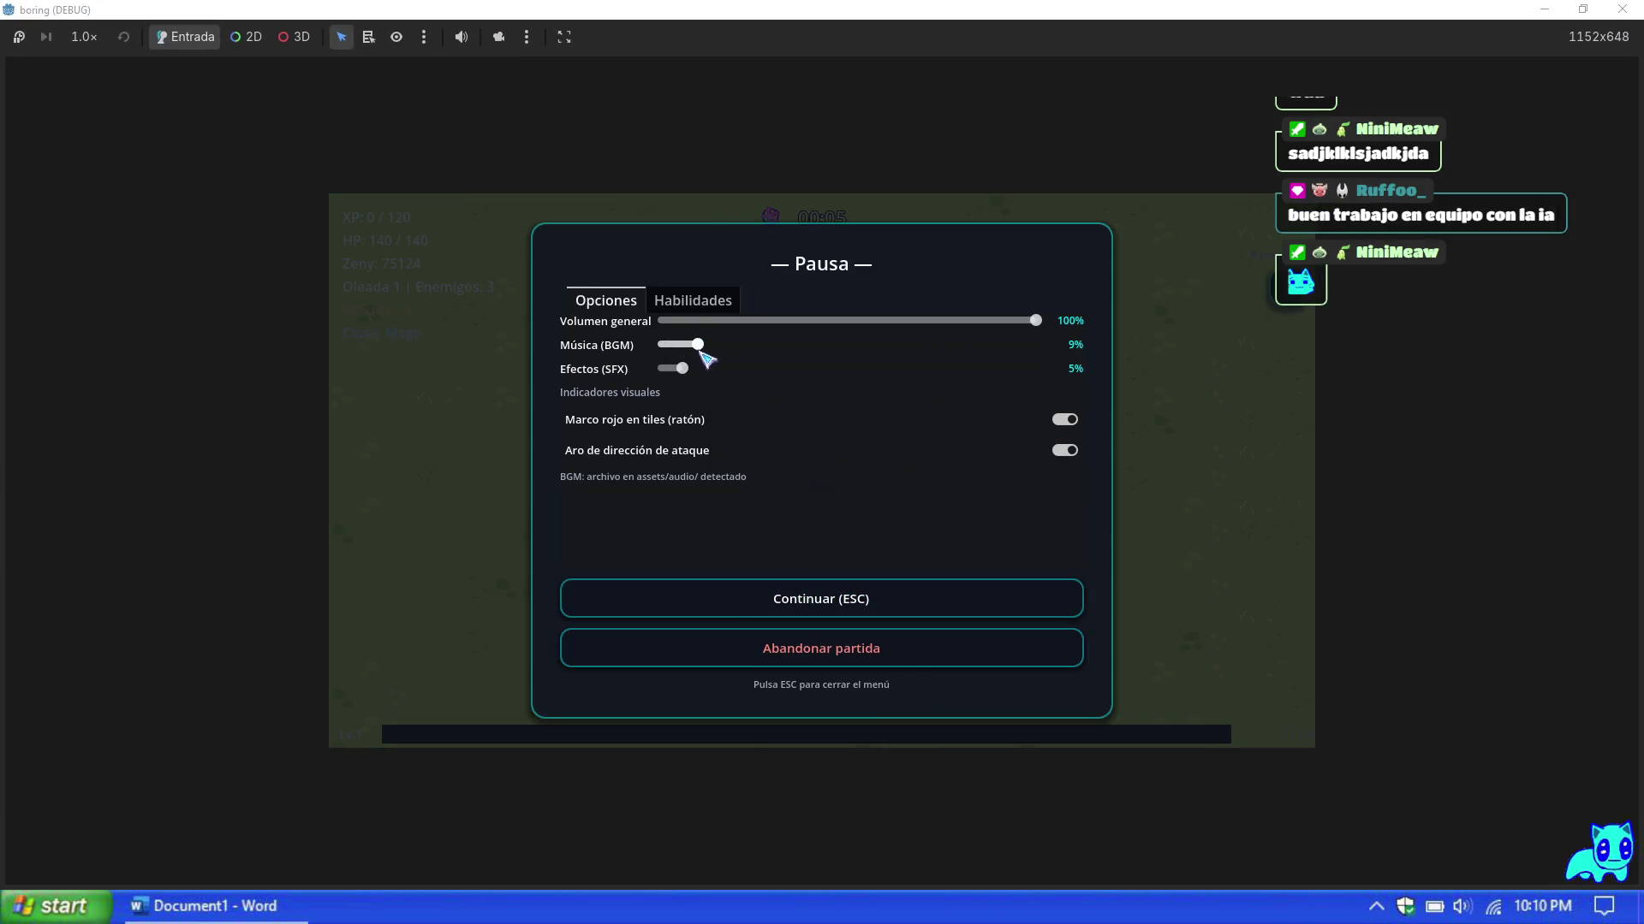
pyautogui.press('Escape')
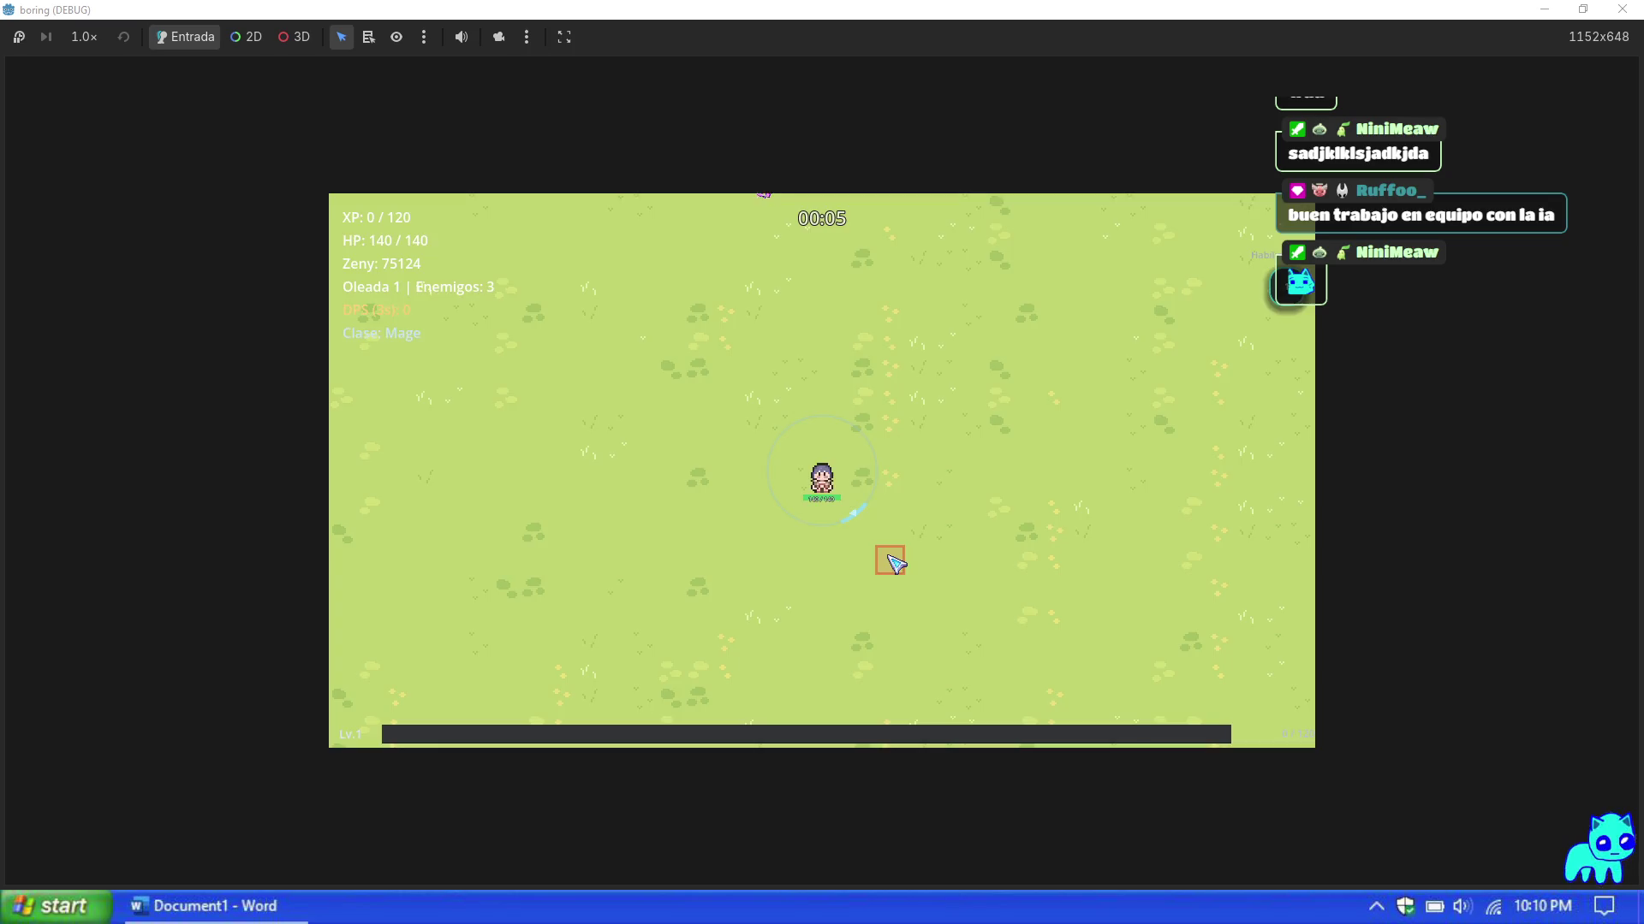
pyautogui.press('F1')
pyautogui.click(1244, 463)
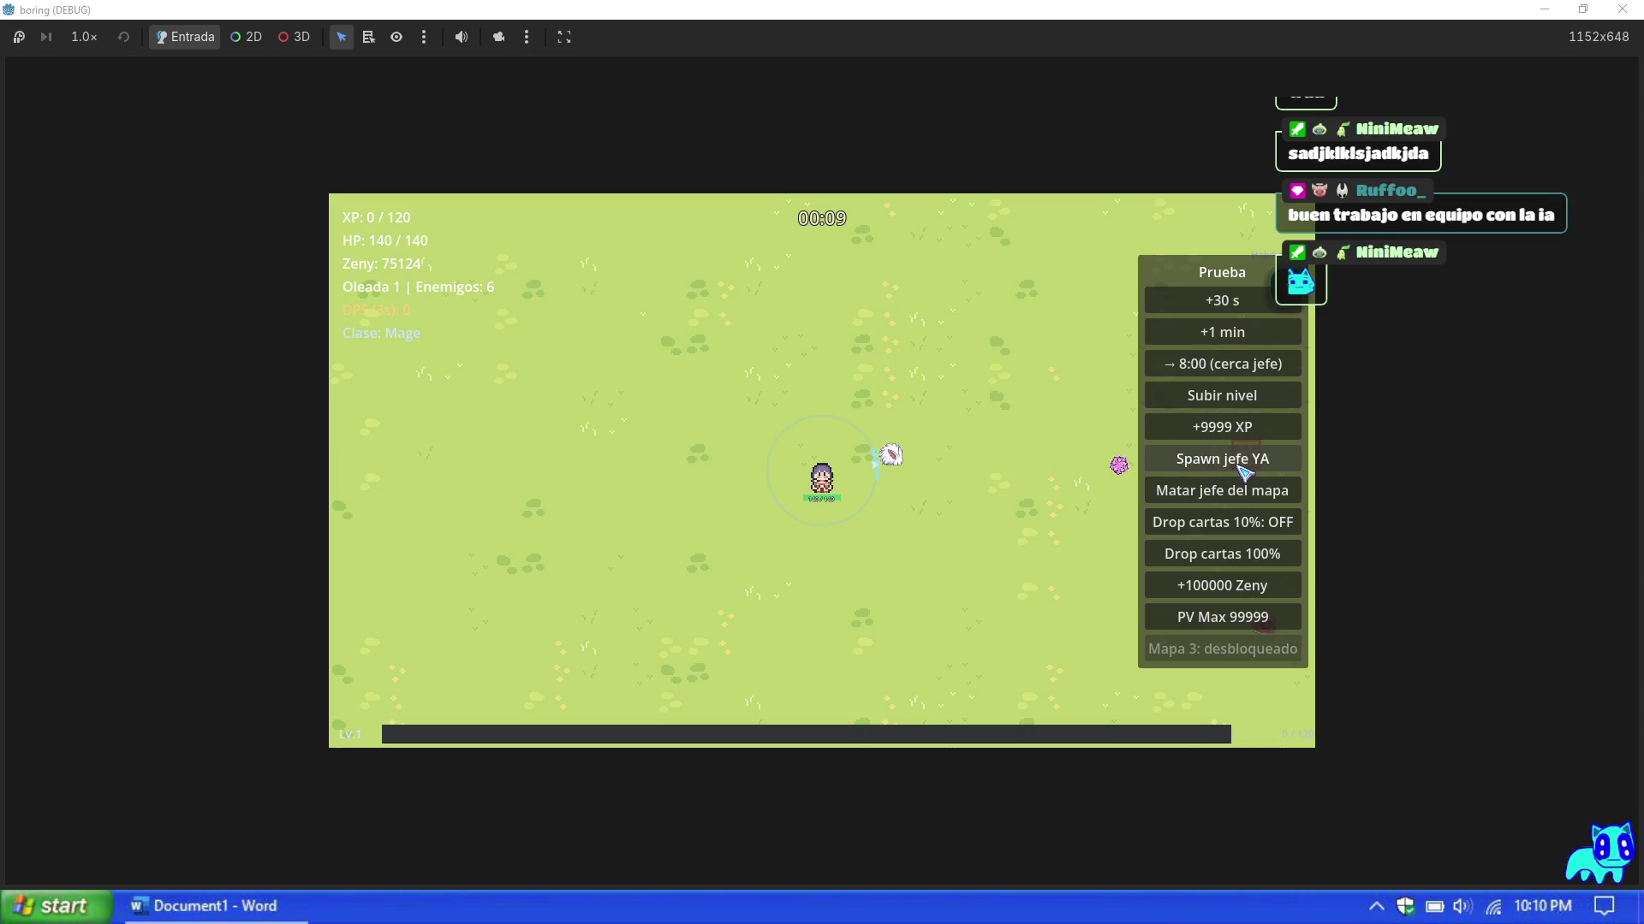
pyautogui.click(1226, 435)
pyautogui.click(1227, 435)
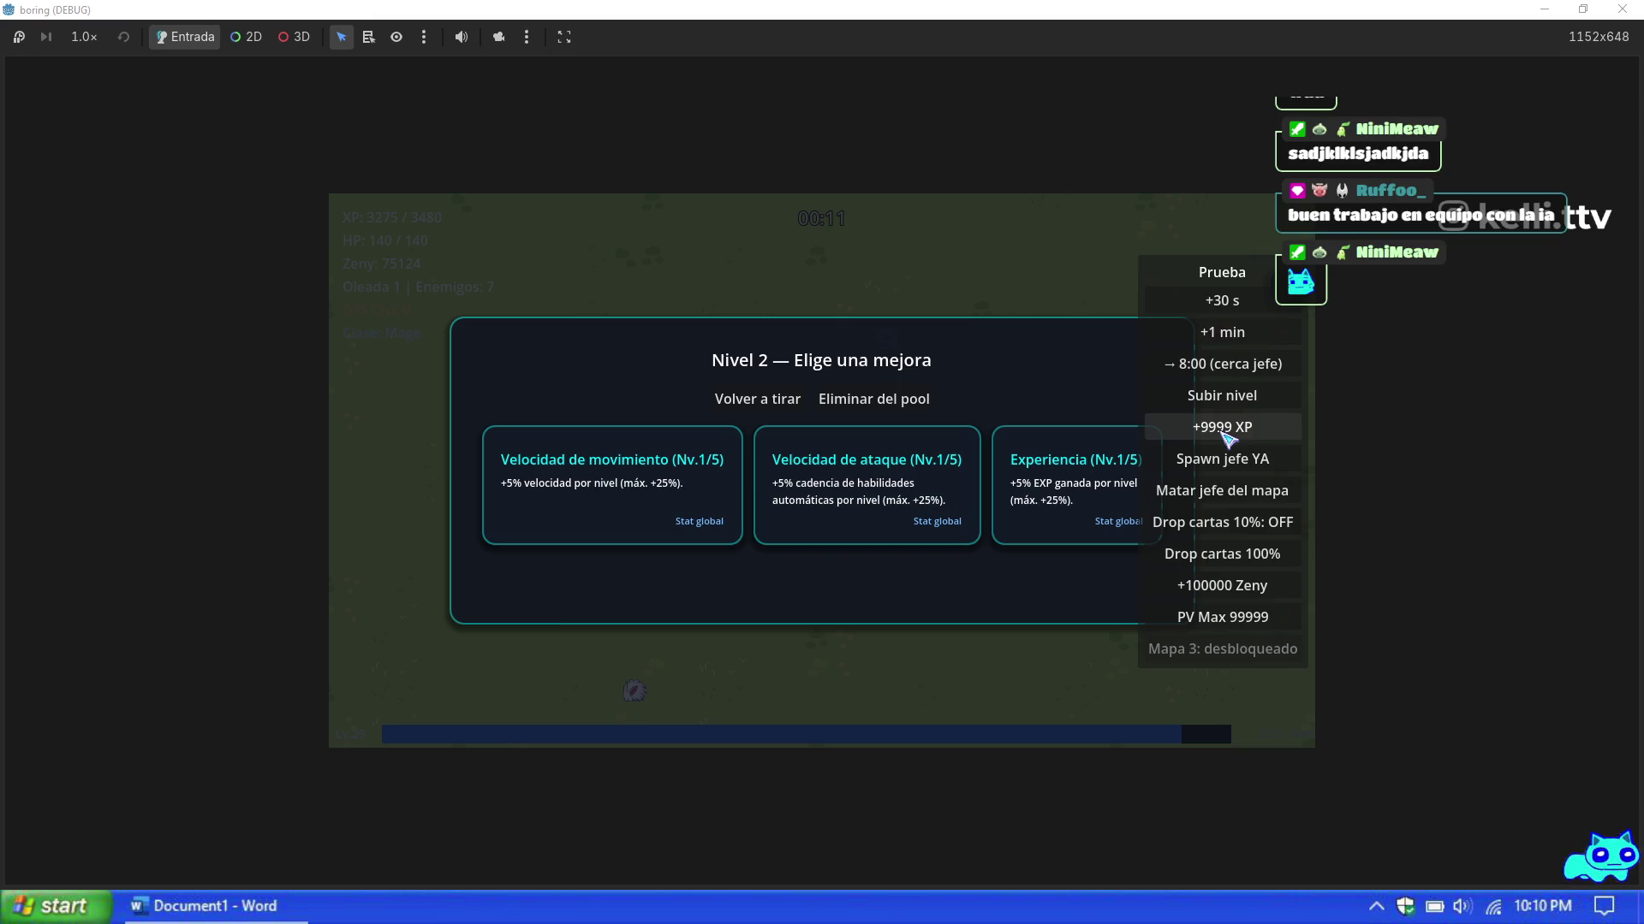
# Step: Pick level-up upgrades with repeated rerolls, then abandon the run back to the title menu
pyautogui.click(853, 435)
pyautogui.click(872, 521)
pyautogui.click(872, 521)
pyautogui.click(871, 521)
pyautogui.click(870, 523)
pyautogui.click(871, 520)
pyautogui.click(872, 521)
pyautogui.click(872, 522)
pyautogui.click(872, 522)
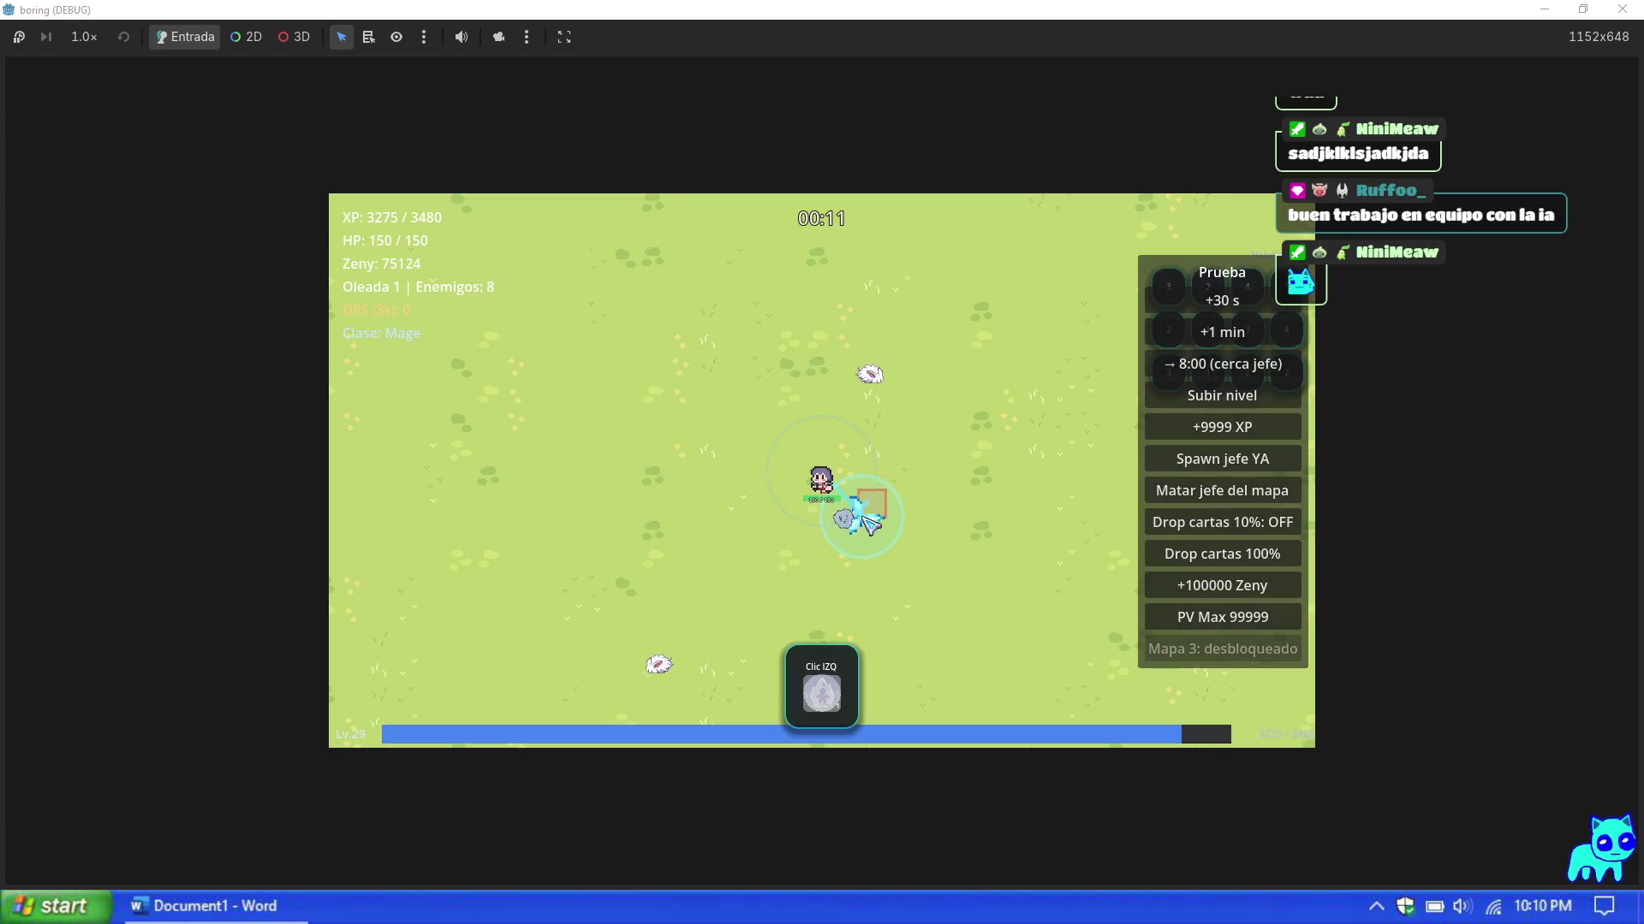
pyautogui.press('Escape')
pyautogui.click(865, 654)
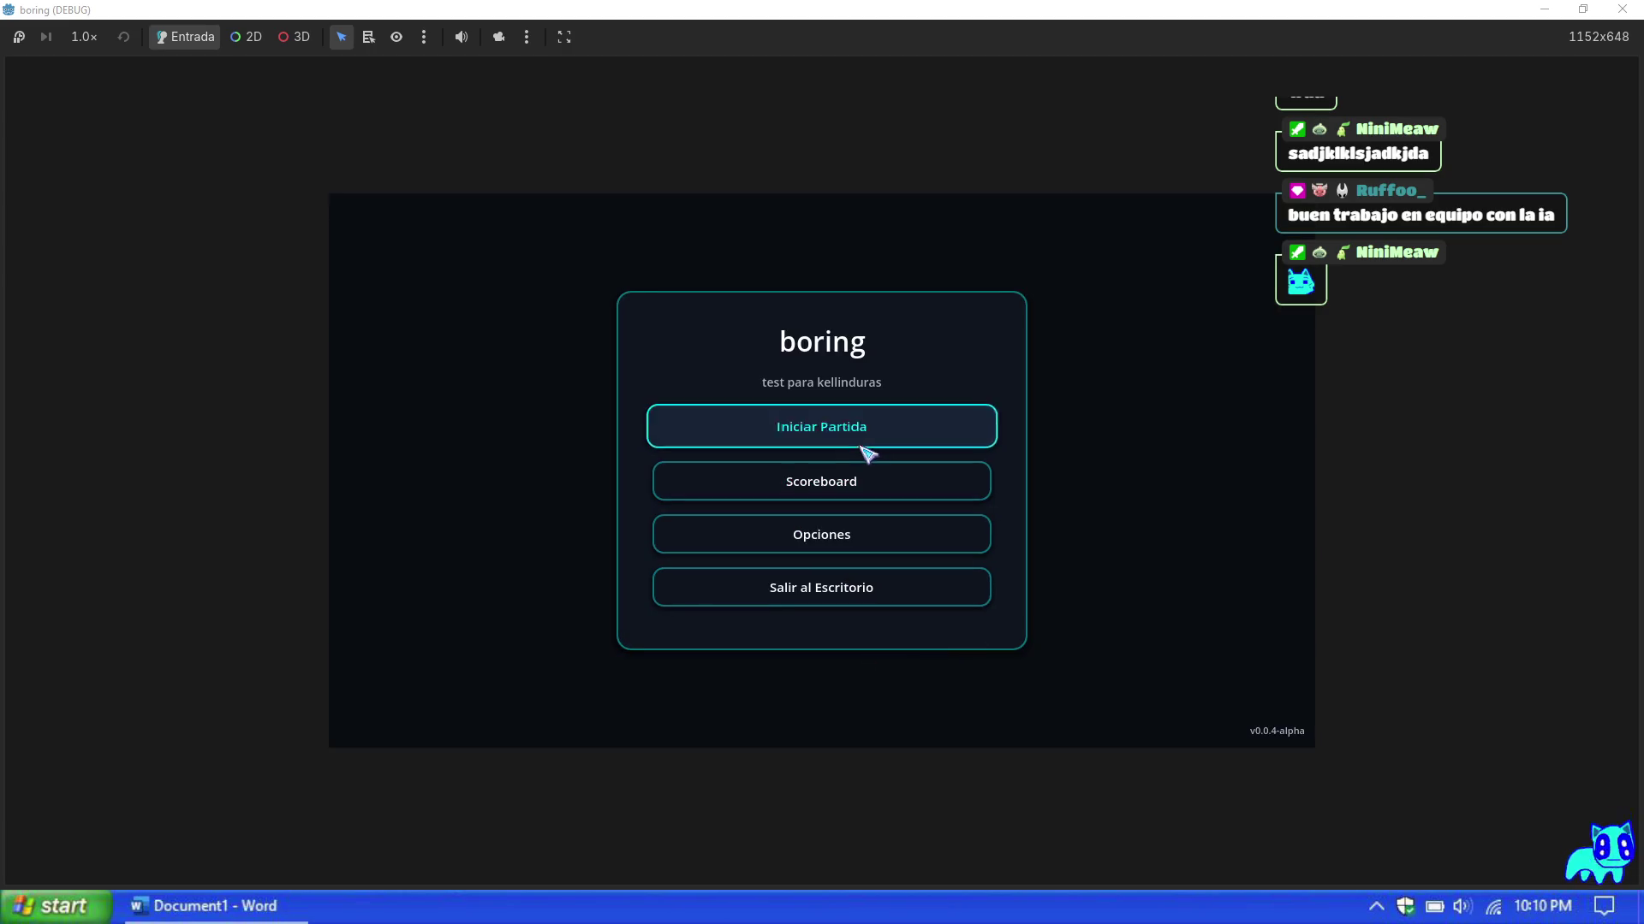
# Step: Start a new Maga run on Mapa 1 and grant +9999 XP twice from the Prueba panel
pyautogui.click(867, 452)
pyautogui.click(1166, 704)
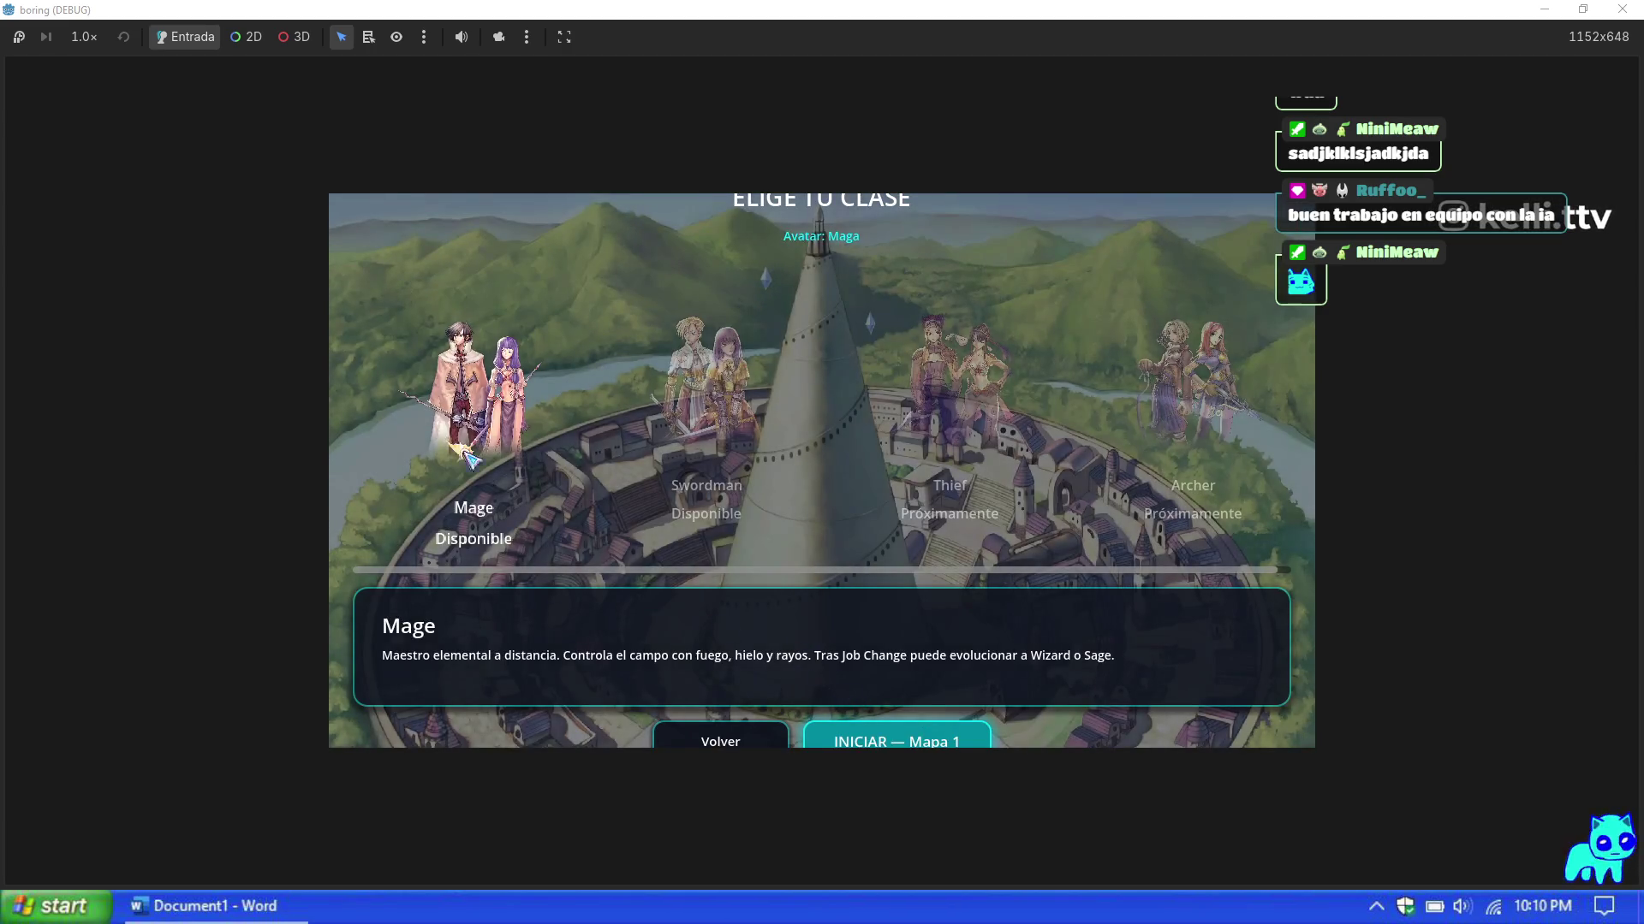
pyautogui.click(889, 741)
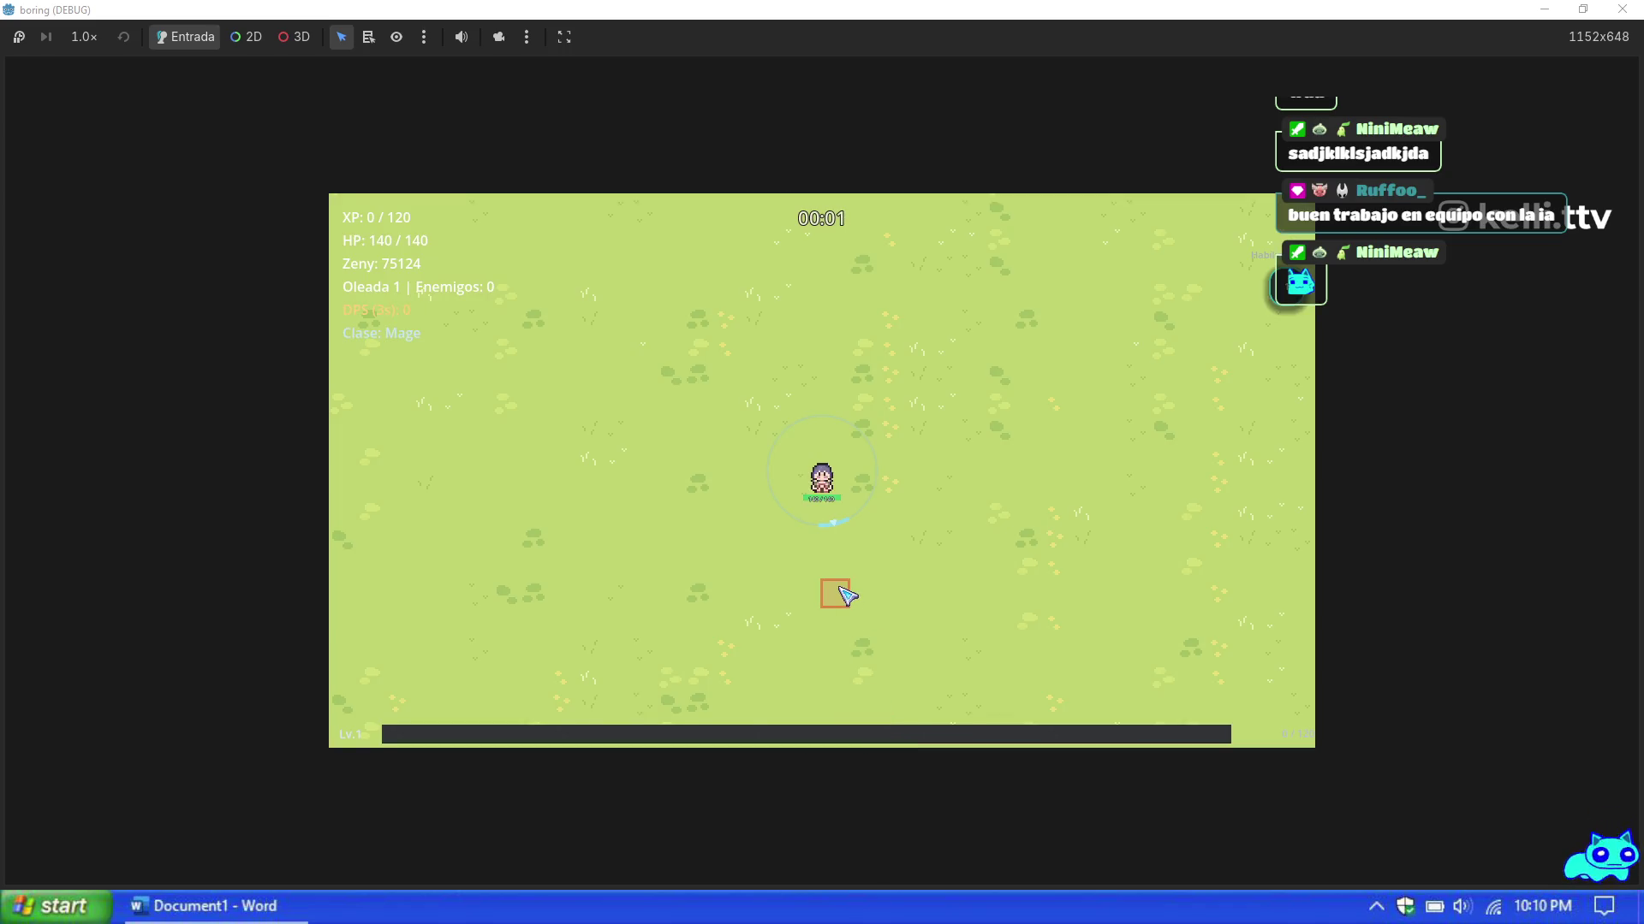
pyautogui.press('F1')
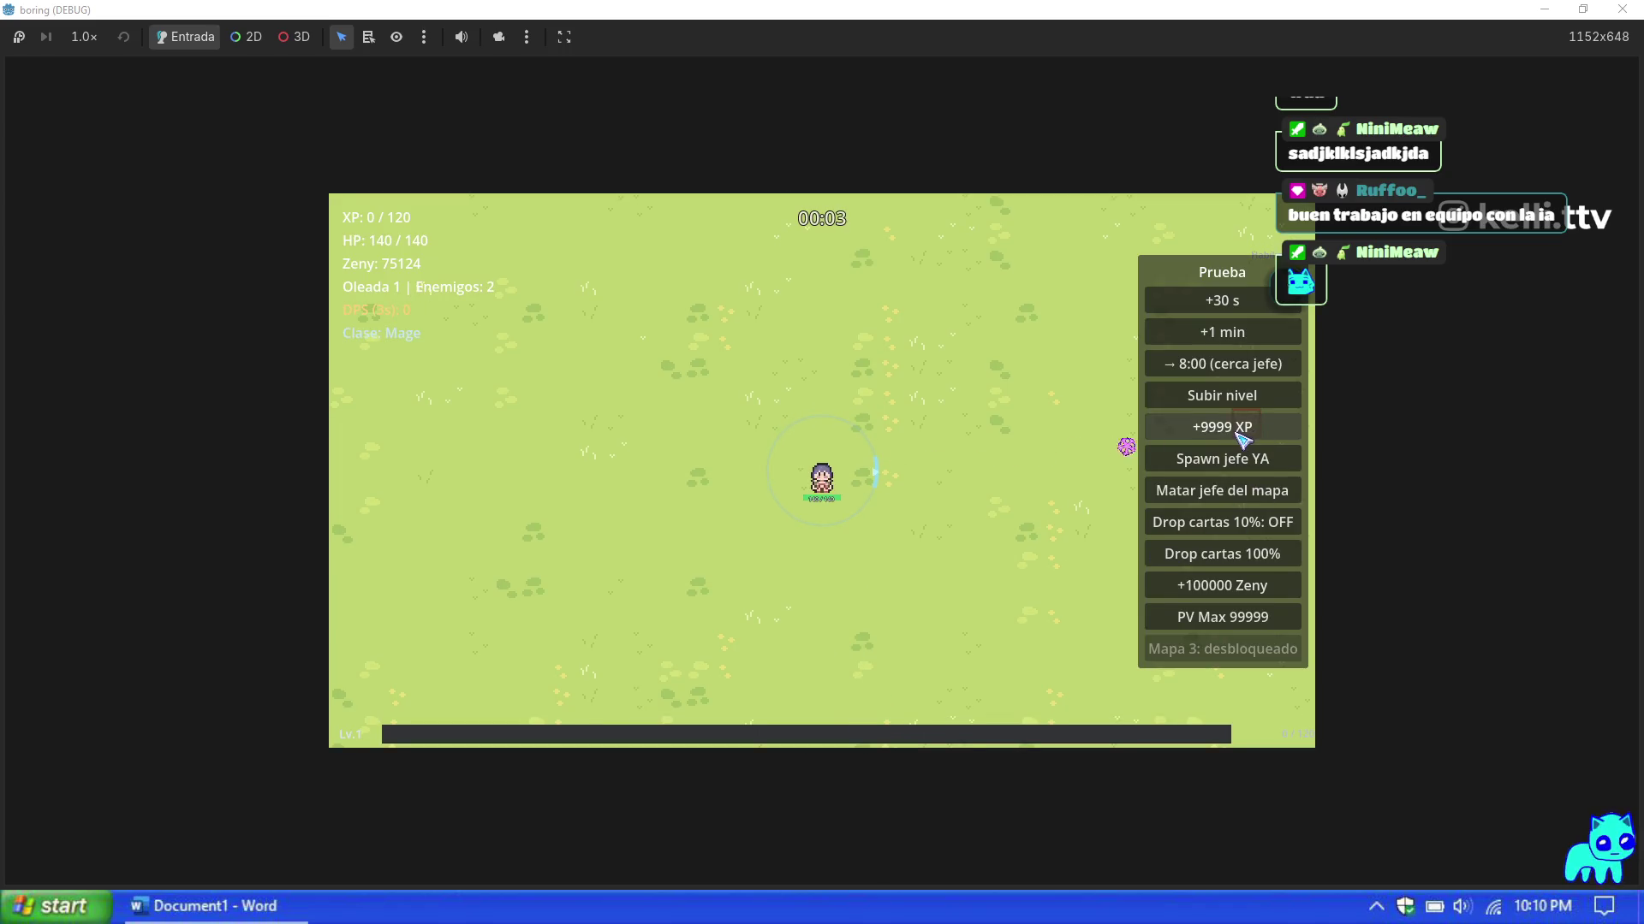
pyautogui.click(1241, 439)
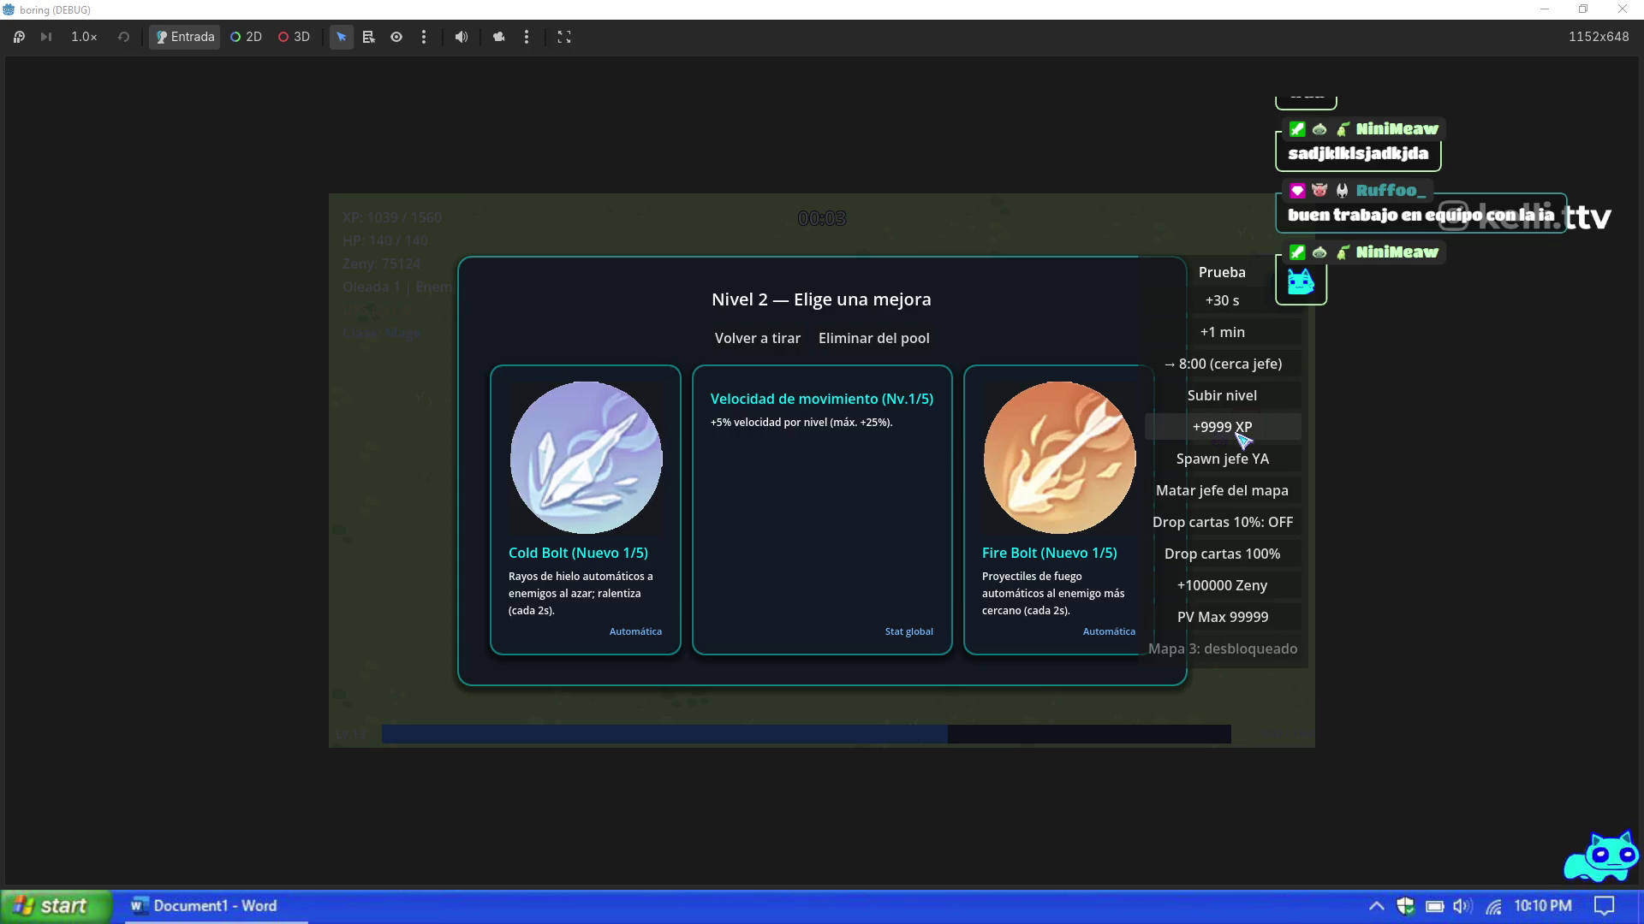
pyautogui.click(1247, 441)
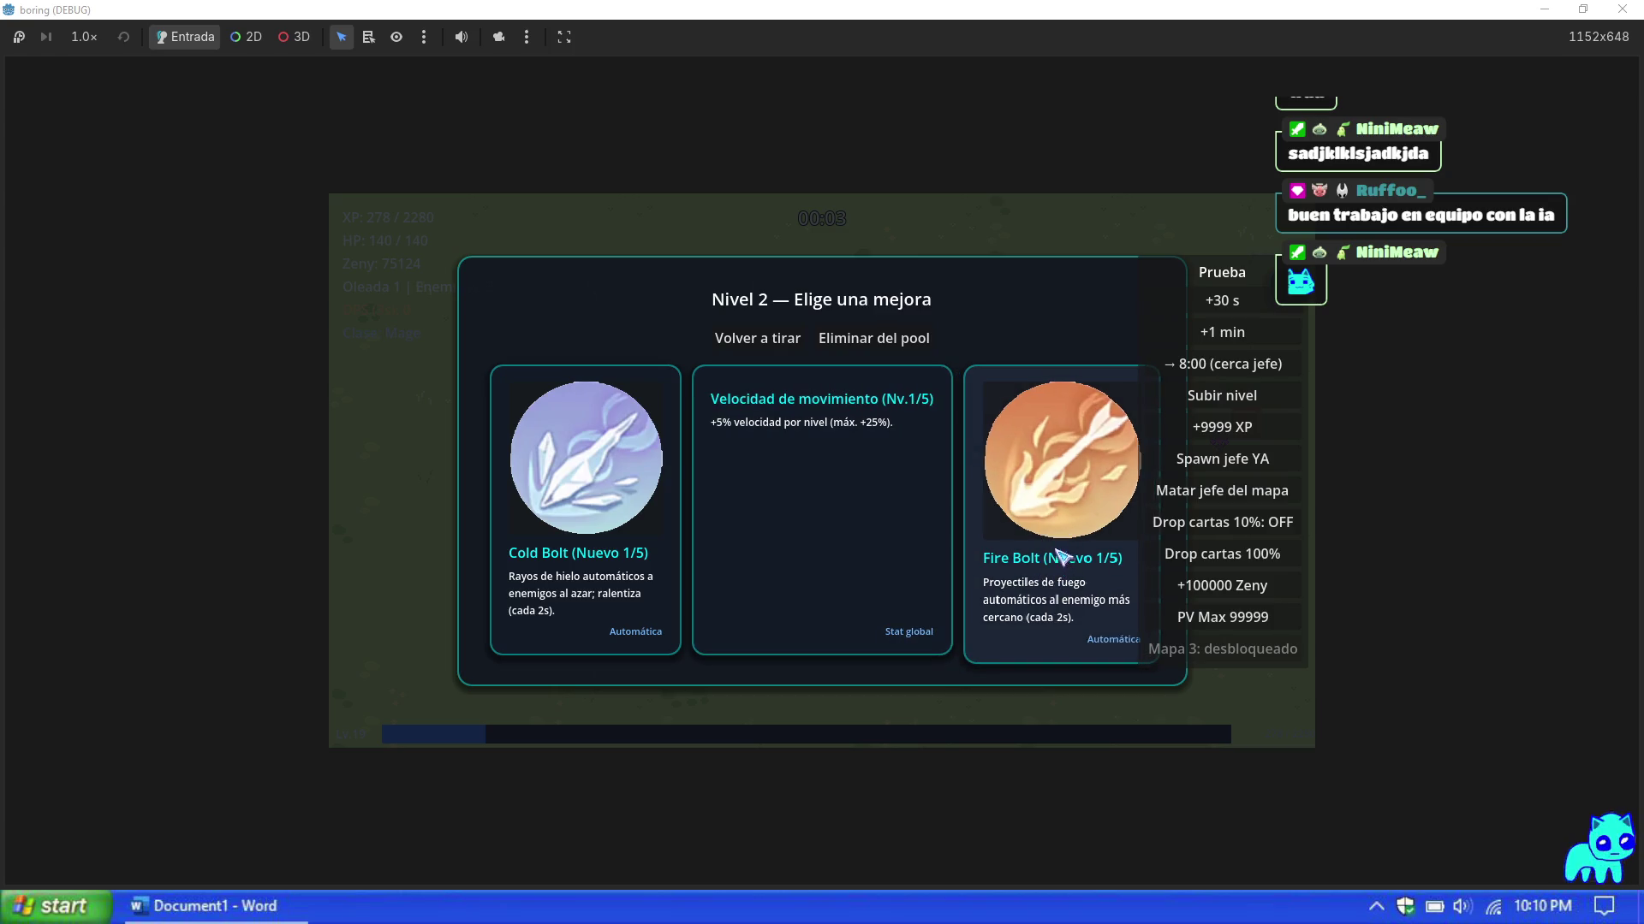
# Step: Learn Fire Bolt and level it to Nv.5, also taking Velocidad de ataque
pyautogui.click(1060, 546)
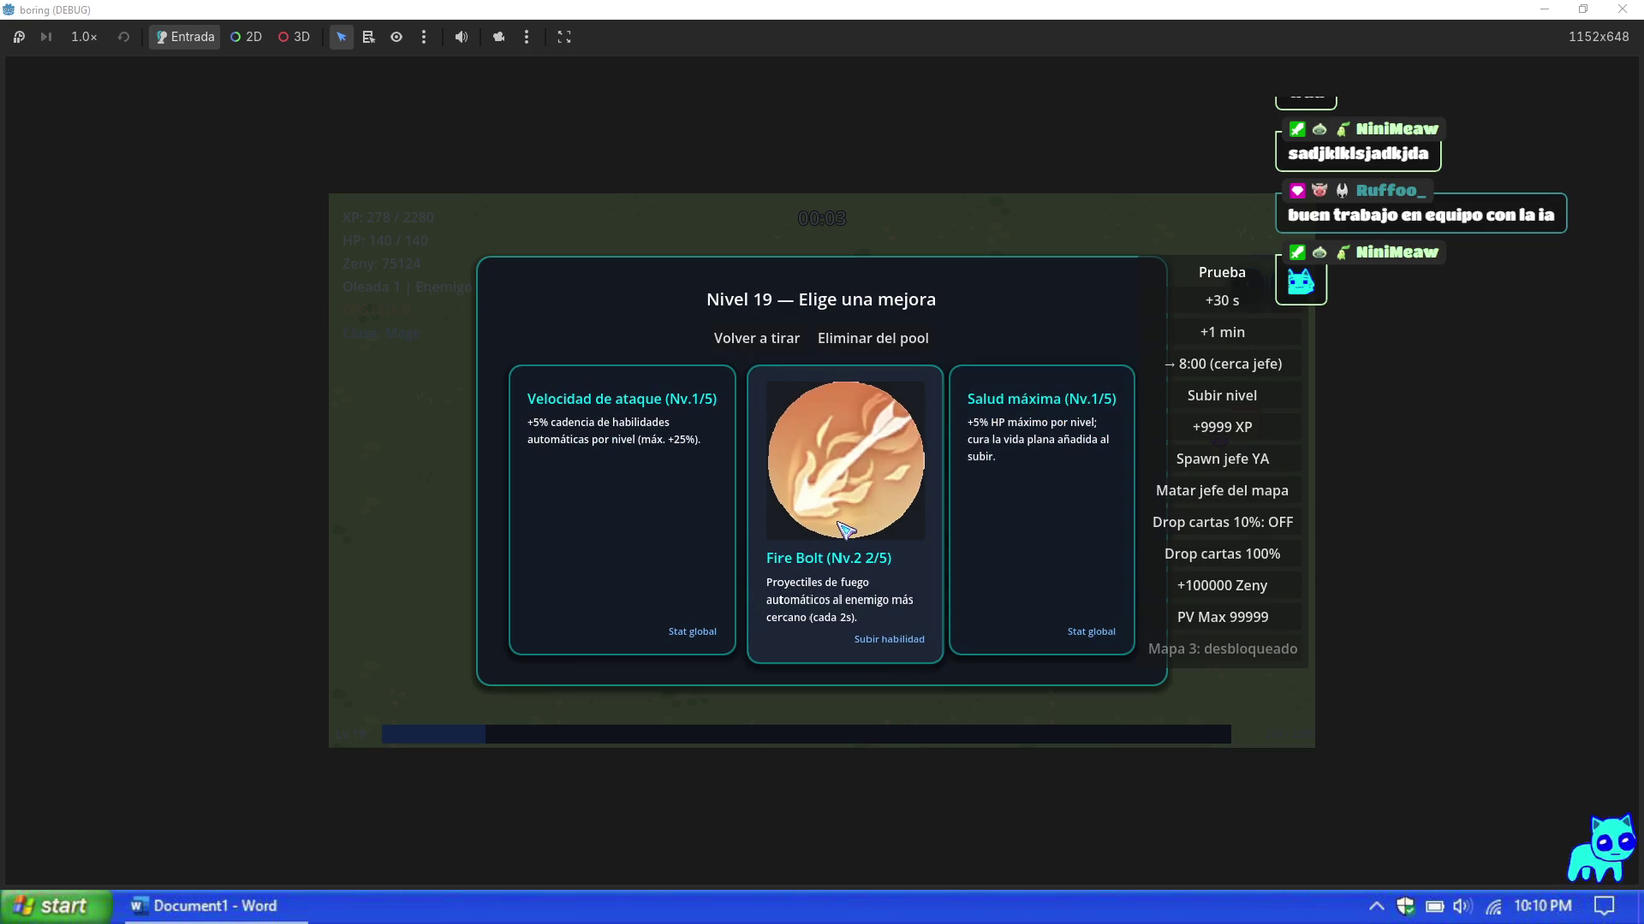
pyautogui.click(859, 549)
pyautogui.click(805, 618)
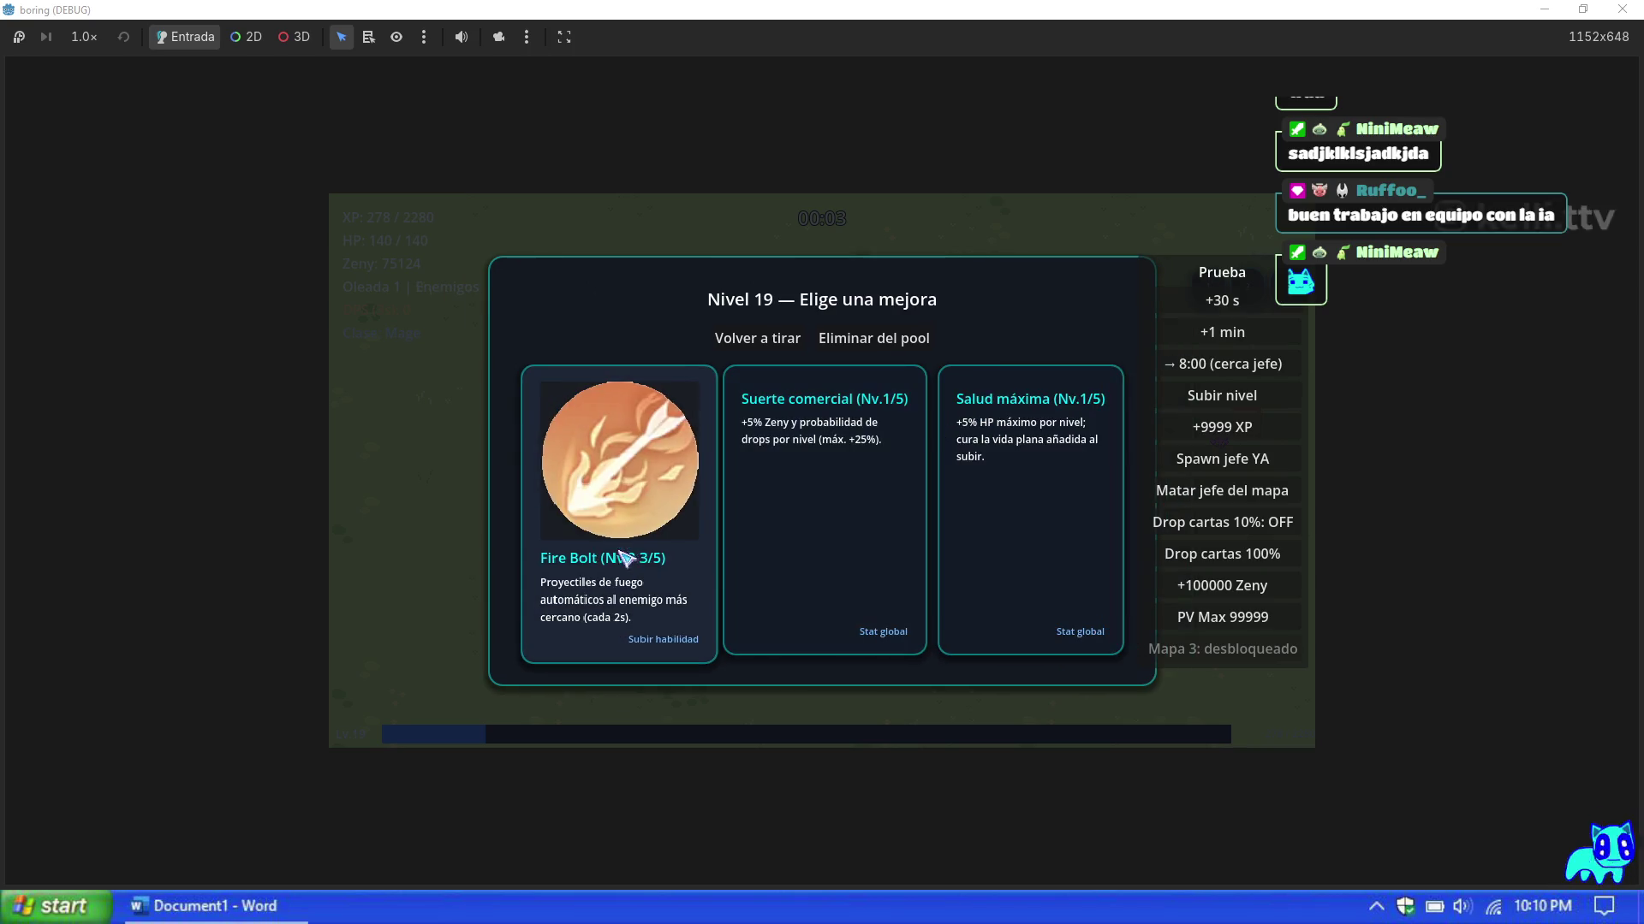
pyautogui.click(615, 558)
pyautogui.click(724, 597)
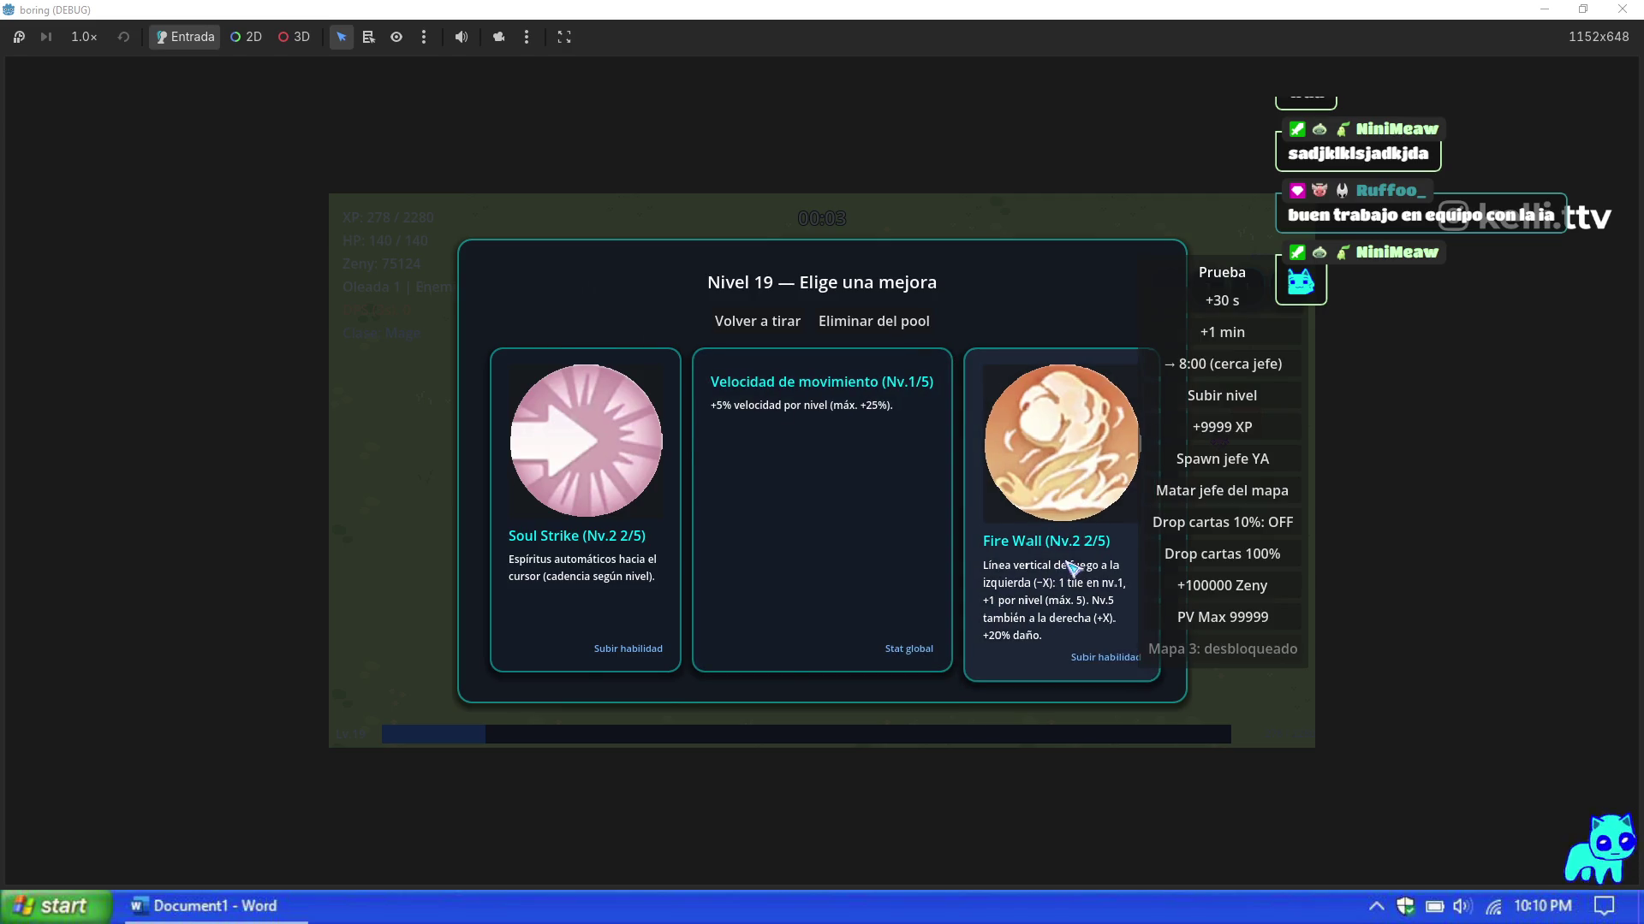
pyautogui.click(1072, 569)
pyautogui.click(791, 591)
pyautogui.click(812, 572)
pyautogui.click(792, 595)
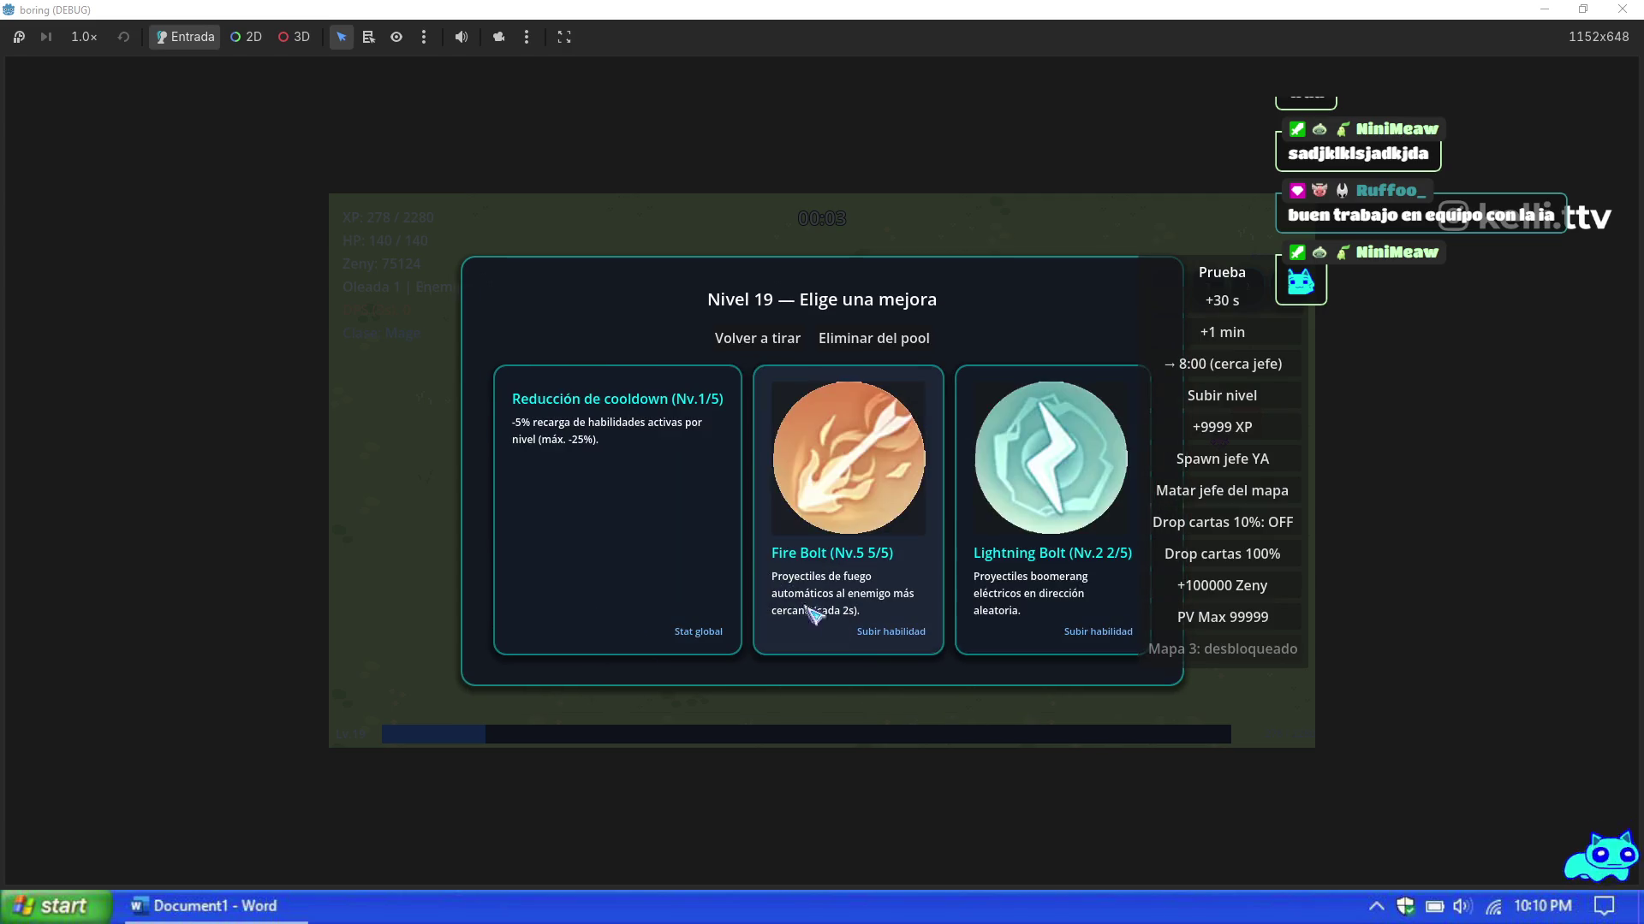
pyautogui.click(882, 594)
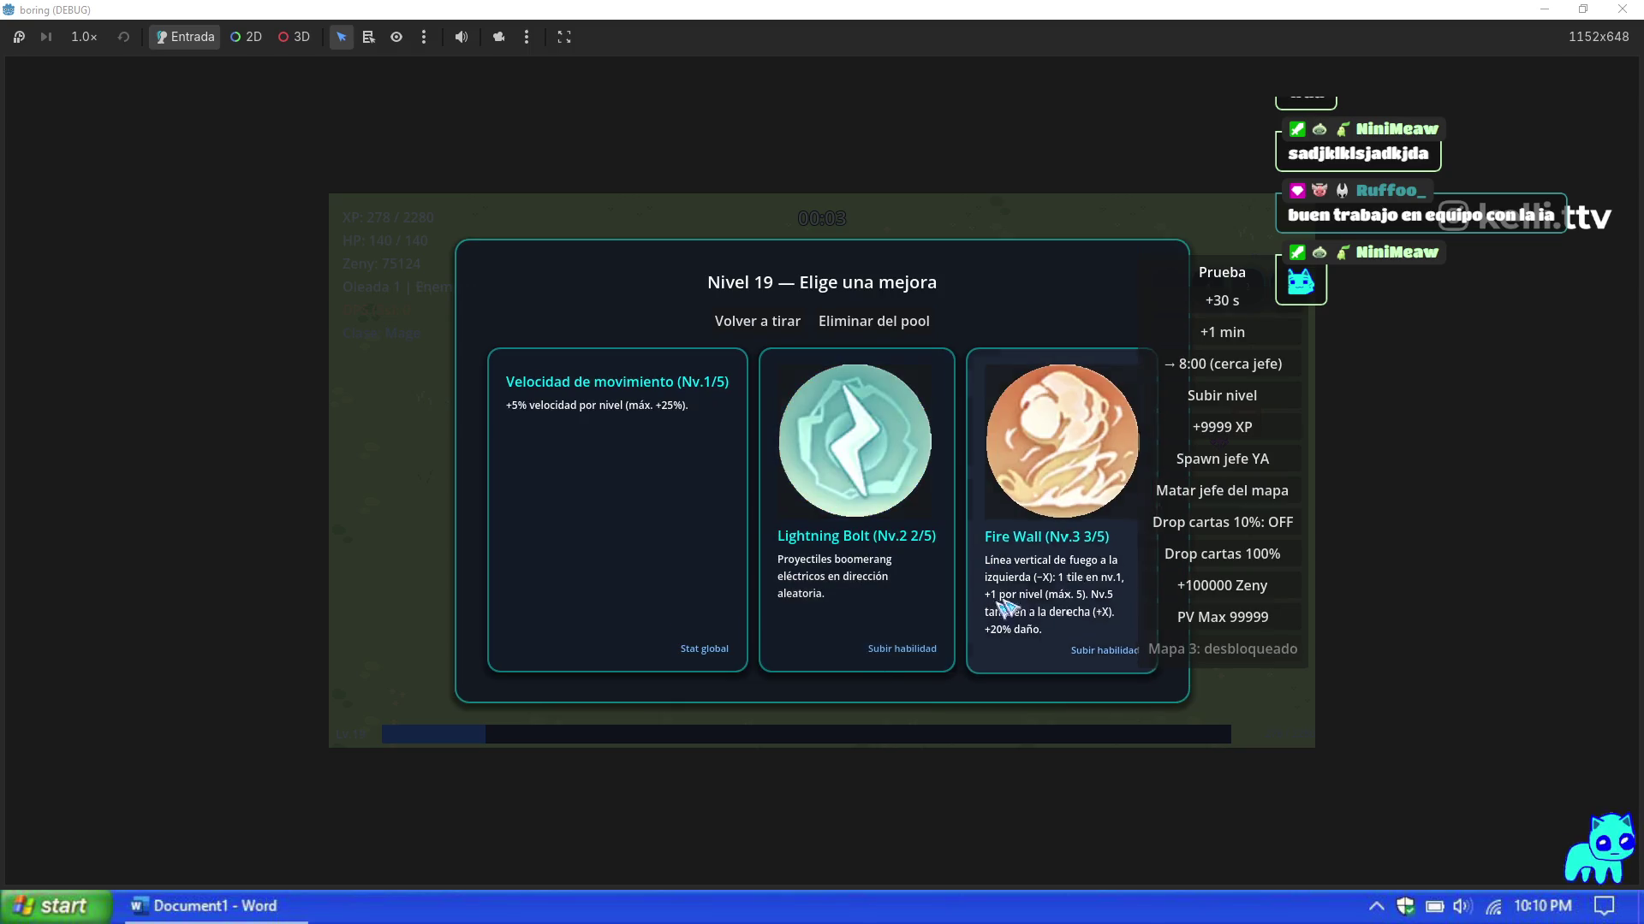
# Step: Raise Fire Wall to Nv.5, taking Lightning Bolt Nv.2 and Cold Bolt Nv.2 along the way
pyautogui.click(991, 615)
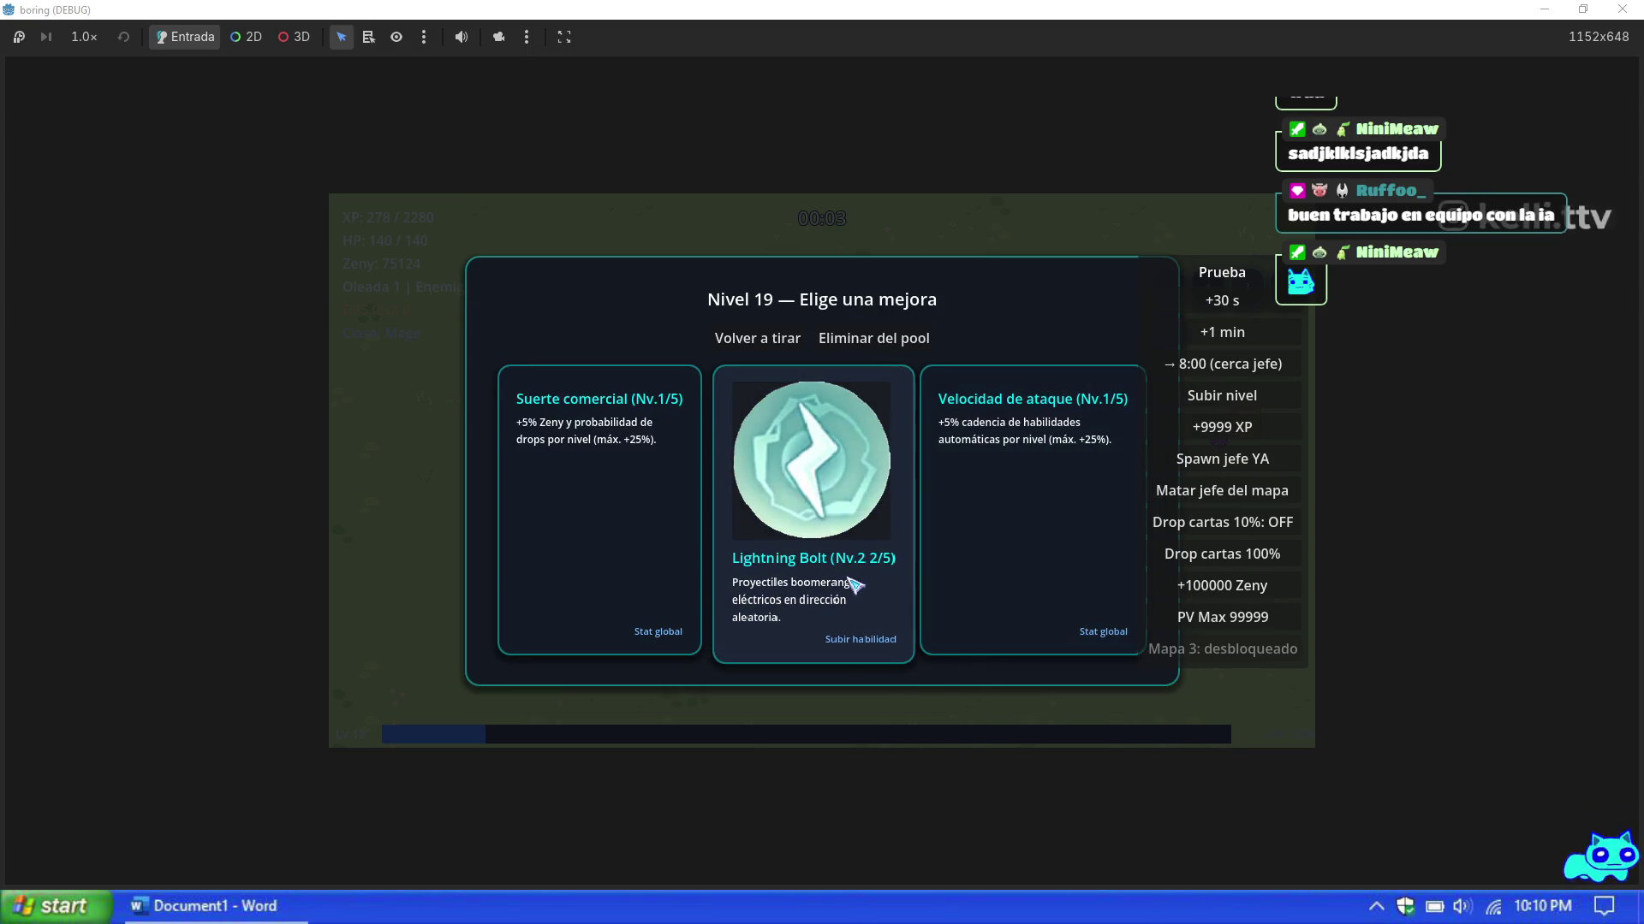
pyautogui.click(993, 599)
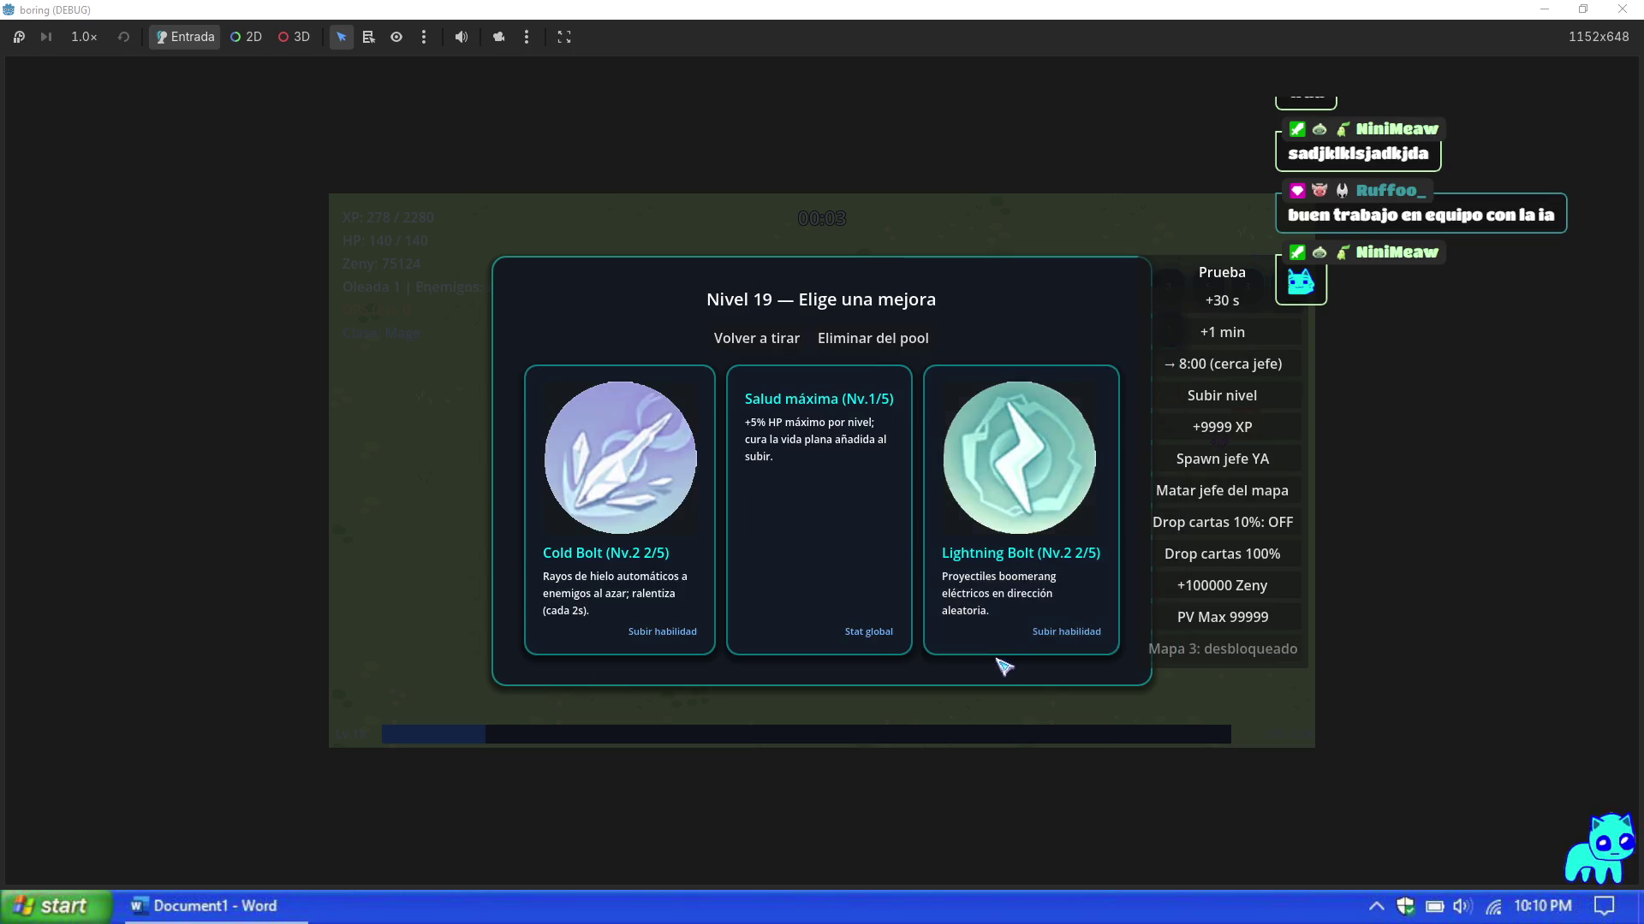
pyautogui.click(631, 580)
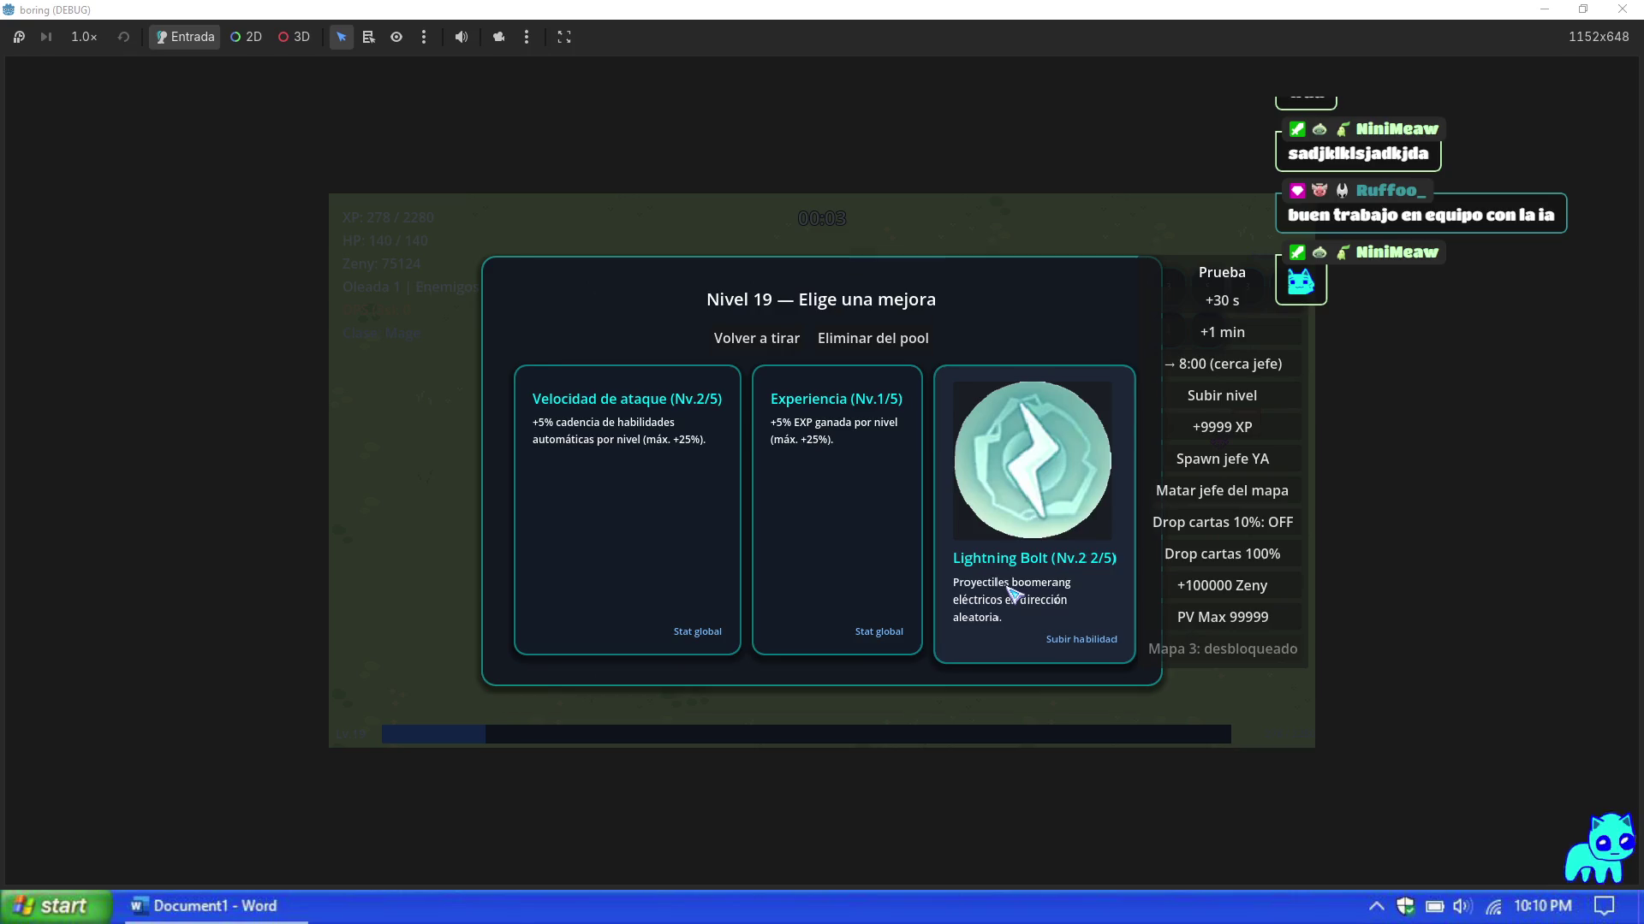
pyautogui.click(1010, 590)
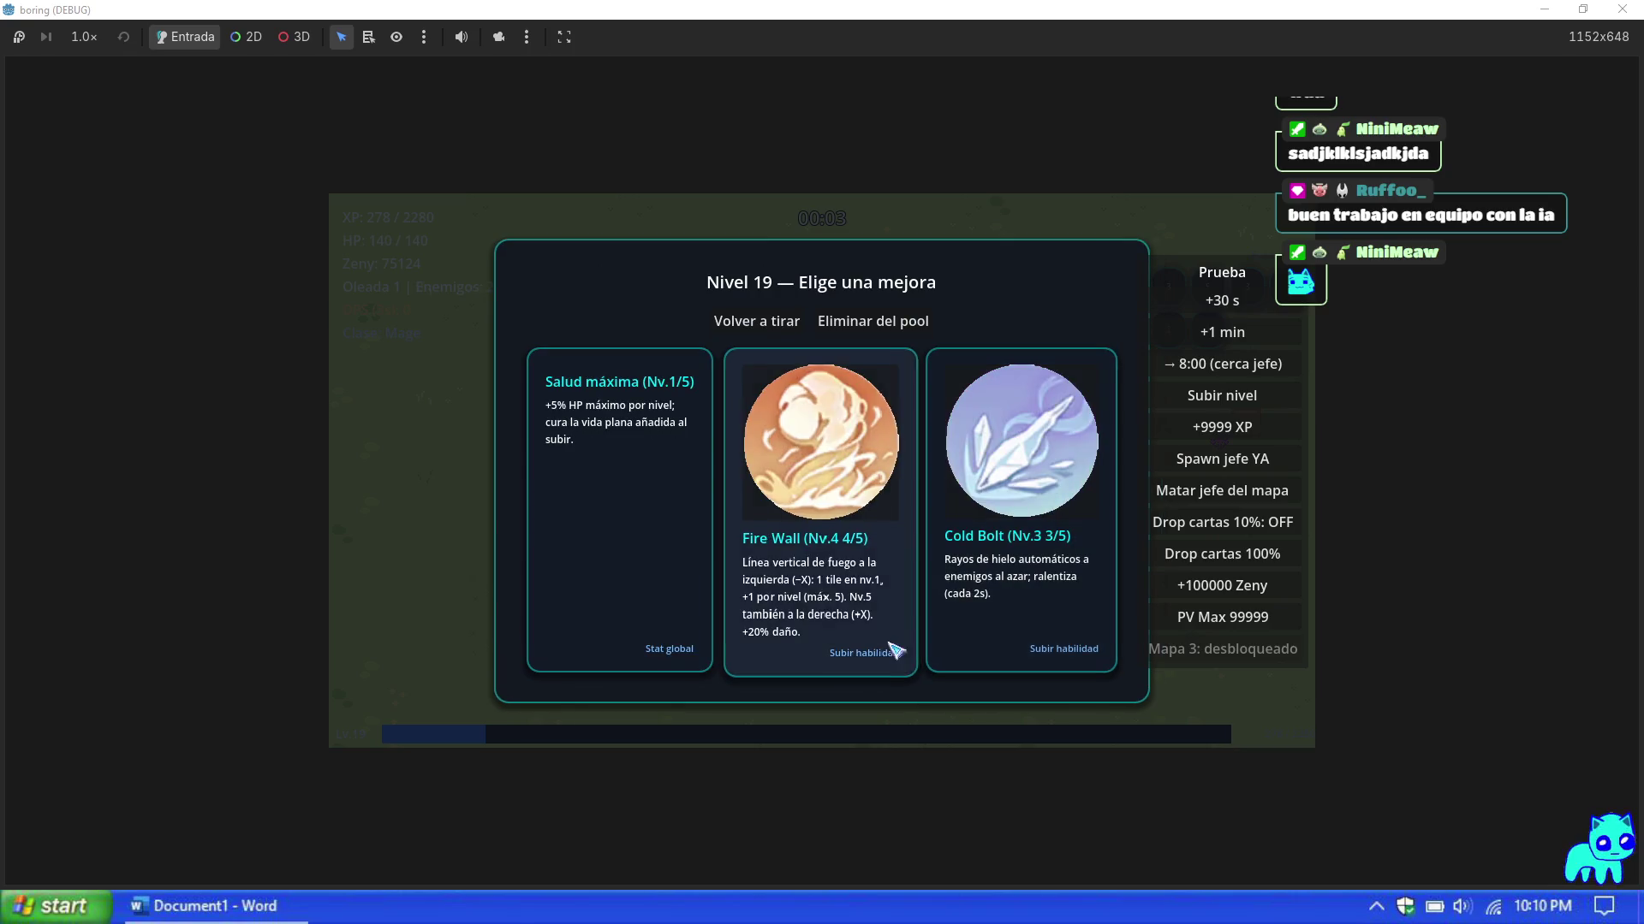
pyautogui.click(861, 586)
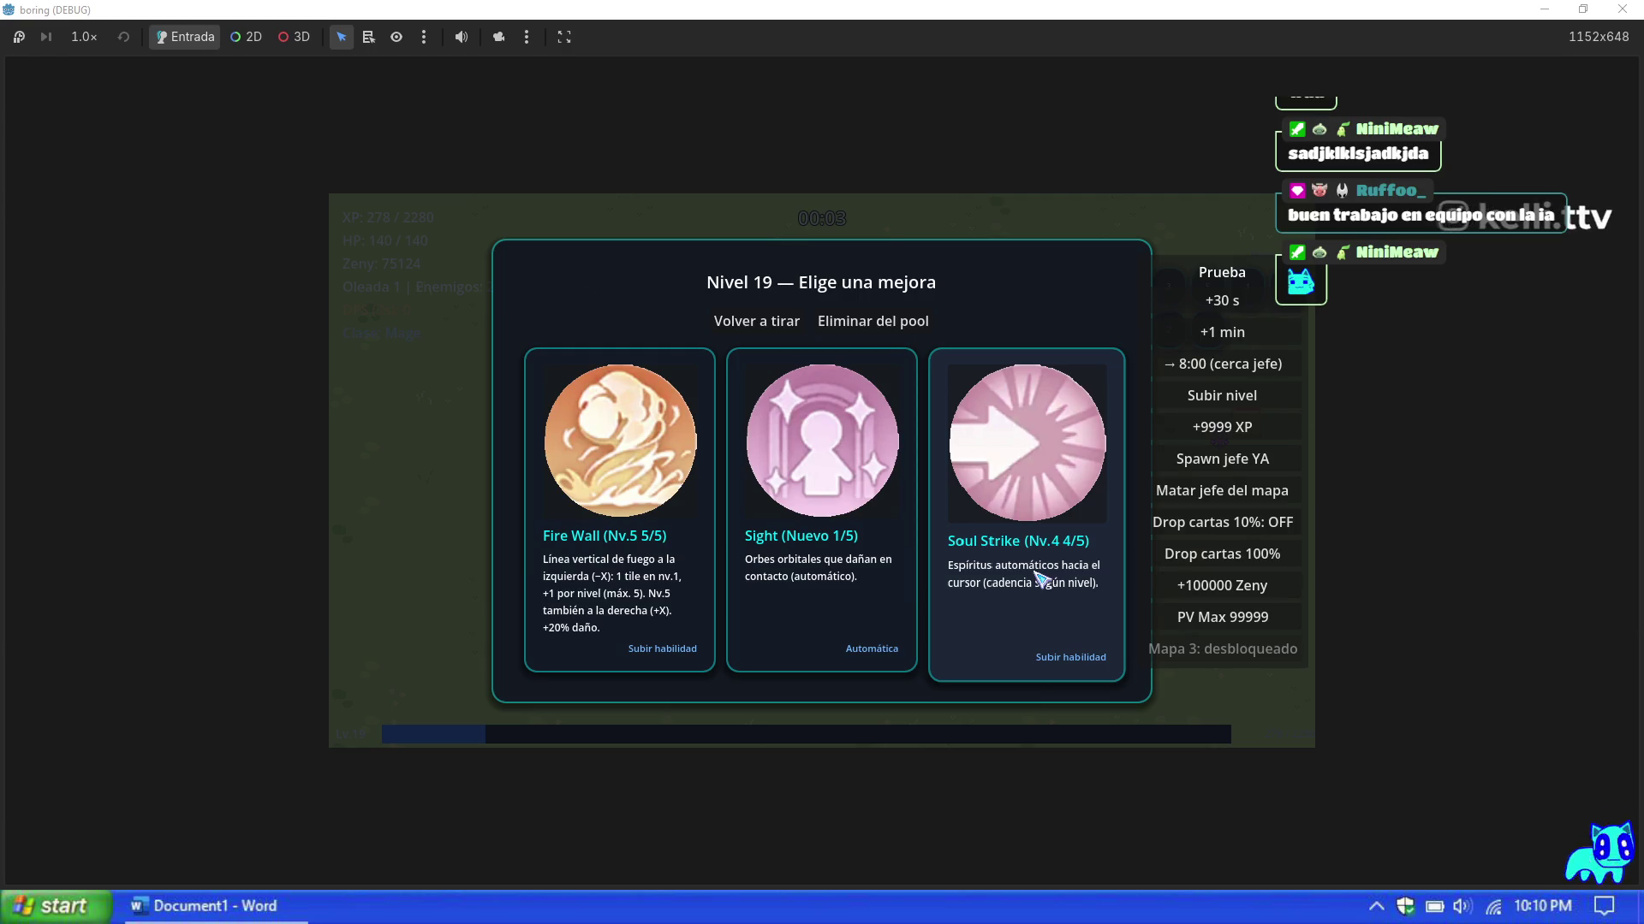
pyautogui.click(663, 589)
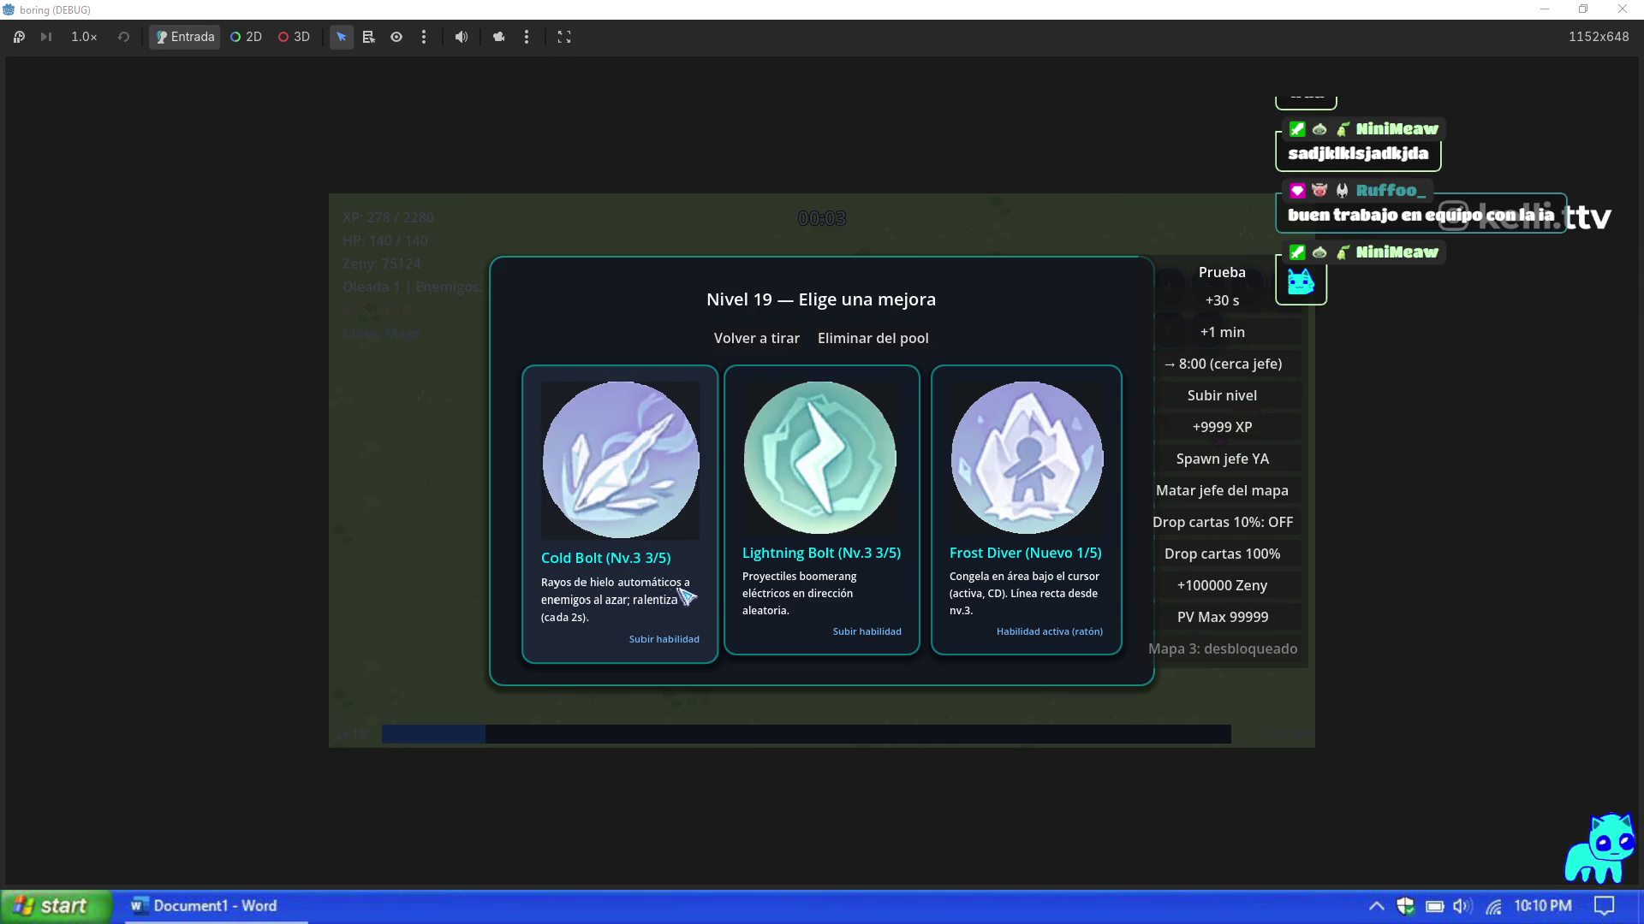
pyautogui.click(788, 591)
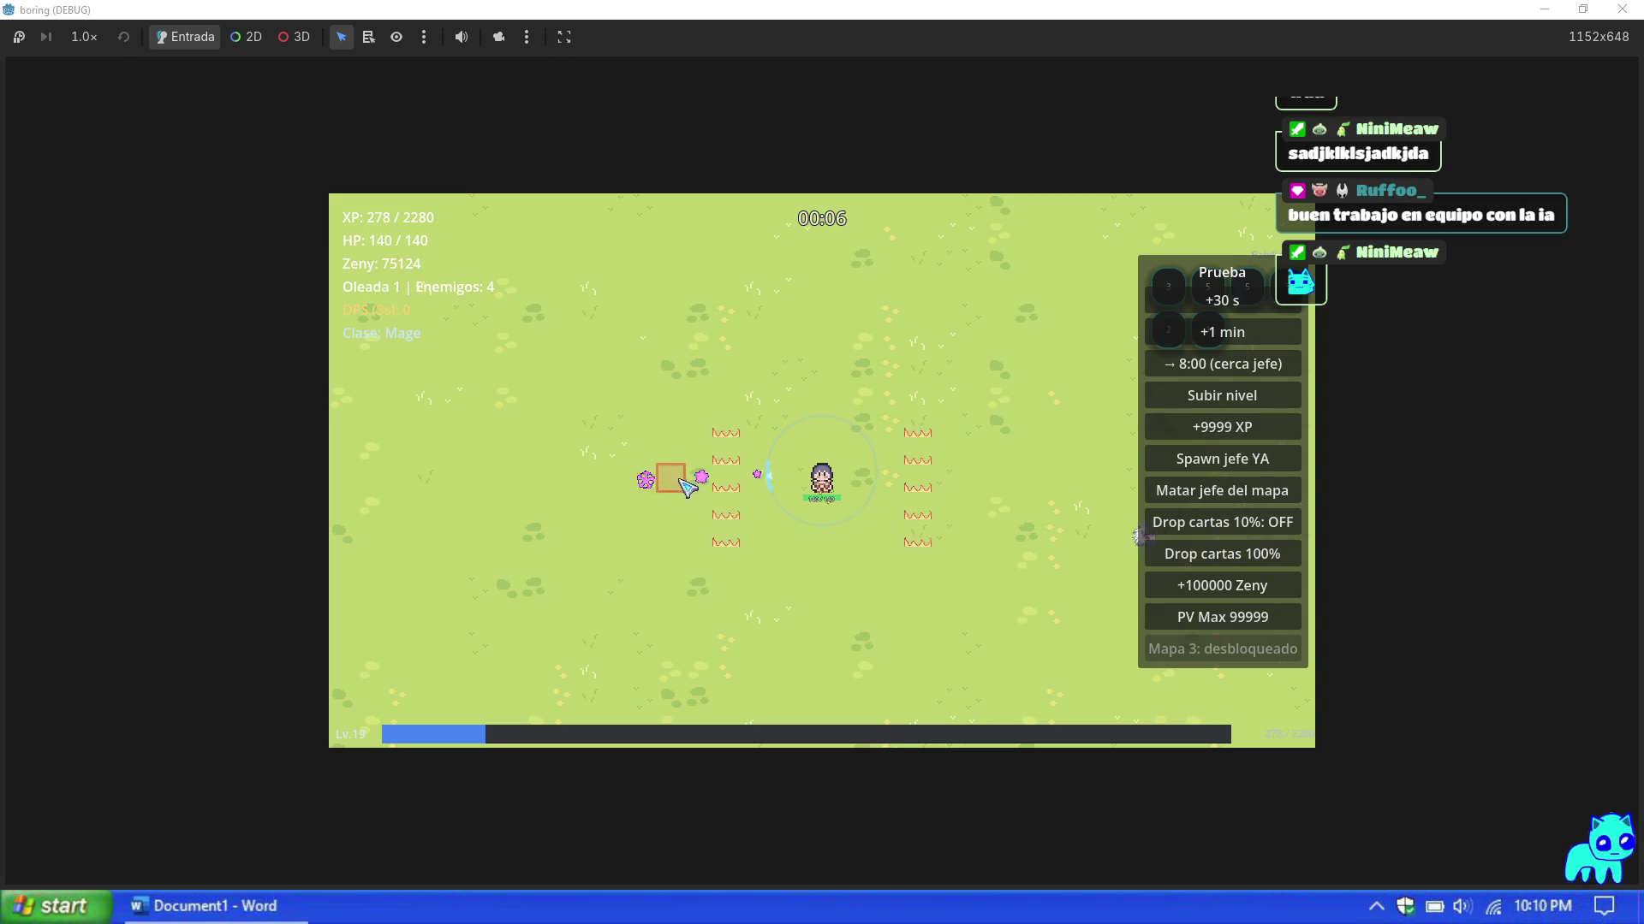
# Step: Move the Mage, spawn and kill the map boss, then open the card album (16 copies, 4 types)
pyautogui.press('s')
pyautogui.press('d')
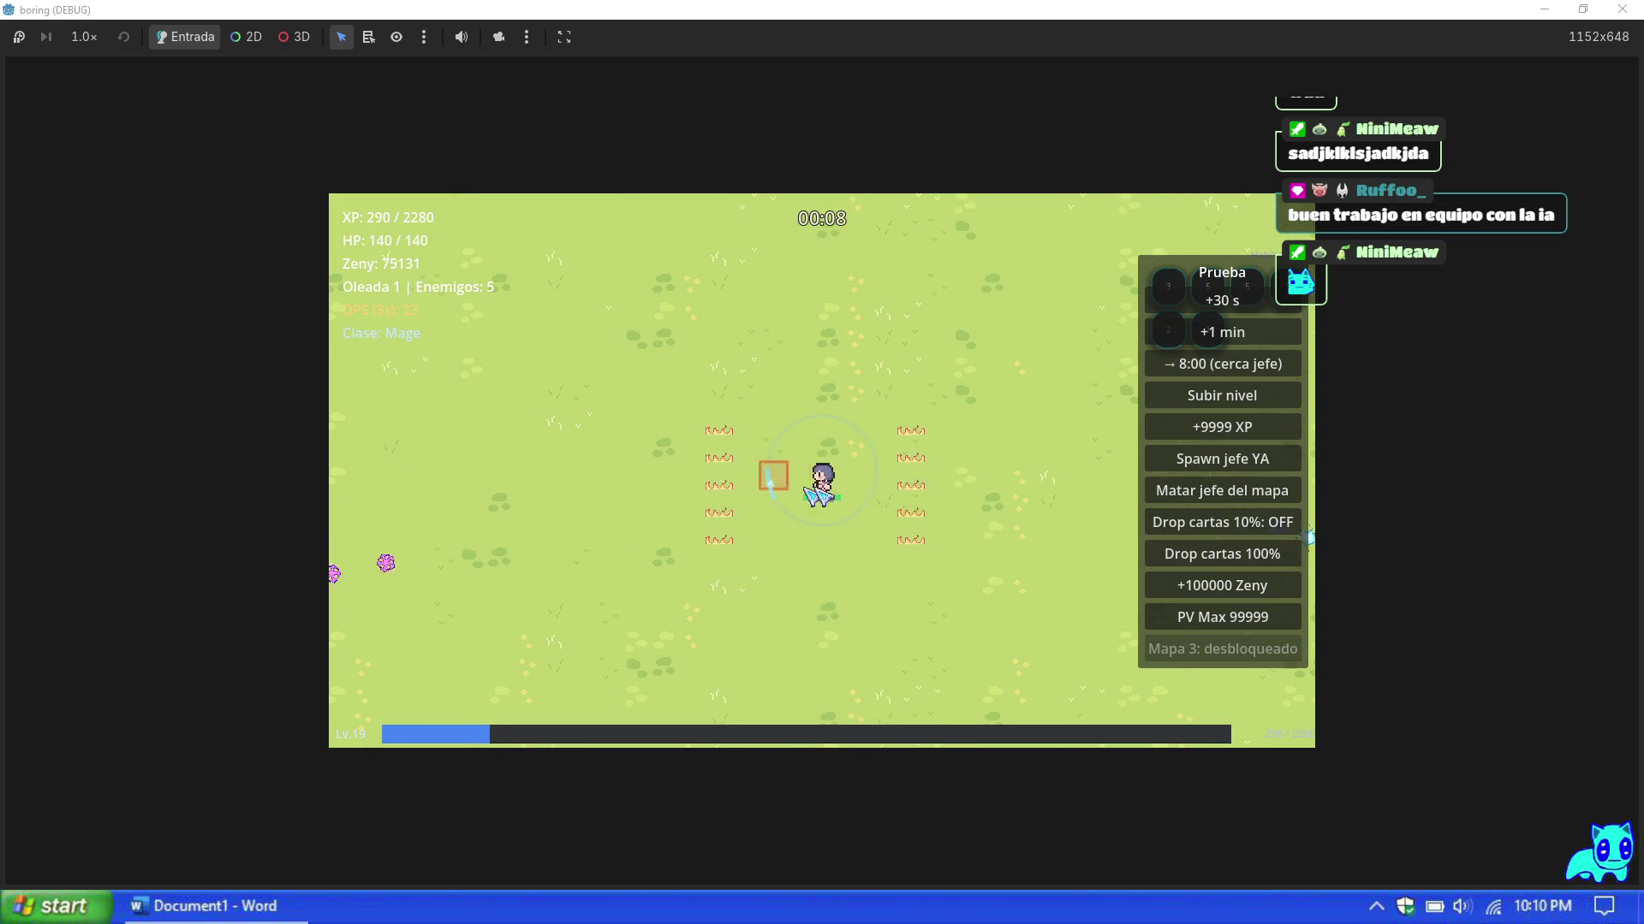
pyautogui.click(1227, 458)
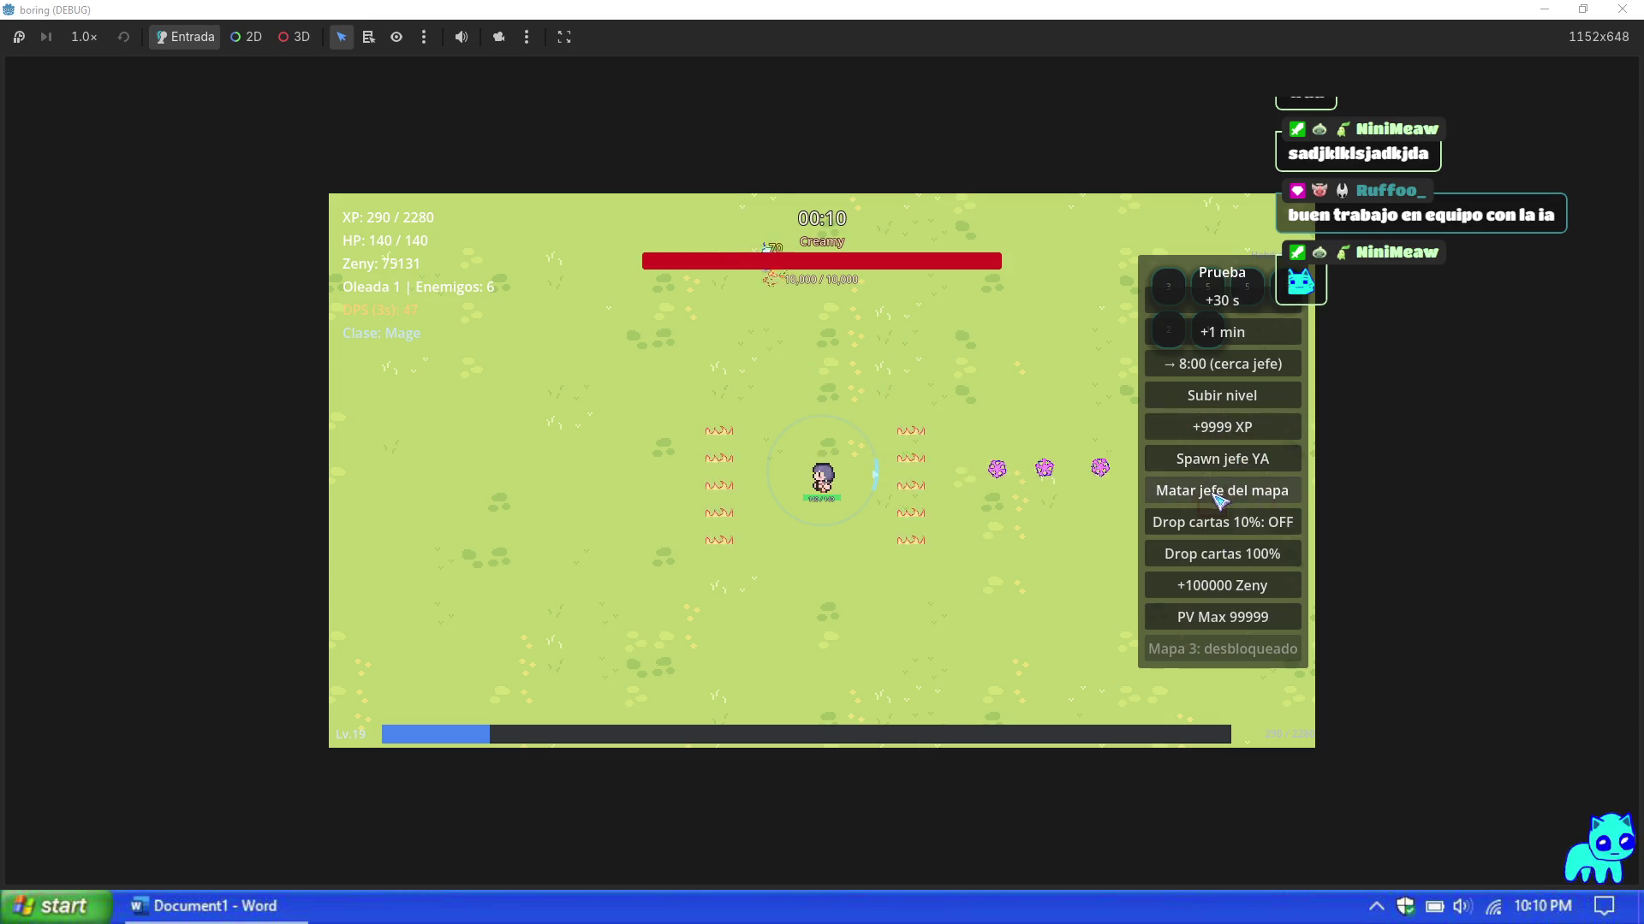
pyautogui.click(1215, 493)
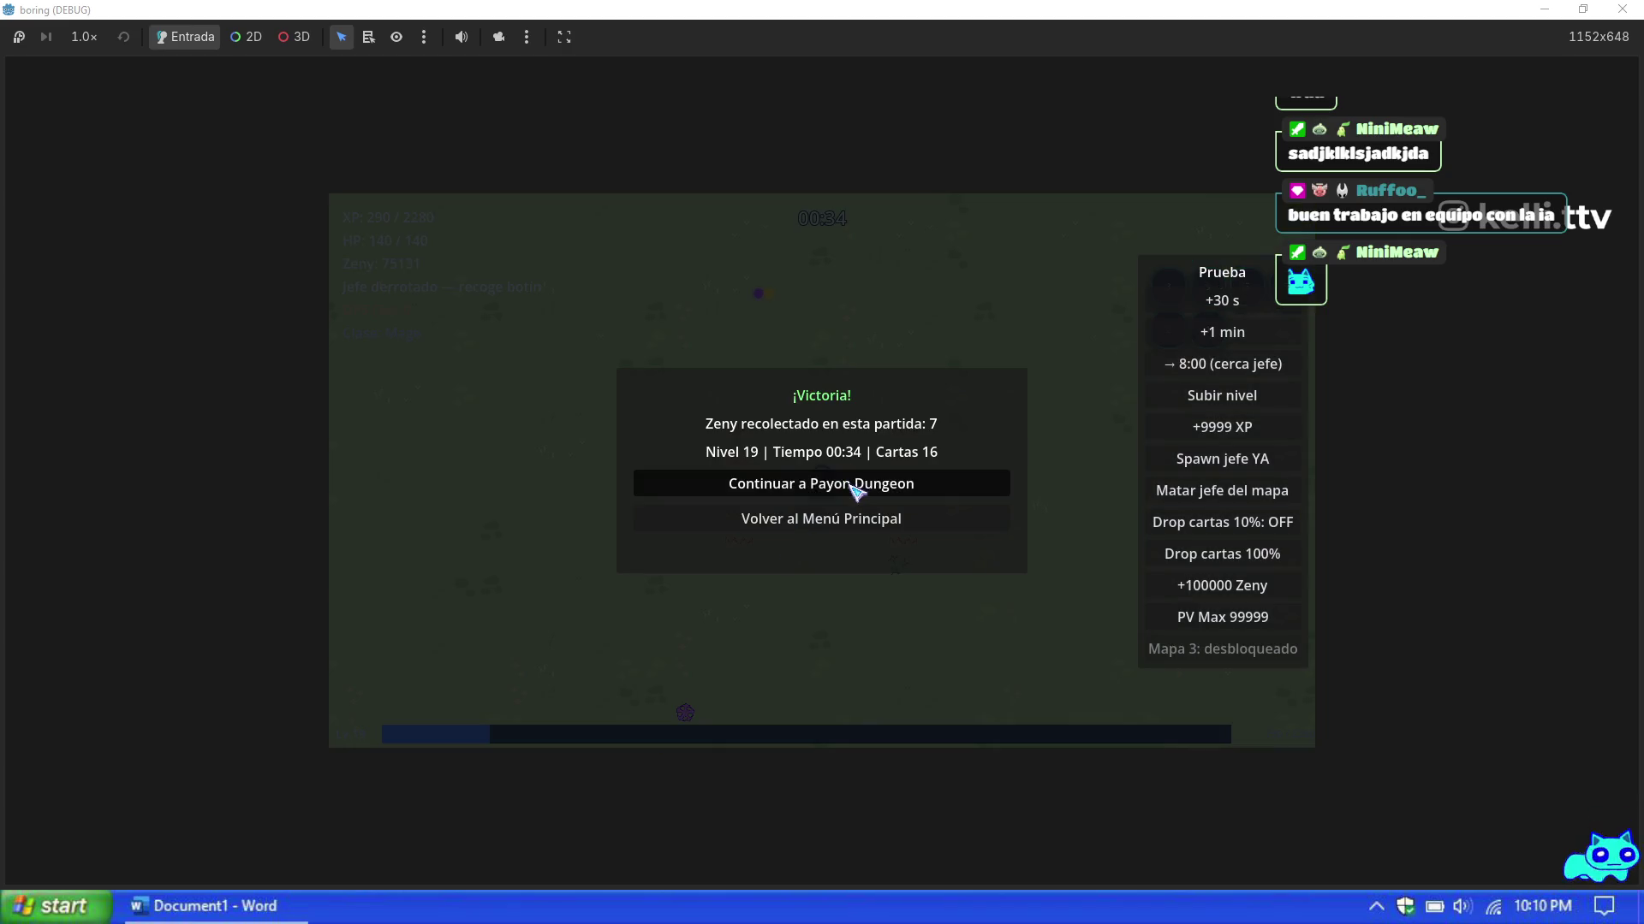
pyautogui.click(849, 485)
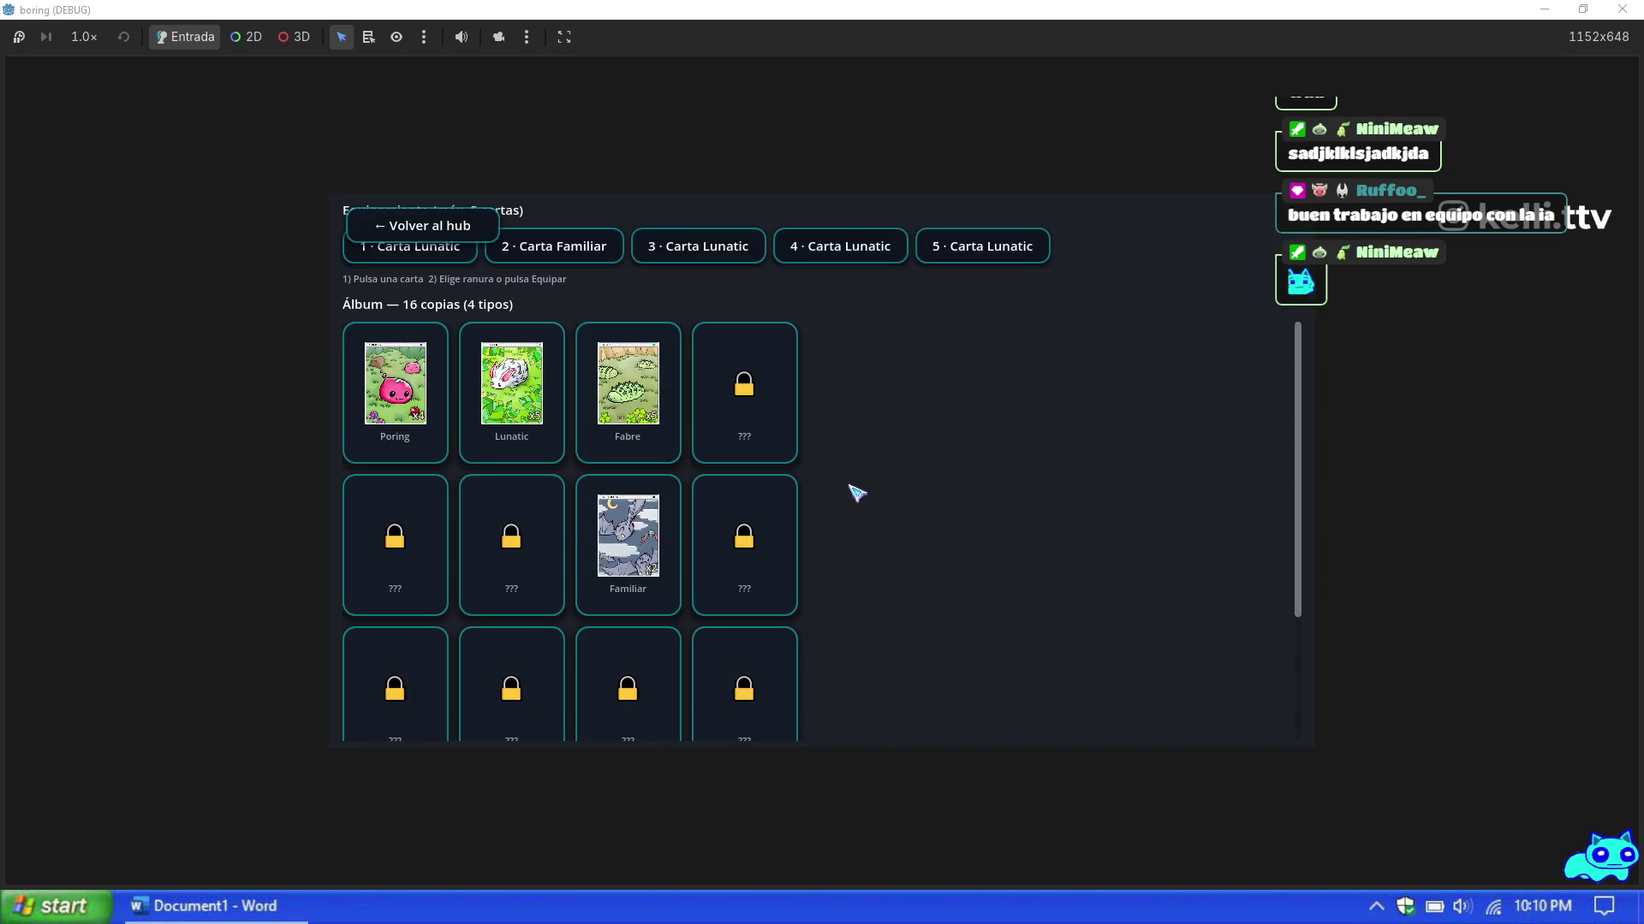
# Step: Continue from the hub into Payon Dungeon and set the Mage's HP to 99999 via PV Max 99999
pyautogui.click(422, 232)
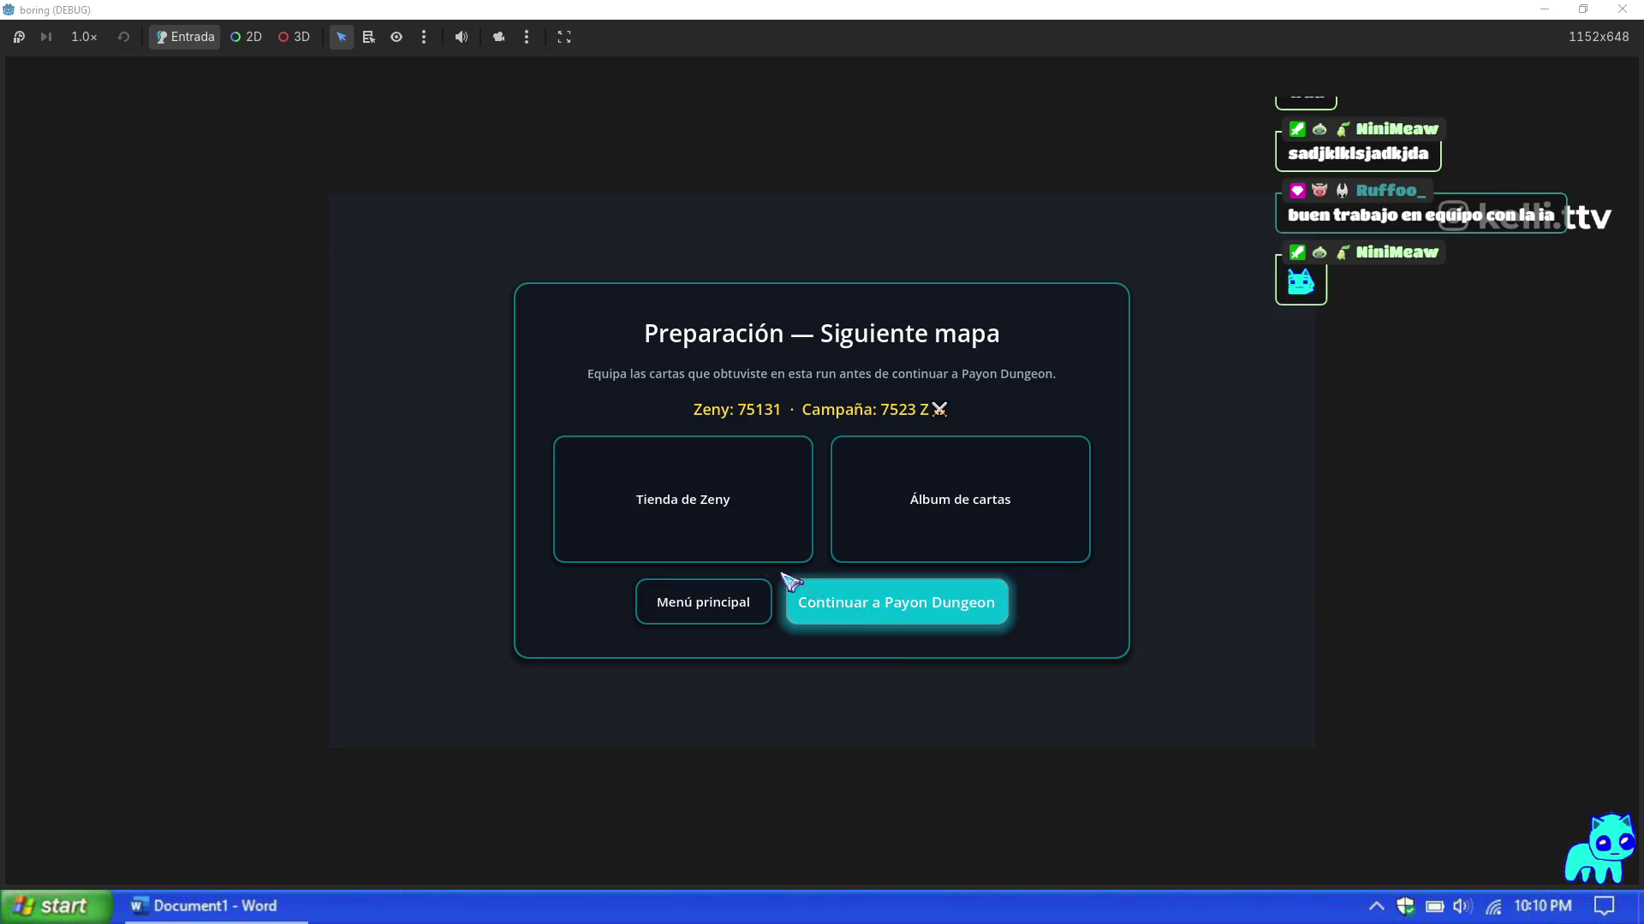
pyautogui.click(933, 619)
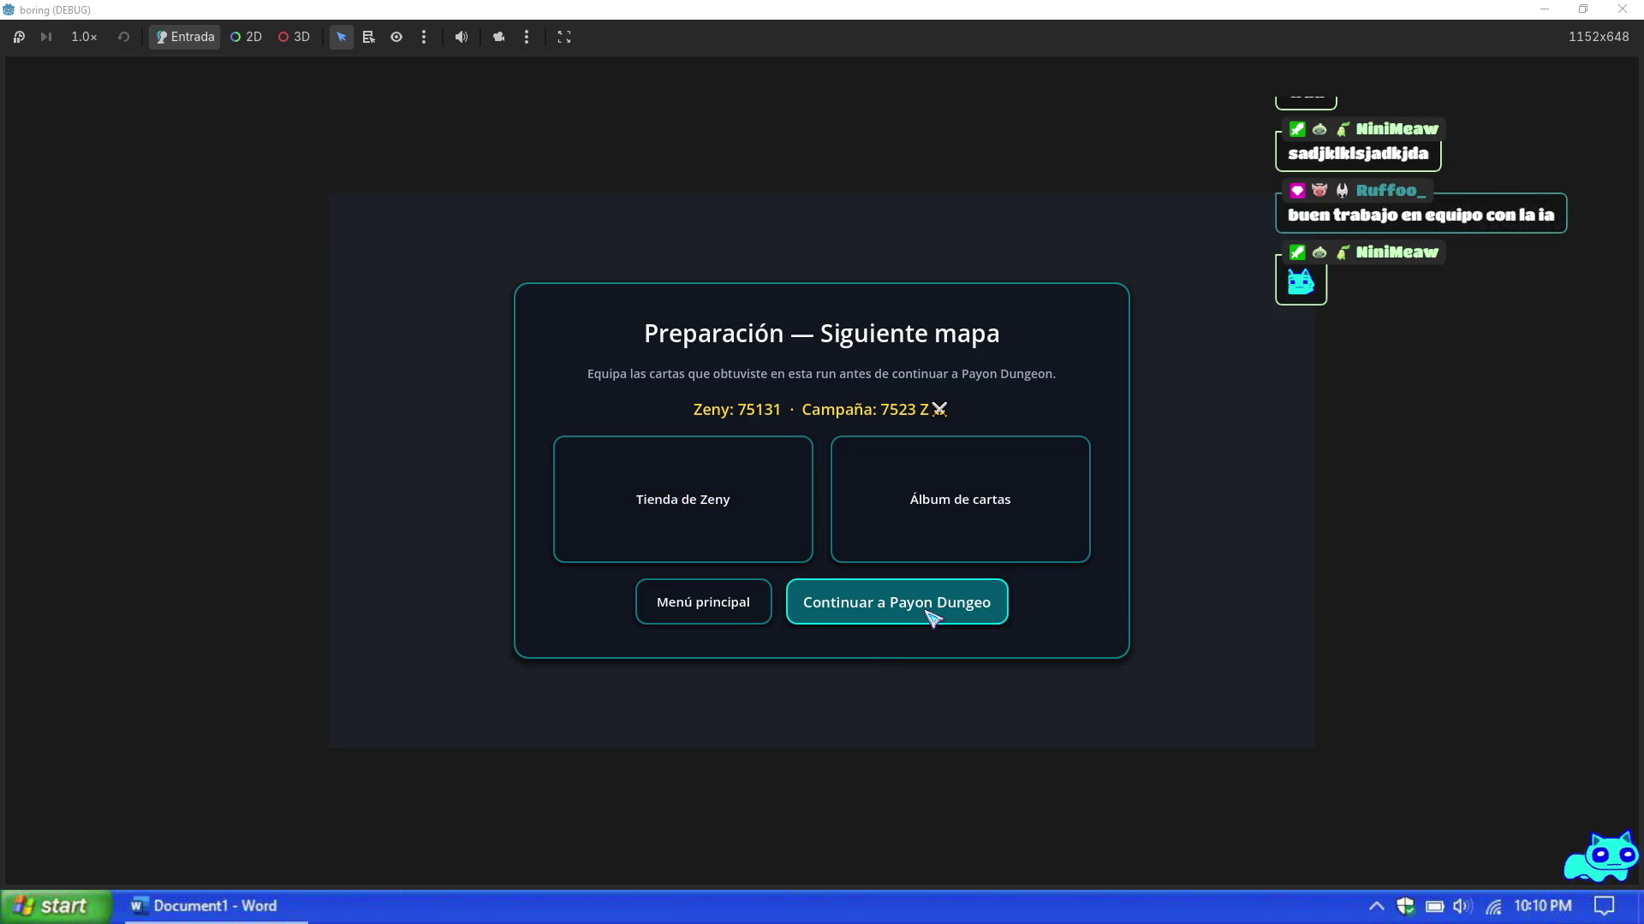
pyautogui.click(933, 620)
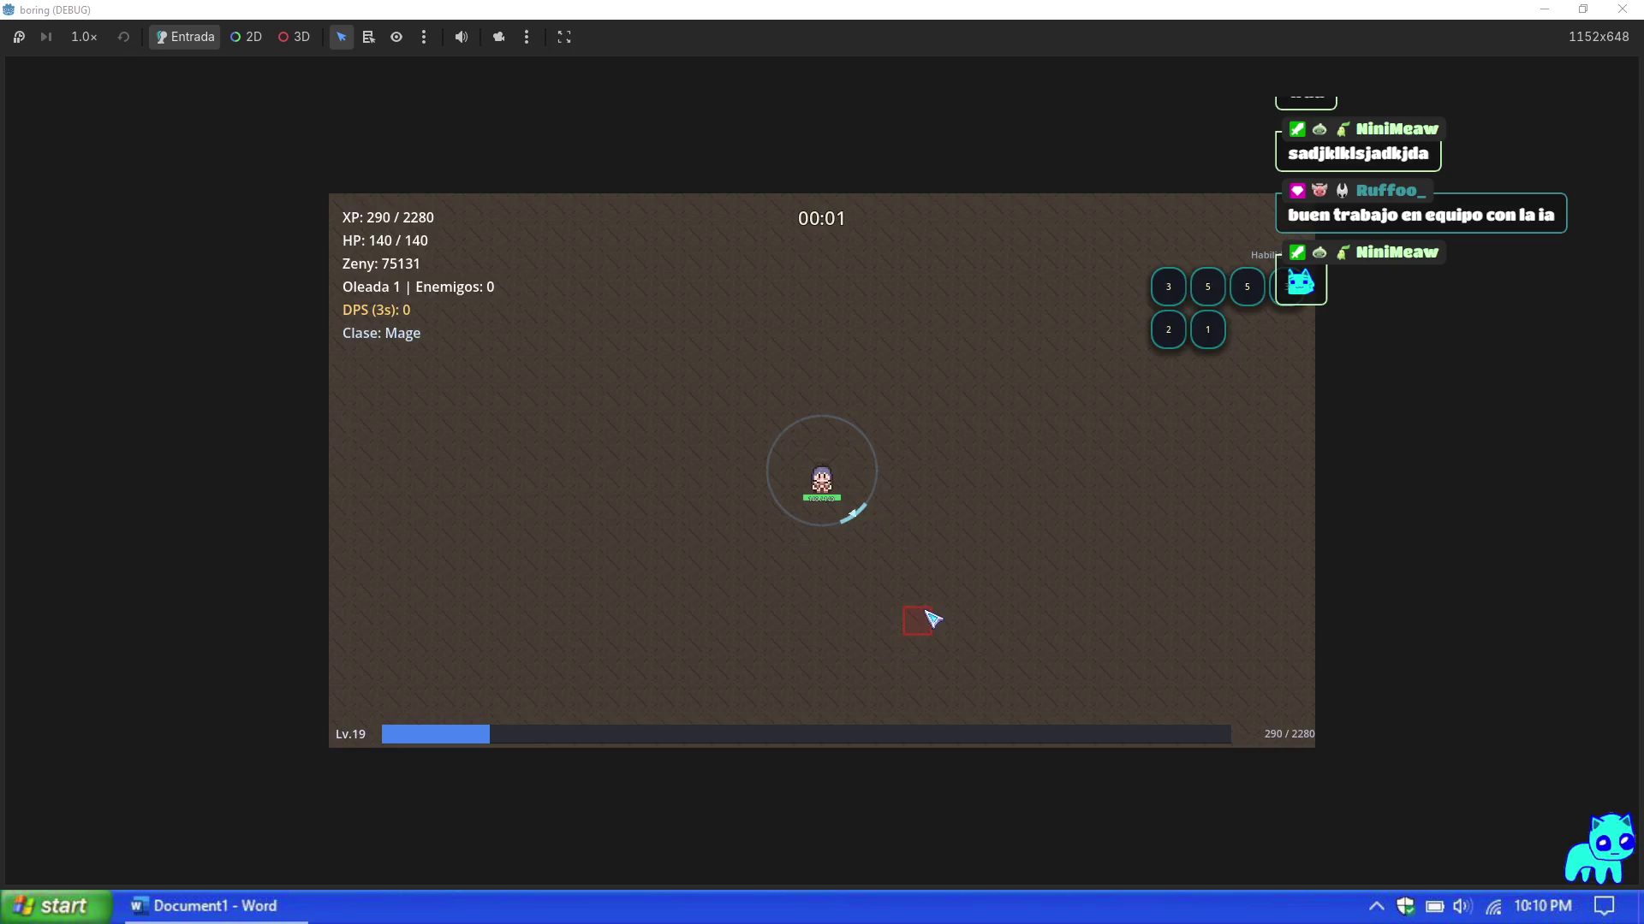
pyautogui.press('F1')
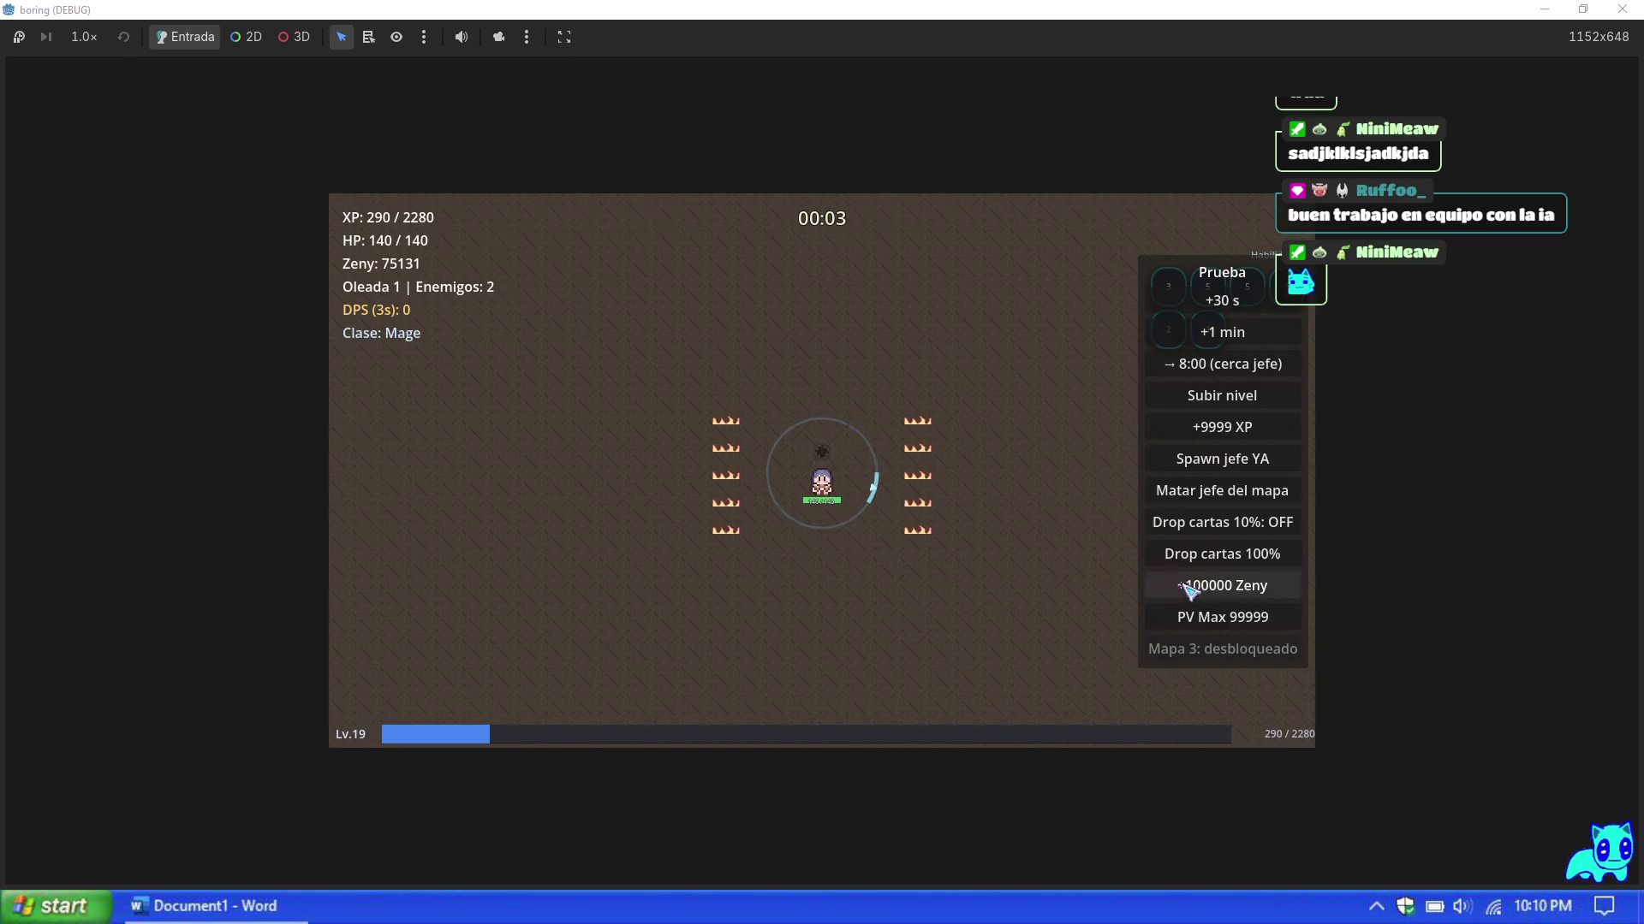
pyautogui.click(1220, 632)
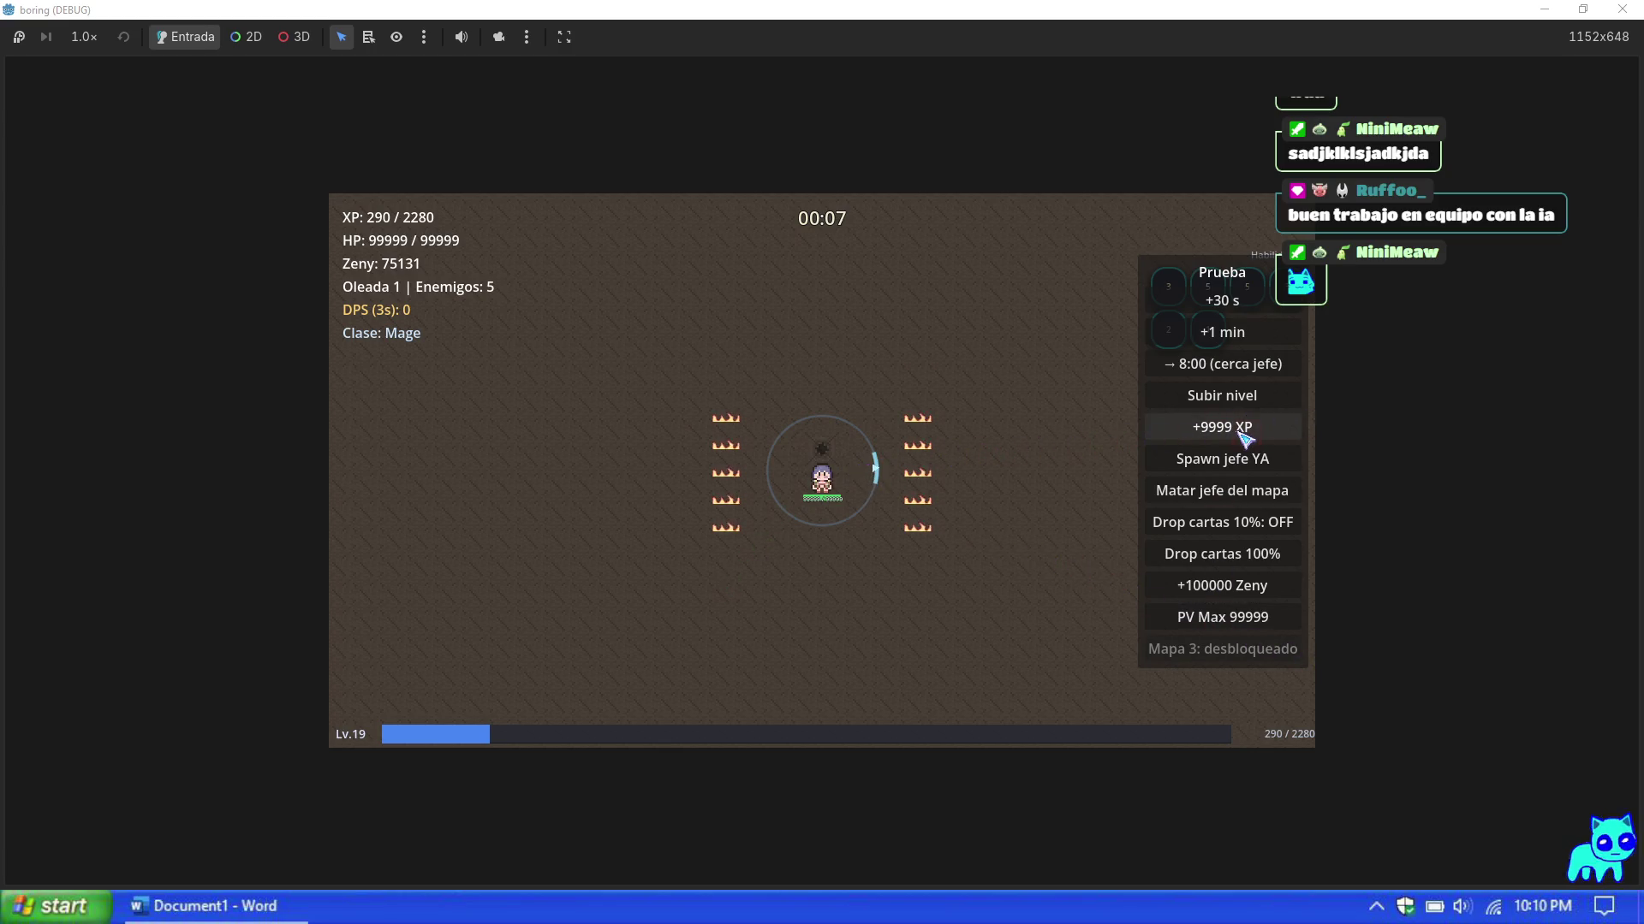
# Step: Grant +9999 XP seven times from the debug panel to reach level 46
pyautogui.click(1243, 436)
pyautogui.click(1243, 436)
pyautogui.click(1243, 436)
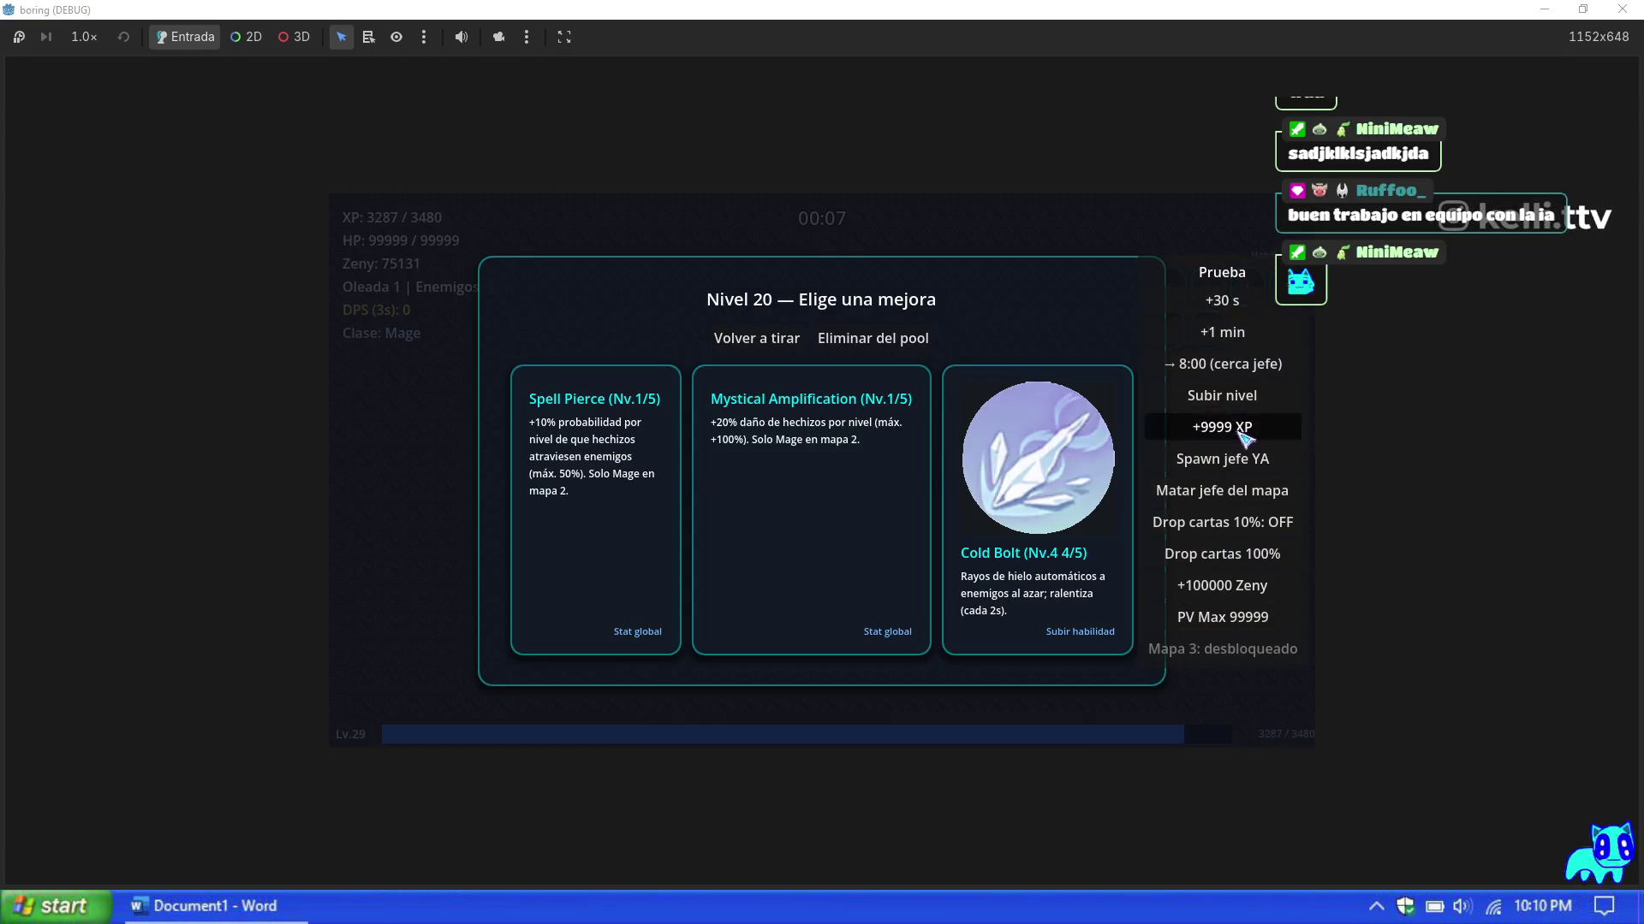
pyautogui.click(1243, 436)
pyautogui.click(1243, 437)
pyautogui.click(1243, 436)
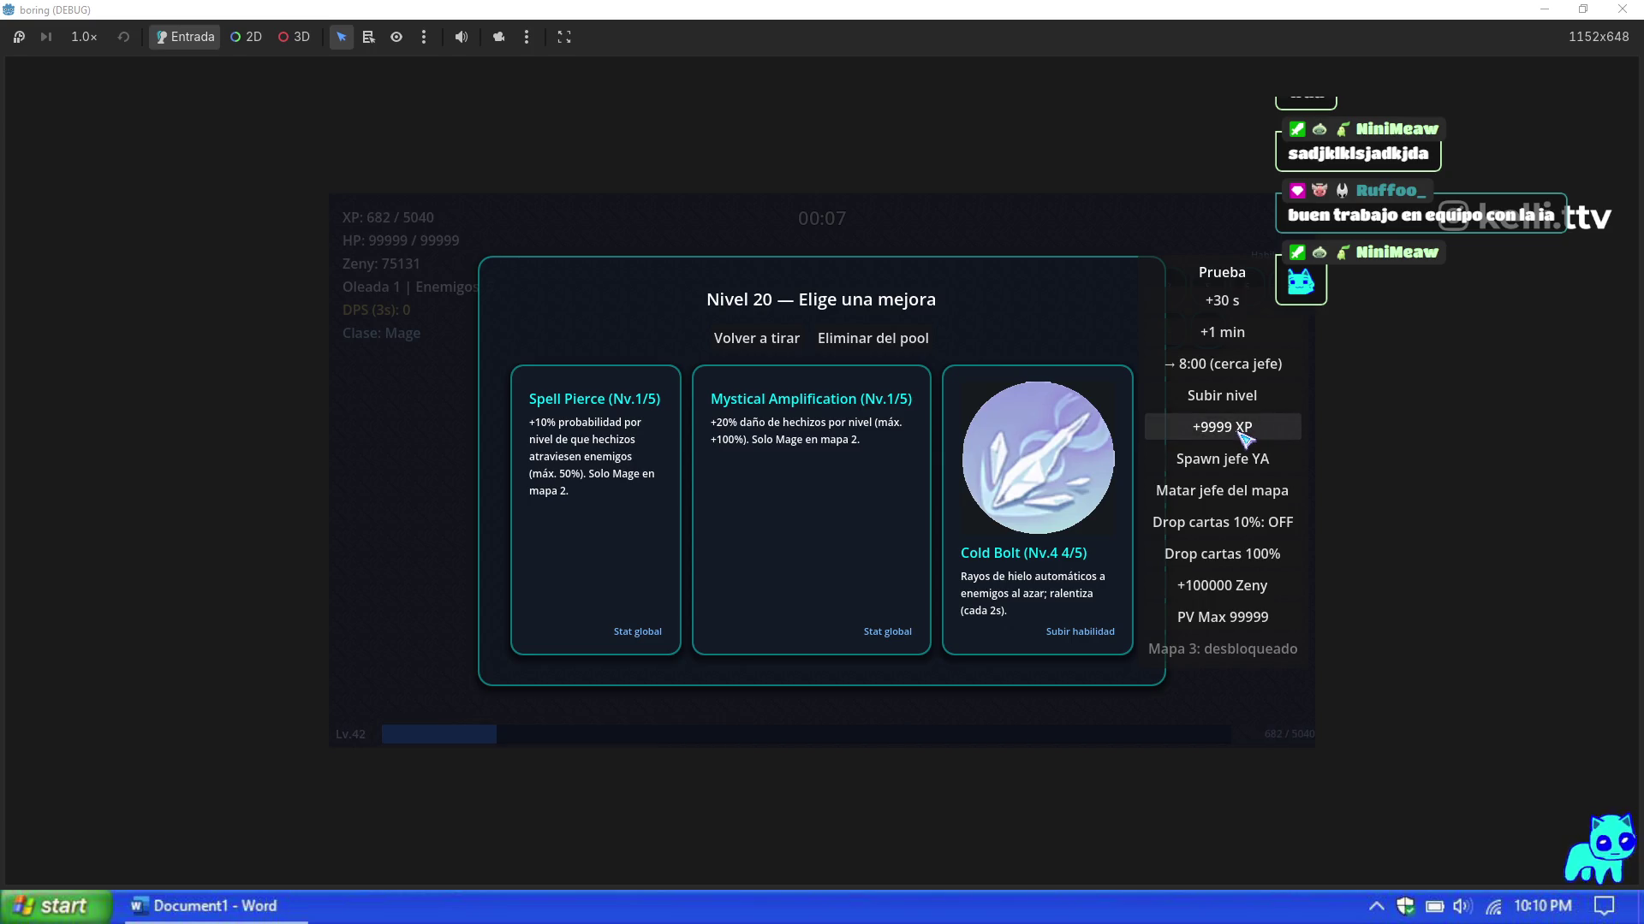
pyautogui.click(1243, 437)
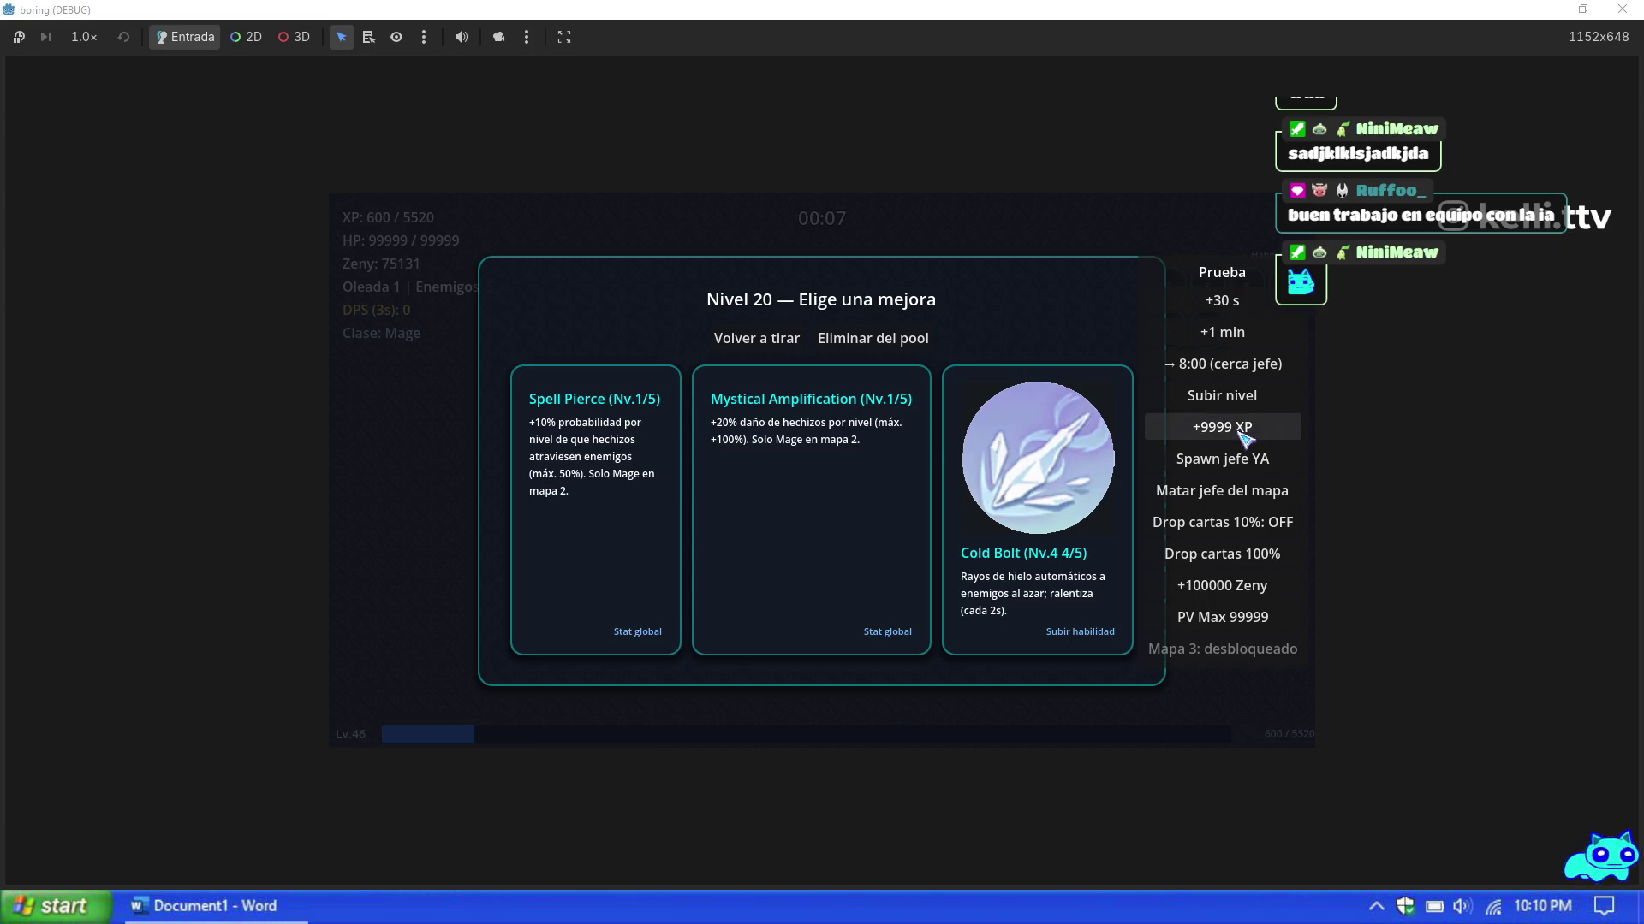
# Step: Pick upgrades including Frost Diver, Cold Bolt Nv.4, Spell Pierce Nv.5, Soul Strike and movement speed
pyautogui.click(858, 560)
pyautogui.click(997, 546)
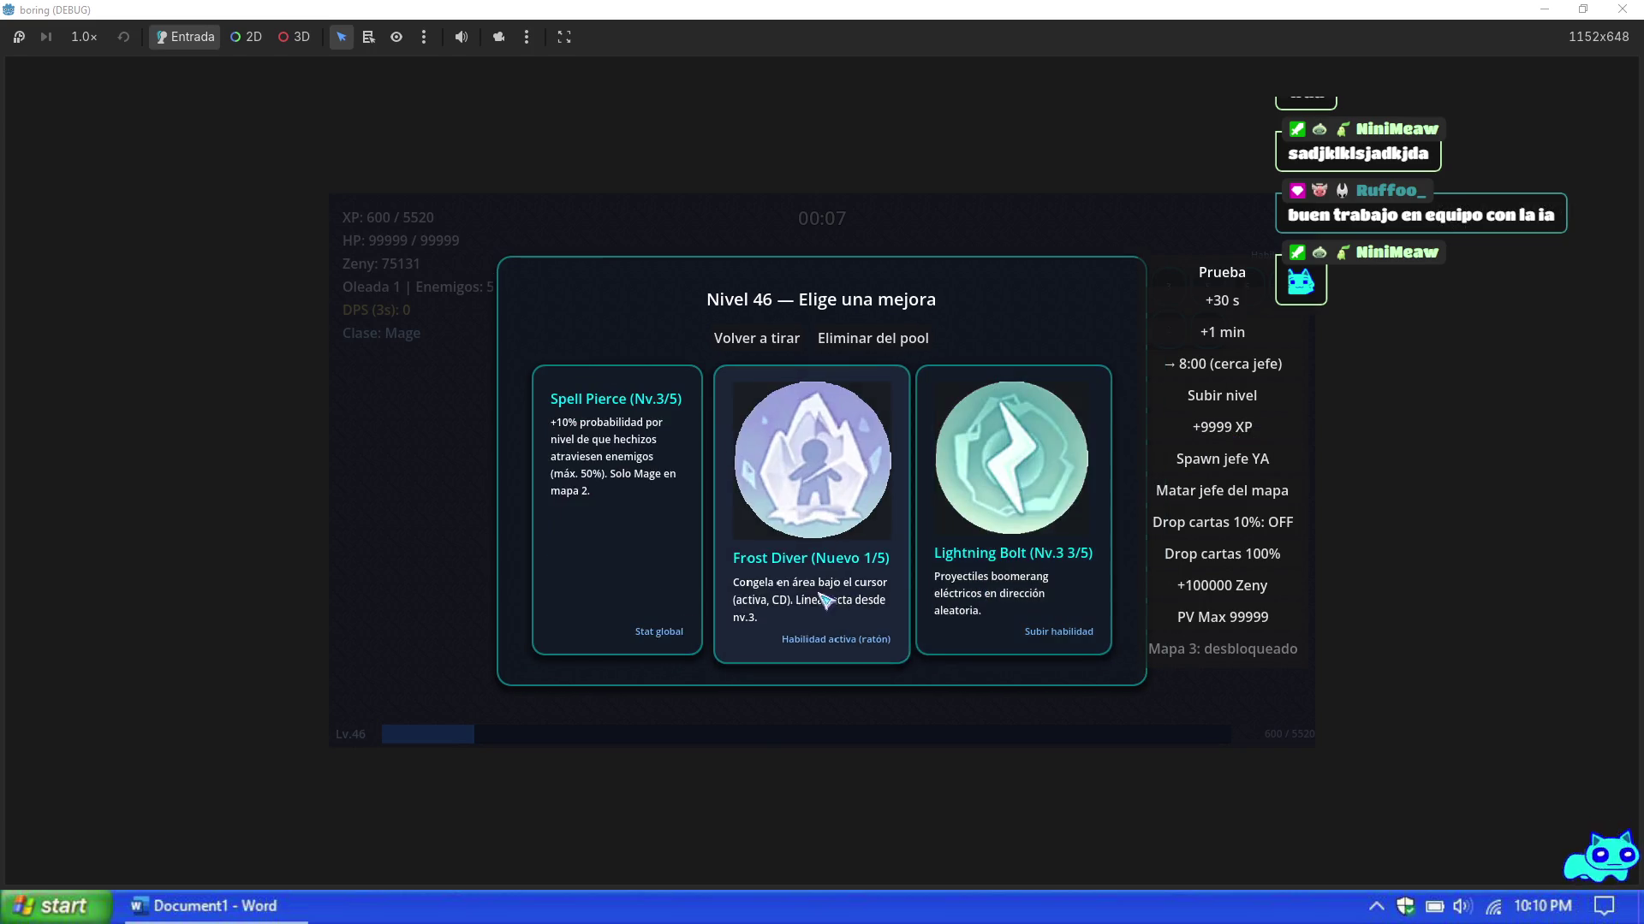
pyautogui.click(645, 565)
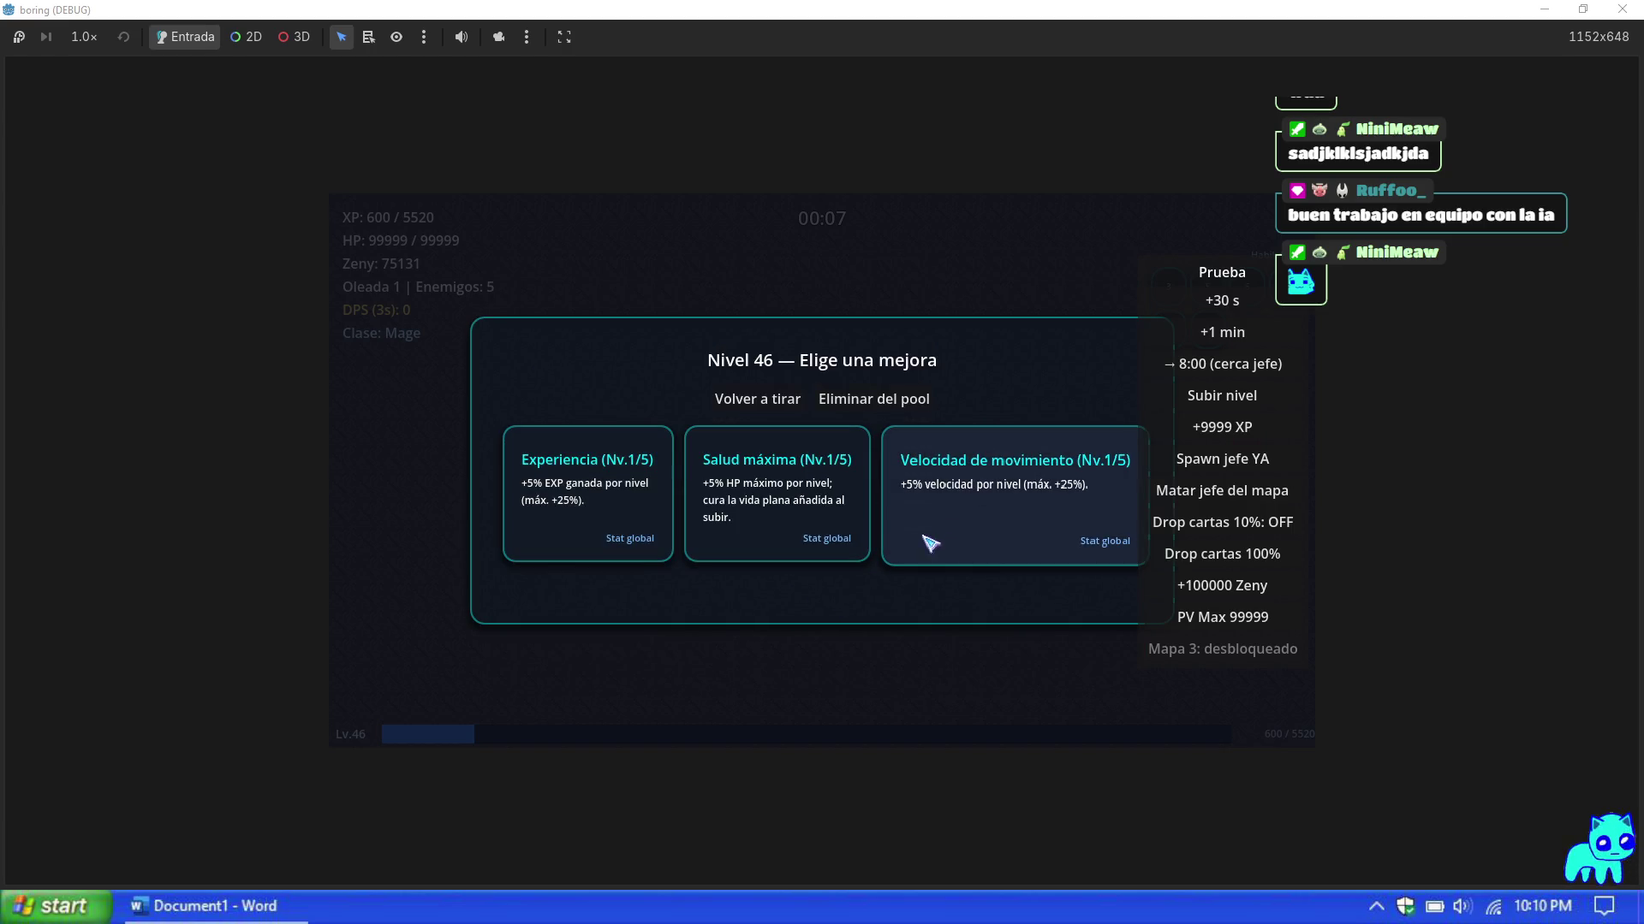
pyautogui.click(991, 517)
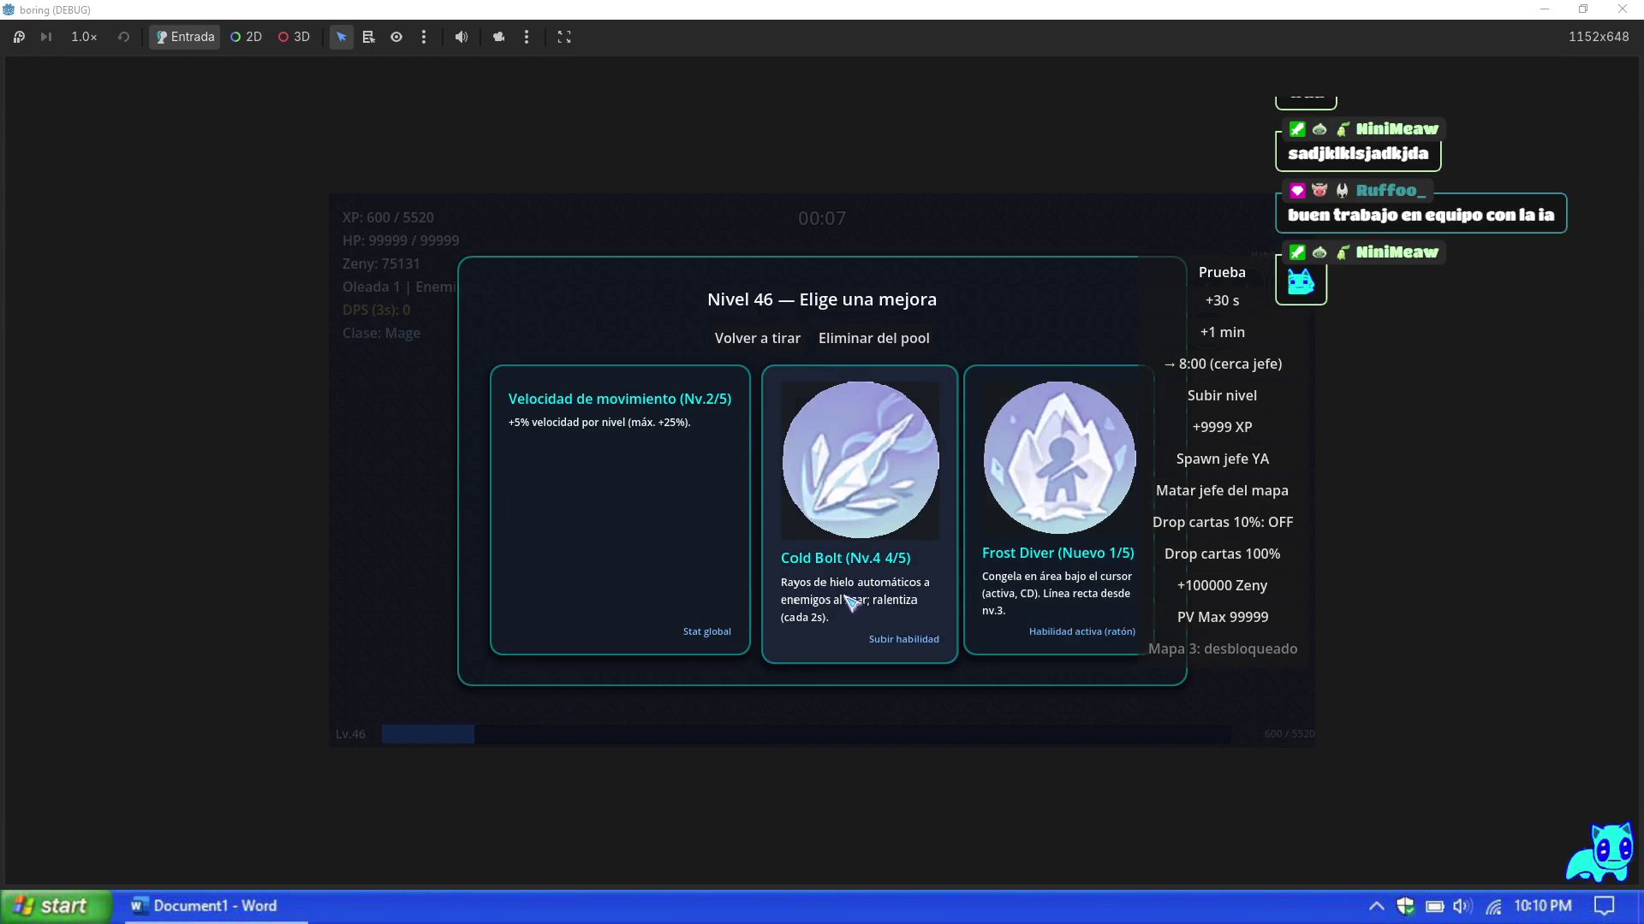
pyautogui.click(856, 570)
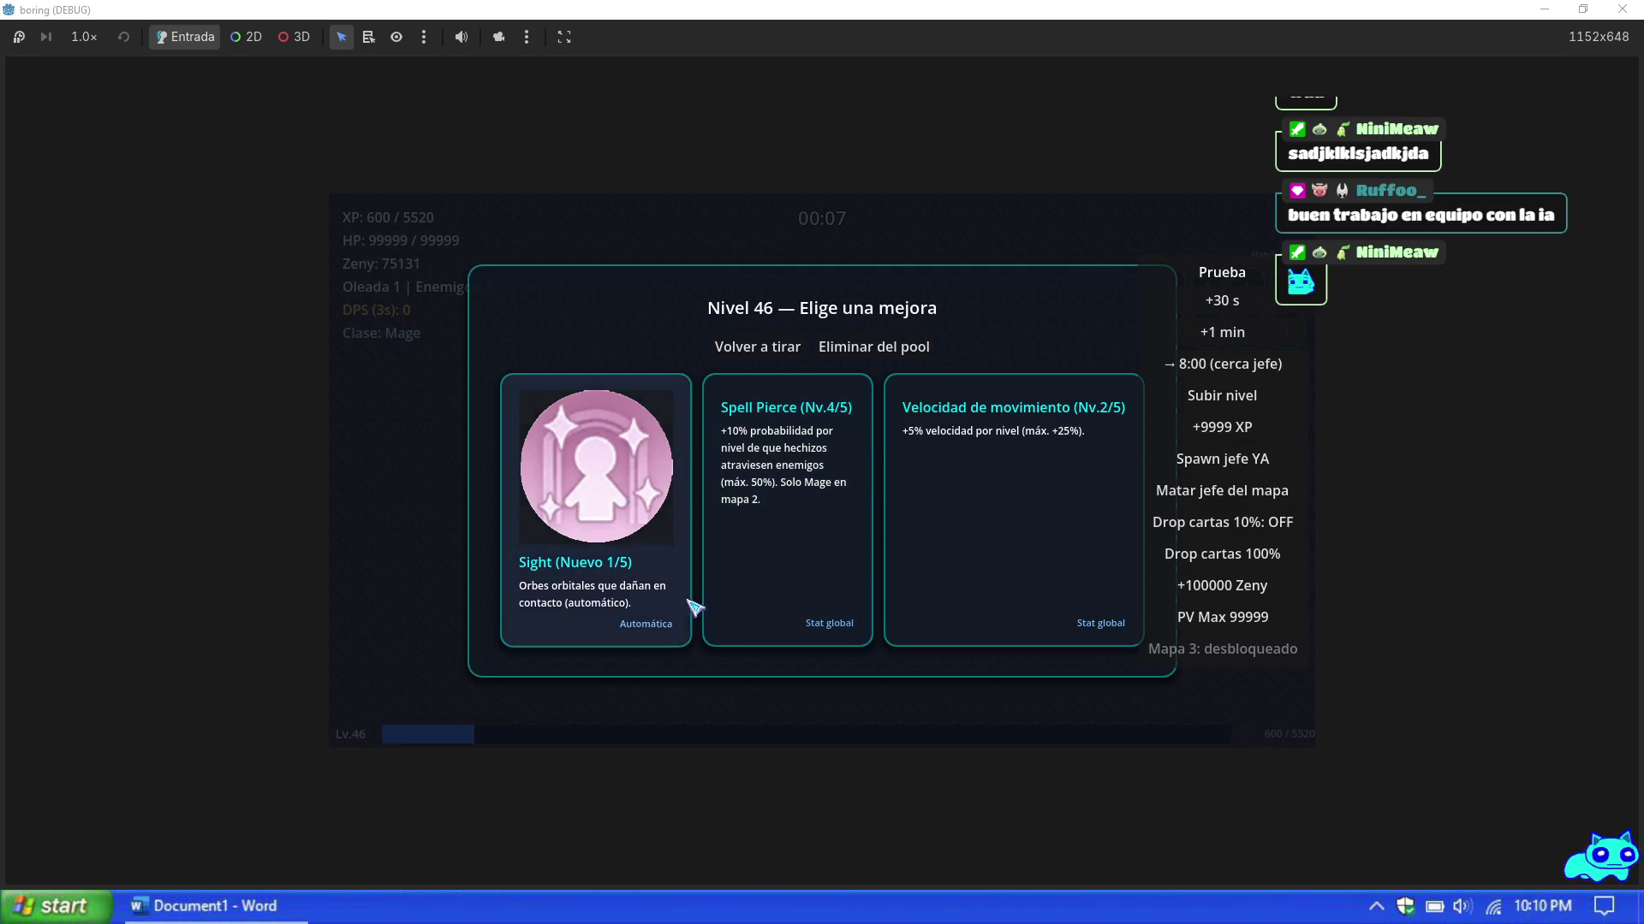
pyautogui.click(805, 552)
pyautogui.click(649, 546)
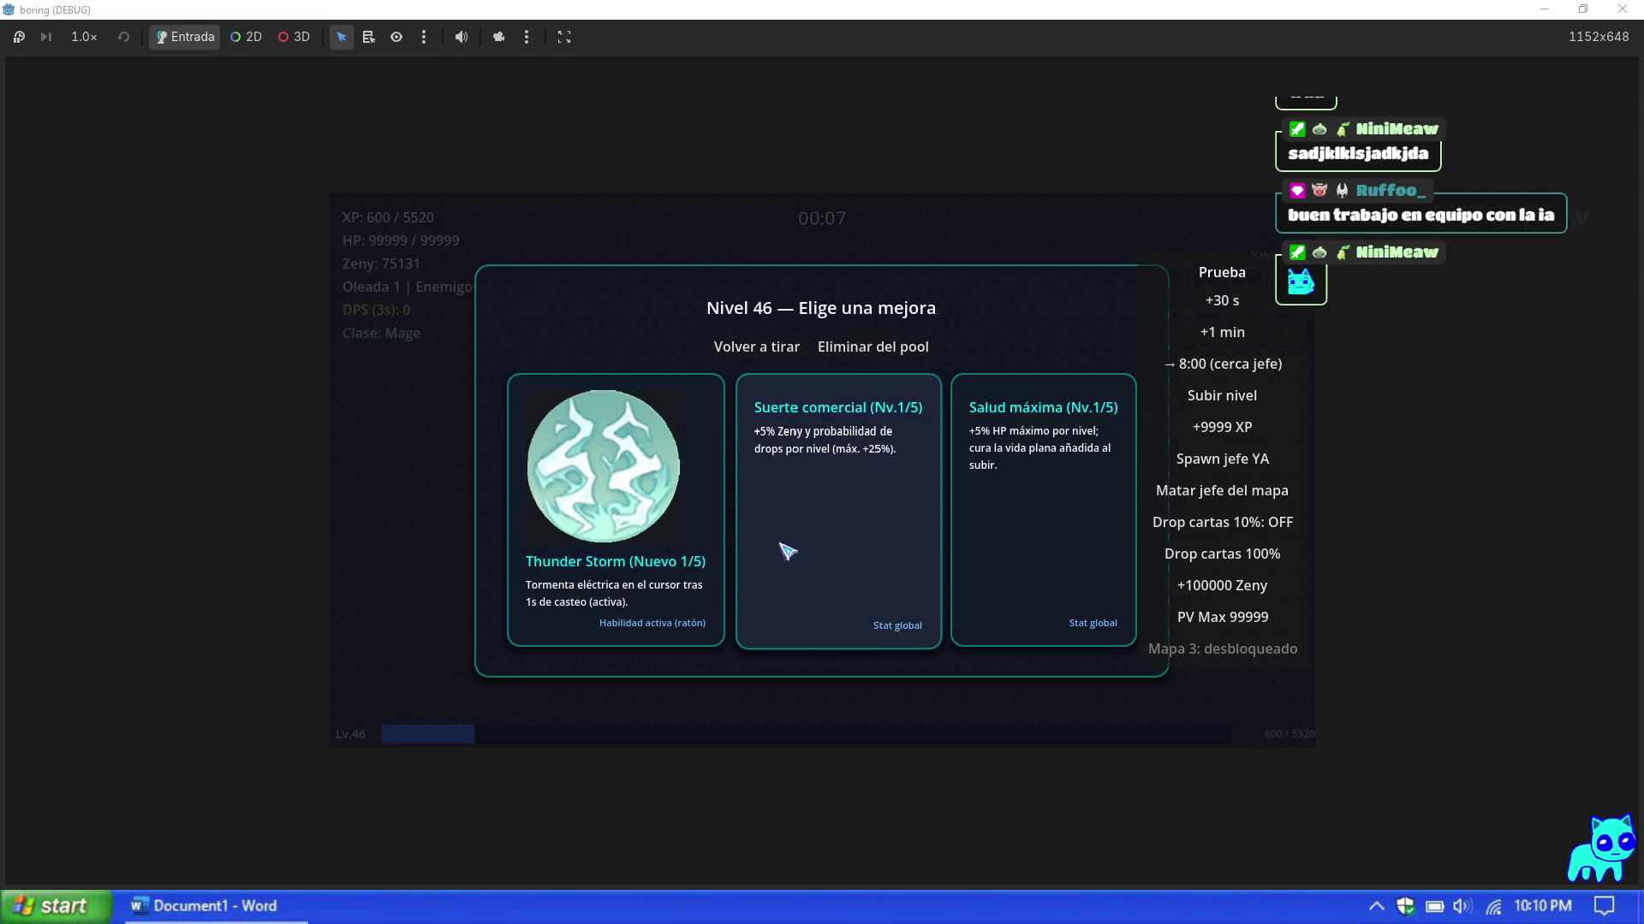
pyautogui.click(951, 543)
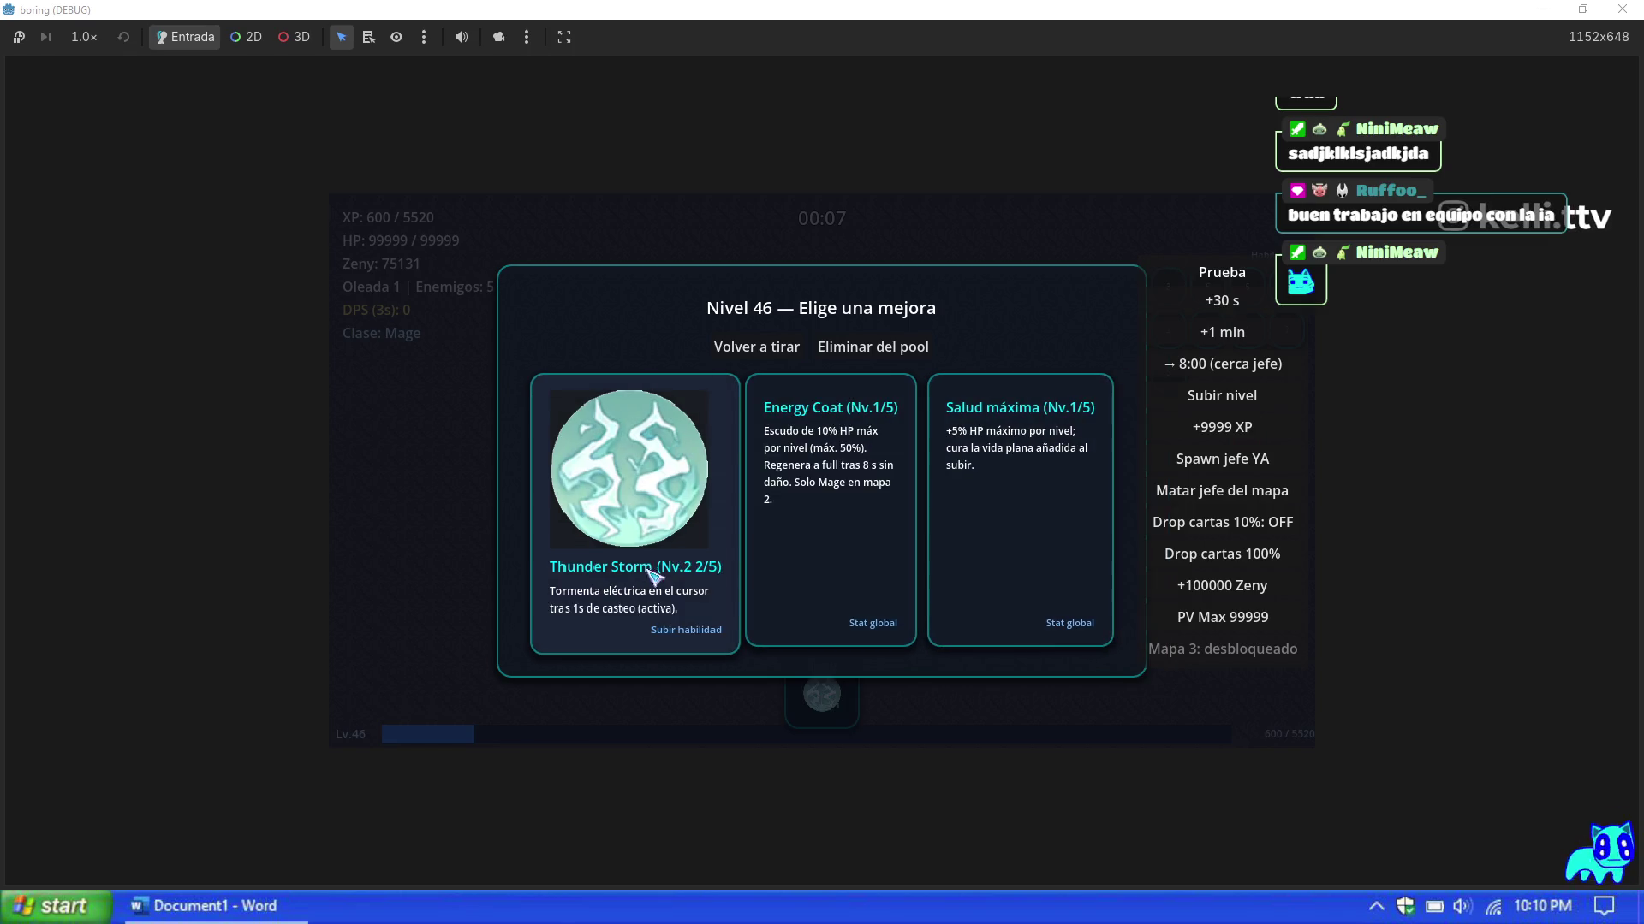
pyautogui.click(778, 587)
pyautogui.click(689, 582)
pyautogui.click(828, 592)
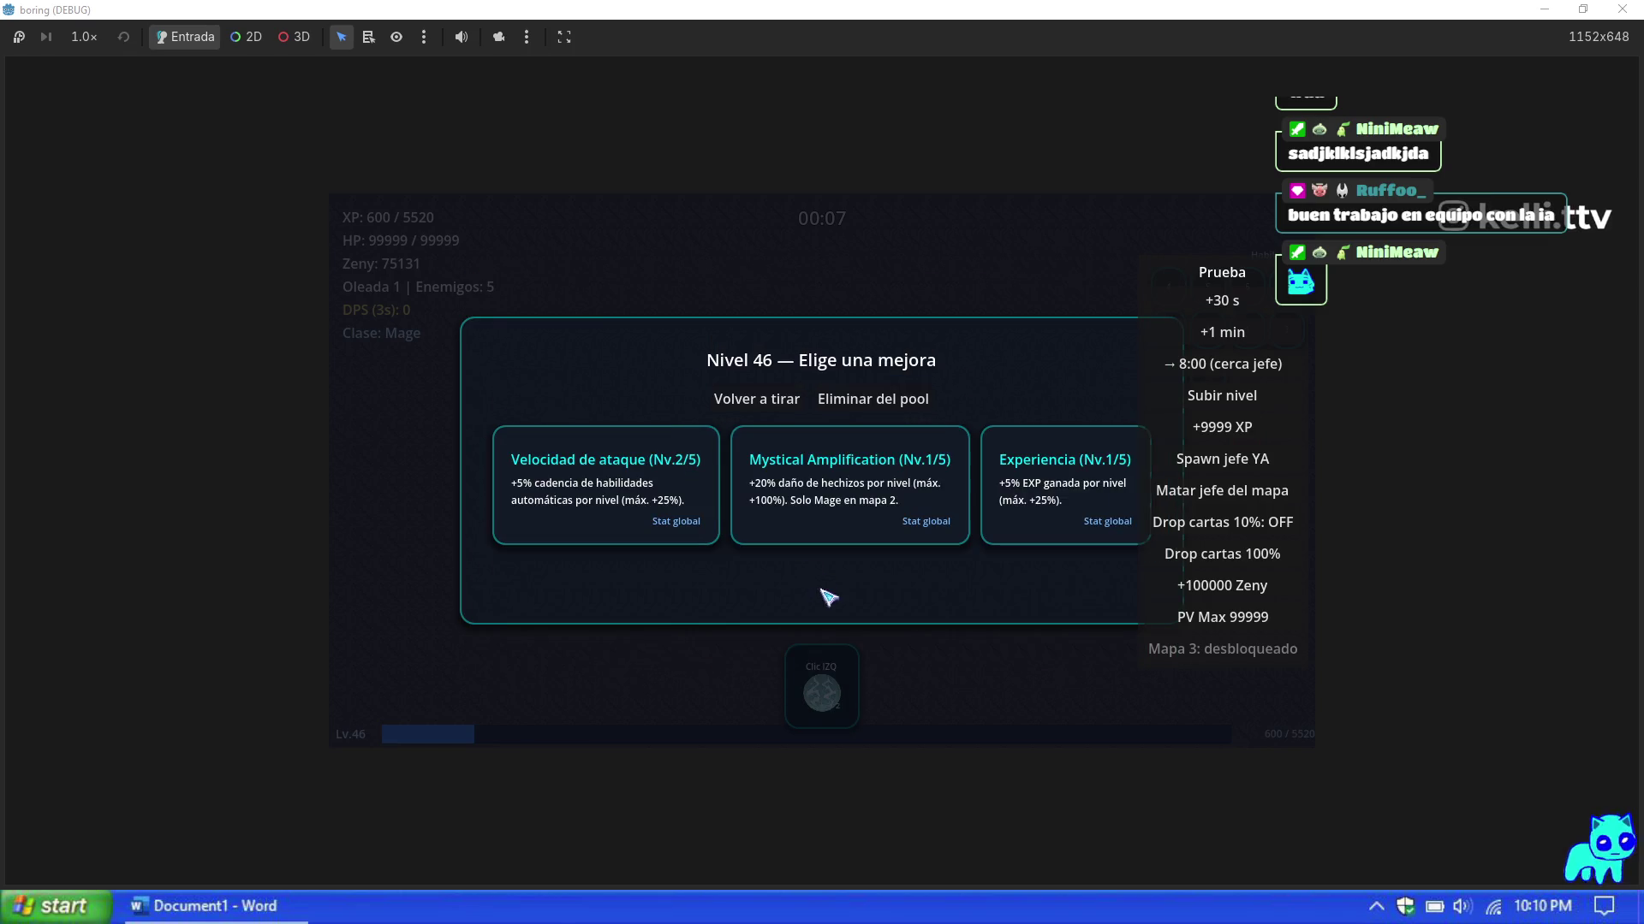
# Step: Take more upgrades: Mystical Amplification, Velocidad de ataque and Lightning Bolt
pyautogui.click(871, 541)
pyautogui.click(849, 558)
pyautogui.click(851, 565)
pyautogui.click(681, 589)
pyautogui.click(850, 558)
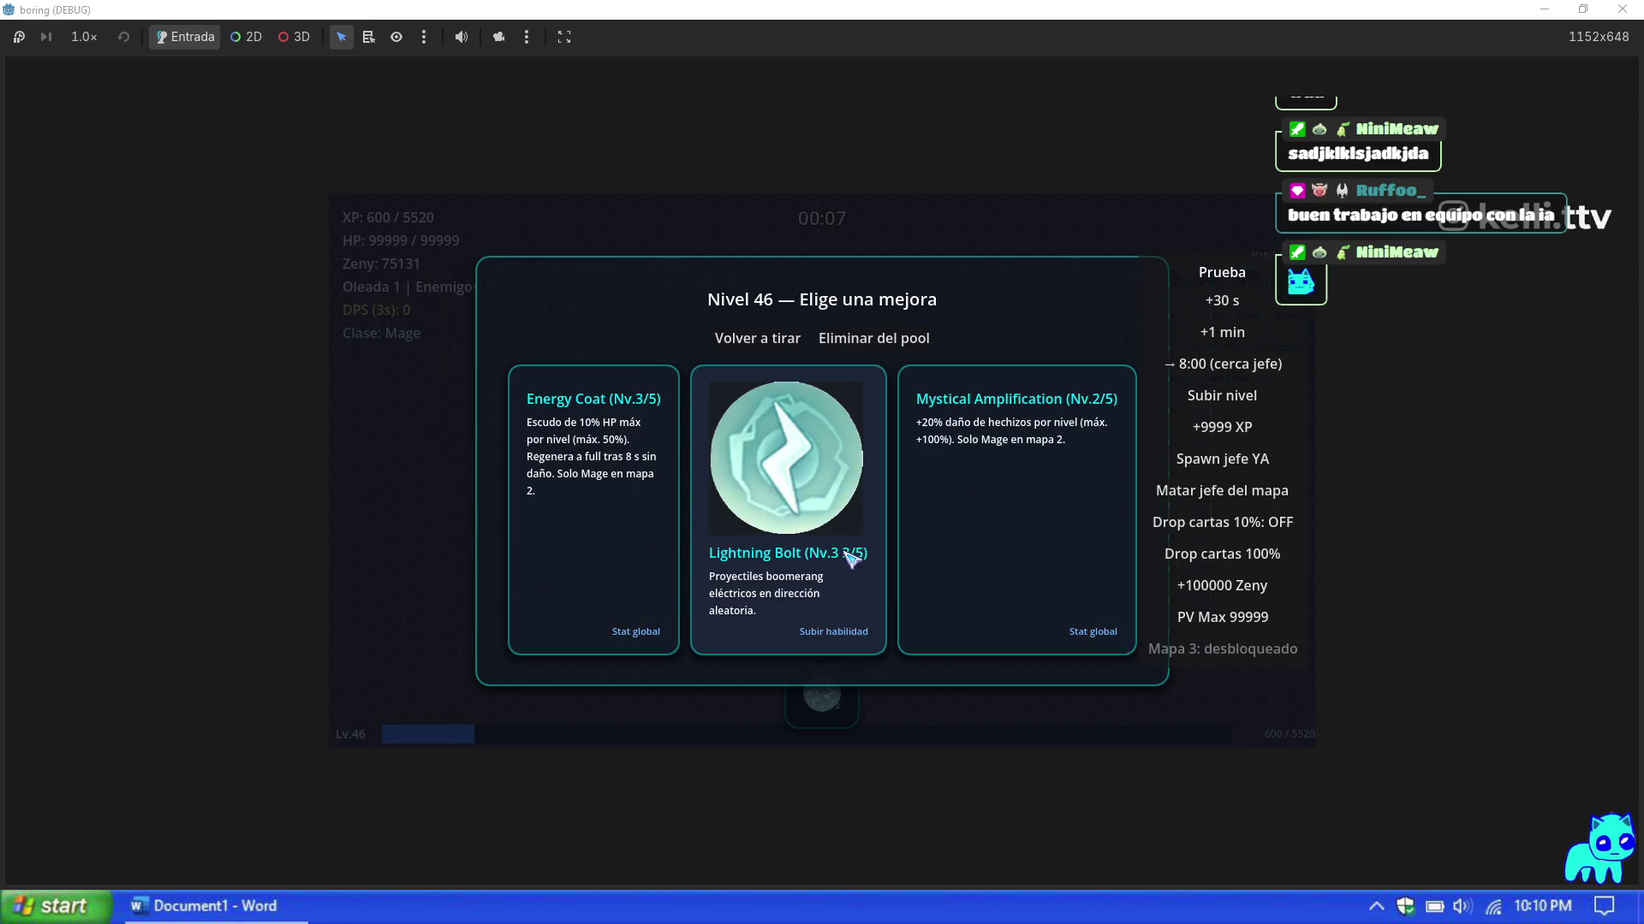
pyautogui.click(824, 578)
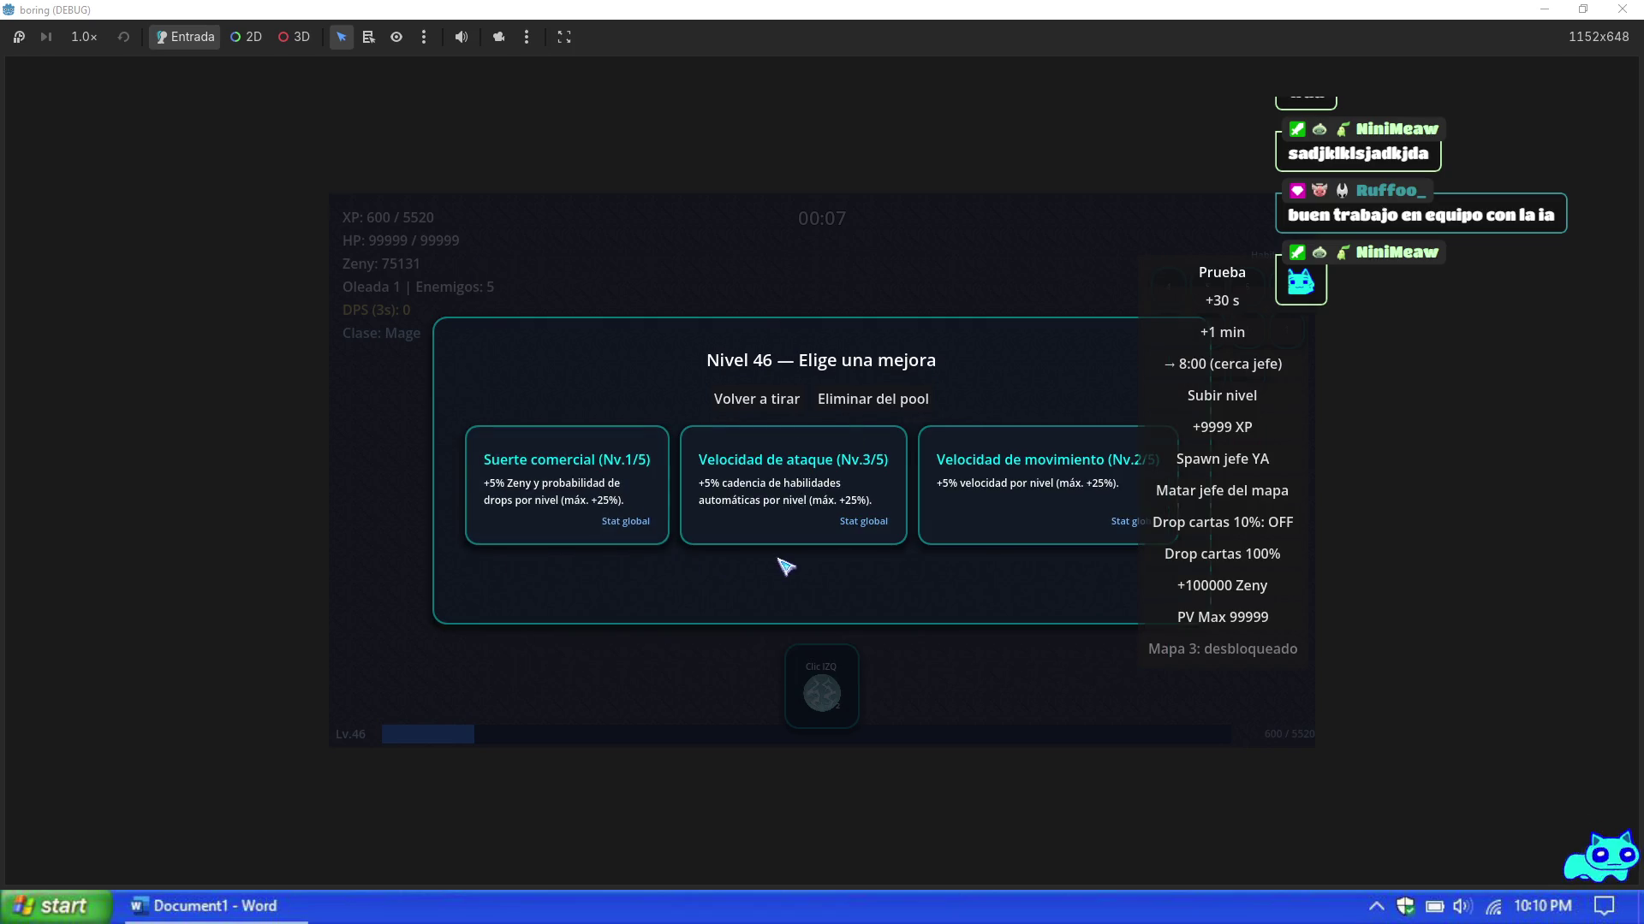
pyautogui.click(794, 542)
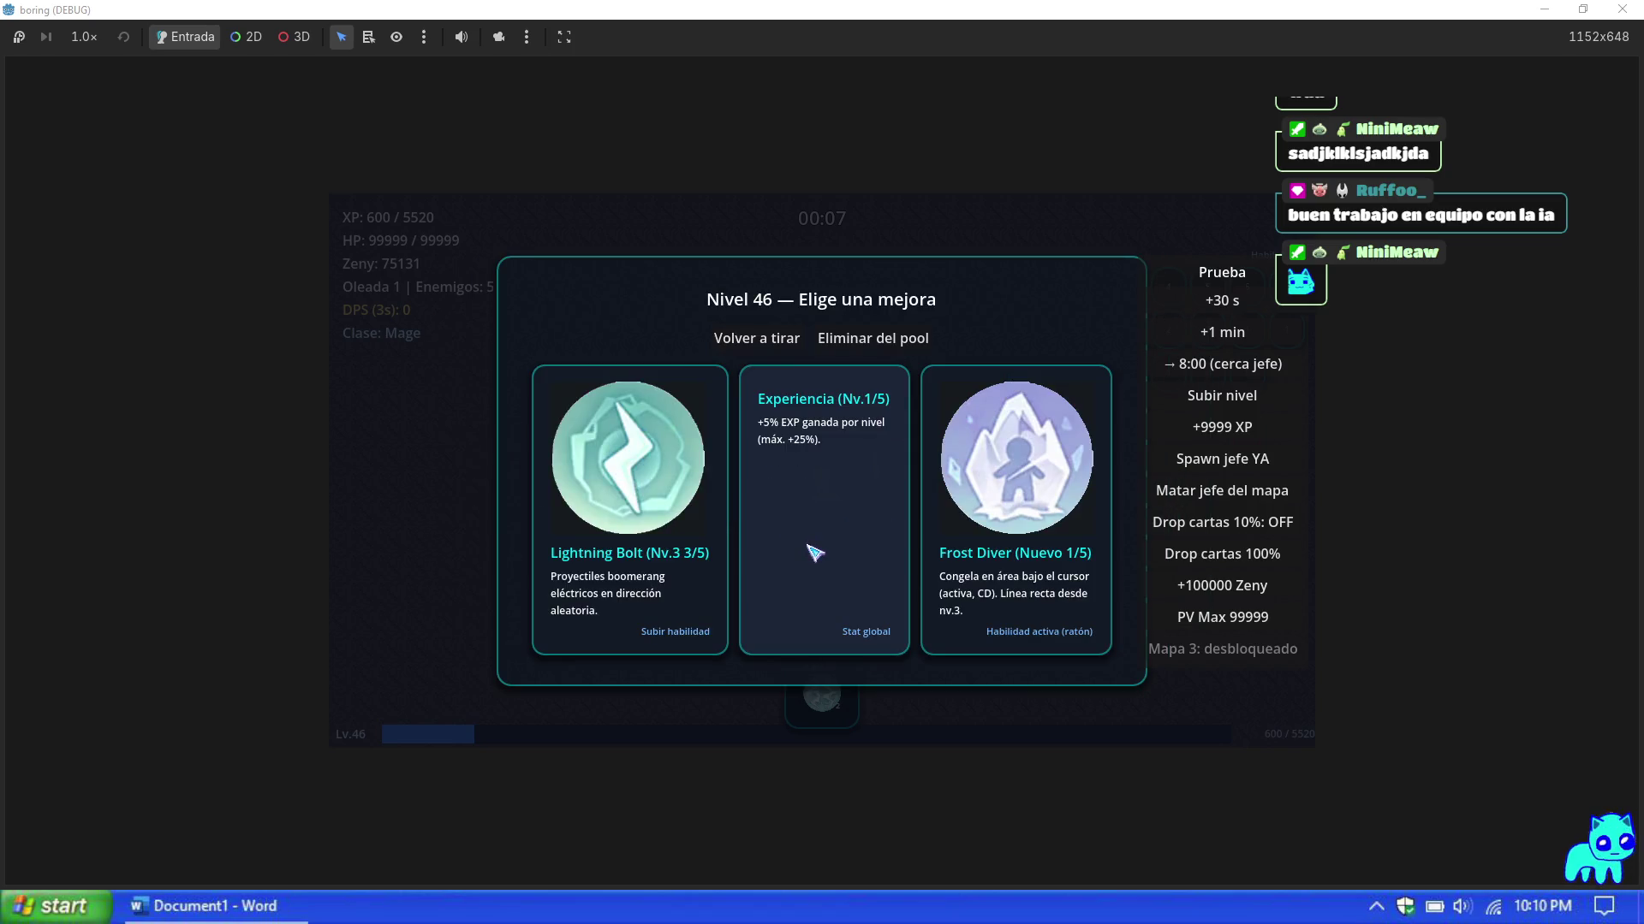
pyautogui.click(672, 548)
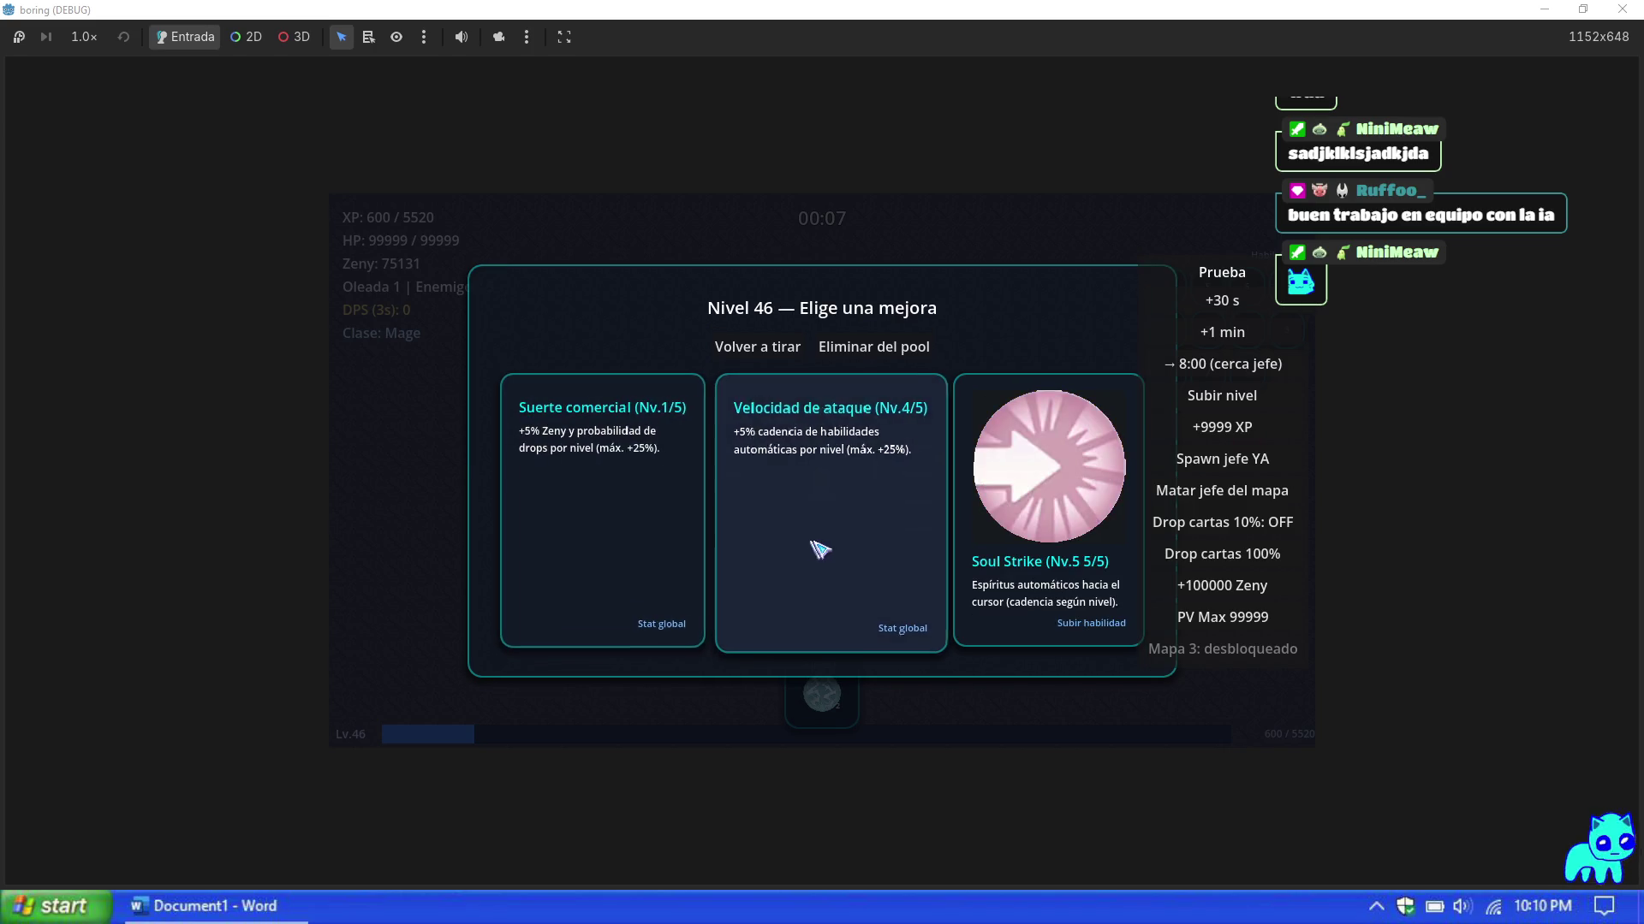
# Step: Remove Suerte comercial from the pool, then take Soul Strike, Thunder Storm and Mystical Amplification
pyautogui.click(901, 351)
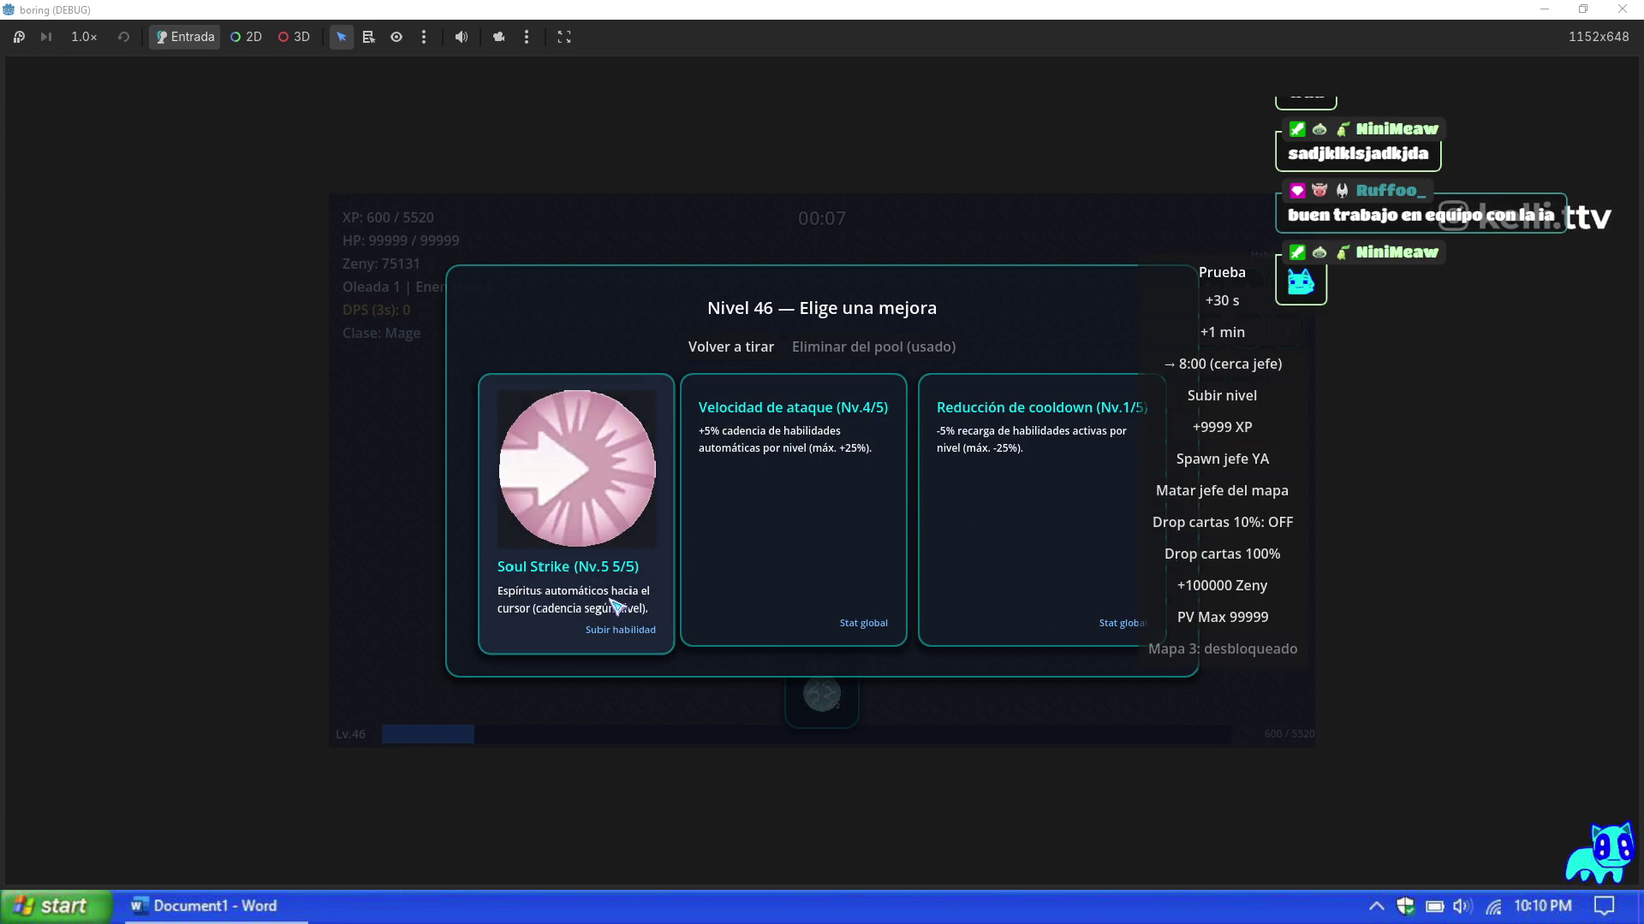
pyautogui.click(620, 584)
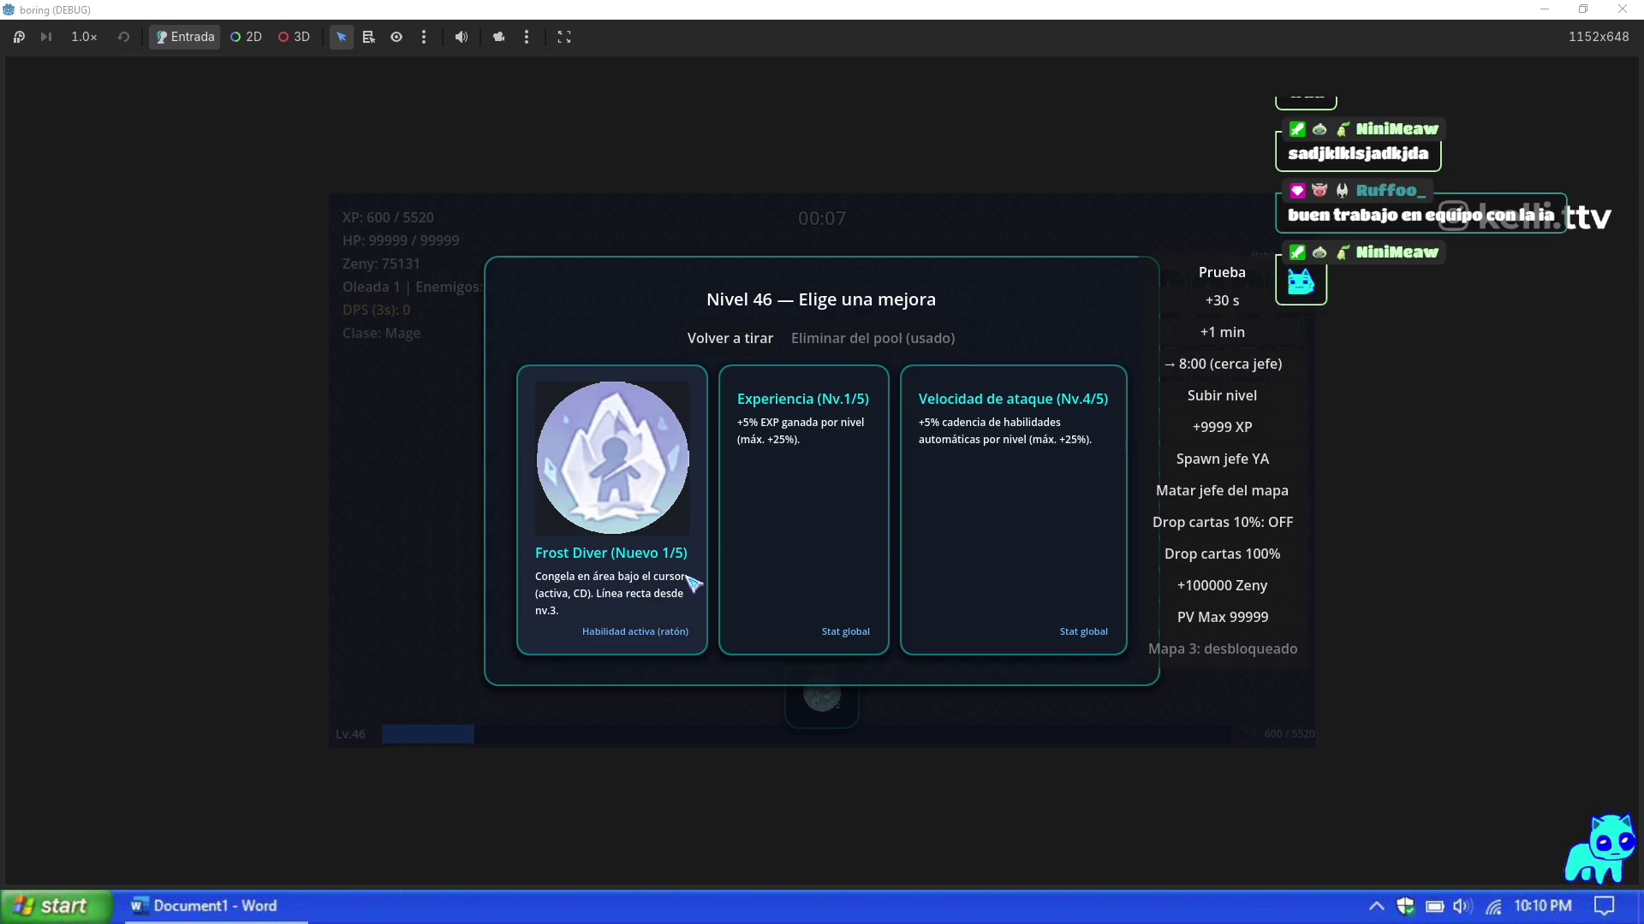
pyautogui.click(1011, 555)
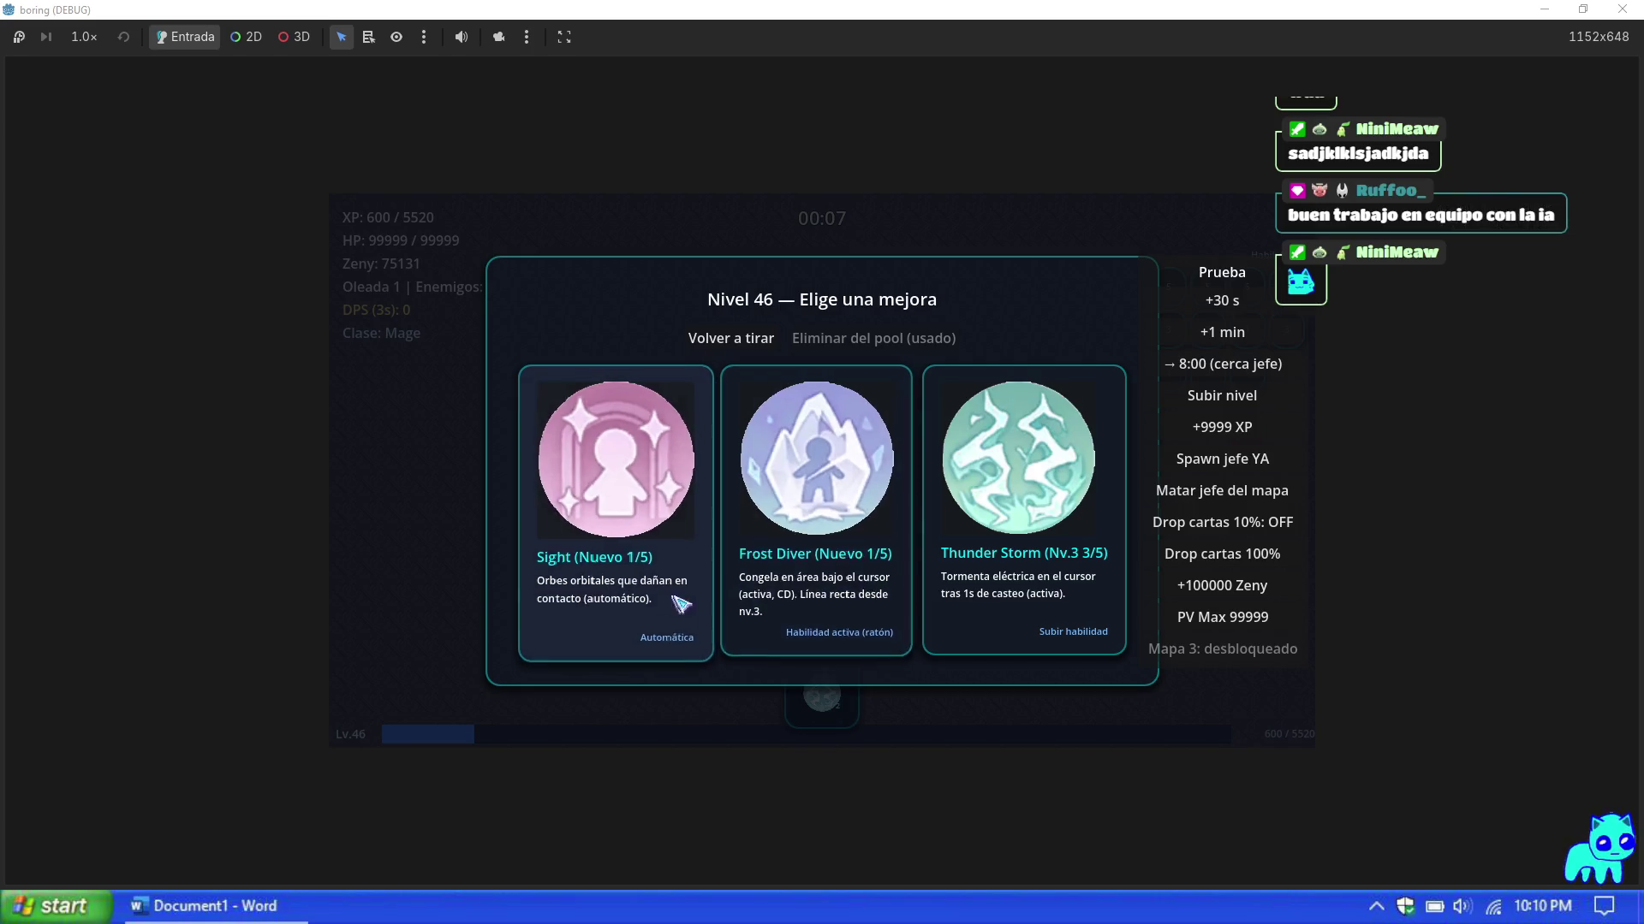
pyautogui.click(985, 602)
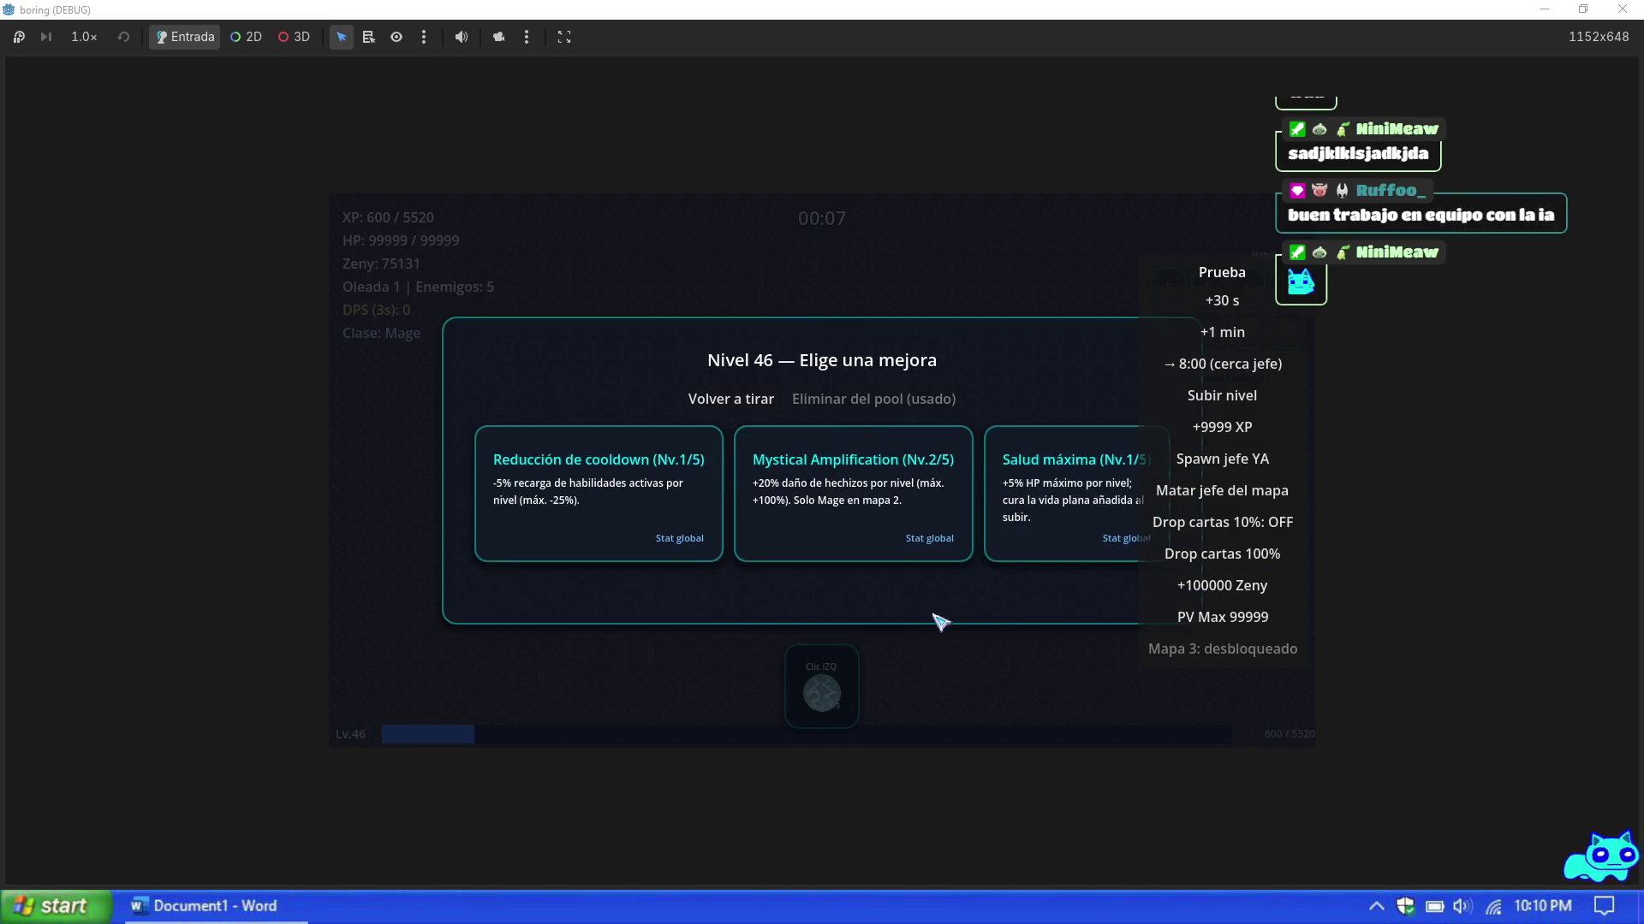
pyautogui.click(870, 533)
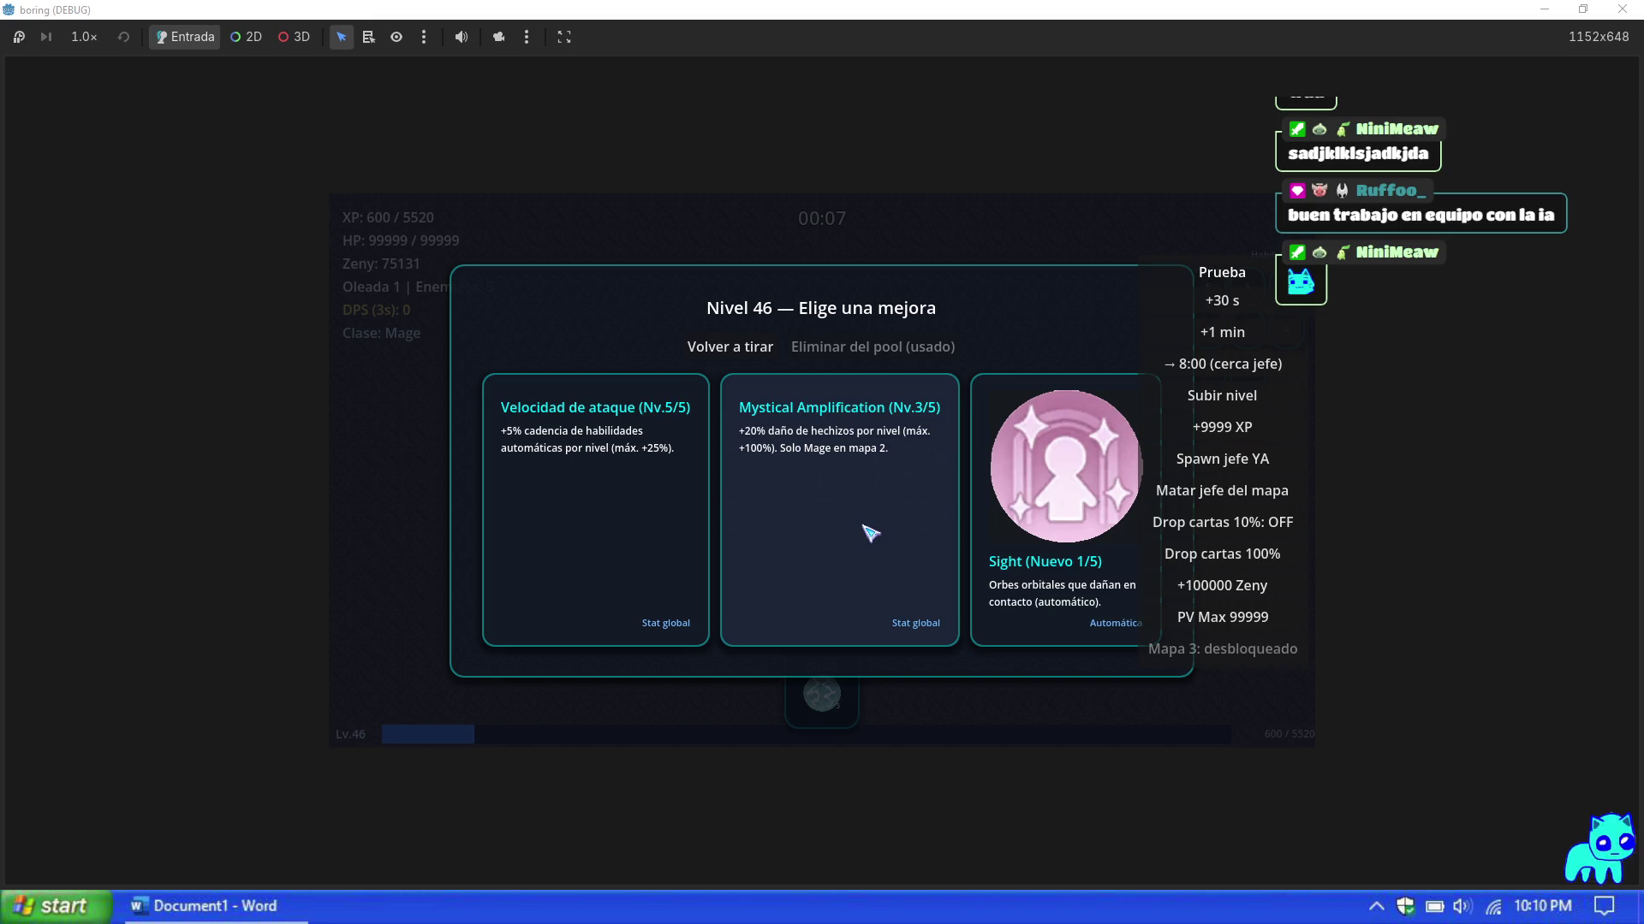
pyautogui.click(870, 533)
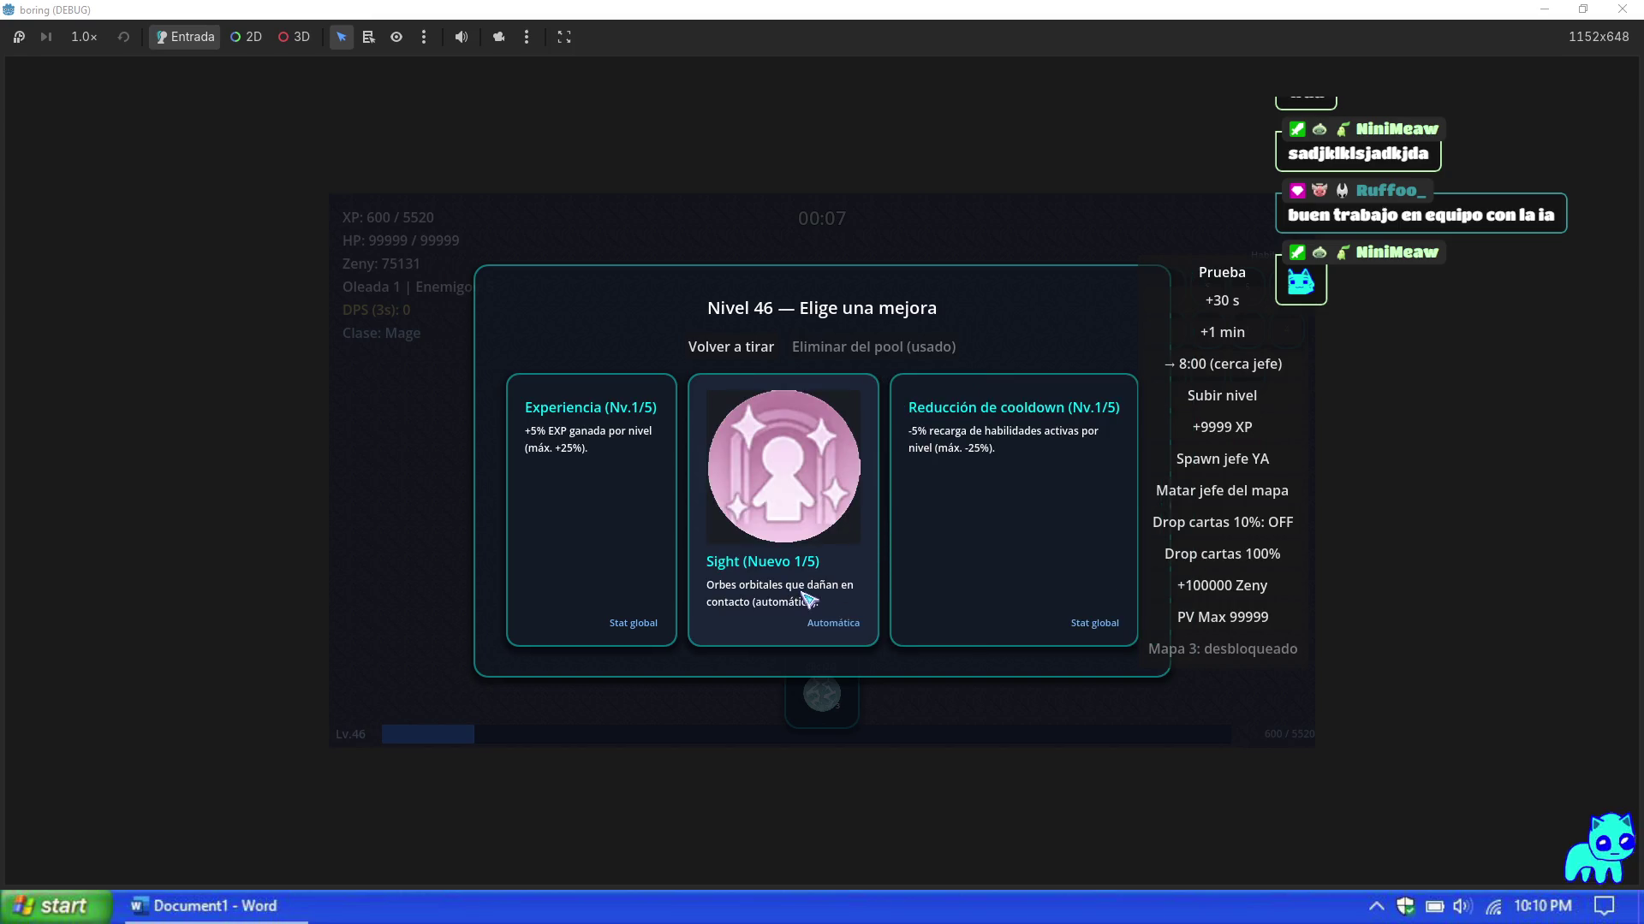
# Step: Reroll the cards, take Thunder Storm and Mystical Amplification, then spawn and kill the map boss
pyautogui.click(745, 349)
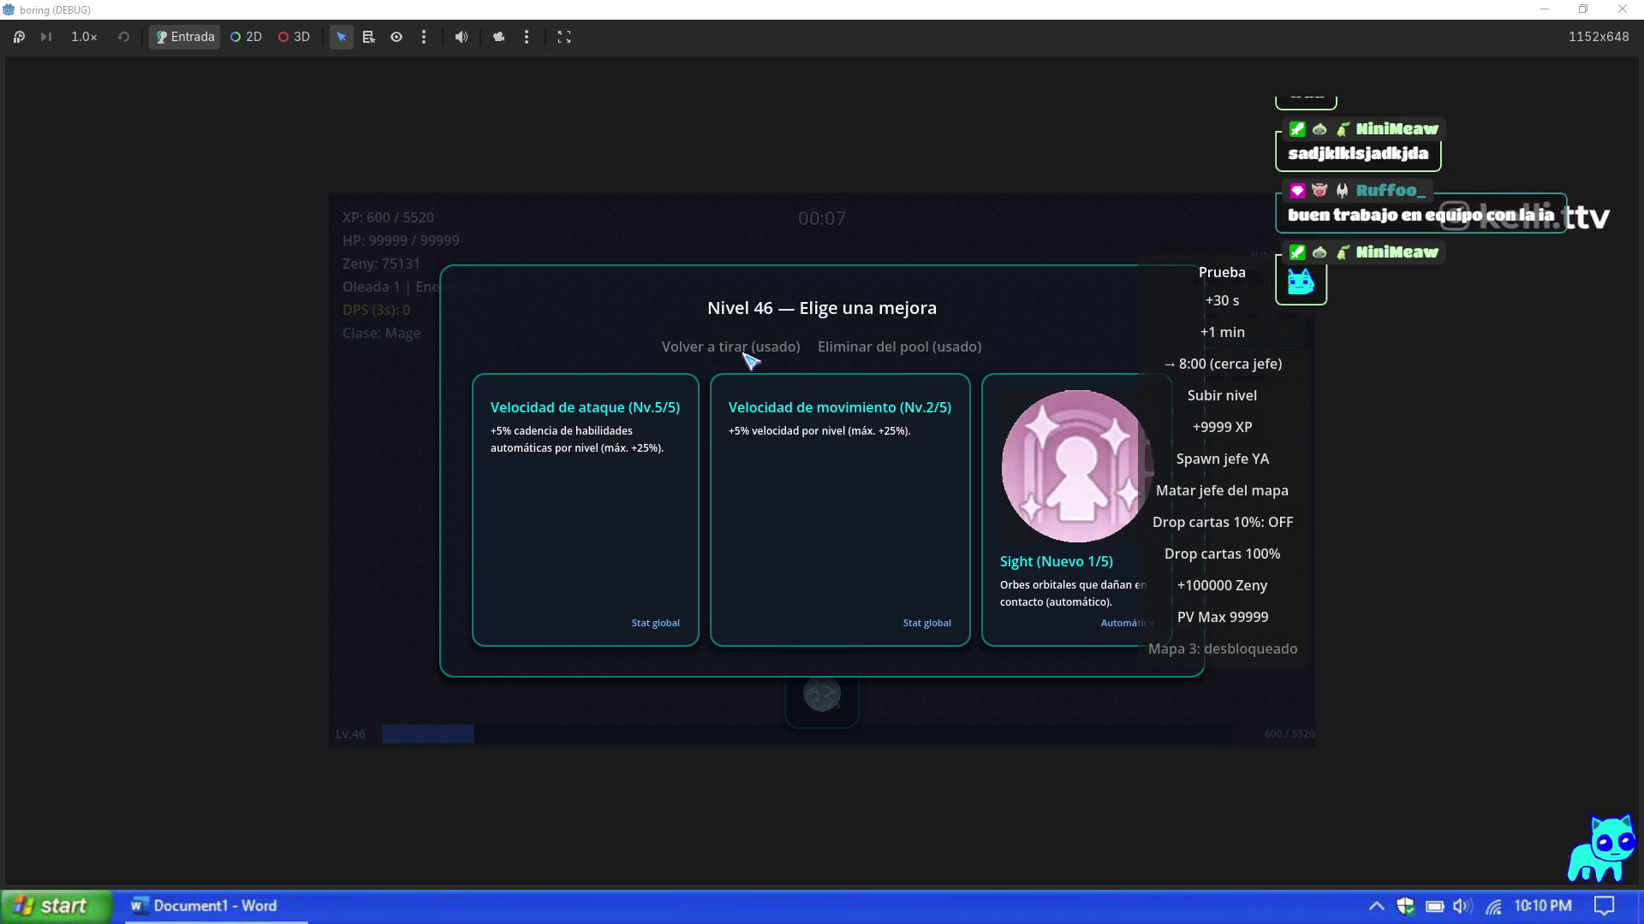
pyautogui.click(745, 550)
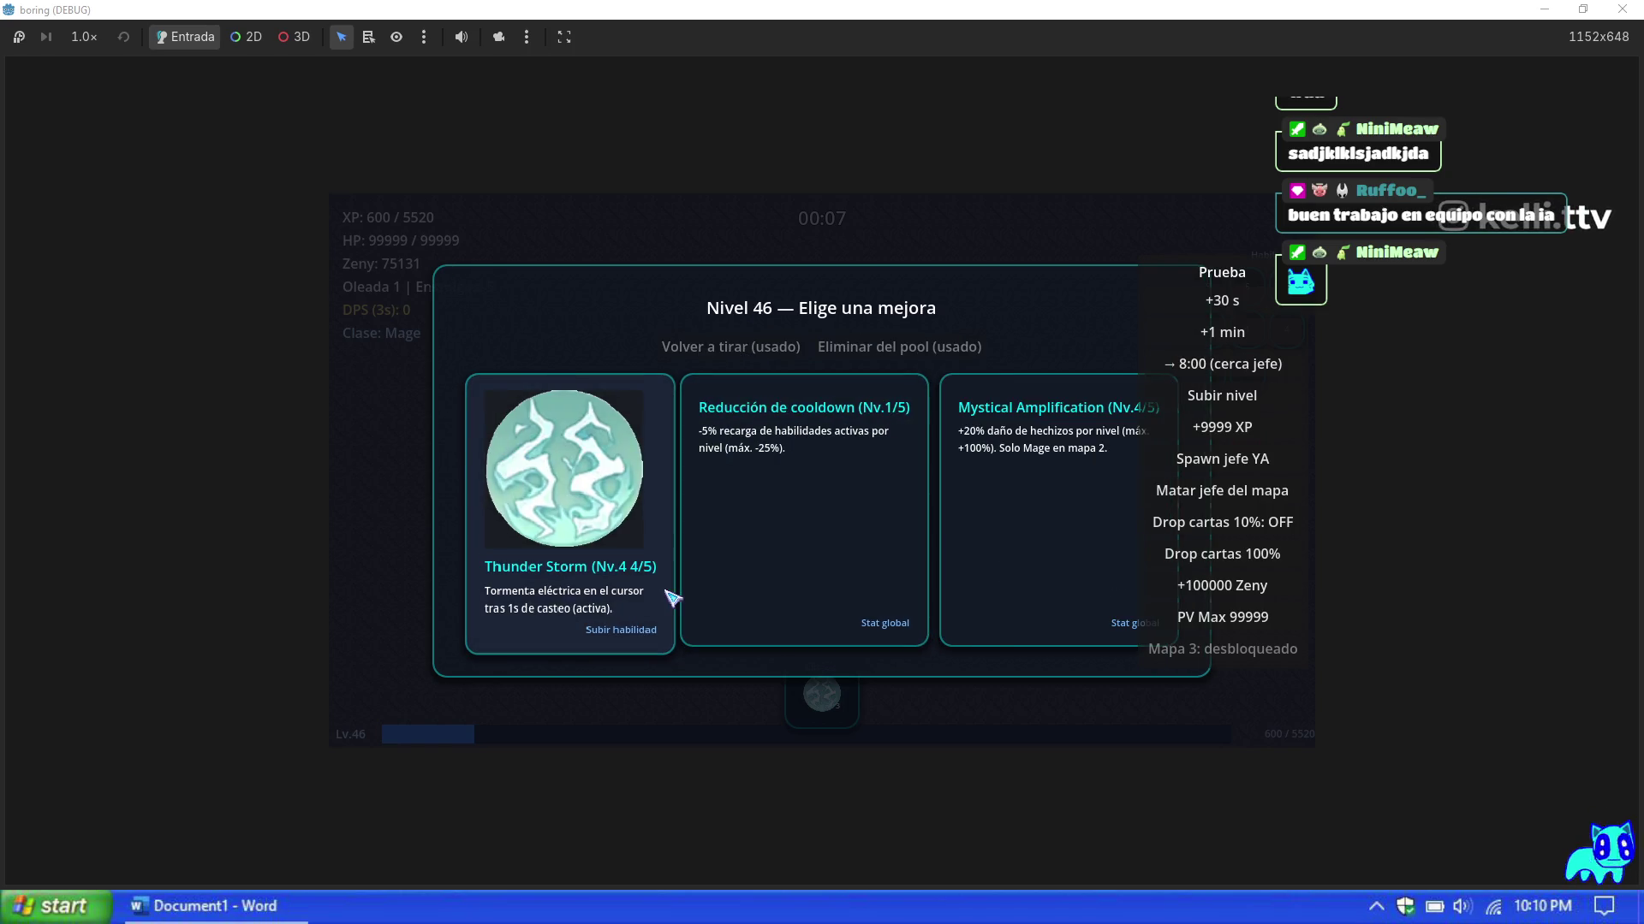
pyautogui.click(744, 591)
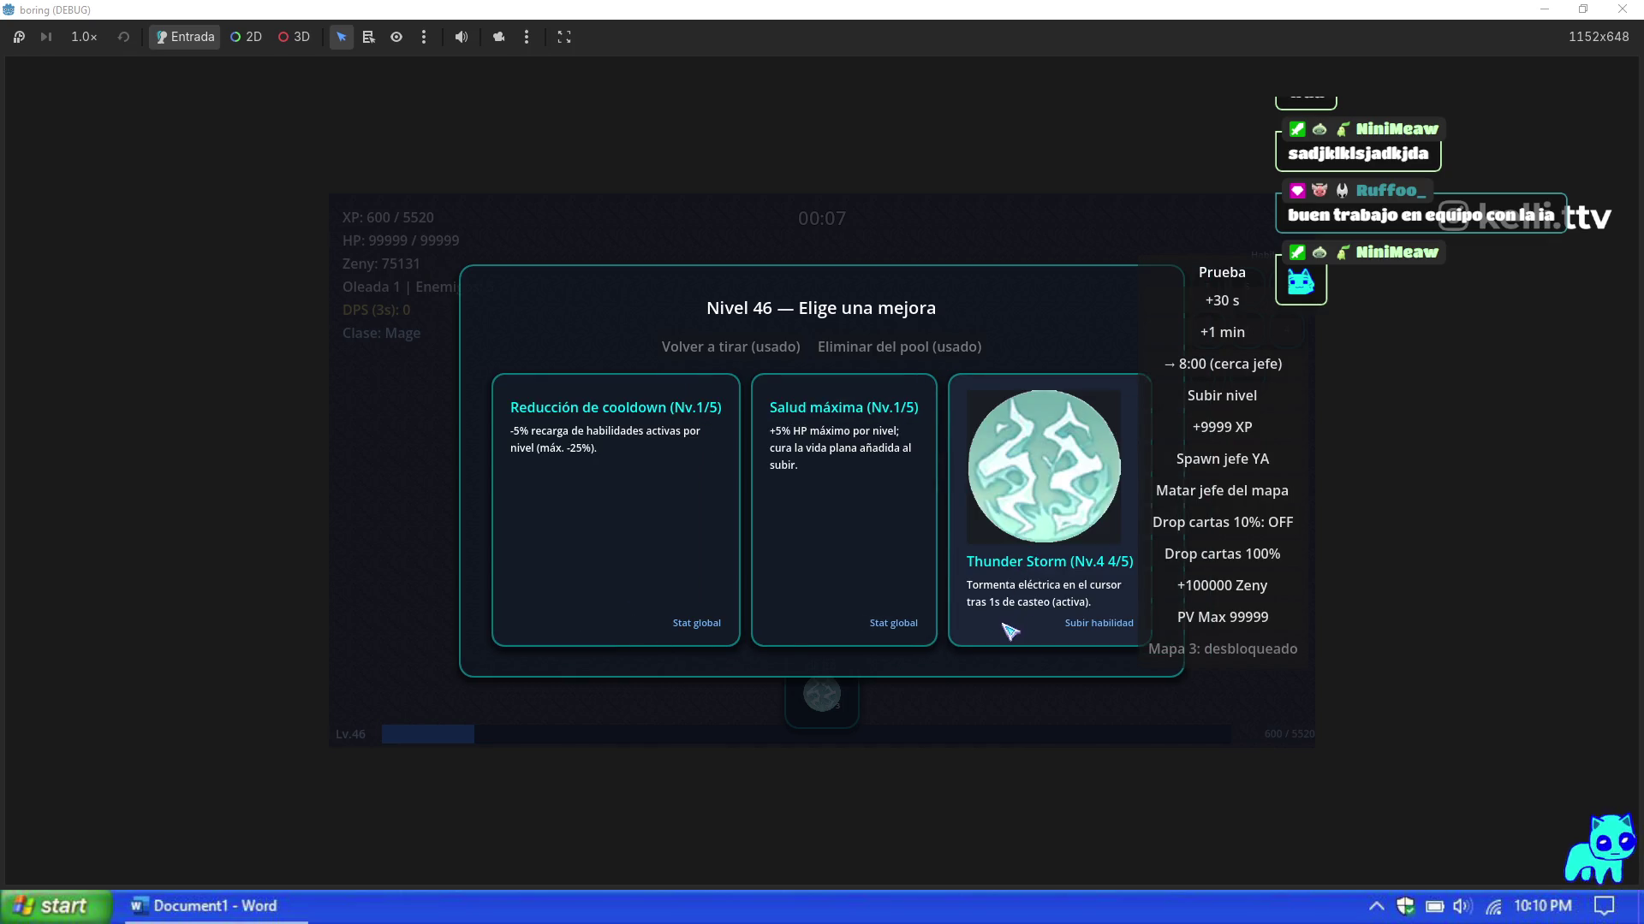
pyautogui.click(1017, 605)
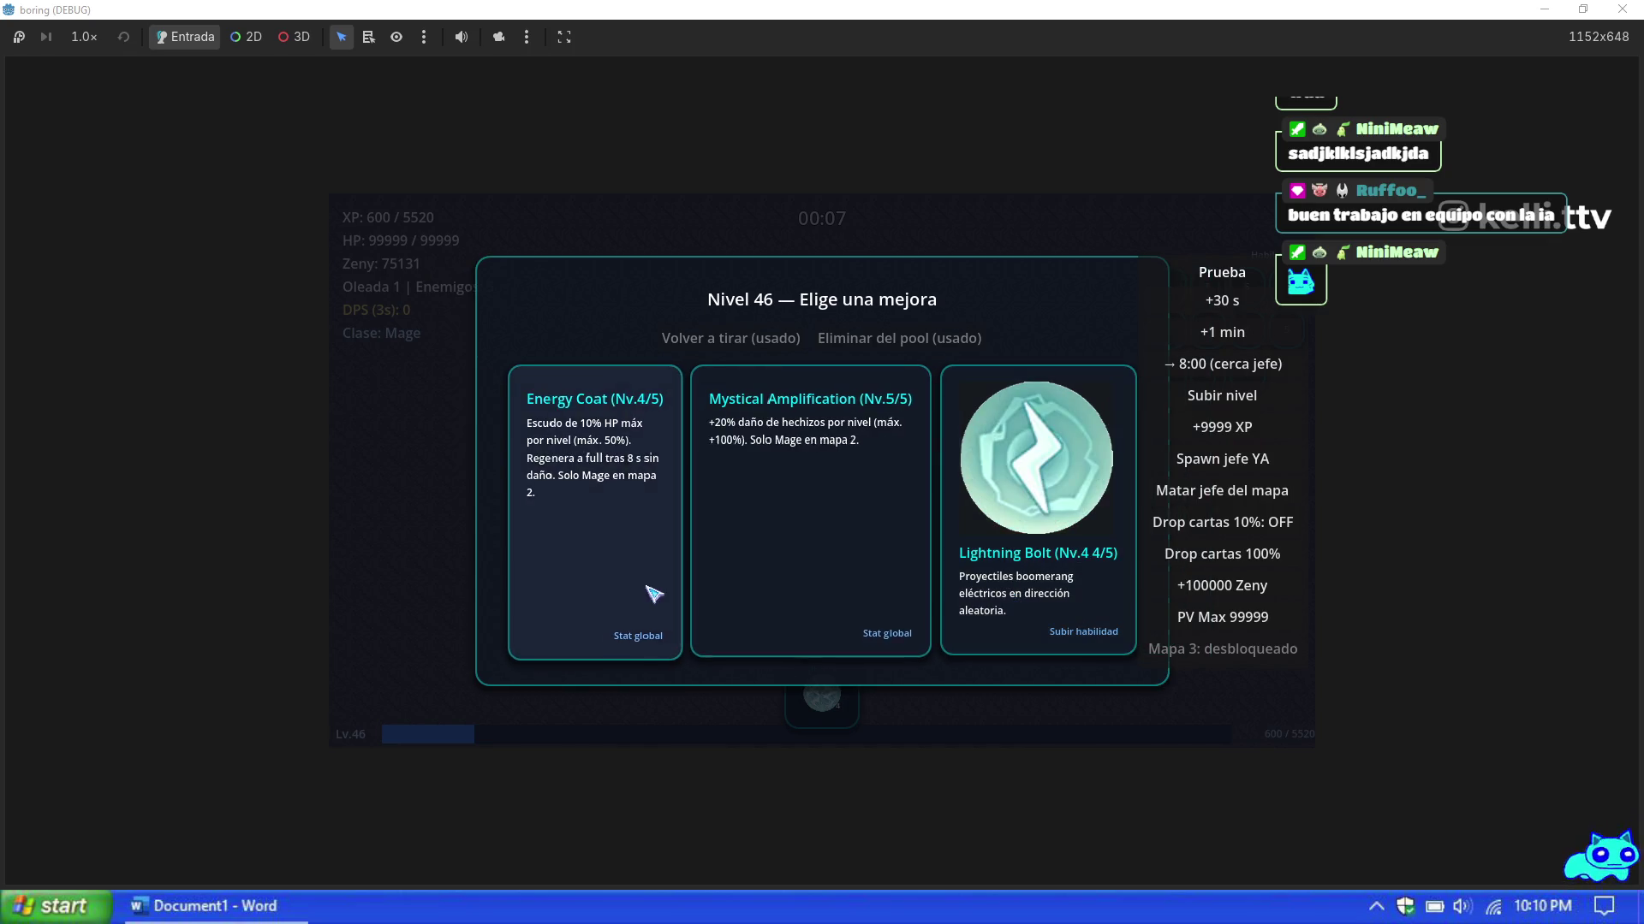
pyautogui.click(773, 582)
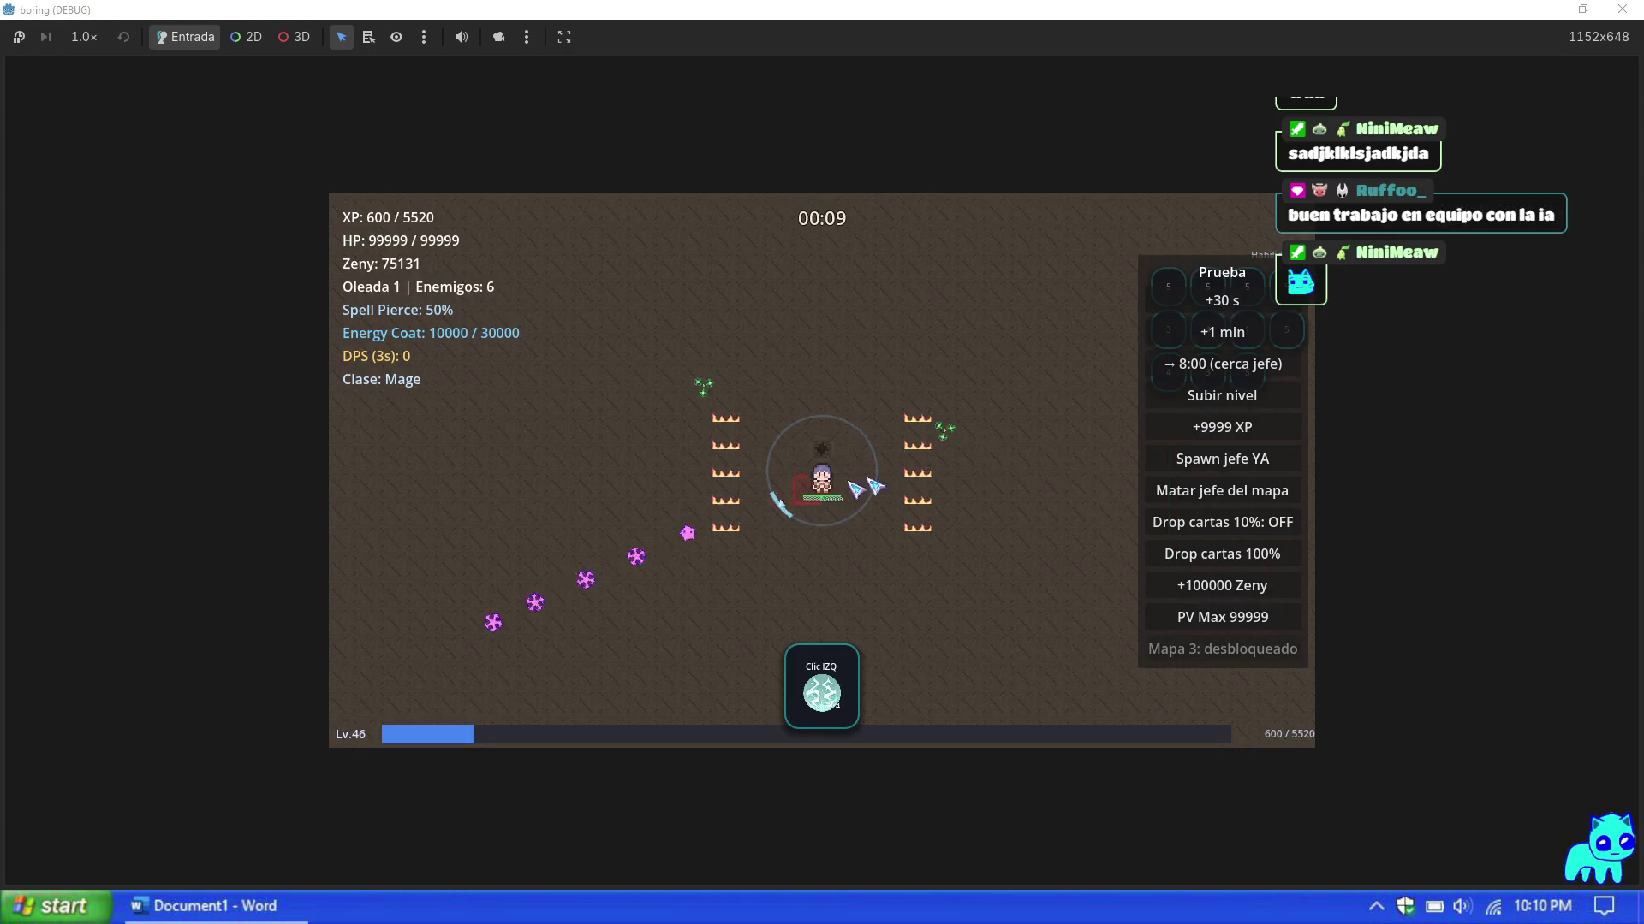
pyautogui.click(1202, 467)
pyautogui.click(1198, 493)
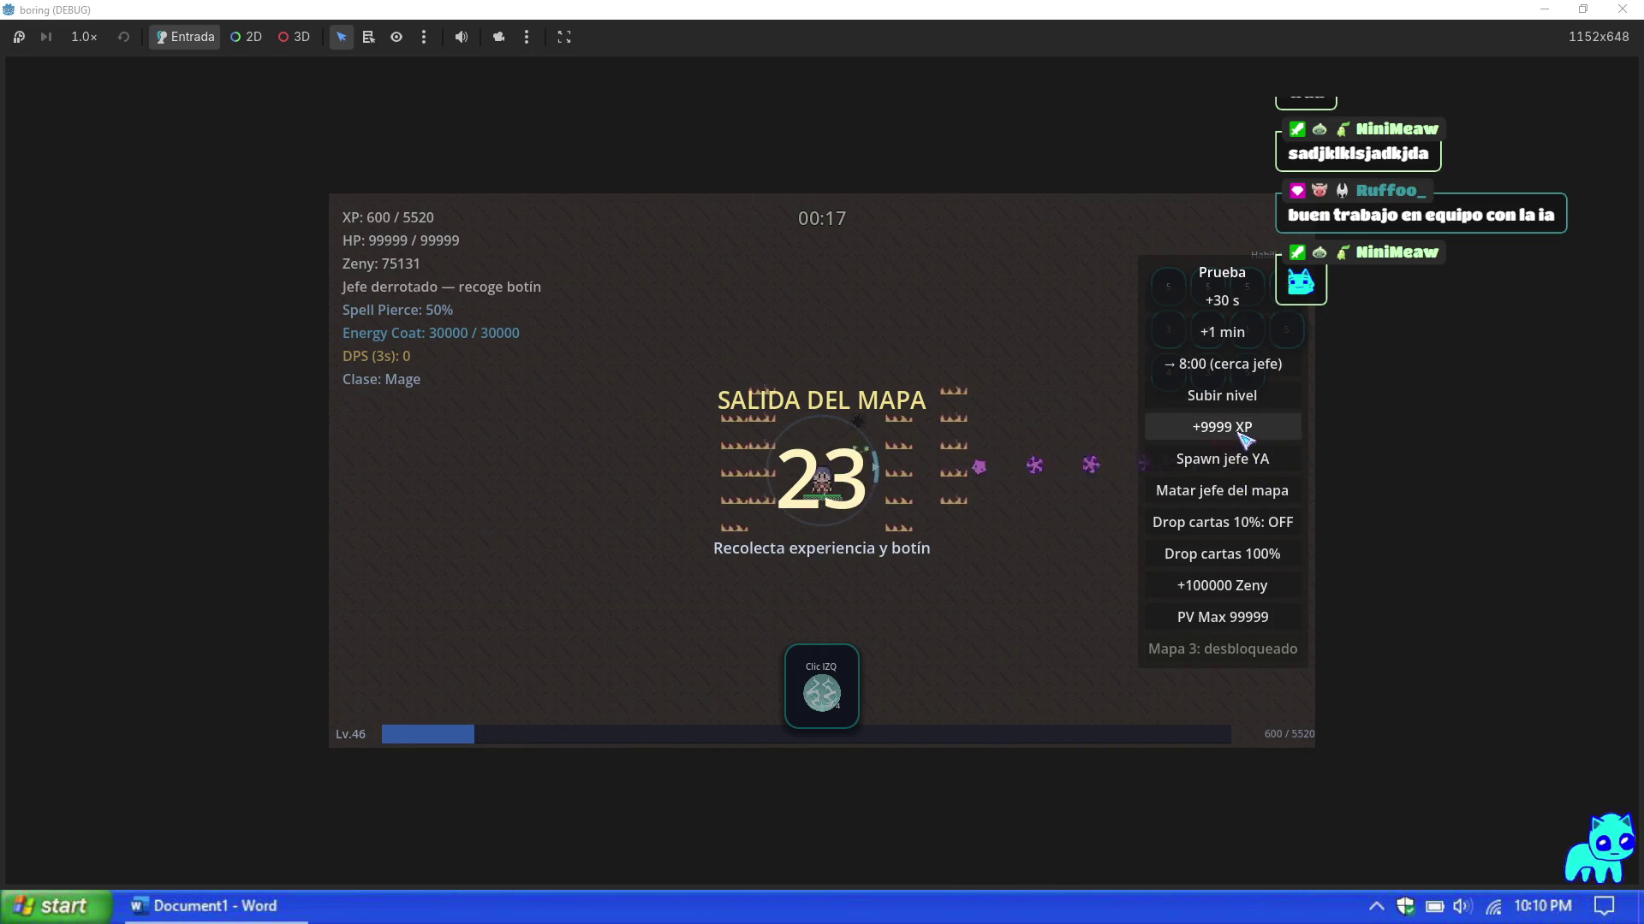
# Step: Boost to level 47, take Lightning Bolt, hide the debug panel and walk around collecting loot
pyautogui.click(1242, 434)
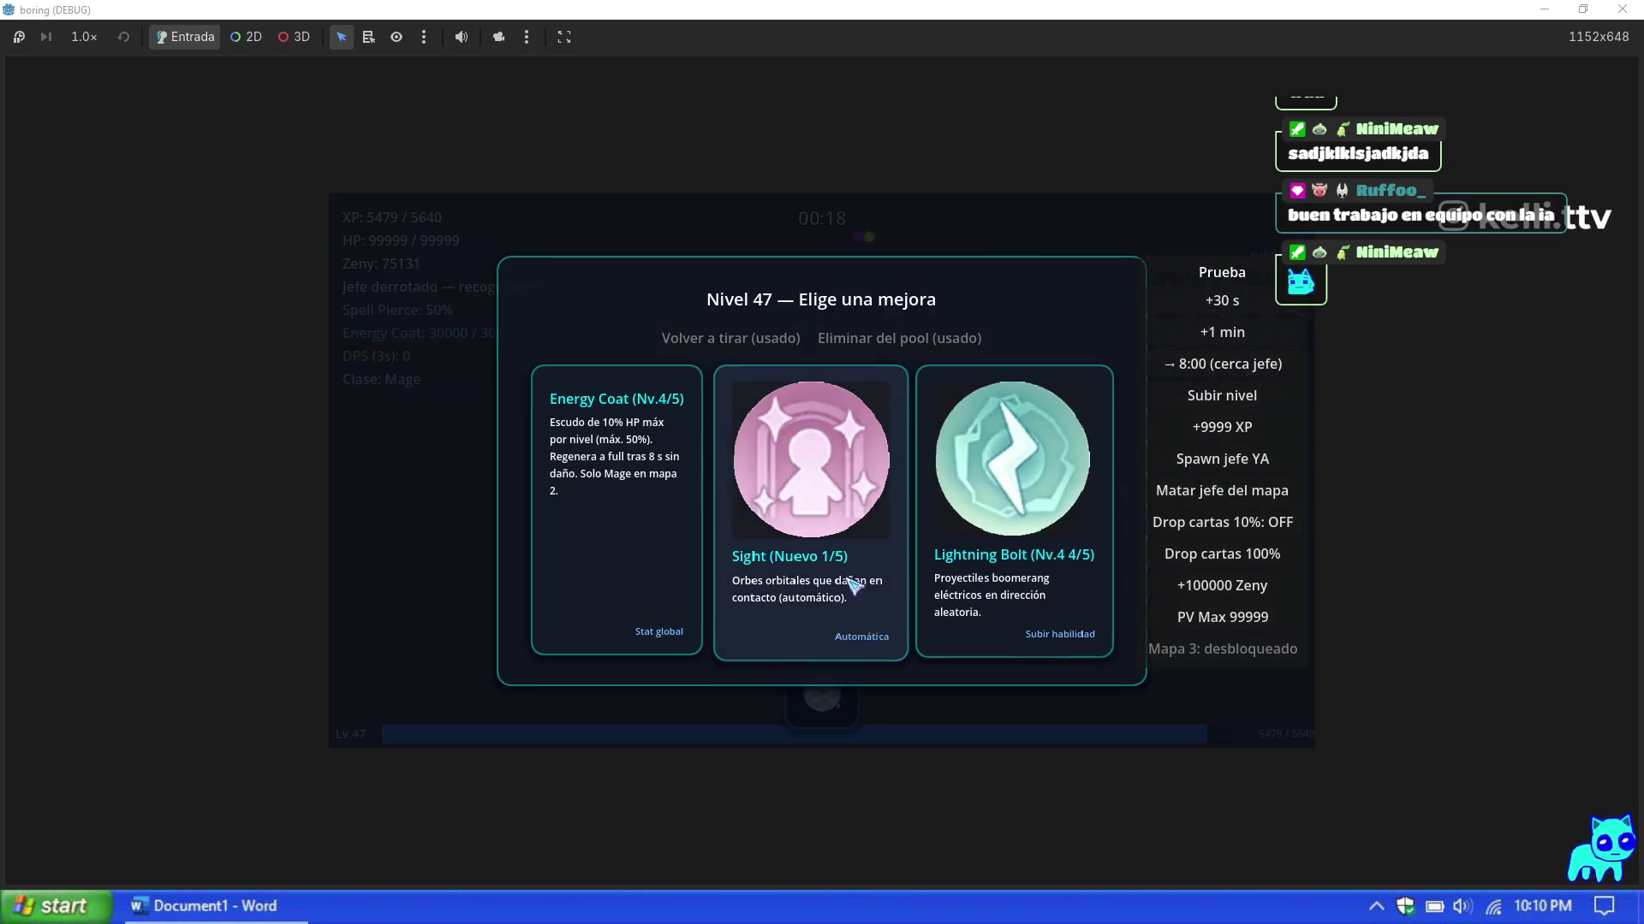
pyautogui.click(1017, 569)
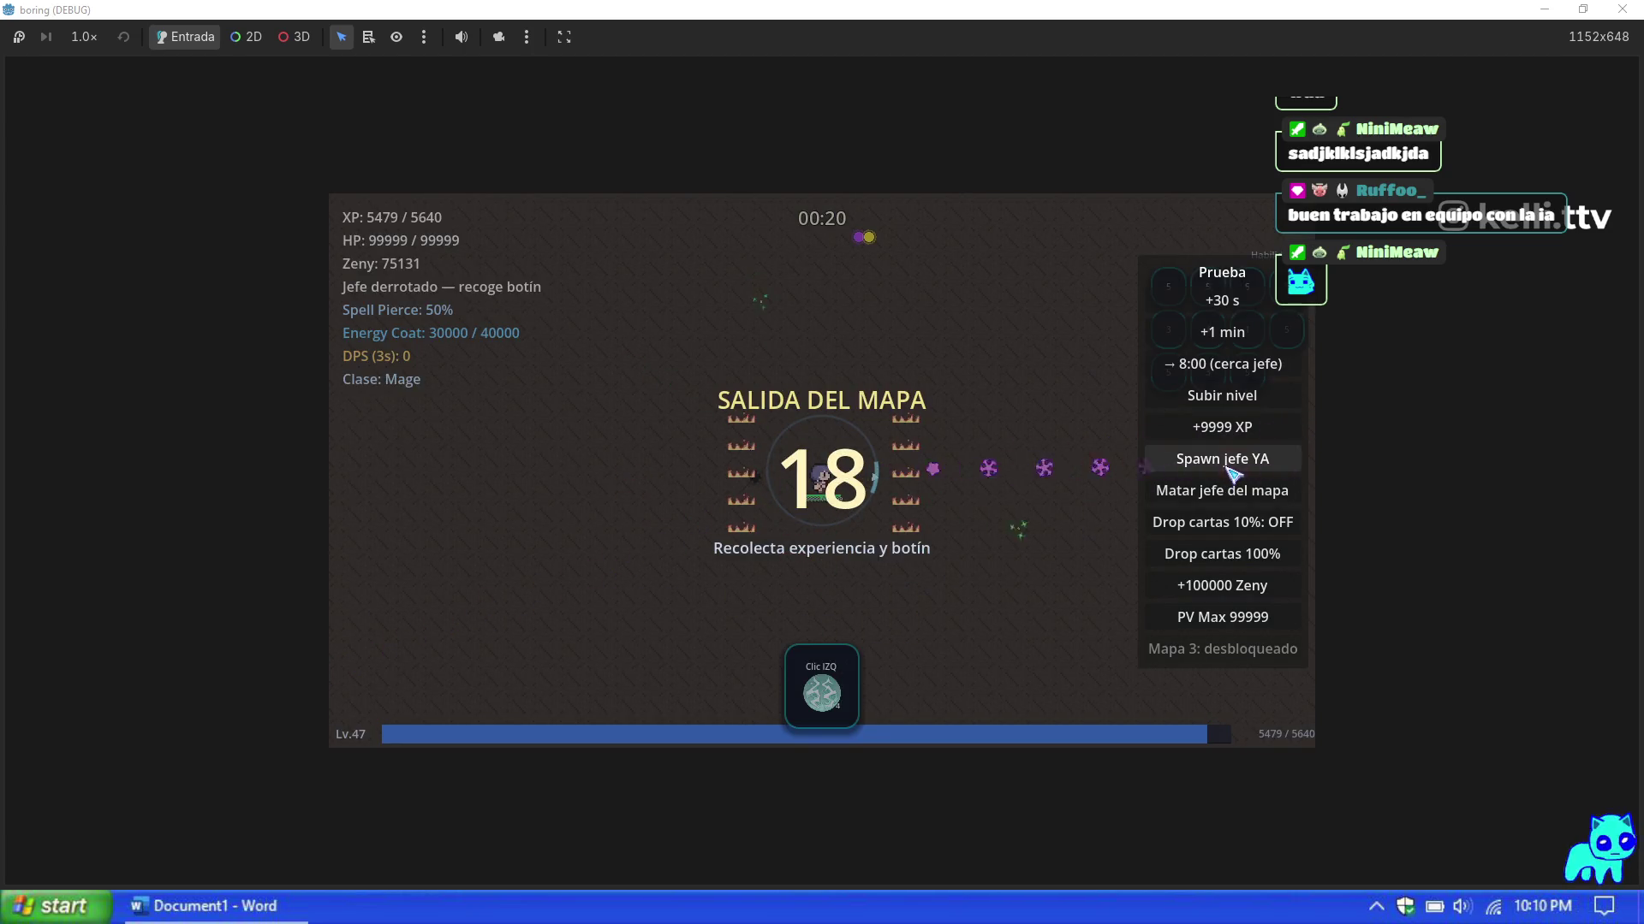
pyautogui.press('d')
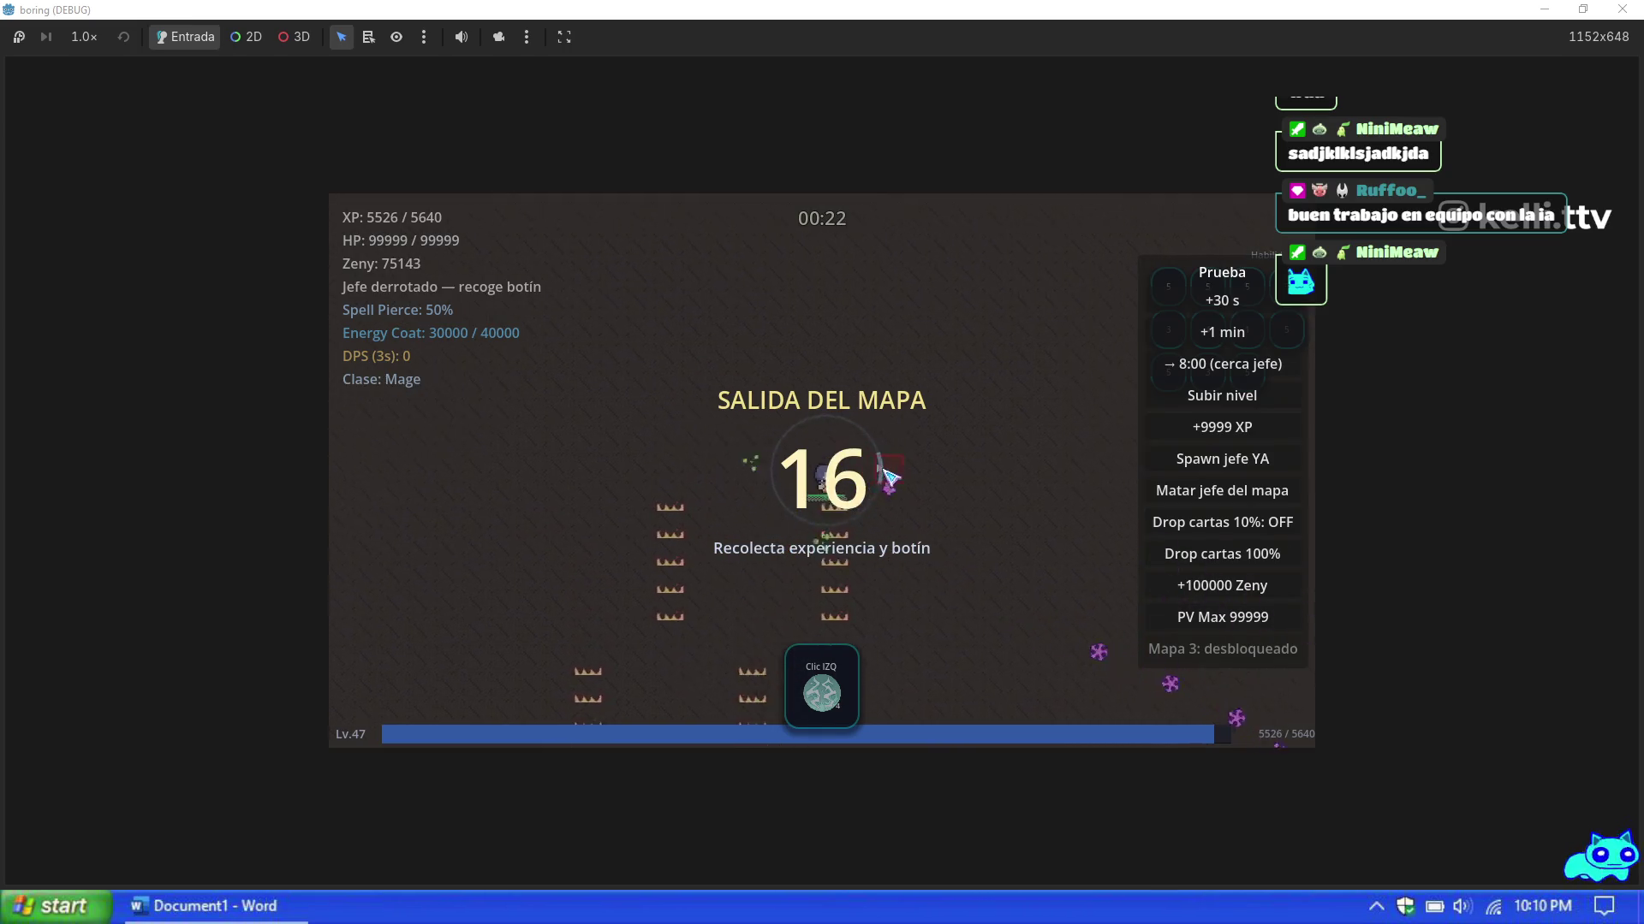
pyautogui.press('a')
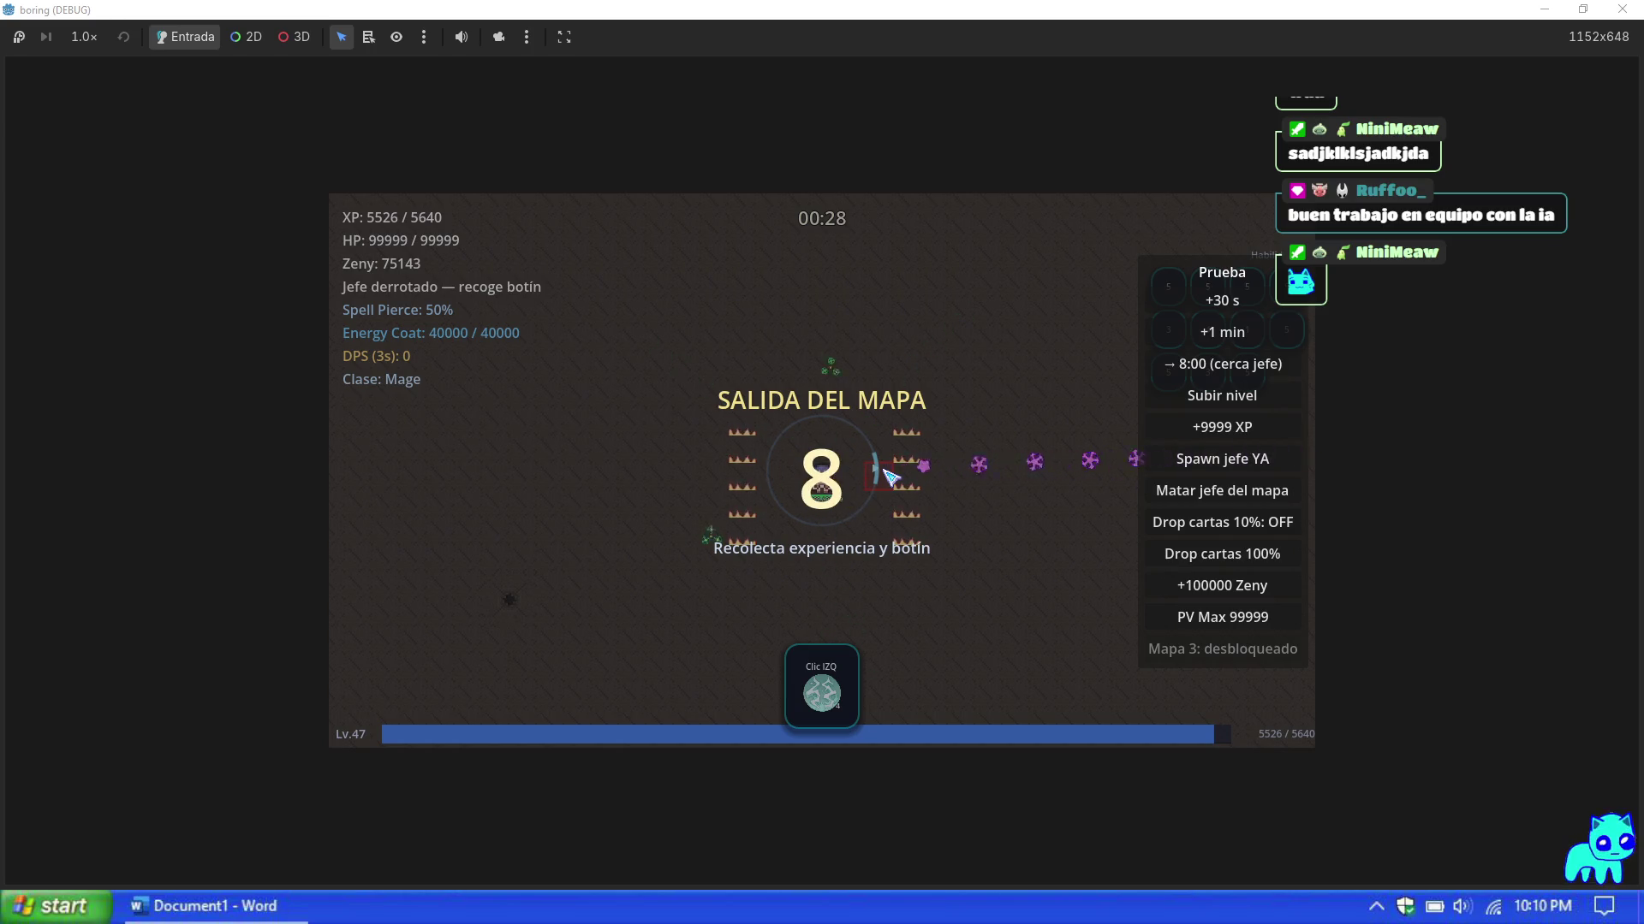
pyautogui.press('Escape')
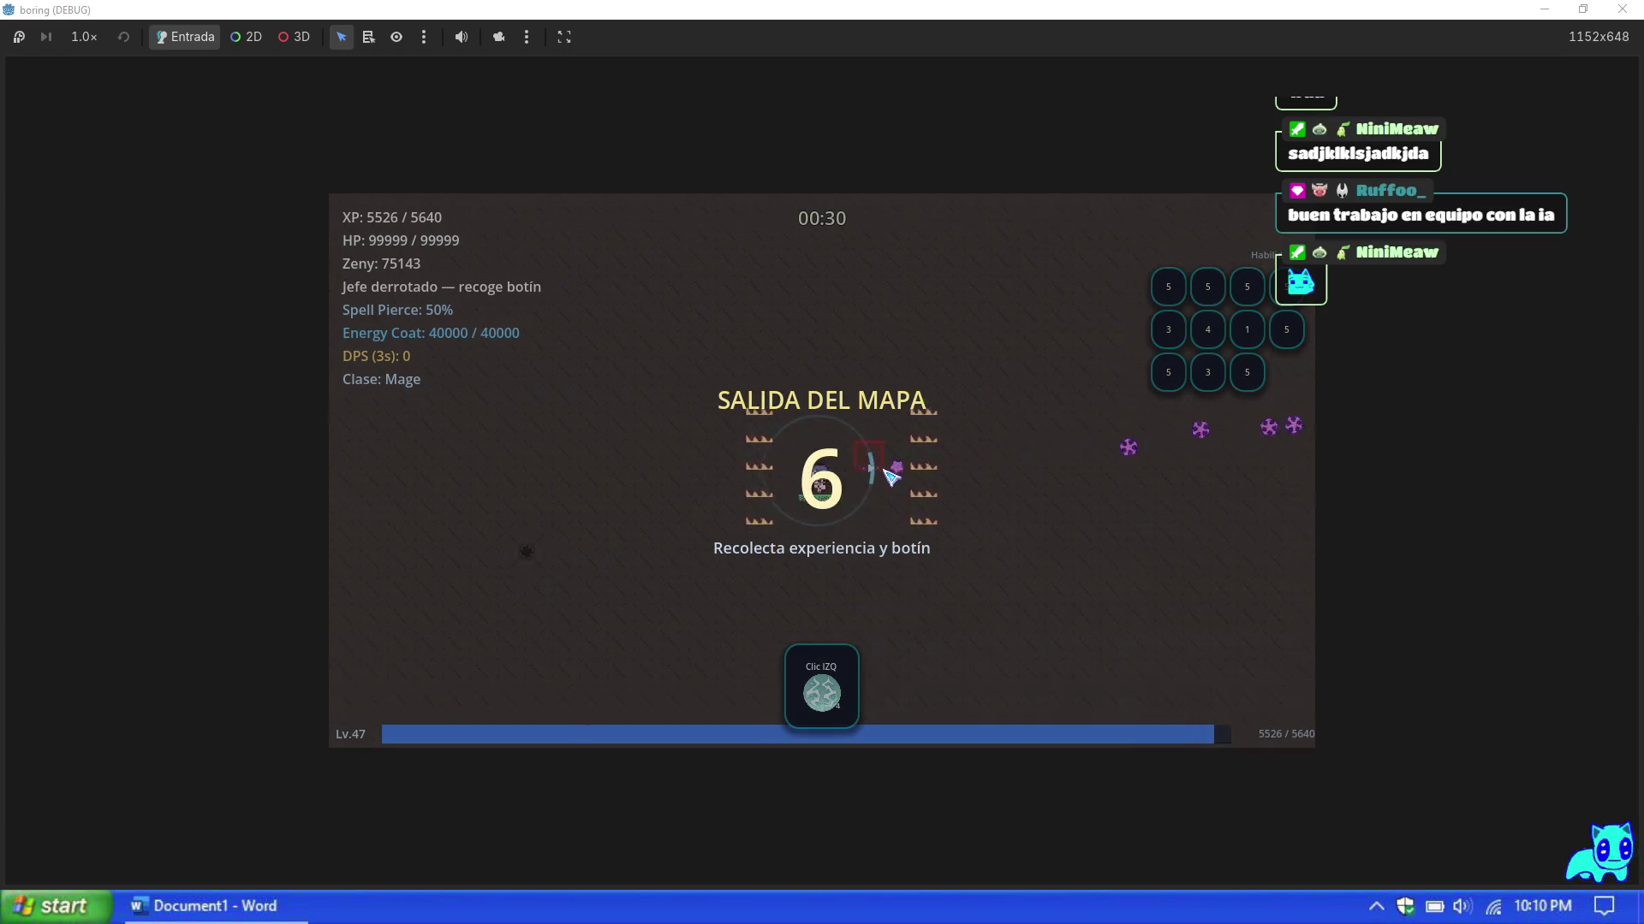
pyautogui.press('d')
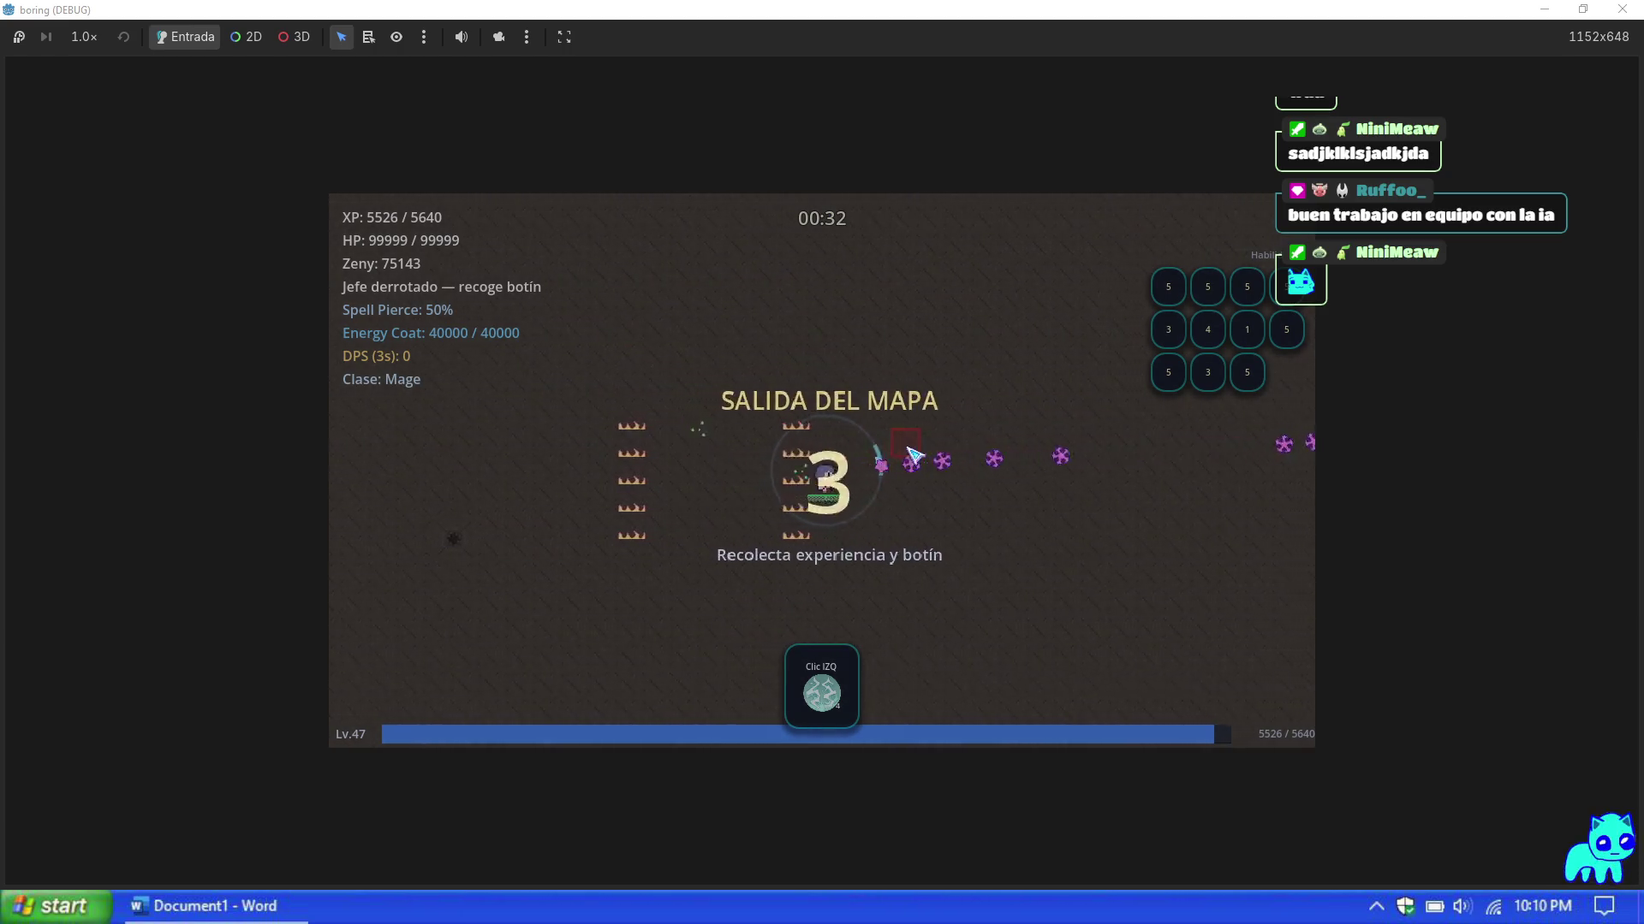
pyautogui.press('a')
pyautogui.press('w')
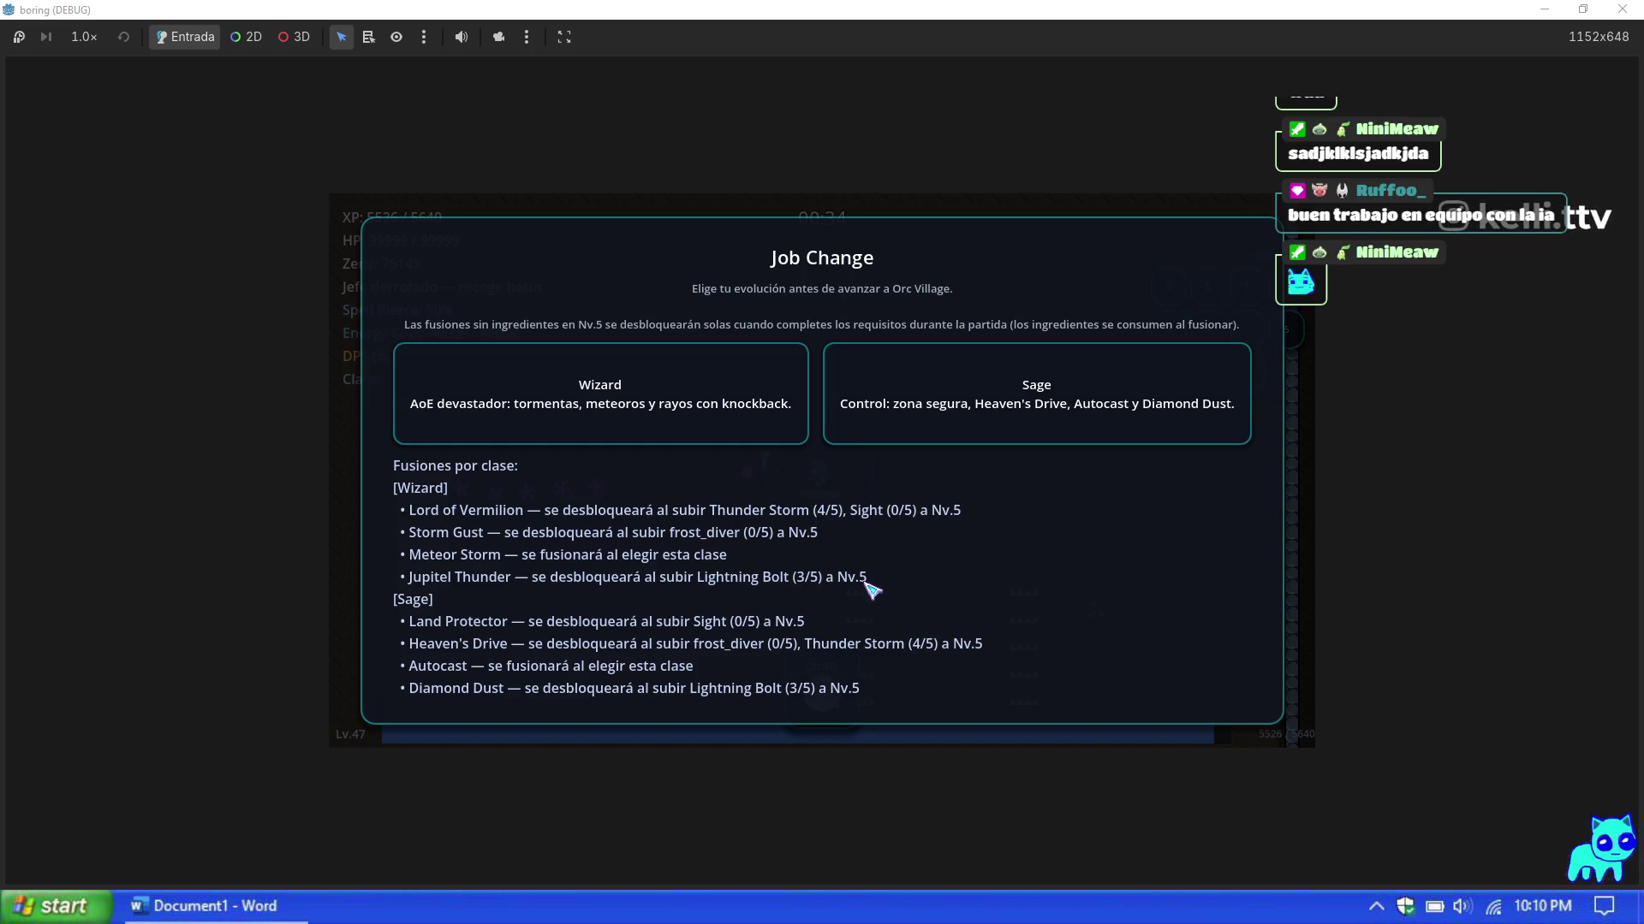
# Step: Change job to Wizard and continue from the hub to the Orc Village map
pyautogui.click(779, 433)
pyautogui.click(756, 517)
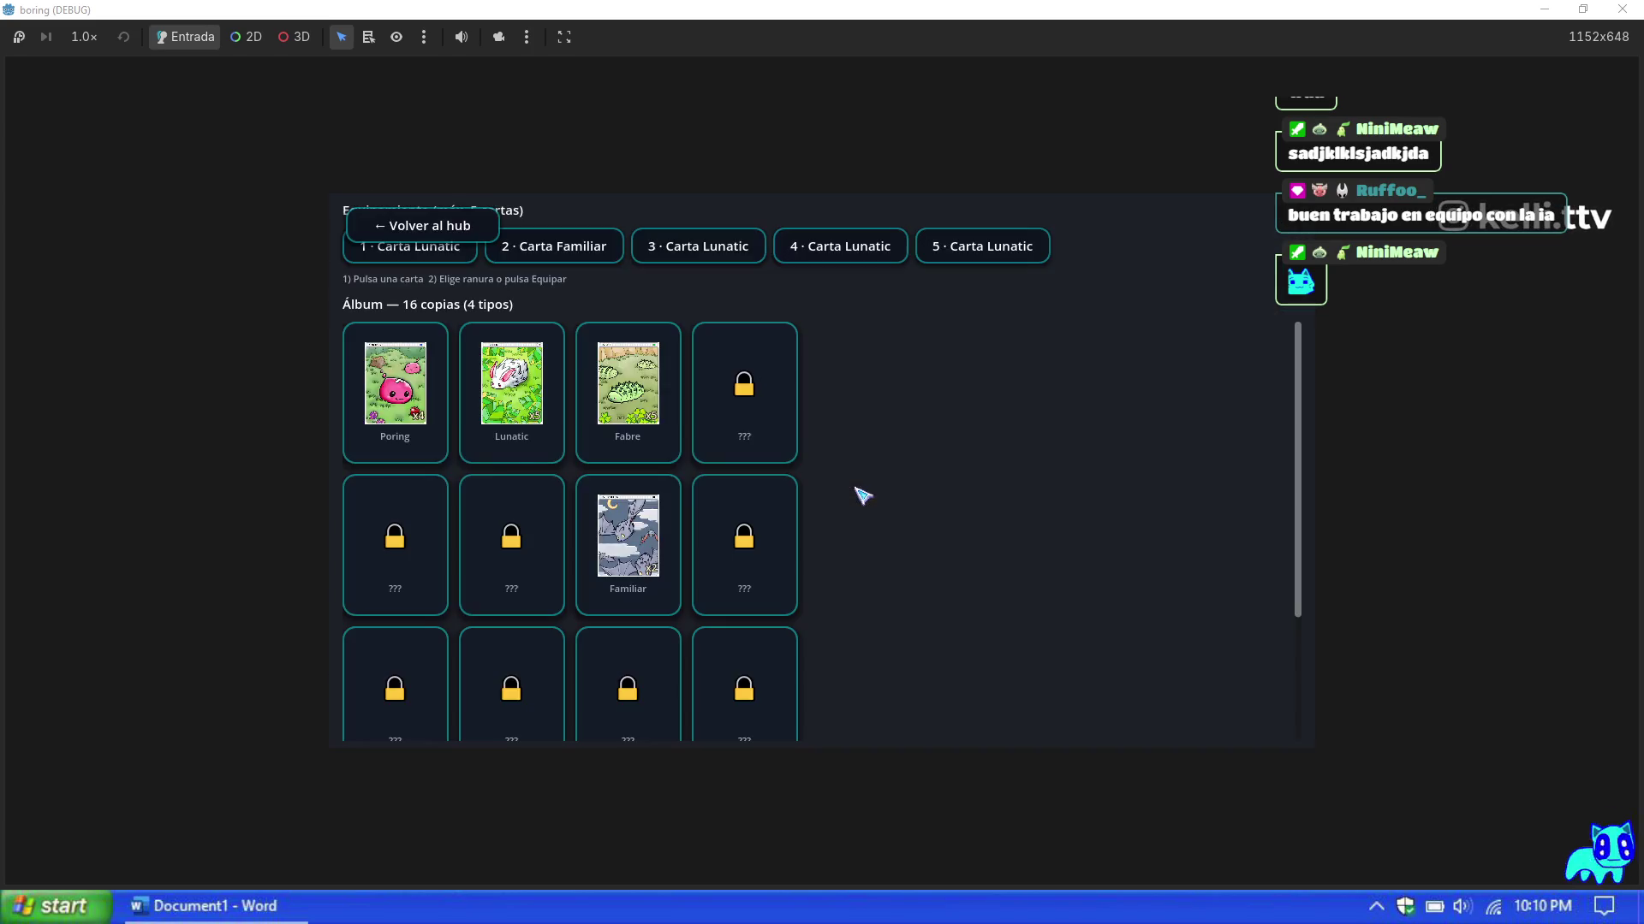
pyautogui.click(441, 228)
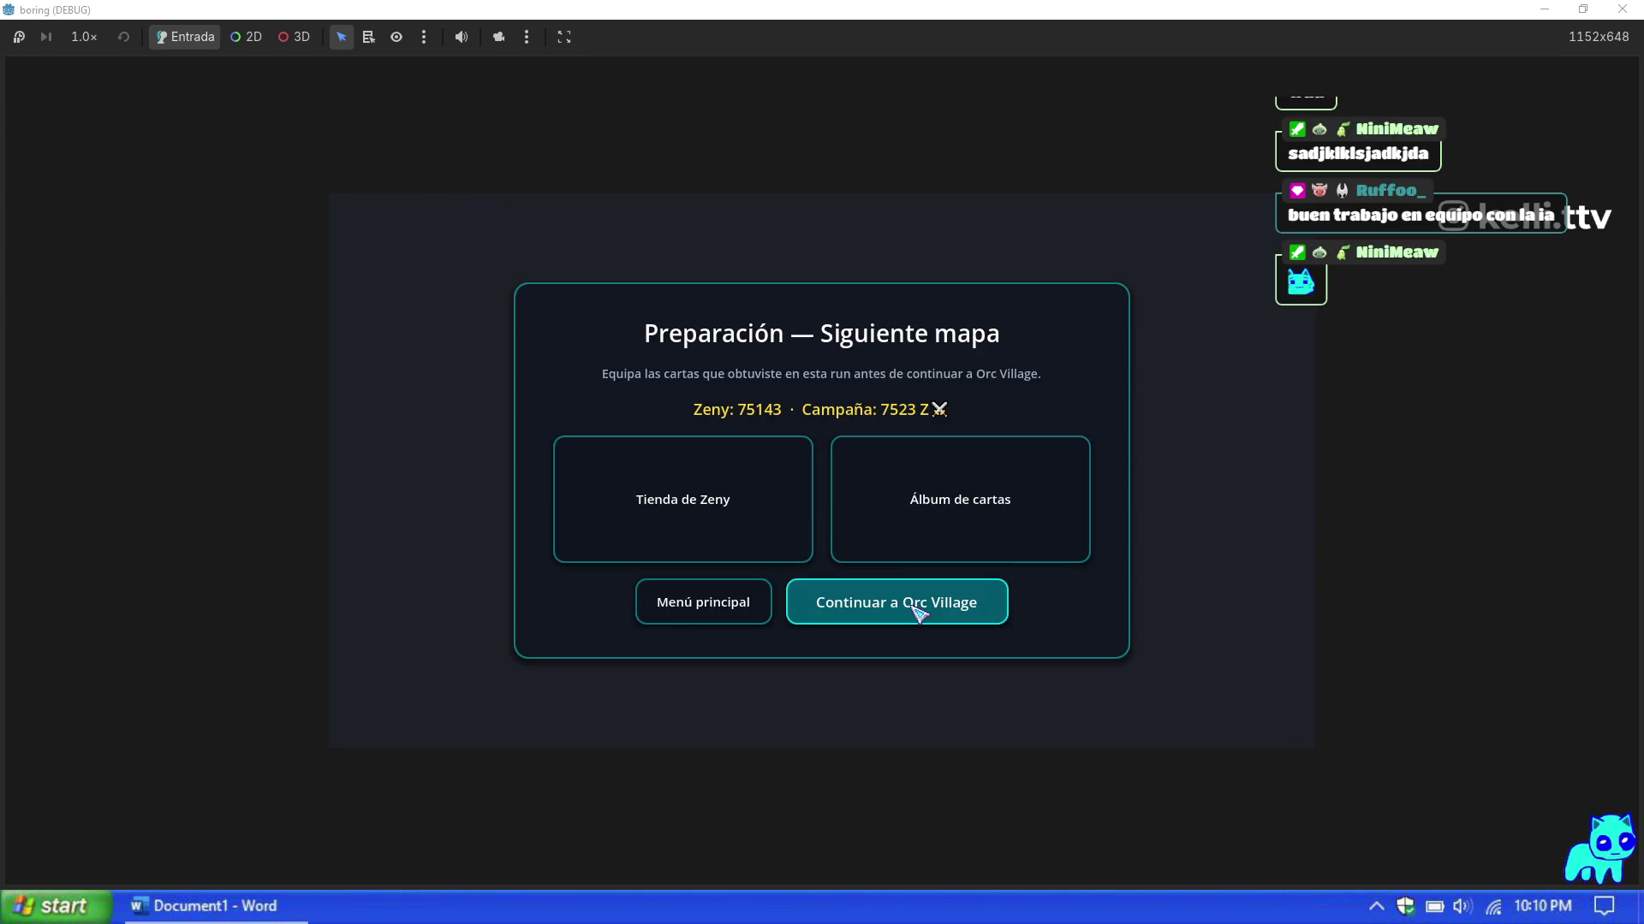
pyautogui.click(916, 612)
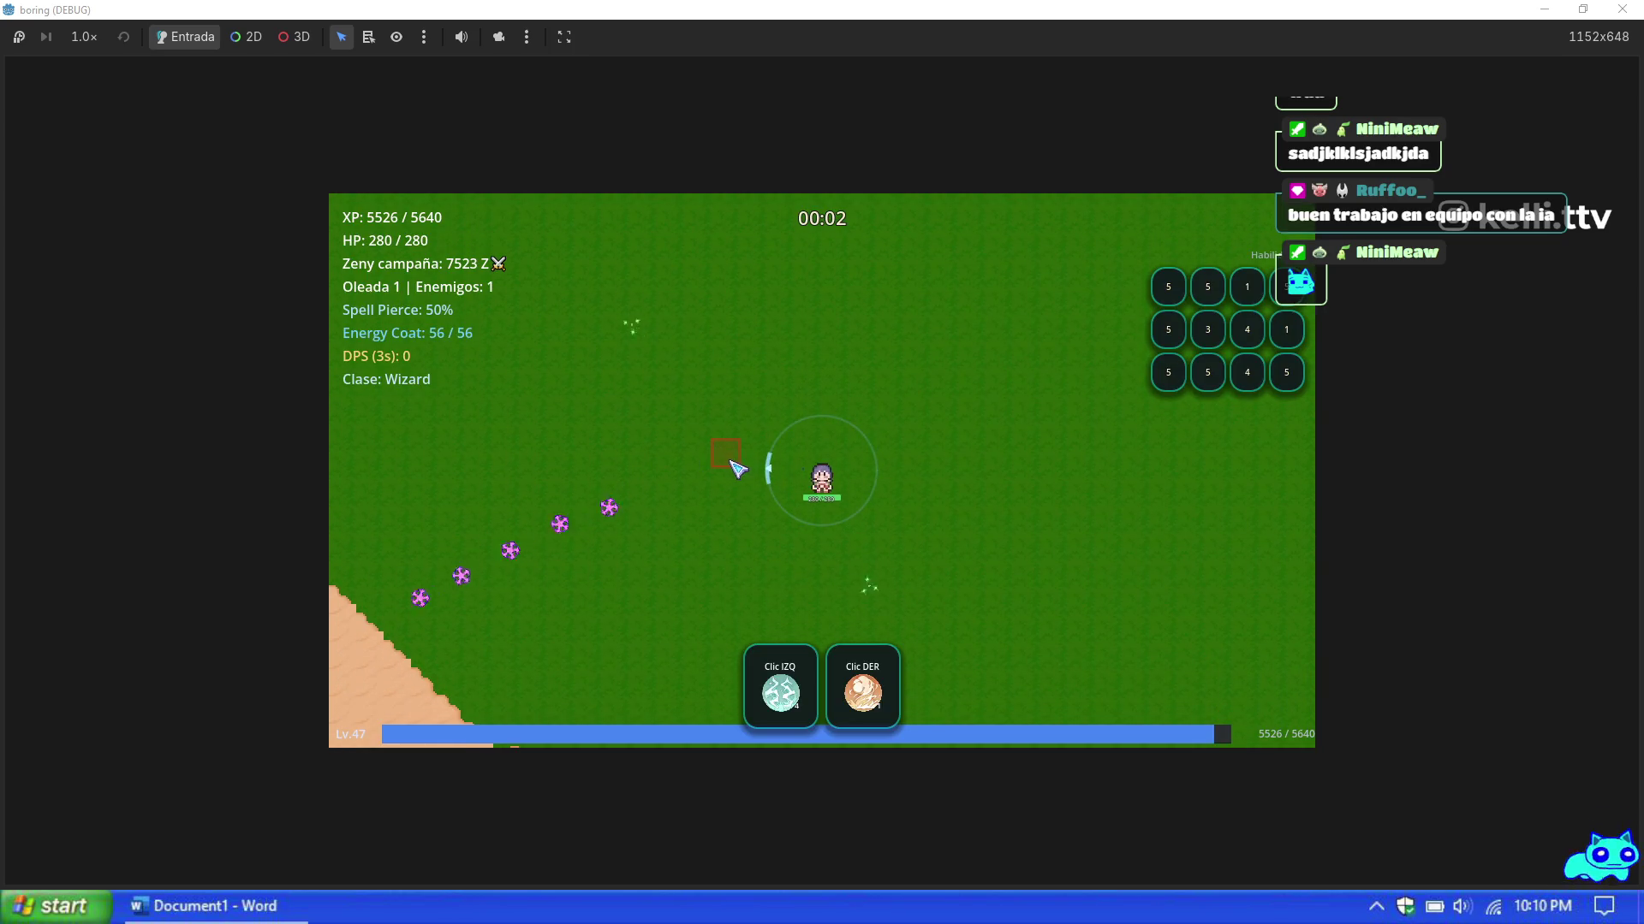
# Step: Fight through Orc Village wave 1 with WASD, take AoE Mastery at level 48, then pause
pyautogui.press('a')
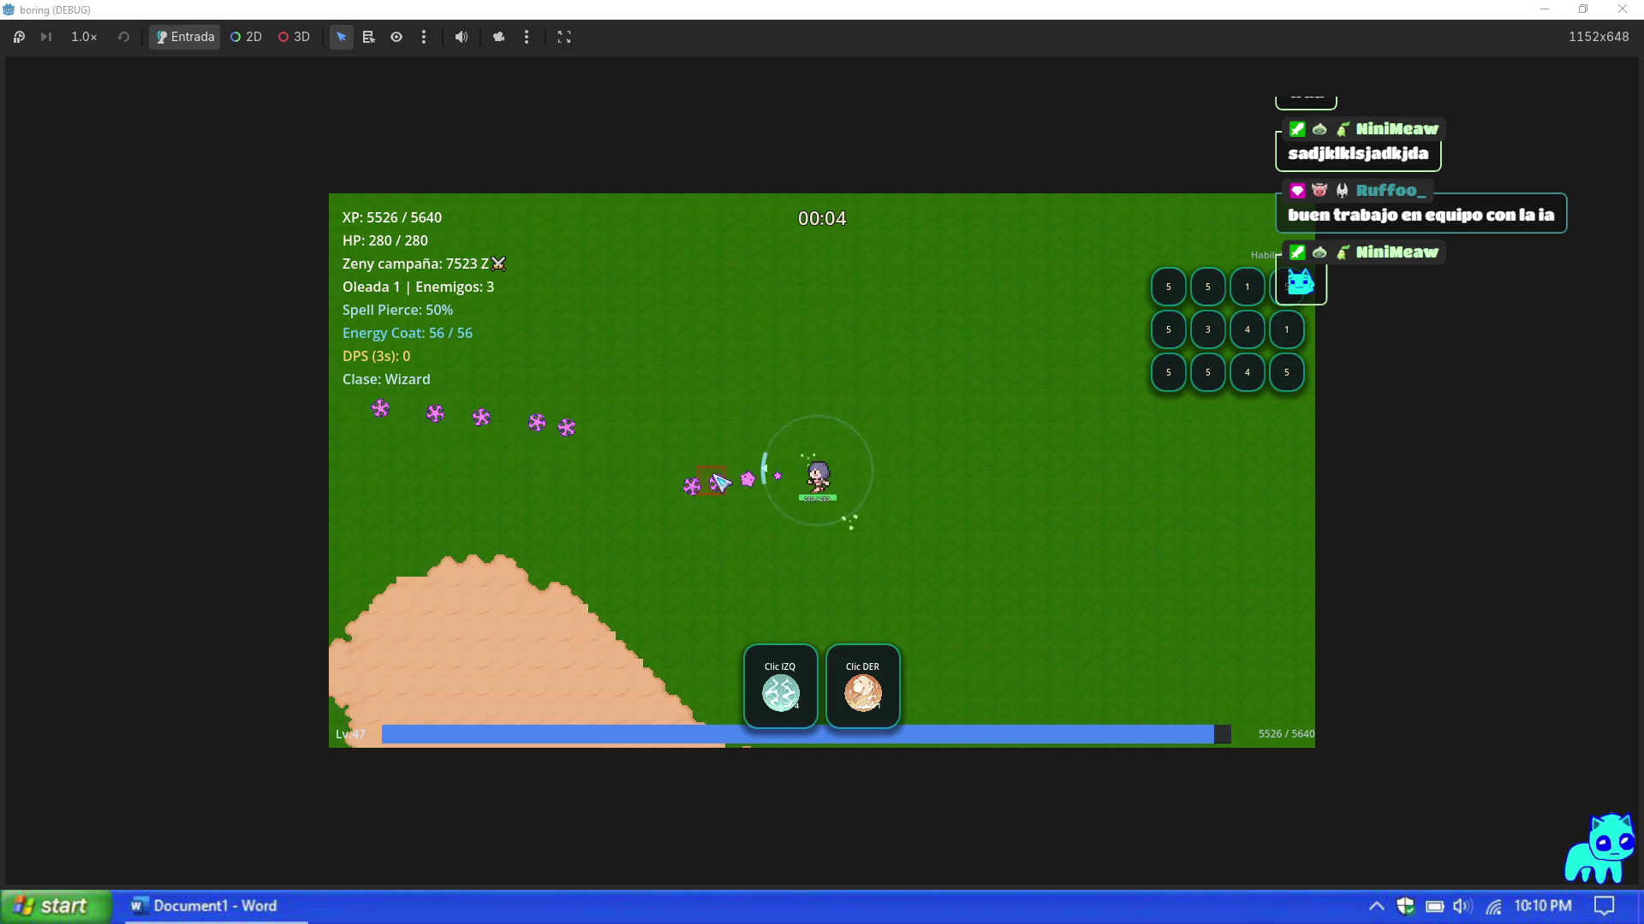
pyautogui.press('d')
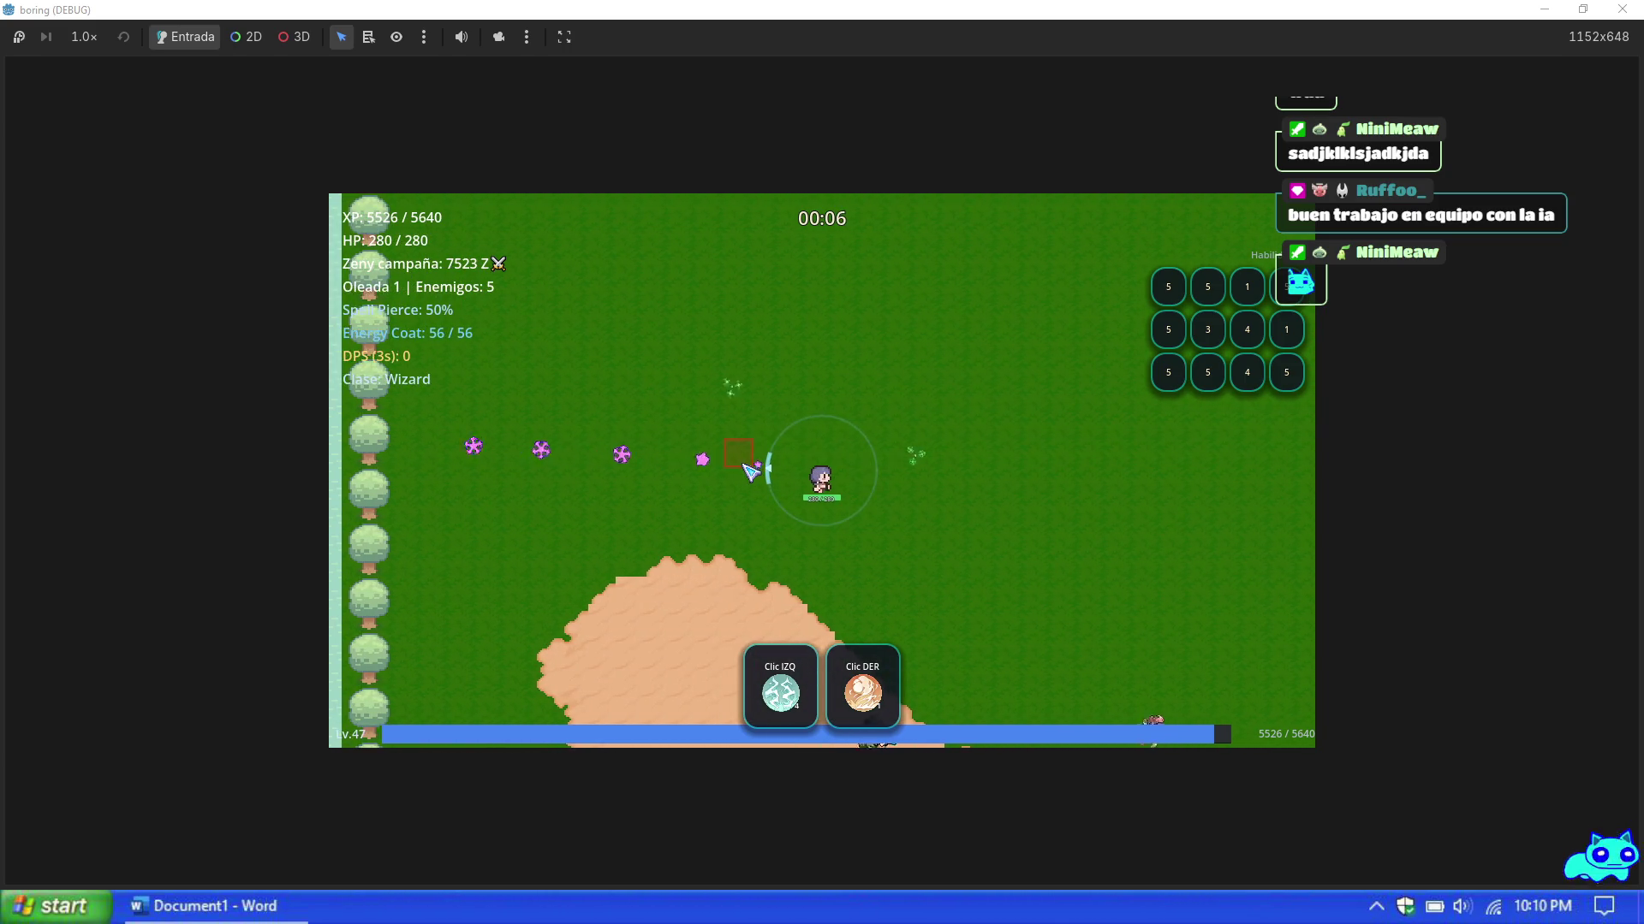
pyautogui.press('d')
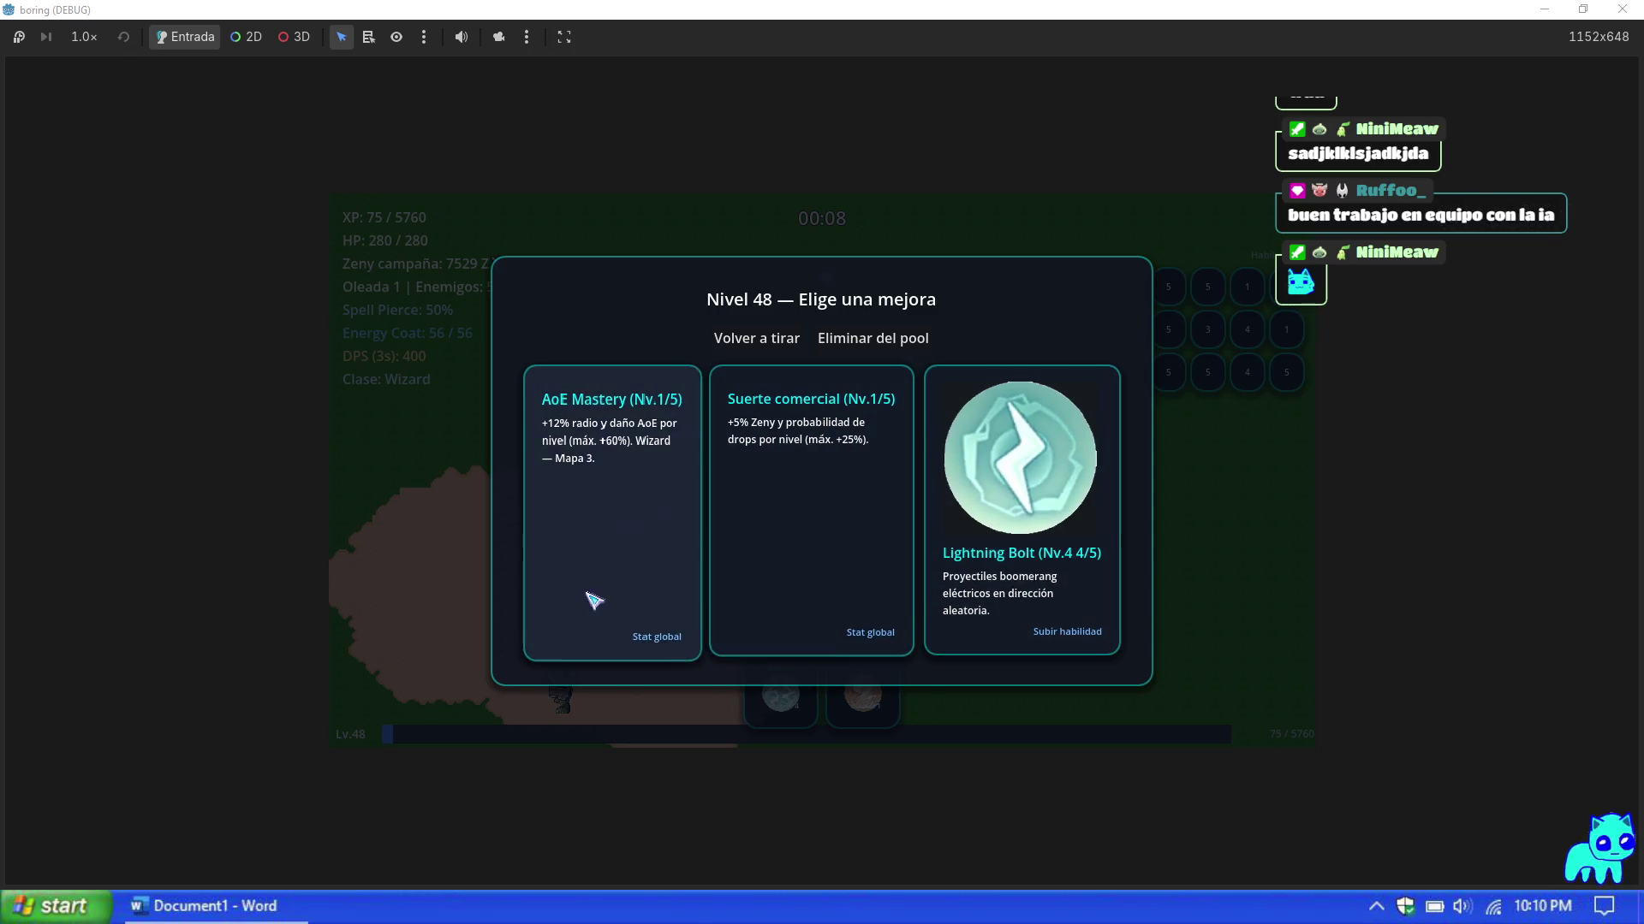
pyautogui.click(616, 595)
pyautogui.press('s')
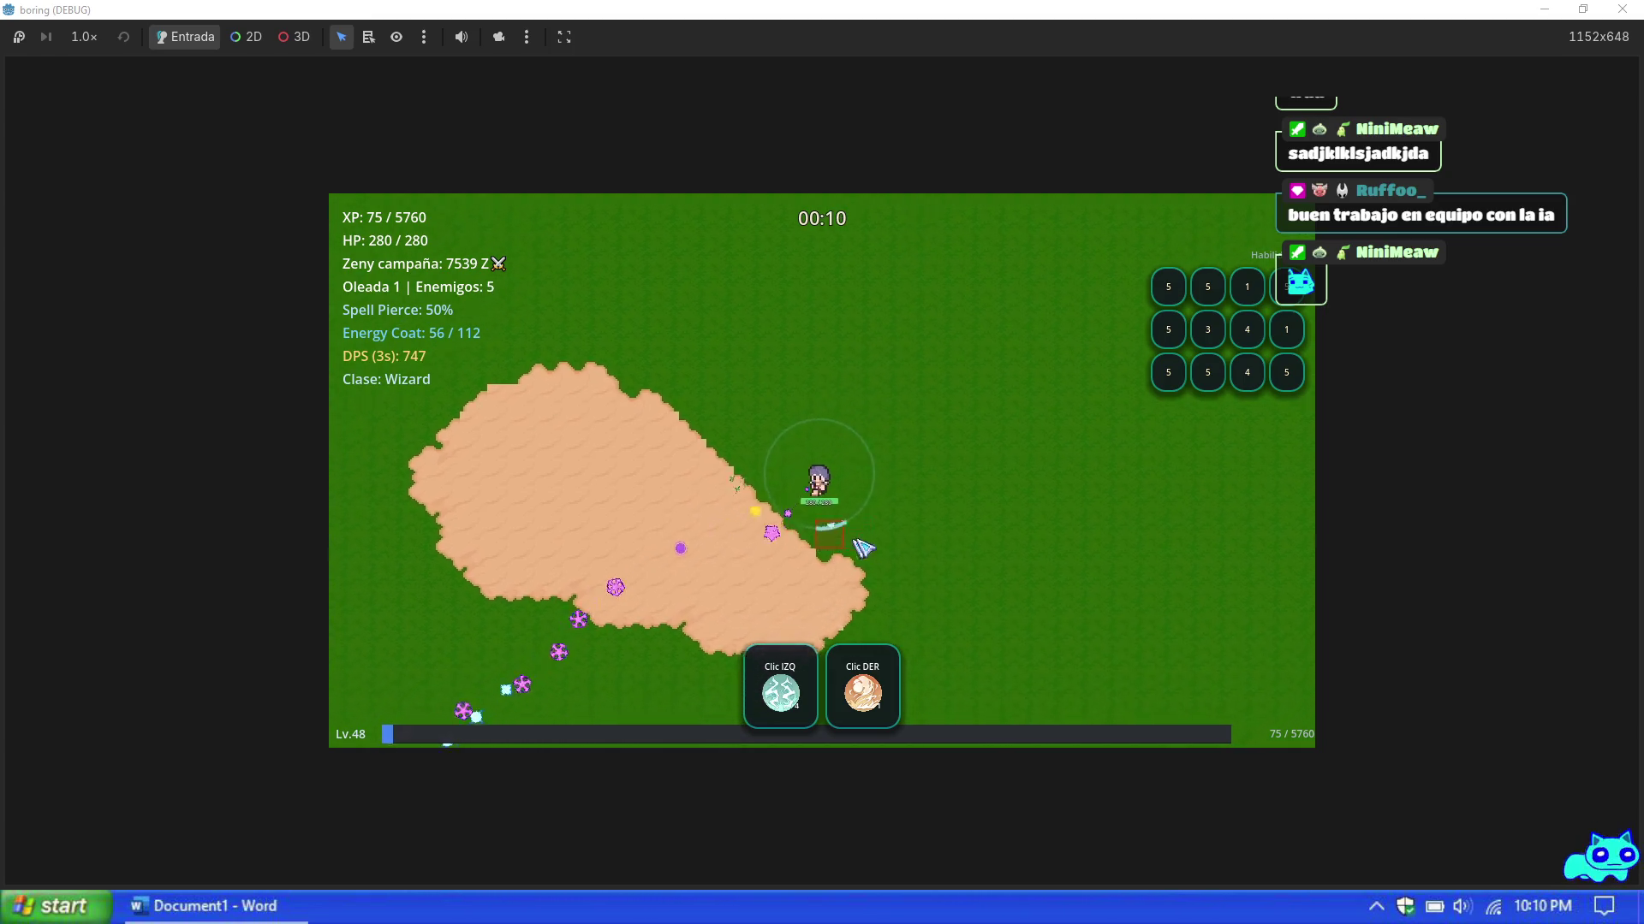
pyautogui.press('a')
pyautogui.press('d')
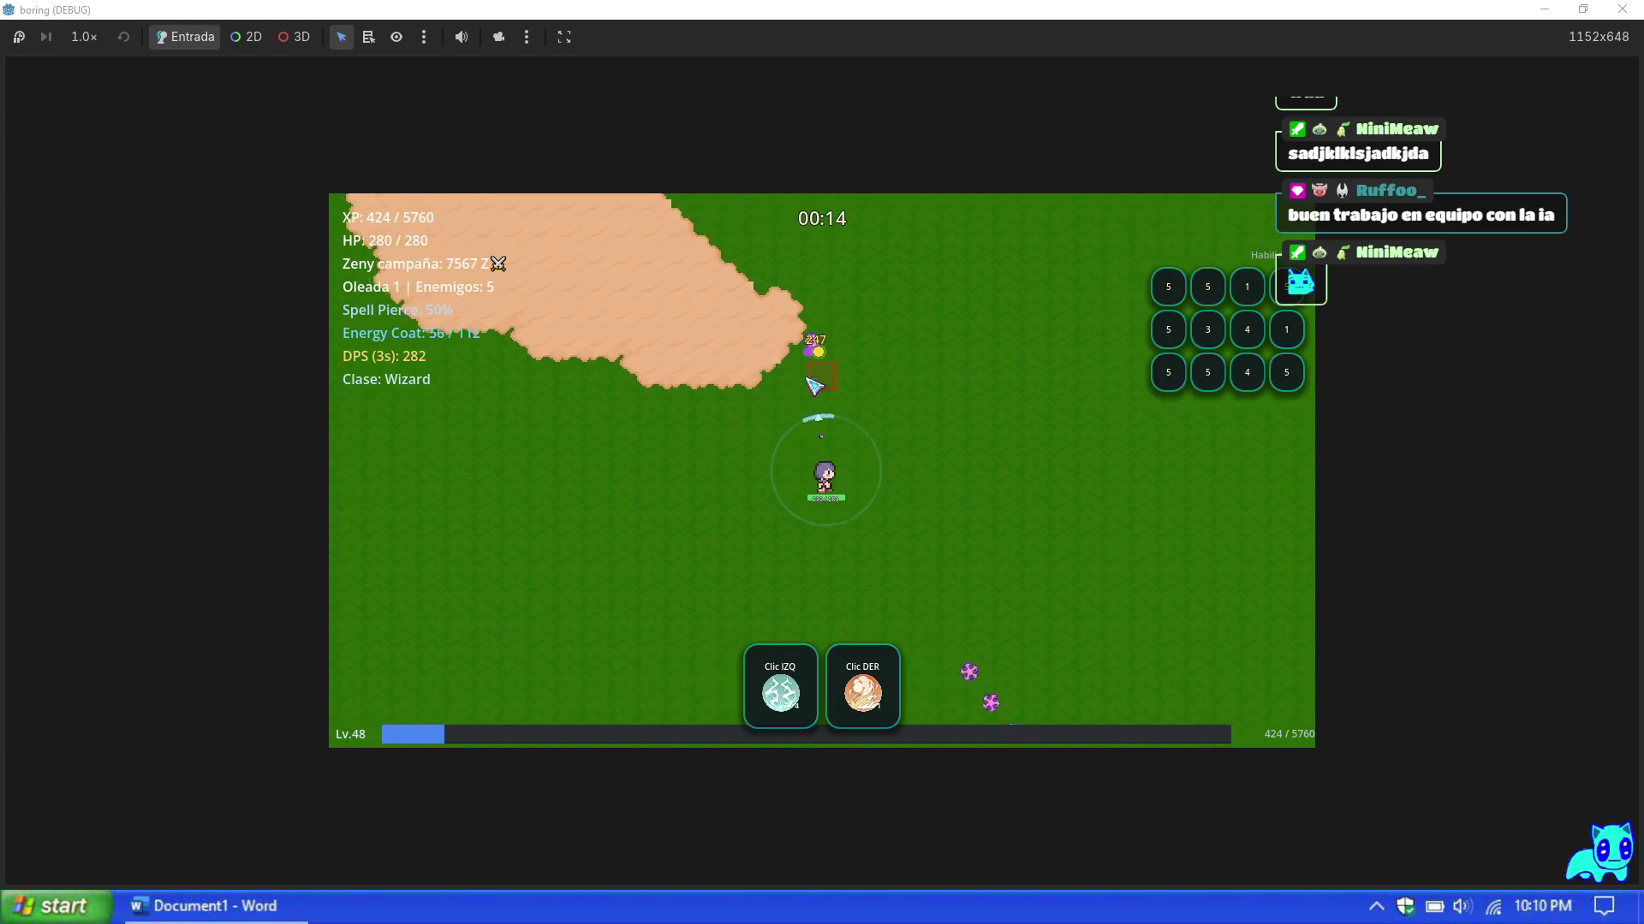
pyautogui.press('w')
pyautogui.press('d')
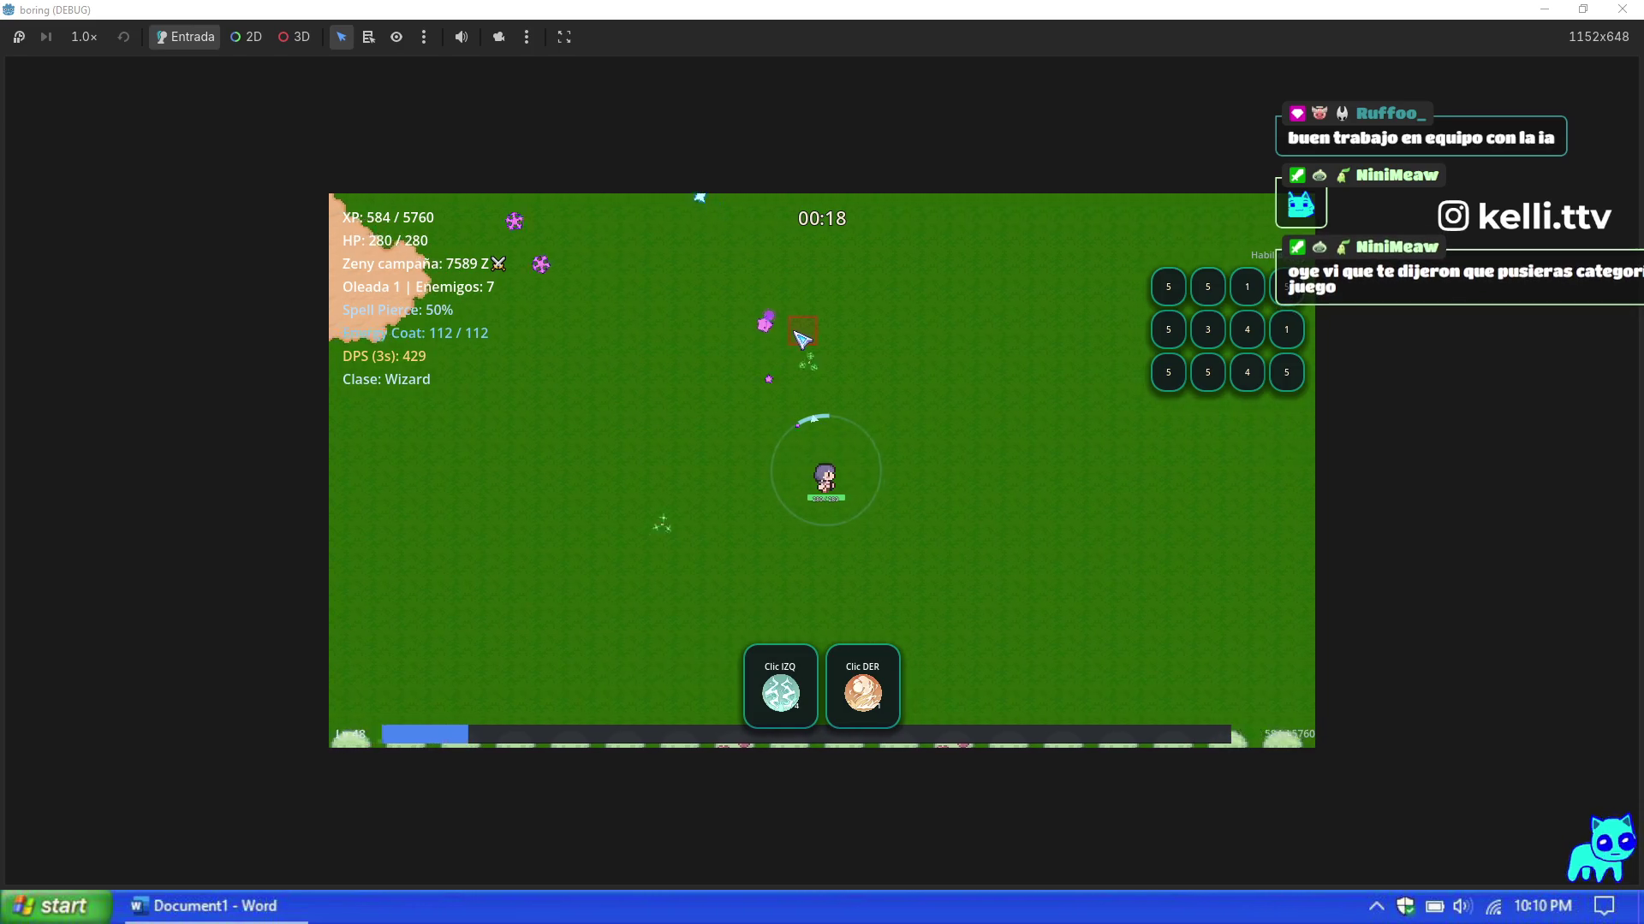
pyautogui.press('Escape')
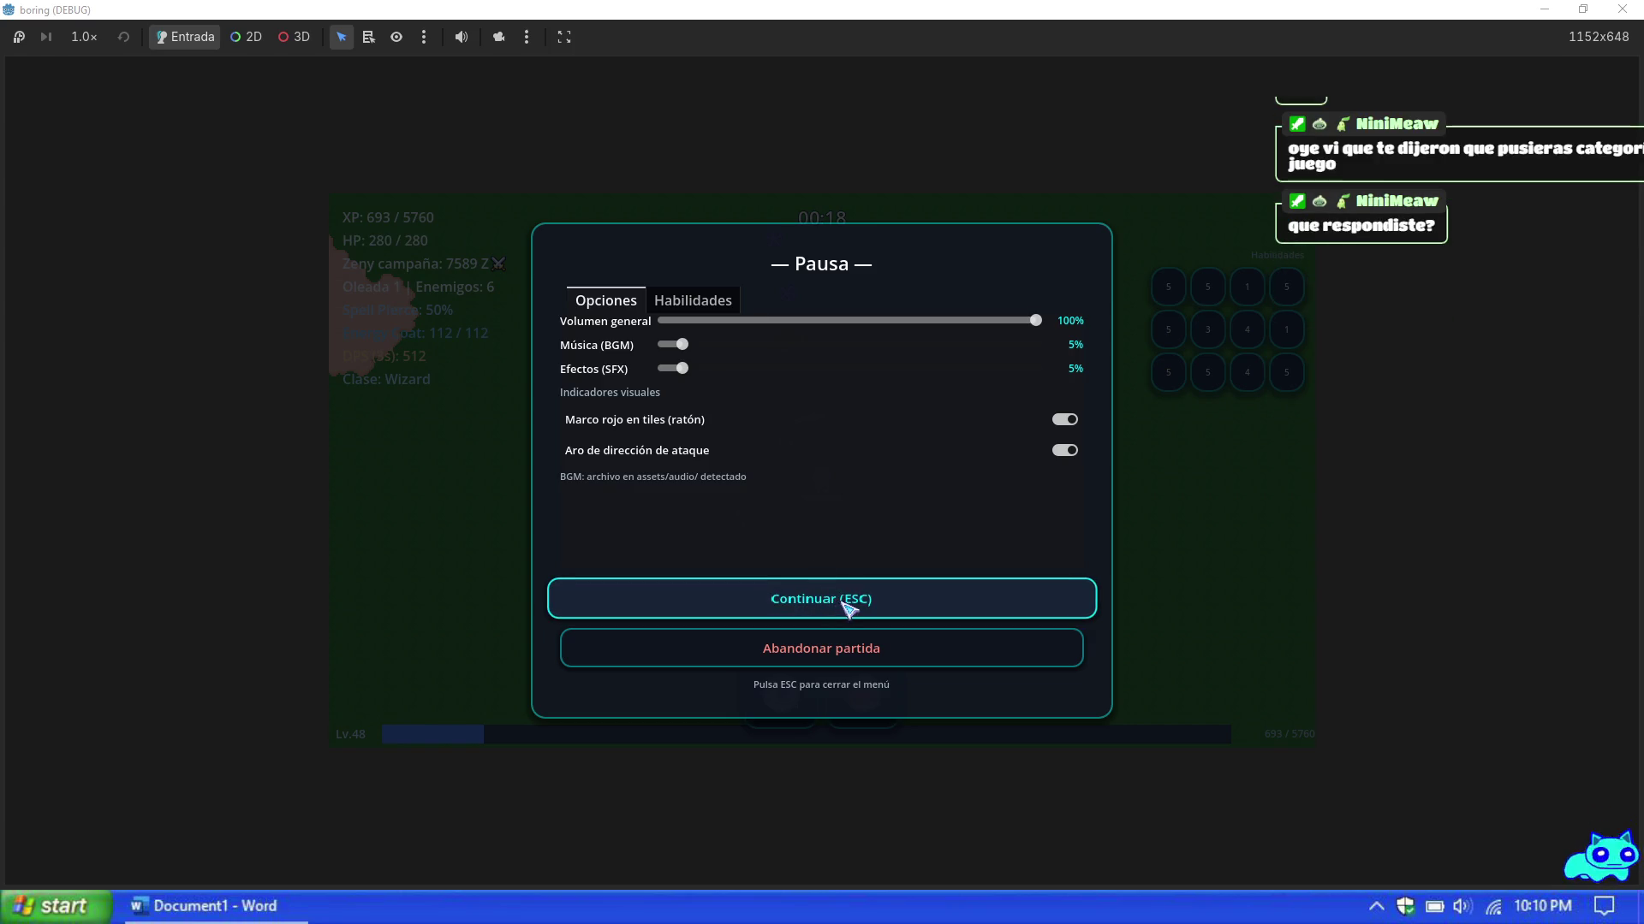
# Step: Resume the game and walk the Wizard up-left, pausing and resuming once more
pyautogui.click(844, 599)
pyautogui.press('Escape')
pyautogui.press('Escape')
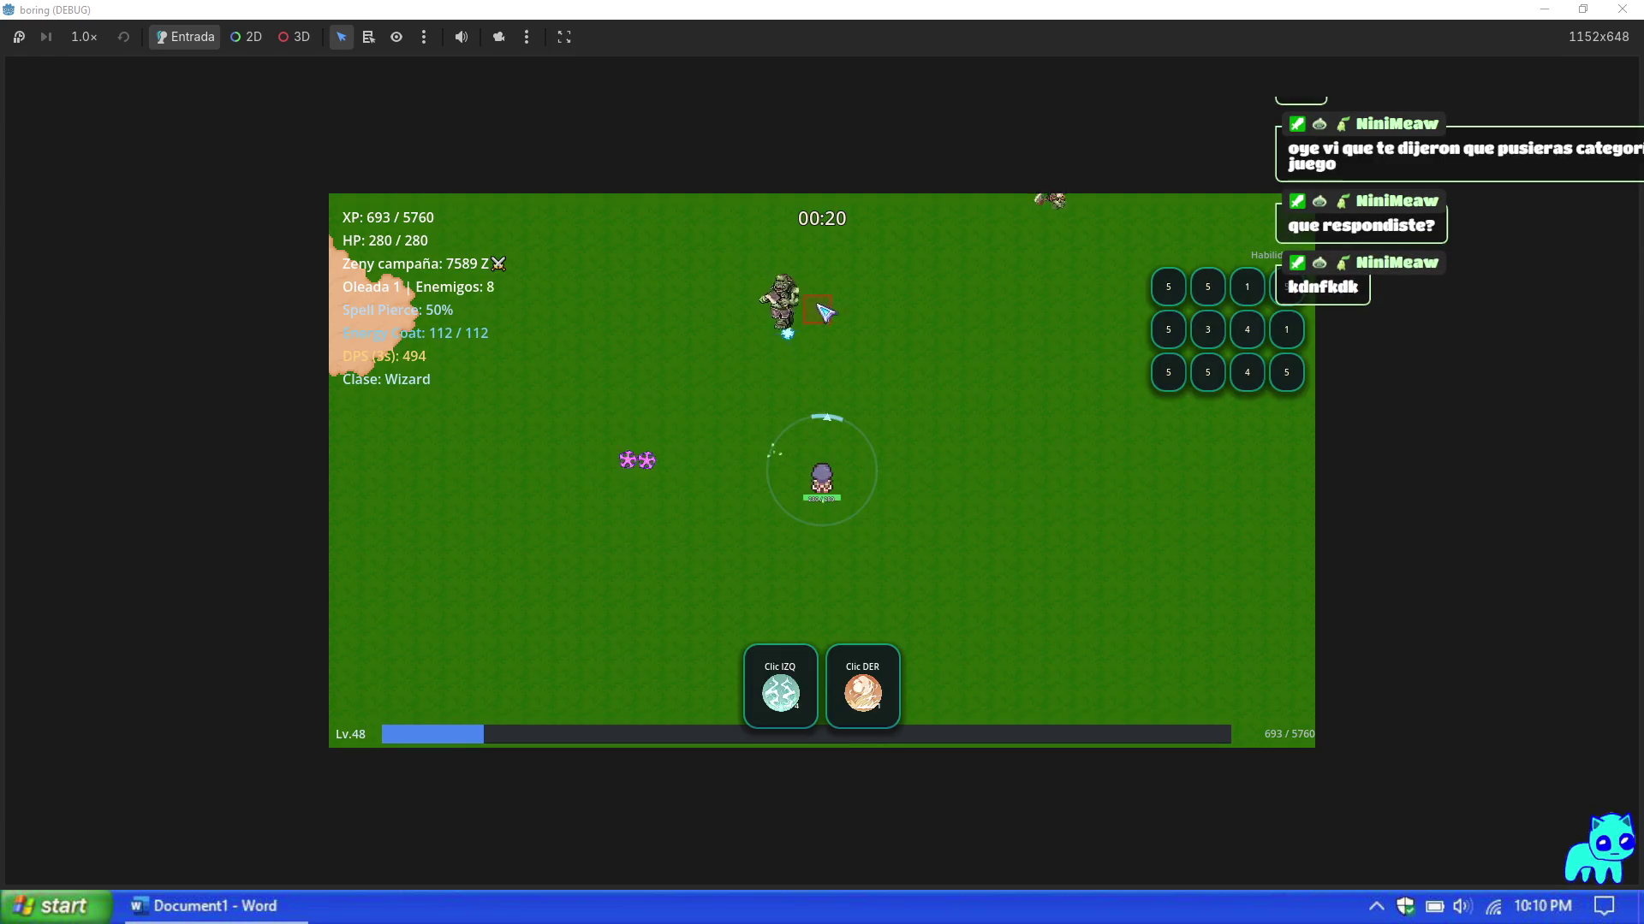
pyautogui.press('w')
pyautogui.press('a')
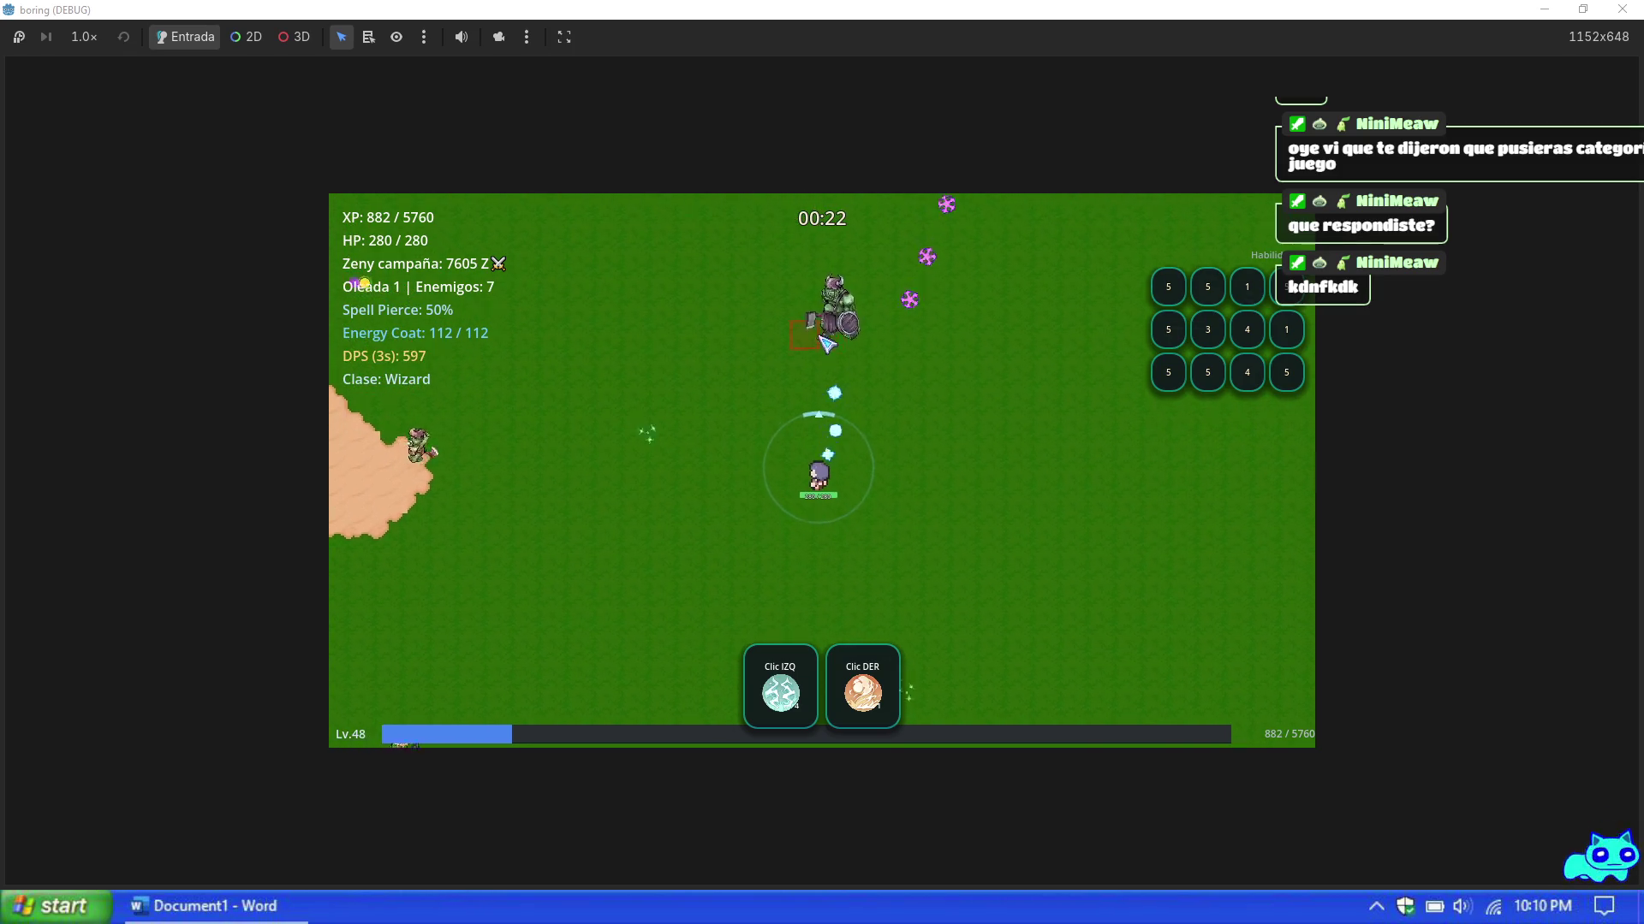
pyautogui.press('Escape')
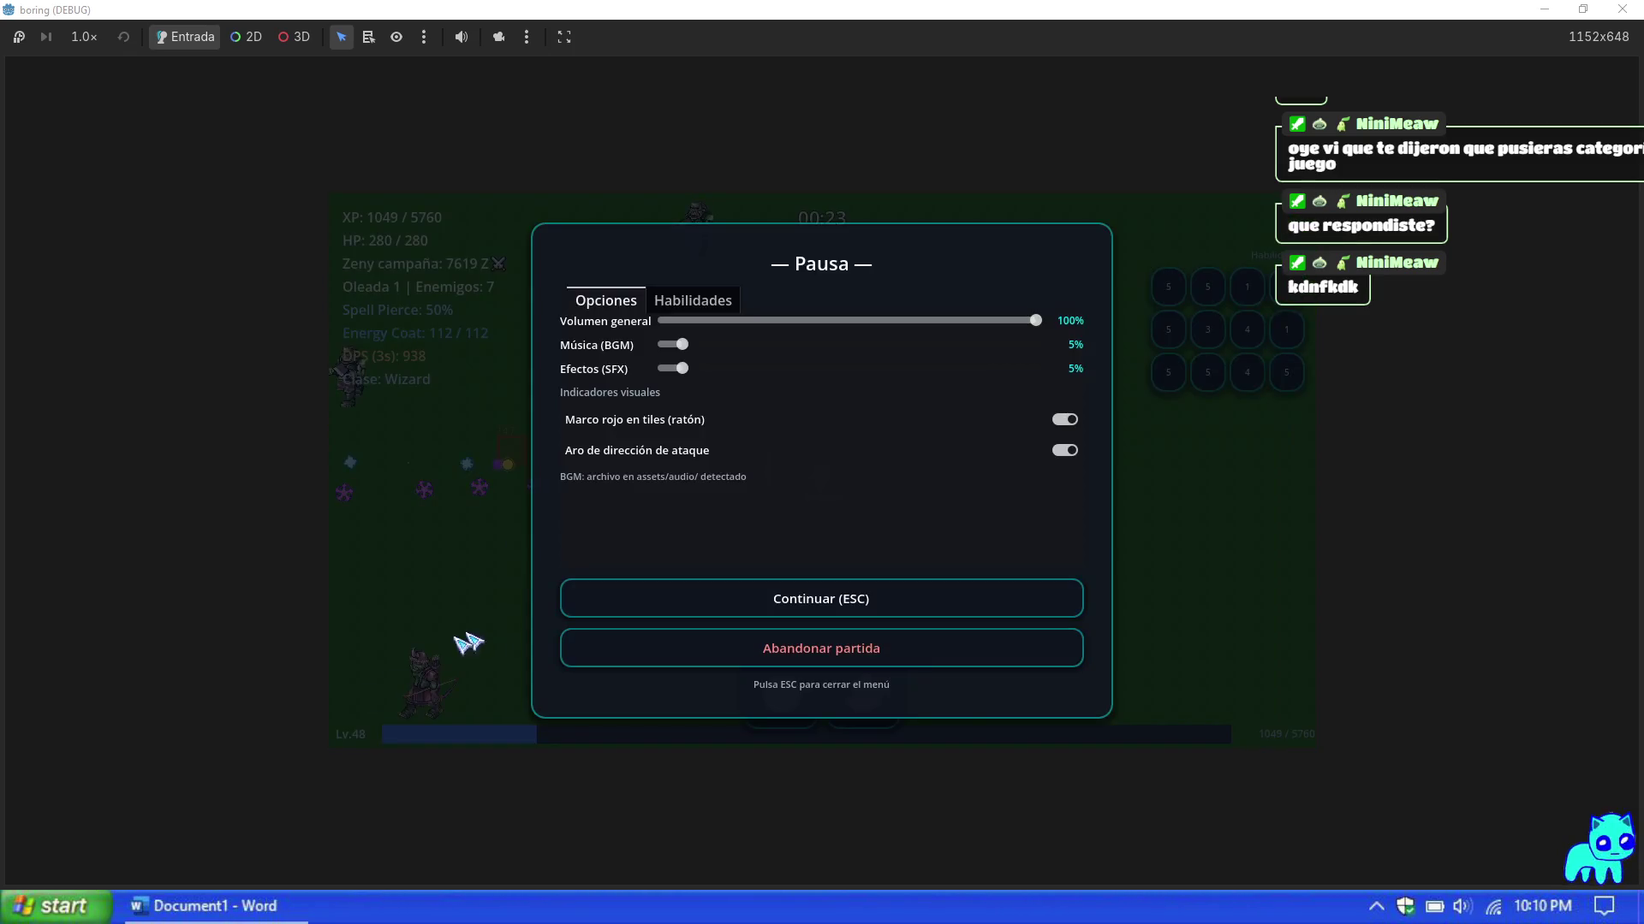
pyautogui.click(819, 598)
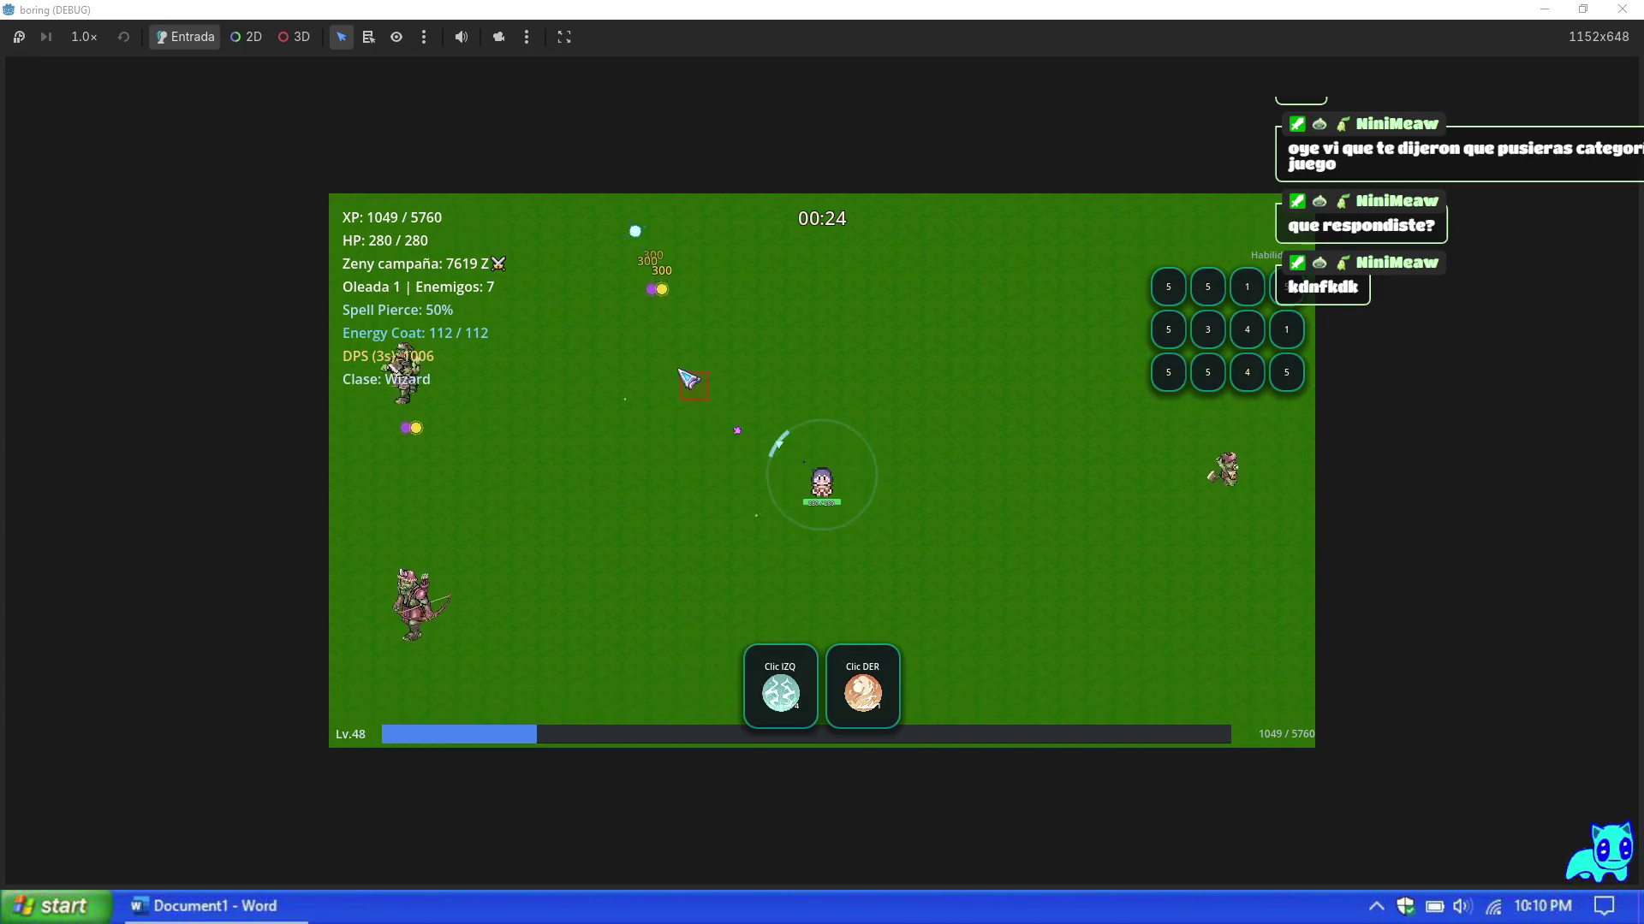
# Step: Fight with WASD and the green spinning spell, switch off 'Marco rojo en tiles (ratón)', then resume
pyautogui.press('s')
pyautogui.rightClick(686, 379)
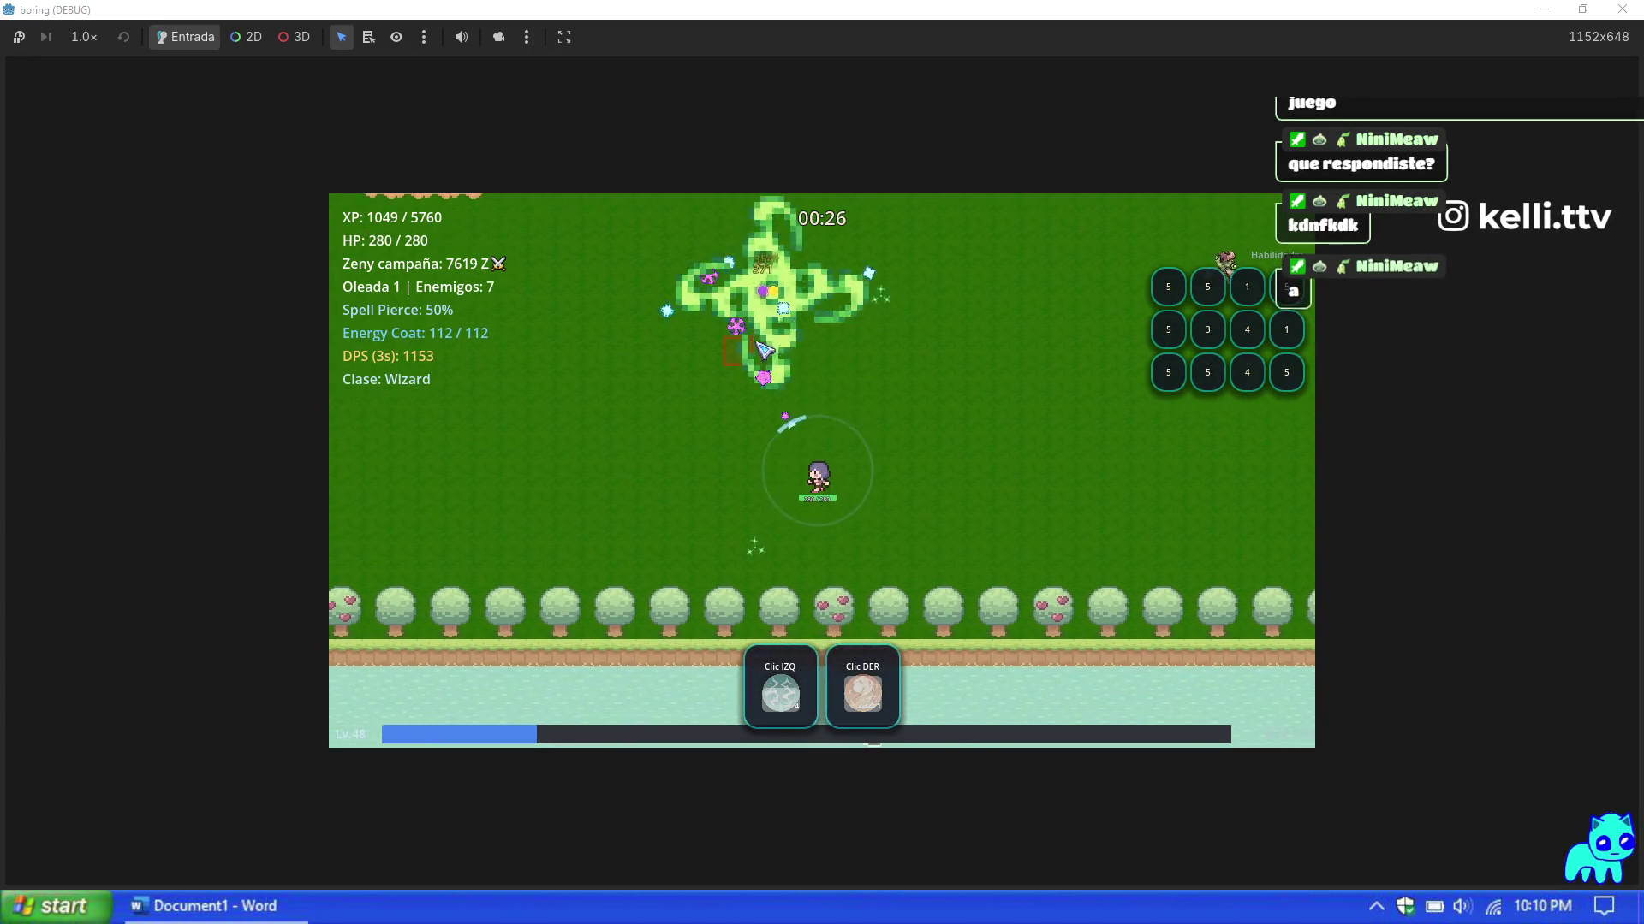
pyautogui.press('w')
pyautogui.press('w')
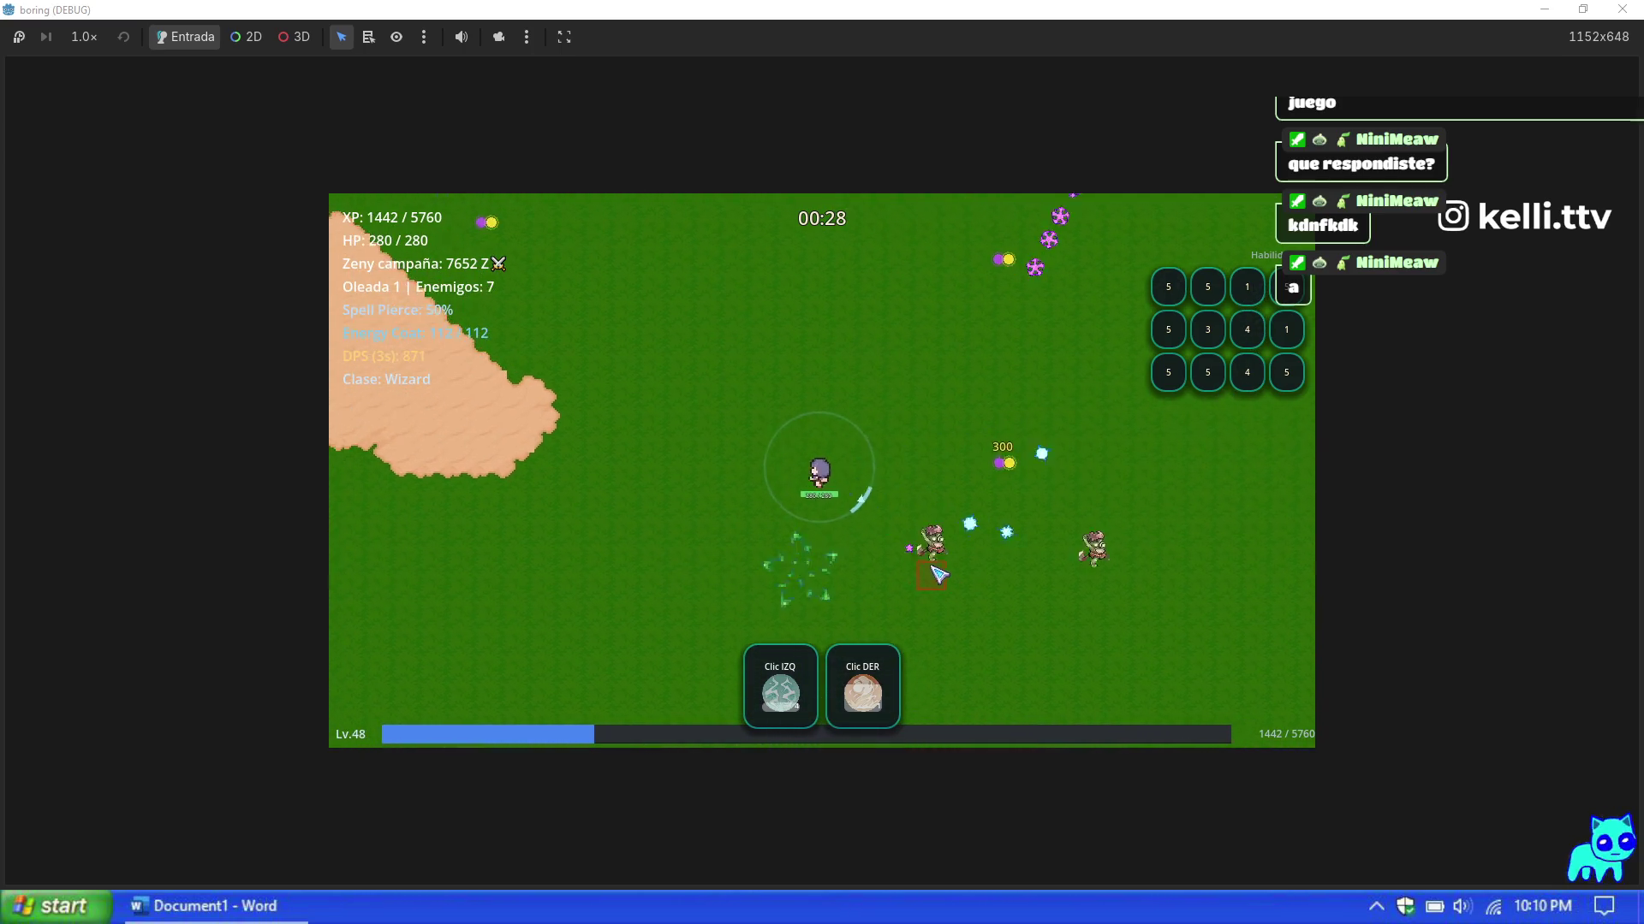
pyautogui.press('w')
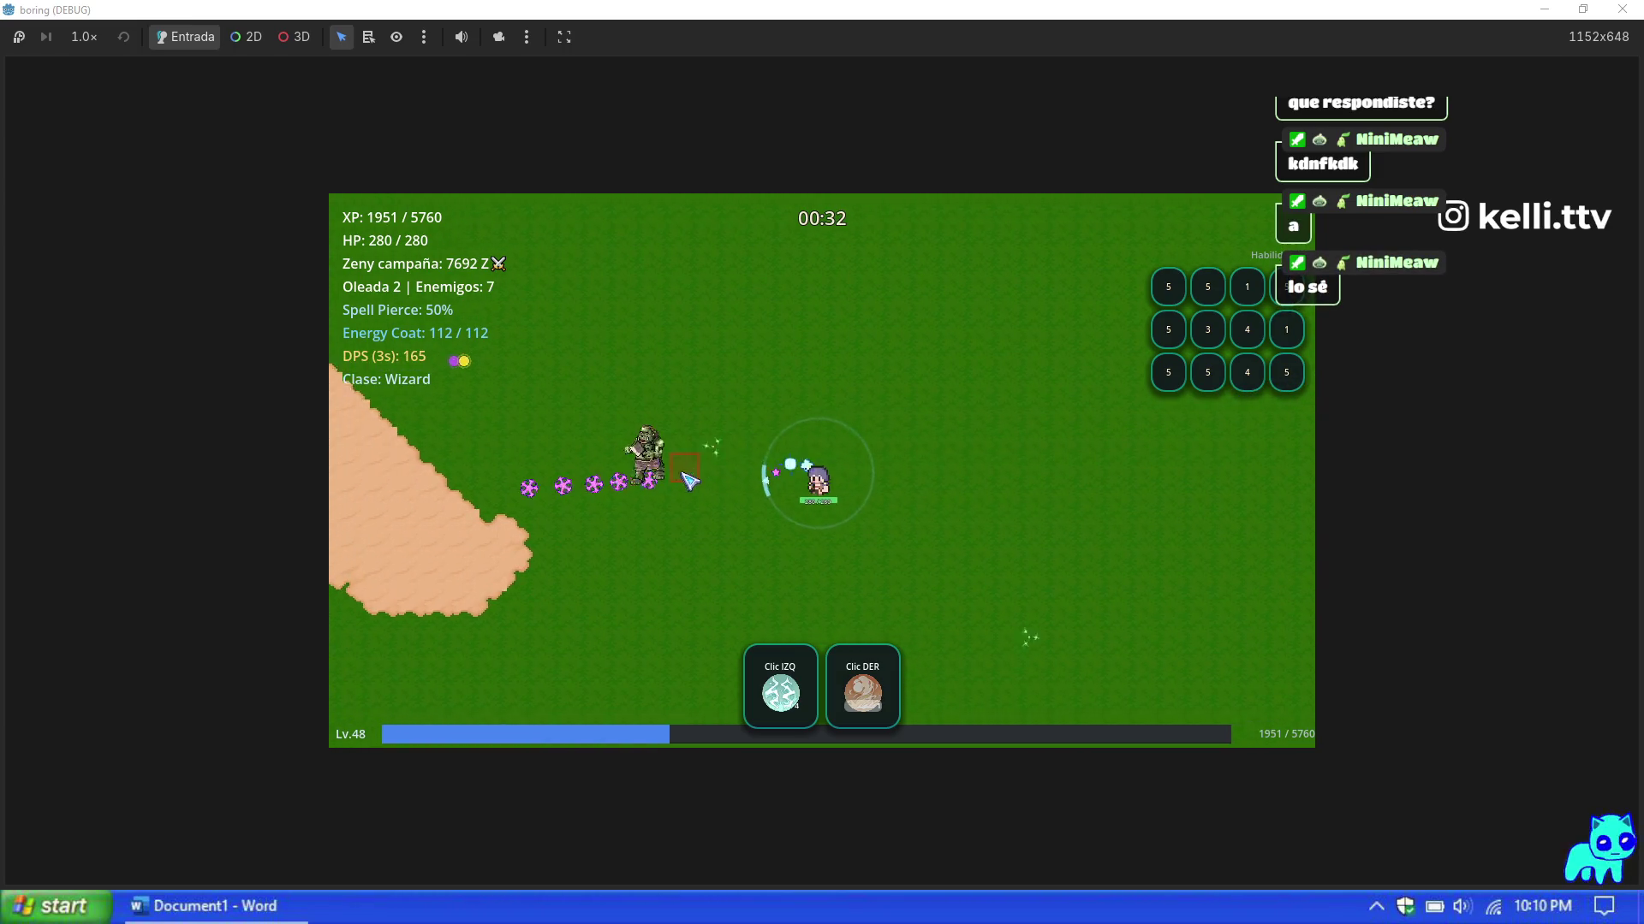
pyautogui.press('a')
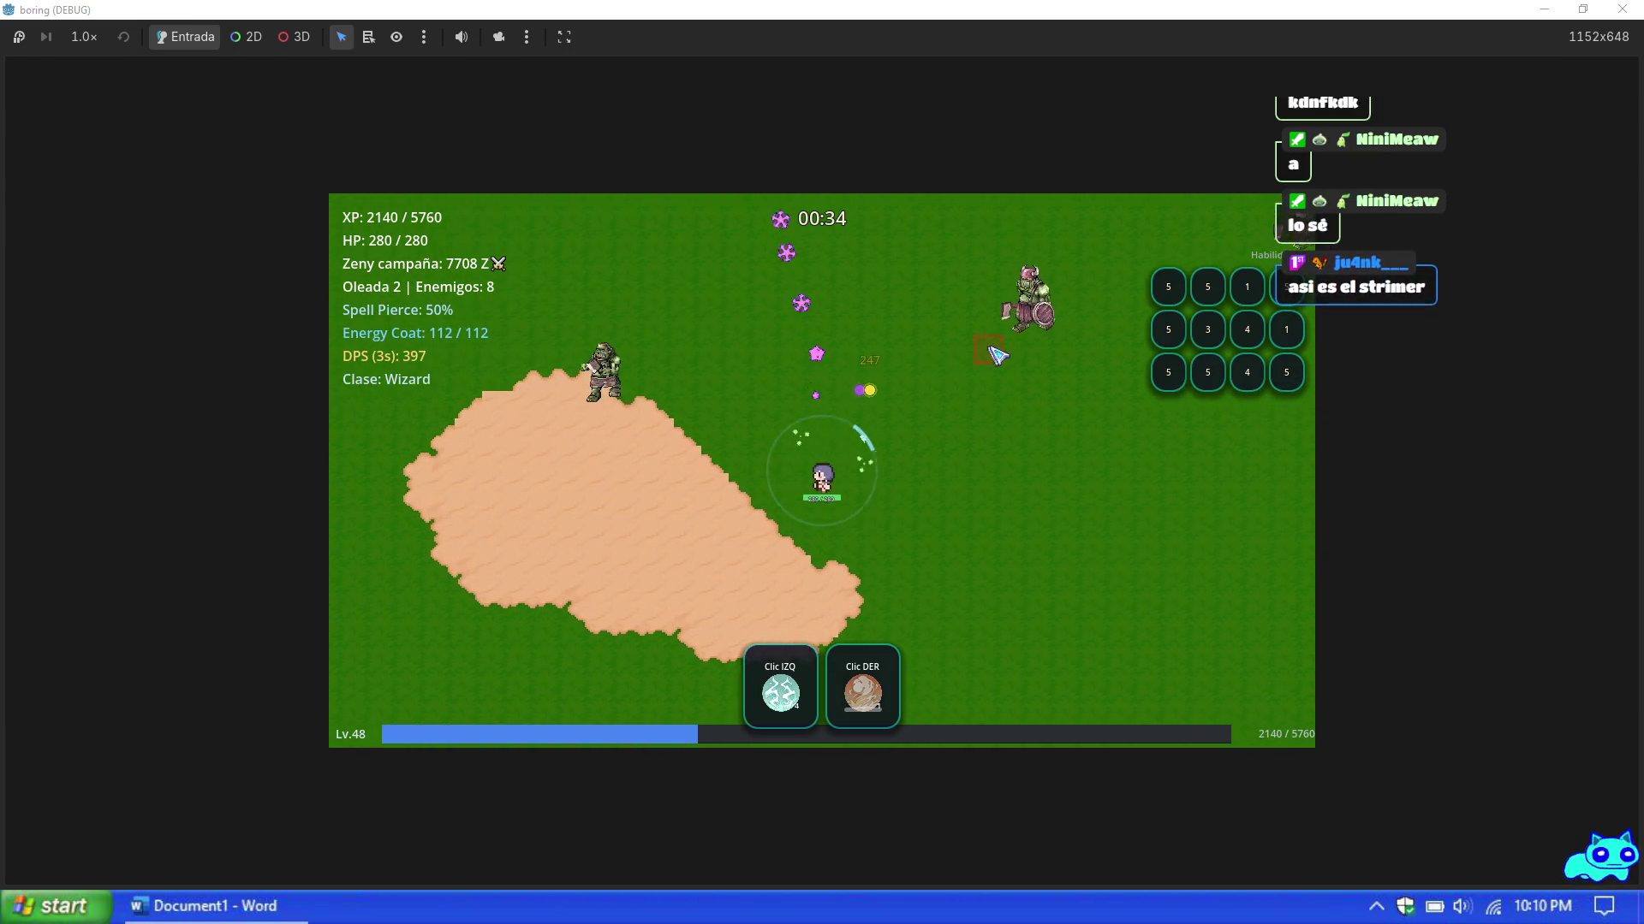
pyautogui.press('d')
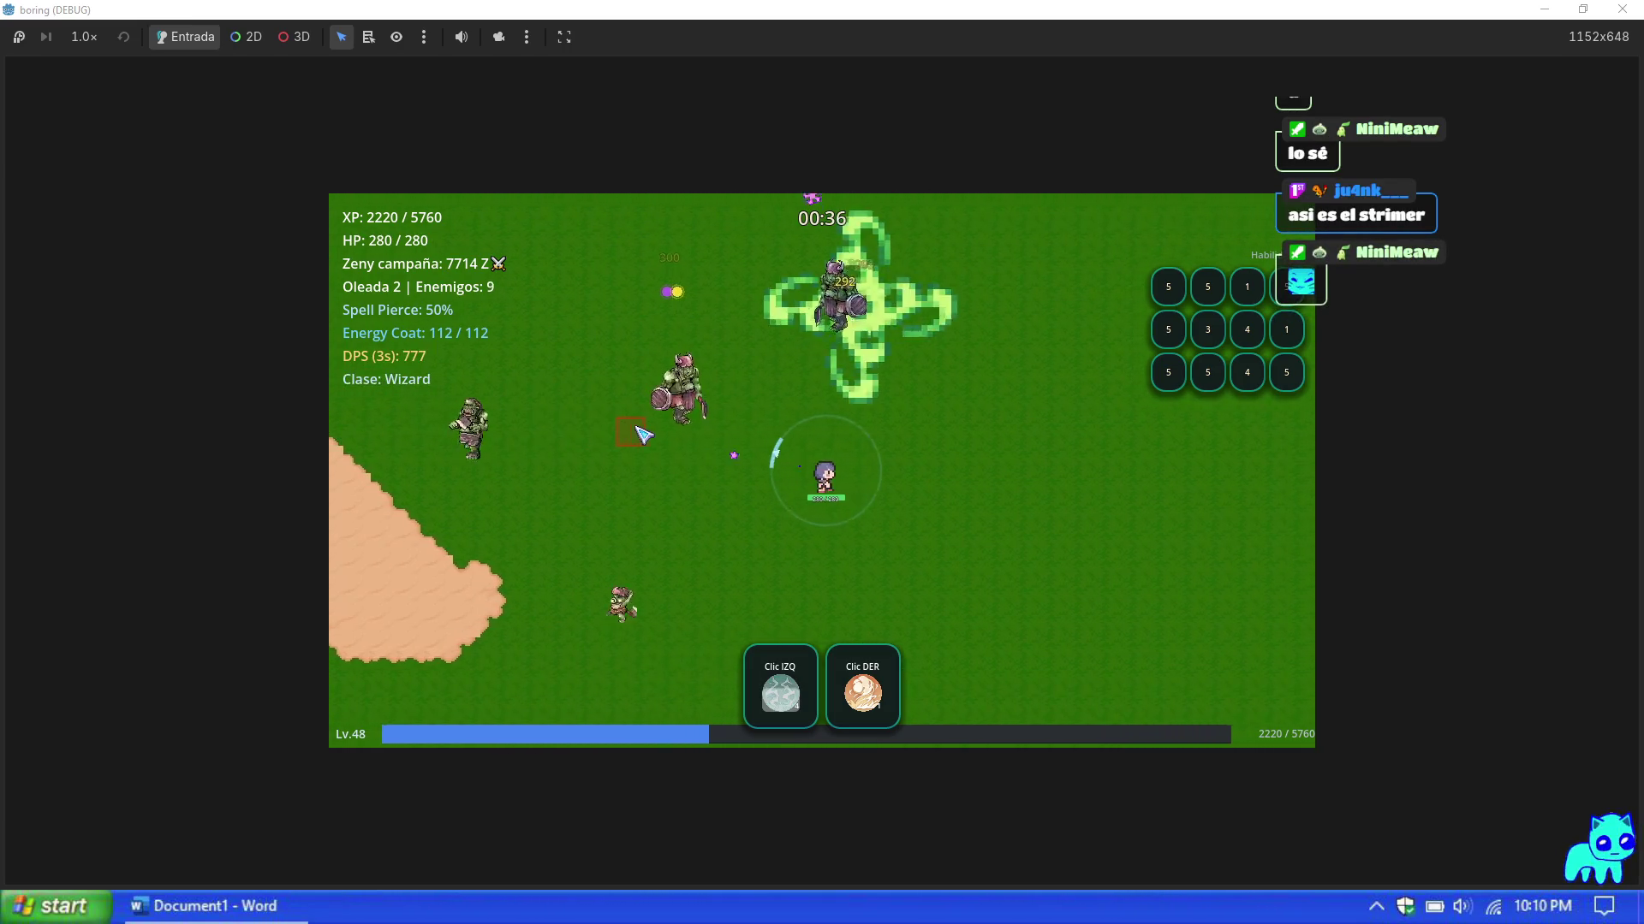
pyautogui.press('s')
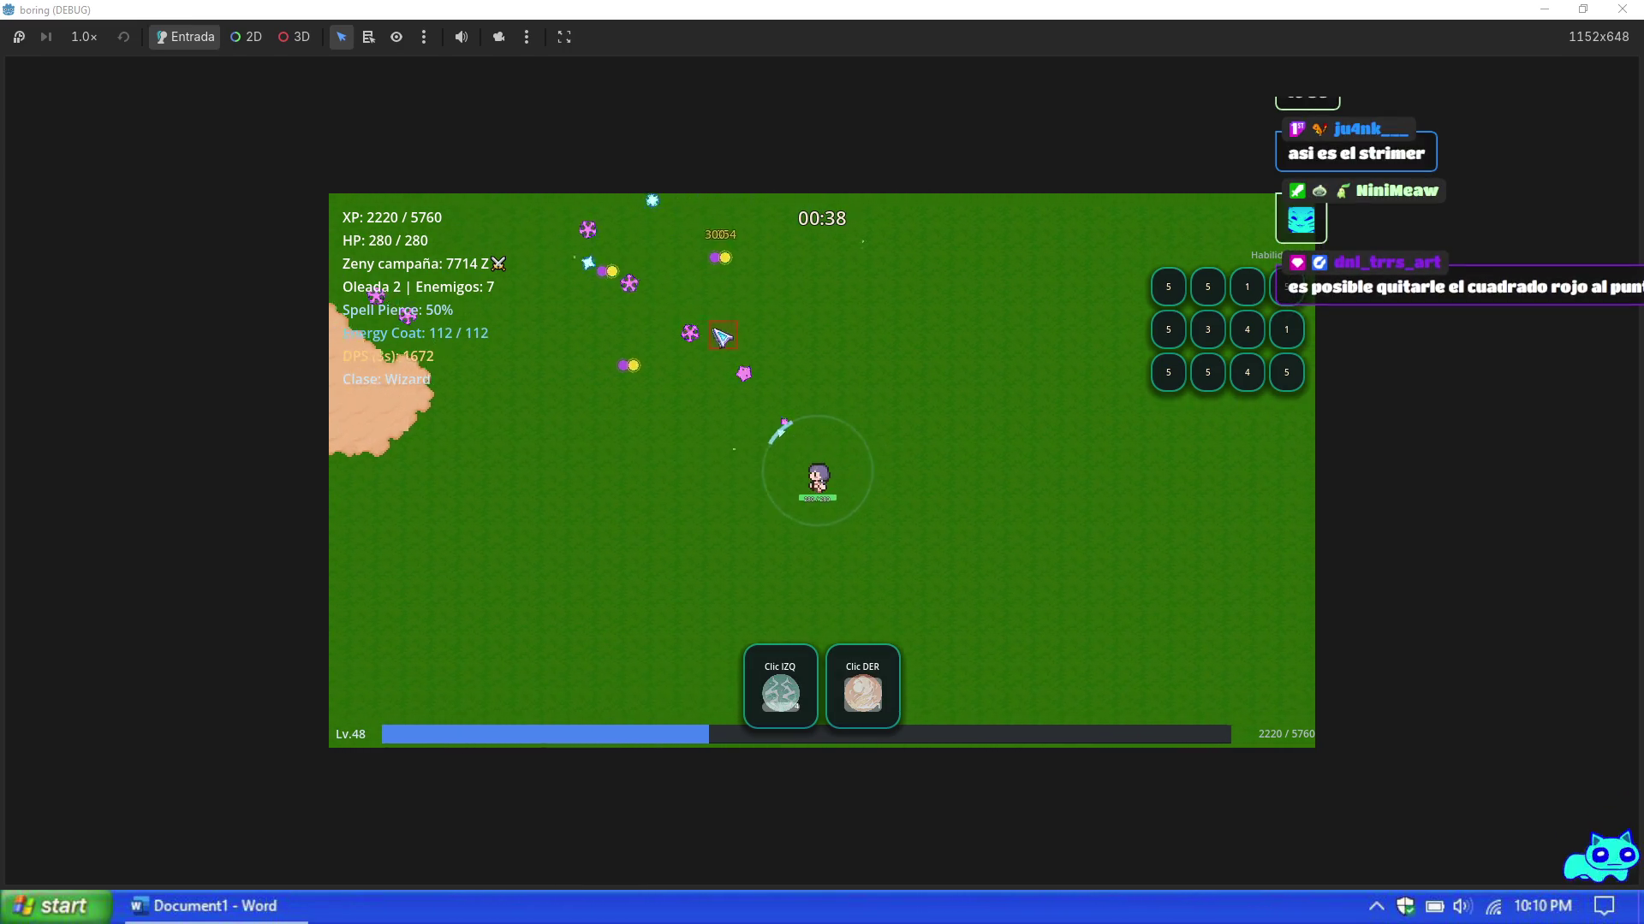
pyautogui.press('w')
pyautogui.press('Escape')
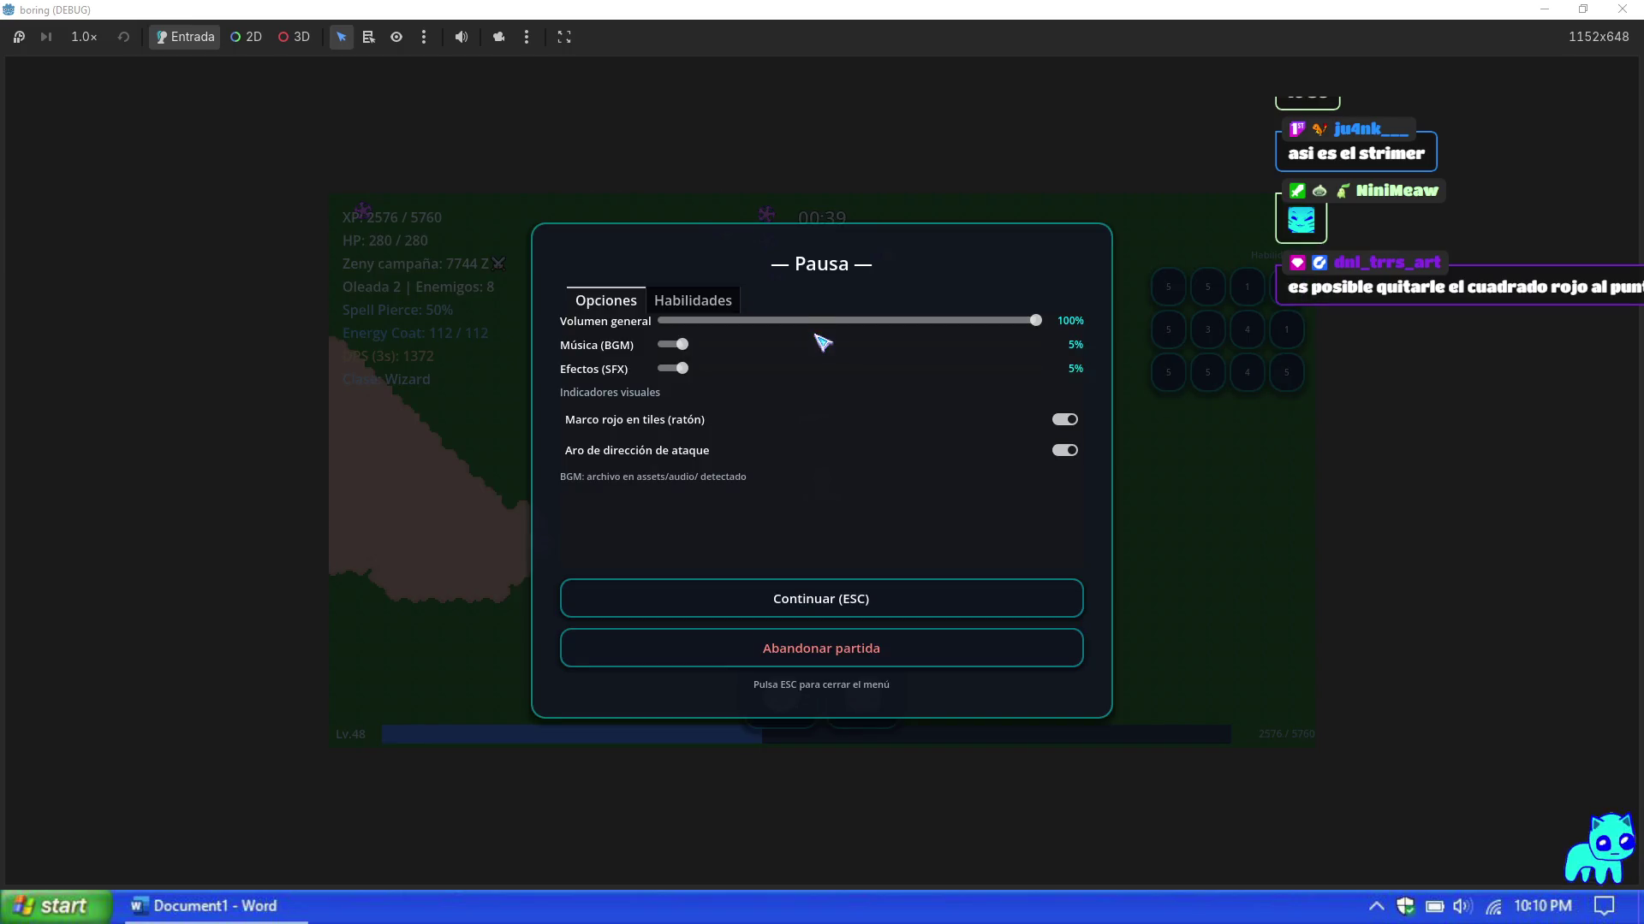
pyautogui.press('Escape')
pyautogui.press('Escape')
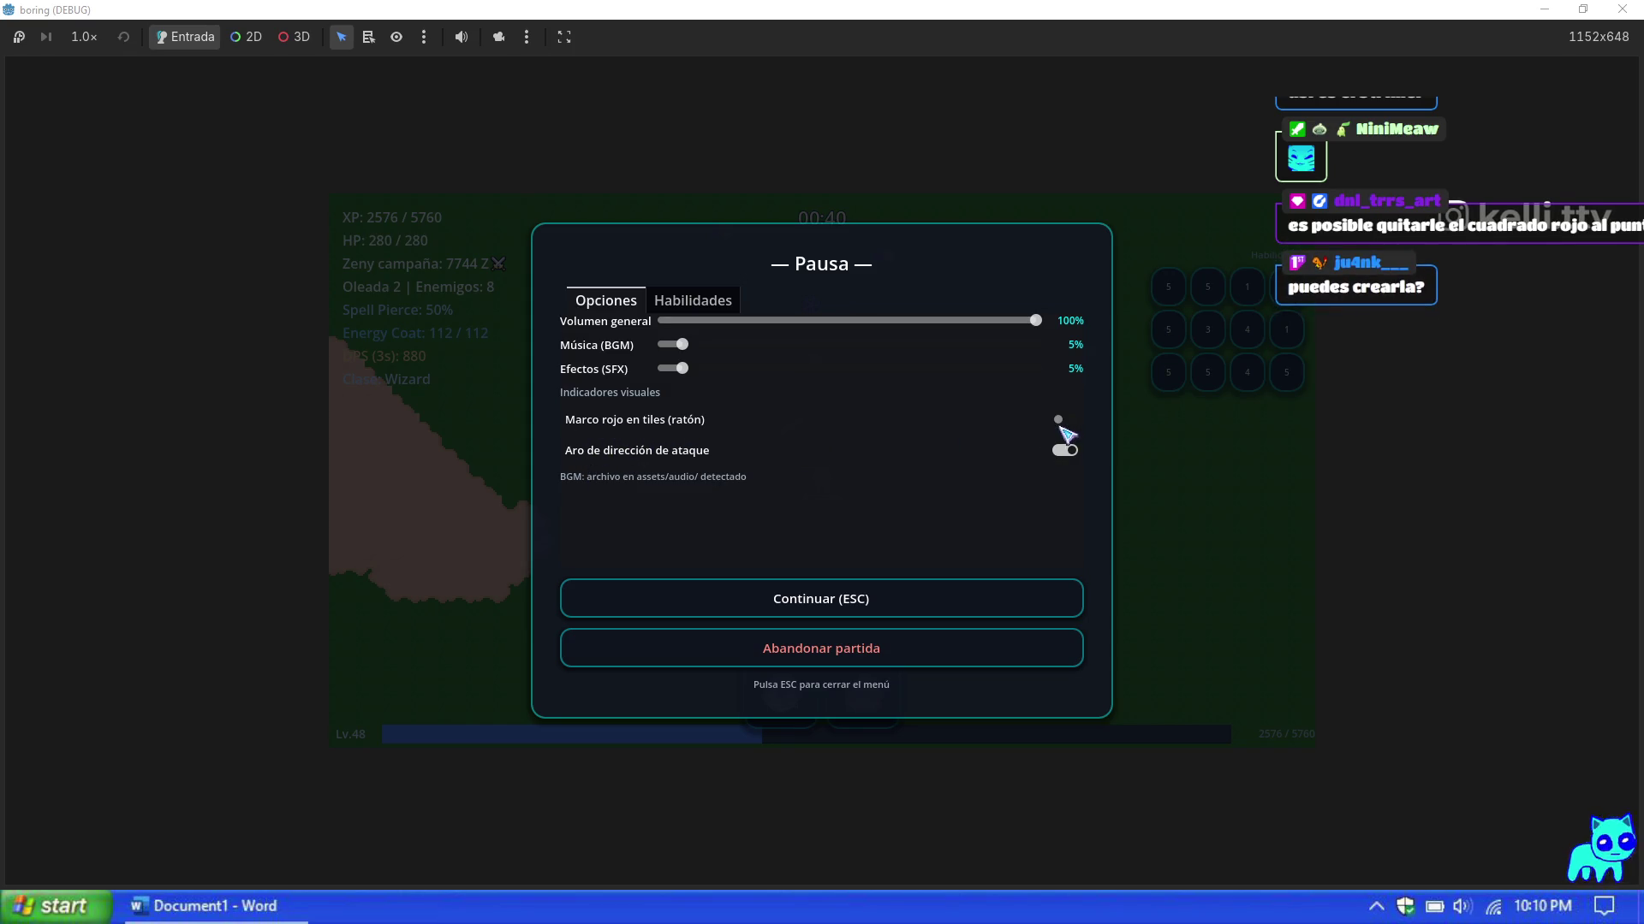
pyautogui.press('Escape')
pyautogui.press('Escape')
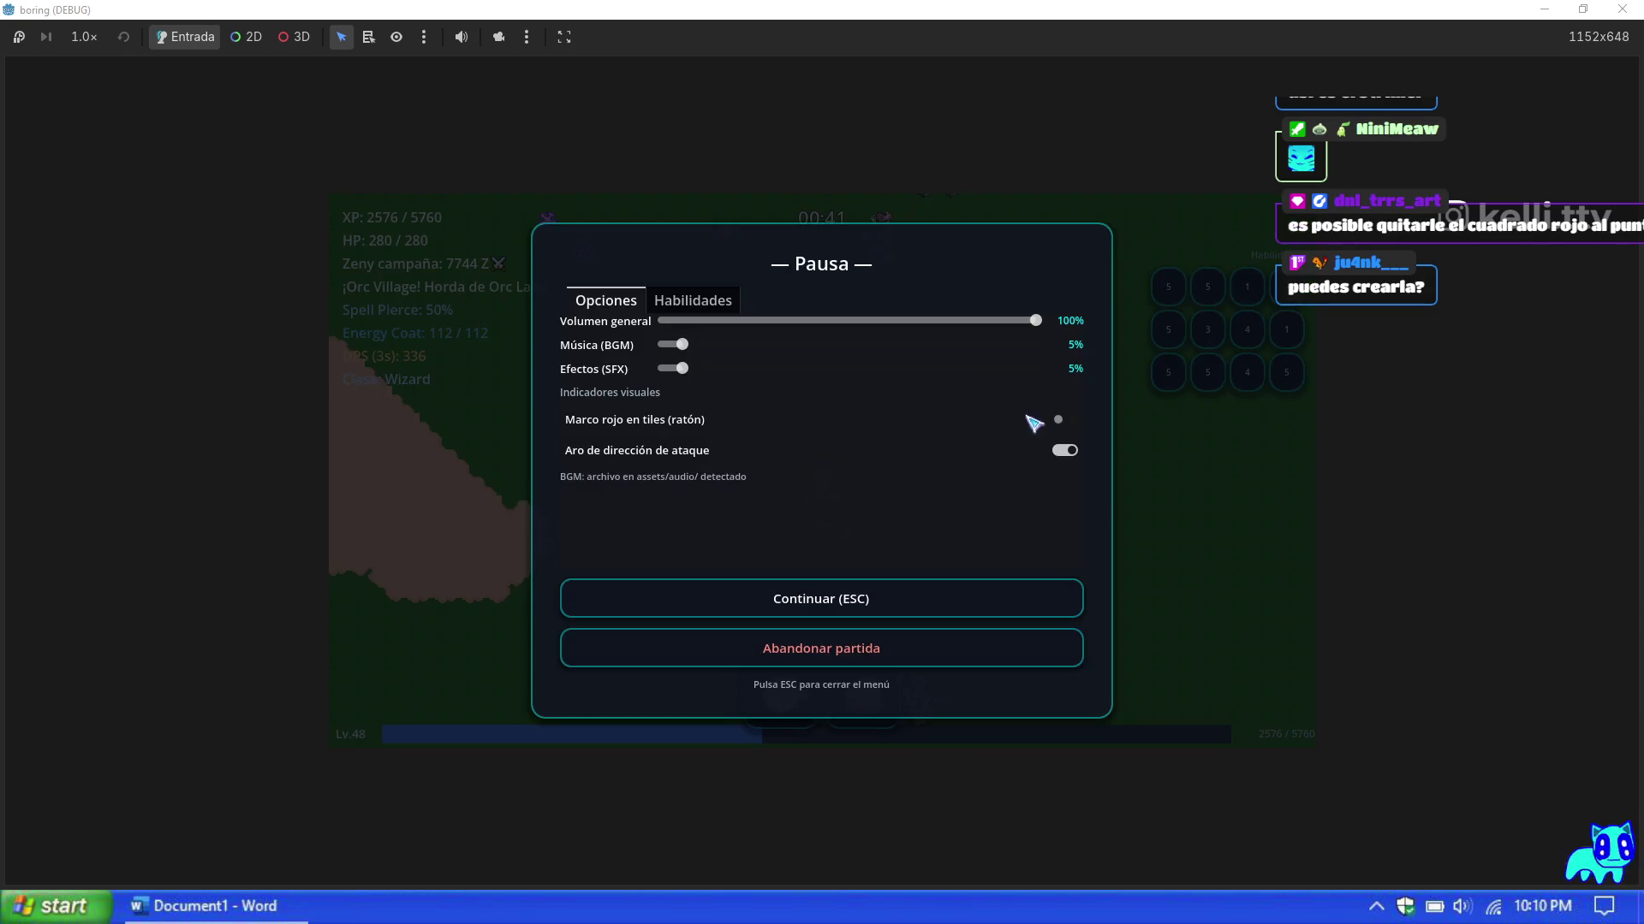
pyautogui.click(973, 602)
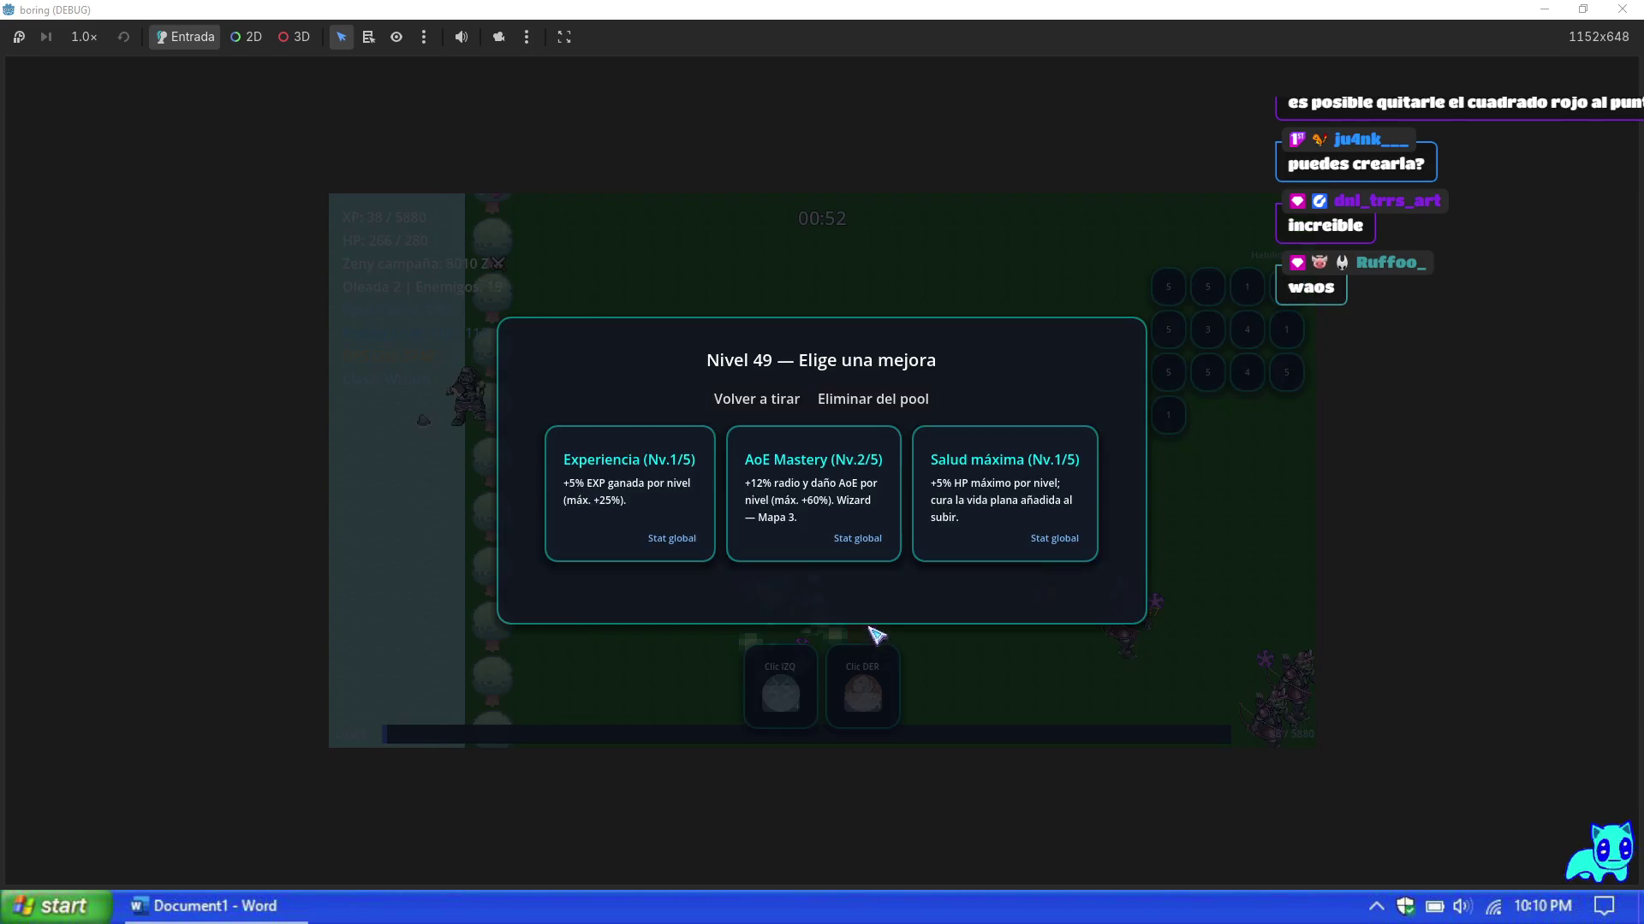
# Step: Take AoE Mastery at level 49; at level 50 use Eliminar del pool, then take Lightning Bolt
pyautogui.click(846, 546)
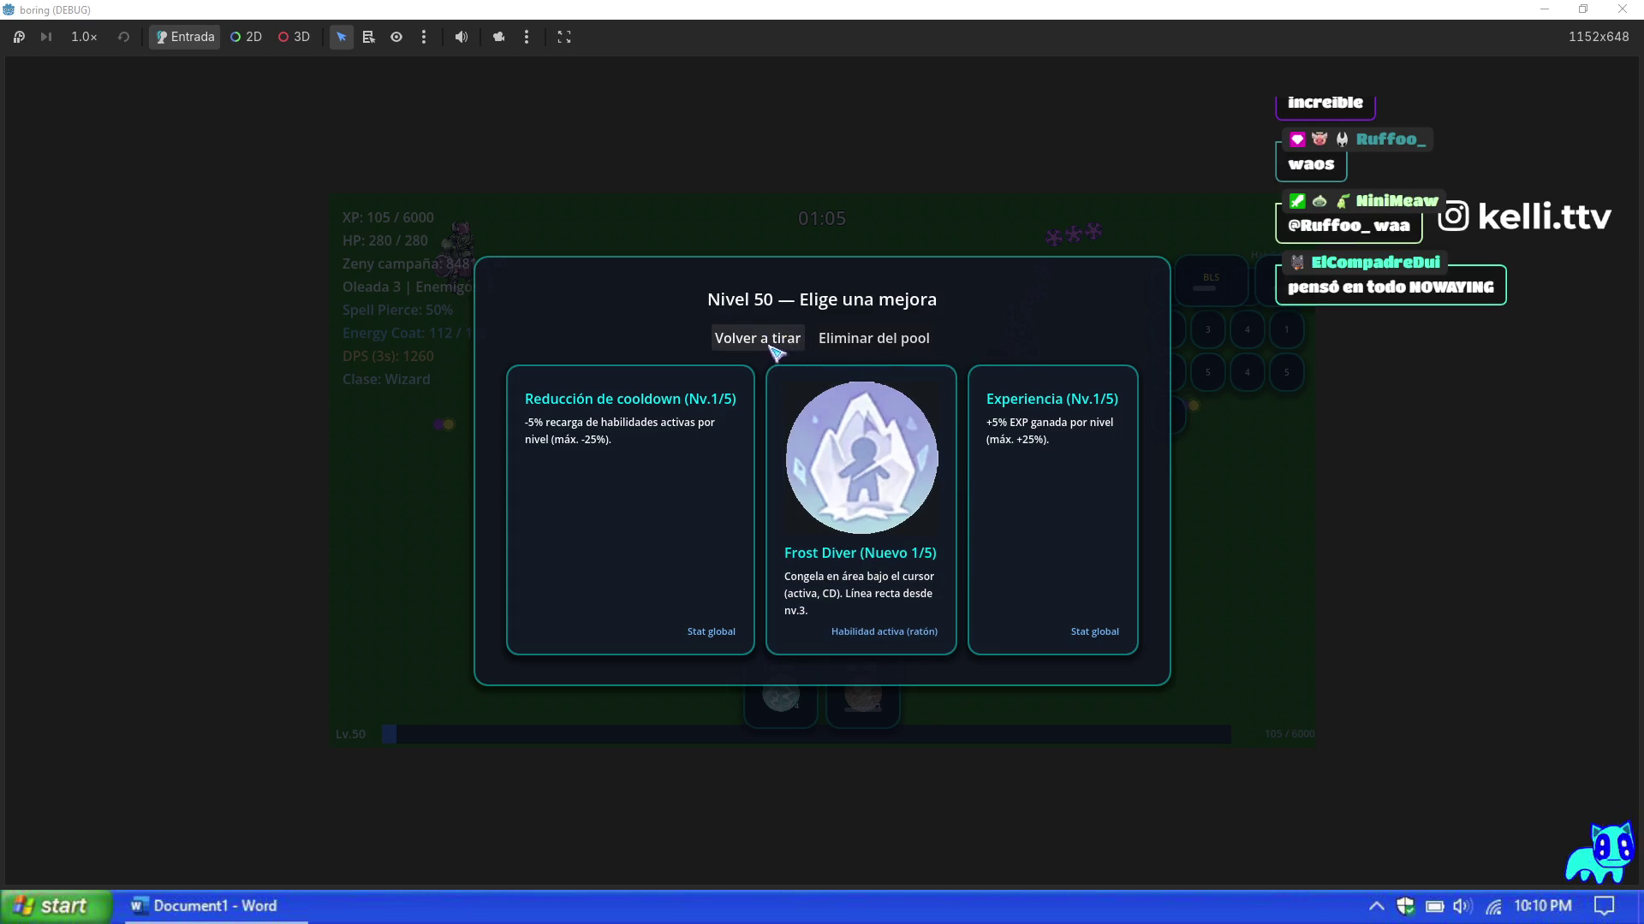
pyautogui.click(873, 345)
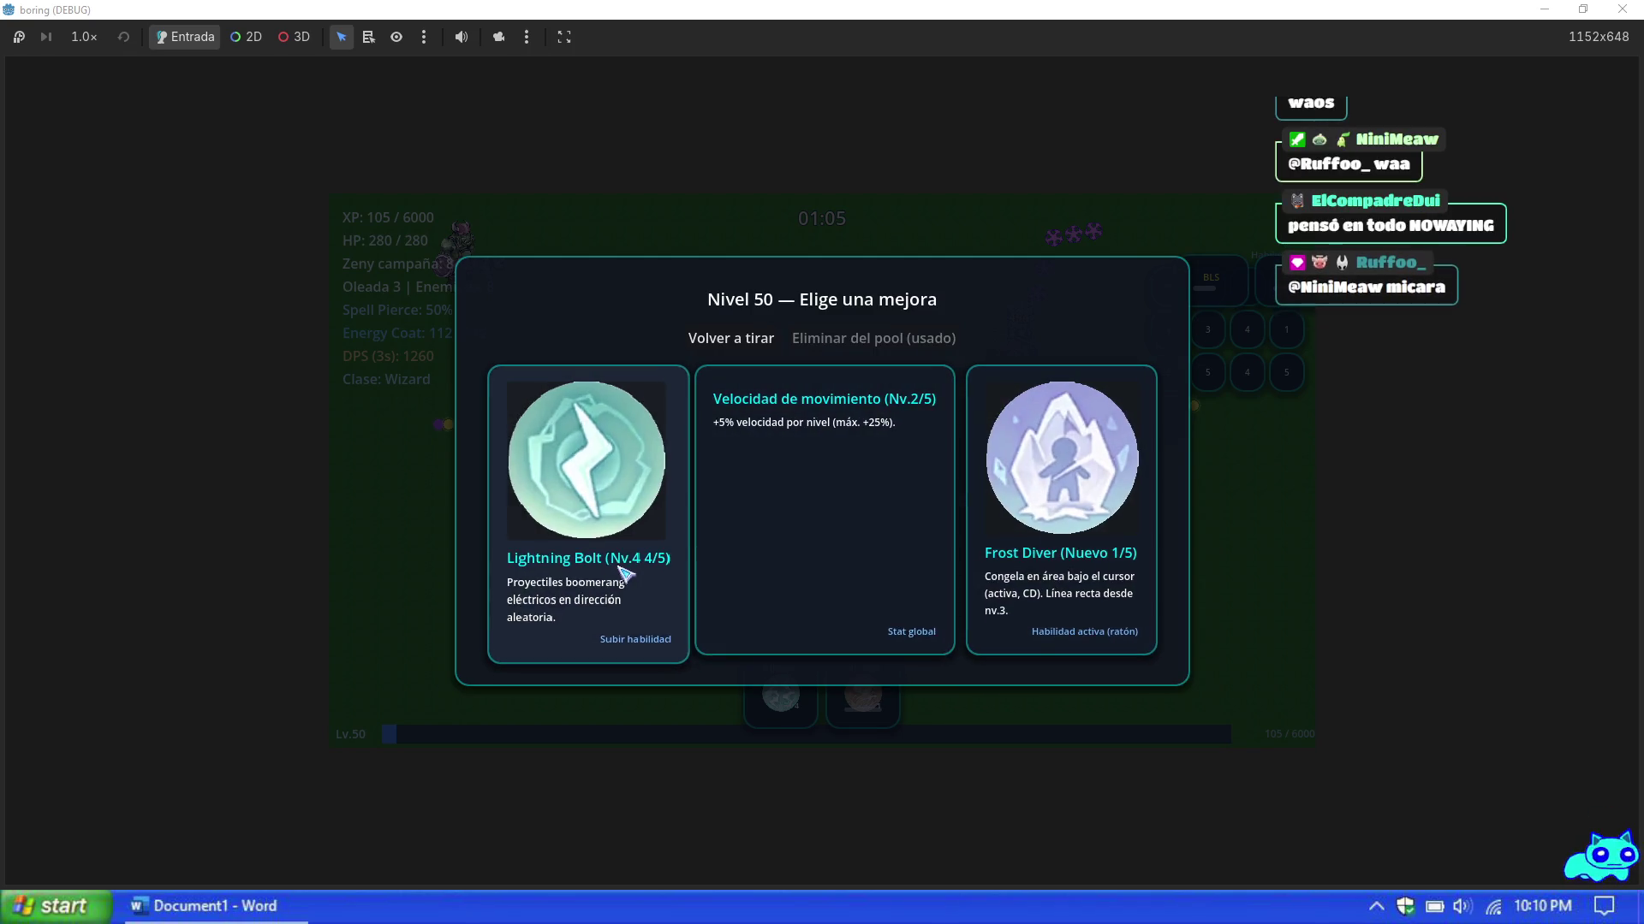
pyautogui.click(624, 576)
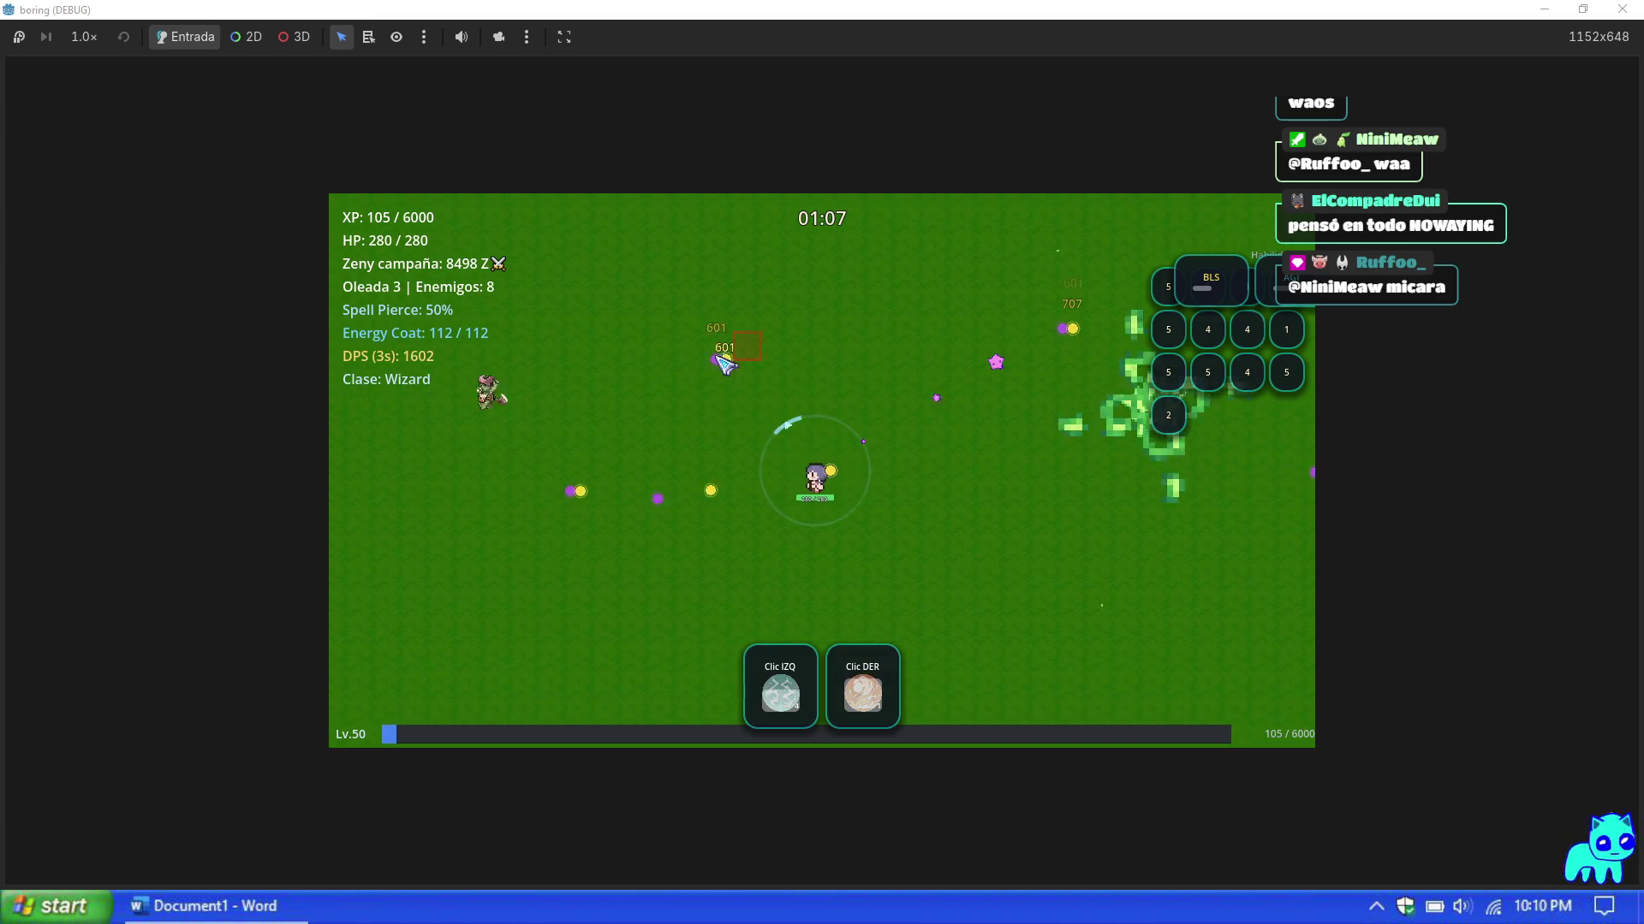
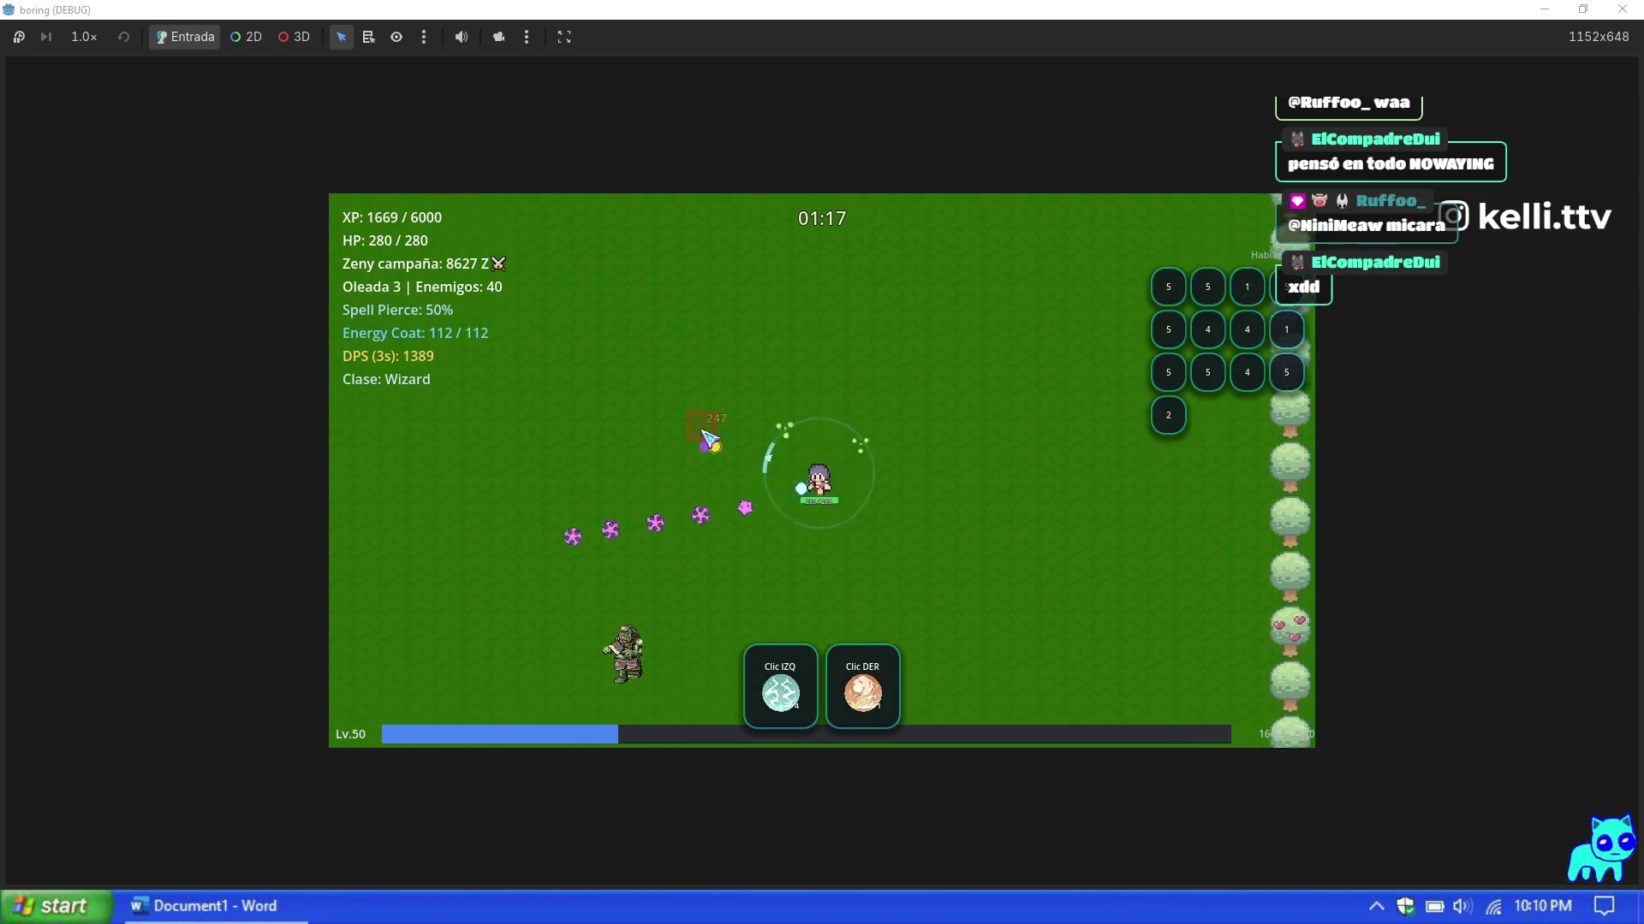
# Step: Toggle the pause menu a few times, then return to live play
pyautogui.press('Escape')
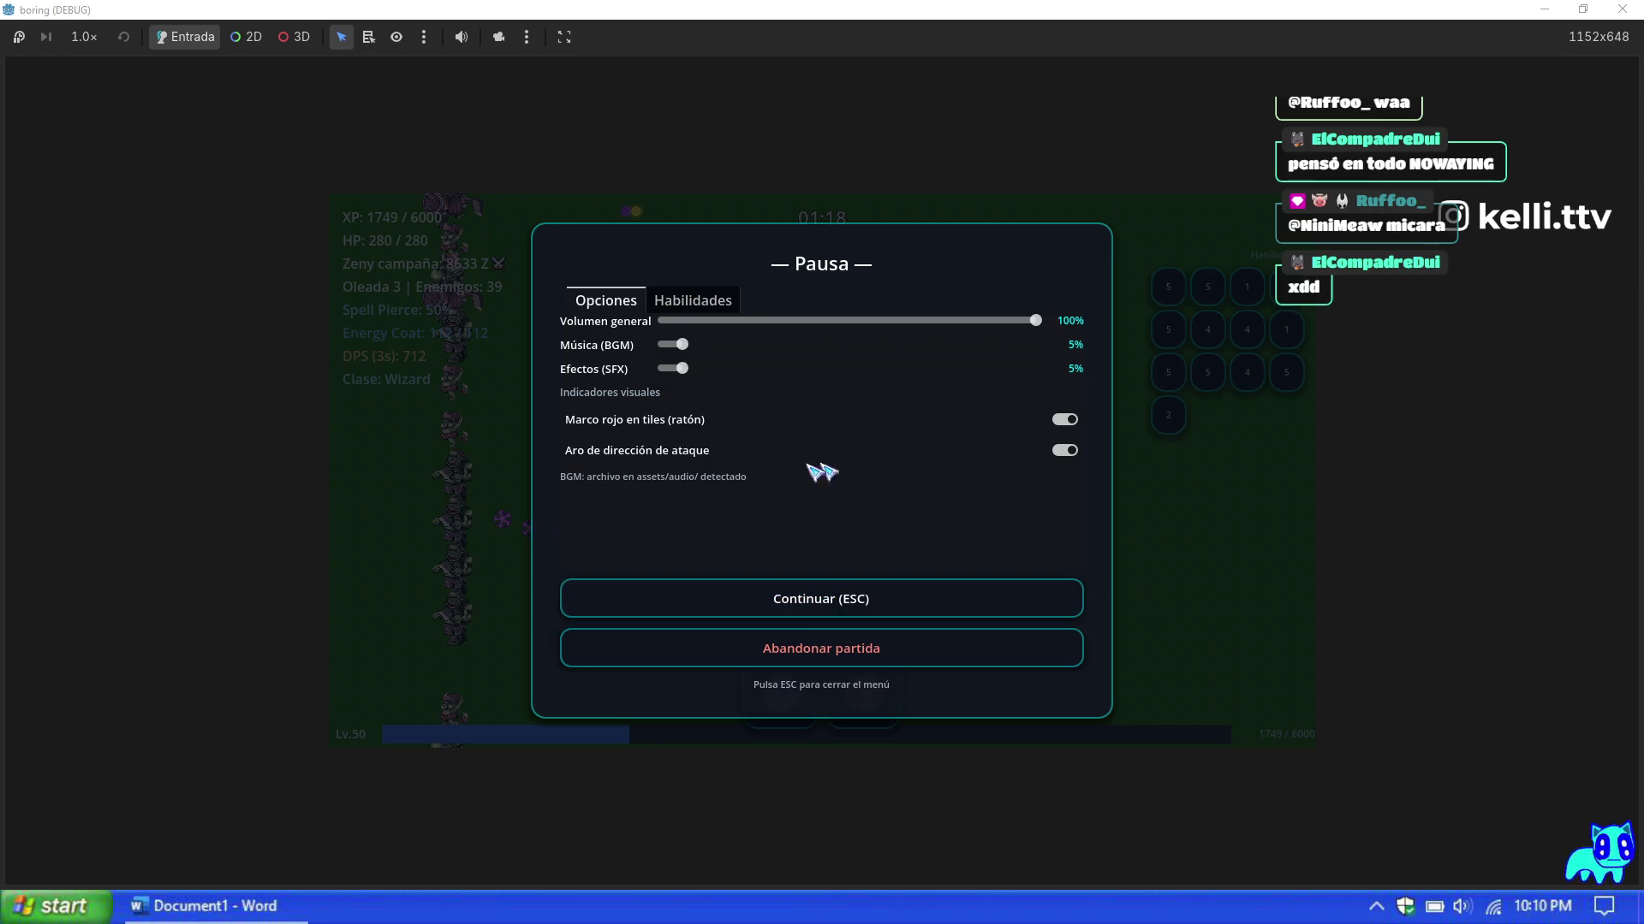
pyautogui.press('Escape')
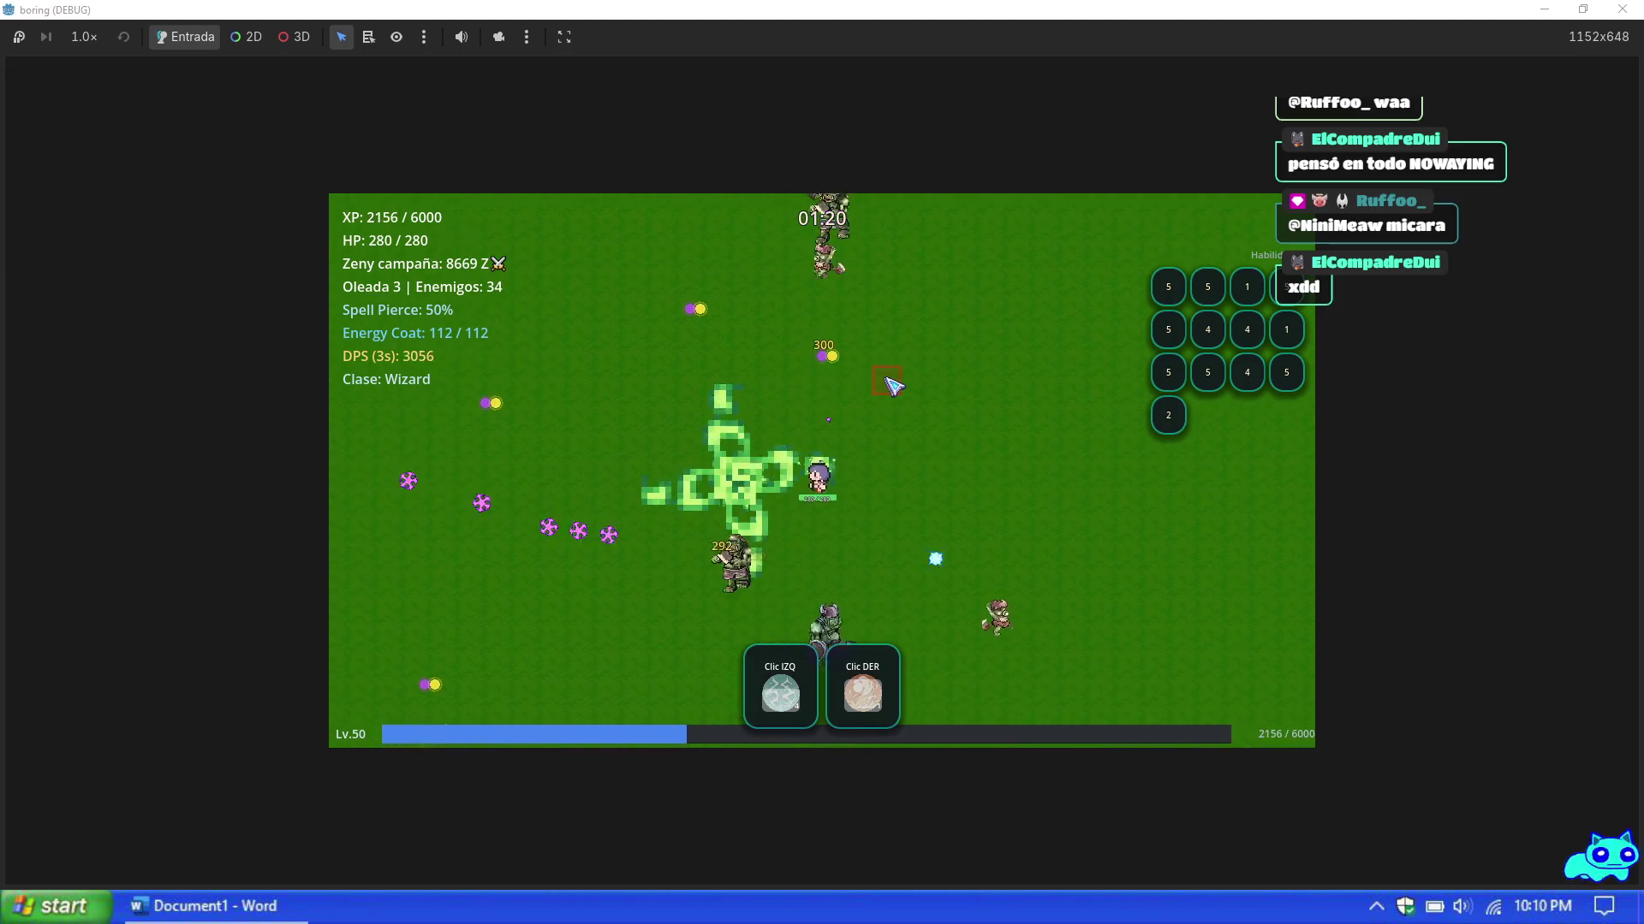
pyautogui.press('Escape')
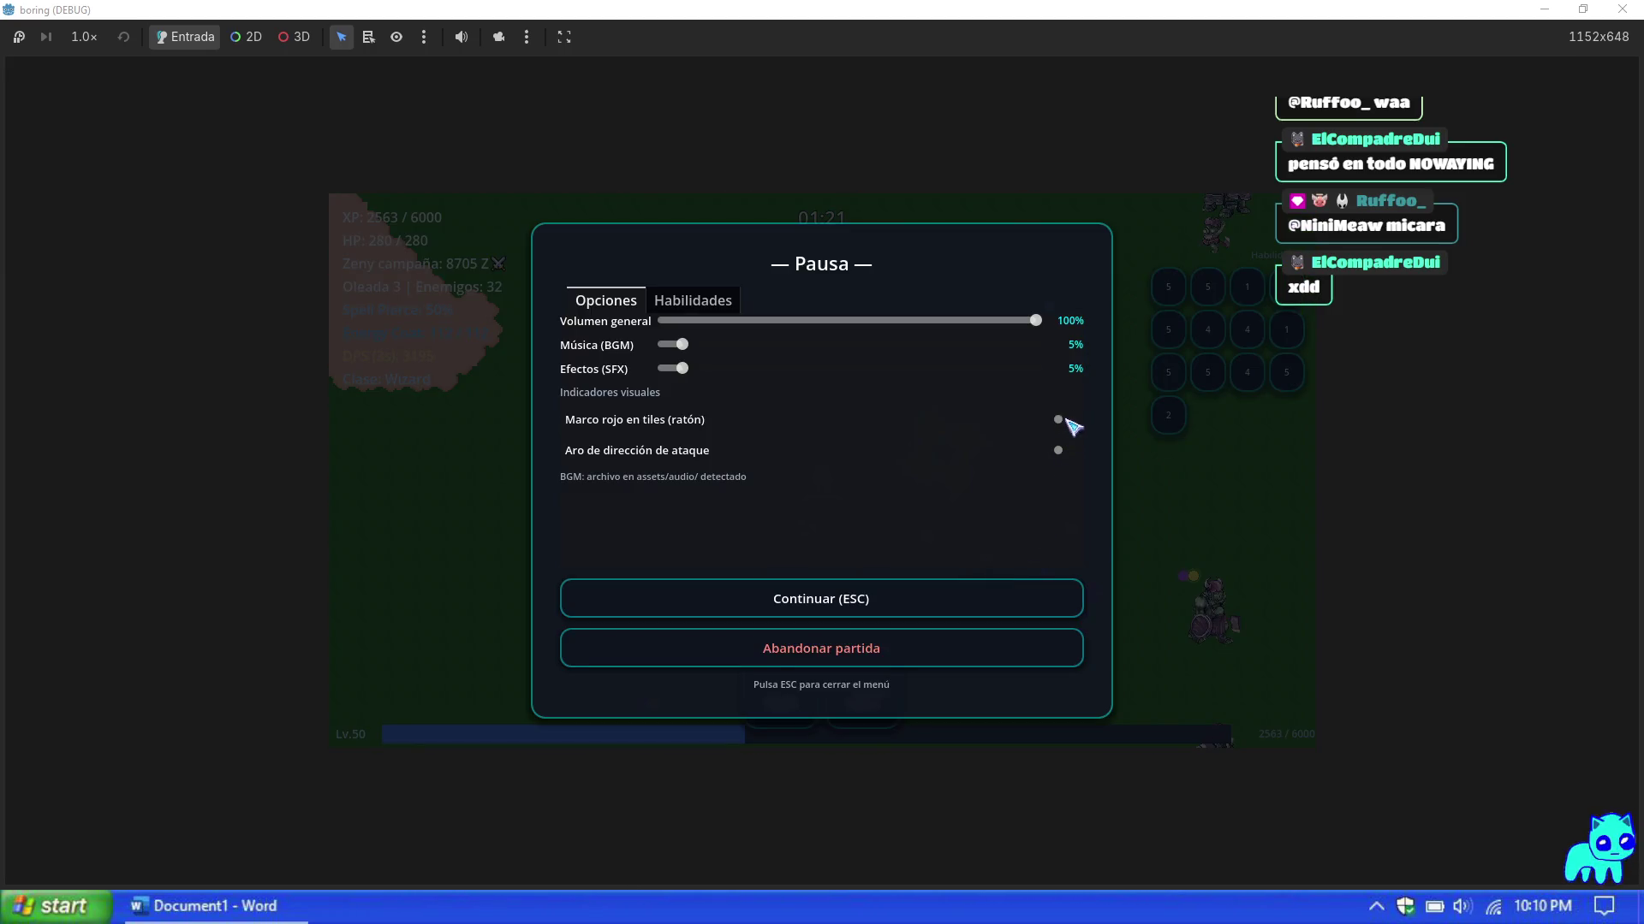
pyautogui.press('Escape')
pyautogui.press('Escape')
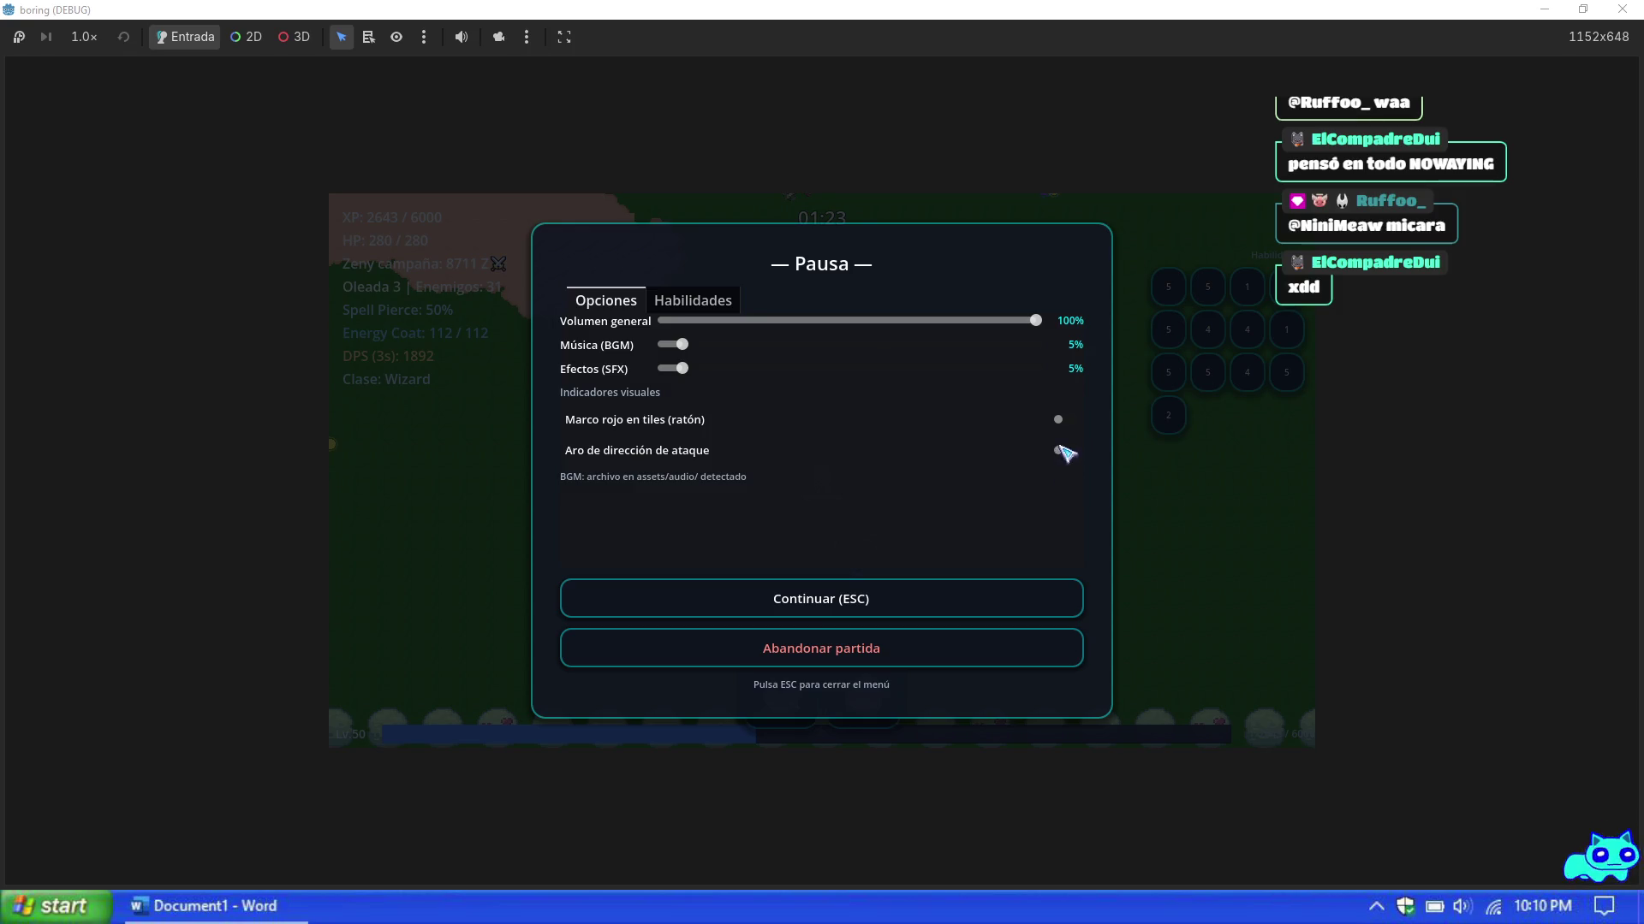
pyautogui.press('Escape')
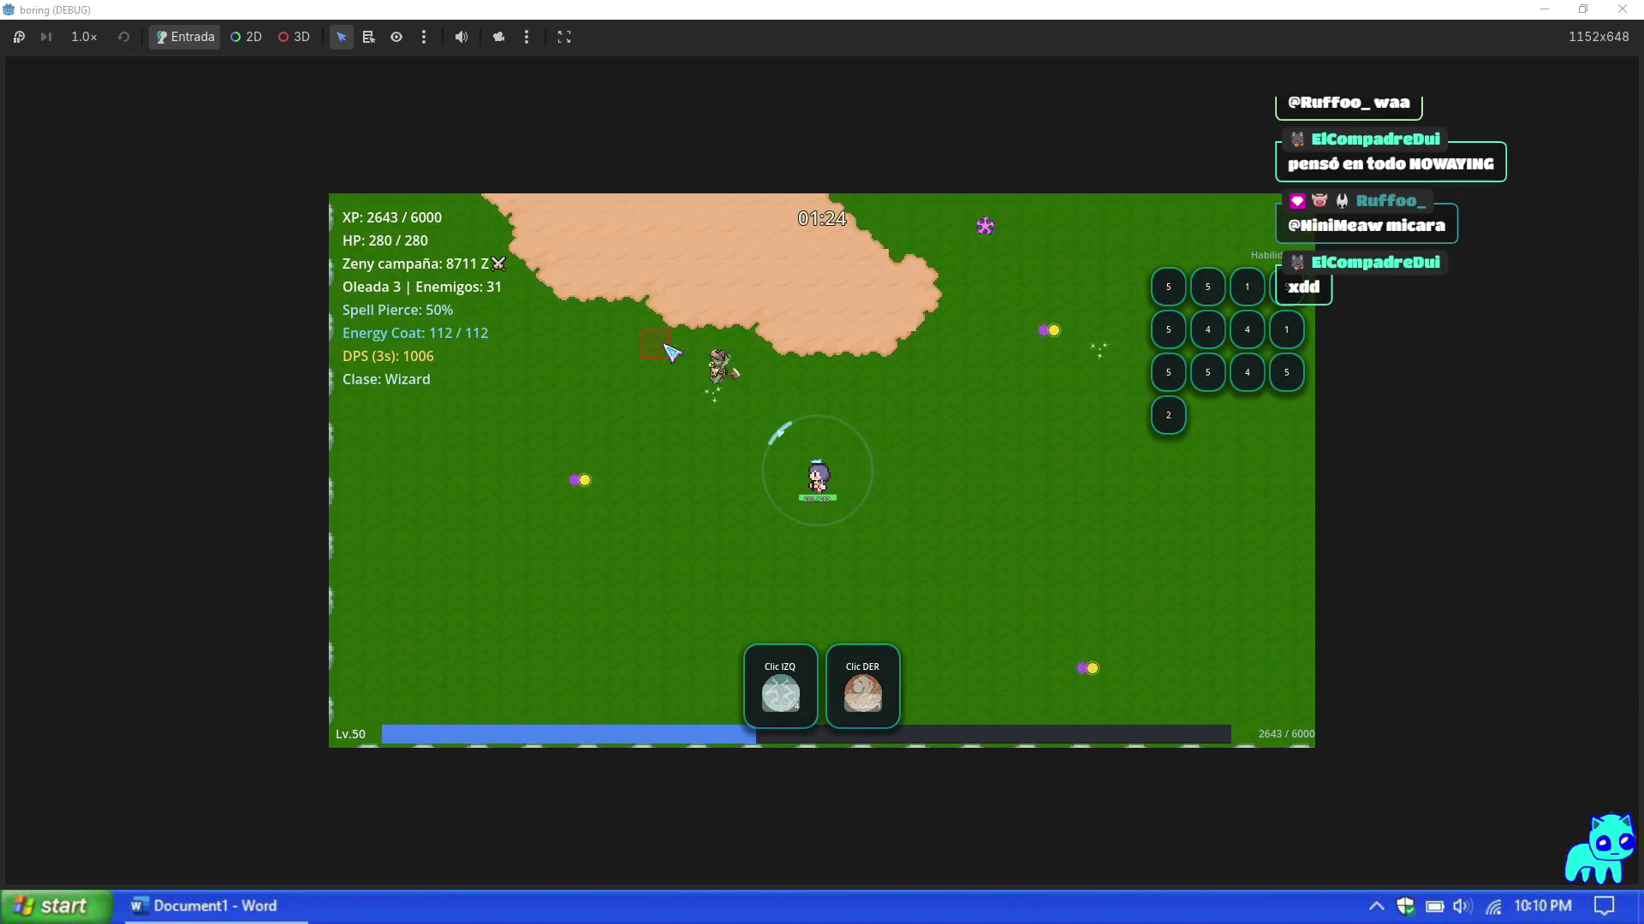
# Step: Steer the wizard right, up, then down-left with WASD to gather experience orbs
pyautogui.press('d')
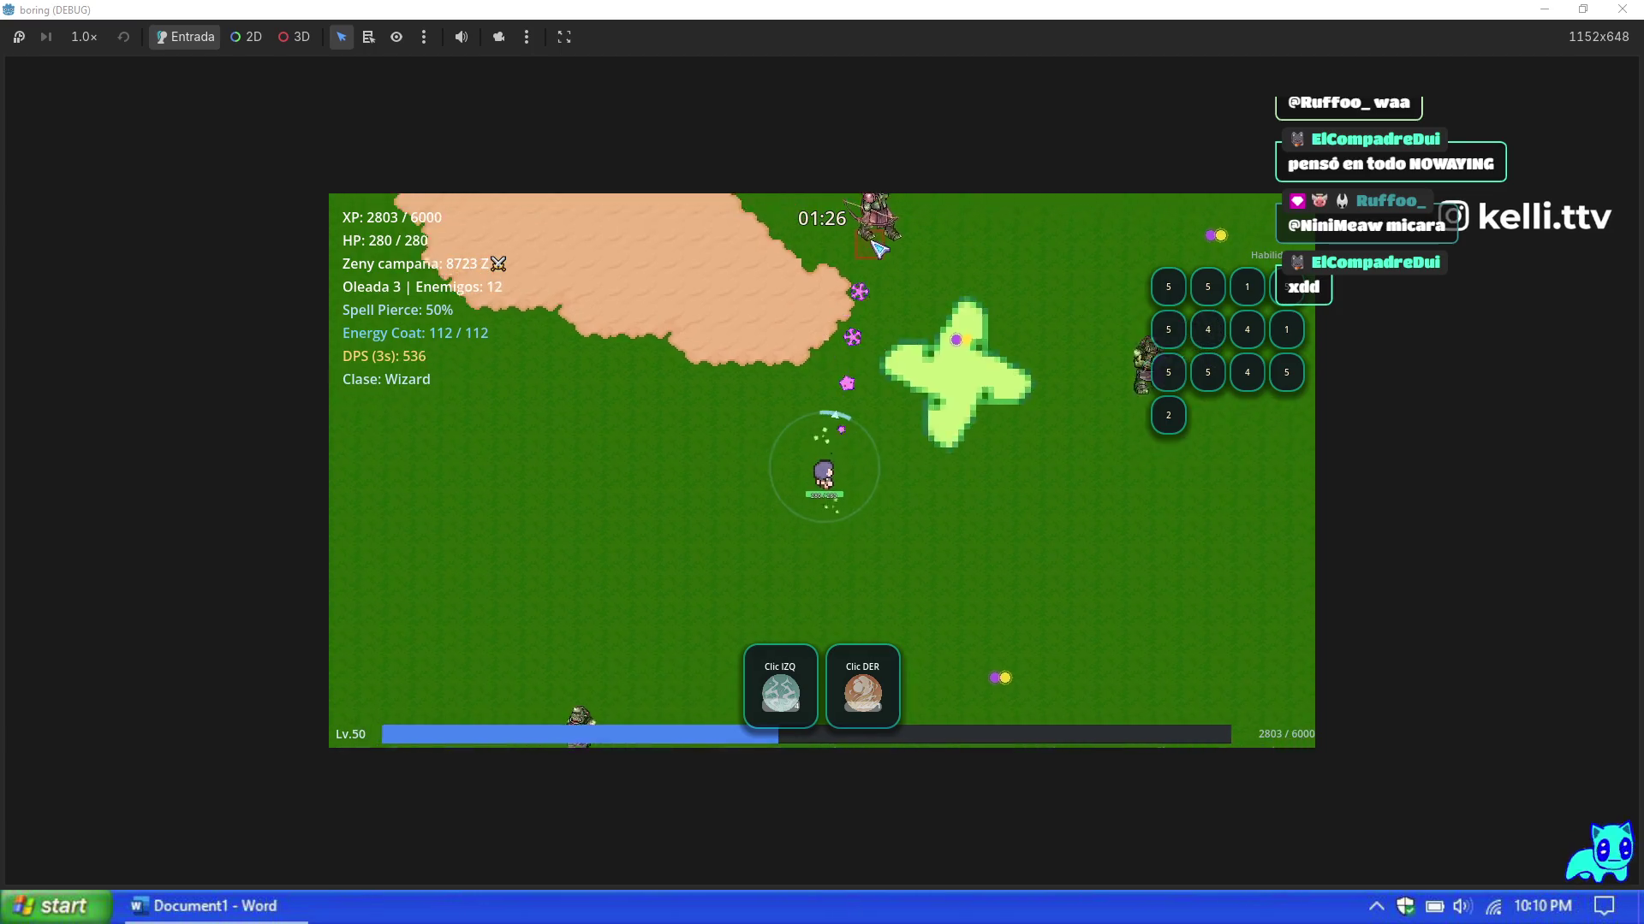
pyautogui.press('w')
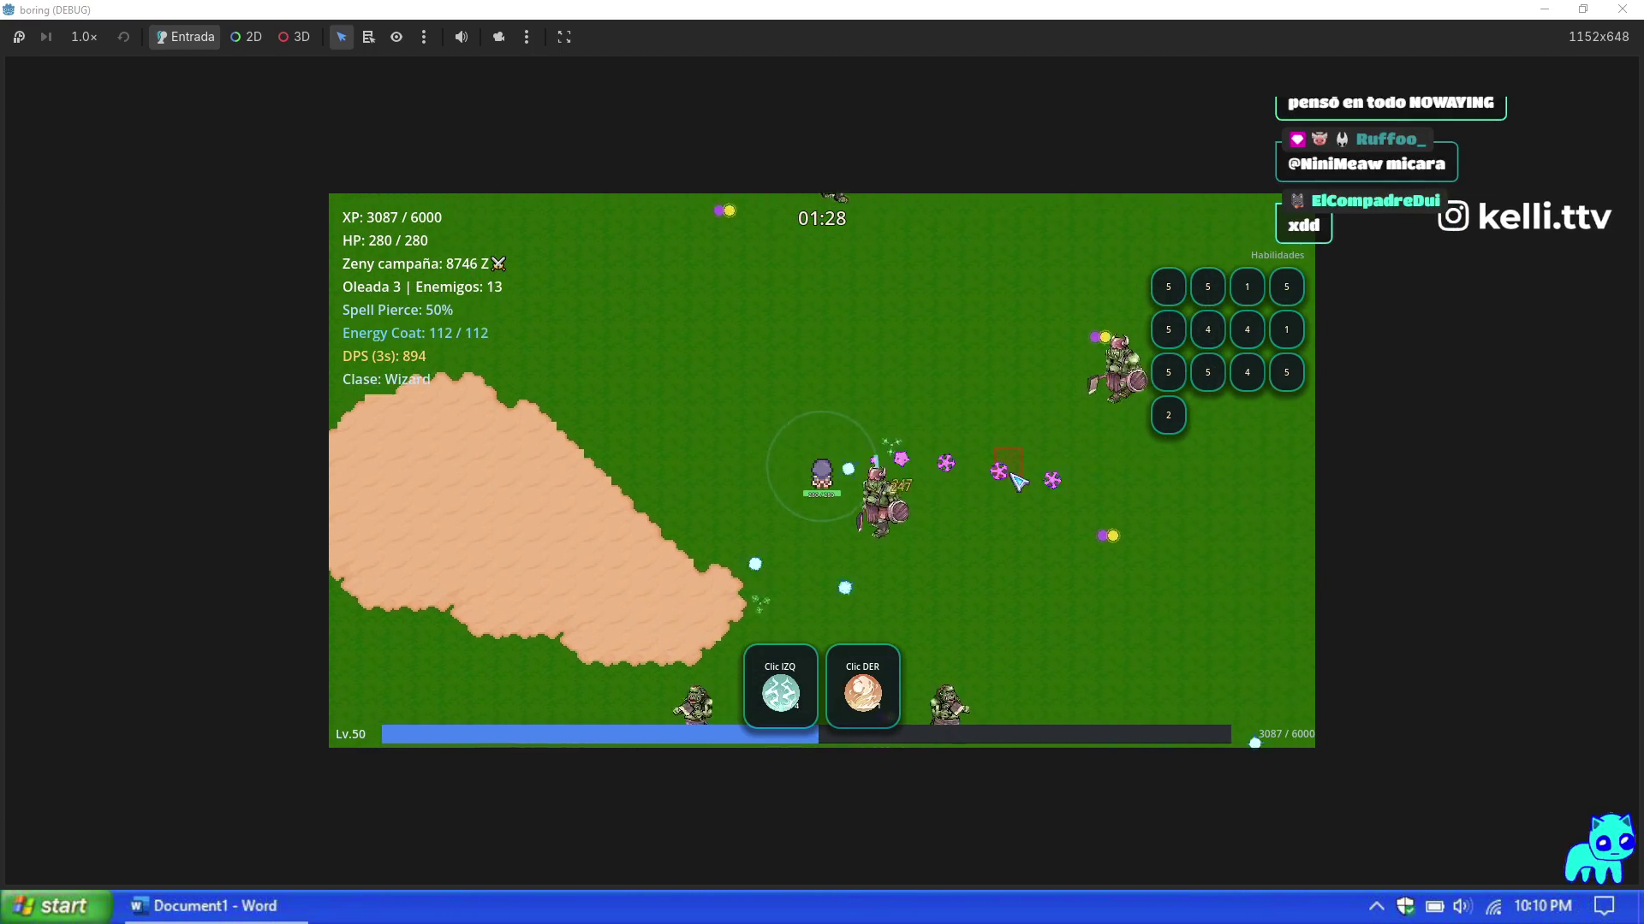
pyautogui.press('w')
pyautogui.press('d')
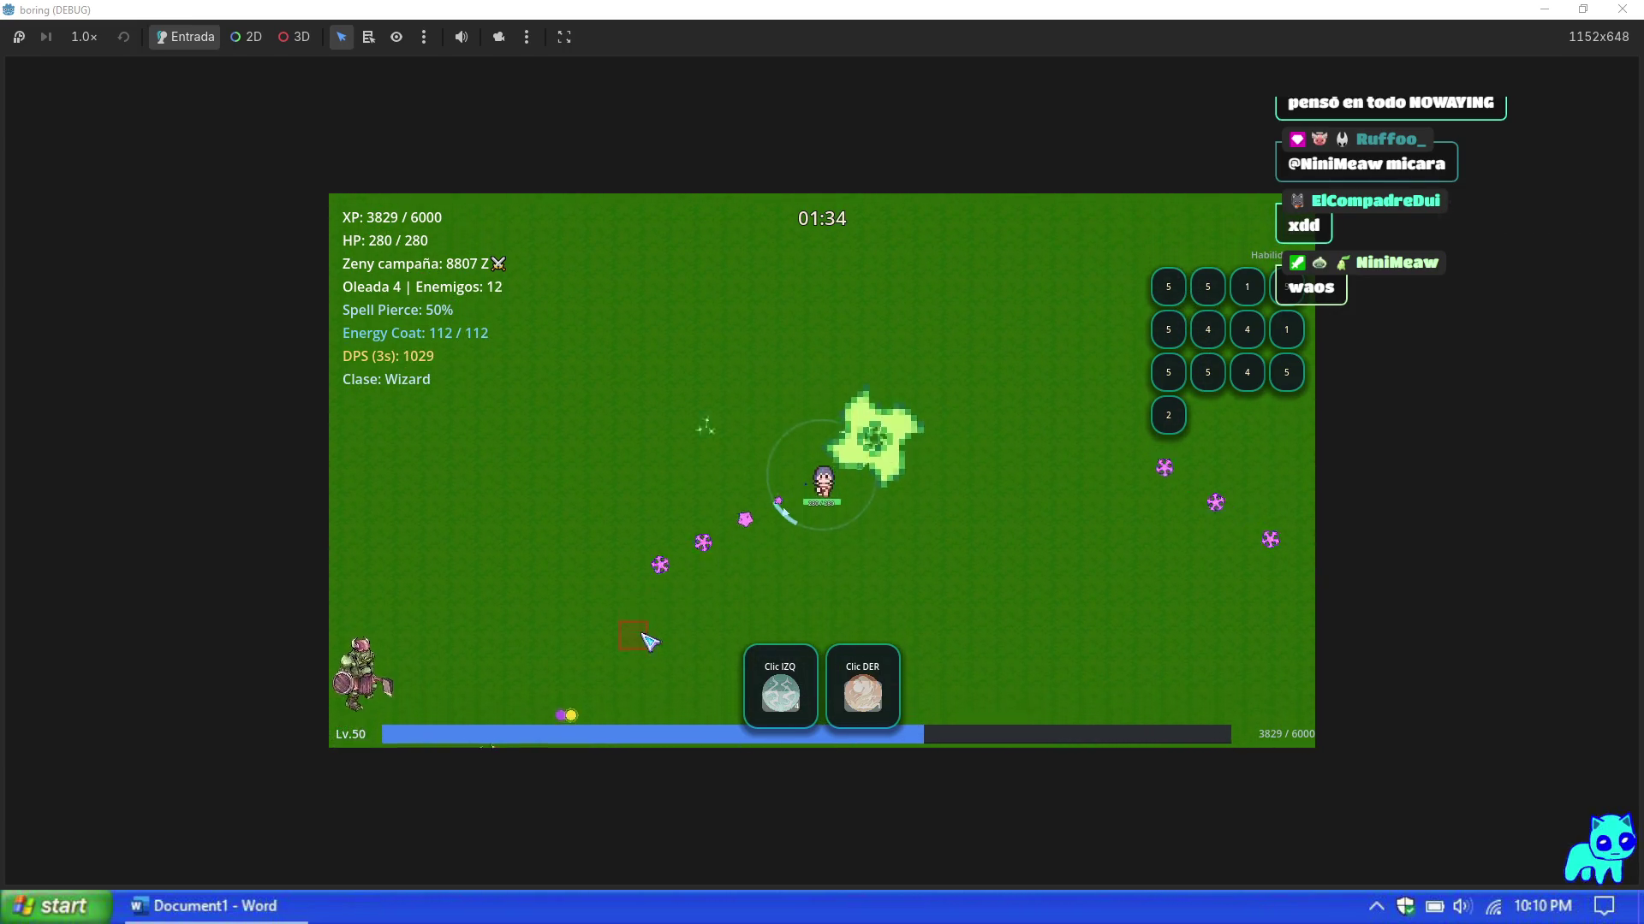
pyautogui.press('s')
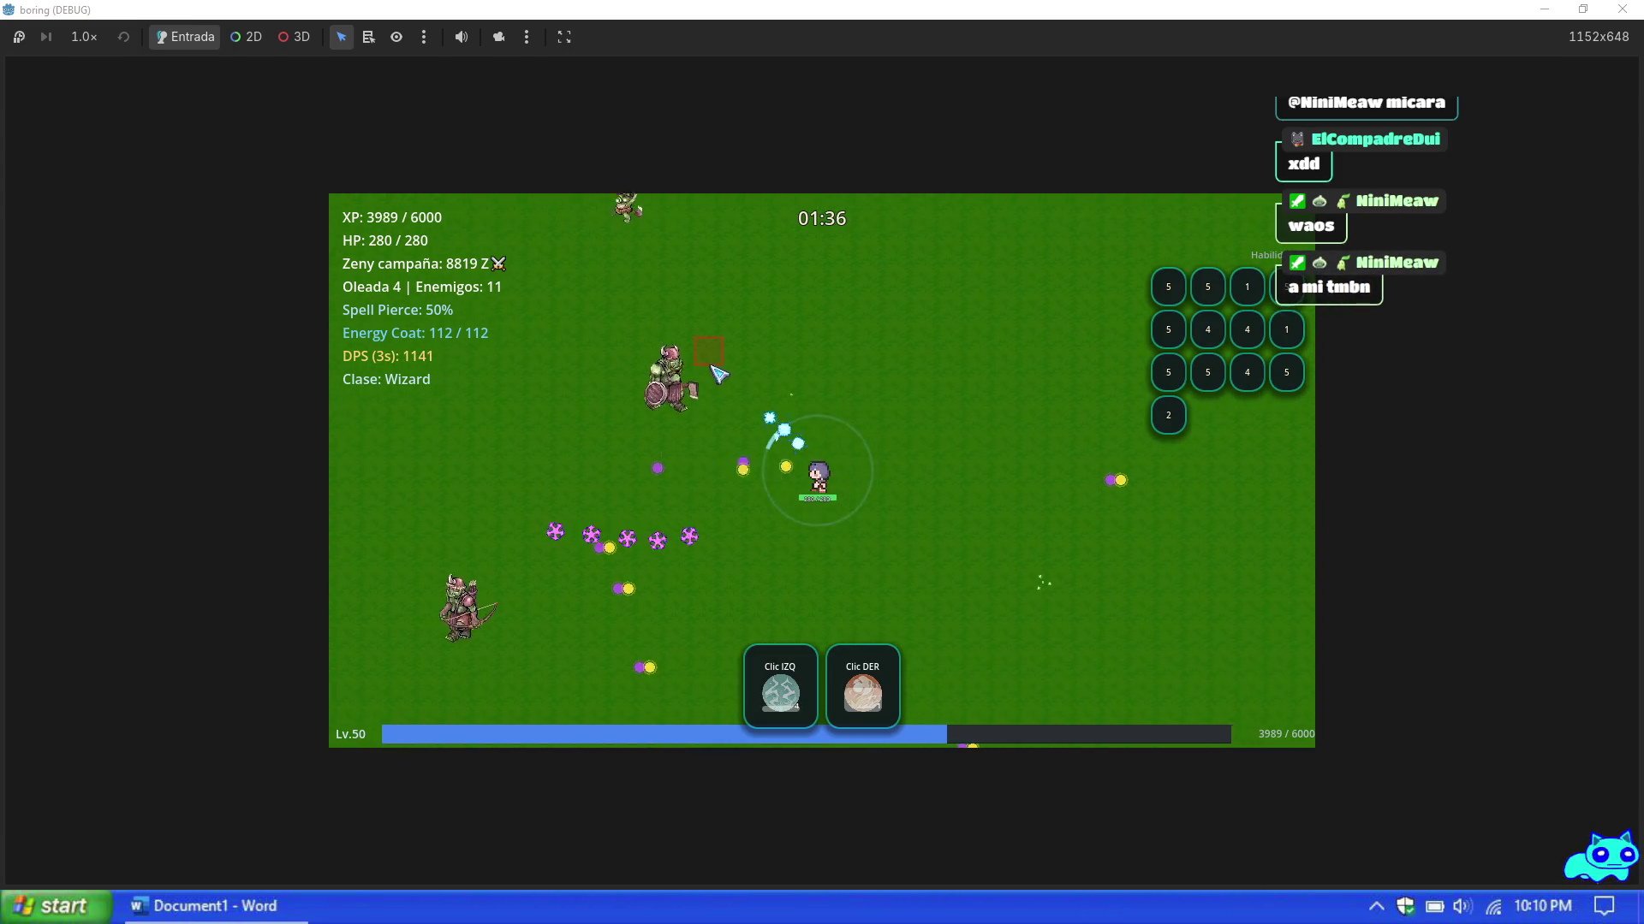
pyautogui.press('a')
pyautogui.press('s')
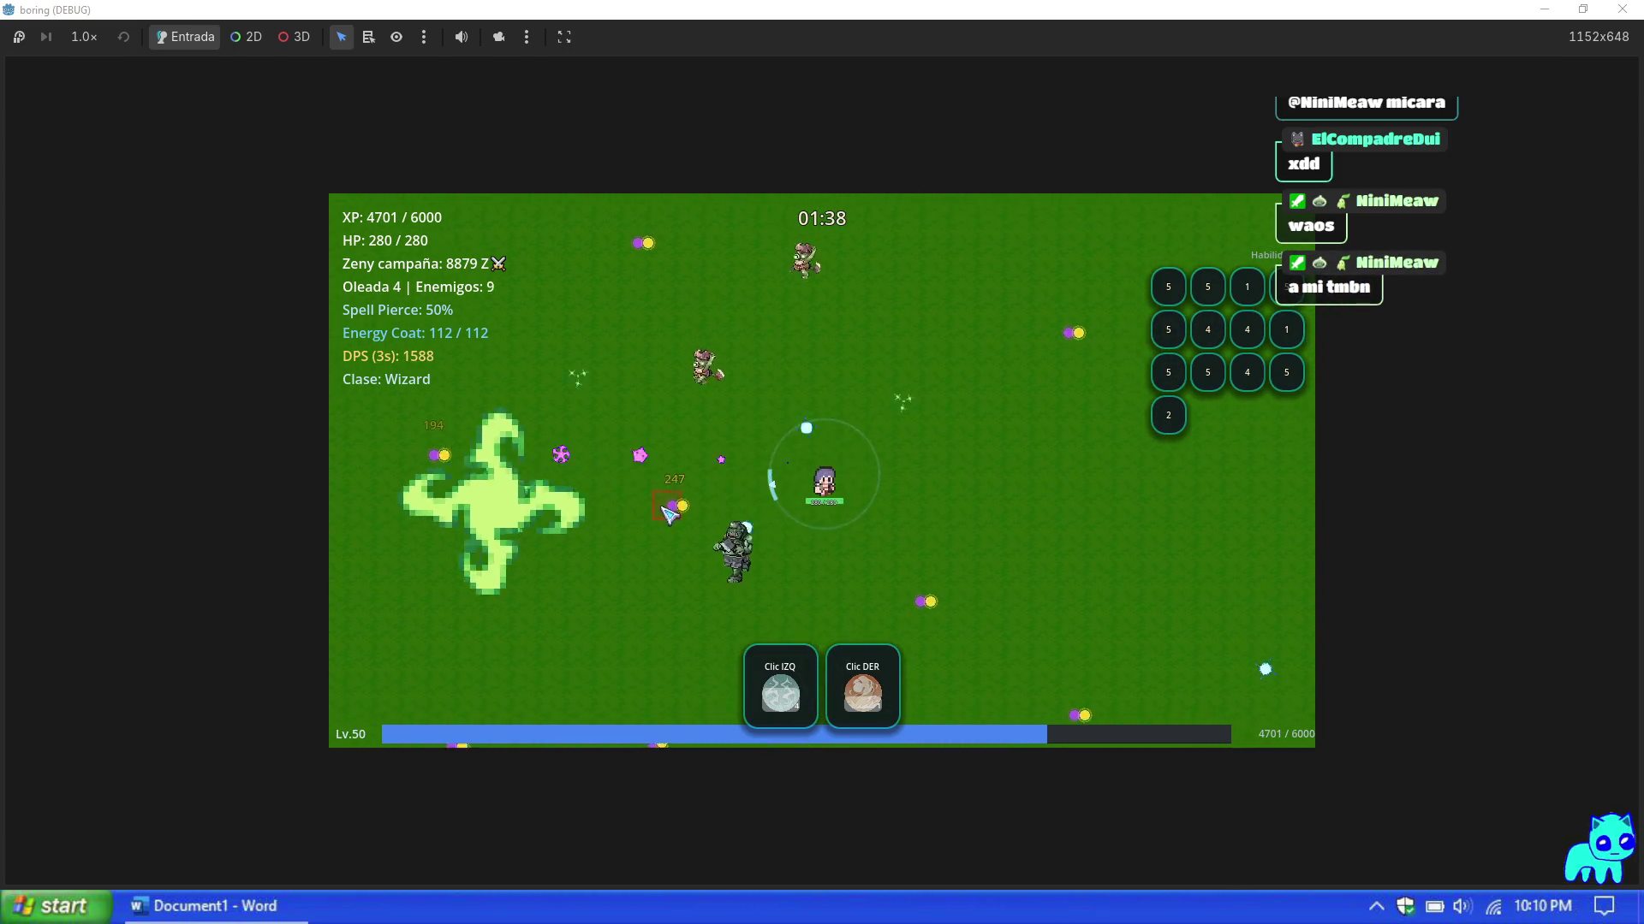
pyautogui.press('s')
pyautogui.press('a')
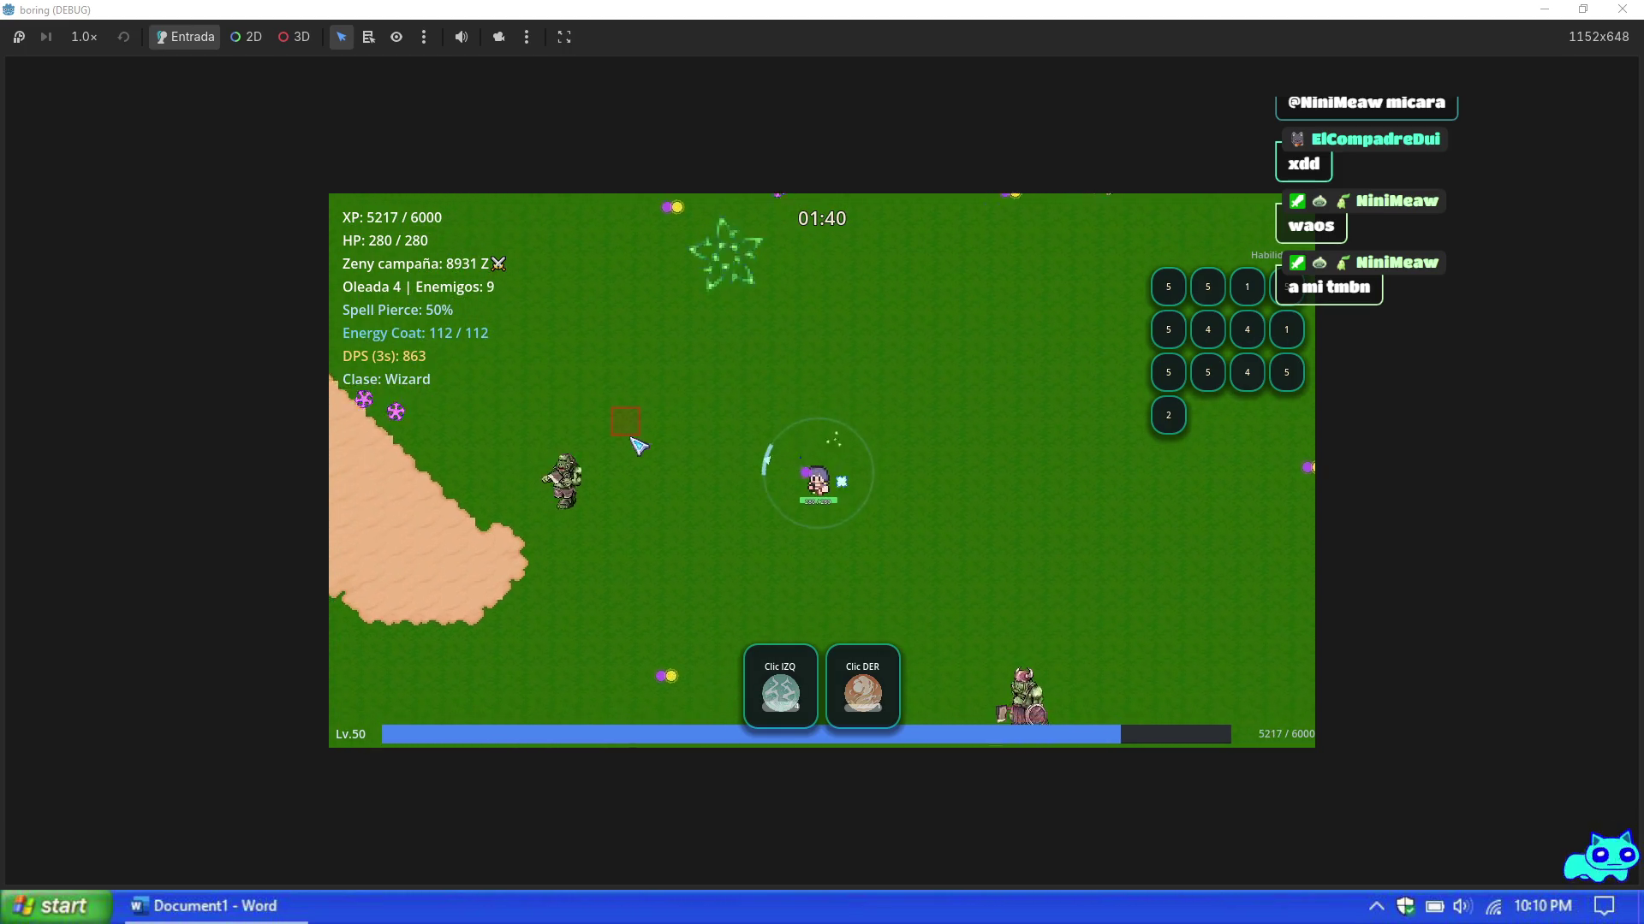
# Step: Keep collecting orbs until level 51, then take the Thunder Storm upgrade
pyautogui.press('s')
pyautogui.press('w')
pyautogui.press('a')
pyautogui.press('s')
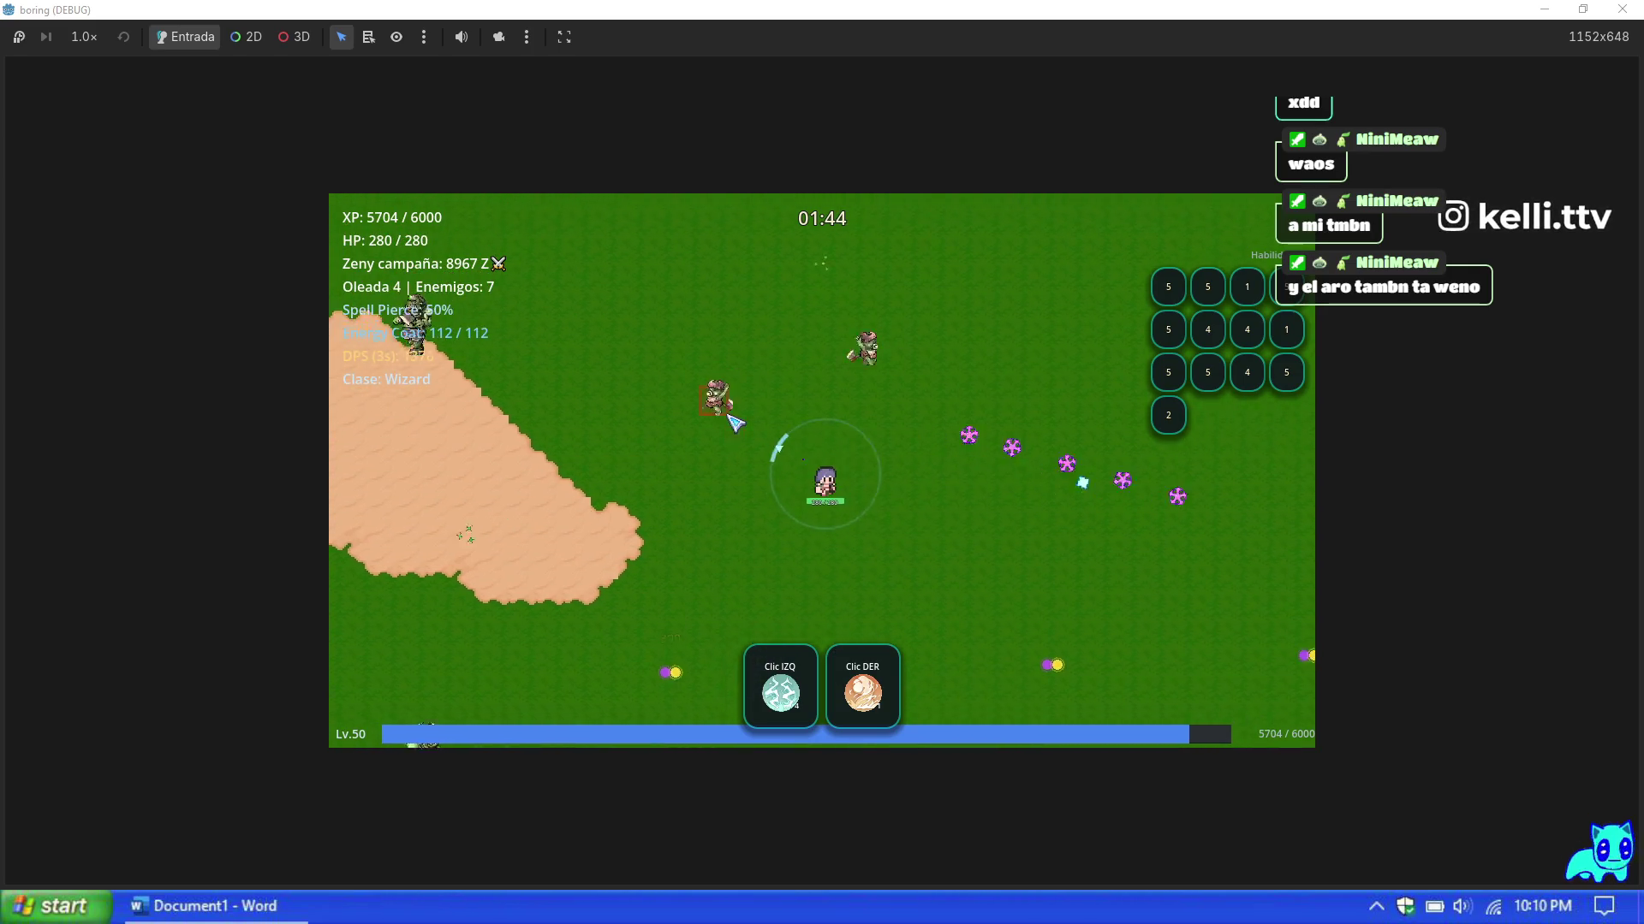
pyautogui.press('d')
pyautogui.press('s')
pyautogui.press('a')
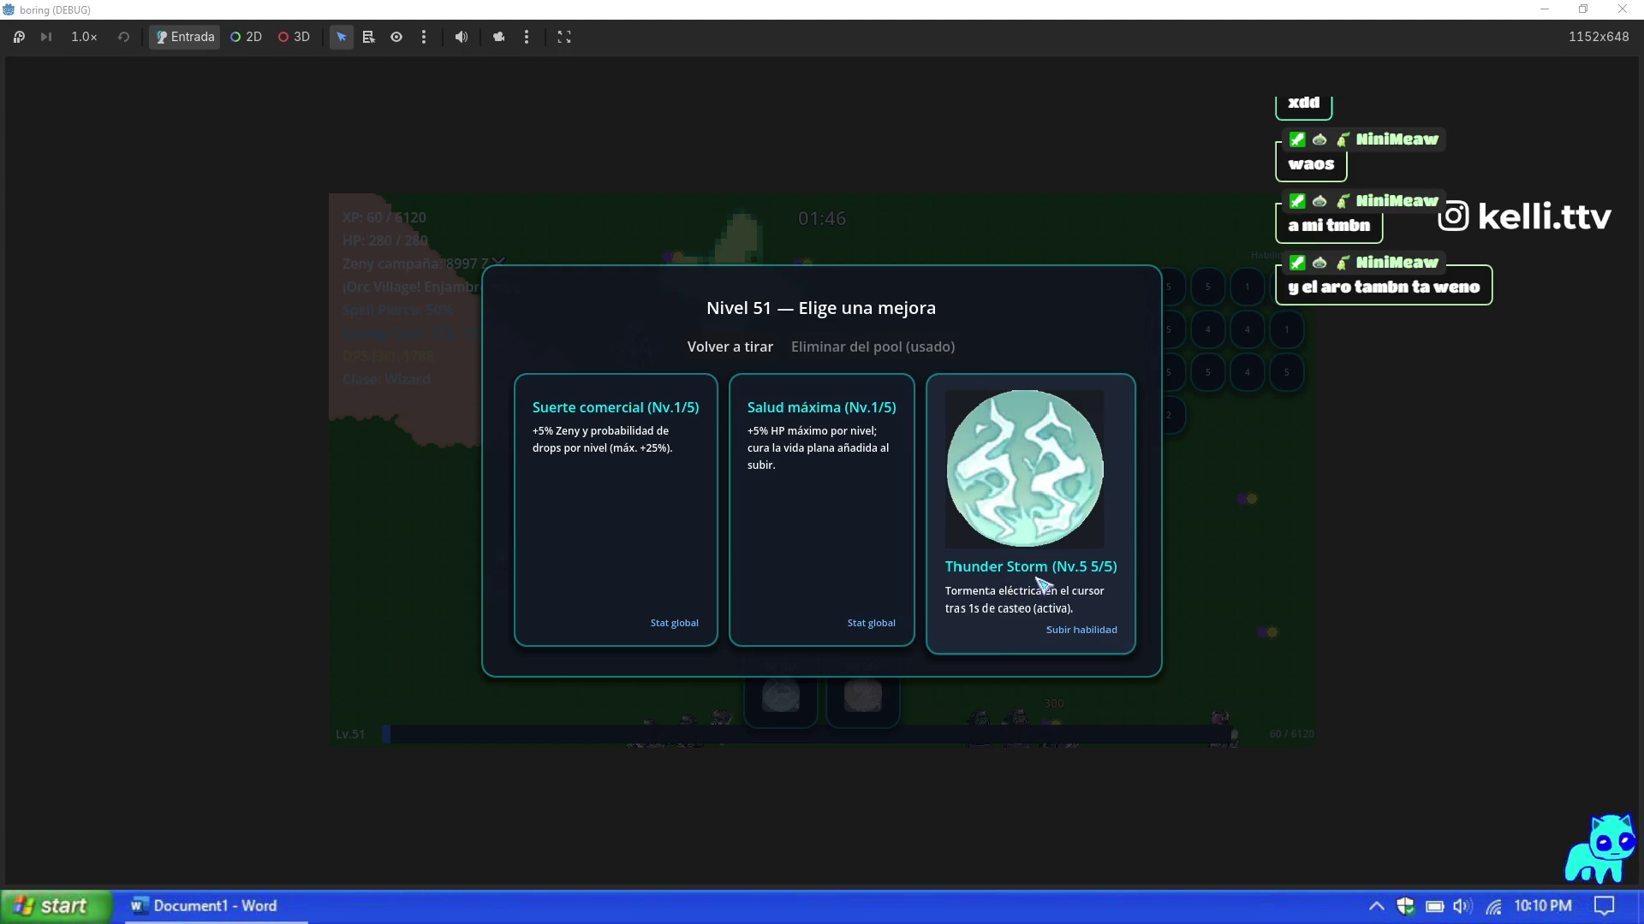
pyautogui.click(1042, 584)
# Step: Roam the map with WASD until the Nivel 52 upgrade choice appears
pyautogui.press('w')
pyautogui.press('w')
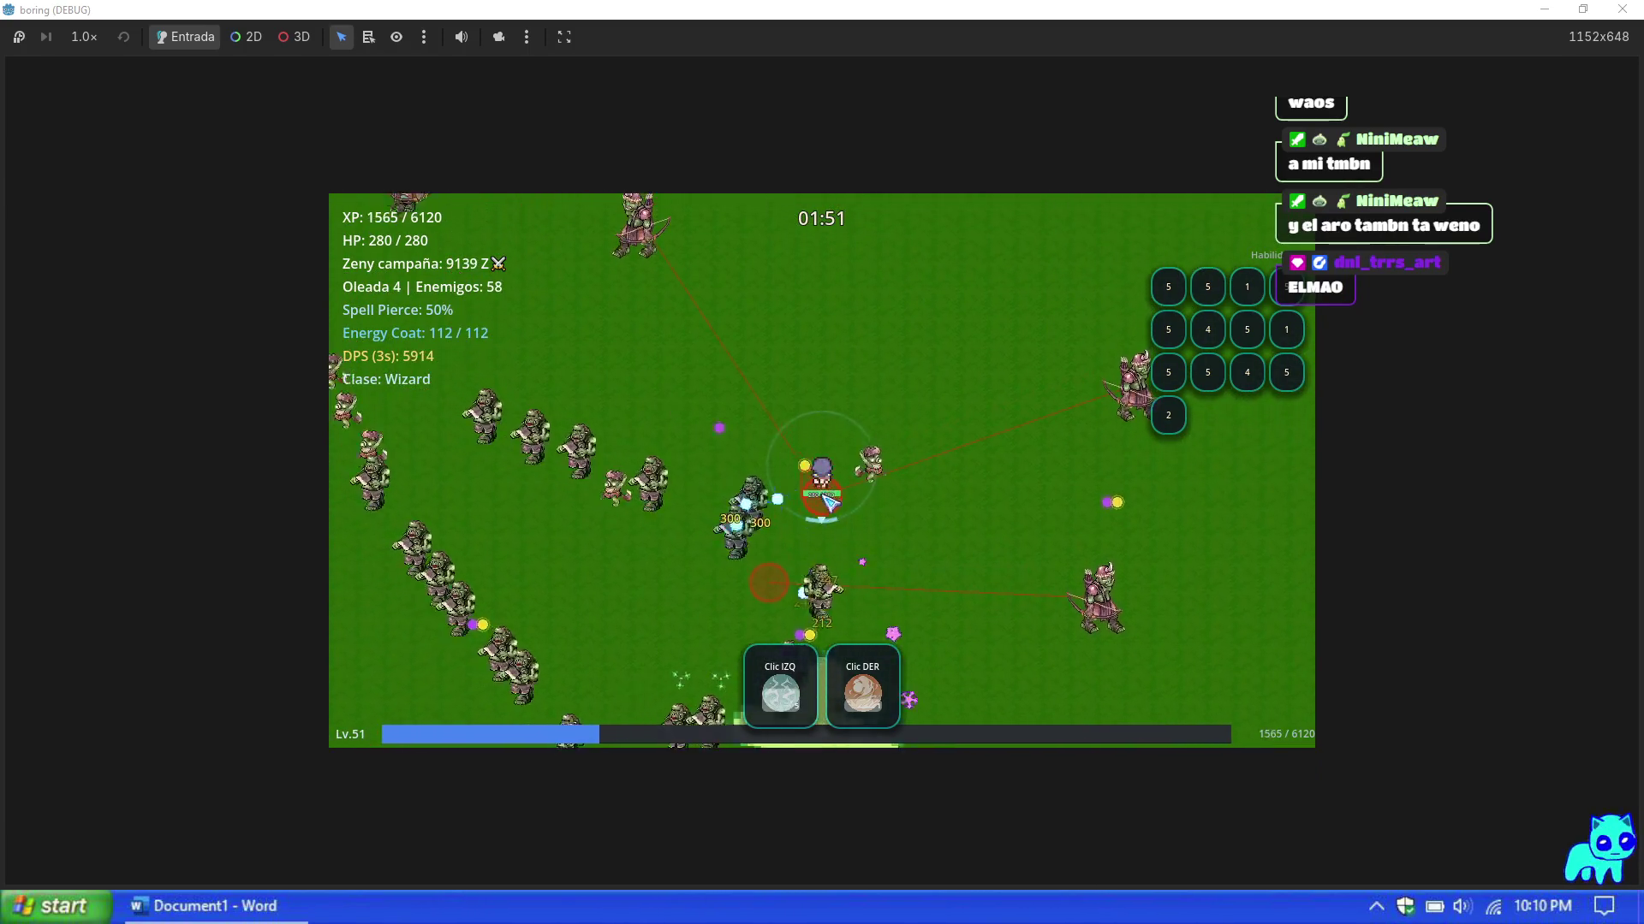
pyautogui.press('w')
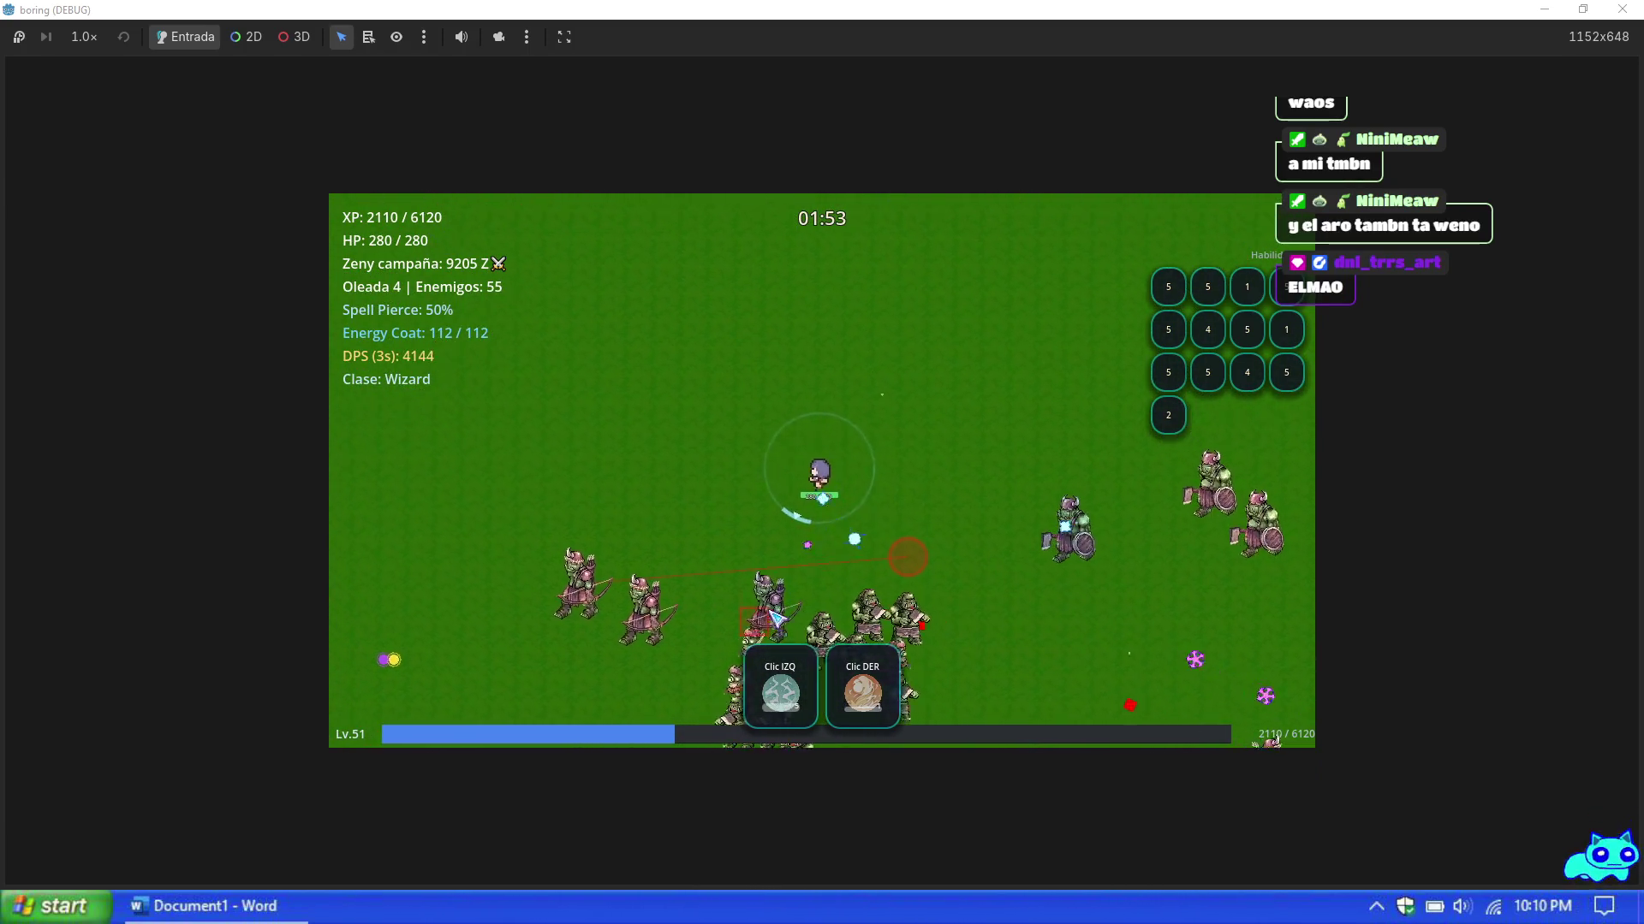
pyautogui.press('a')
pyautogui.press('s')
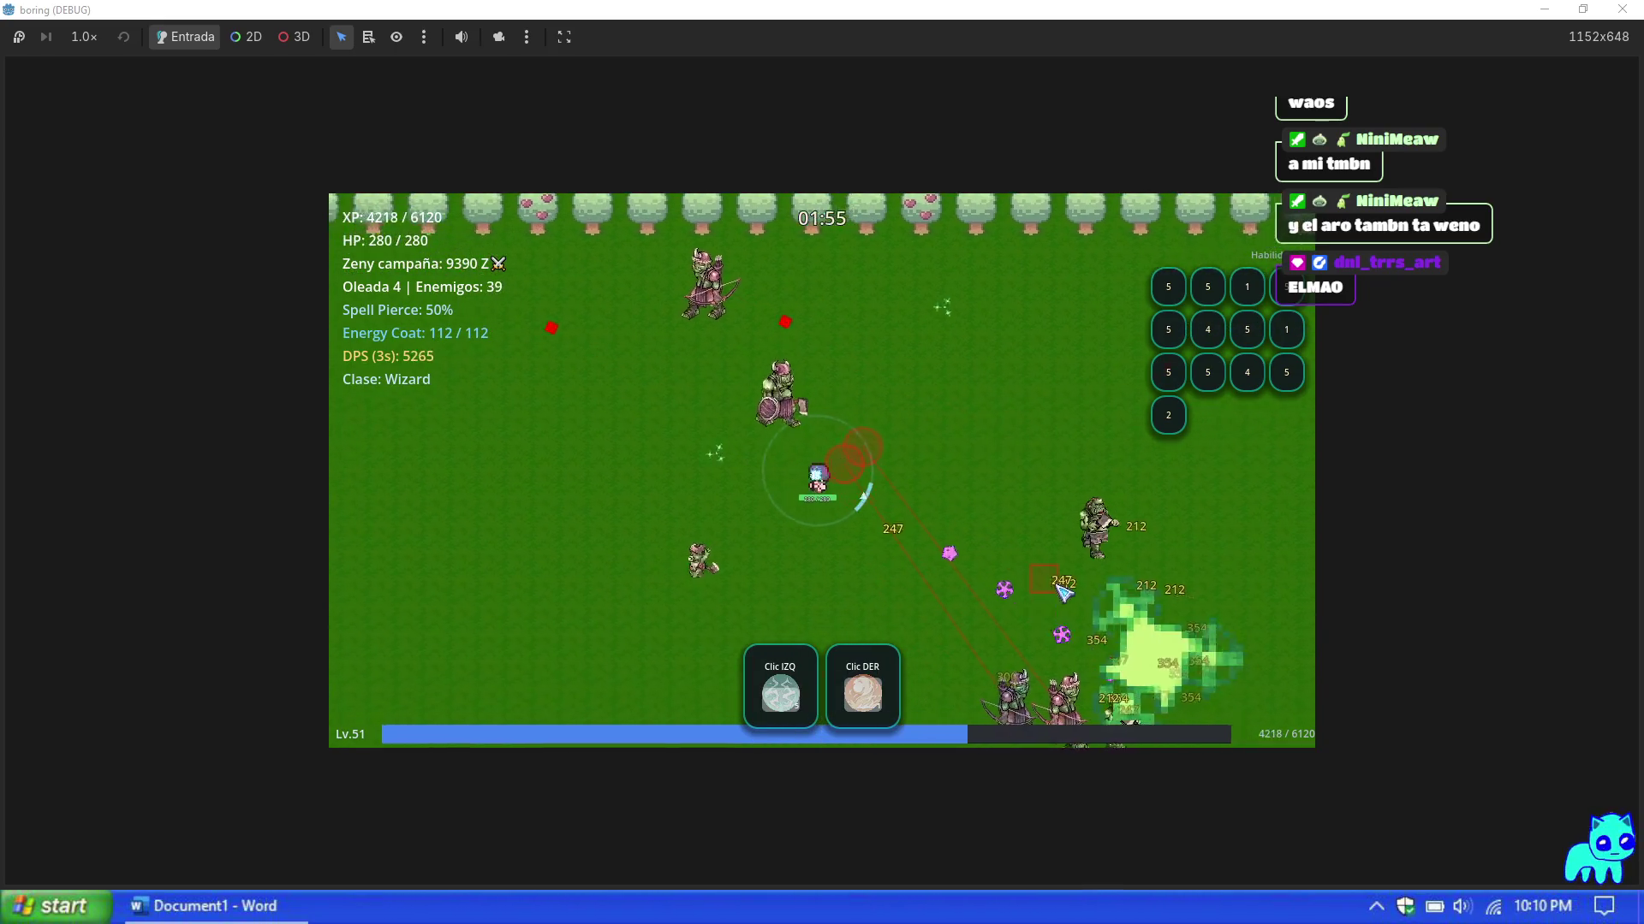
pyautogui.press('a')
pyautogui.press('s')
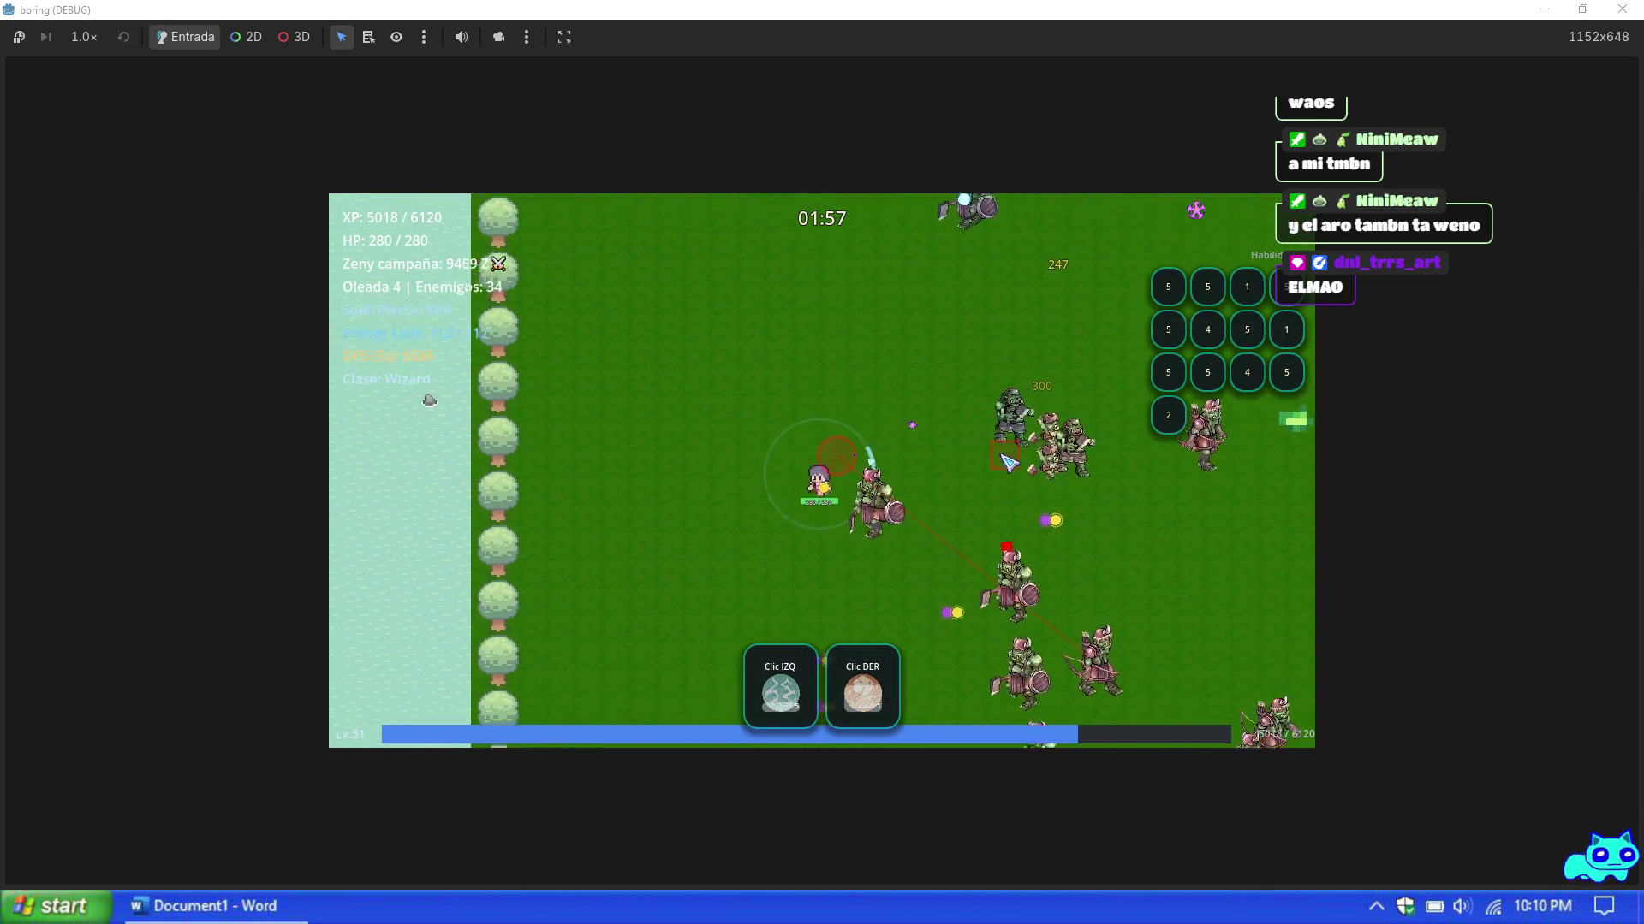
pyautogui.press('s')
pyautogui.press('d')
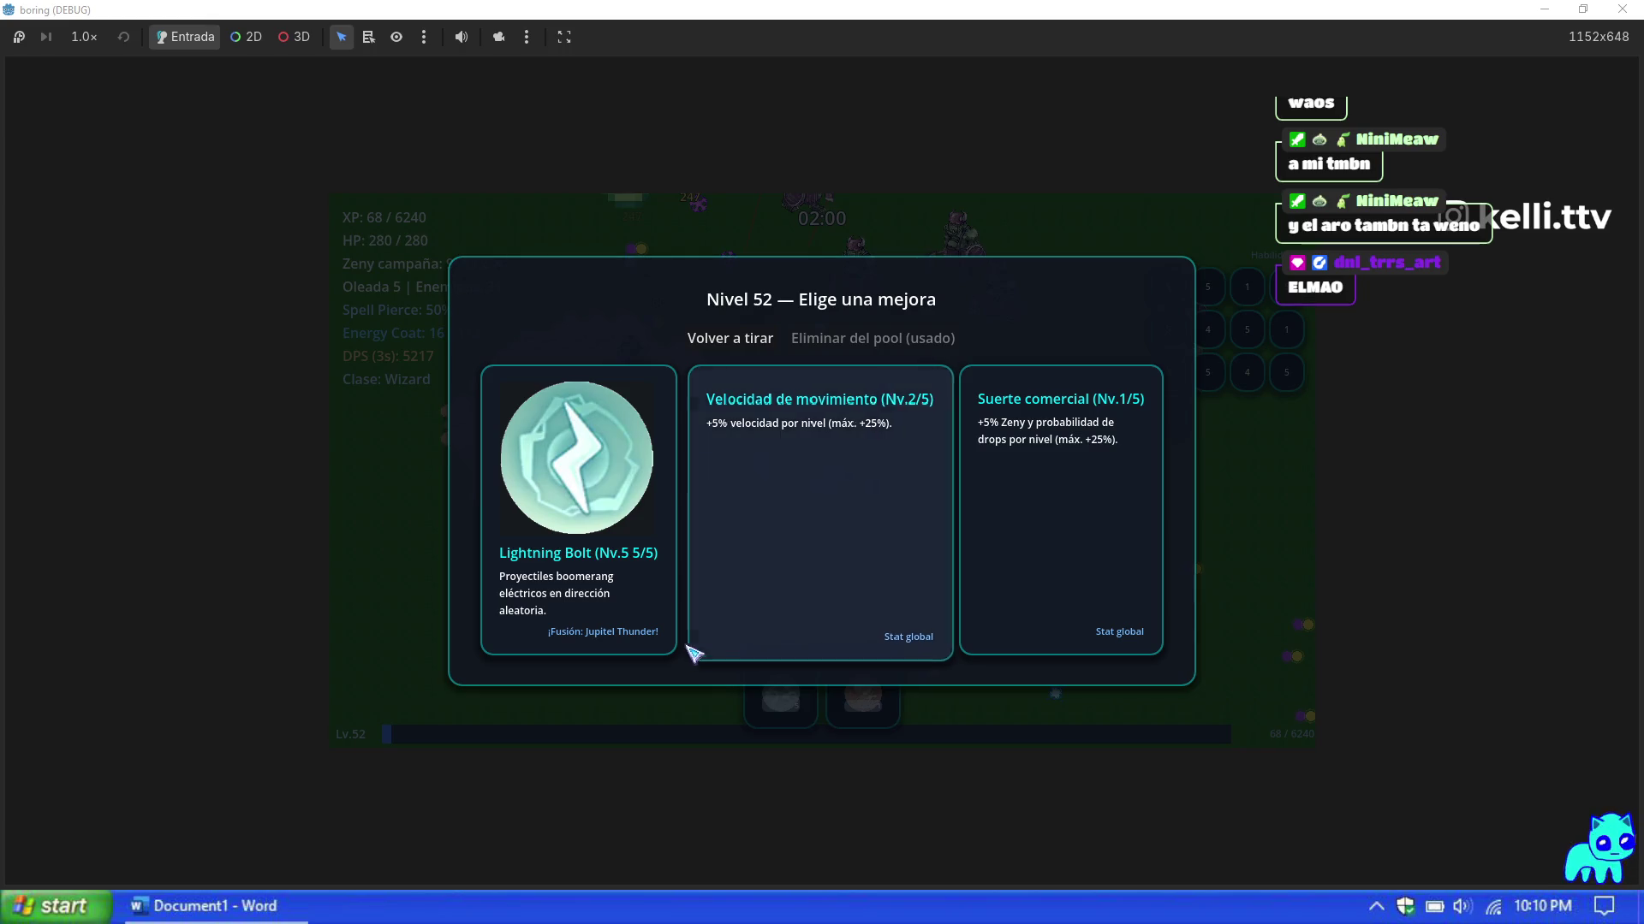
# Step: Take the Lightning Bolt upgrade, move down-right and unleash the lightning area skill
pyautogui.click(620, 570)
pyautogui.press('s')
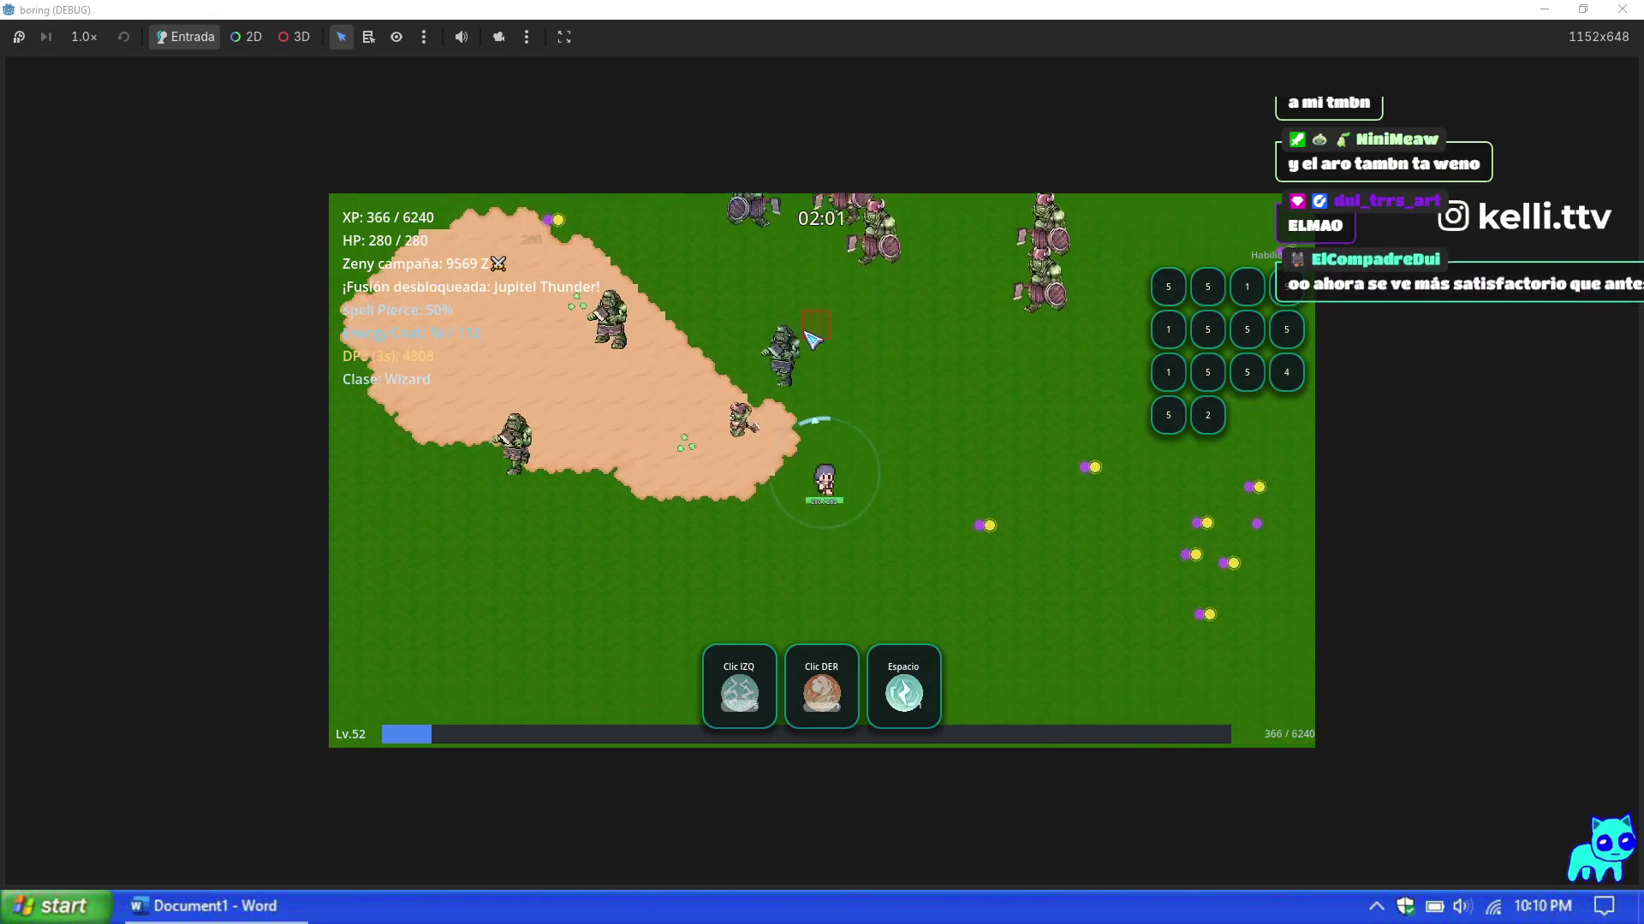
pyautogui.press('d')
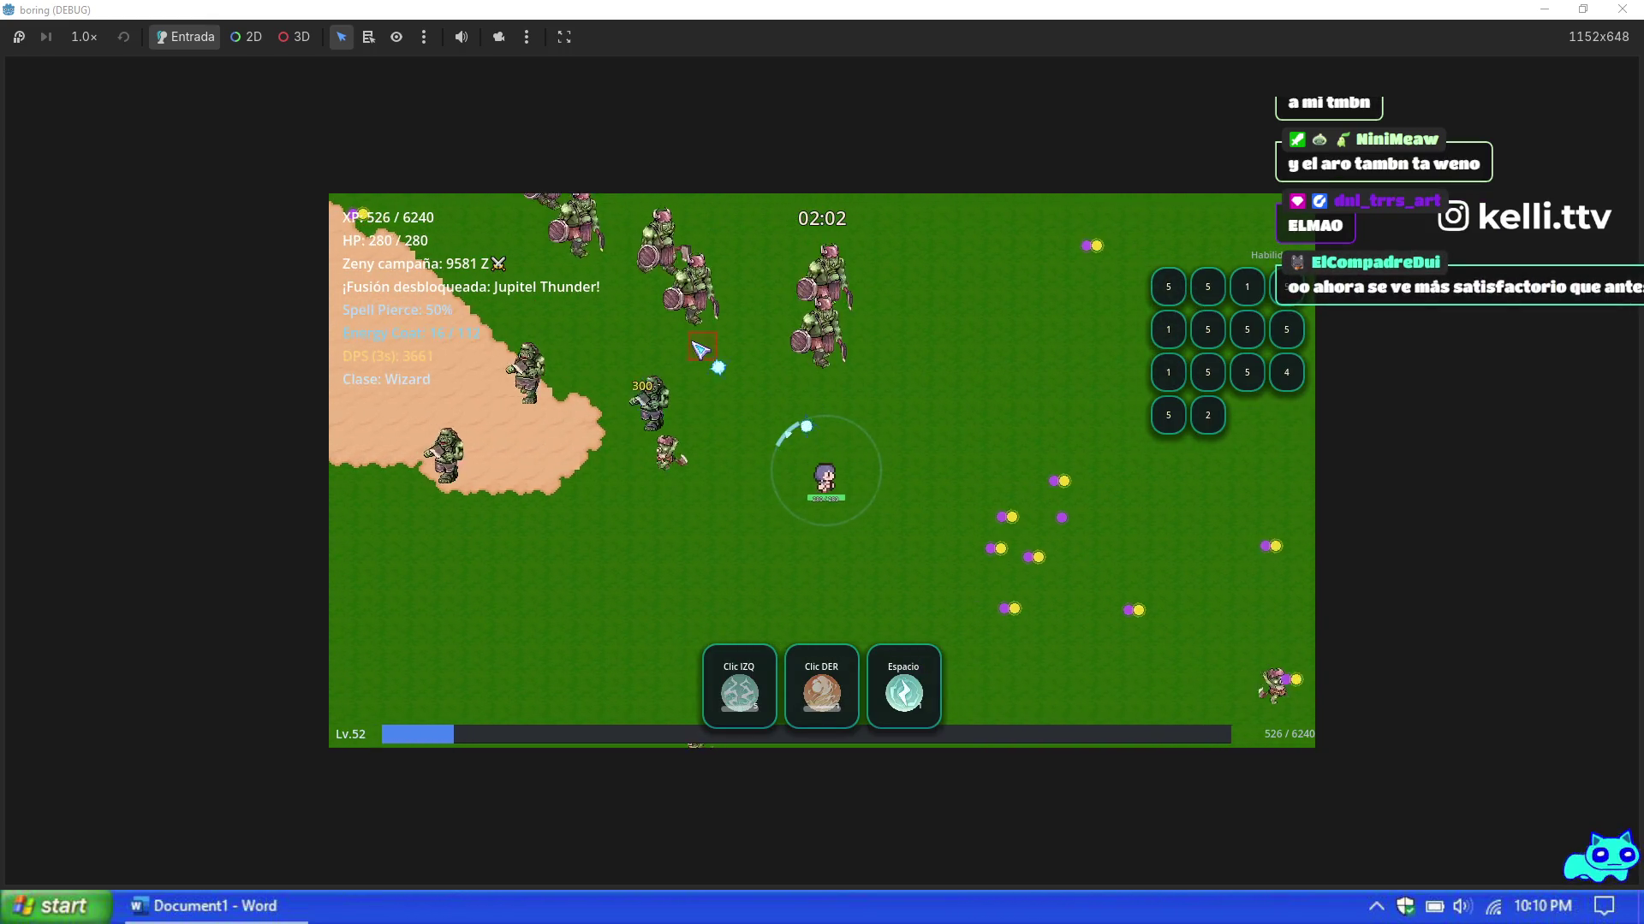
pyautogui.press('s')
pyautogui.press('d')
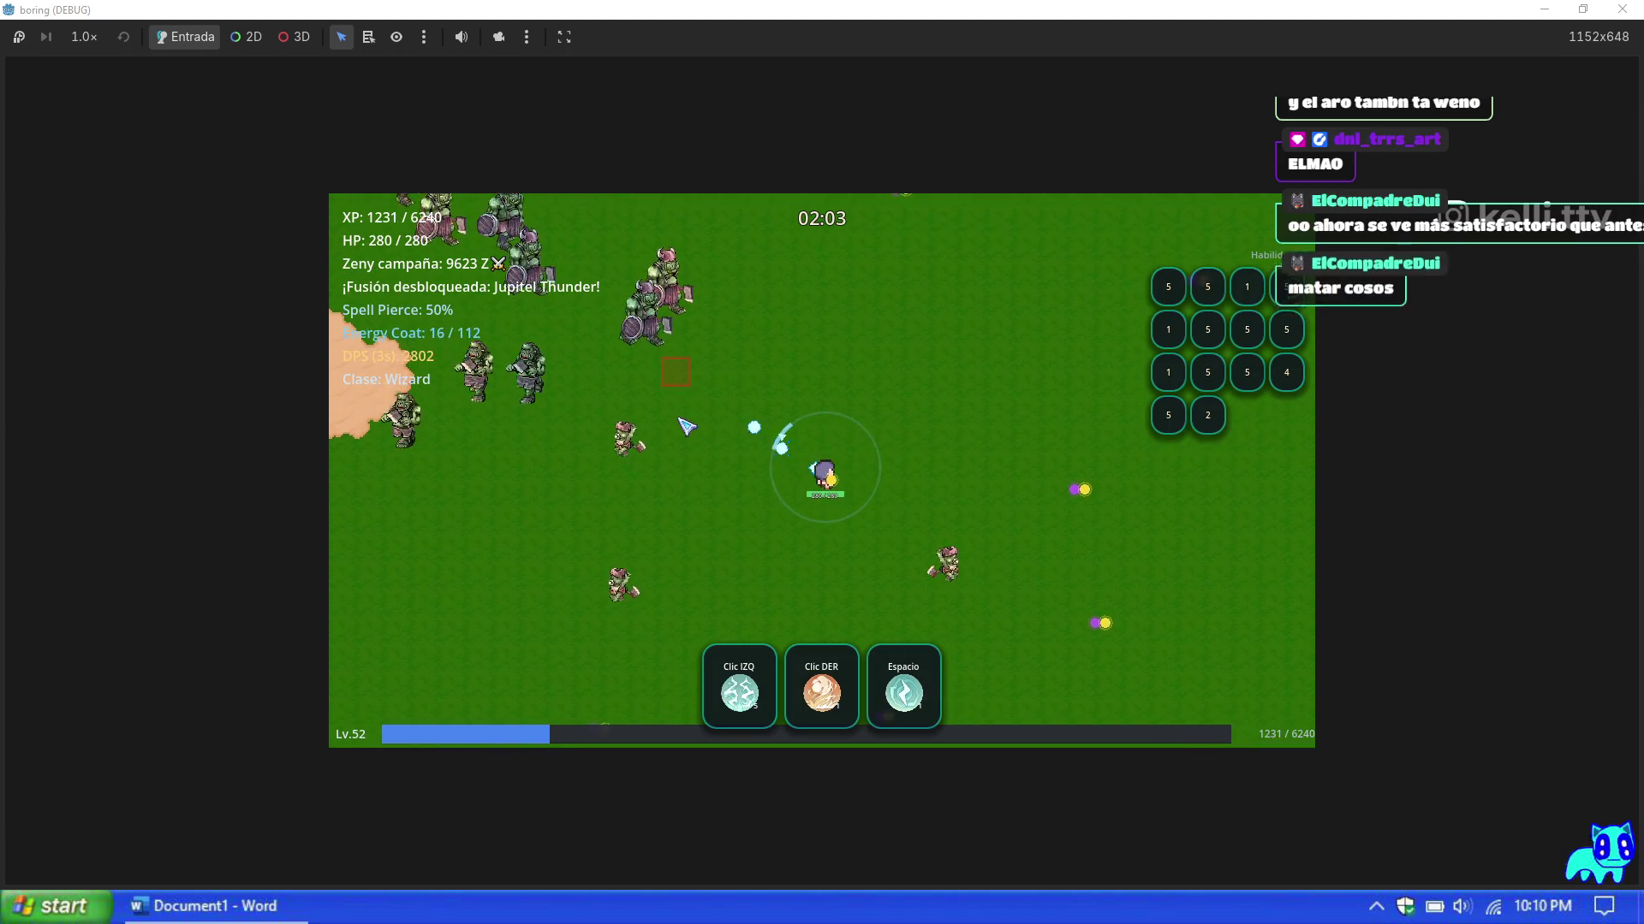
pyautogui.press('space')
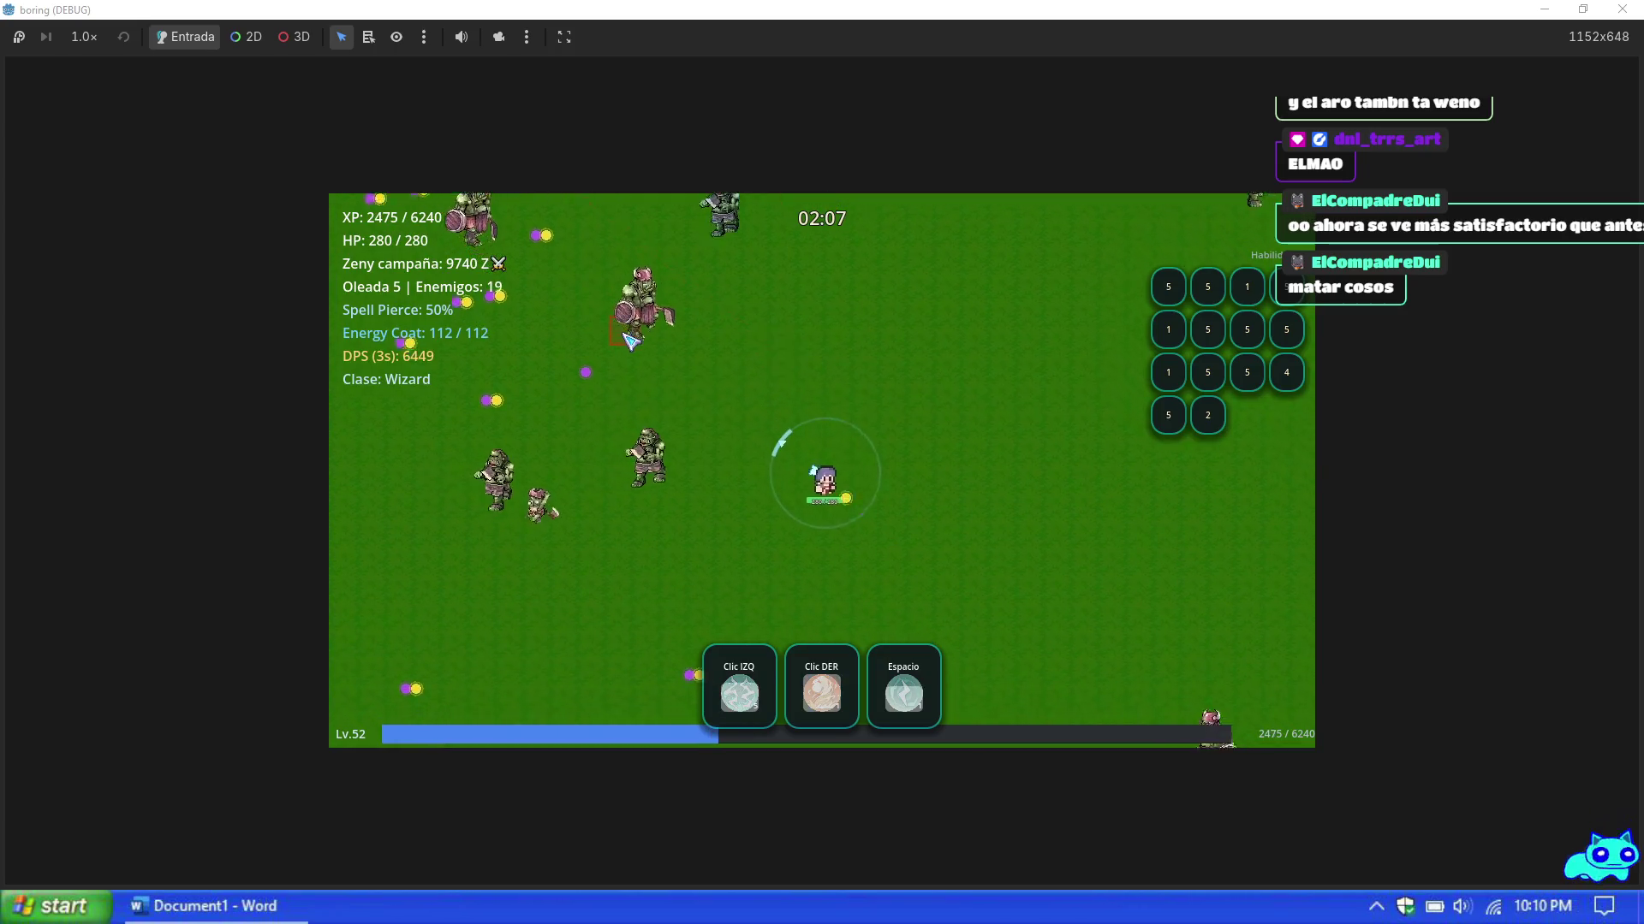
# Step: Weave the wizard around the map, casting green blasts at nearby enemies
pyautogui.press('s')
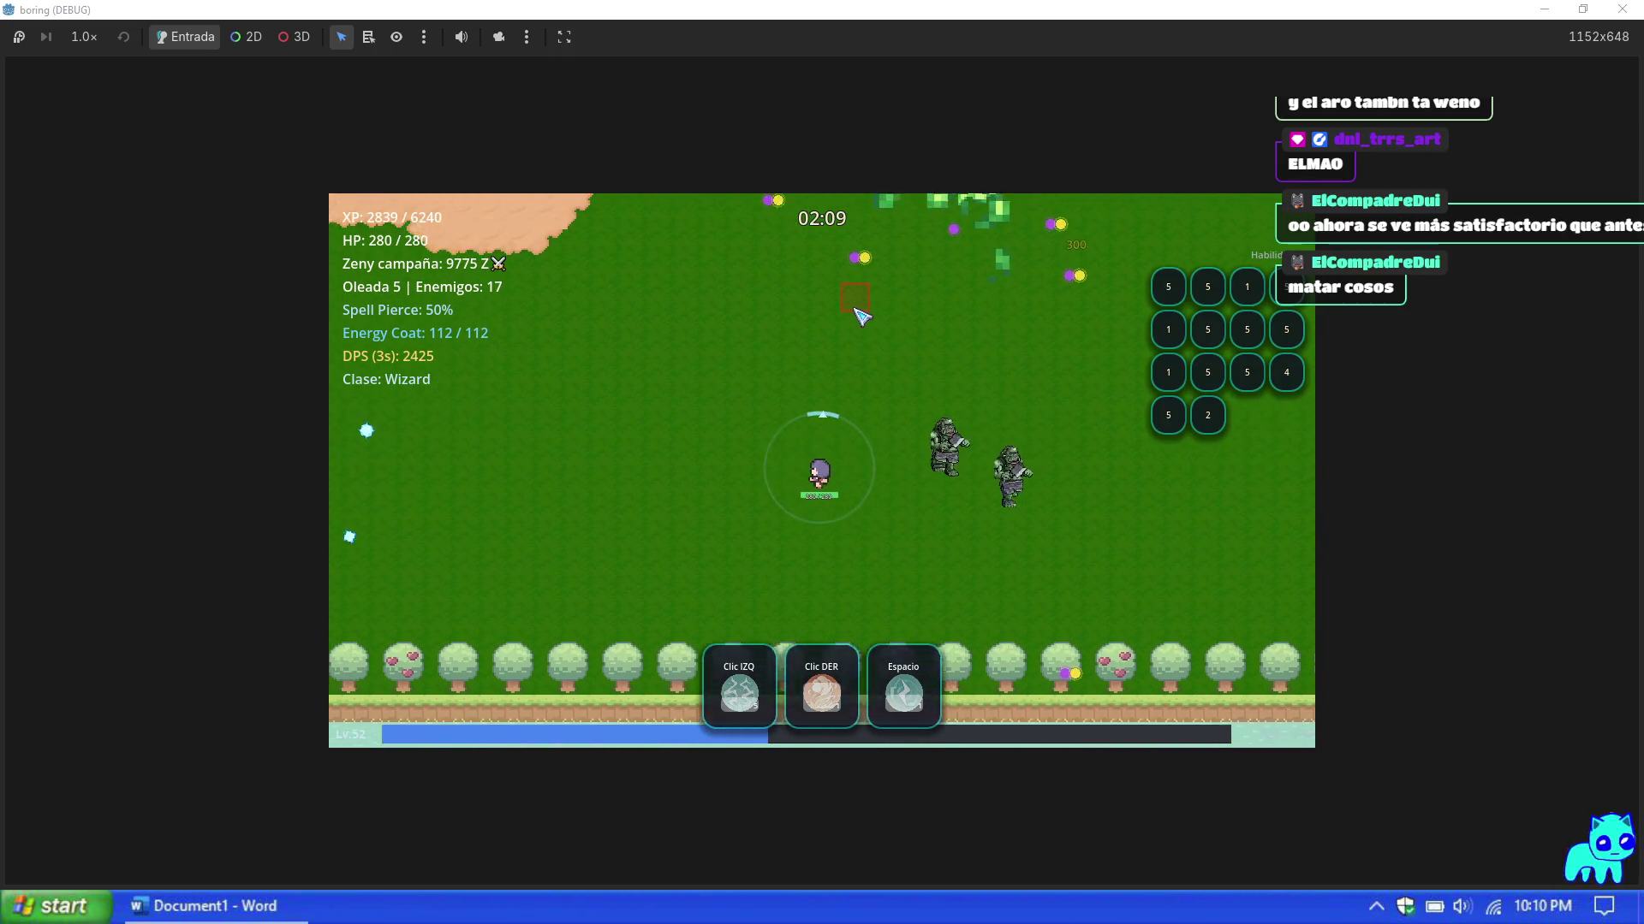
pyautogui.press('w')
pyautogui.press('a')
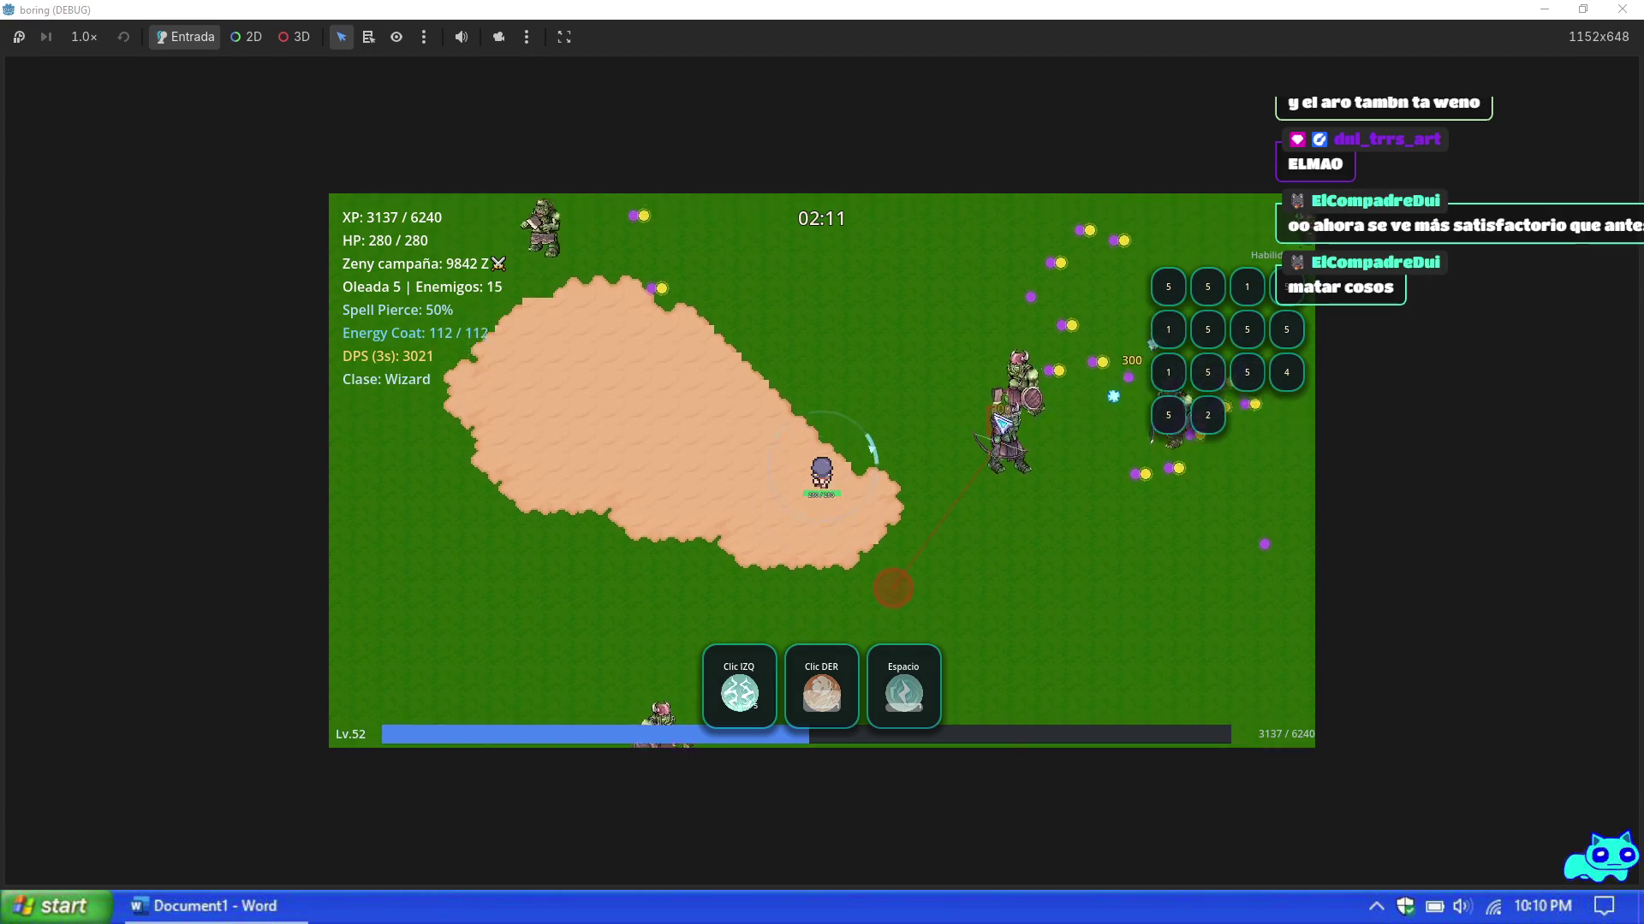
pyautogui.press('w')
pyautogui.press('d')
pyautogui.click(732, 628)
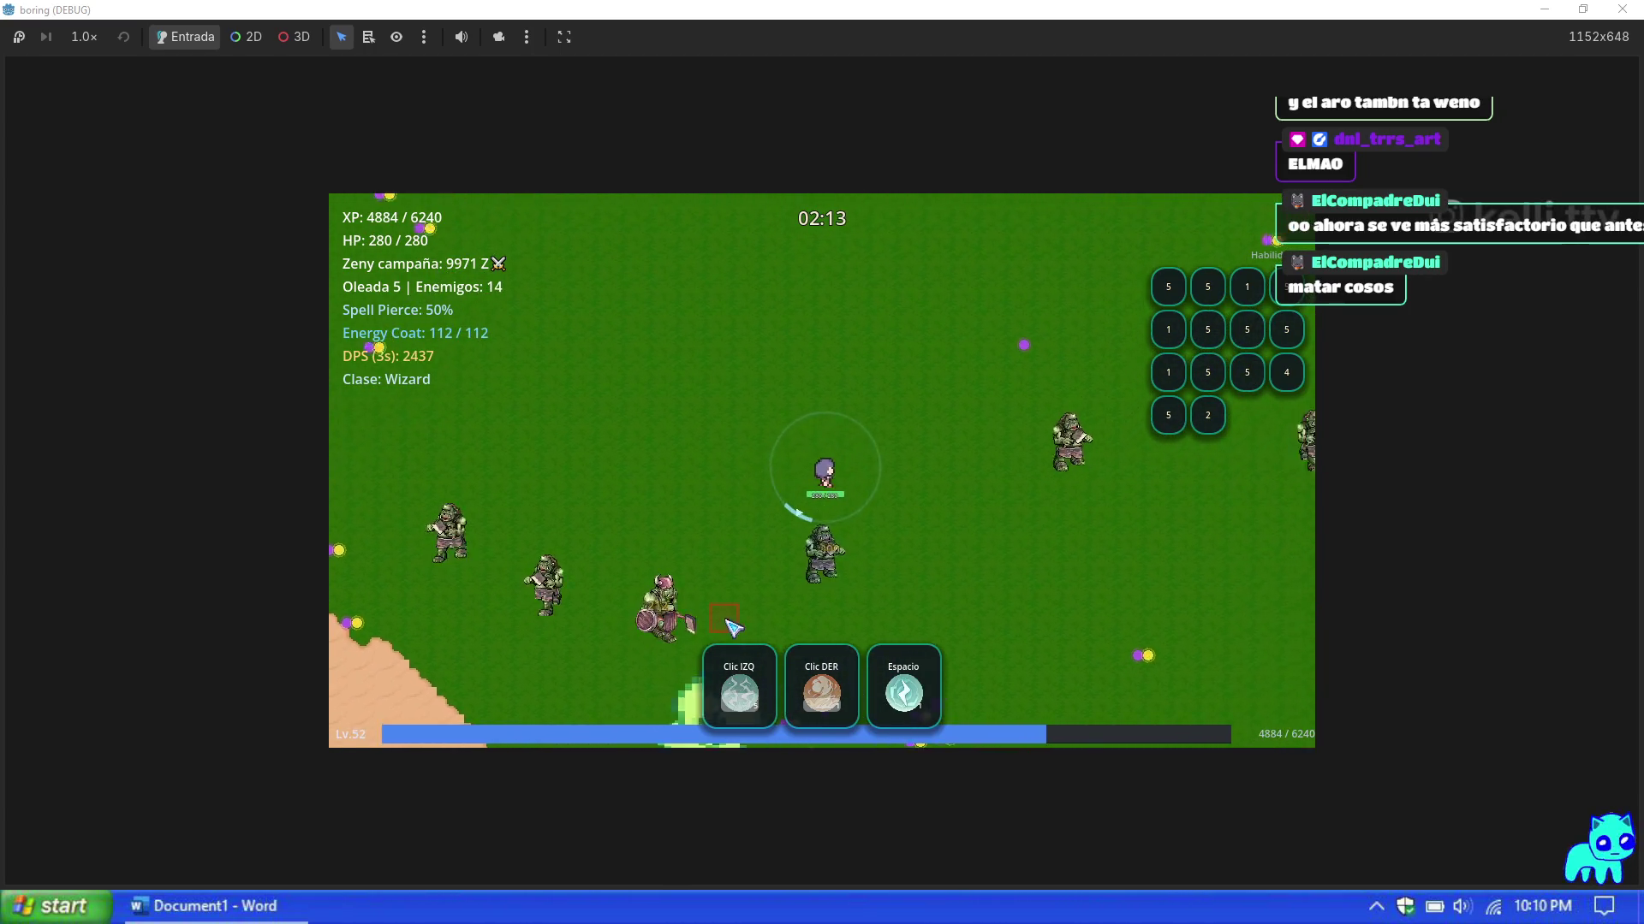
pyautogui.press('w')
pyautogui.press('space')
pyautogui.click(675, 396)
pyautogui.press('s')
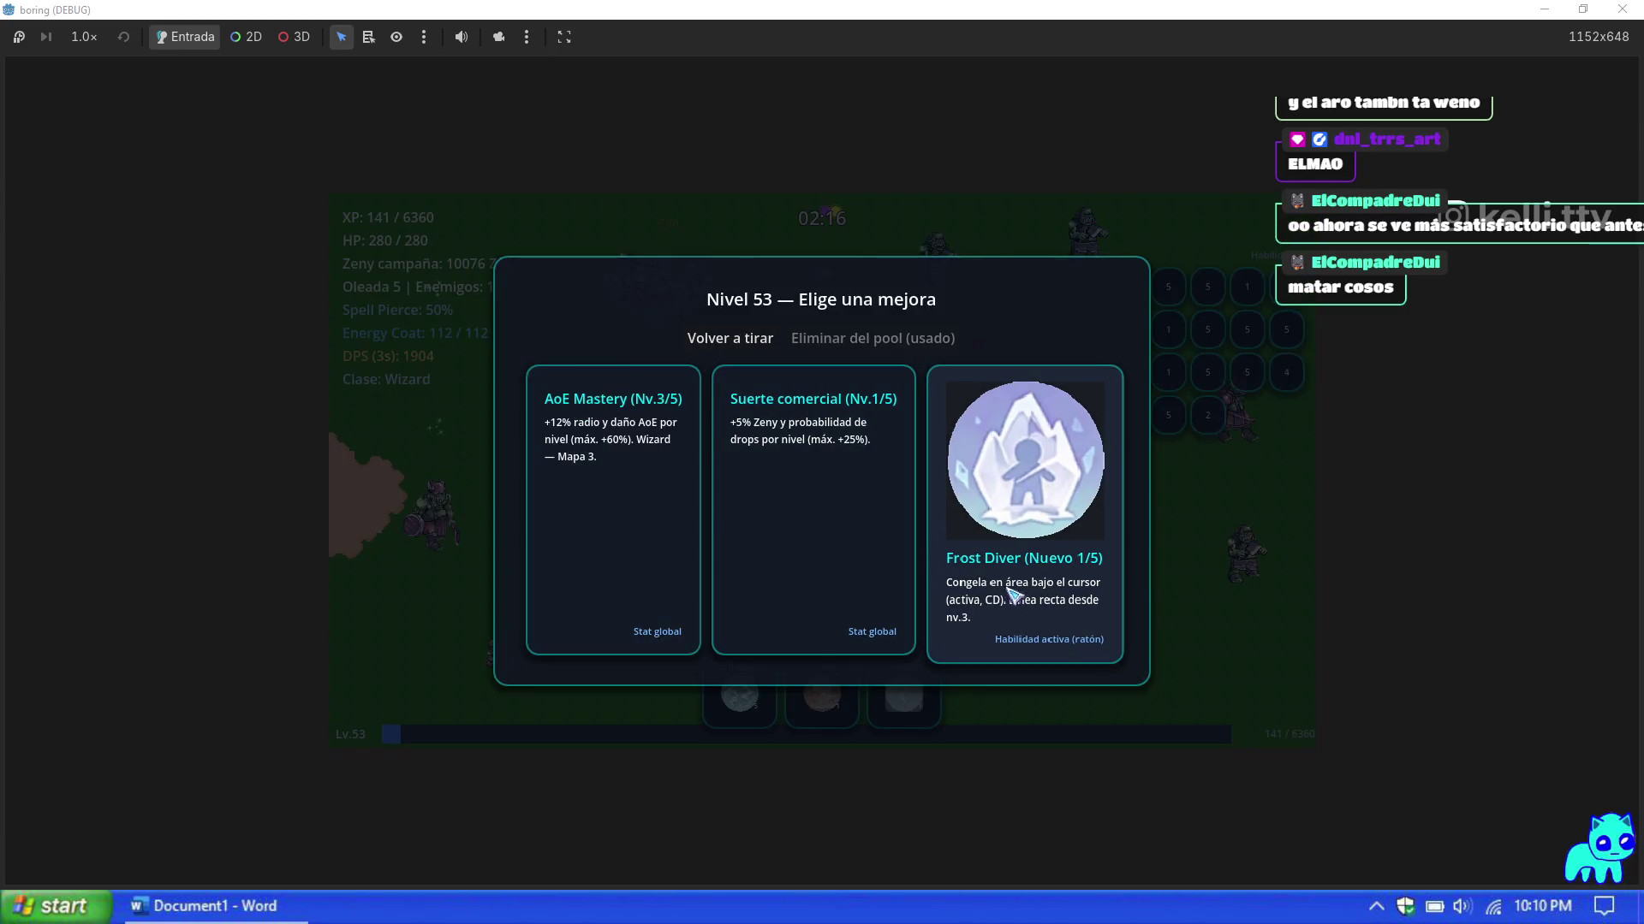
# Step: Take the Frost Diver upgrade and keep blasting enemies while moving left
pyautogui.click(1024, 568)
pyautogui.click(950, 424)
pyautogui.press('w')
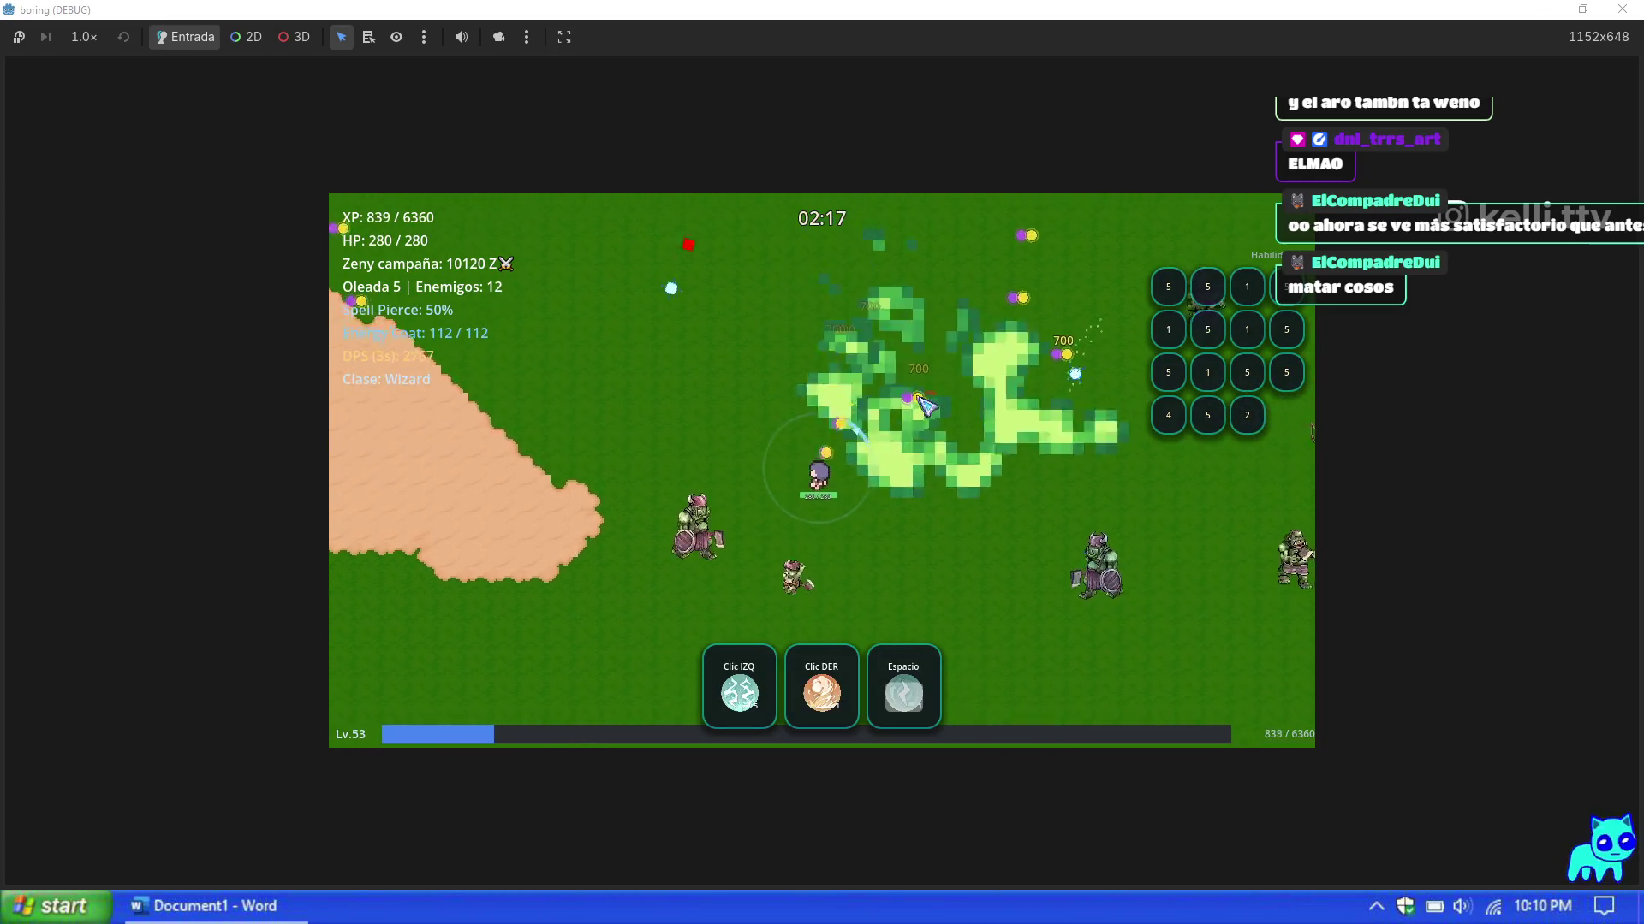
pyautogui.click(933, 610)
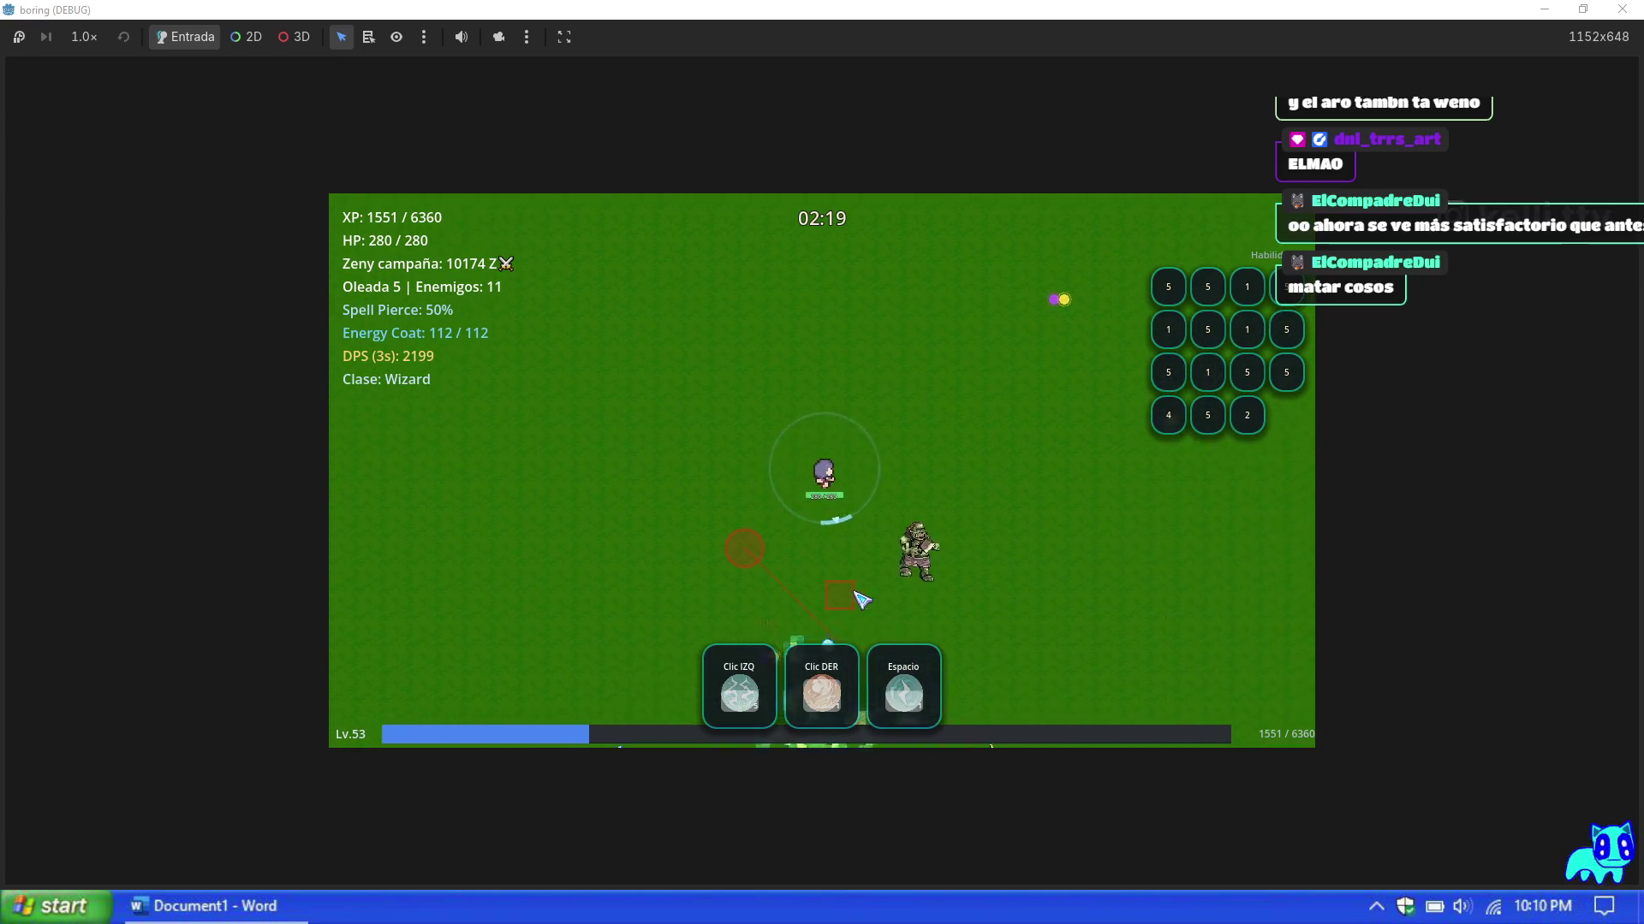
pyautogui.press('d')
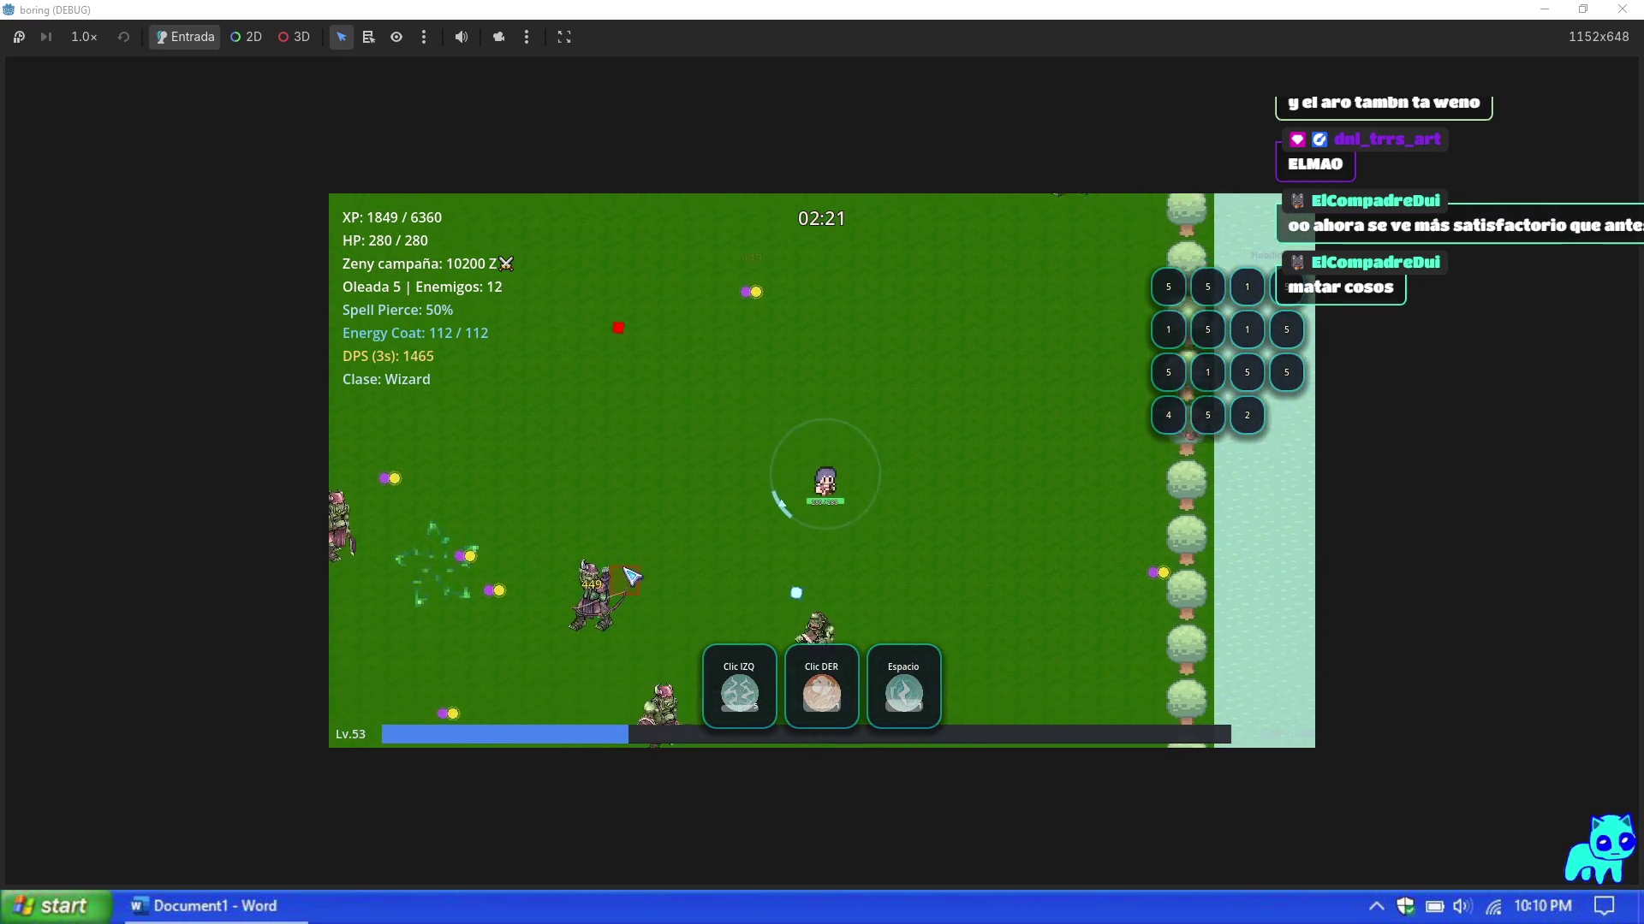
pyautogui.press('a')
pyautogui.click(693, 351)
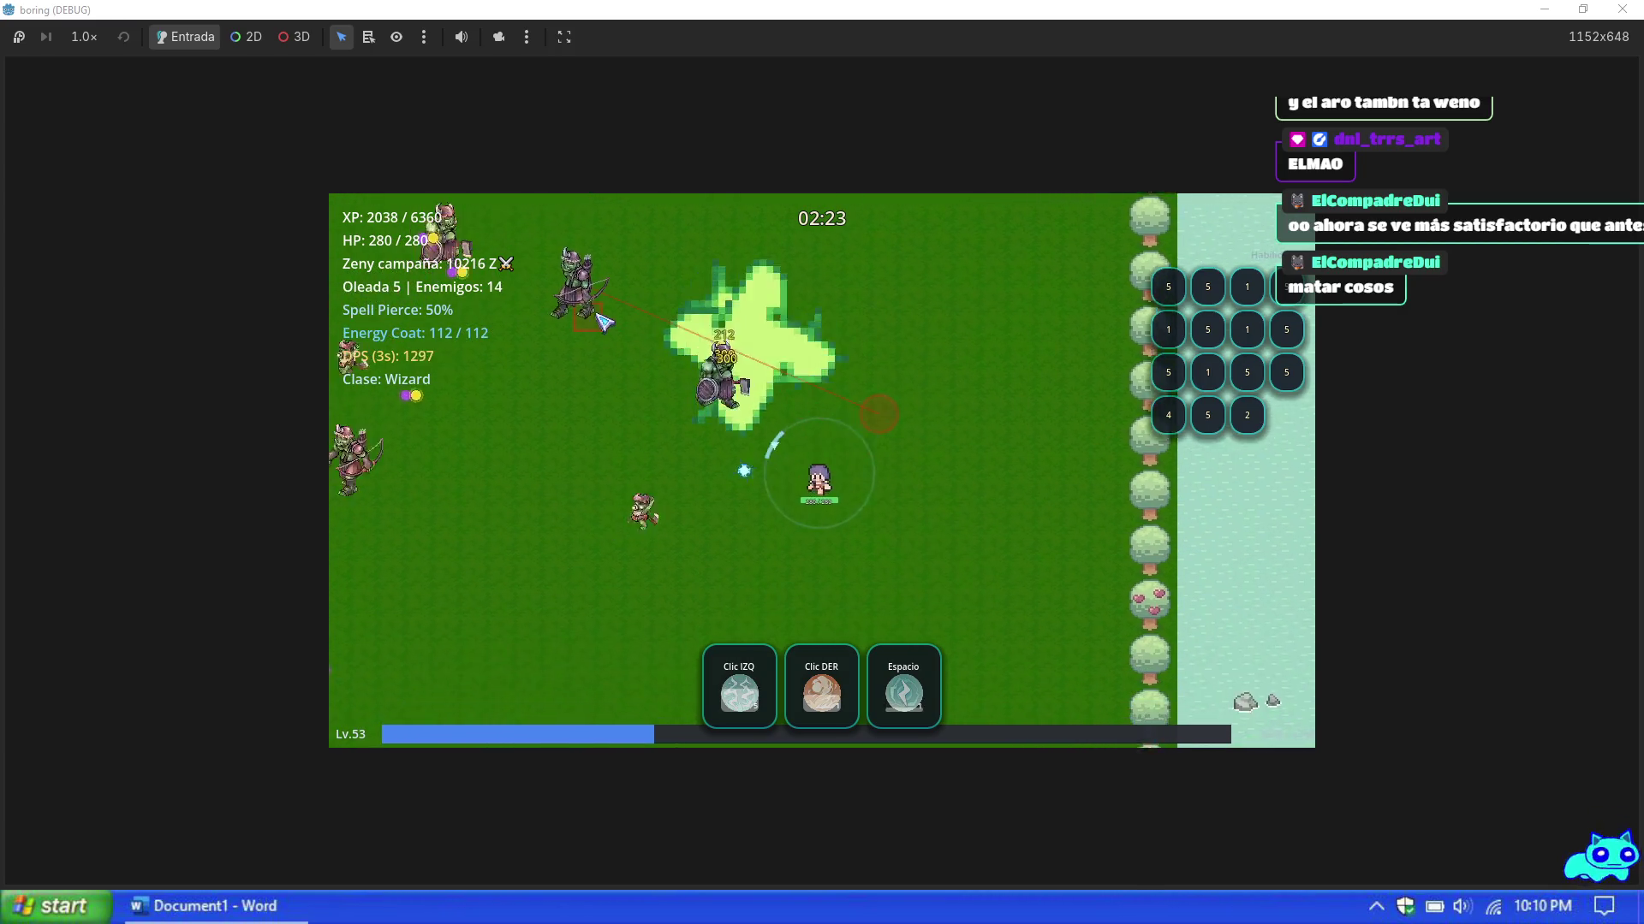
pyautogui.press('a')
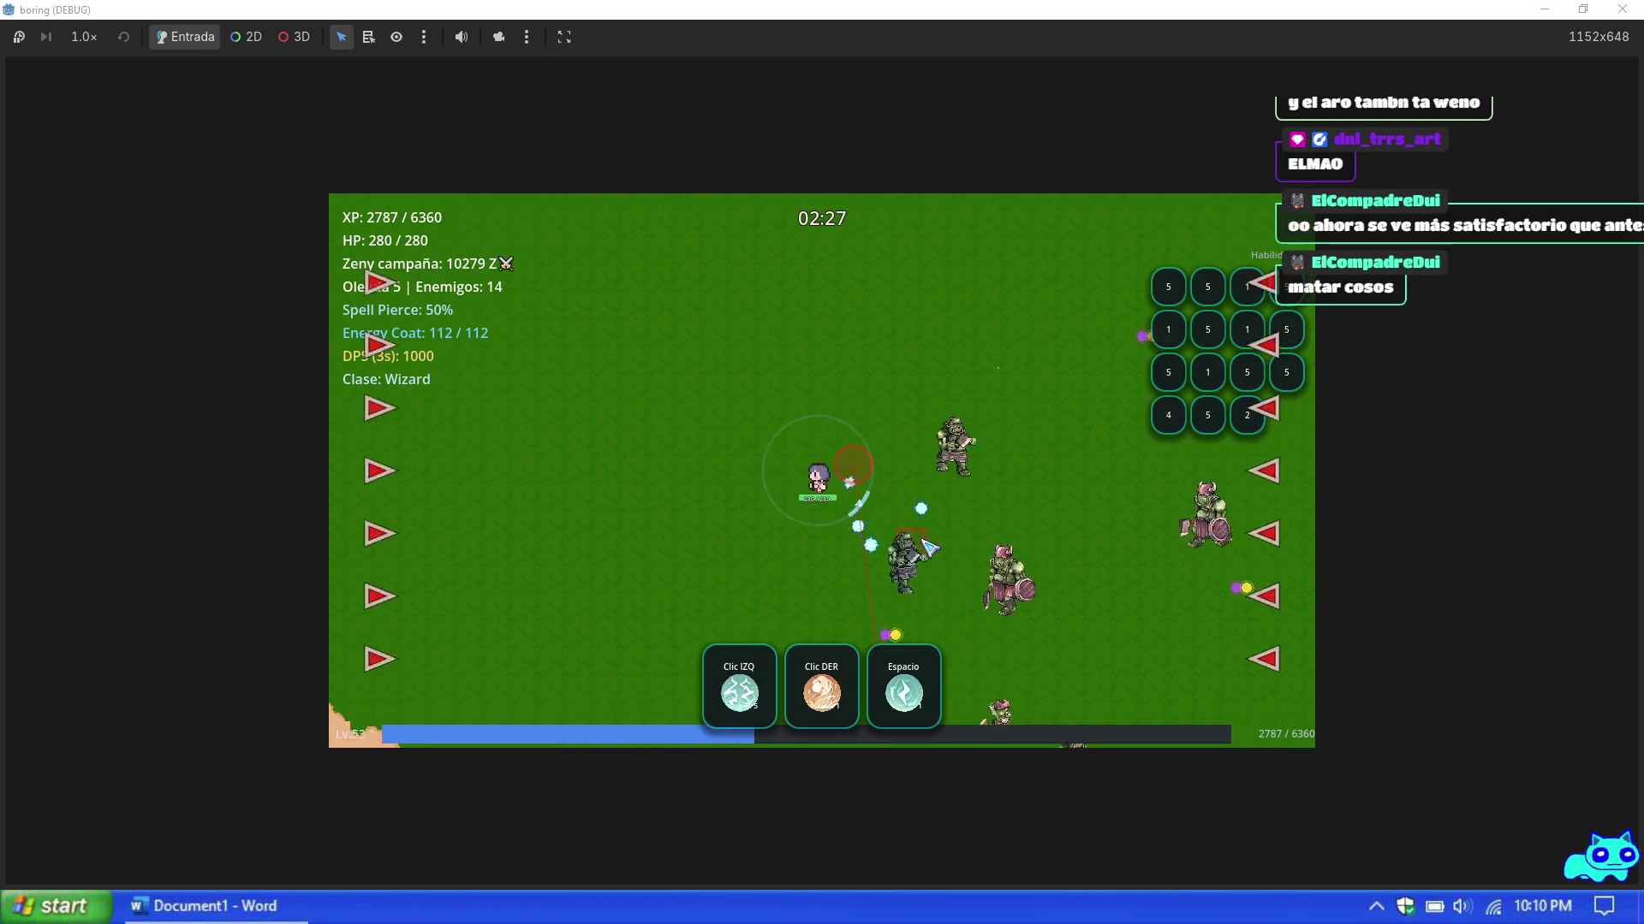
# Step: Dodge around and blast the orc column, then pause and open the Habilidades tab
pyautogui.press('s')
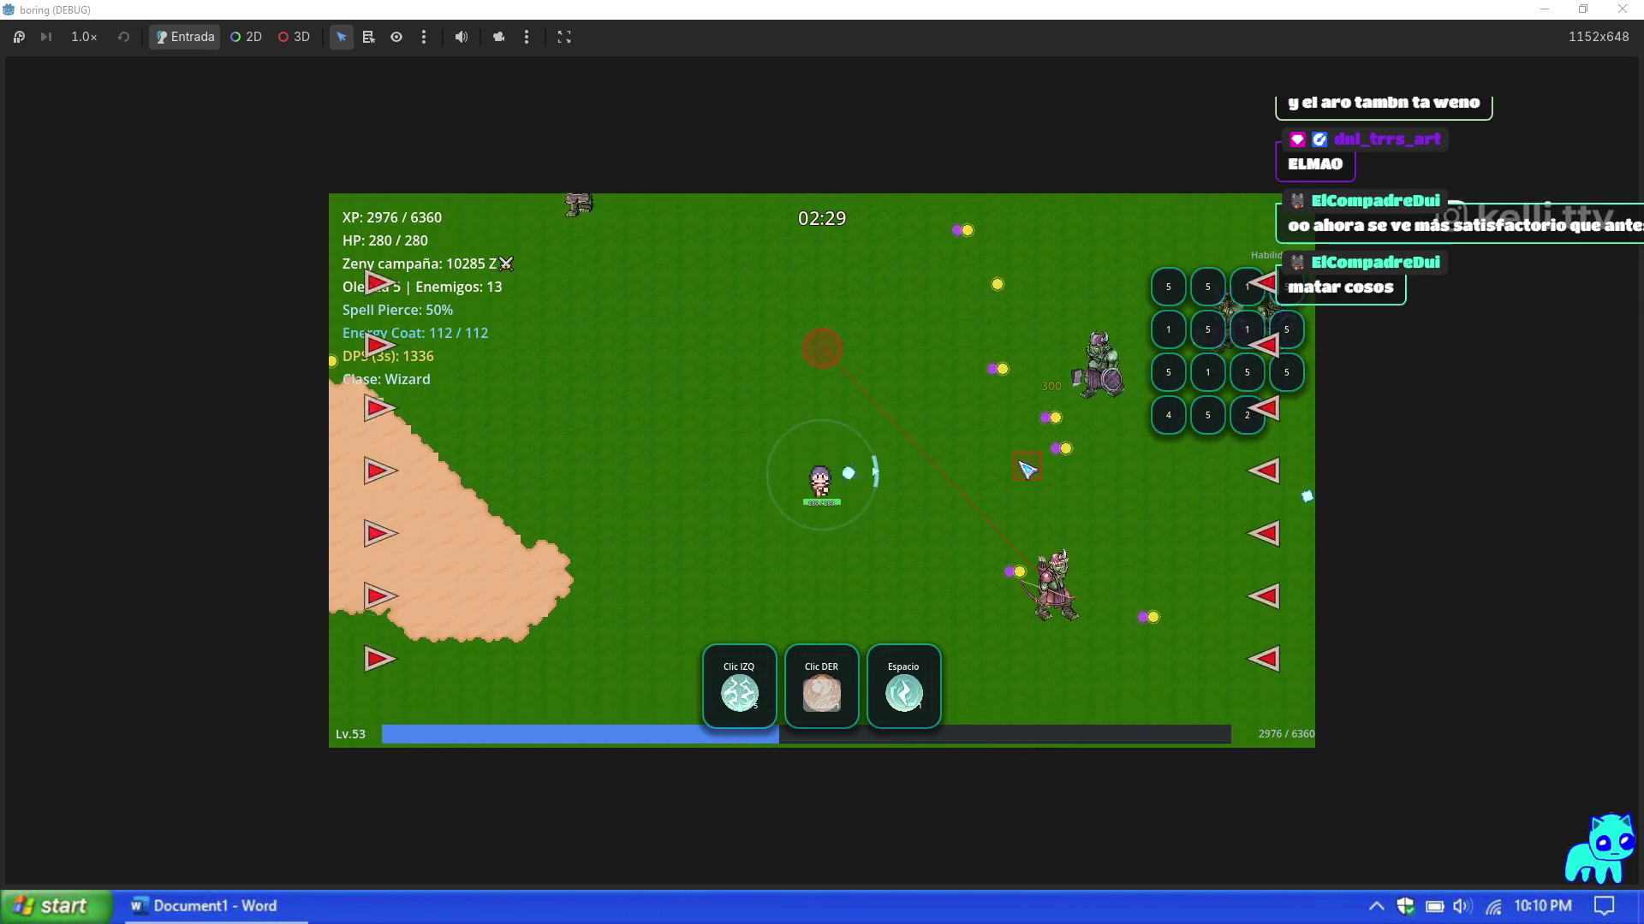
pyautogui.press('d')
pyautogui.press('w')
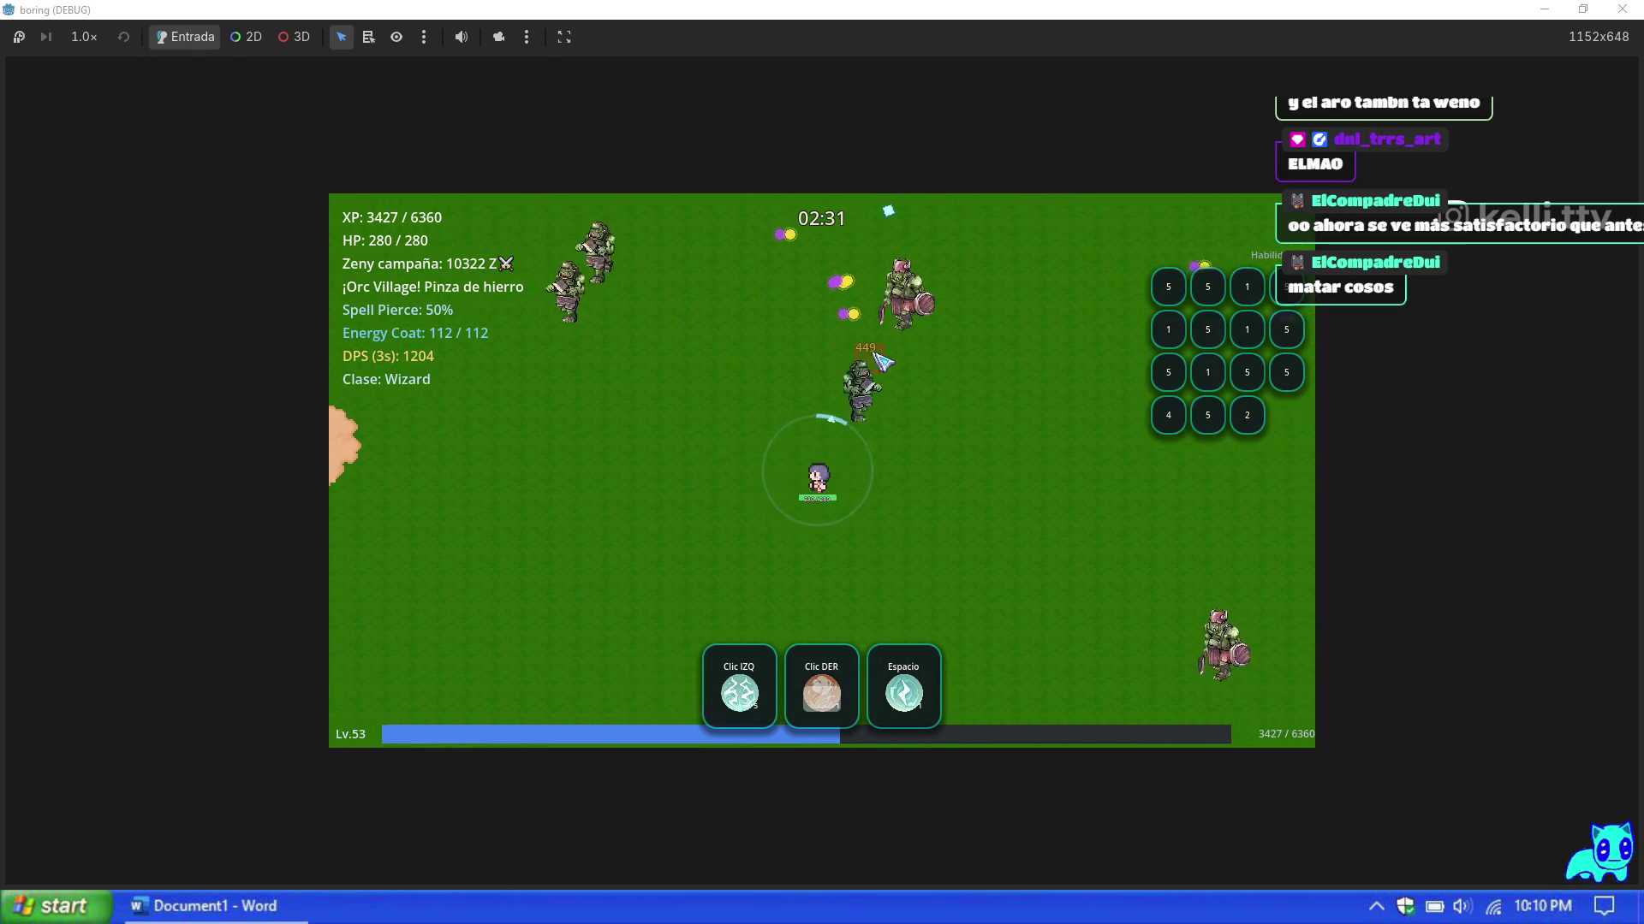
pyautogui.press('s')
pyautogui.press('a')
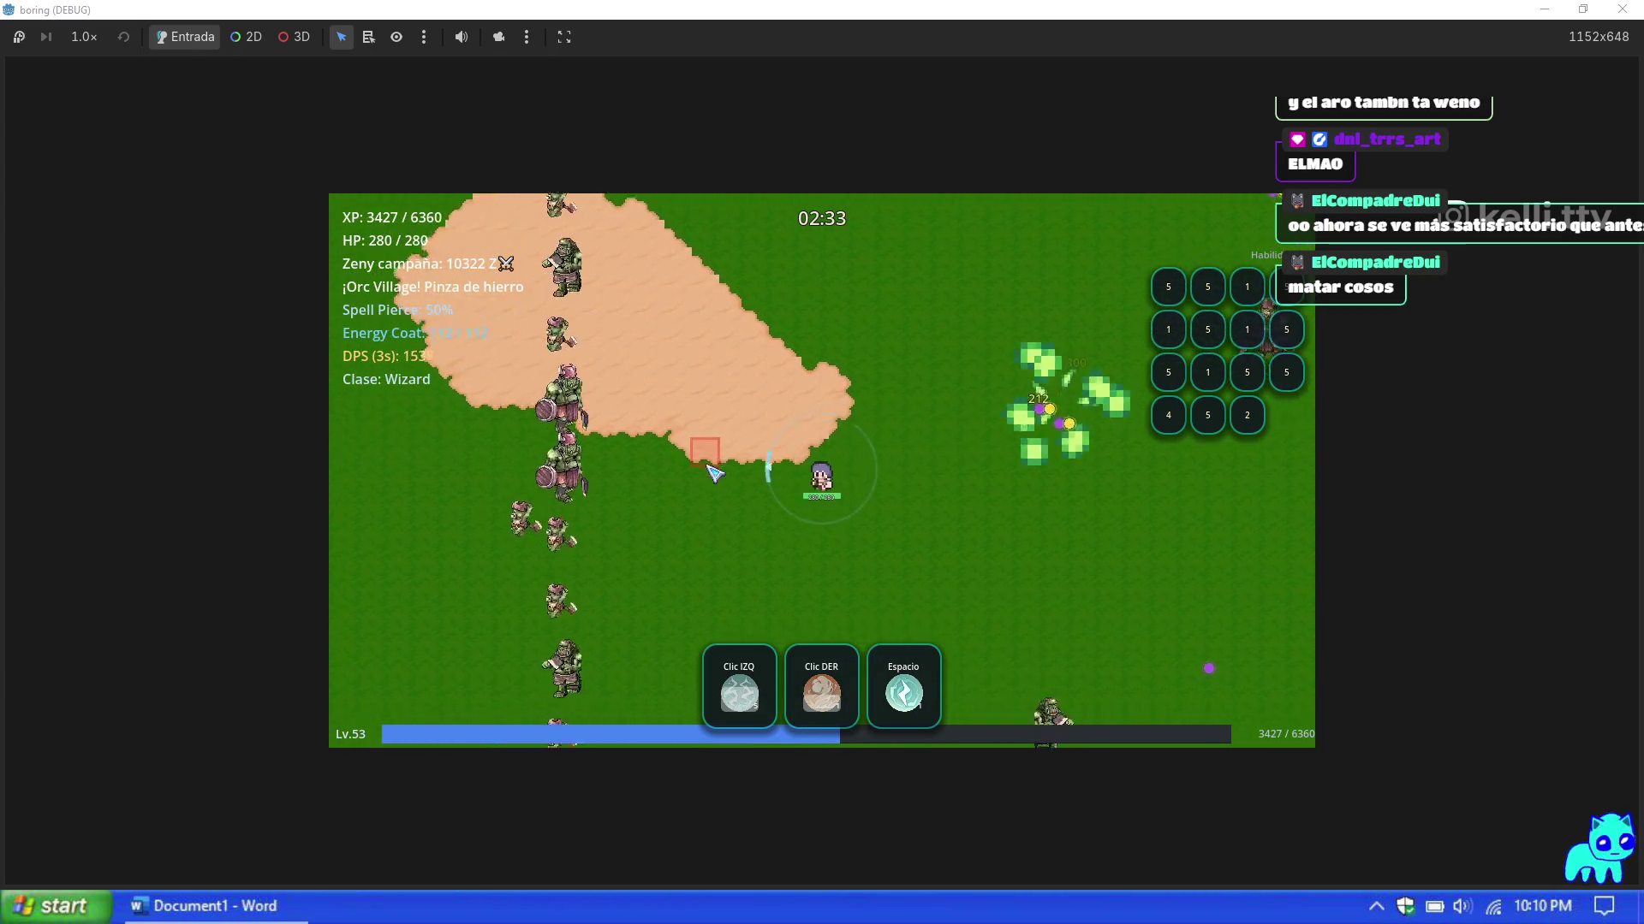
pyautogui.click(707, 445)
pyautogui.press('w')
pyautogui.press('a')
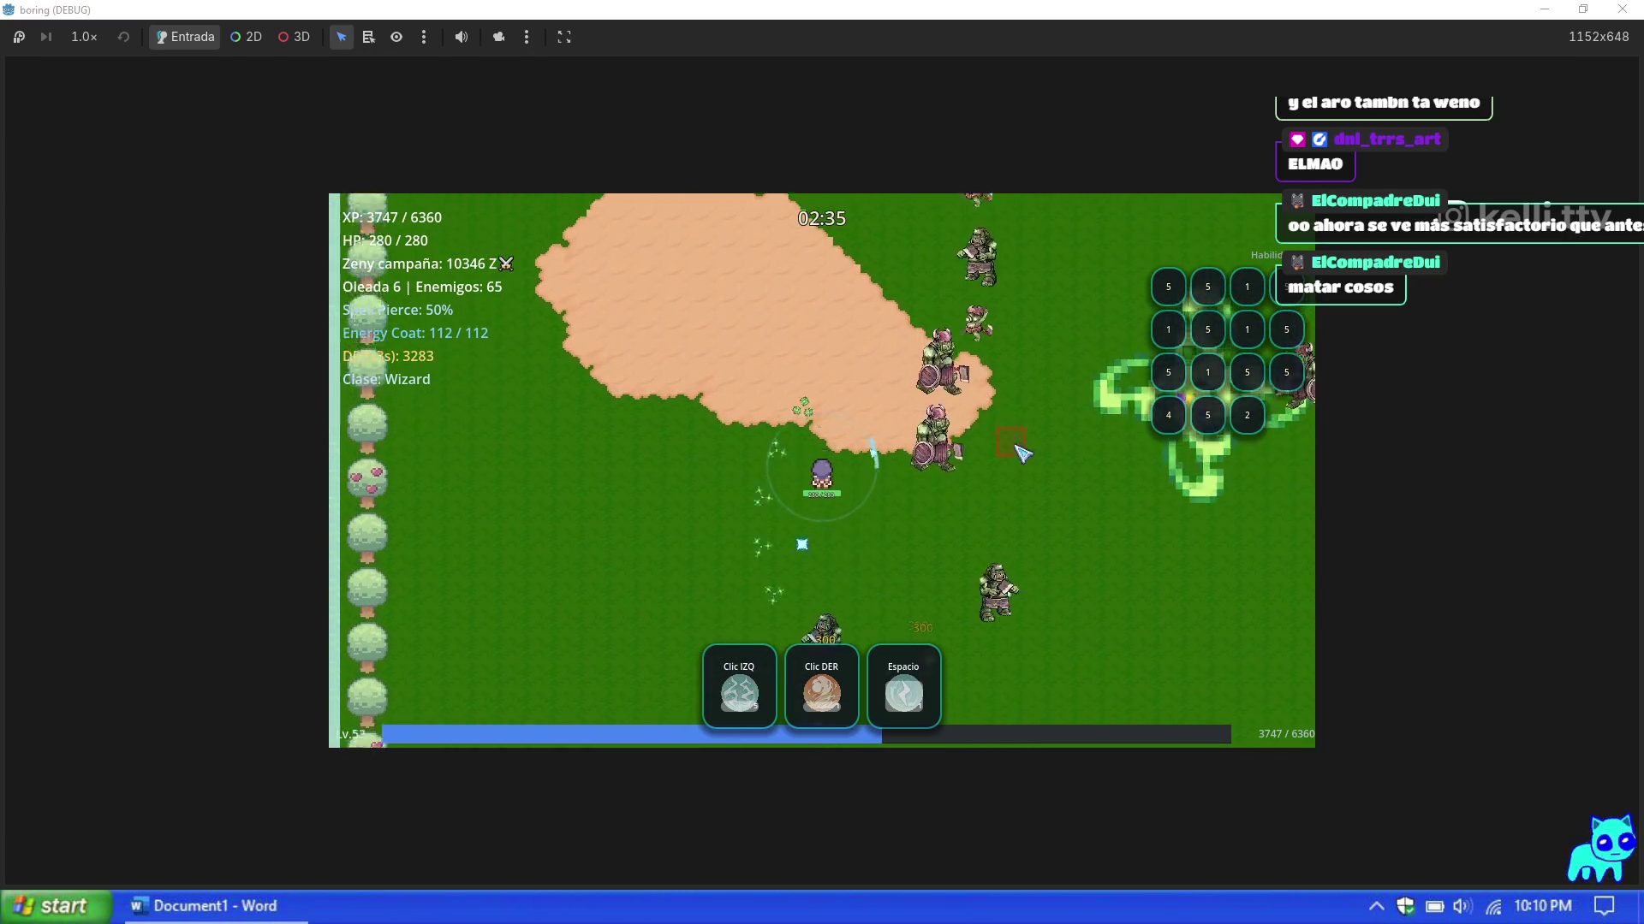
pyautogui.press('d')
pyautogui.press('w')
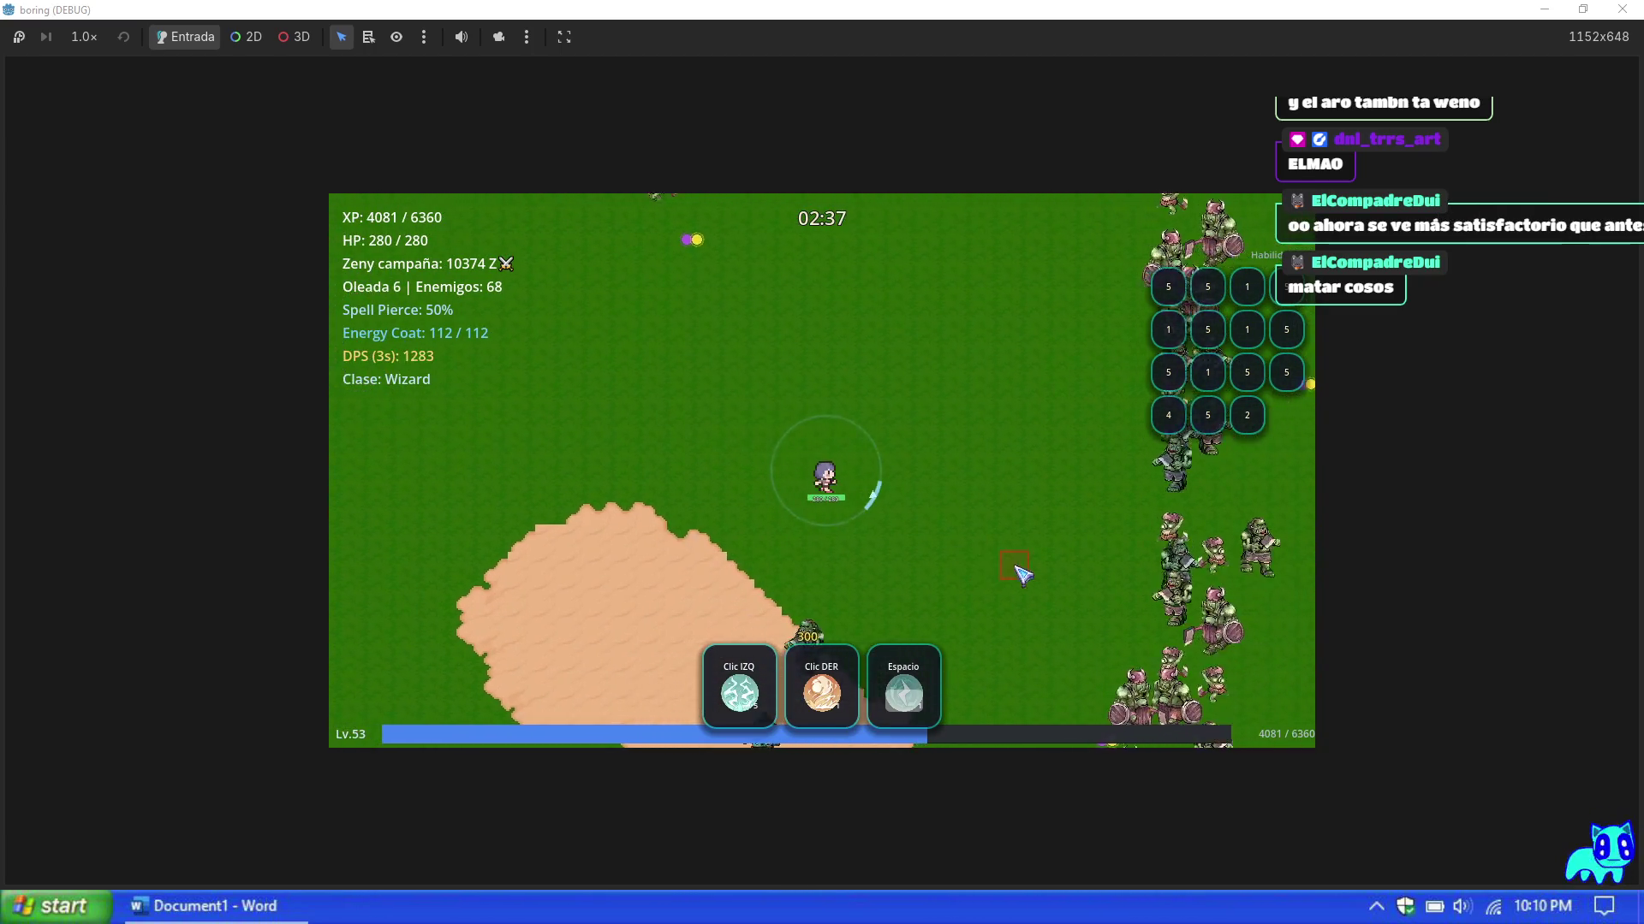
pyautogui.press('Escape')
pyautogui.click(716, 303)
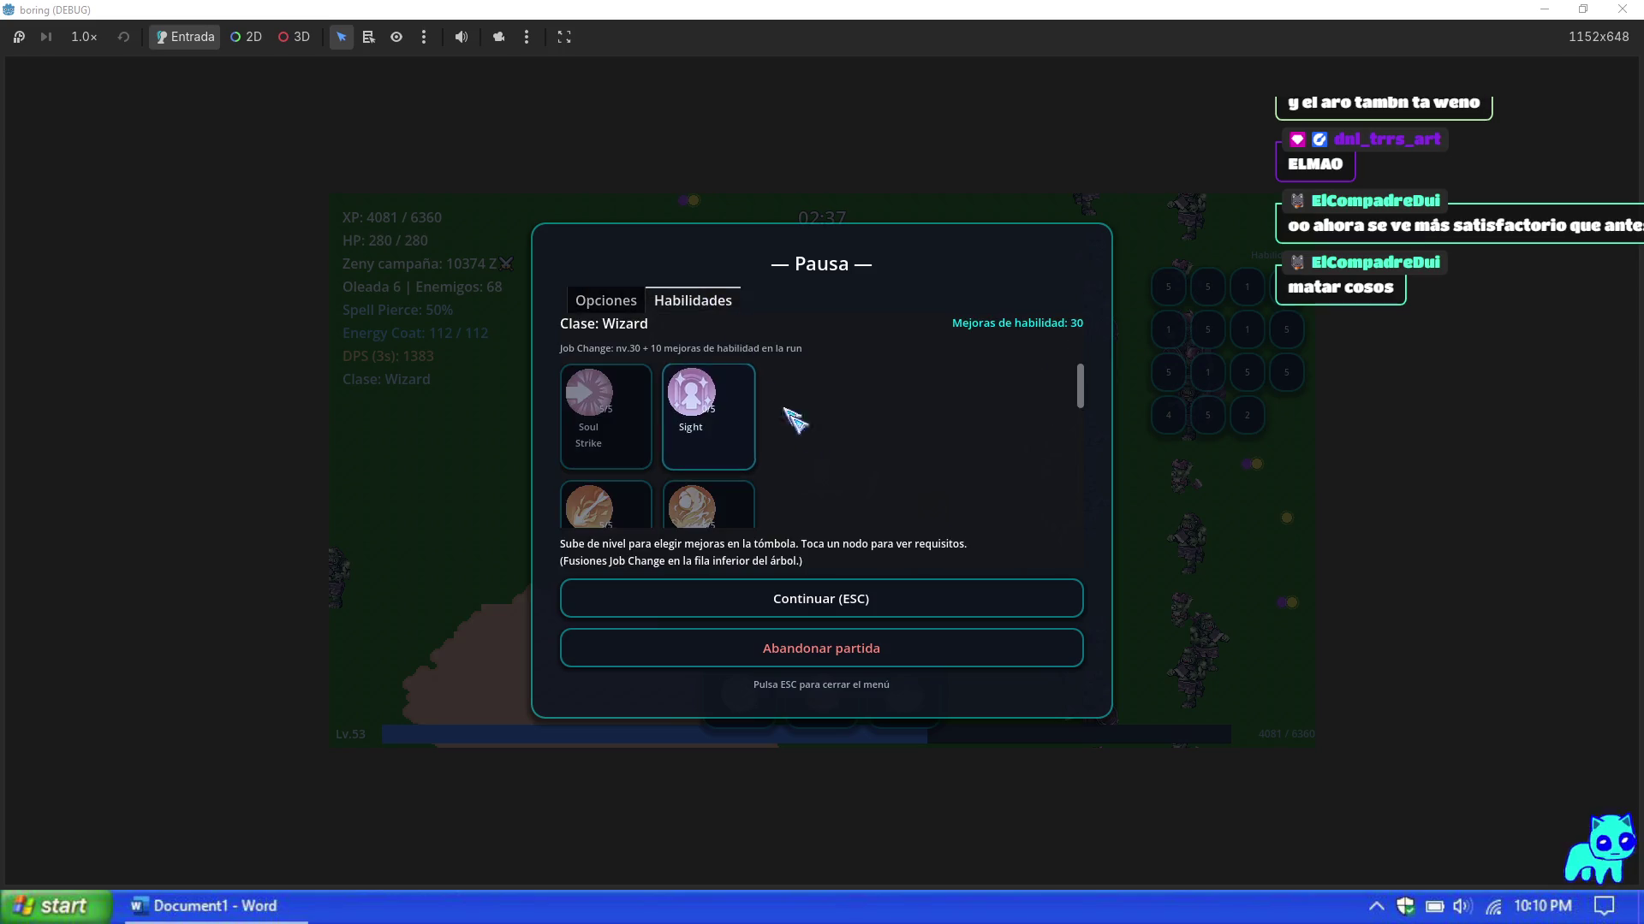
# Step: Read the fusion skill tooltips such as Jupitel Thunder and Lord of Vermilion
pyautogui.scroll(-2, 747, 486)
pyautogui.scroll(-2, 1089, 501)
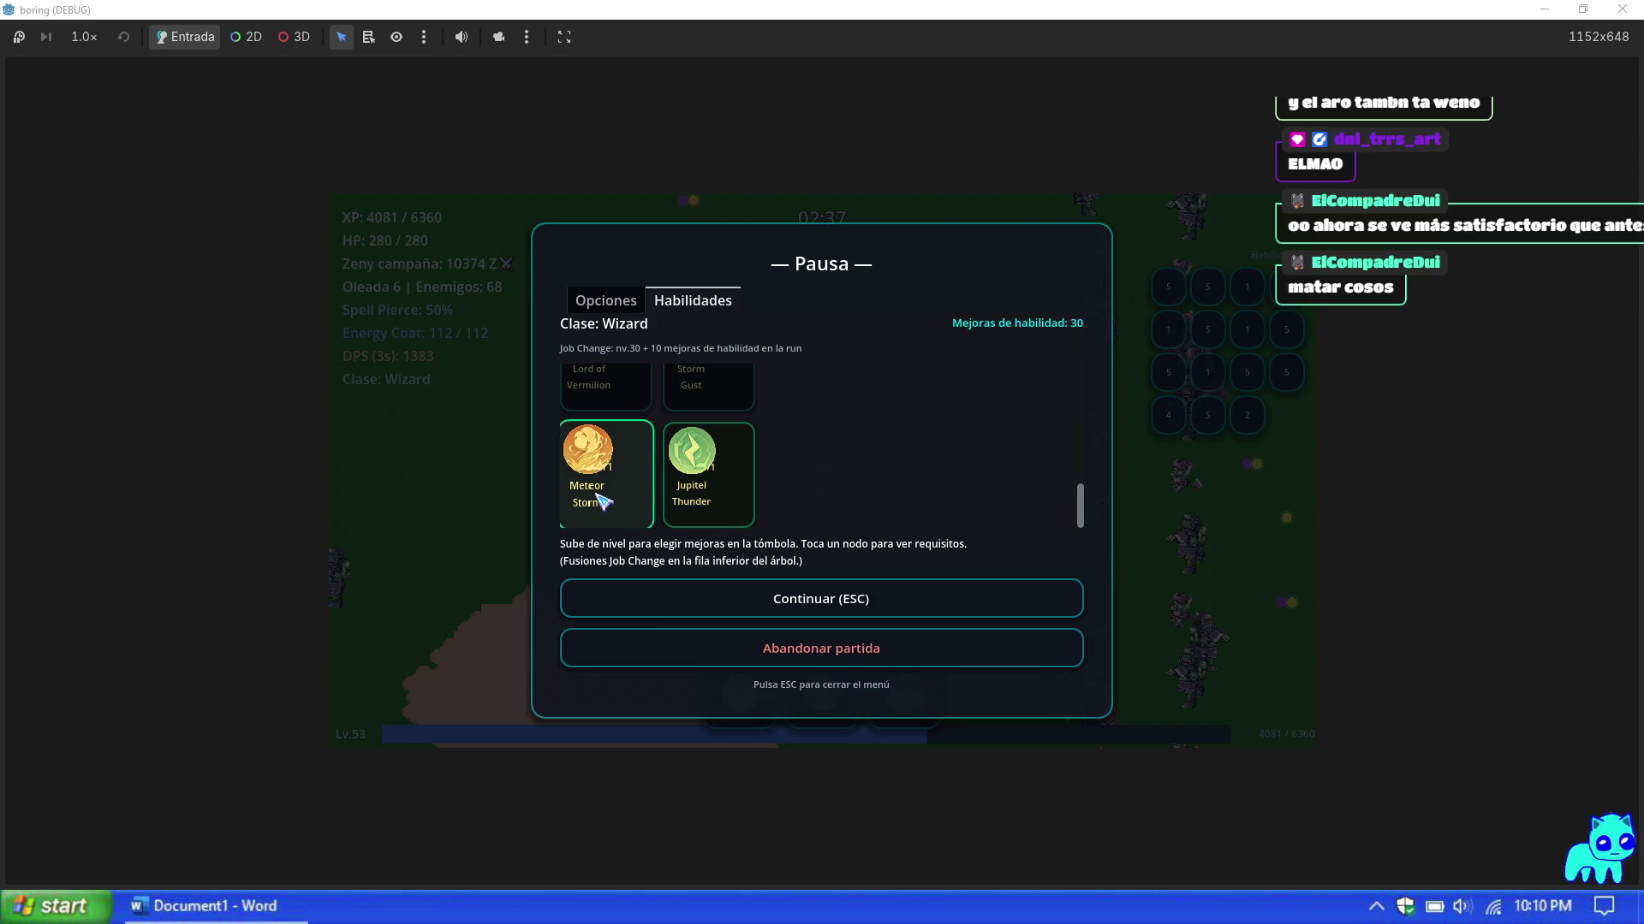
pyautogui.moveTo(599, 499)
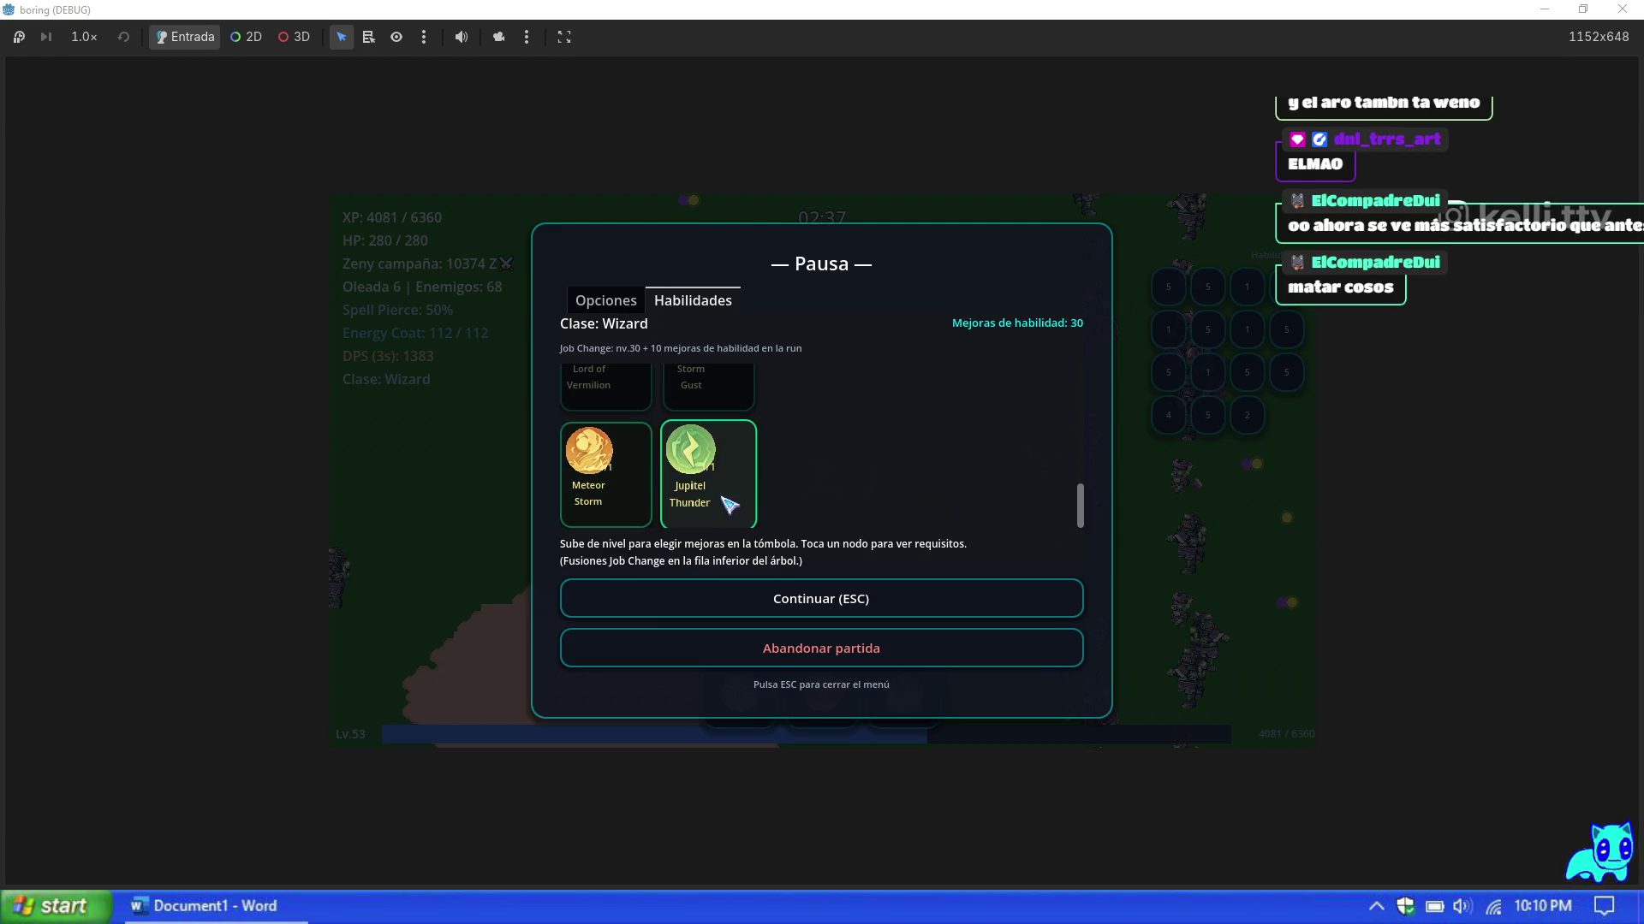
pyautogui.moveTo(728, 505)
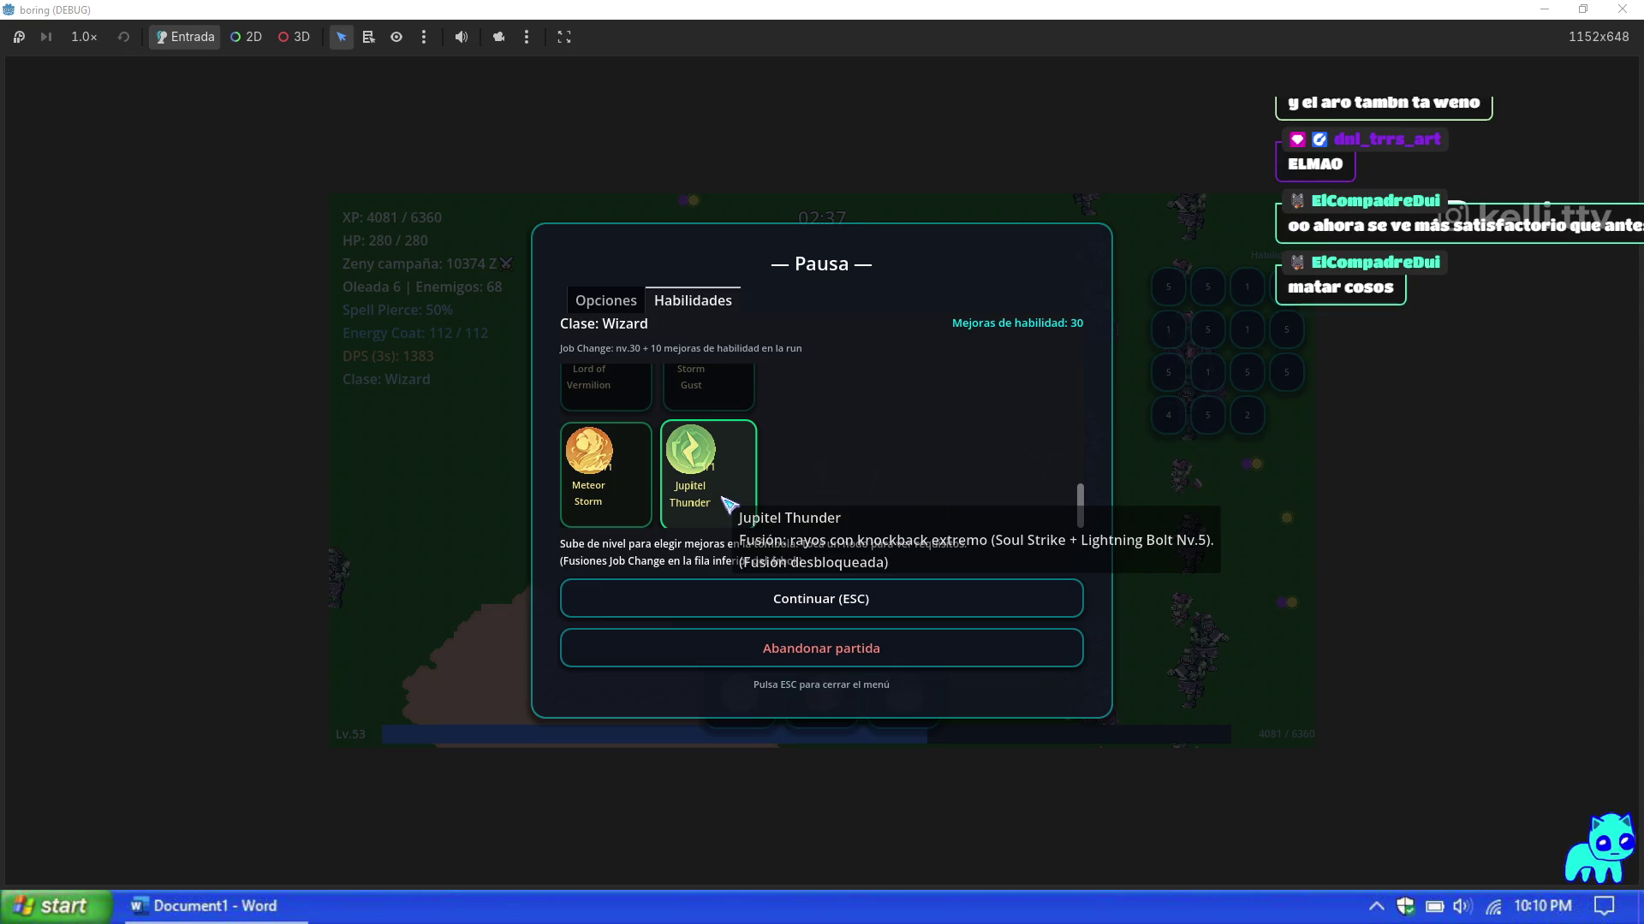
pyautogui.scroll(1, 616, 492)
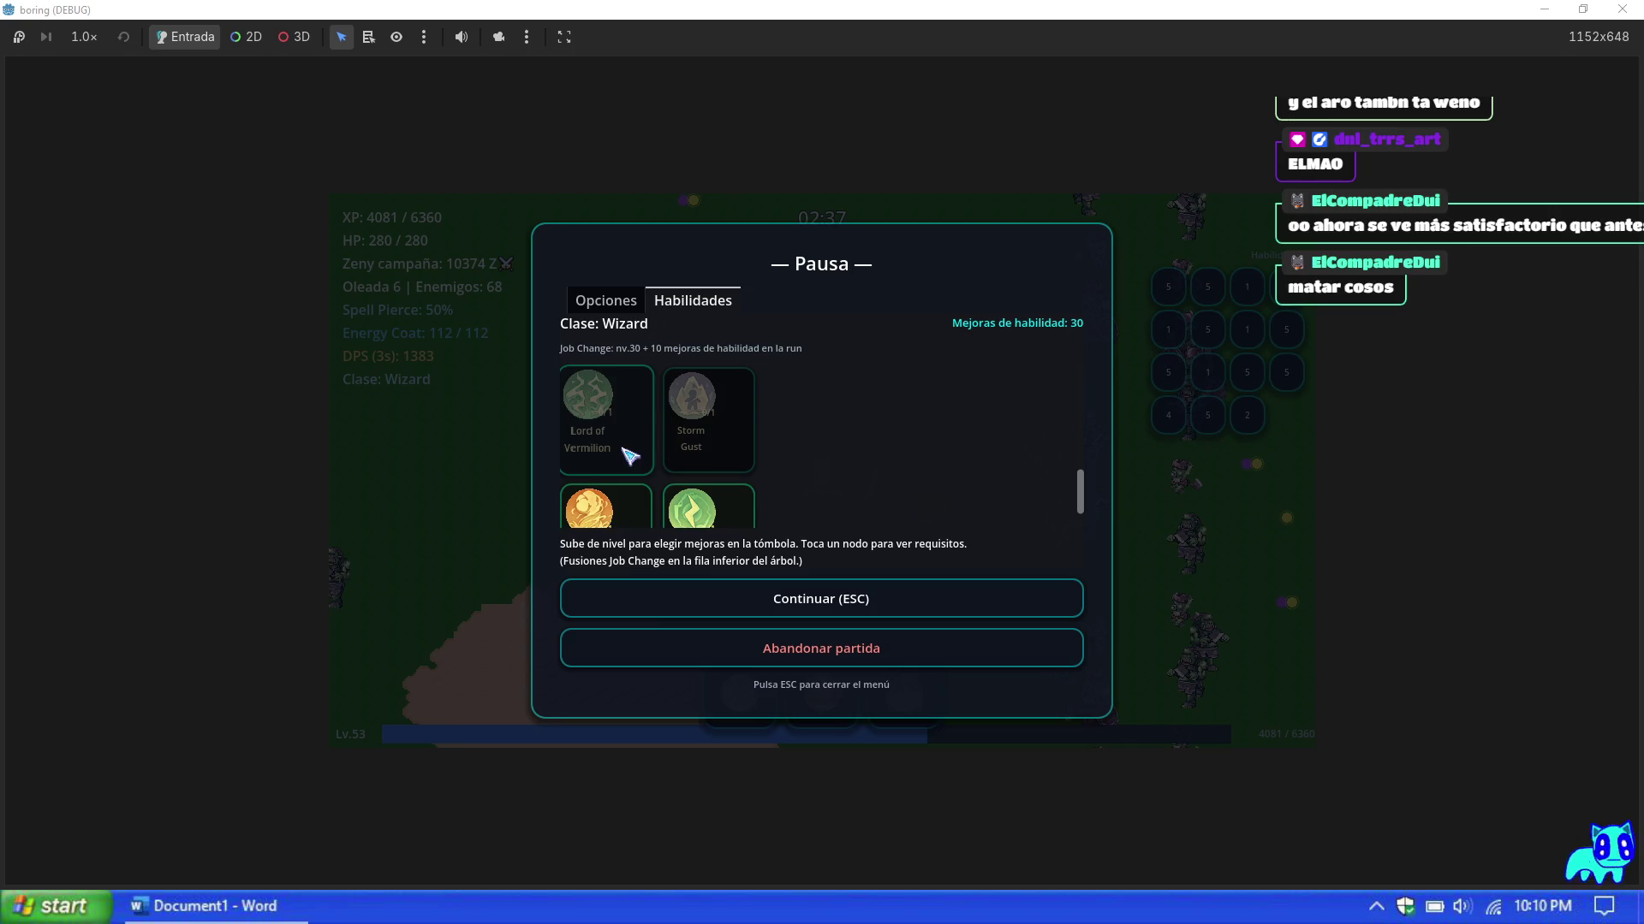
pyautogui.moveTo(630, 454)
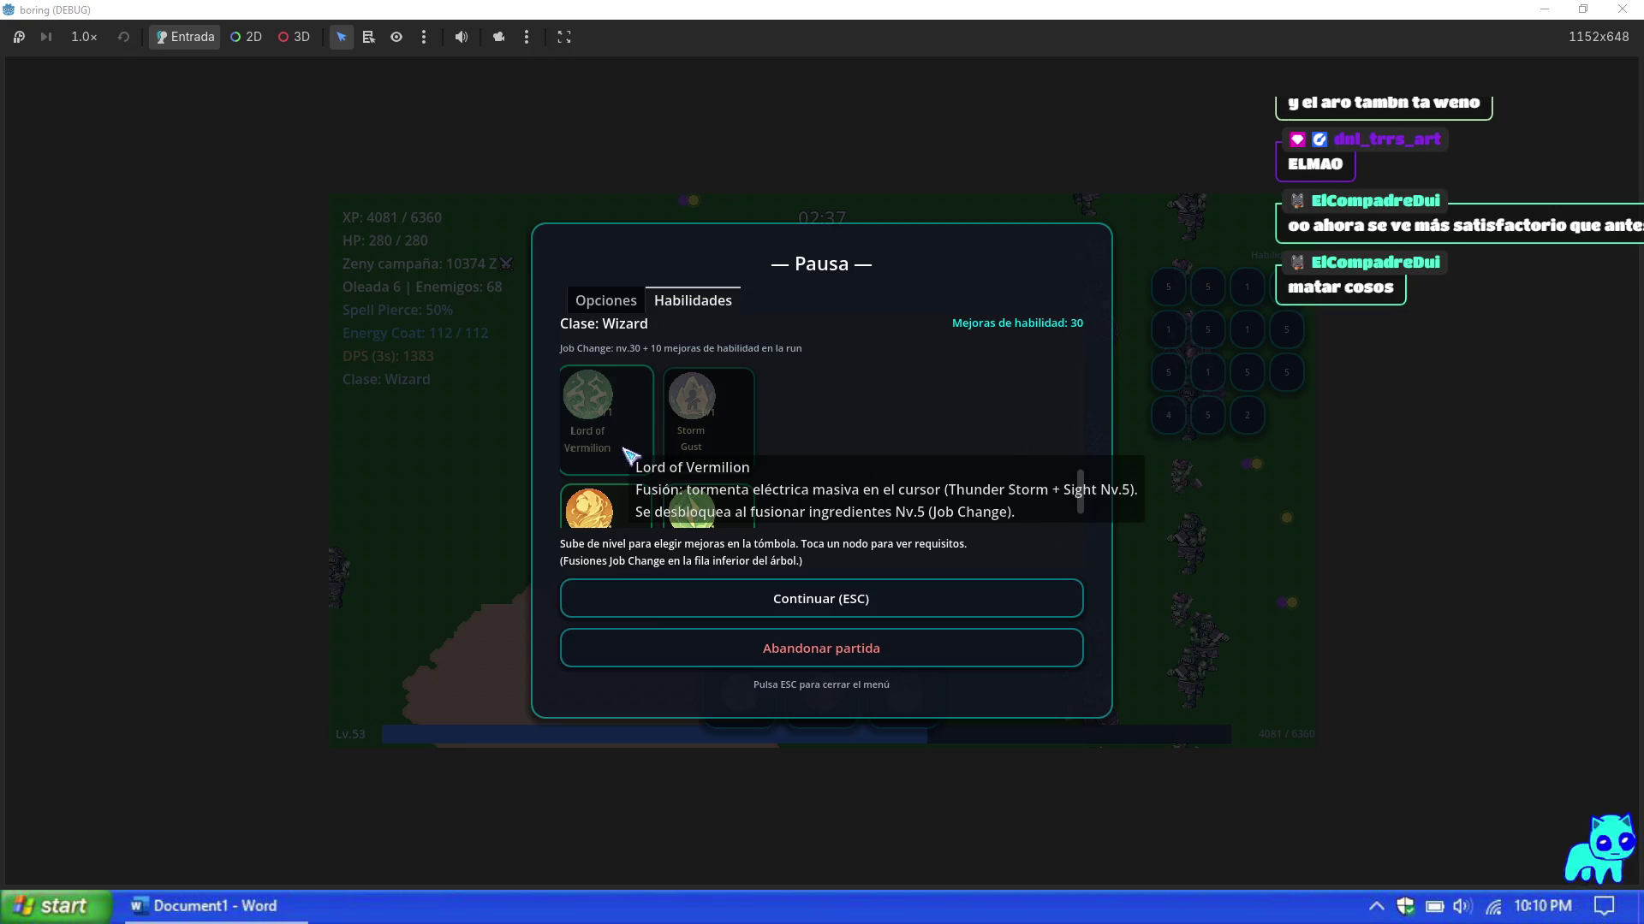
pyautogui.moveTo(709, 467)
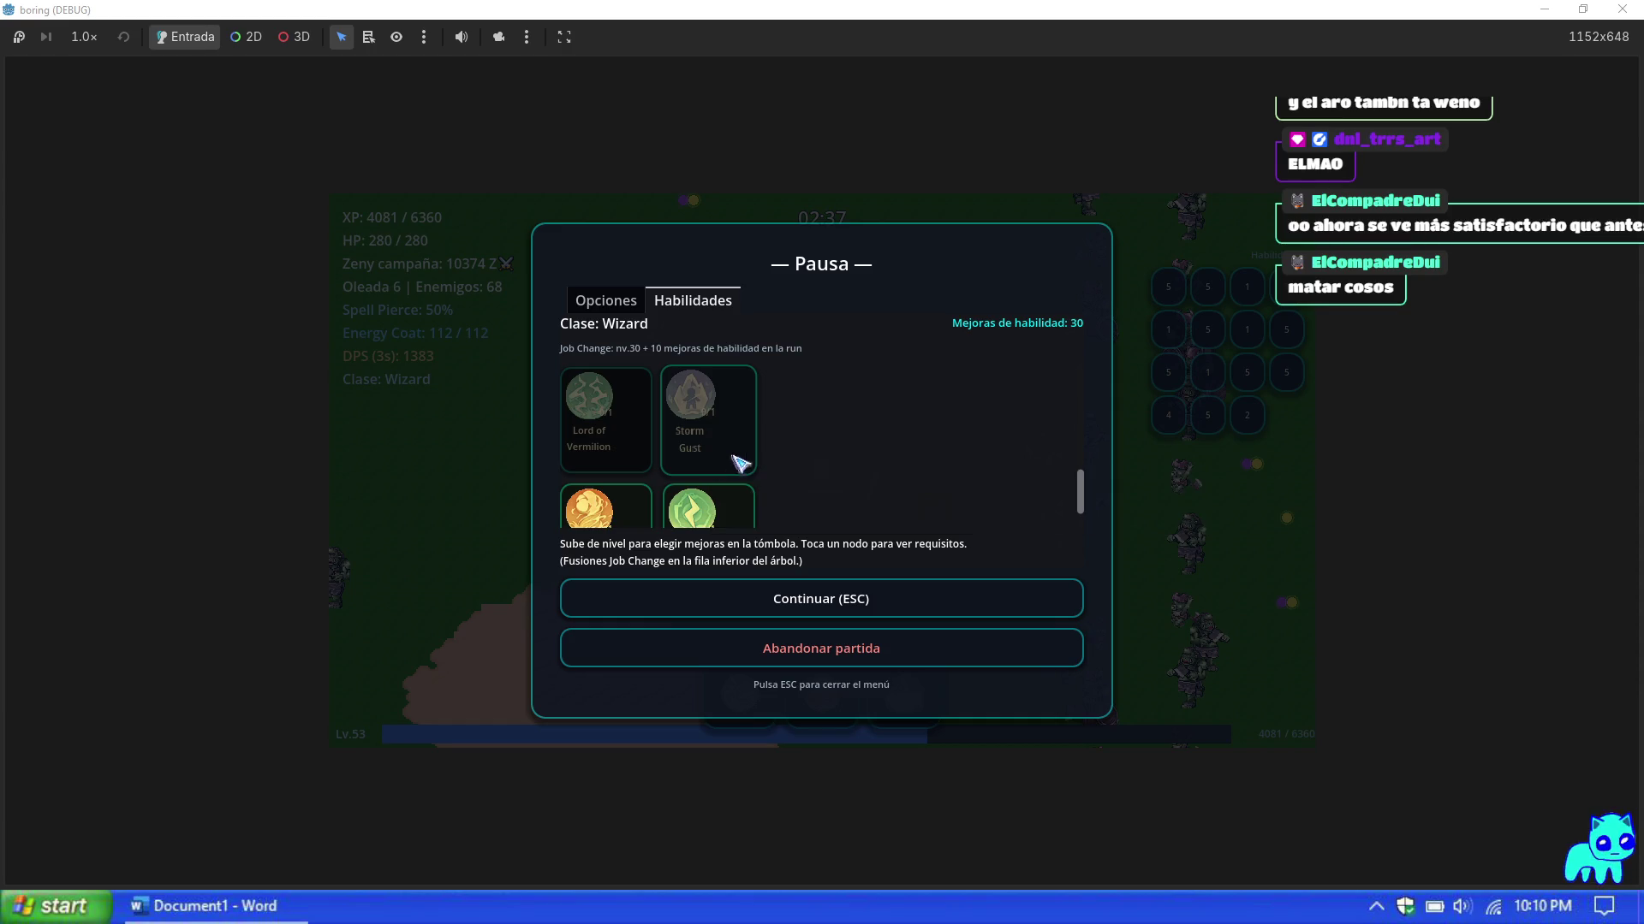
# Step: Scroll through the skill list once more, then resume play with Continuar (ESC)
pyautogui.scroll(-3, 792, 484)
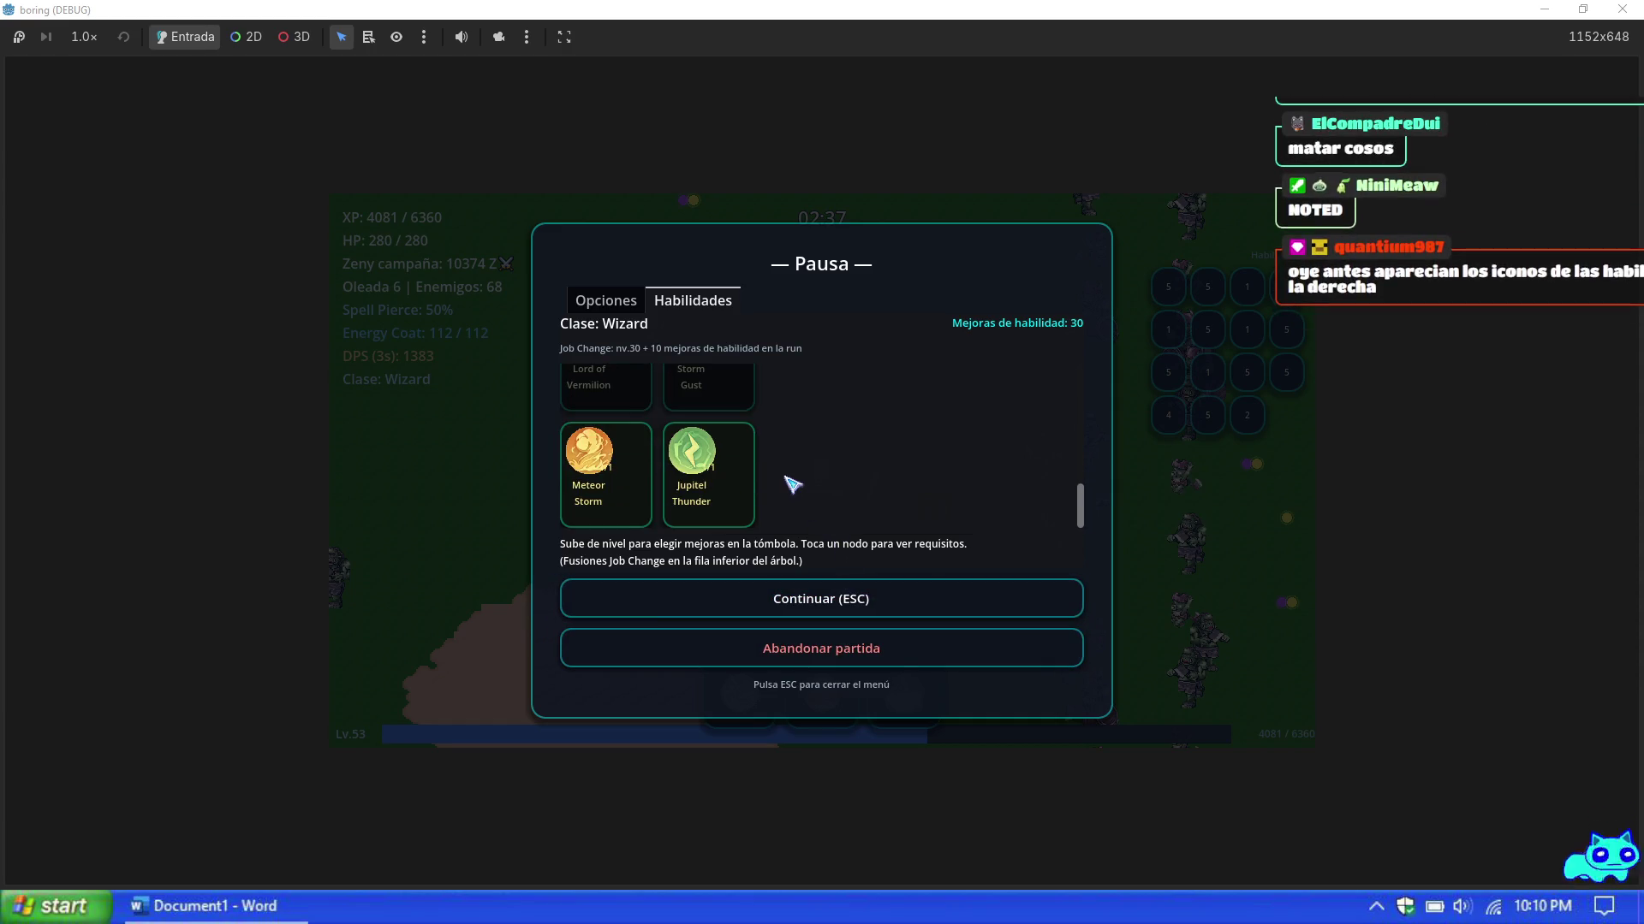
pyautogui.scroll(2, 641, 505)
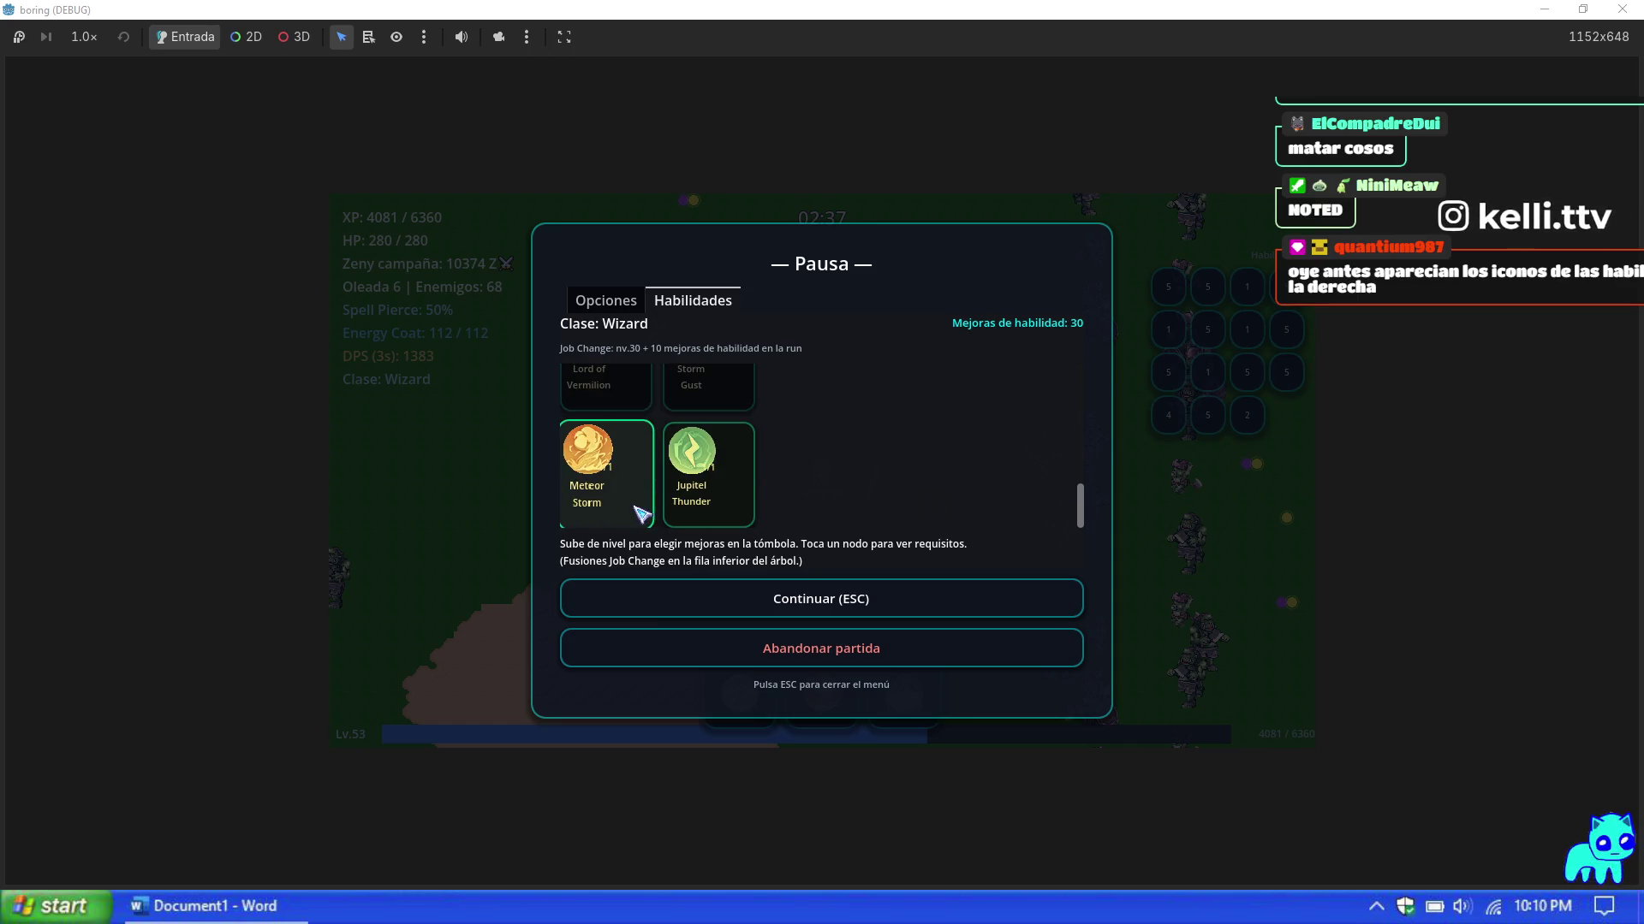
pyautogui.scroll(-4, 640, 514)
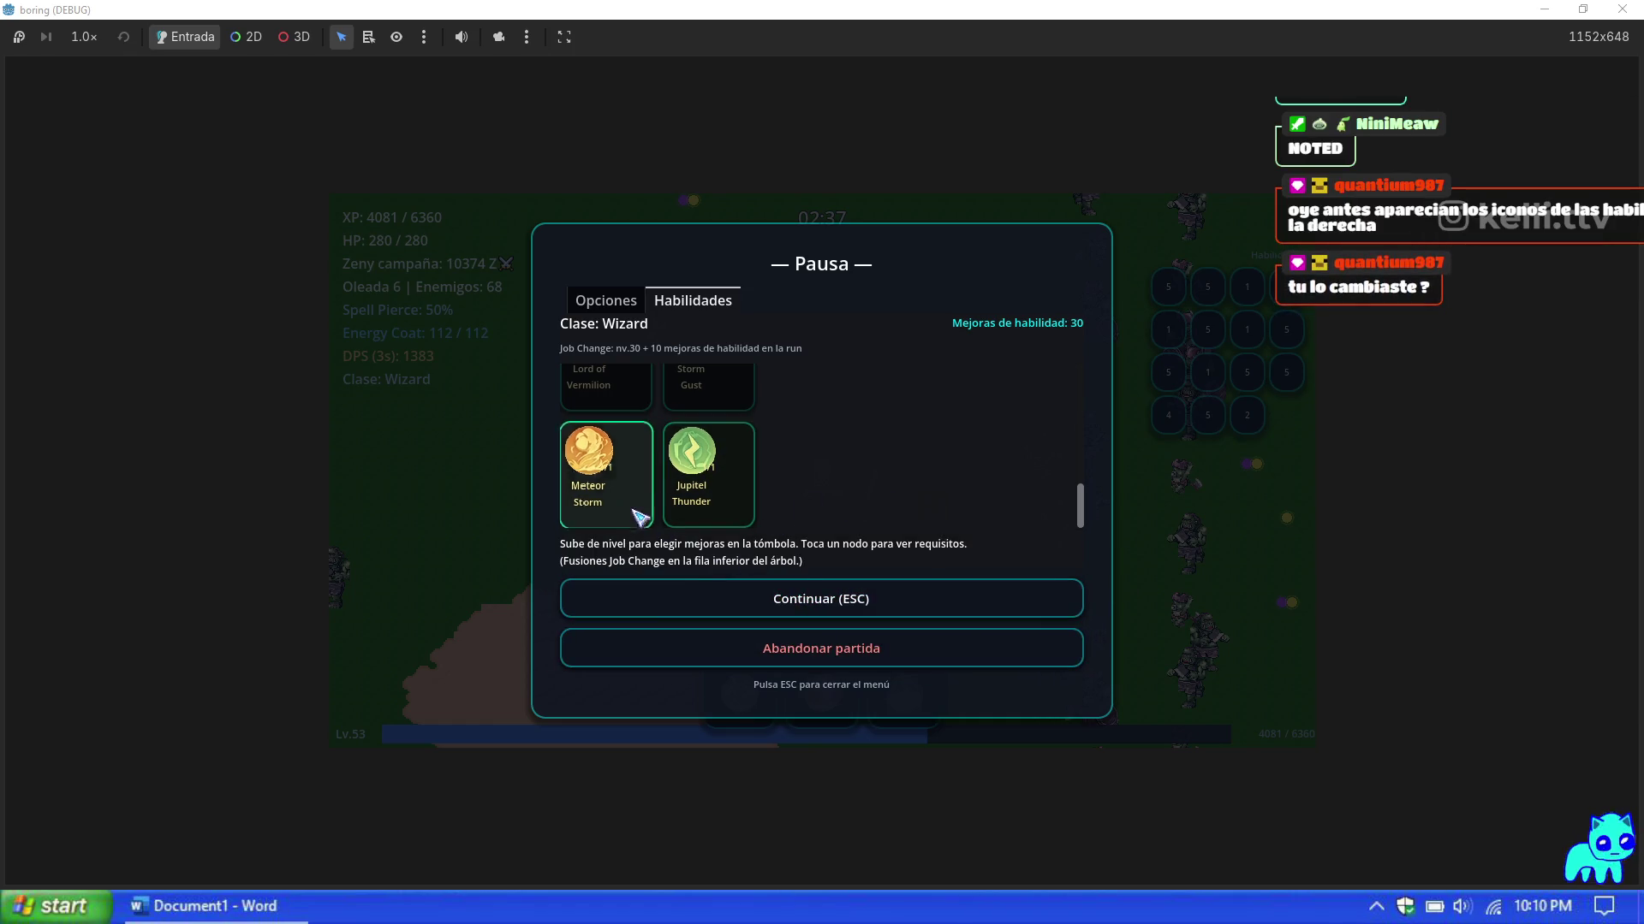
pyautogui.click(874, 595)
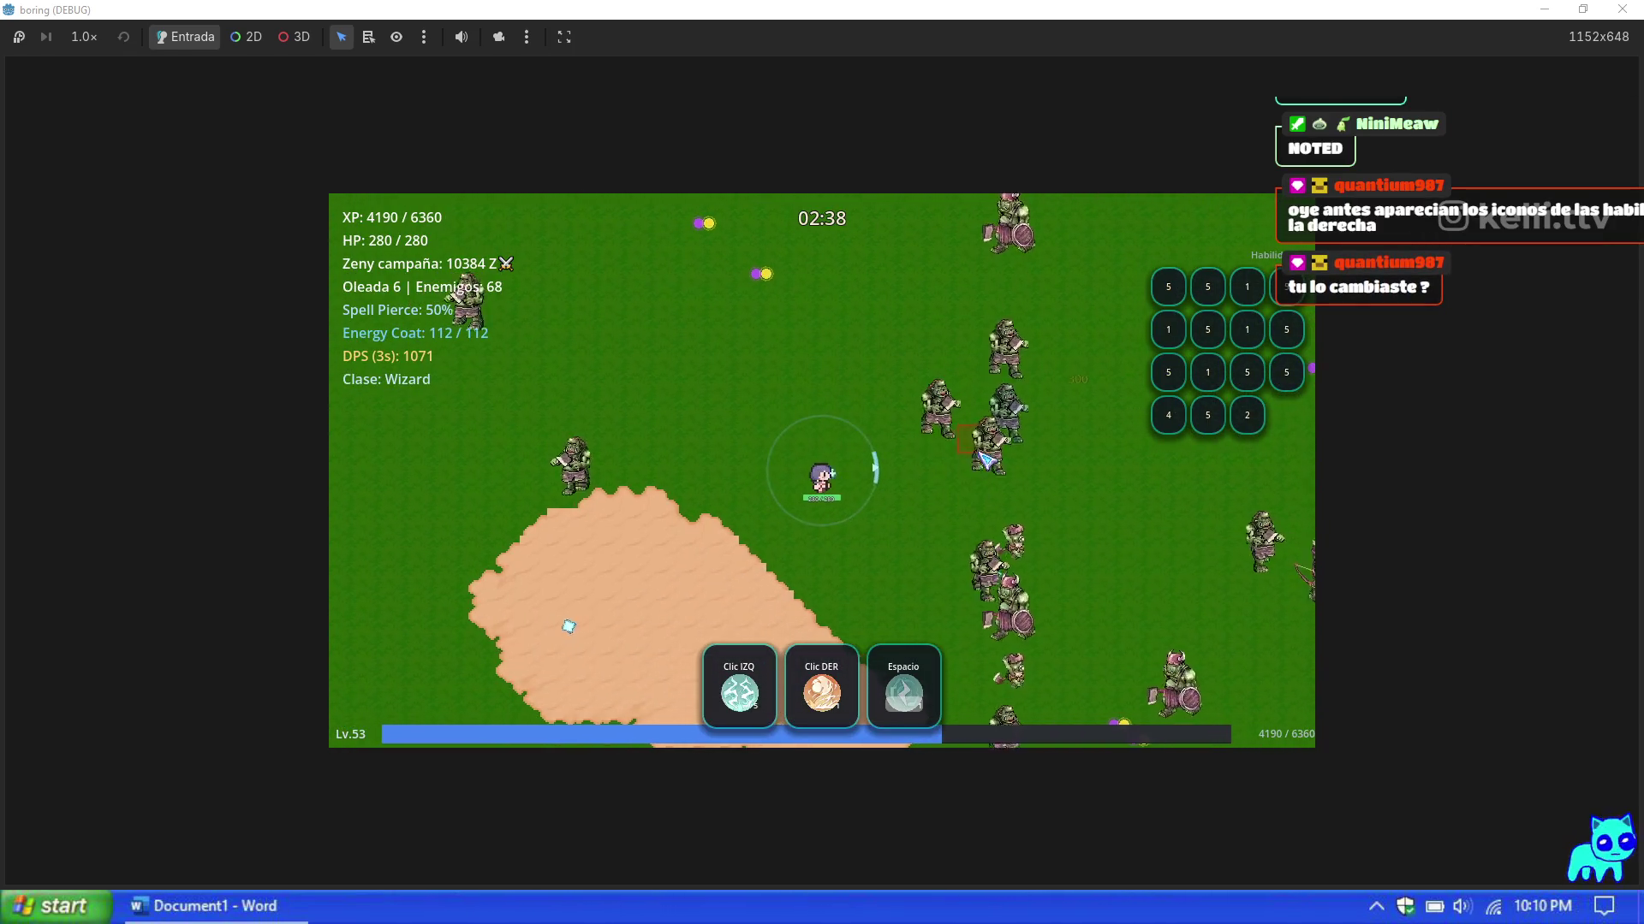
pyautogui.press('a')
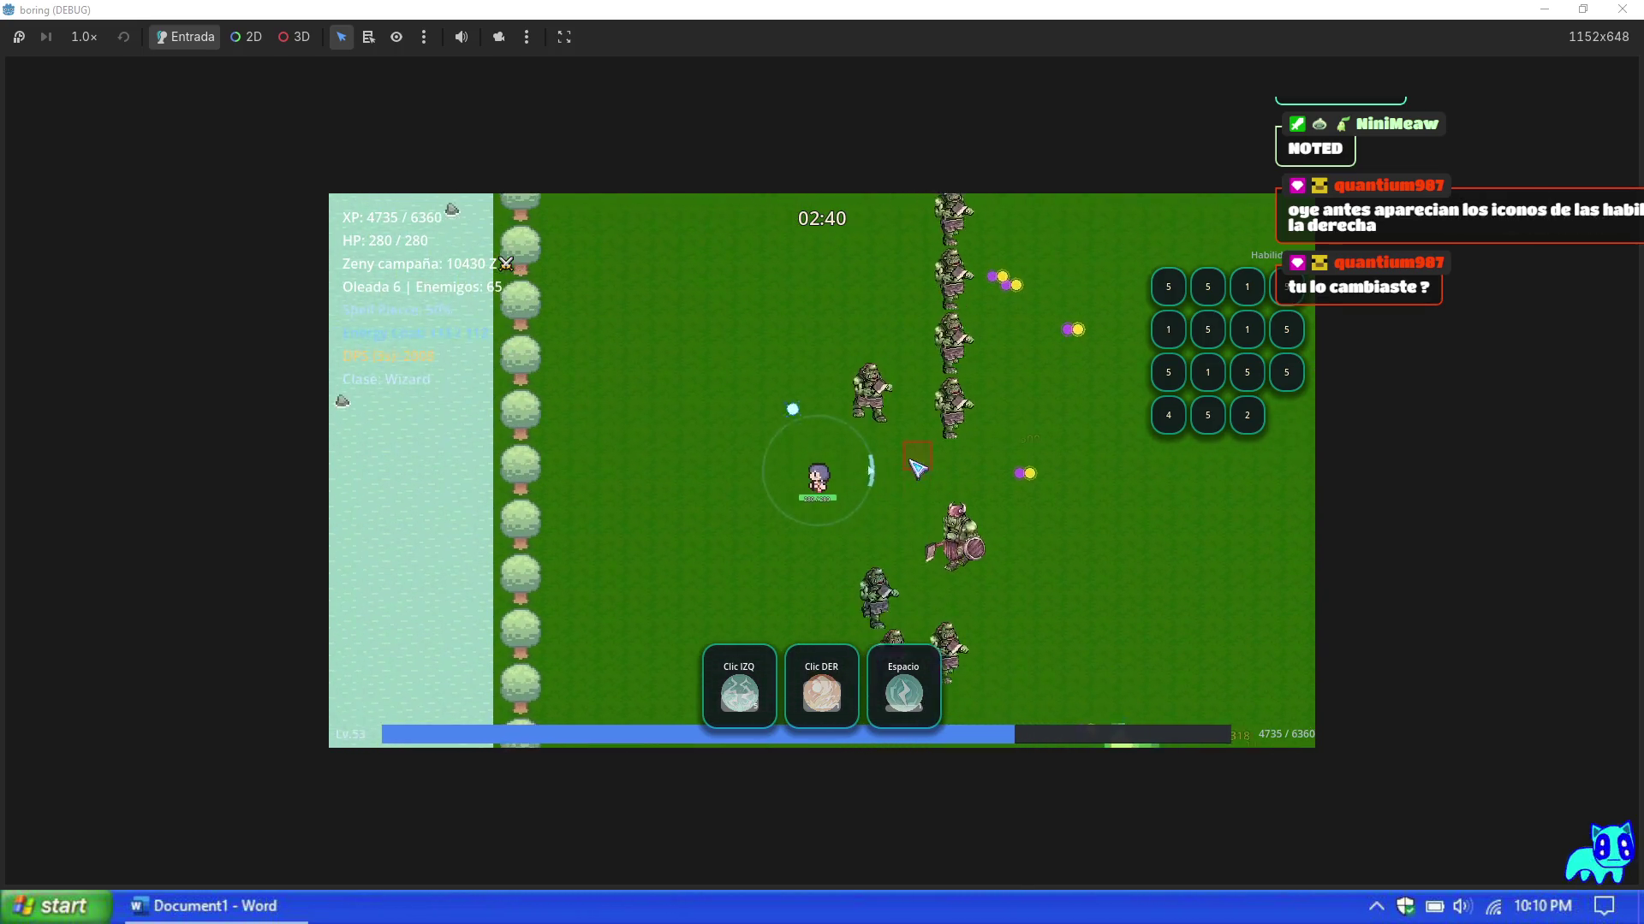
# Step: Move the wizard along the trees gathering experience, then take the Frost Diver upgrade
pyautogui.press('d')
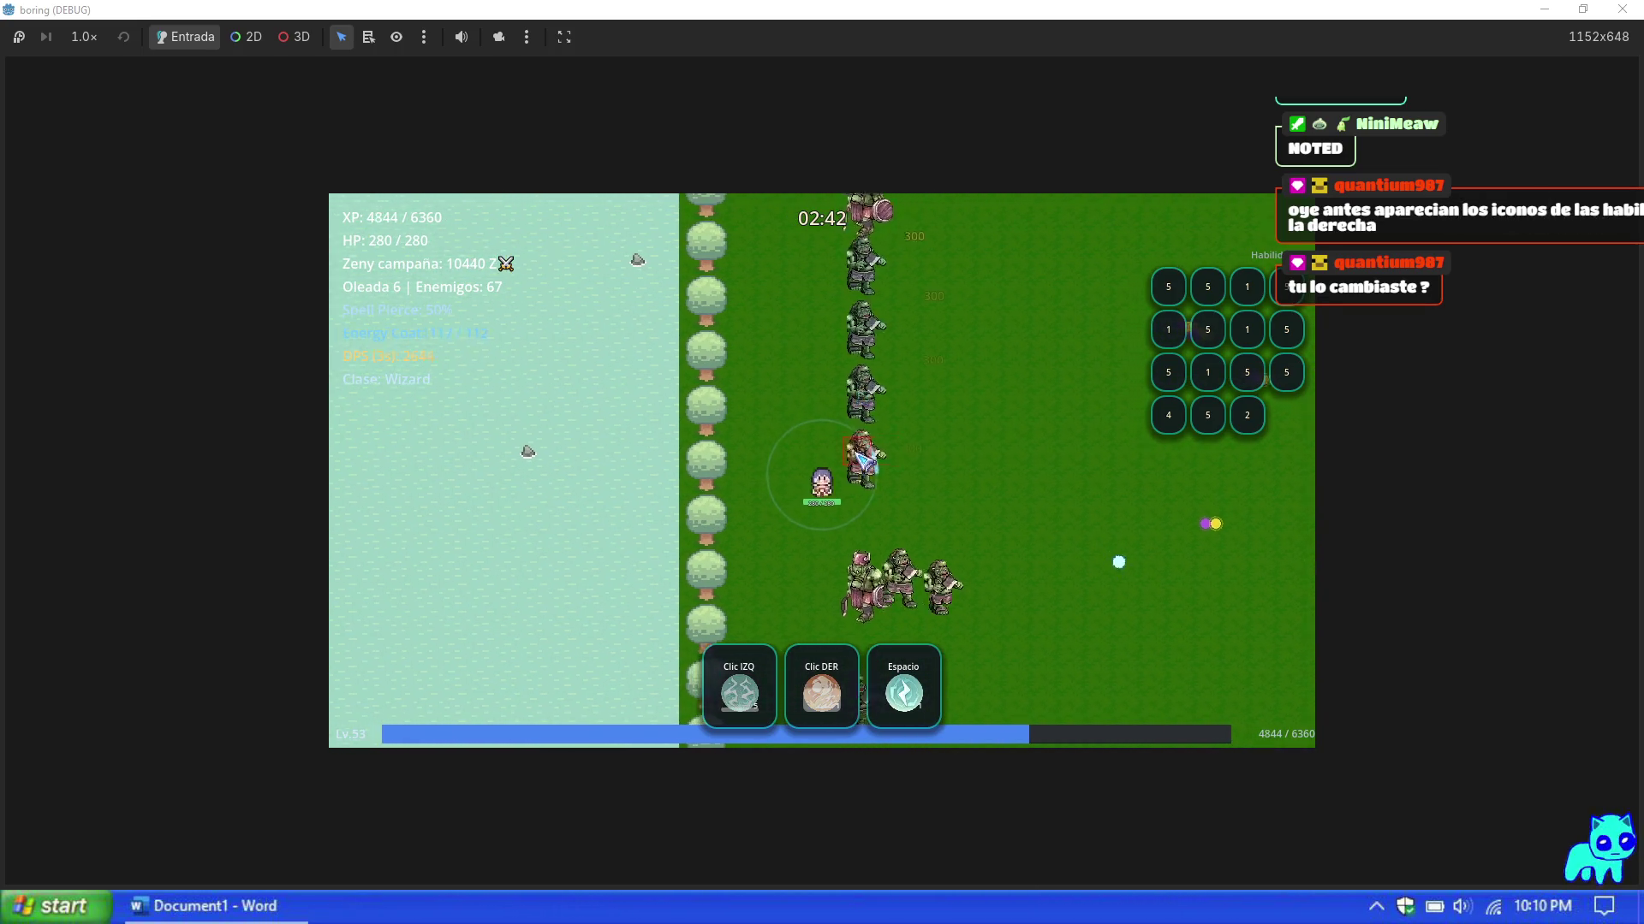
pyautogui.press('d')
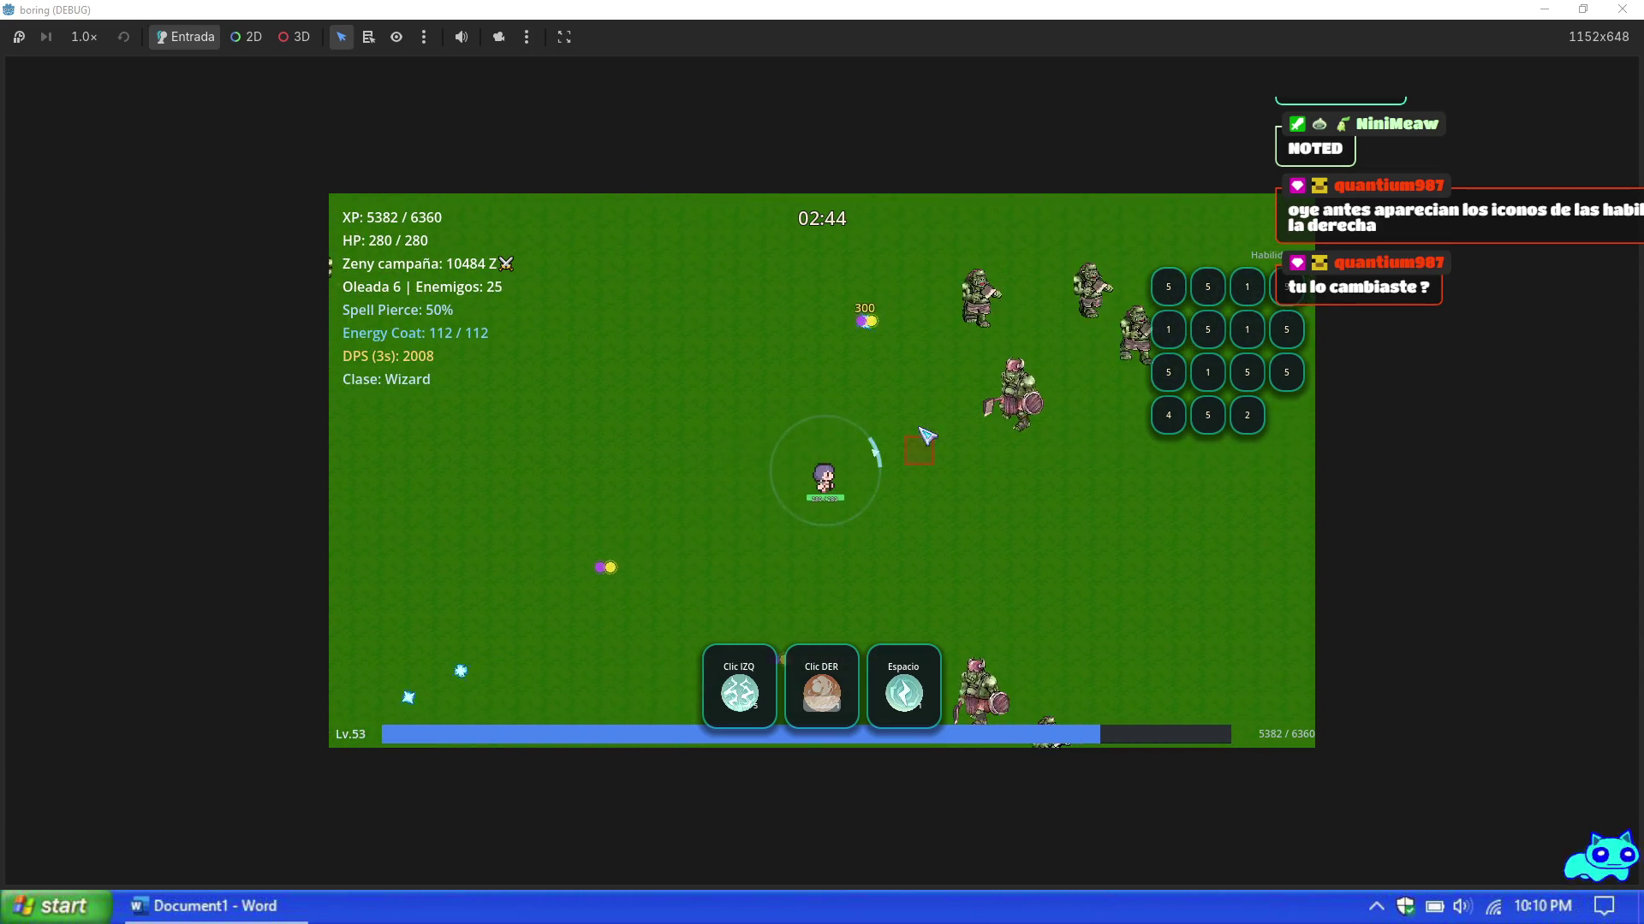
pyautogui.press('d')
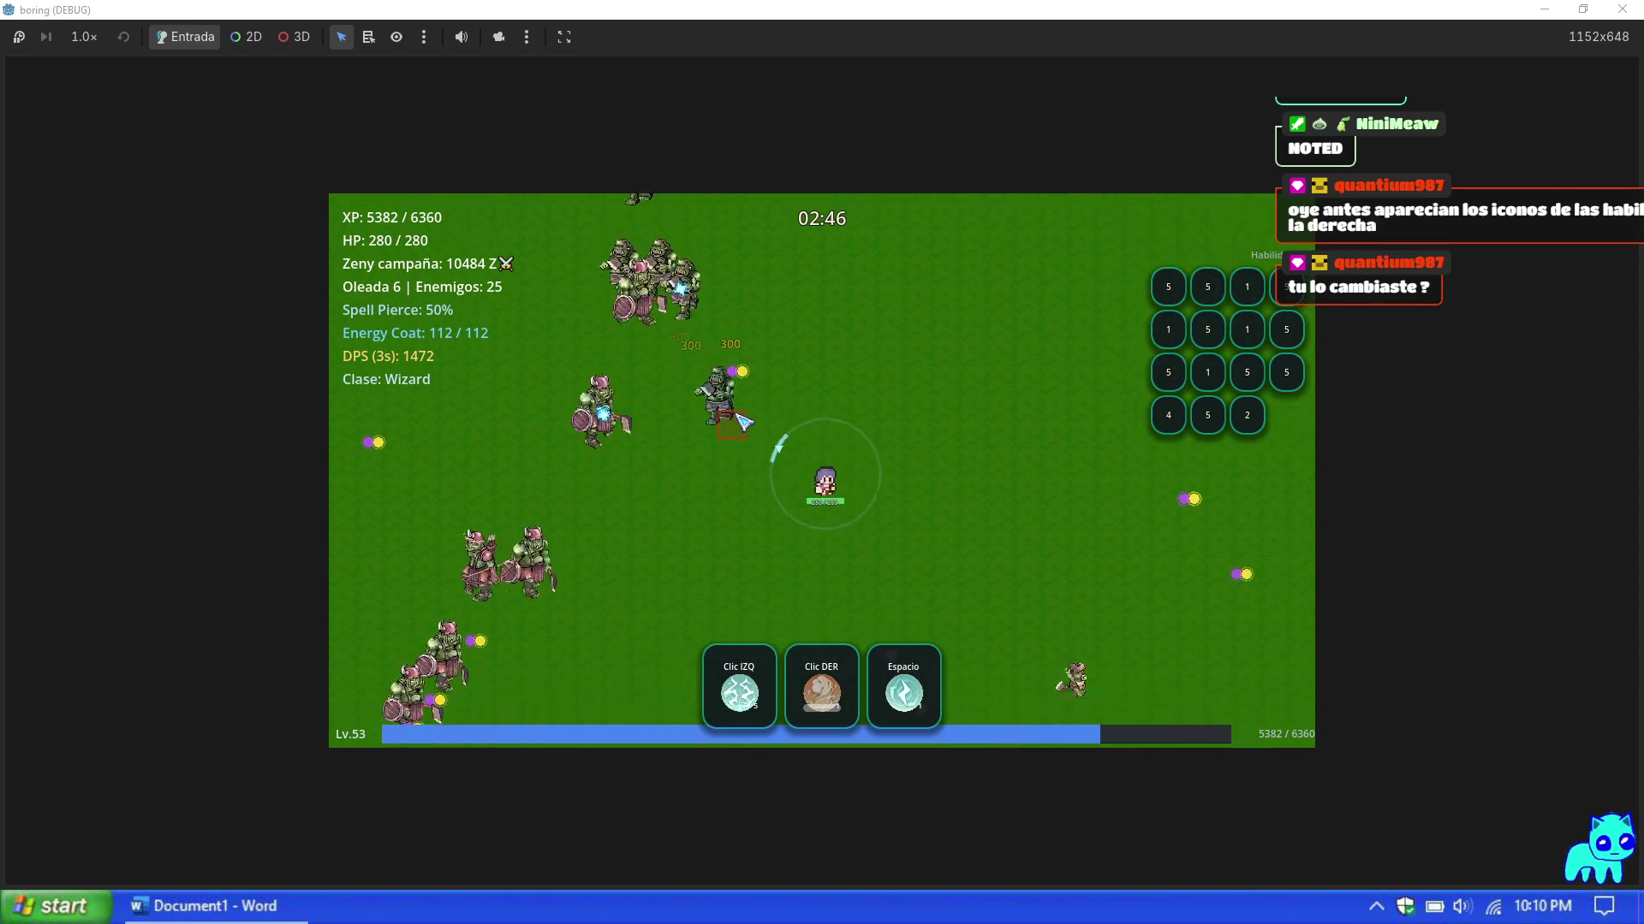
pyautogui.press('a')
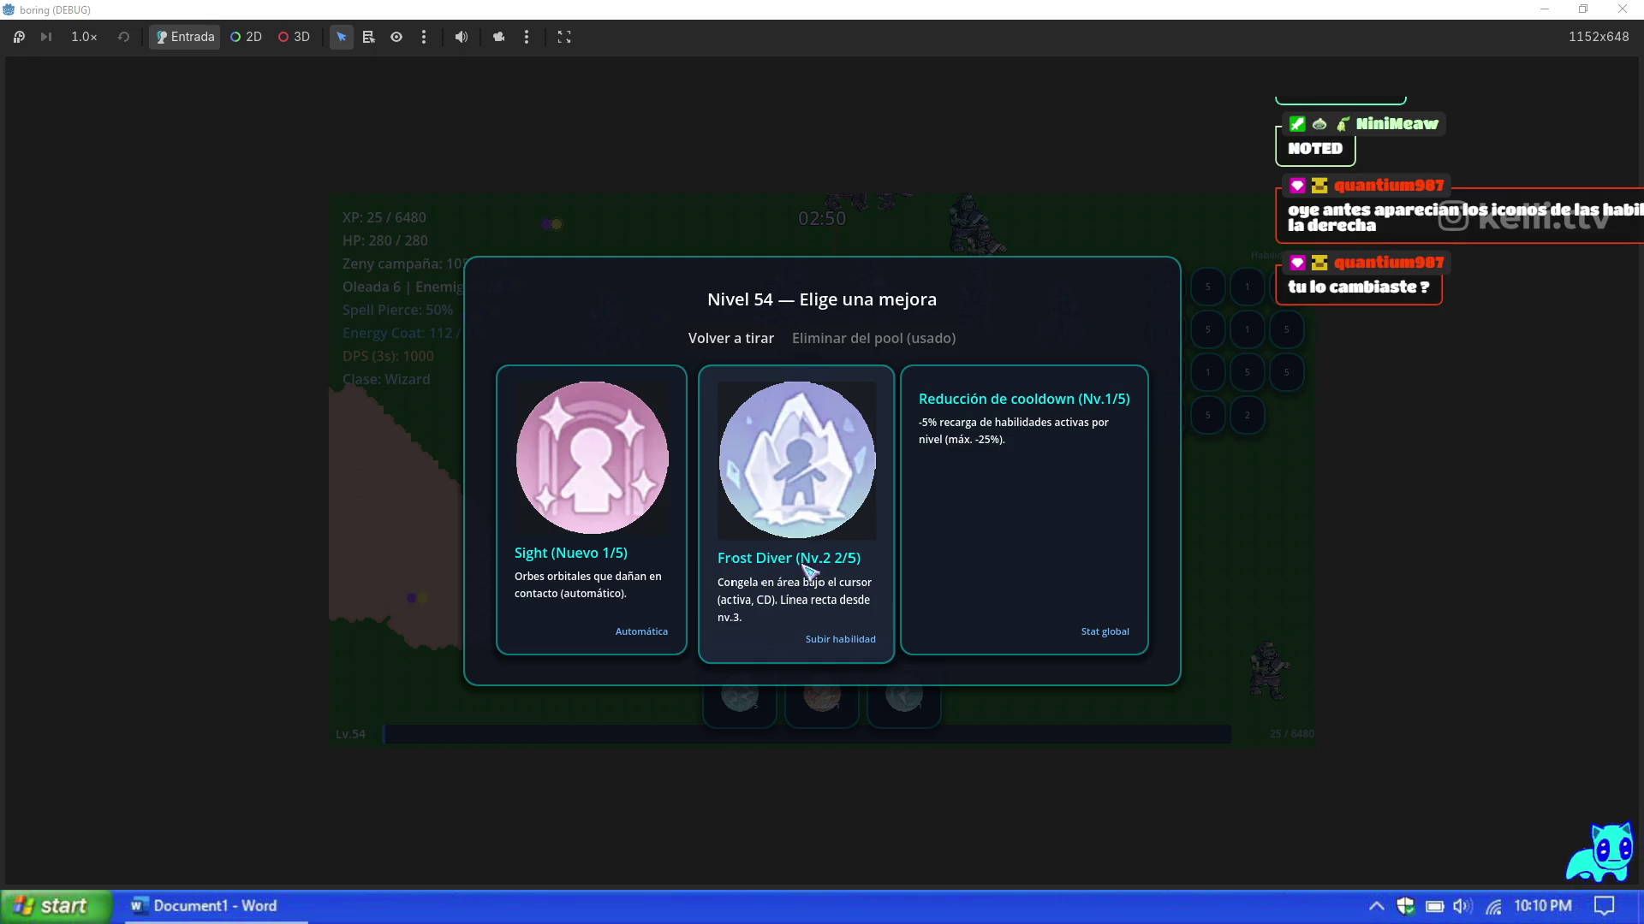
pyautogui.click(824, 546)
# Step: Cross the field north-east, casting the green spell cloud and blast on enemies
pyautogui.press('s')
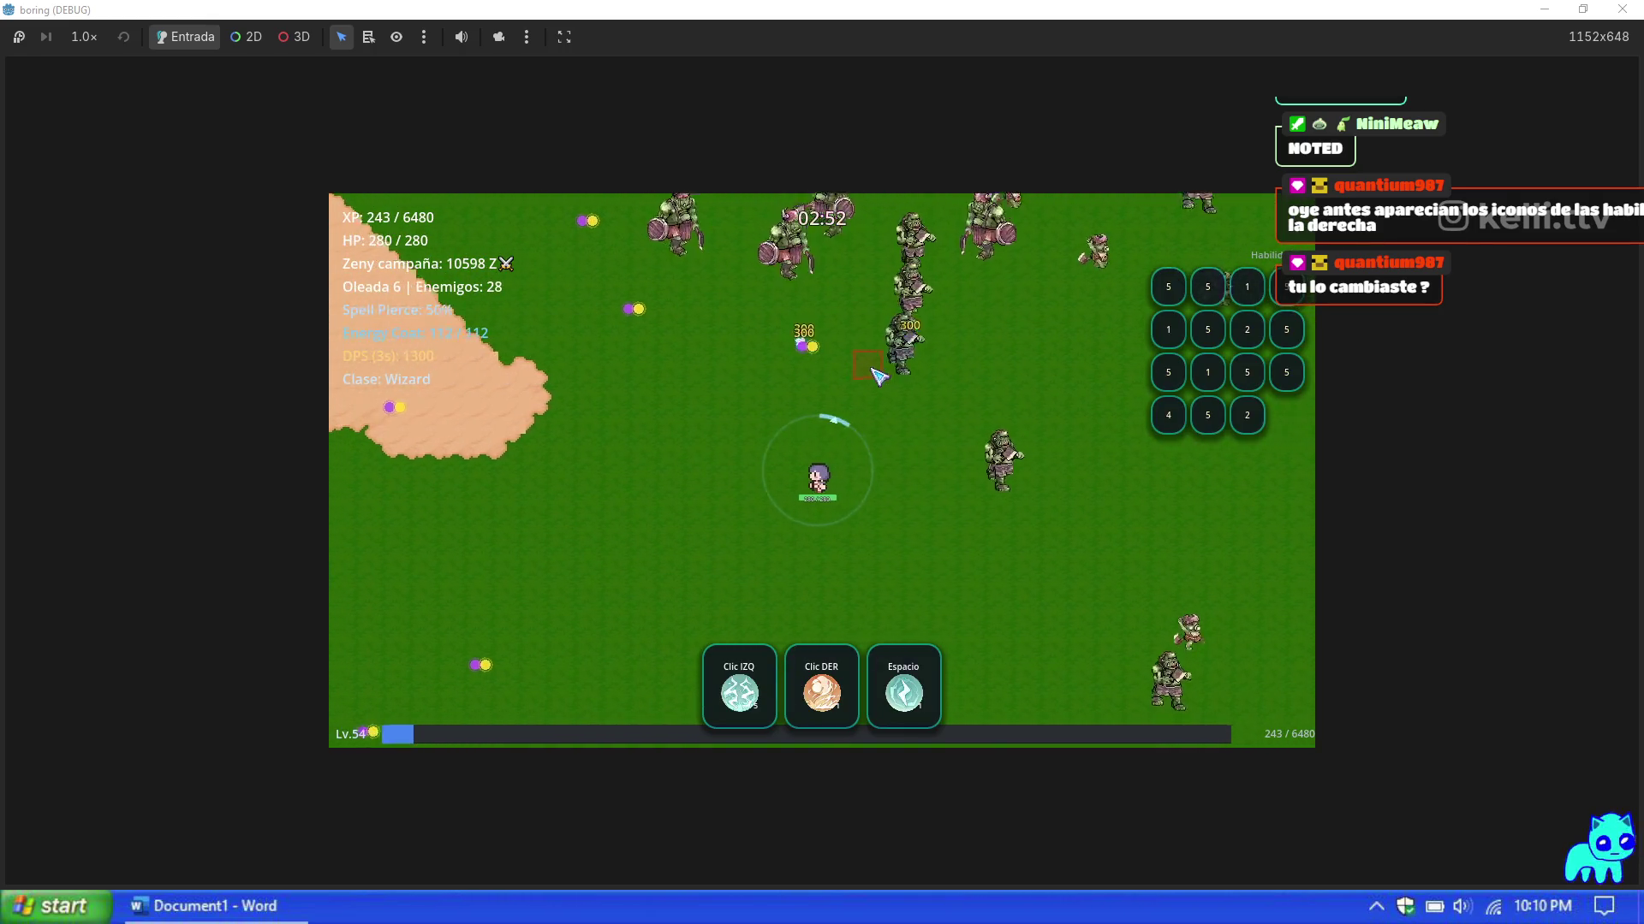
pyautogui.rightClick(956, 388)
pyautogui.press('a')
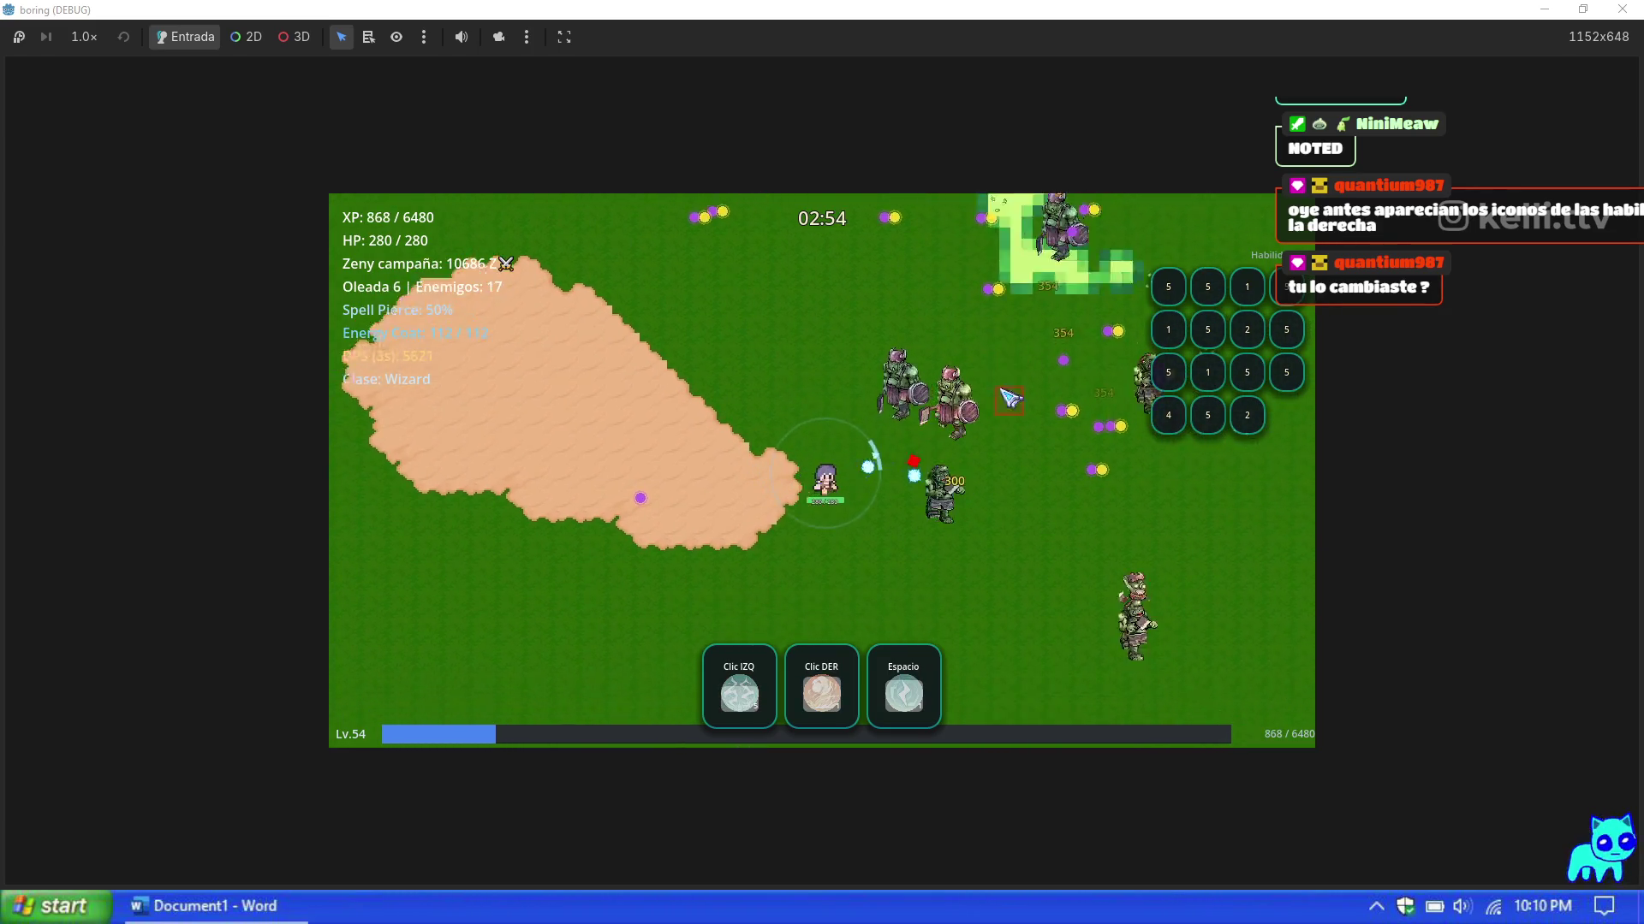
pyautogui.press('s')
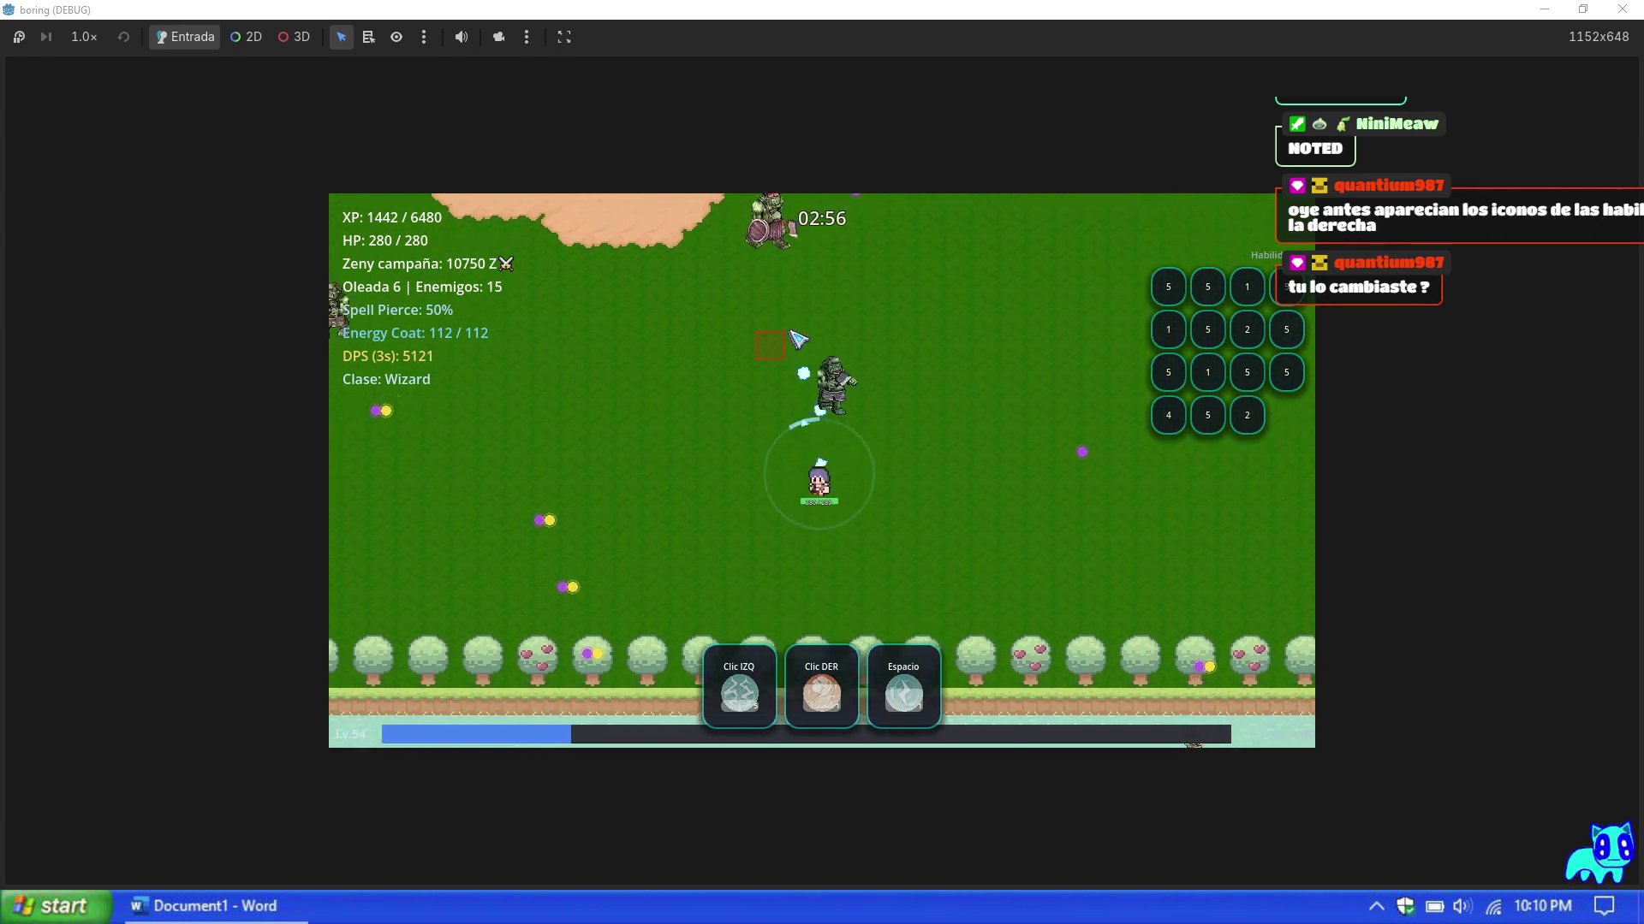
pyautogui.press('w')
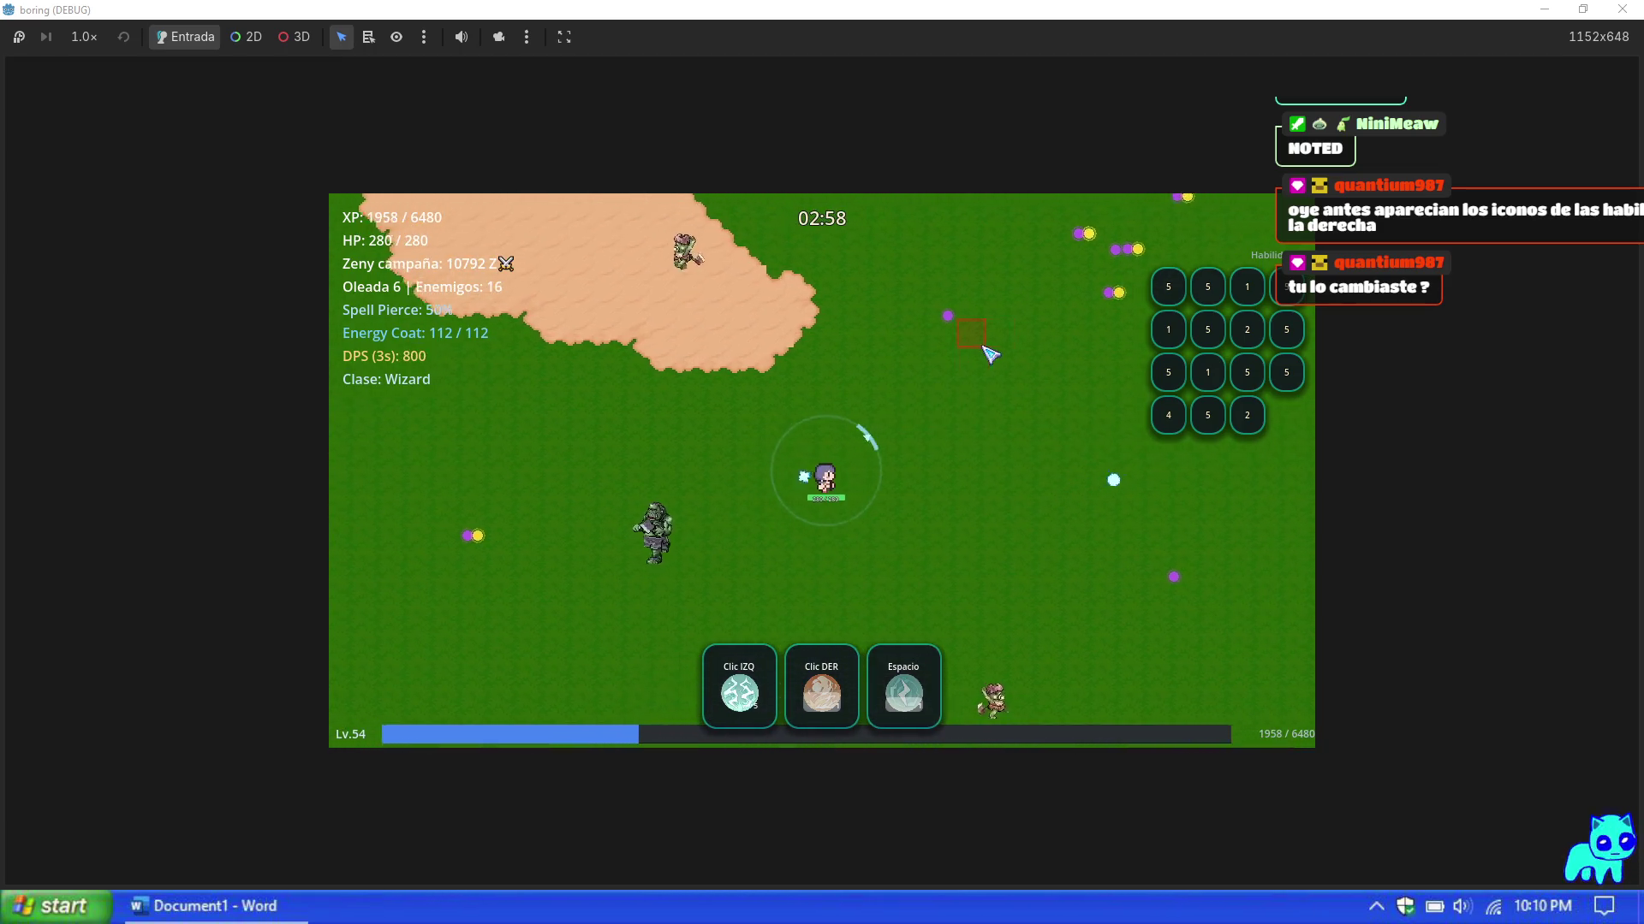
pyautogui.press('w')
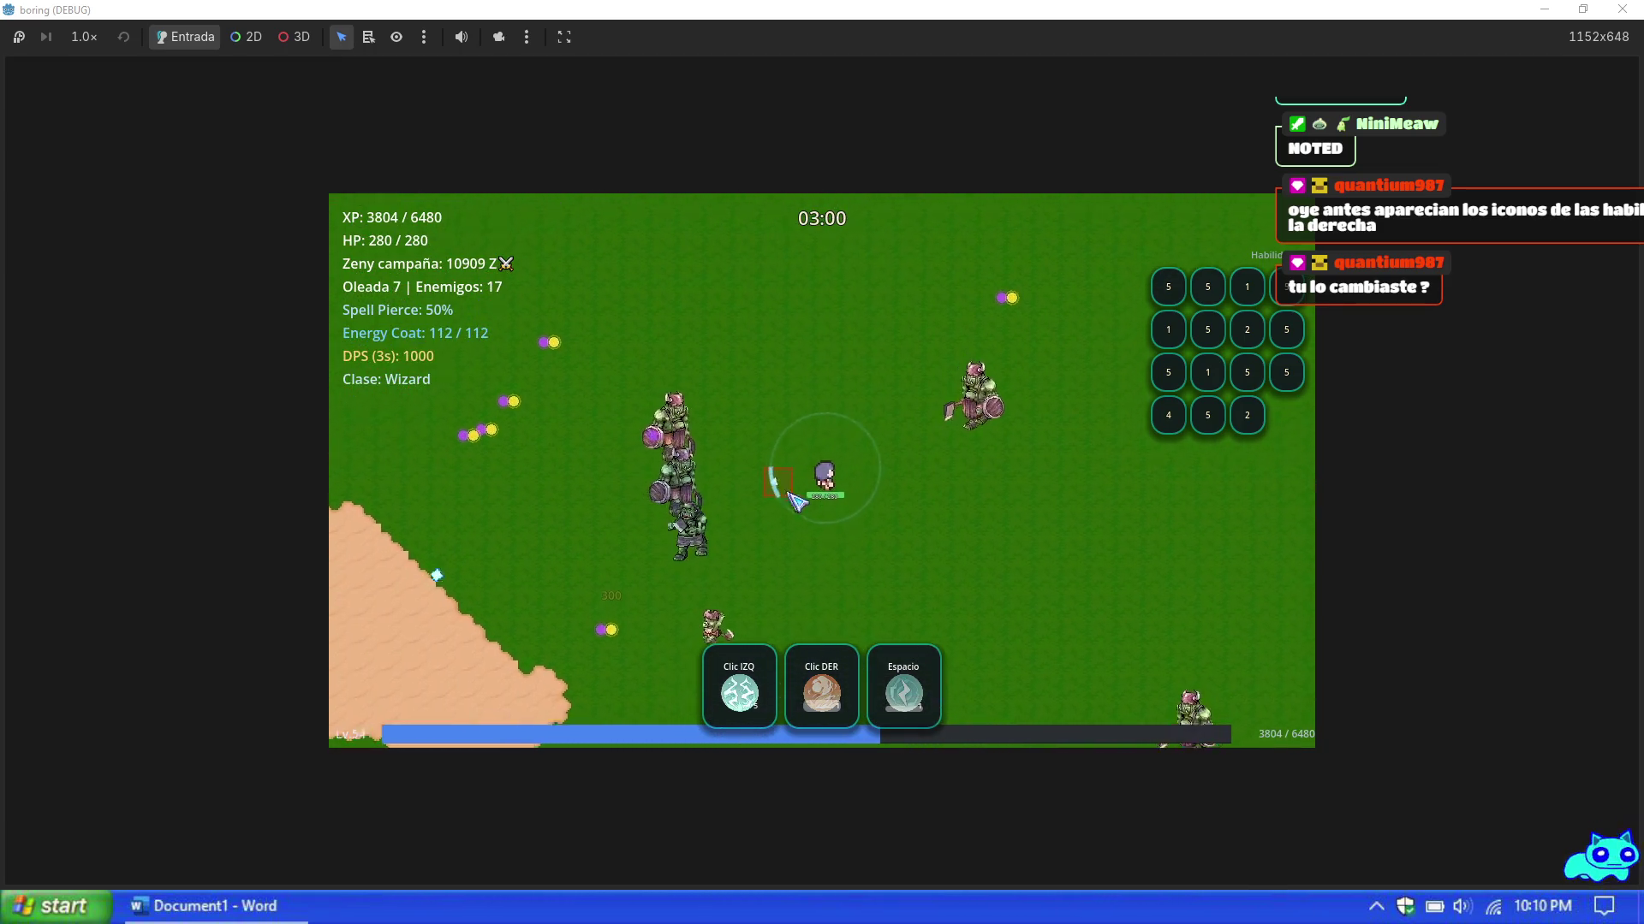
pyautogui.press('w')
pyautogui.press('d')
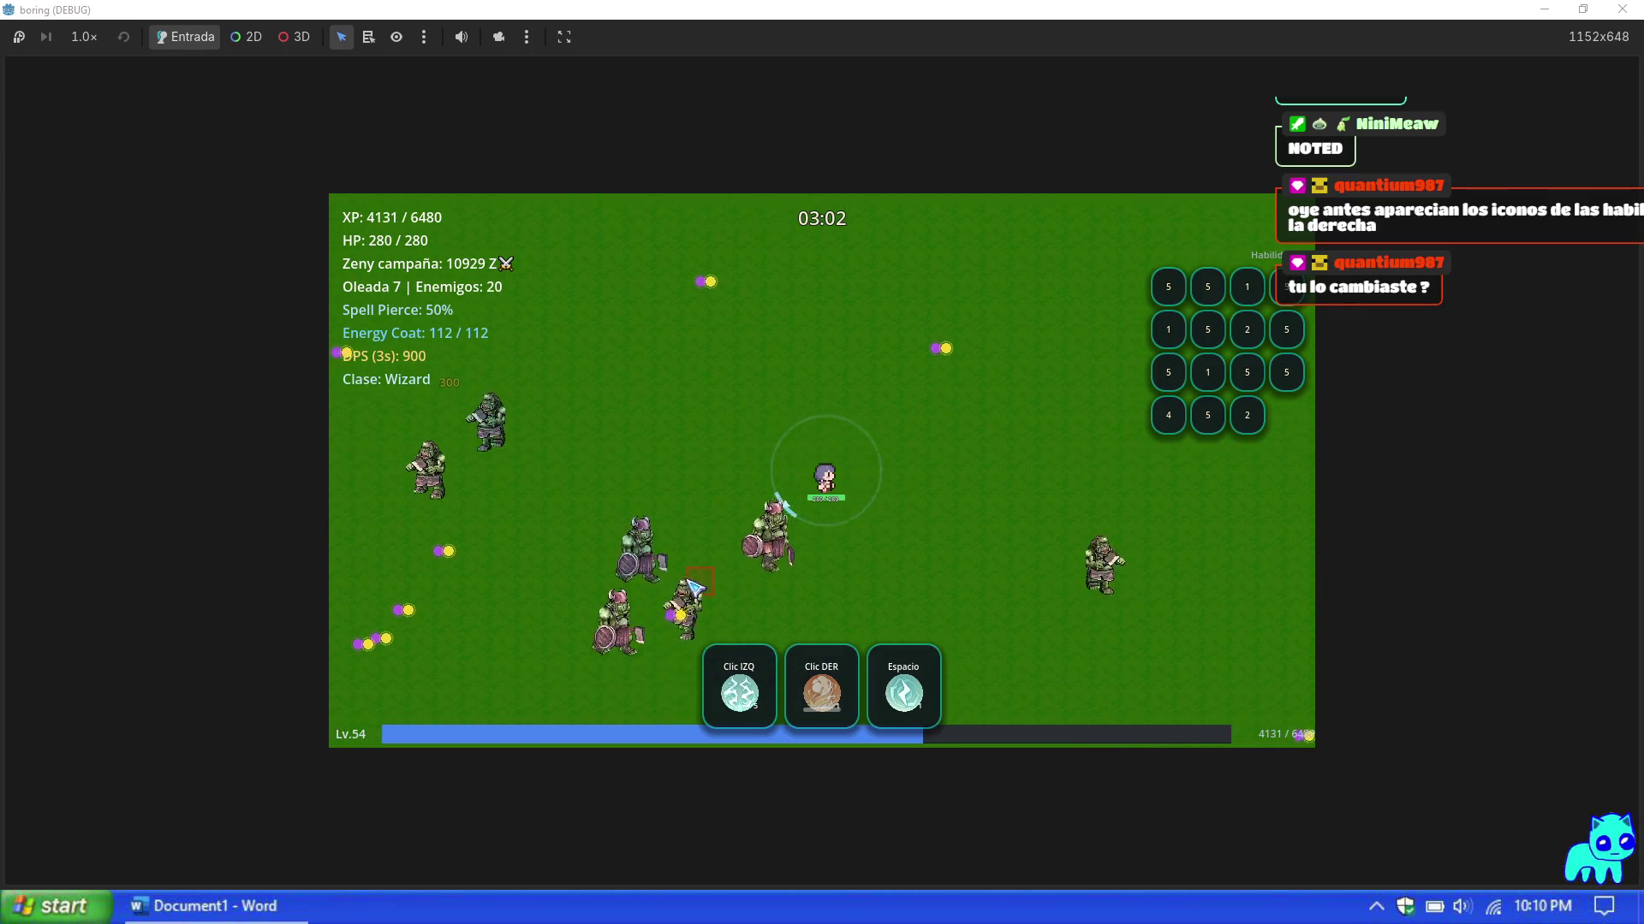
pyautogui.press('space')
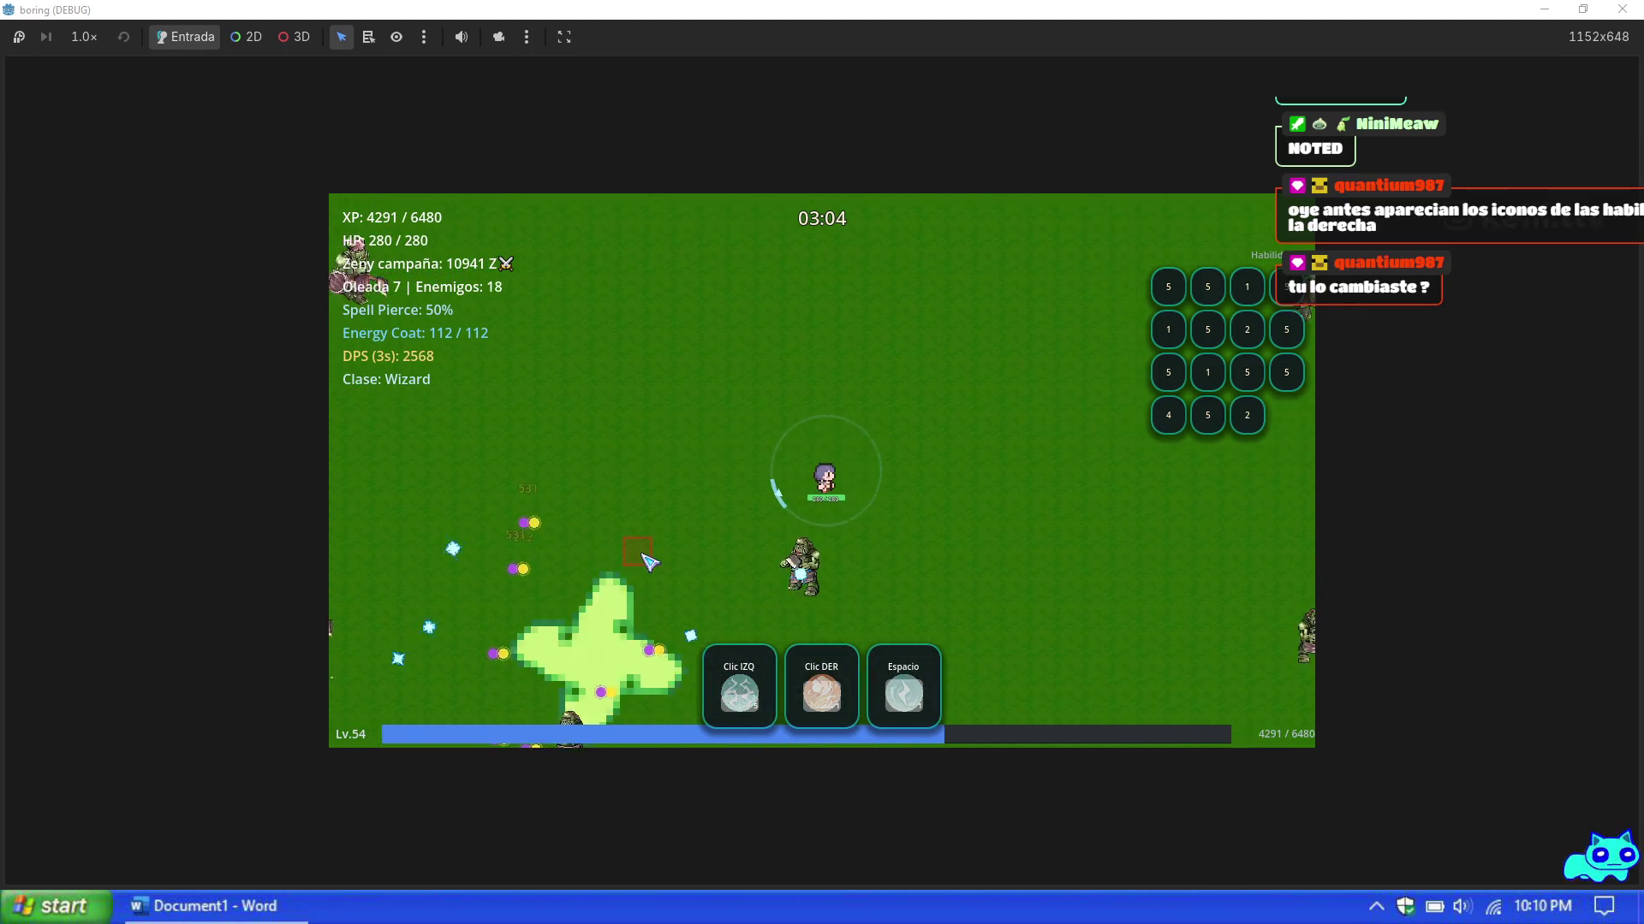
# Step: Head north, fire blast and whirlwind spells, then pick Frost Diver (Nv.3) at level 55
pyautogui.press('w')
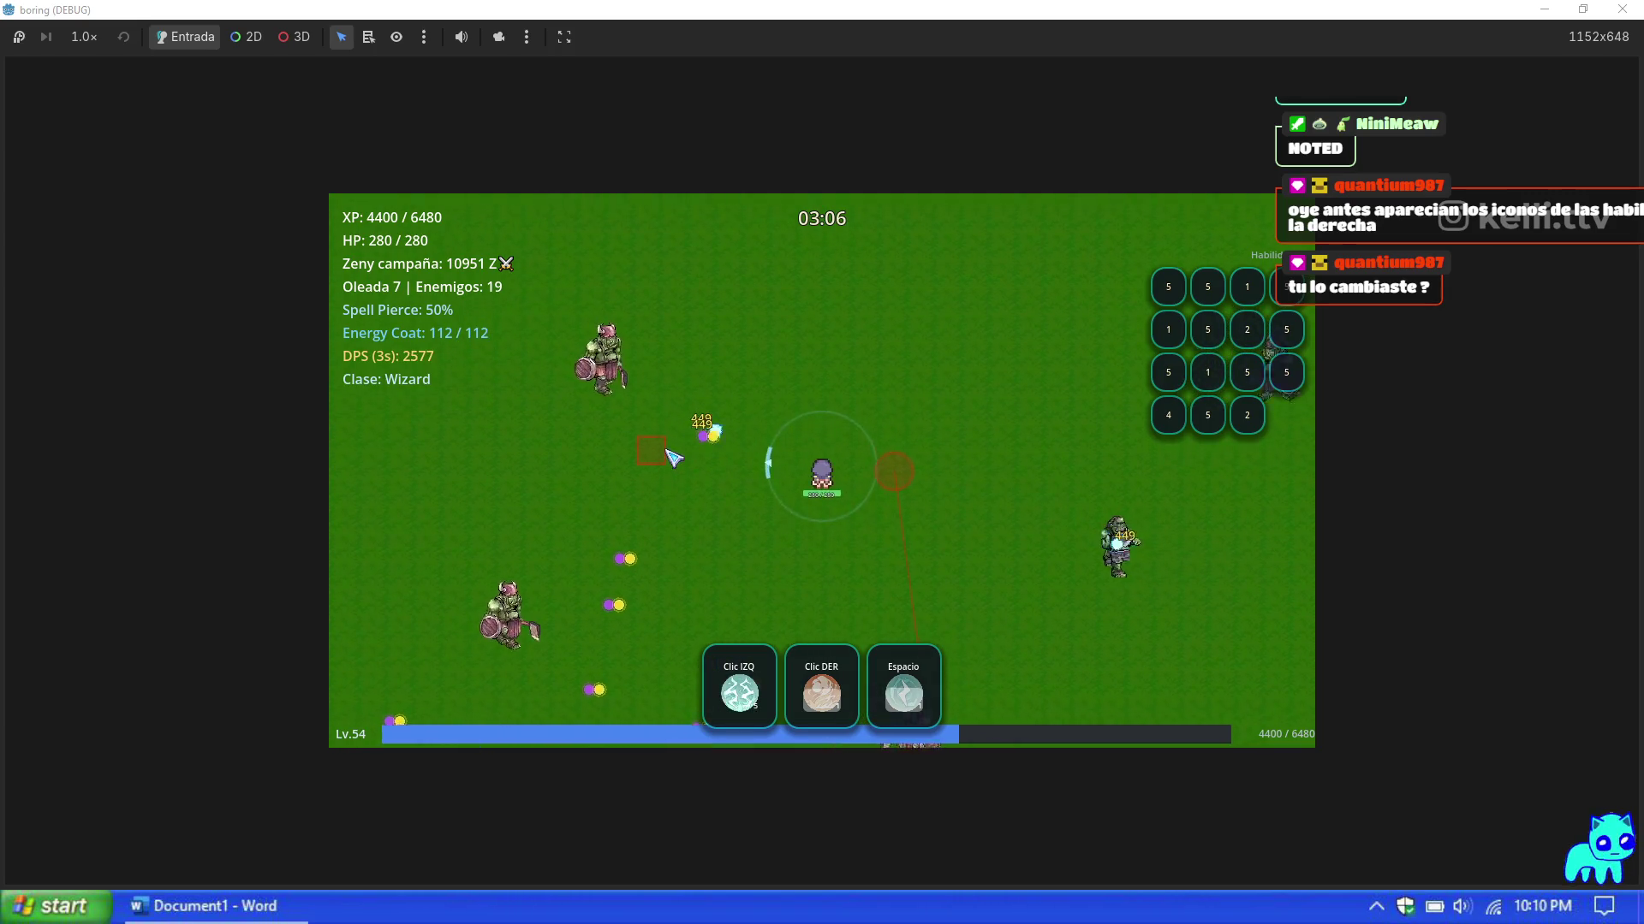
pyautogui.press('w')
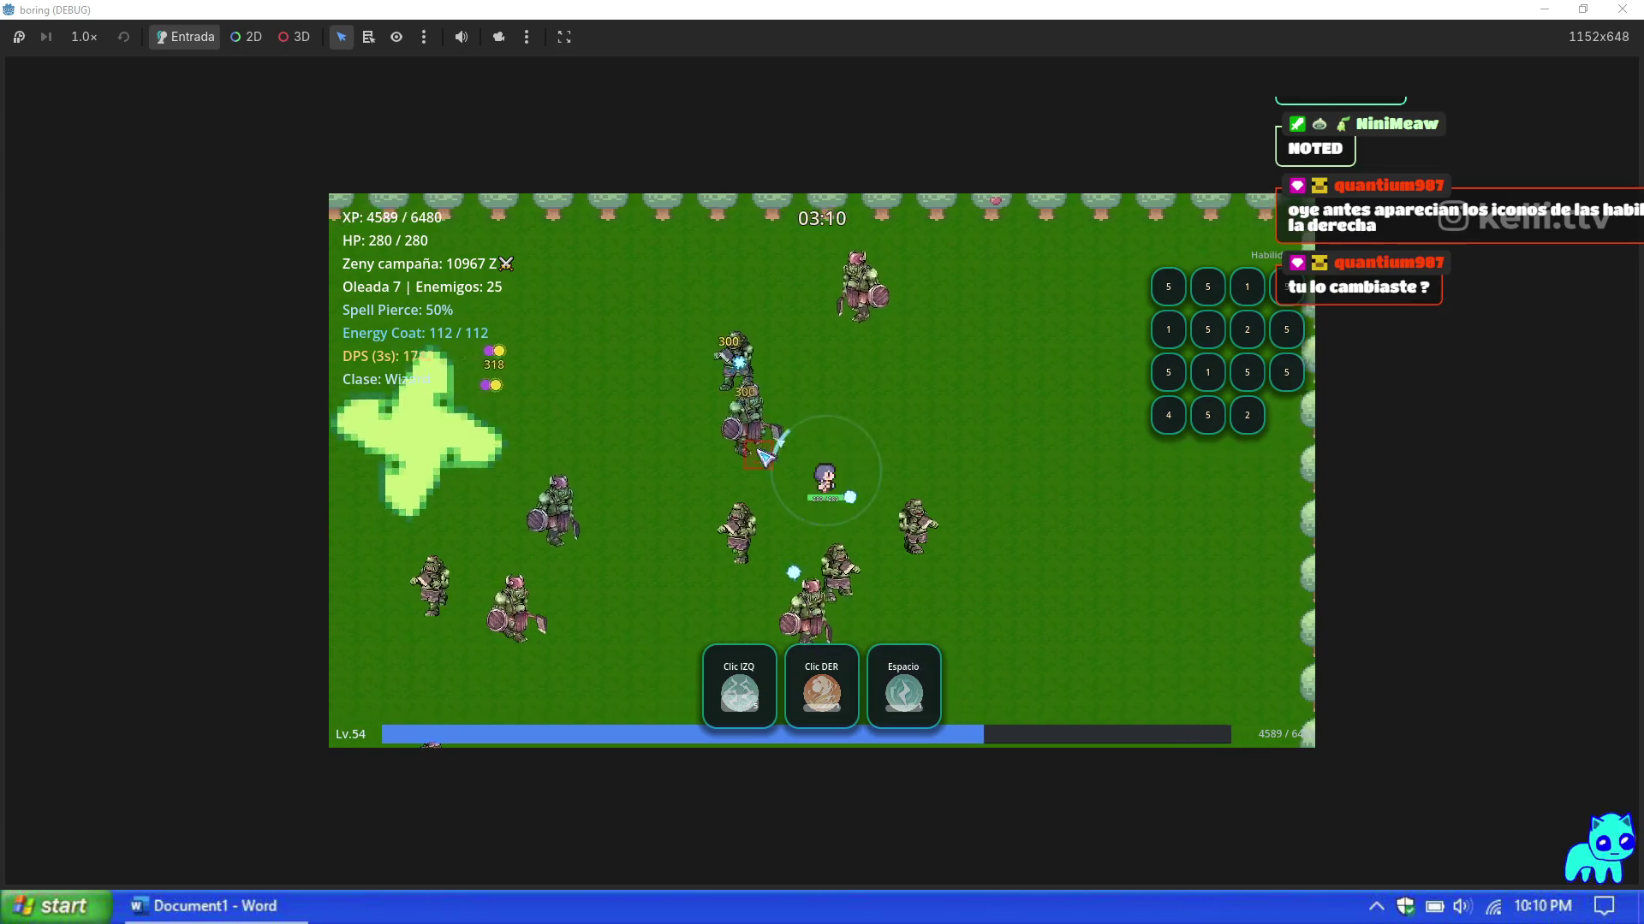
pyautogui.press('d')
pyautogui.press('a')
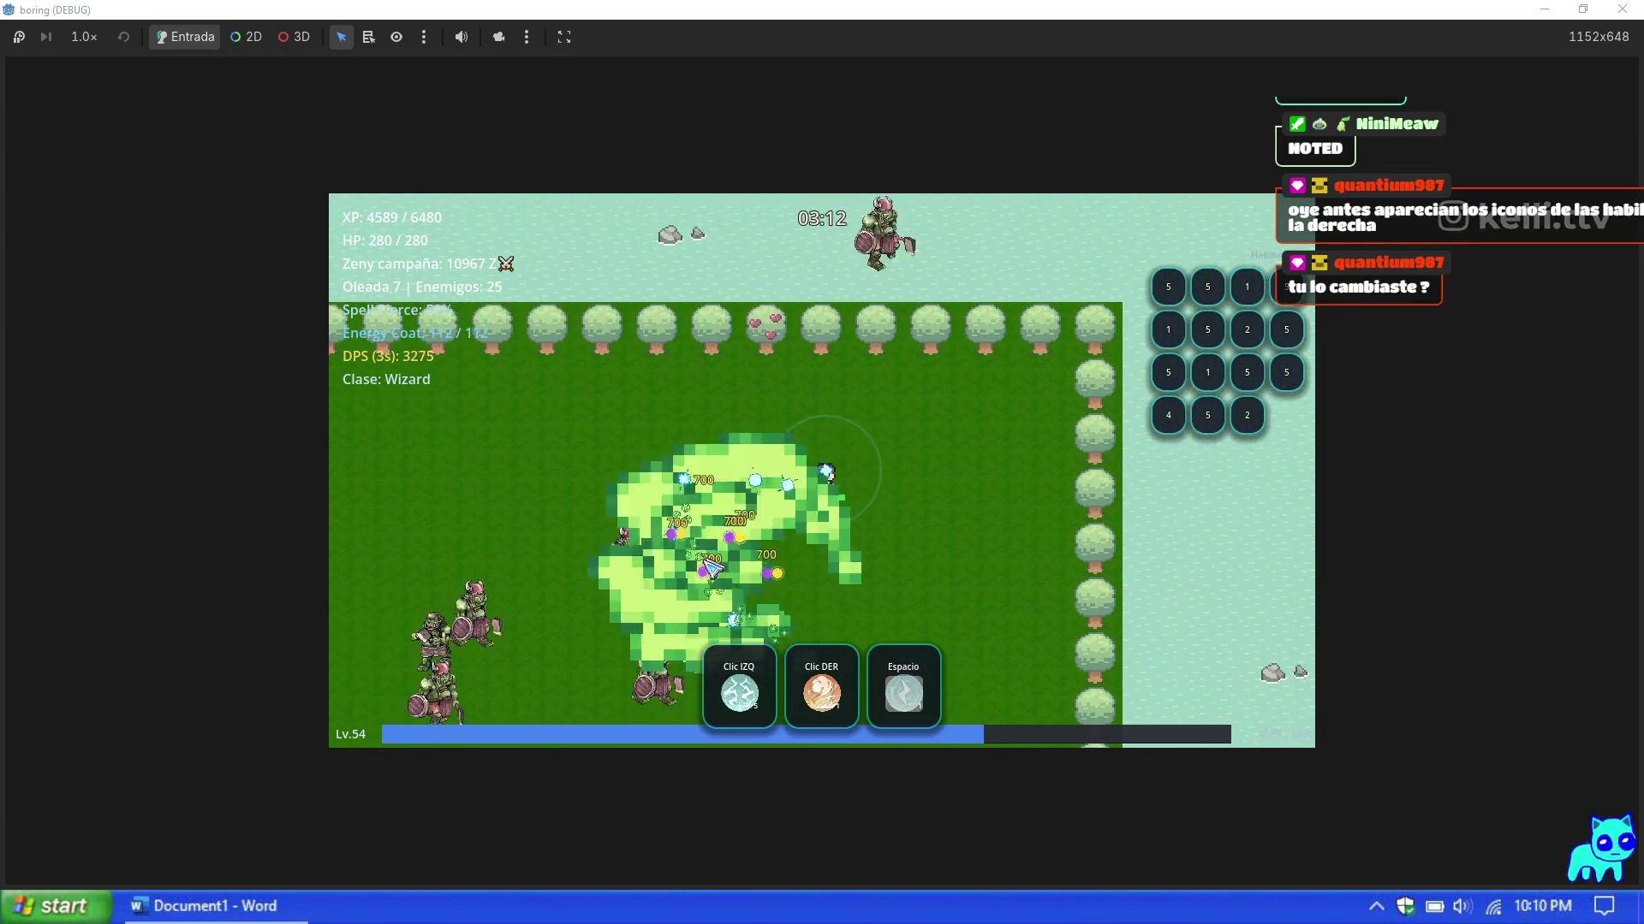
pyautogui.press('space')
pyautogui.rightClick(959, 600)
pyautogui.press('s')
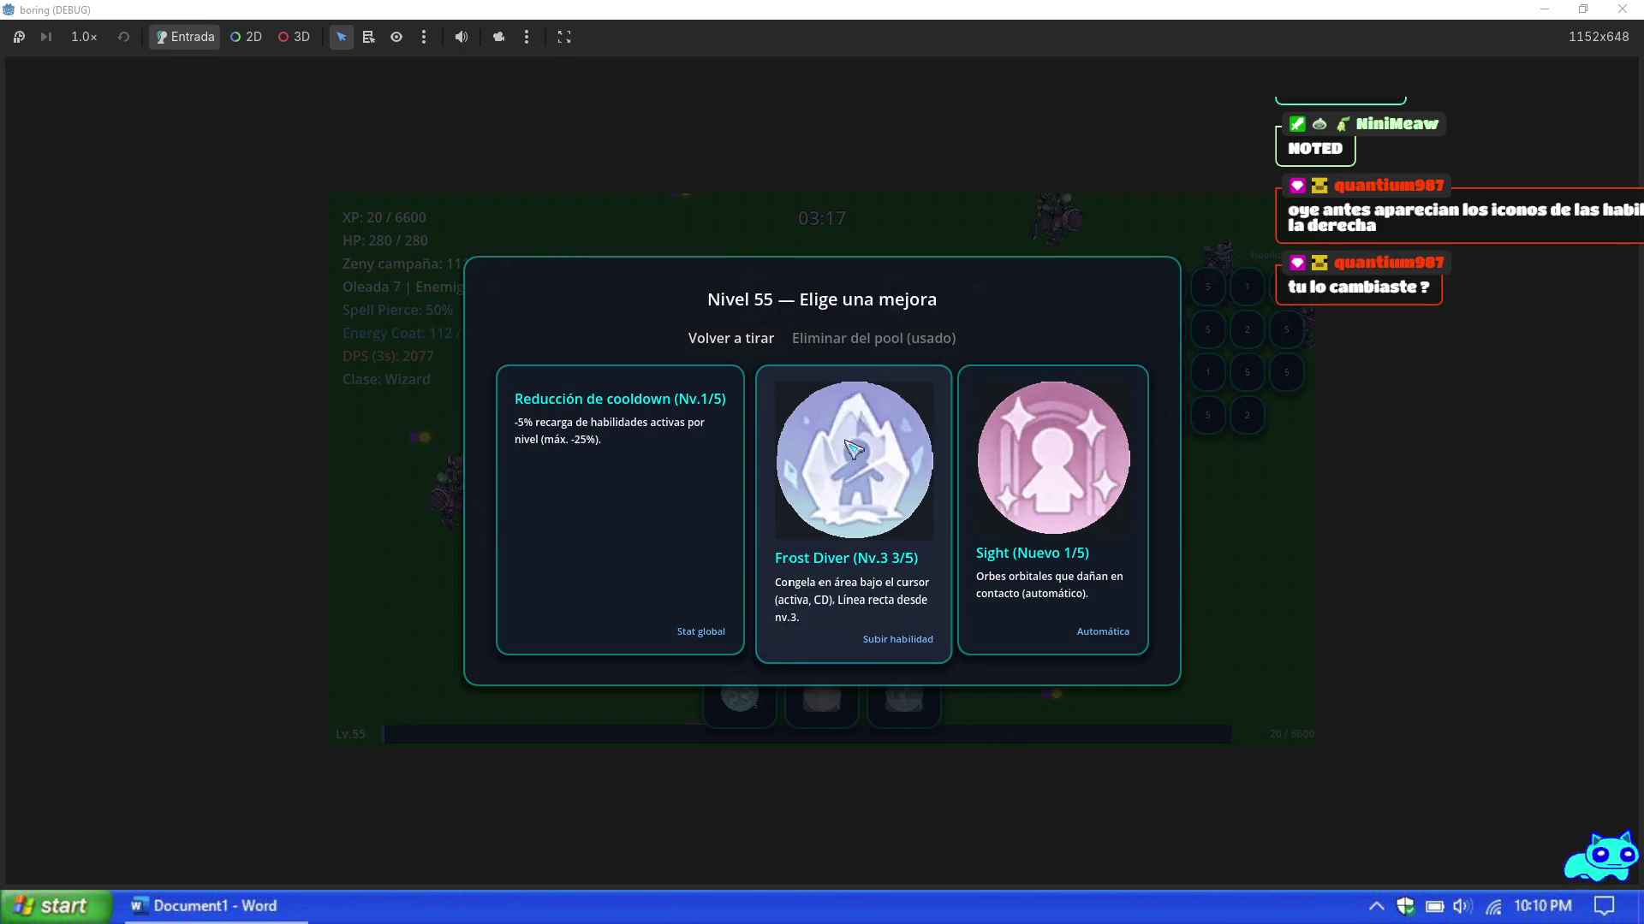
pyautogui.click(909, 543)
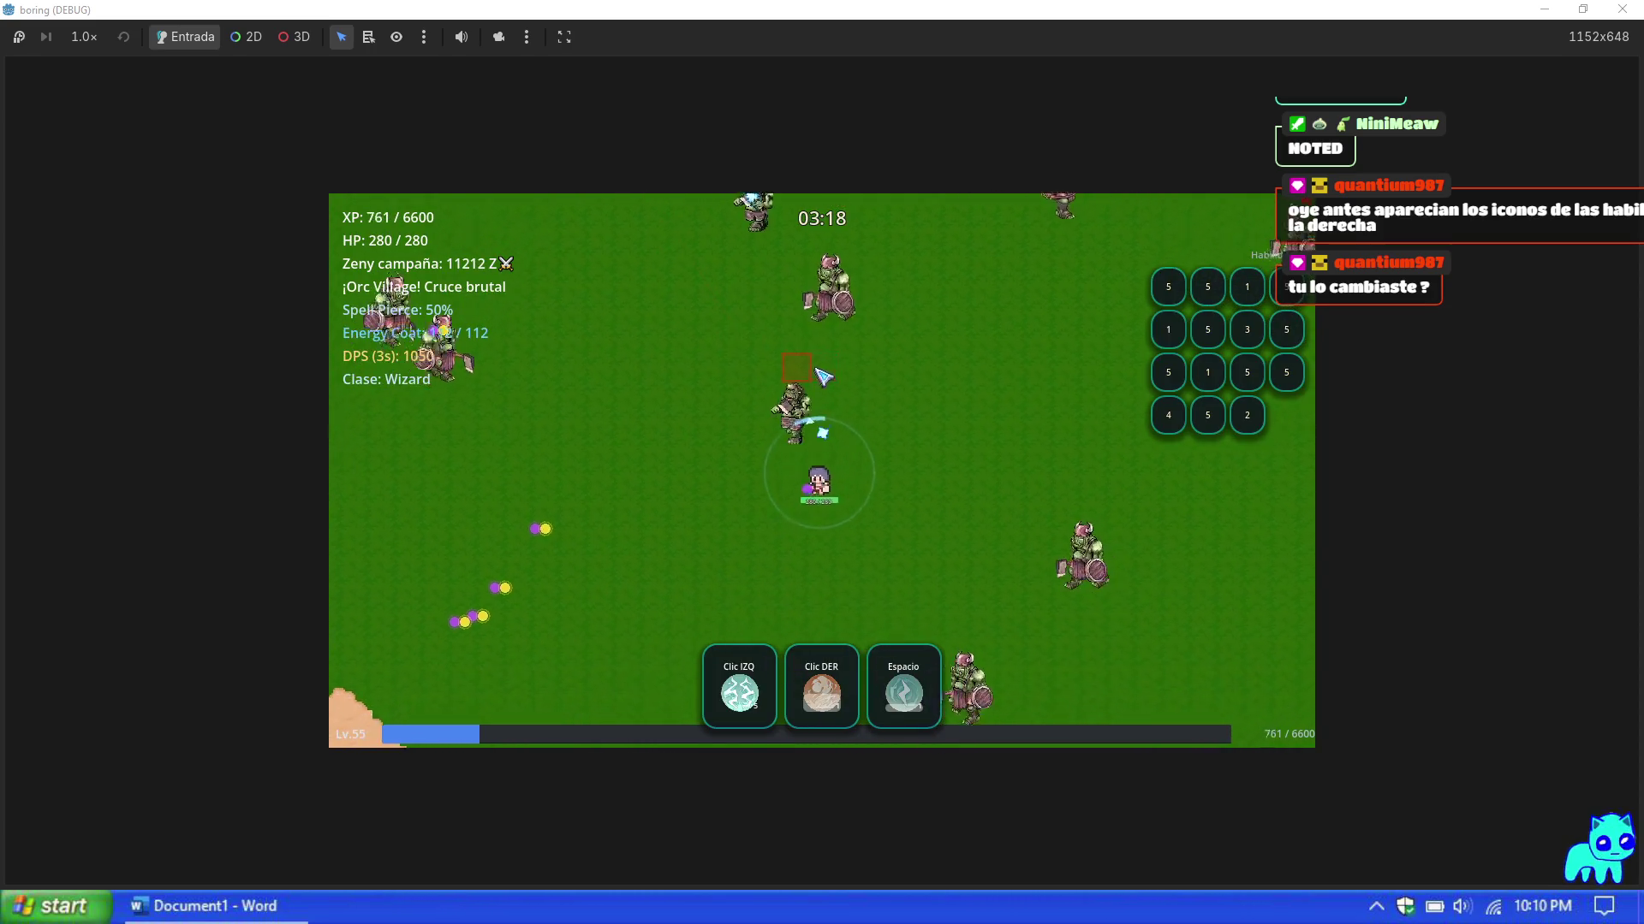
# Step: Kite the wizard west and southwest around the orcs, casting the green burst spell
pyautogui.press('a')
pyautogui.press('space')
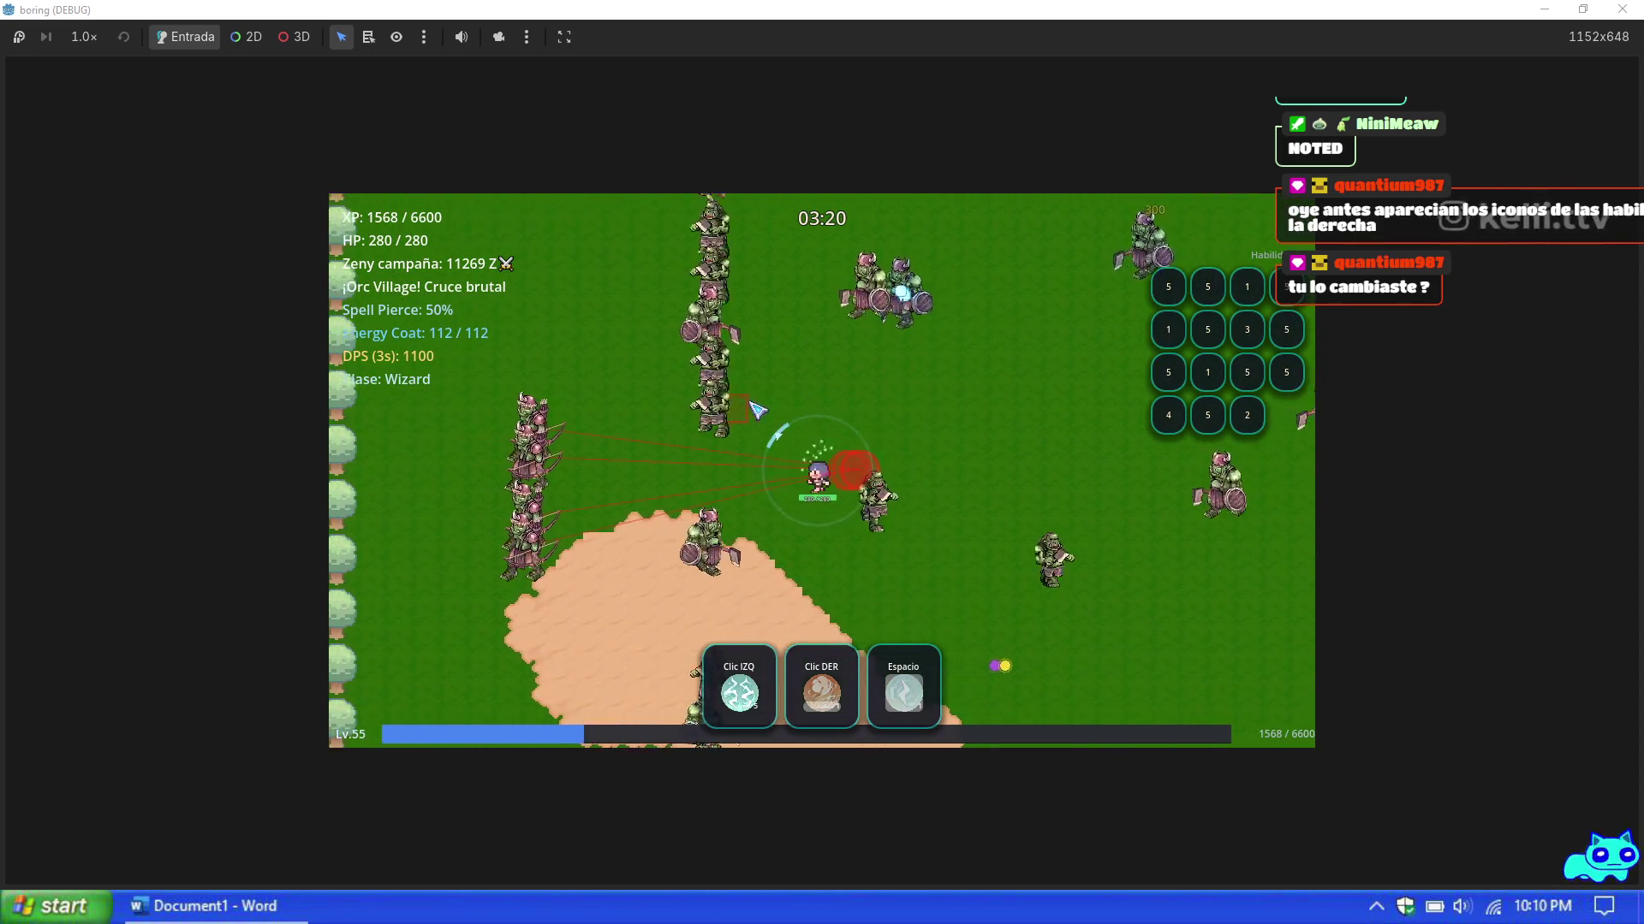
pyautogui.press('a')
pyautogui.click(794, 410)
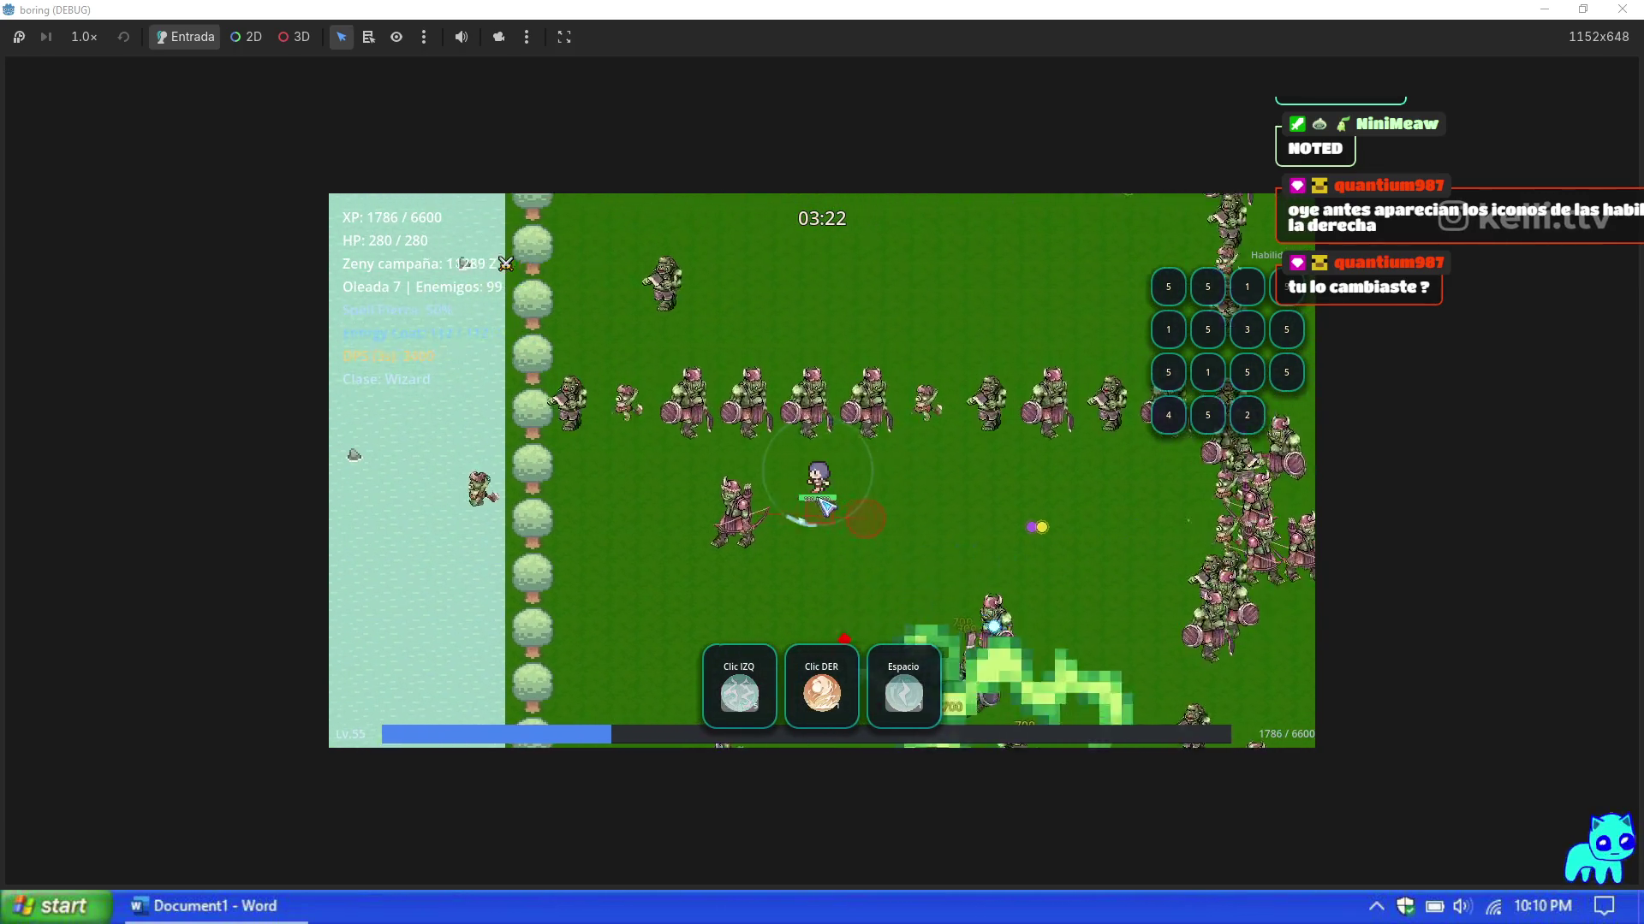
pyautogui.press('a')
pyautogui.press('s')
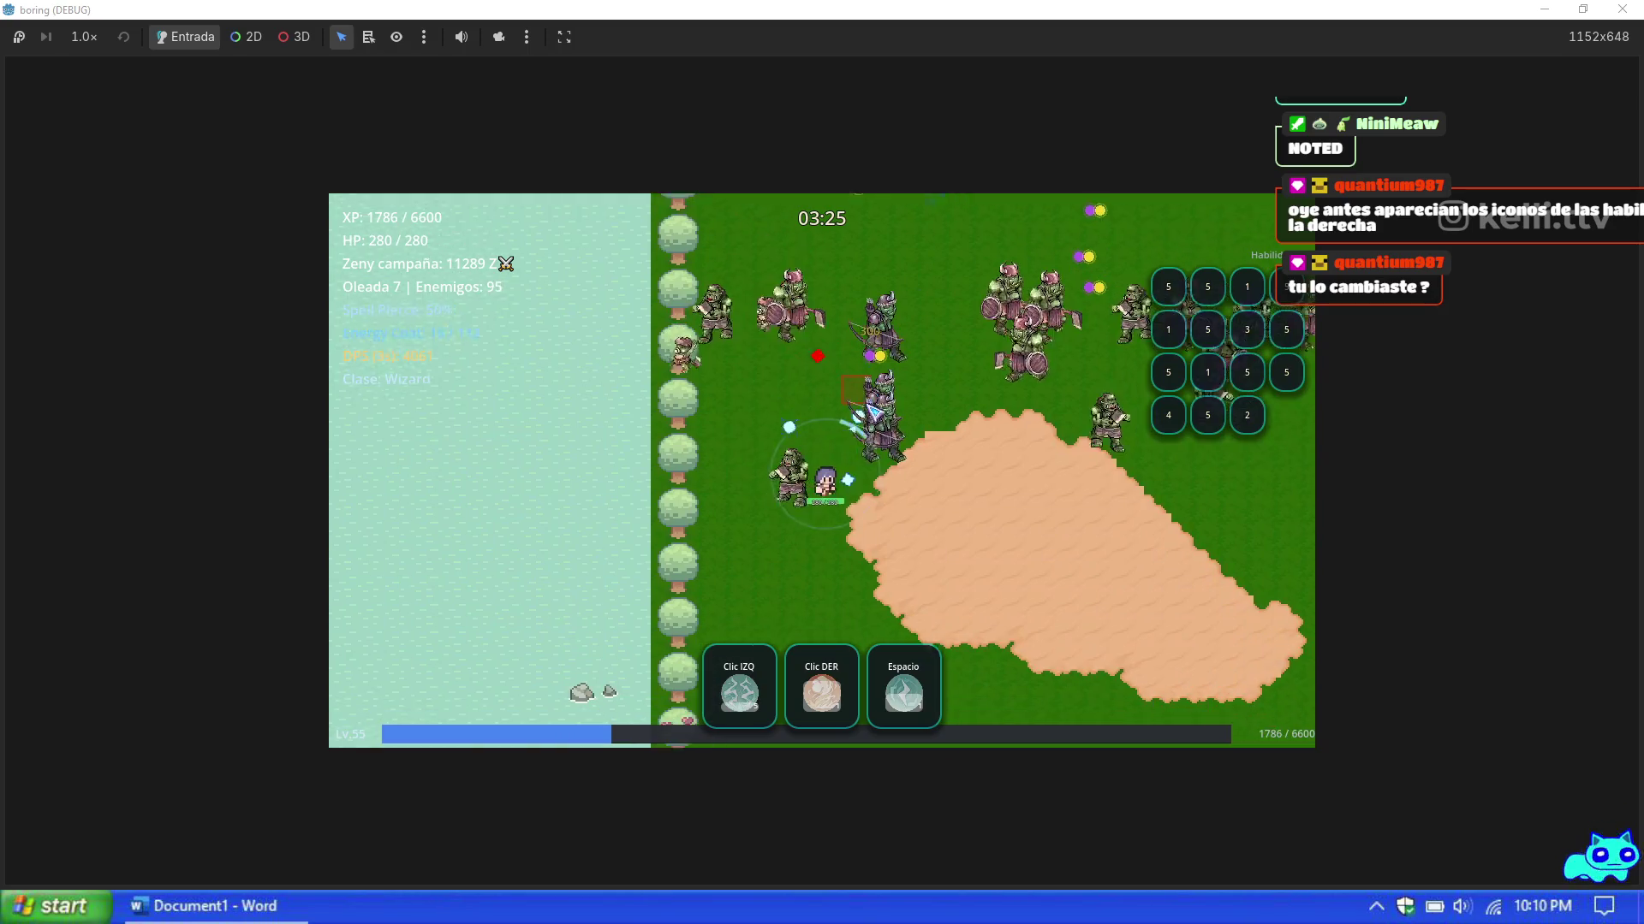
pyautogui.press('s')
pyautogui.press('d')
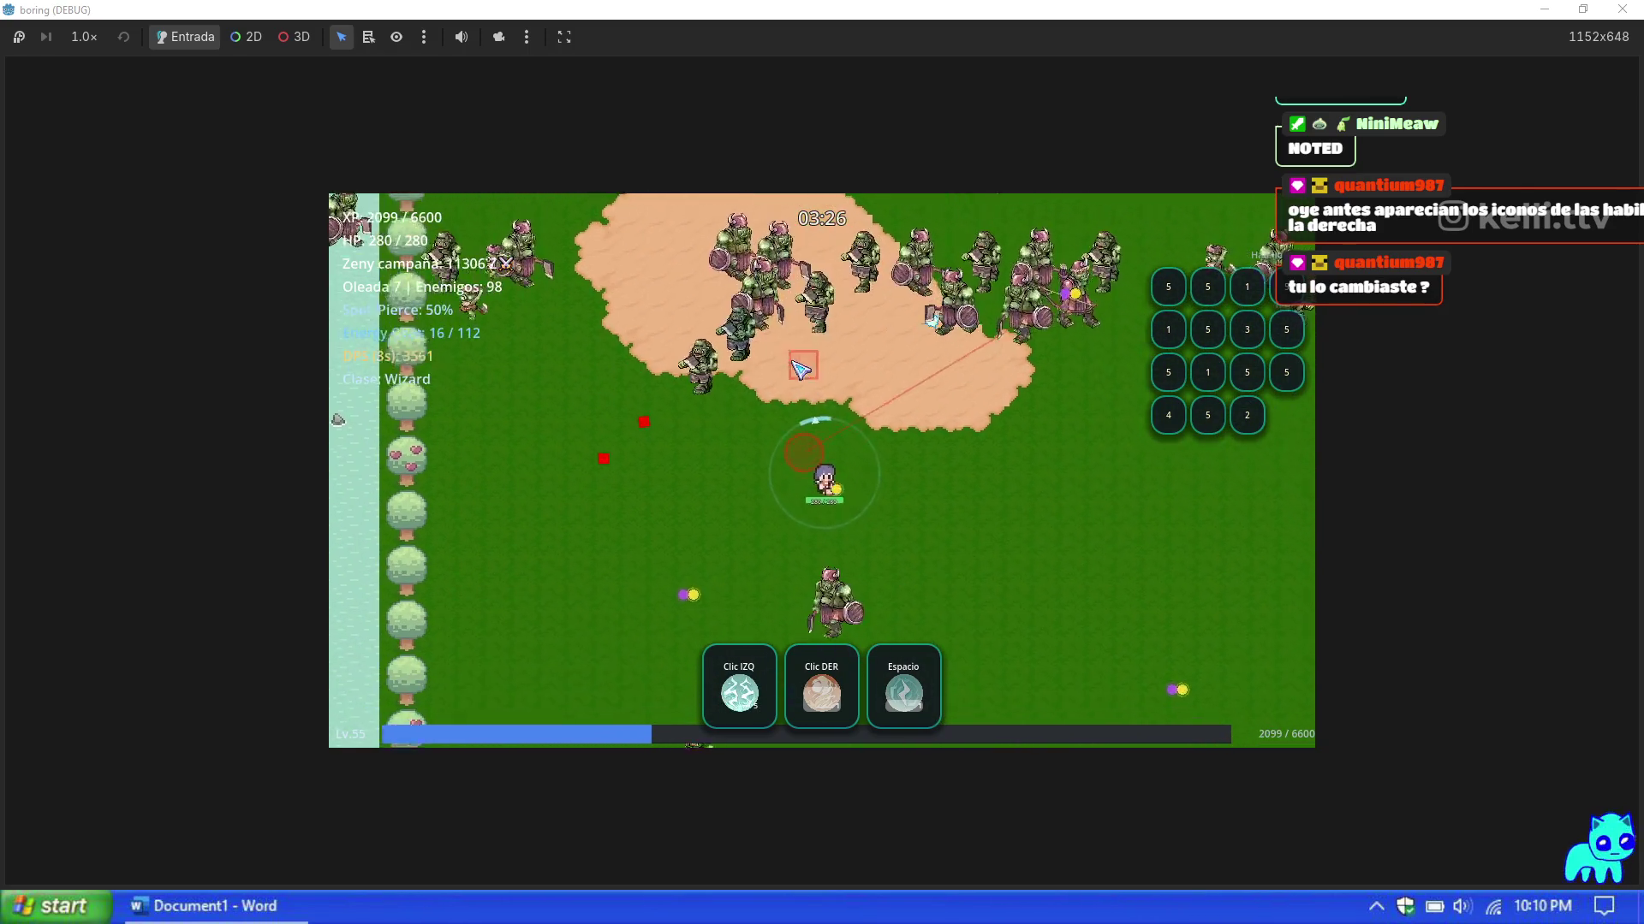
pyautogui.press('w')
pyautogui.press('d')
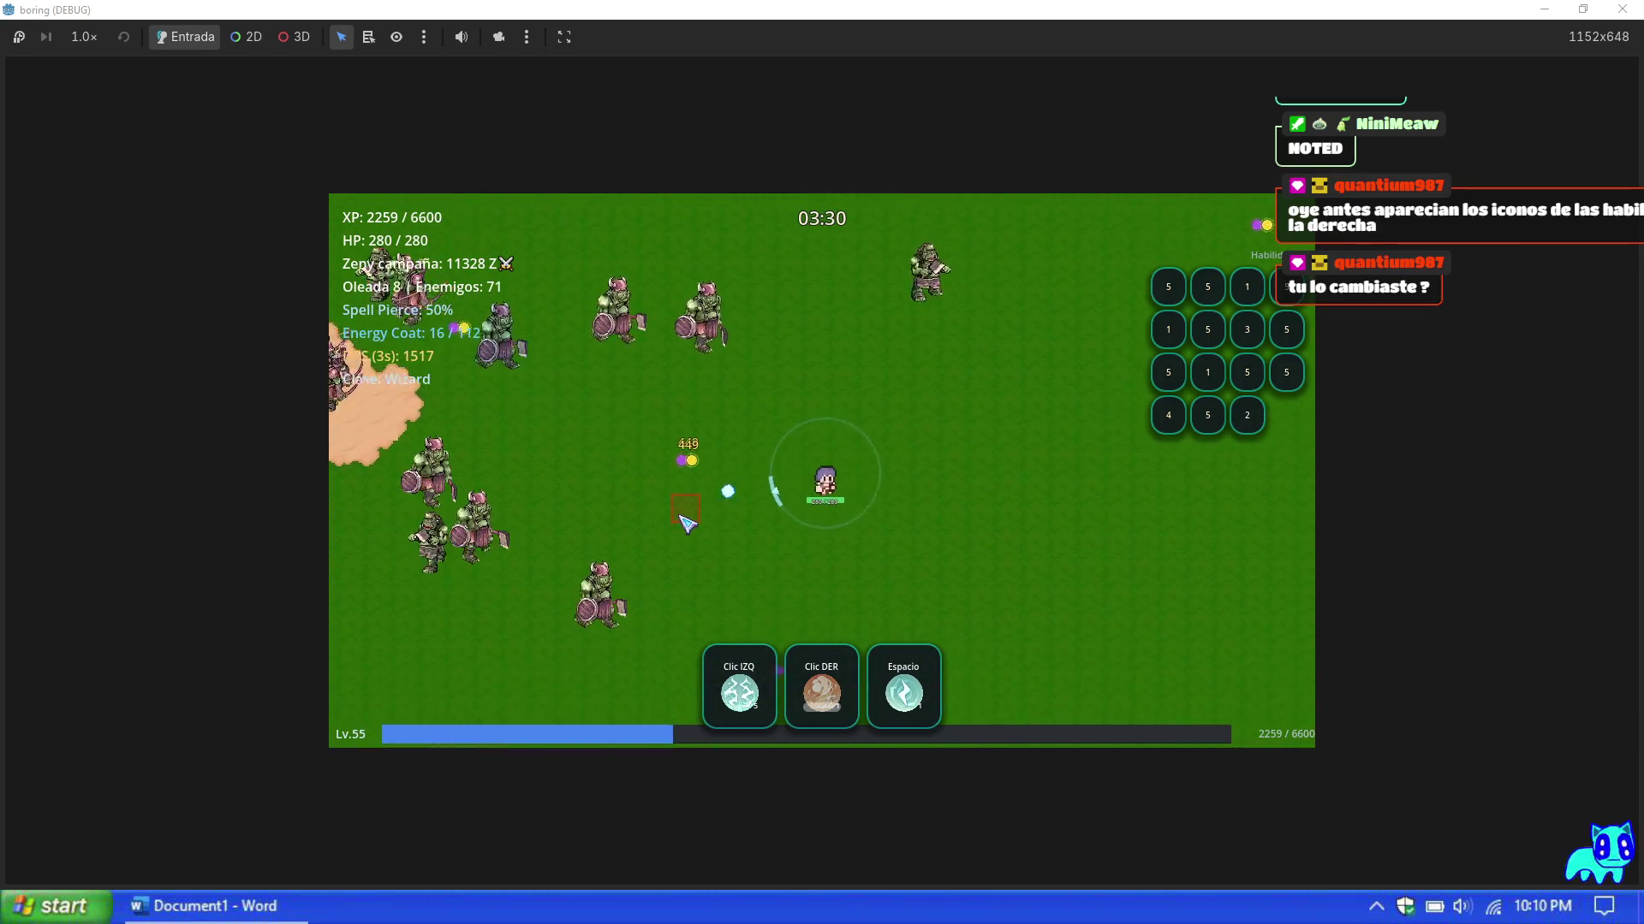
# Step: Reposition along the river, cast the area spell, and take the Sight orbital upgrade
pyautogui.press('w')
pyautogui.press('d')
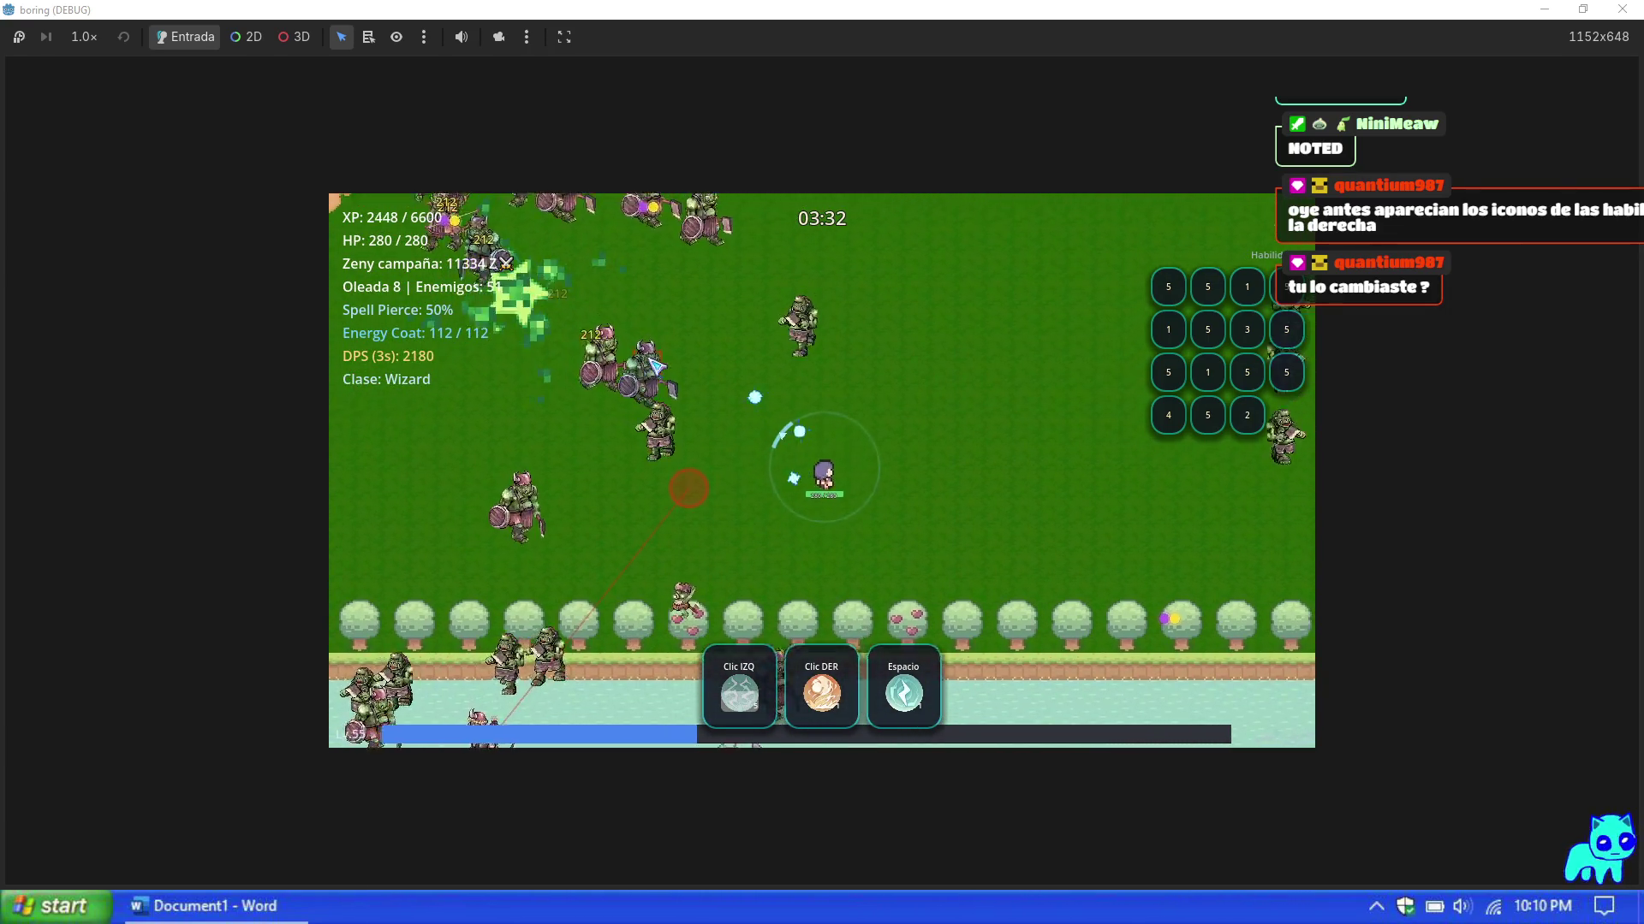
pyautogui.press('w')
pyautogui.press('d')
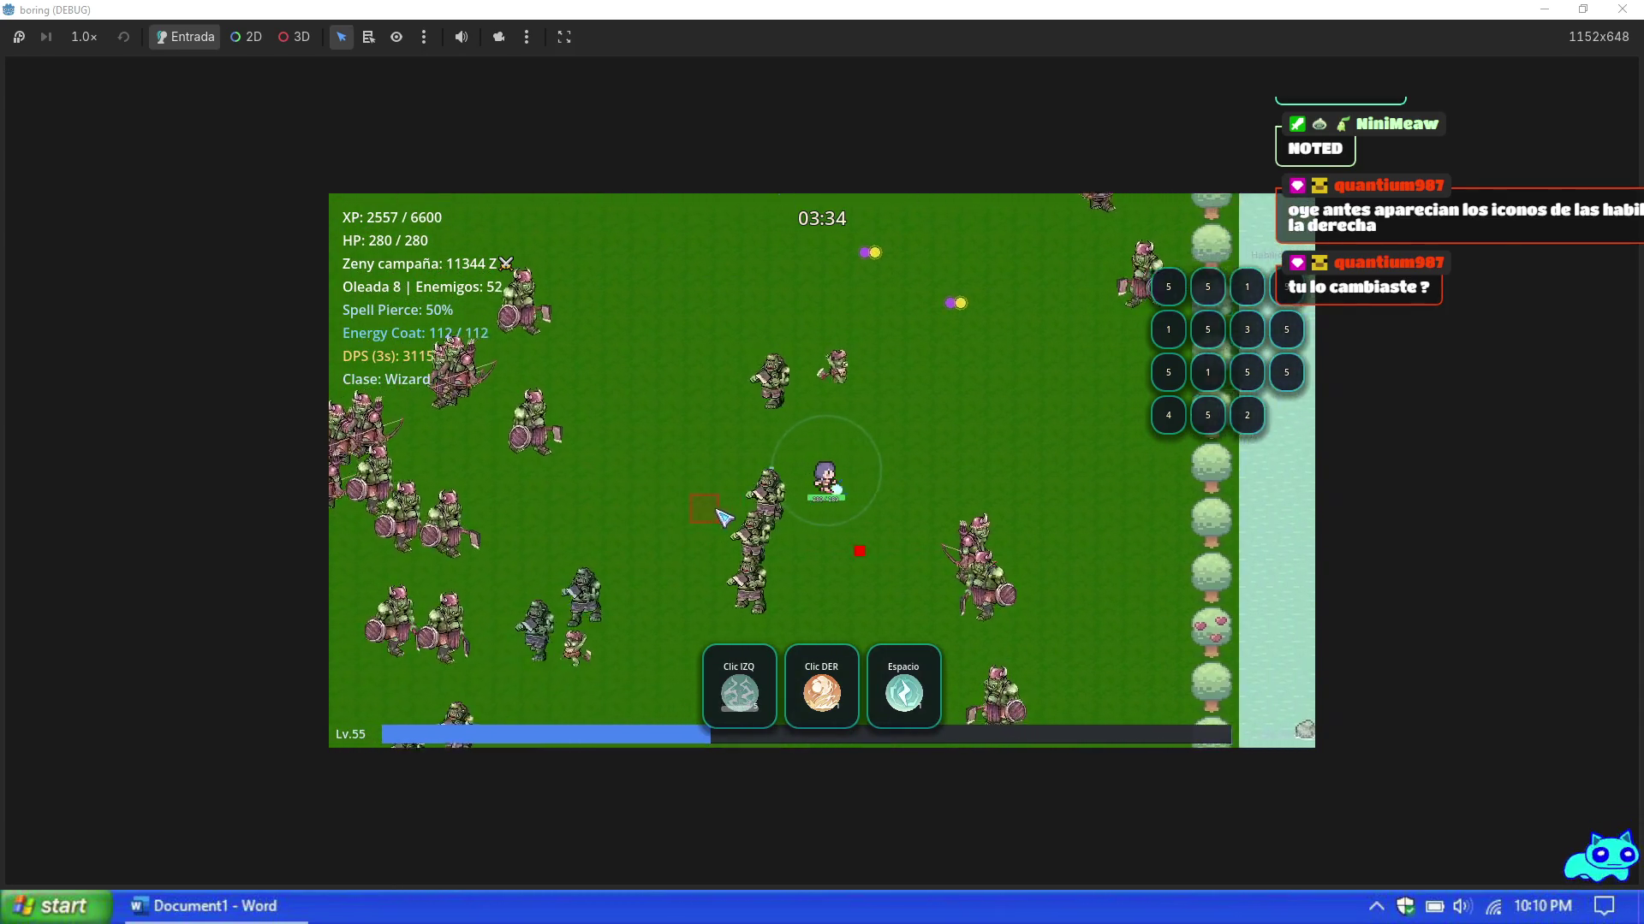
pyautogui.press('a')
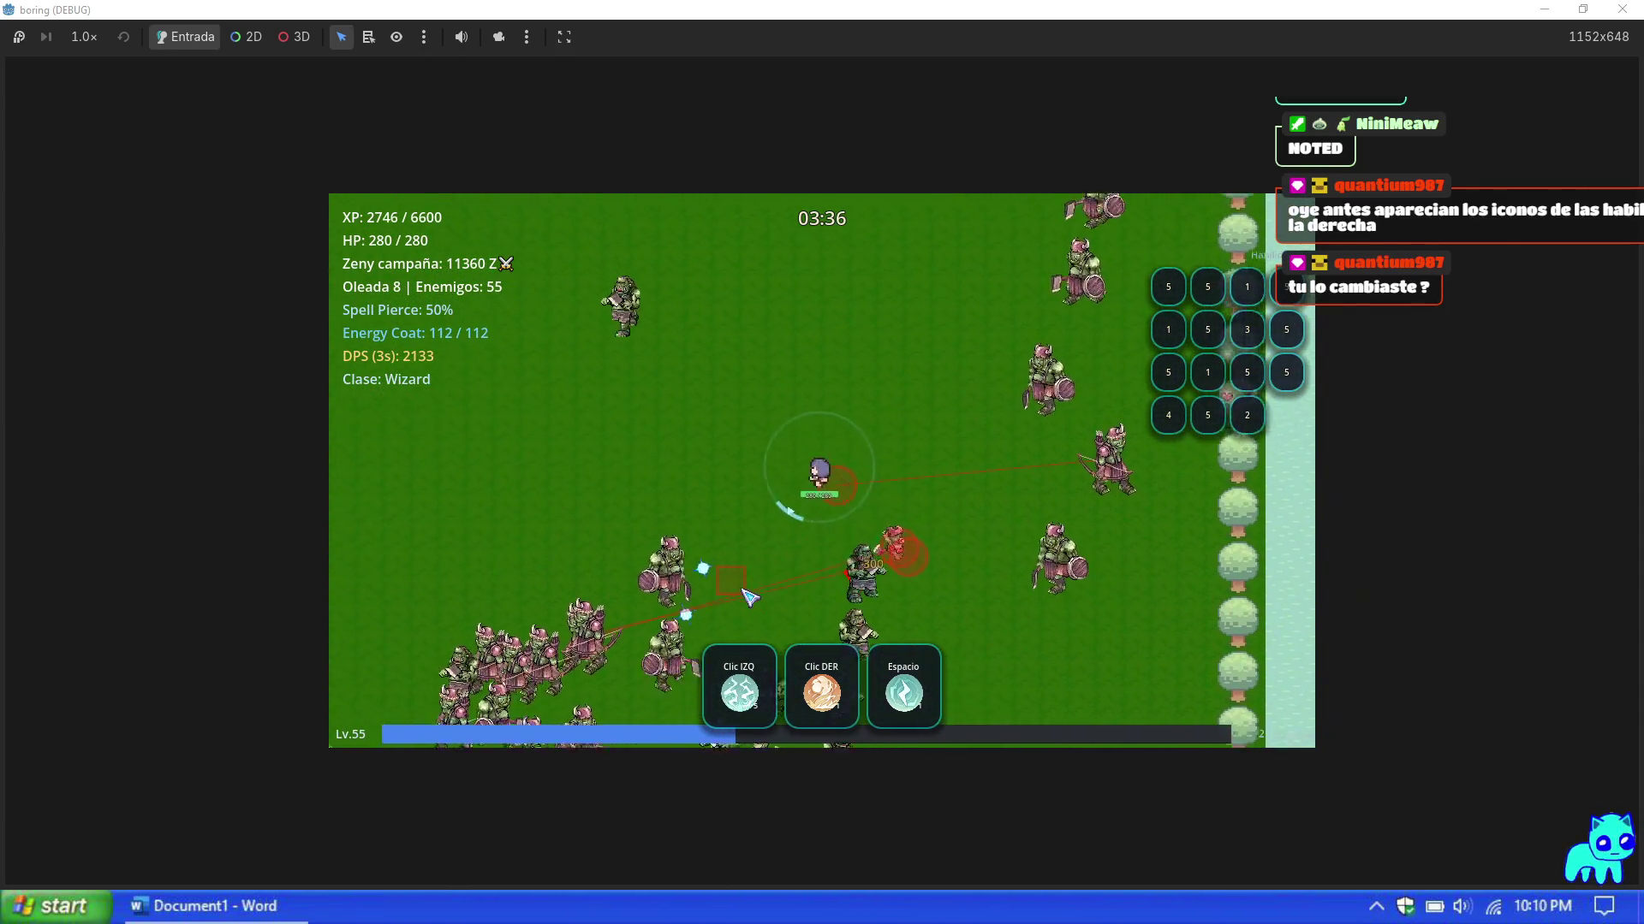
pyautogui.press('a')
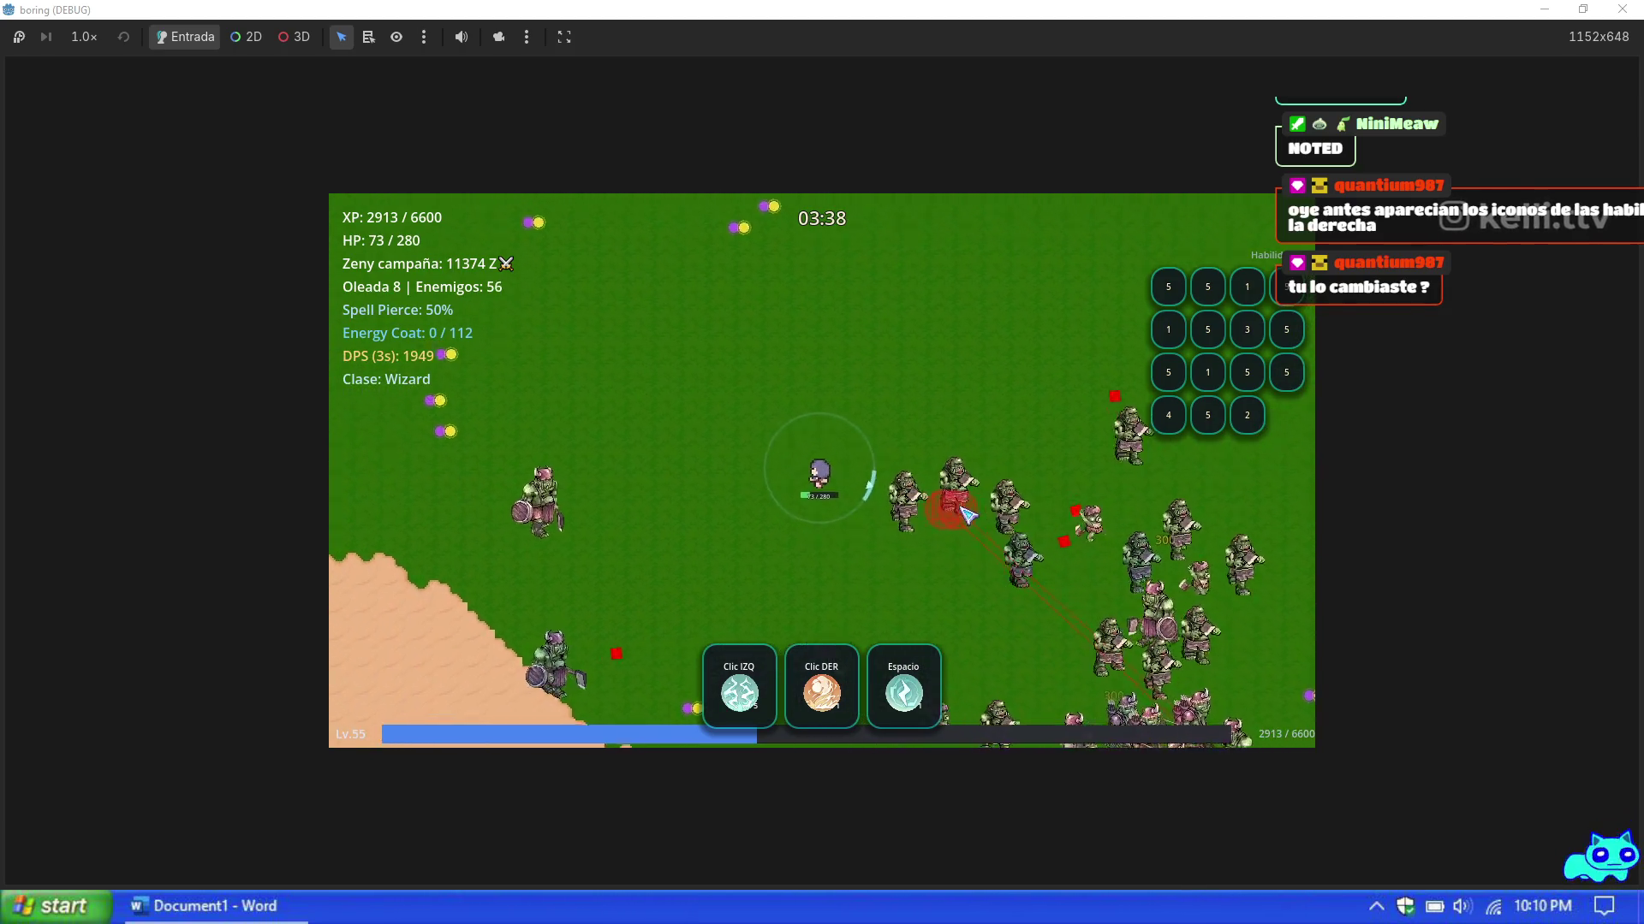
pyautogui.press('space')
pyautogui.press('a')
pyautogui.press('s')
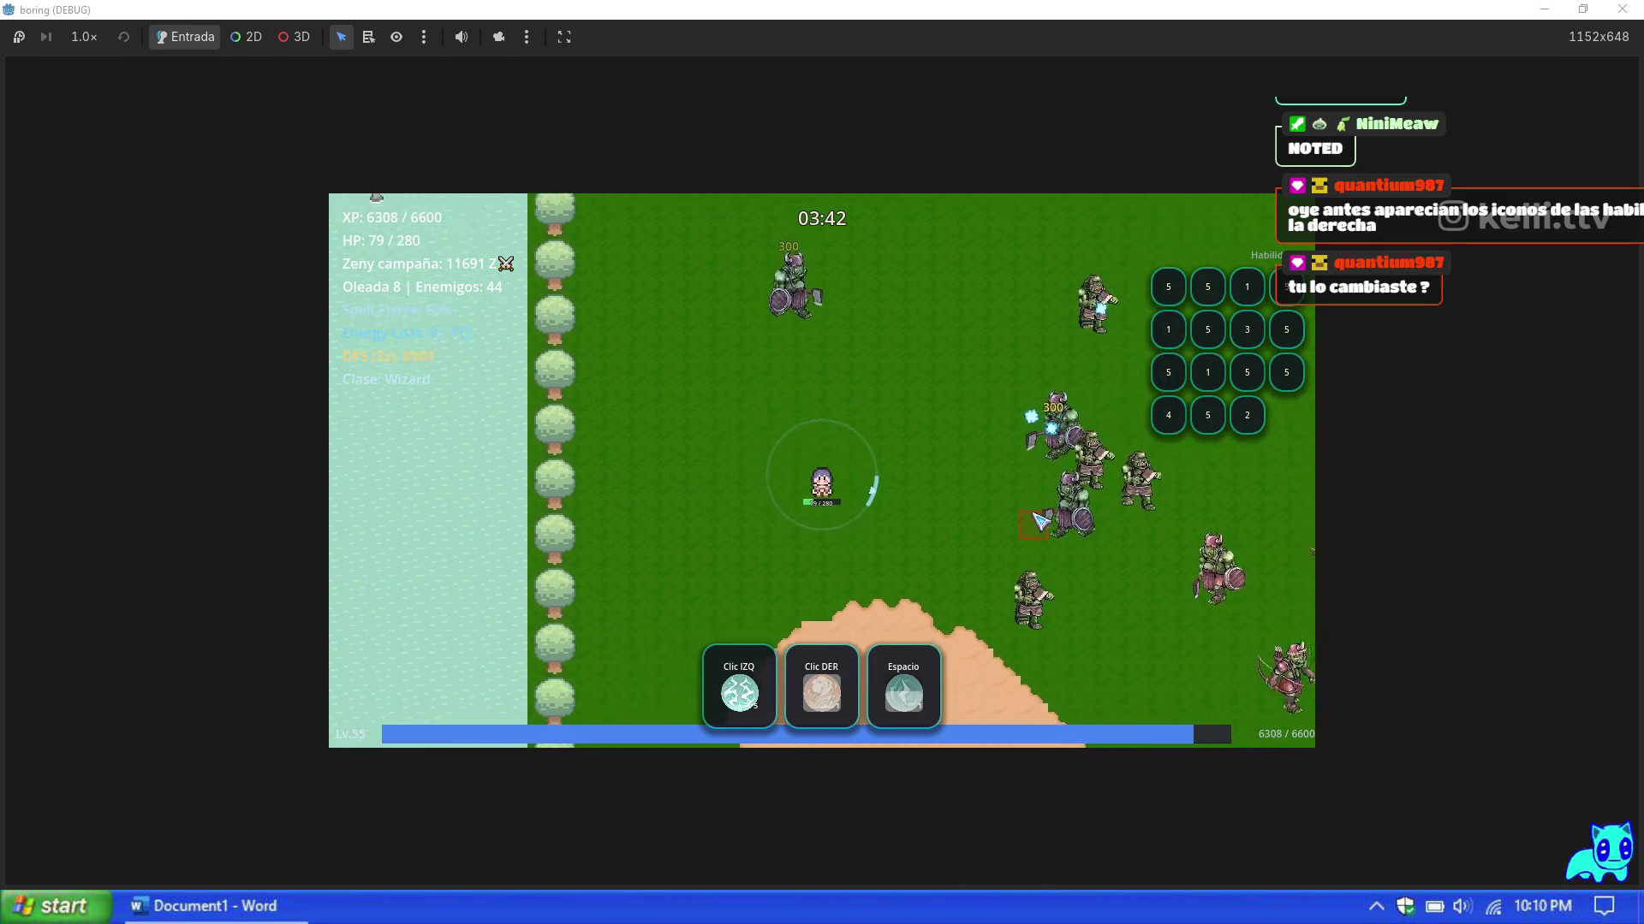
pyautogui.press('a')
pyautogui.press('w')
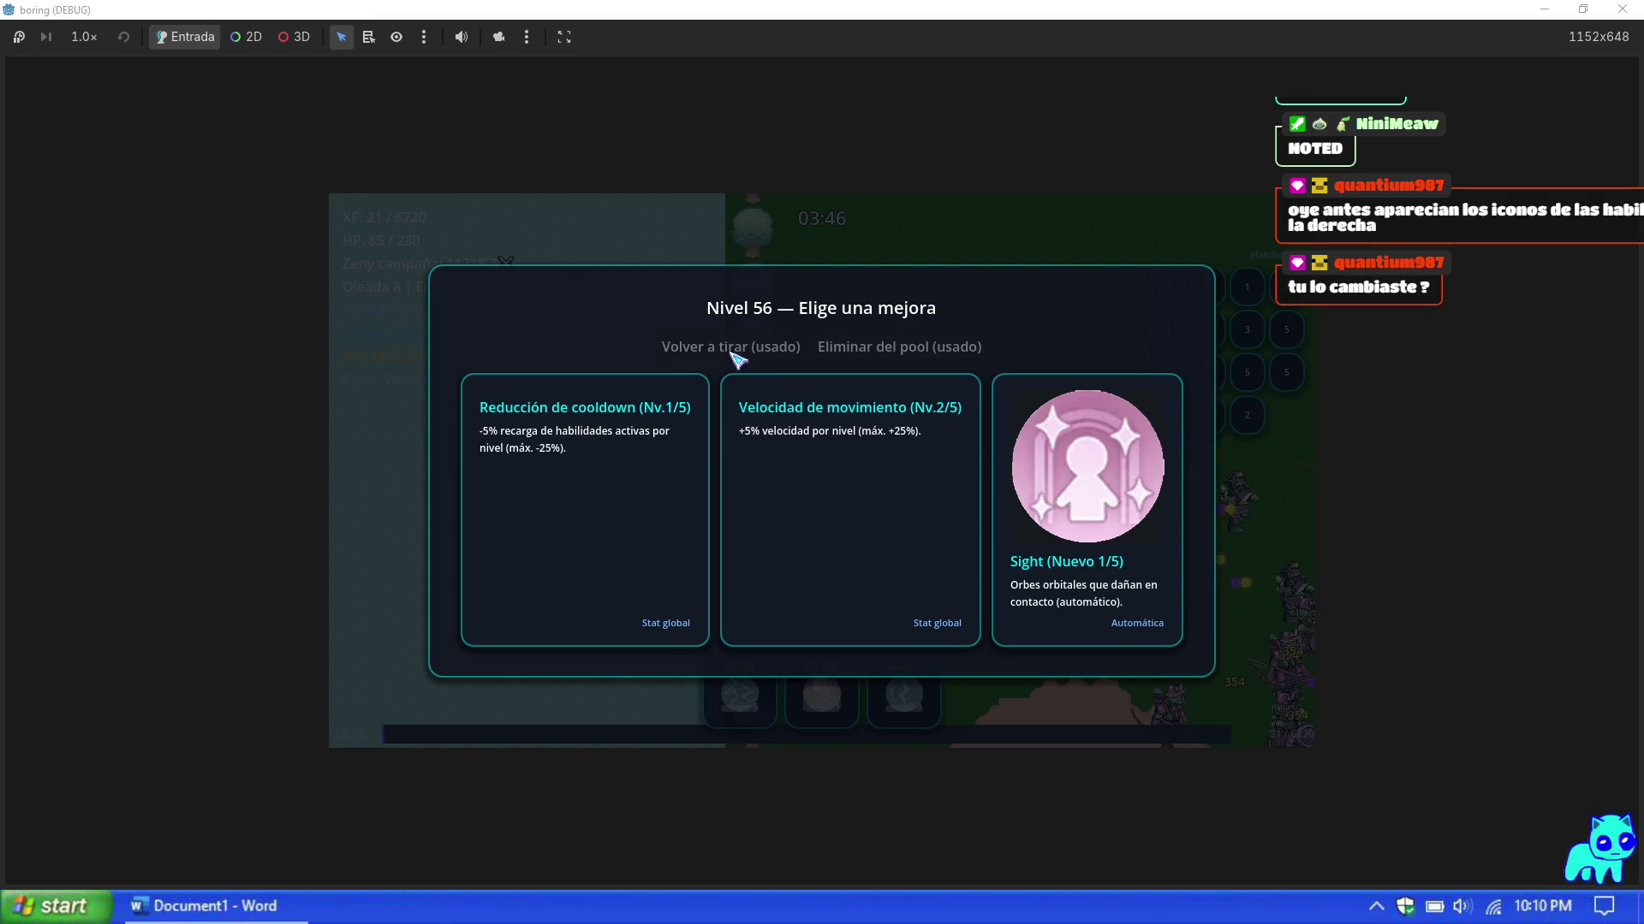
pyautogui.click(1132, 557)
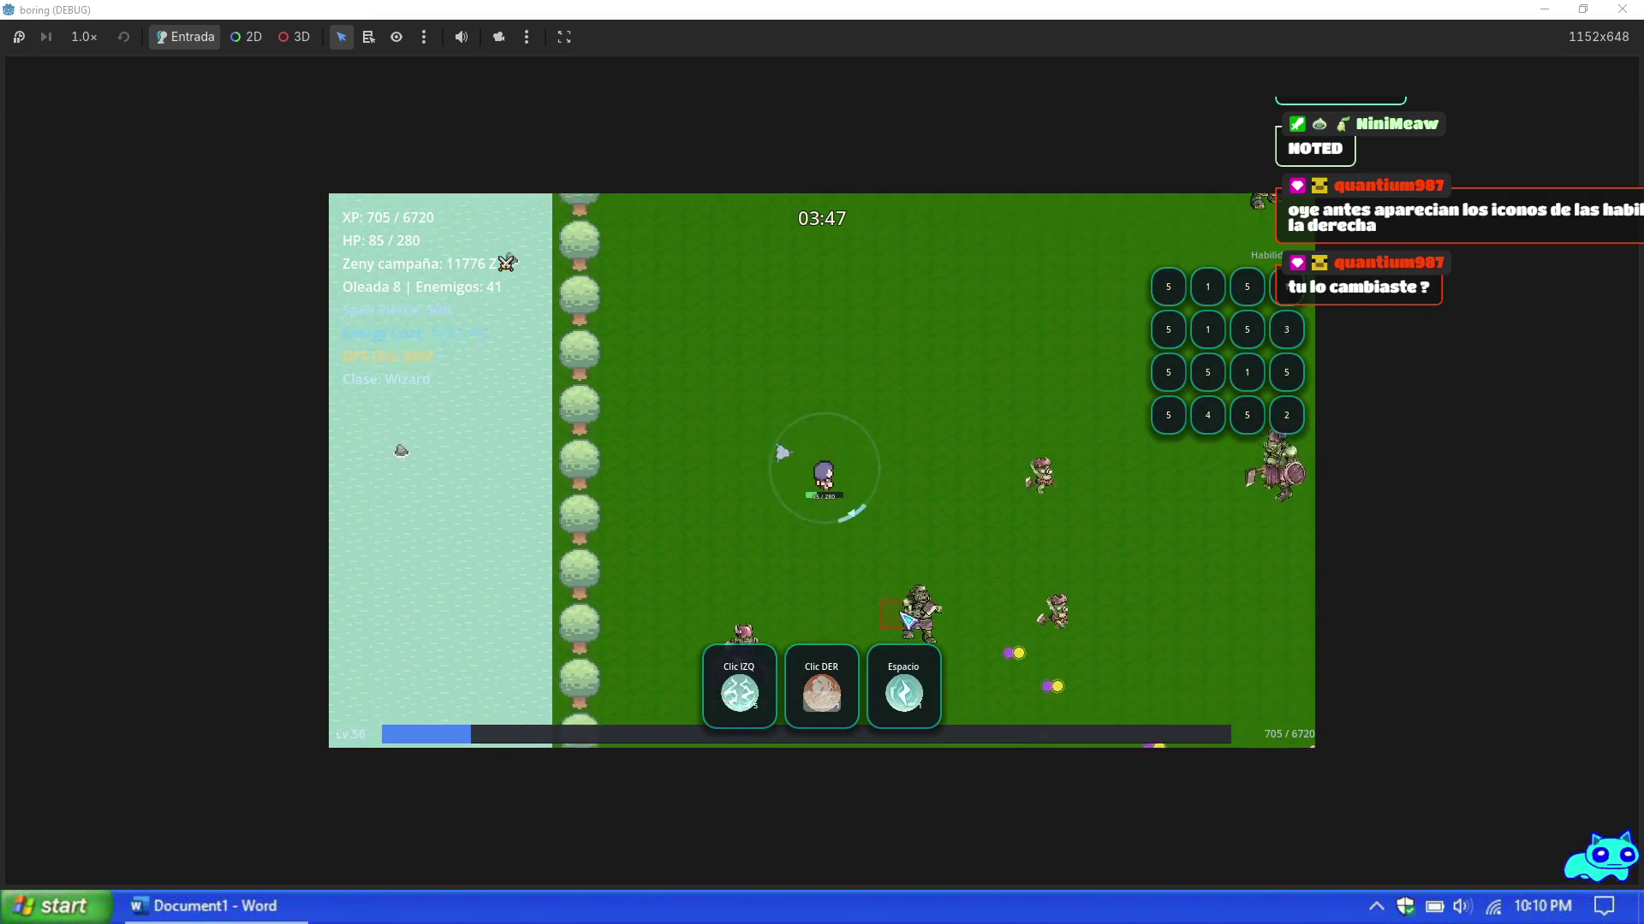
# Step: Keep clearing the wave with green bursts and dodges, then take Sight again
pyautogui.press('d')
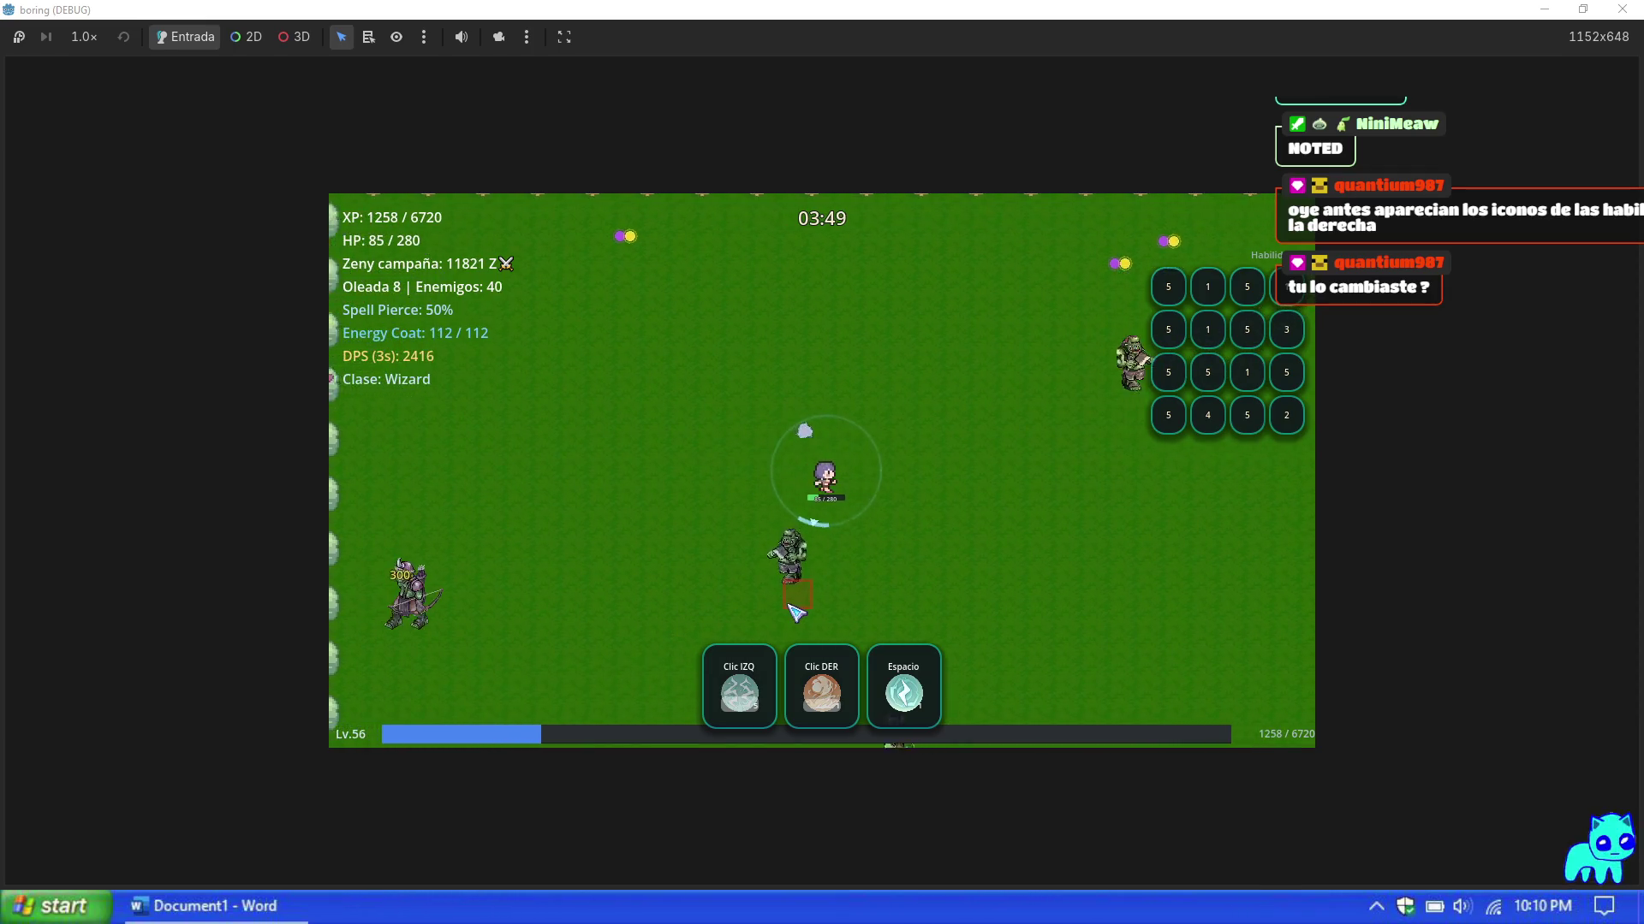
pyautogui.press('w')
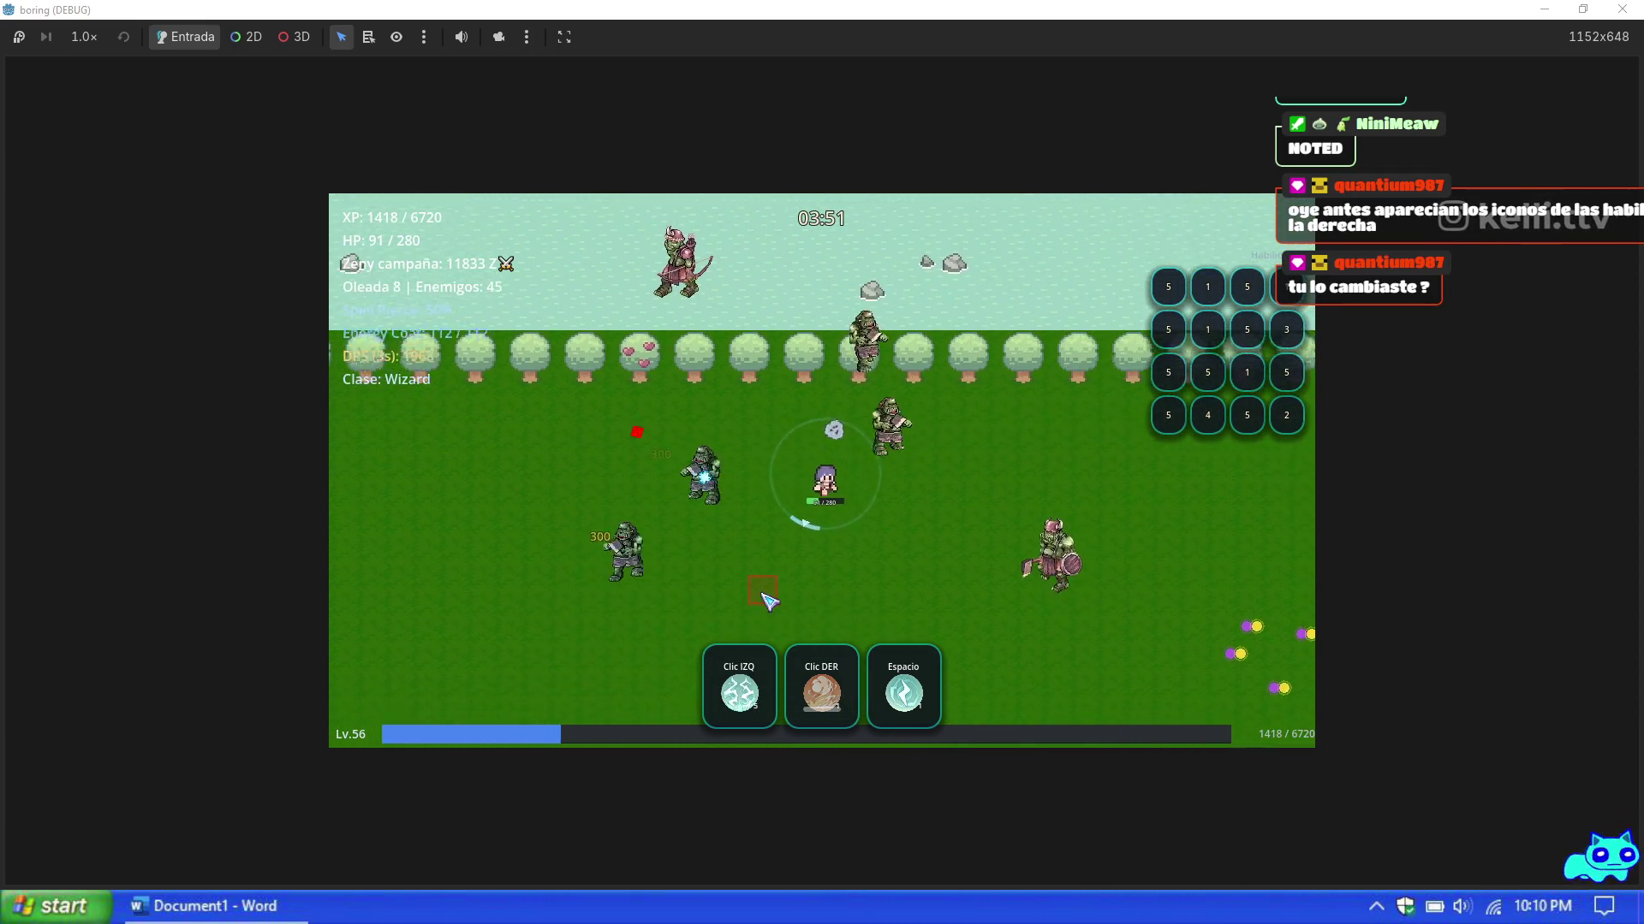
pyautogui.press('s')
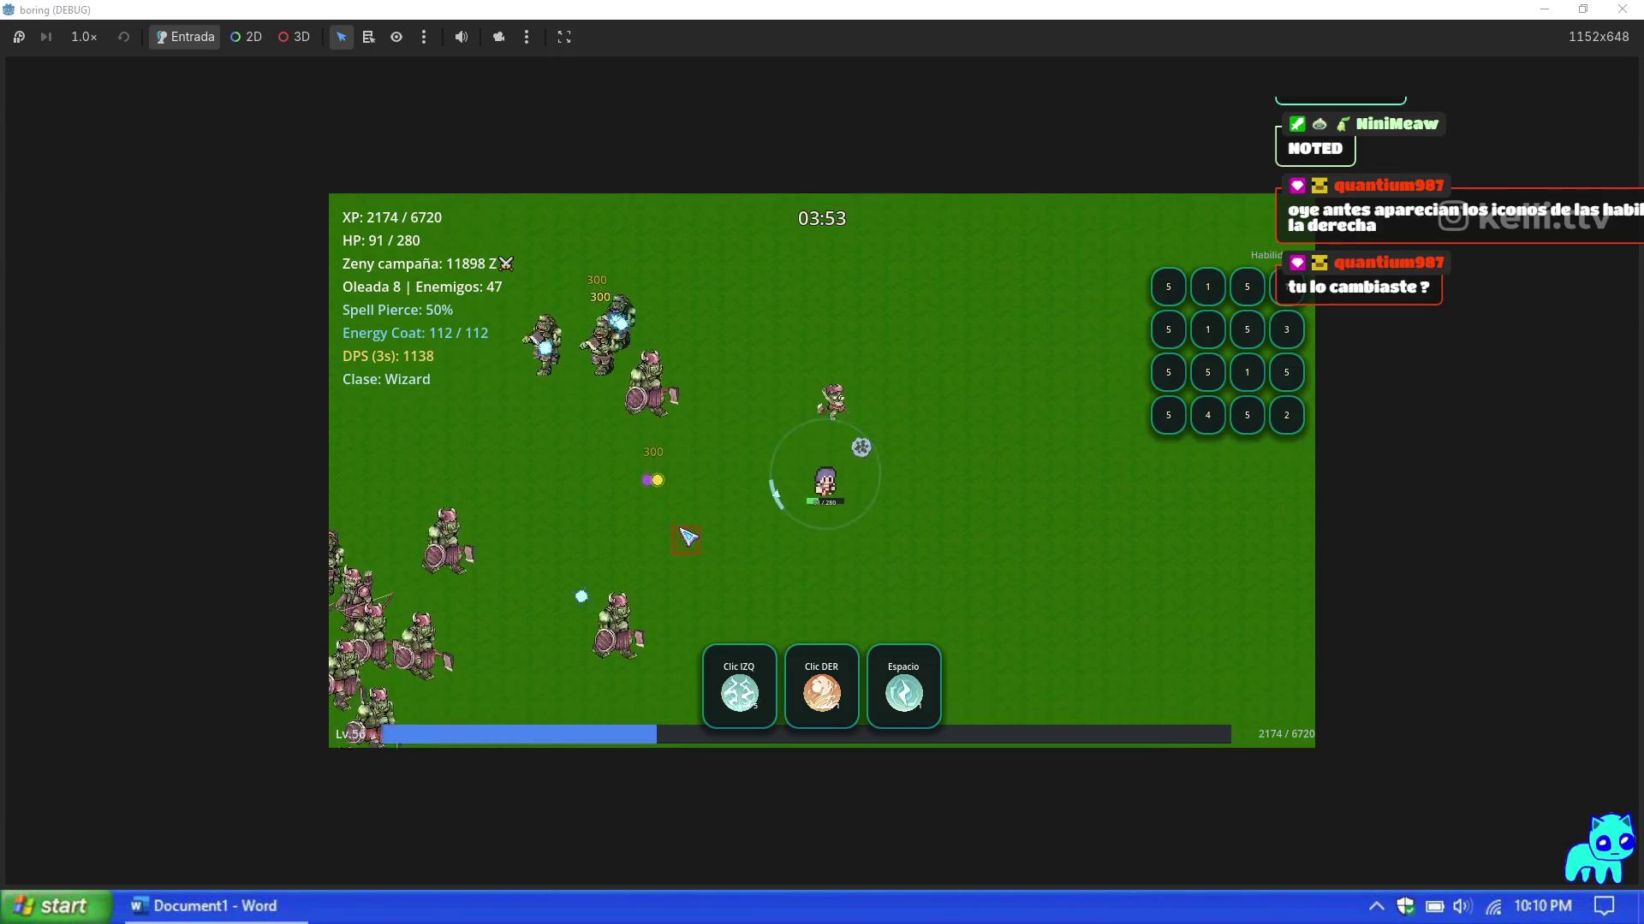
pyautogui.press('d')
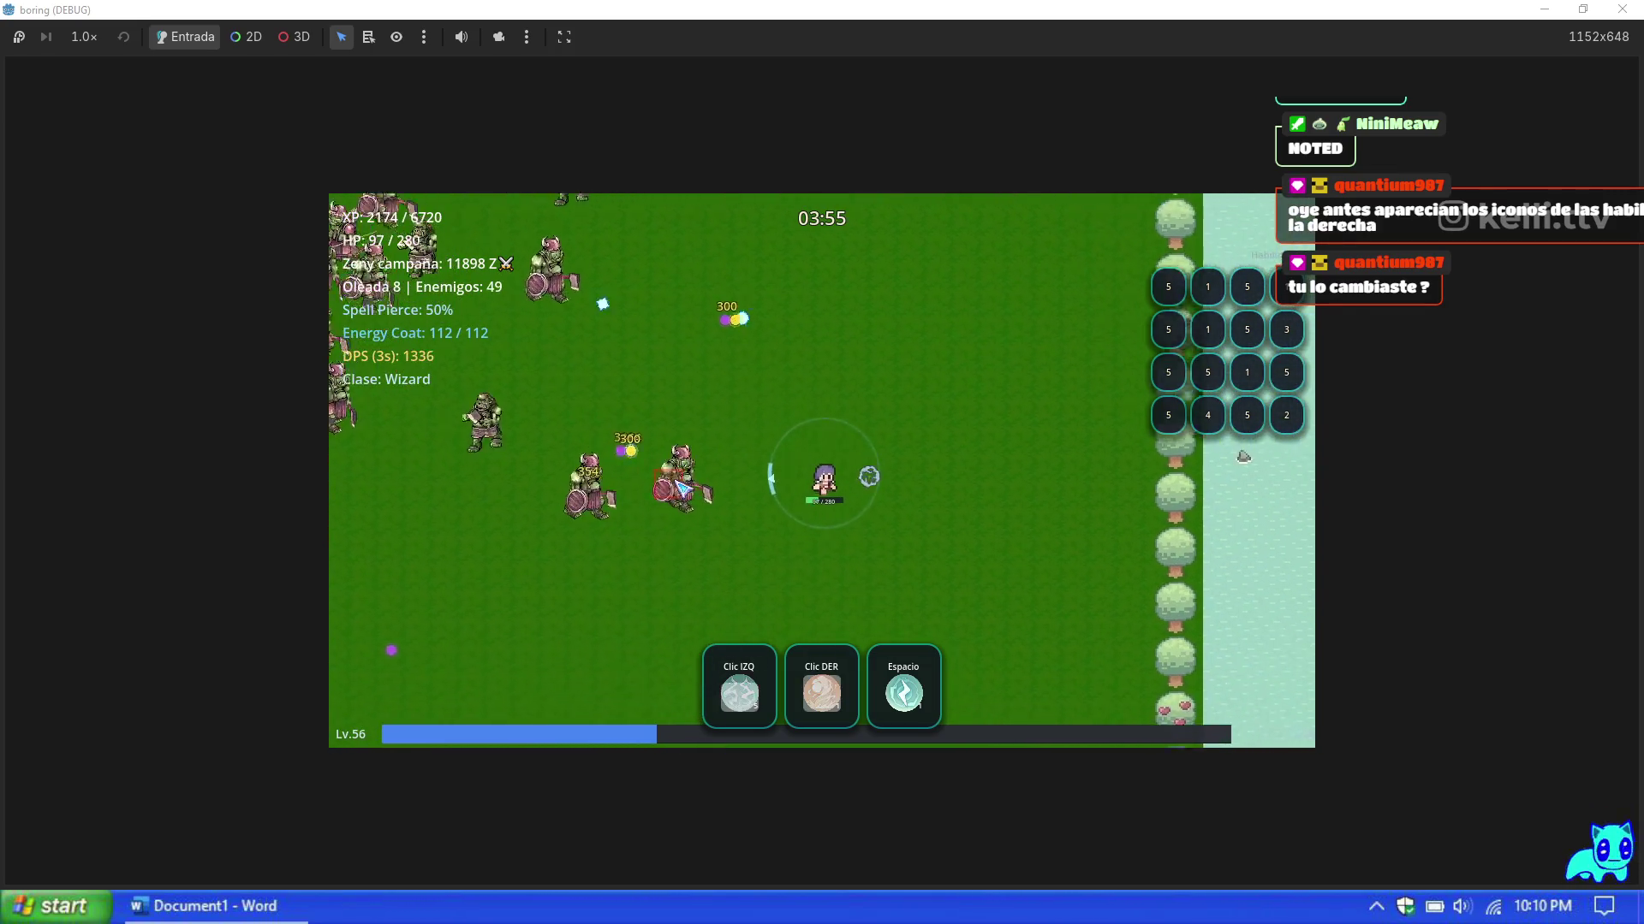
pyautogui.press('space')
pyautogui.press('a')
pyautogui.press('d')
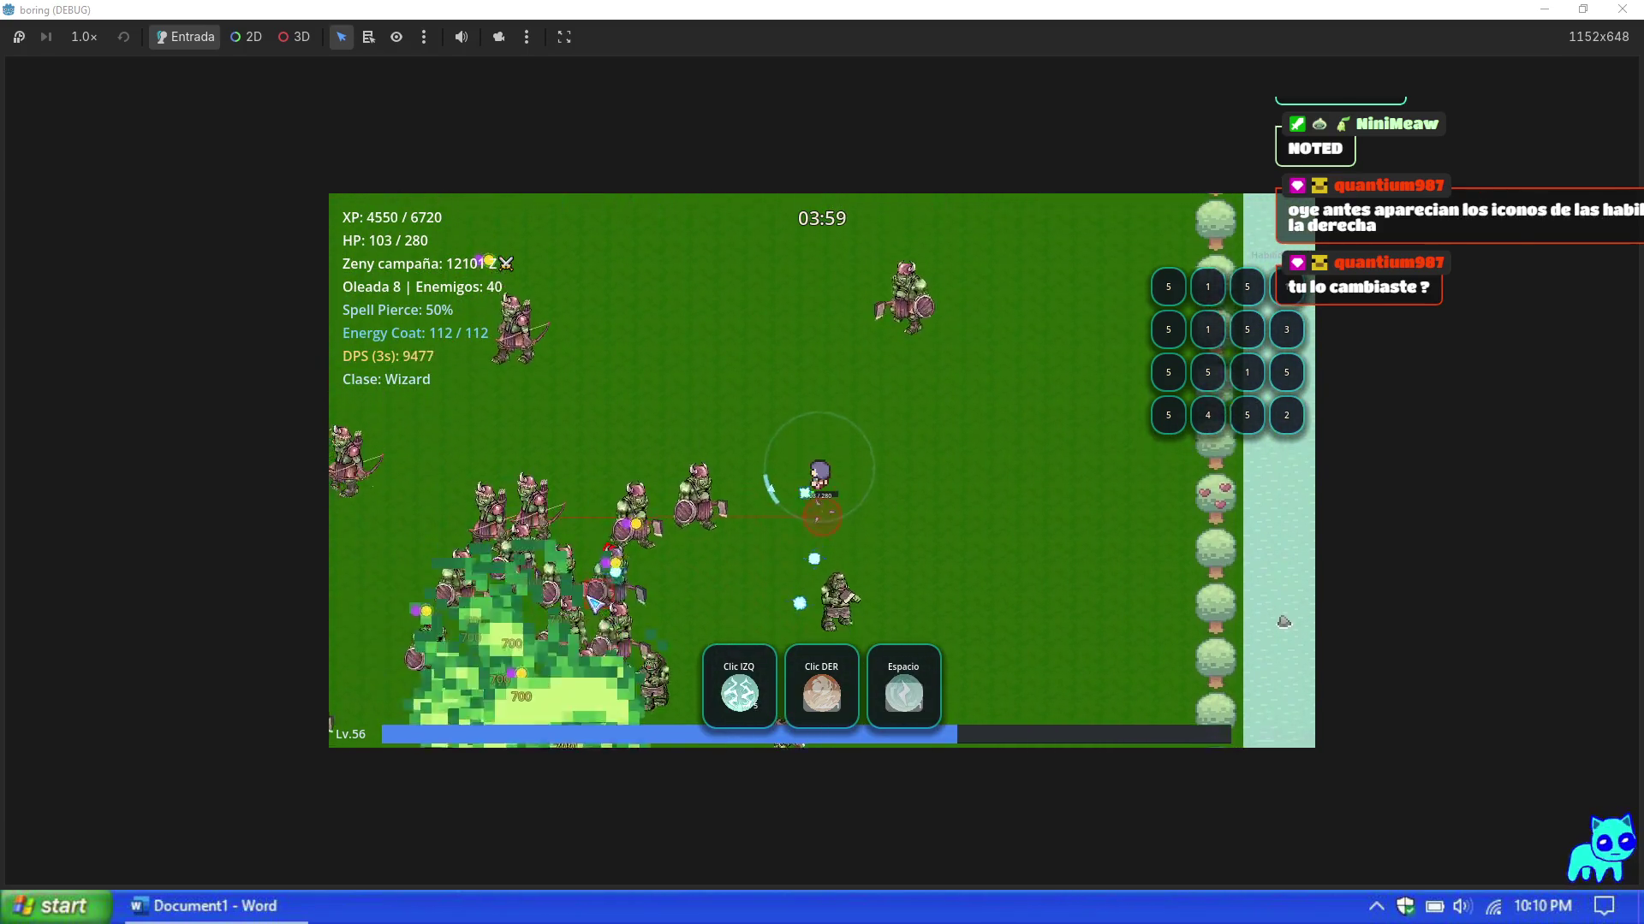
pyautogui.press('w')
pyautogui.press('a')
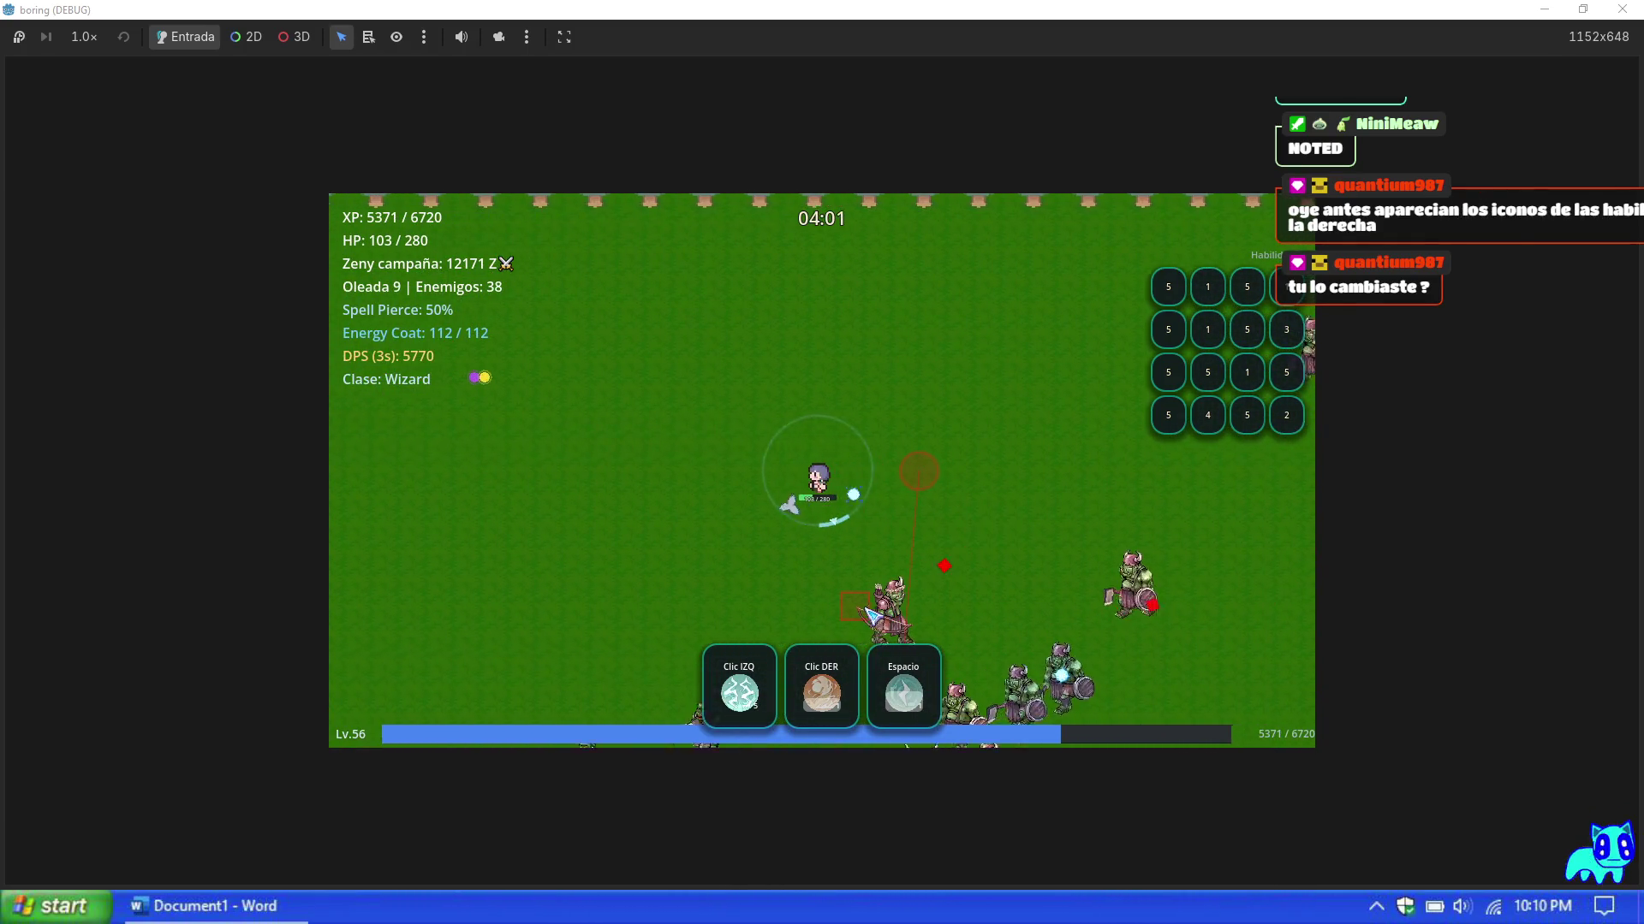
pyautogui.press('w')
pyautogui.press('space')
pyautogui.press('s')
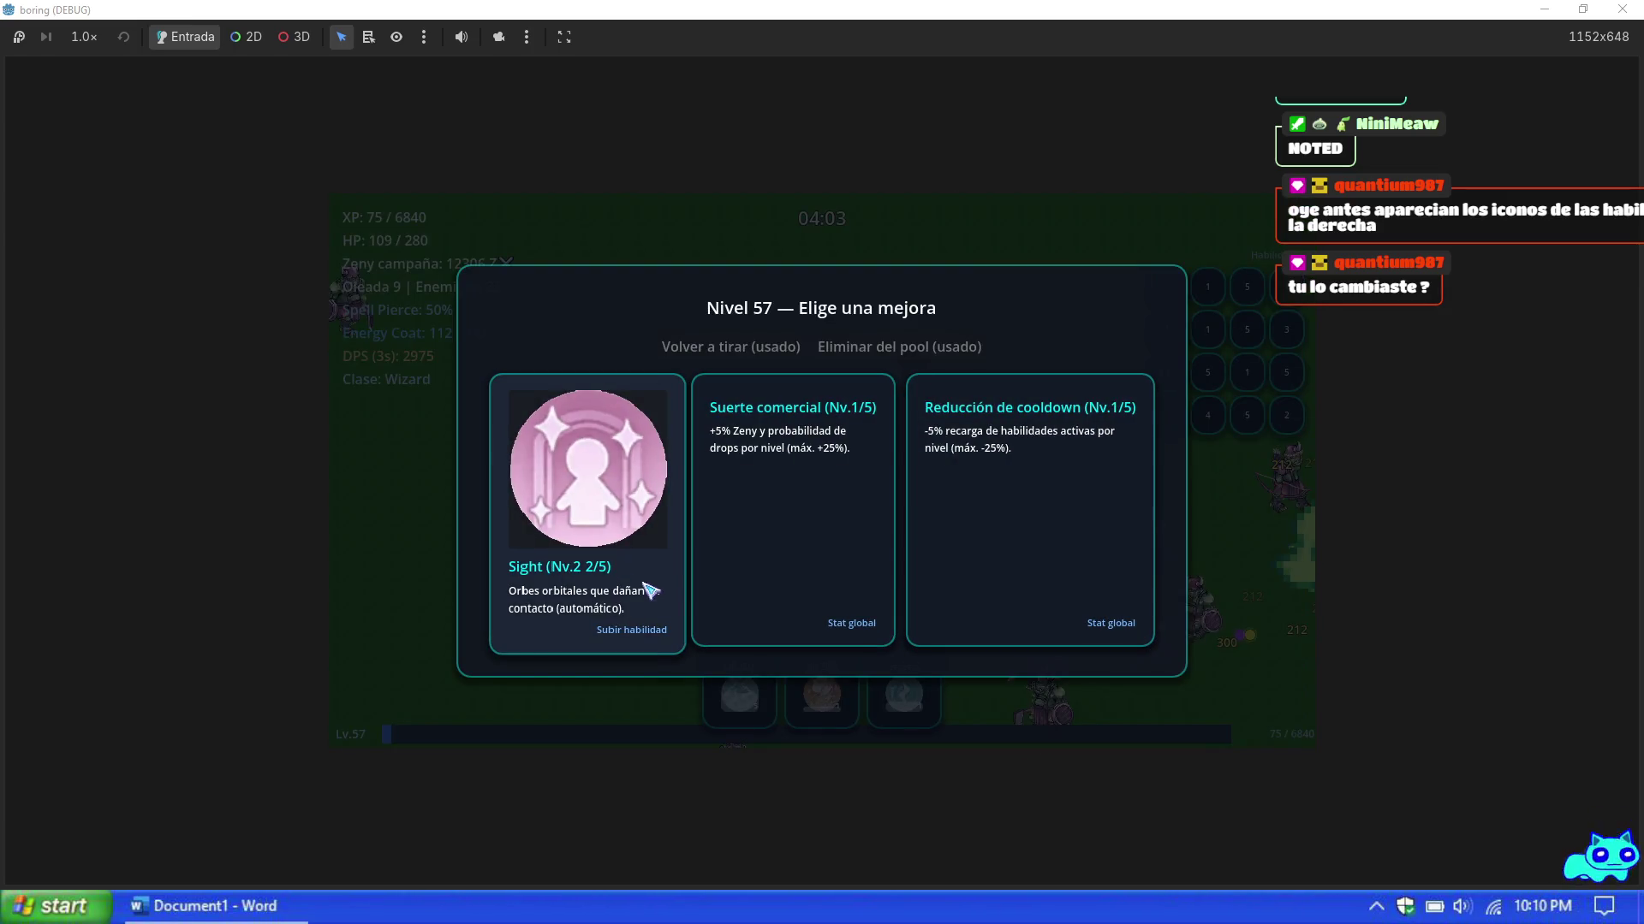
pyautogui.click(565, 591)
# Step: Kite the wizard southeast and fire the area and primary spells at the orc horde
pyautogui.press('a')
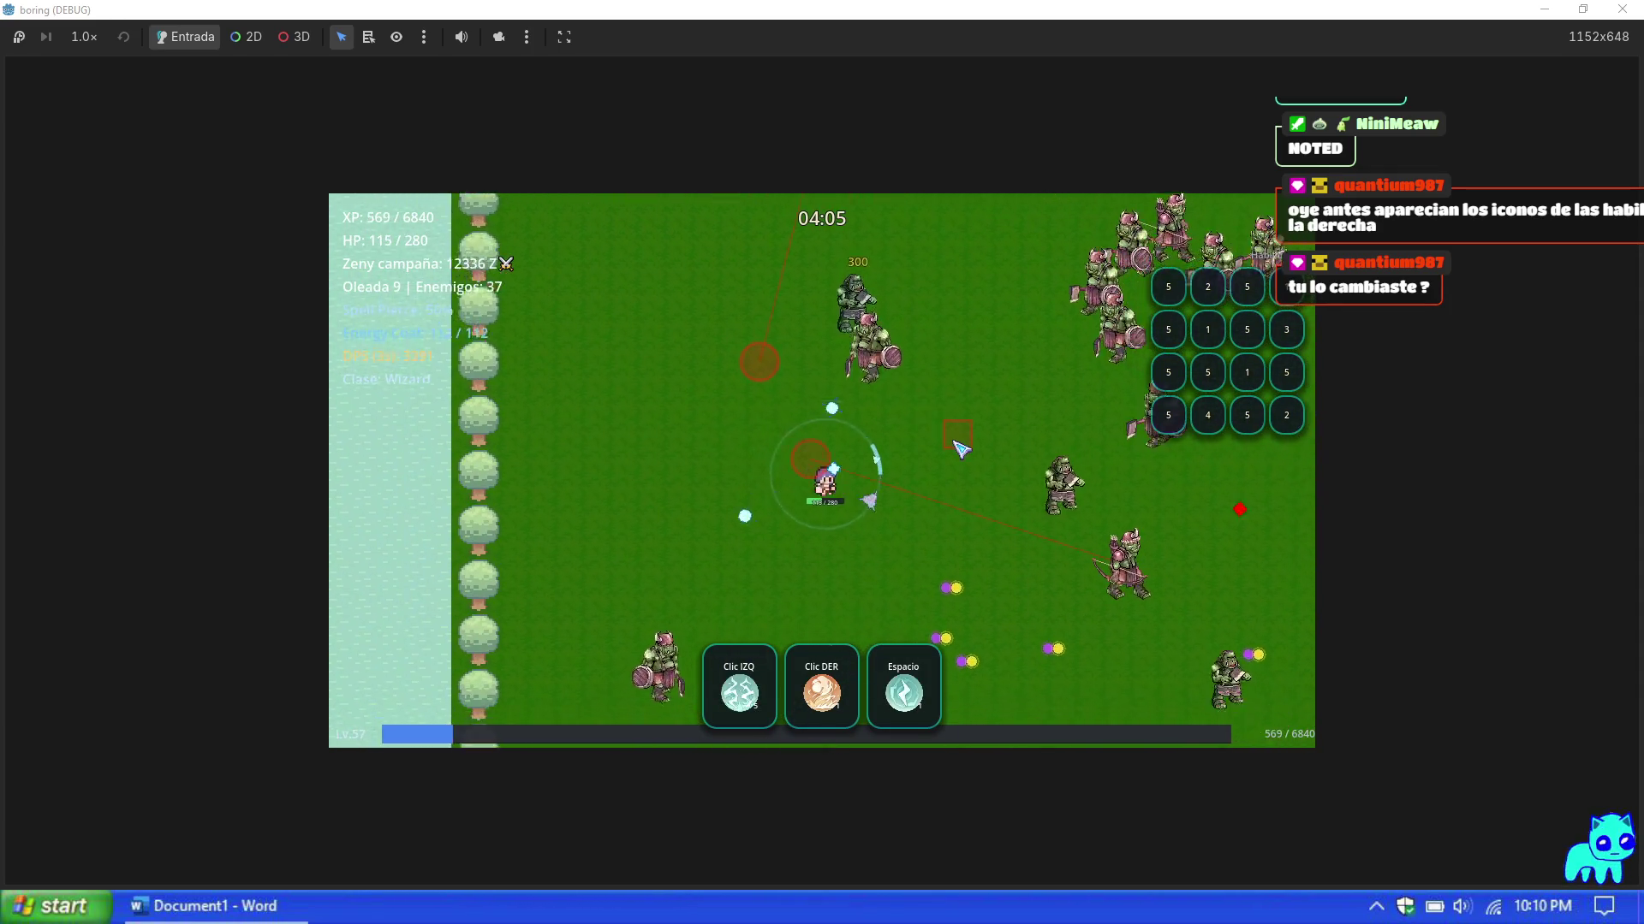
pyautogui.press('s')
pyautogui.press('d')
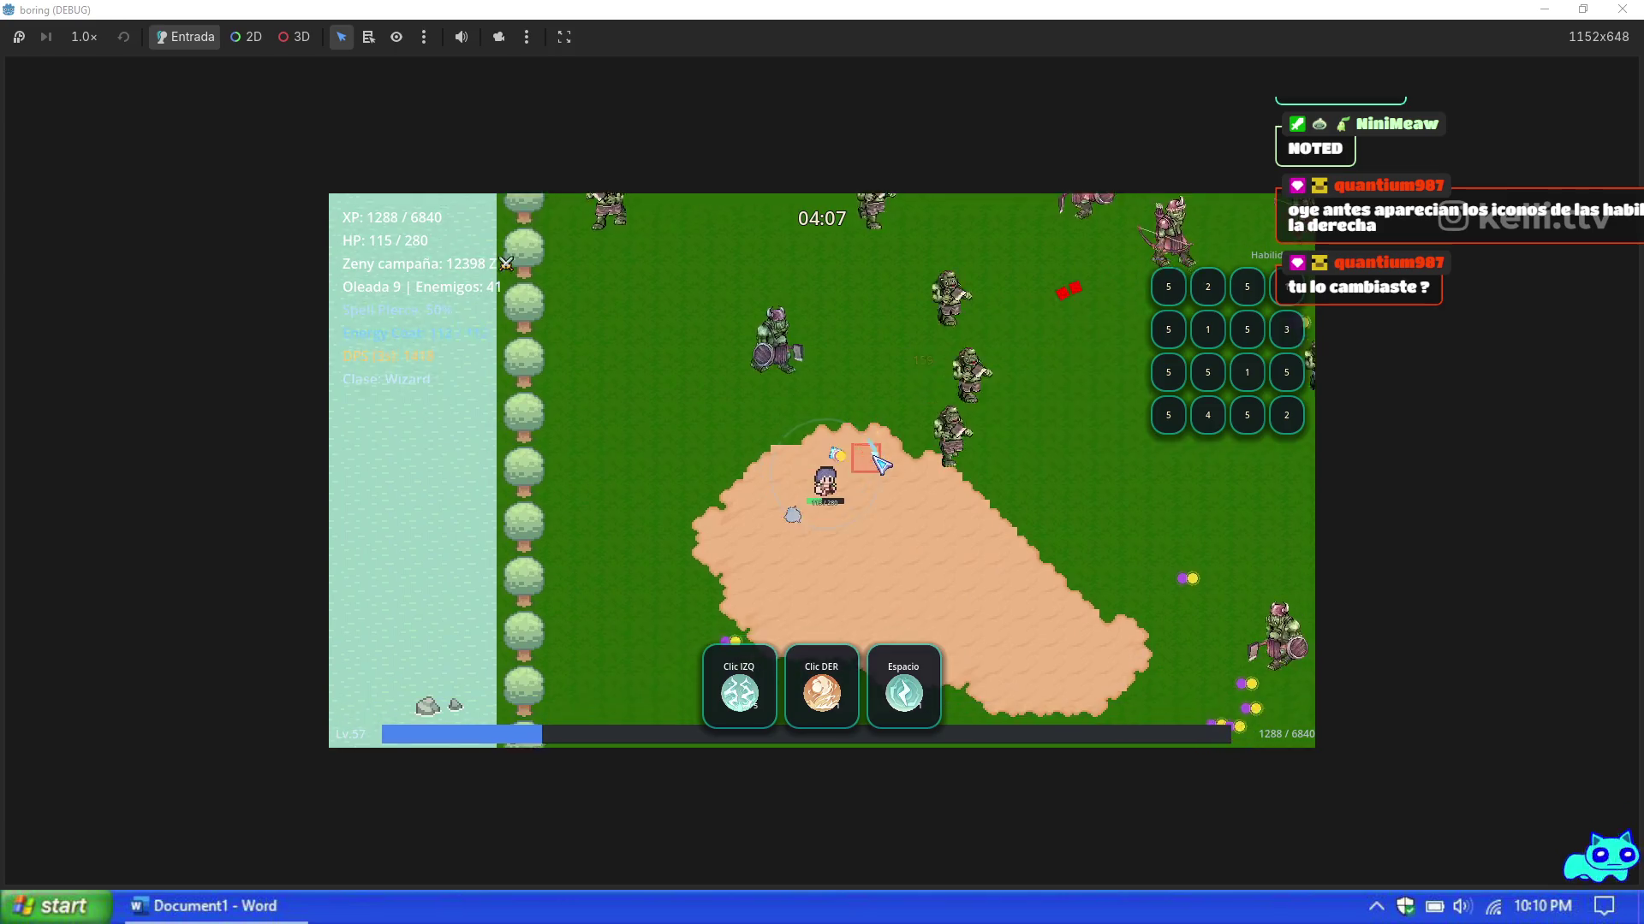
pyautogui.press('s')
pyautogui.press('d')
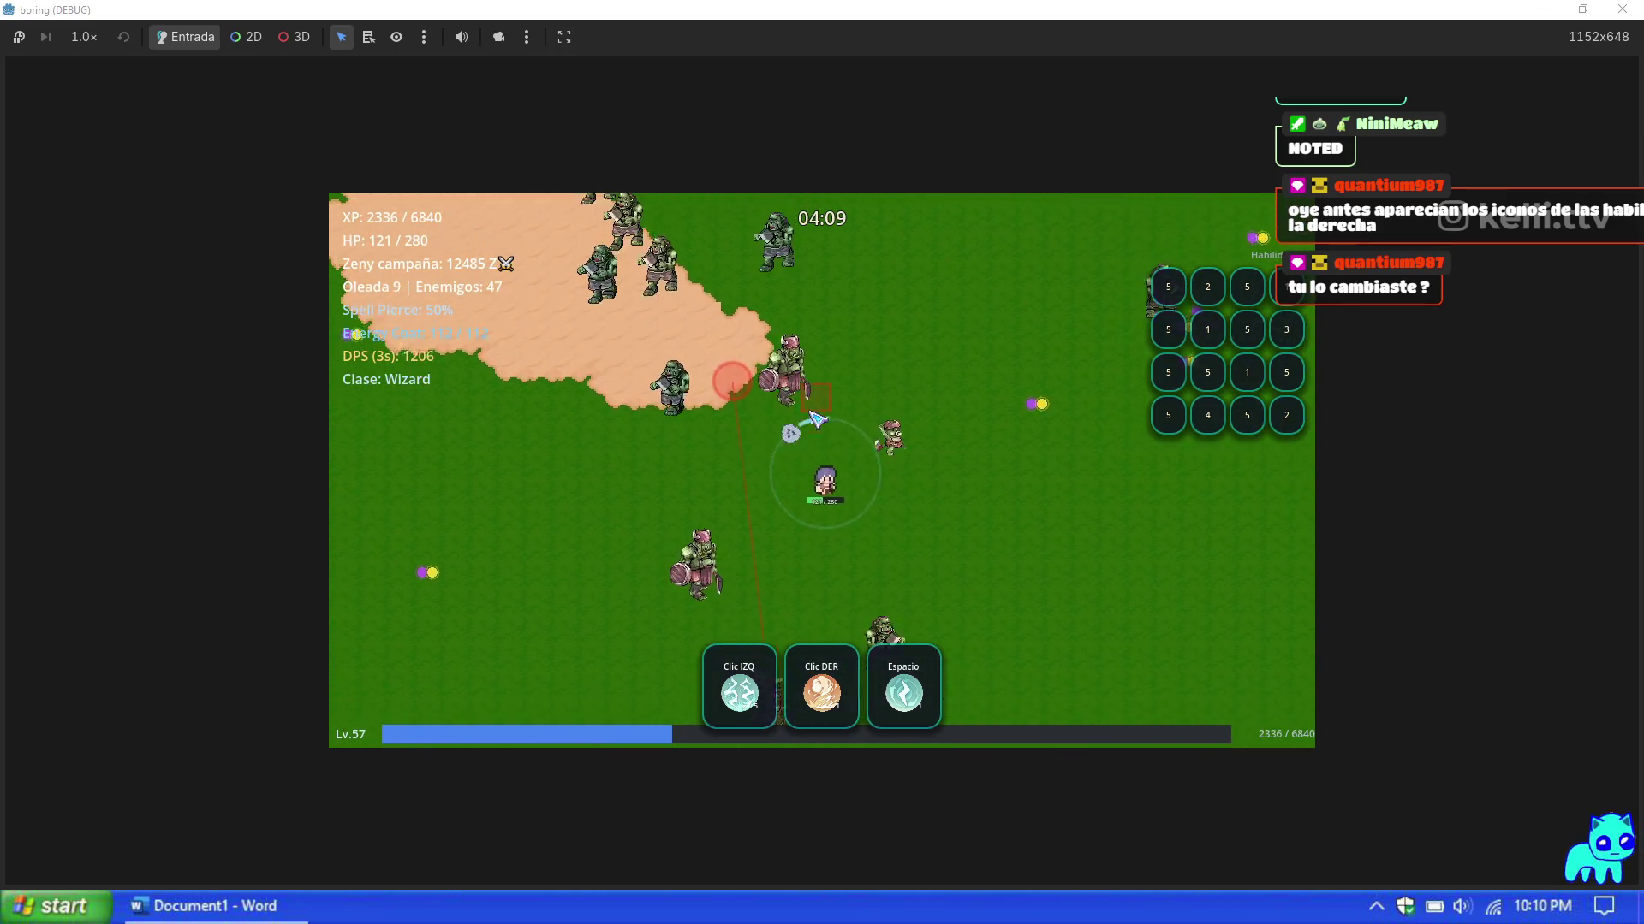
pyautogui.press('d')
pyautogui.press('d')
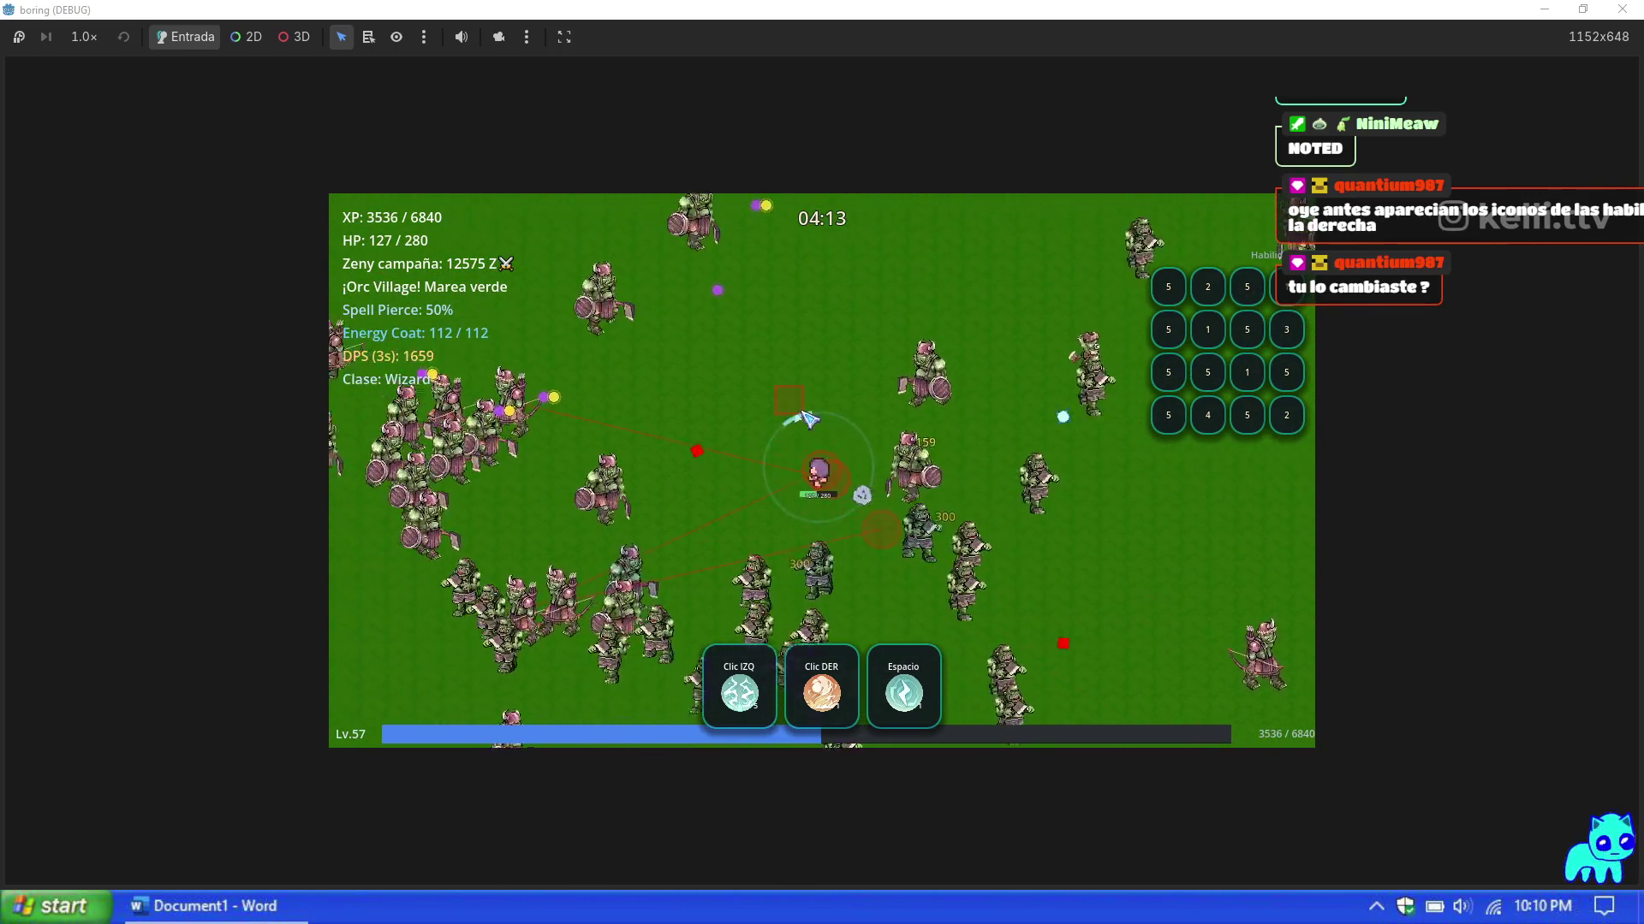
pyautogui.press('space')
pyautogui.click(823, 447)
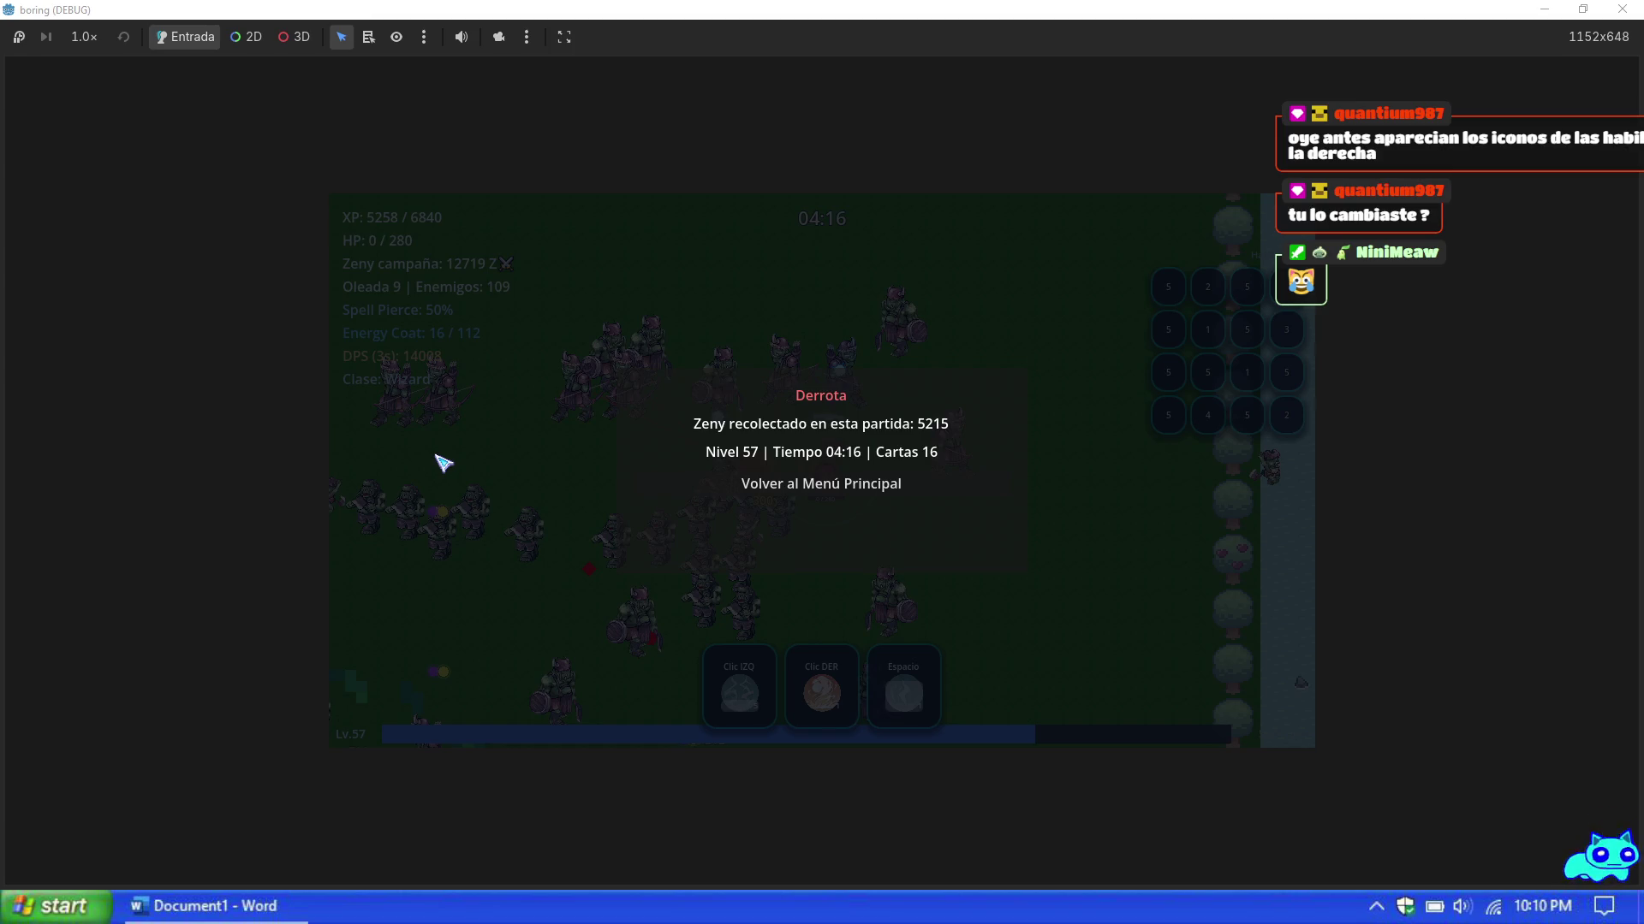
# Step: Leave the defeat summary (level 57, 04:16, 5215 zeny) for the main menu
pyautogui.click(834, 490)
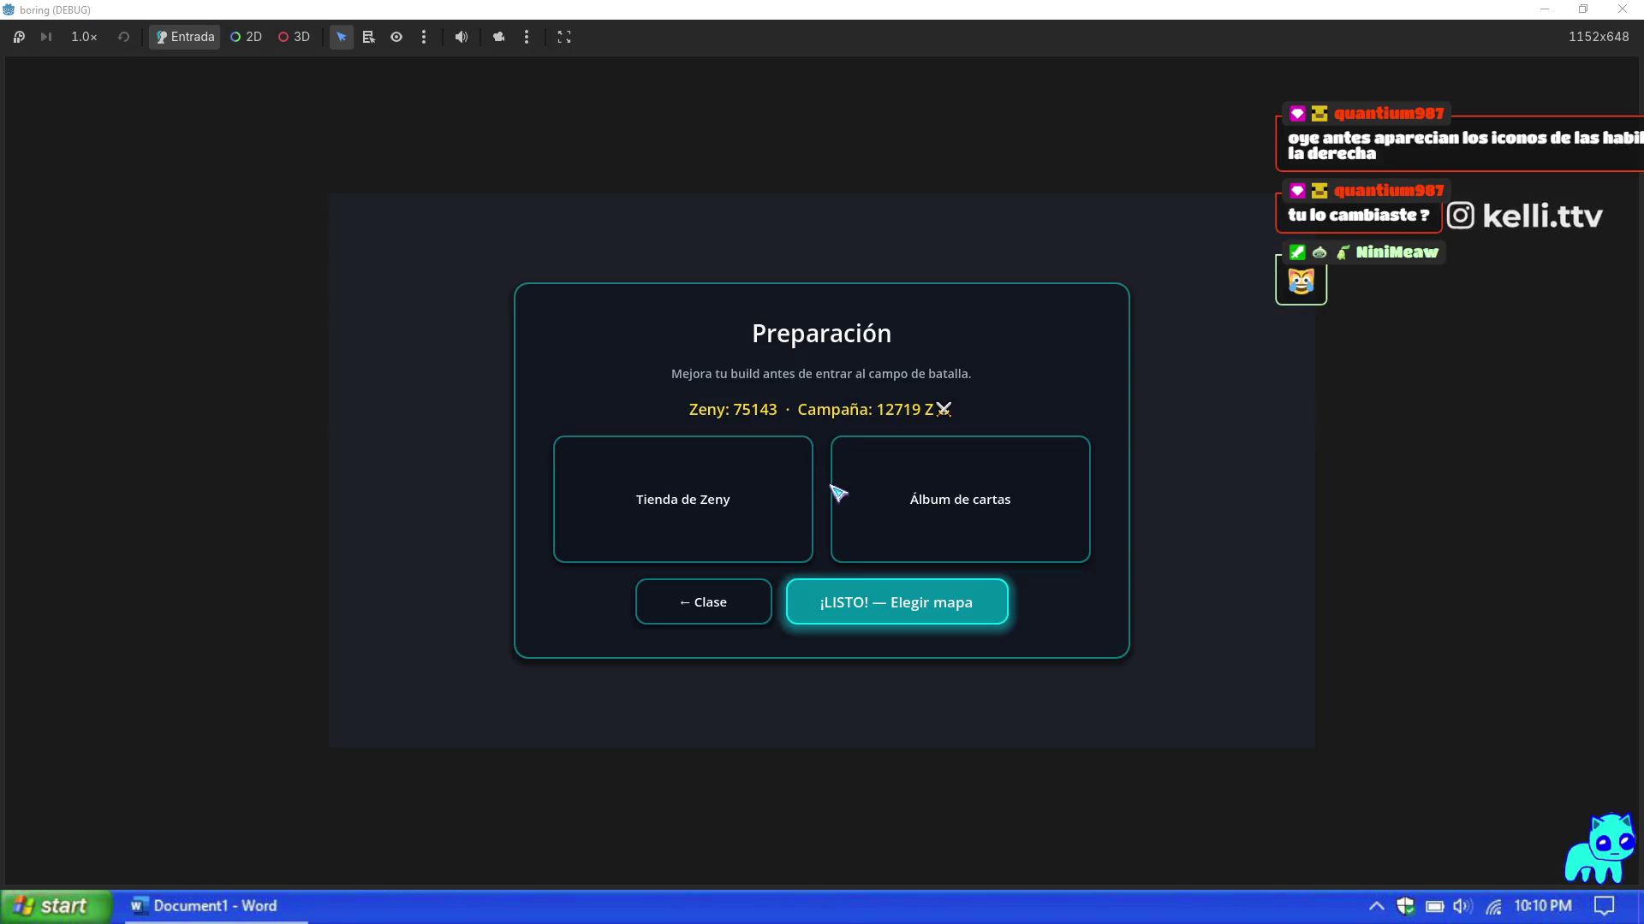
# Step: Open the Tienda de Zeny and scroll to the Campaña upgrades (Vitalidad 2800 Z, Poder 3400 Z)
pyautogui.click(729, 537)
pyautogui.moveTo(1302, 330)
pyautogui.mouseDown()
pyautogui.moveTo(1297, 687)
pyautogui.moveTo(1302, 616)
pyautogui.moveTo(1298, 645)
pyautogui.mouseUp()
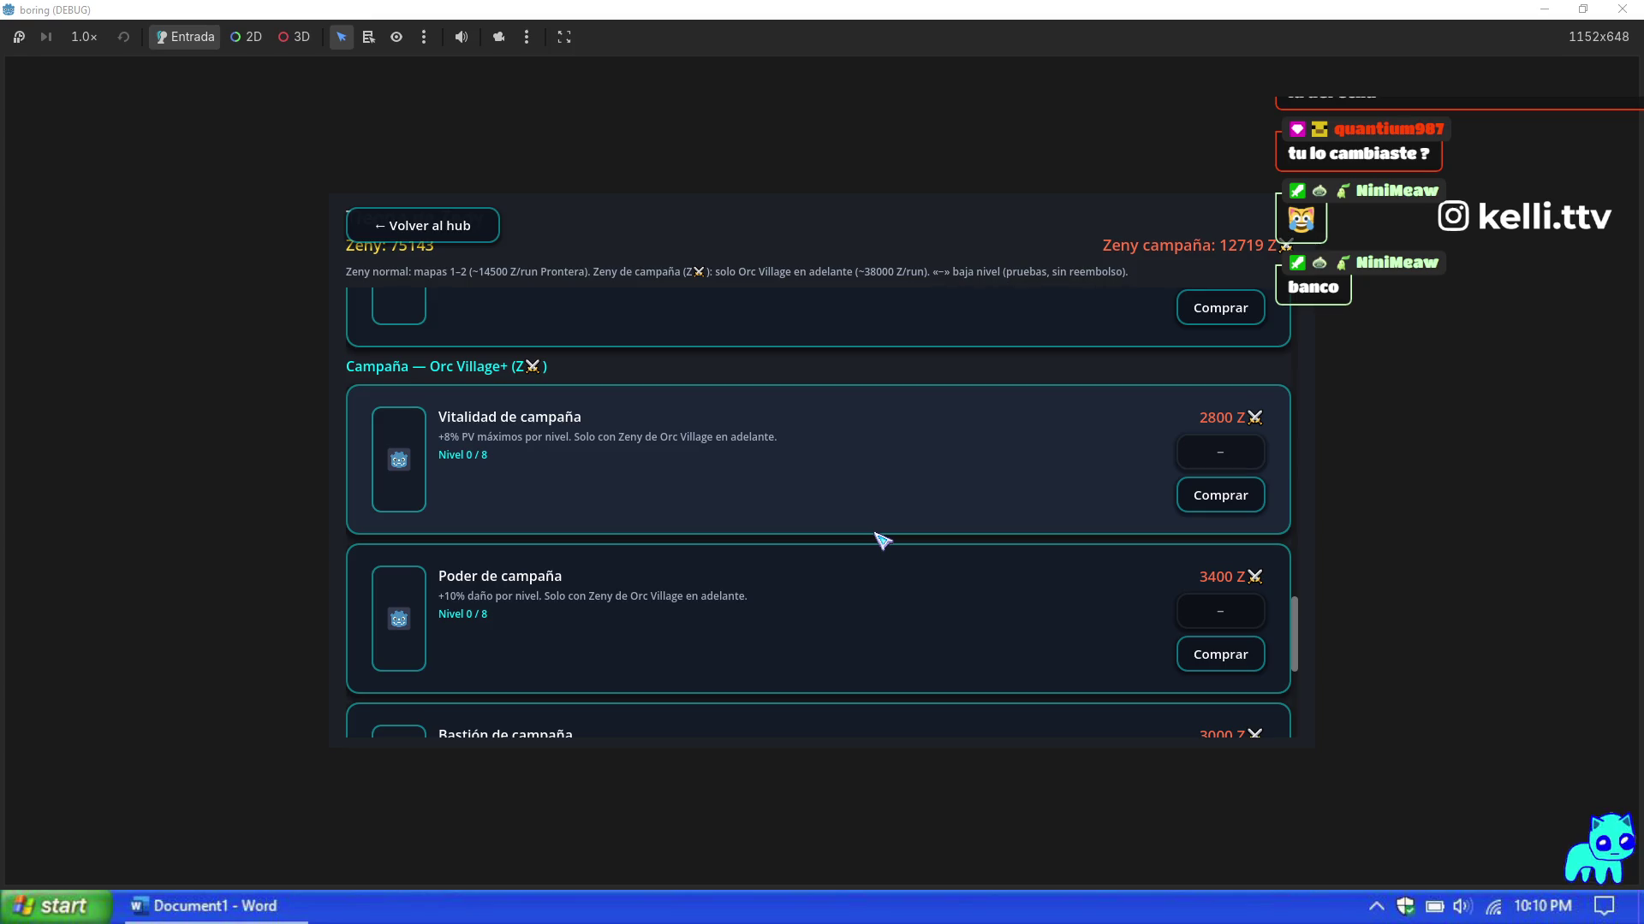
# Step: Browse the shop's upgrade list, then go back via '← Volver al hub' to Preparación
pyautogui.moveTo(1299, 644); pyautogui.dragTo(1306, 713)
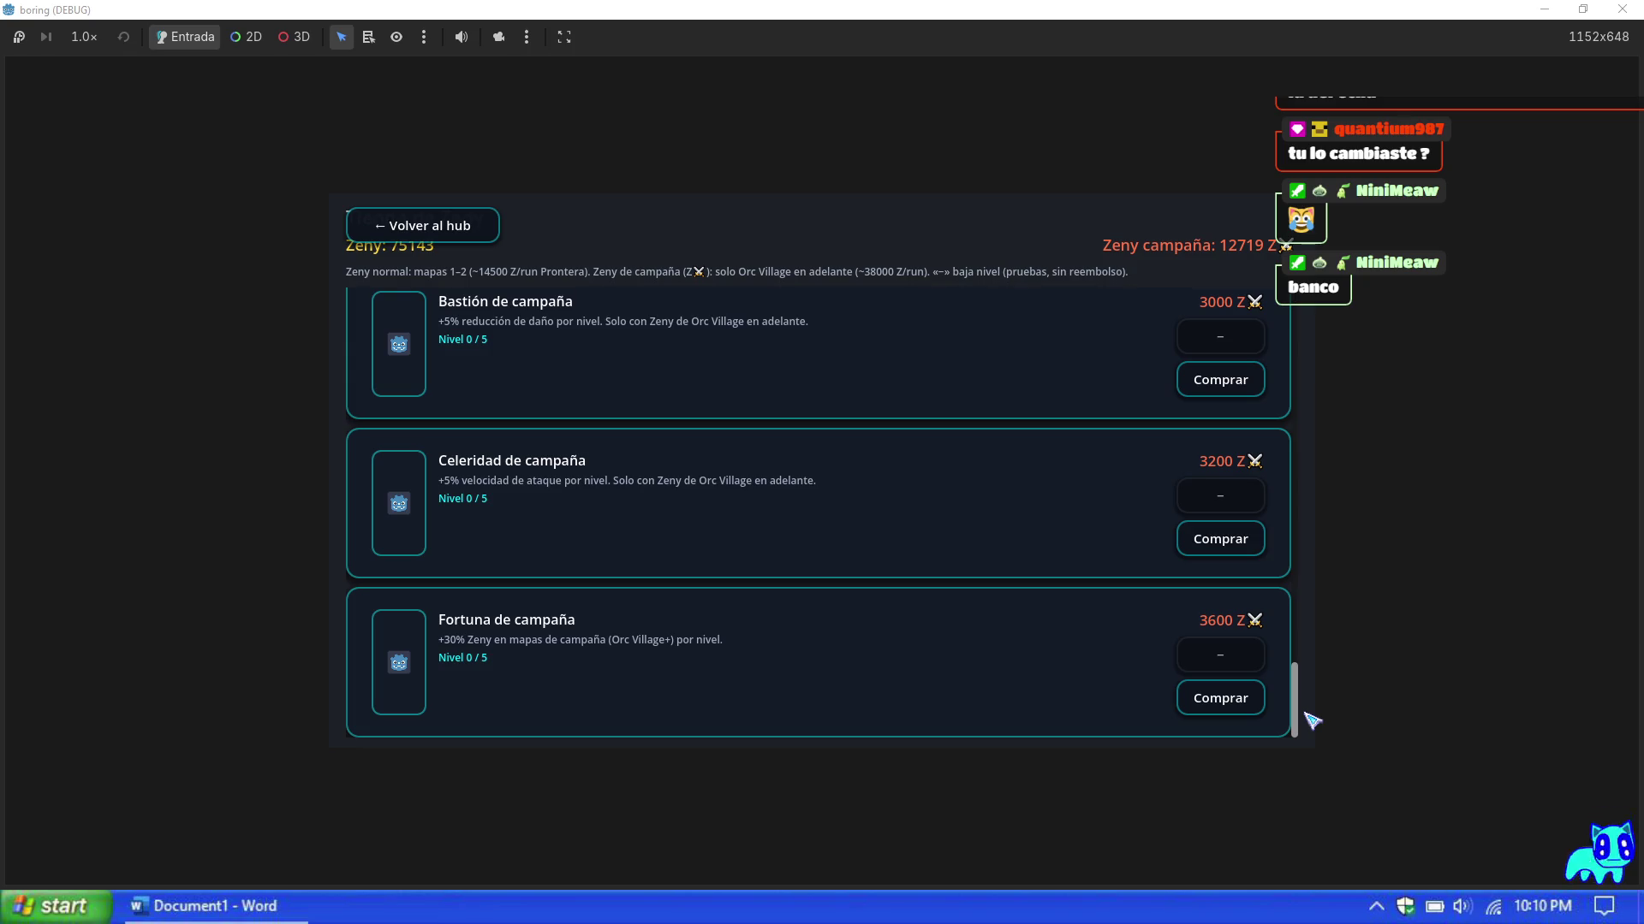
pyautogui.scroll(3, 1309, 714)
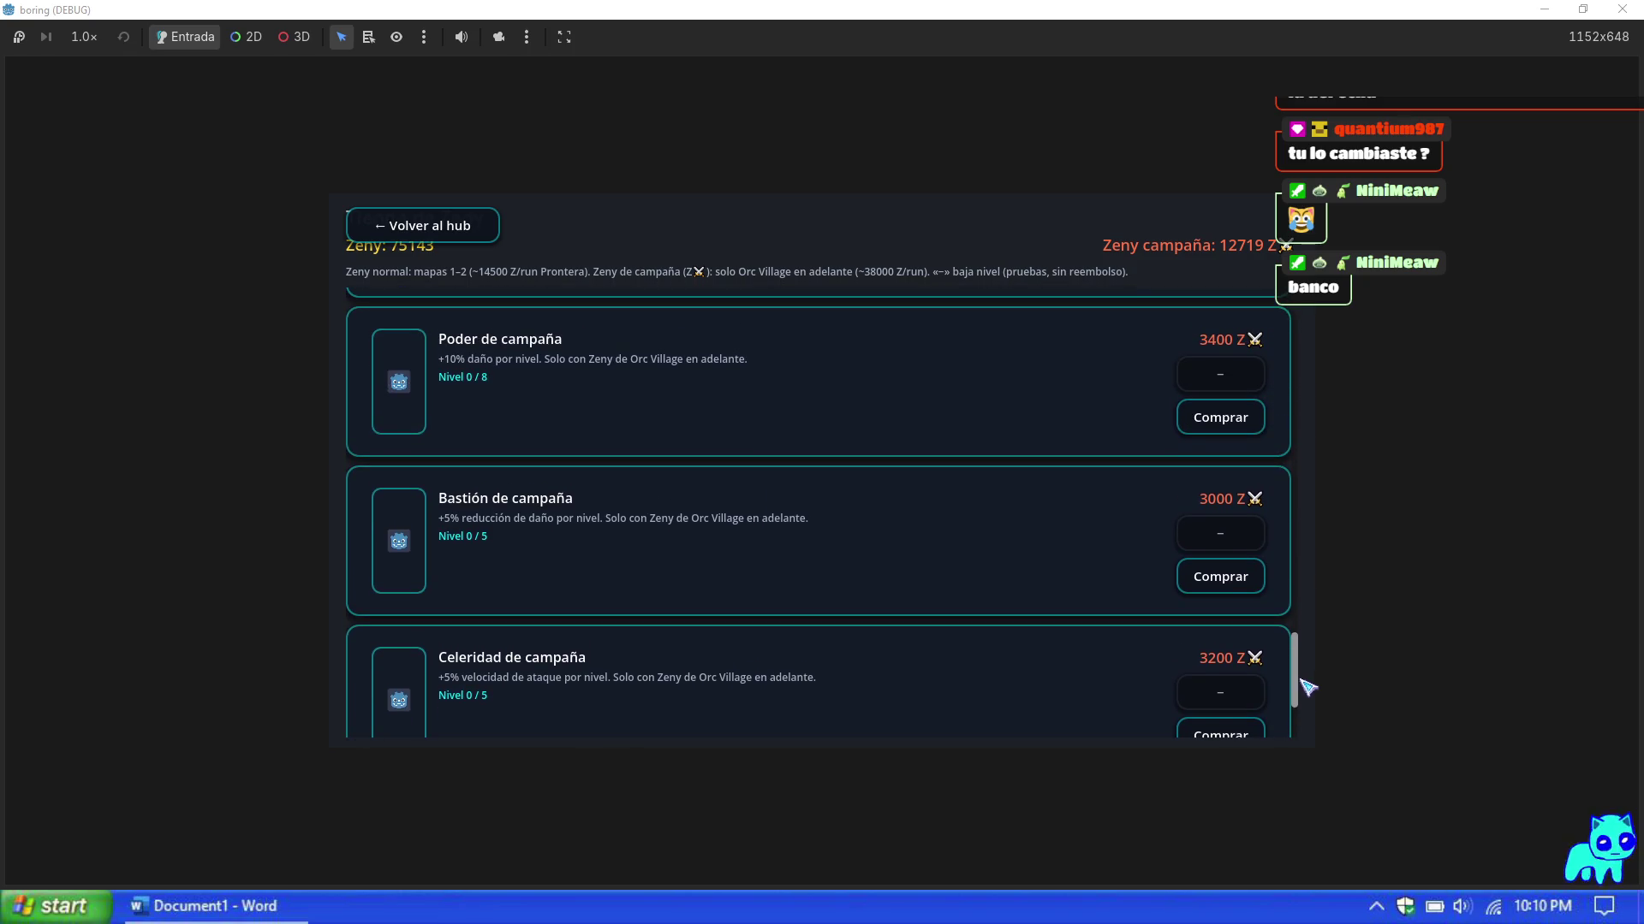
pyautogui.scroll(1, 1308, 686)
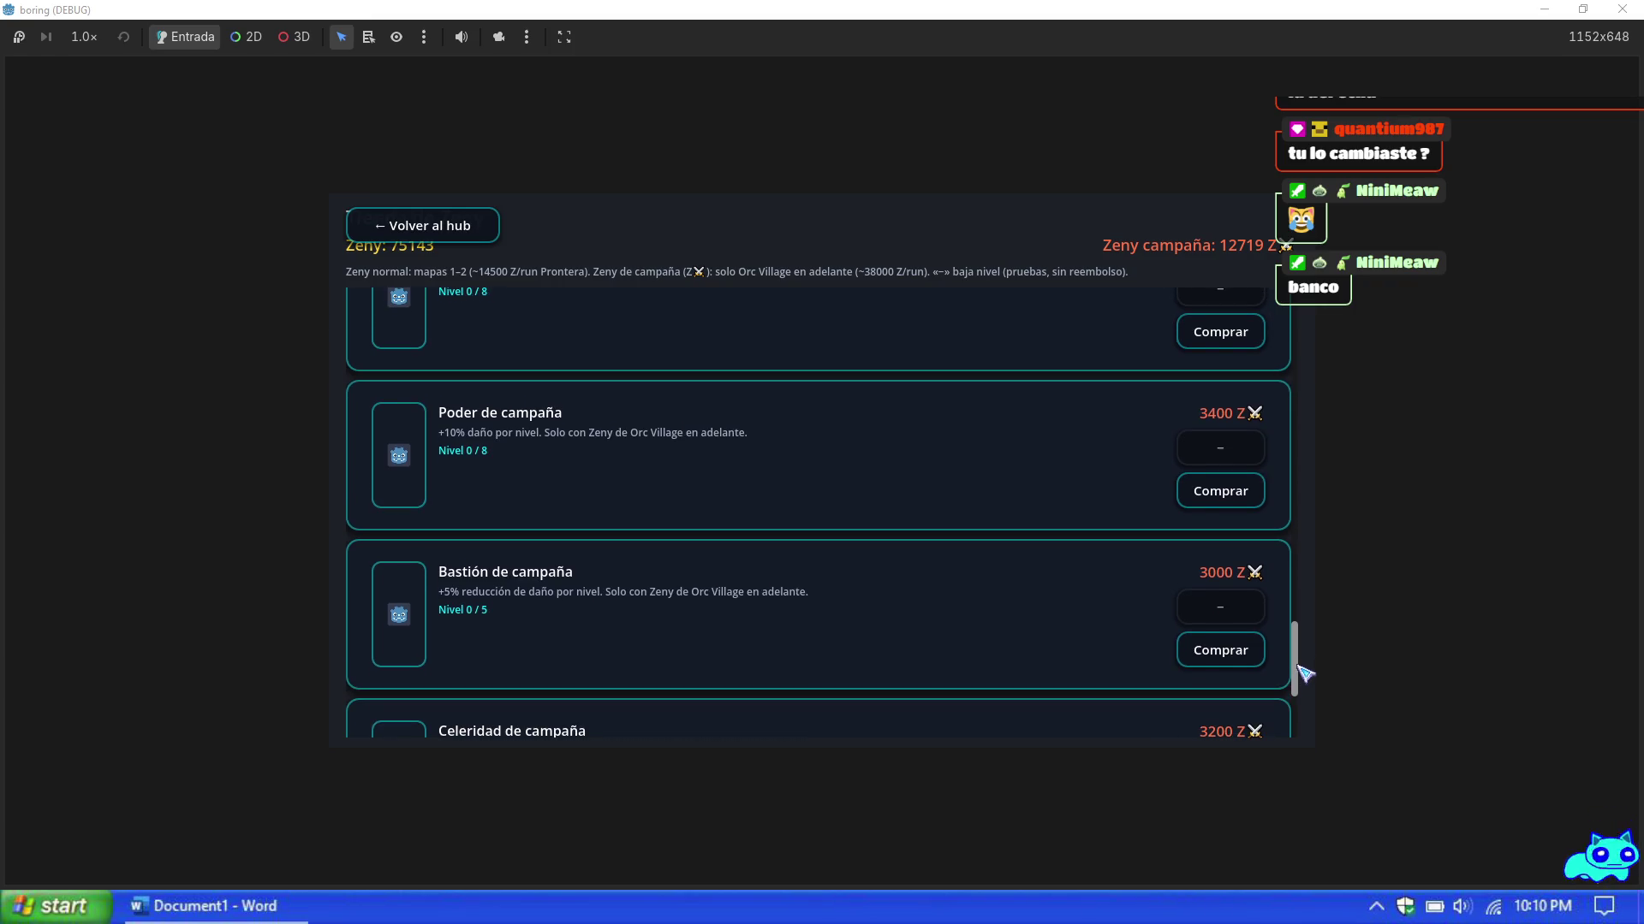
pyautogui.scroll(1, 1301, 666)
pyautogui.scroll(1, 1305, 659)
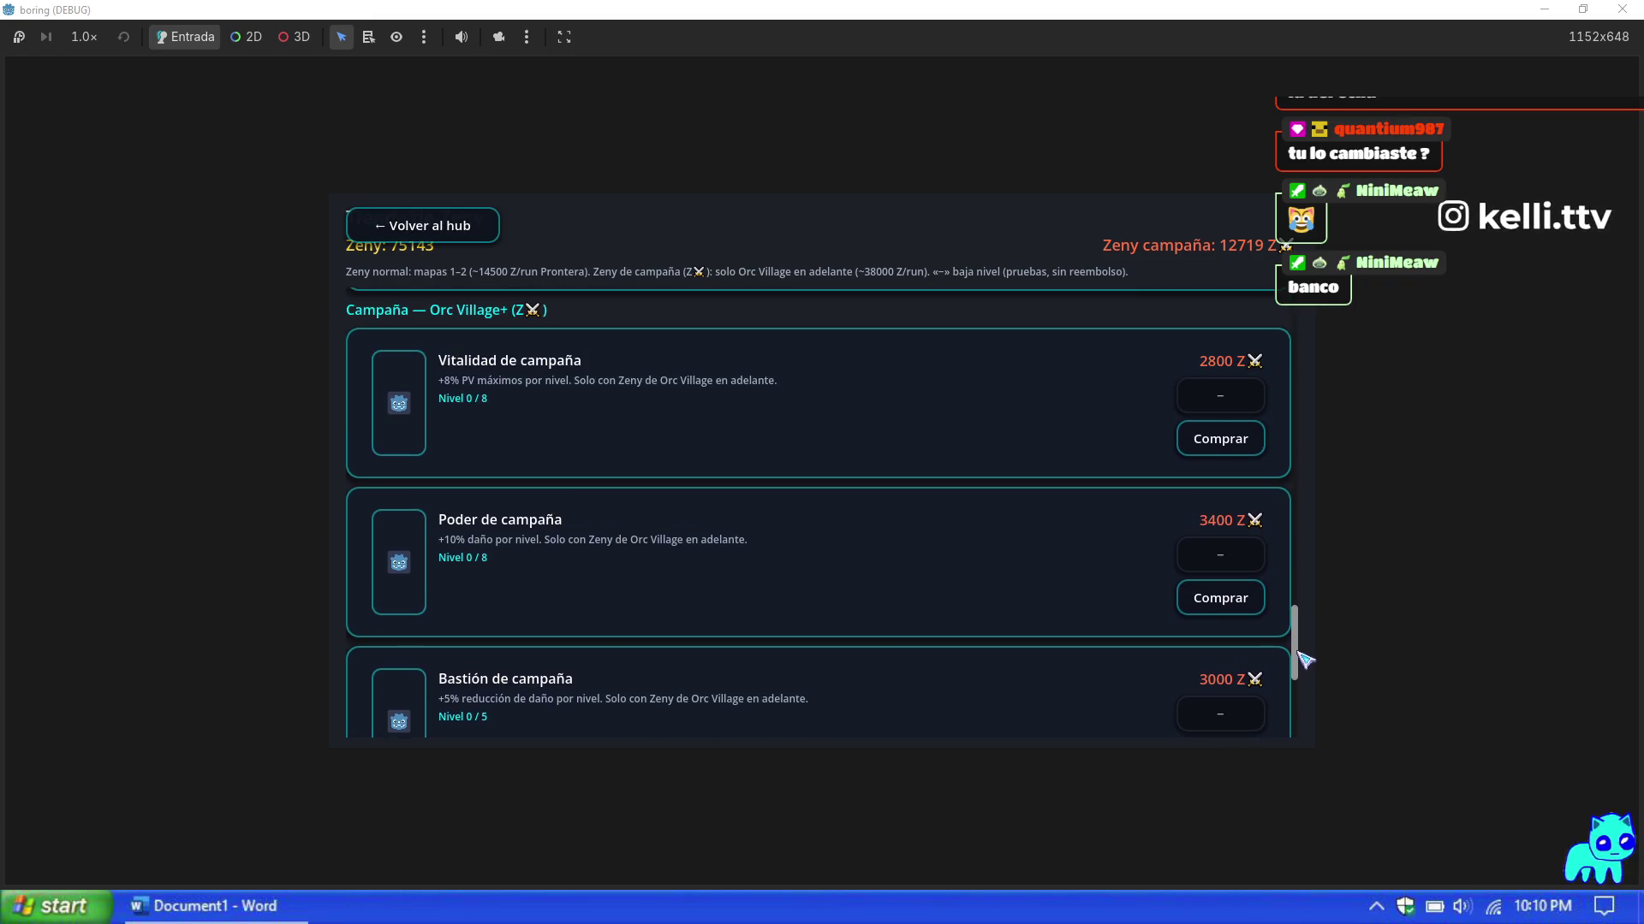
pyautogui.scroll(1, 1304, 655)
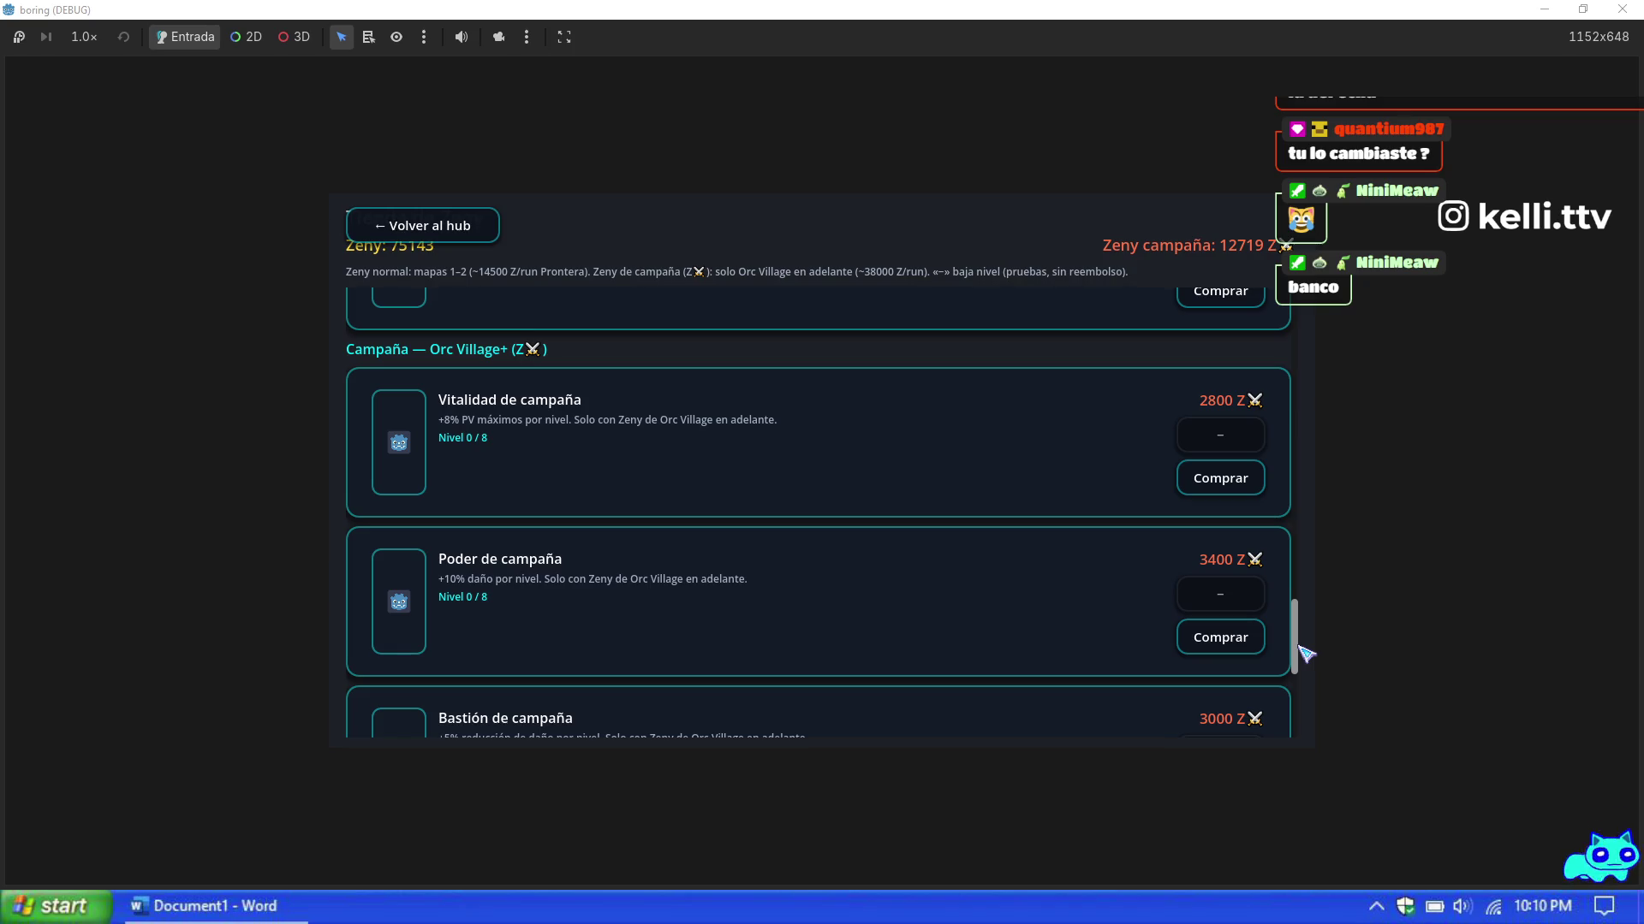
pyautogui.scroll(-6, 1306, 655)
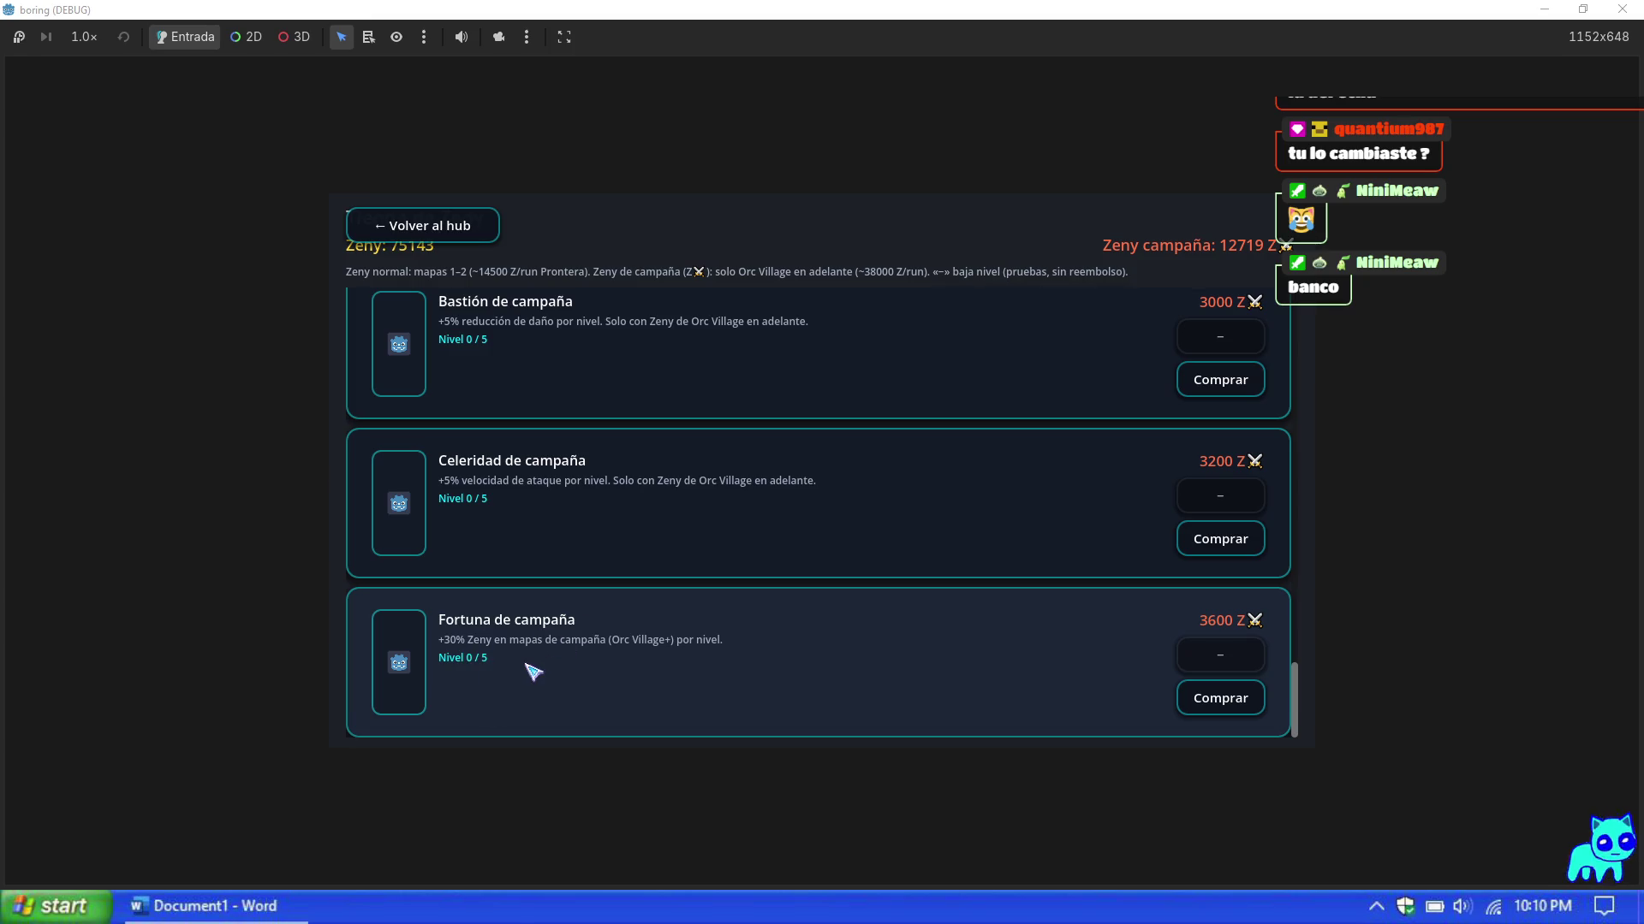
pyautogui.click(456, 238)
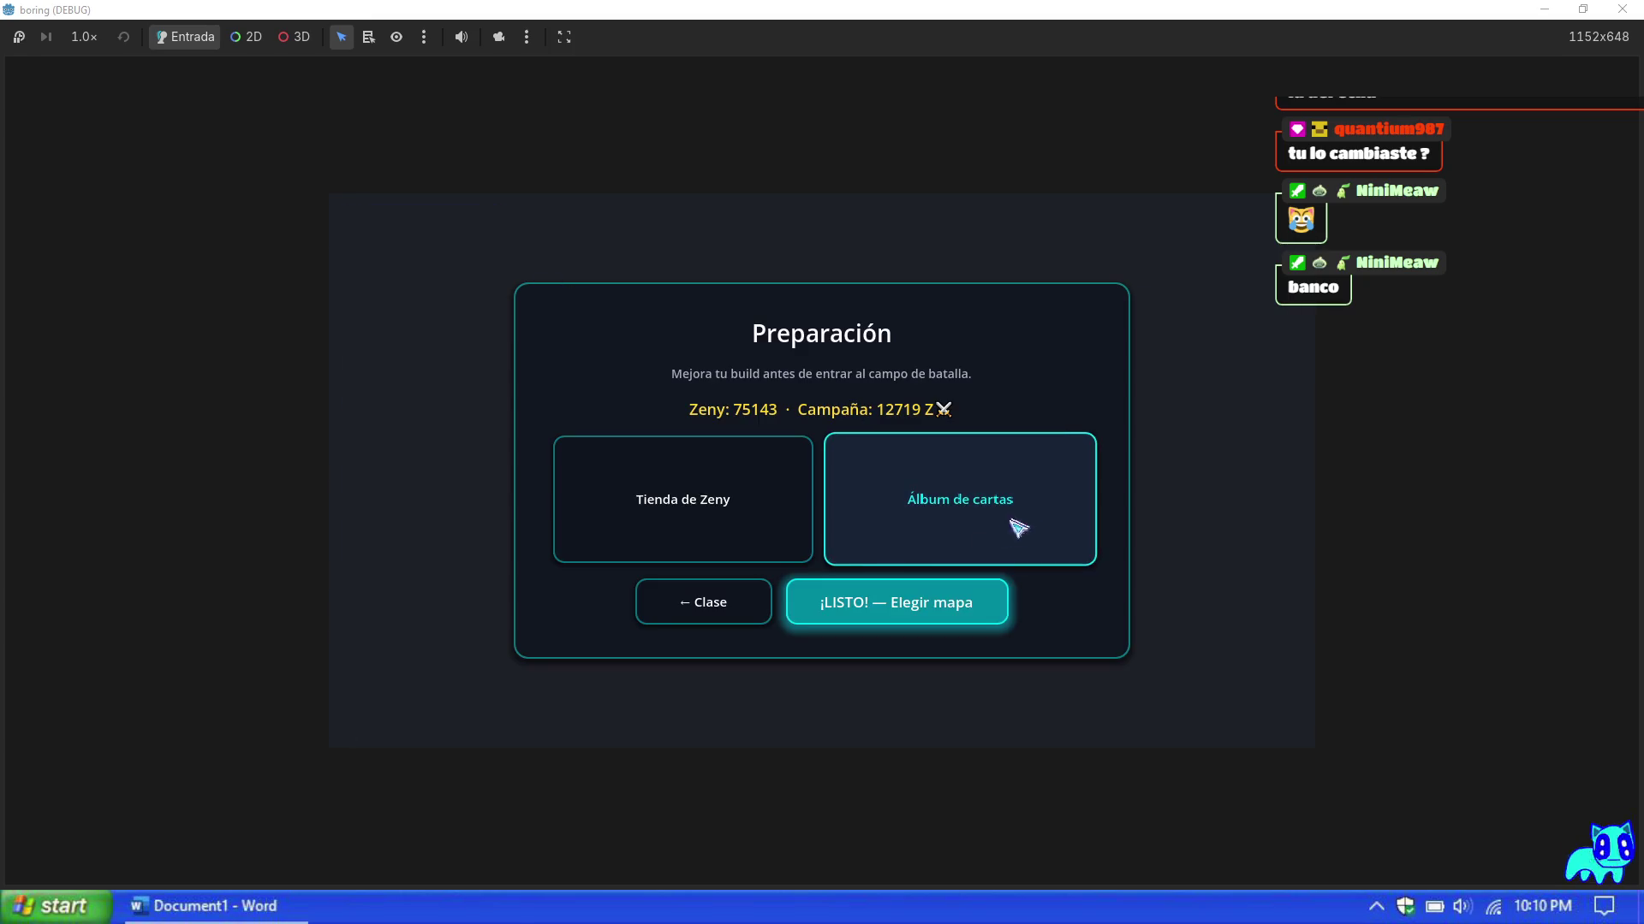
# Step: Open the Álbum de cartas, then bring the Notepad to-do notes to the front
pyautogui.click(903, 536)
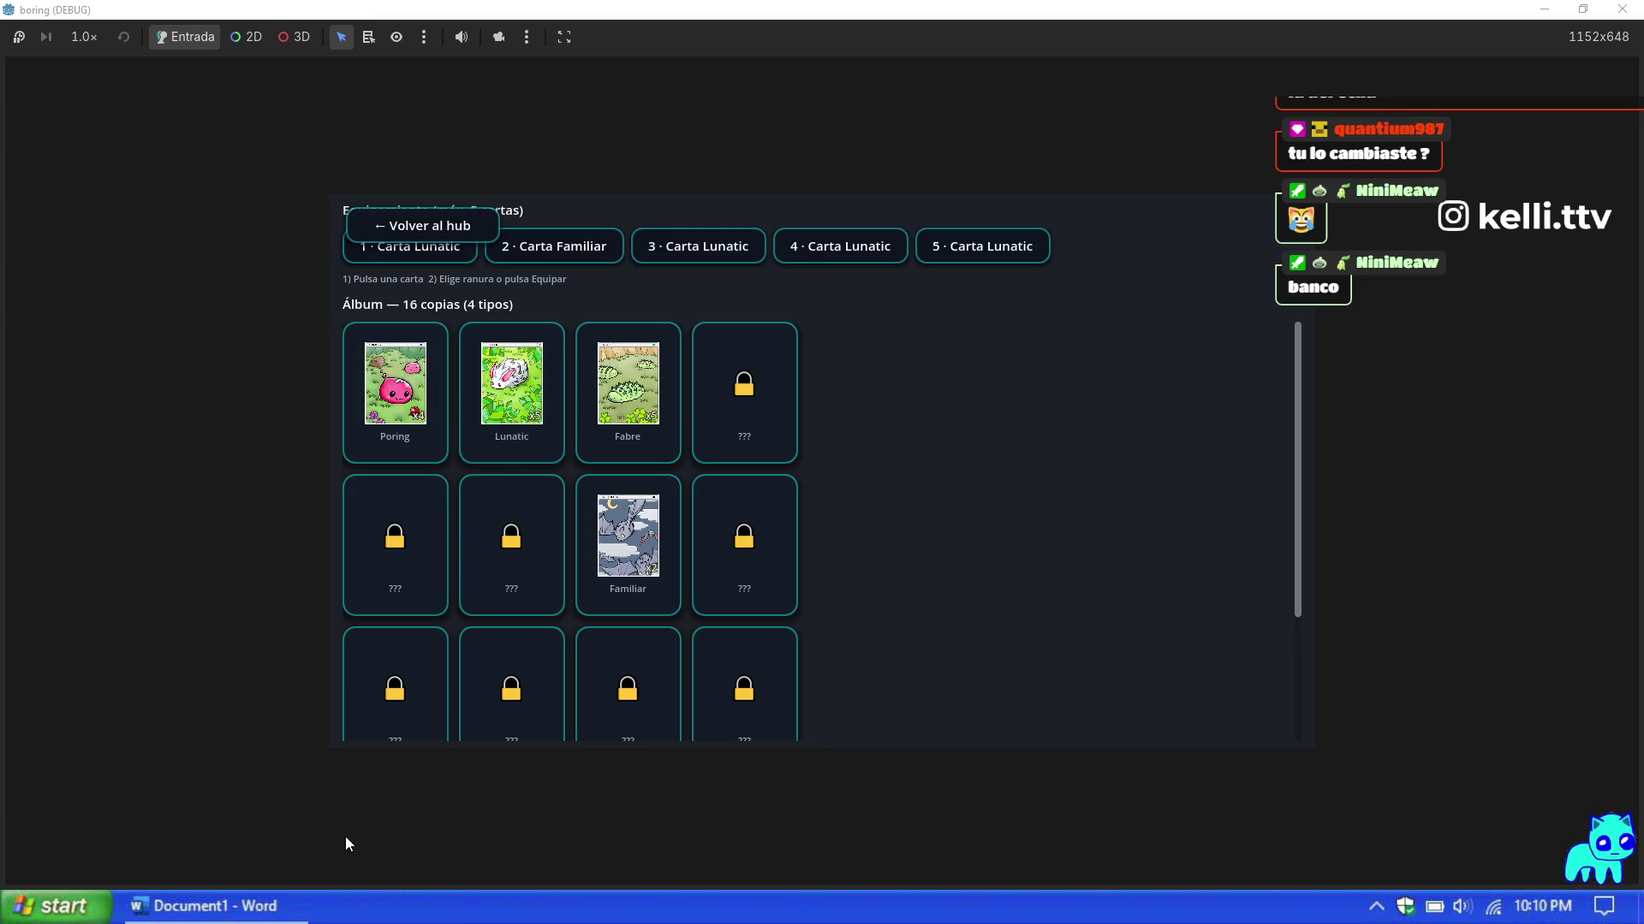
pyautogui.click(409, 886)
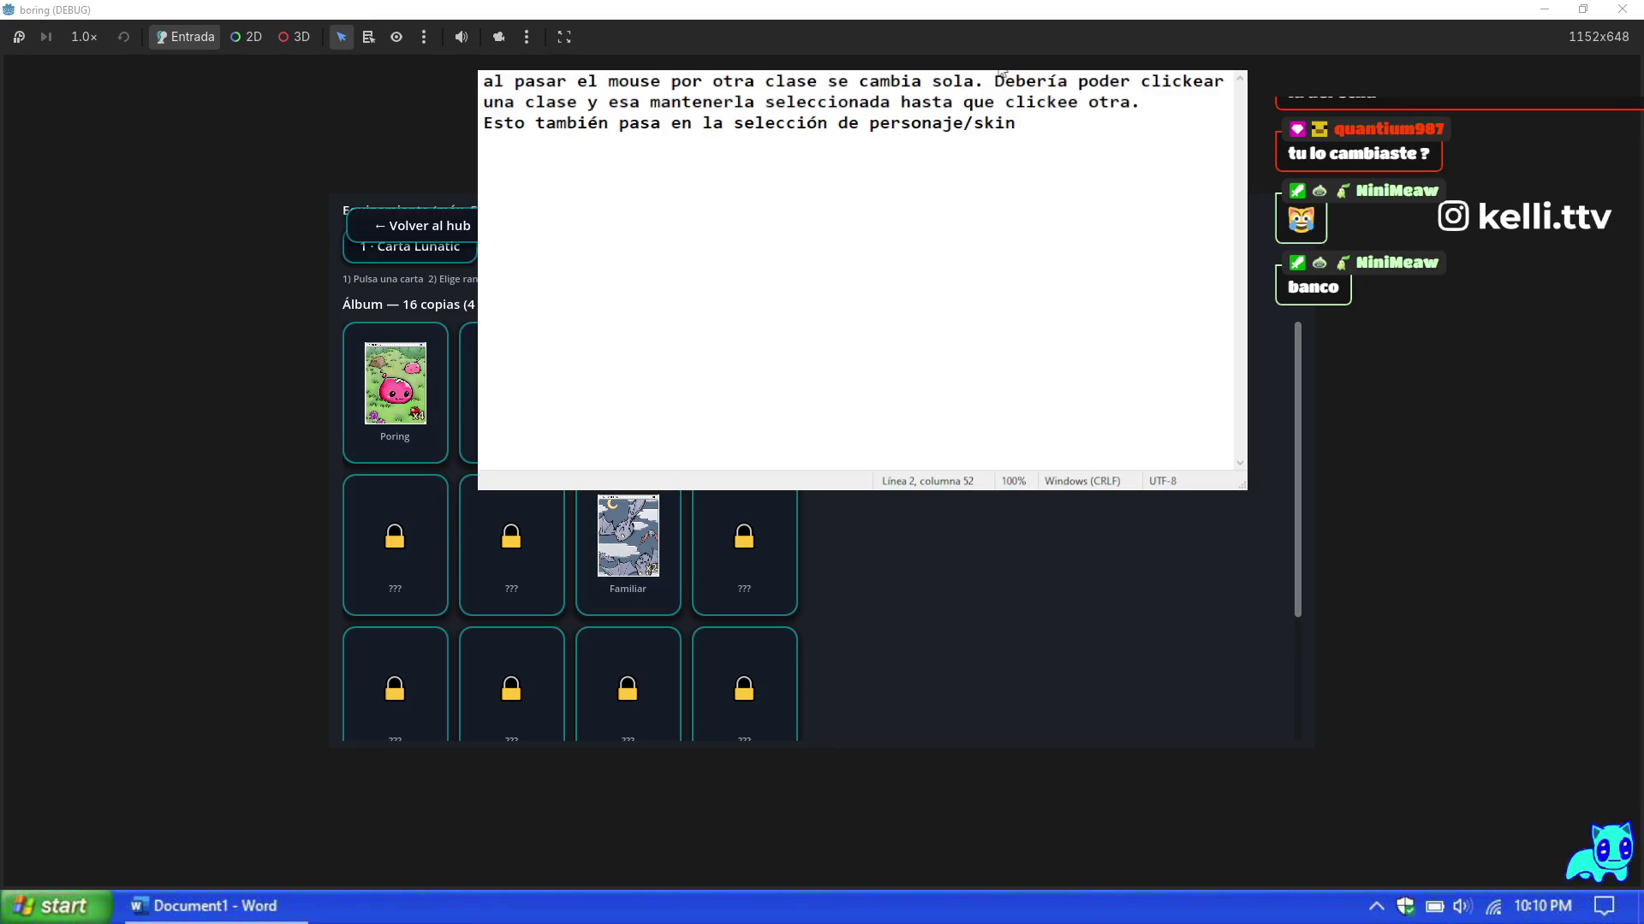
# Step: Add notes on showing unlocked skills with their level and giving each skill its own icon
pyautogui.press('Return')
pyautogui.press('Return')
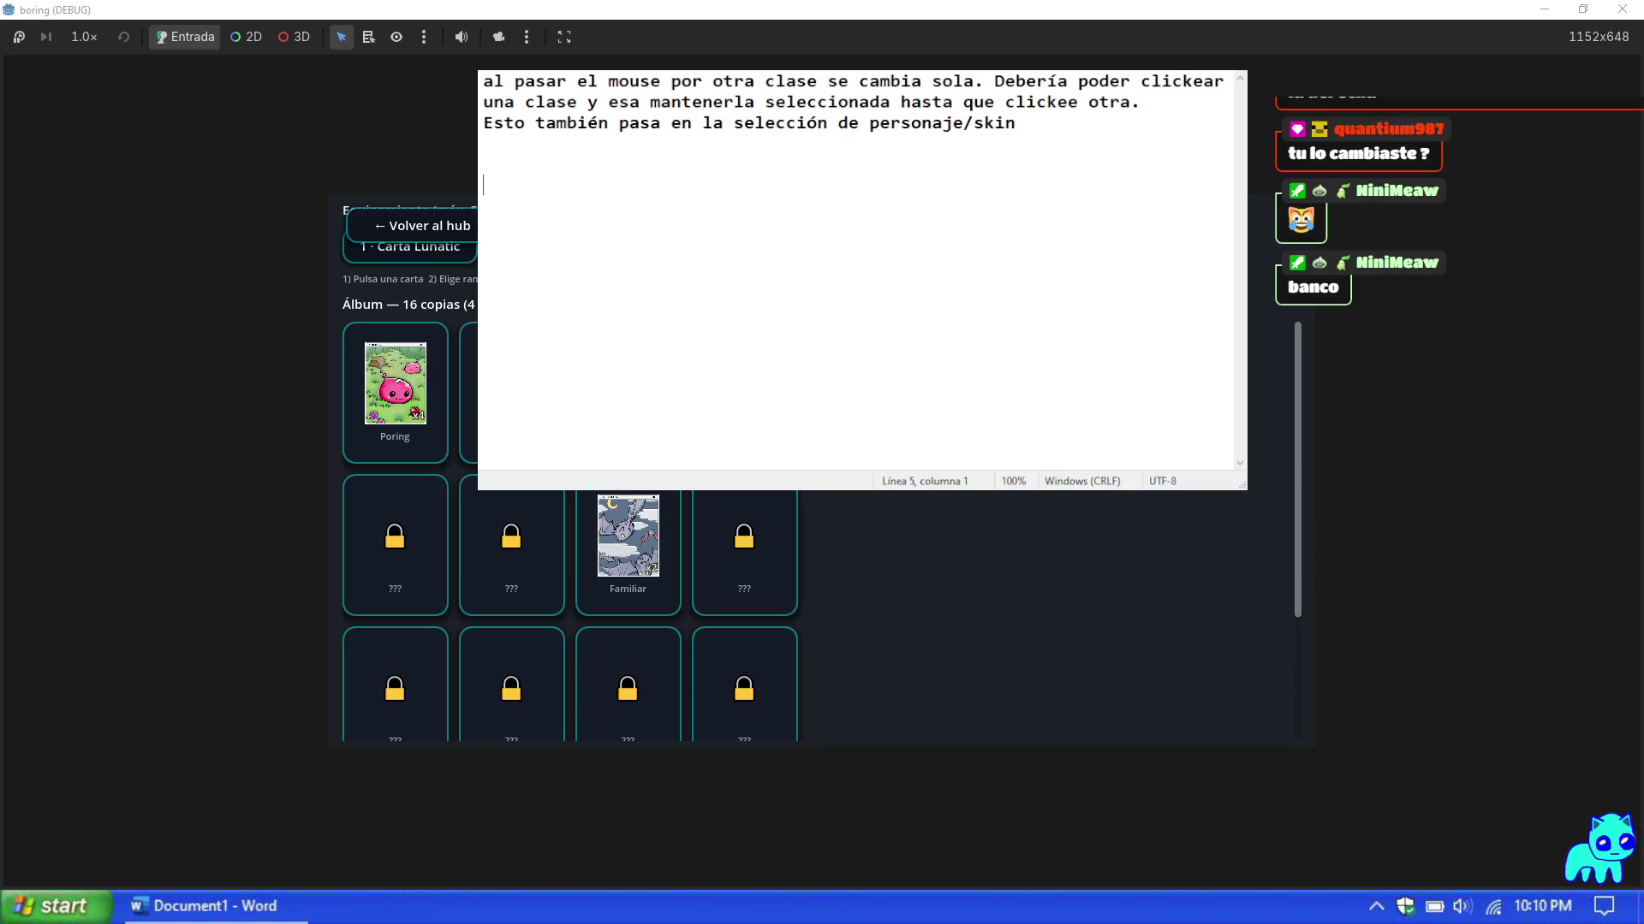
pyautogui.write('Añadir ')
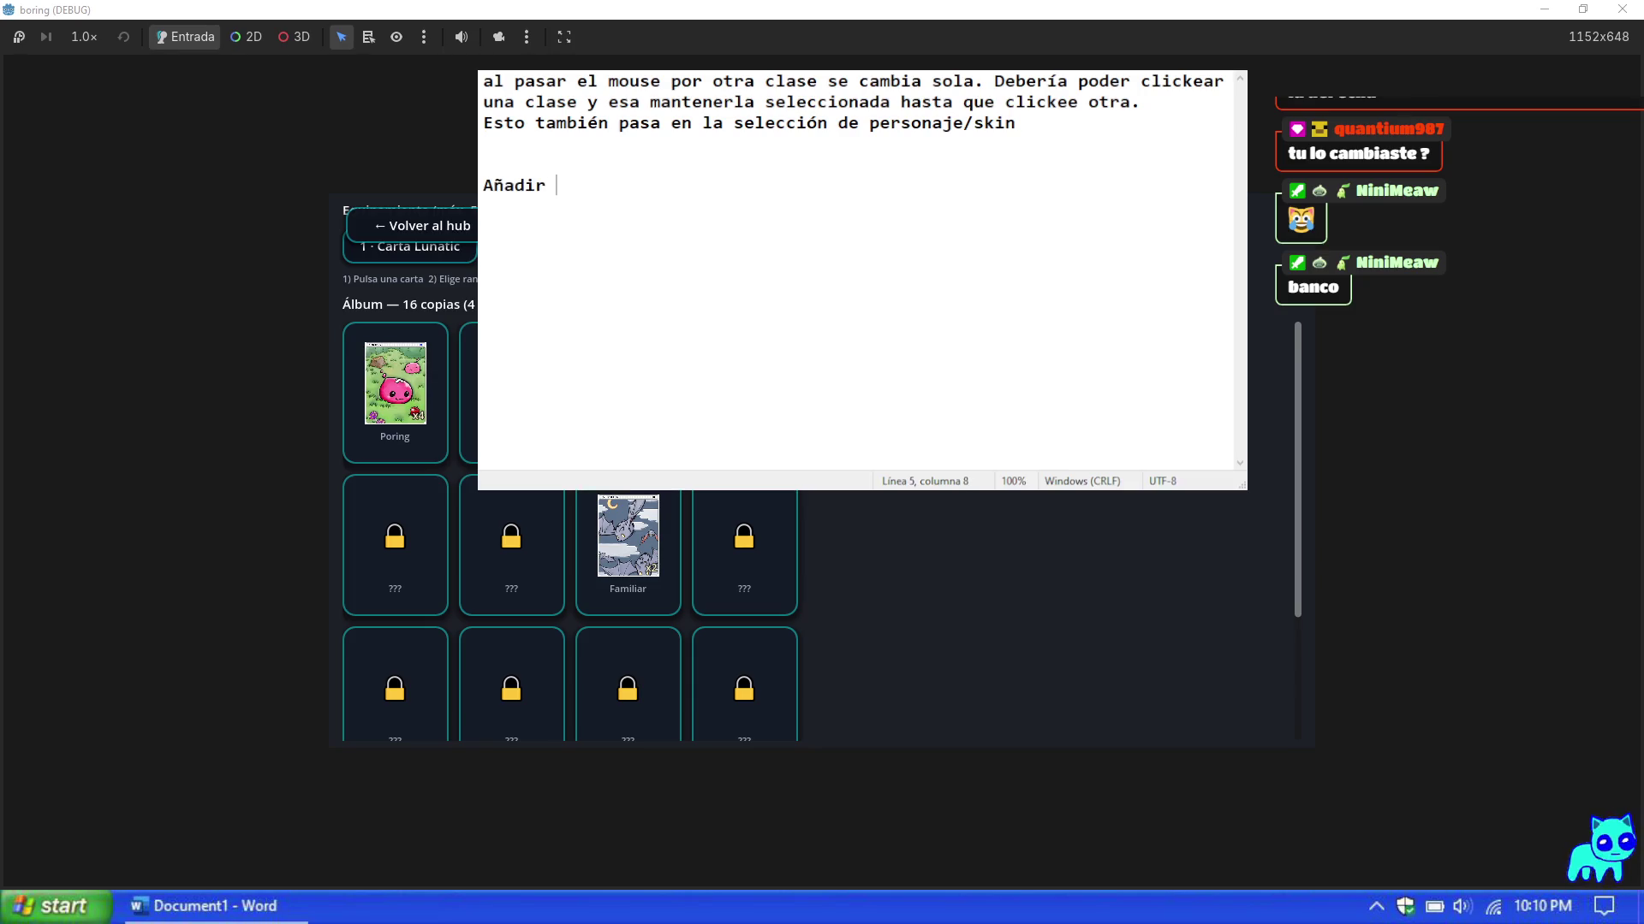
pyautogui.write('las skills desblo')
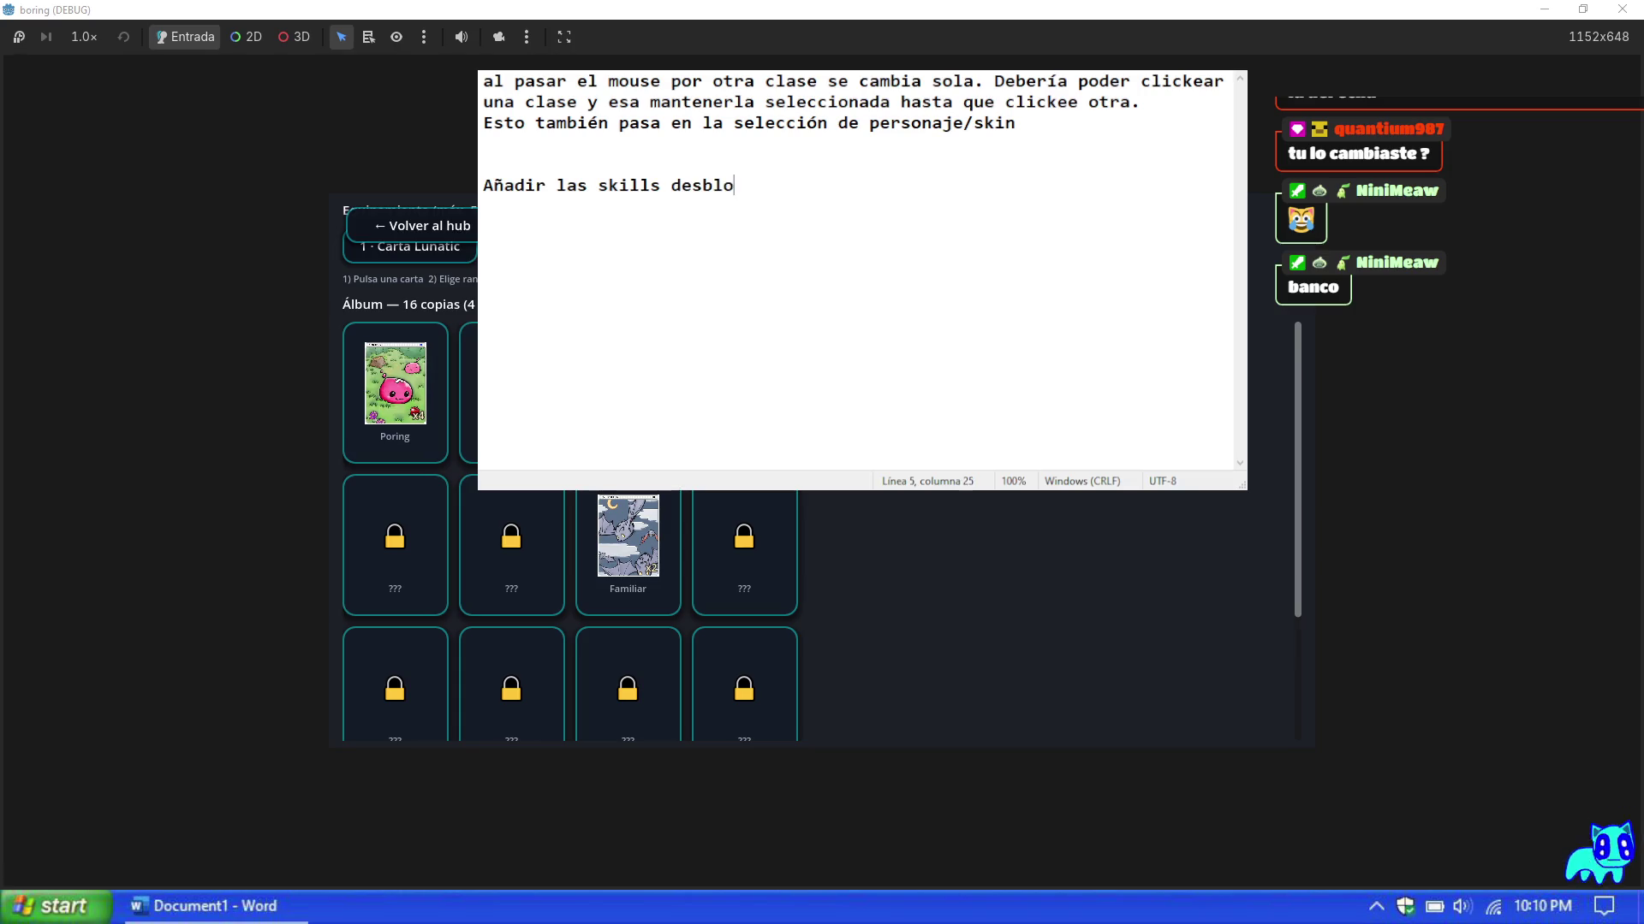
pyautogui.write('queadas ')
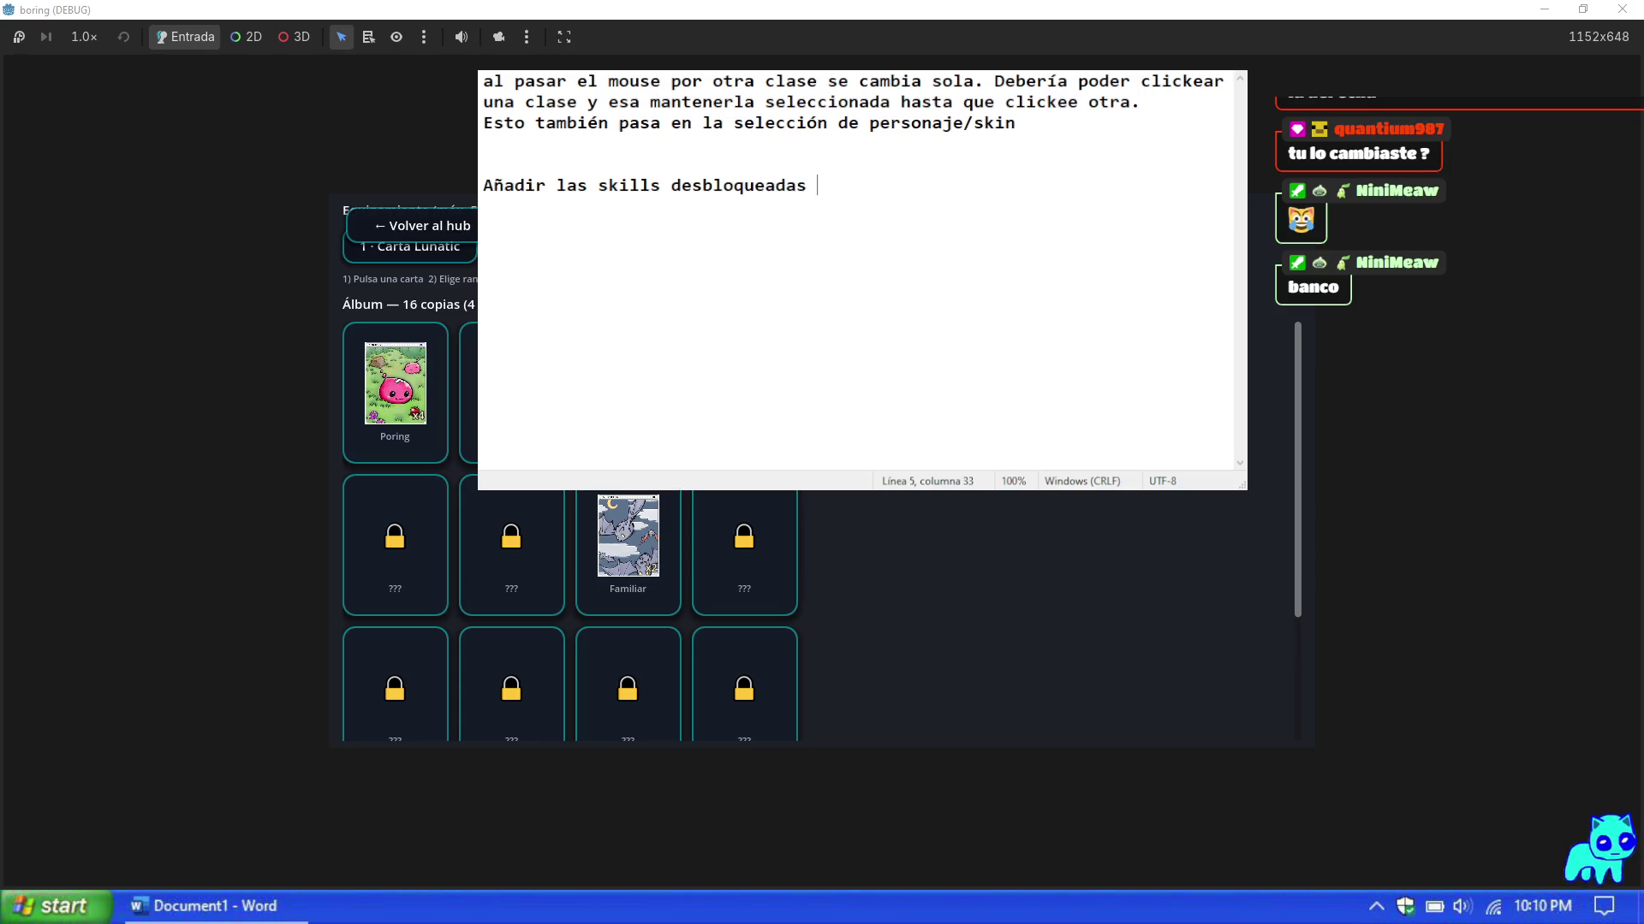
pyautogui.write('a la derecha ')
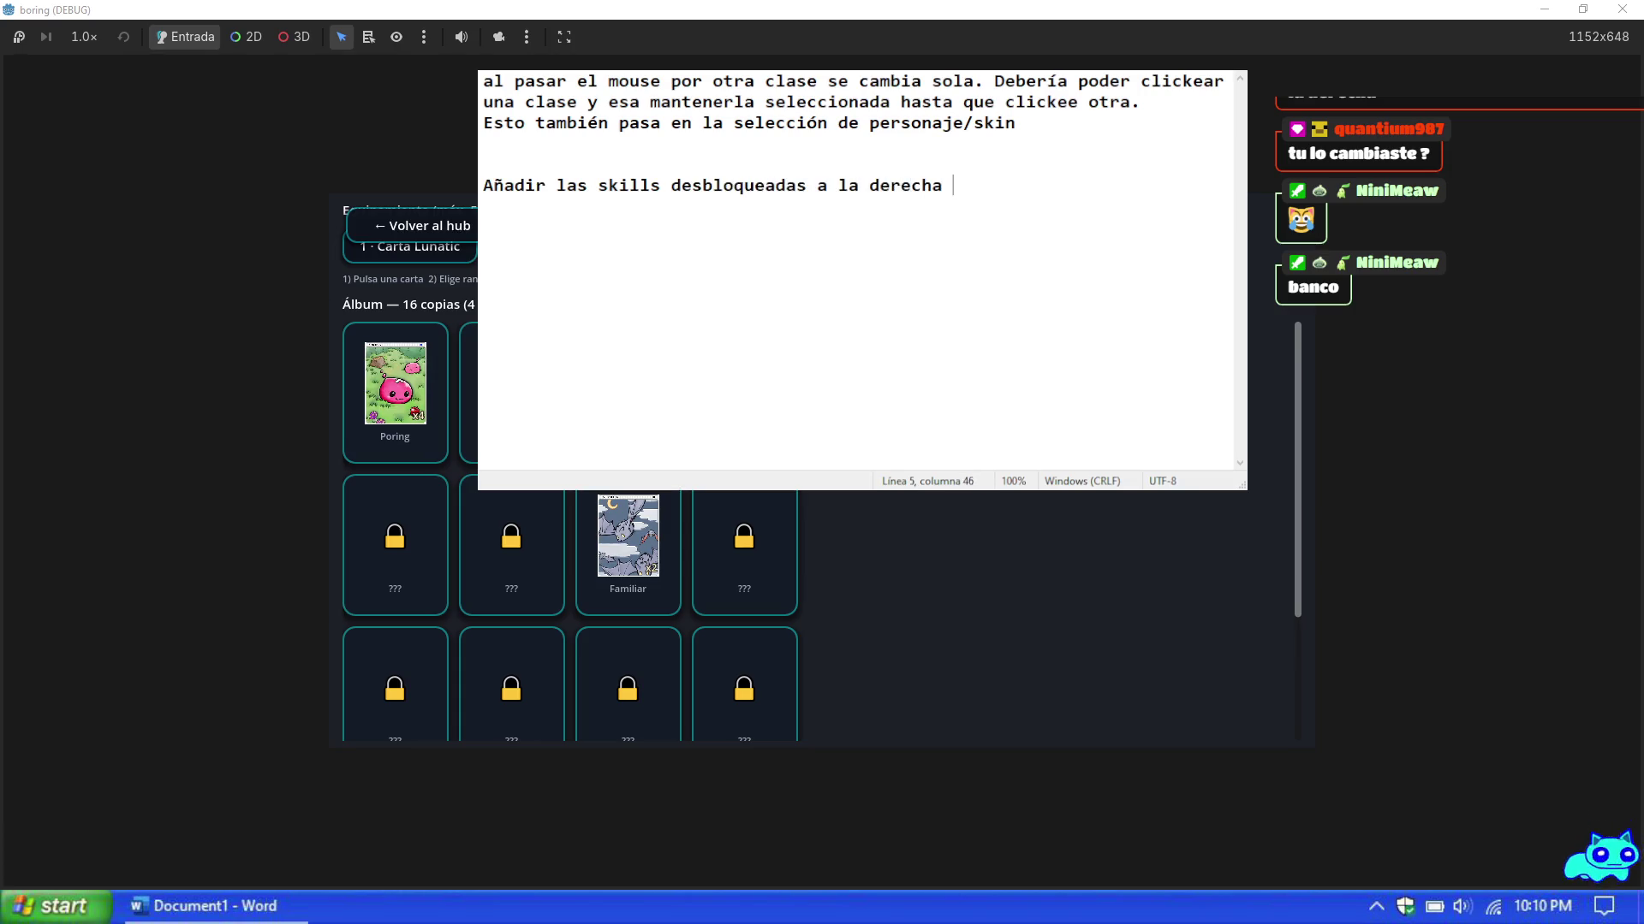
pyautogui.write('mostrando el nivel.')
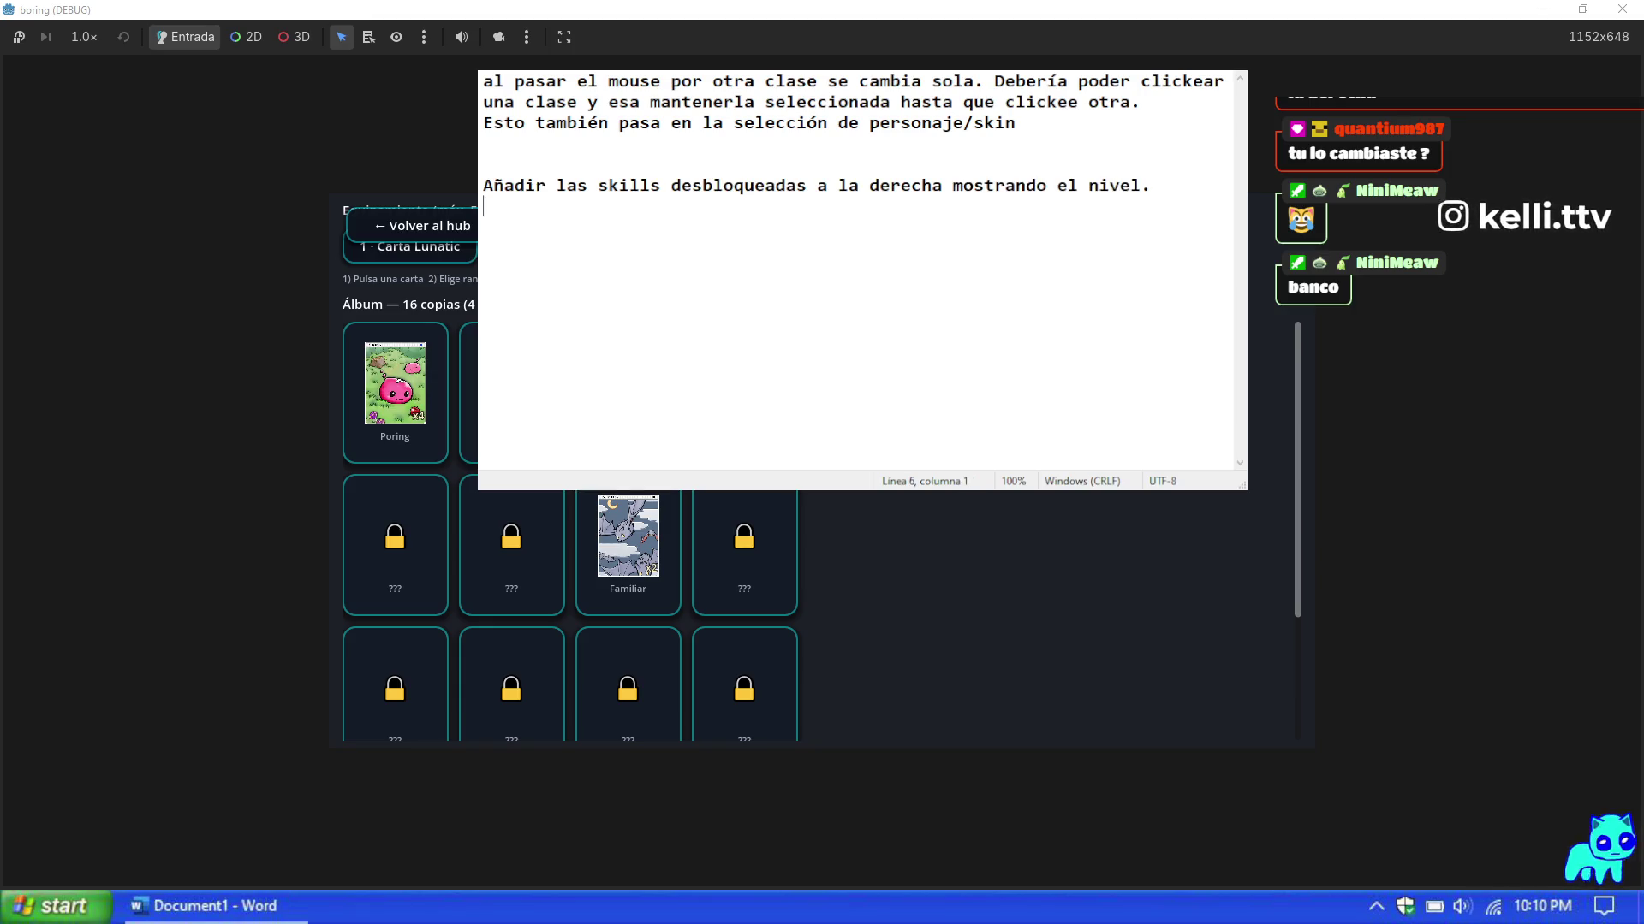
pyautogui.press('Return')
pyautogui.write('Añadir icon')
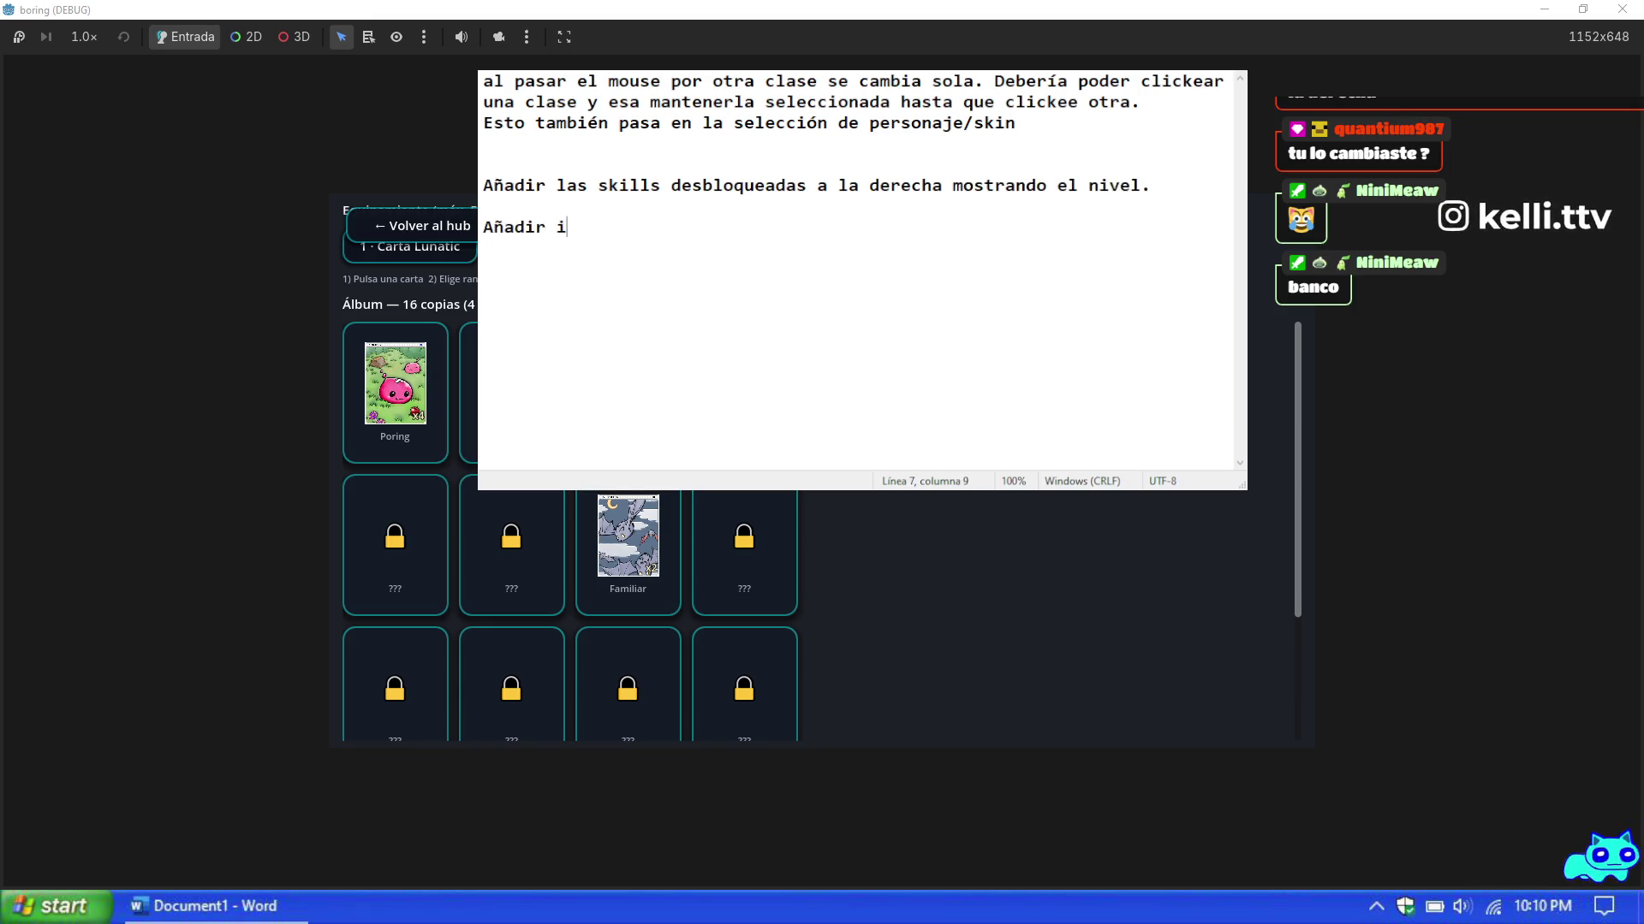
pyautogui.write('os propios para ')
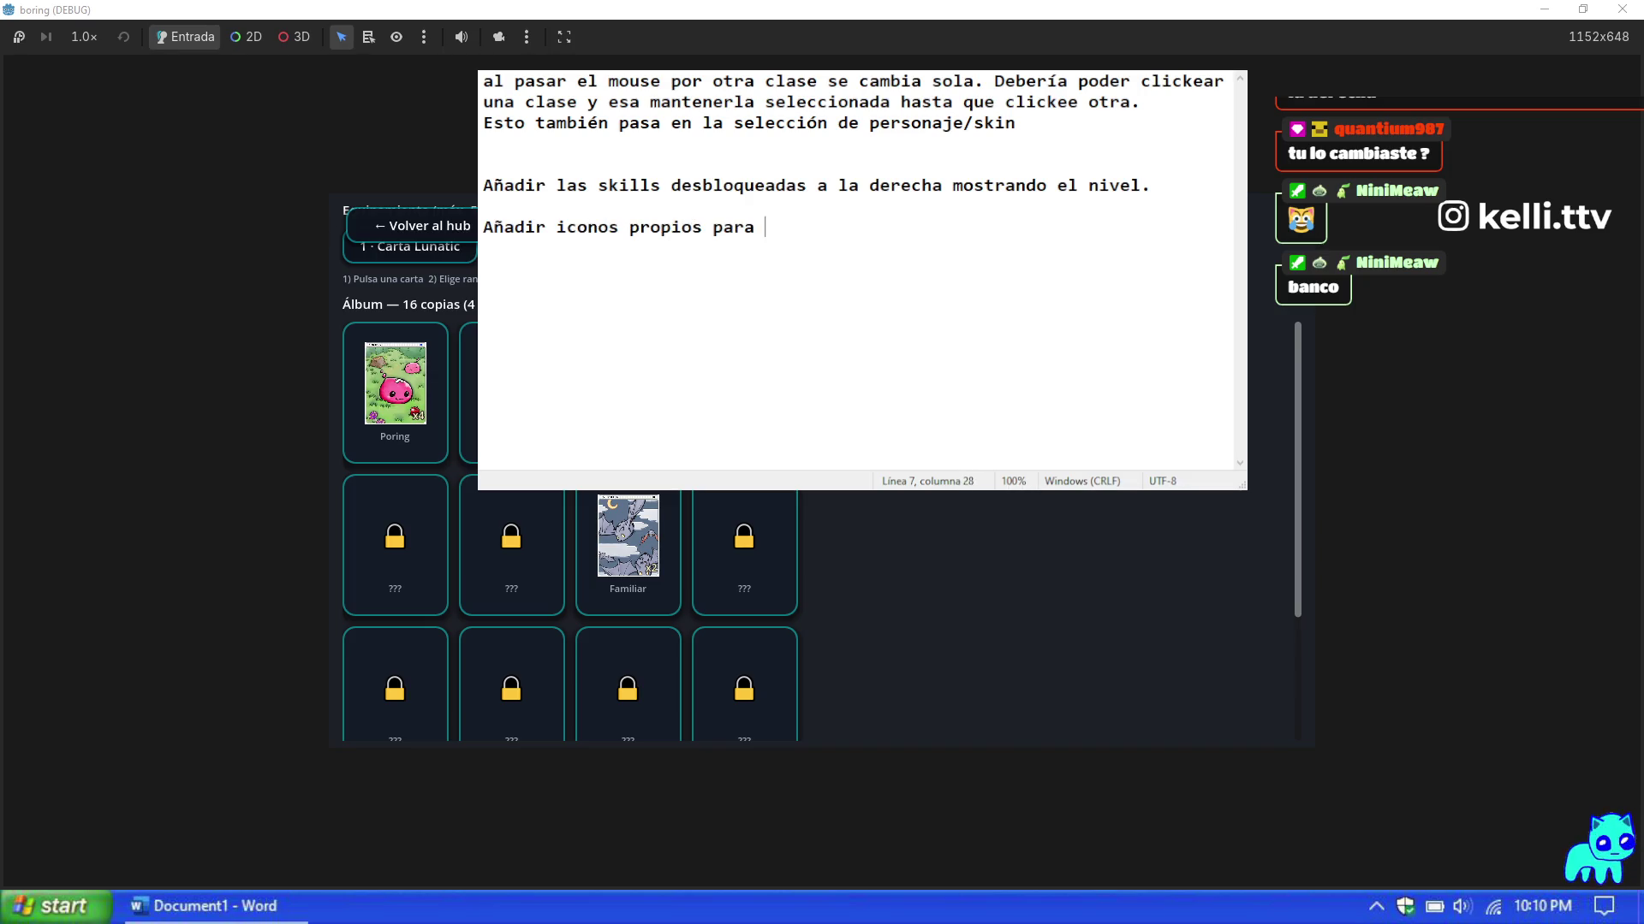
pyautogui.write('cada skill')
# Step: Add a to-do note about fixing the on-screen HUD in the map
pyautogui.press('Return')
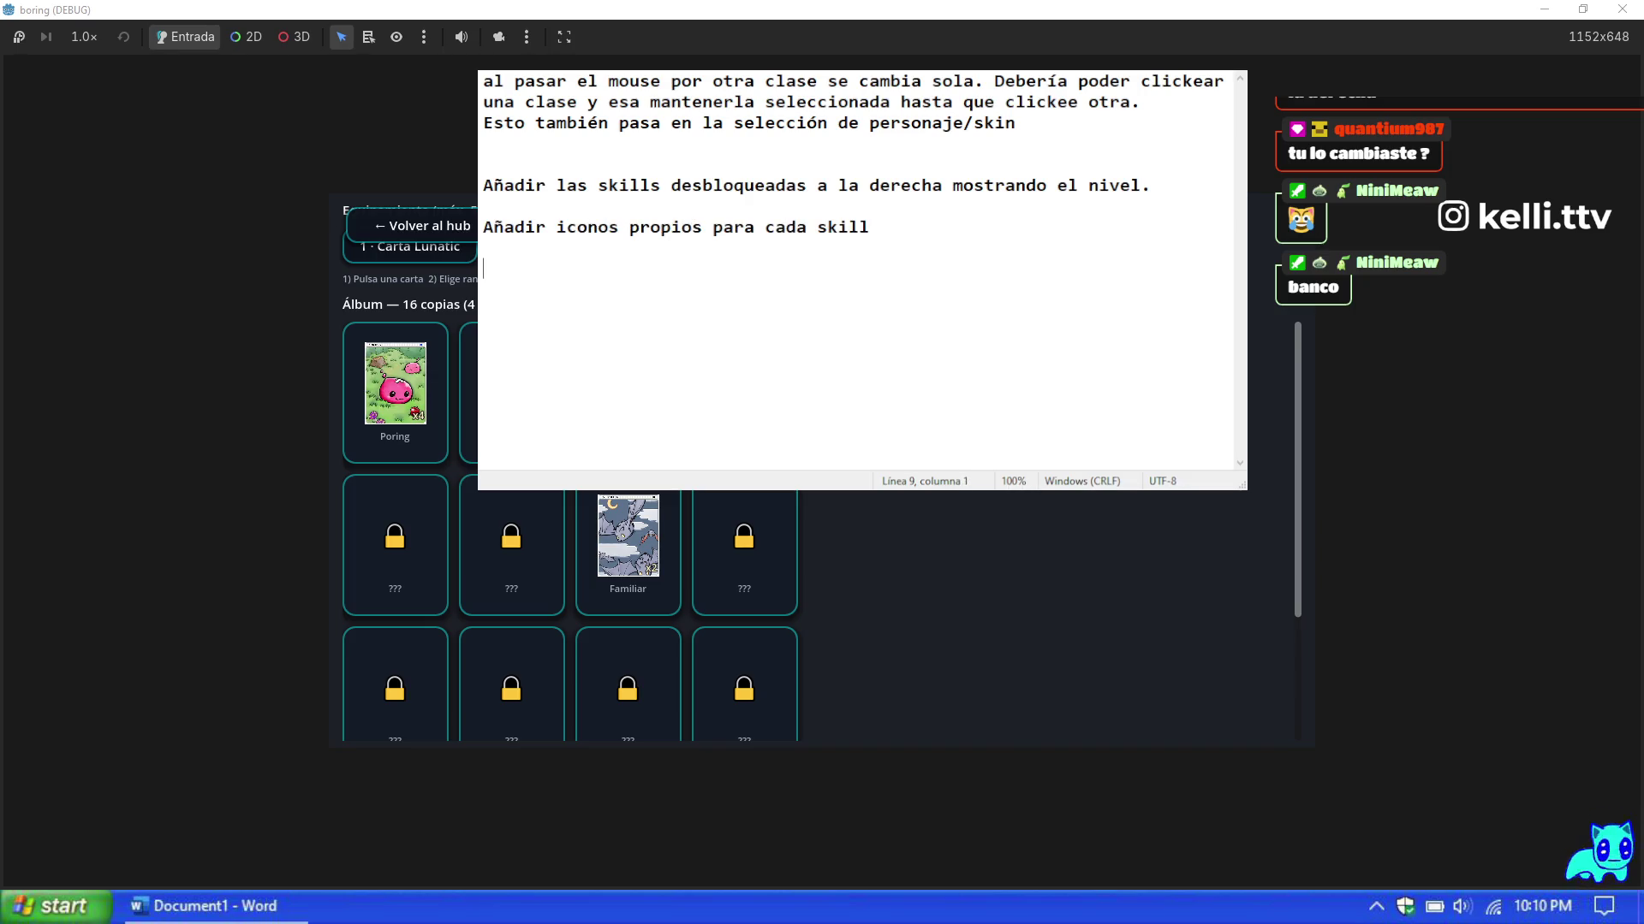
pyautogui.write('A')
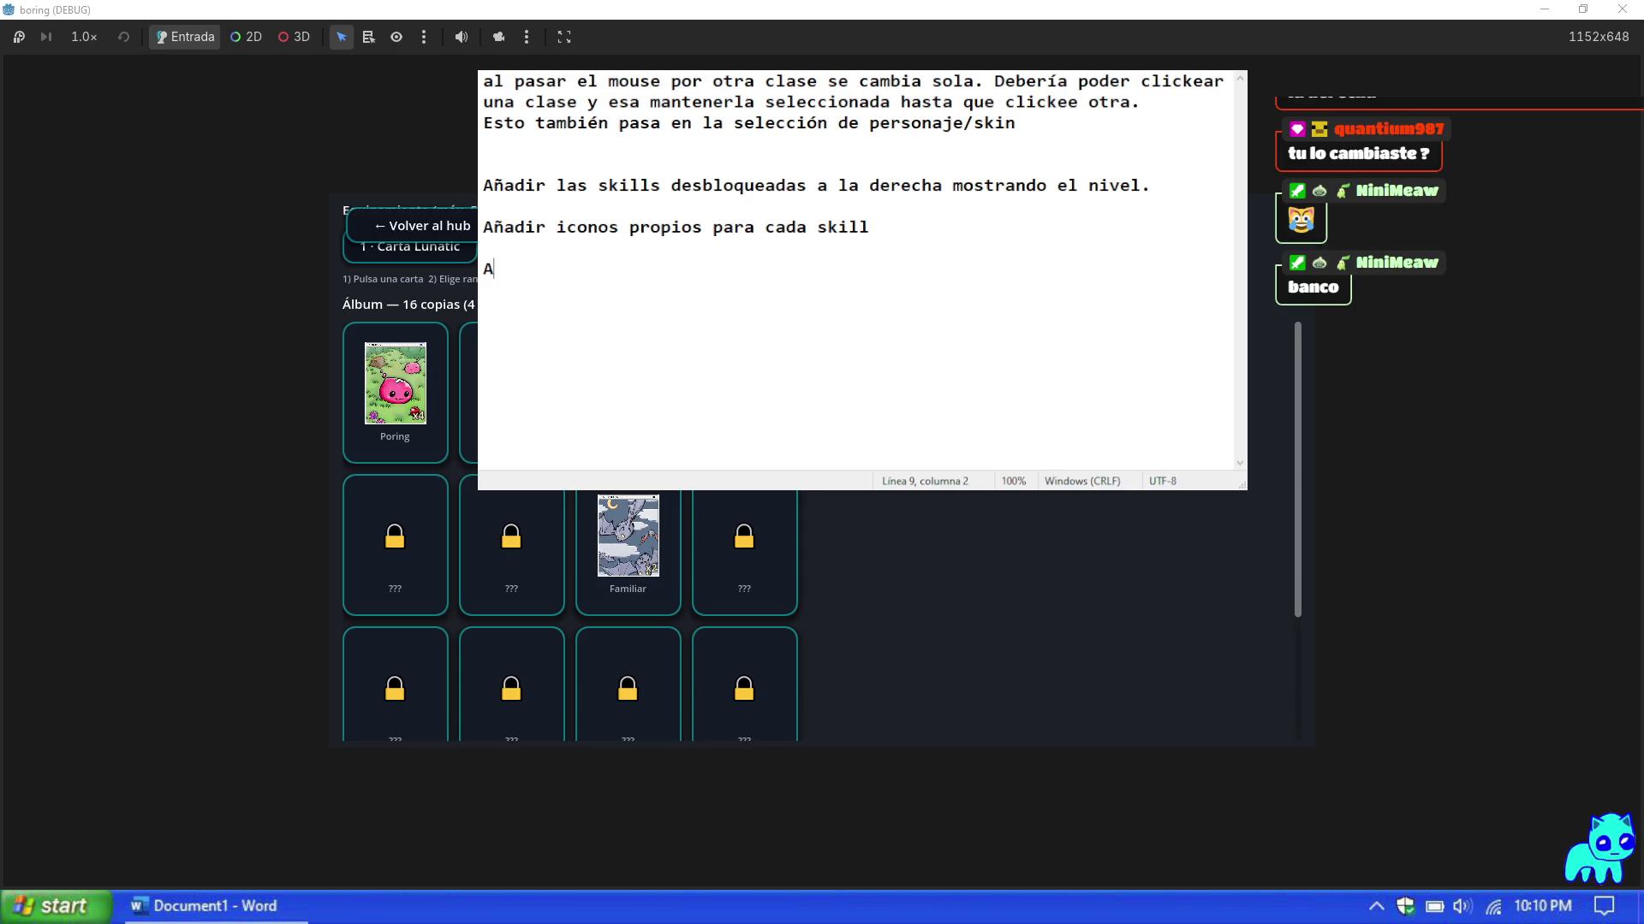
pyautogui.write('rreglar HUD de')
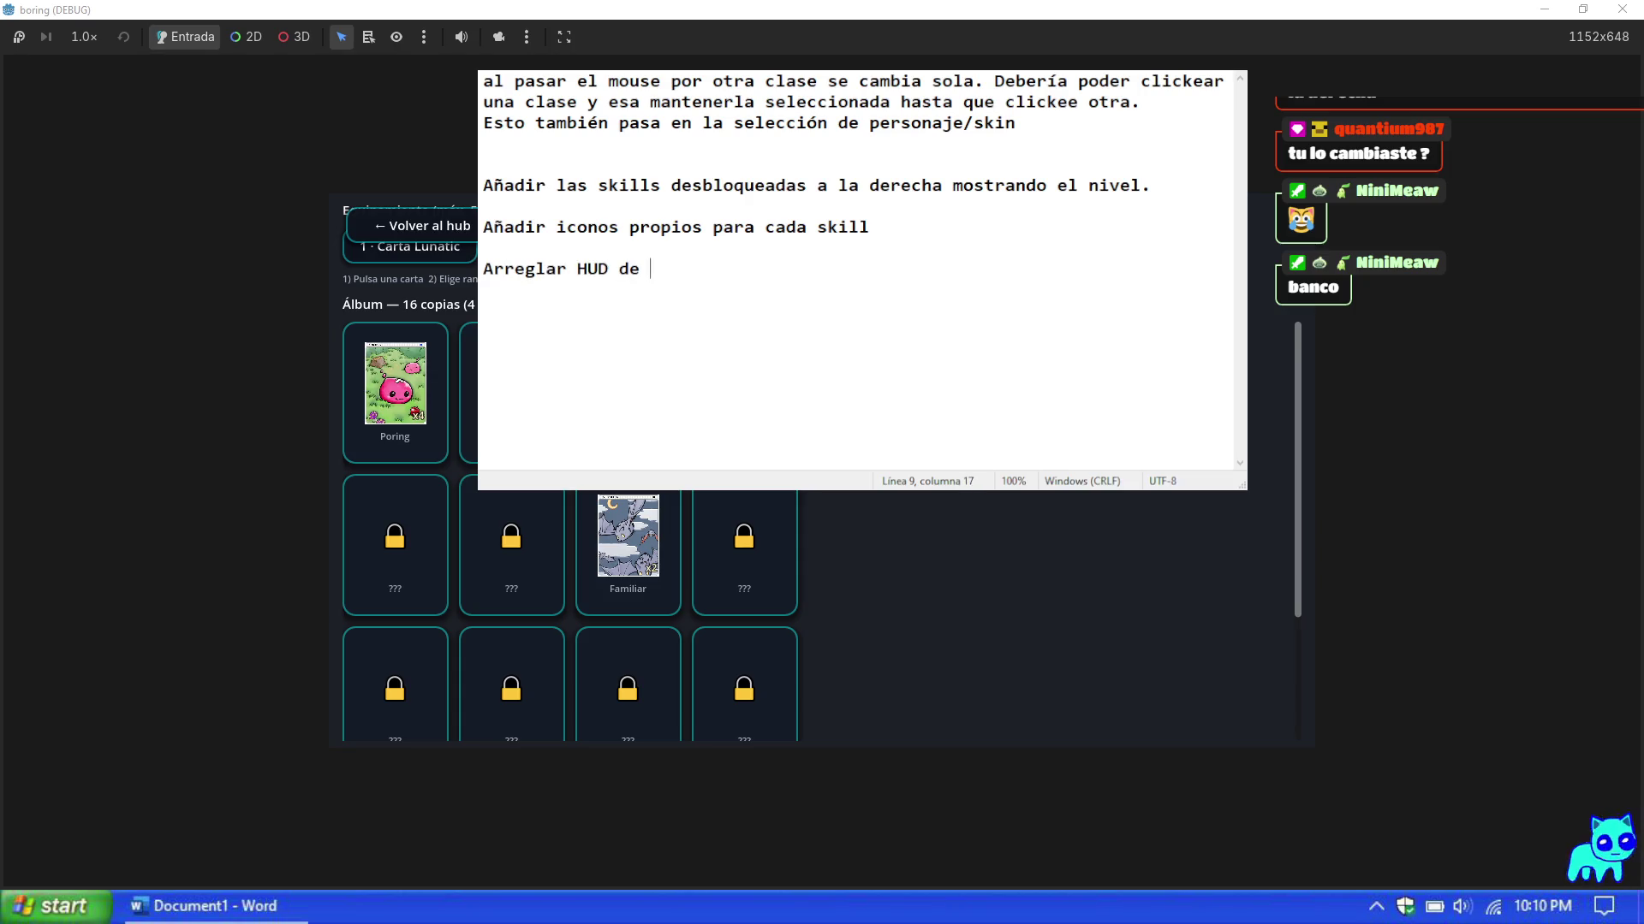
pyautogui.press('BackSpace')
pyautogui.press('BackSpace')
pyautogui.press('BackSpace')
pyautogui.write('en ')
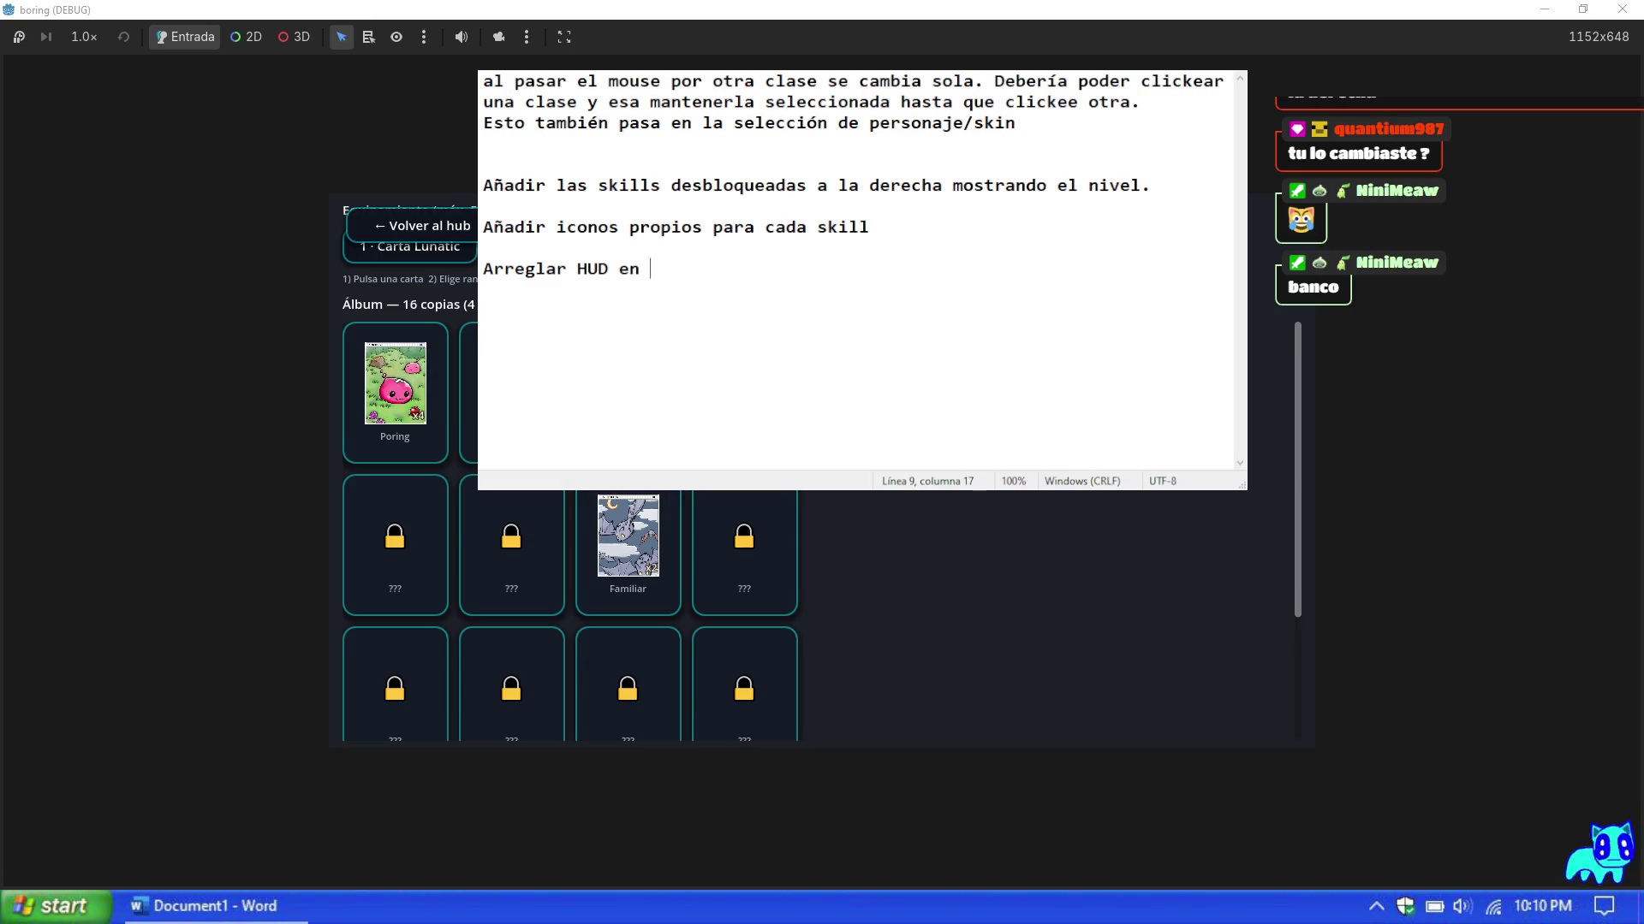
pyautogui.write('pantalla al juga')
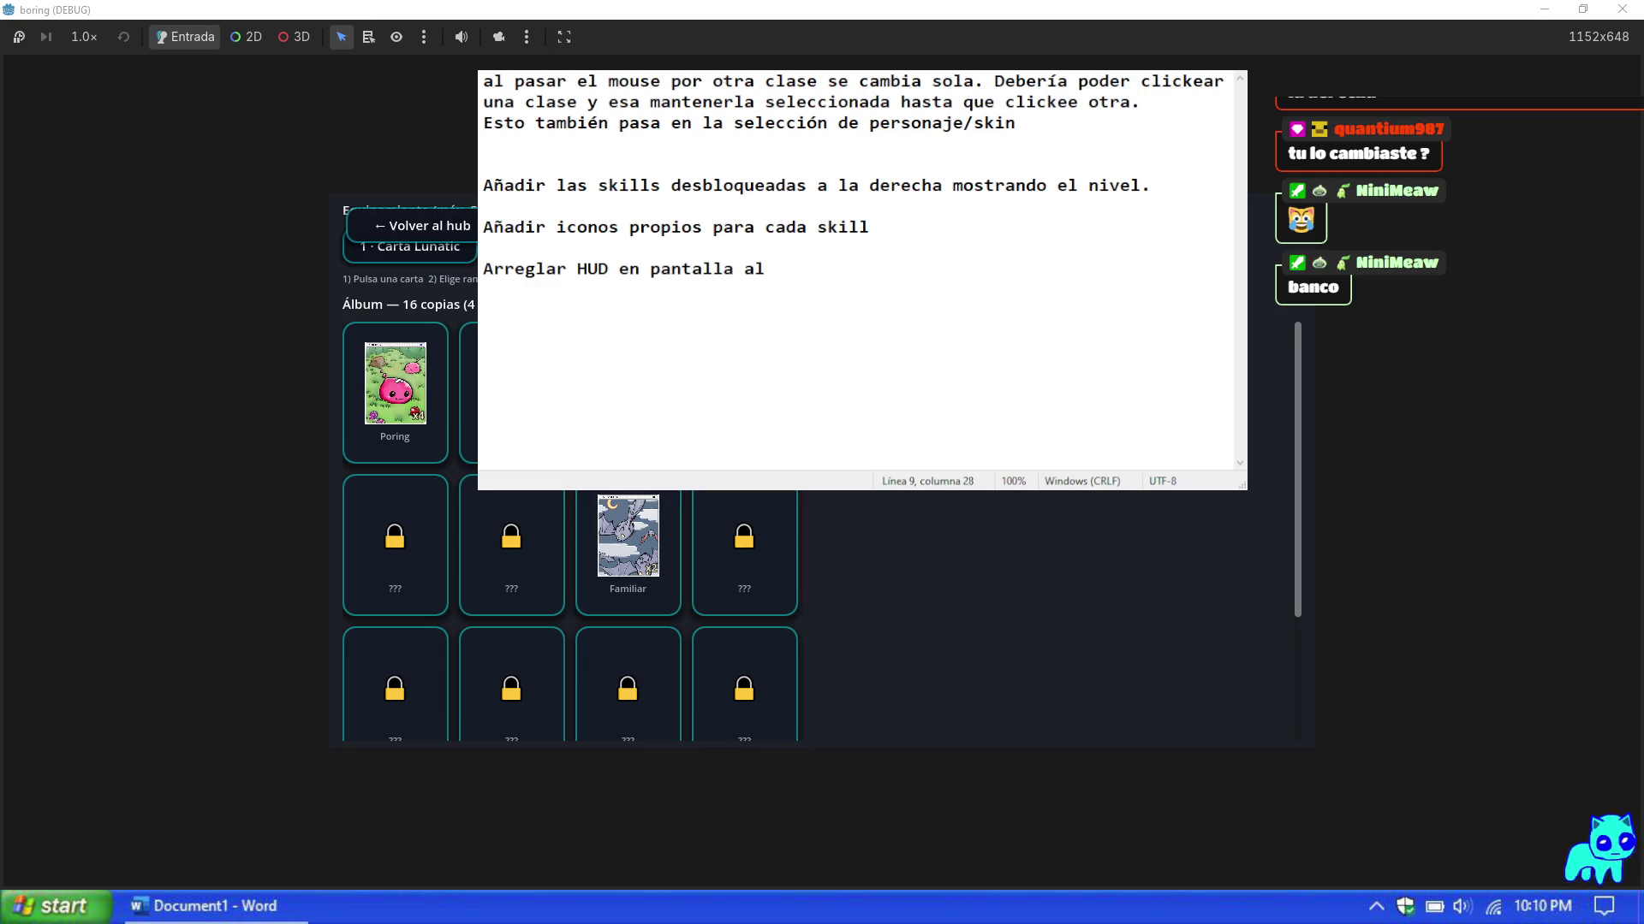
pyautogui.press('BackSpace')
pyautogui.press('BackSpace')
pyautogui.press('BackSpace')
pyautogui.press('BackSpace')
pyautogui.press('BackSpace')
pyautogui.press('BackSpace')
pyautogui.write('en mapa.')
# Step: Add the note 'Mejorar cartas al tener más de 5 copias.'
pyautogui.press('Return')
pyautogui.press('Return')
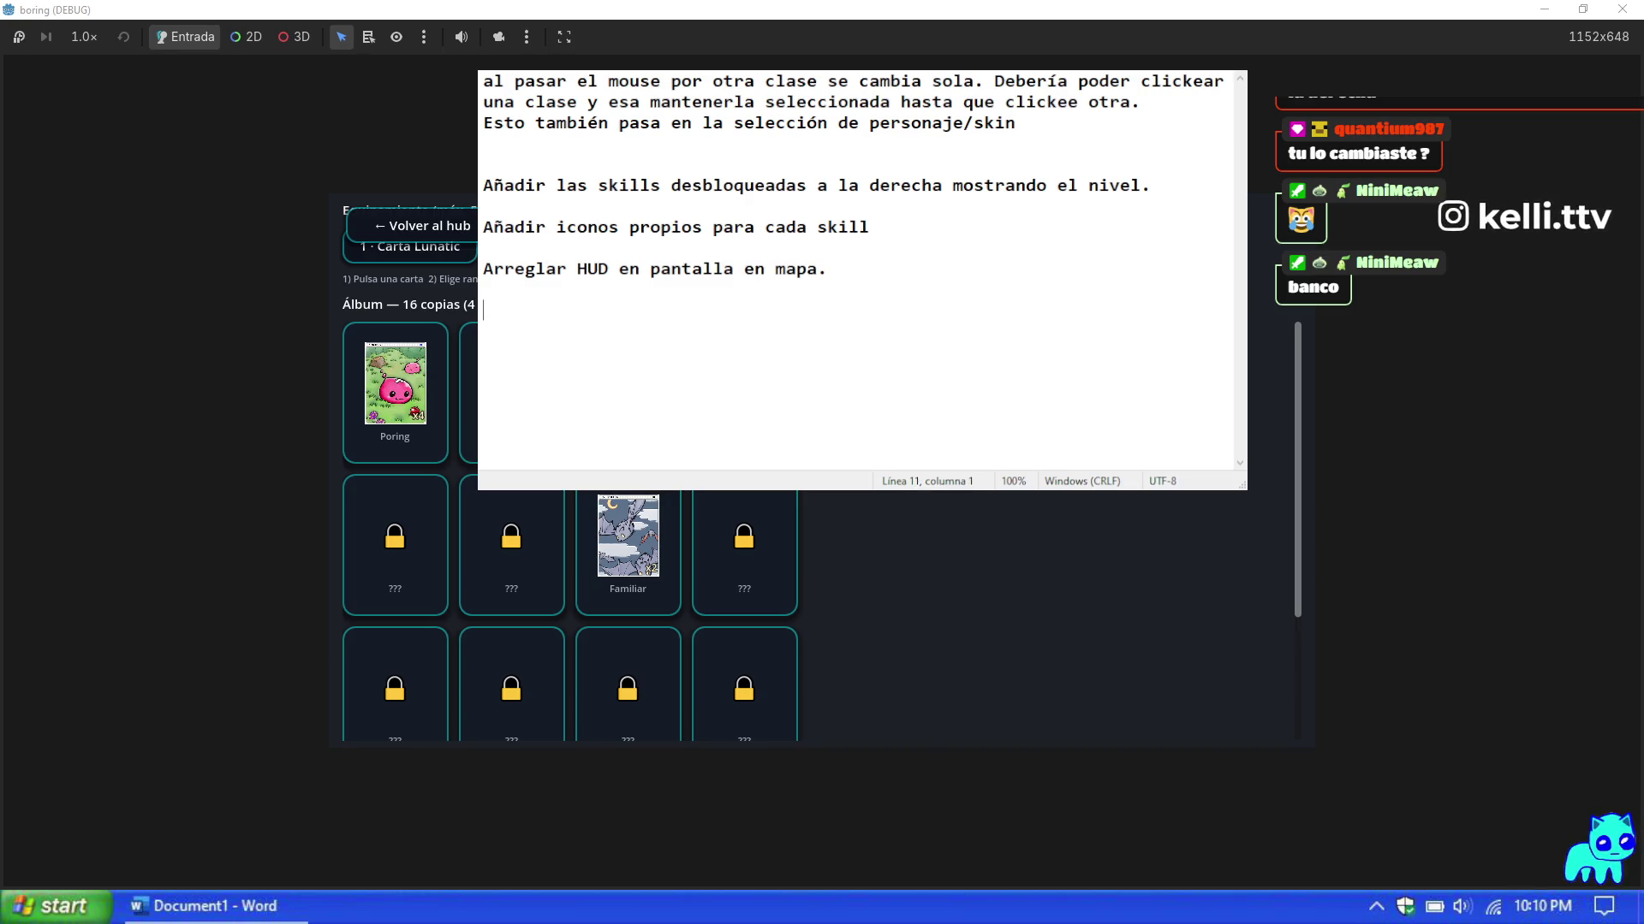
pyautogui.write('Mejorar cartas')
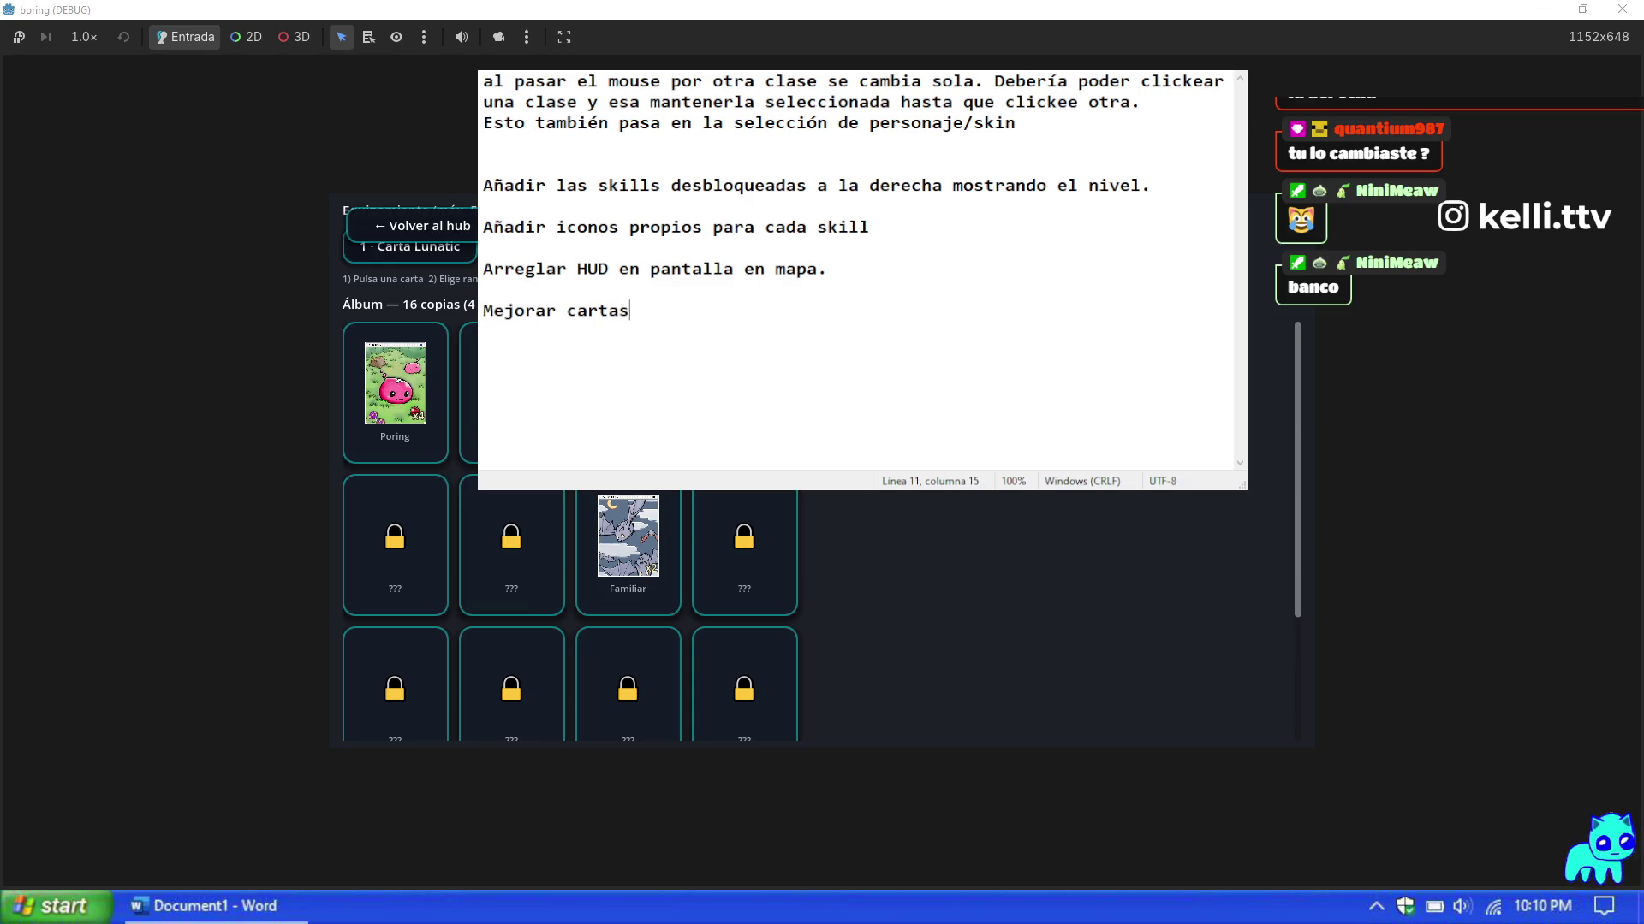
pyautogui.write(' anl tene')
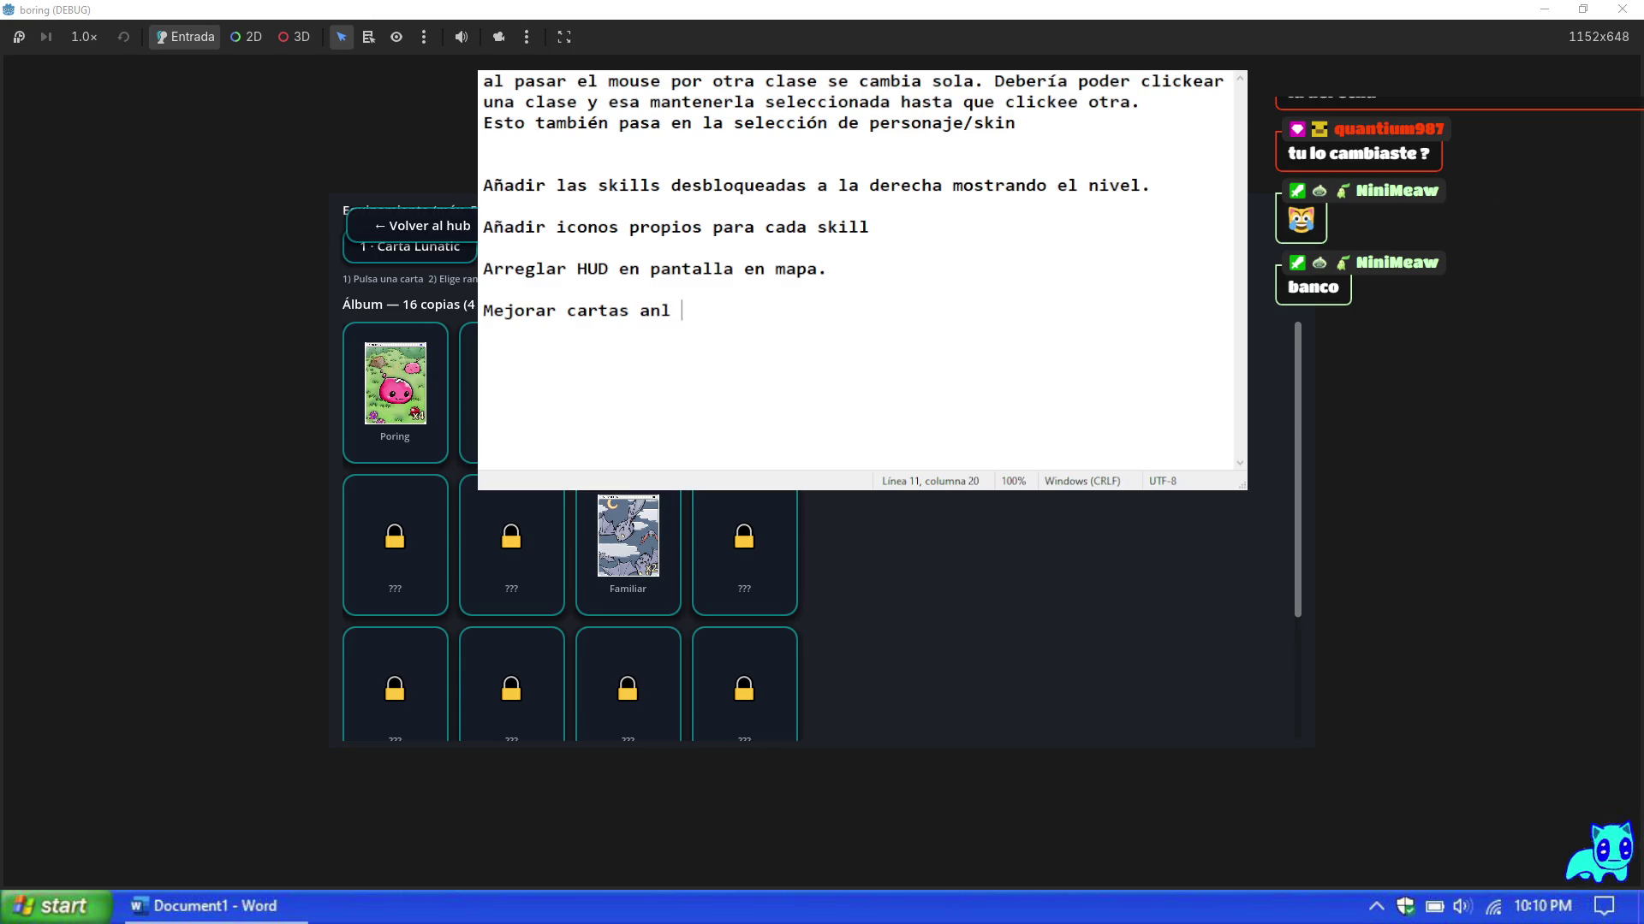
pyautogui.press('BackSpace')
pyautogui.press('BackSpace')
pyautogui.press('BackSpace')
pyautogui.press('BackSpace')
pyautogui.write('l ten')
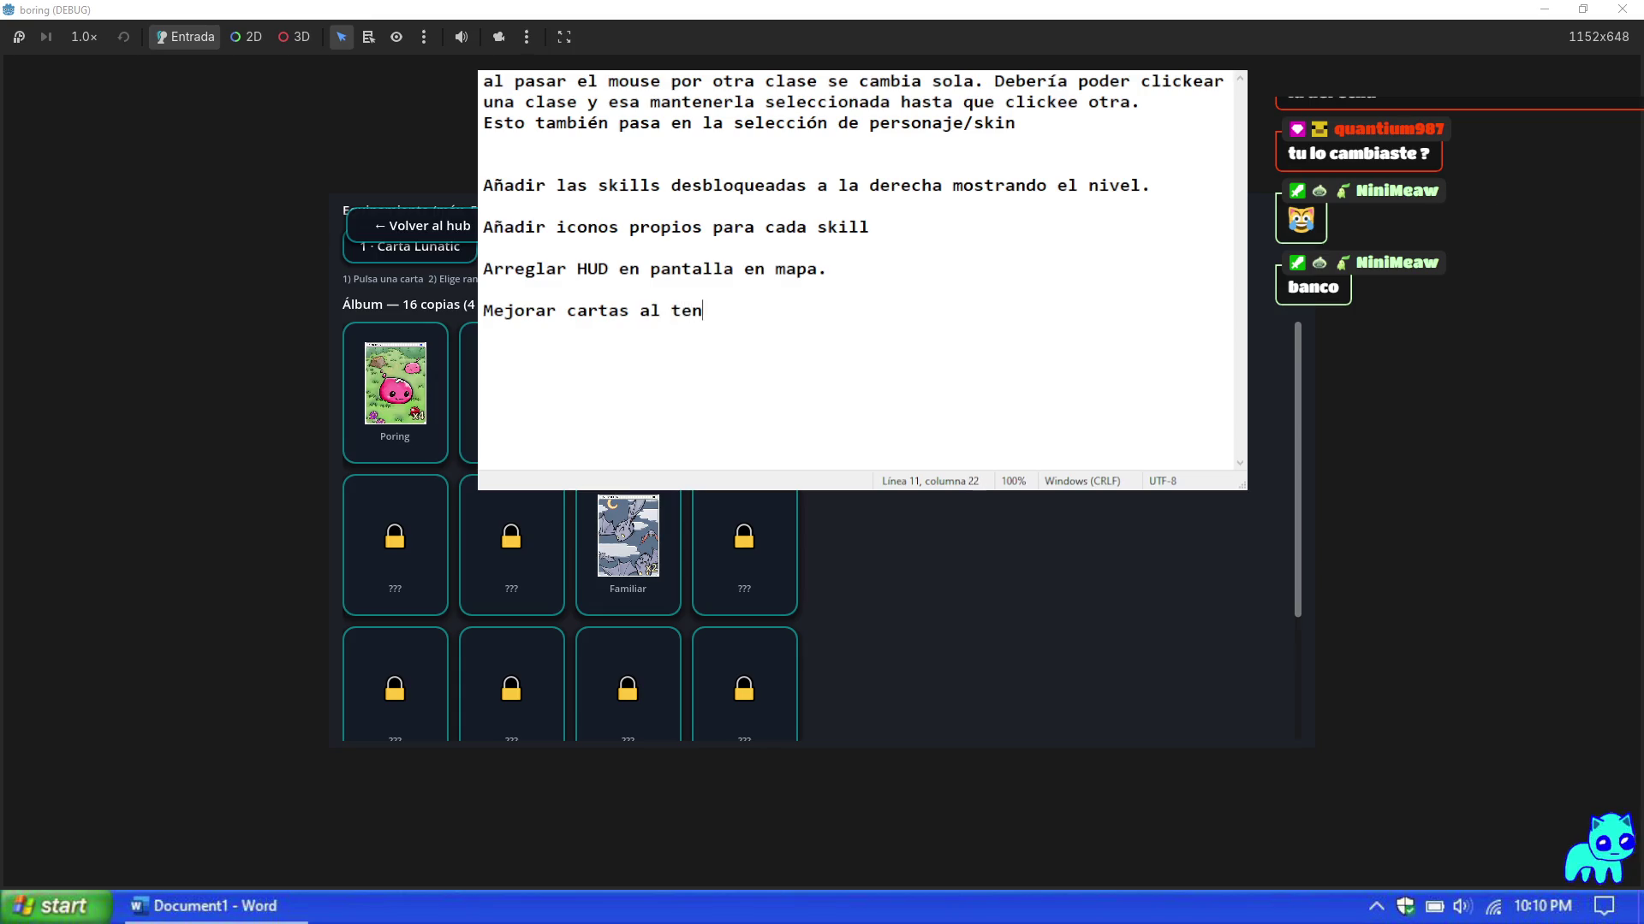
pyautogui.write('er más de 5 copias')
pyautogui.press('BackSpace')
pyautogui.press('BackSpace')
pyautogui.write('as.')
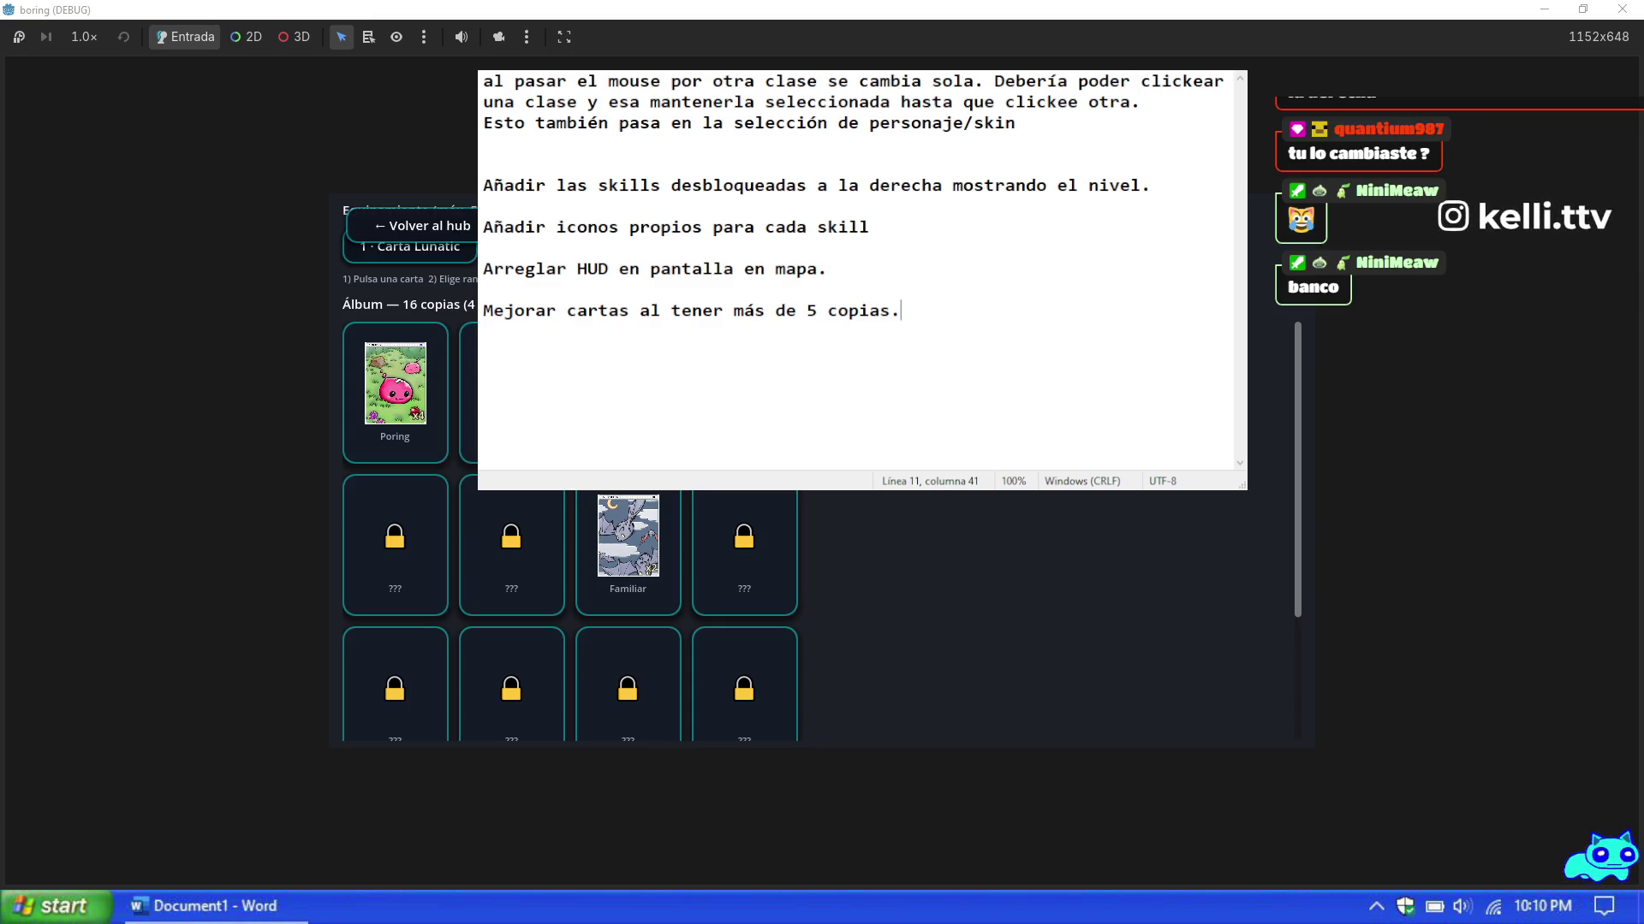
pyautogui.moveTo(1062, 588)
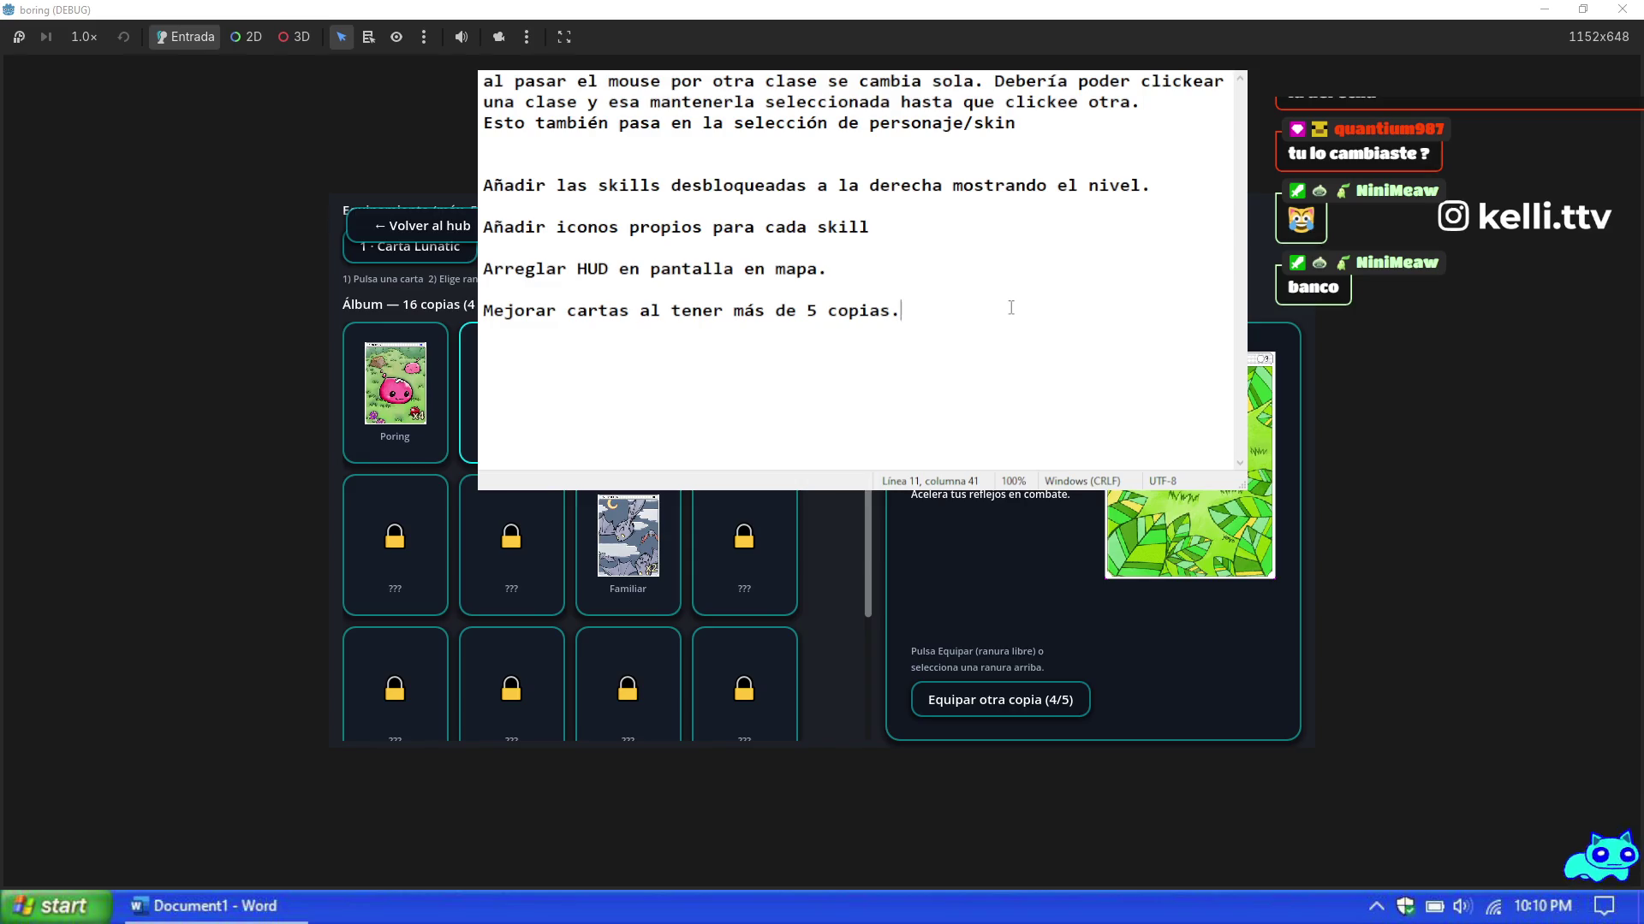
# Step: Append 'Doblar efecto (por ahora).' to the card-upgrade note
pyautogui.write(' Doblar efecto')
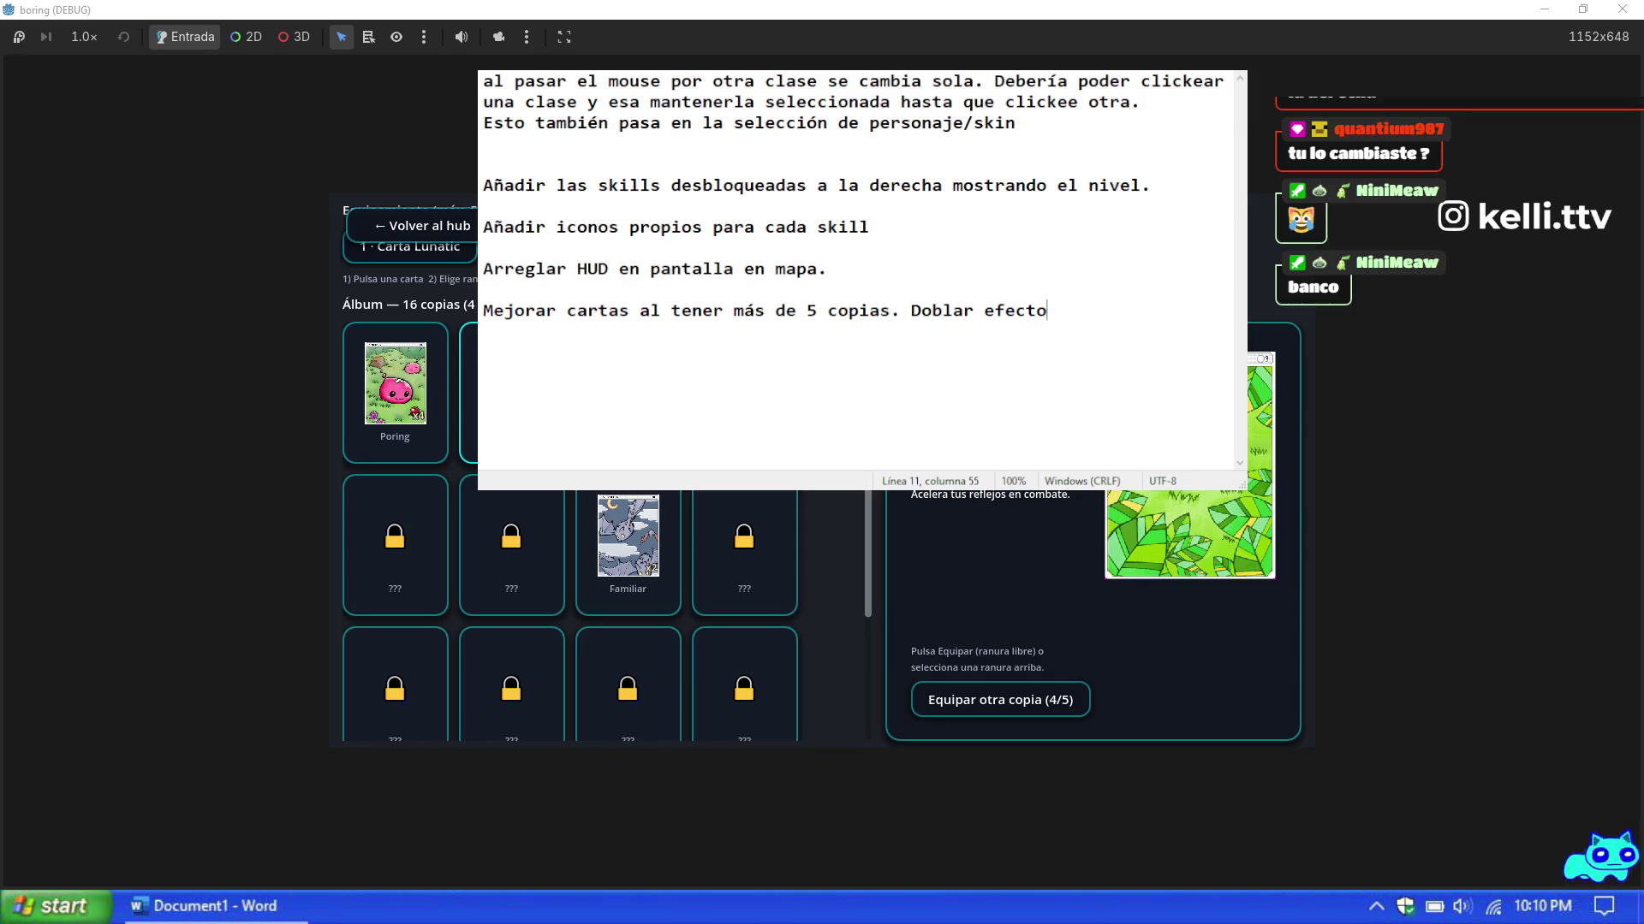
pyautogui.write(' (depende)')
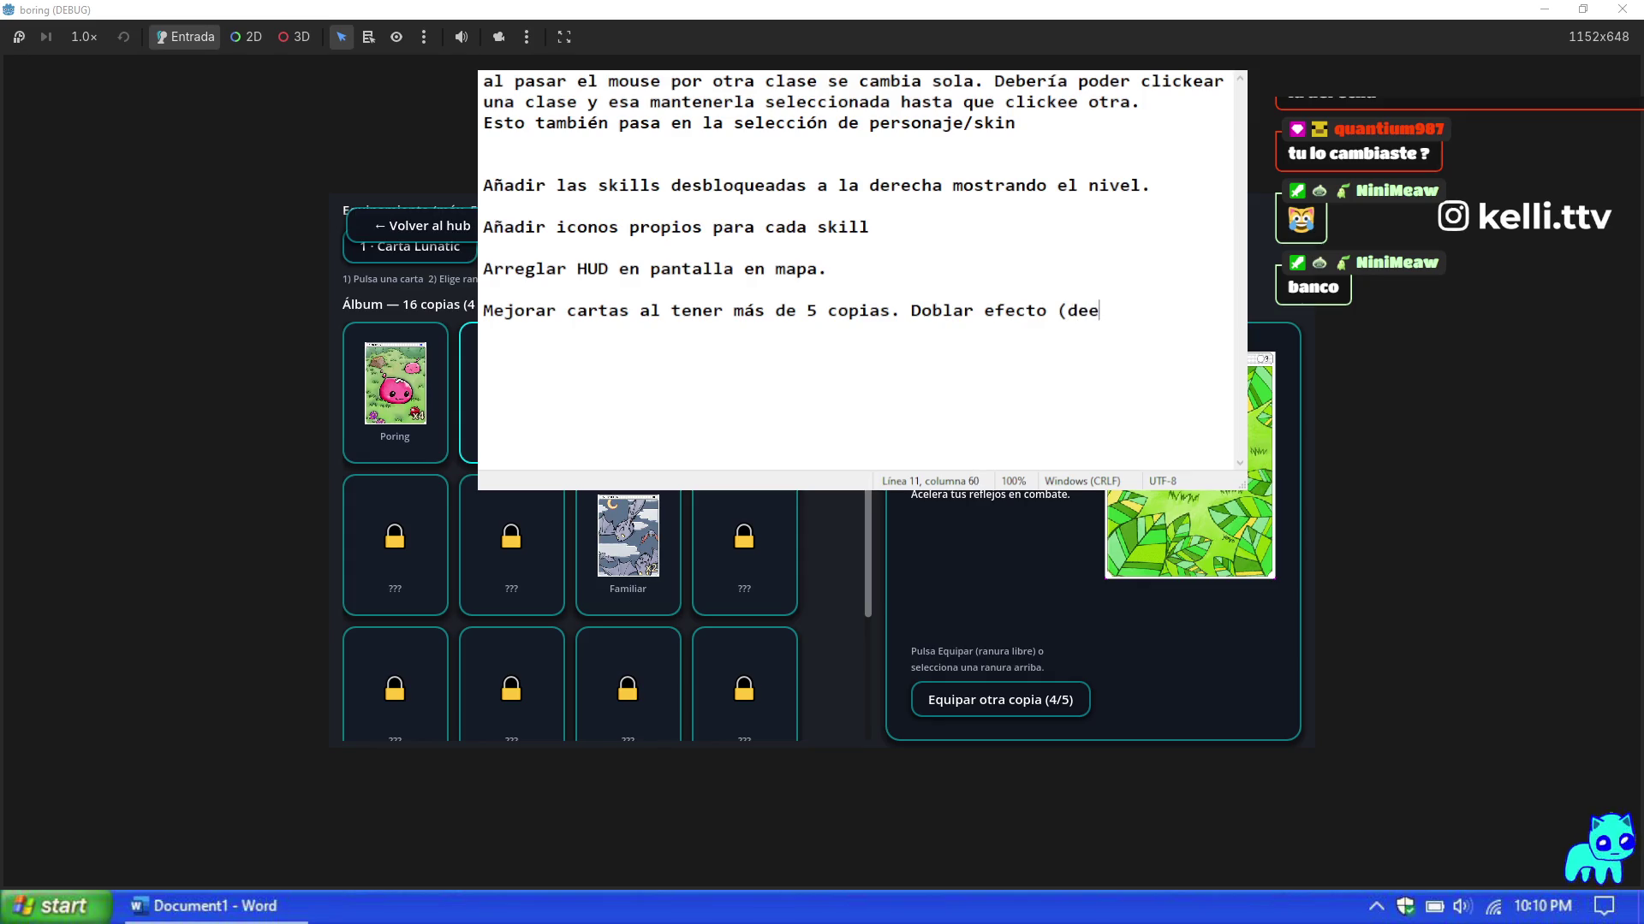
pyautogui.press('BackSpace')
pyautogui.press('BackSpace')
pyautogui.press('BackSpace')
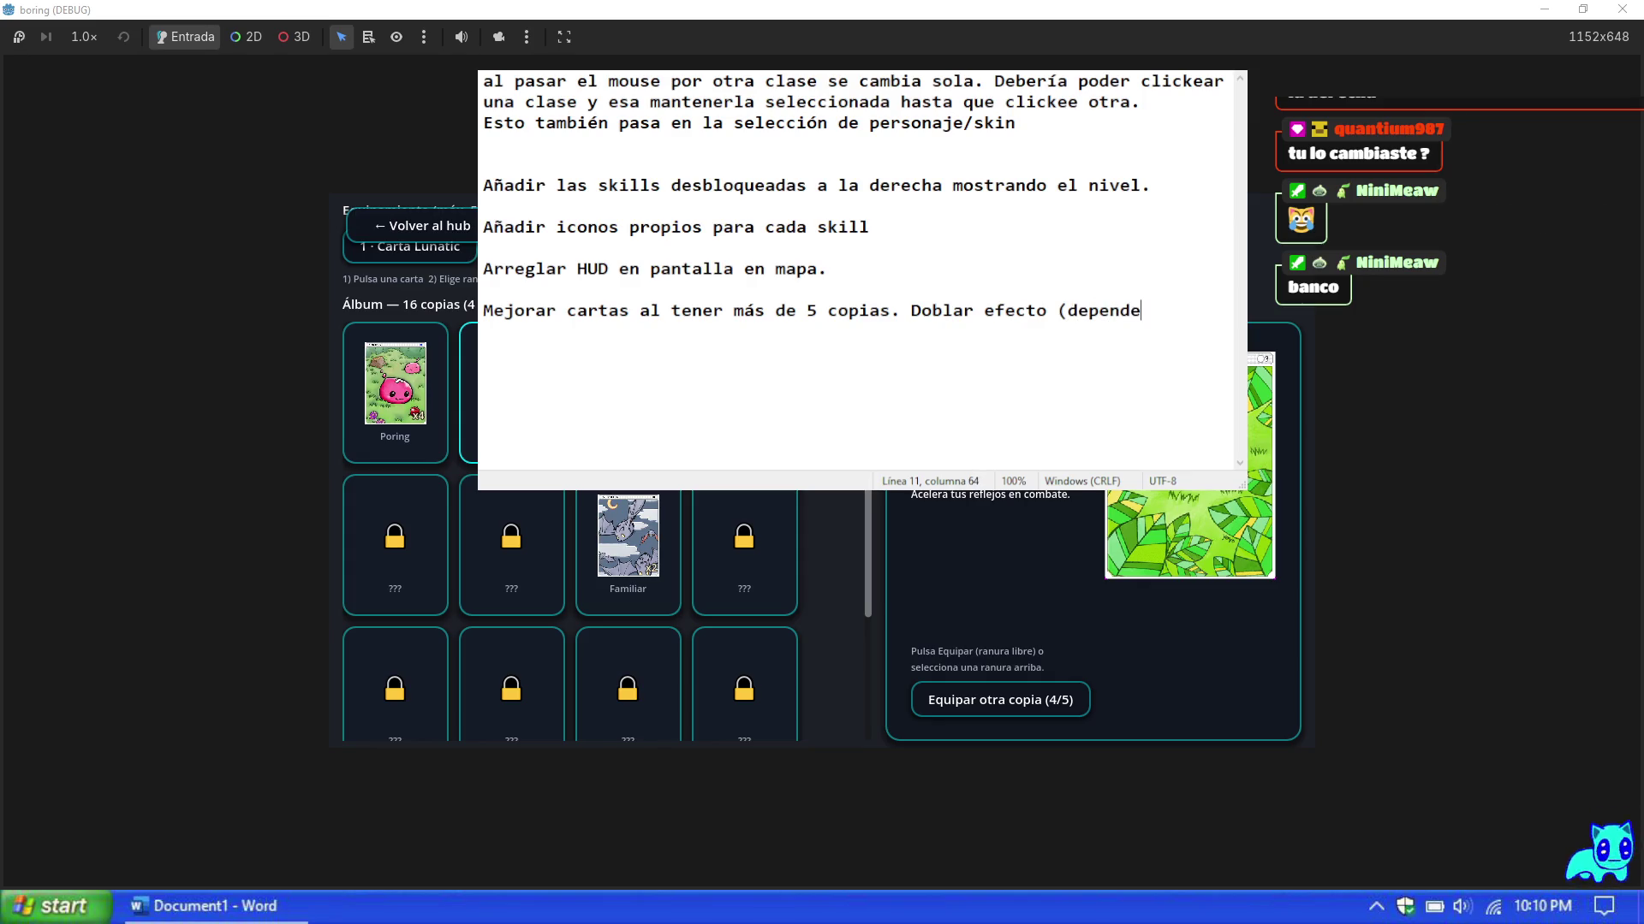
pyautogui.press('BackSpace')
pyautogui.write('por ahora).')
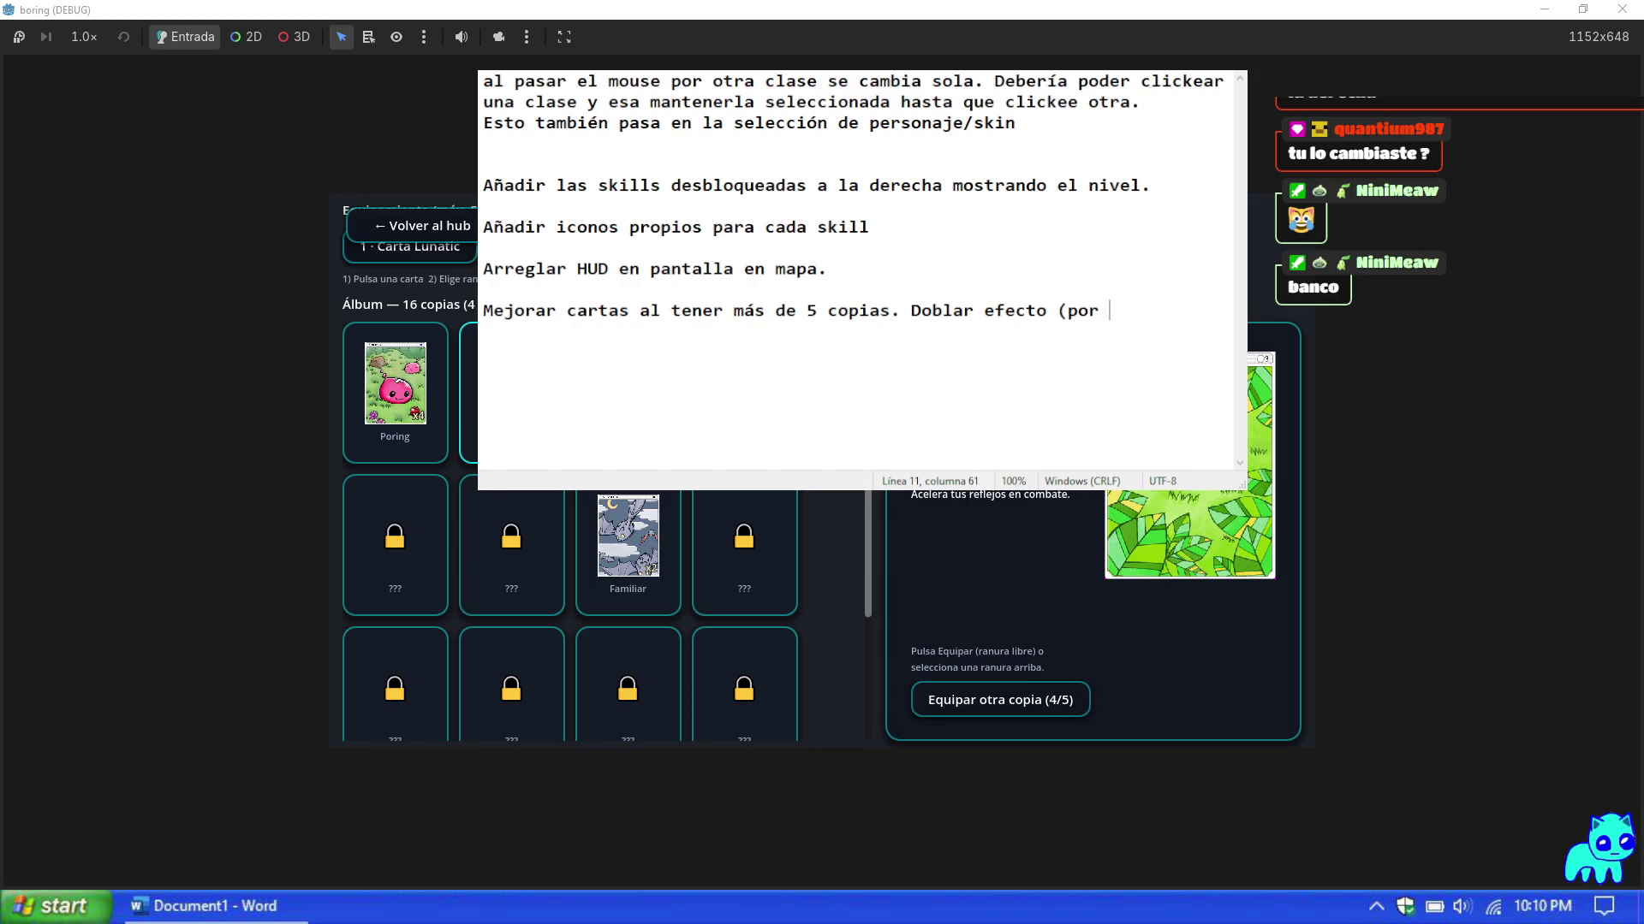
pyautogui.press('Return')
pyautogui.press('Return')
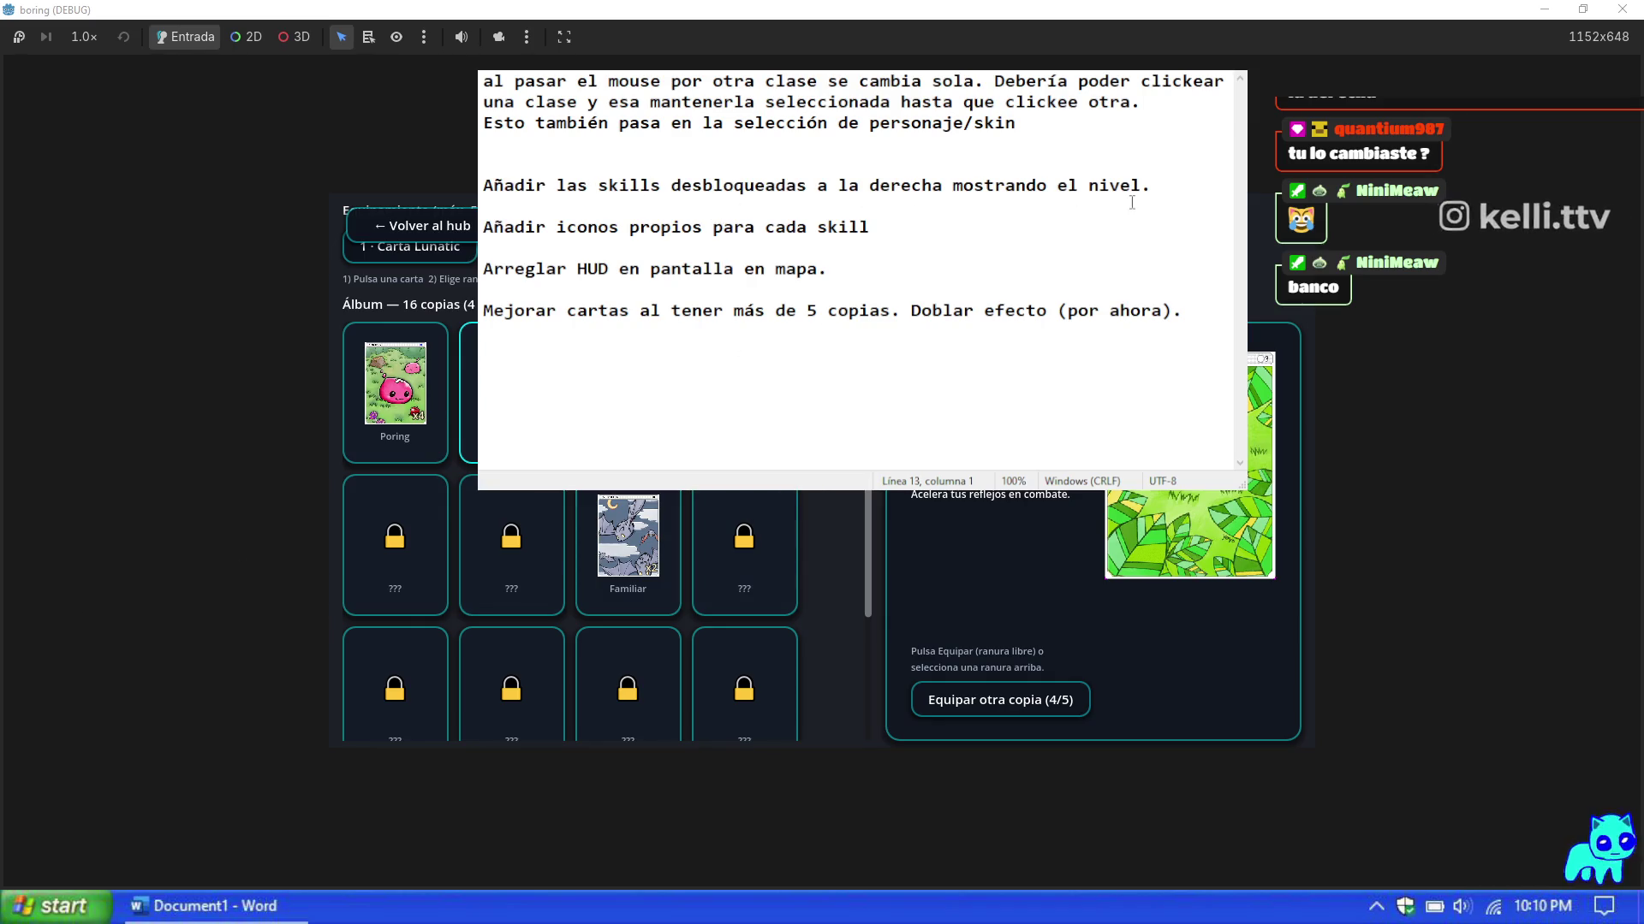
# Step: End the skill-icons note with a period and move to the empty last line
pyautogui.click(875, 230)
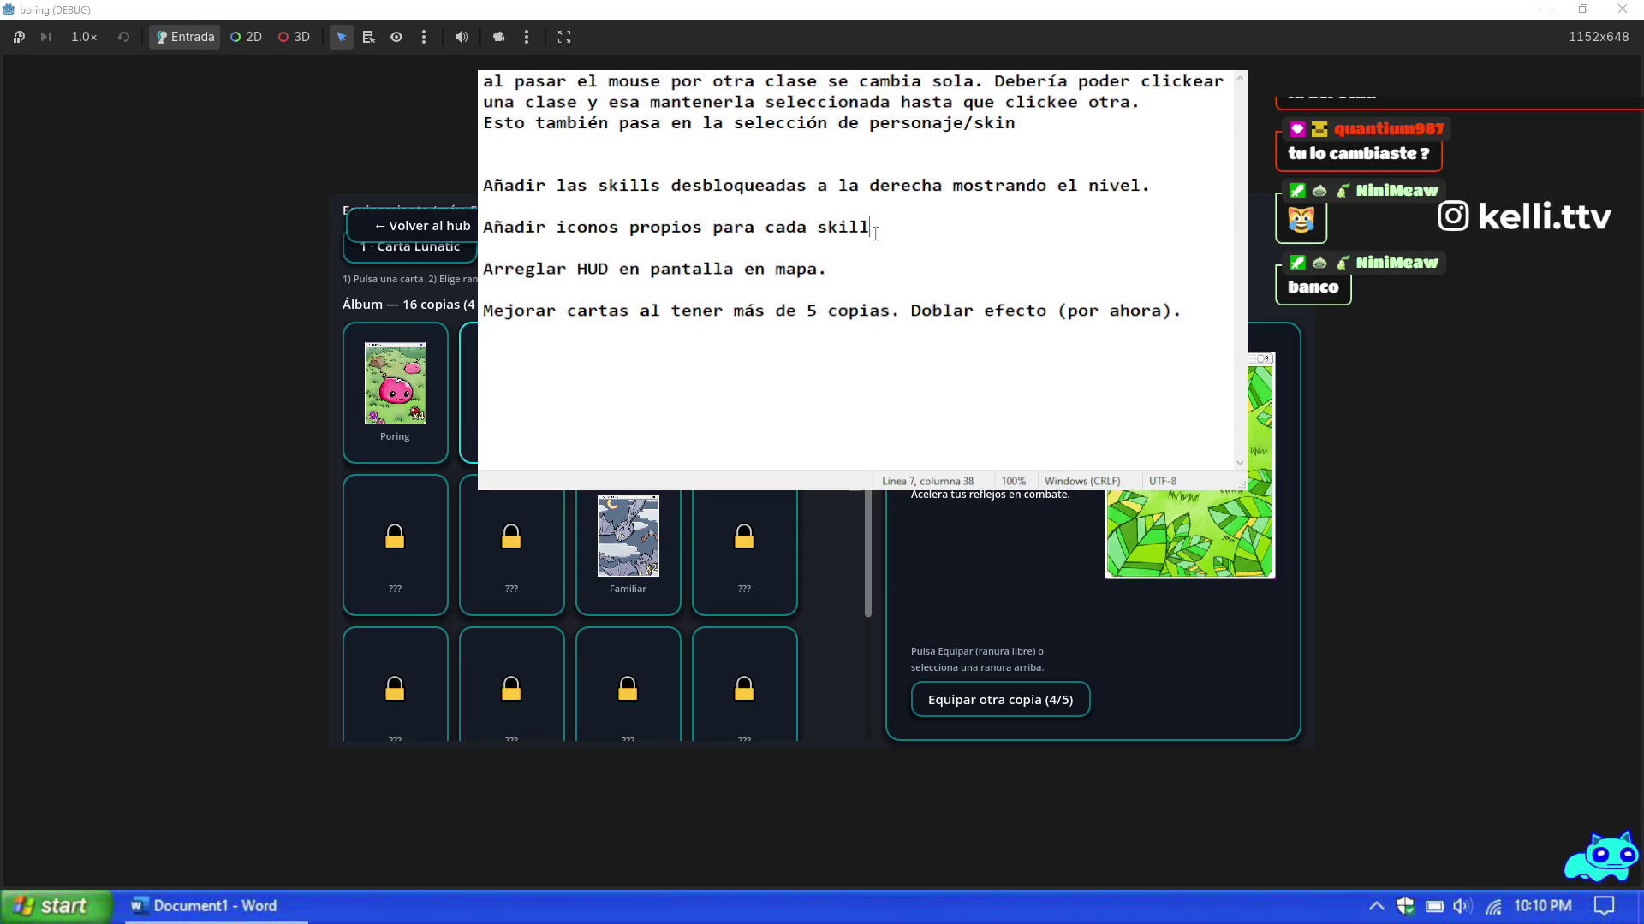
pyautogui.write('.')
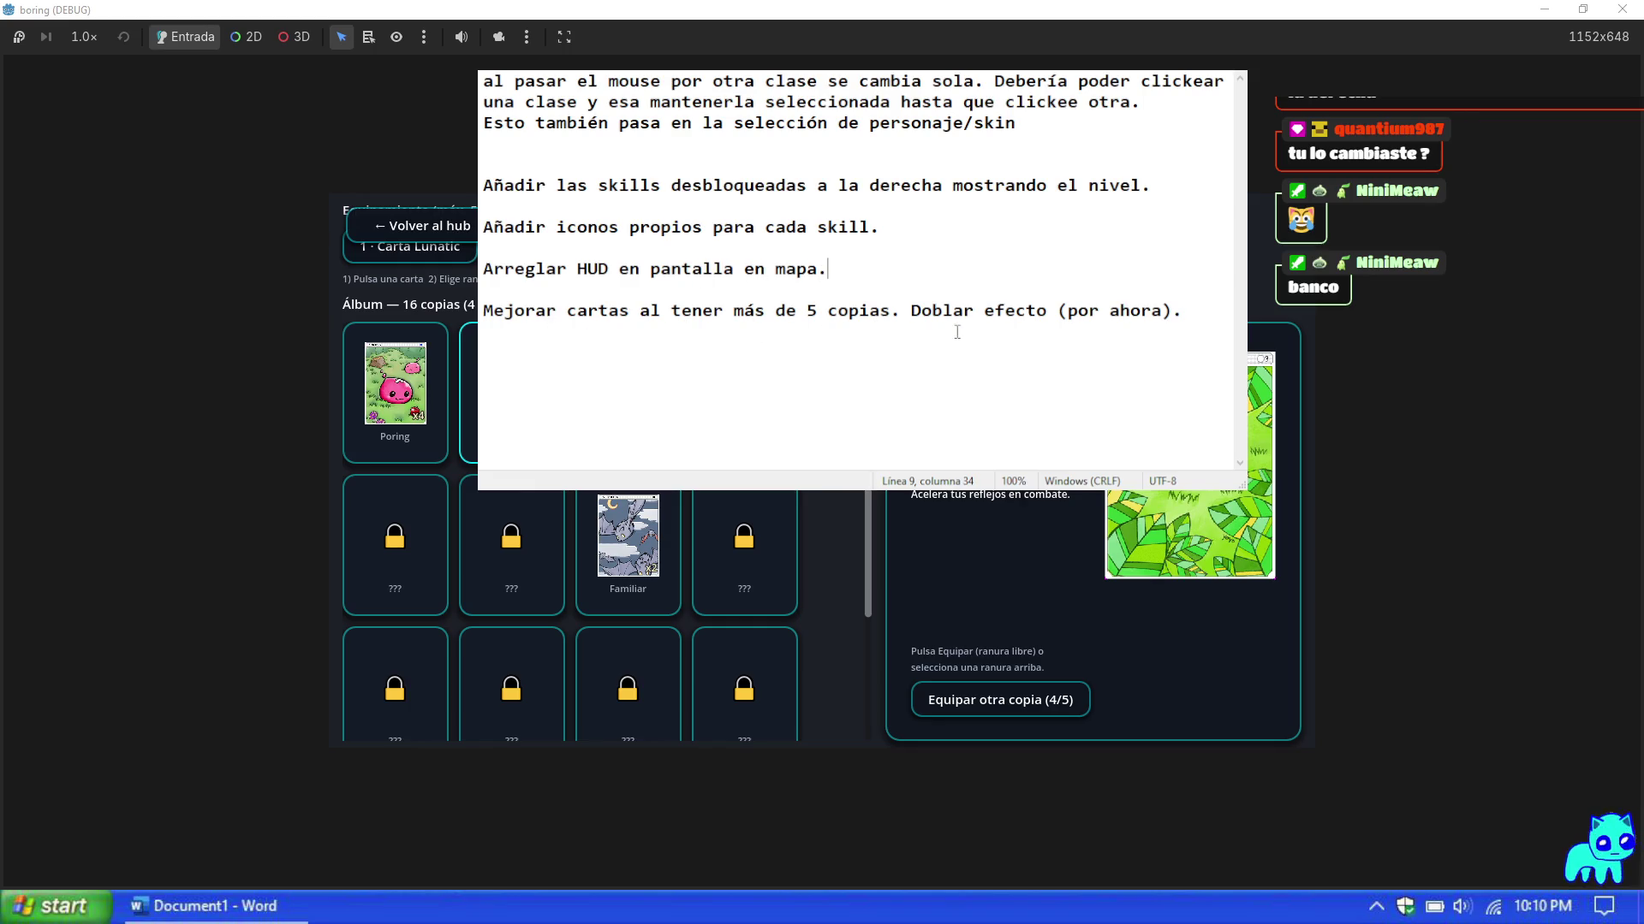
pyautogui.click(899, 355)
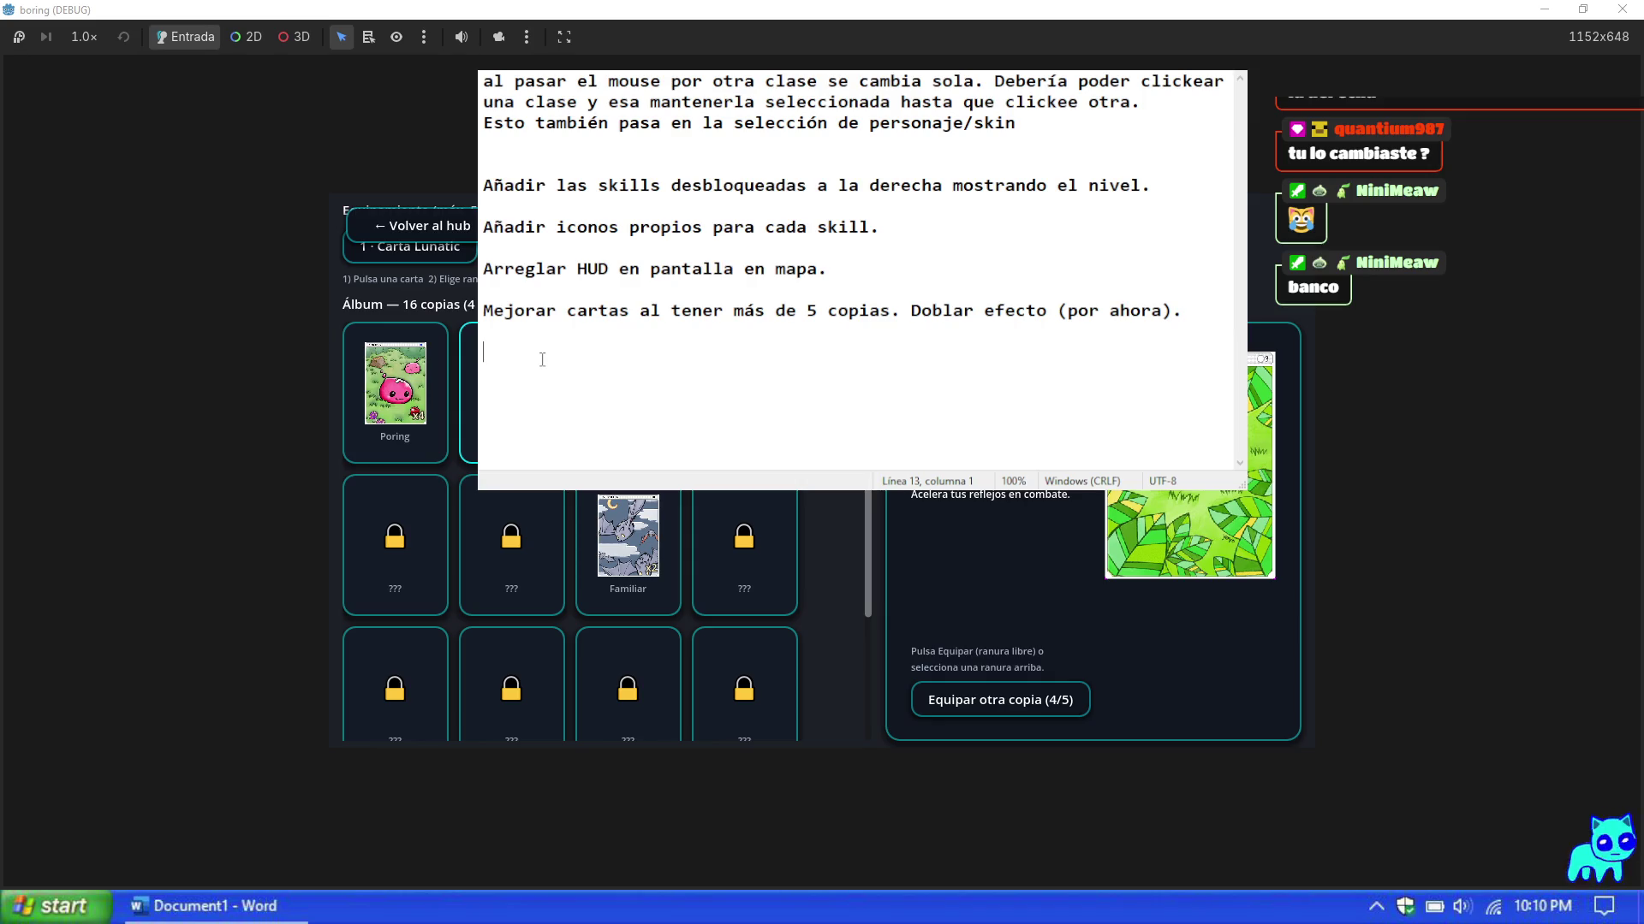
# Step: Start a [DESPUÉS] note about re-creating much larger maps with many more enemies
pyautogui.write('Aun')
pyautogui.press('BackSpace')
pyautogui.press('BackSpace')
pyautogui.press('BackSpace')
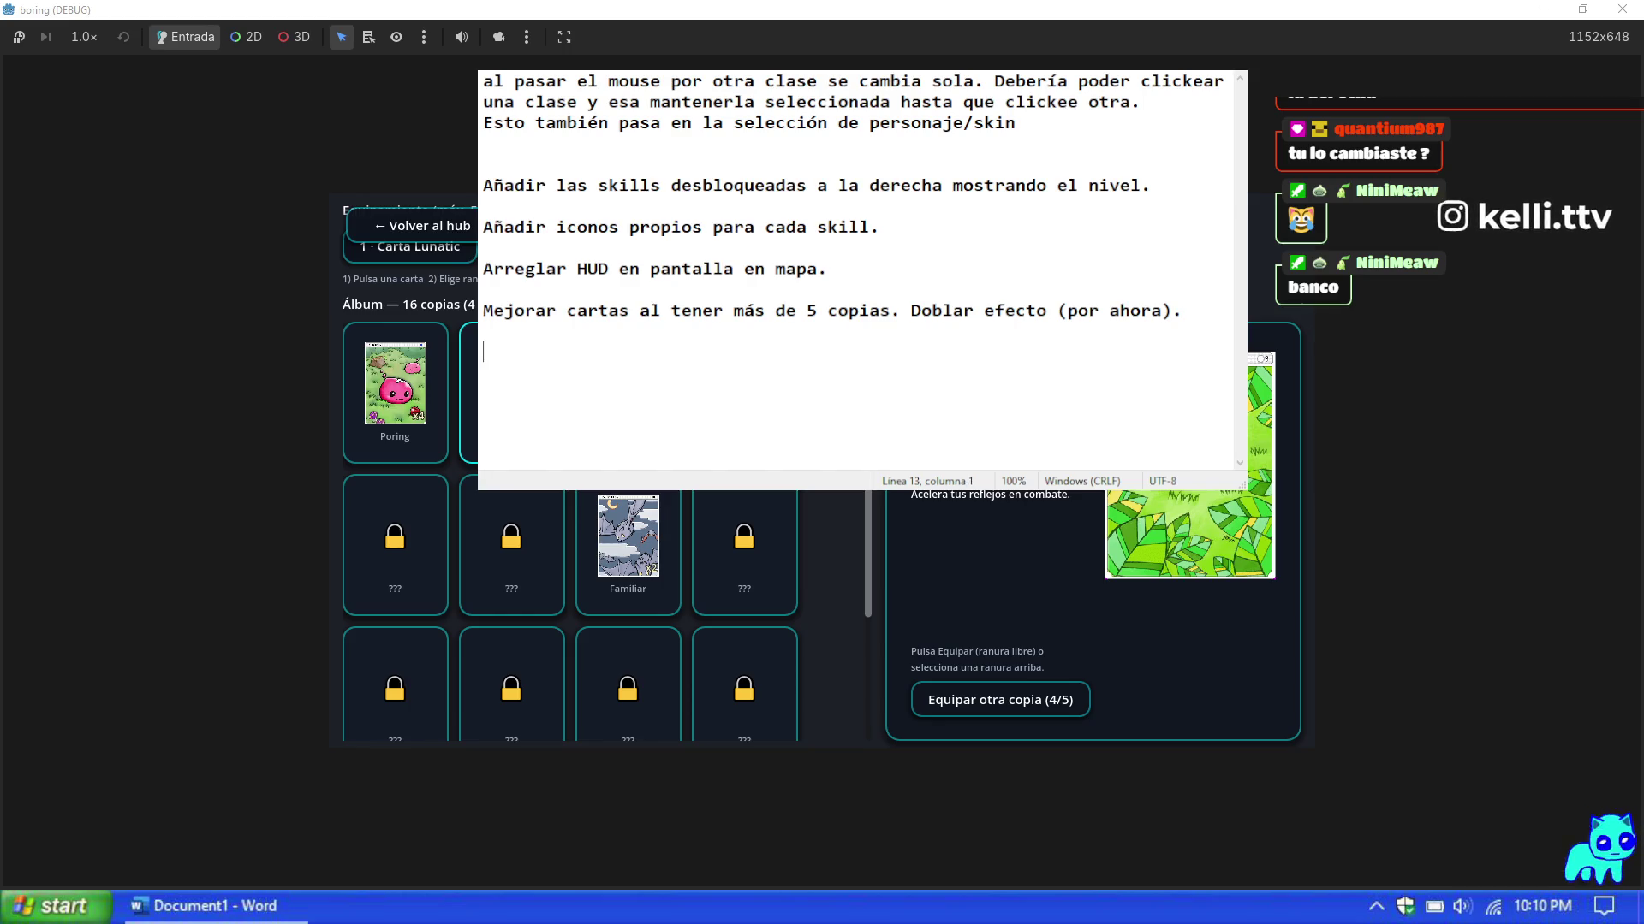
pyautogui.write('[[ A')
pyautogui.press('BackSpace')
pyautogui.press('BackSpace')
pyautogui.press('BackSpace')
pyautogui.write('[')
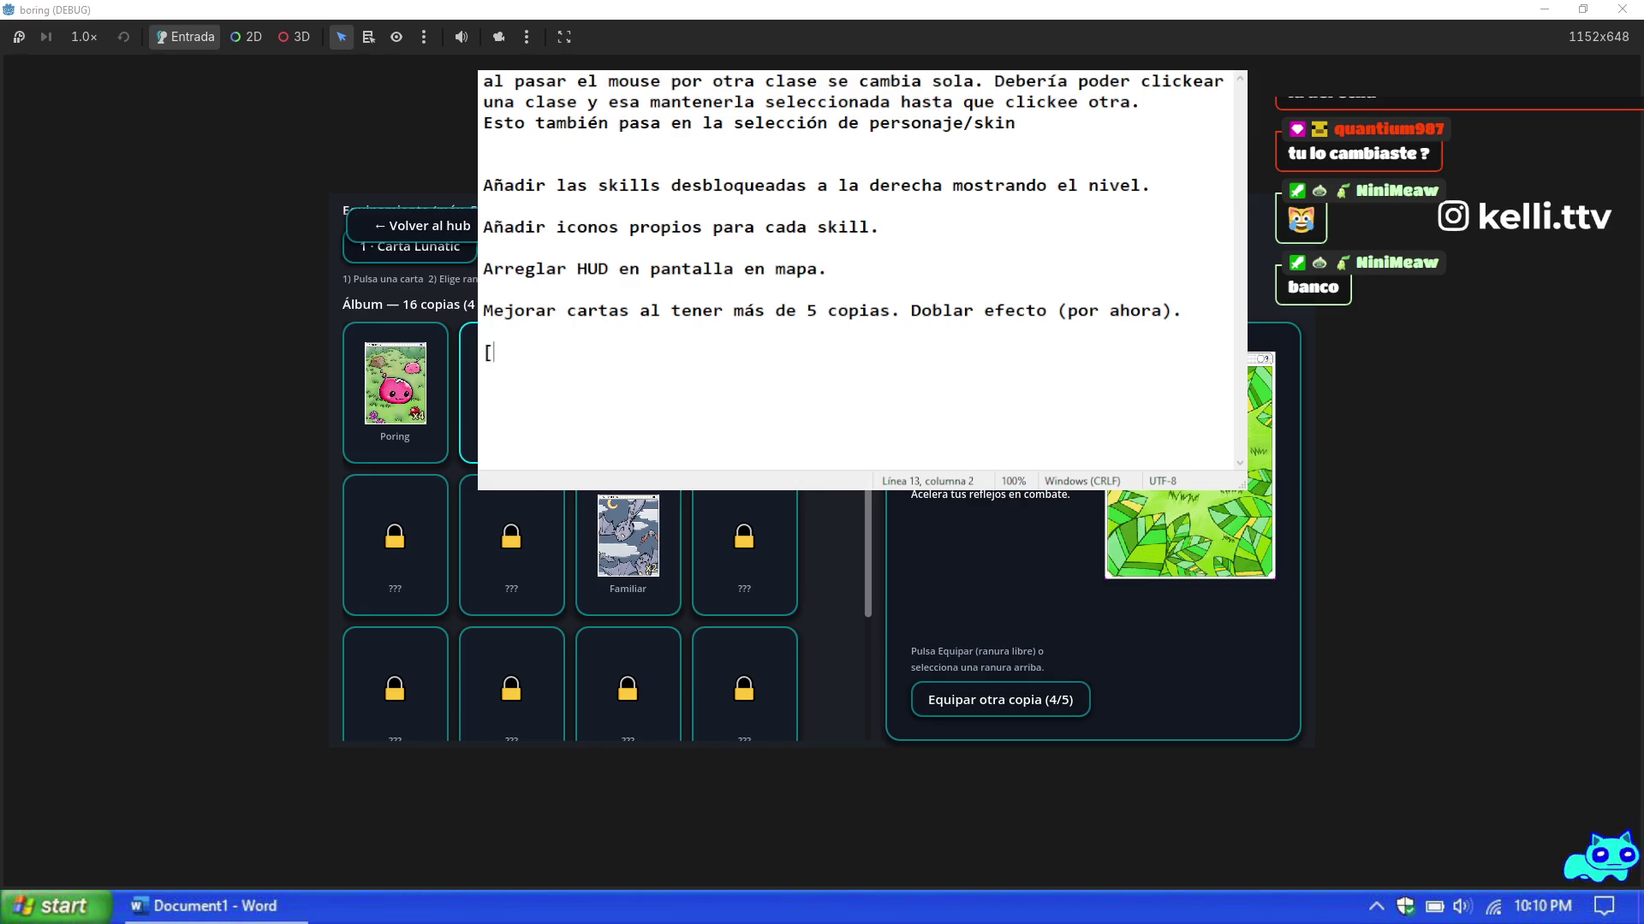
pyautogui.write('DESPUÉS]')
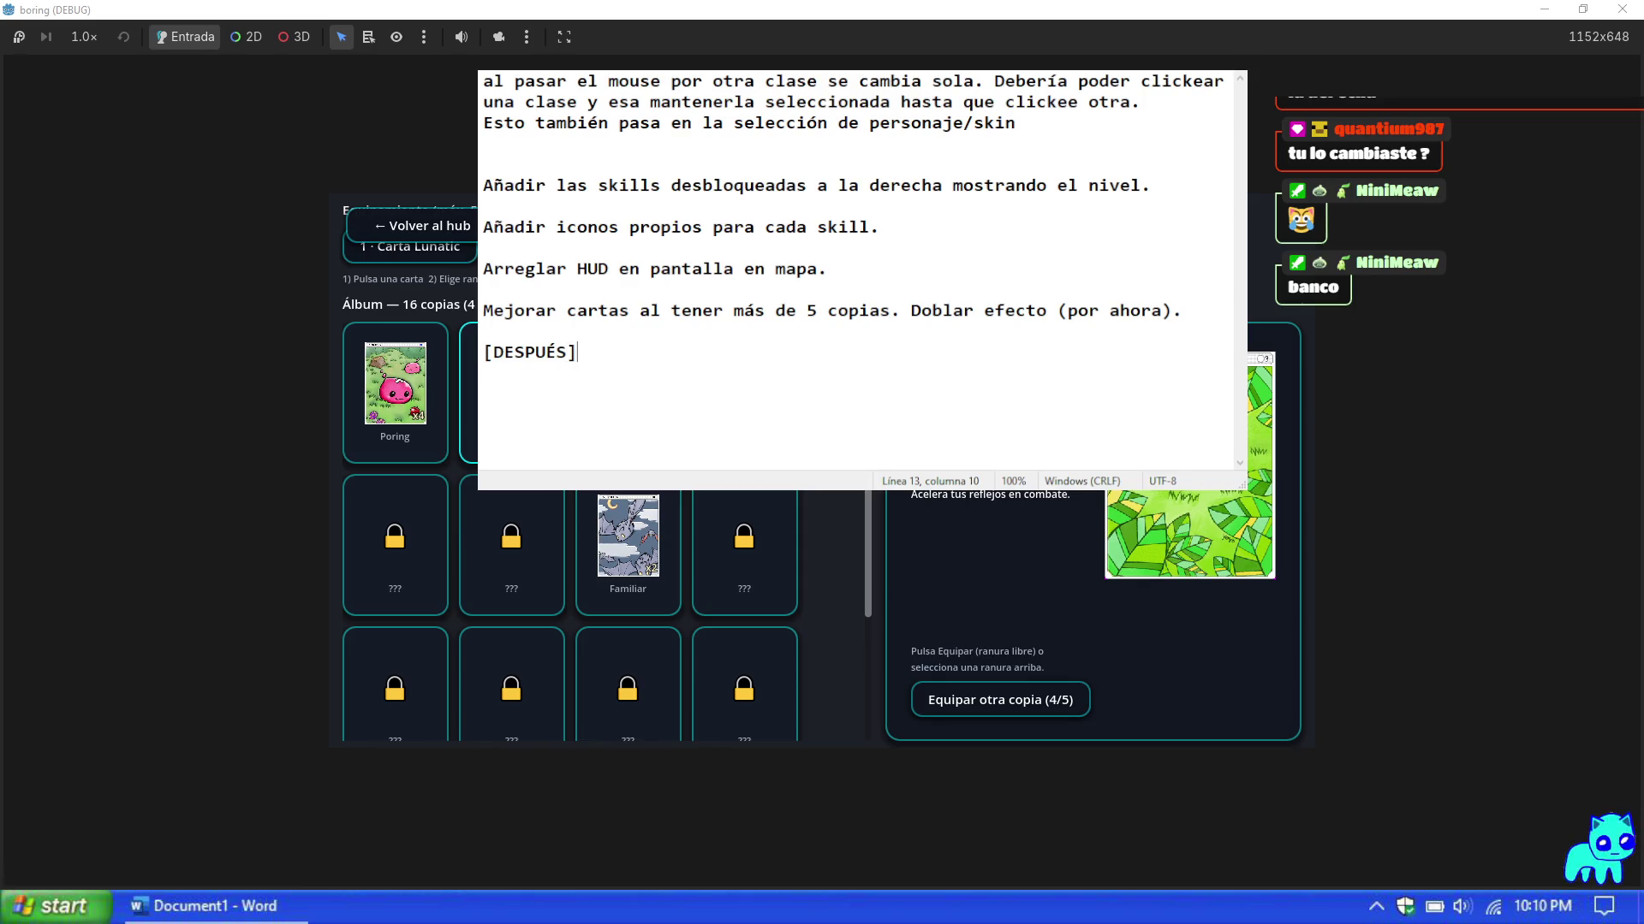
pyautogui.press('BackSpace')
pyautogui.press('BackSpace')
pyautogui.write('] ')
pyautogui.write('Re-crear mapas ')
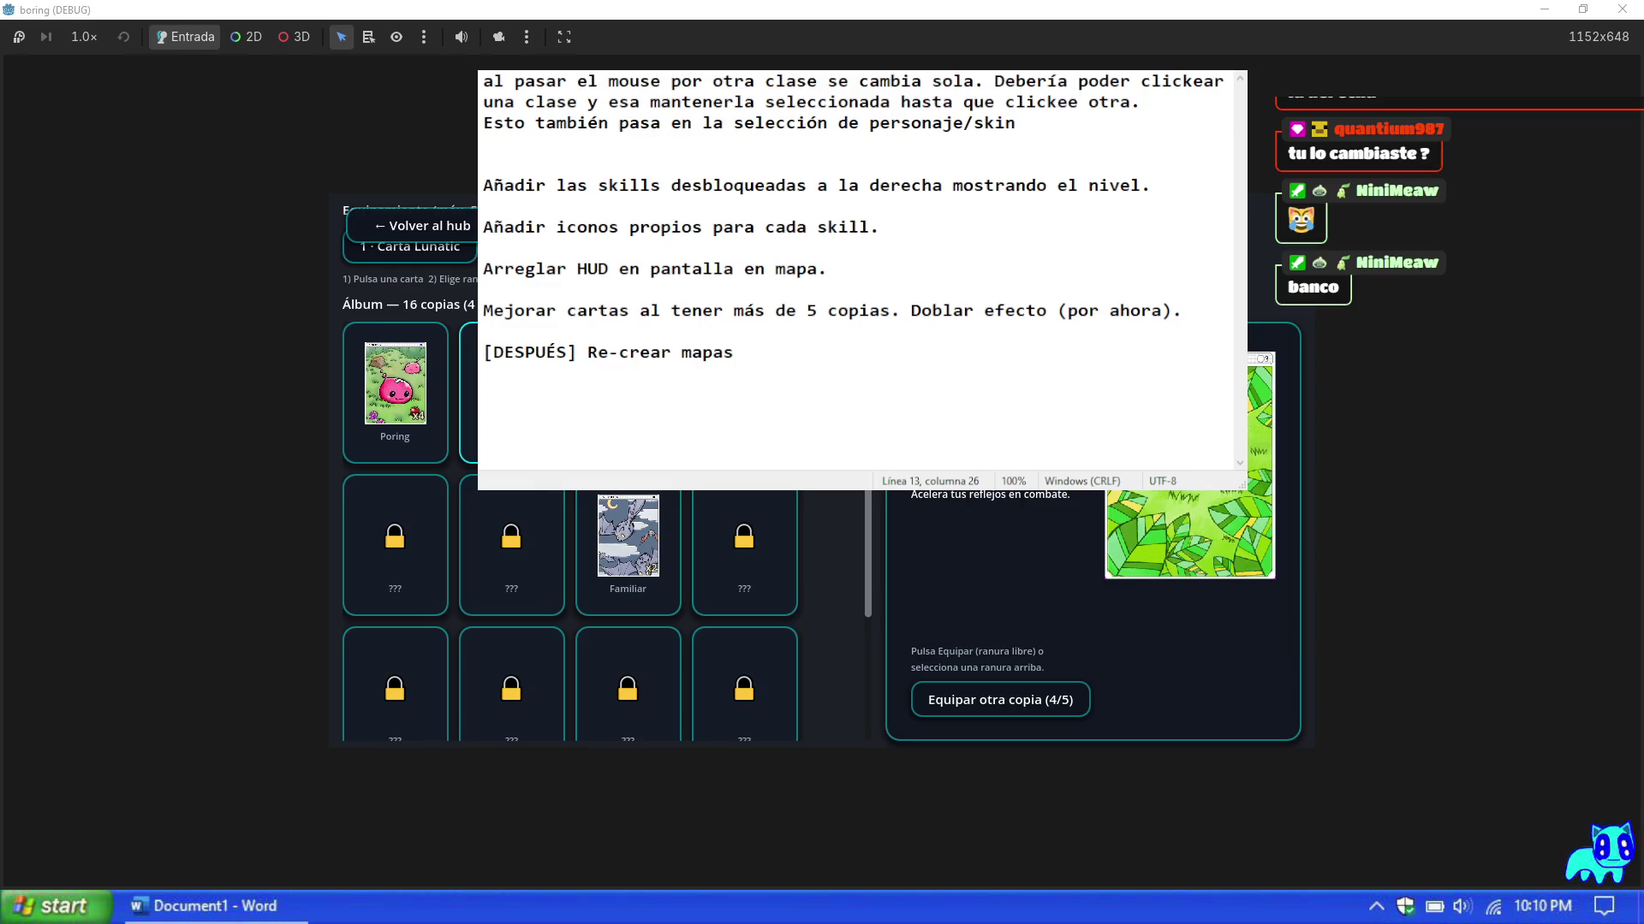
pyautogui.write('haciéndolos m')
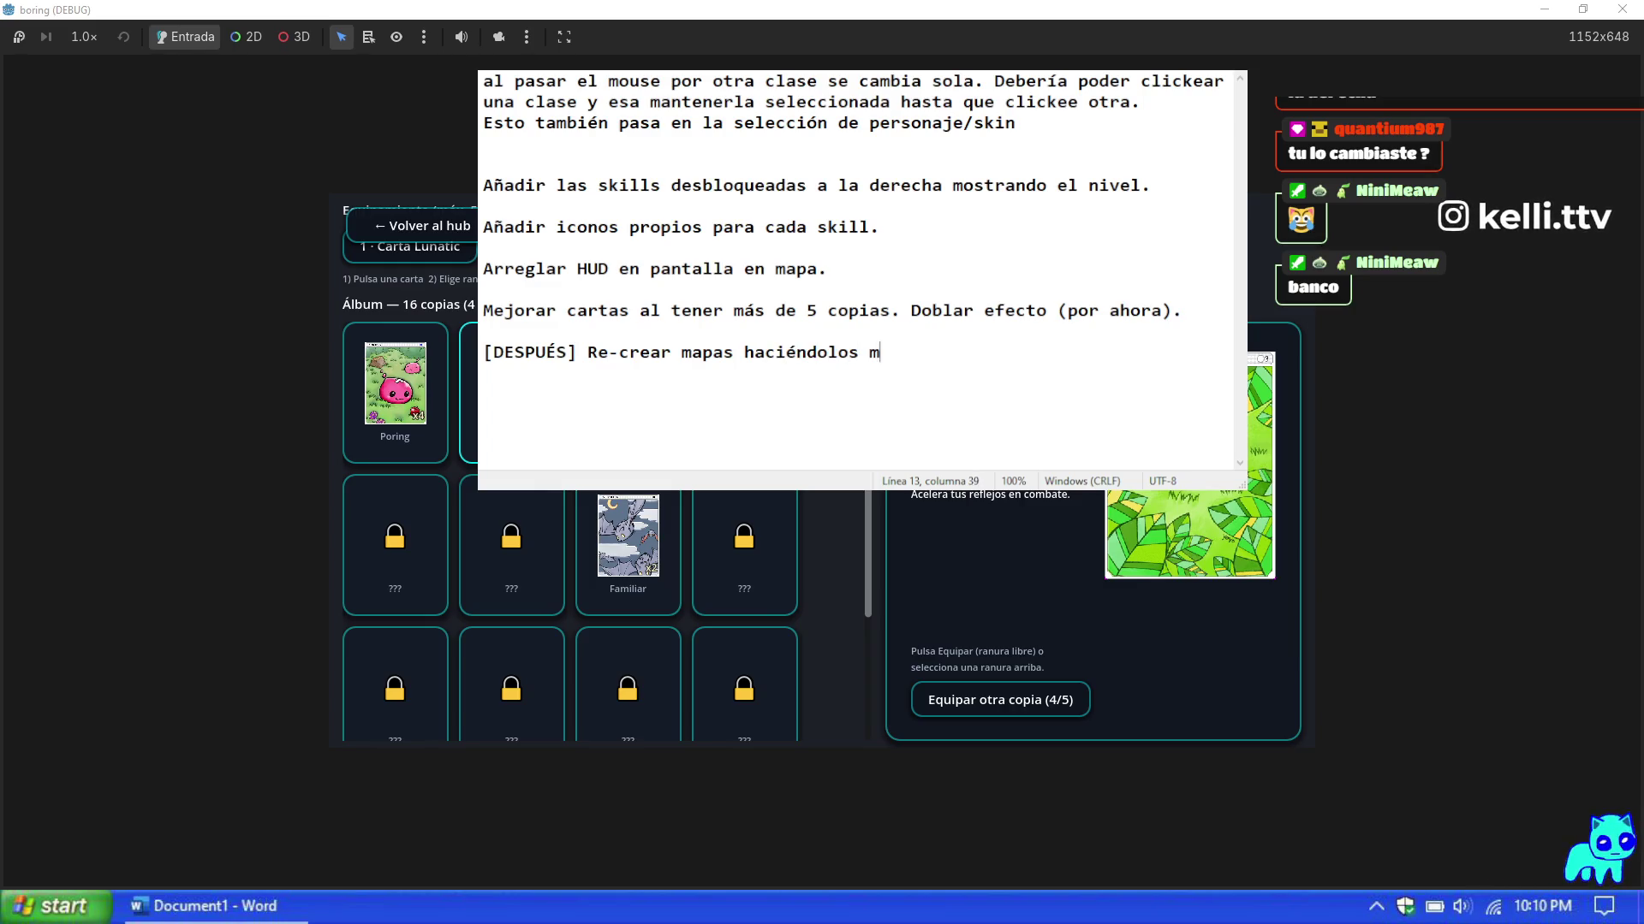
pyautogui.write('ucho más grandes y a')
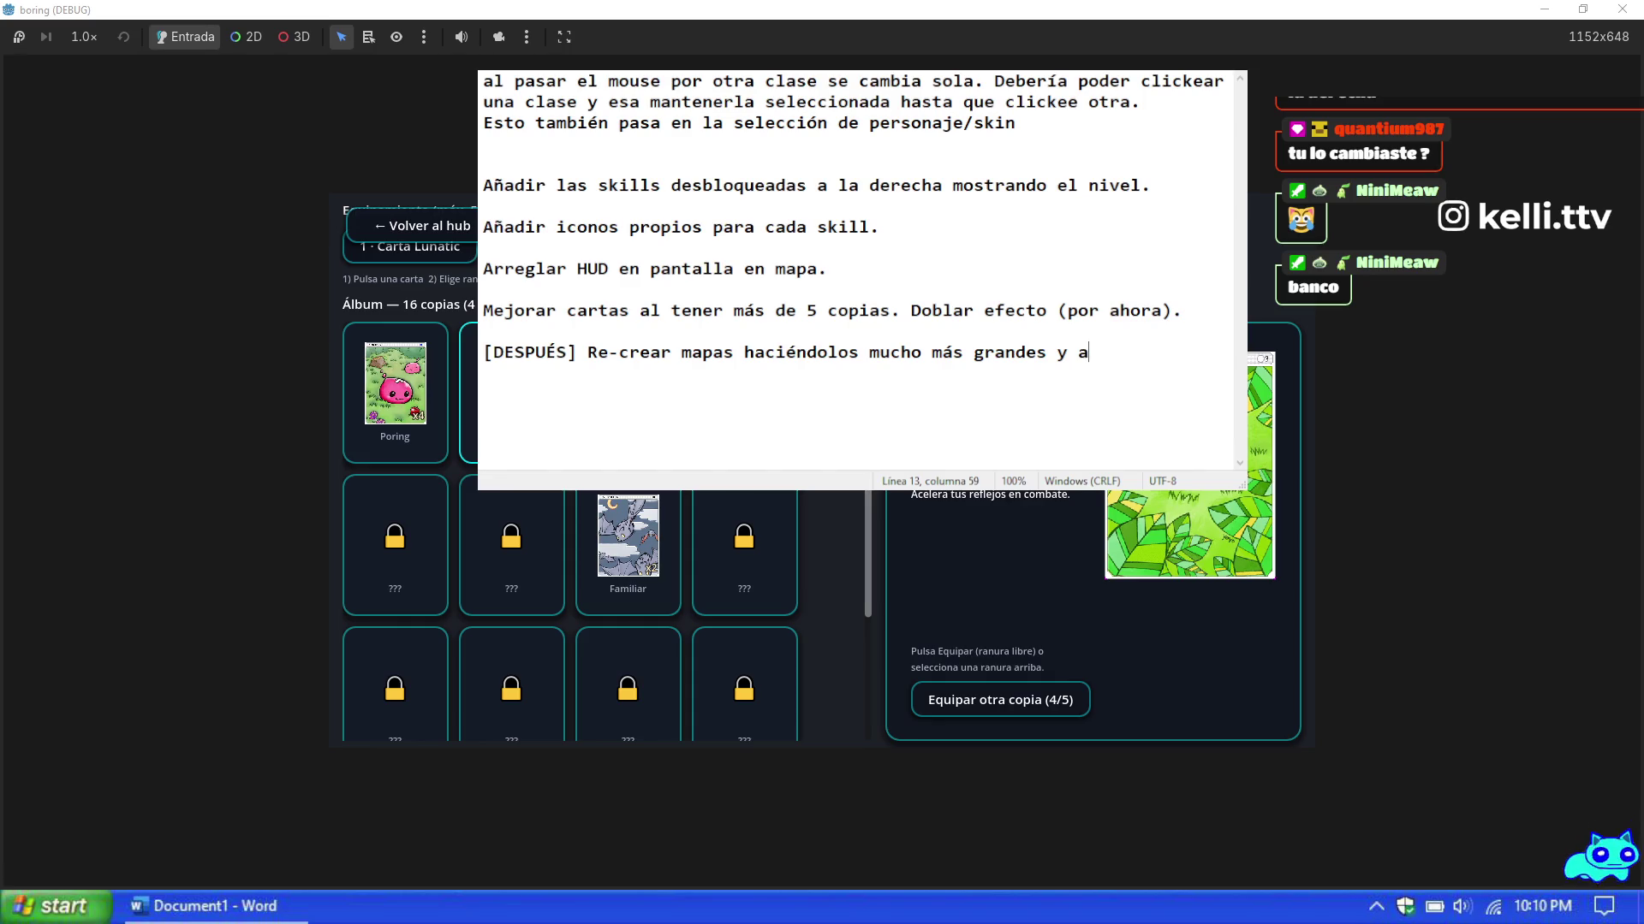
pyautogui.write('umentando mucho la c')
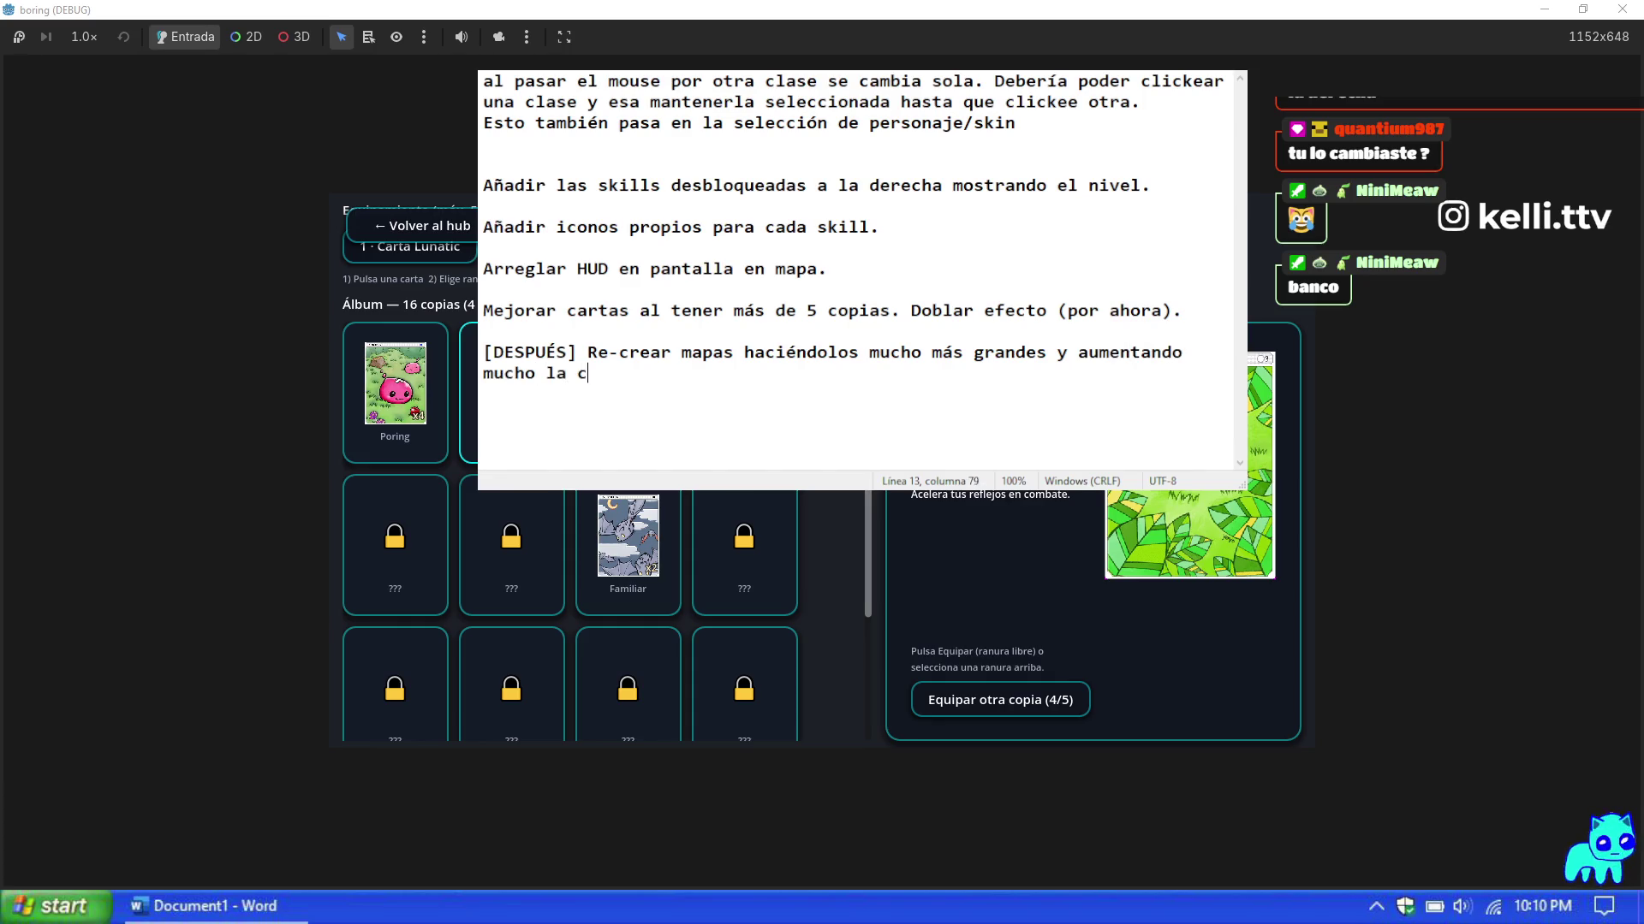
pyautogui.write('antidad de enemigos.')
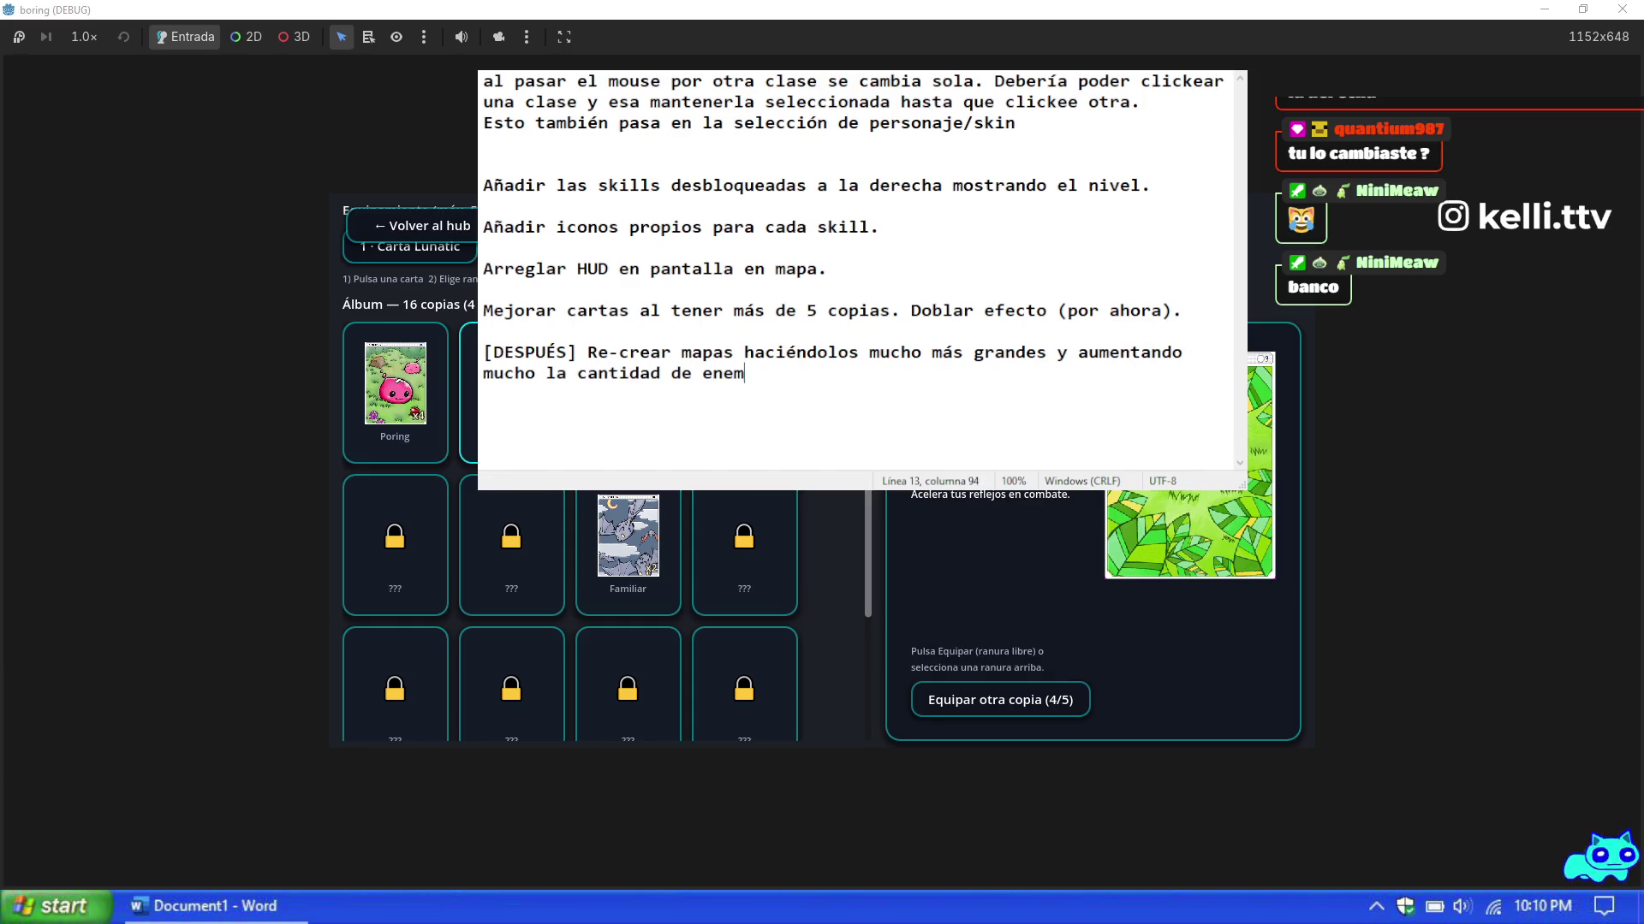
pyautogui.press('Return')
pyautogui.press('Return')
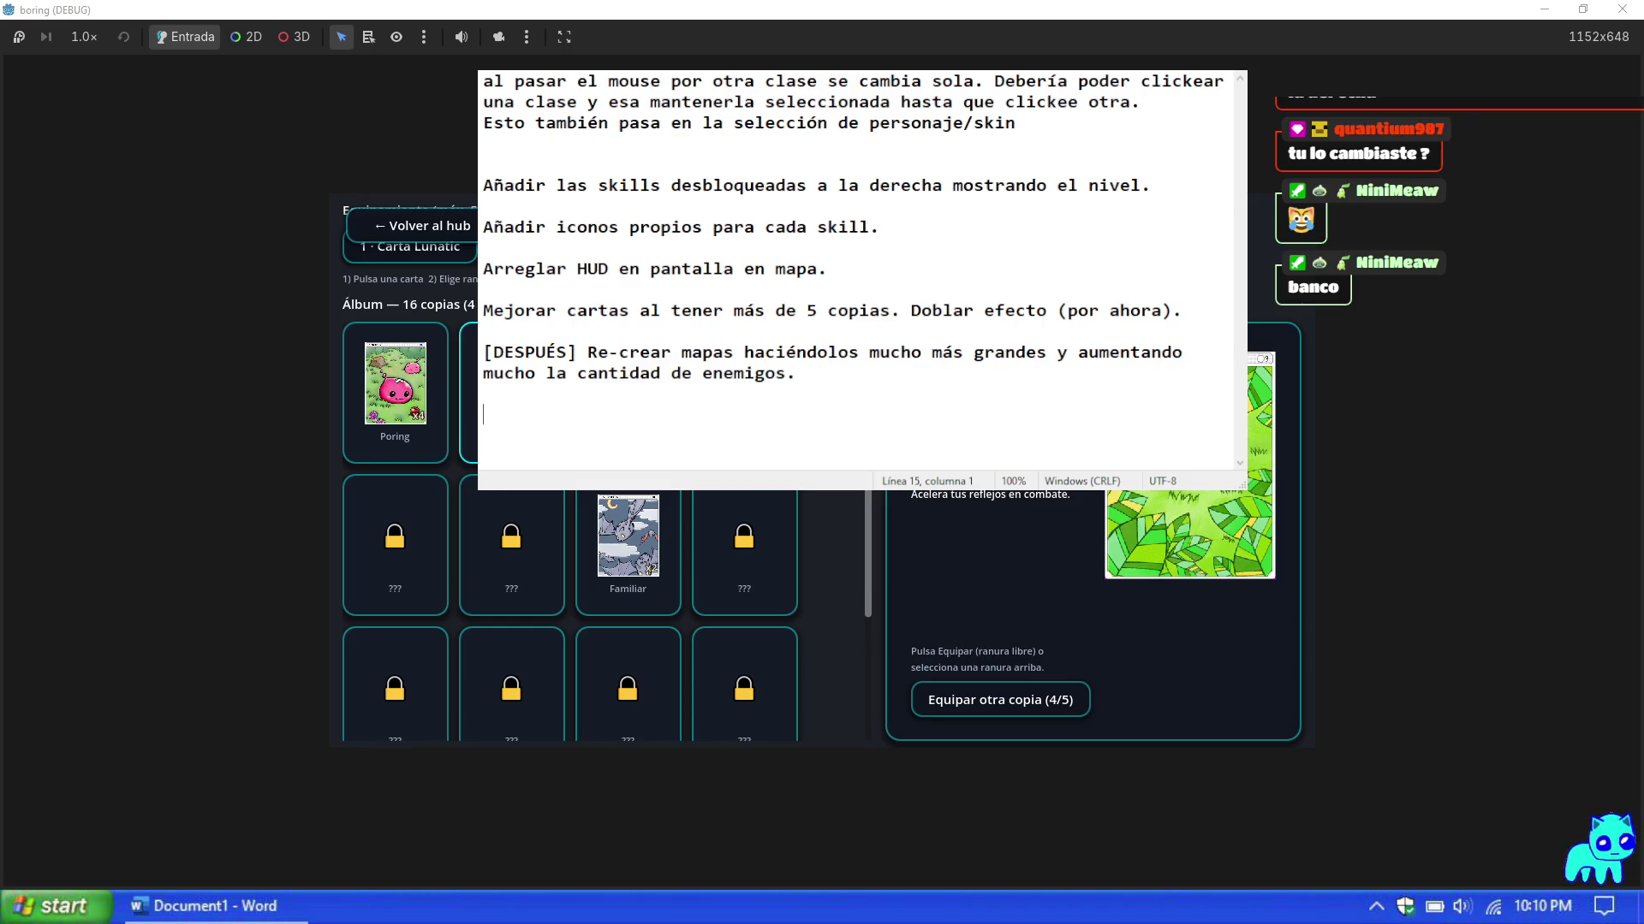
pyautogui.press('BackSpace')
pyautogui.press('BackSpace')
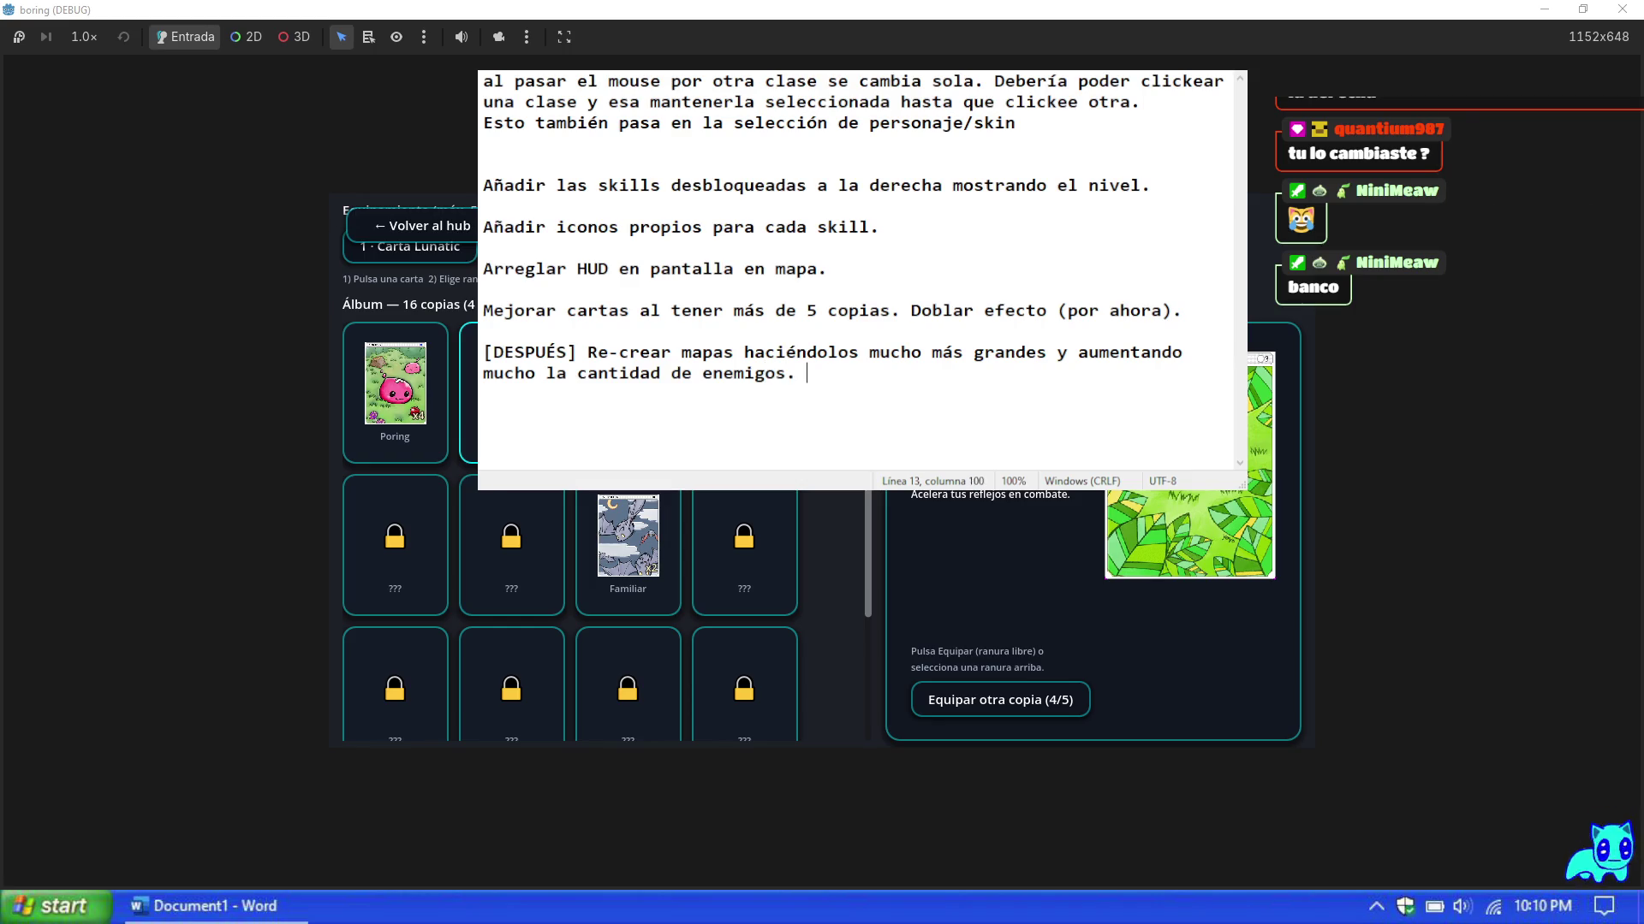
# Step: Continue it with easter eggs, an early boss-summoning tomb, an XP/gold magnet and missions
pyautogui.write('E')
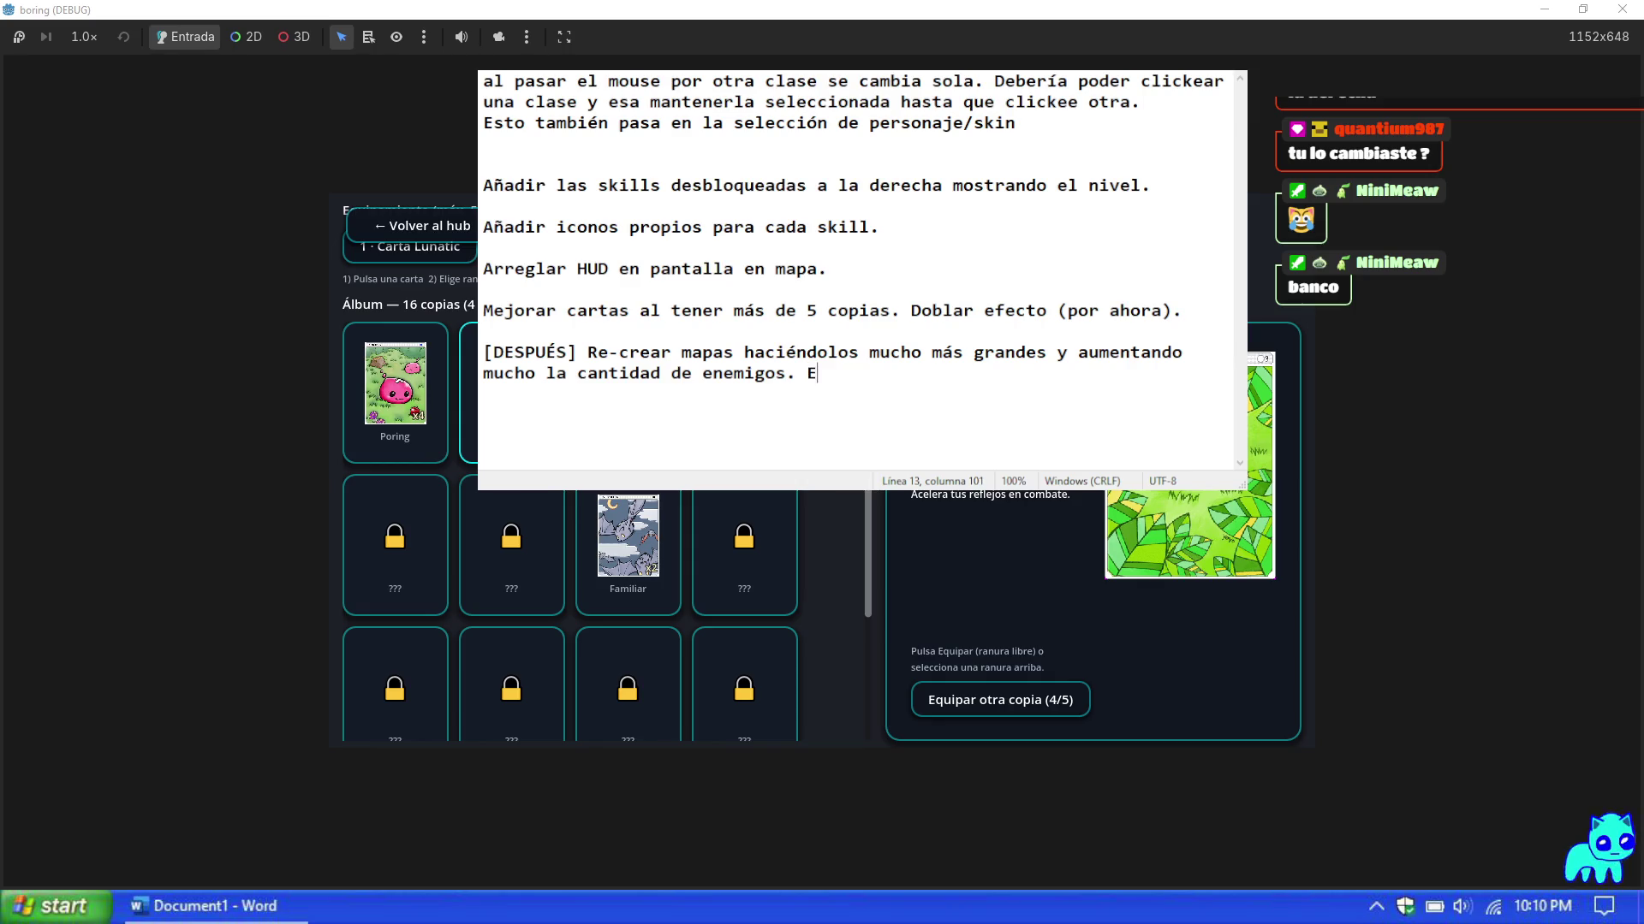
pyautogui.write('sto con el objetivi')
pyautogui.press('BackSpace')
pyautogui.write('o de poner easter e')
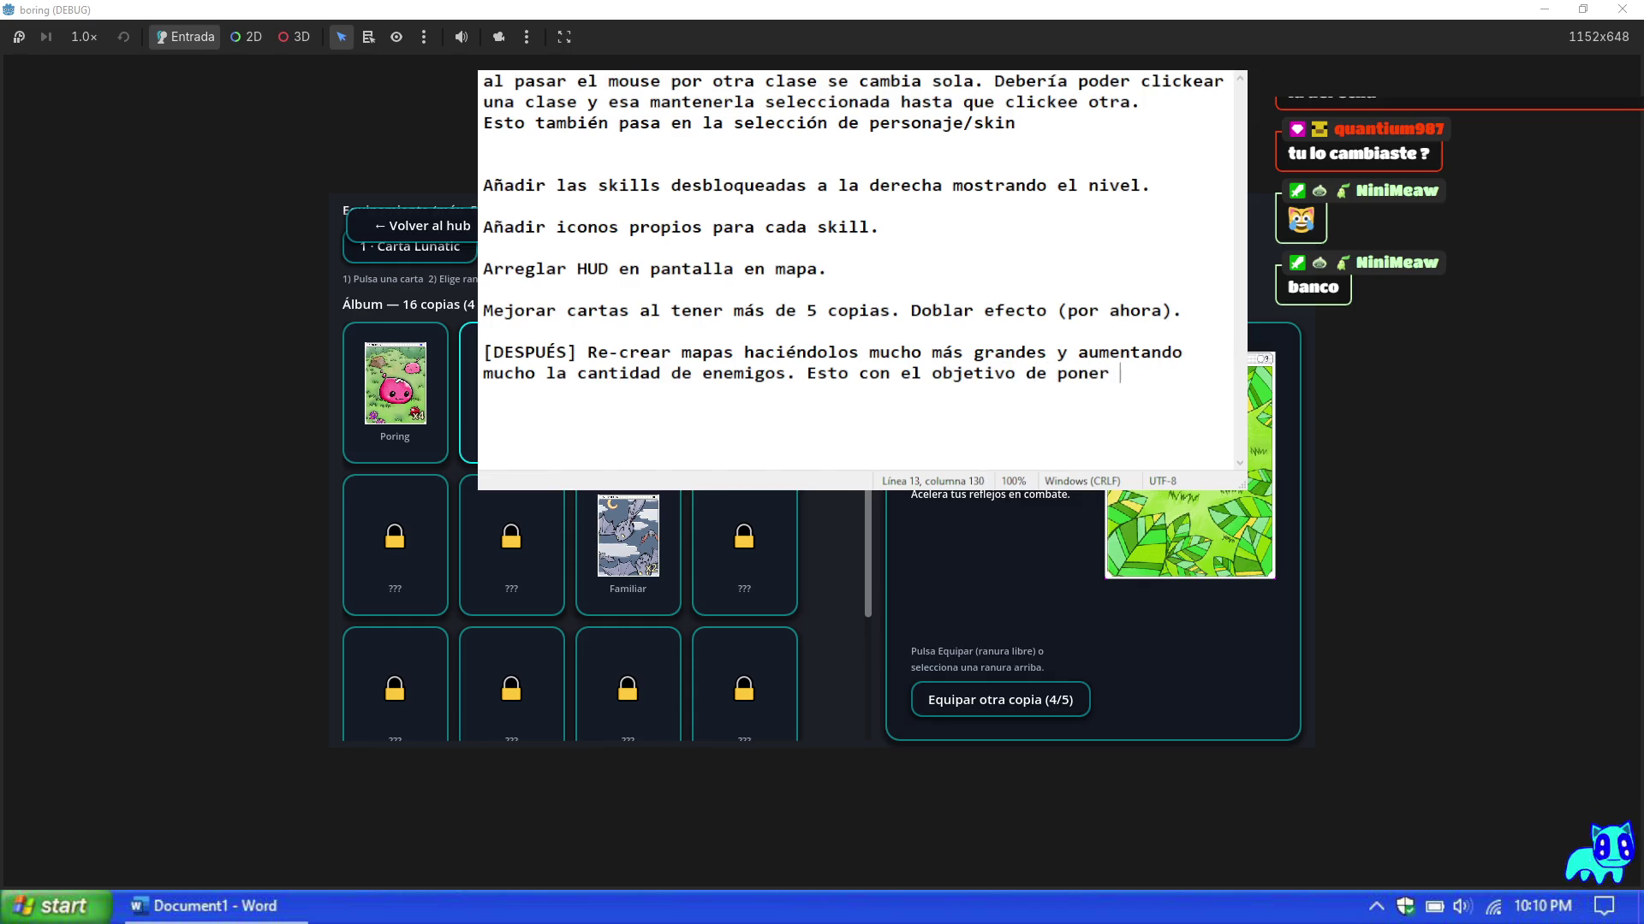
pyautogui.write('ggs, ')
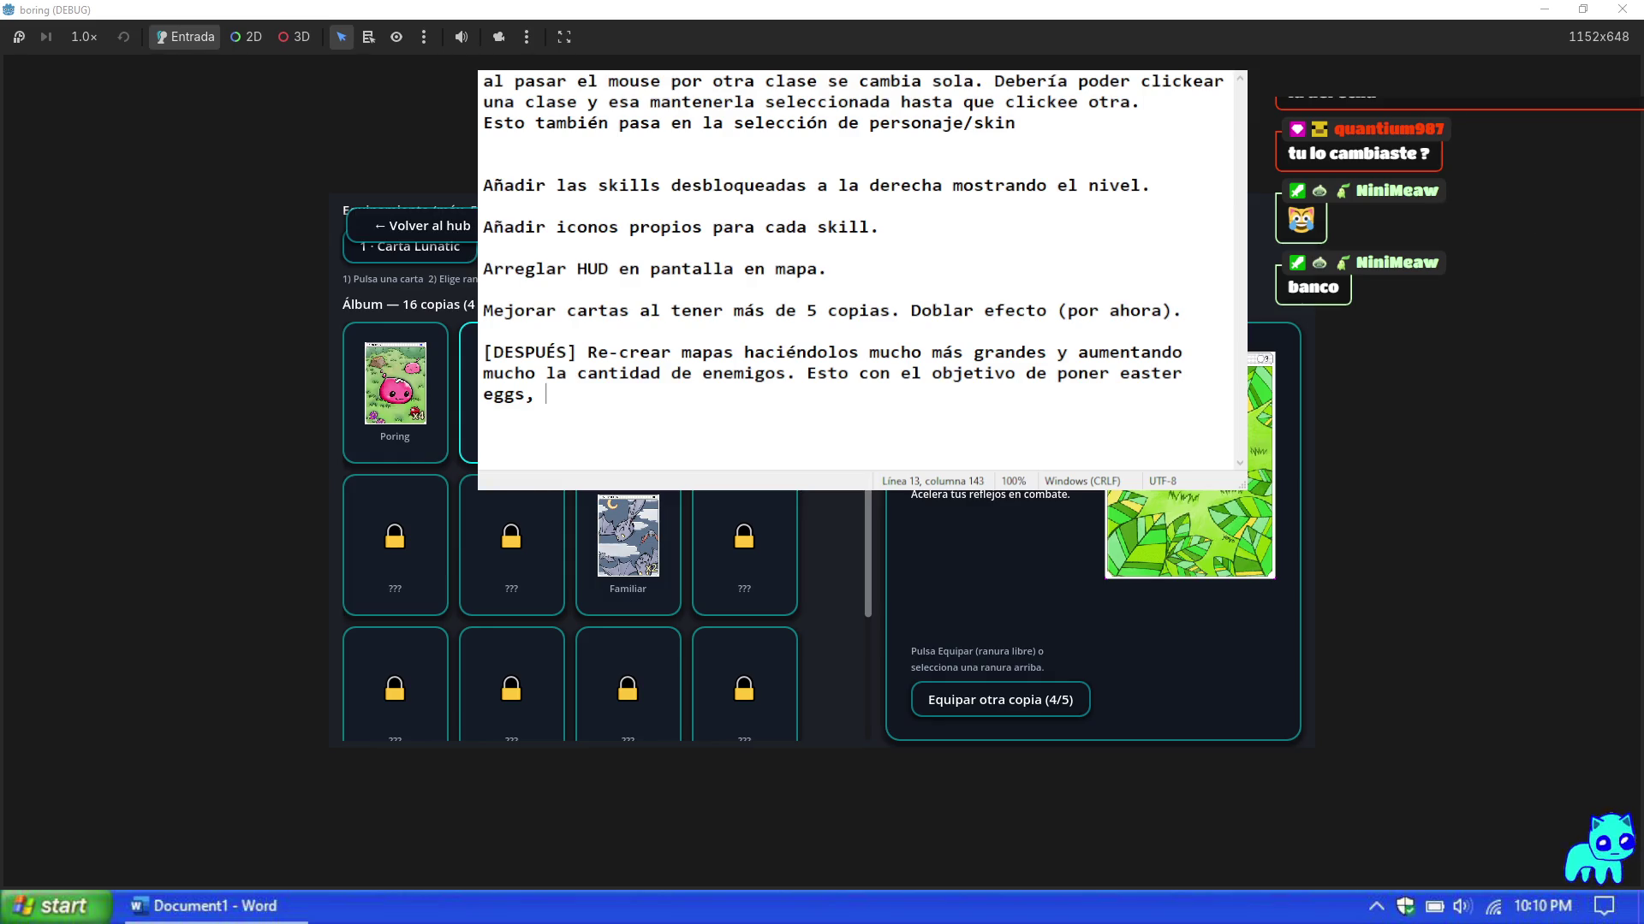
pyautogui.write('tumba de invocaci')
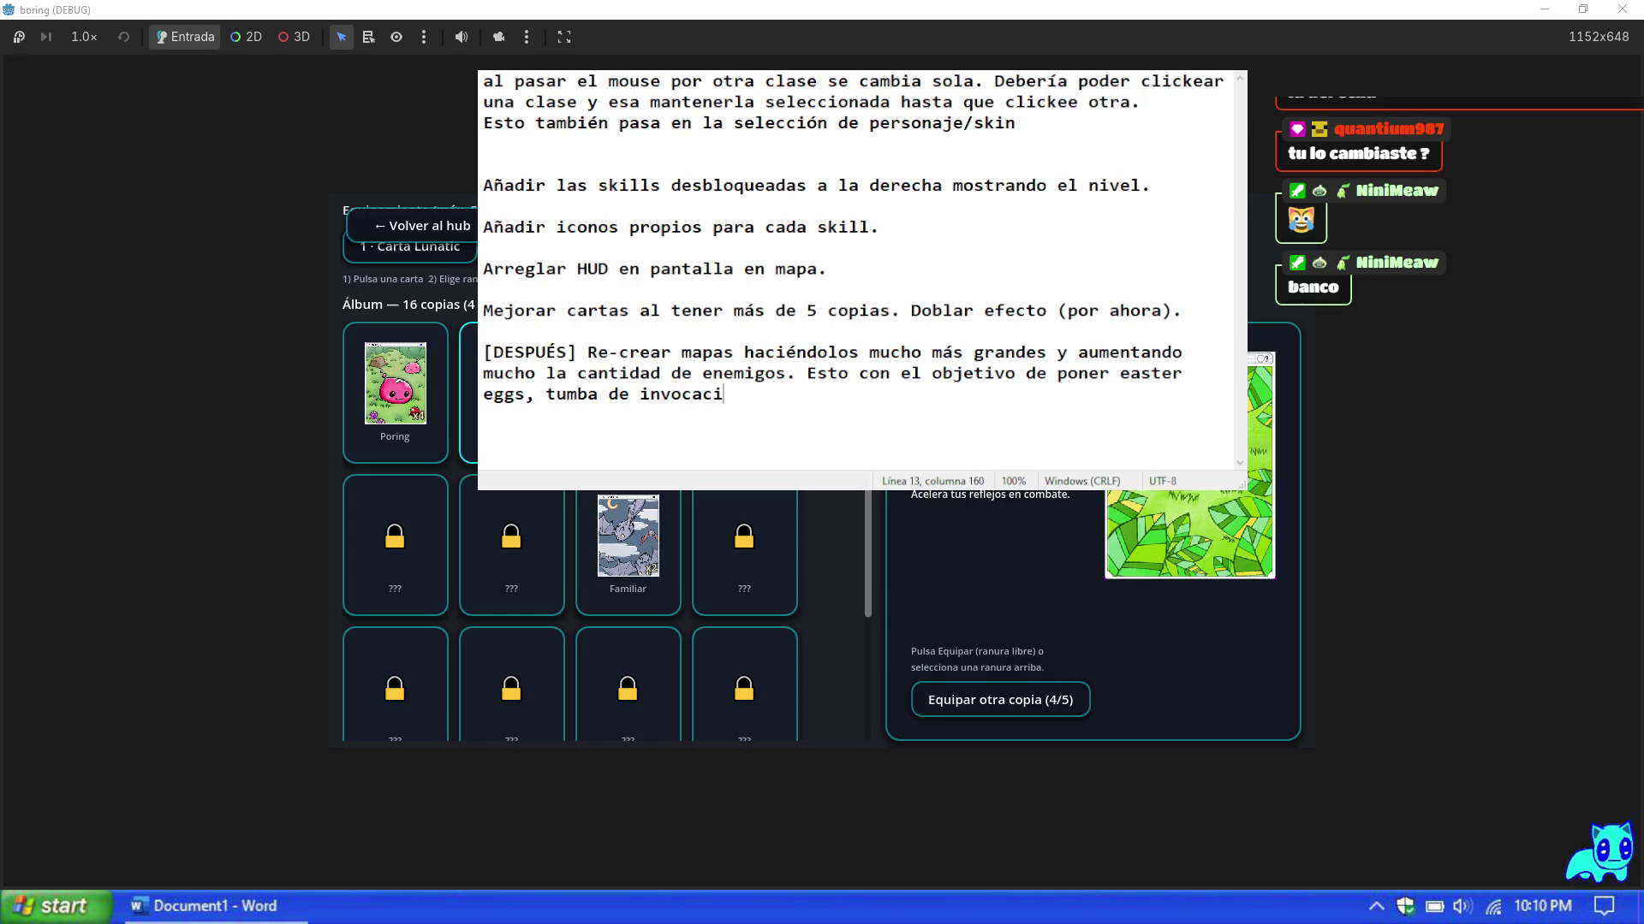
pyautogui.write('ón del jefe antes de tiempo.')
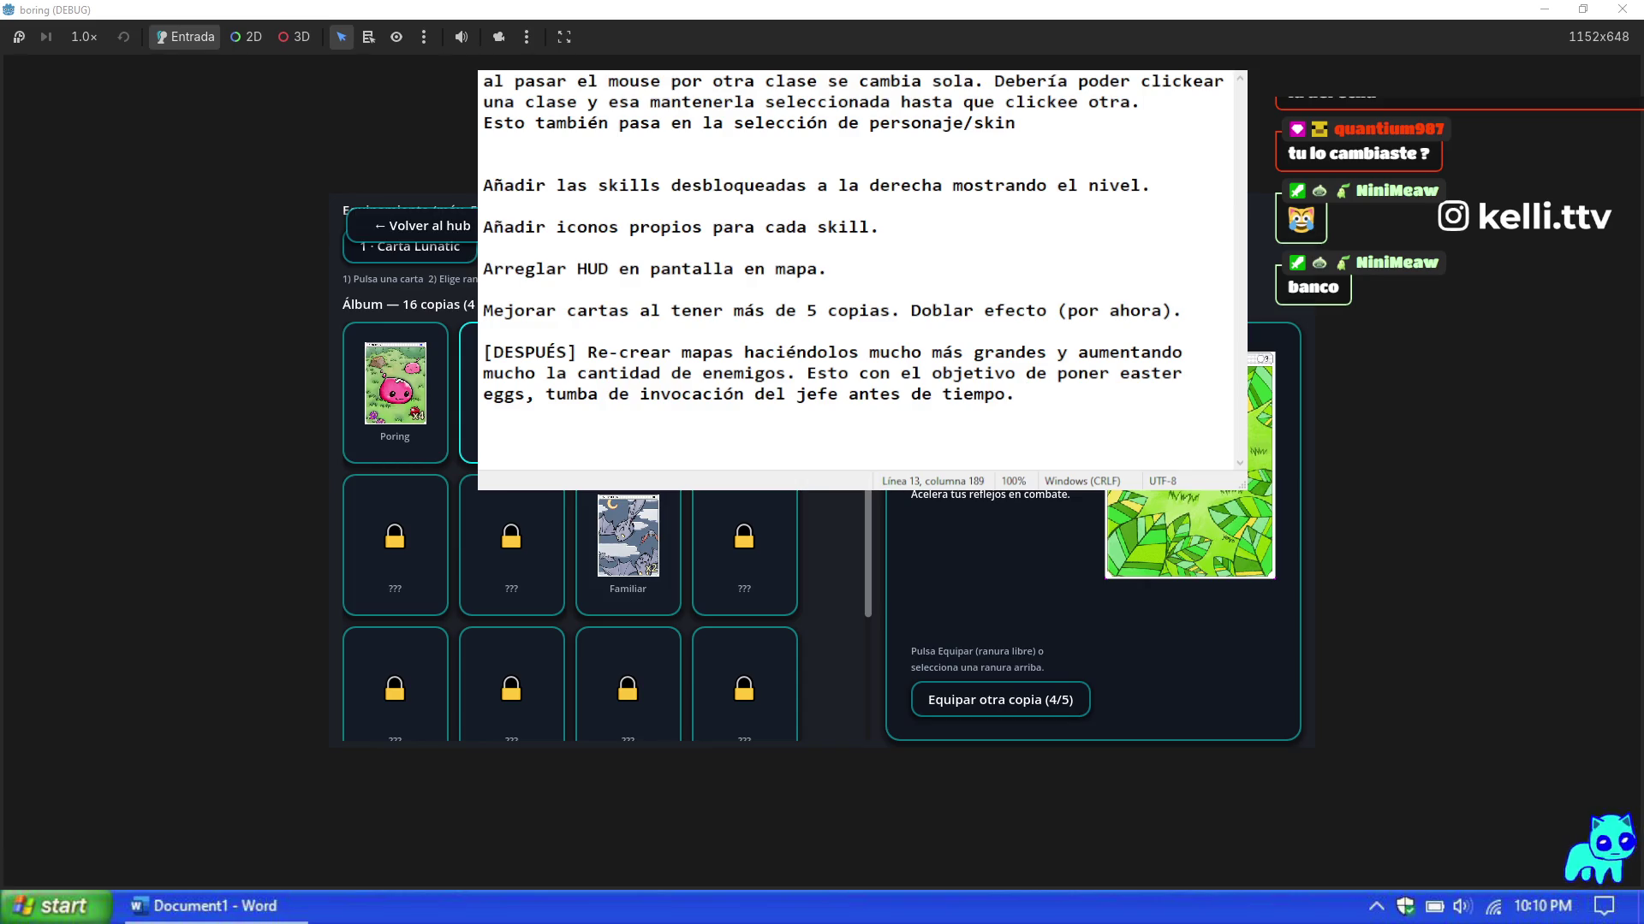
pyautogui.write('Ia')
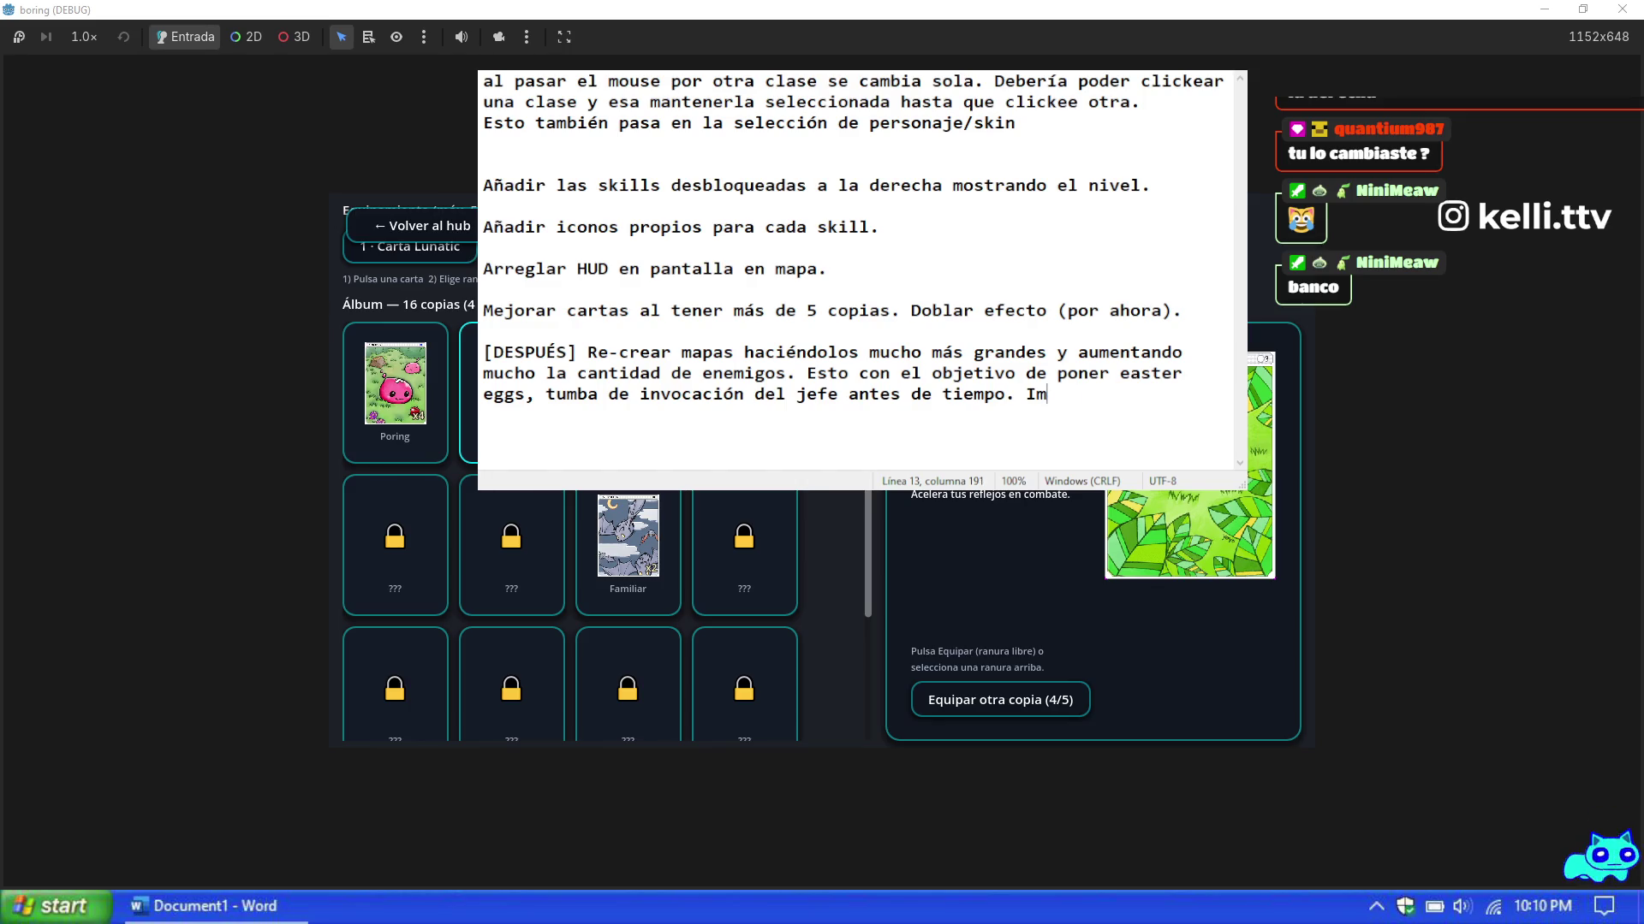
pyautogui.write('án para recolec')
pyautogui.write('tar todos')
pyautogui.press('BackSpace')
pyautogui.press('BackSpace')
pyautogui.write('a la experiencia y oro')
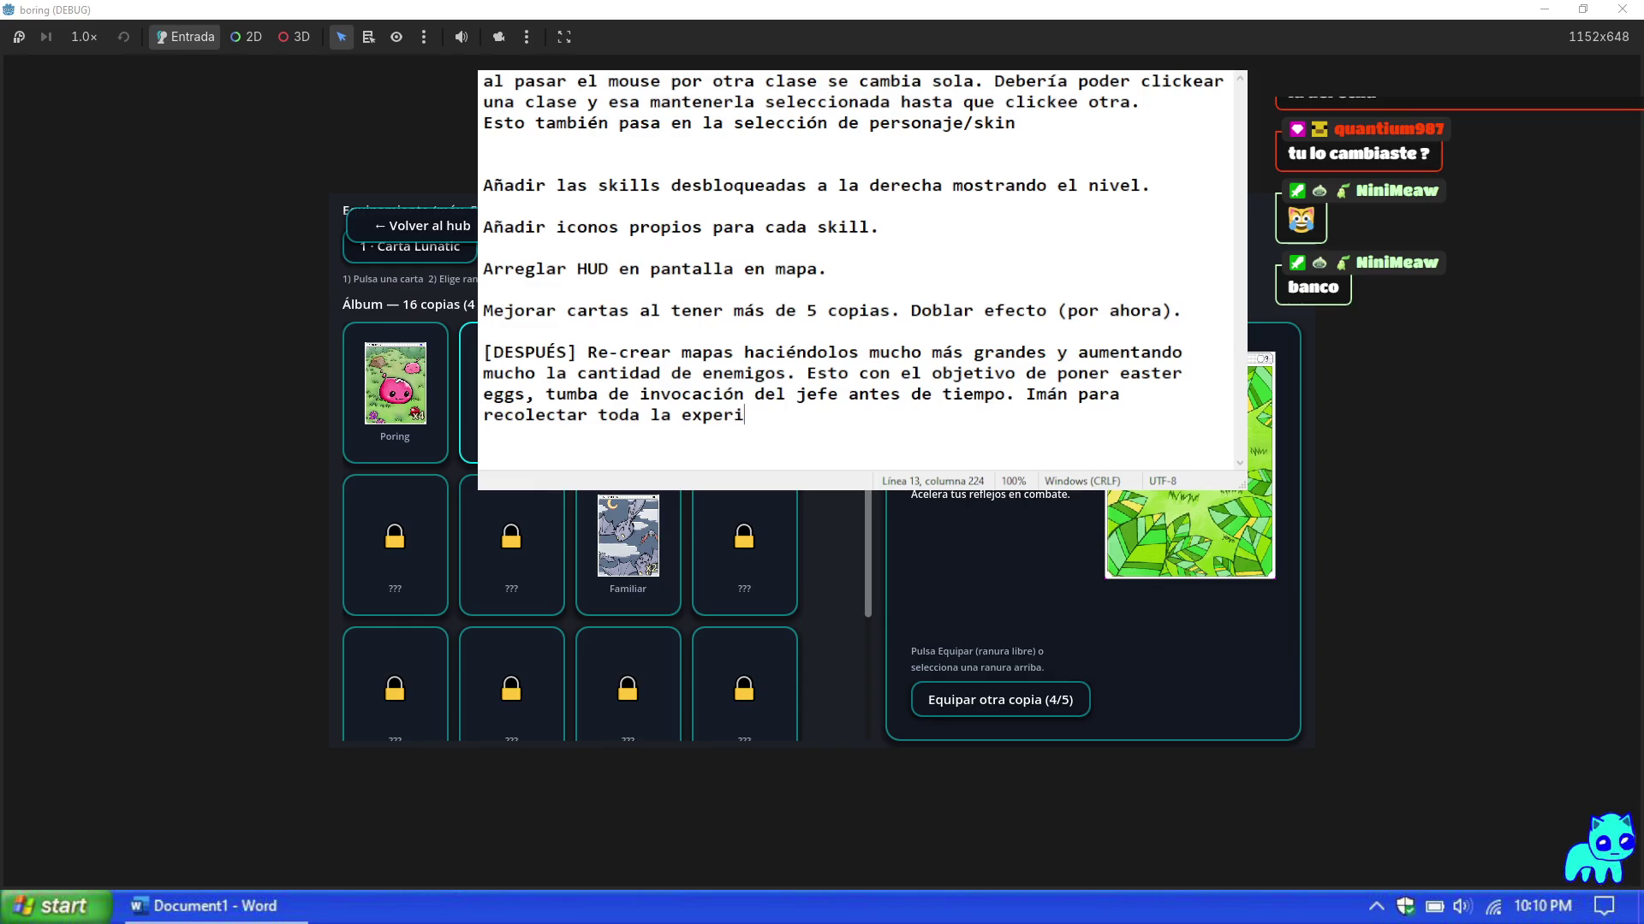
pyautogui.write(' de una.')
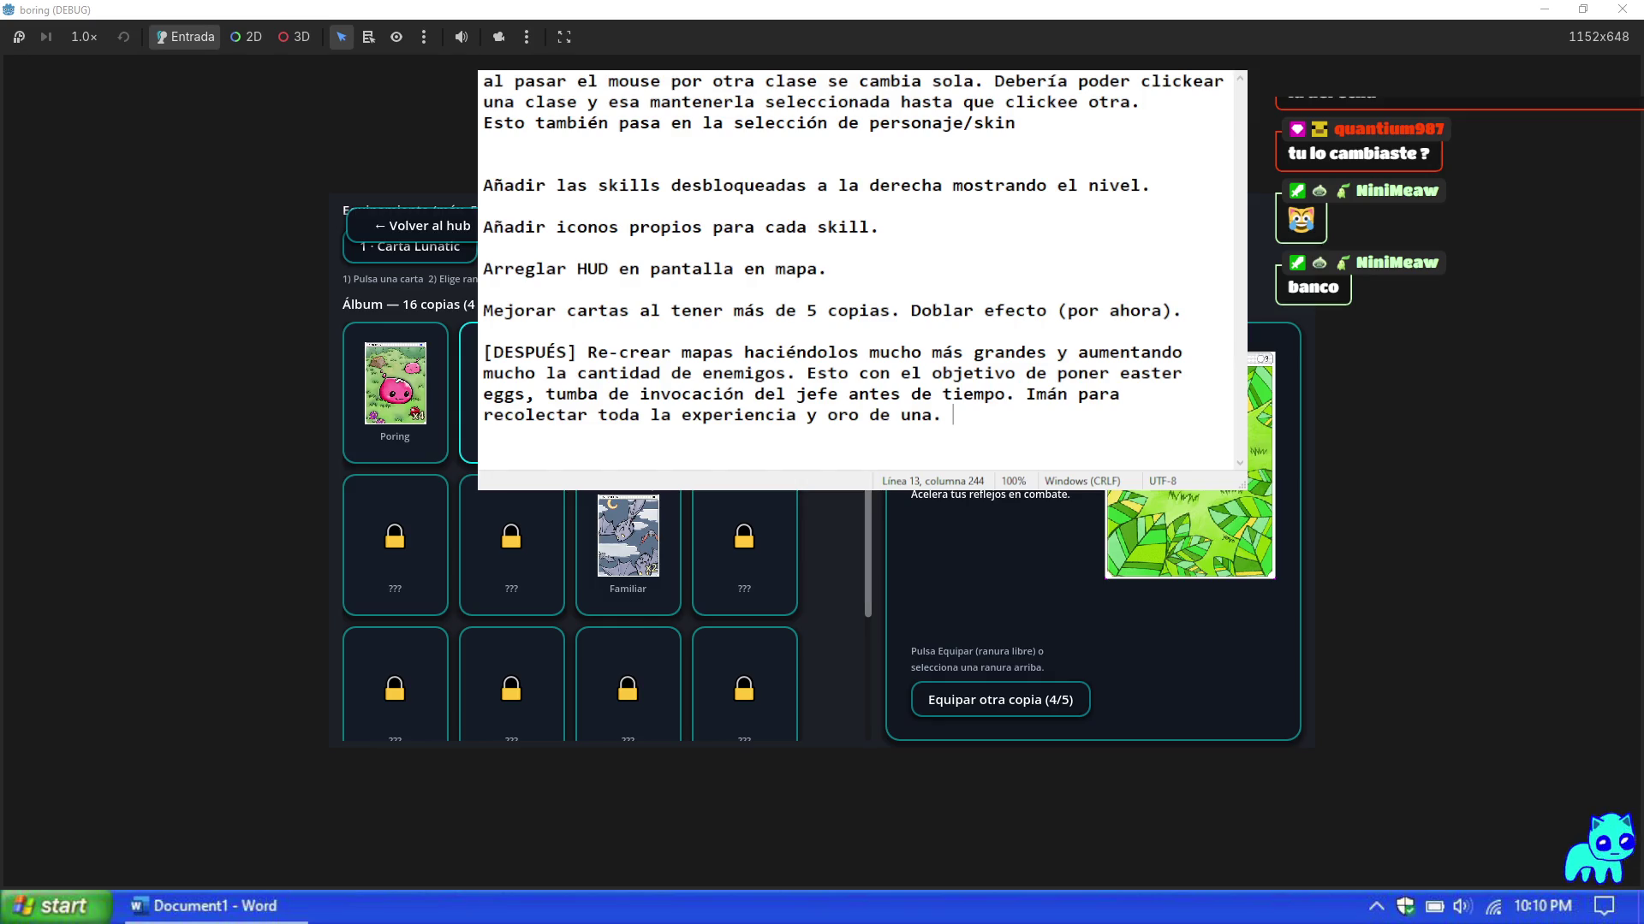
pyautogui.write('Misiones')
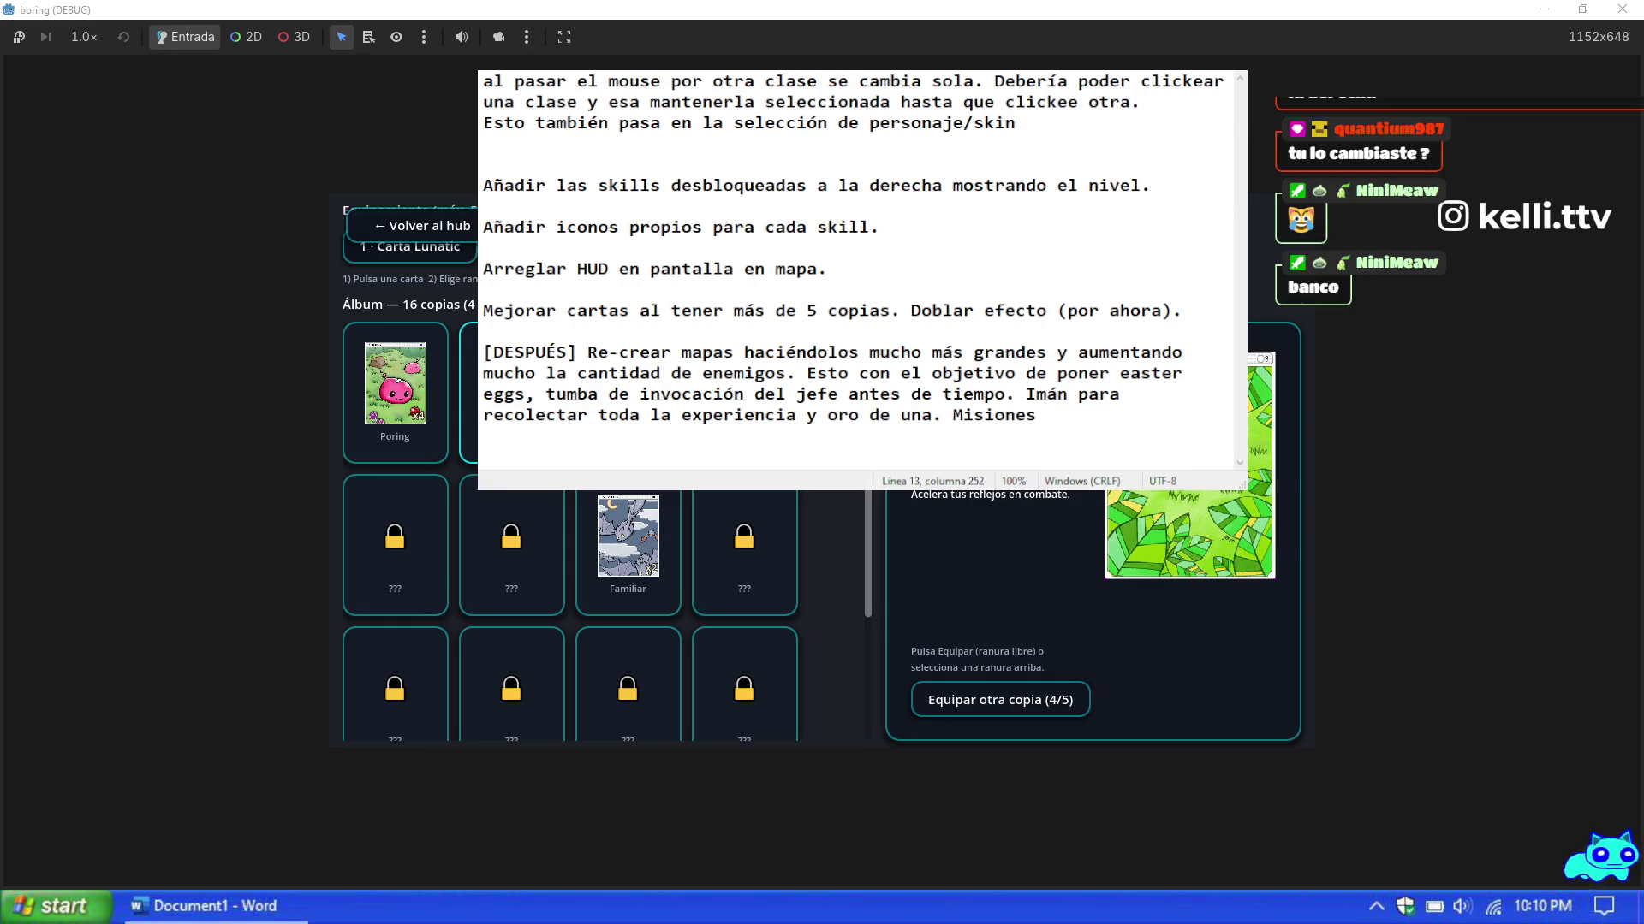
pyautogui.write(' y más.')
# Step: Insert blank lines above the [DESPUÉS] note
pyautogui.press('Return')
pyautogui.press('Return')
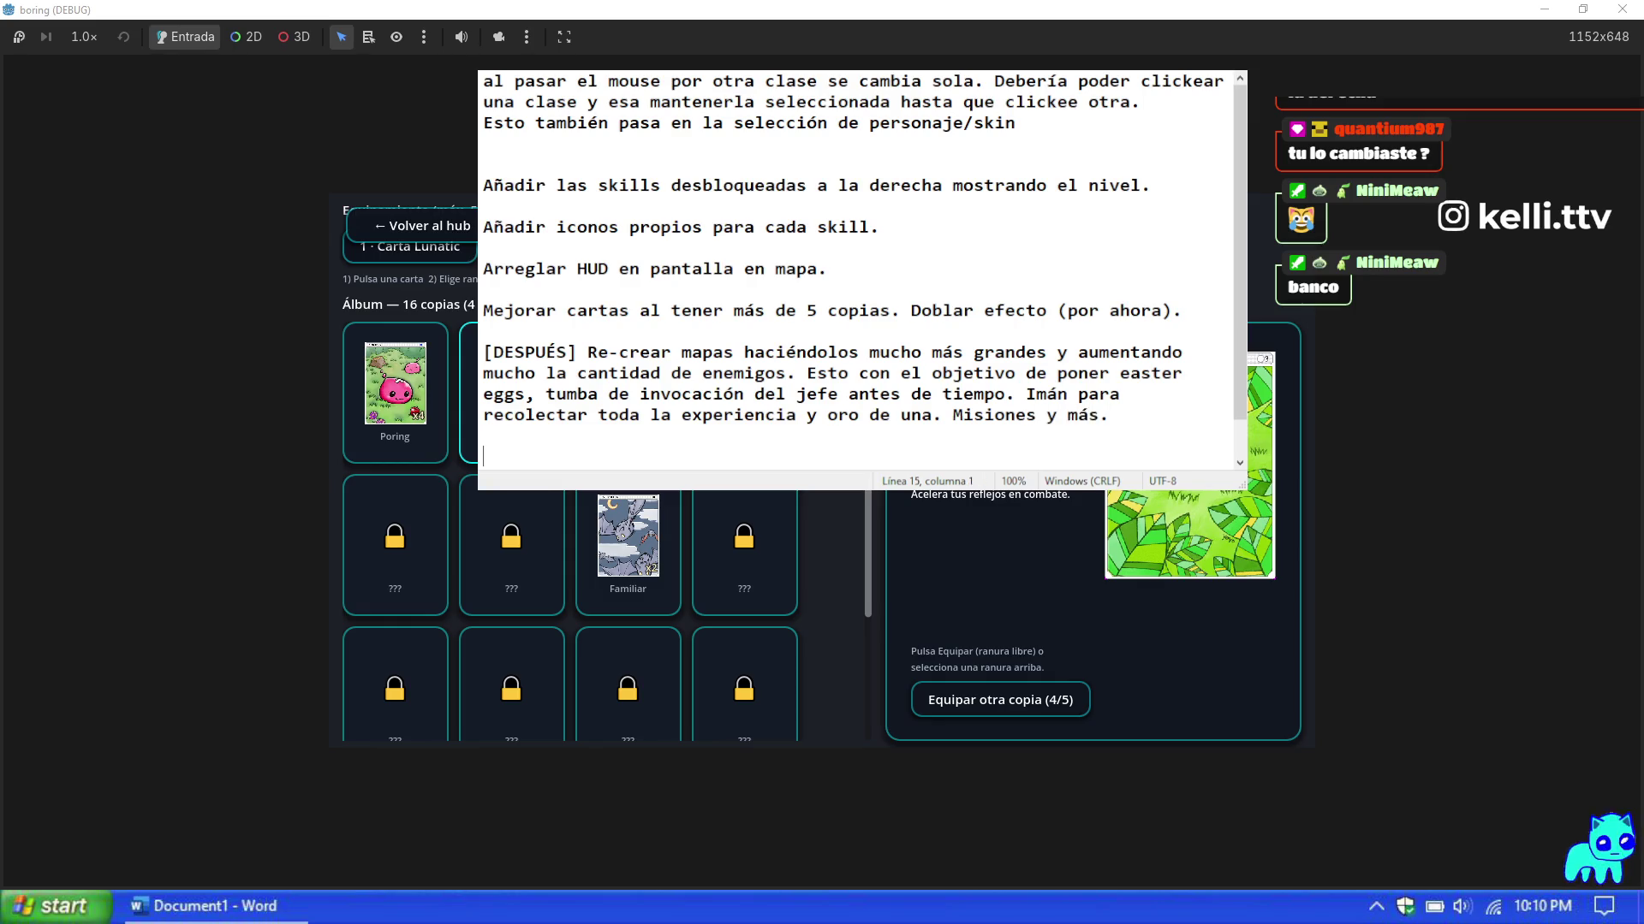
pyautogui.press('Up')
pyautogui.press('Up')
pyautogui.press('Up')
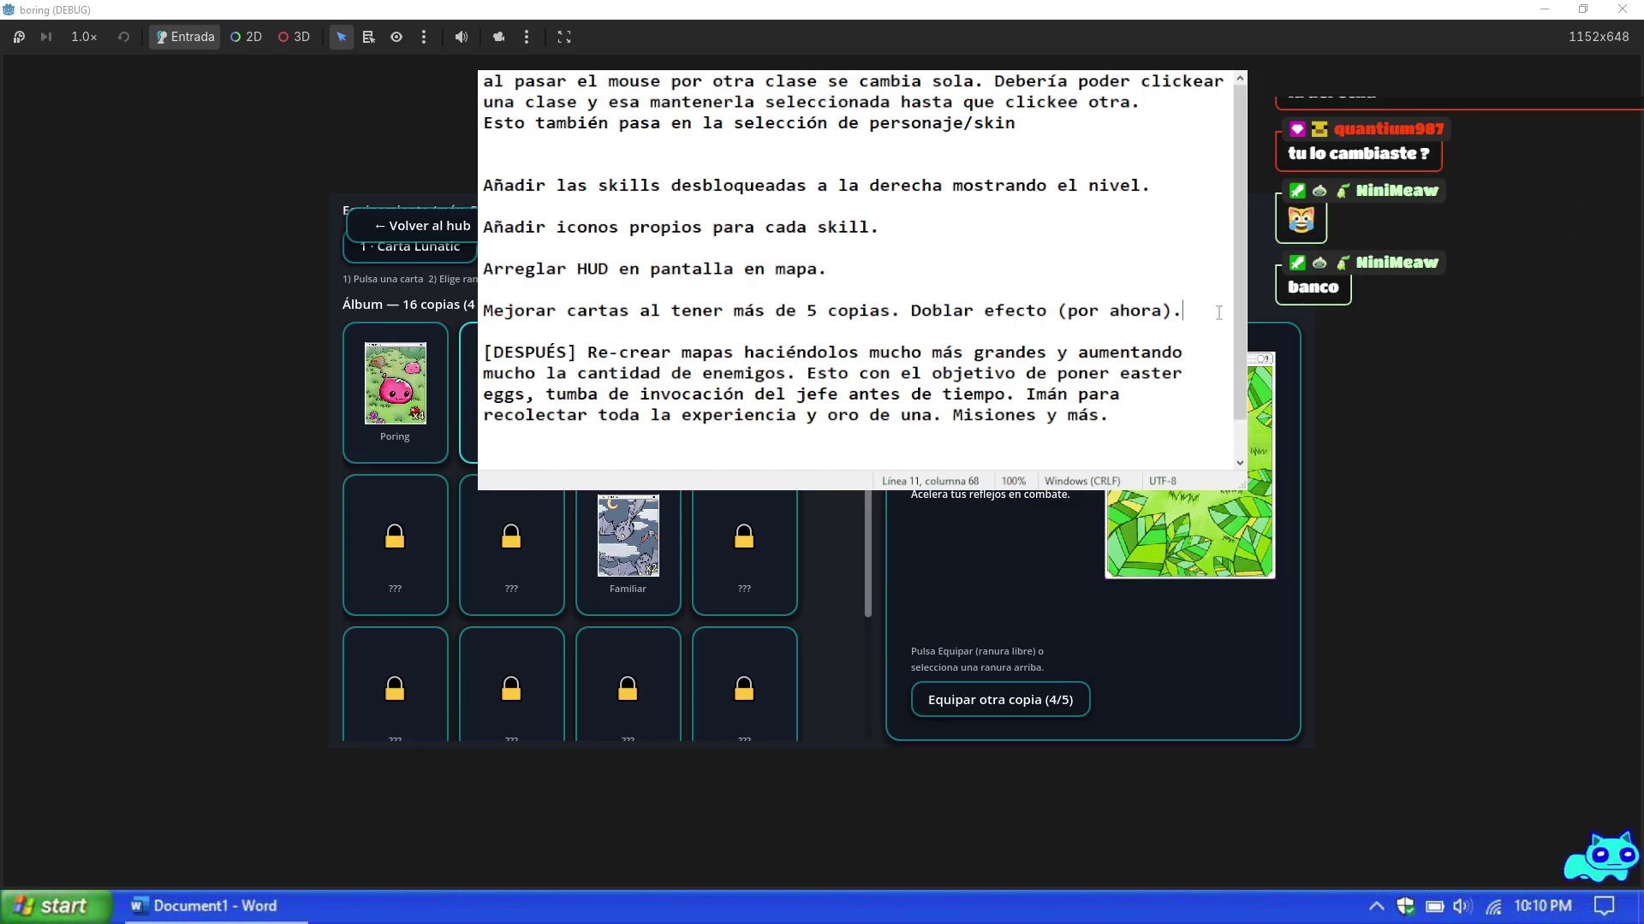
pyautogui.press('Return')
pyautogui.press('Return')
pyautogui.press('Up')
pyautogui.press('Up')
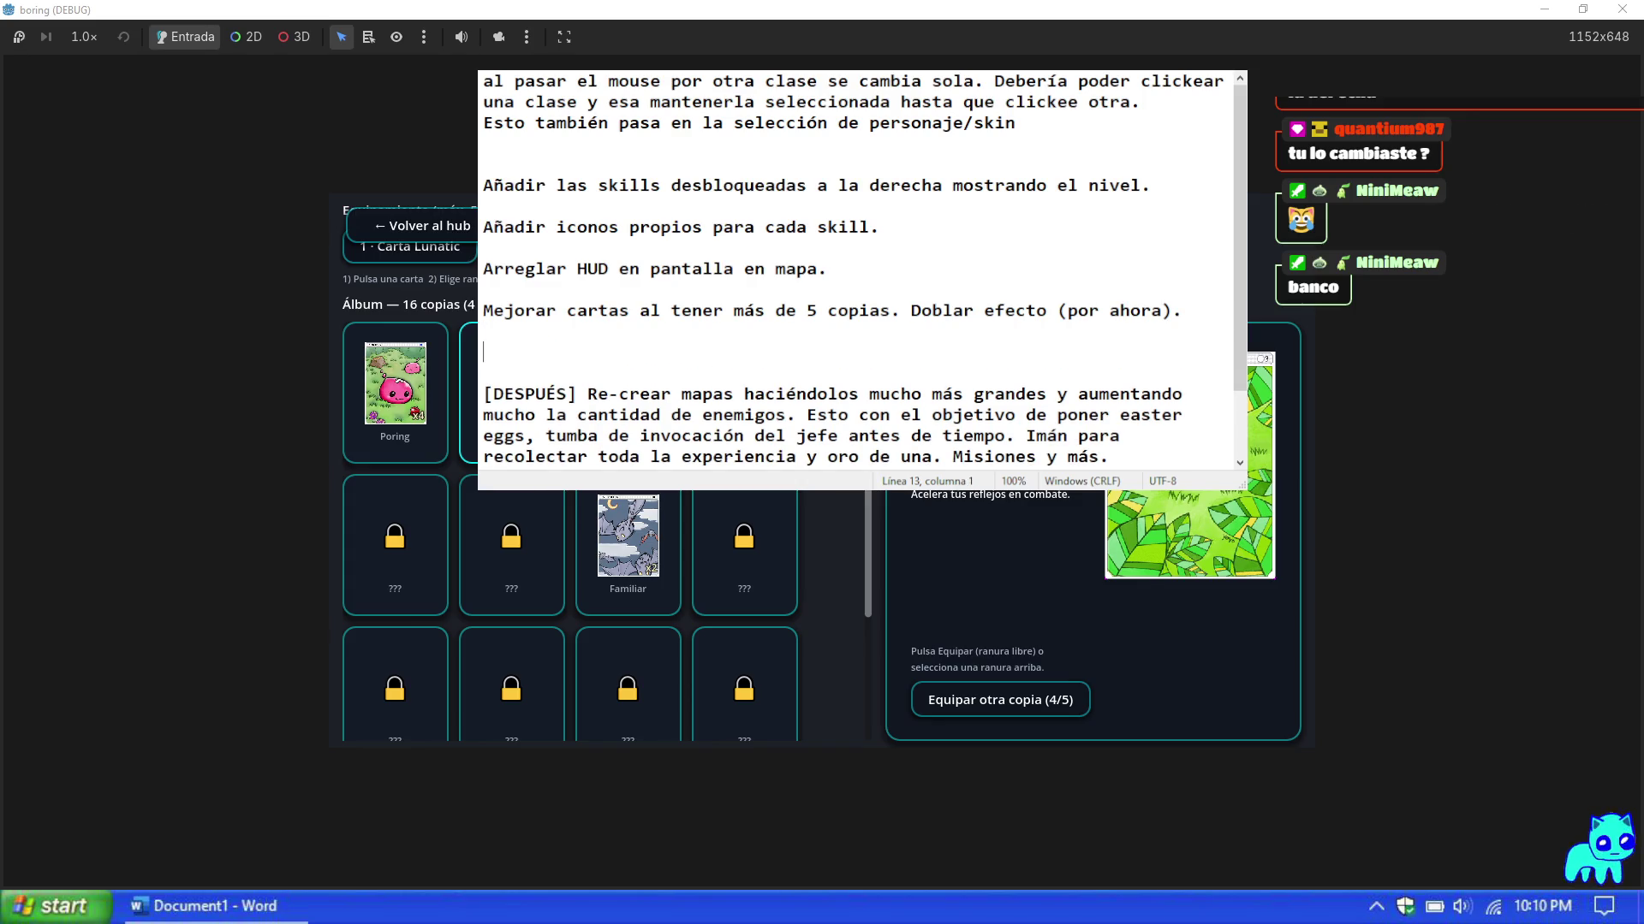
# Step: Add a note on improving the skill-tree visualization so unlocks are clearer, ending 'también).'
pyautogui.write('Mejora')
pyautogui.write('r visualización ')
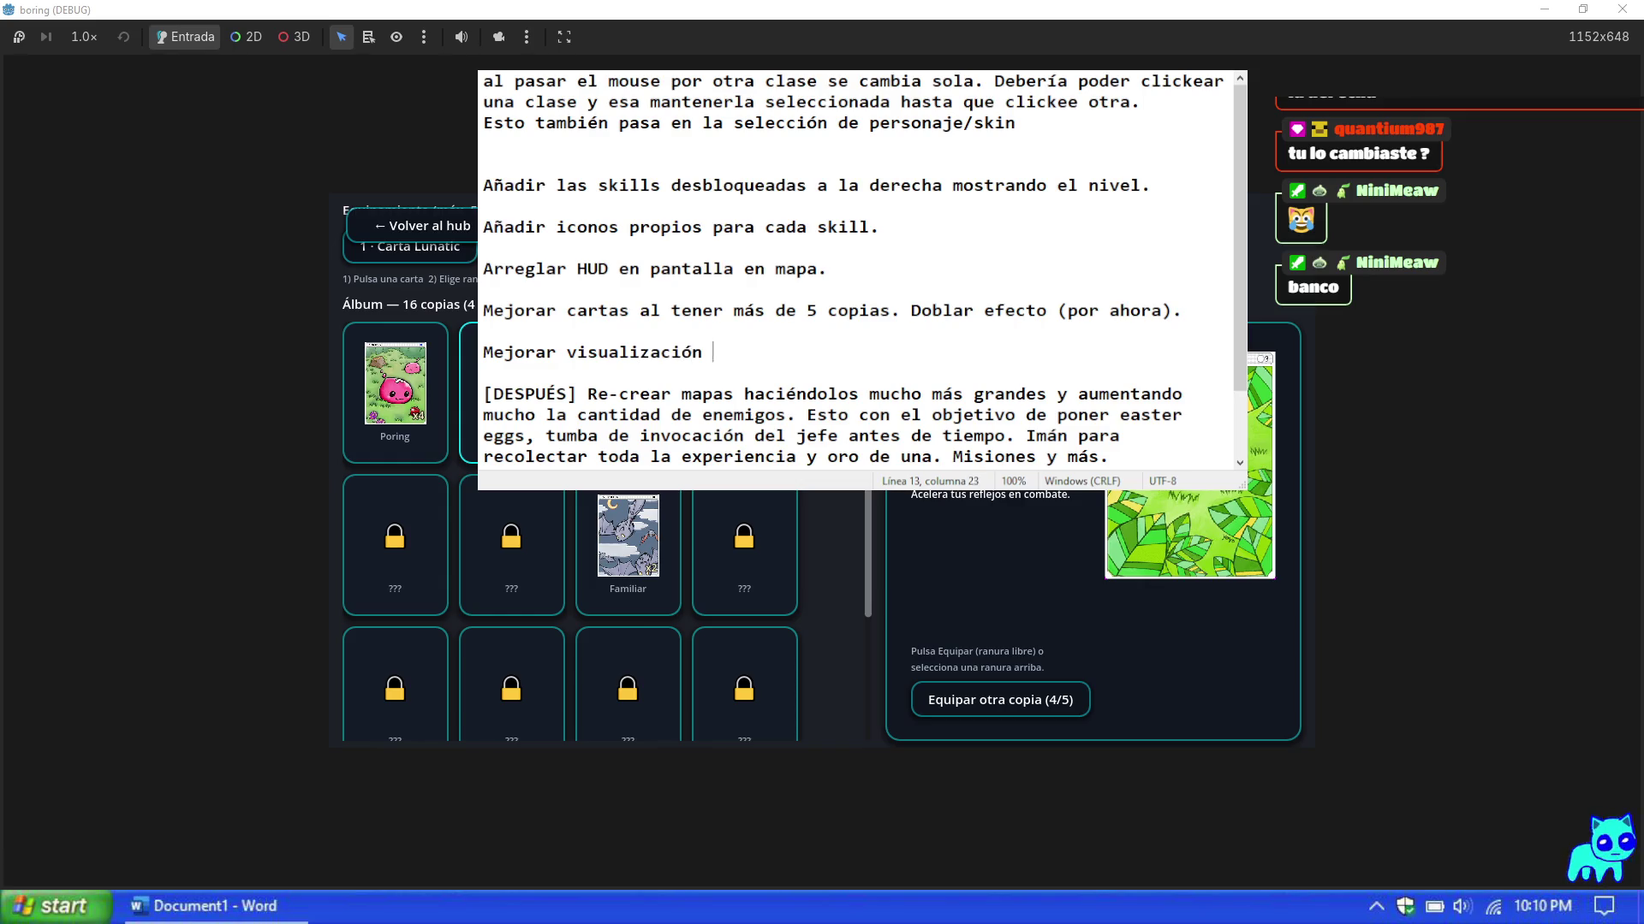
pyautogui.write('de árbol de habil')
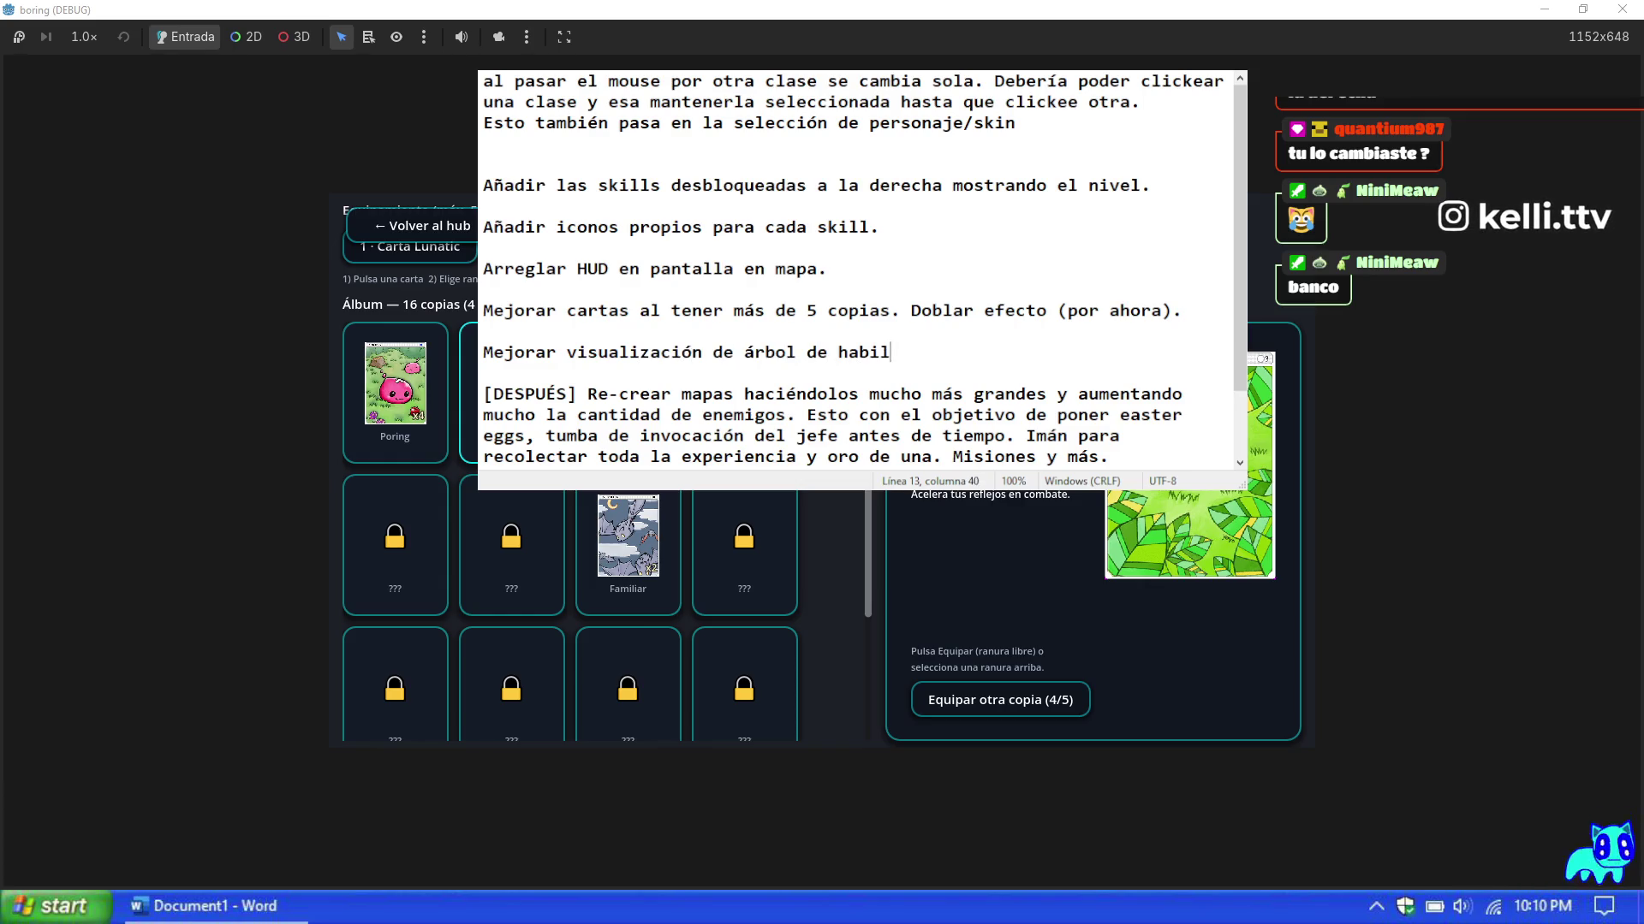
pyautogui.write('idades para dejar mucho')
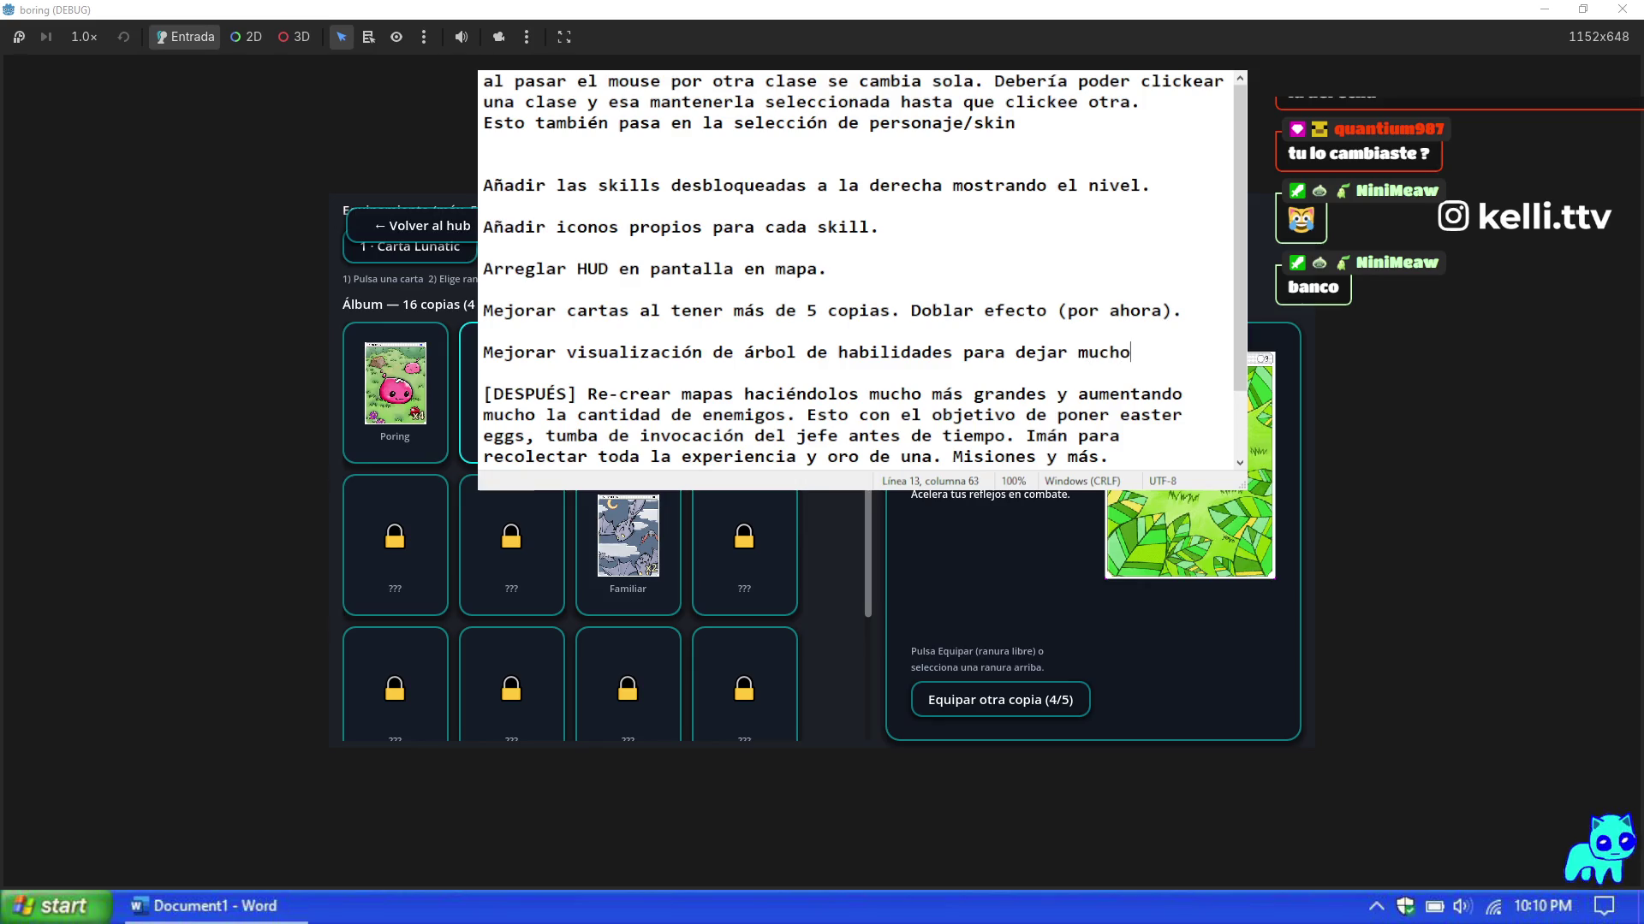
pyautogui.write(' más claroq')
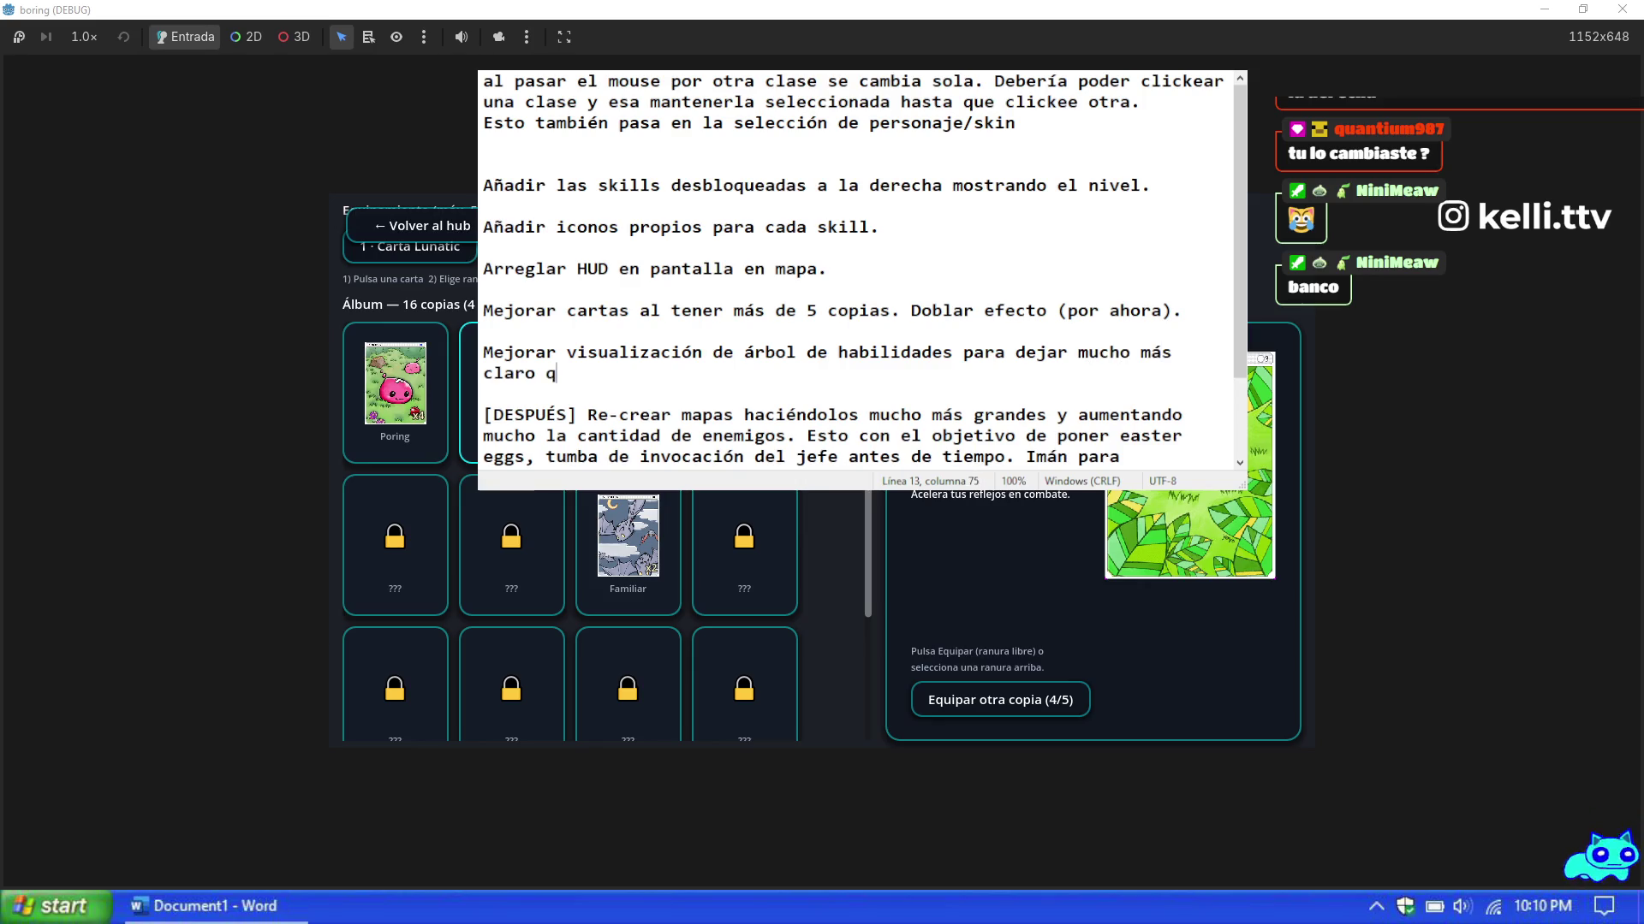
pyautogui.write('ué')
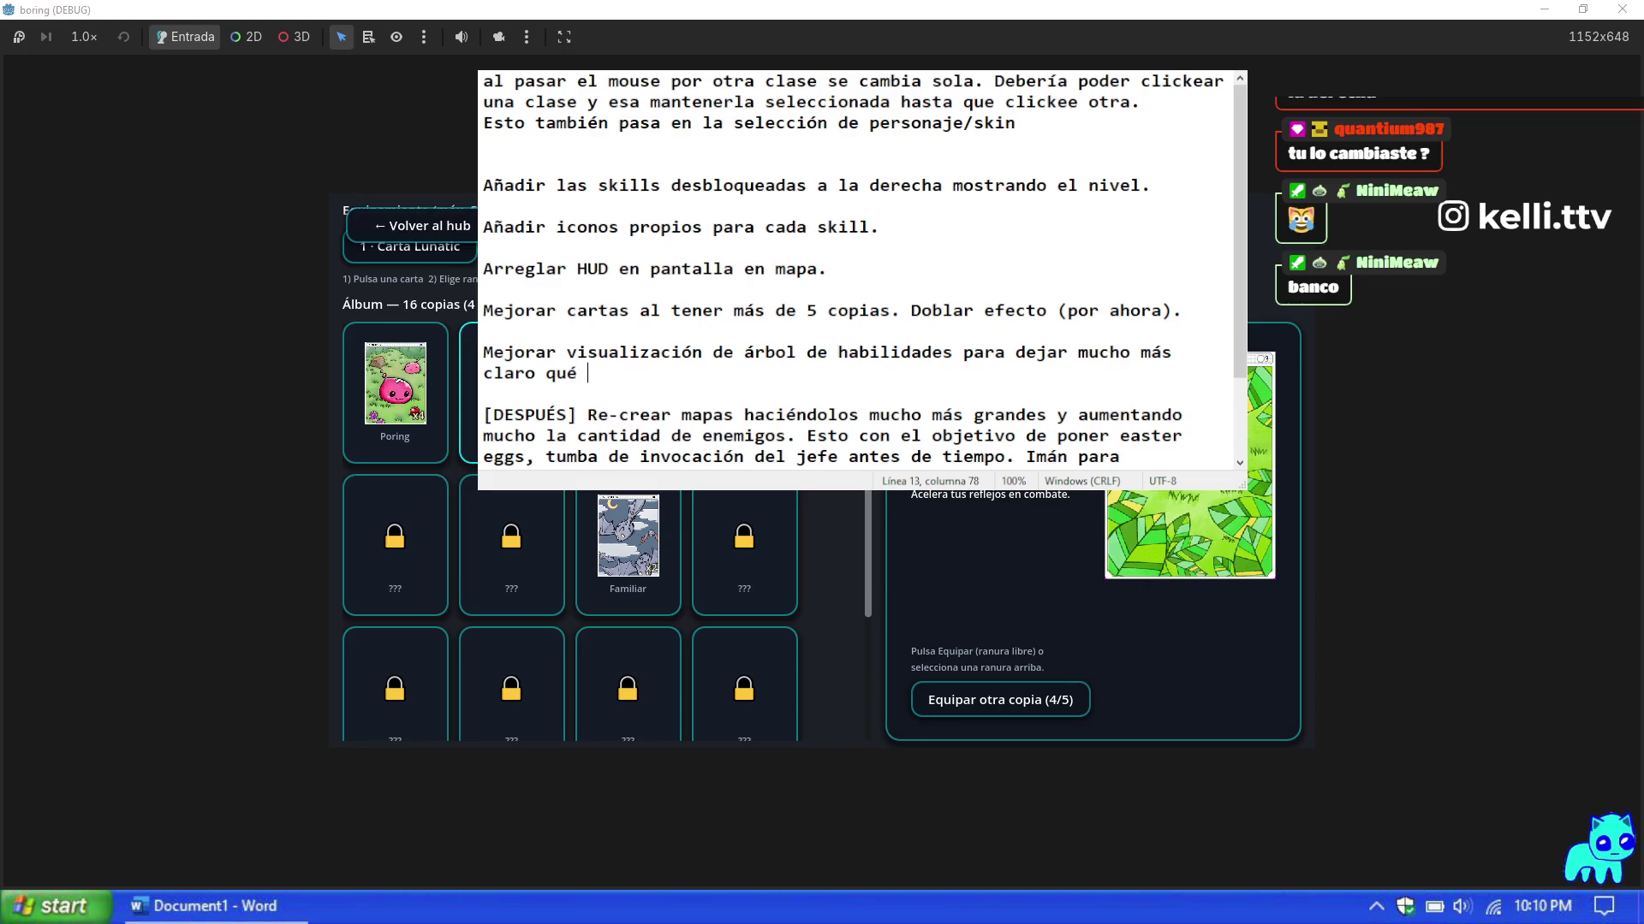
pyautogui.write(' se está desbloqueando ')
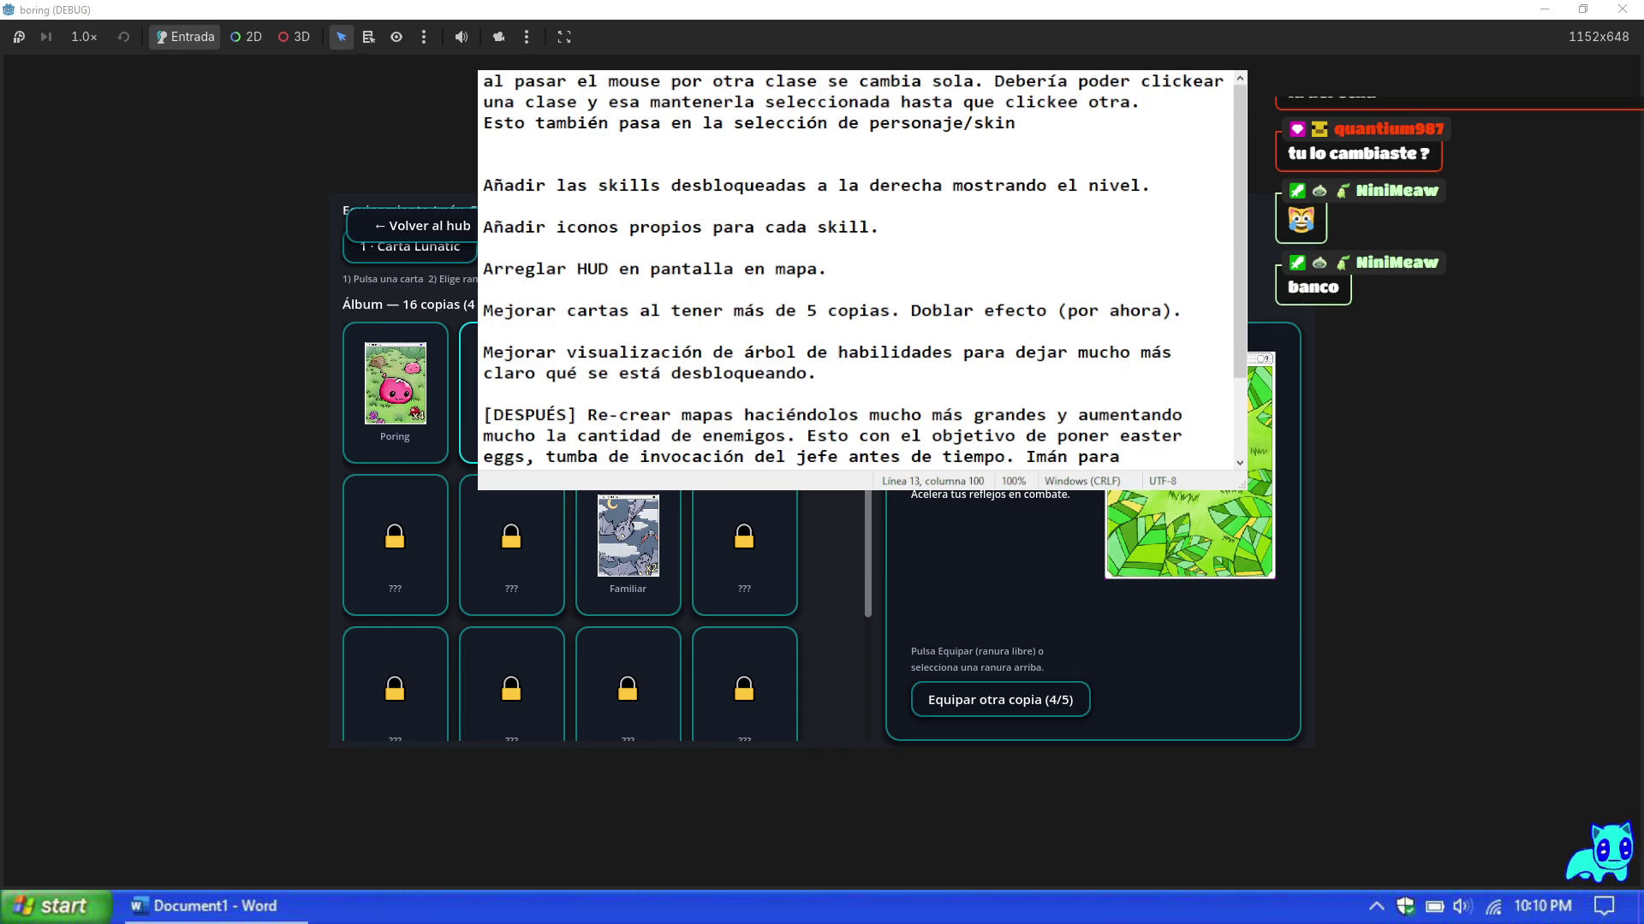
pyautogui.write(' (')
pyautogui.write('Puede ser en l')
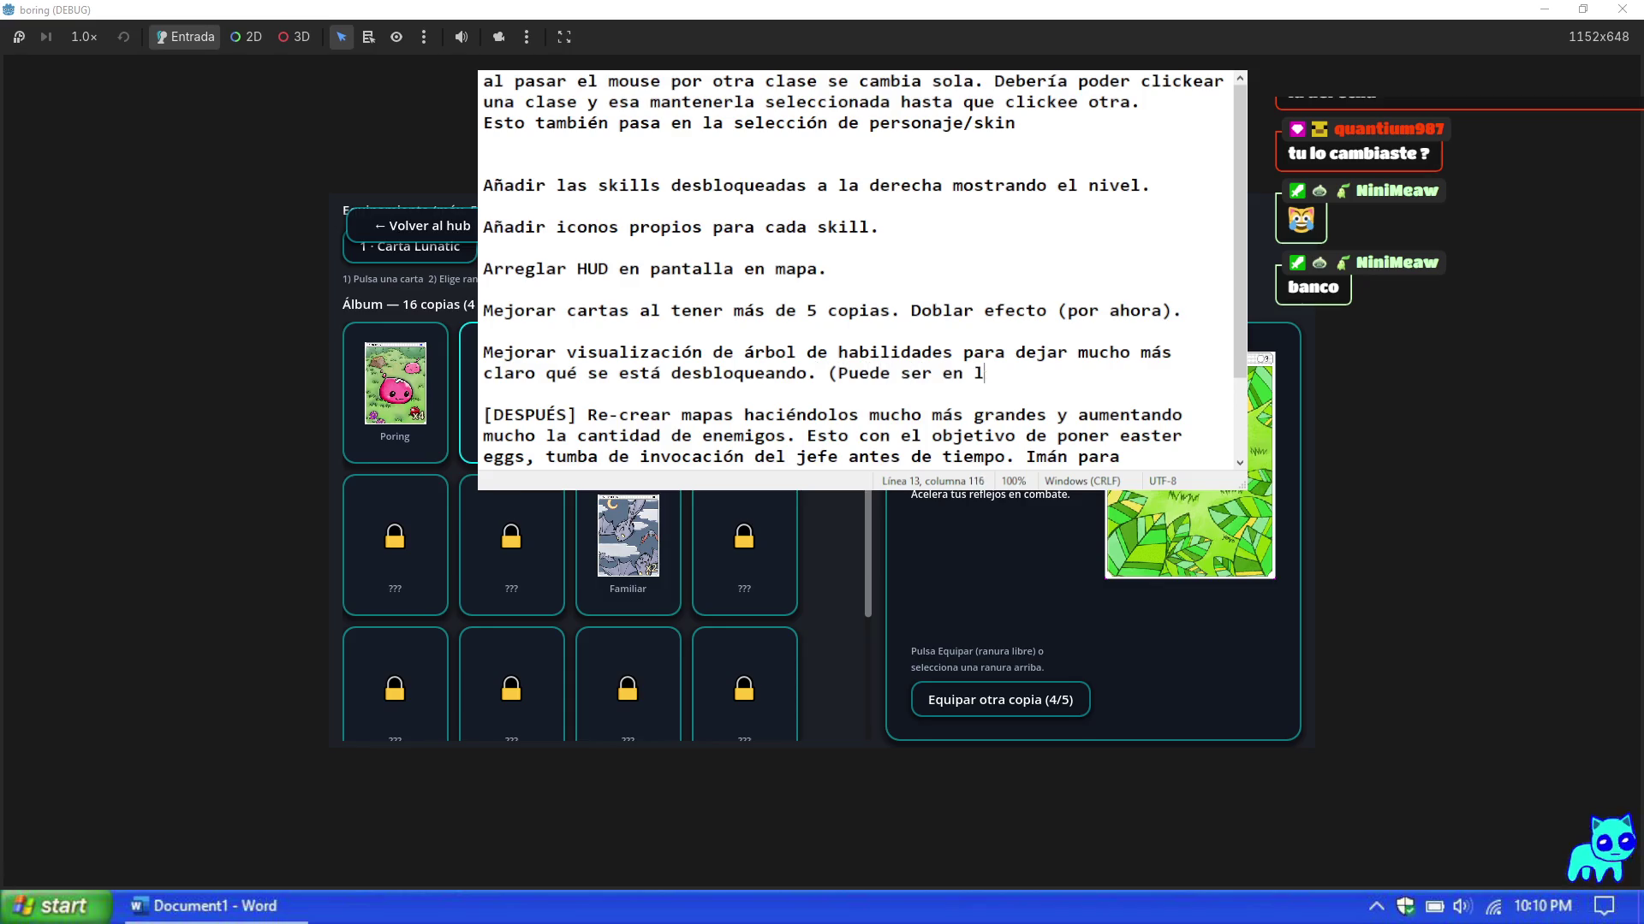
pyautogui.write('a misma pestaña ')
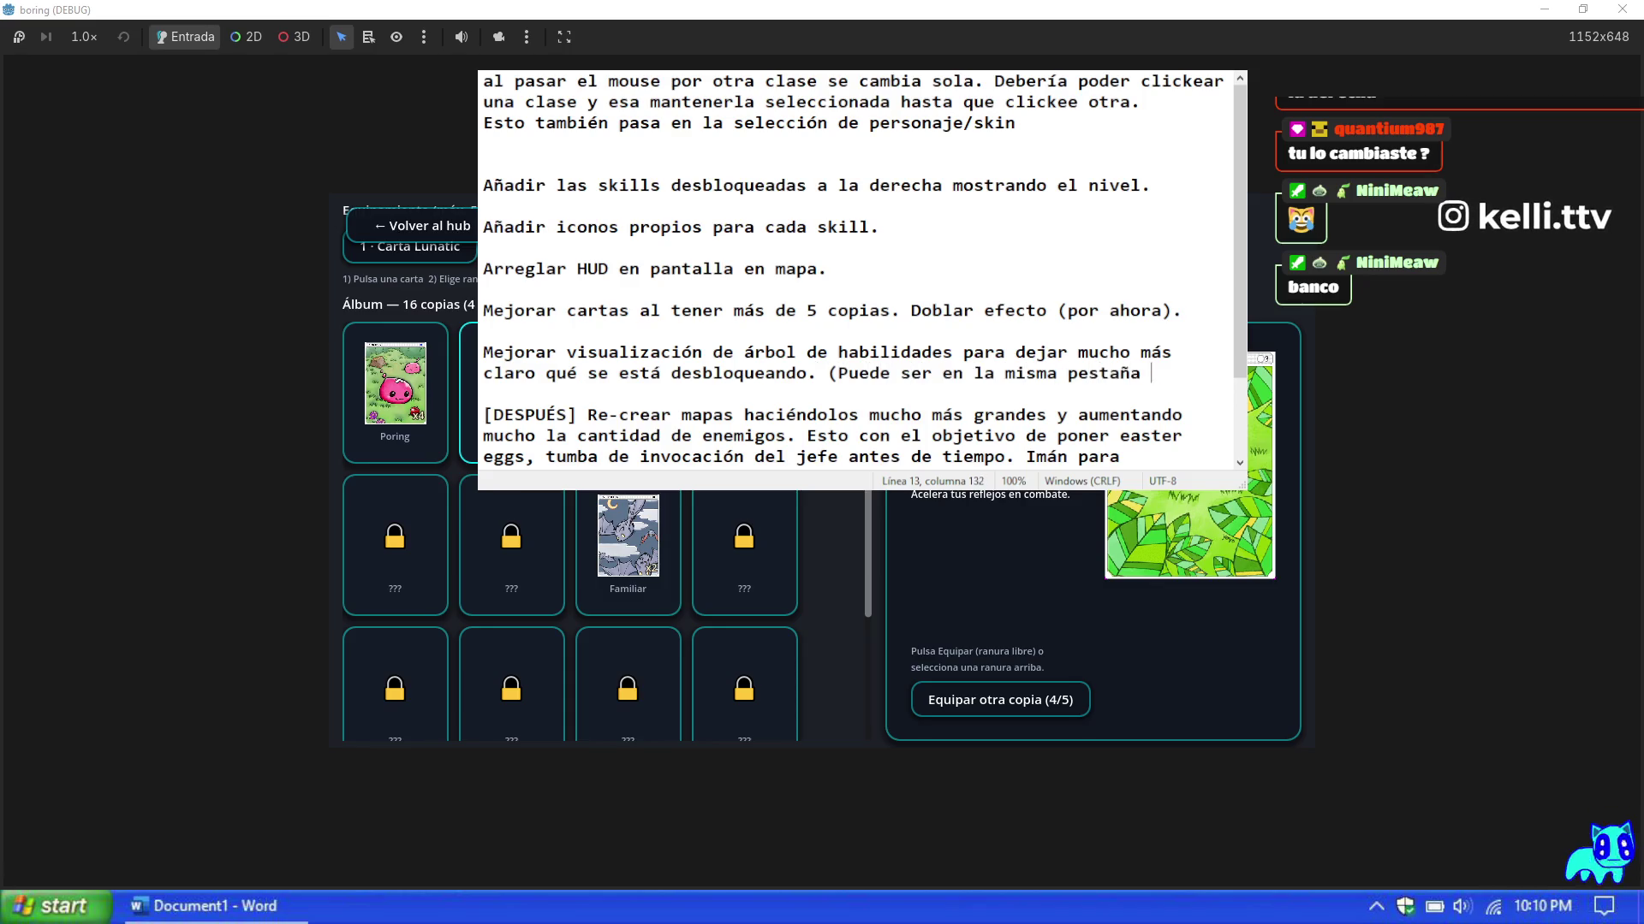
pyautogui.write('de subida de nivel)')
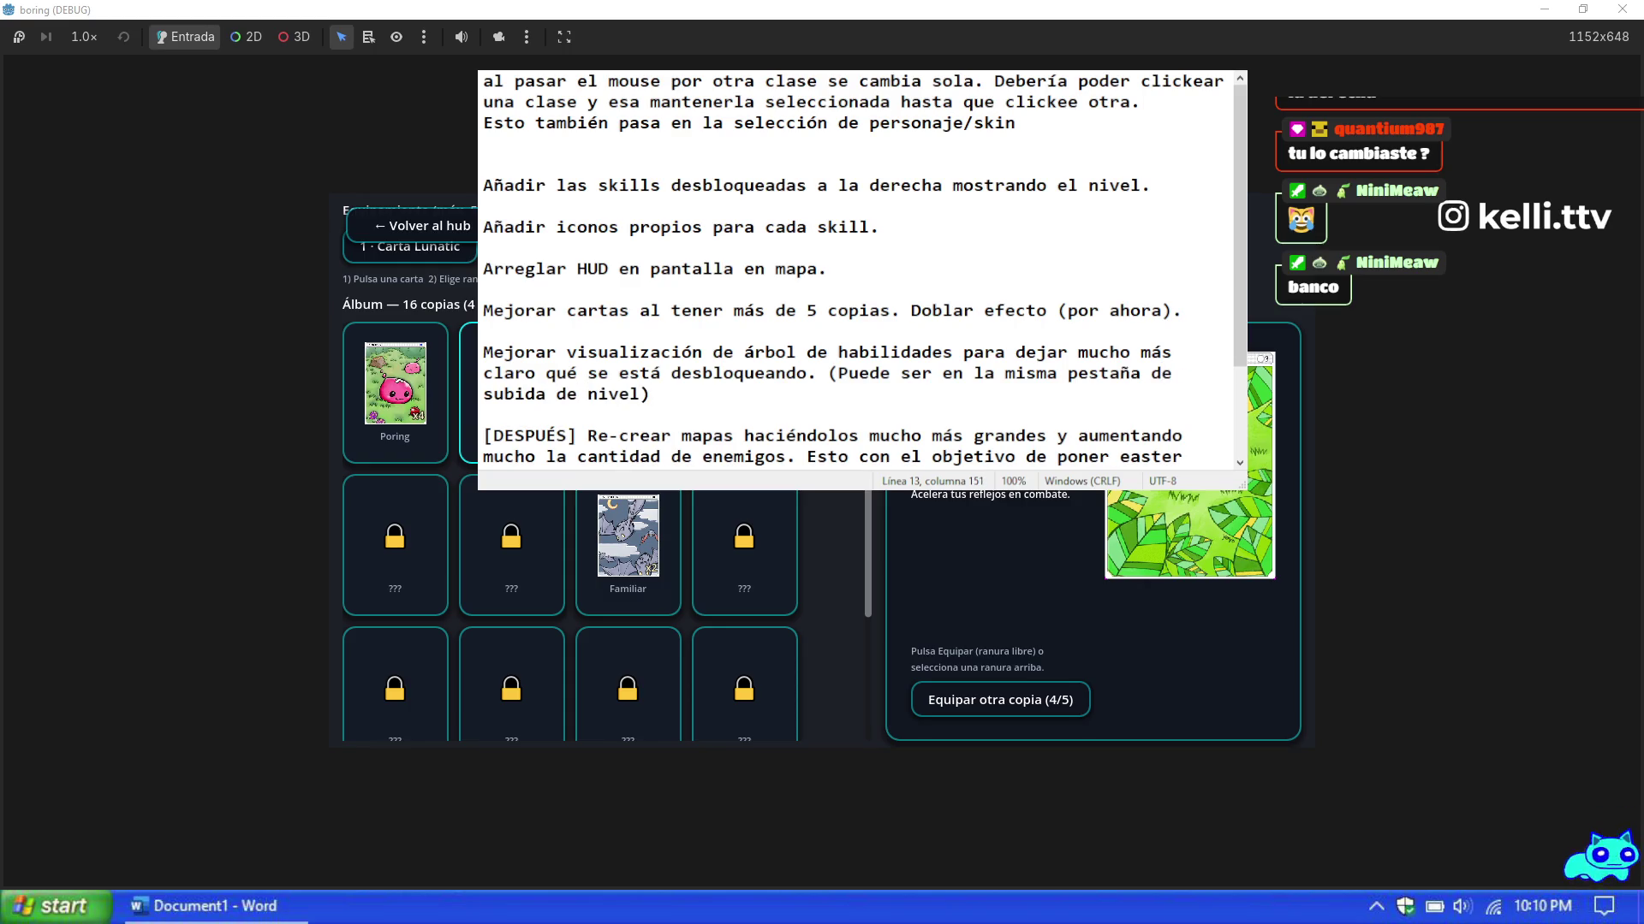
pyautogui.press('BackSpace')
pyautogui.write('también).')
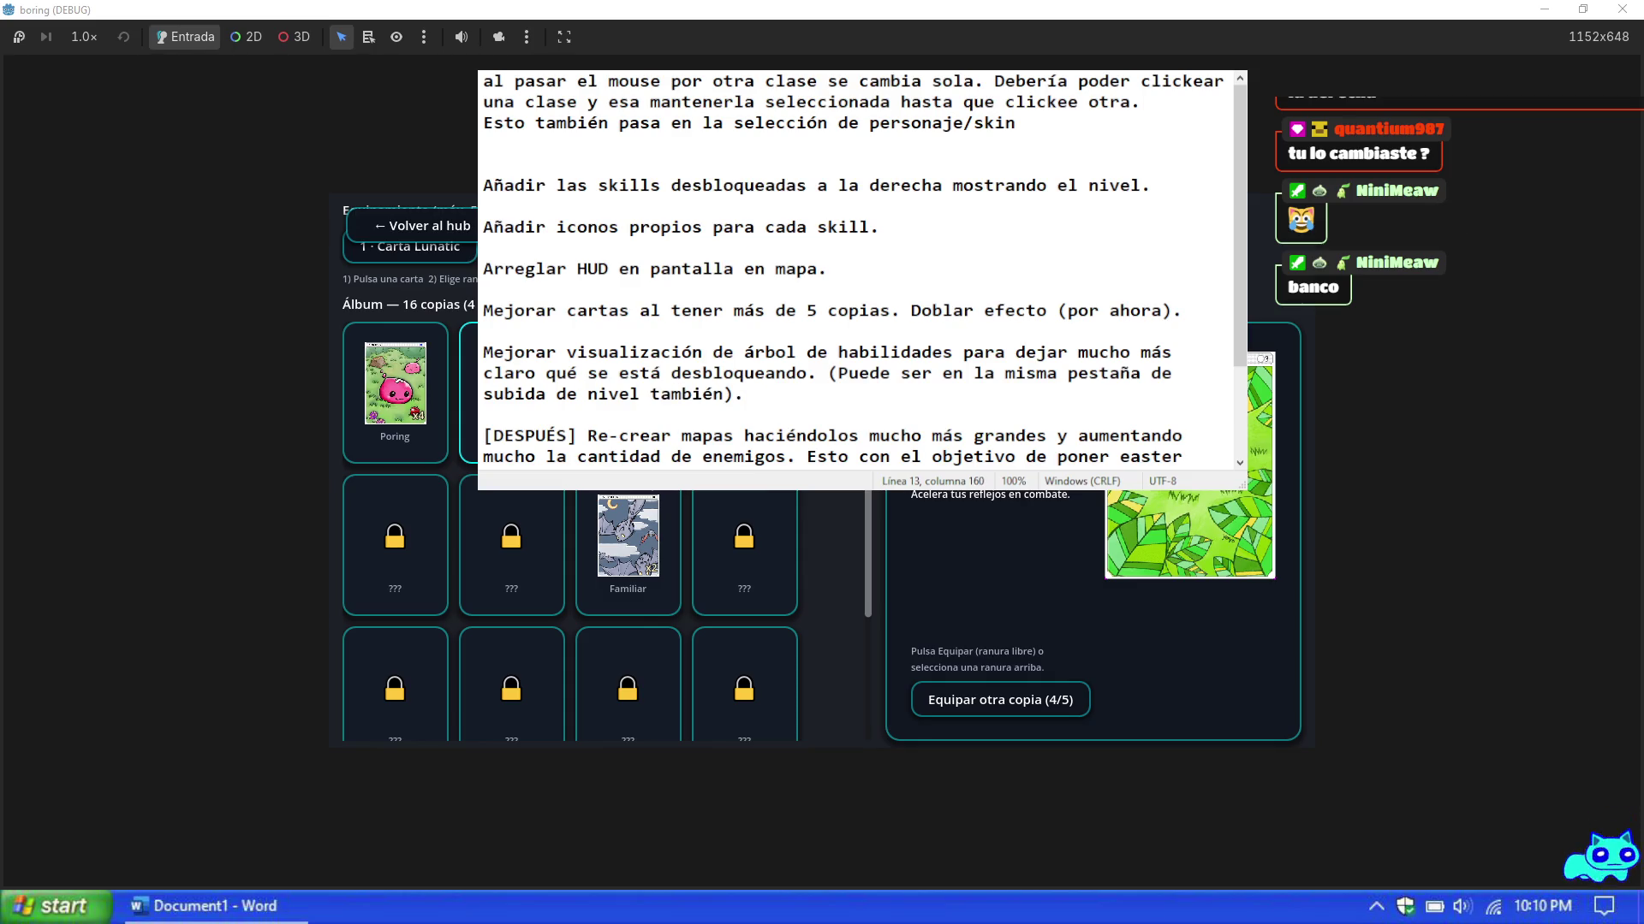
pyautogui.press('Return')
pyautogui.press('Return')
pyautogui.scroll(-2, 1115, 235)
# Step: Add 'Animación del swordman (poner sprites).' with a blank line after, then close the card album
pyautogui.scroll(2, 918, 293)
pyautogui.scroll(-2, 918, 294)
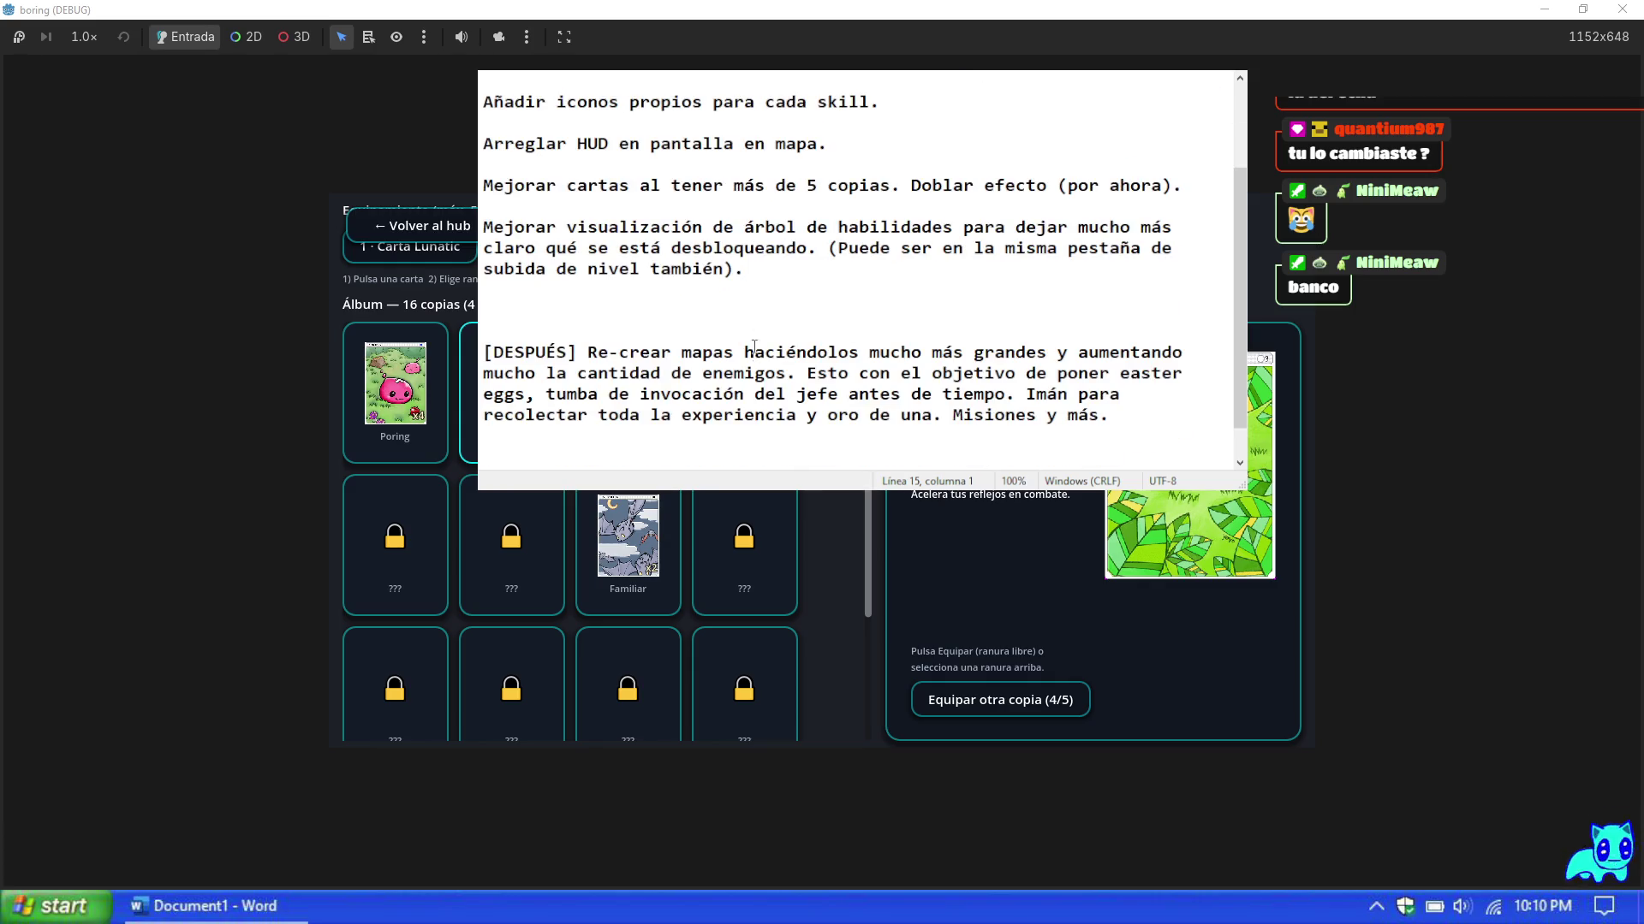
pyautogui.scroll(2, 748, 315)
pyautogui.scroll(-2, 694, 320)
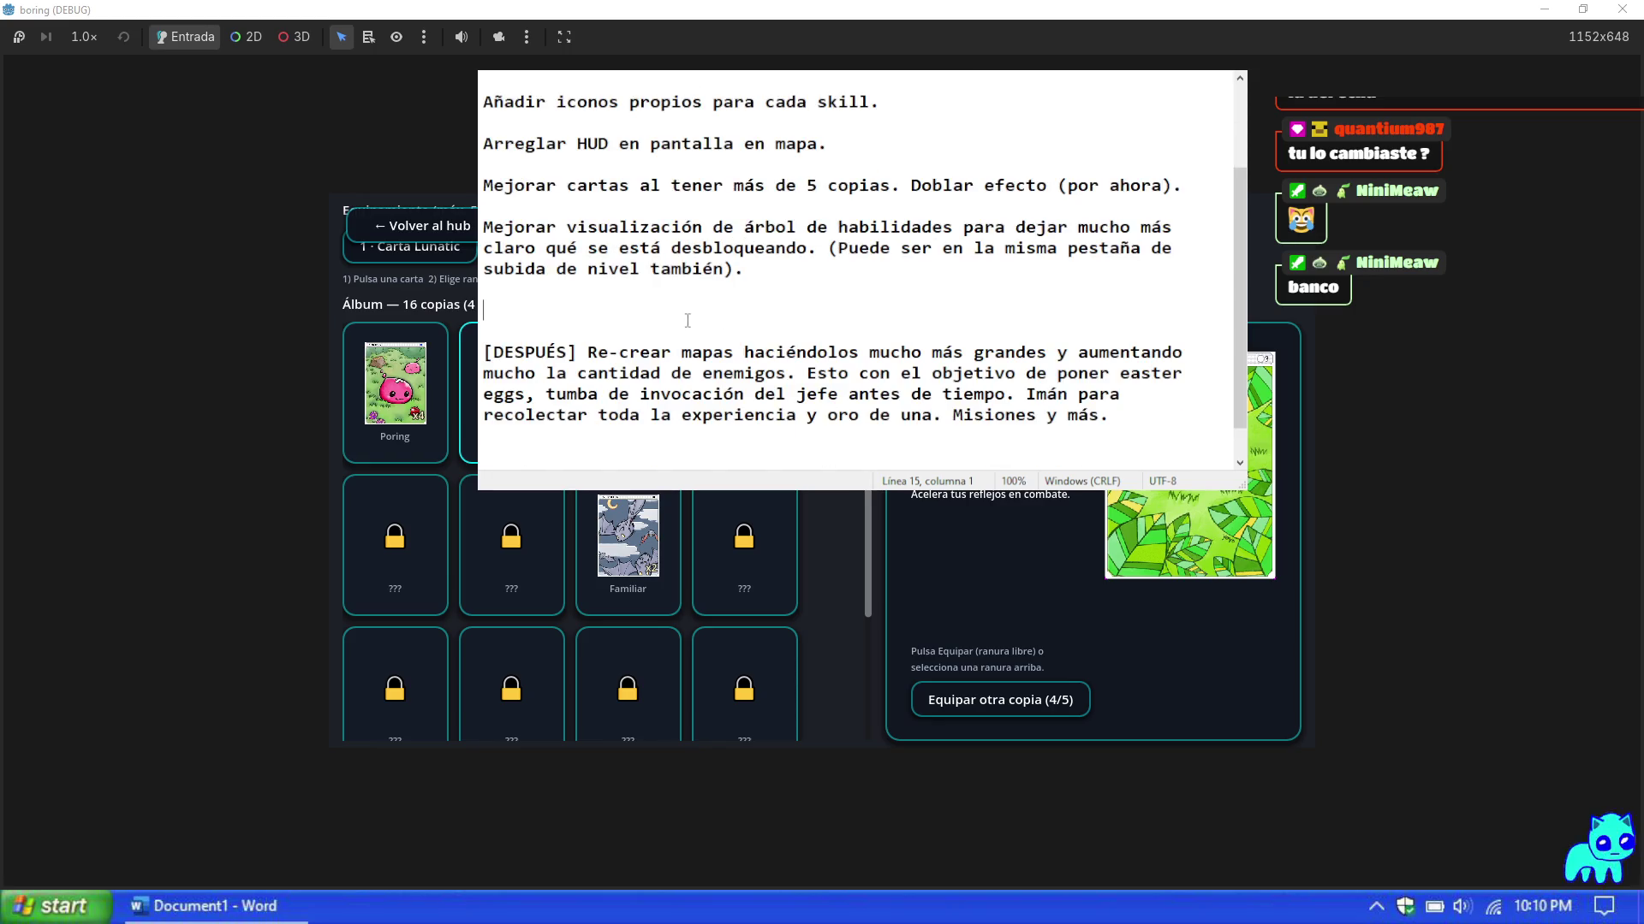
pyautogui.scroll(2, 677, 317)
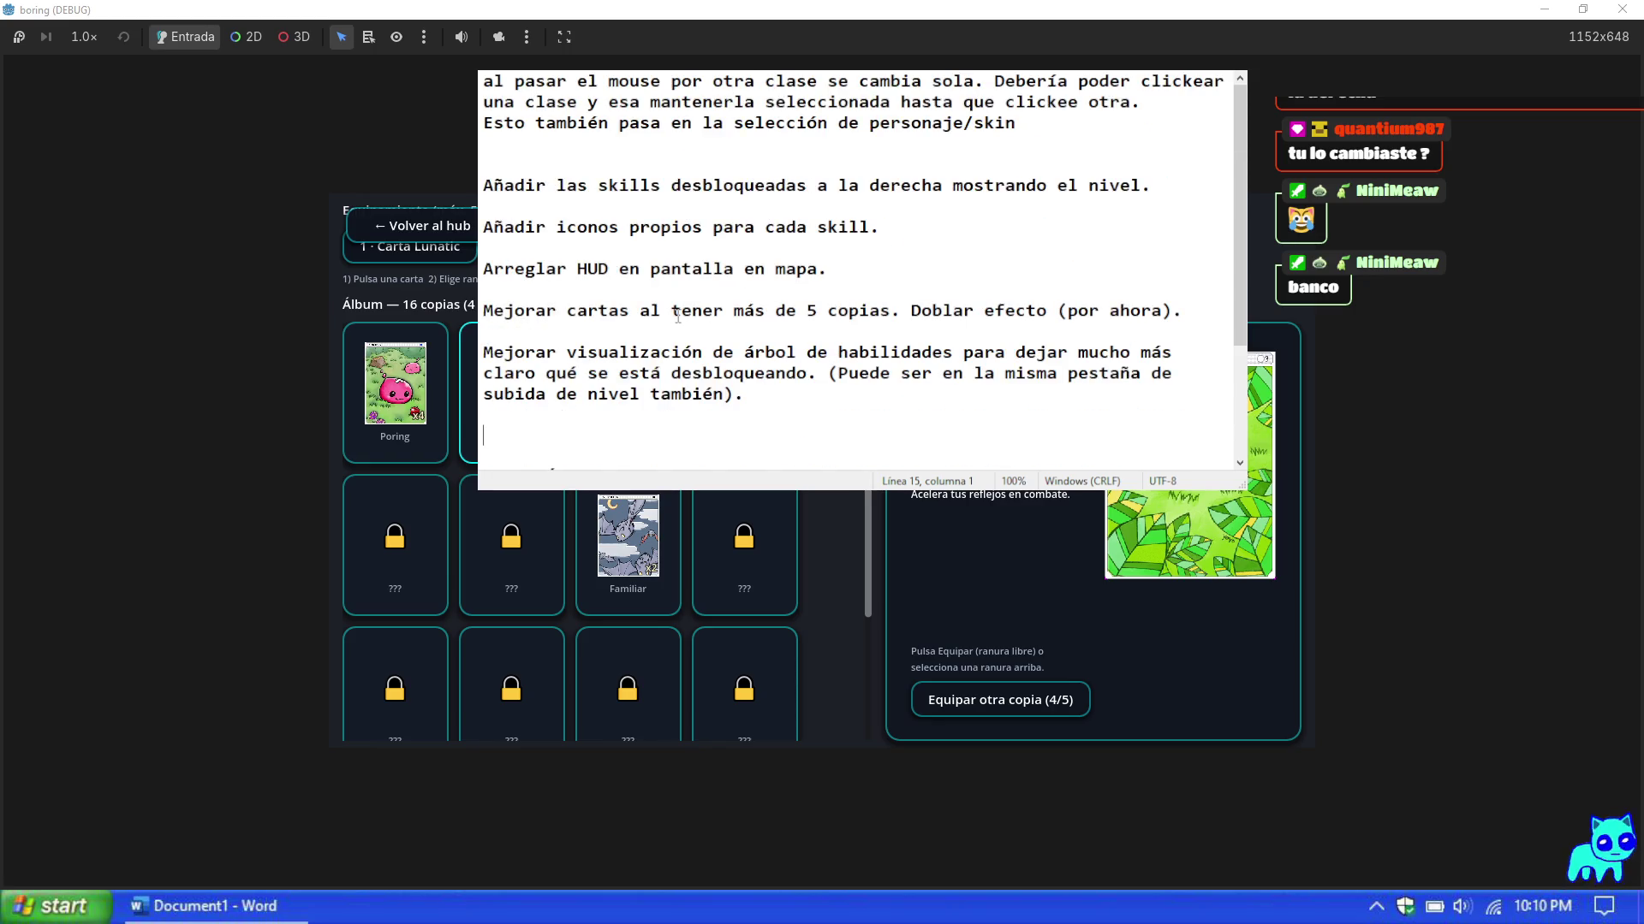
pyautogui.scroll(-3, 678, 317)
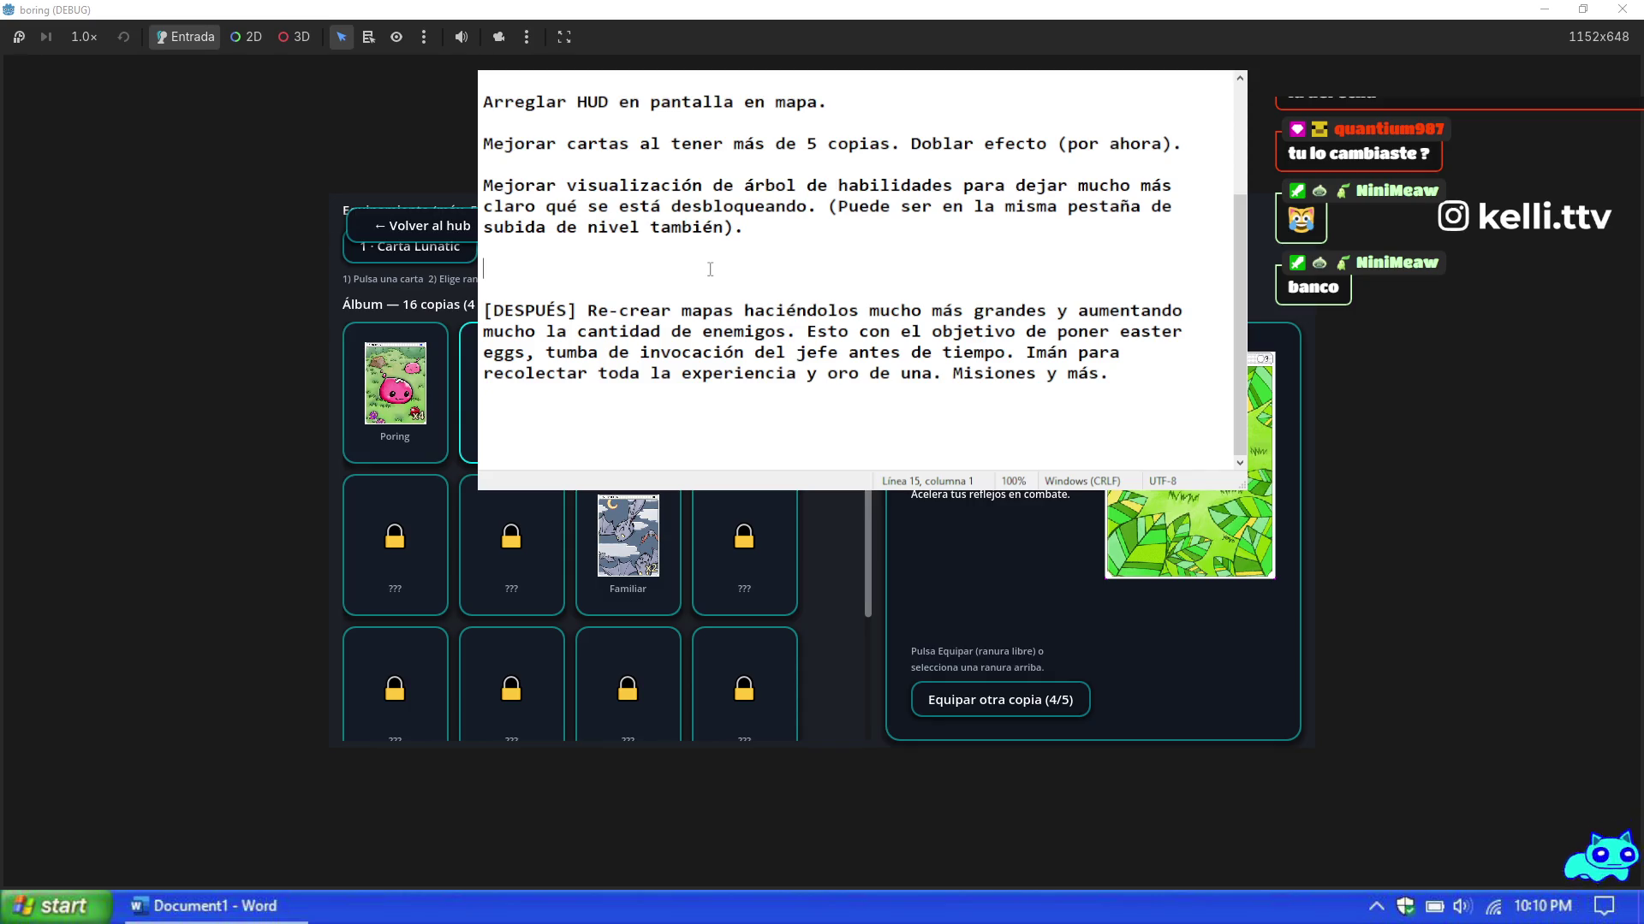
pyautogui.write('Animación de')
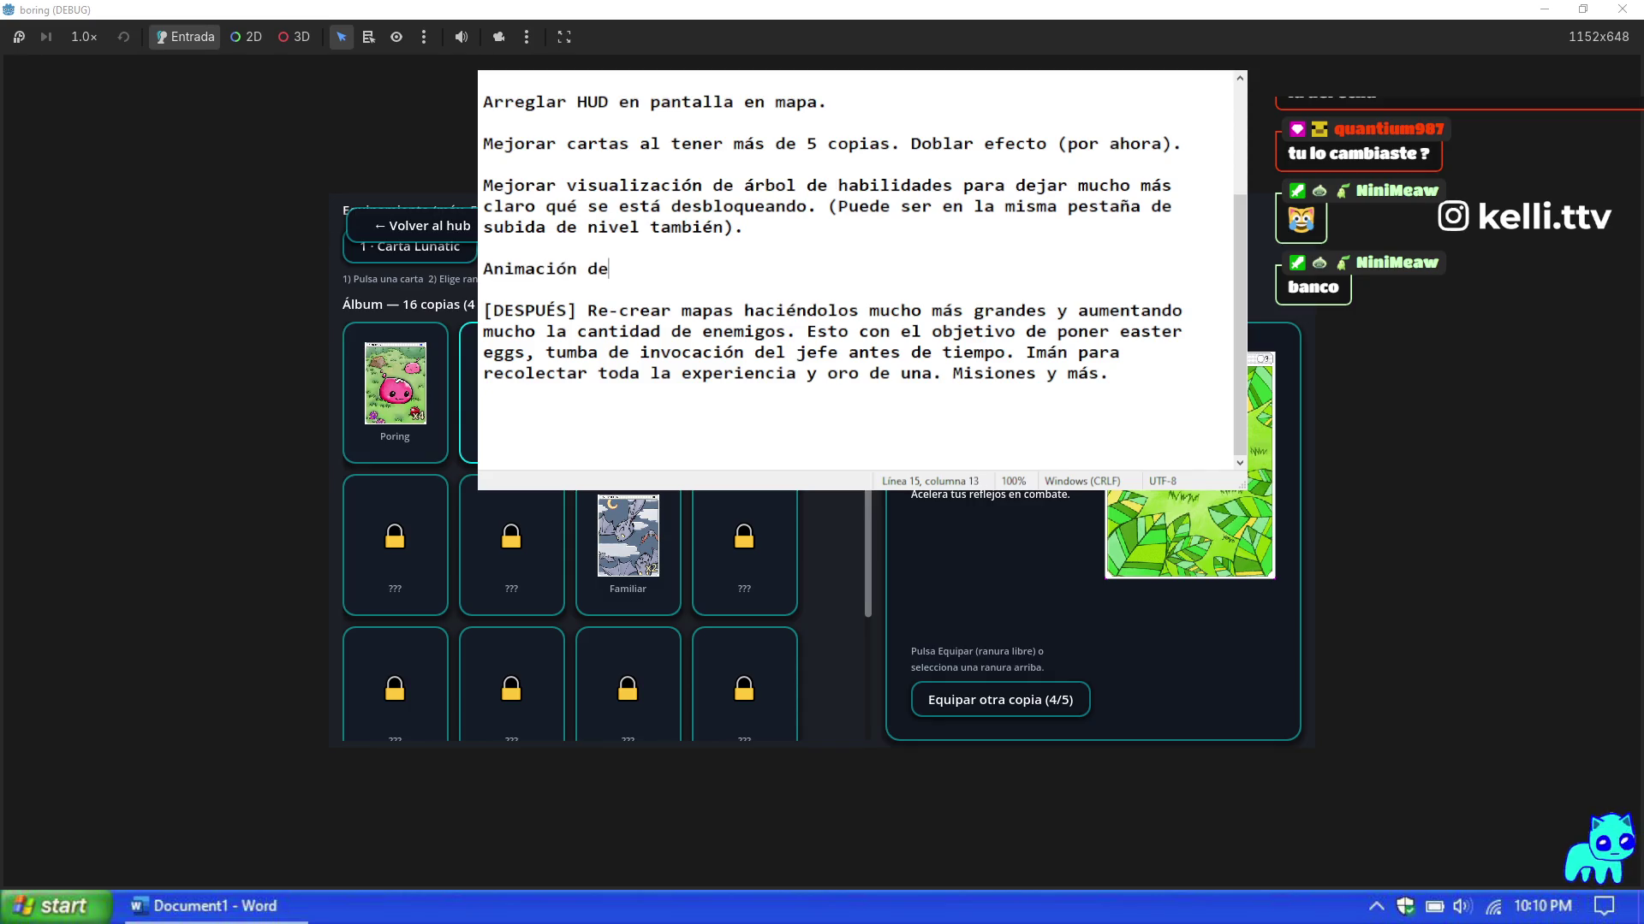
pyautogui.write('l swordm')
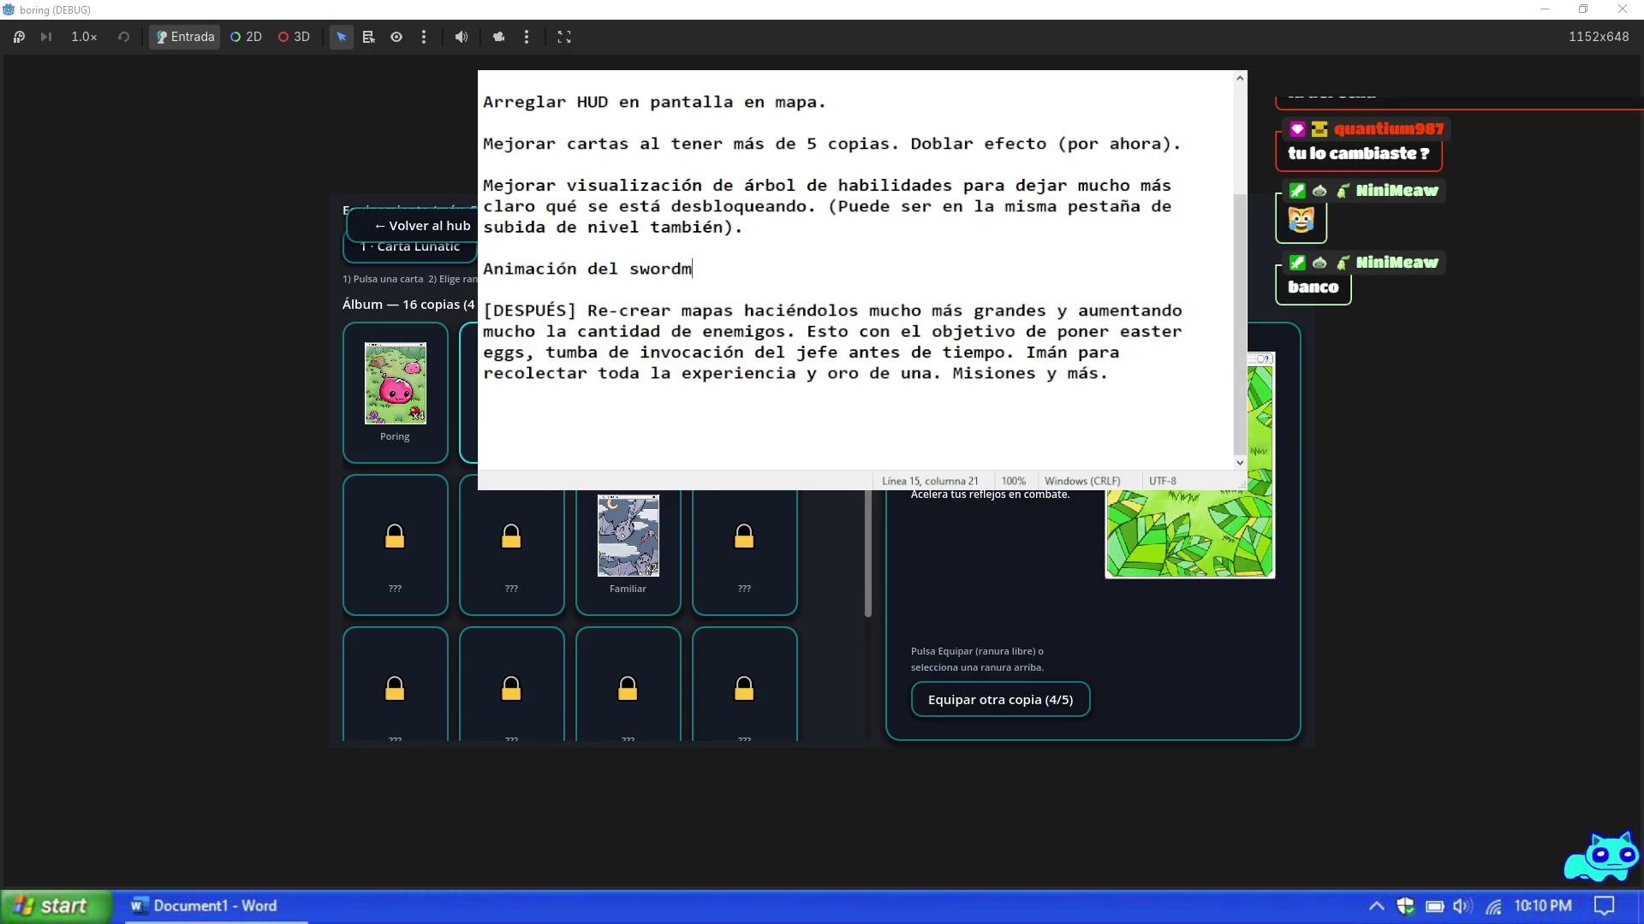
pyautogui.write('an (p')
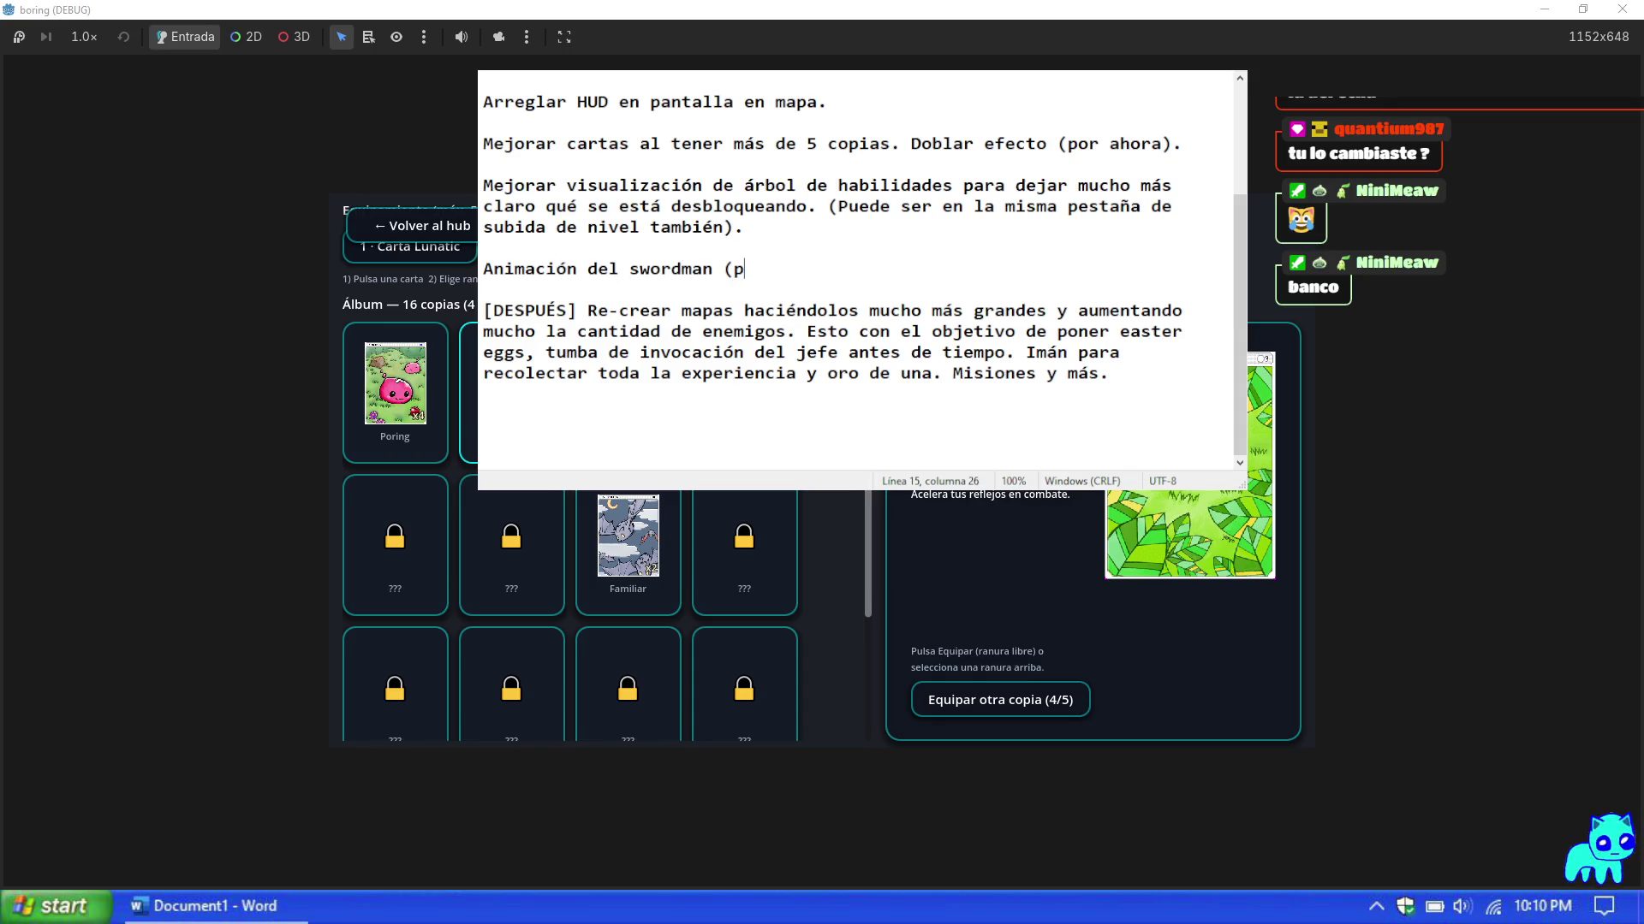
pyautogui.write('oner sprite')
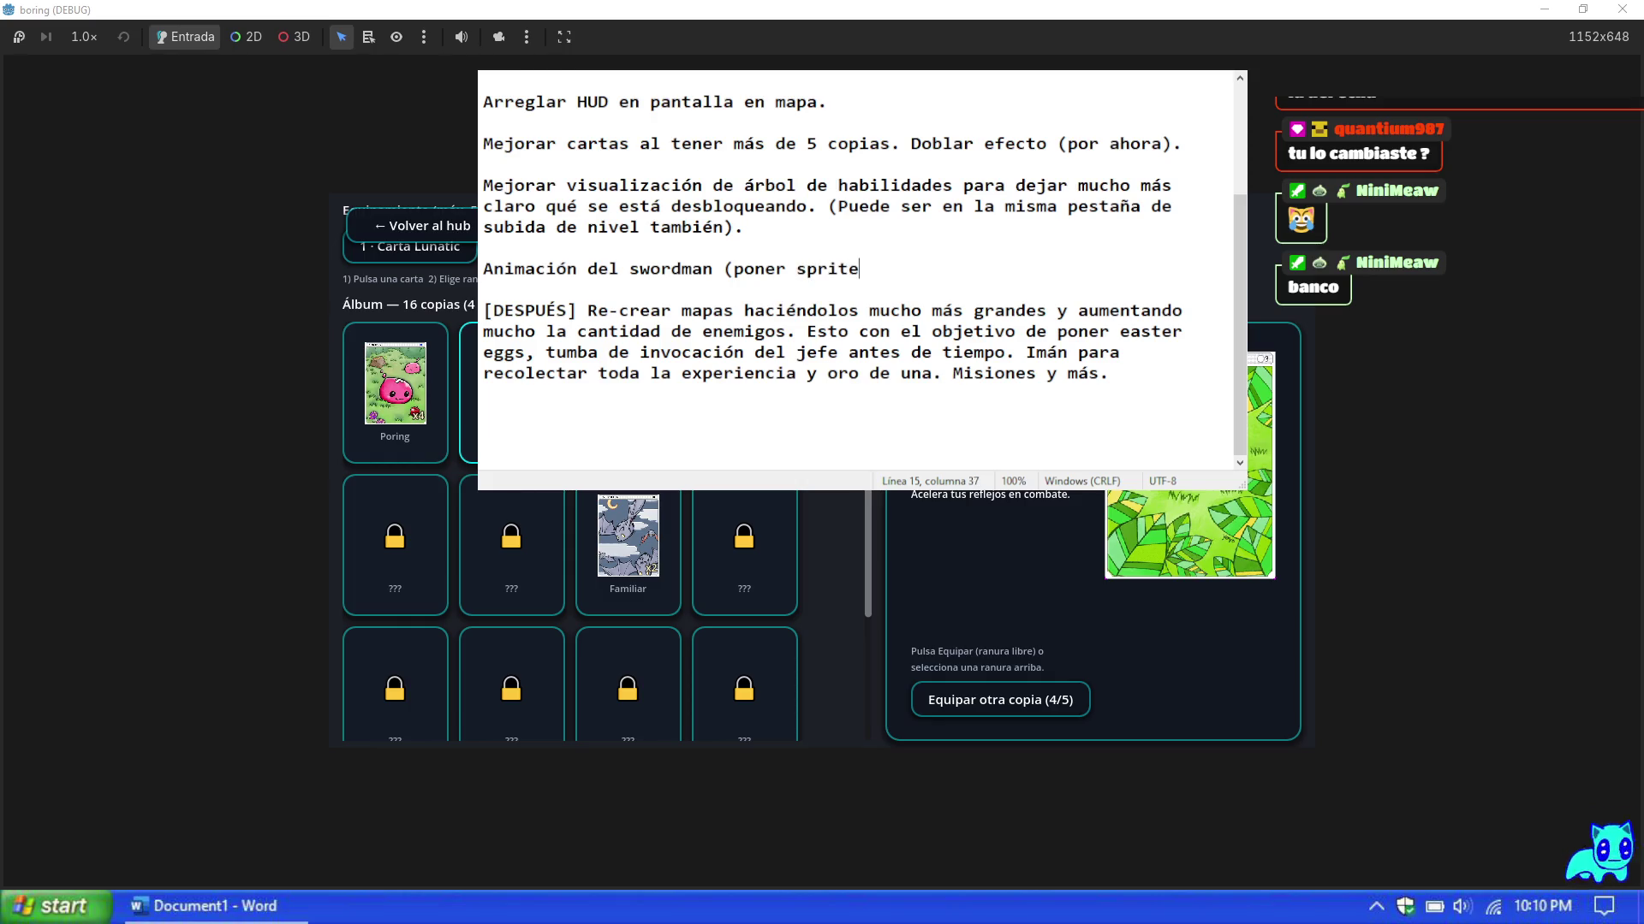
pyautogui.write('s).')
pyautogui.press('Return')
pyautogui.press('Return')
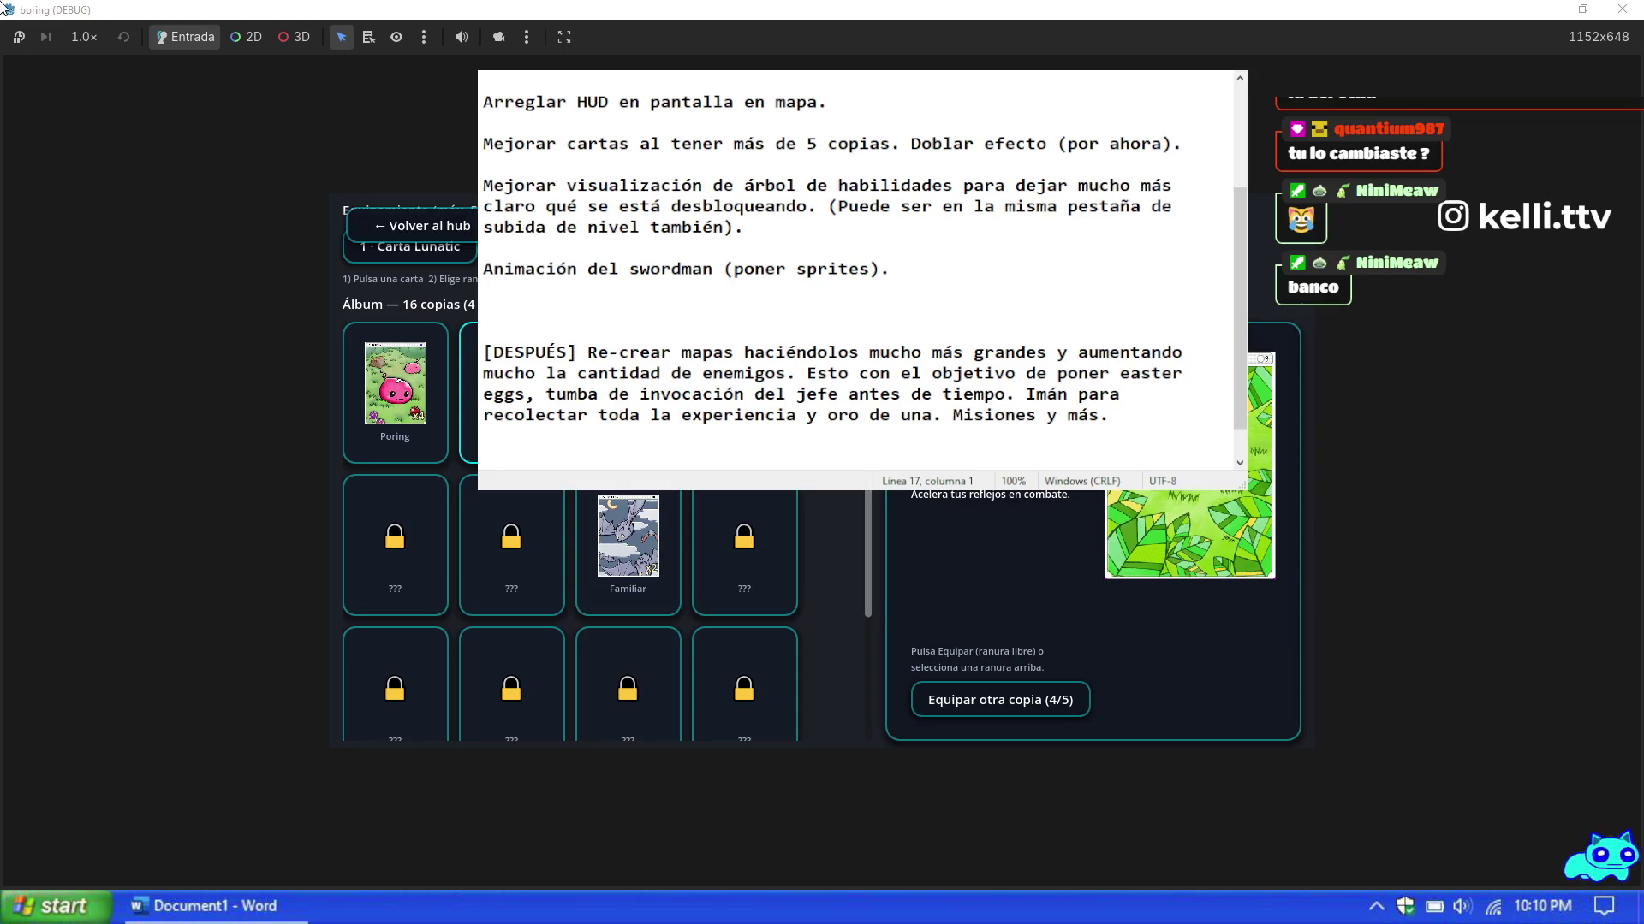
pyautogui.click(409, 227)
# Step: Back out of the album and Maga screen to the main menu and open Opciones
pyautogui.click(693, 599)
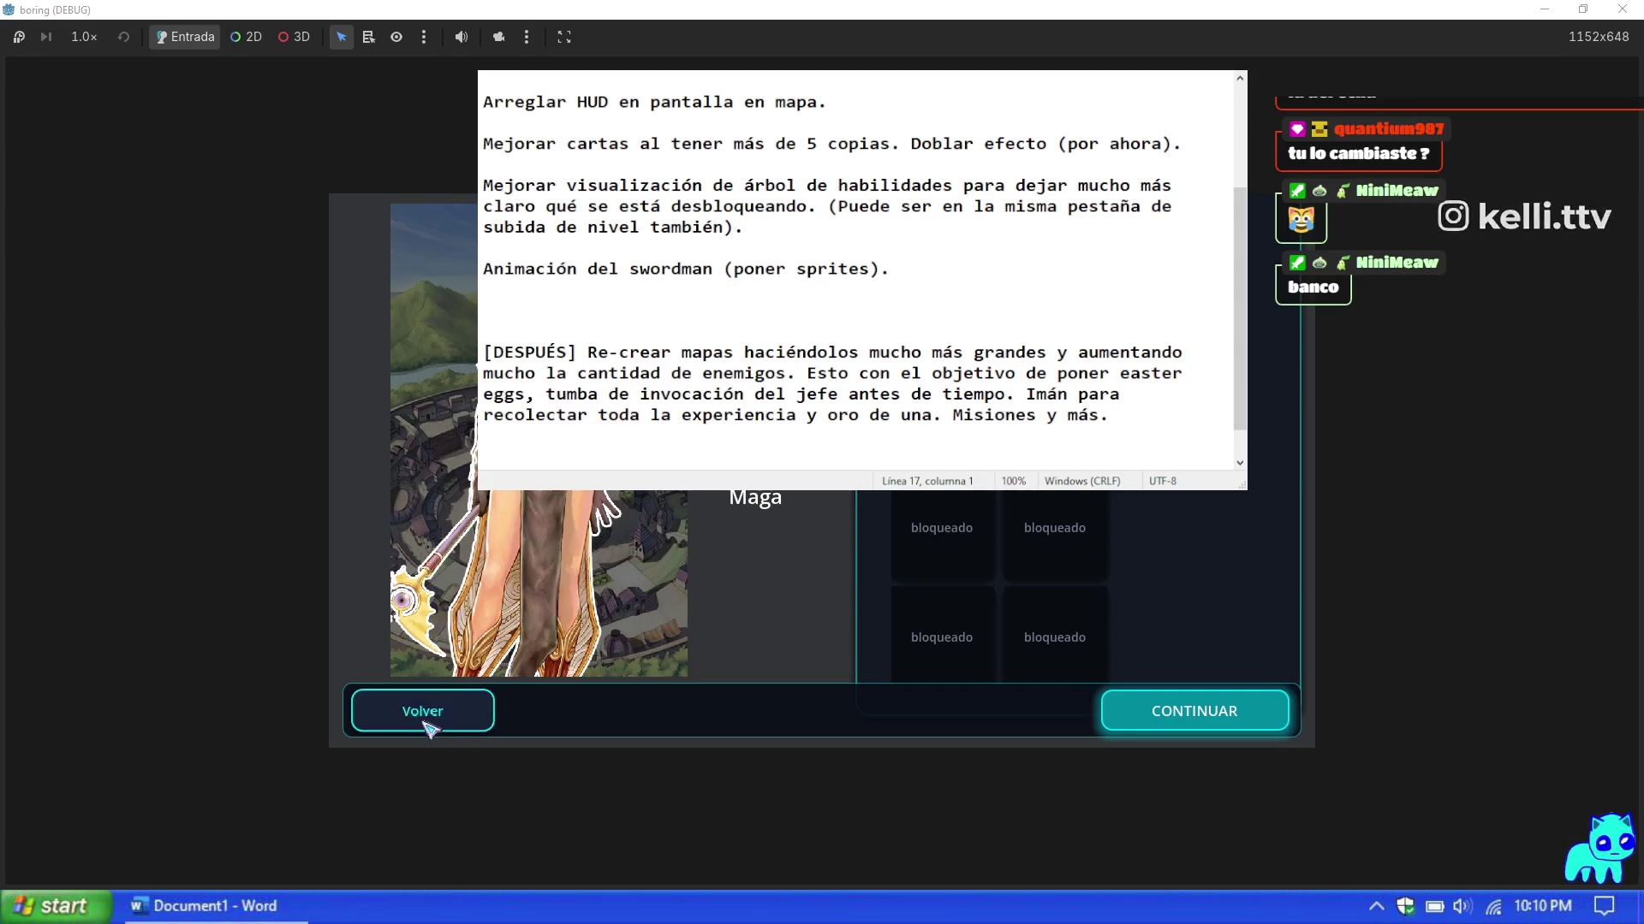
pyautogui.click(428, 724)
pyautogui.click(847, 526)
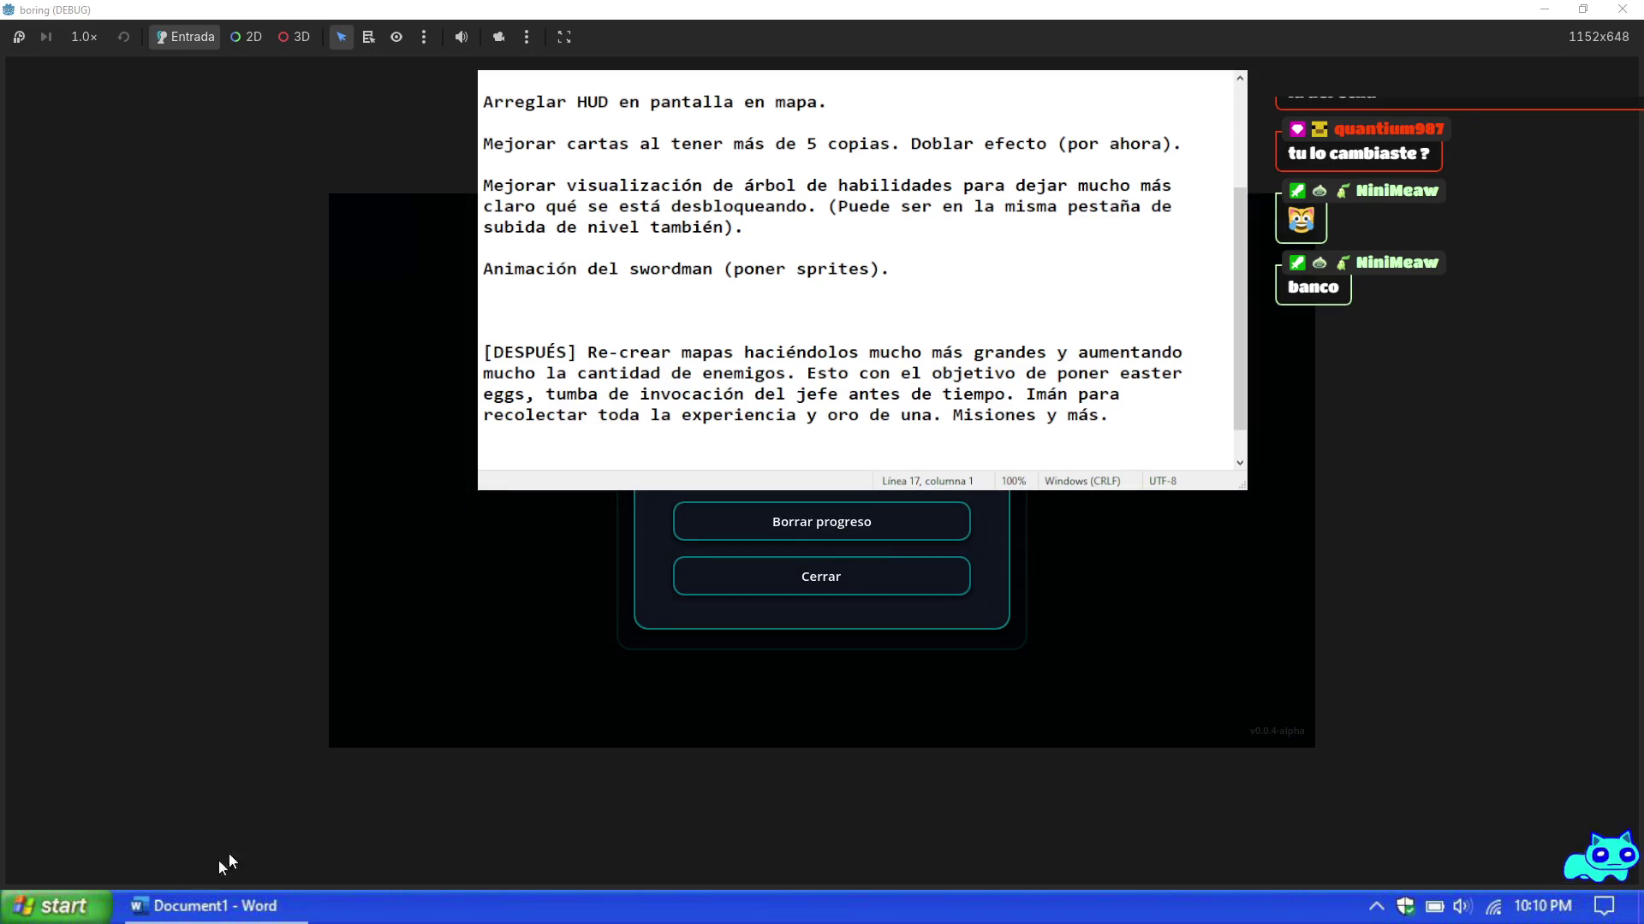
# Step: Toggle playback in the music player, then return to the running debug game
pyautogui.moveTo(146, 905)
pyautogui.click(147, 822)
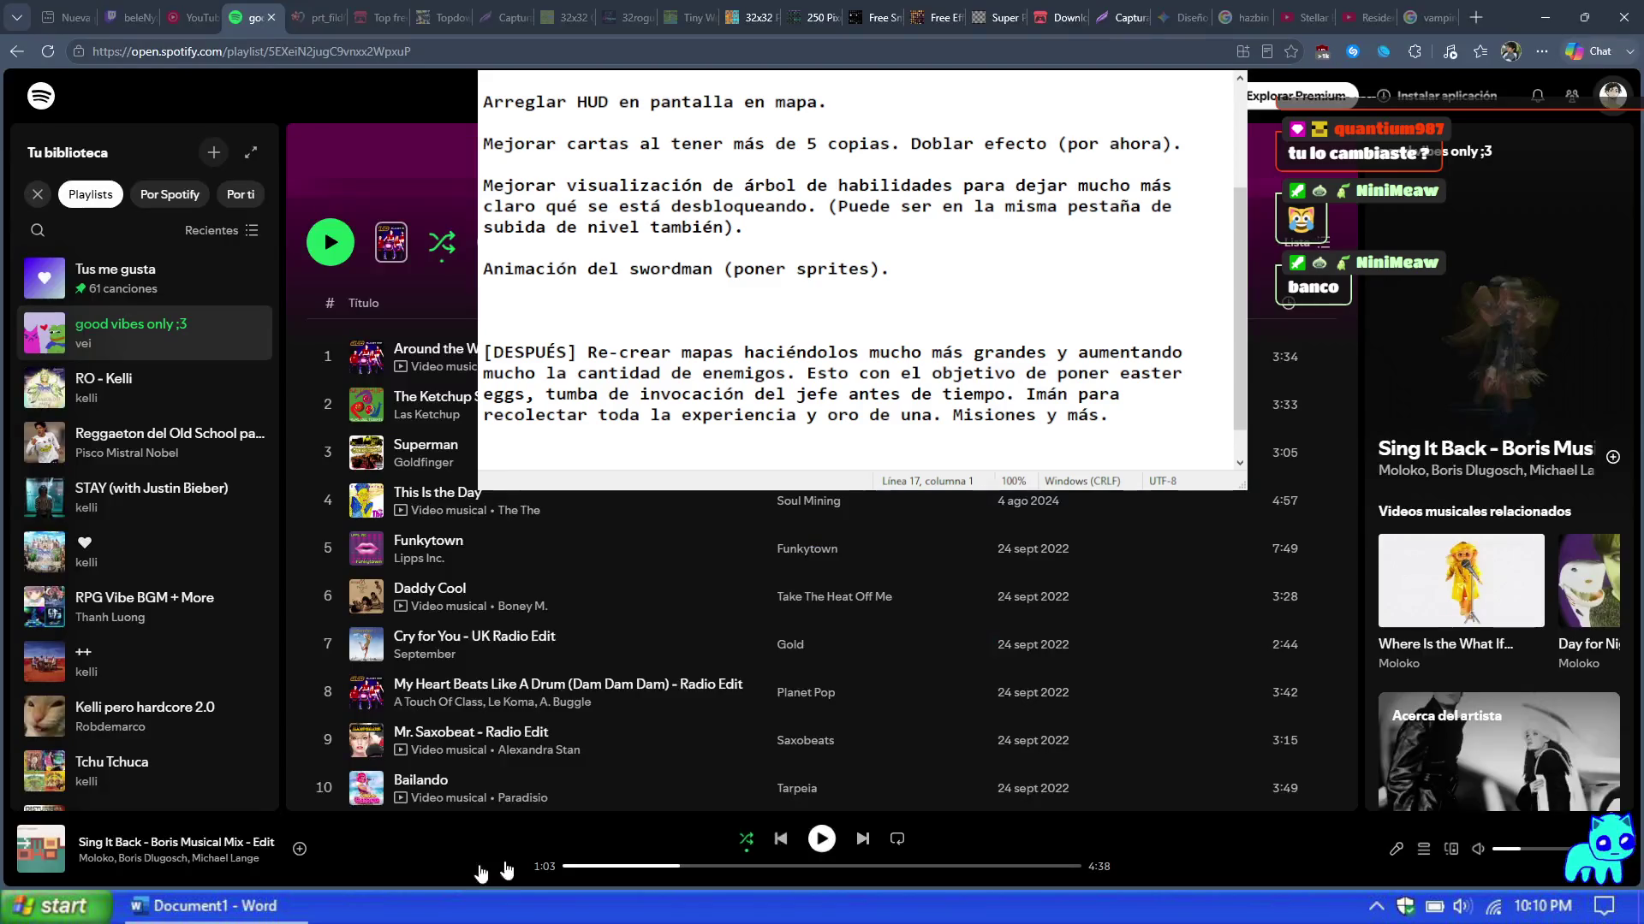
pyautogui.click(819, 838)
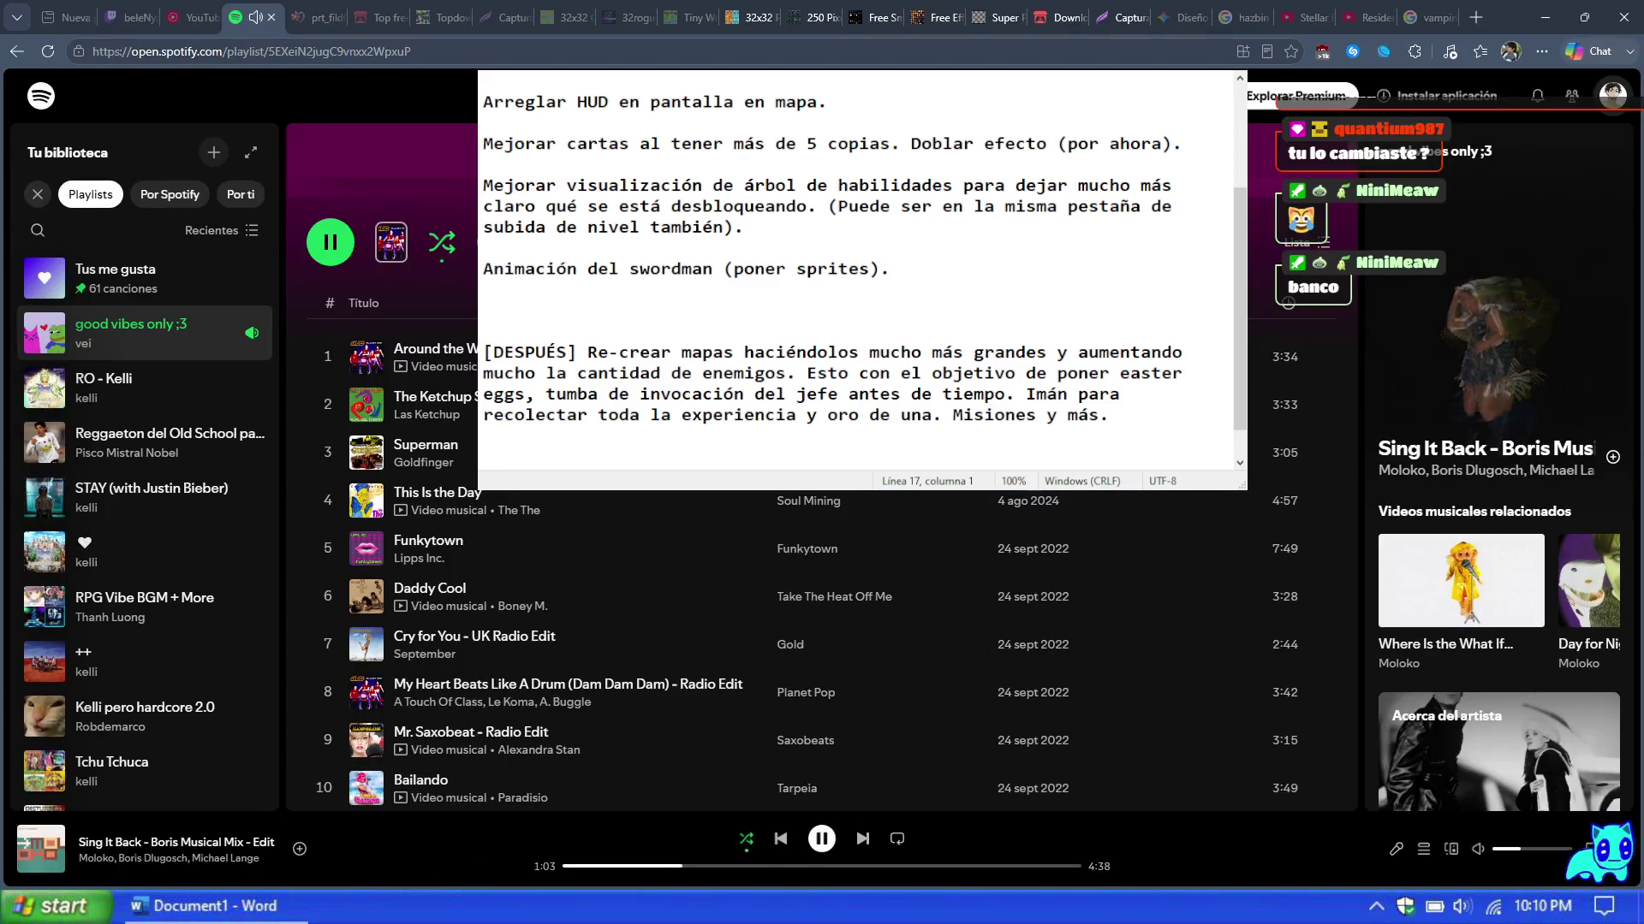
pyautogui.moveTo(197, 905)
pyautogui.click(291, 841)
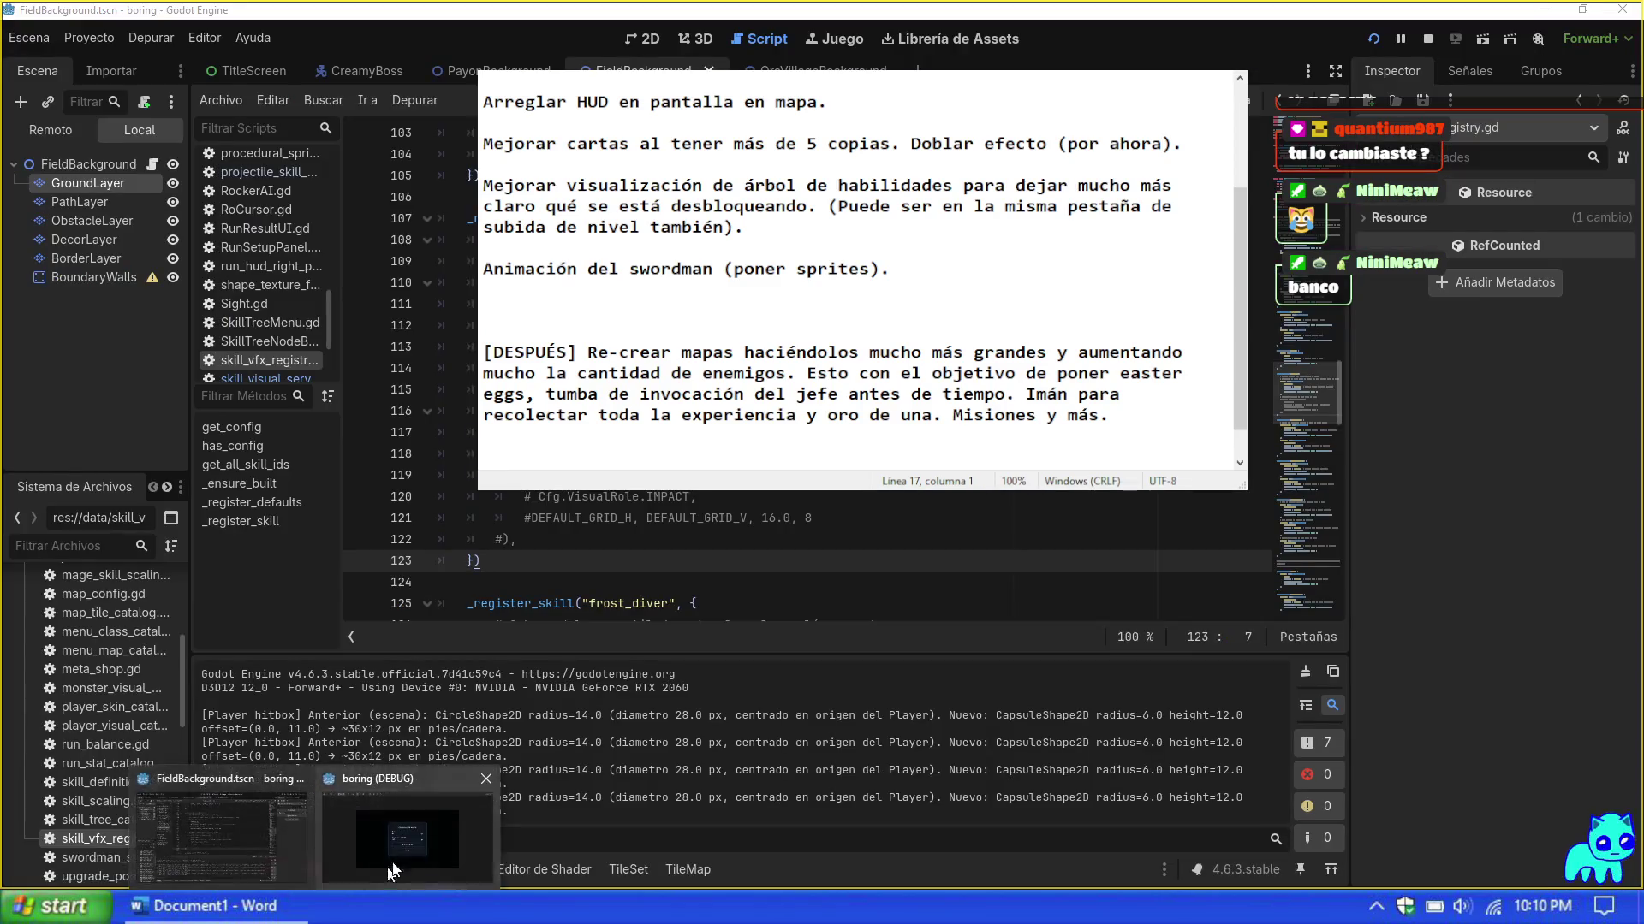
pyautogui.click(407, 839)
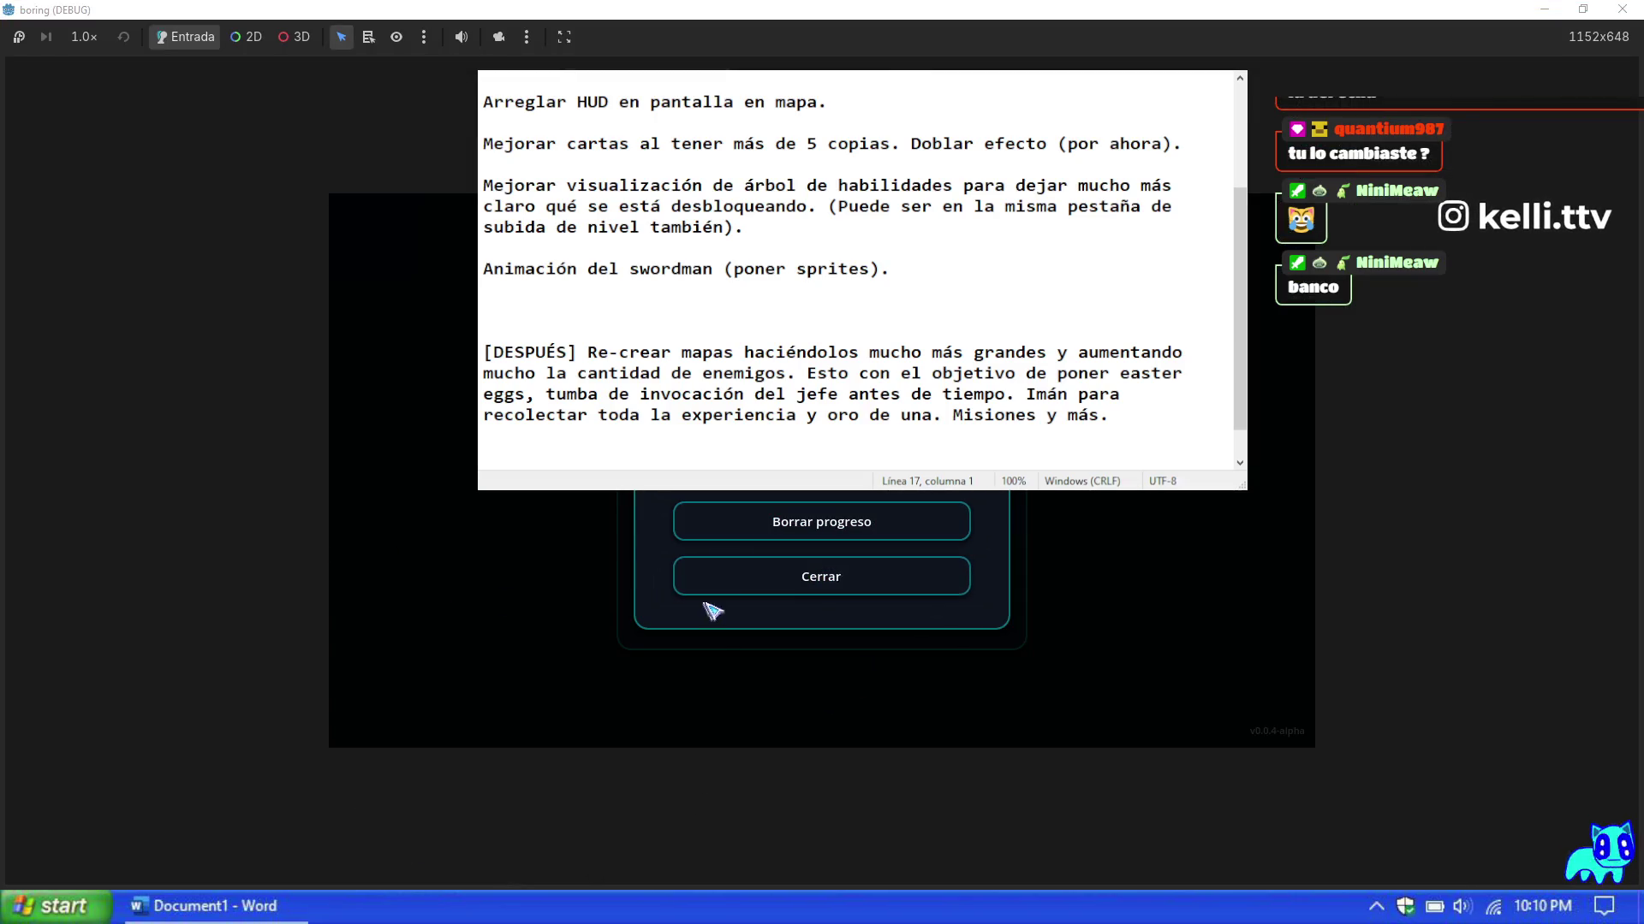
# Step: Close Opciones, choose CONTINUAR, and browse the class carousel back to Mage
pyautogui.click(754, 578)
pyautogui.click(822, 496)
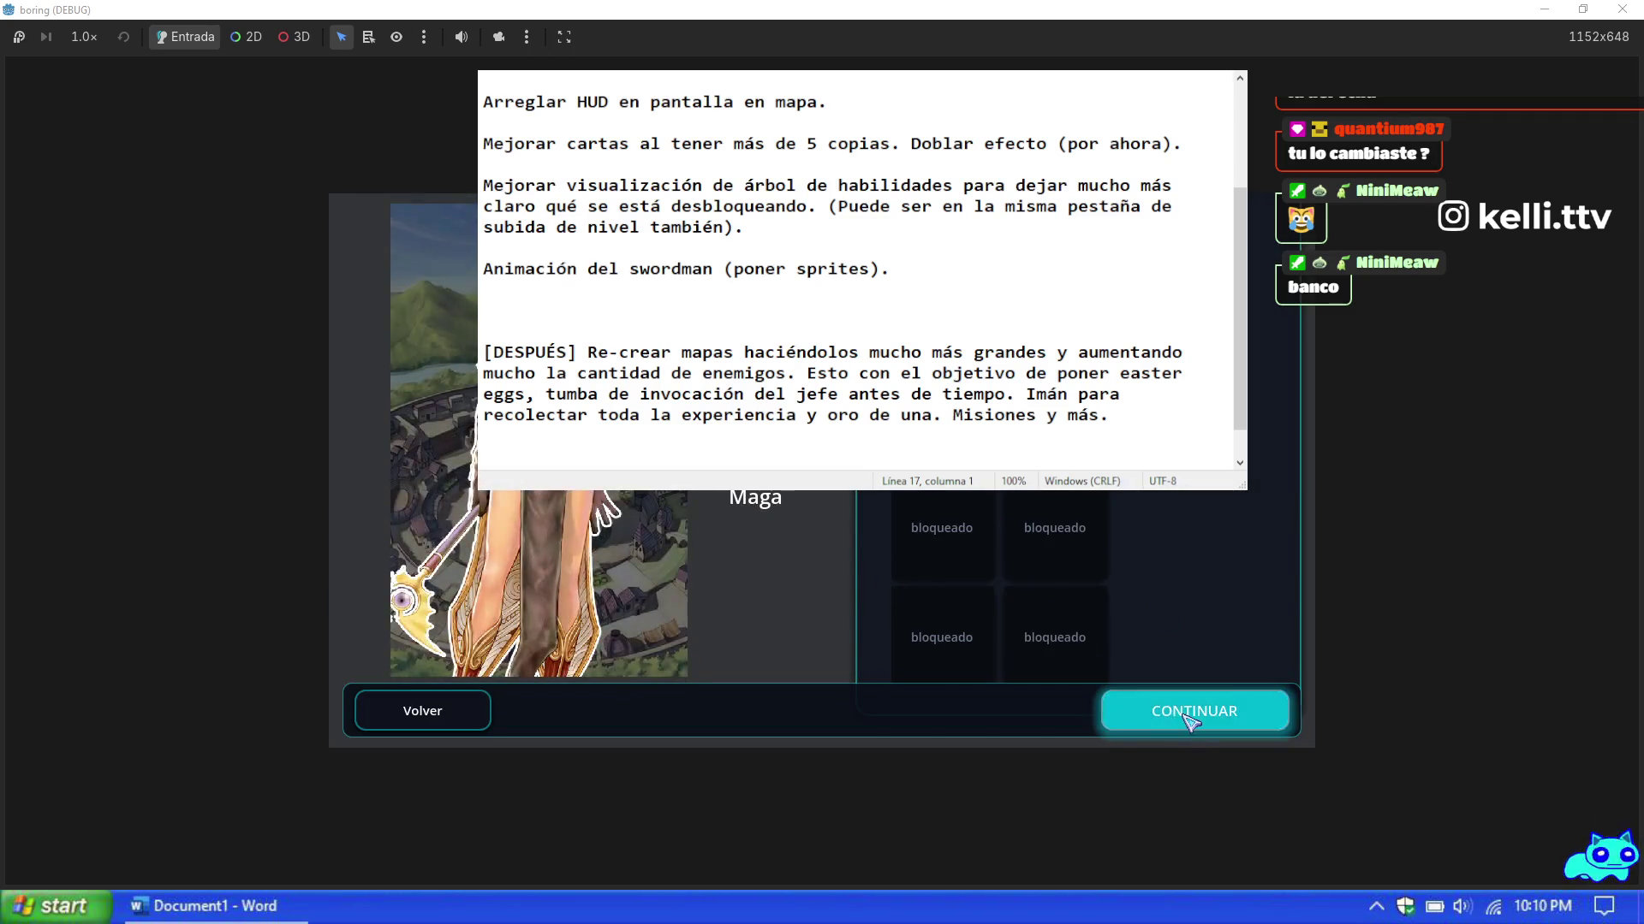
pyautogui.press('Return')
pyautogui.press('Right')
pyautogui.press('Right')
pyautogui.press('Left')
pyautogui.press('Left')
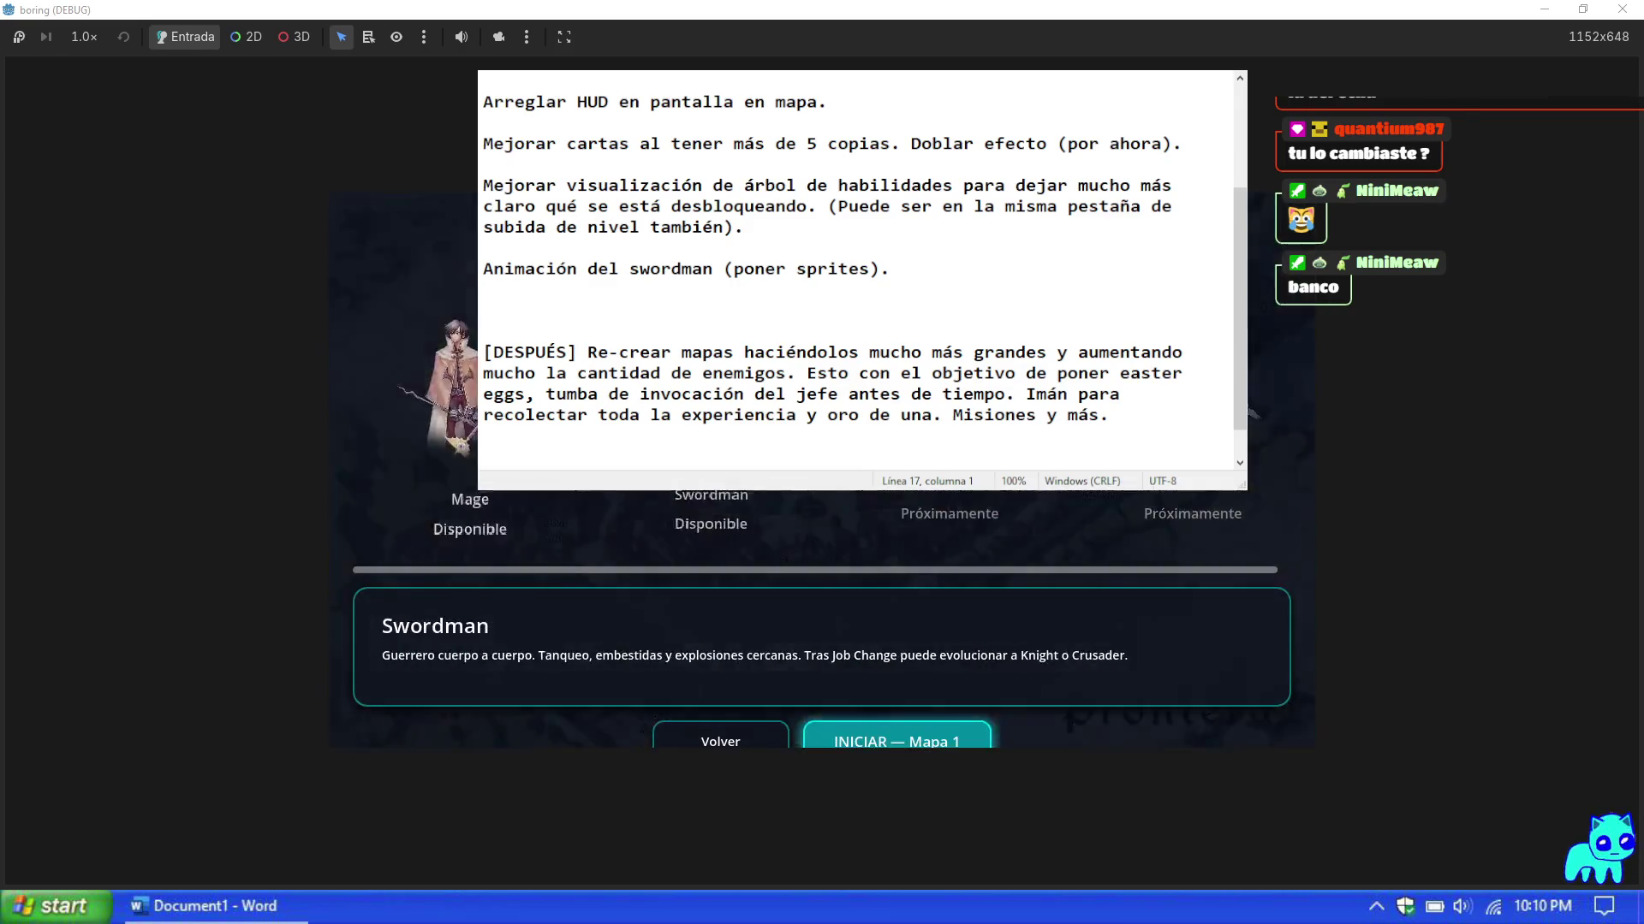
pyautogui.scroll(-1, 866, 275)
# Step: Add blank lines after the Misiones paragraph and copy its [DESPUÉS] tag
pyautogui.click(1130, 371)
pyautogui.press('Return')
pyautogui.press('Return')
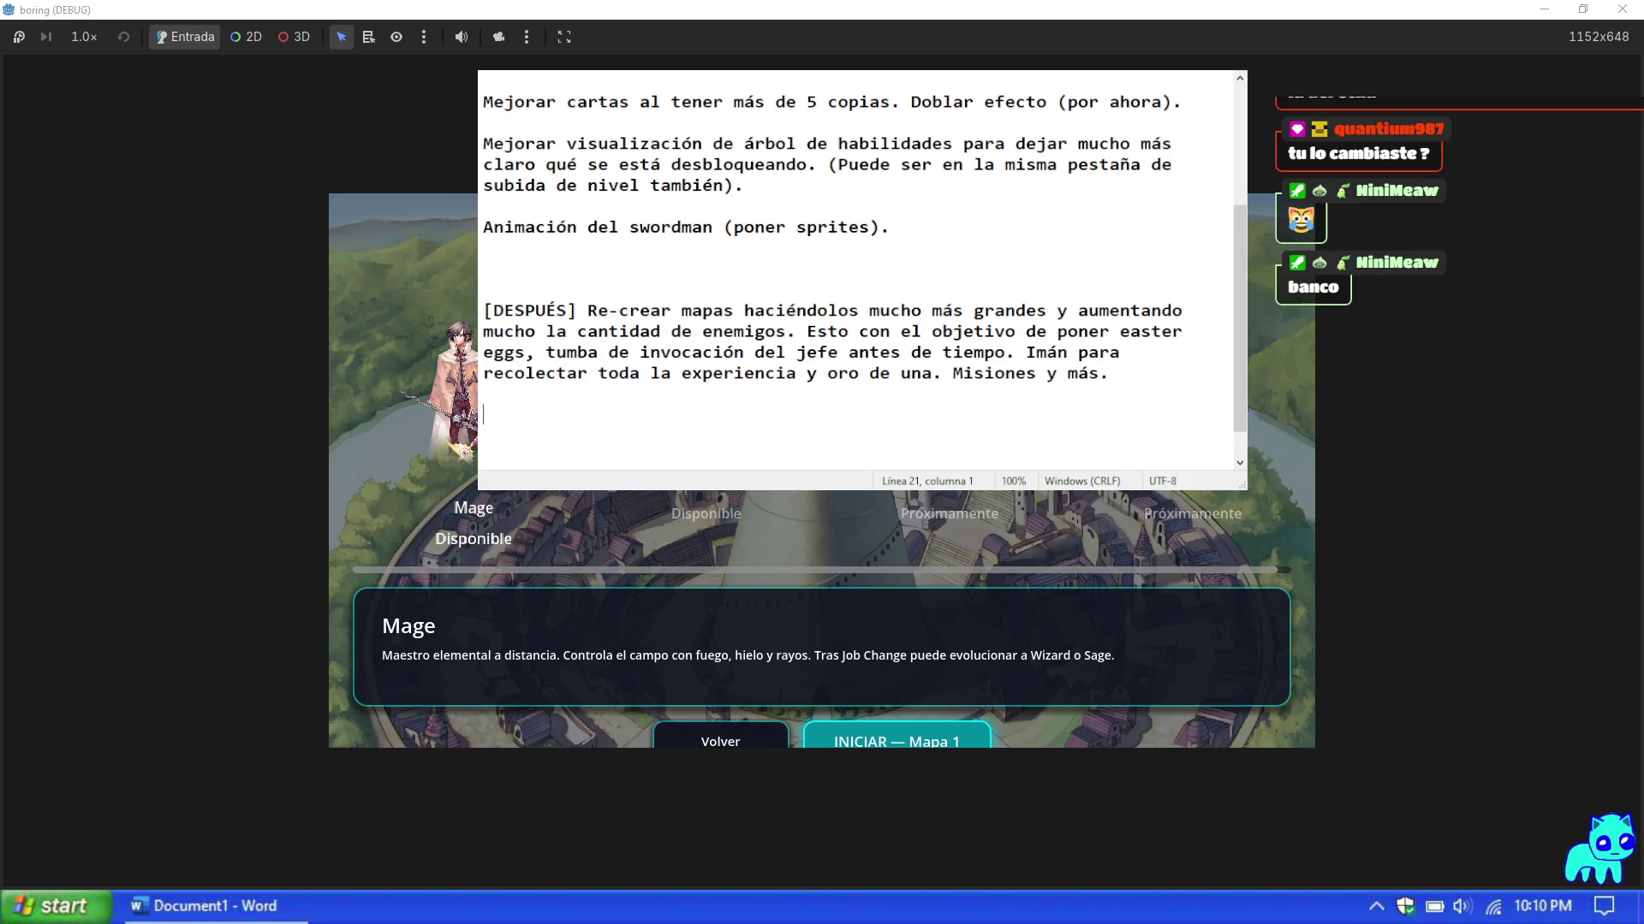
pyautogui.moveTo(588, 302); pyautogui.dragTo(481, 310)
pyautogui.hotkey('ctrl', 'c')
pyautogui.click(604, 440)
# Step: Write '[DESPUÉS] Añadir Thief class.' on the last line, then start Mapa 1 as Mage
pyautogui.hotkey('ctrl', 'v')
pyautogui.hotkey('ctrl', 'z')
pyautogui.click(597, 418)
pyautogui.hotkey('ctrl', 'v')
pyautogui.write('Añadir Thief')
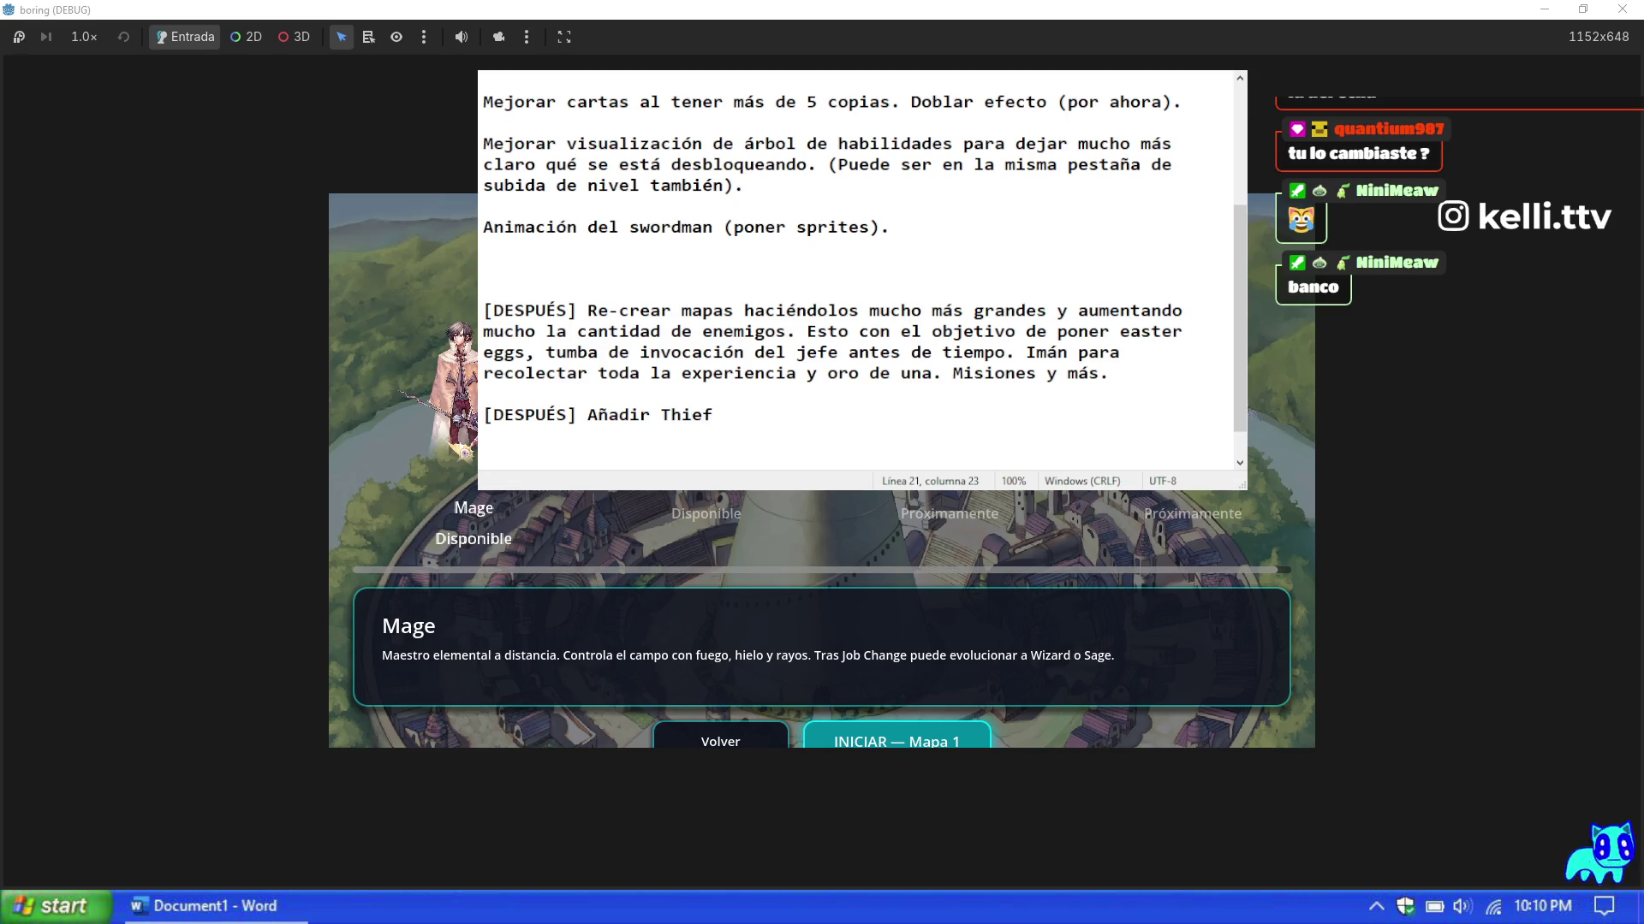
pyautogui.write(' class.')
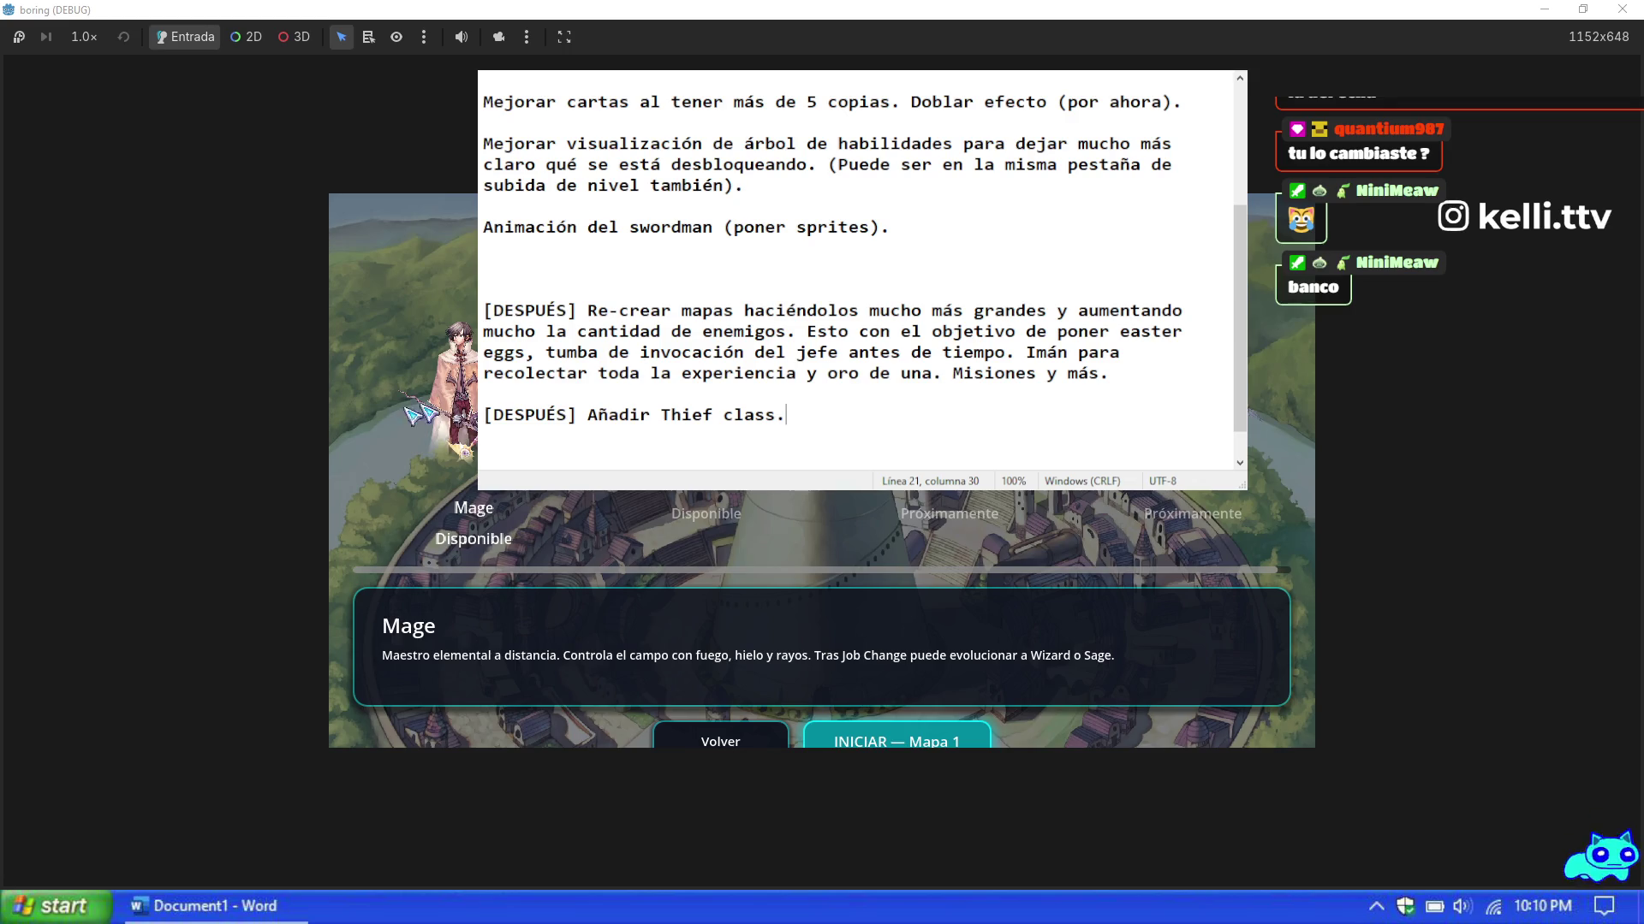
pyautogui.click(856, 745)
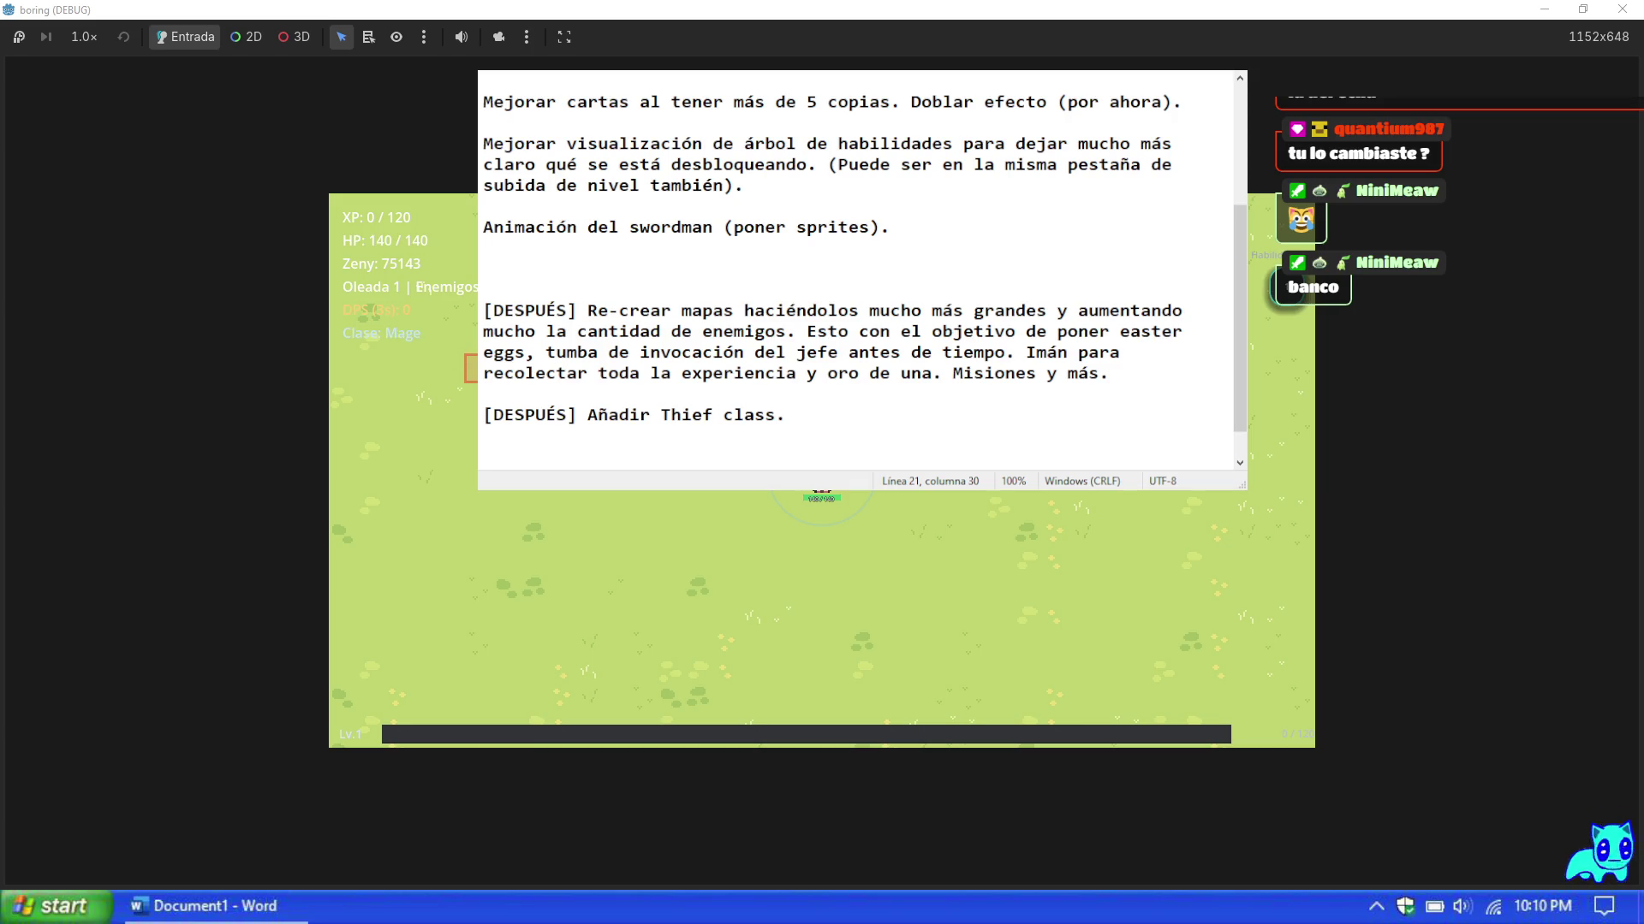
# Step: Use the F1 debug cheat panel to raise the Mage's max HP to 99999
pyautogui.press('F1')
pyautogui.click(1222, 617)
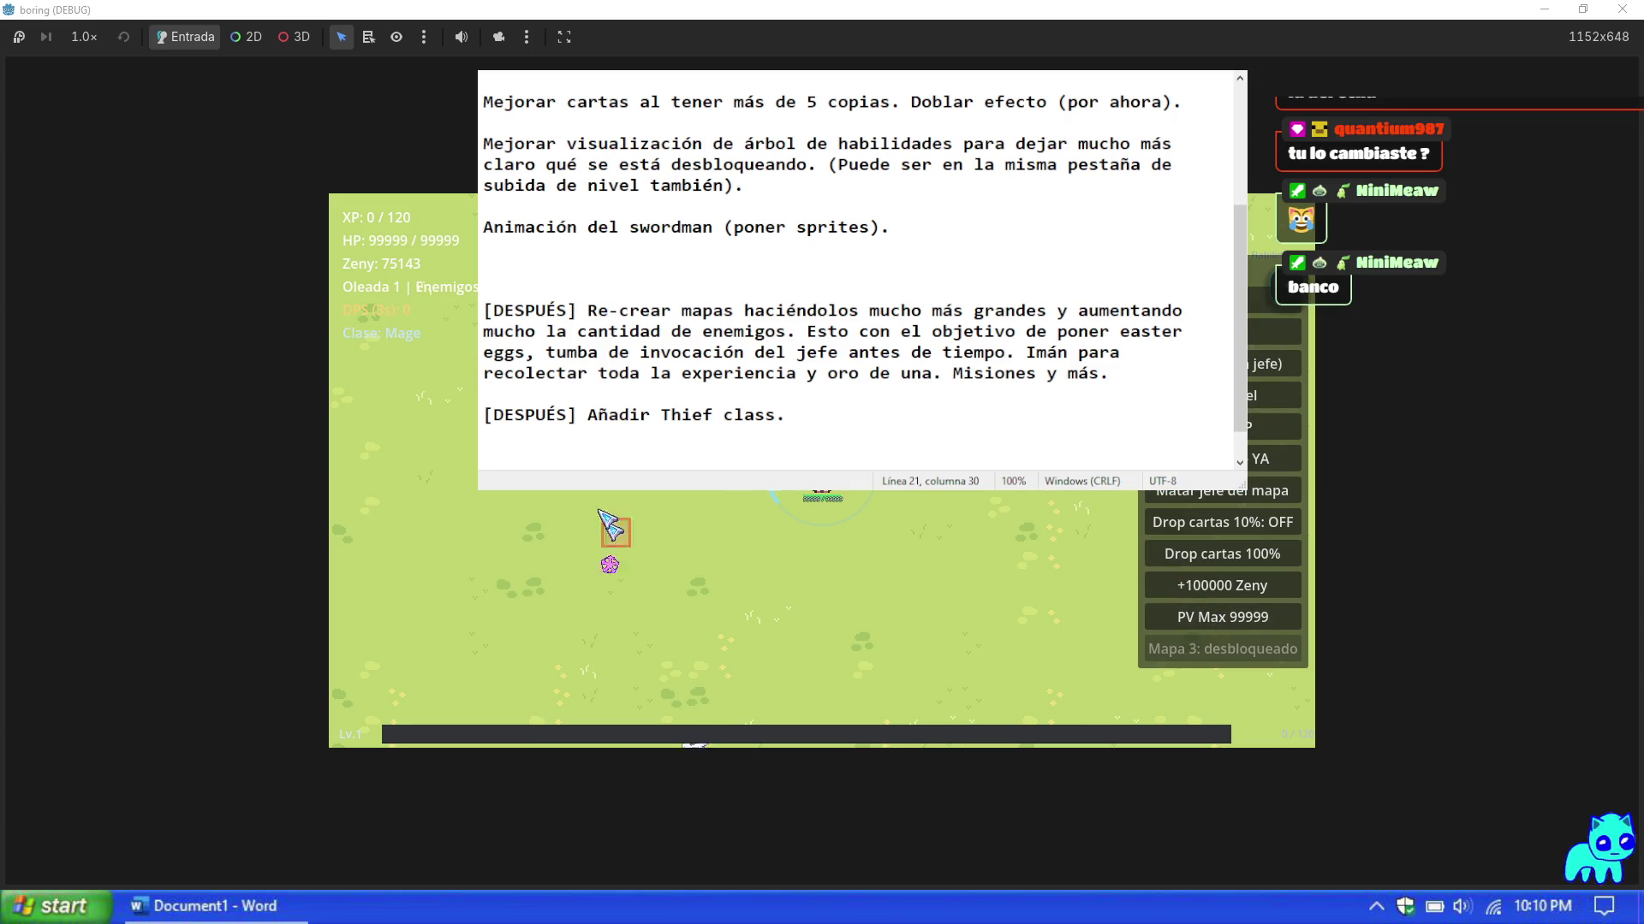
pyautogui.press('F1')
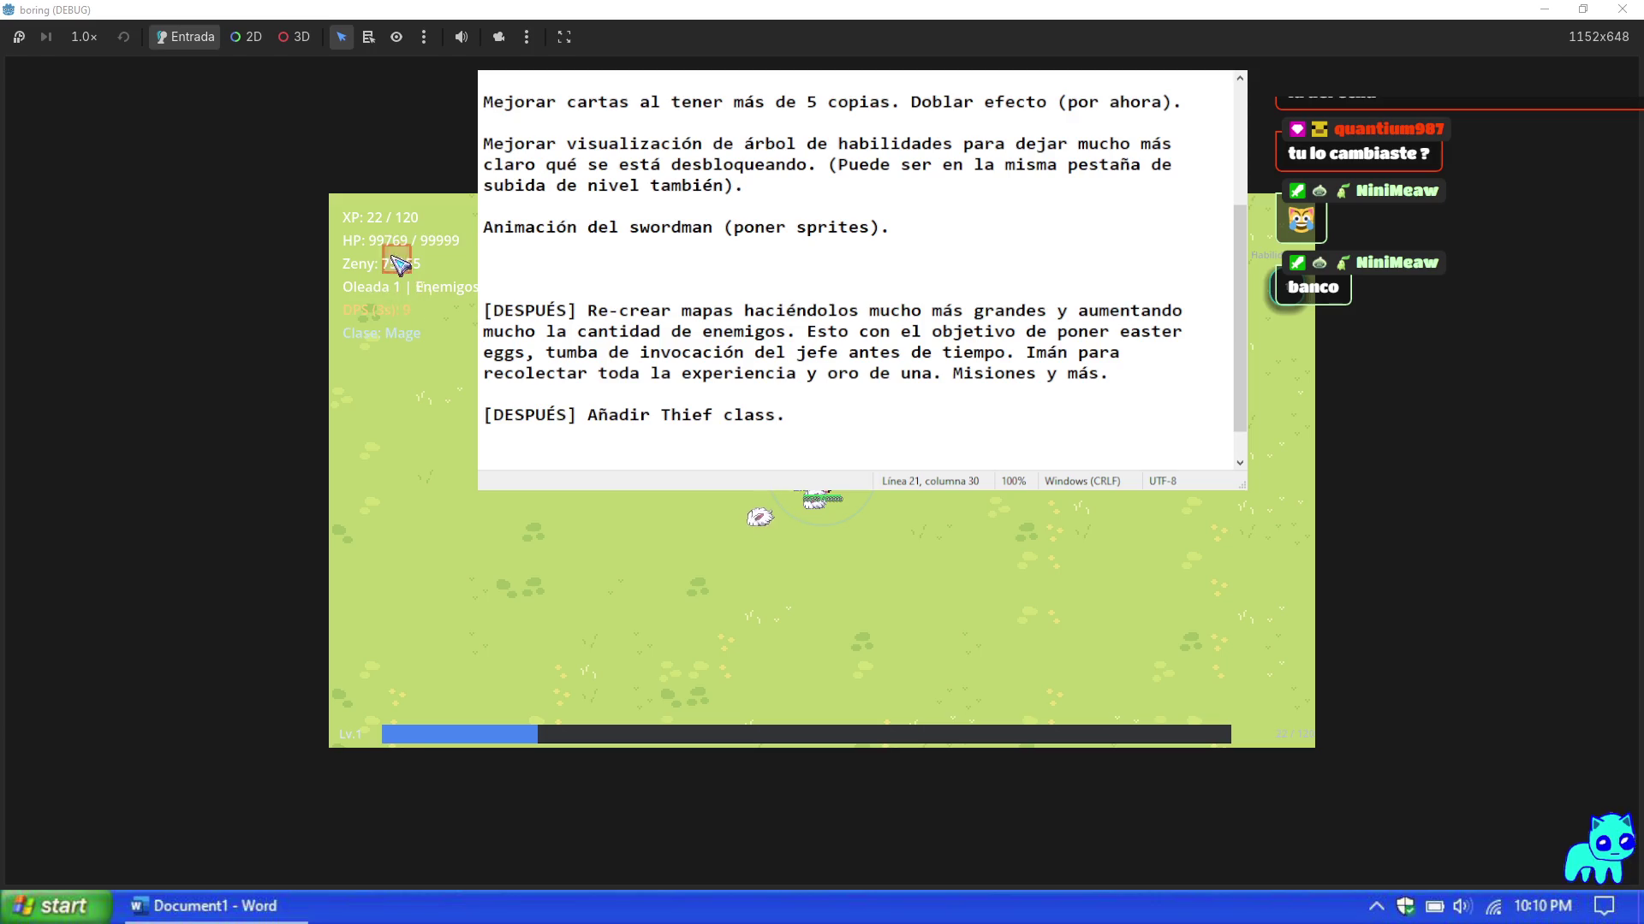
# Step: Write the 'Información de la partida' note about improving the experience bar below
pyautogui.click(633, 274)
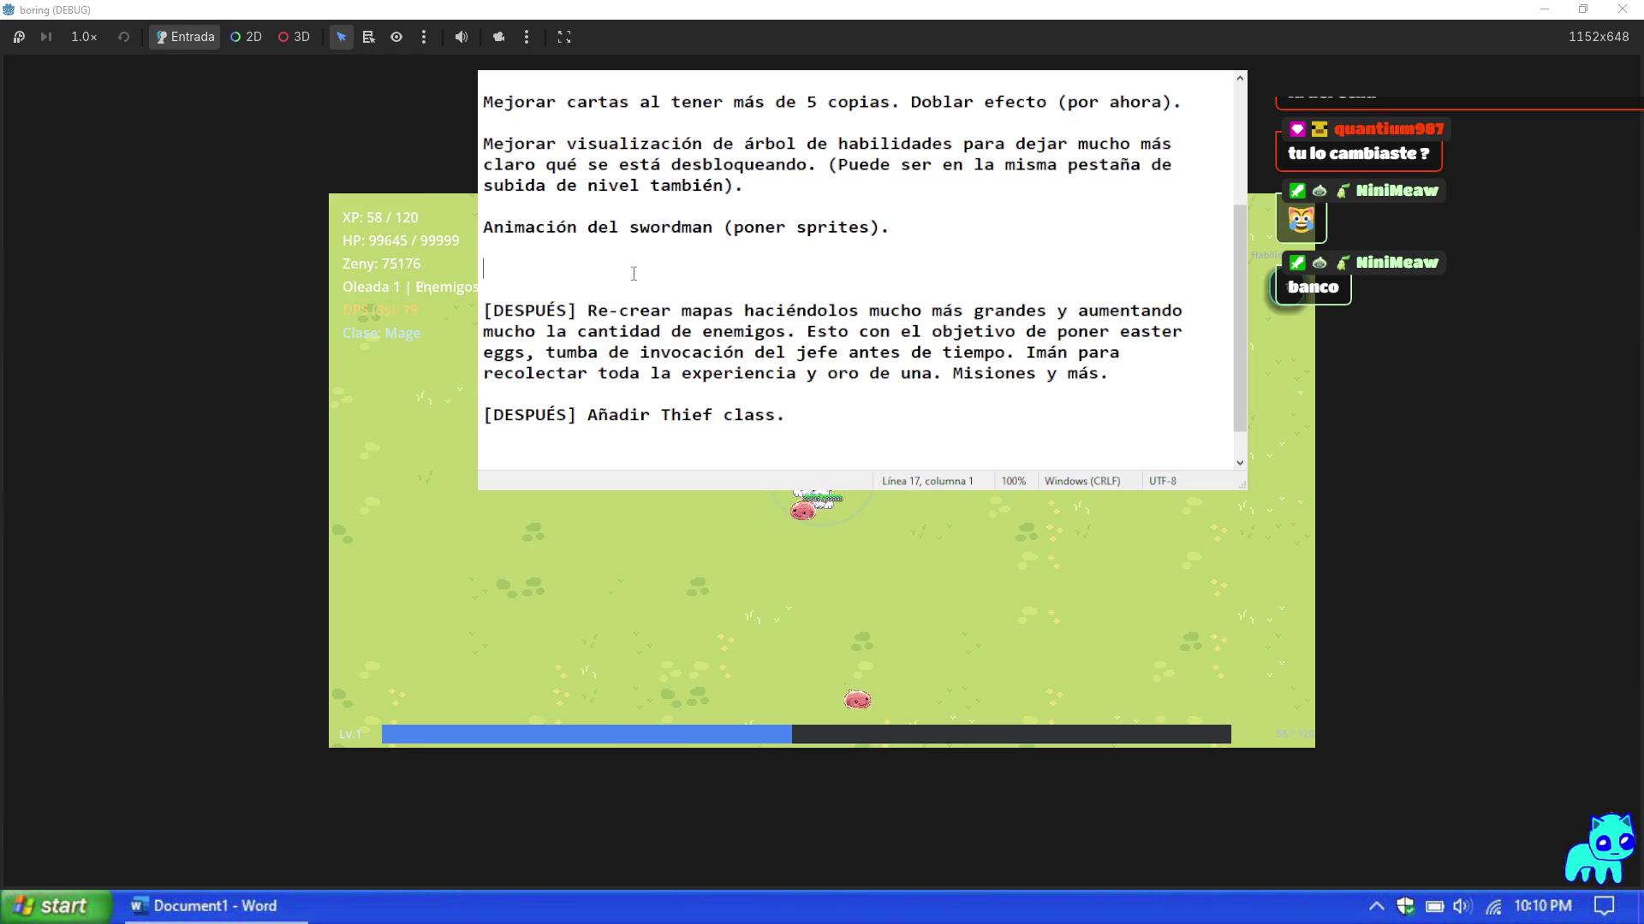
pyautogui.write('Informa')
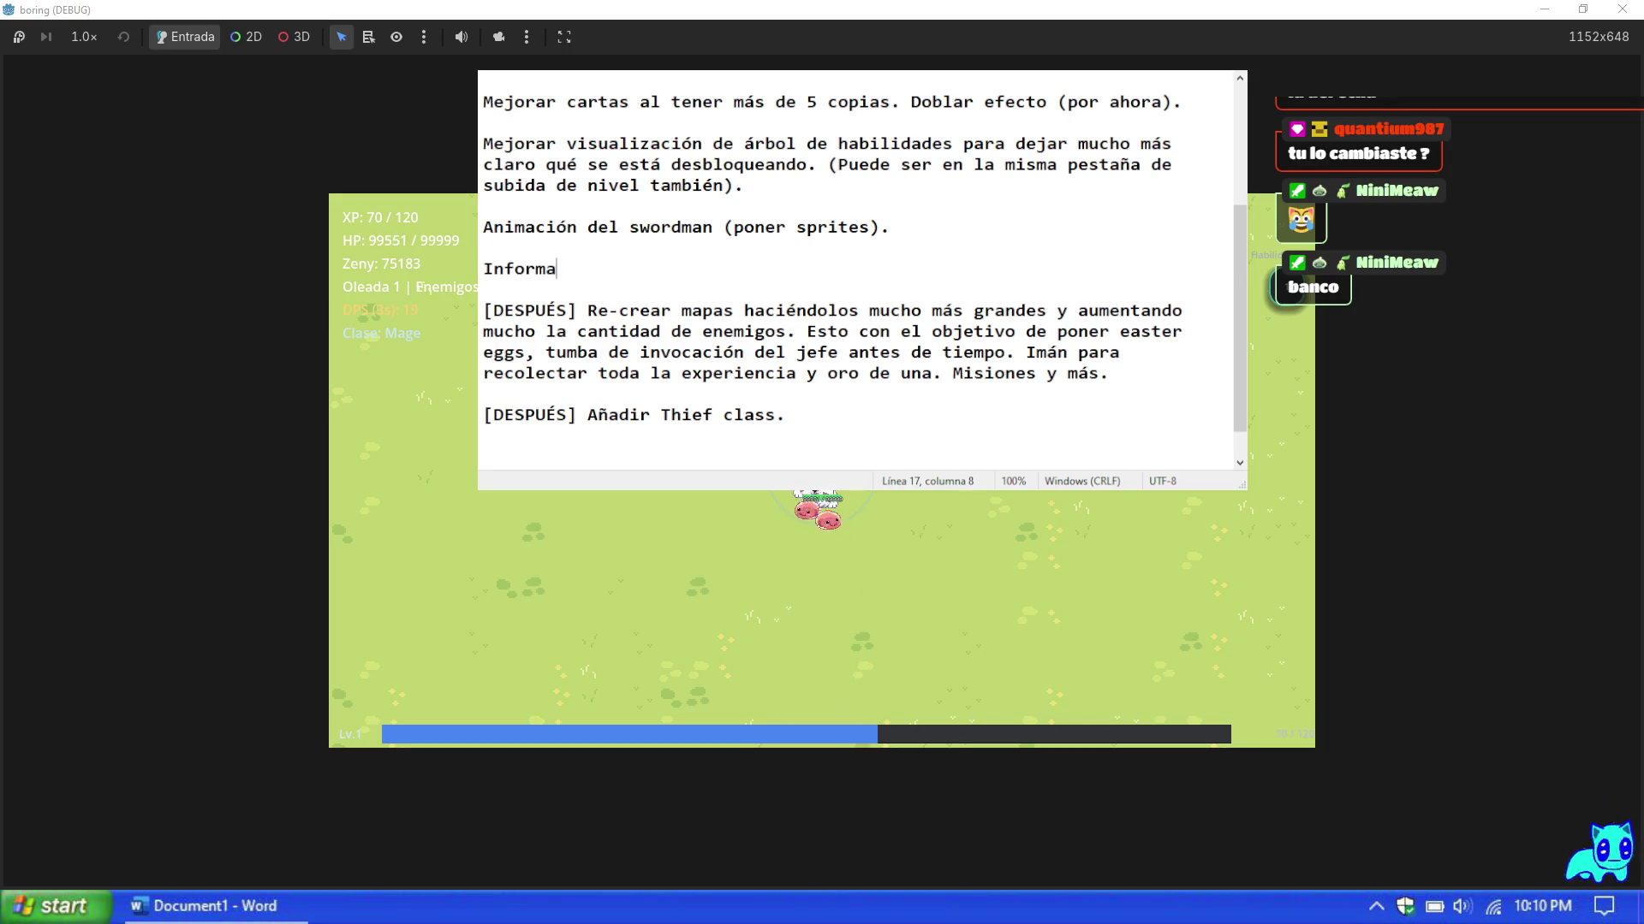
pyautogui.write('ción de la partida')
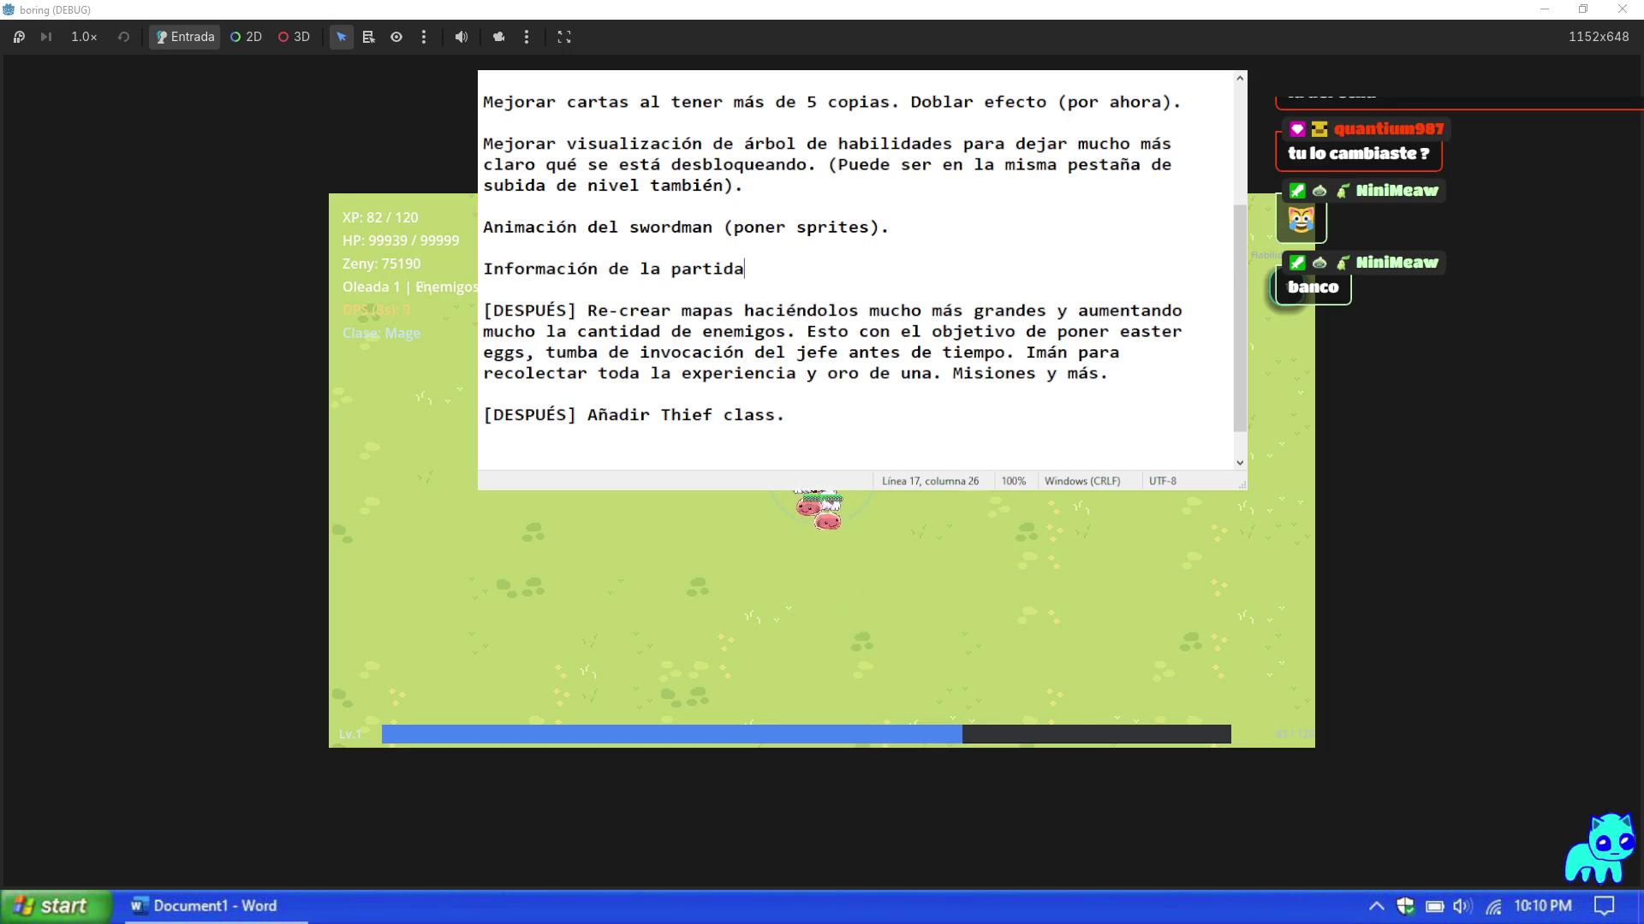
pyautogui.write(': Quitar experiencia')
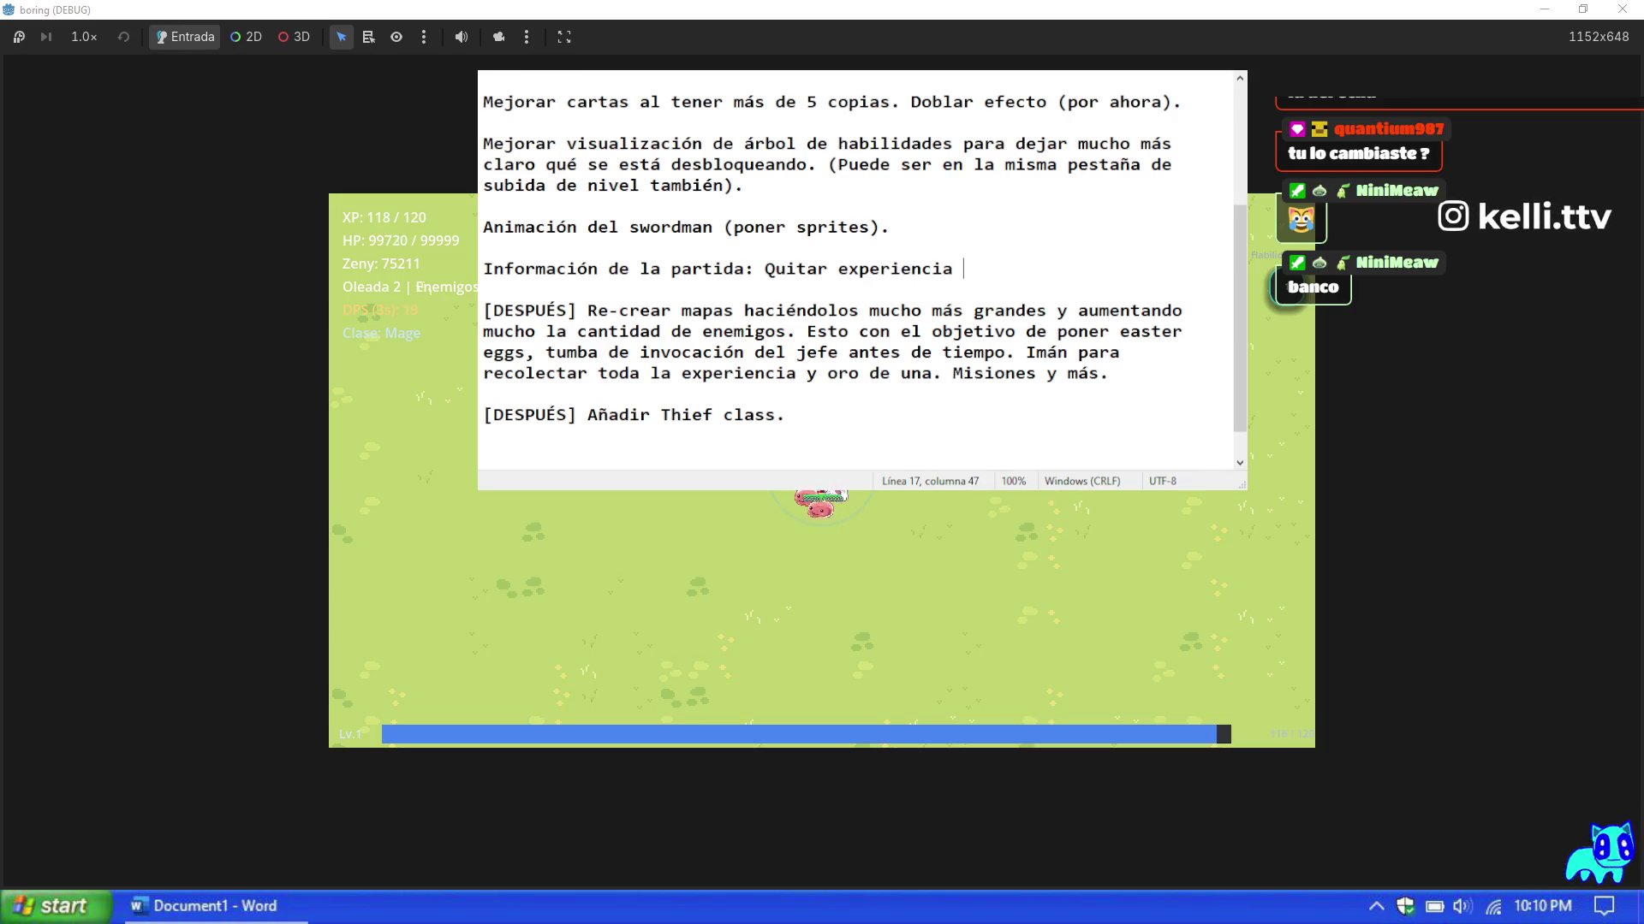
pyautogui.write(' m')
pyautogui.press('BackSpace')
pyautogui.press('BackSpace')
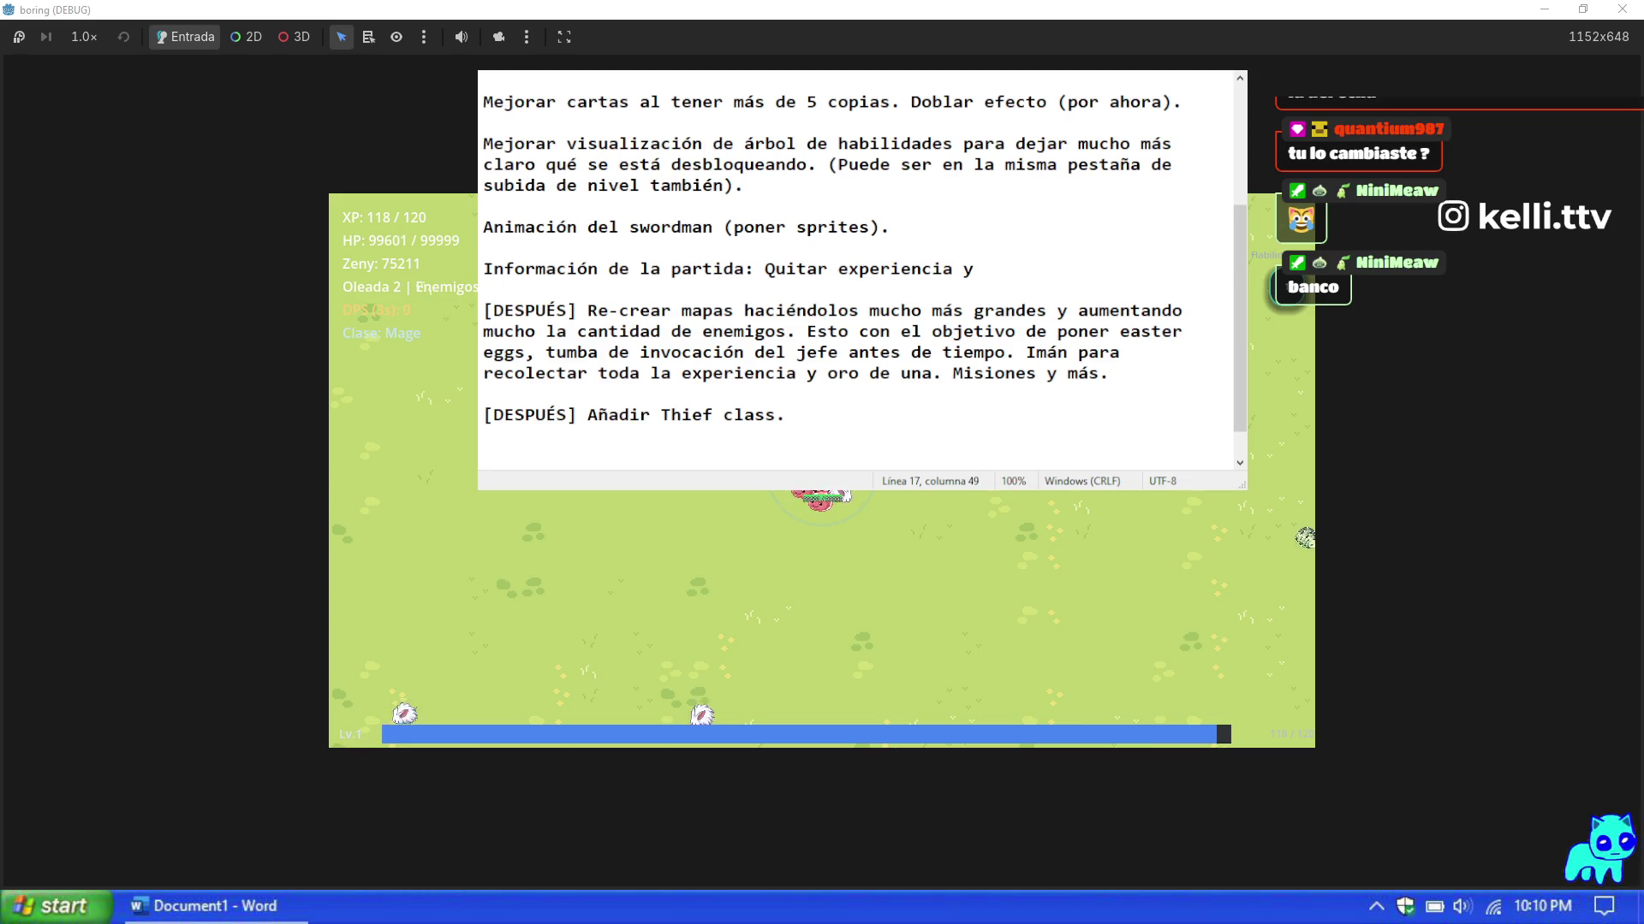
pyautogui.write('mejo')
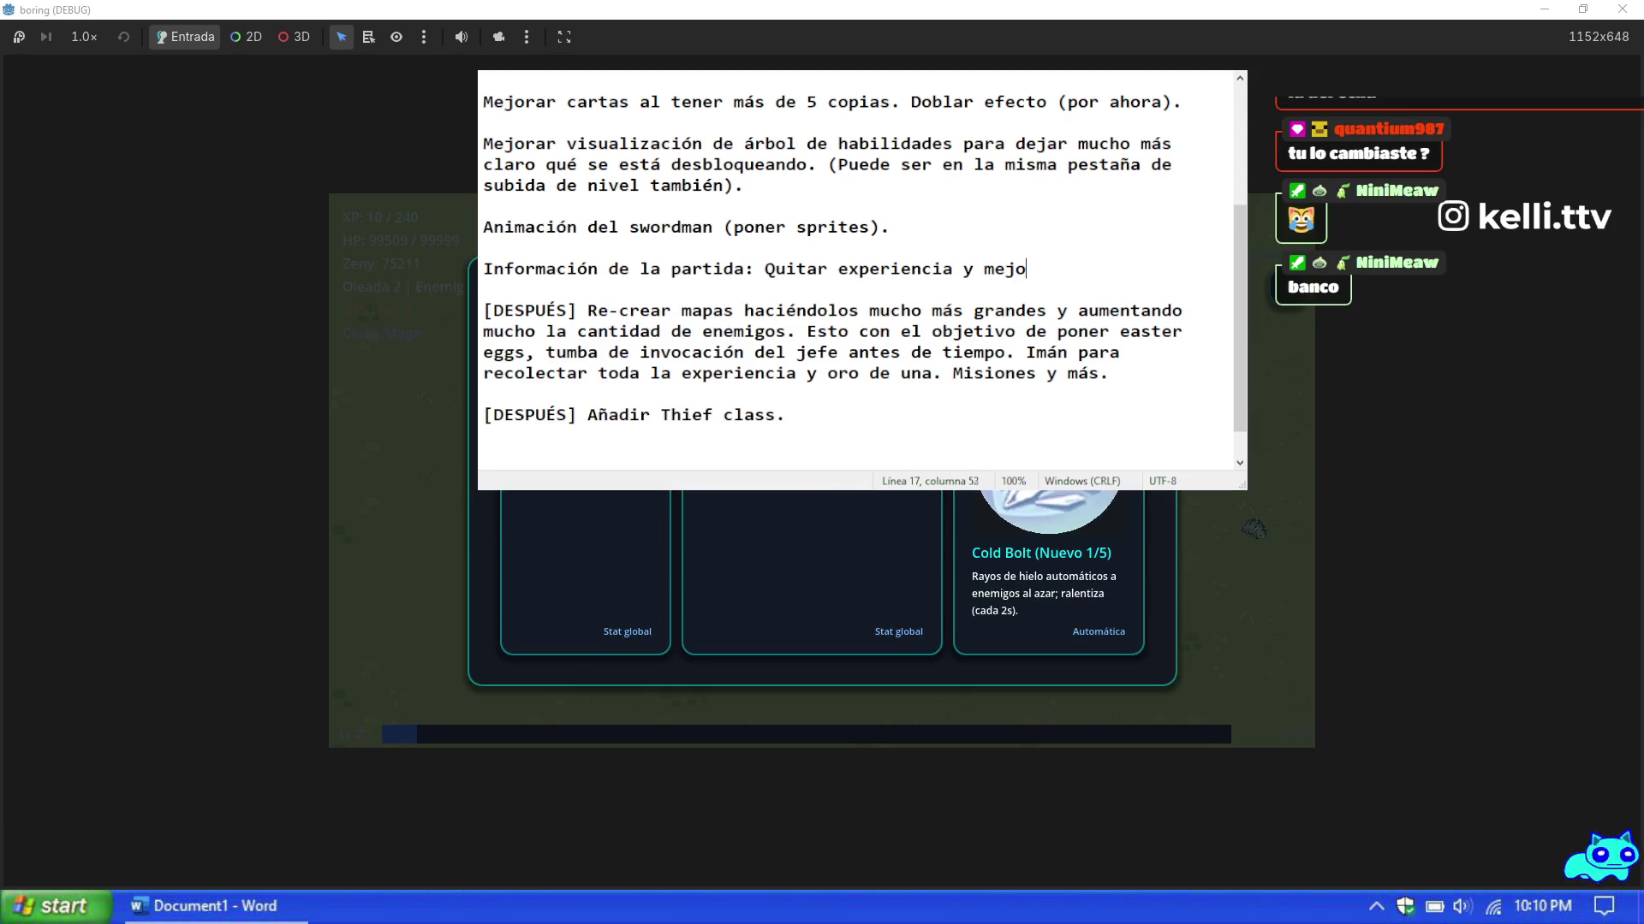
pyautogui.write('rar la b')
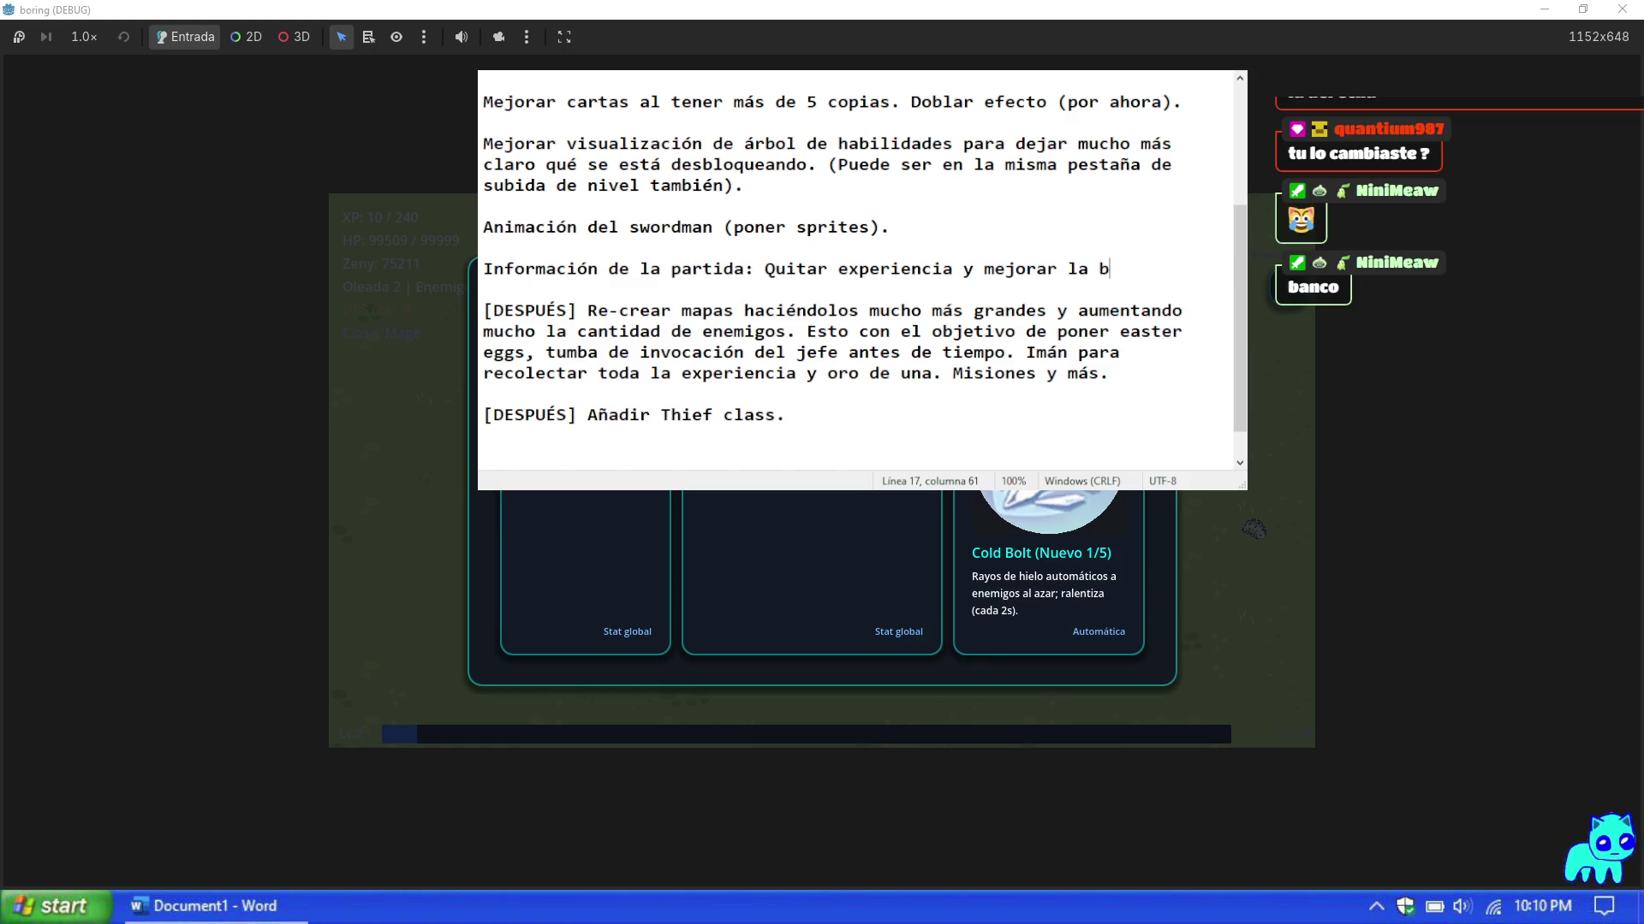
pyautogui.write('arra de experiencia')
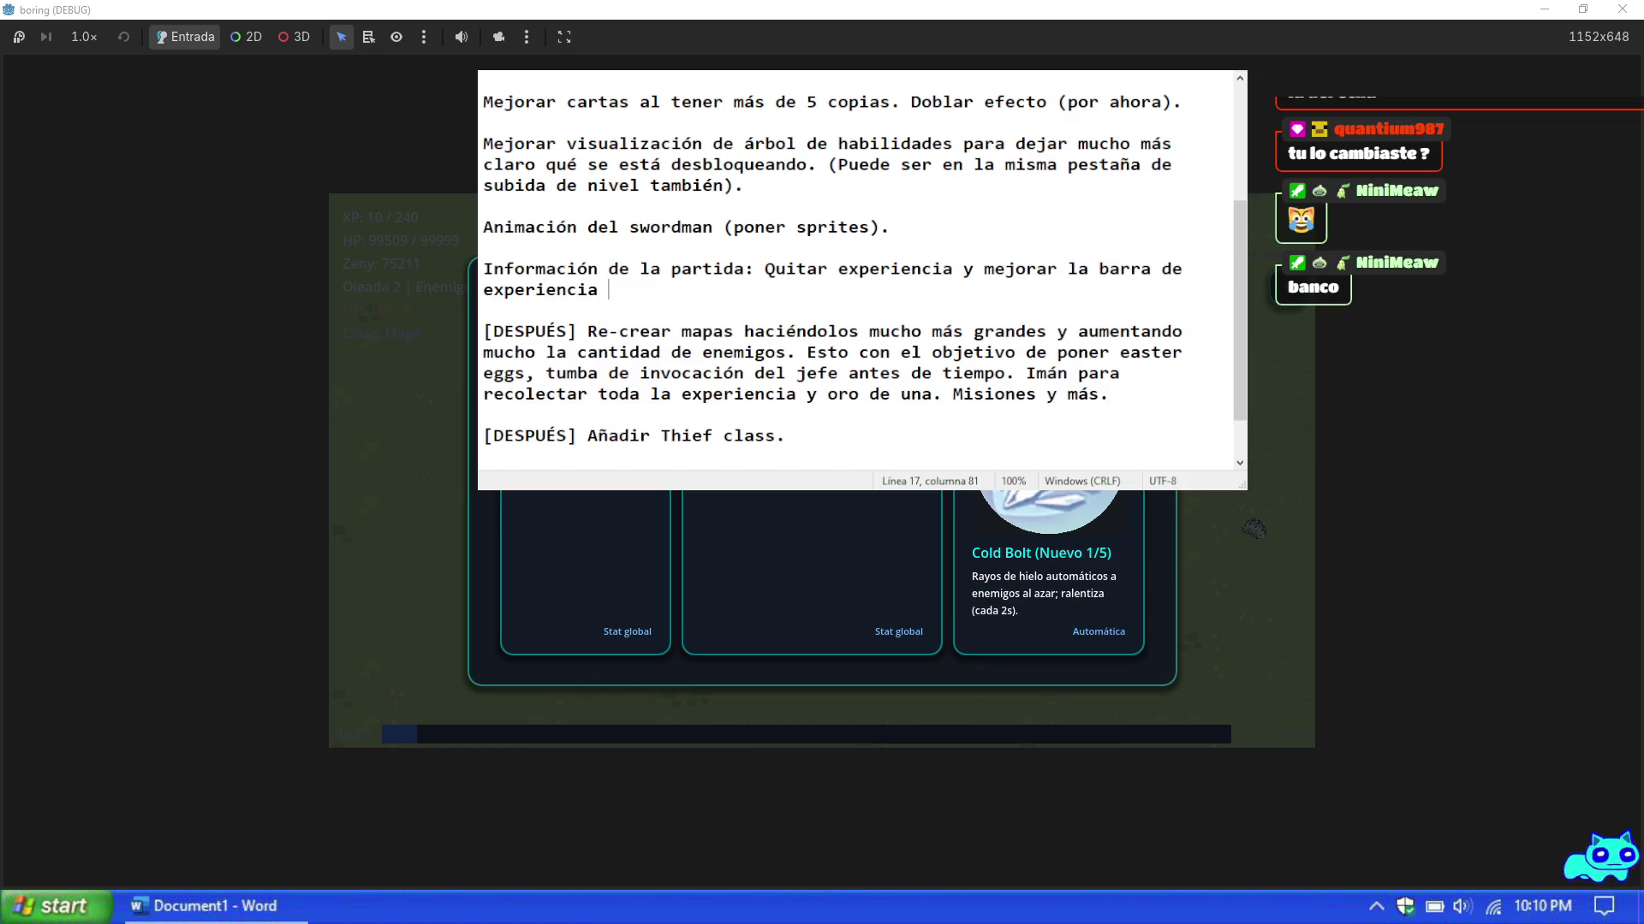
pyautogui.write('que está abajo.')
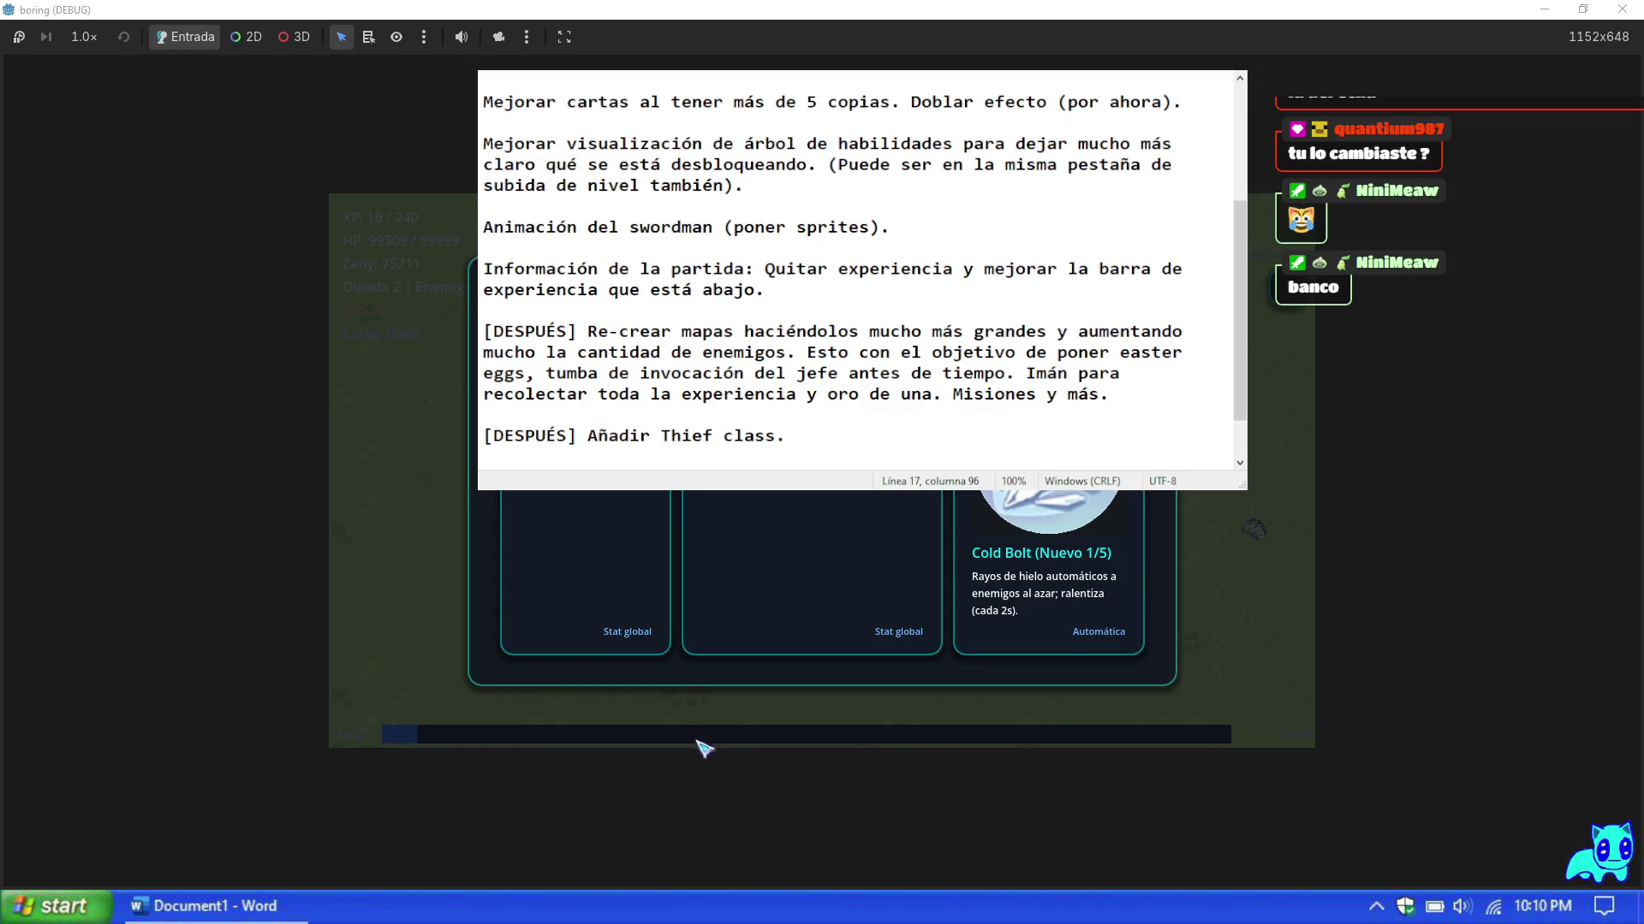
# Step: Pick the middle level-up card in the game and add blank lines in the to-do list
pyautogui.click(829, 561)
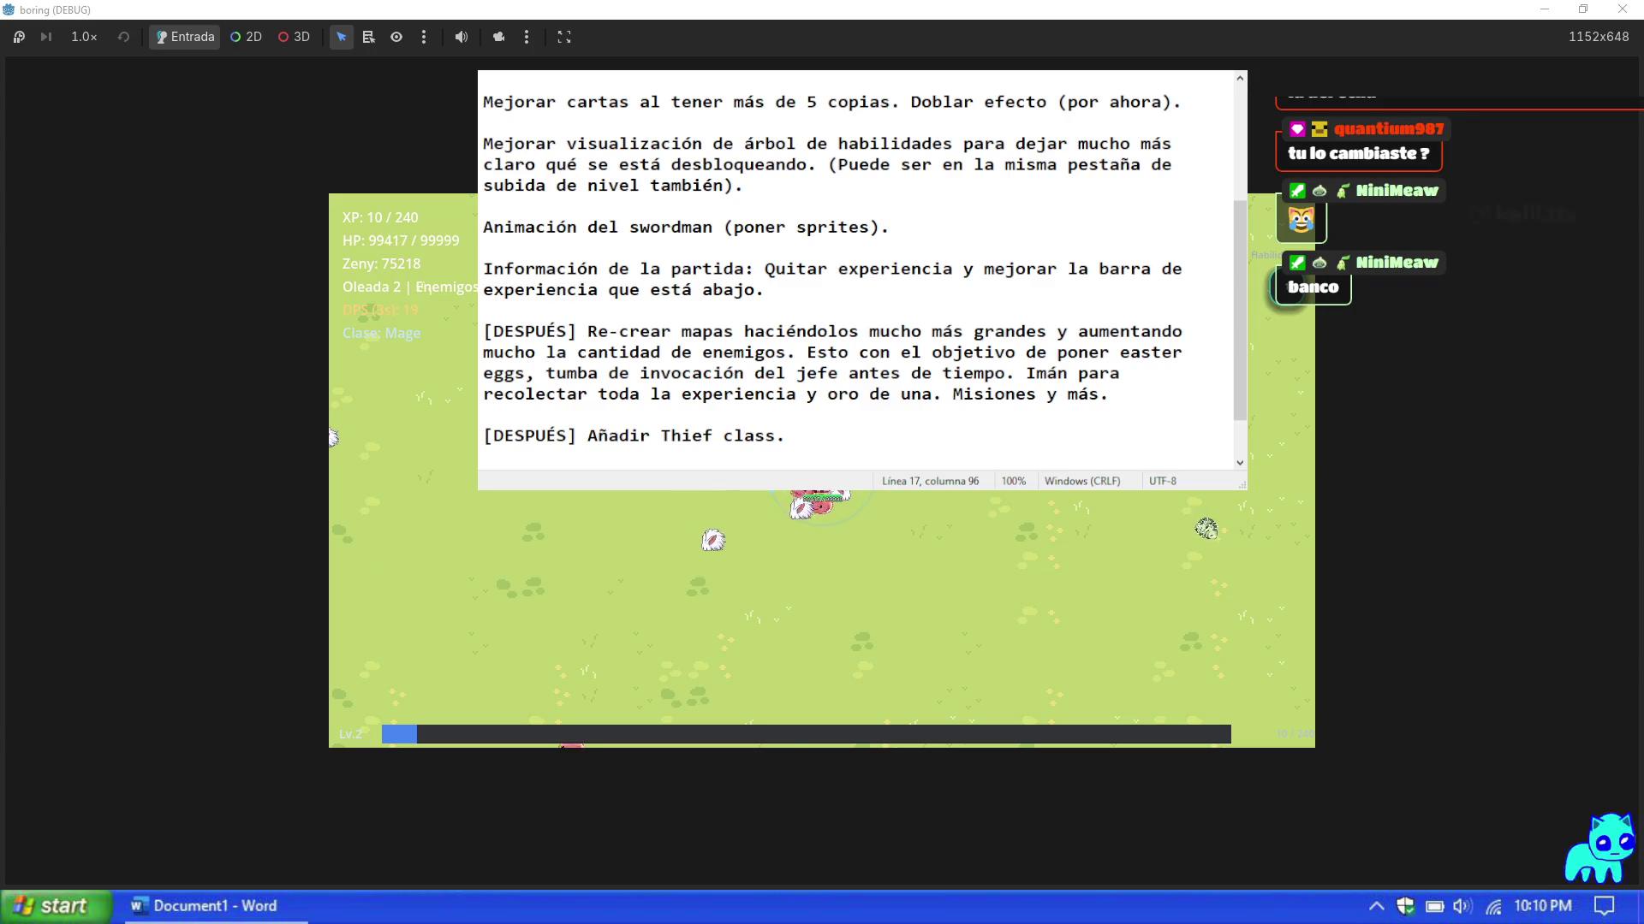
pyautogui.click(897, 227)
pyautogui.press('Return')
pyautogui.press('Return')
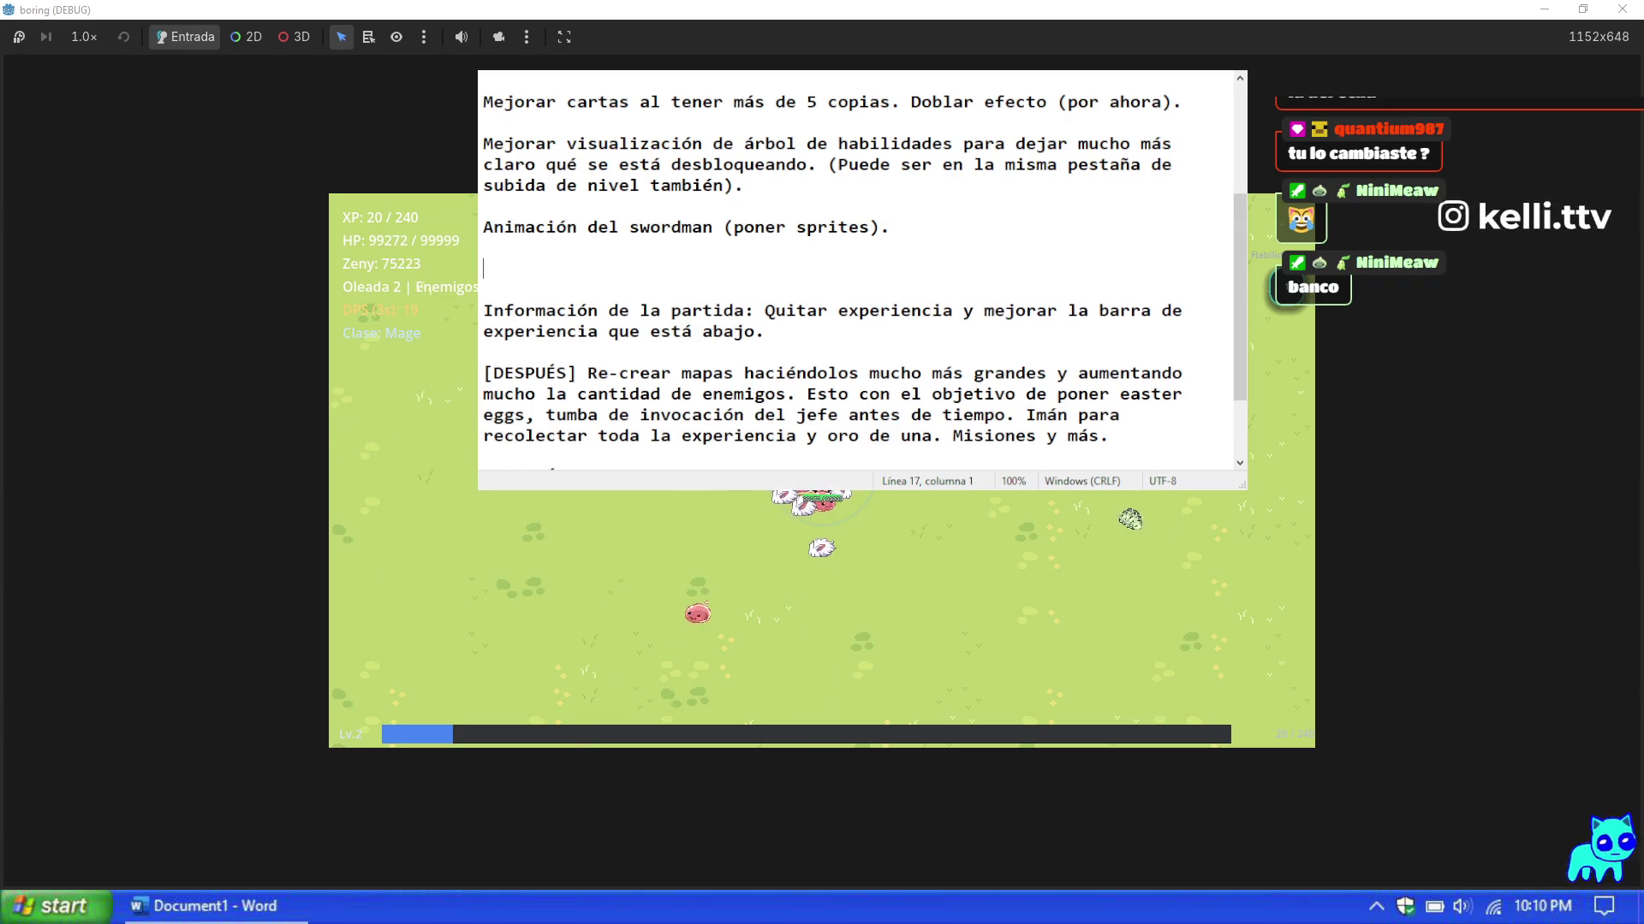
pyautogui.click(611, 546)
pyautogui.press('Escape')
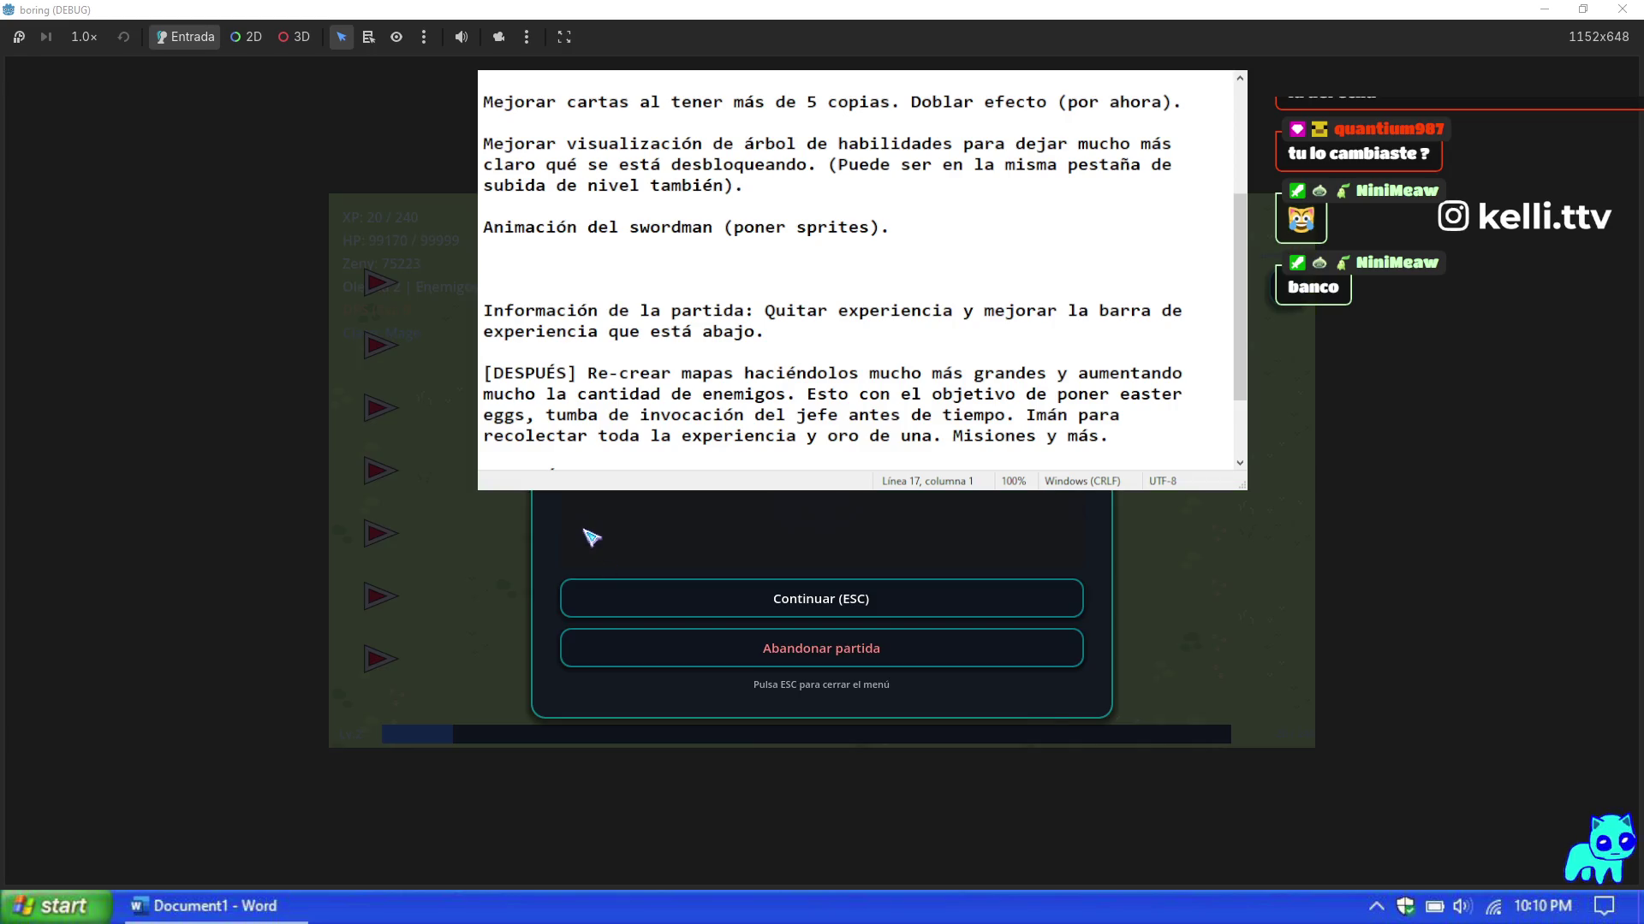
# Step: Append 'Mejor visualización de datos clave' and the fighting-game style health overlay idea
pyautogui.click(656, 485)
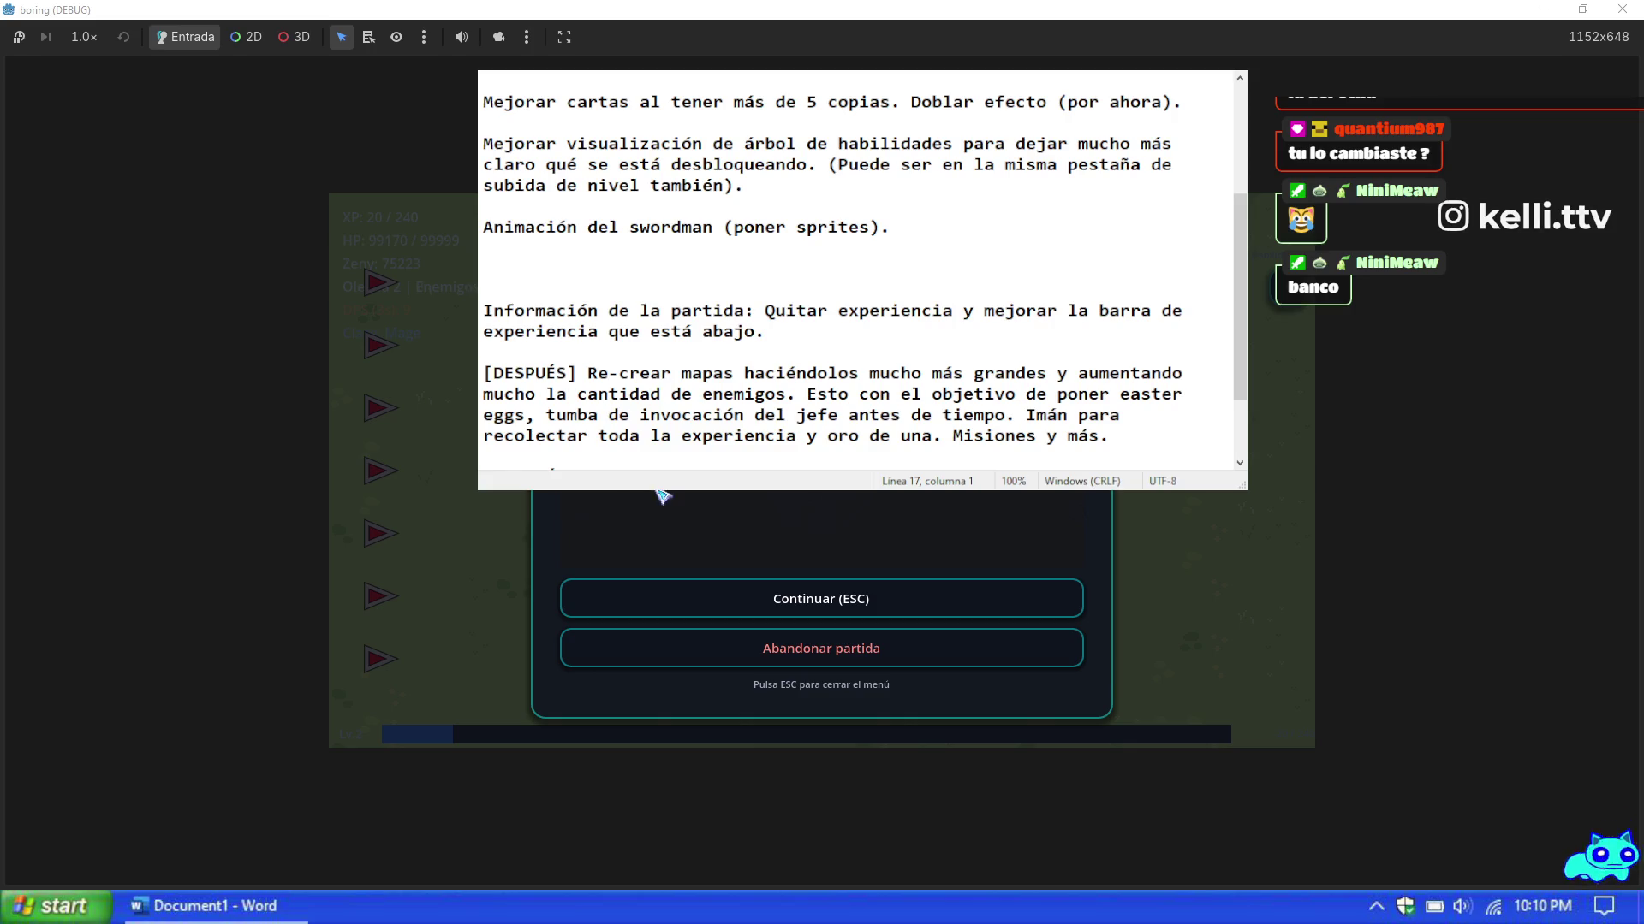
pyautogui.write('Mejor')
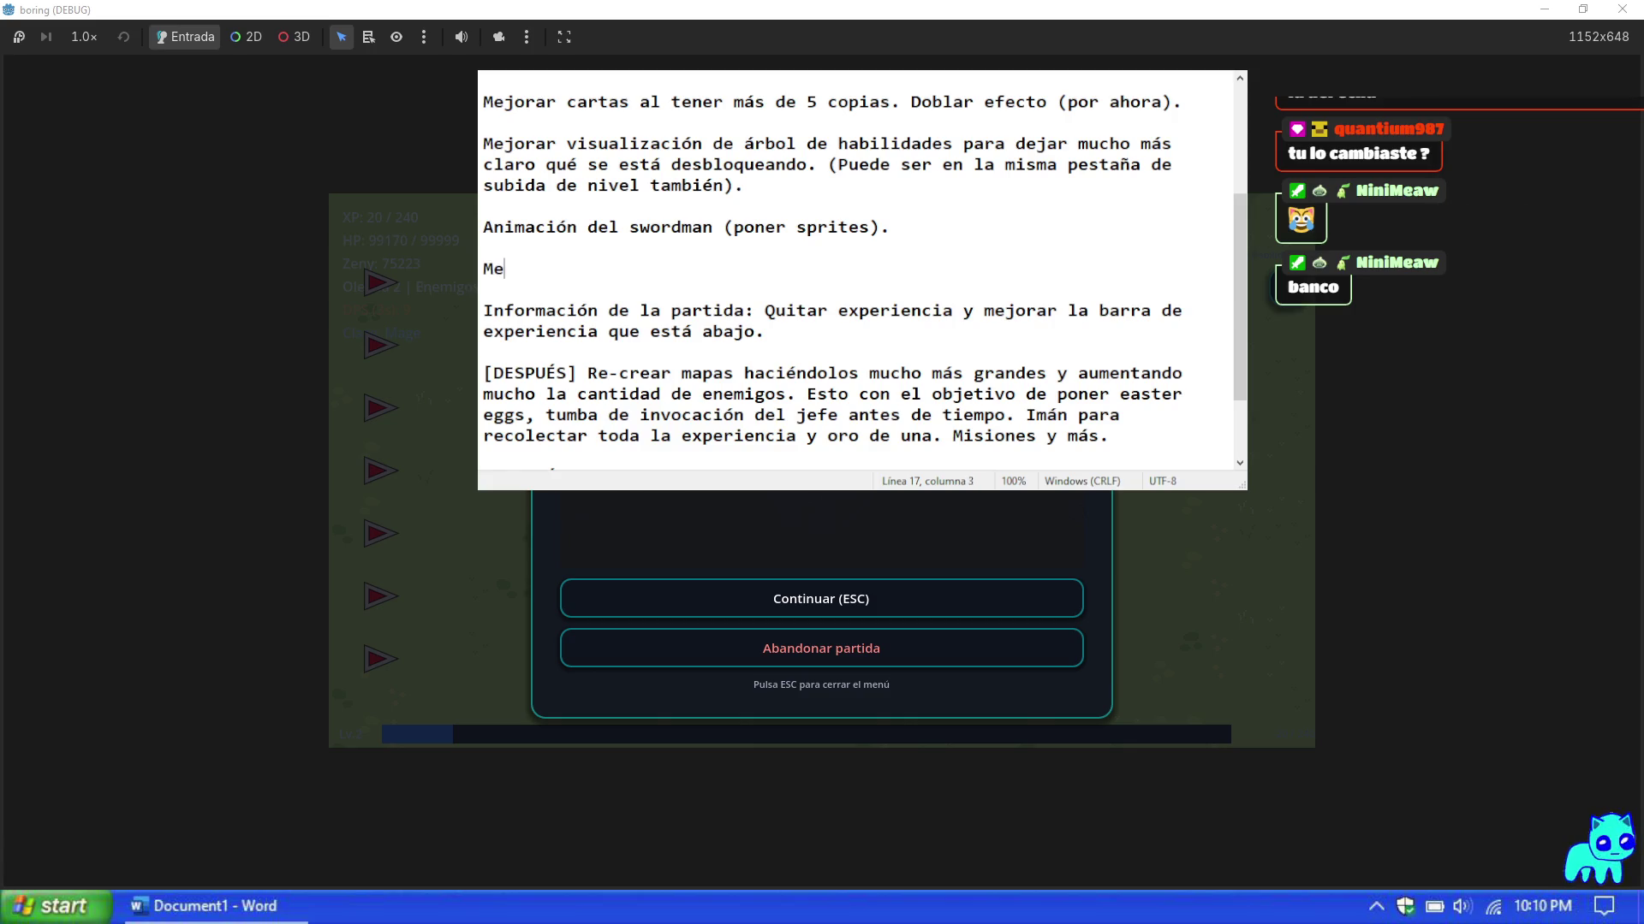
pyautogui.press('BackSpace')
pyautogui.press('BackSpace')
pyautogui.press('BackSpace')
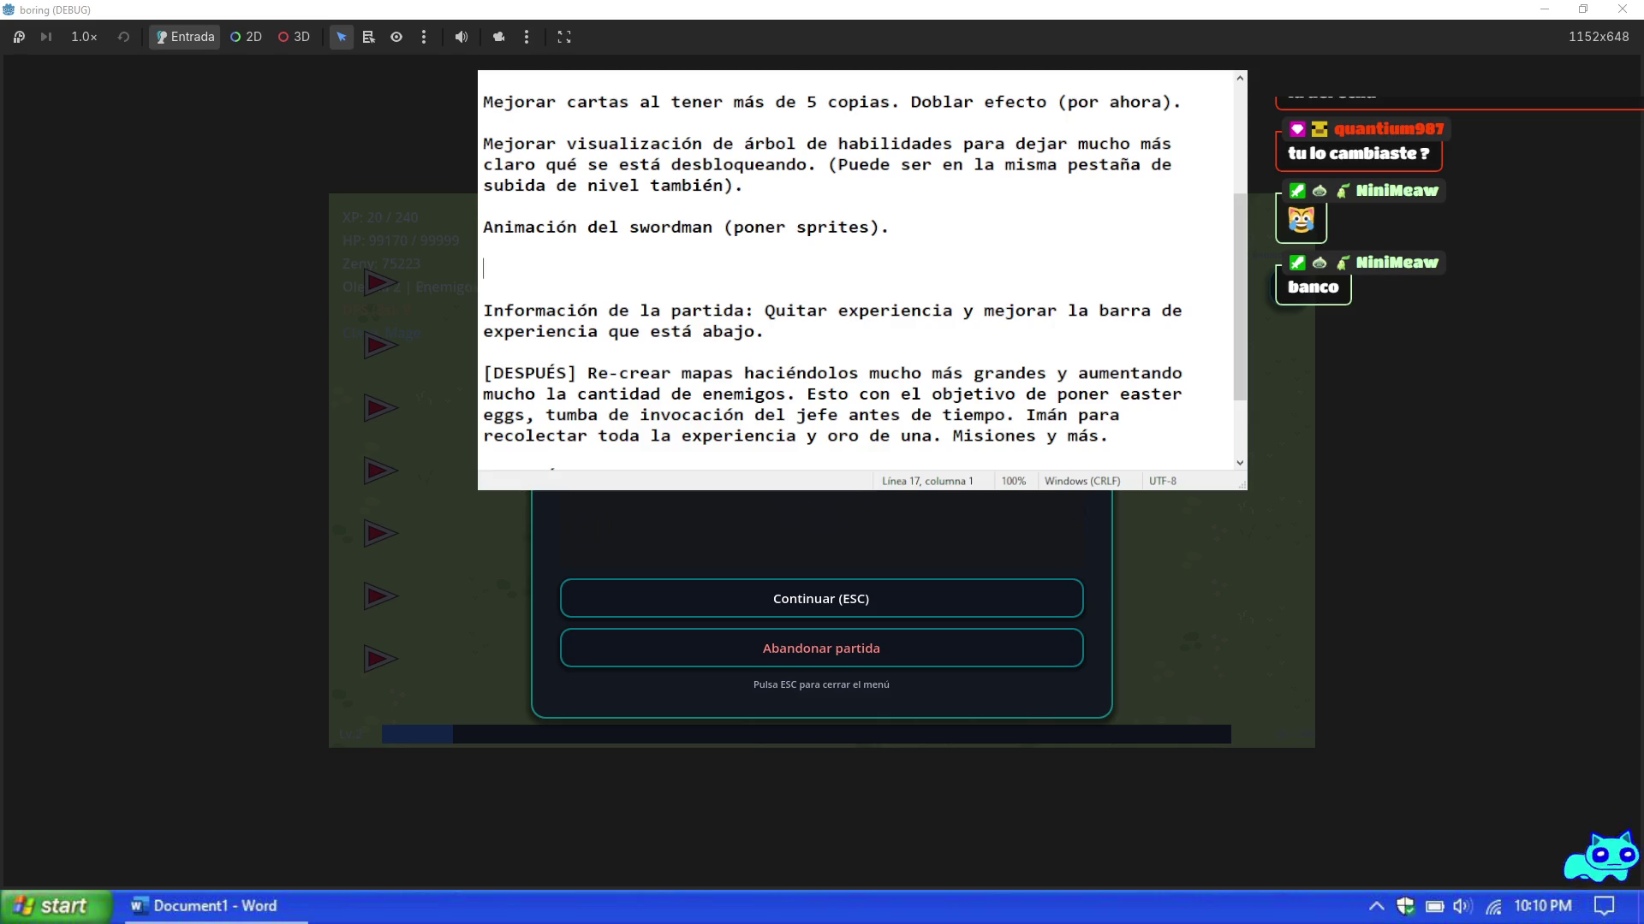
pyautogui.click(805, 339)
pyautogui.write('Mej')
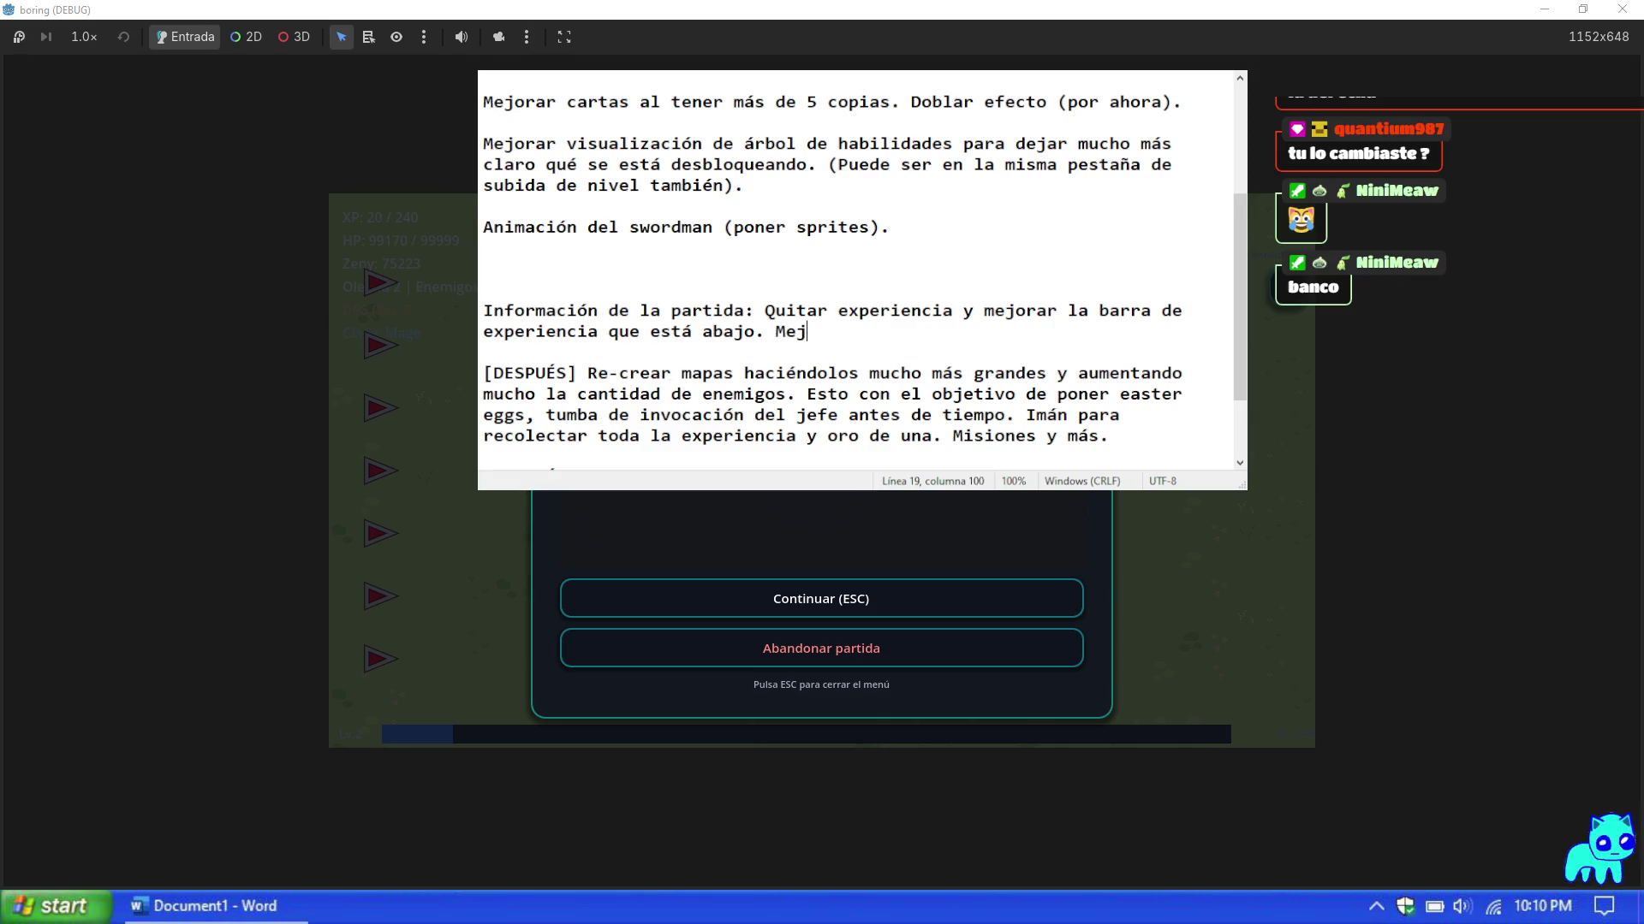
pyautogui.write('or visualizaci')
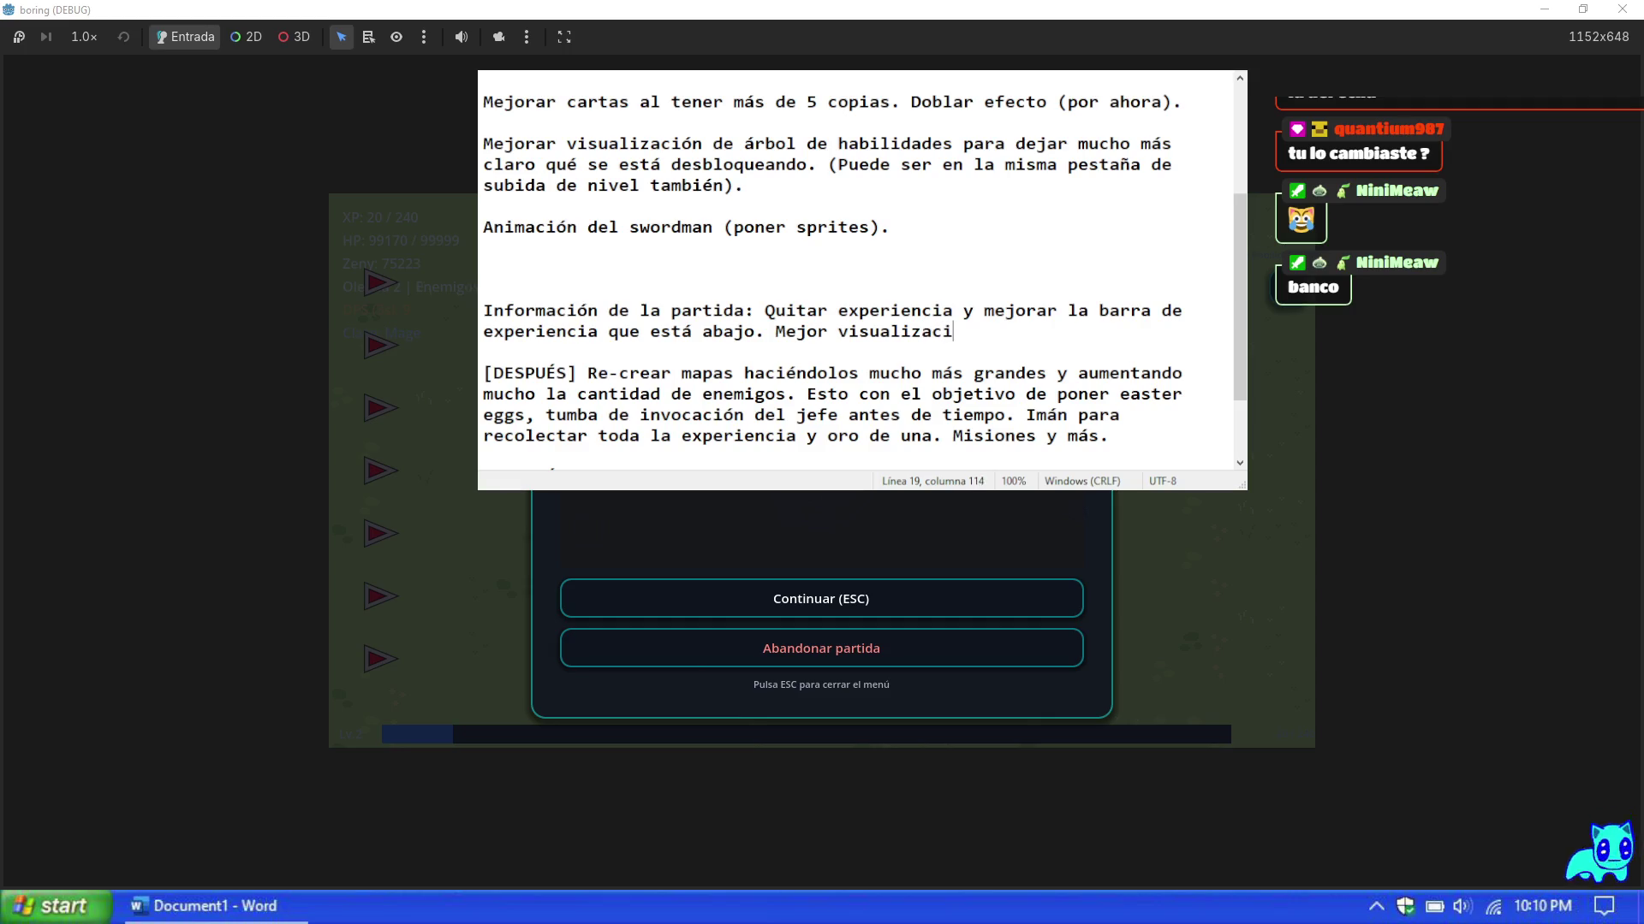
pyautogui.write('ón de datos clave.')
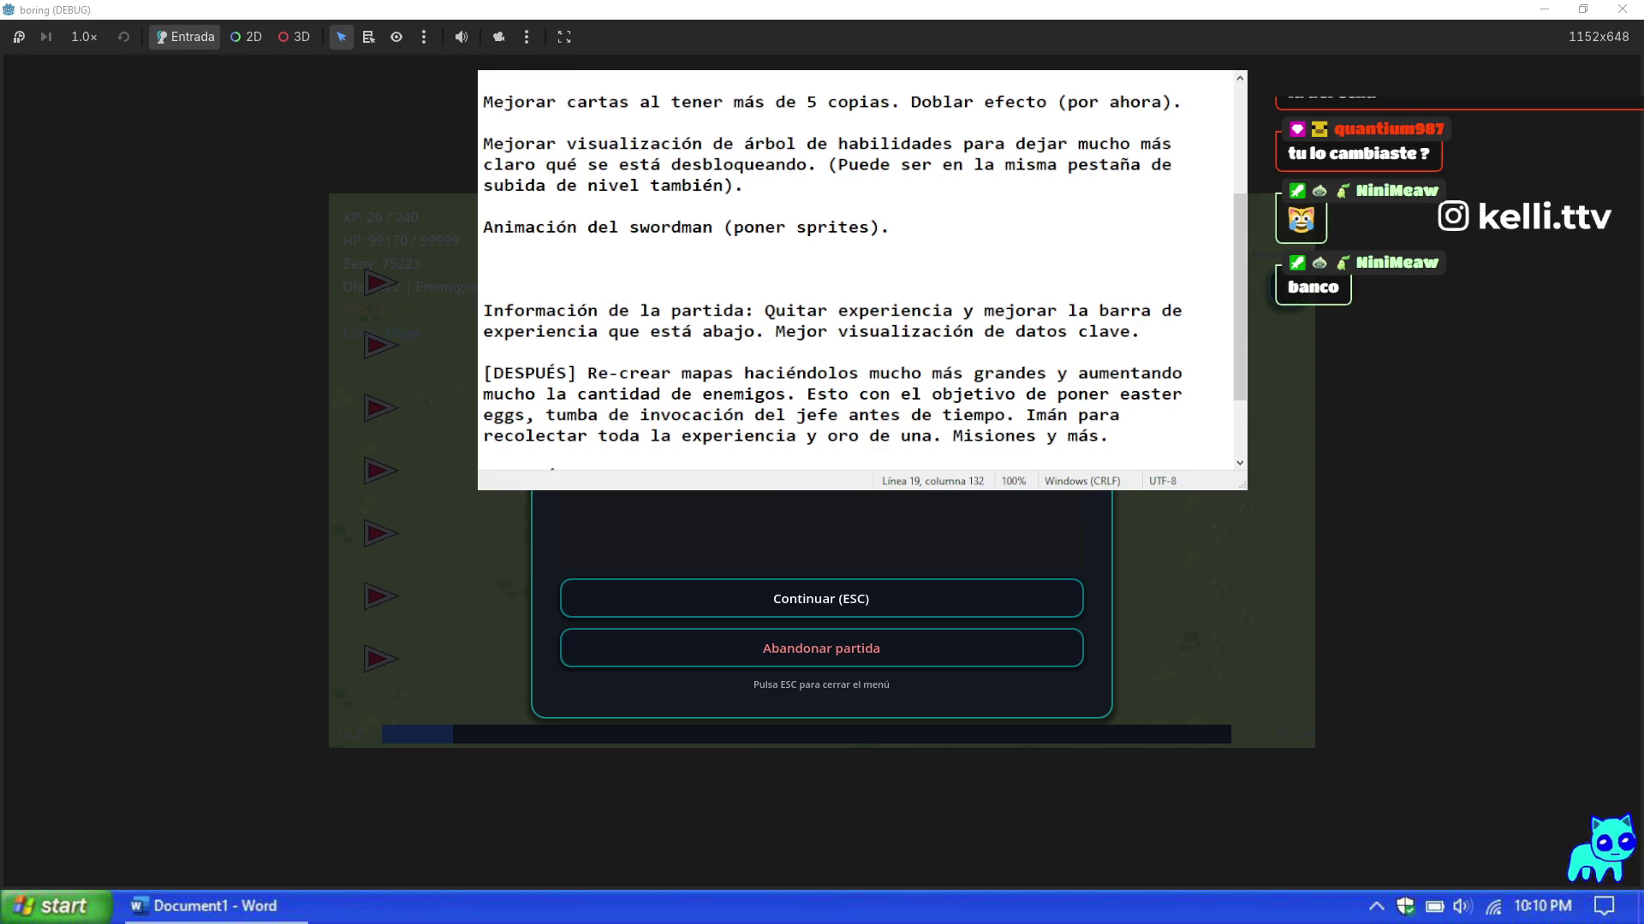
pyautogui.write(' Quiz')
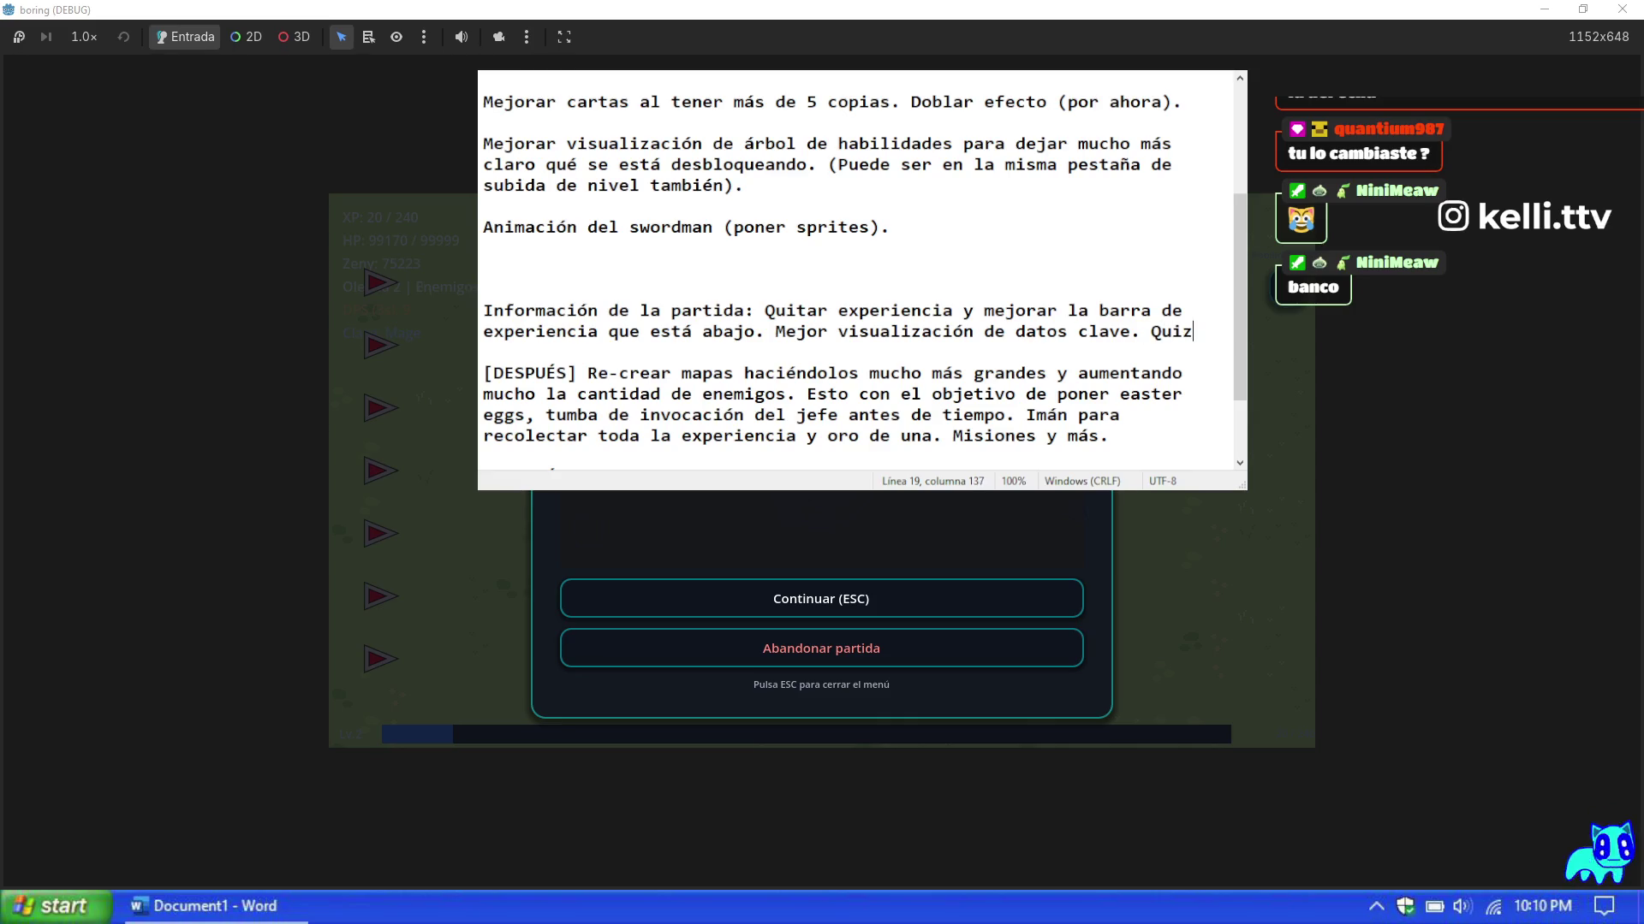
pyautogui.write('ás hacer un overlay de ')
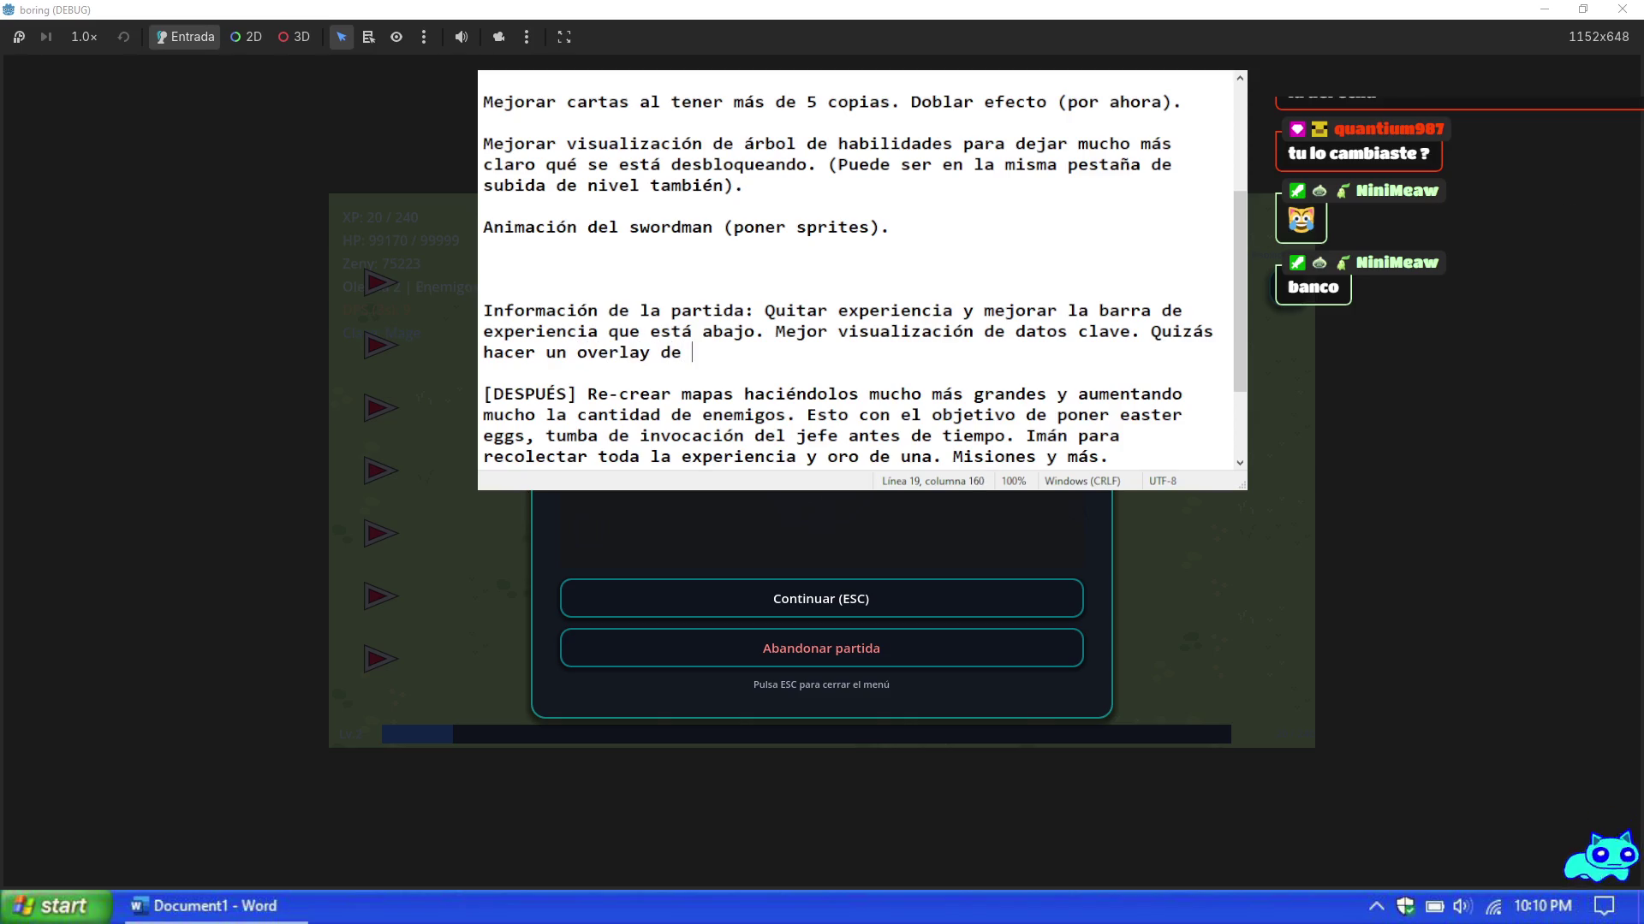
pyautogui.write(' la vida del per')
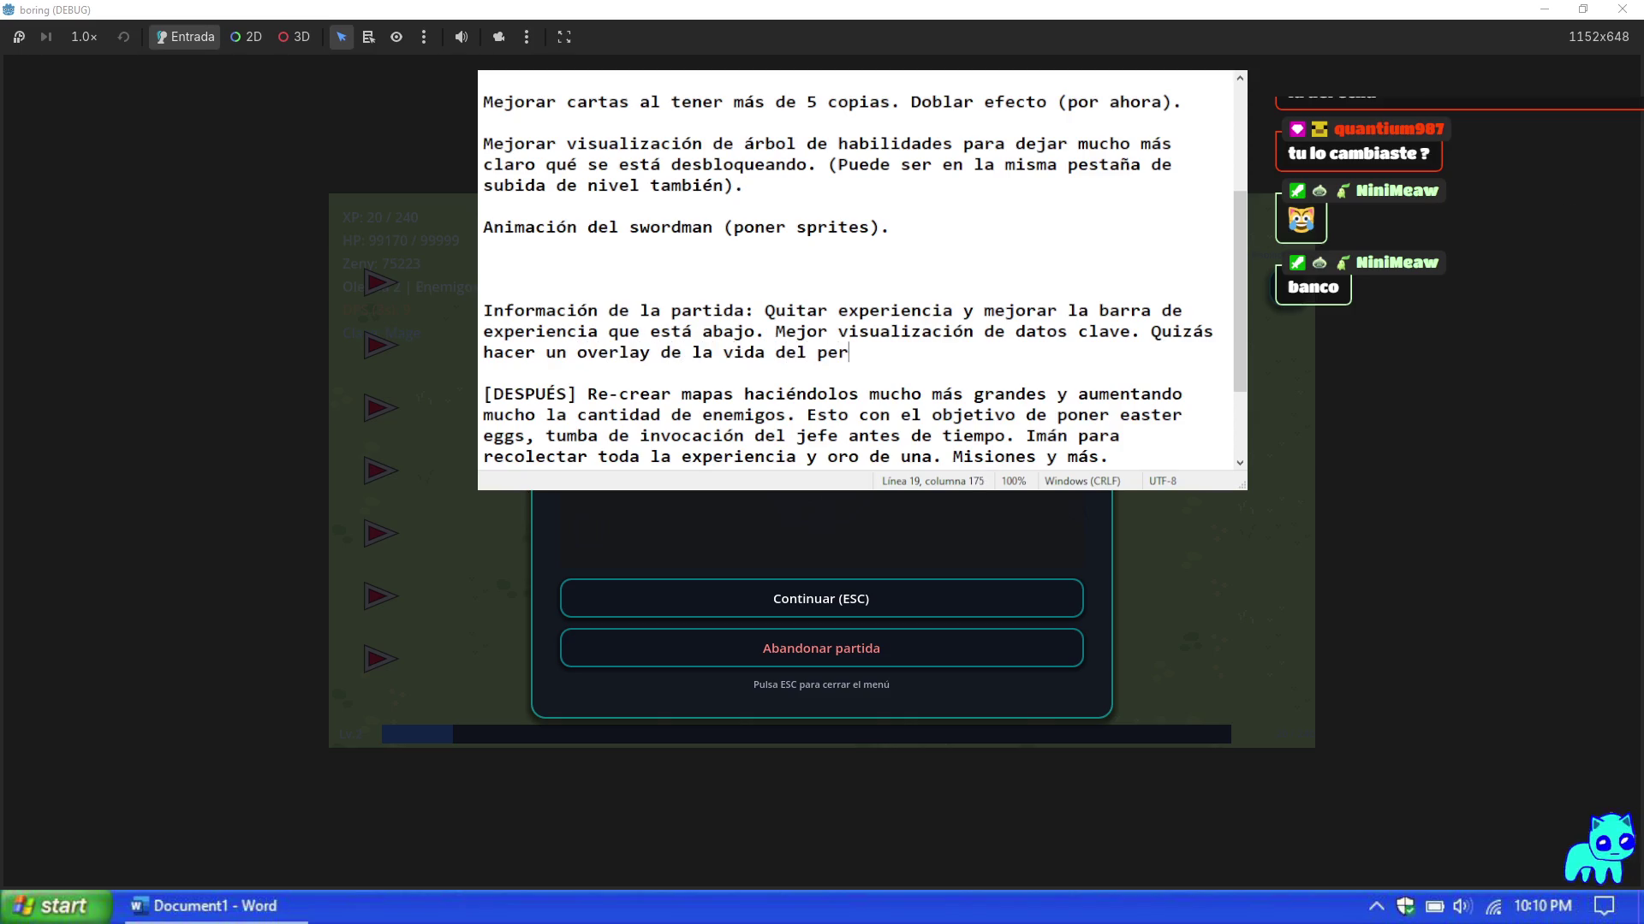
pyautogui.write('sonaje como')
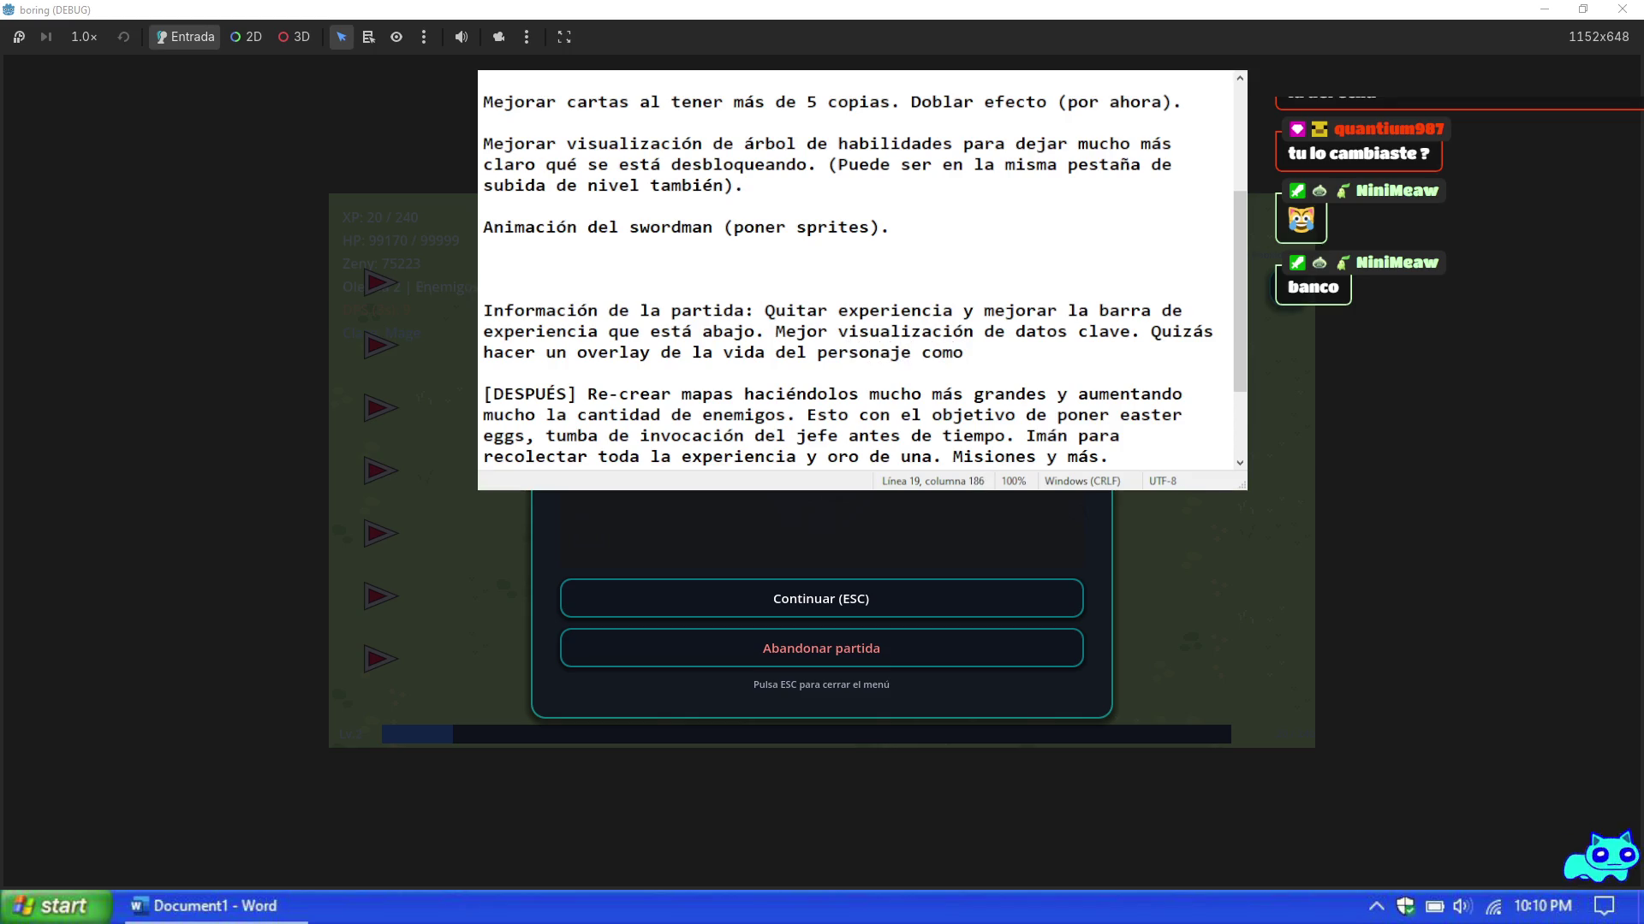
pyautogui.write('un juego de pelea.')
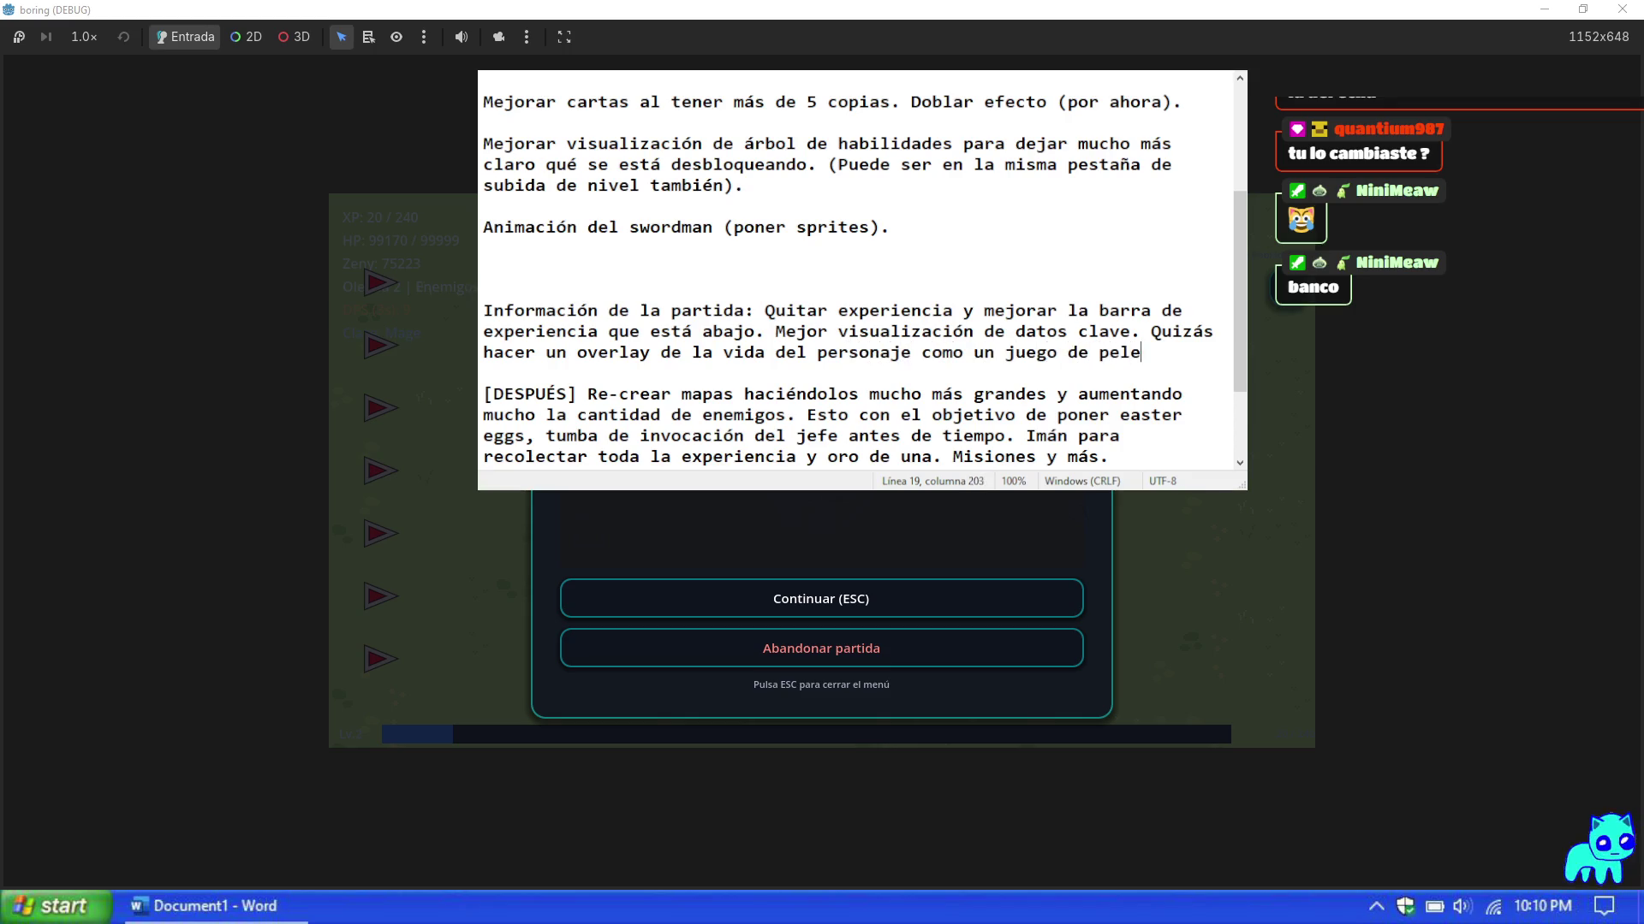
# Step: Add 'Mostrar zeny arriba a la derecha con símbolo de moneda de oro', visible on dark and light maps
pyautogui.press('Return')
pyautogui.press('Return')
pyautogui.press('BackSpace')
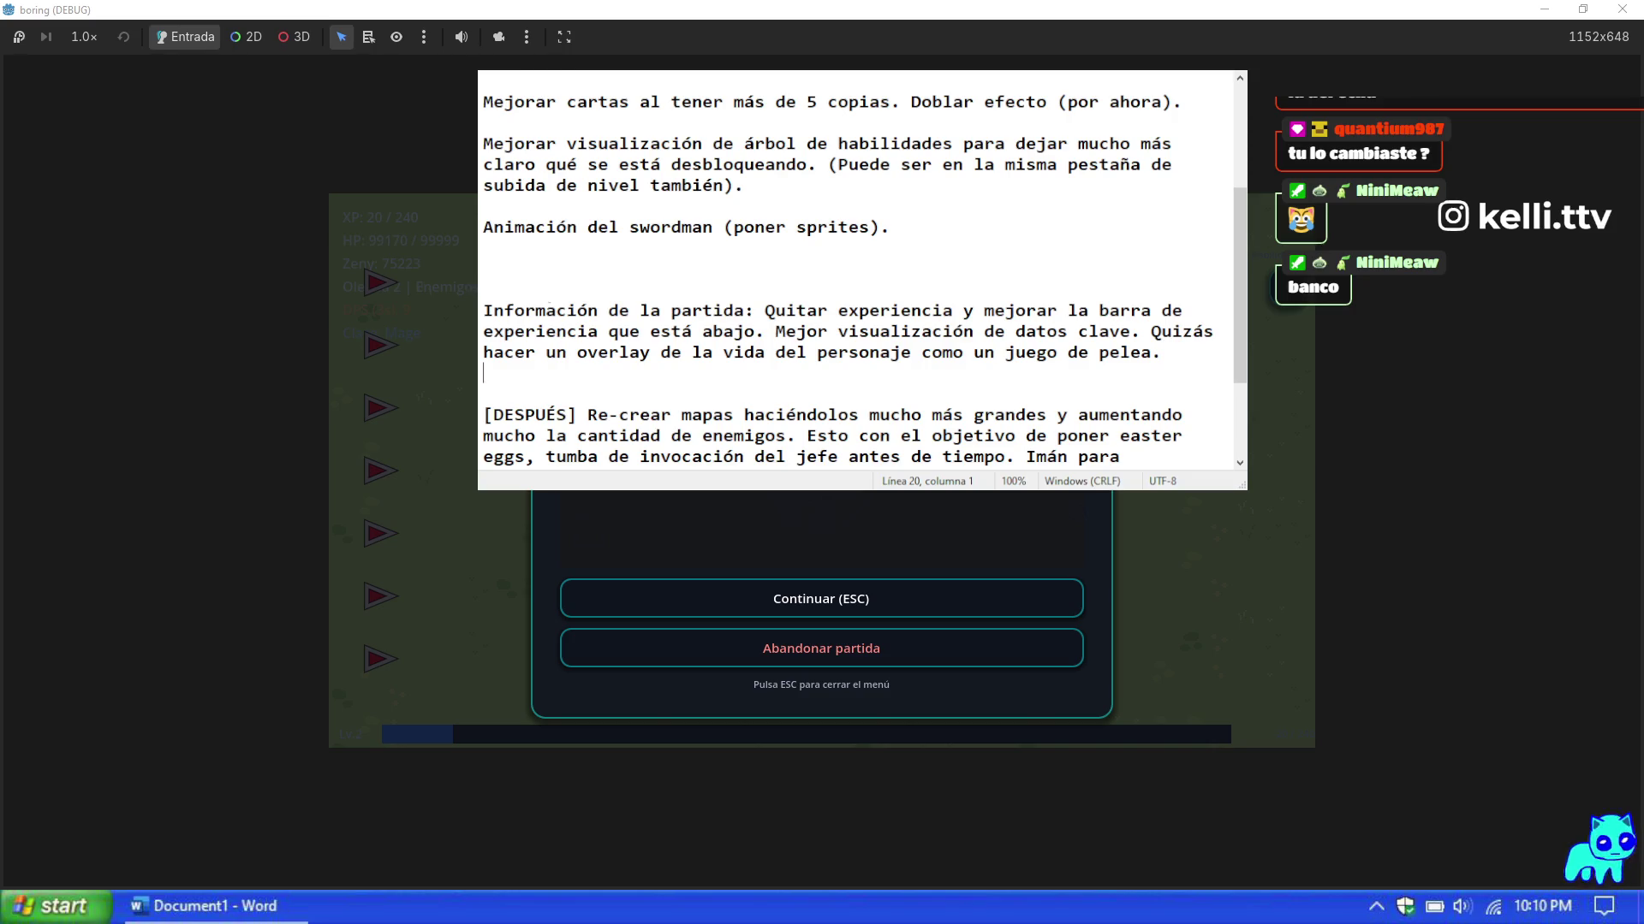
pyautogui.click(917, 179)
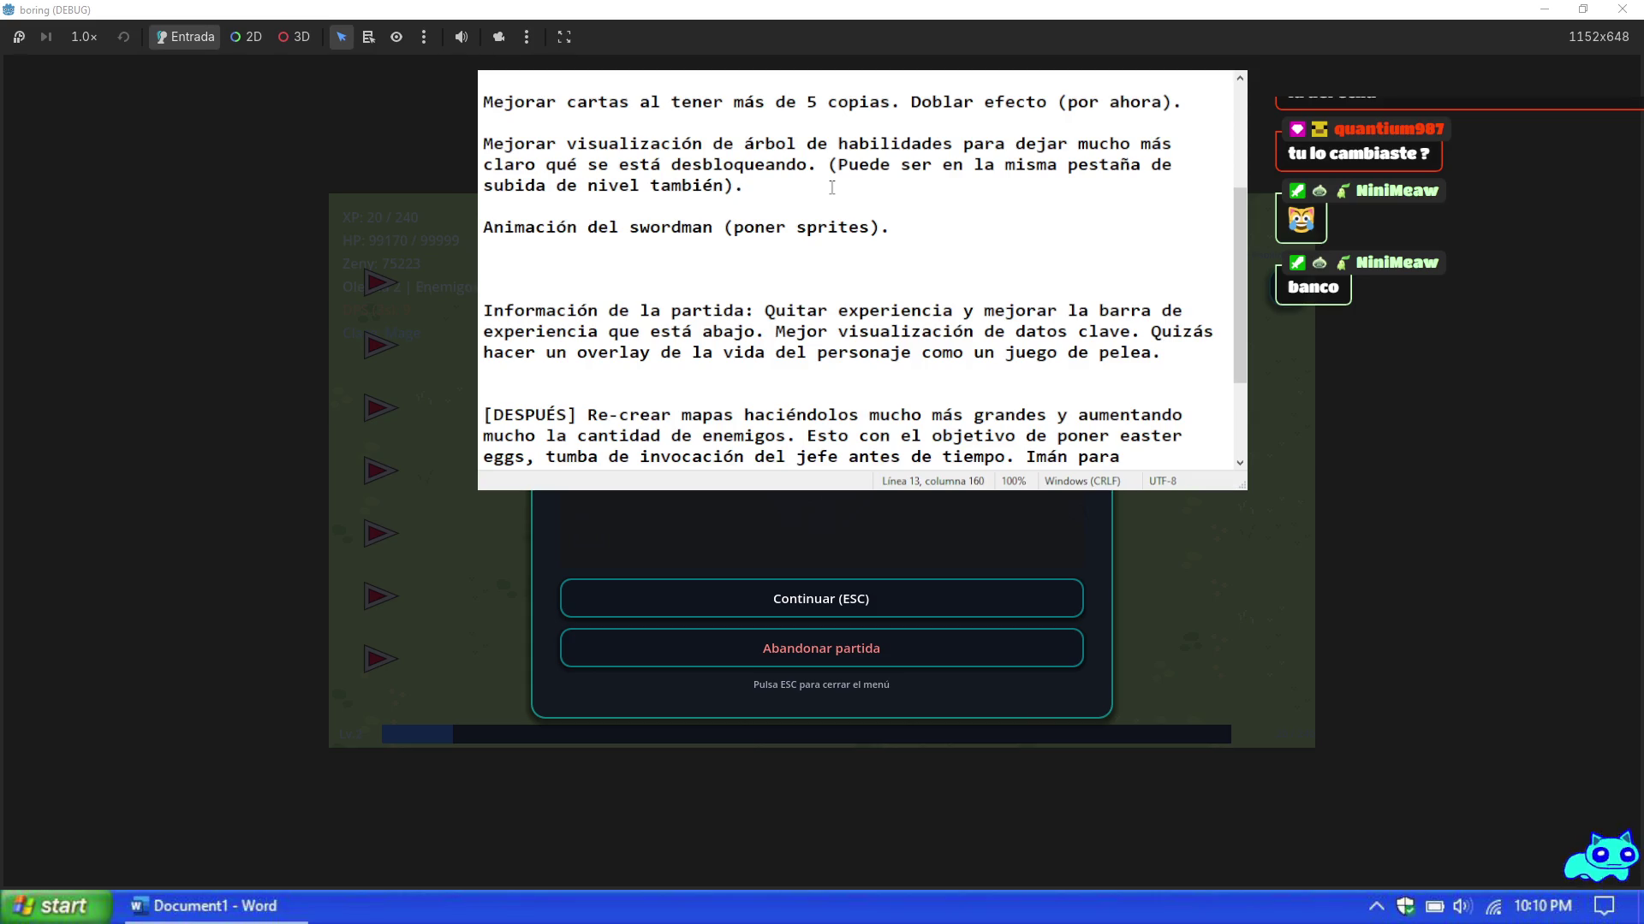
pyautogui.press('Return')
pyautogui.write('Mostrar zeny')
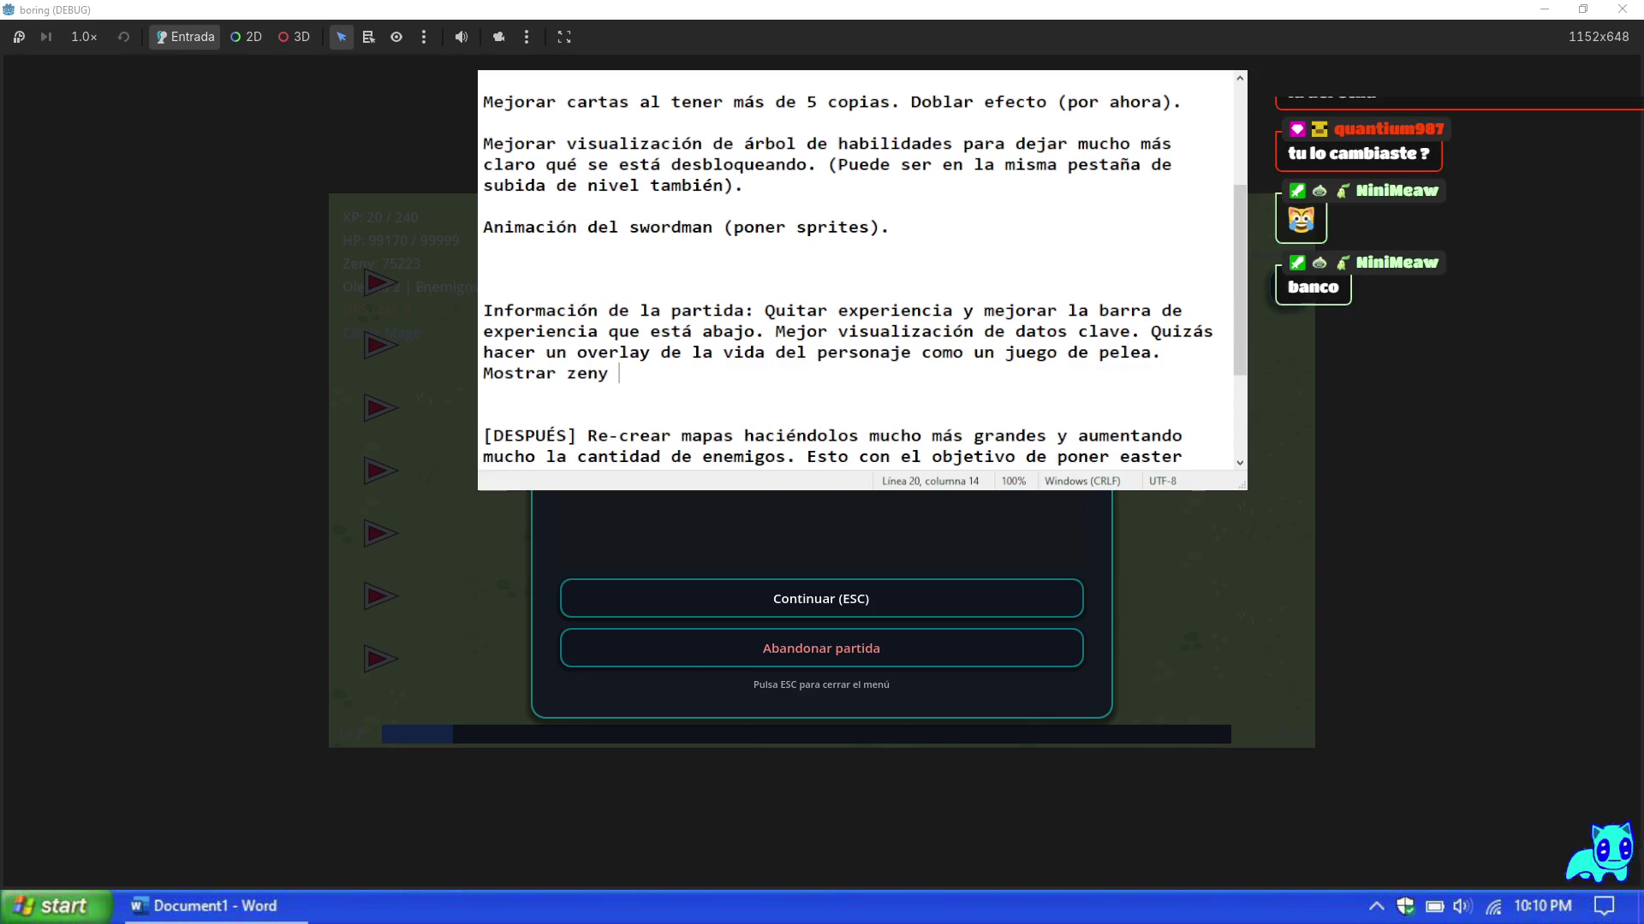
pyautogui.write('abajo')
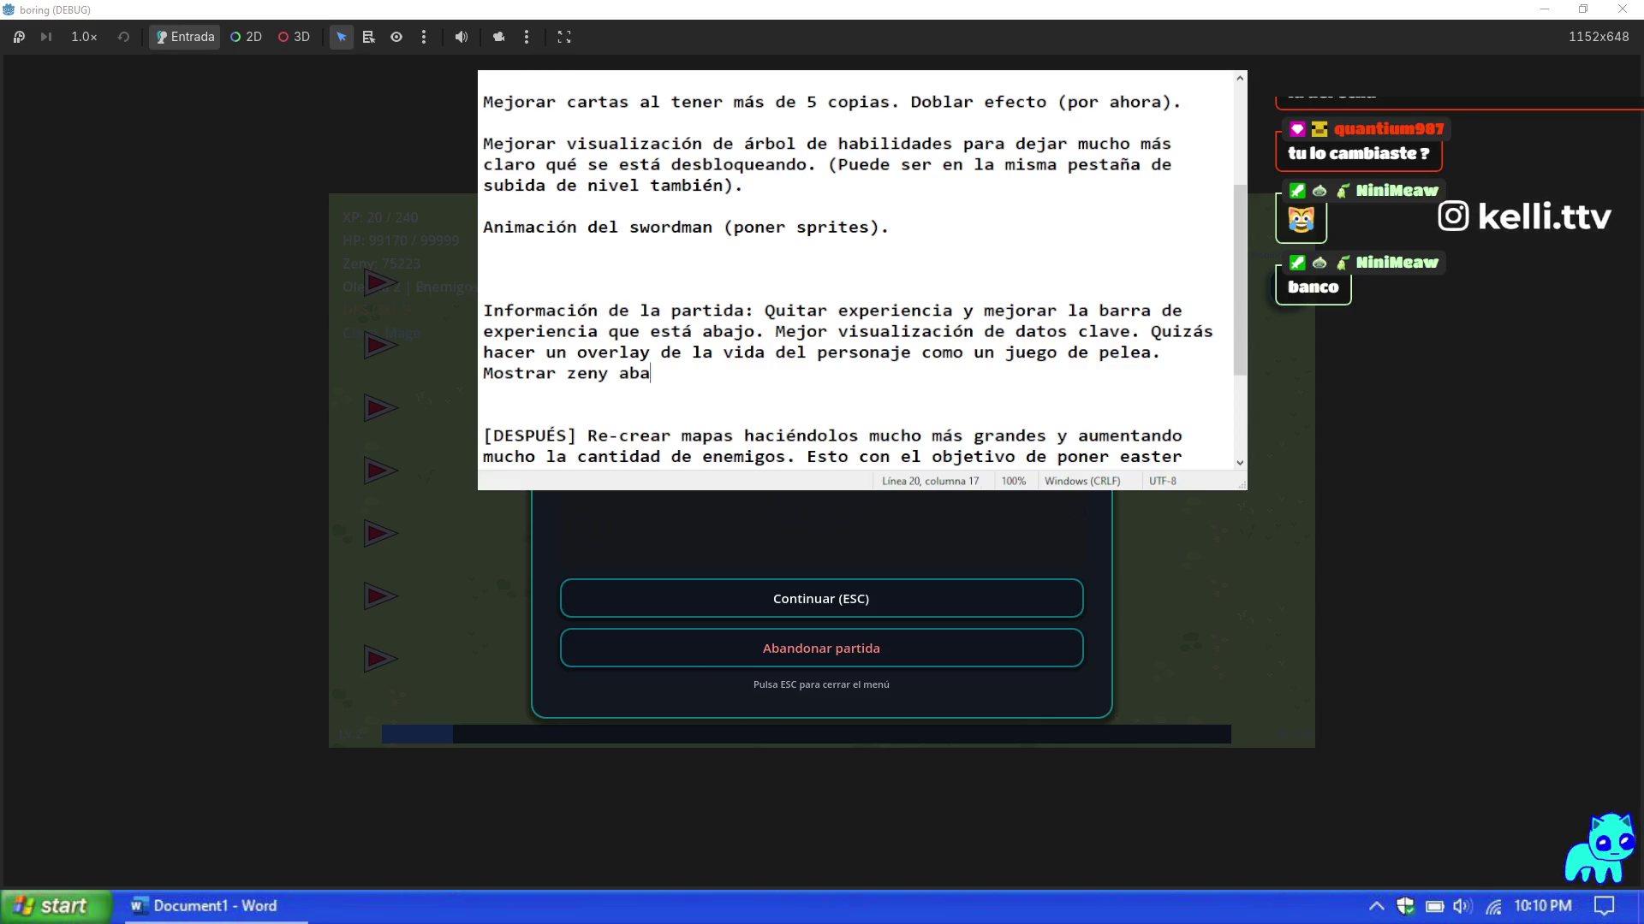
pyautogui.press('BackSpace')
pyautogui.press('BackSpace')
pyautogui.press('BackSpace')
pyautogui.press('BackSpace')
pyautogui.write('arriba a la derecha c')
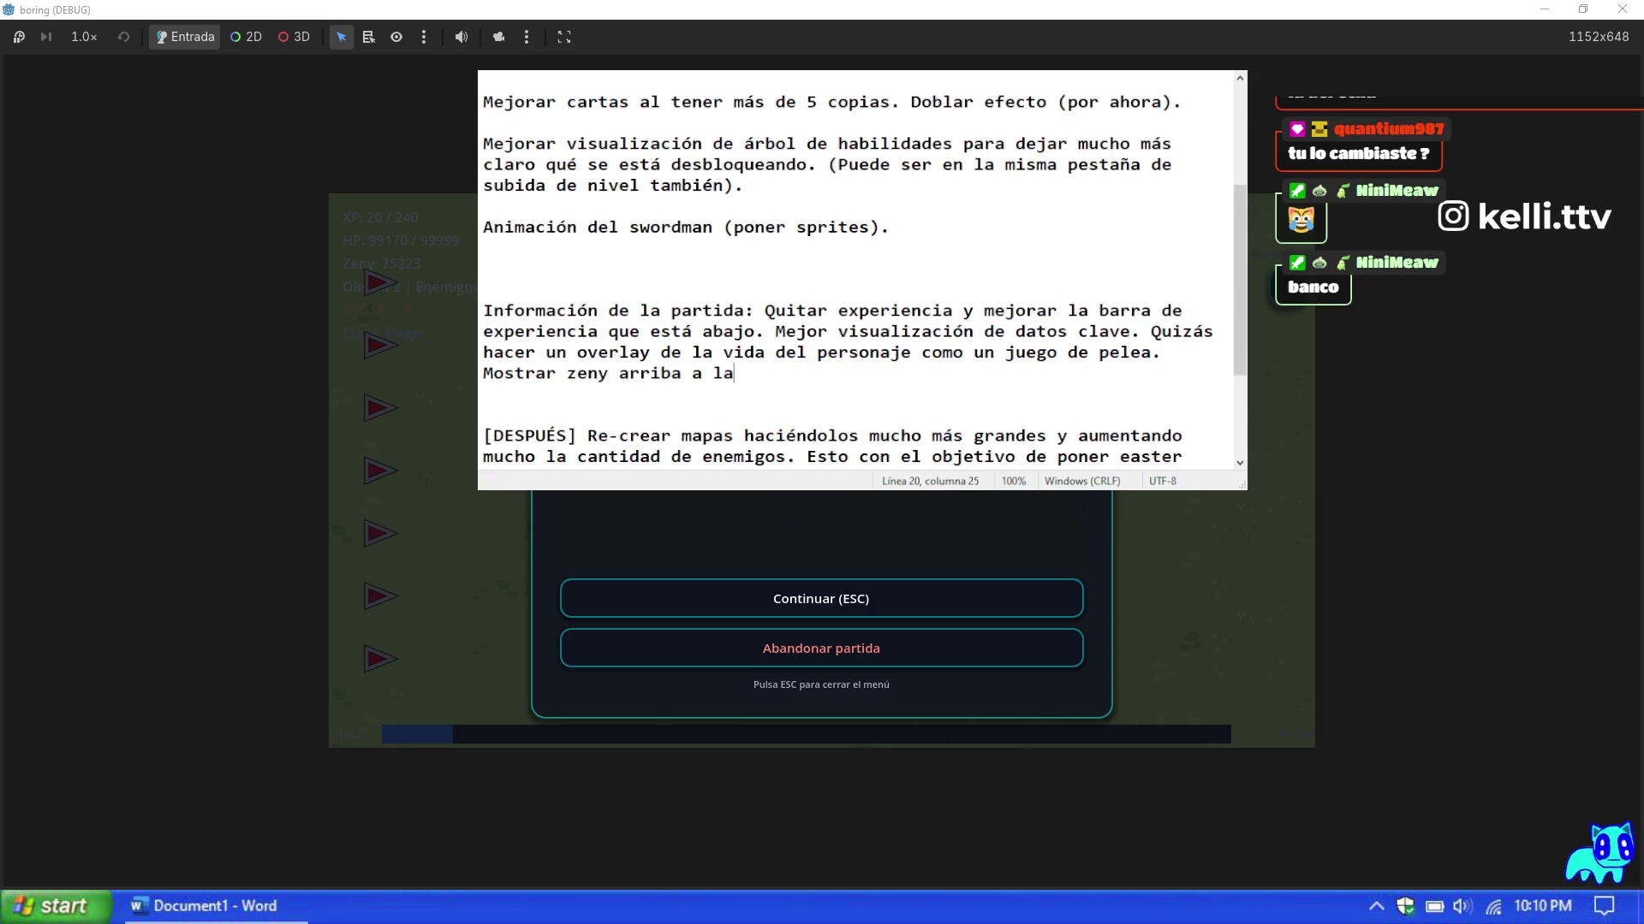
pyautogui.write('on')
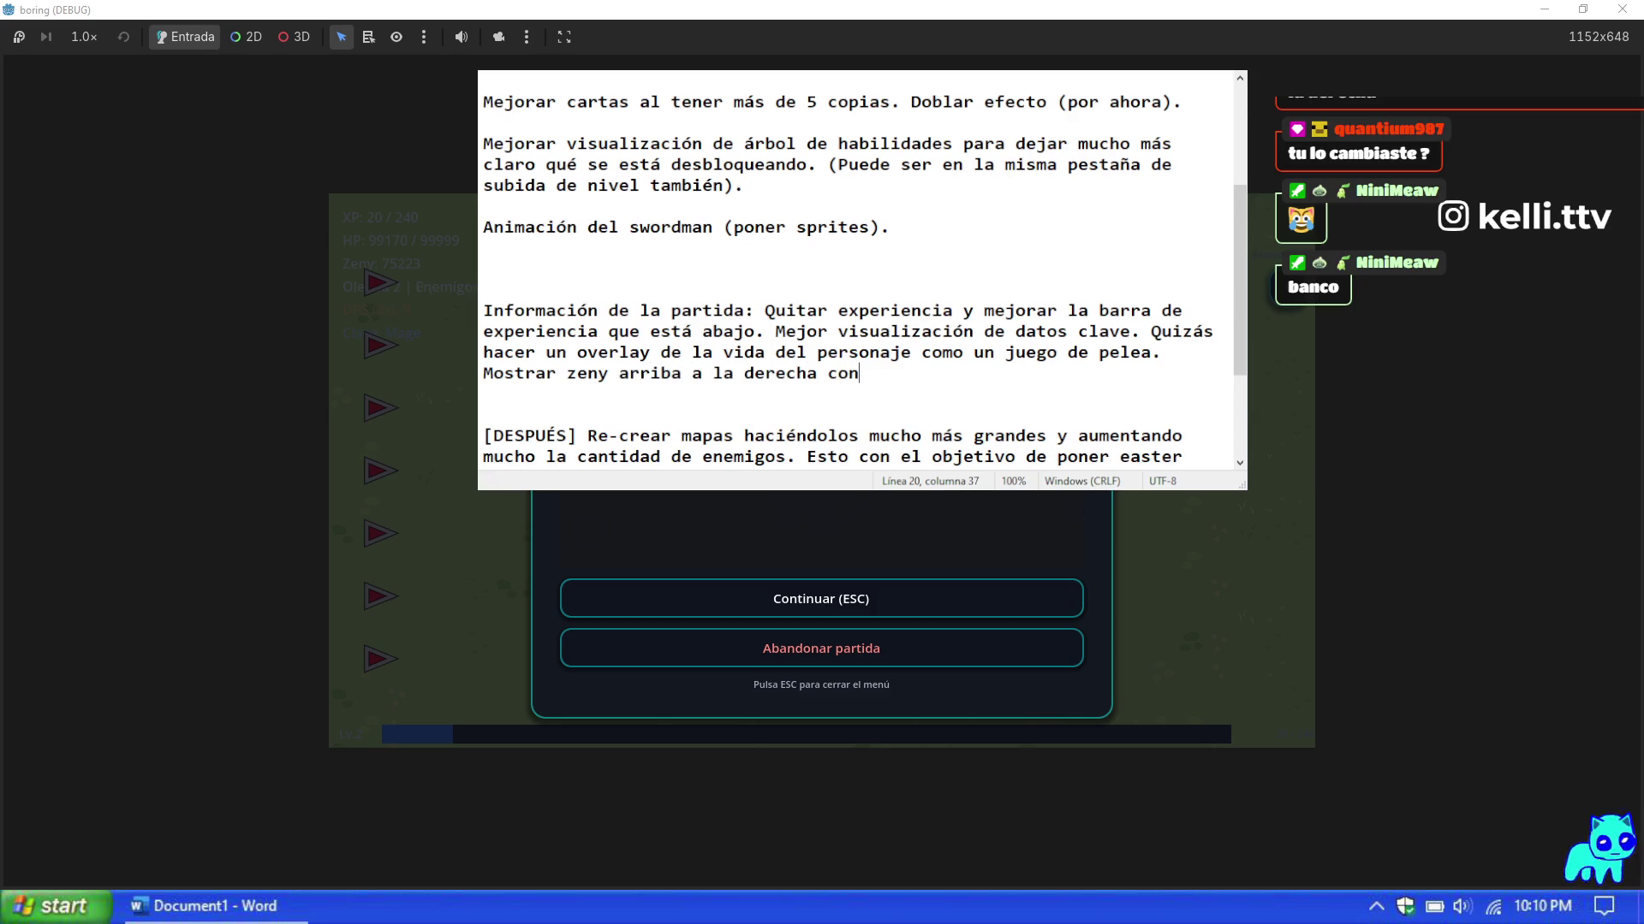
pyautogui.write(' símbolo de moneda')
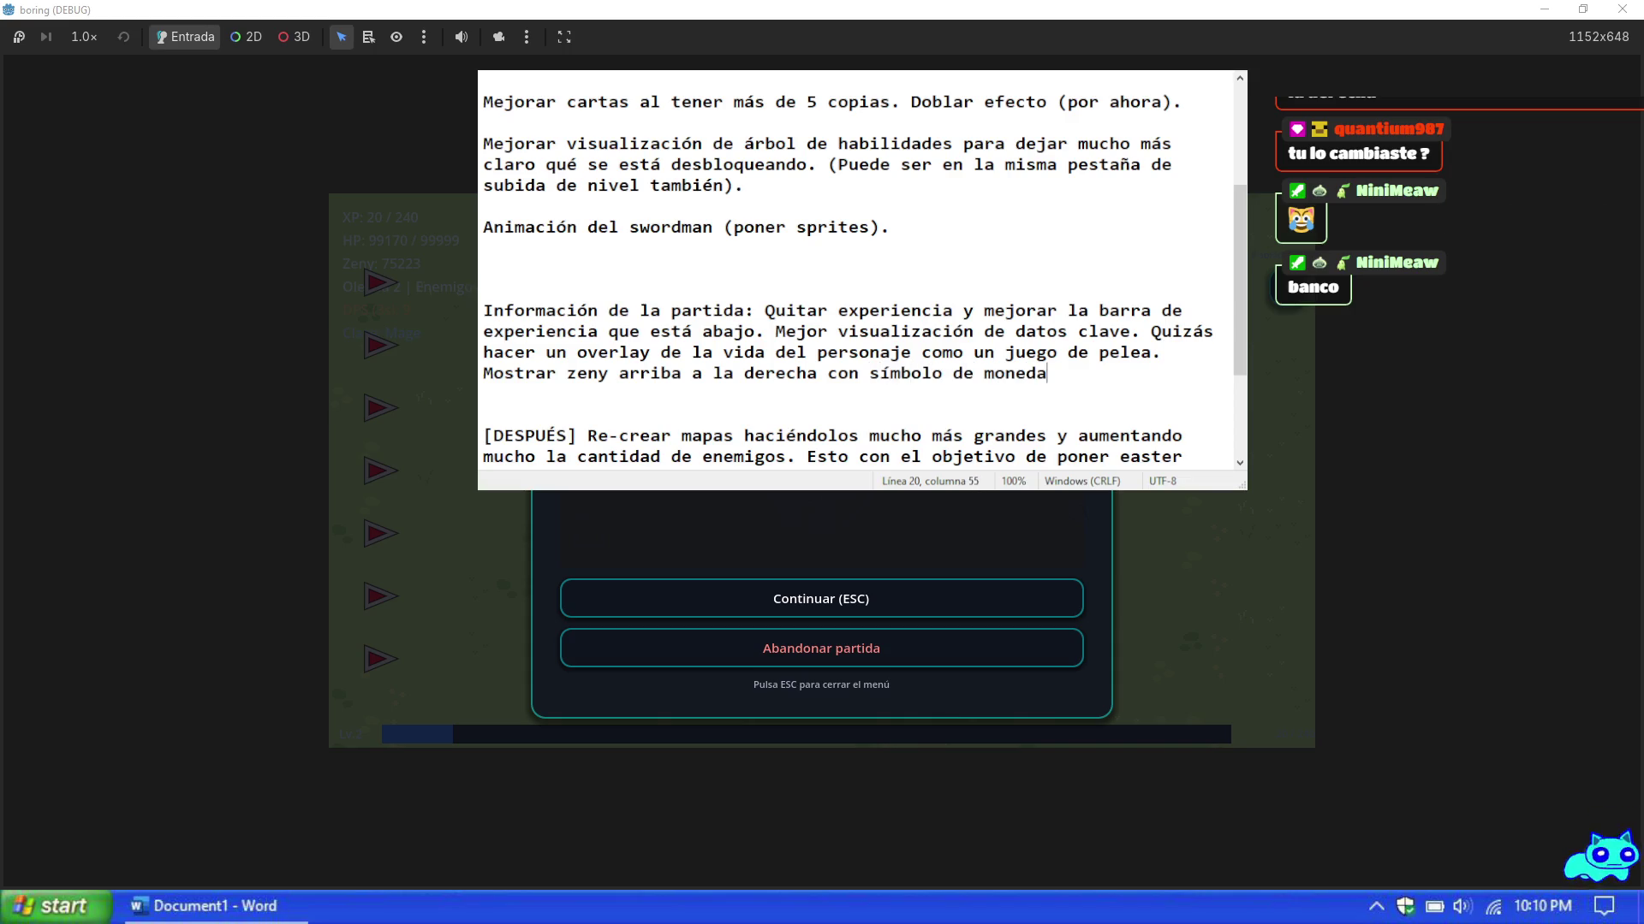
pyautogui.write(' de oro')
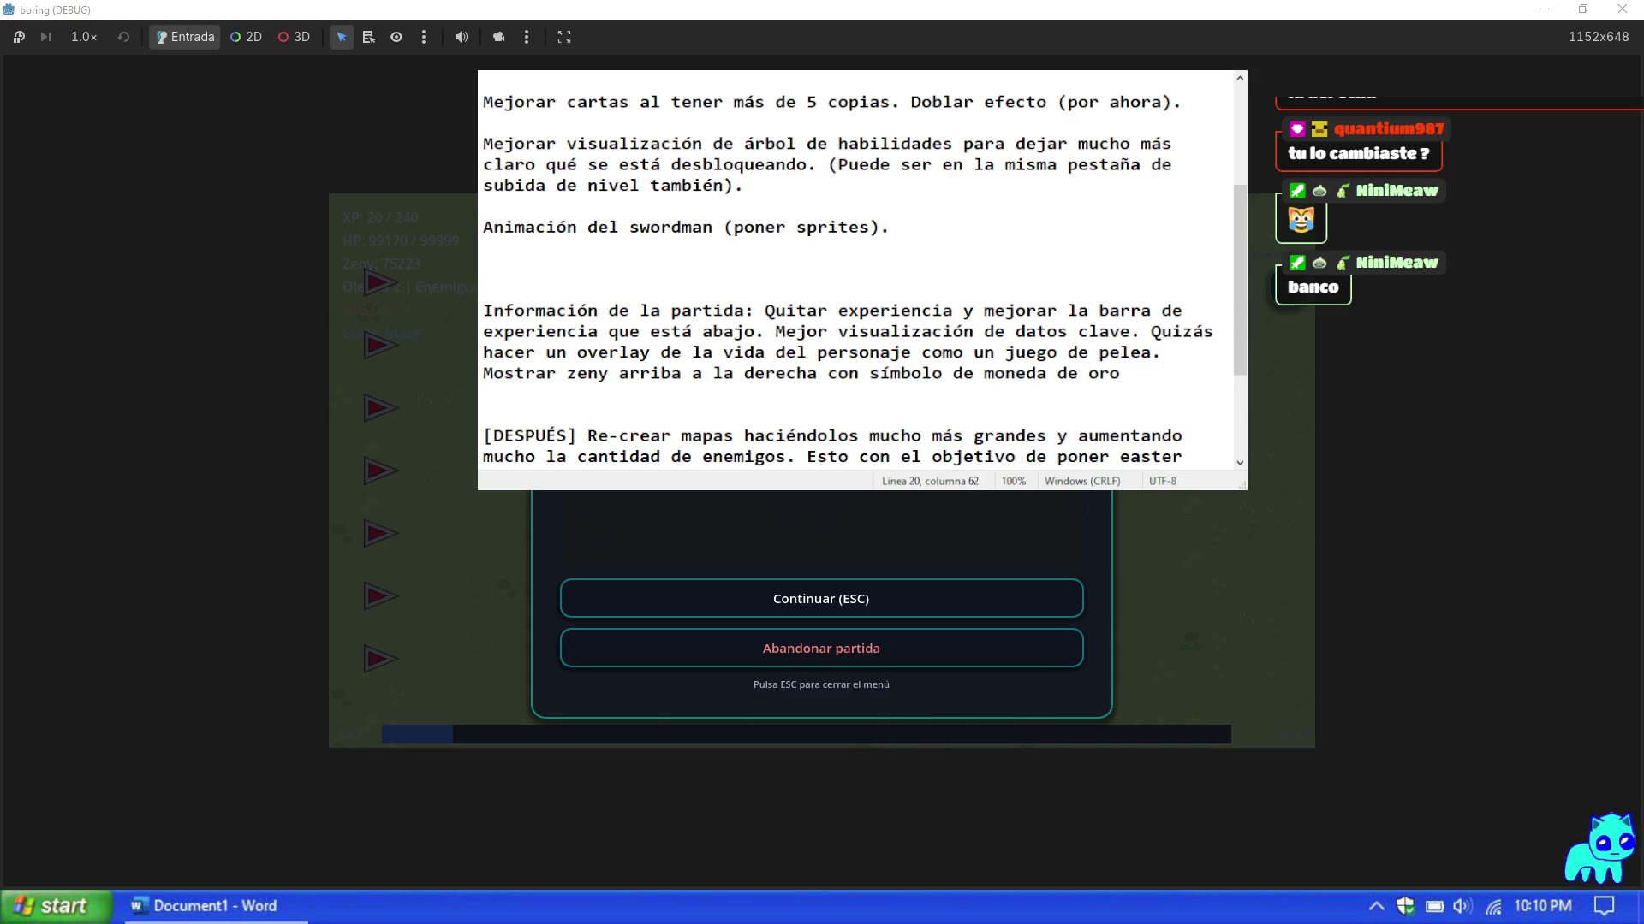
pyautogui.write(' y que se vea claramen')
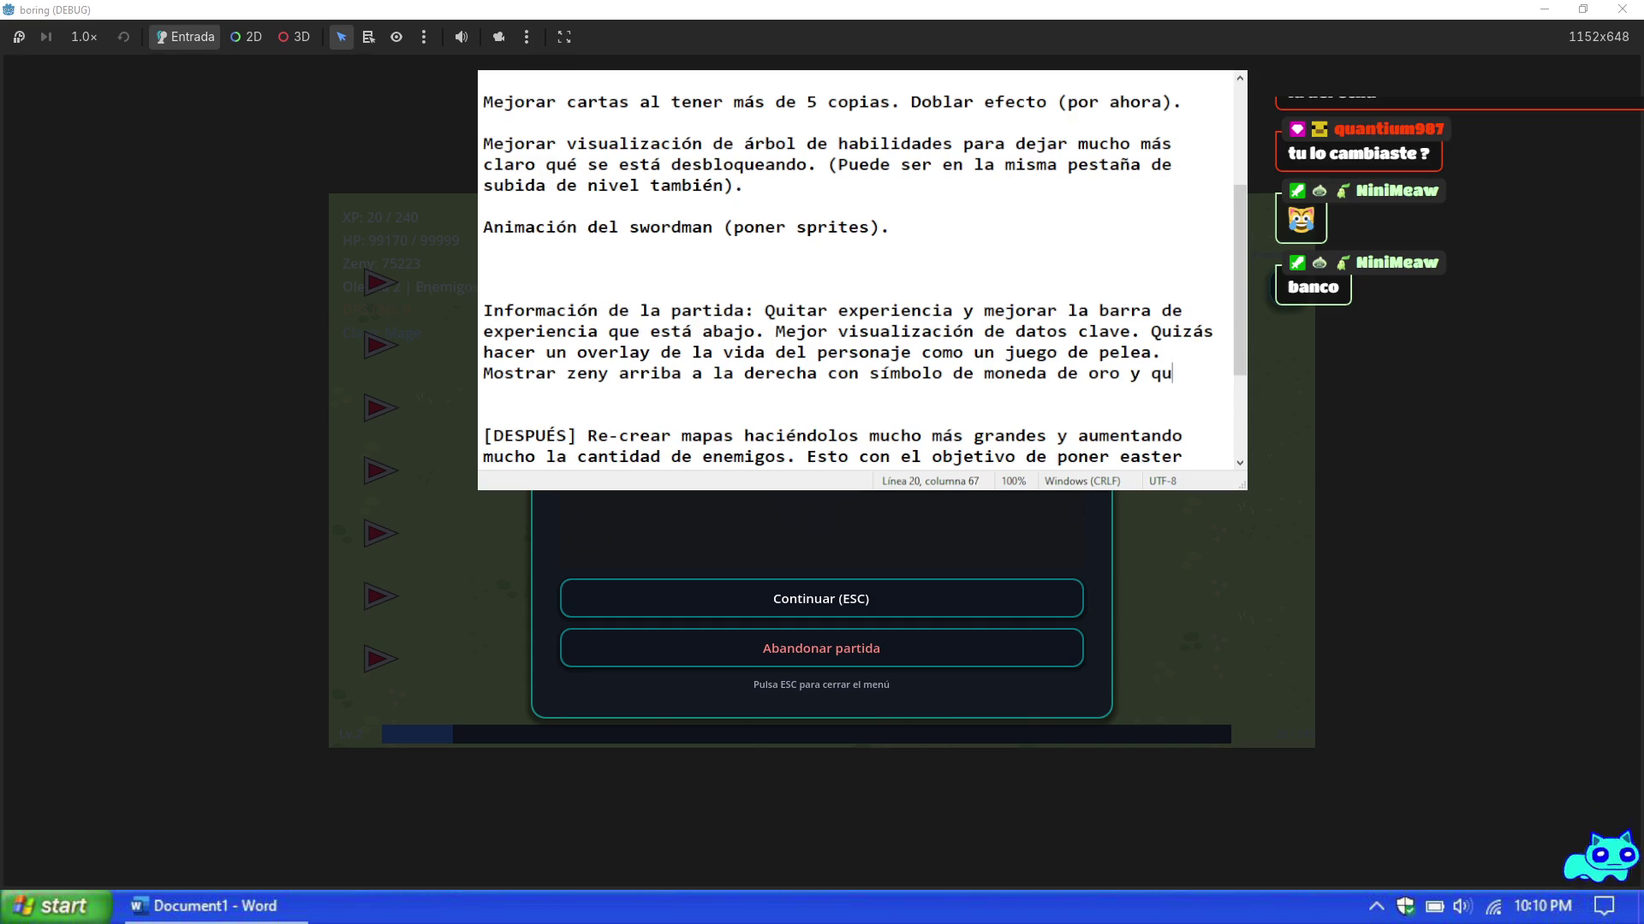
pyautogui.write('te')
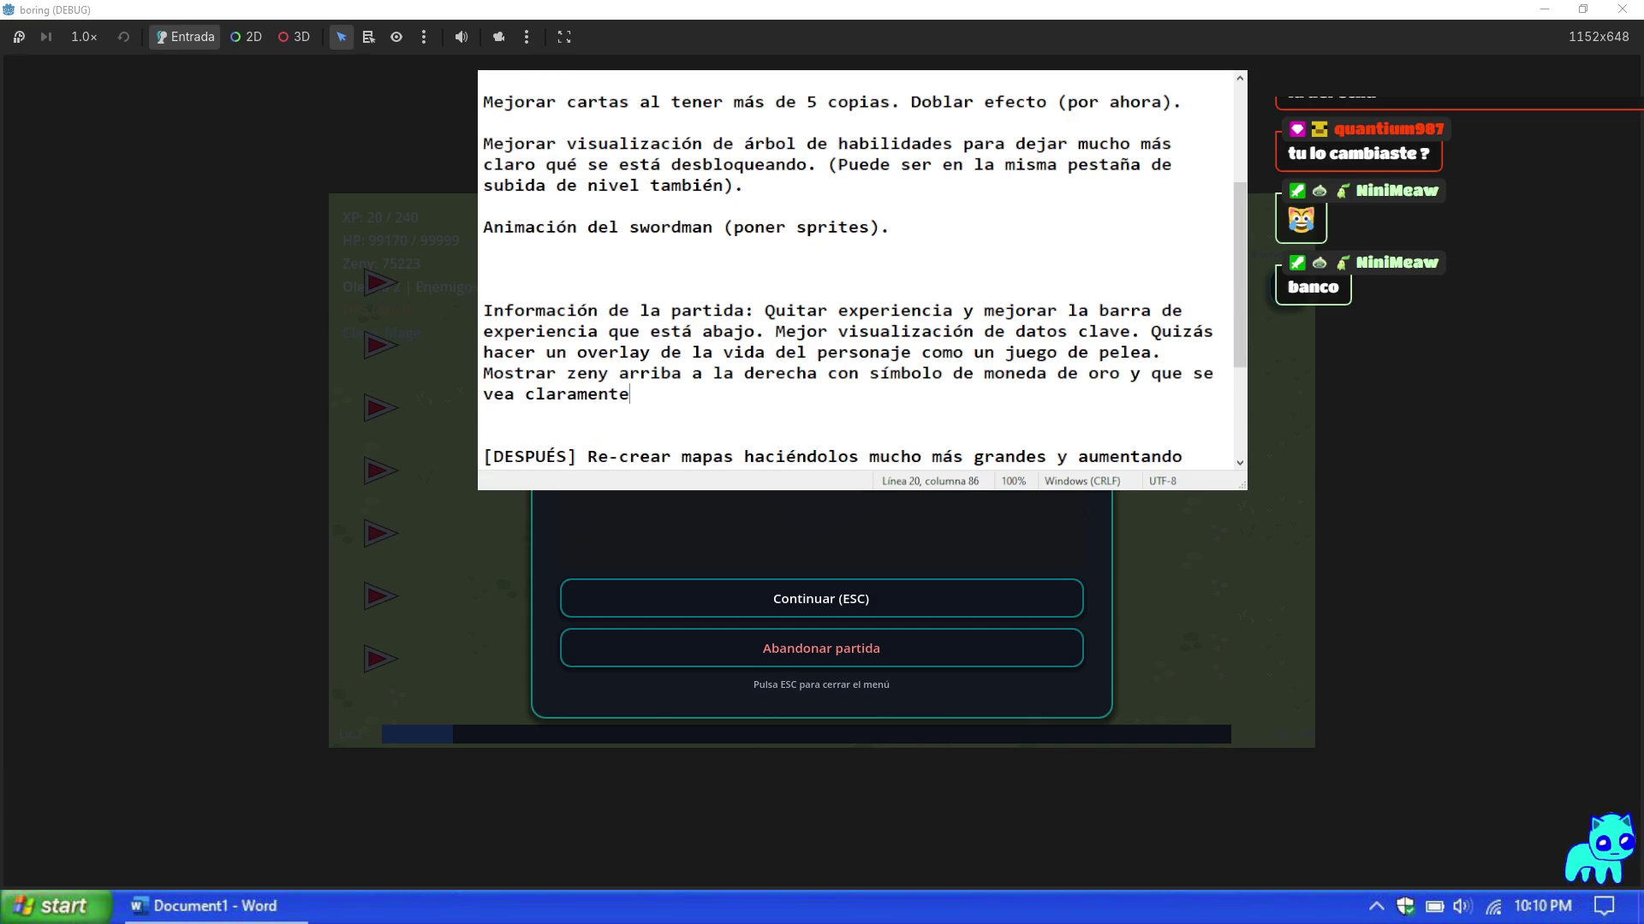
pyautogui.write(' en mapas ')
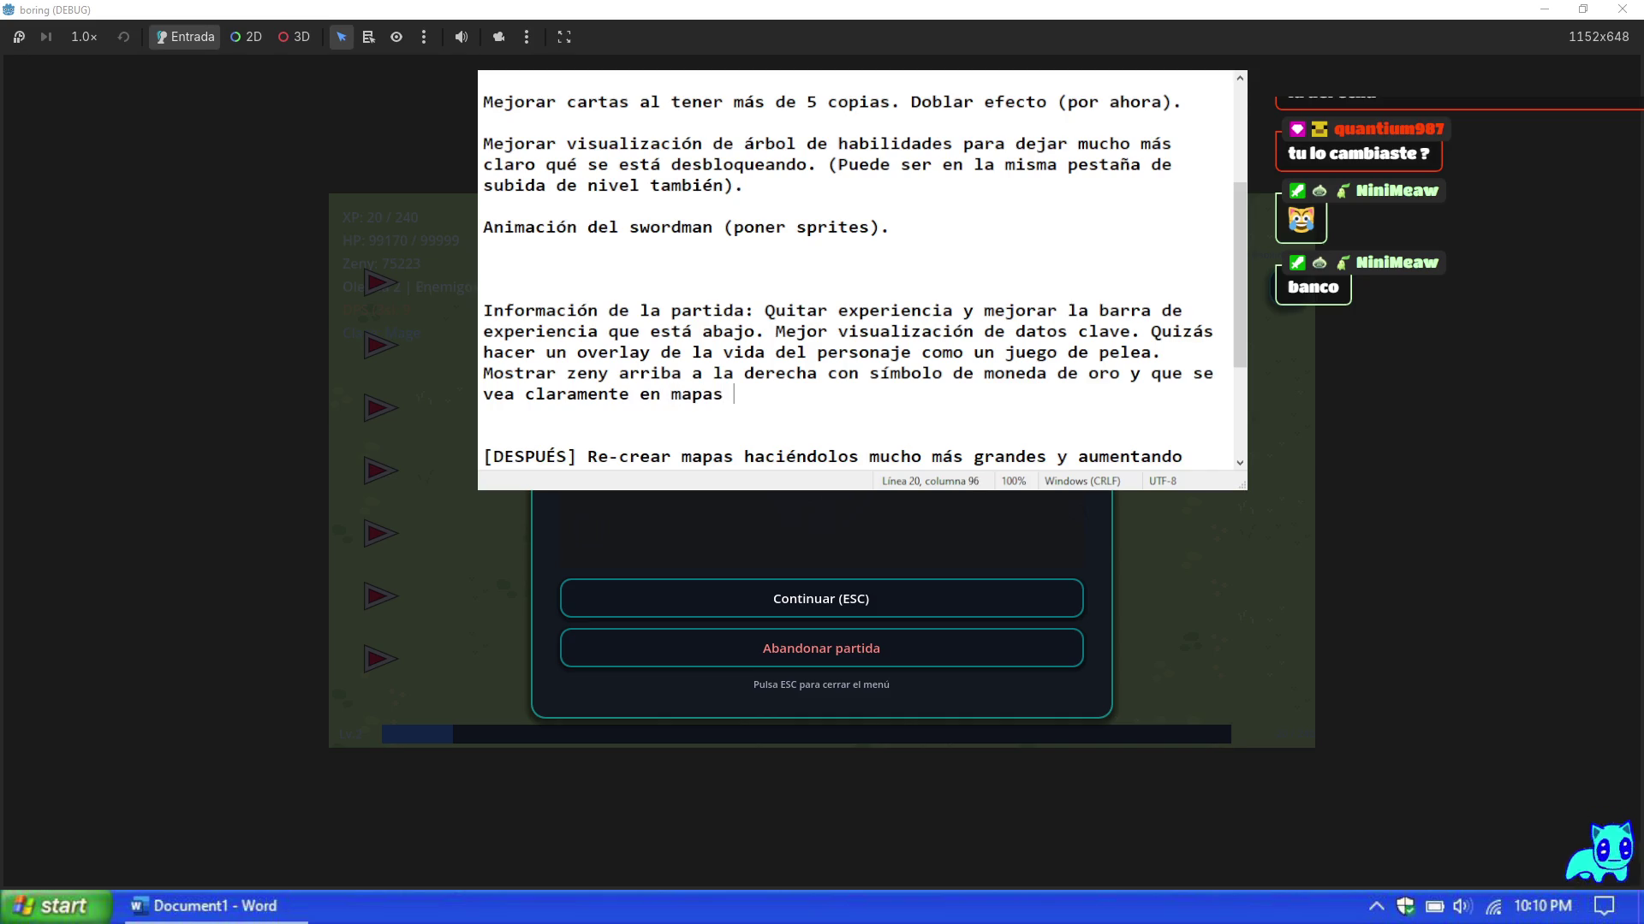
pyautogui.write('oscuros y claros')
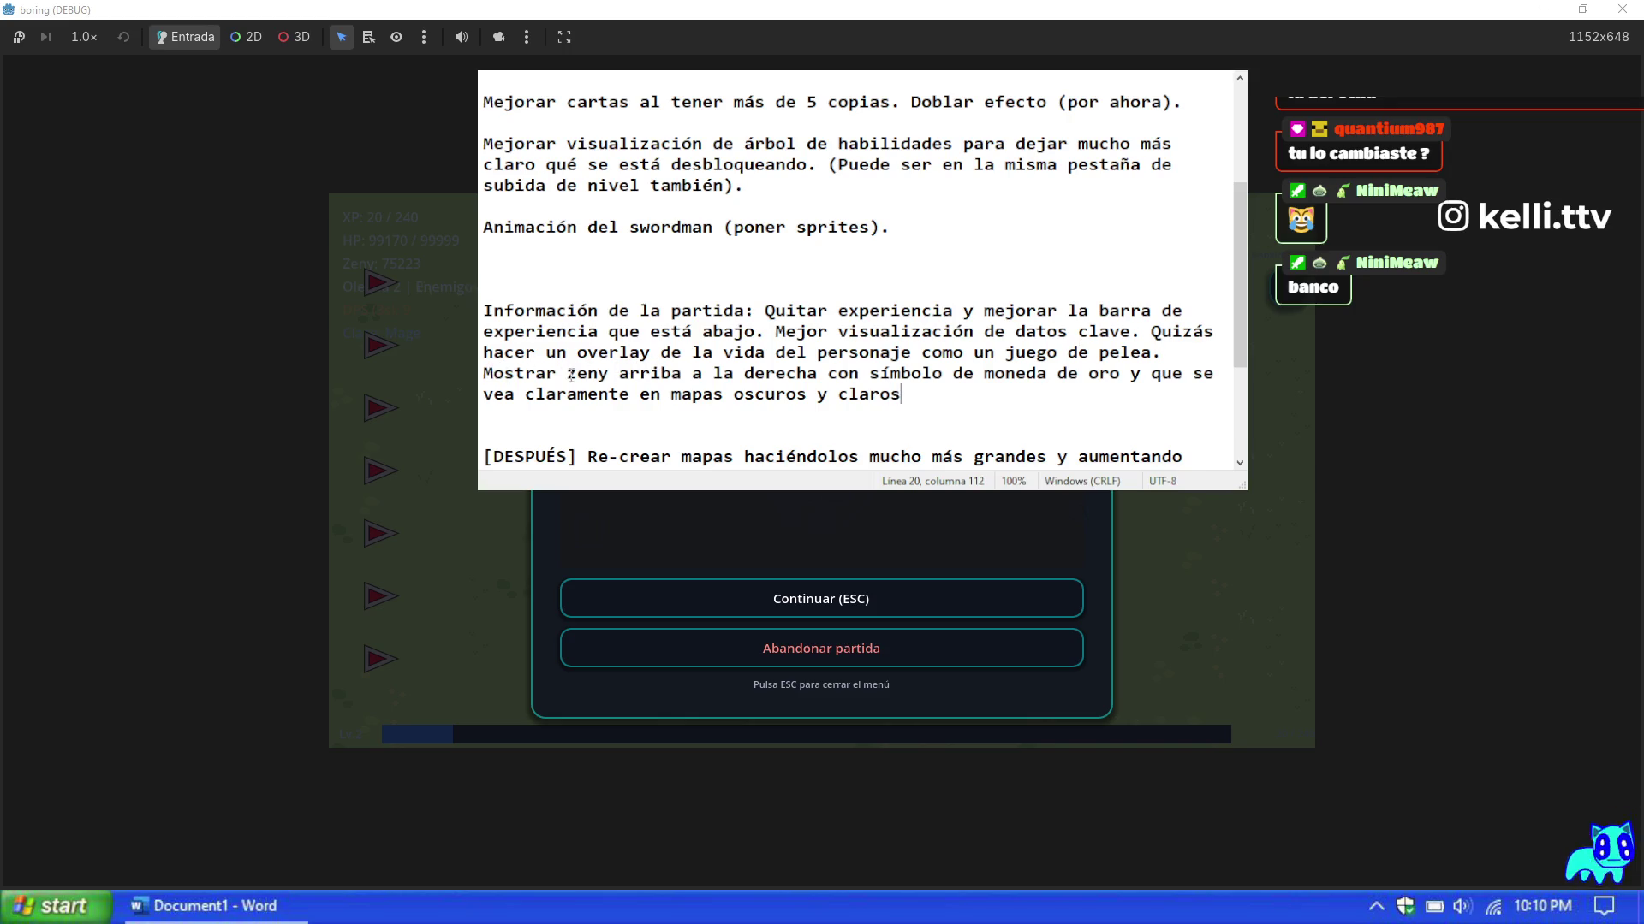
pyautogui.click(619, 374)
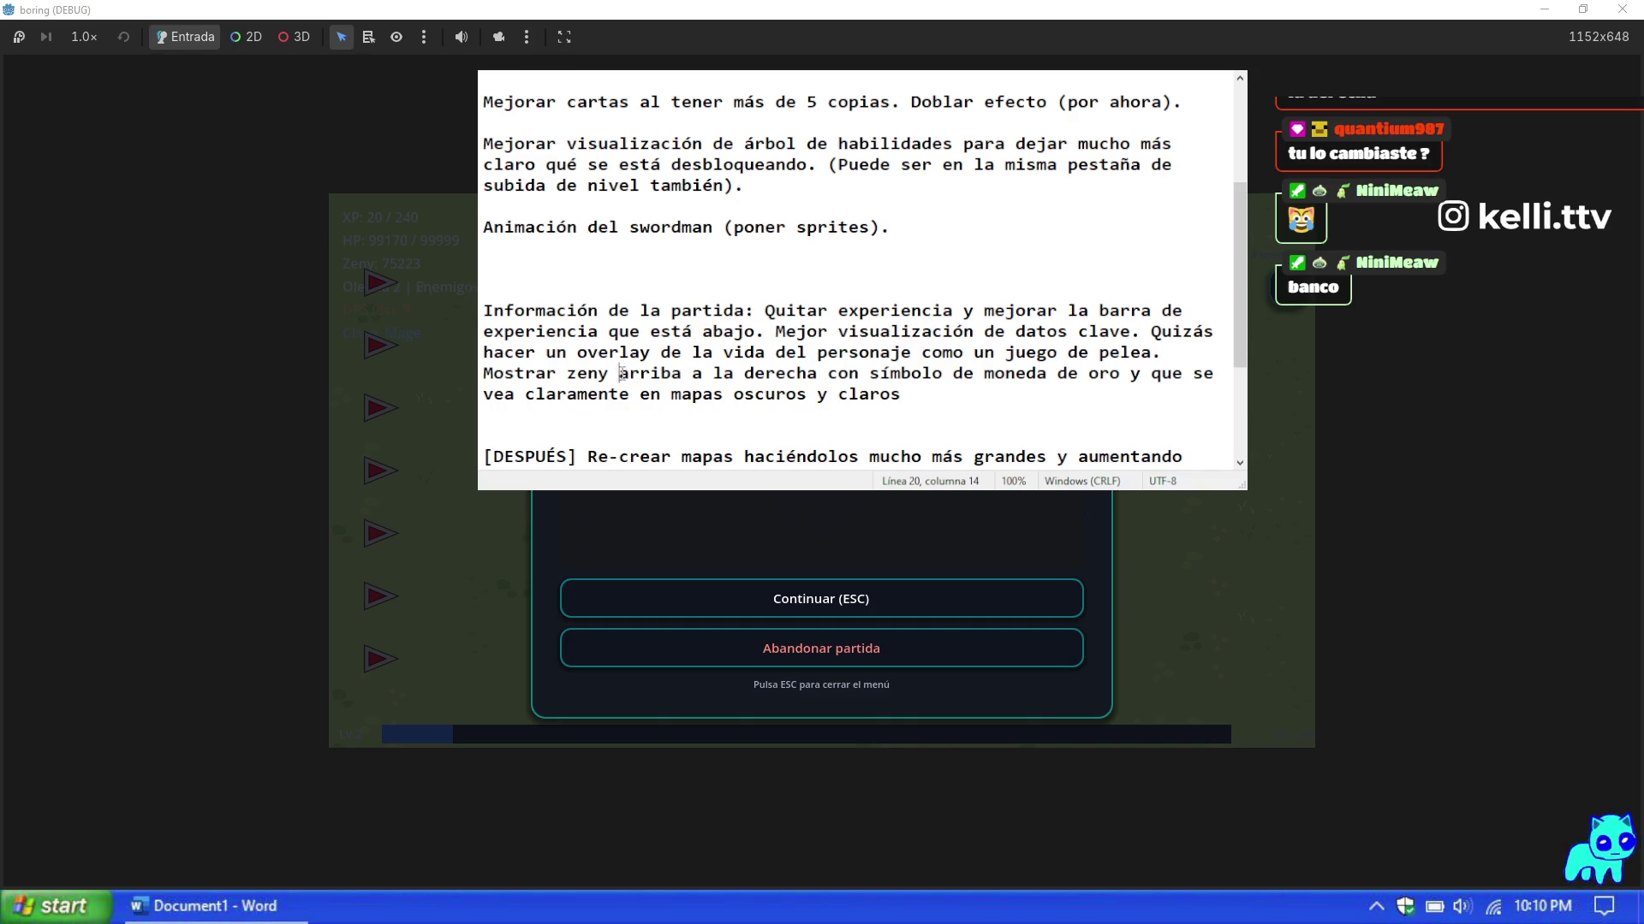
# Step: Insert 'con overlay' before 'arriba' and end the zeny note with a period
pyautogui.write('con overlay')
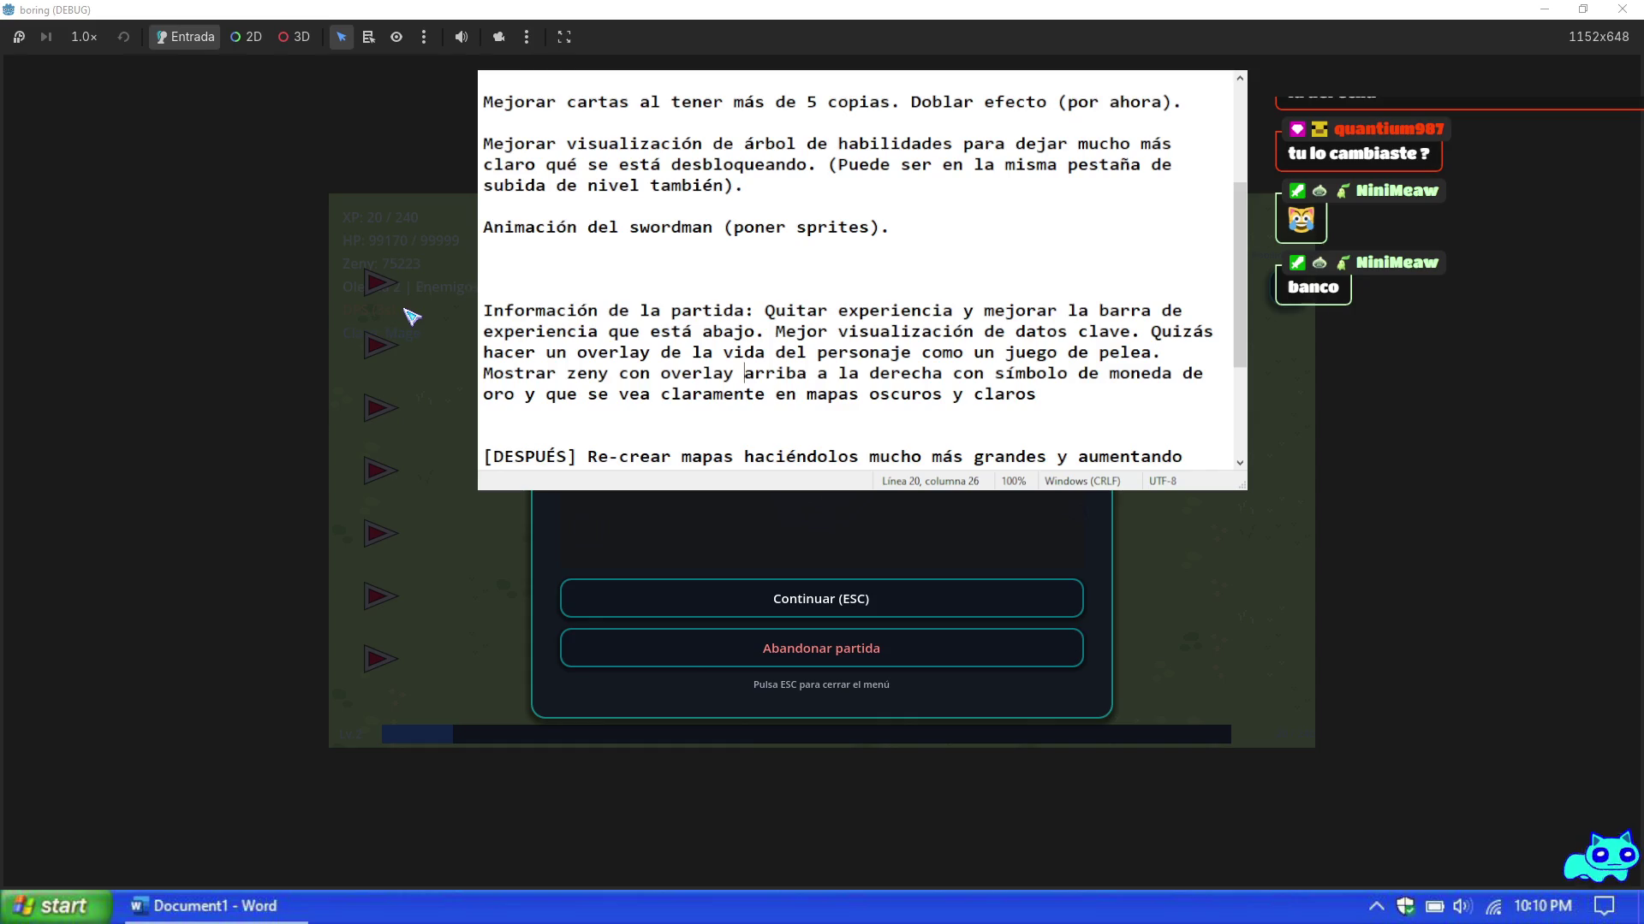
pyautogui.click(1105, 403)
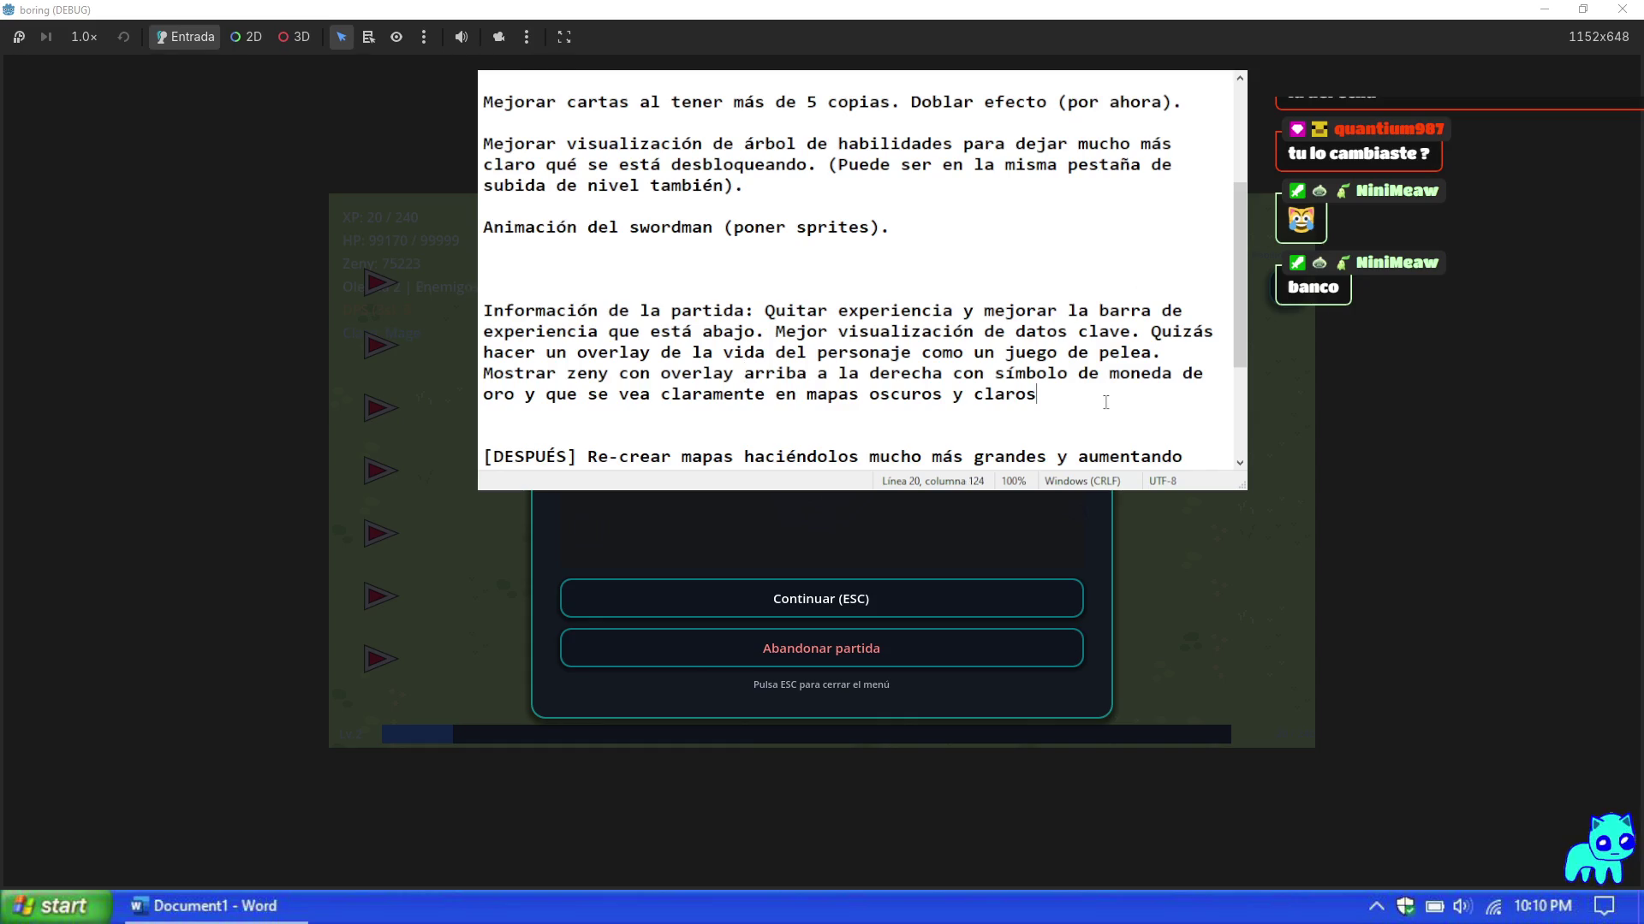
pyautogui.write('.')
pyautogui.press('Return')
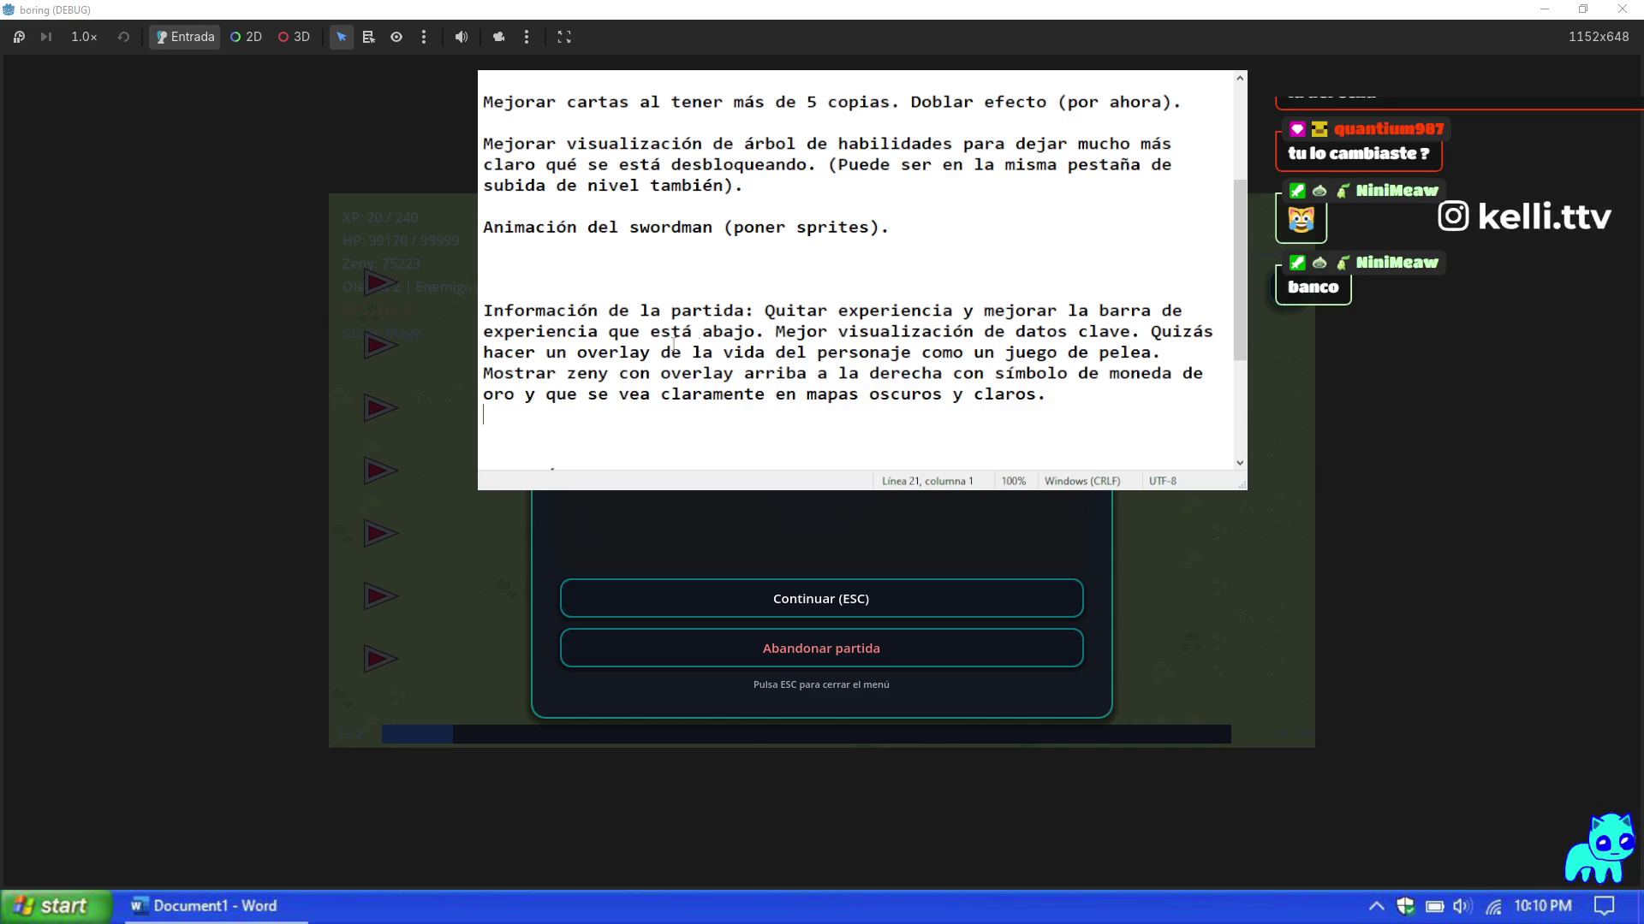
# Step: Add ' (mostrará clase)' after 'pelea' and open a new line below the zeny note
pyautogui.click(1153, 352)
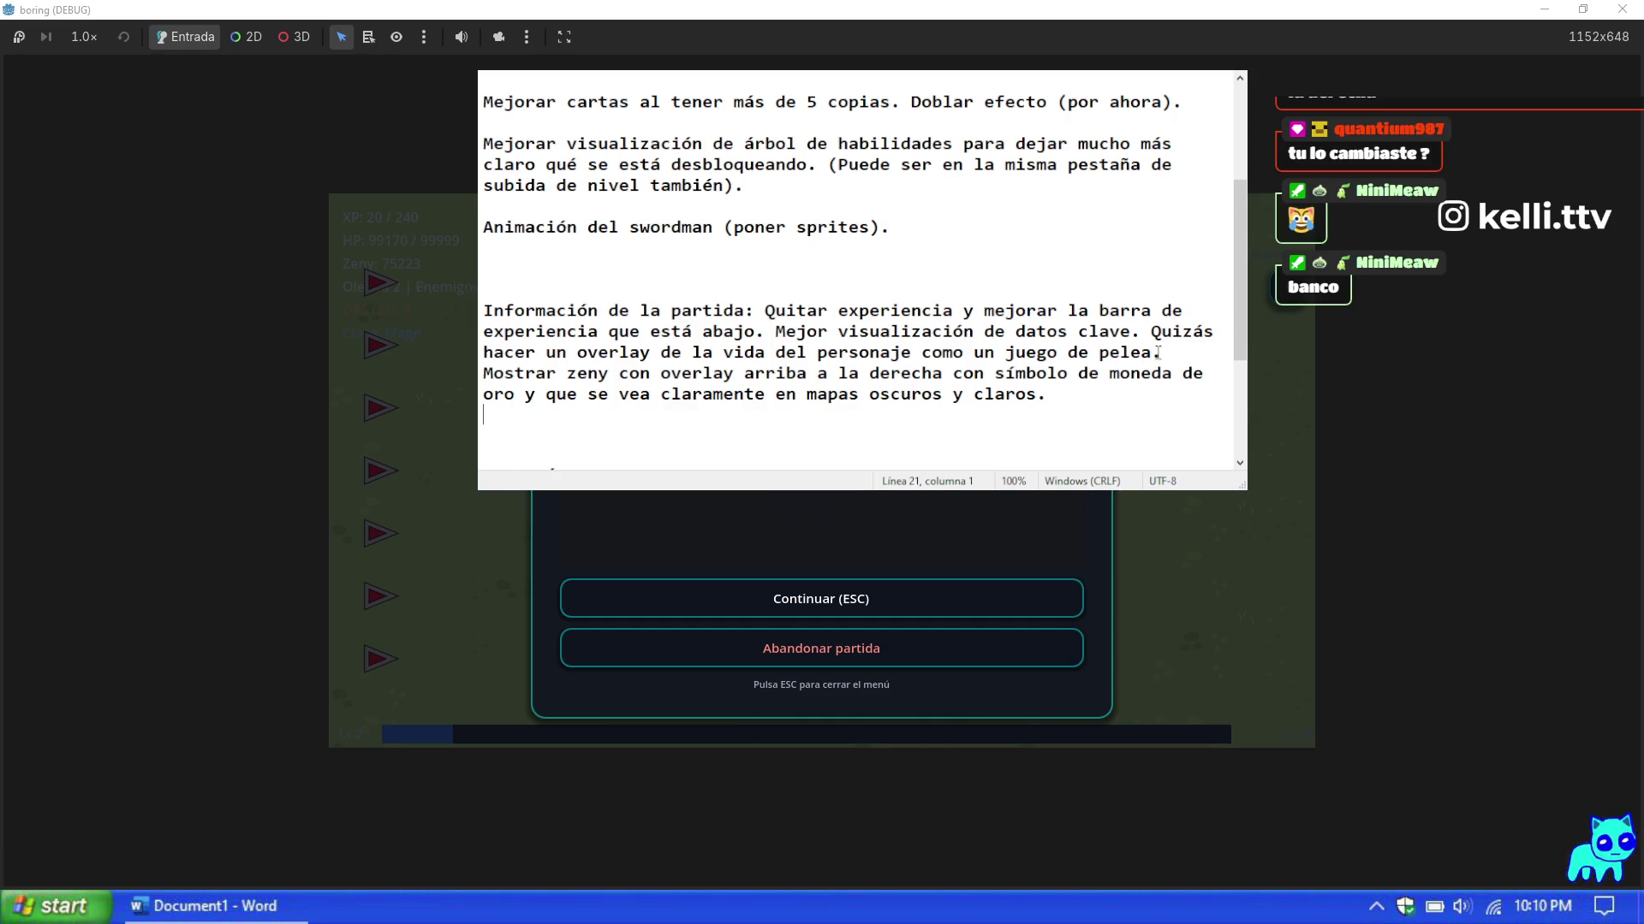
pyautogui.write('(mostrará ')
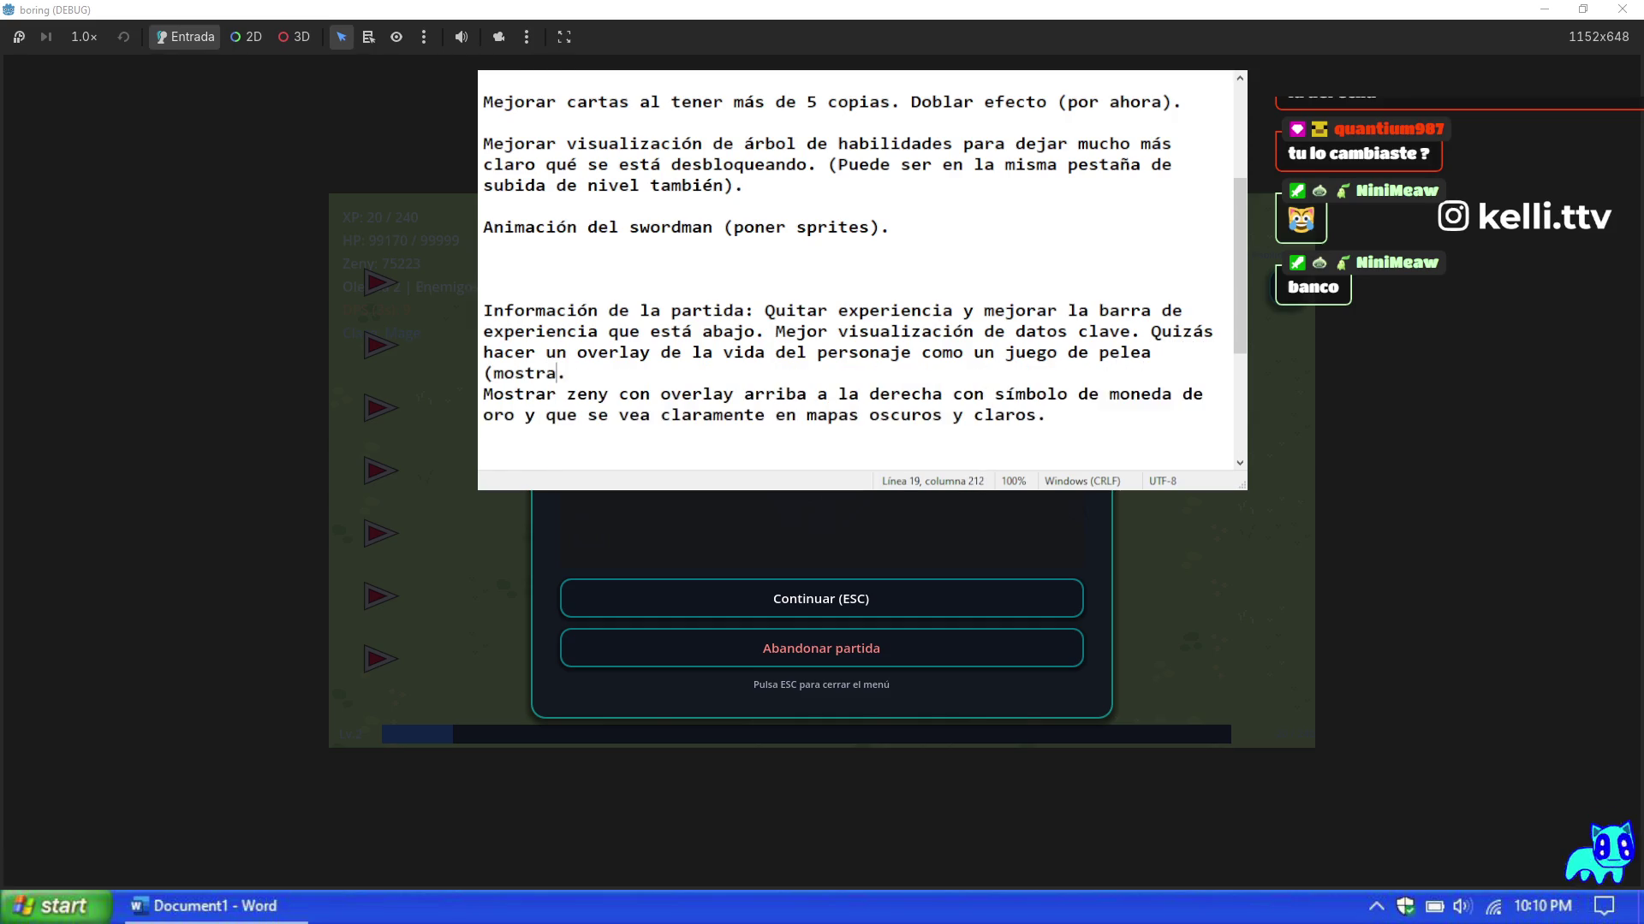
pyautogui.write('clase)')
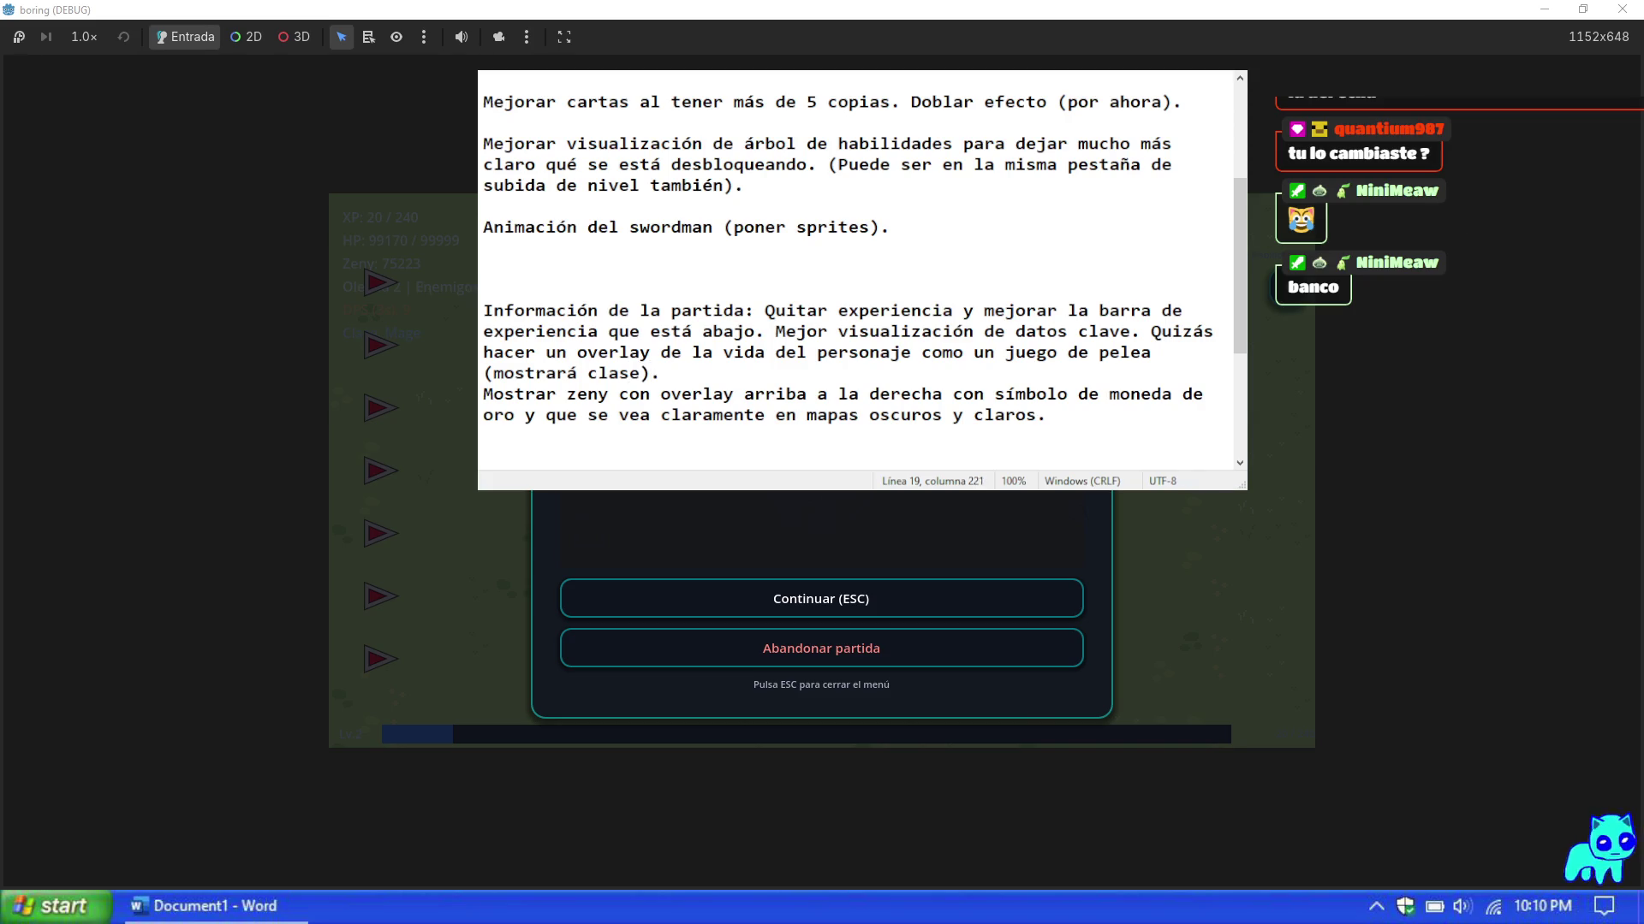
pyautogui.click(1132, 420)
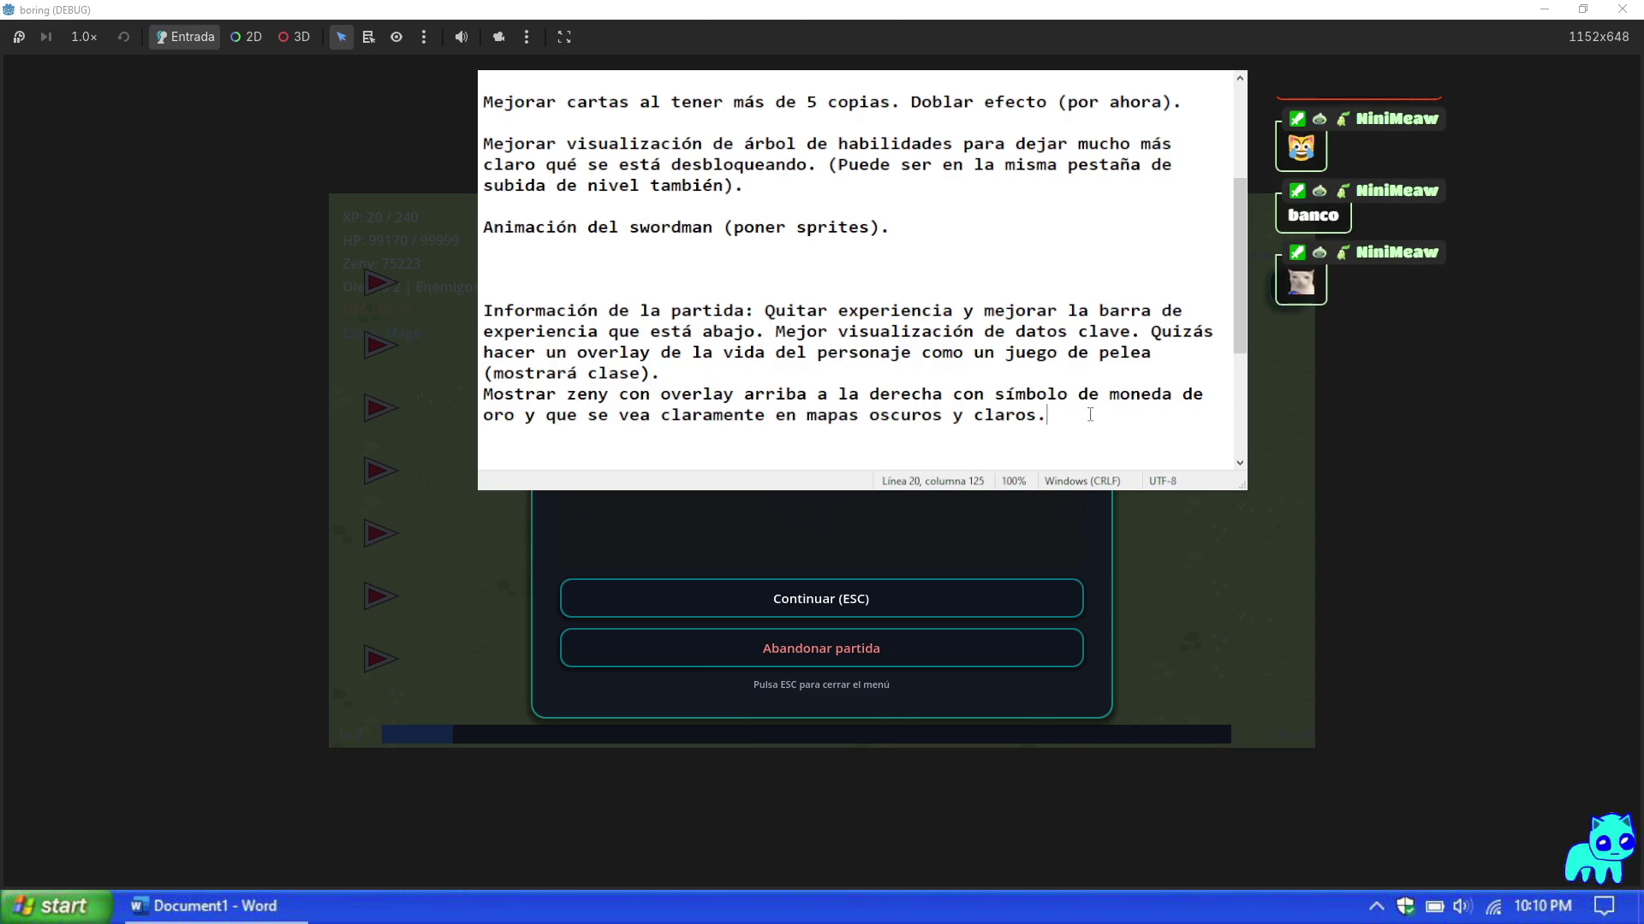
pyautogui.press('Return')
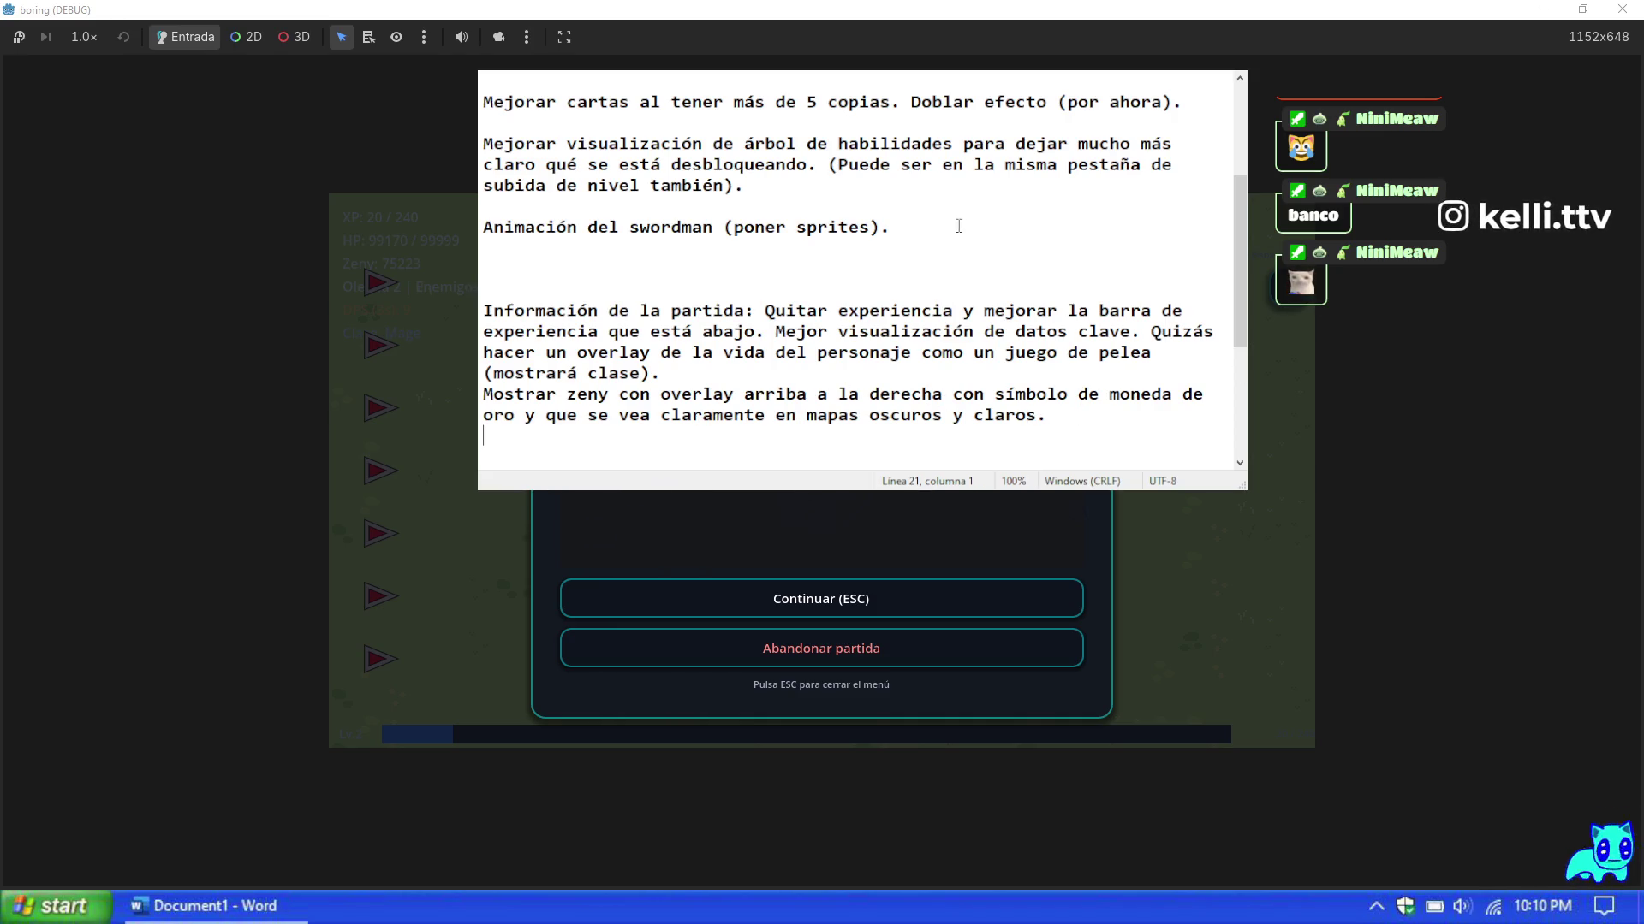
# Step: Add the note to remove the pause menu's 'BGM: archivo en assets/audio detectado.' text
pyautogui.press('Return')
pyautogui.write('En menú de pausa')
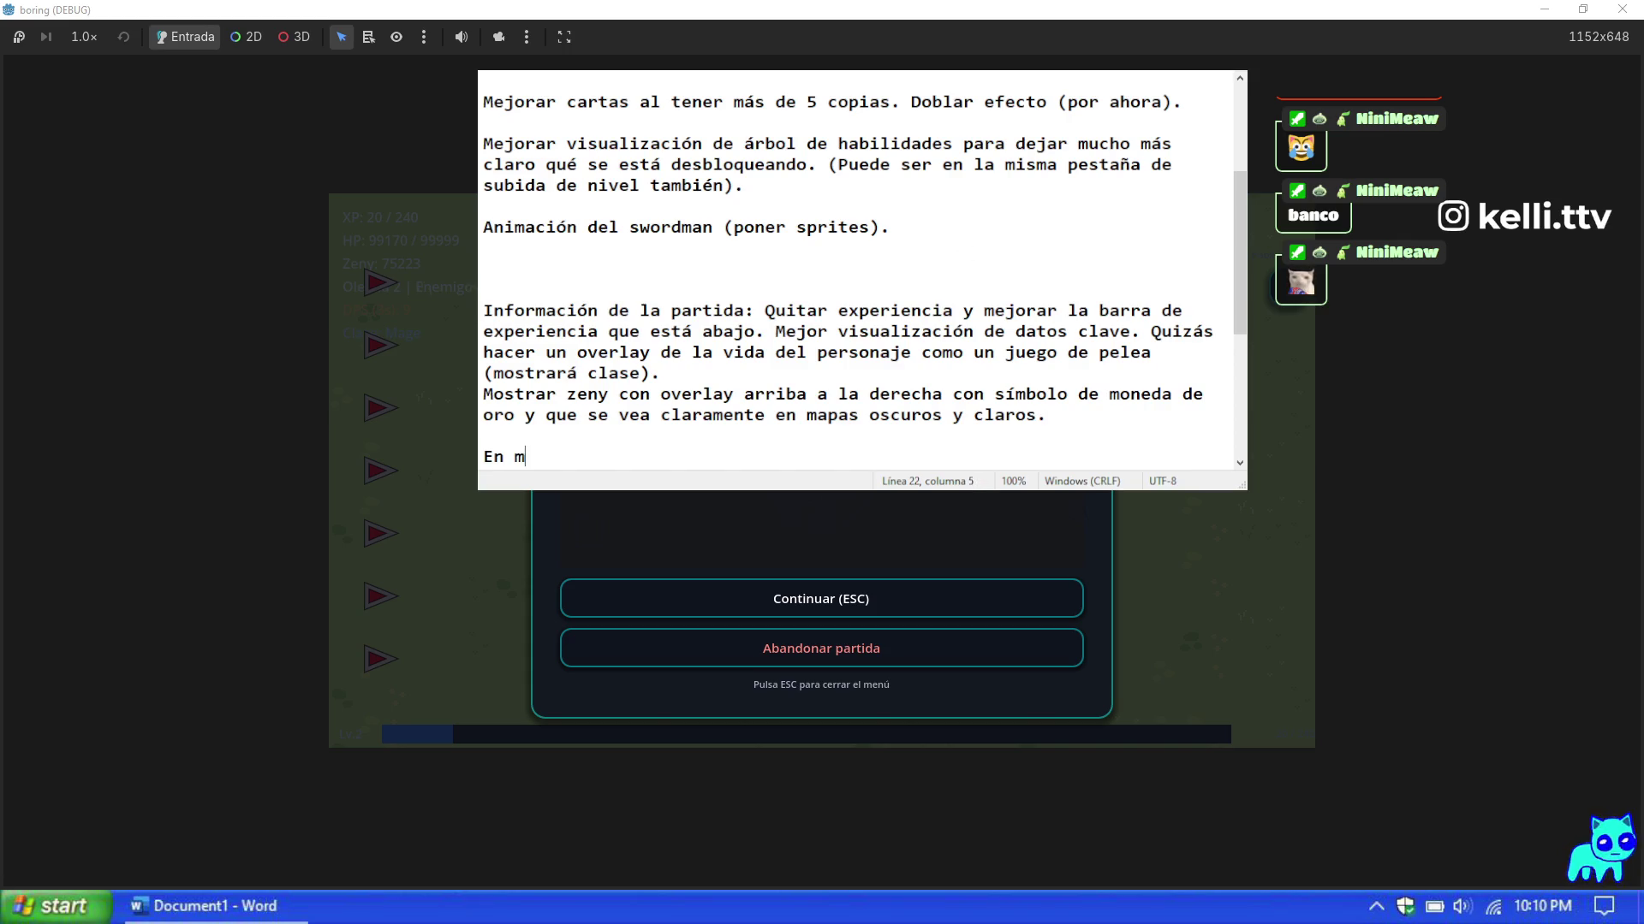
pyautogui.write(' quit')
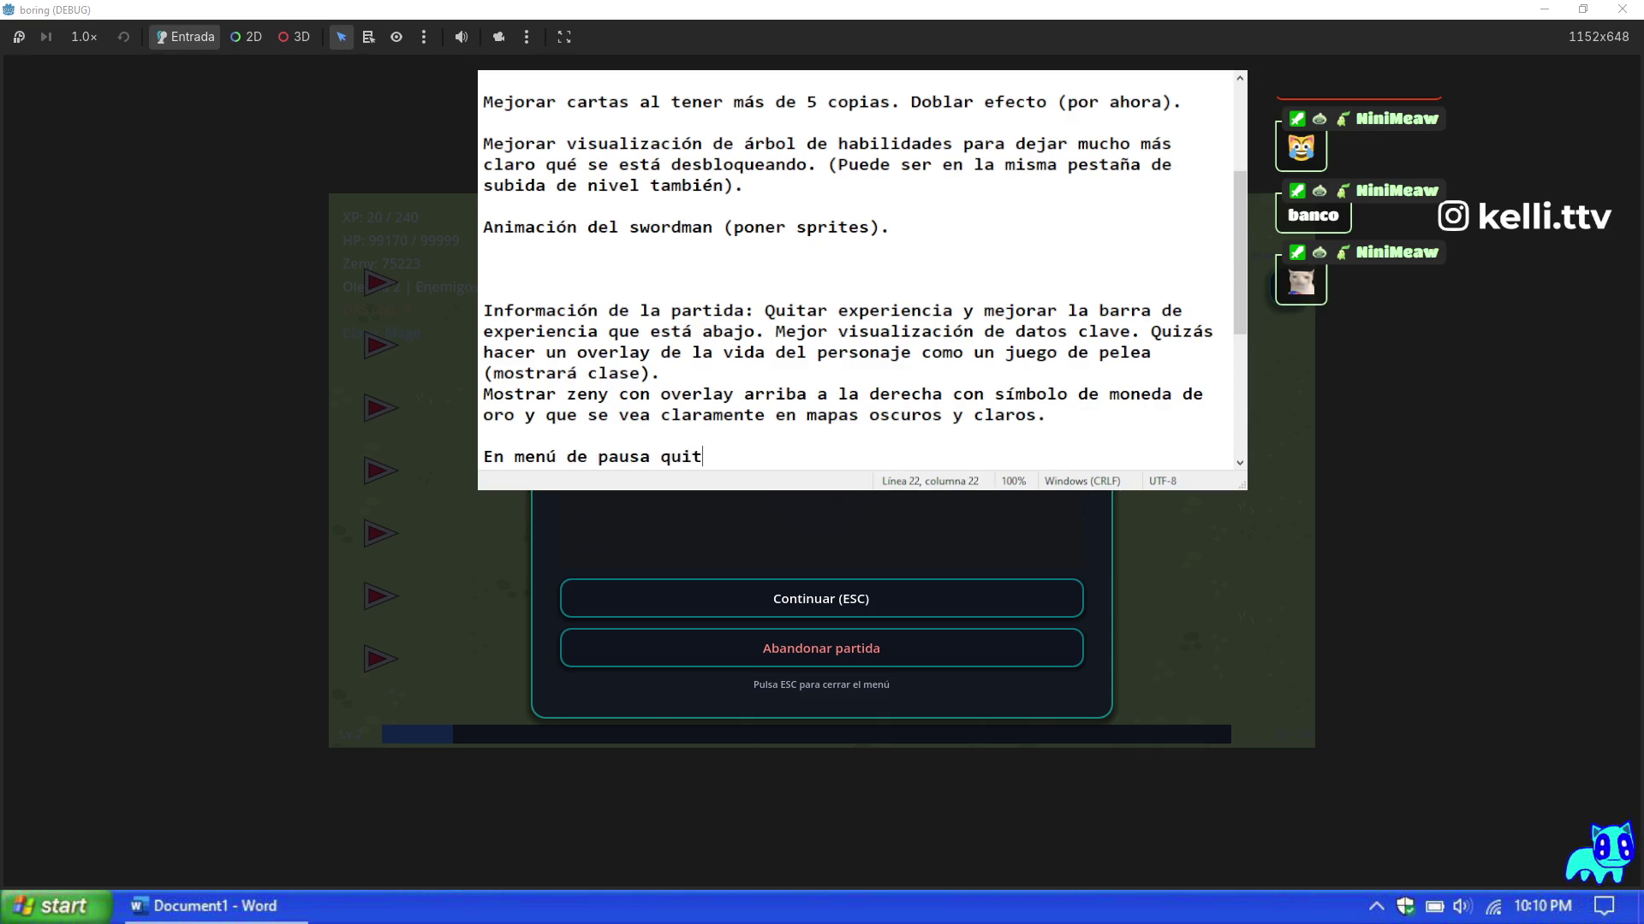
pyautogui.write('ar texto ')
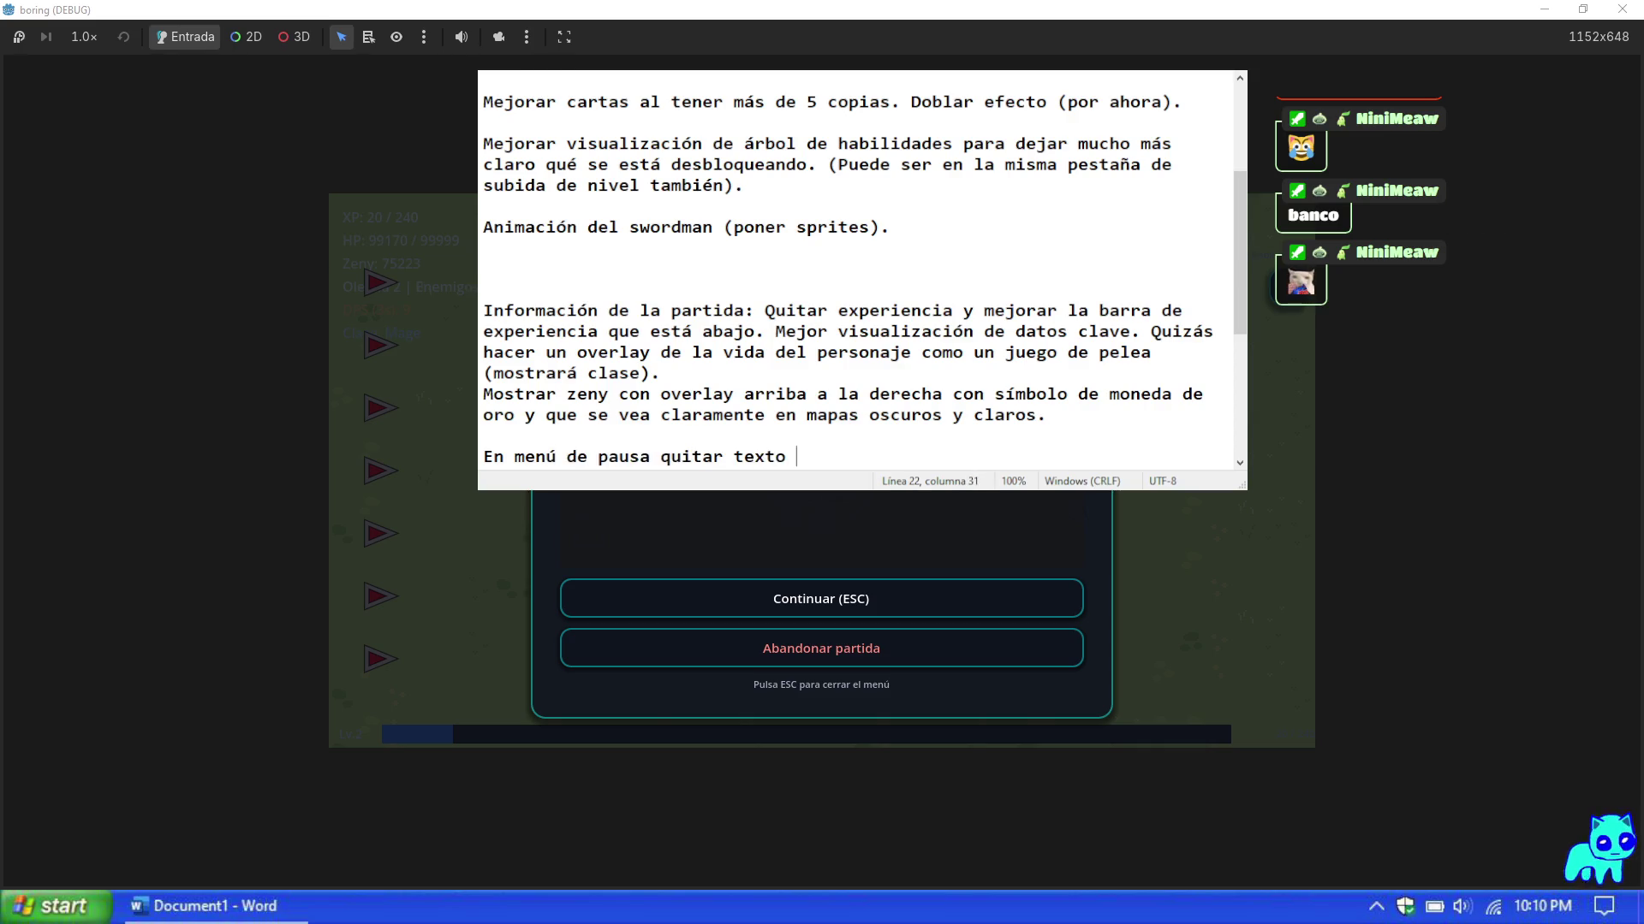
pyautogui.write('de BGM: arc')
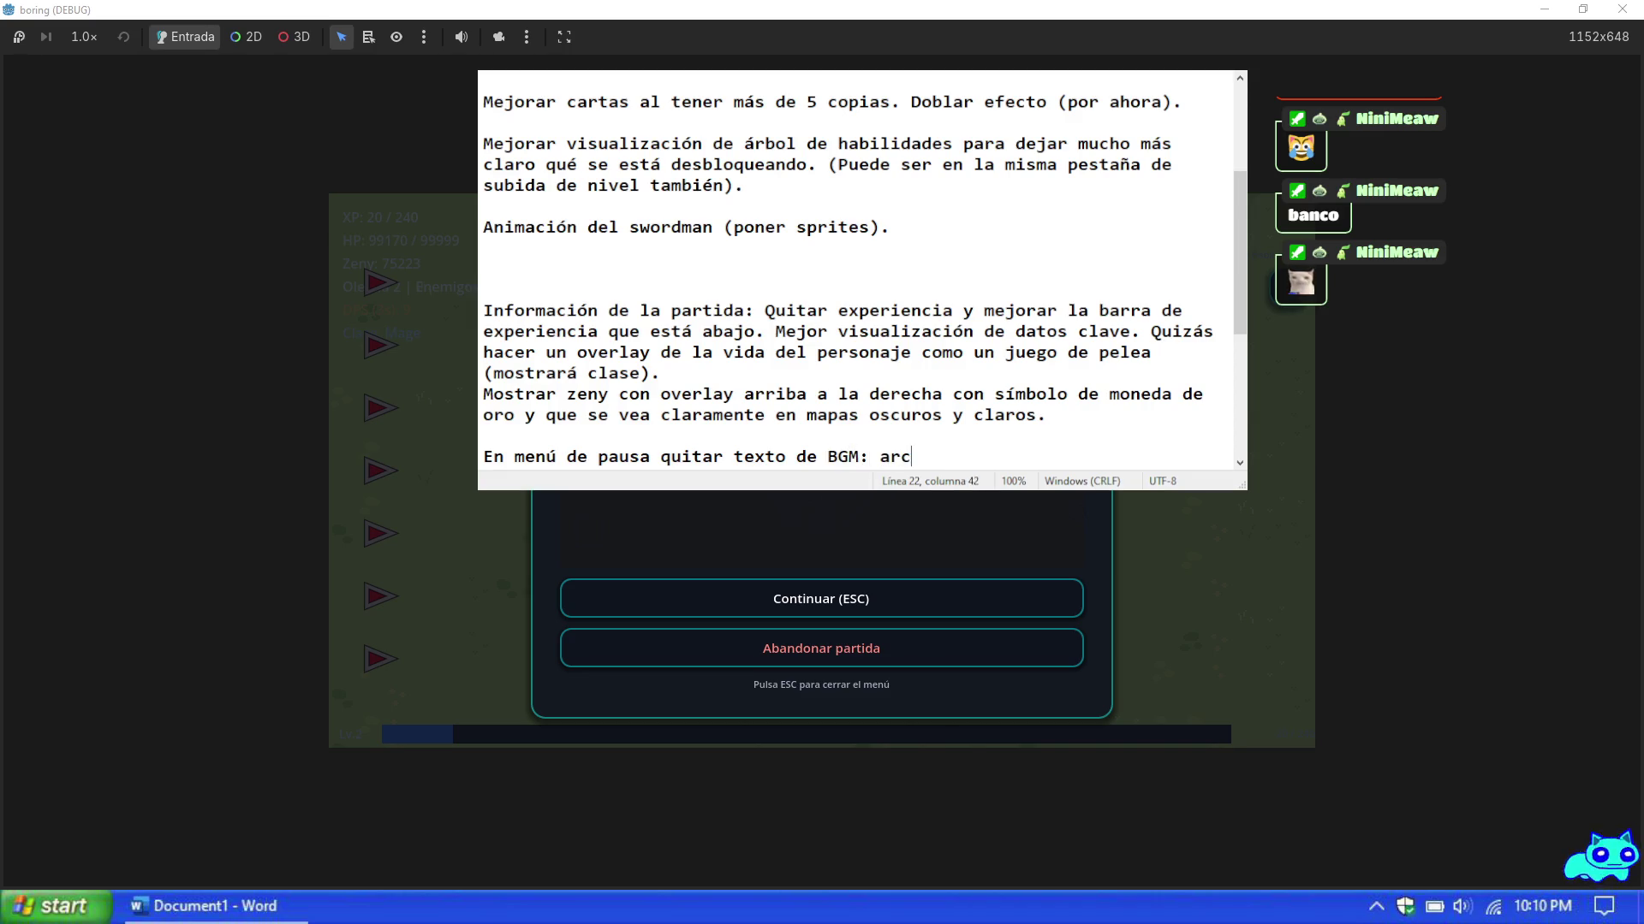
pyautogui.write('hivo en assets/')
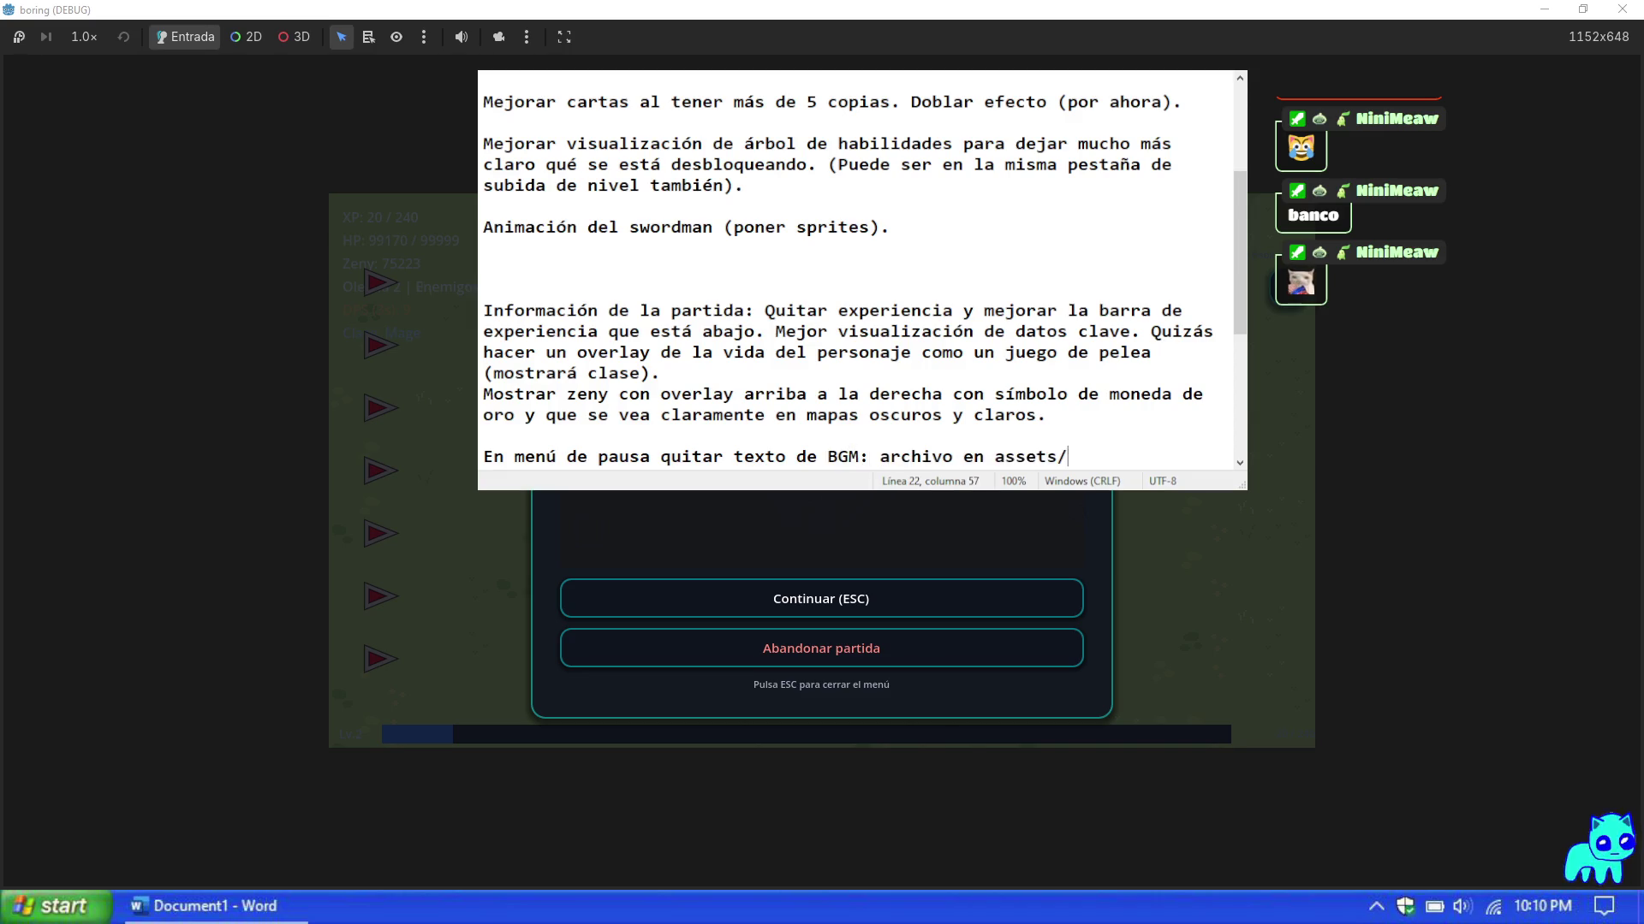
pyautogui.write('audio detectado.')
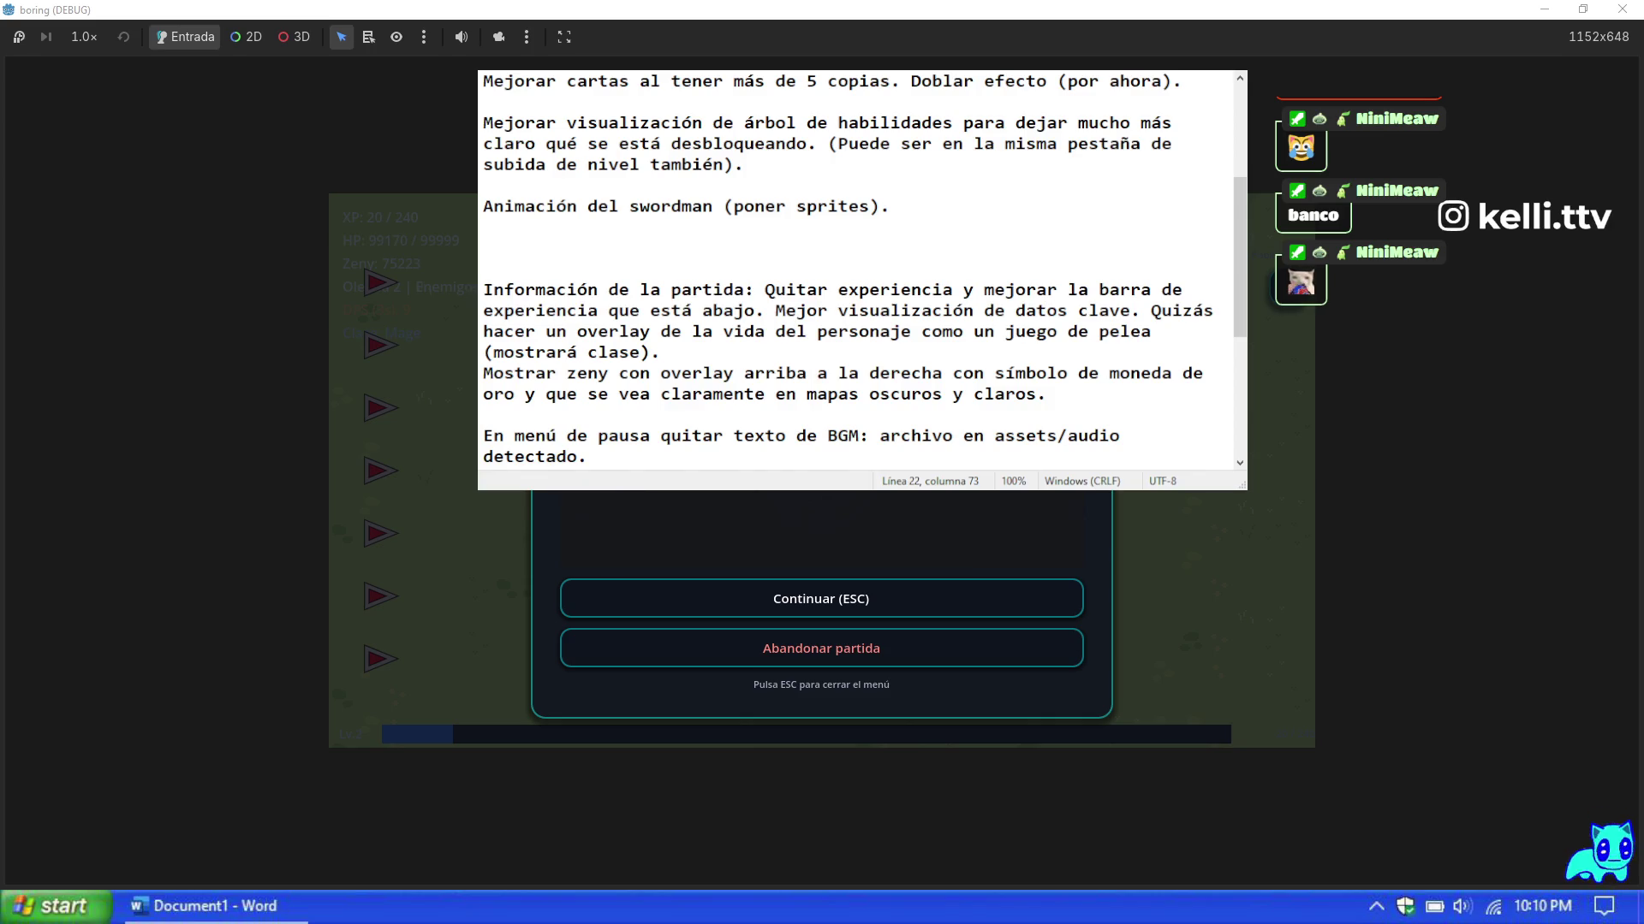
pyautogui.scroll(-4, 856, 265)
pyautogui.scroll(1, 754, 274)
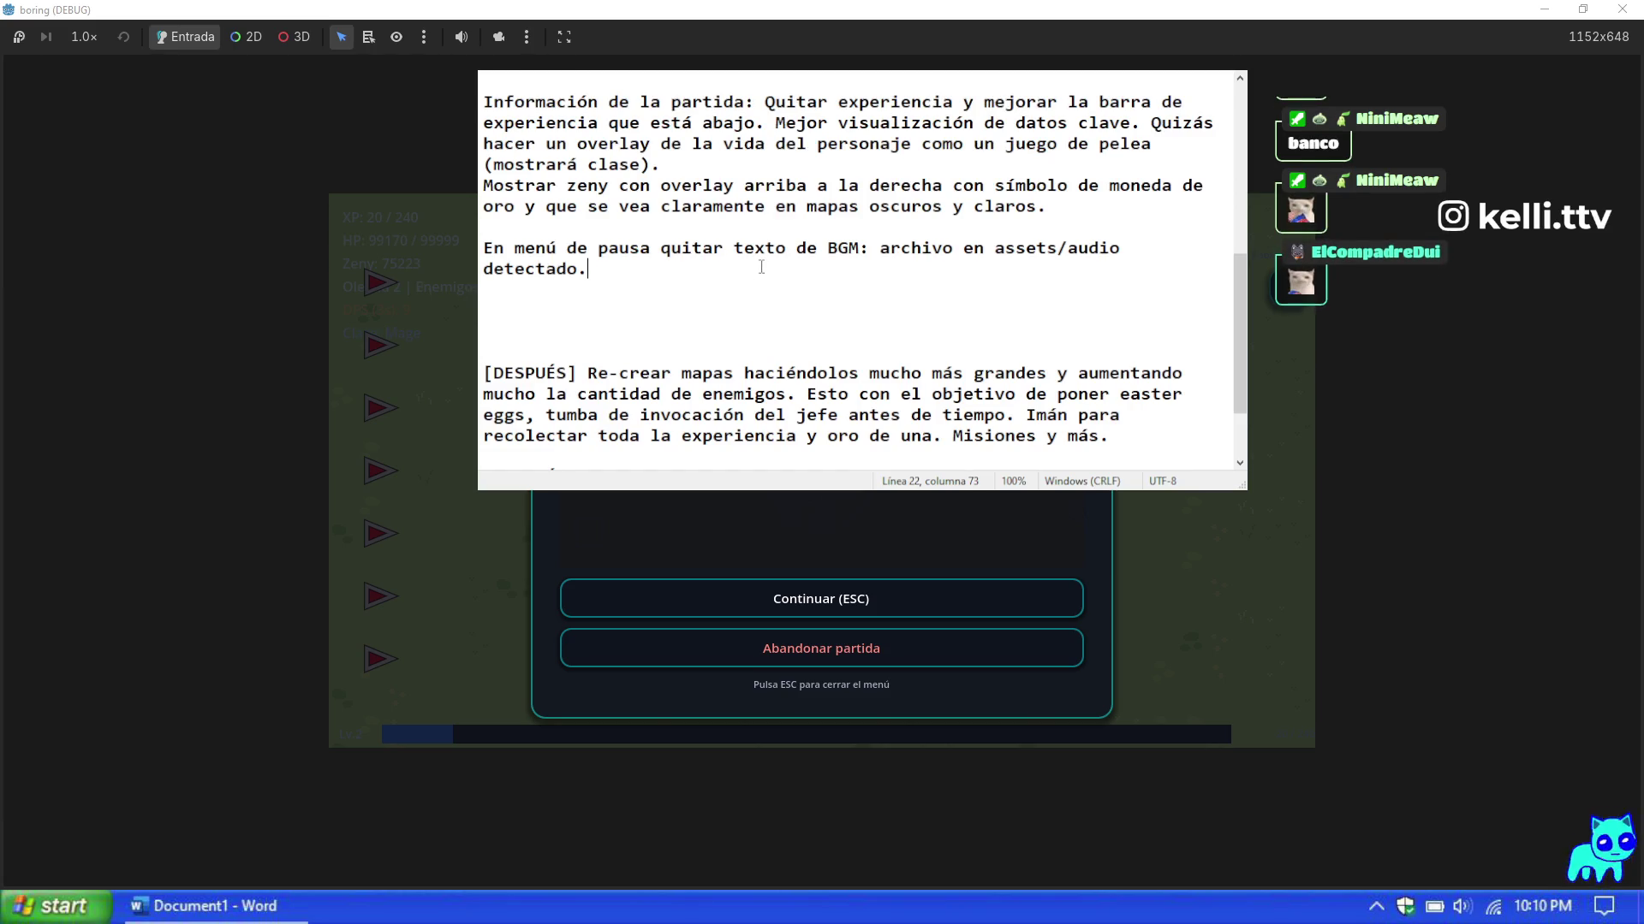
# Step: Append splitting it into sound, graphics and exit options, then resume the game
pyautogui.write(' Ad')
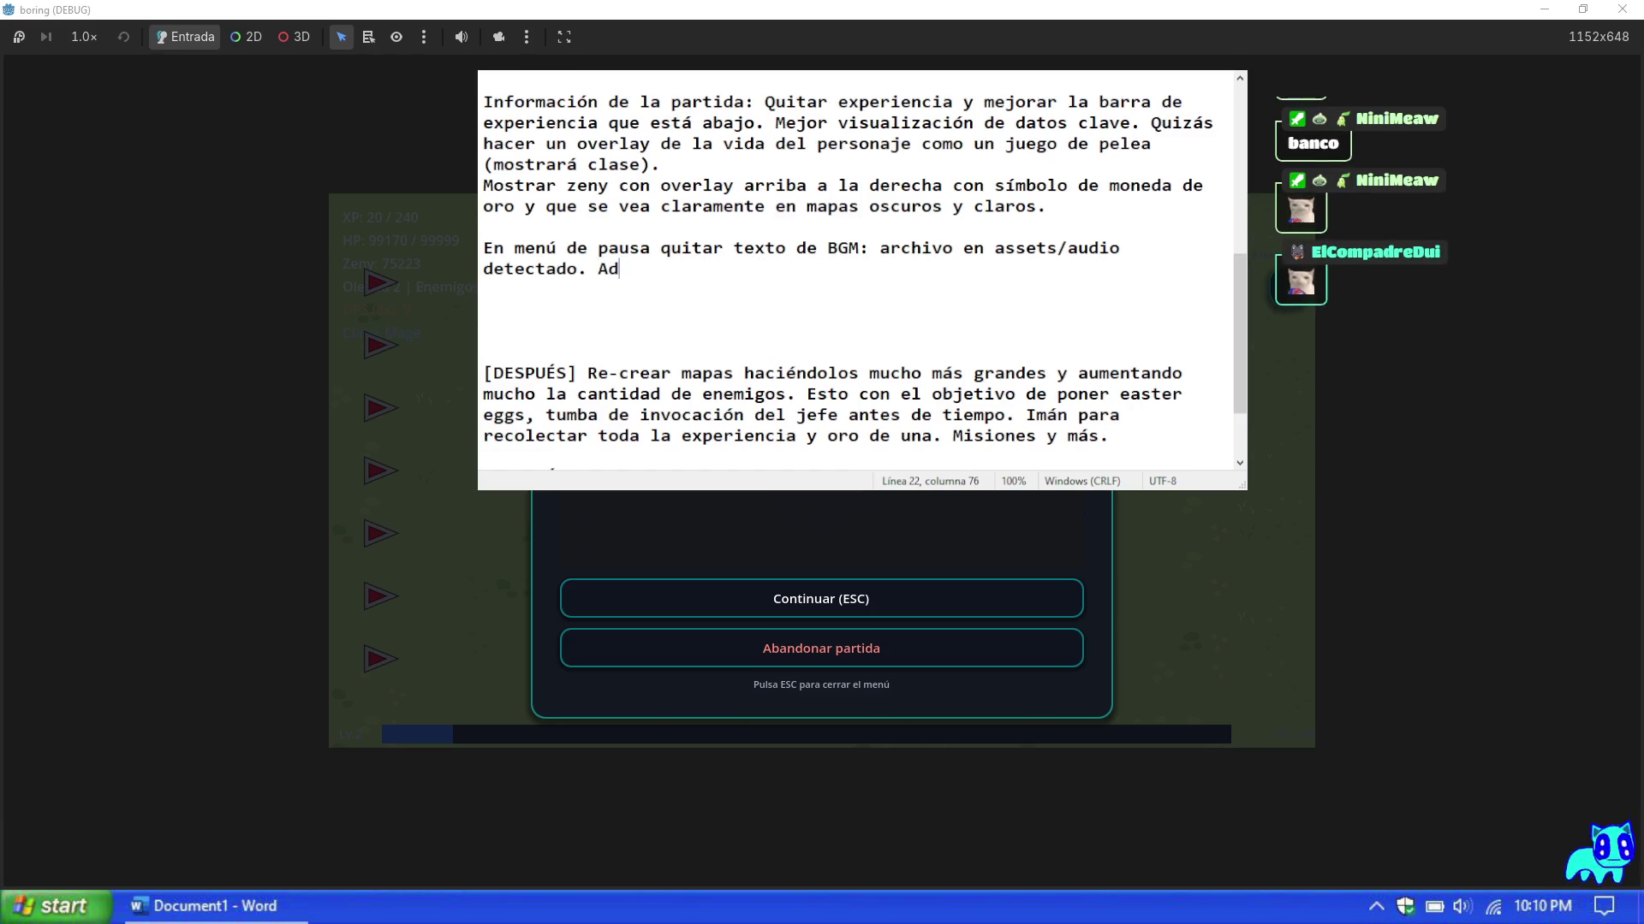
pyautogui.write('emás separar en opciones de sonido, opciones de')
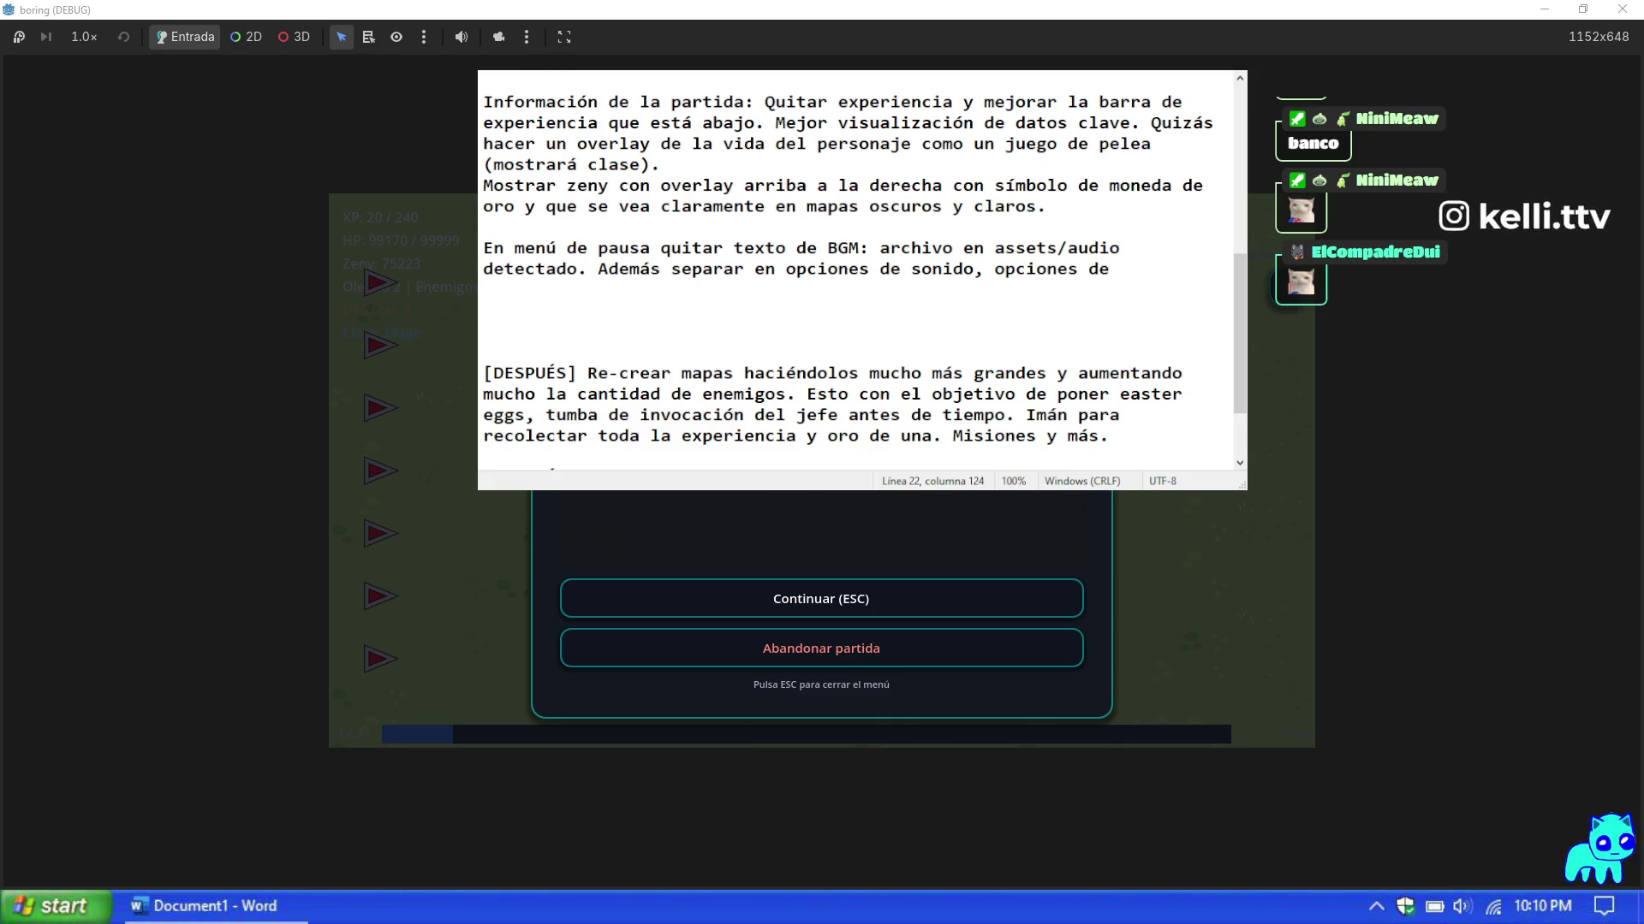
pyautogui.press('BackSpace')
pyautogui.press('BackSpace')
pyautogui.write('gráficas')
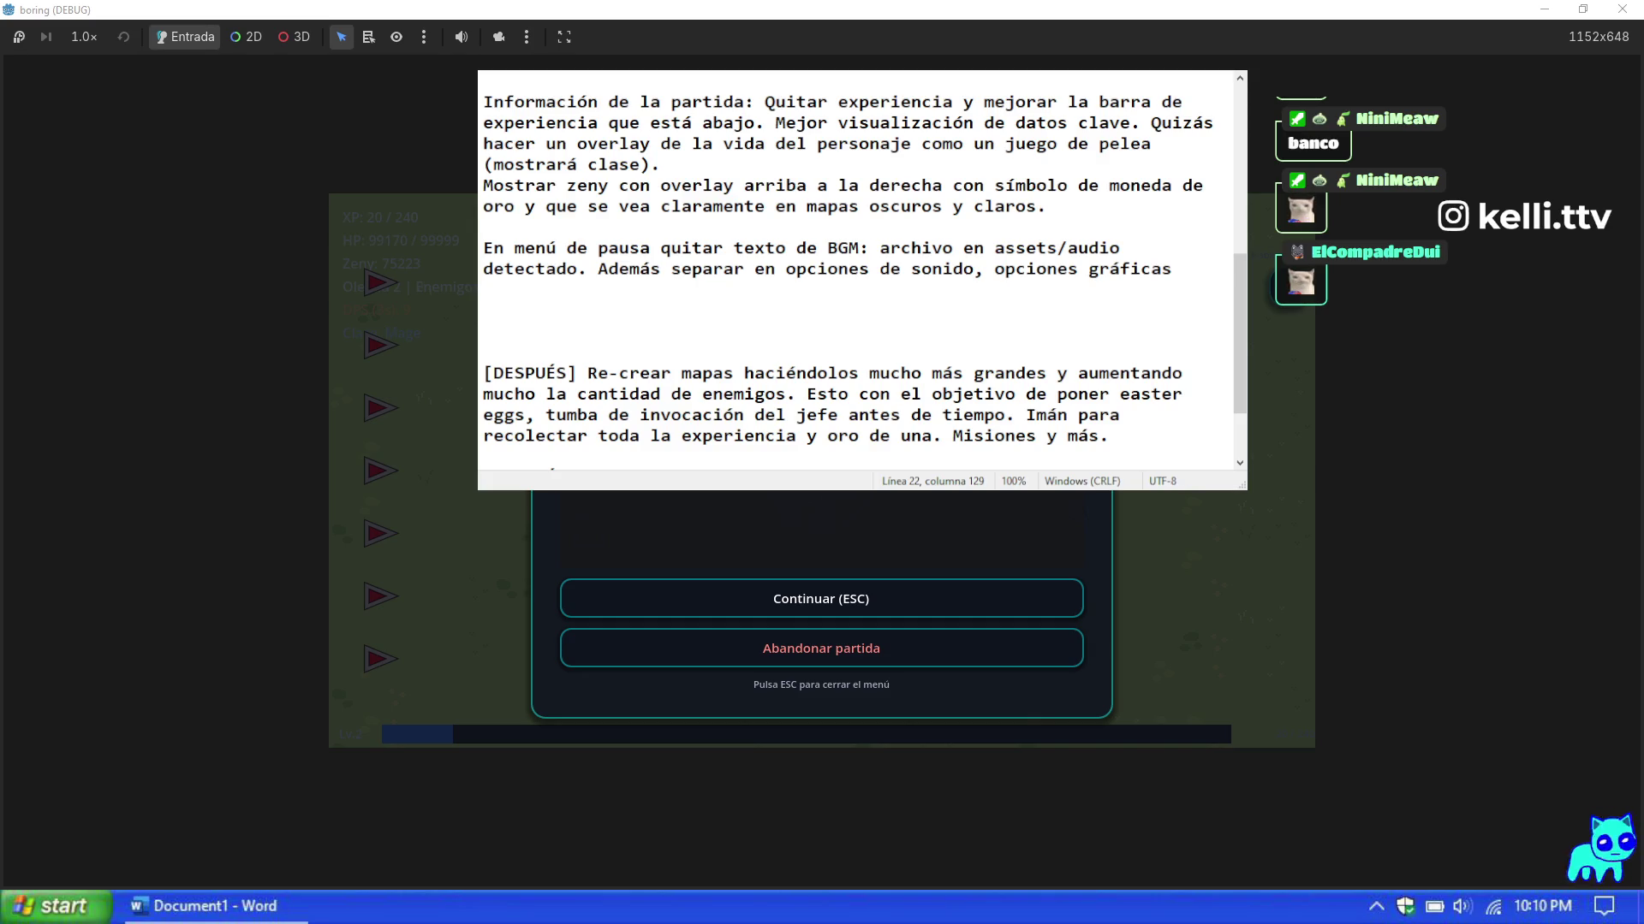
pyautogui.write('.')
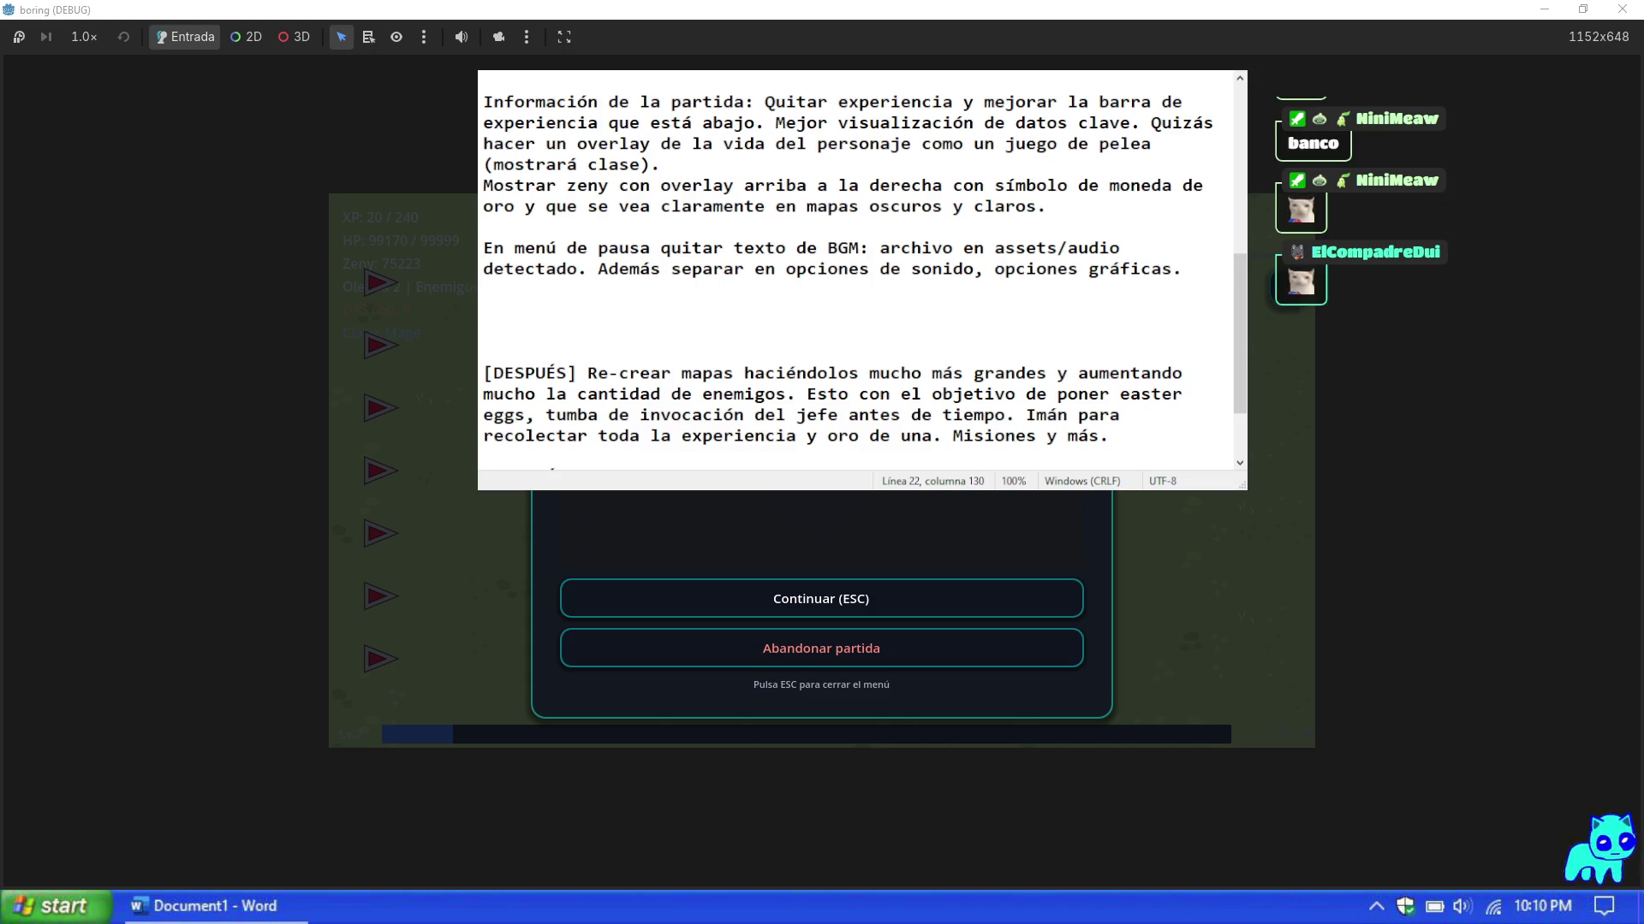
pyautogui.write(' y salir')
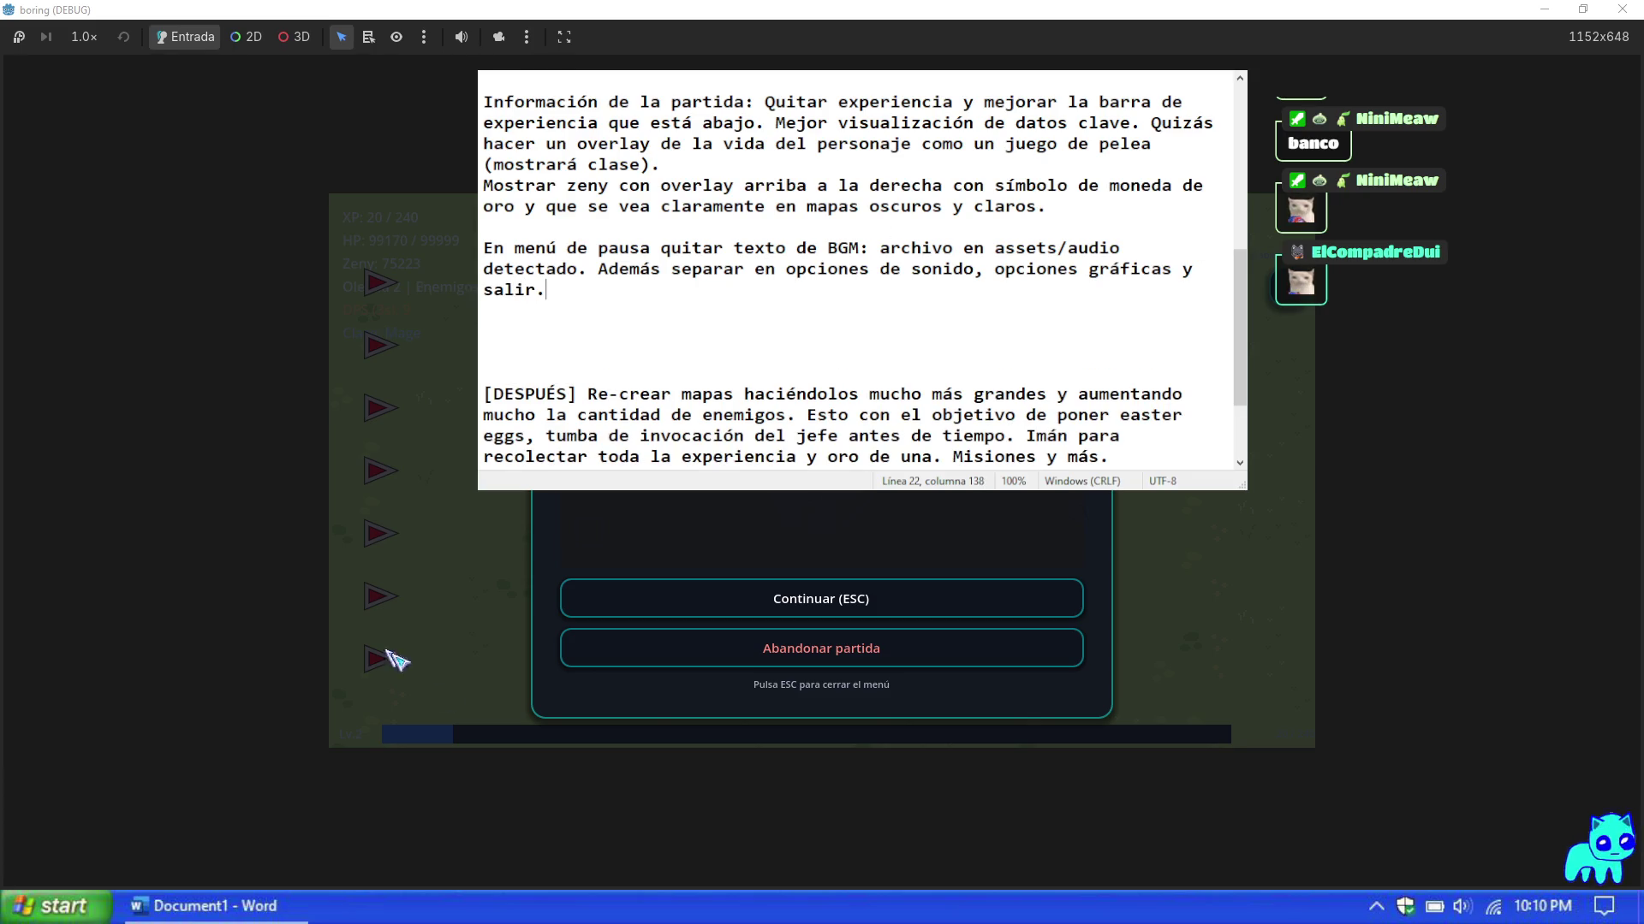
pyautogui.click(800, 609)
pyautogui.press('a')
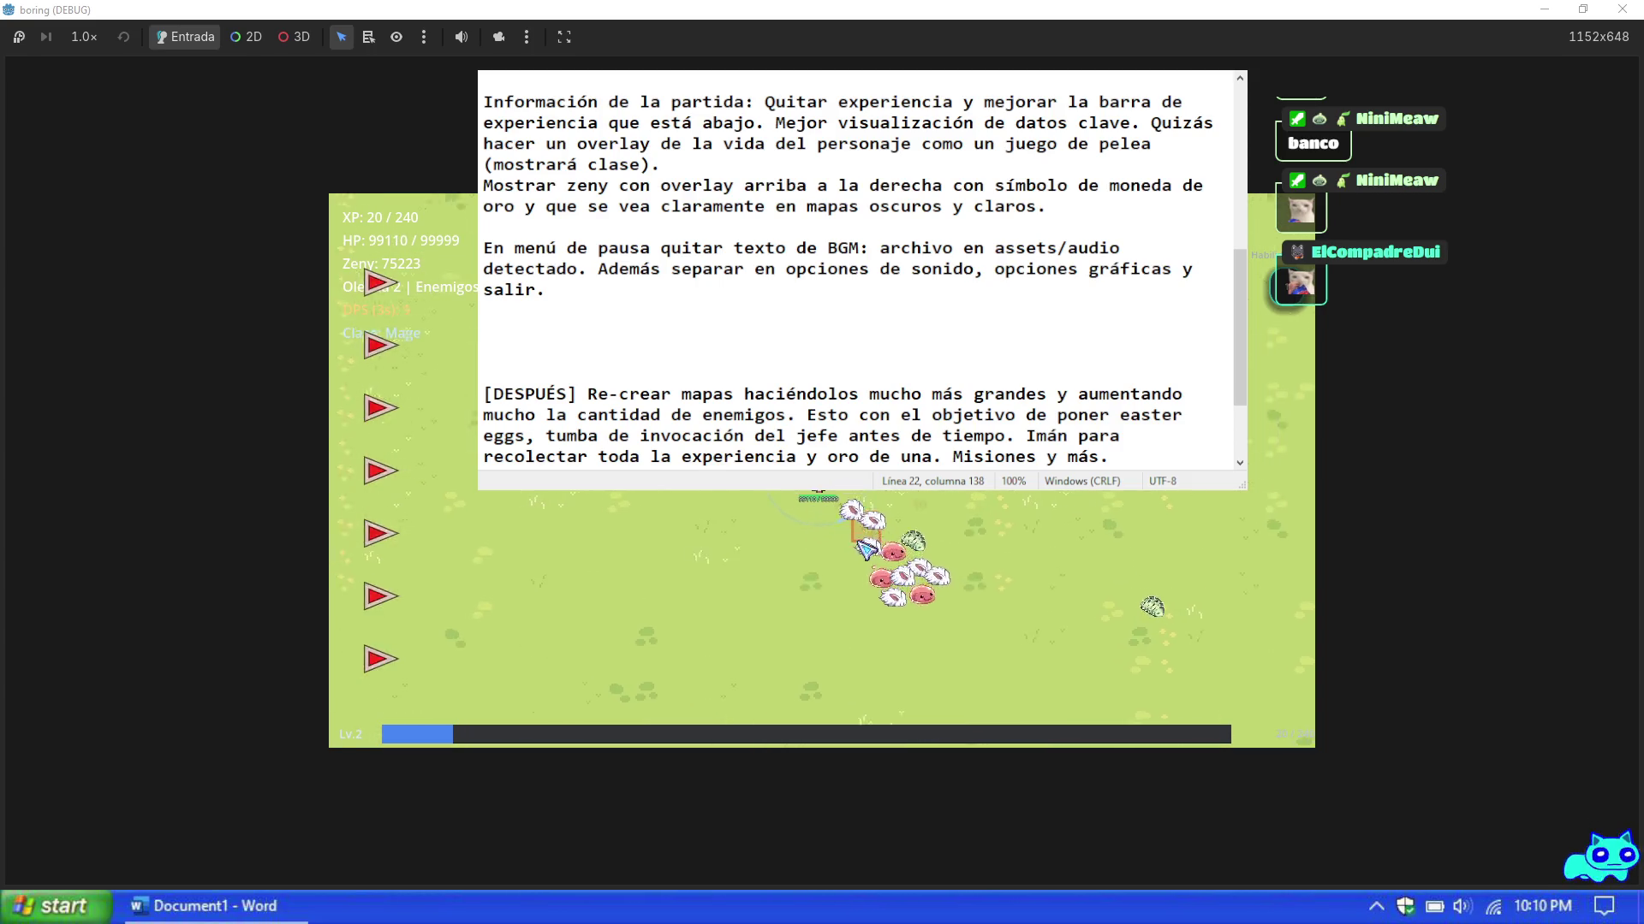
# Step: Walk the Mage around the map with WASD collecting XP, then pause with Esc
pyautogui.press('d')
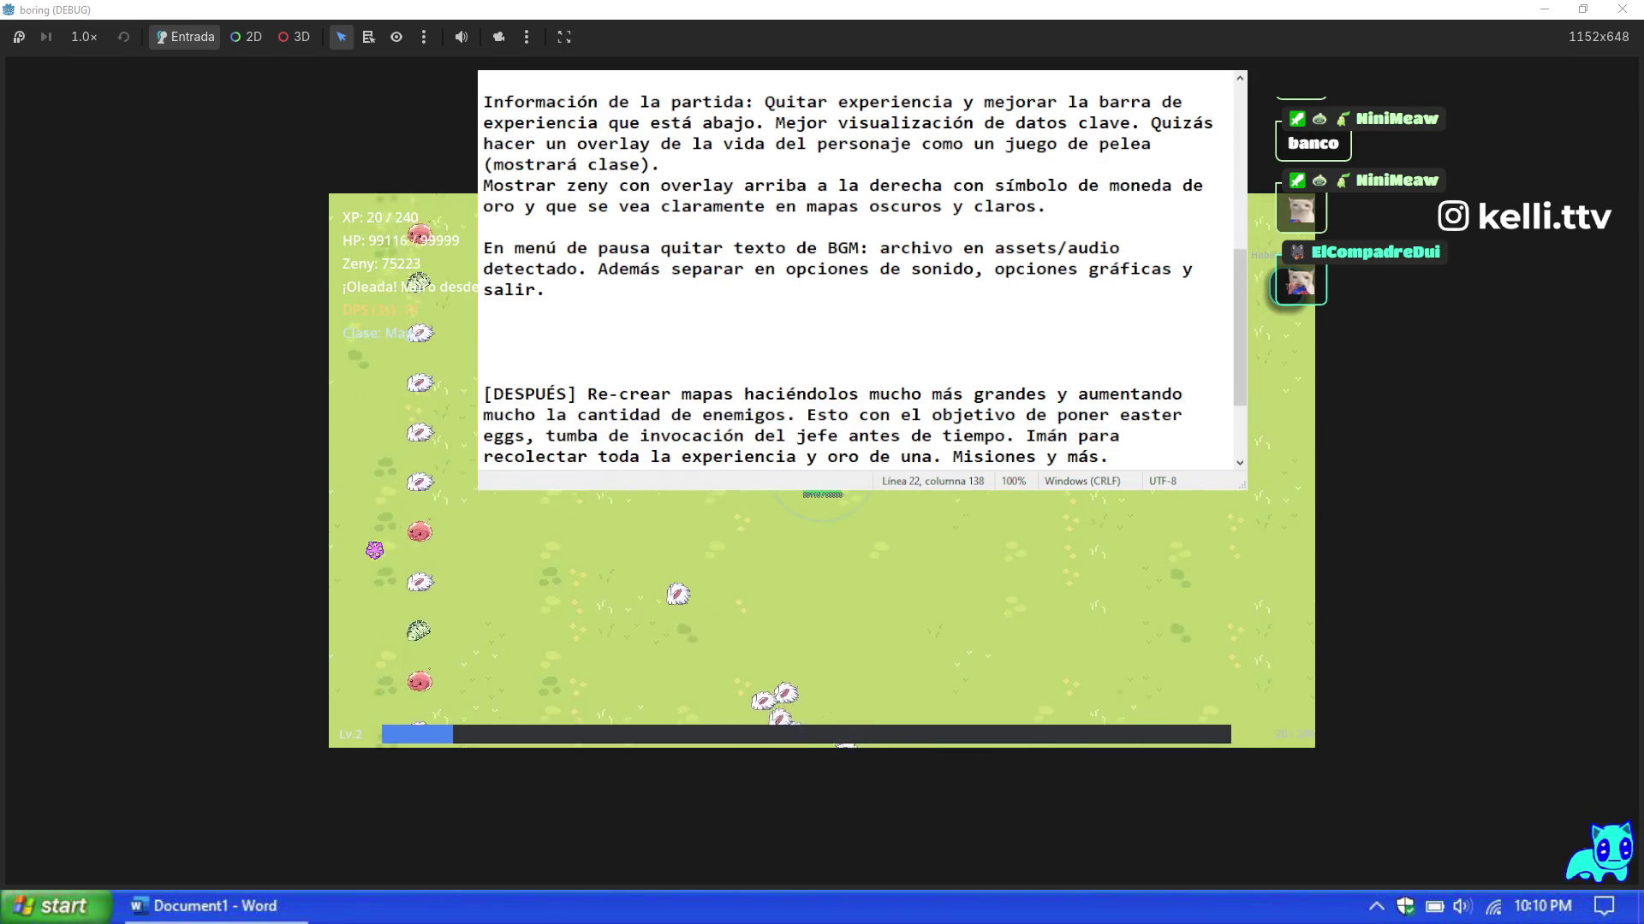
pyautogui.press('w')
pyautogui.press('s')
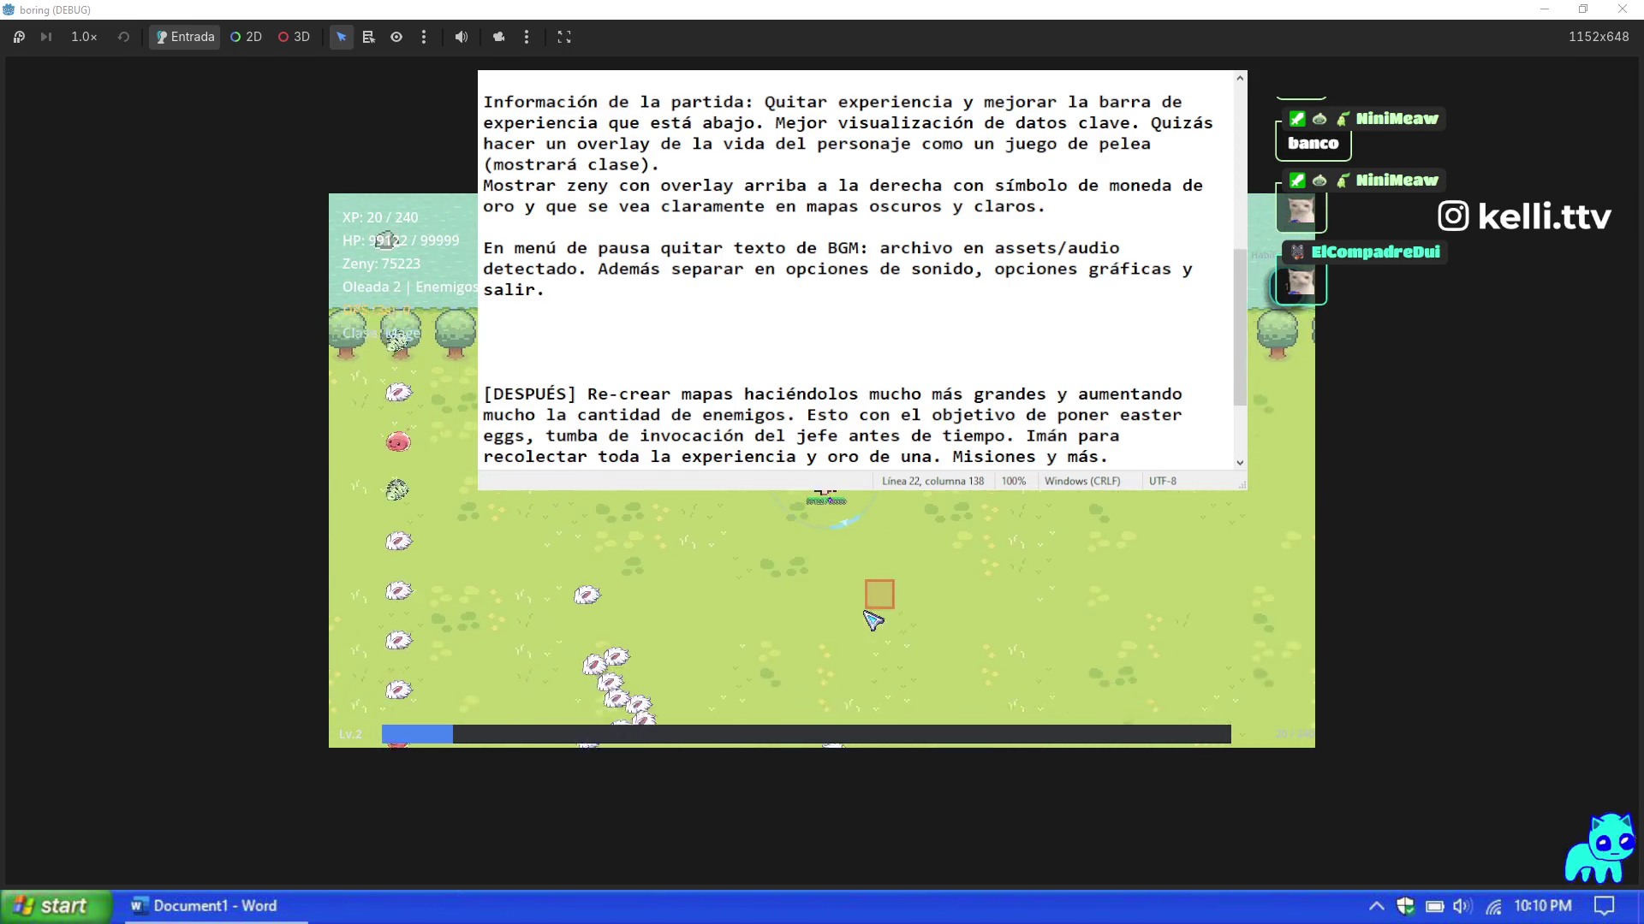
pyautogui.press('a')
pyautogui.press('a')
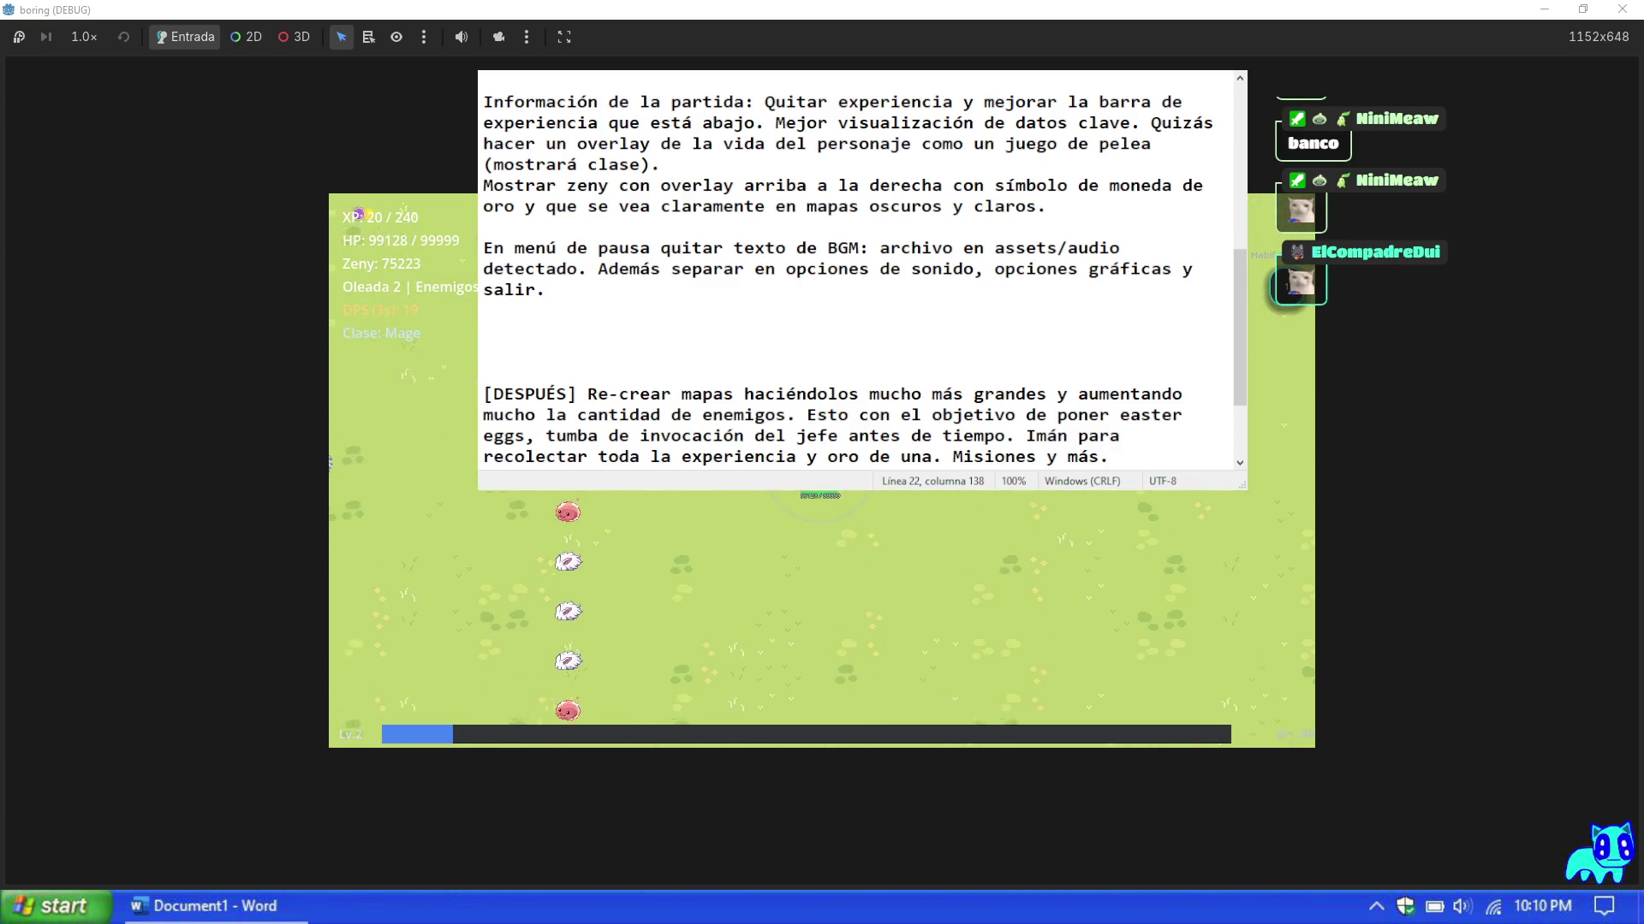
pyautogui.press('a')
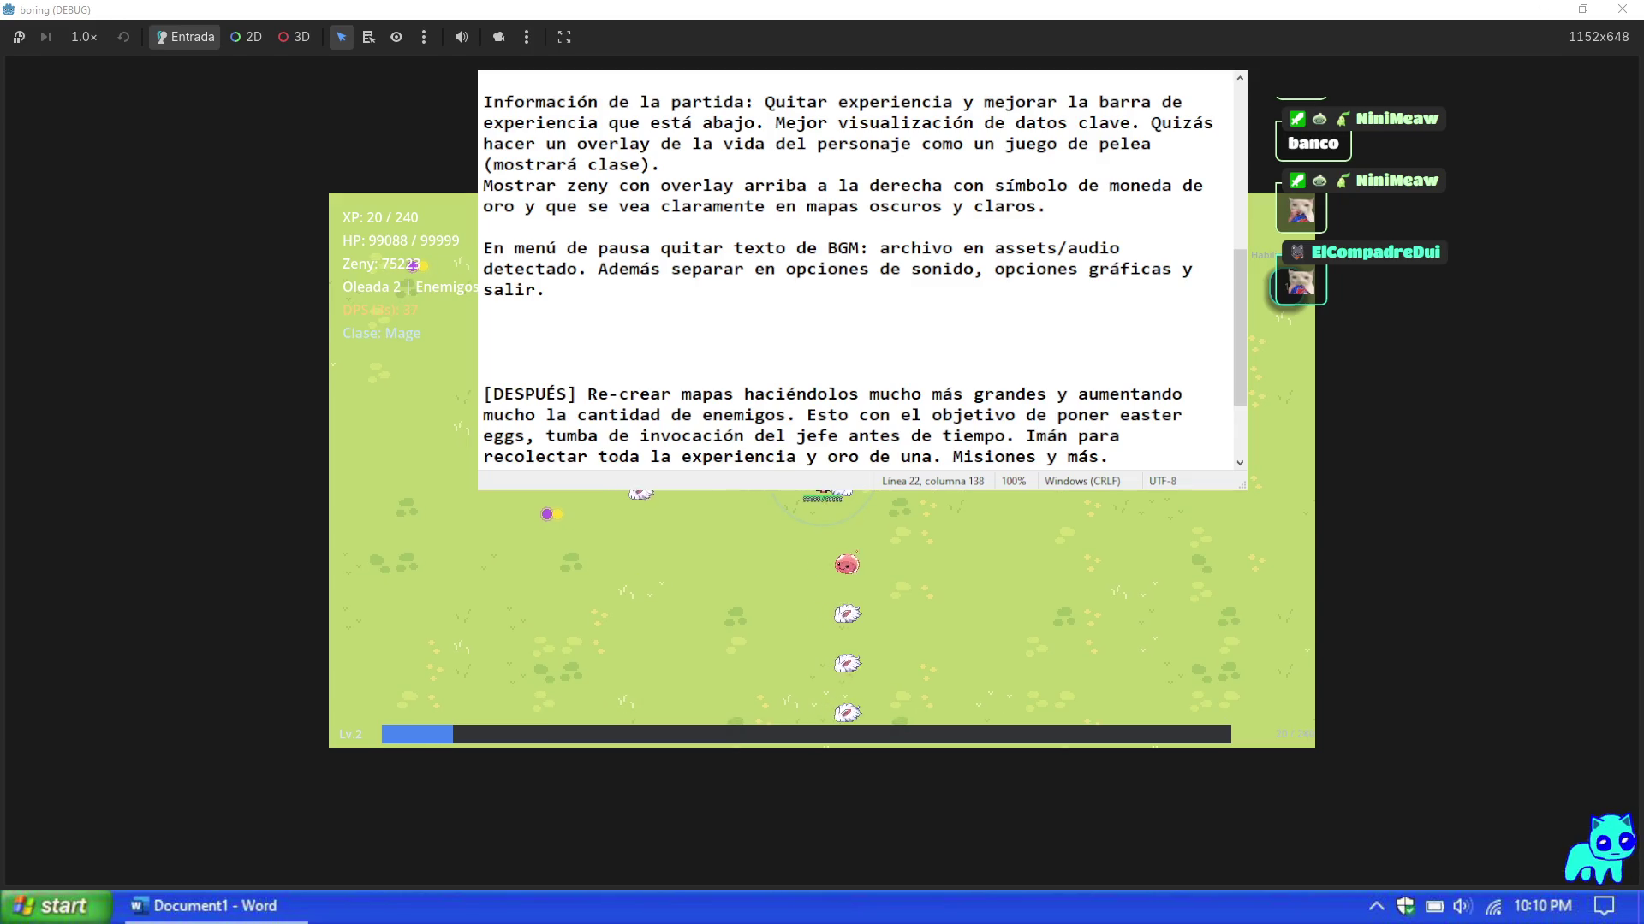
pyautogui.press('a')
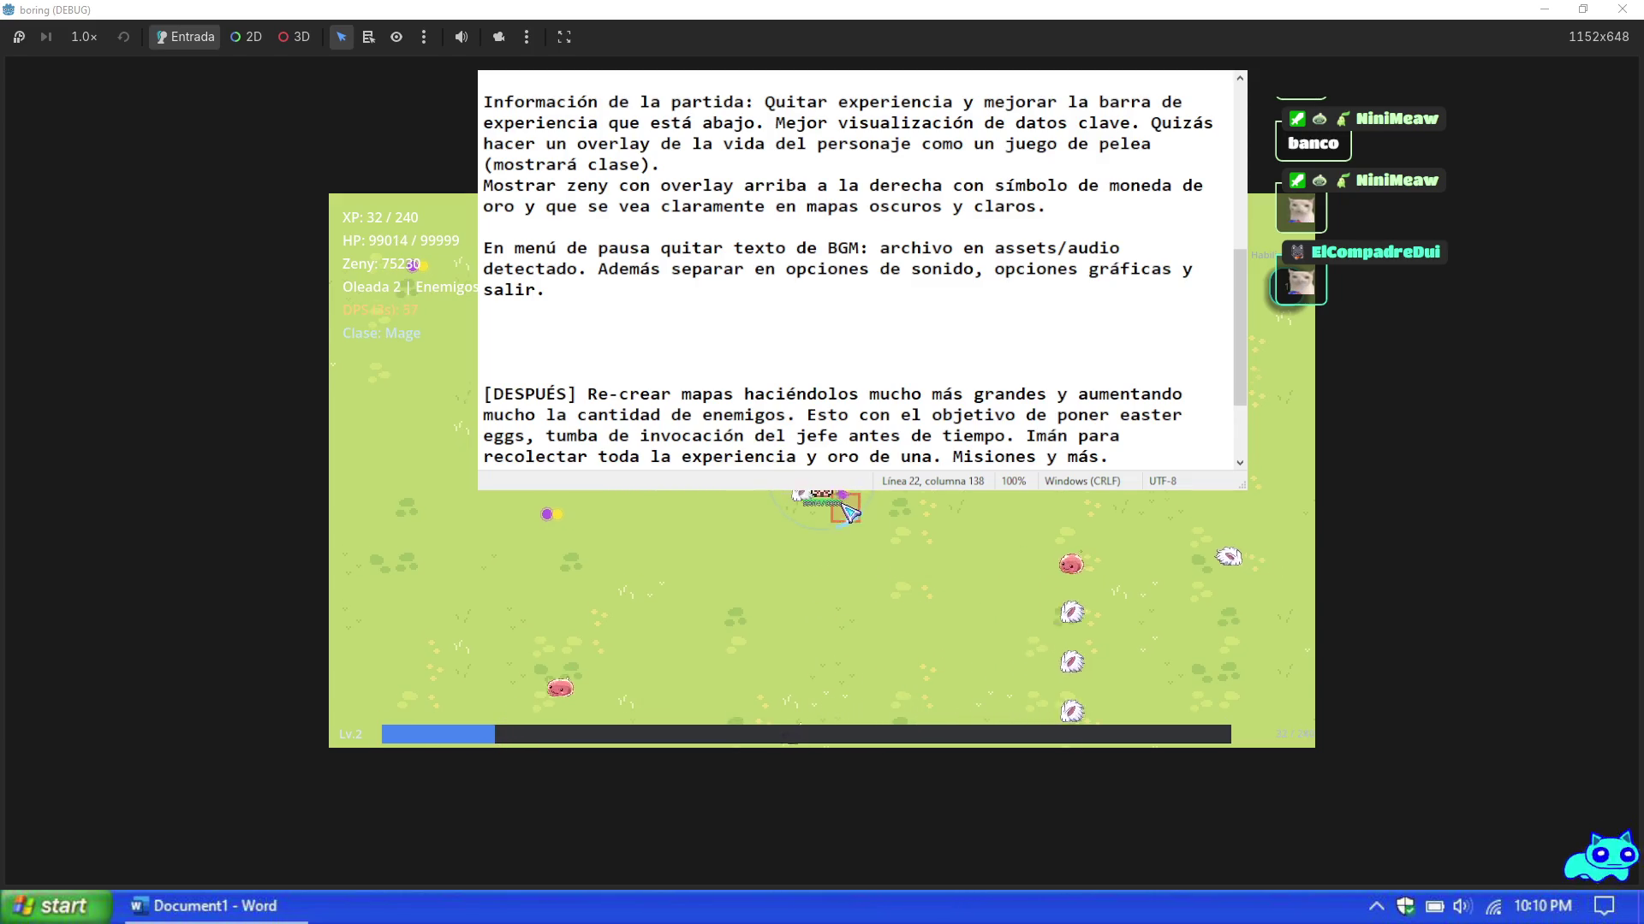
pyautogui.press('Escape')
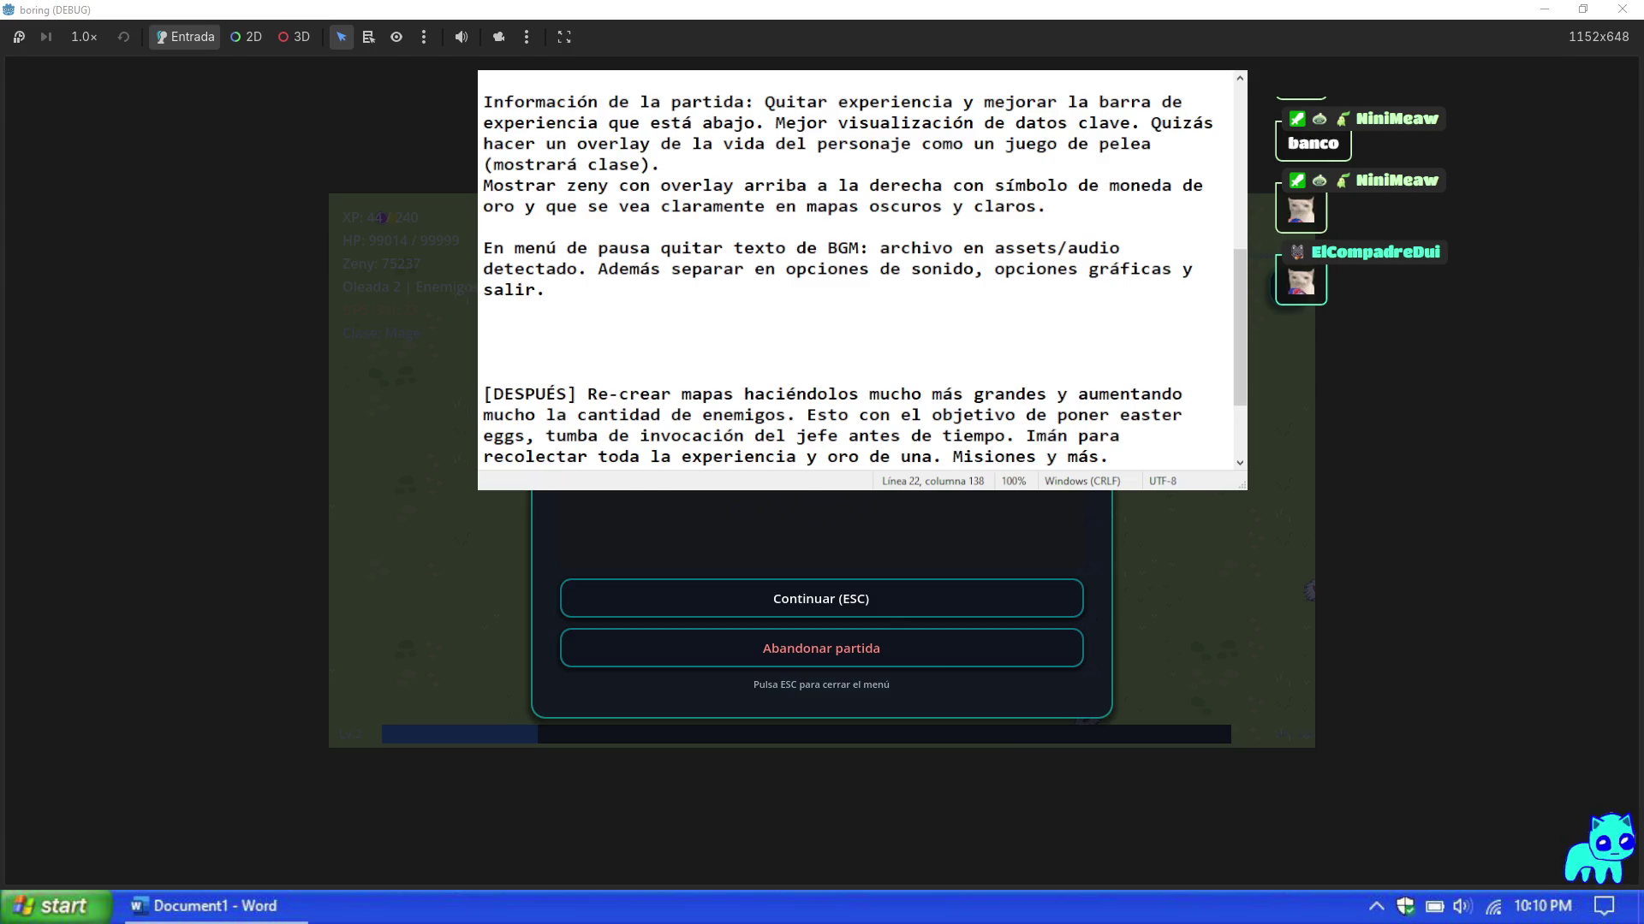
# Step: Add the note 'Añadir efecto de brillo en una carta dropeada para poder verla en el suelo'
pyautogui.click(745, 346)
pyautogui.press('BackSpace')
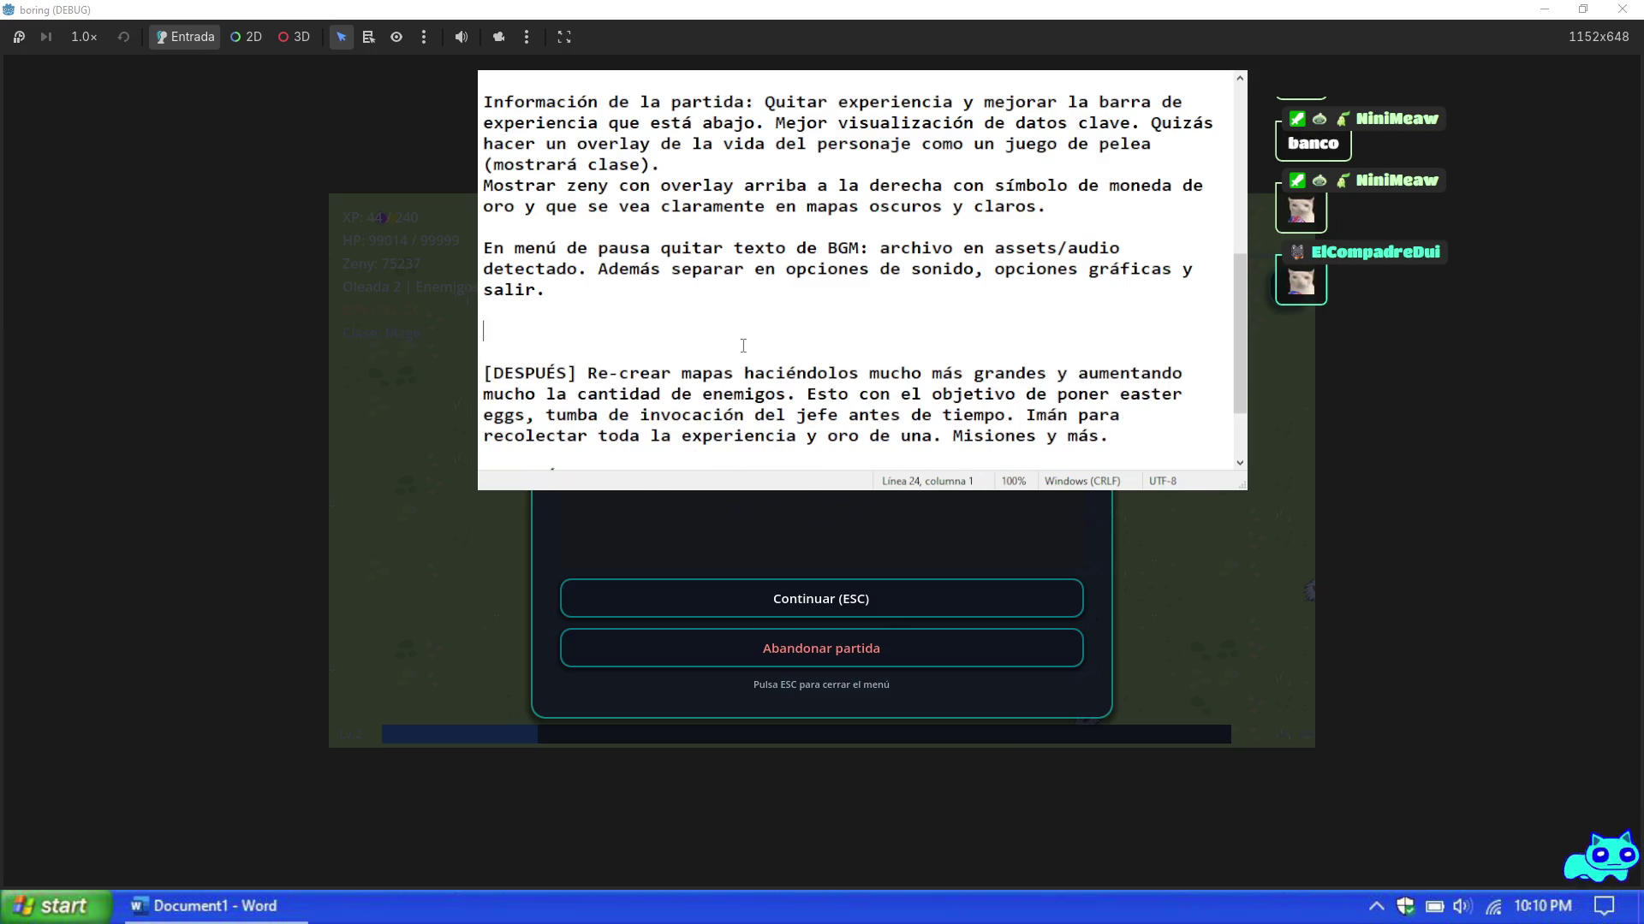
pyautogui.write('Añadir efec')
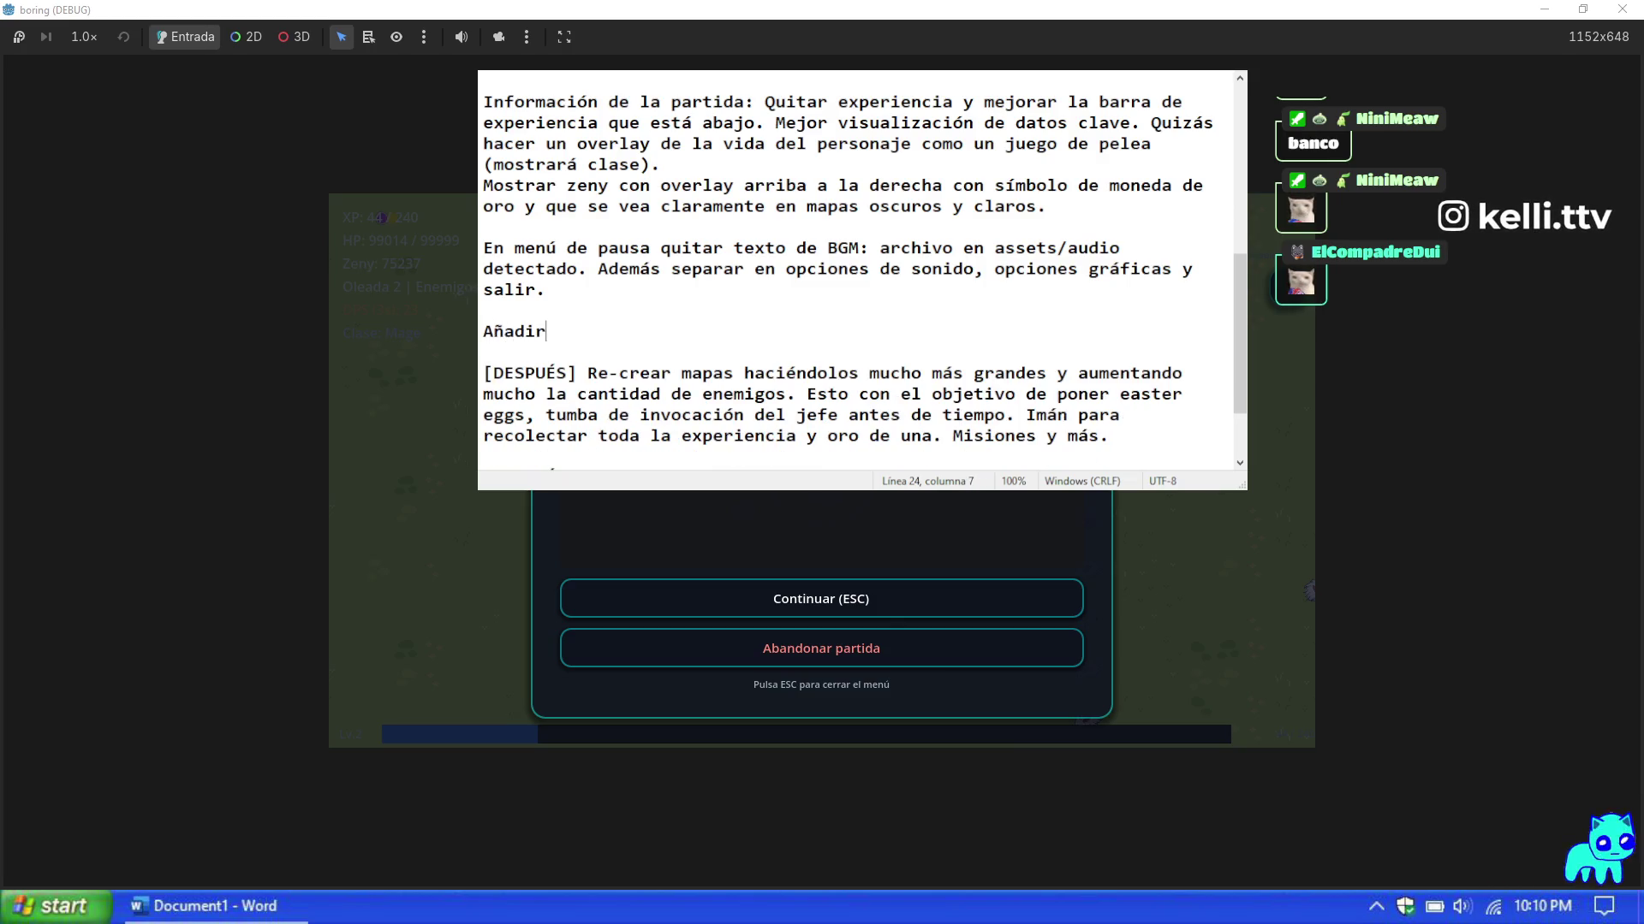
pyautogui.write('to de brill')
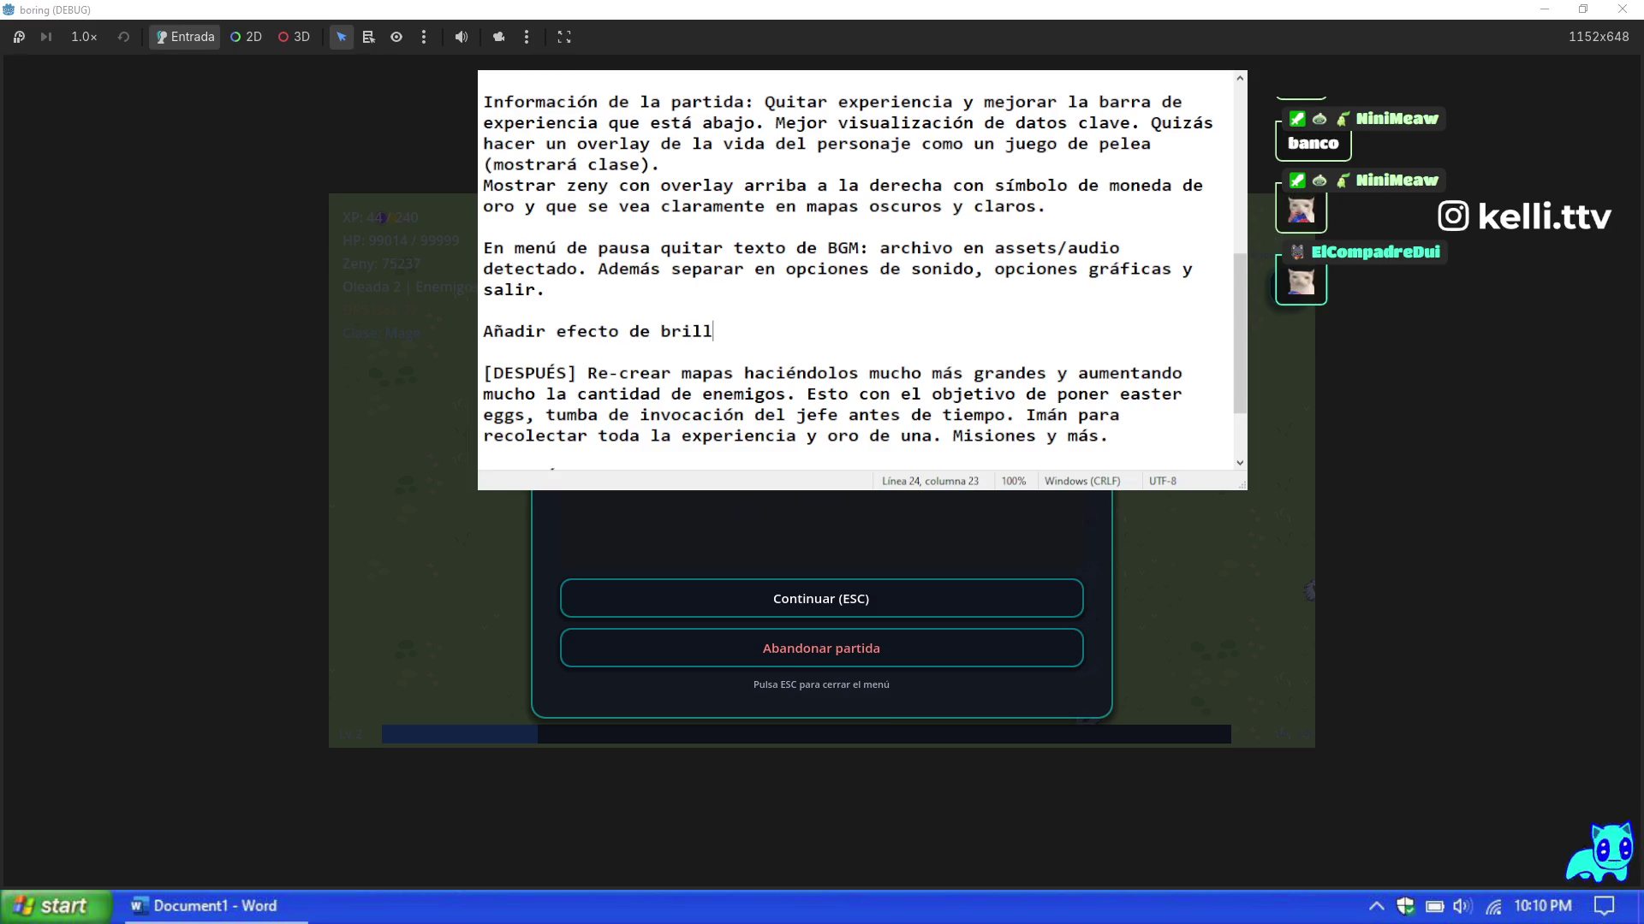
pyautogui.write('uando')
pyautogui.press('BackSpace')
pyautogui.press('BackSpace')
pyautogui.press('BackSpace')
pyautogui.press('BackSpace')
pyautogui.press('BackSpace')
pyautogui.write('en una carta dropeada ')
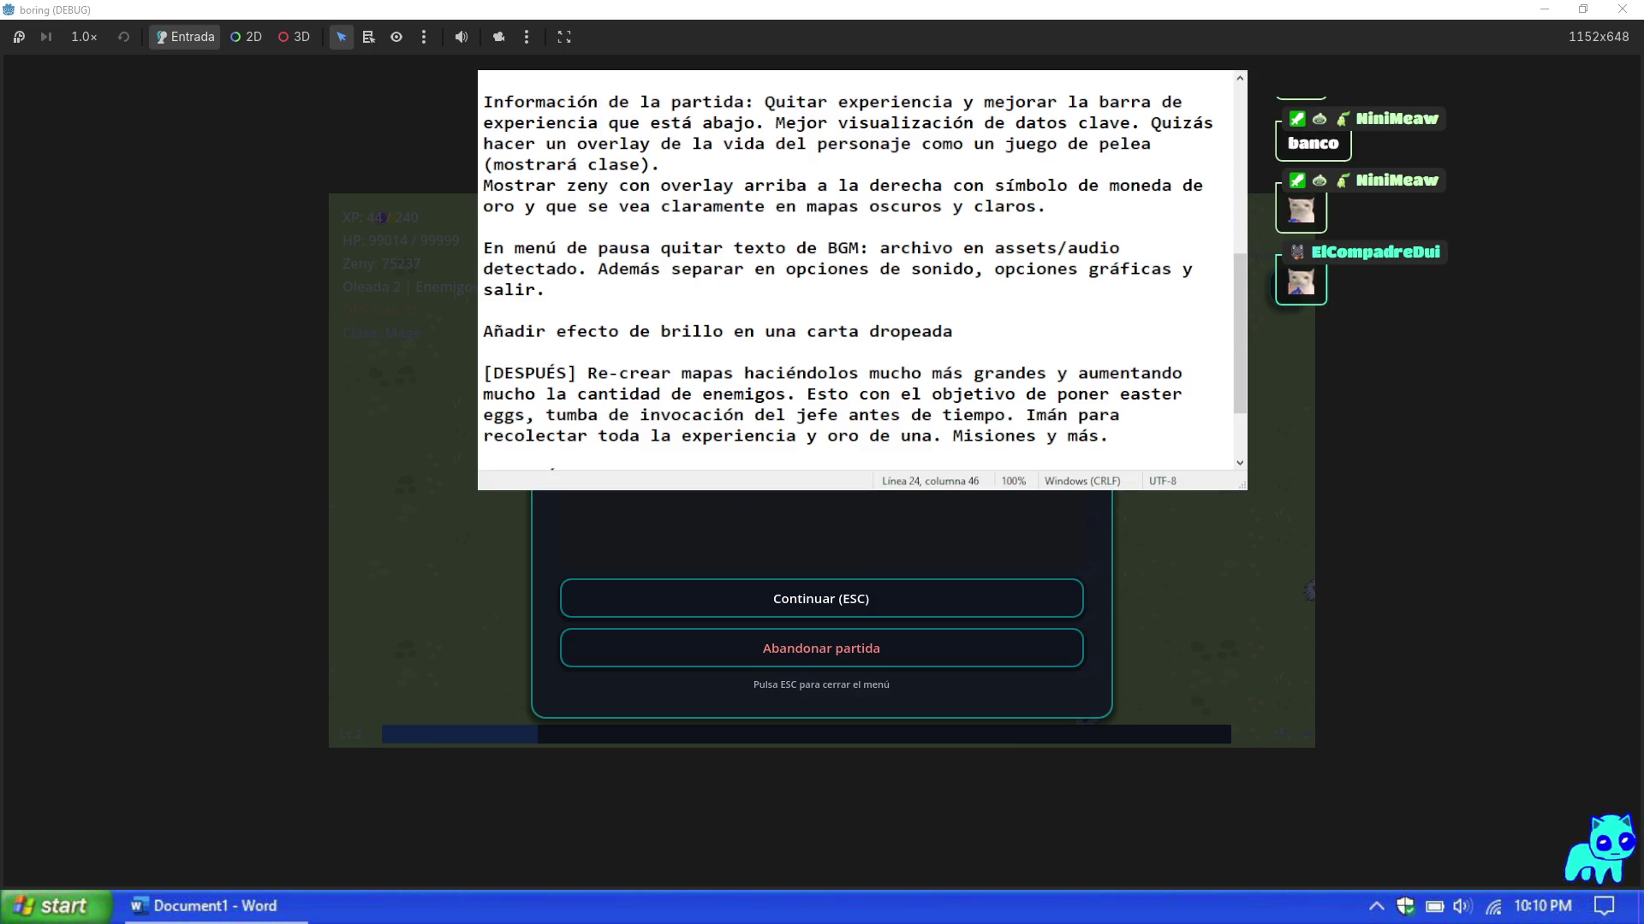
pyautogui.write('para poder ')
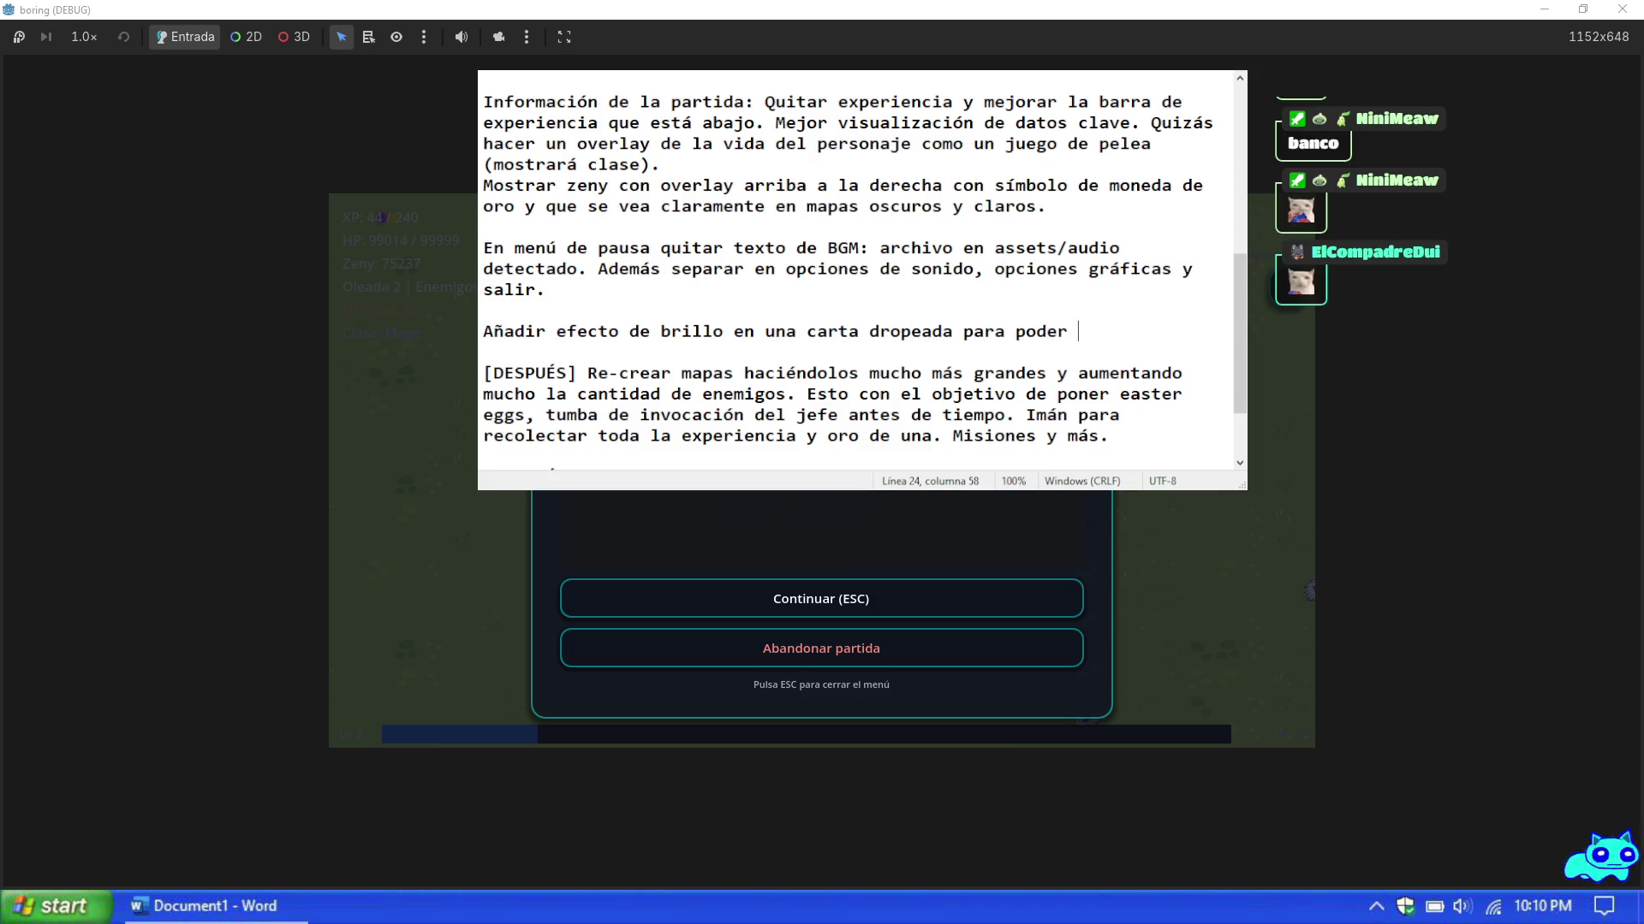
pyautogui.write('verla en el suelo')
# Step: Add the ground-food sprite note and 'Además aumentar su tamaño' to both notes
pyautogui.press('Return')
pyautogui.press('Return')
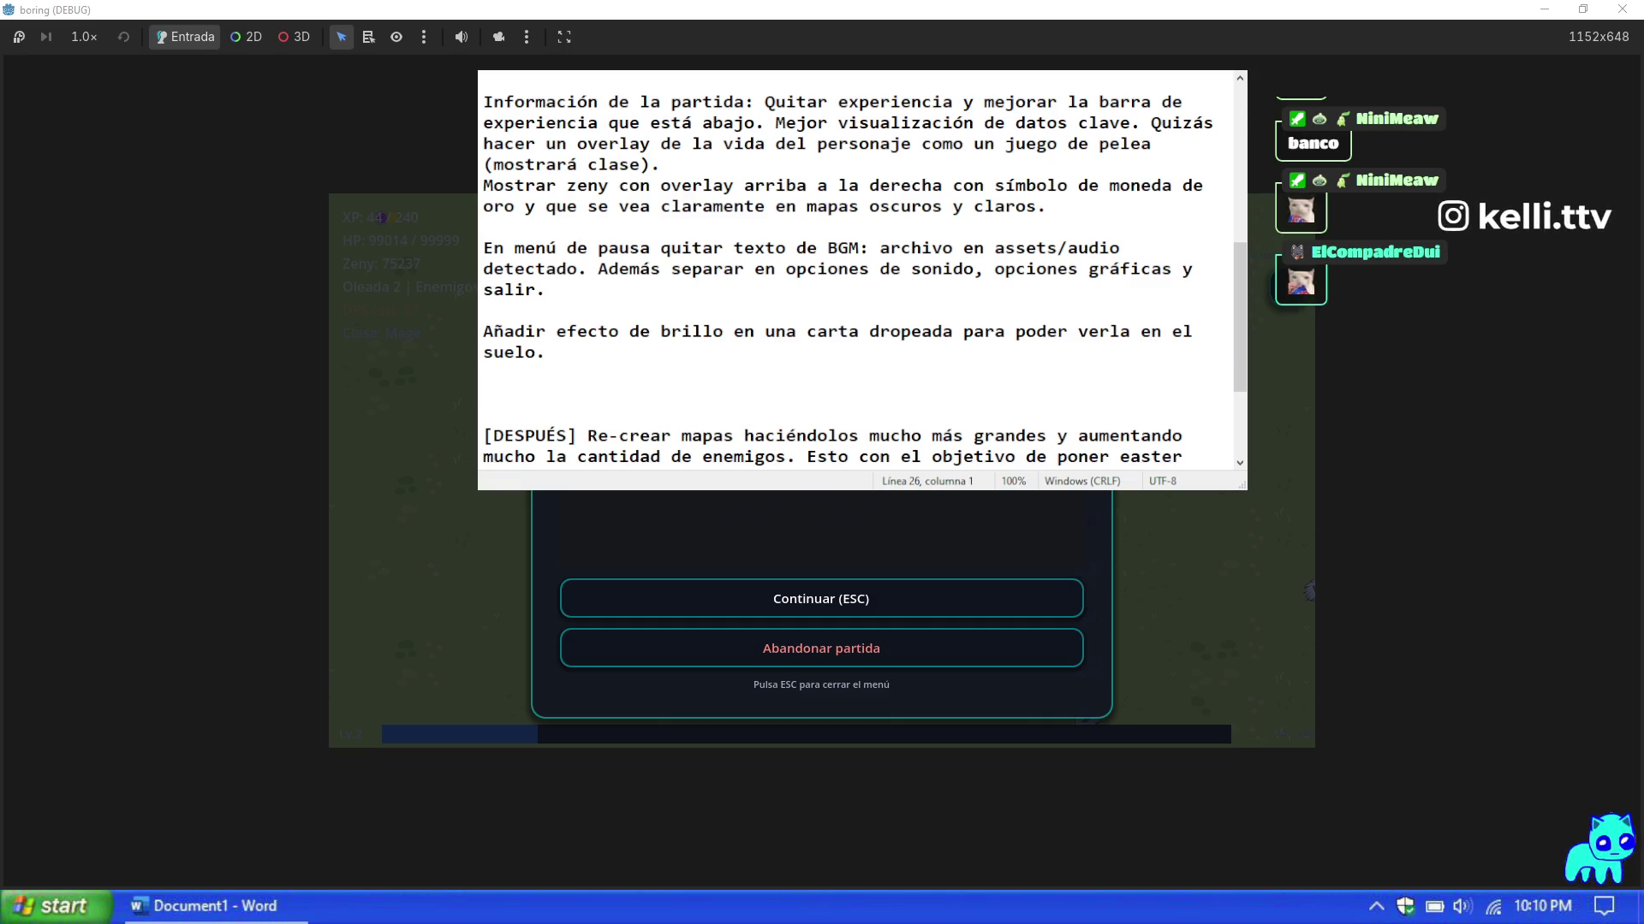
pyautogui.write('Añadir sprite para')
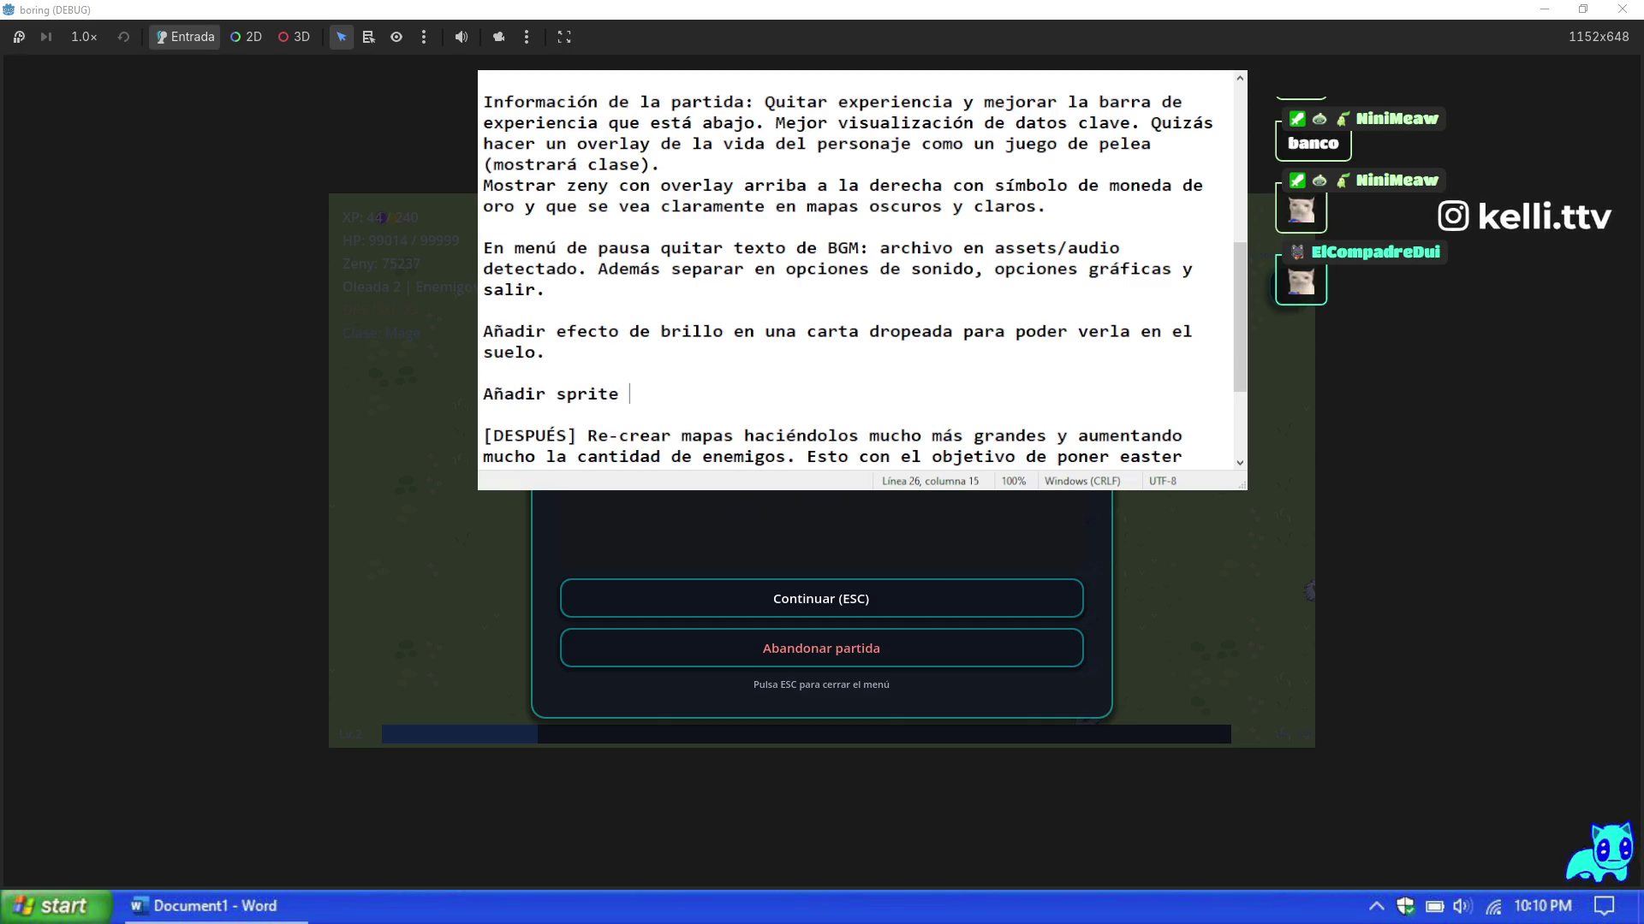
pyautogui.write(' comidas en ')
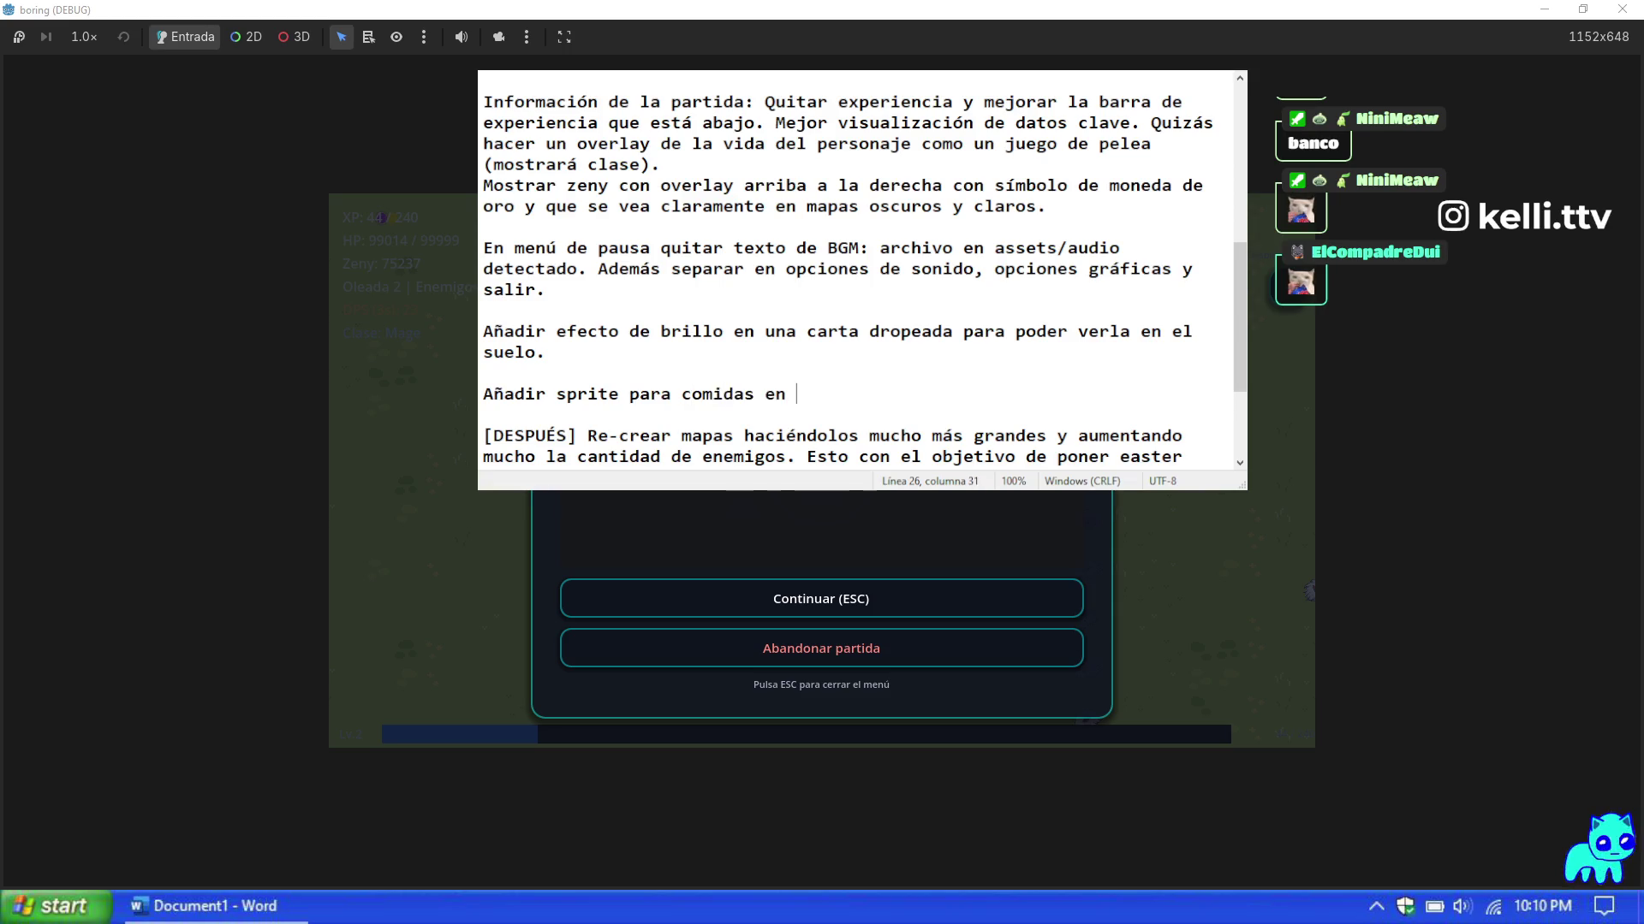
pyautogui.write('el suelo')
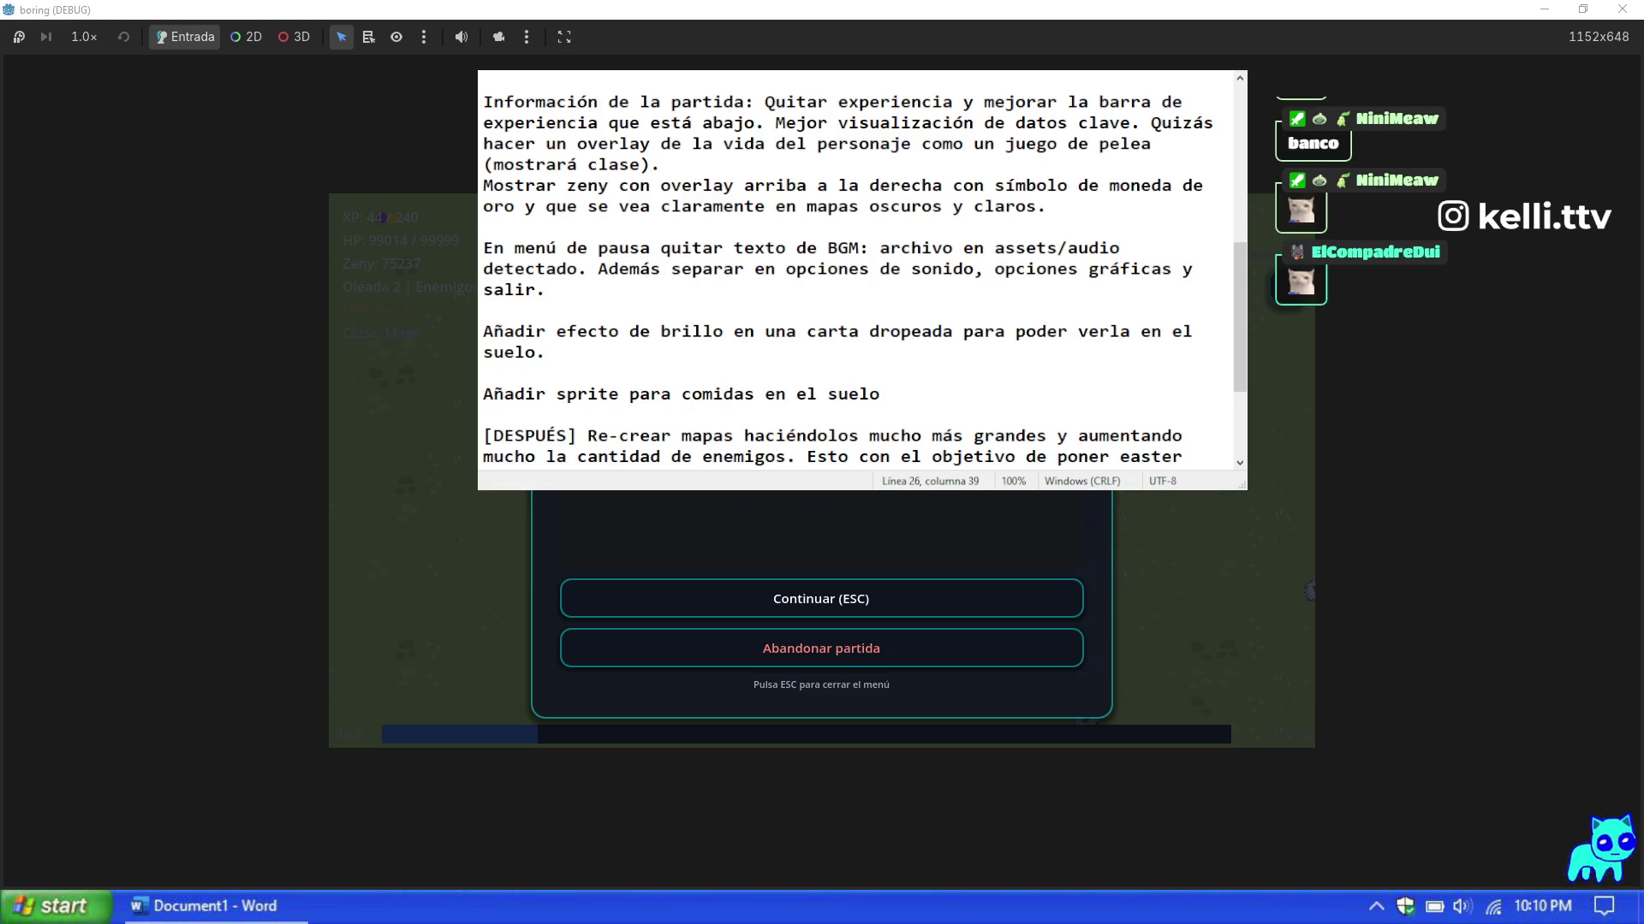
pyautogui.write('. A')
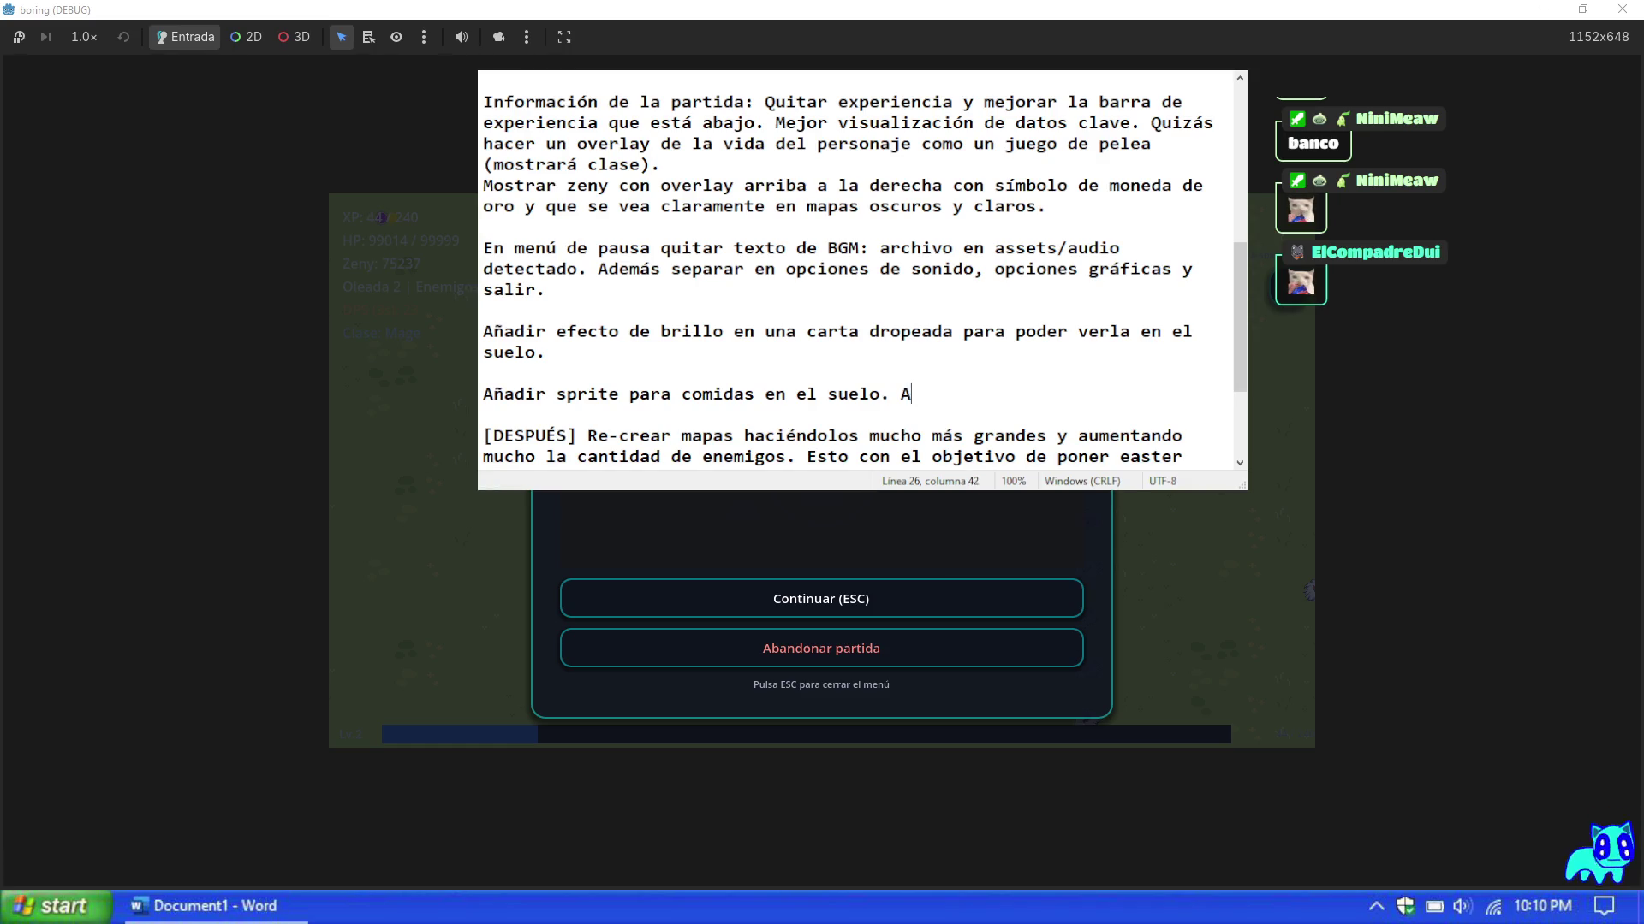
pyautogui.write('demás aumentar su tamaño.')
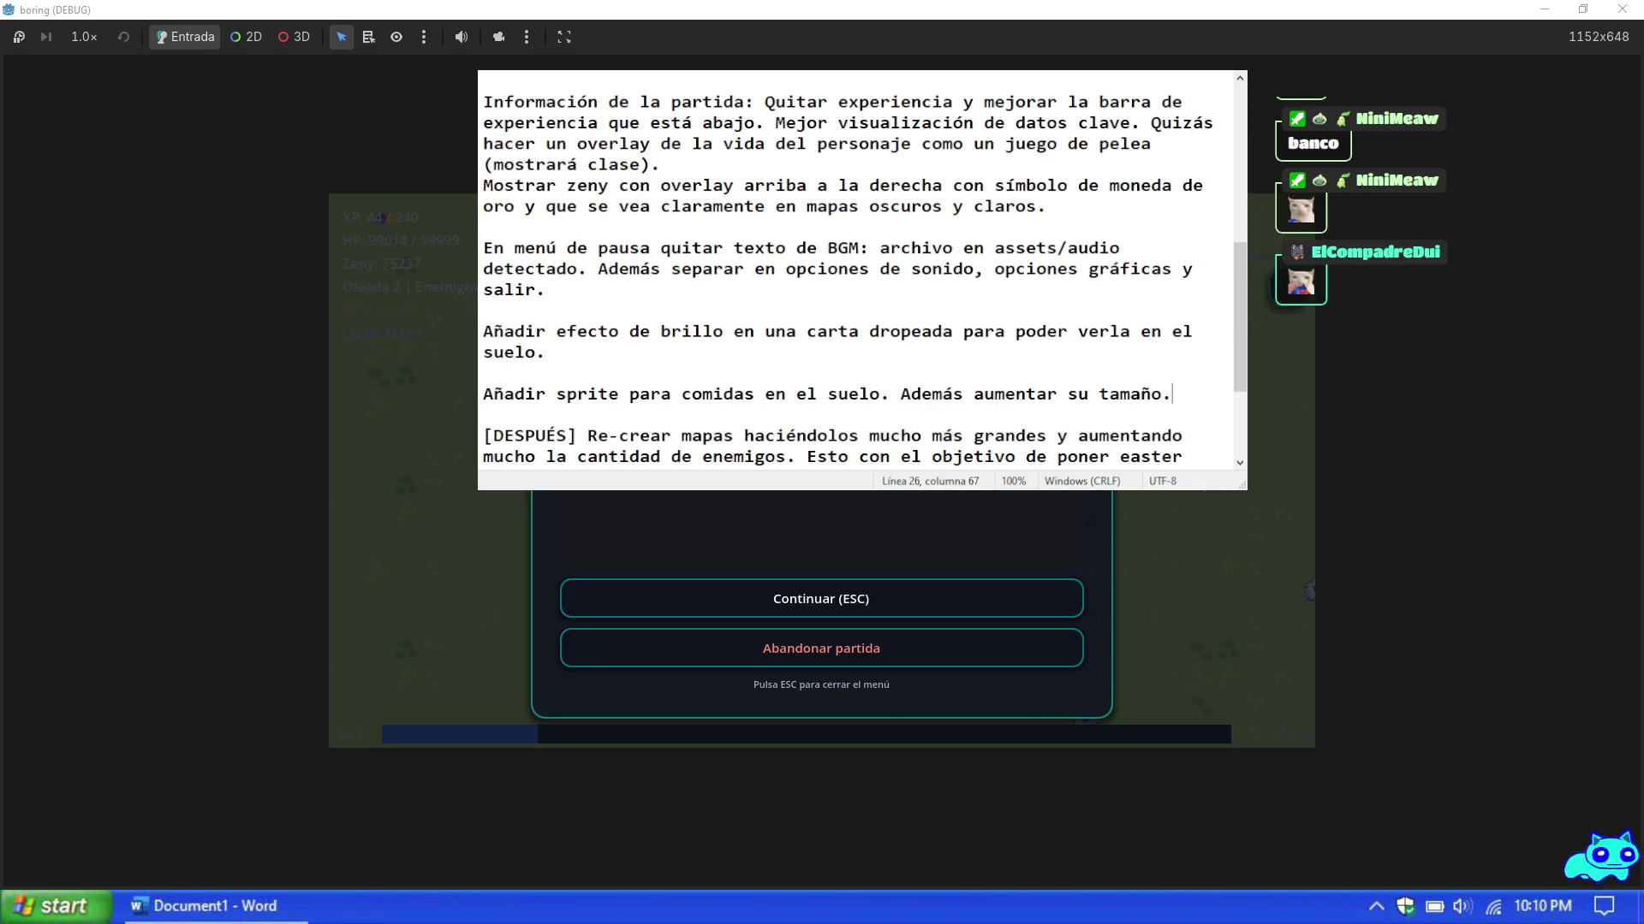
pyautogui.press('Return')
pyautogui.press('Return')
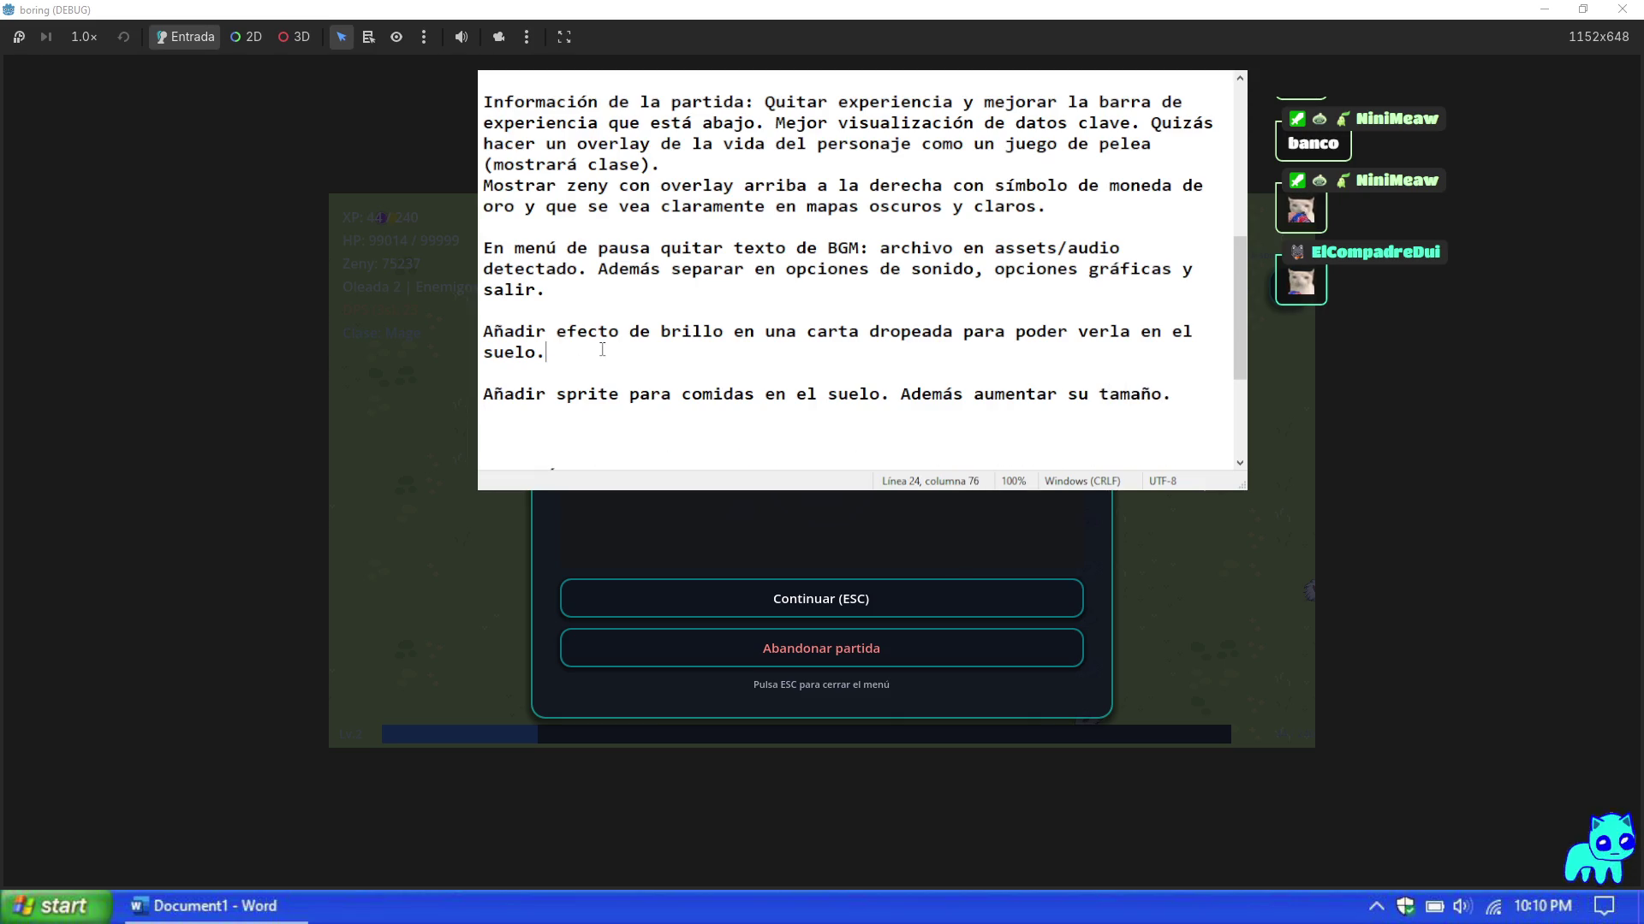
pyautogui.write(' Además aumentar su ta')
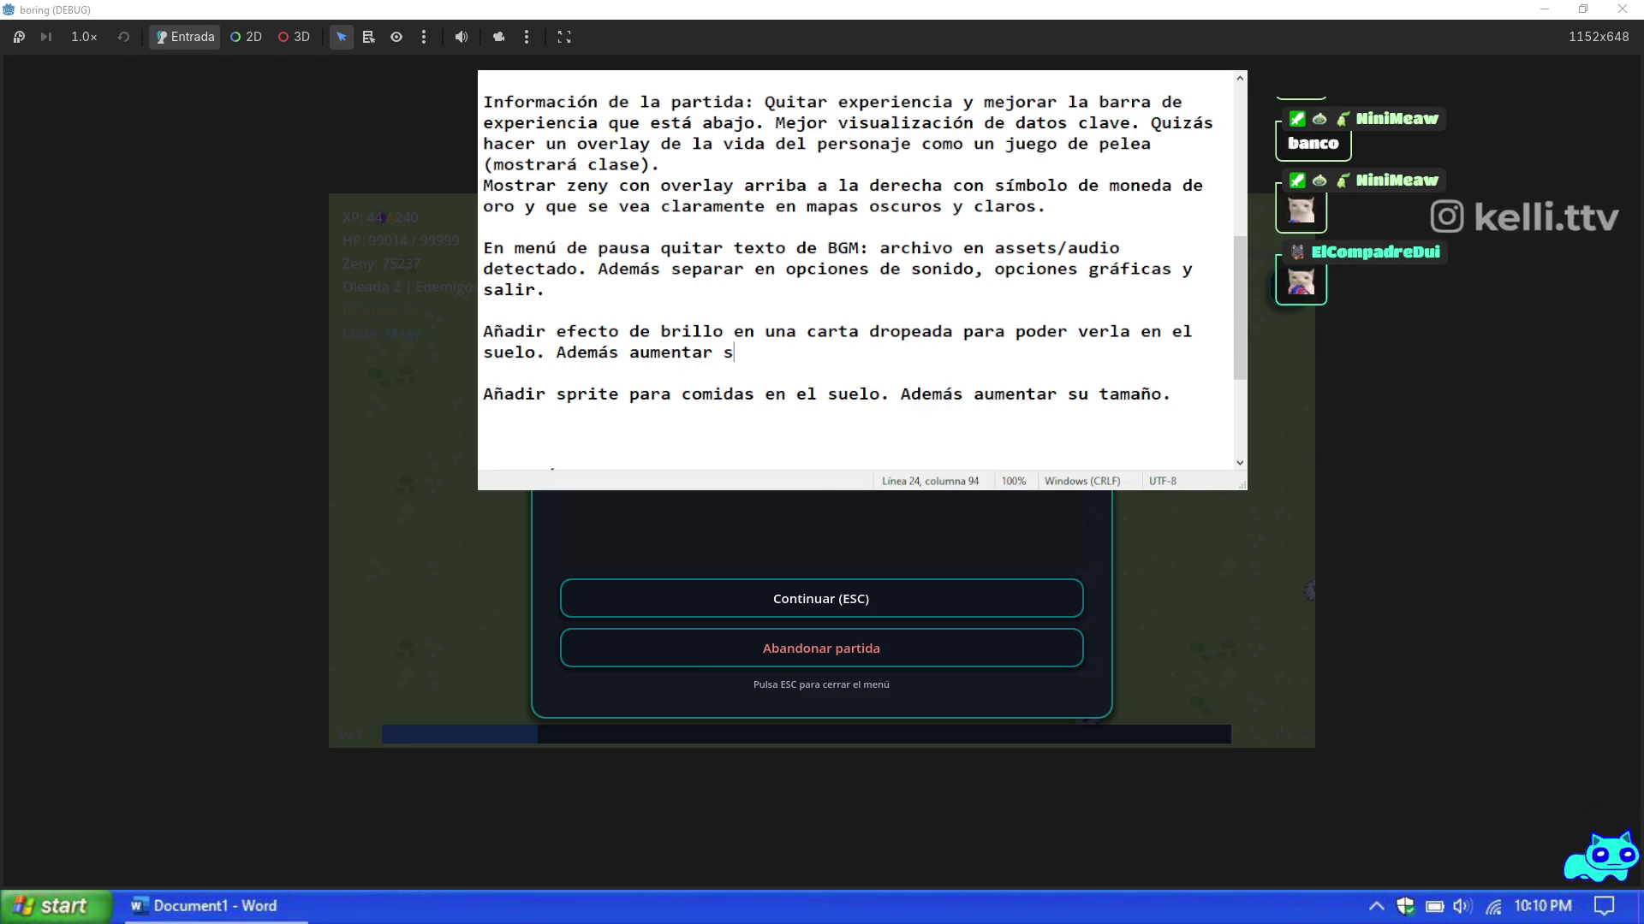
pyautogui.write('maño.')
pyautogui.press('Return')
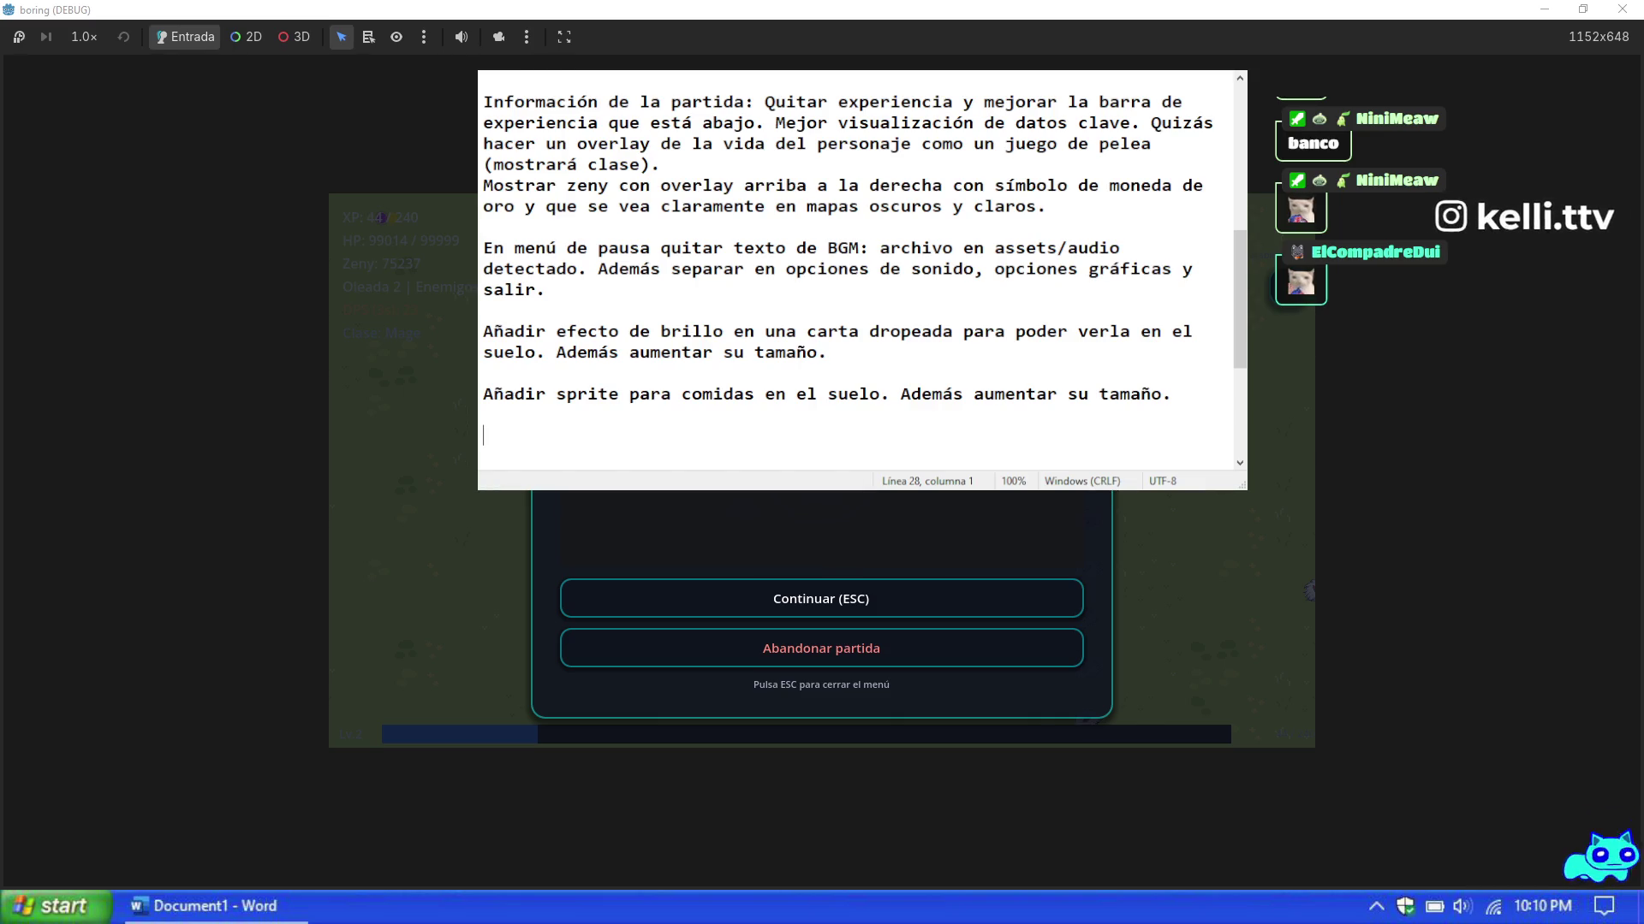
# Step: Alternate pause and resume with Esc until wave 3, ending paused, then return to Notepad
pyautogui.press('Escape')
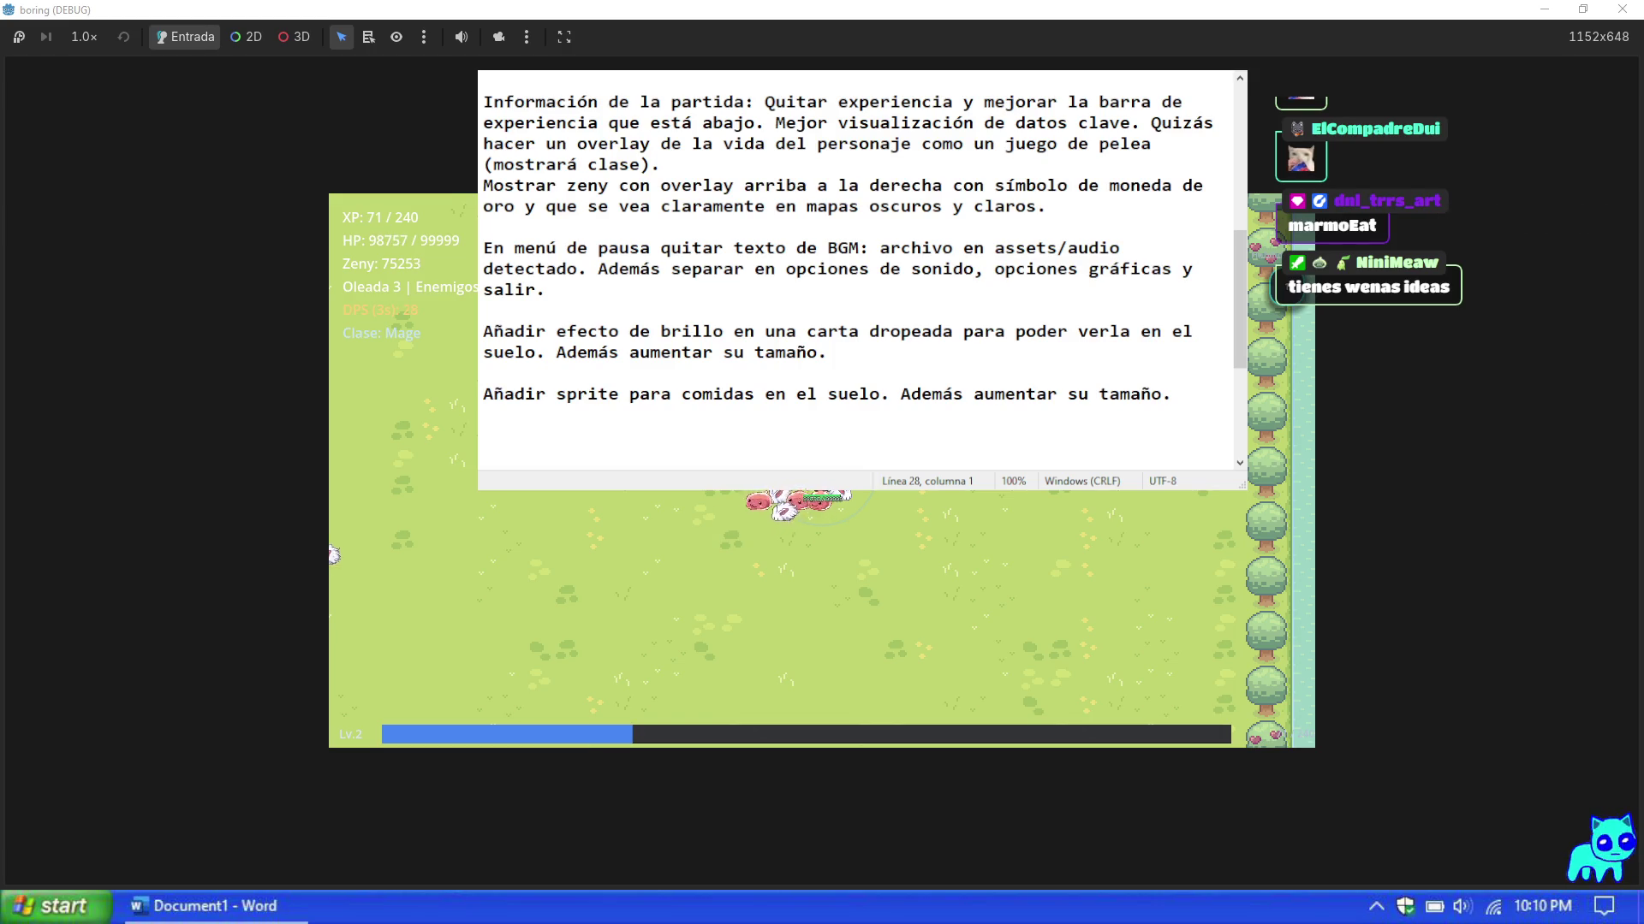
pyautogui.press('Escape')
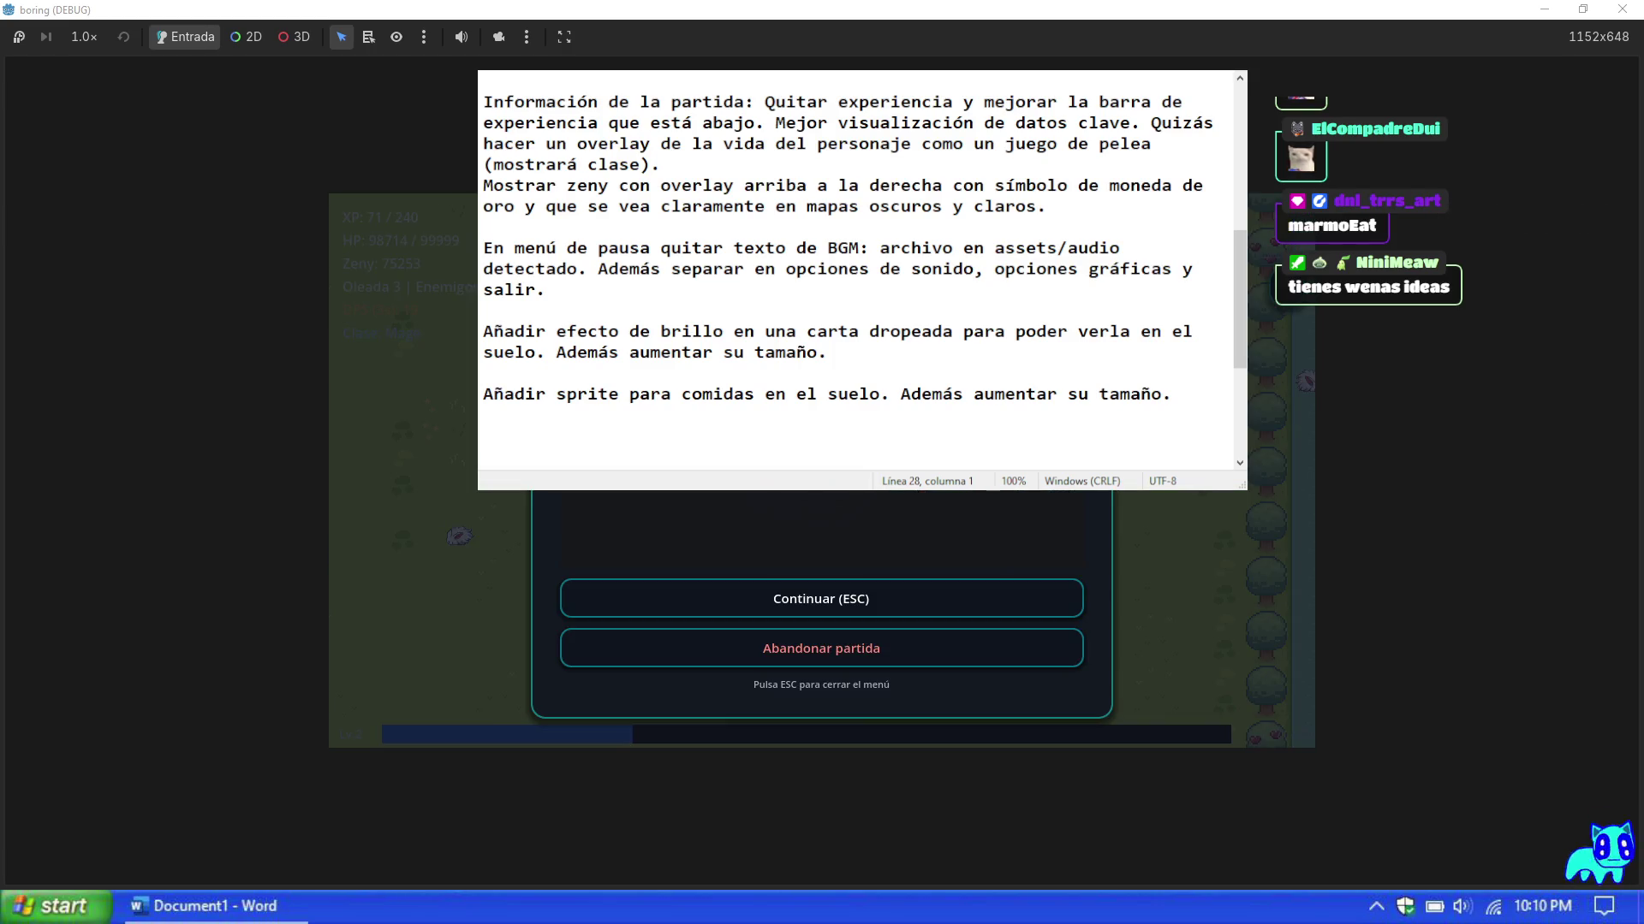
pyautogui.press('Escape')
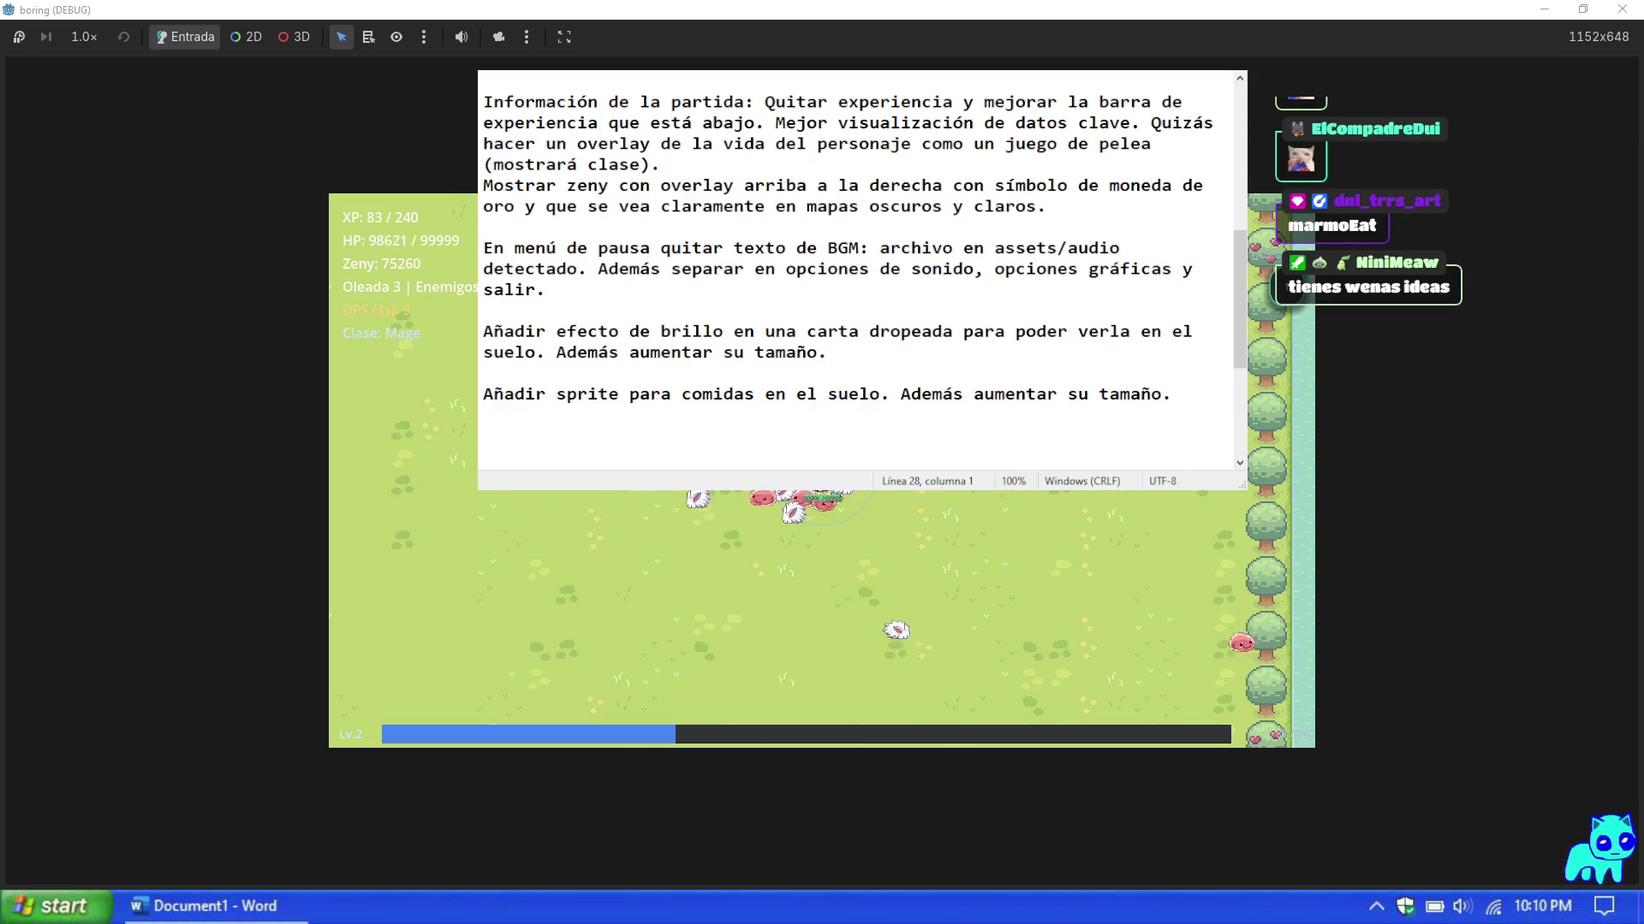
pyautogui.press('Escape')
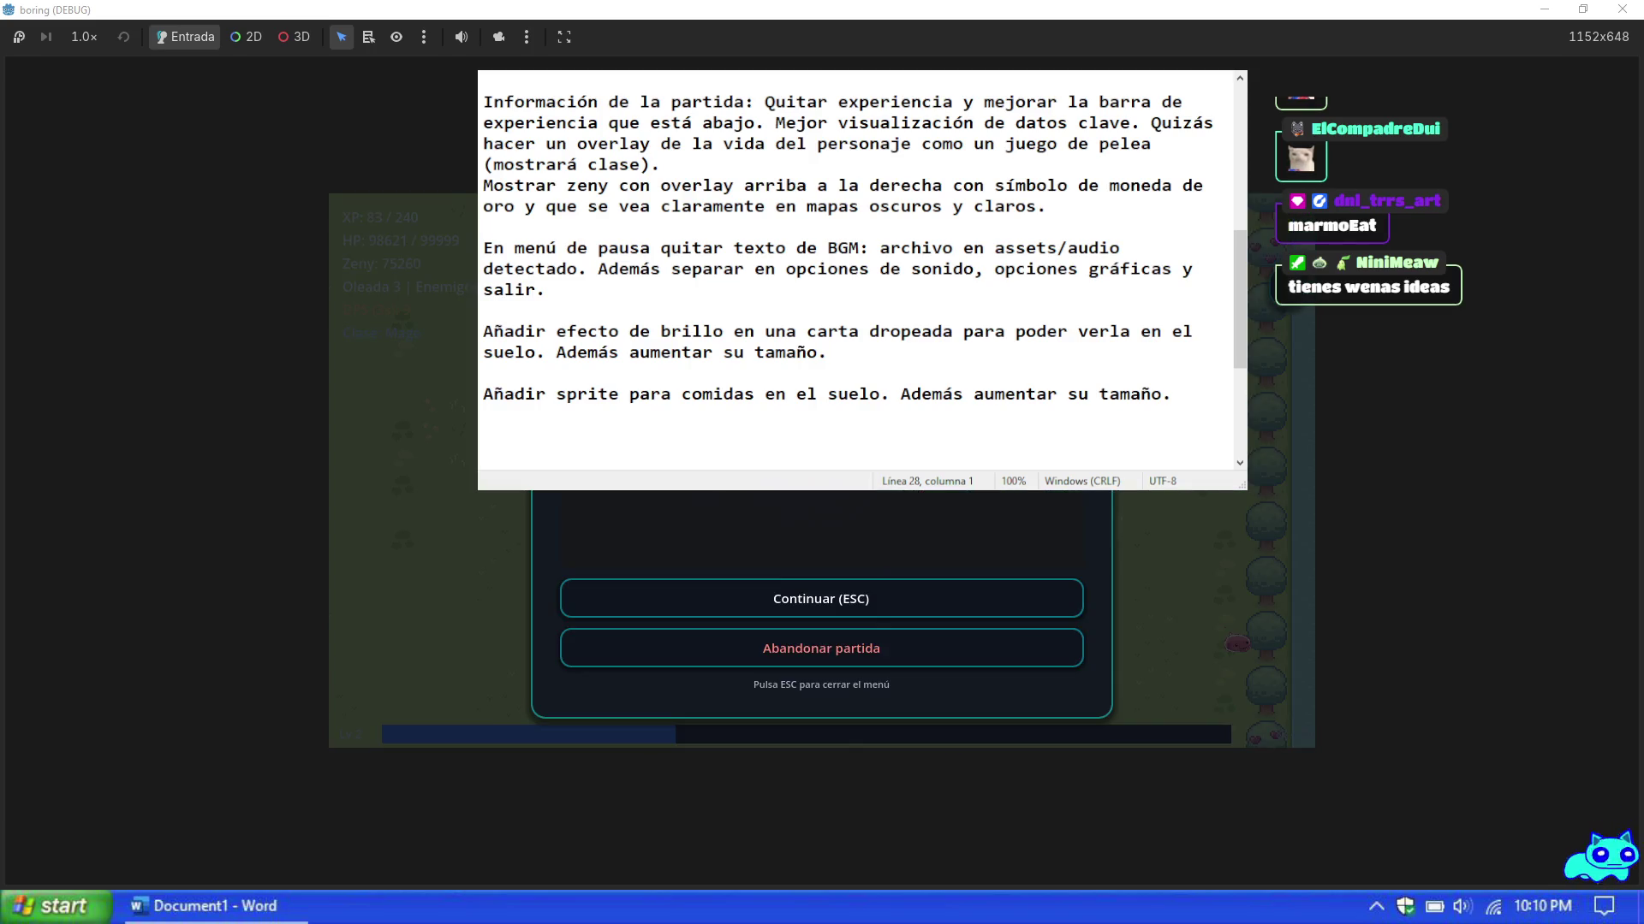
pyautogui.press('Escape')
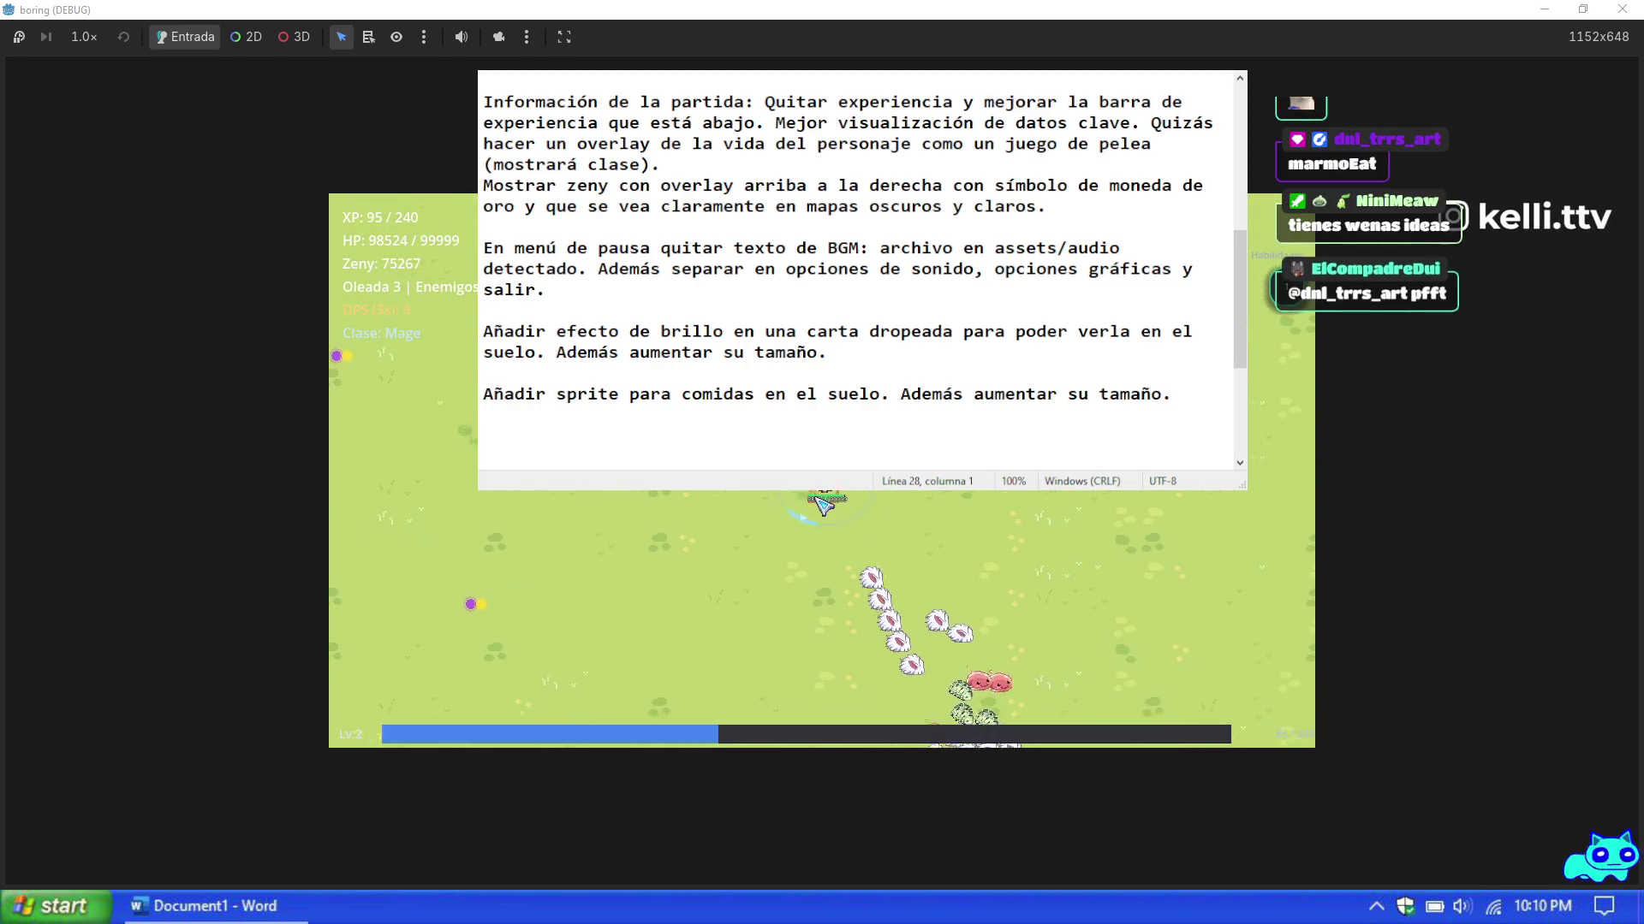
pyautogui.press('Escape')
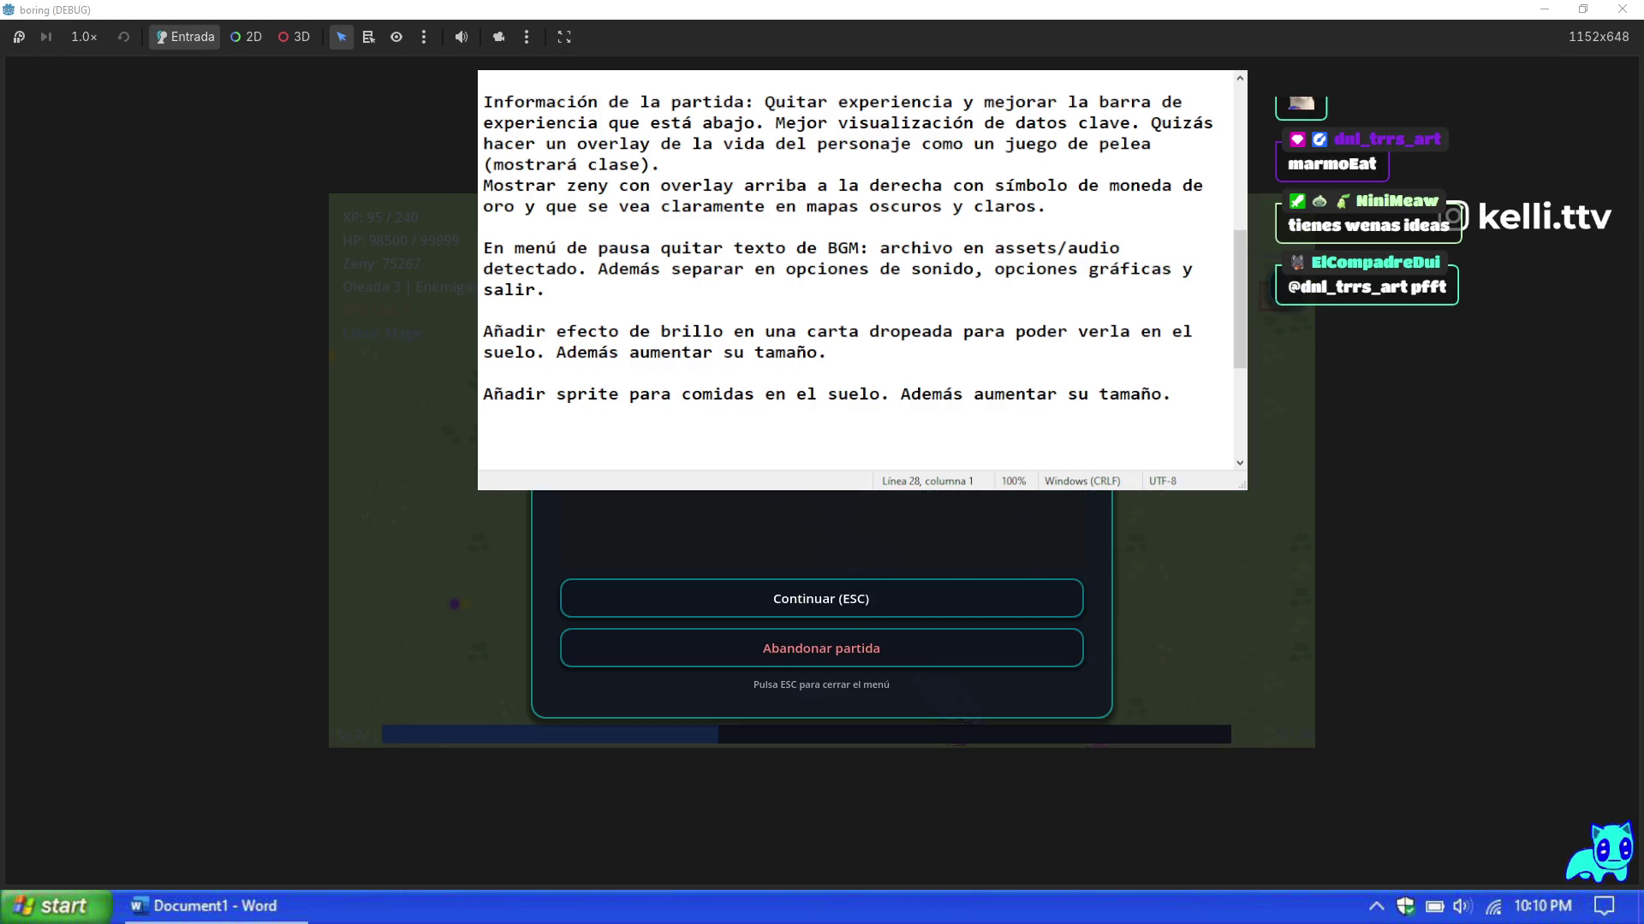
pyautogui.press('Escape')
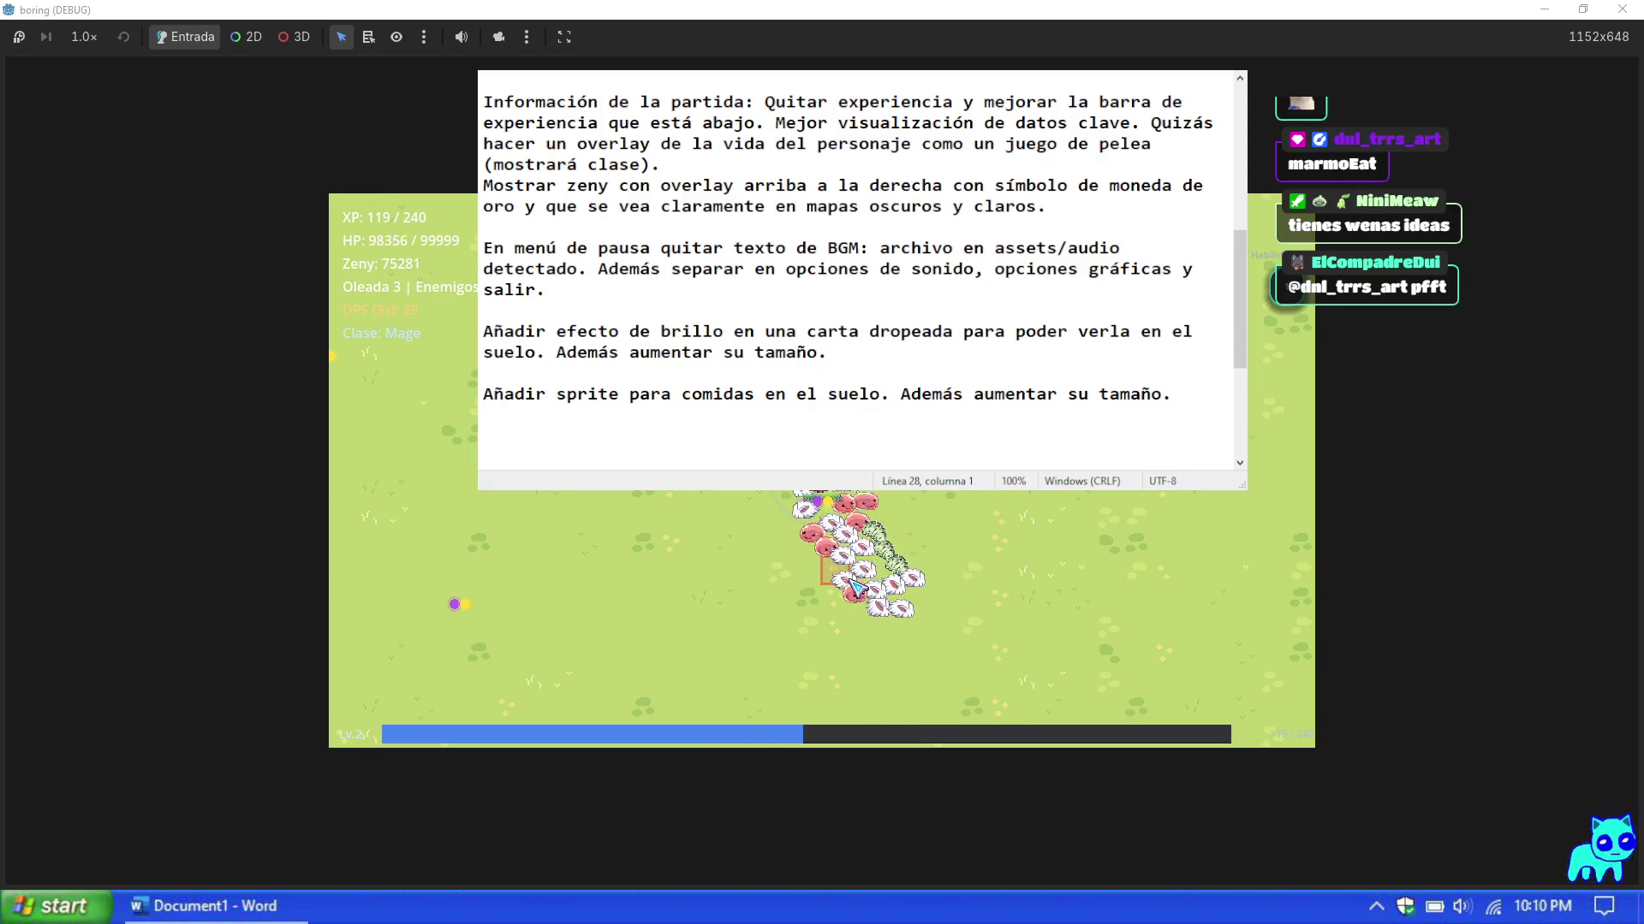
pyautogui.press('Escape')
pyautogui.press('Escape')
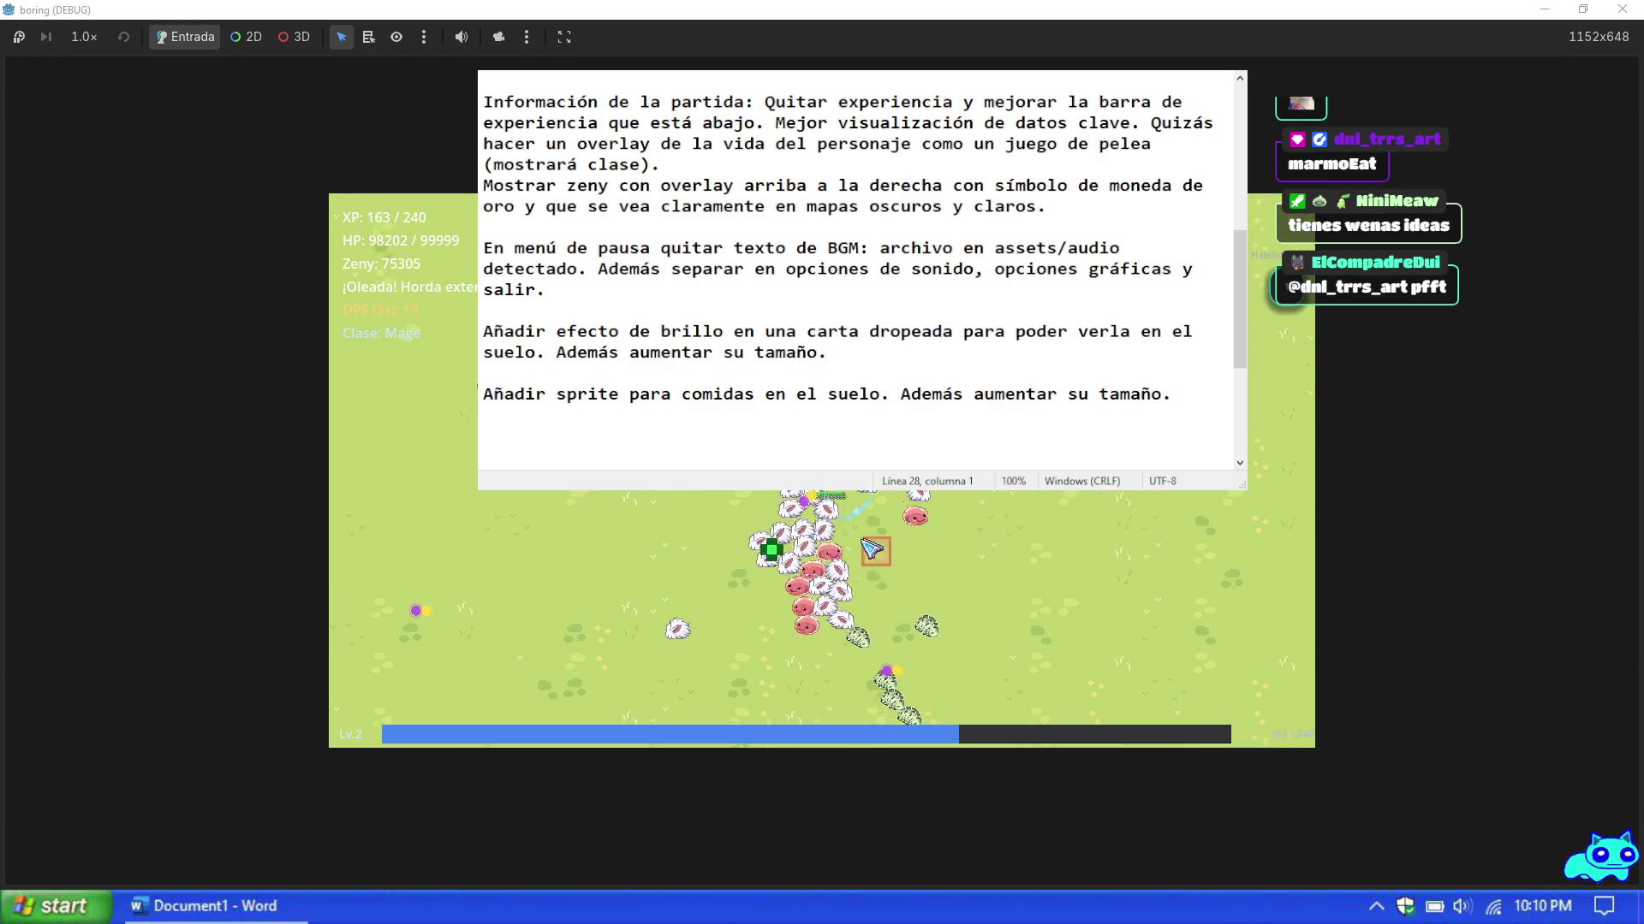
pyautogui.press('Escape')
pyautogui.click(692, 293)
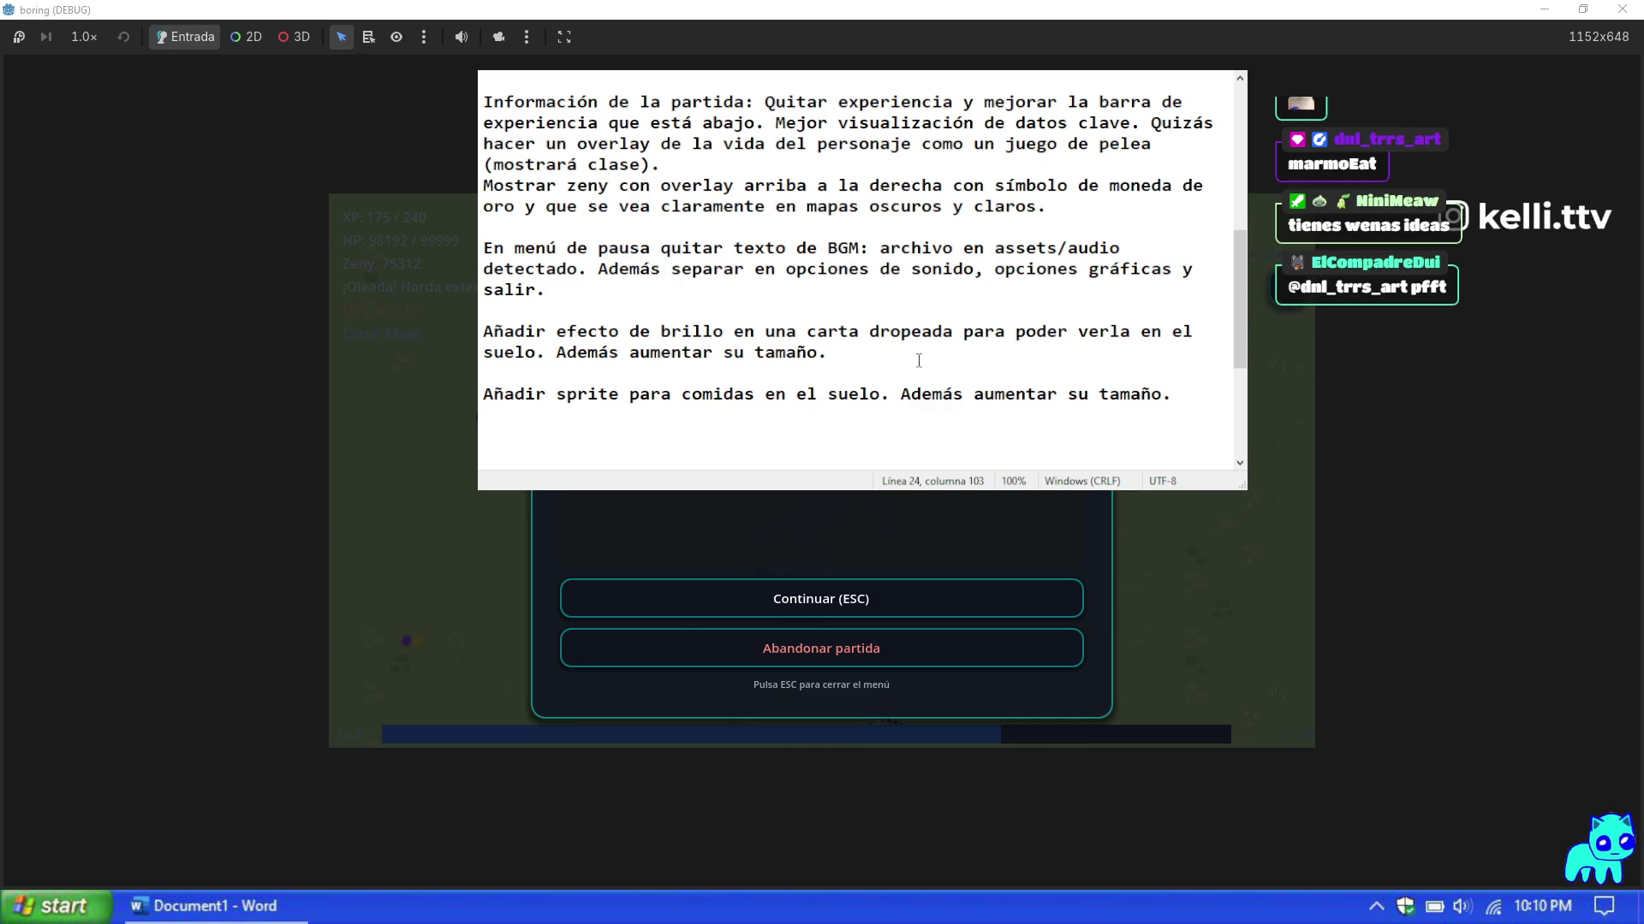
# Step: Add 'Añadir overlay chiquito o ventana para abrir de las skills en la pantalla del mapa', noting it pauses the game
pyautogui.press('Return')
pyautogui.press('Return')
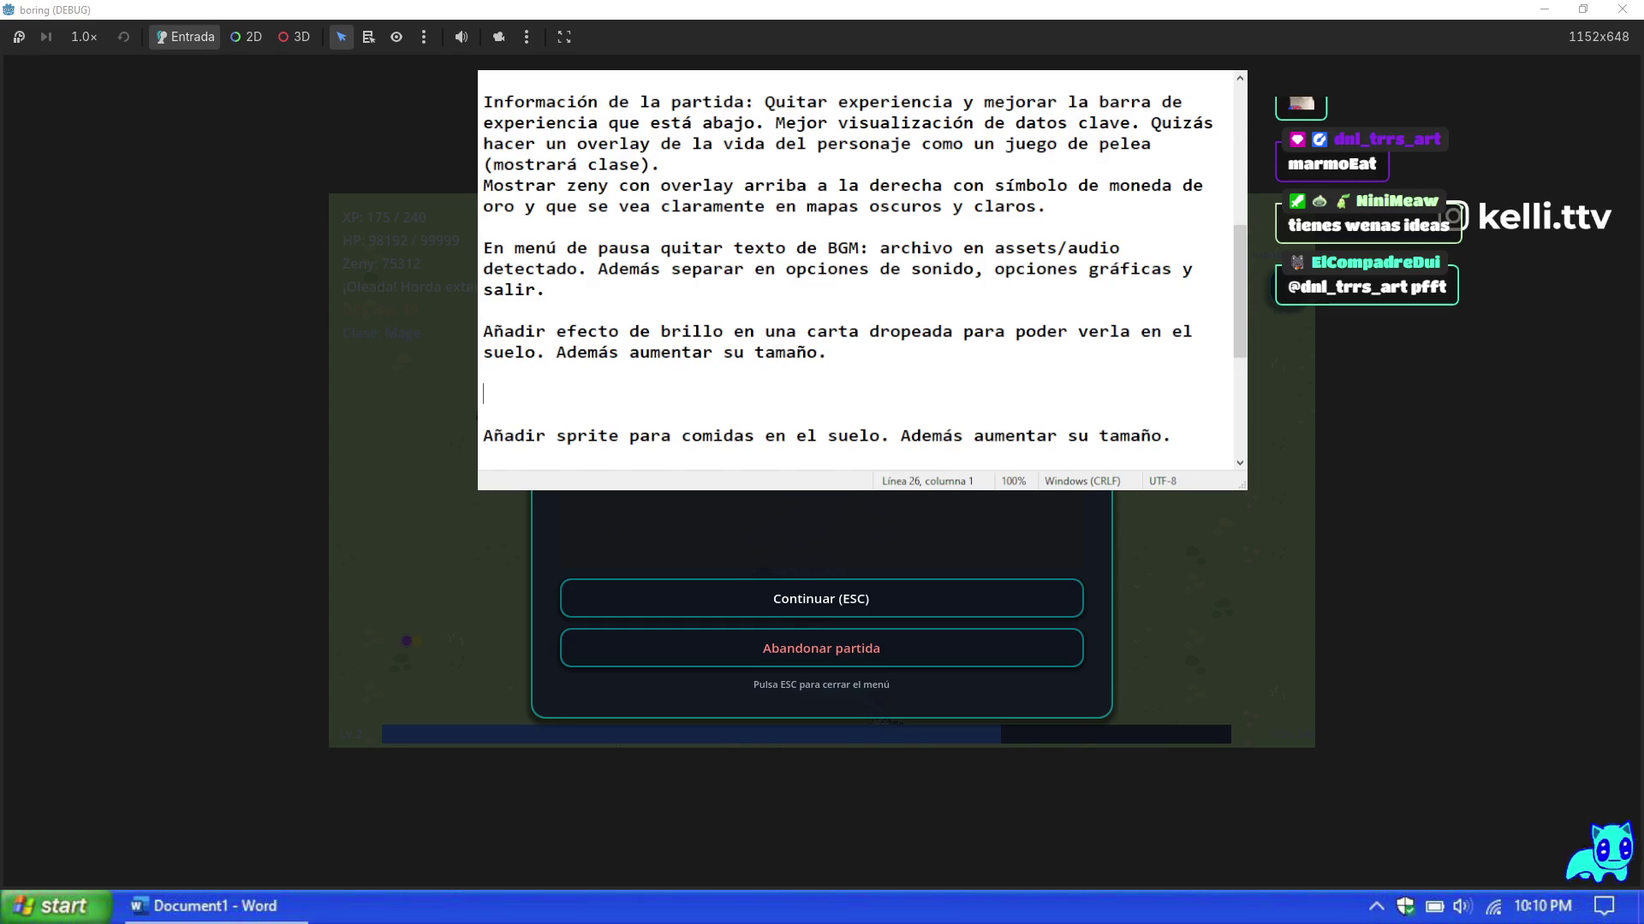
pyautogui.write('Añadir ov')
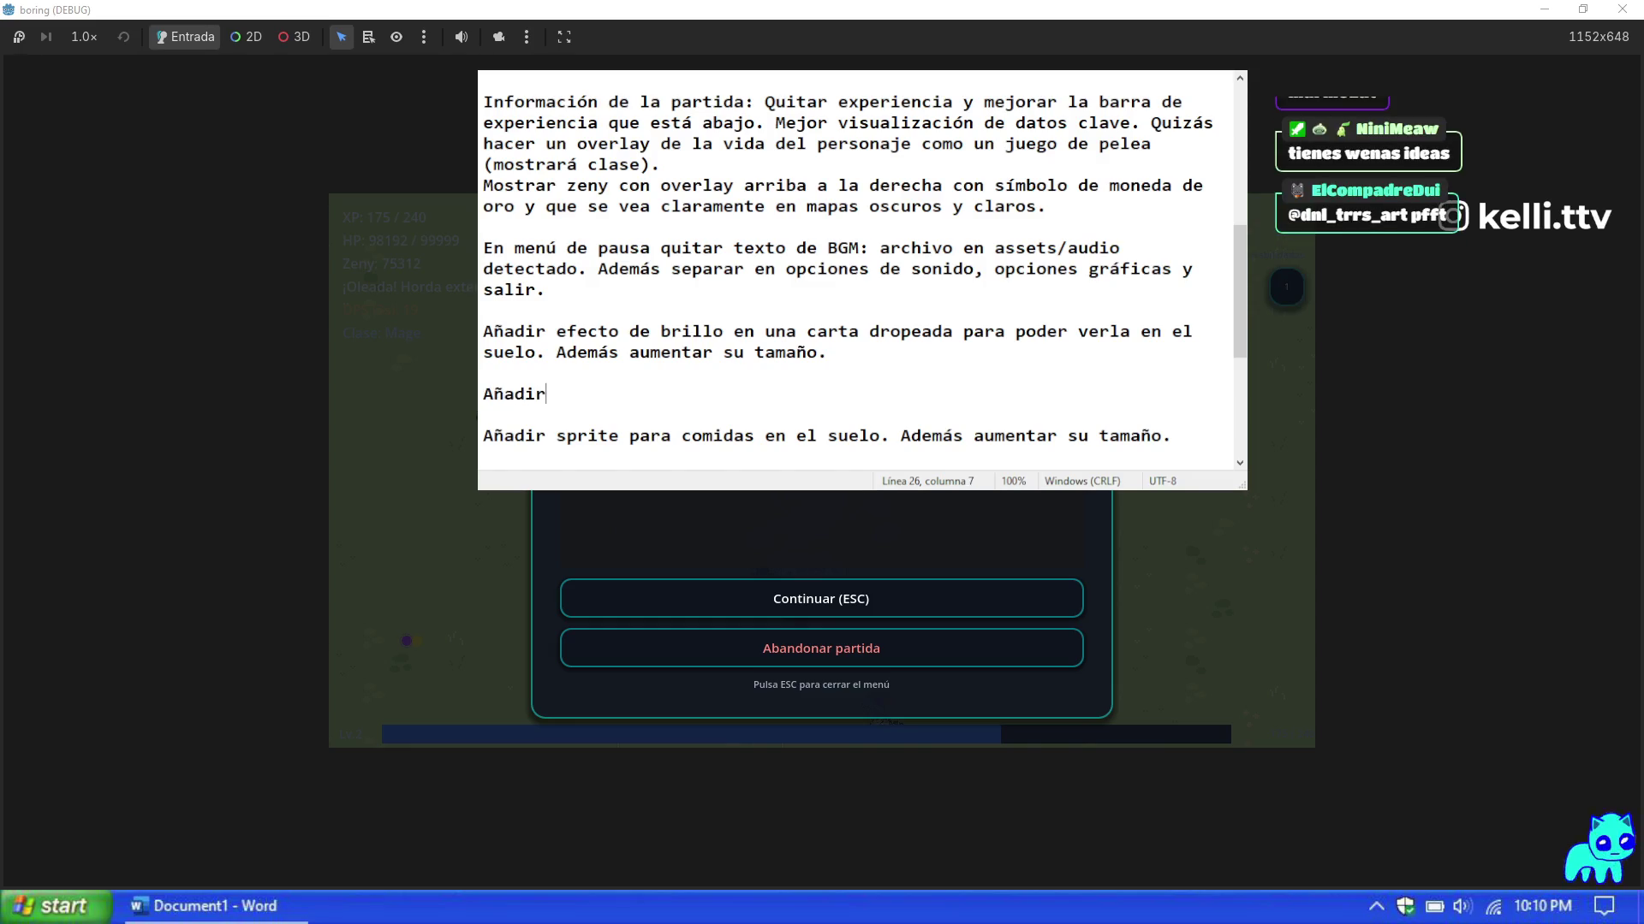
pyautogui.press('BackSpace')
pyautogui.press('BackSpace')
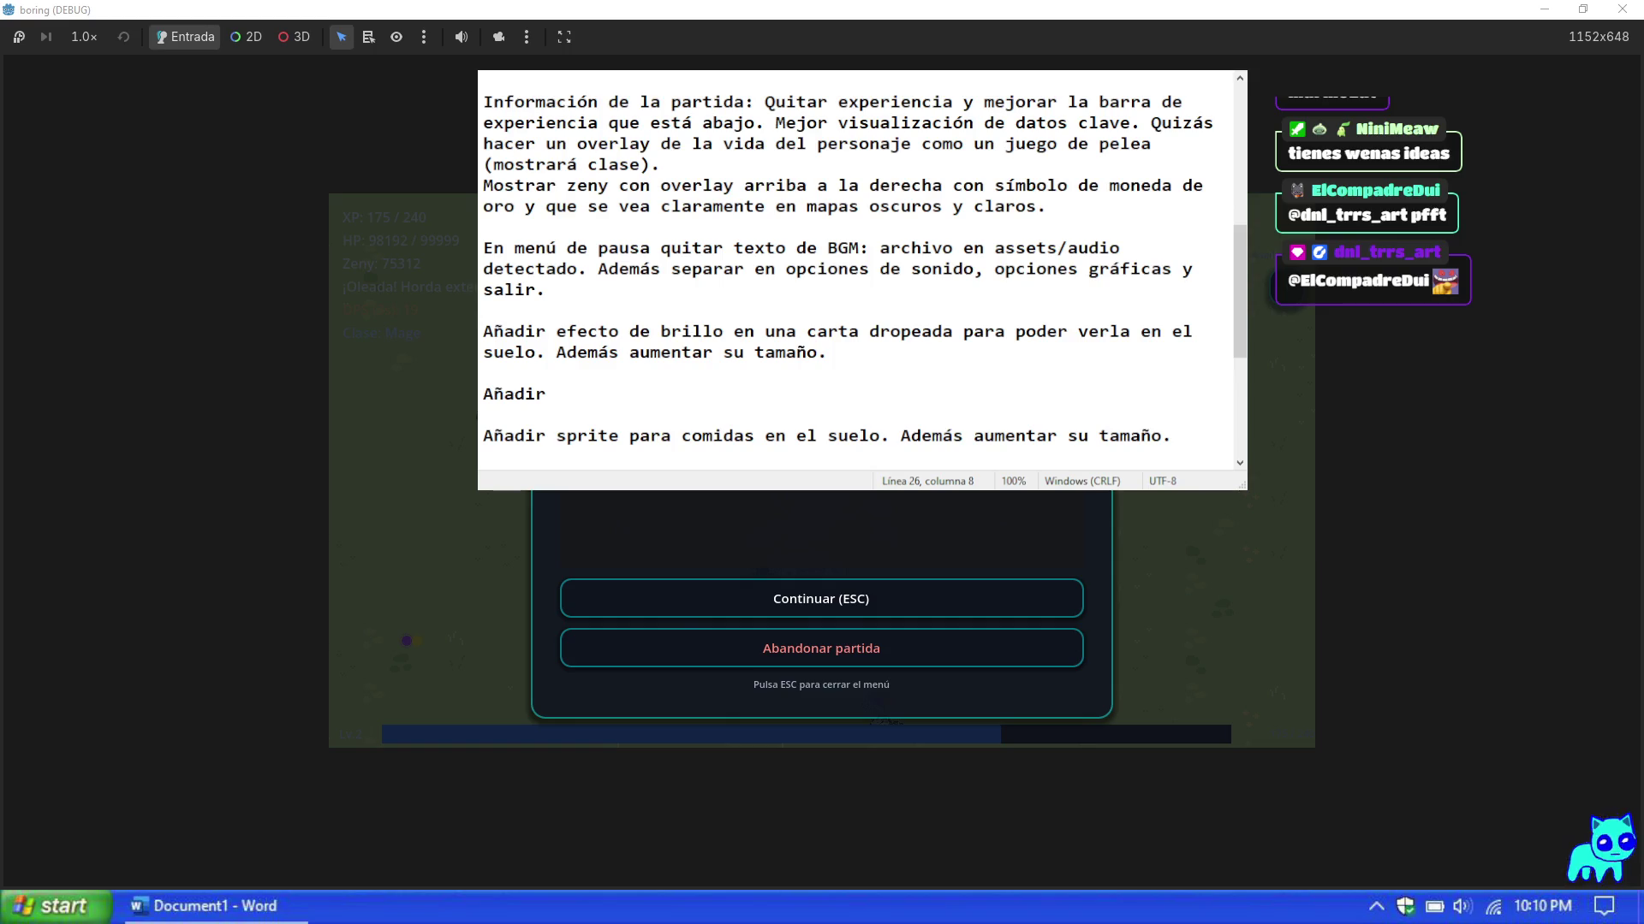
pyautogui.write('overla')
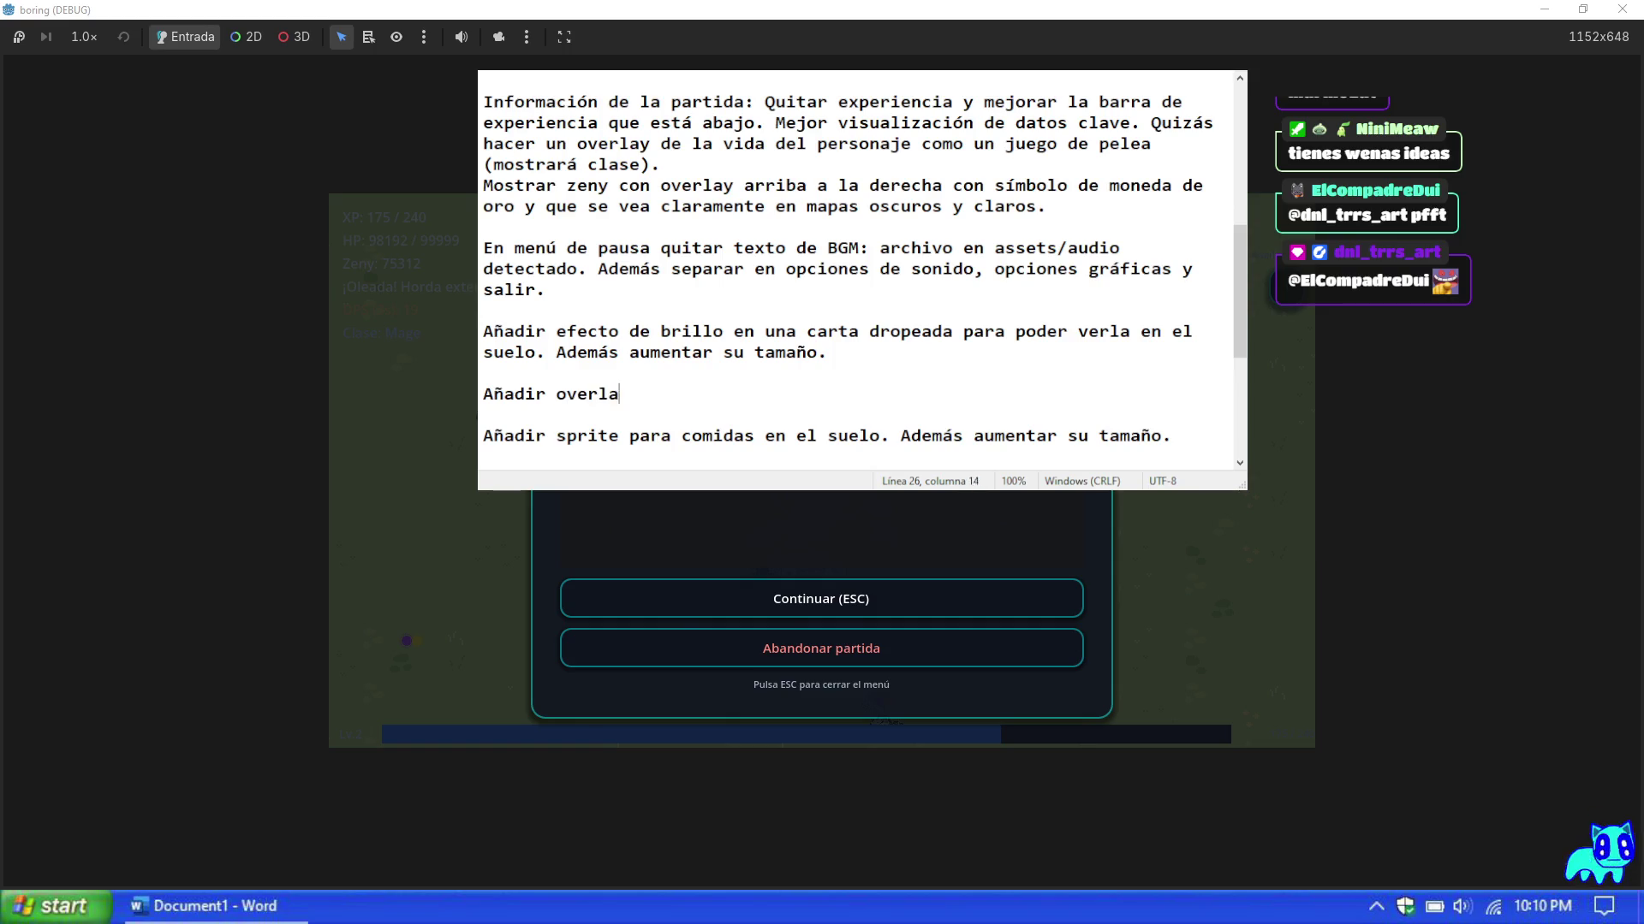
pyautogui.write('y chiquito ')
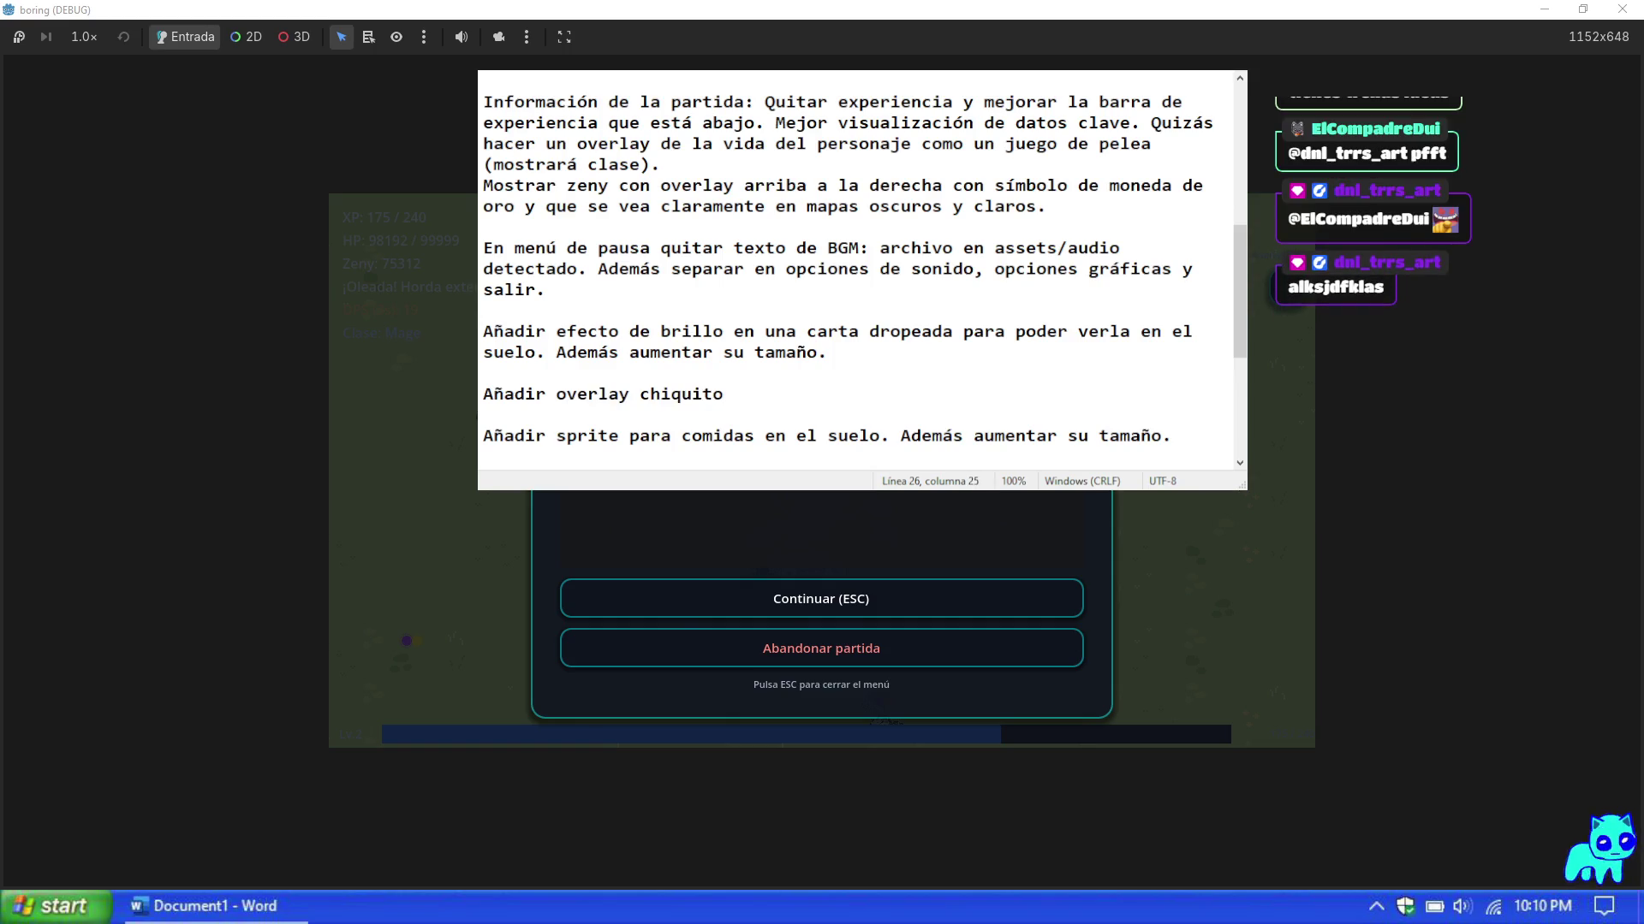
pyautogui.write('o ventana para')
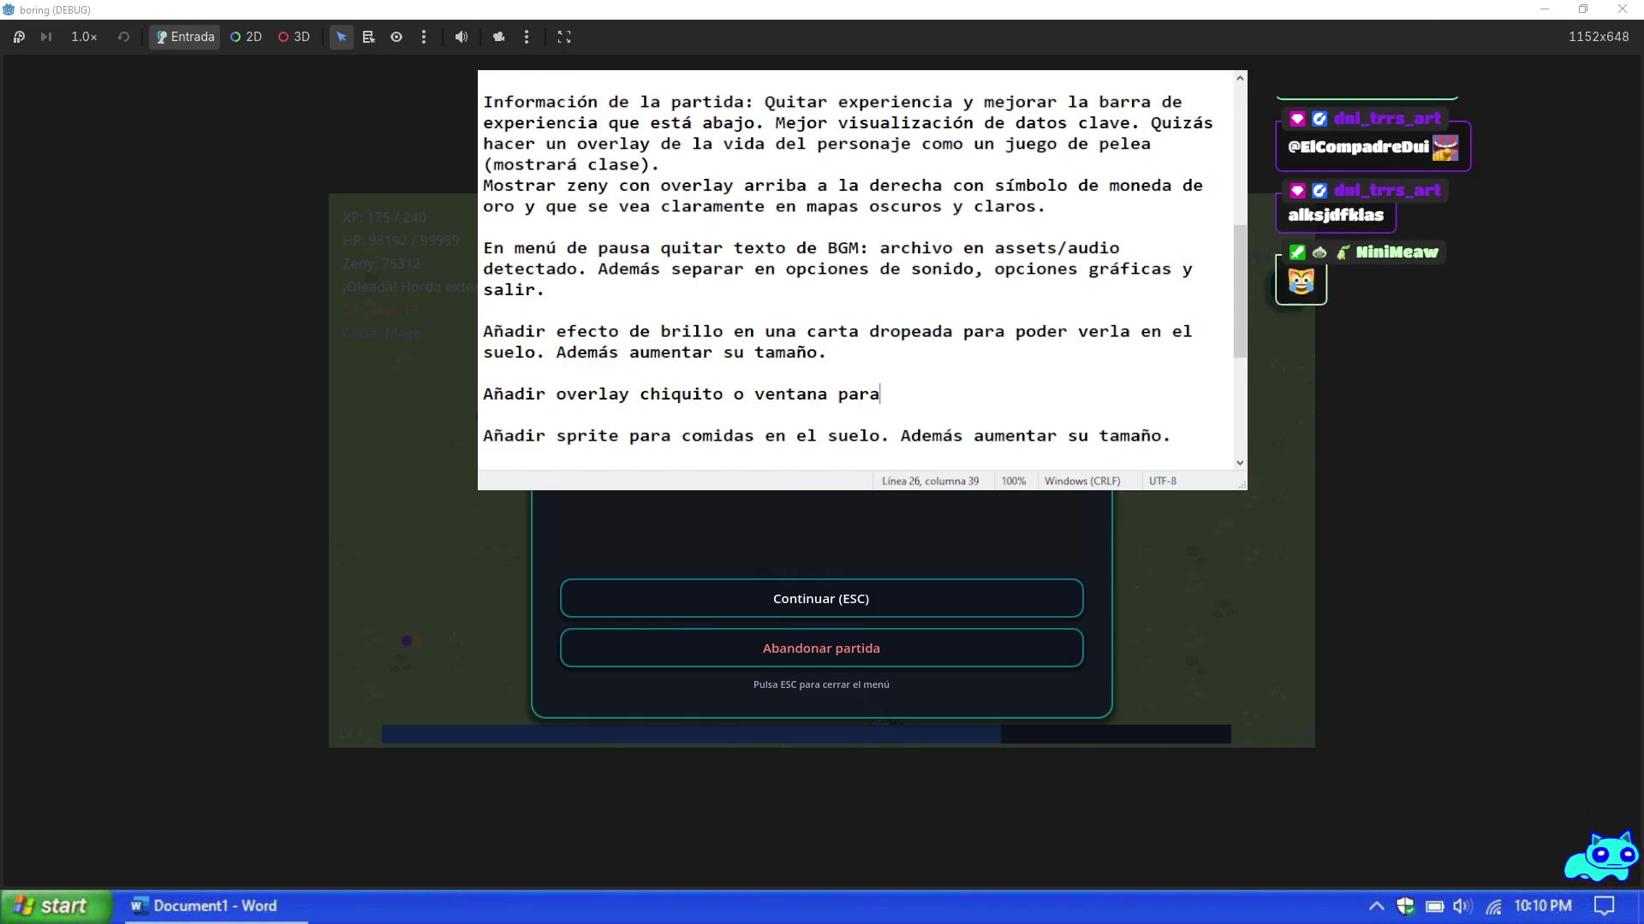
pyautogui.write(' abrir? de')
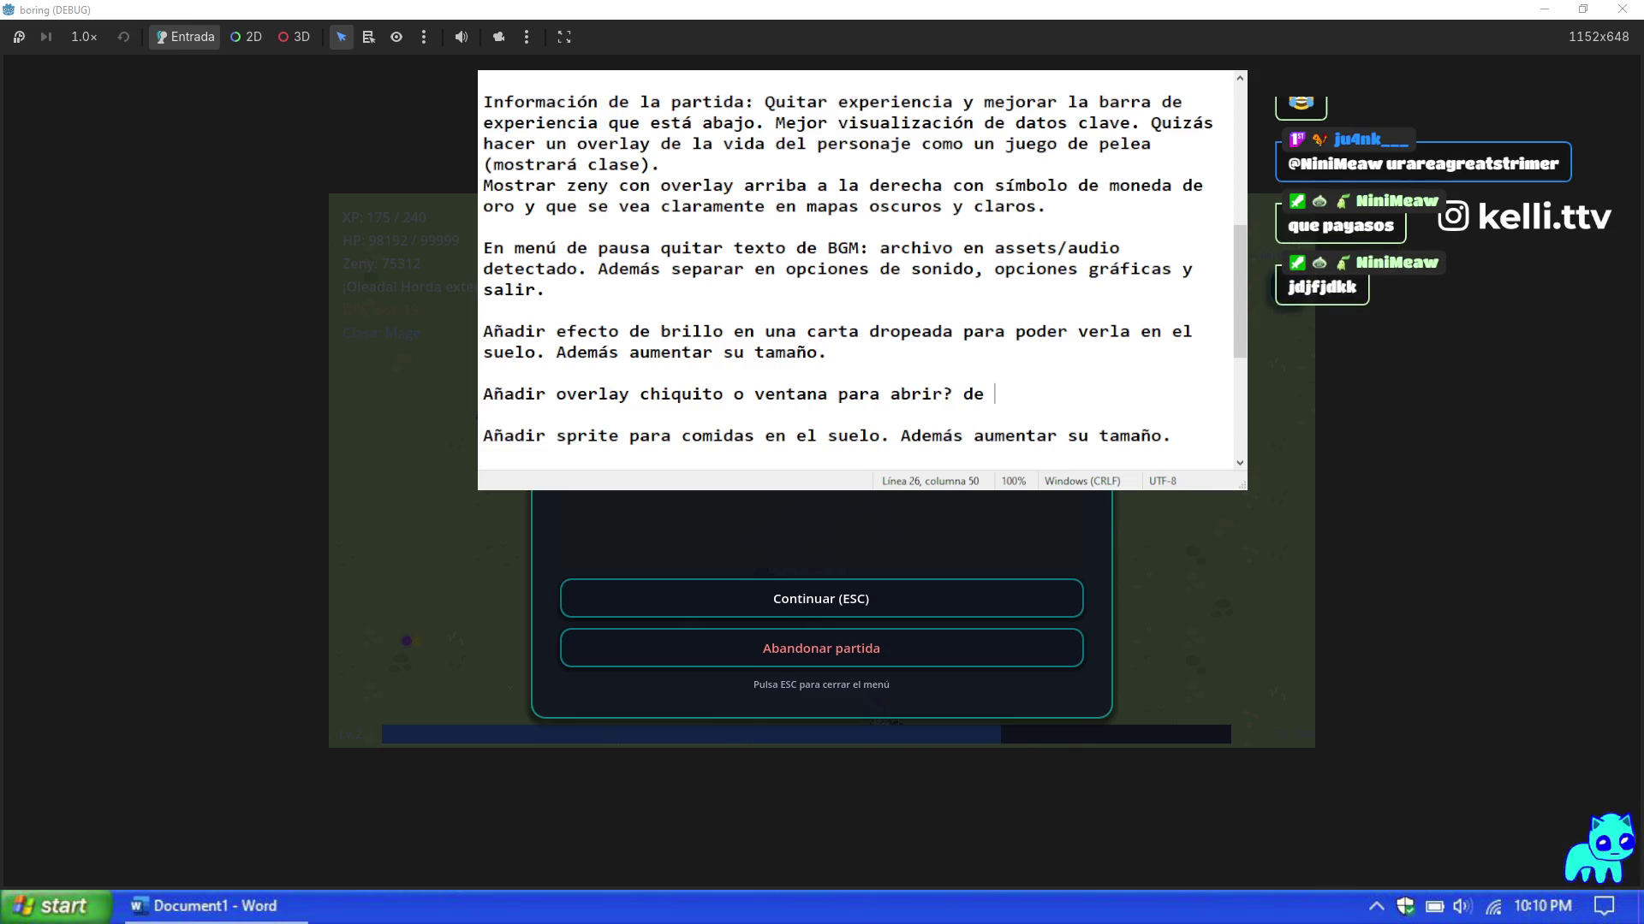
pyautogui.write('las skills en la pantalla del HUD')
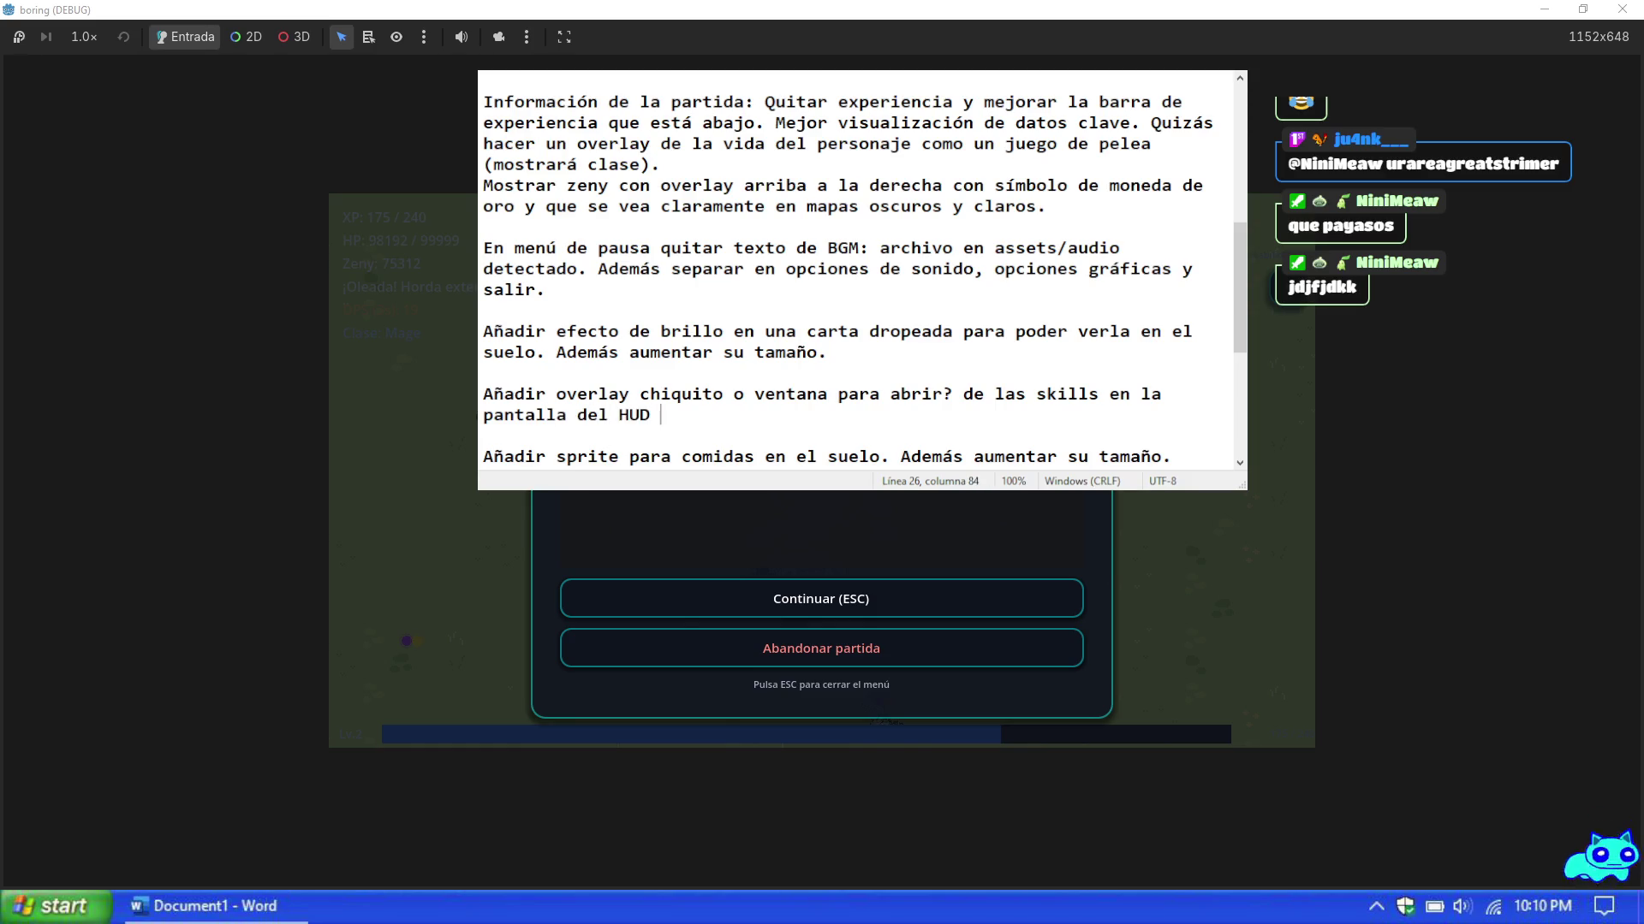
pyautogui.press('BackSpace')
pyautogui.press('BackSpace')
pyautogui.press('BackSpace')
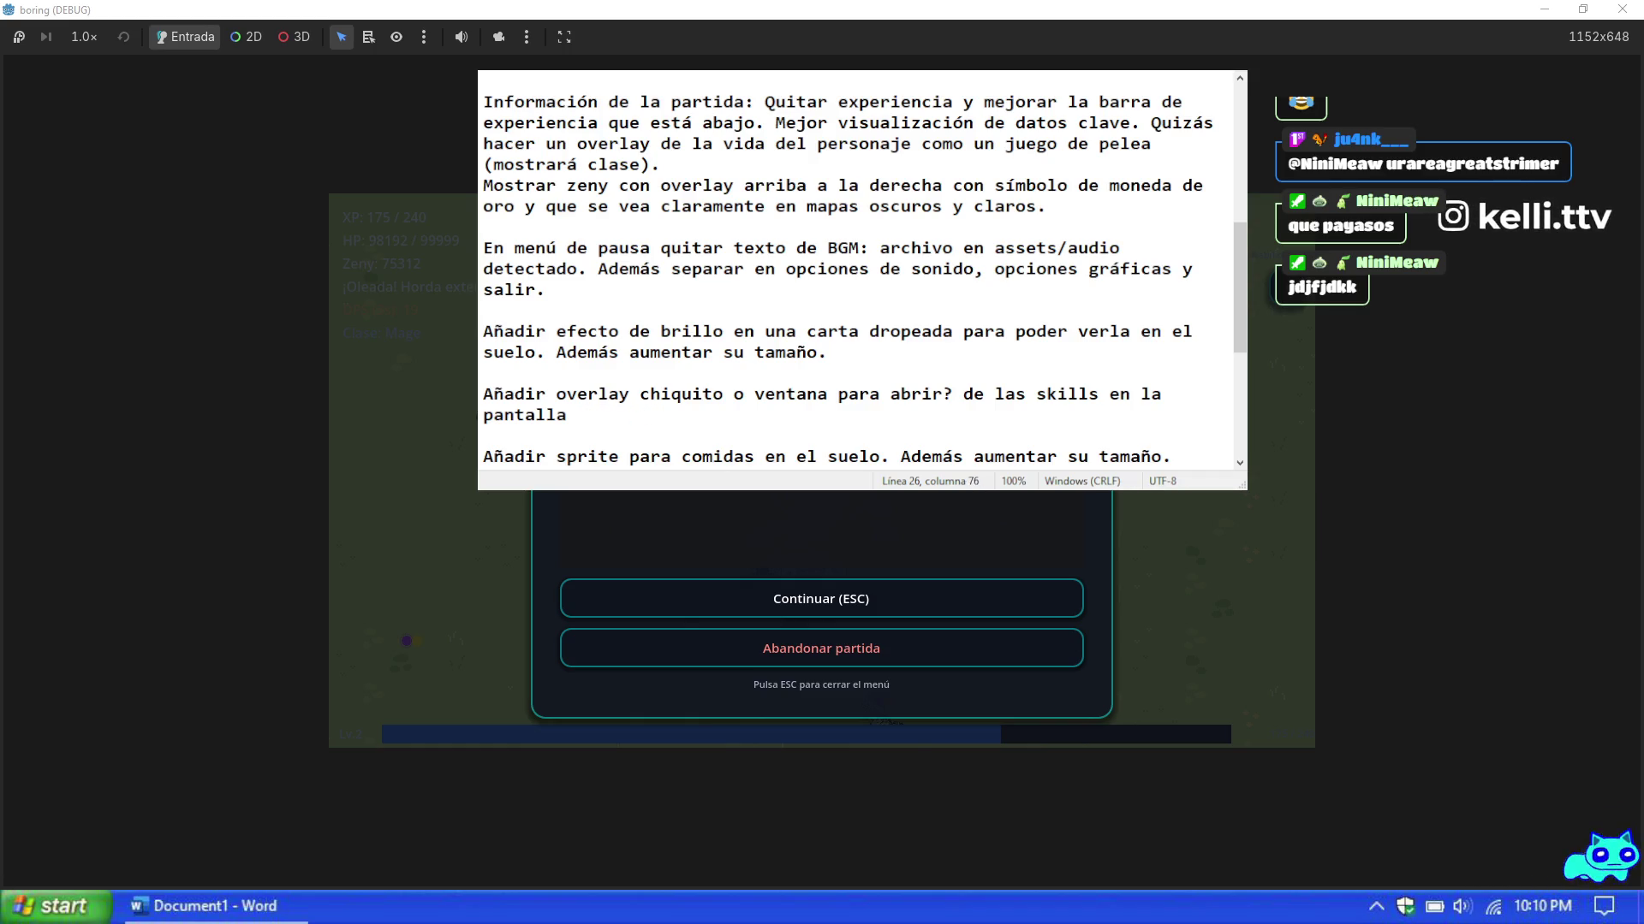
pyautogui.write('del mapa')
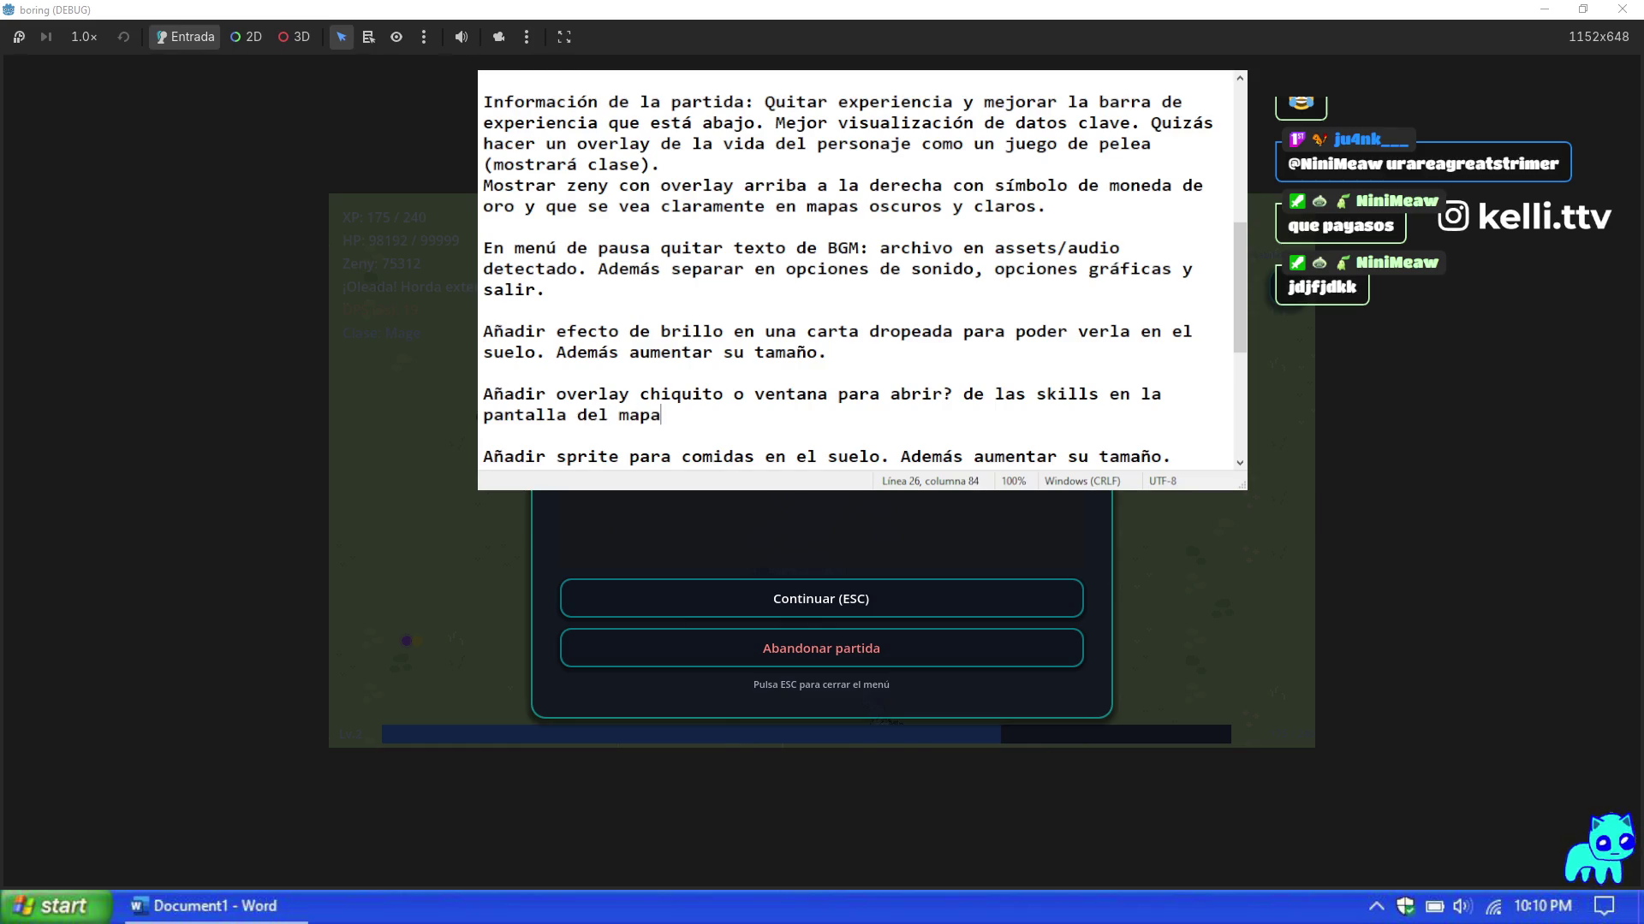
pyautogui.write('. Esto ')
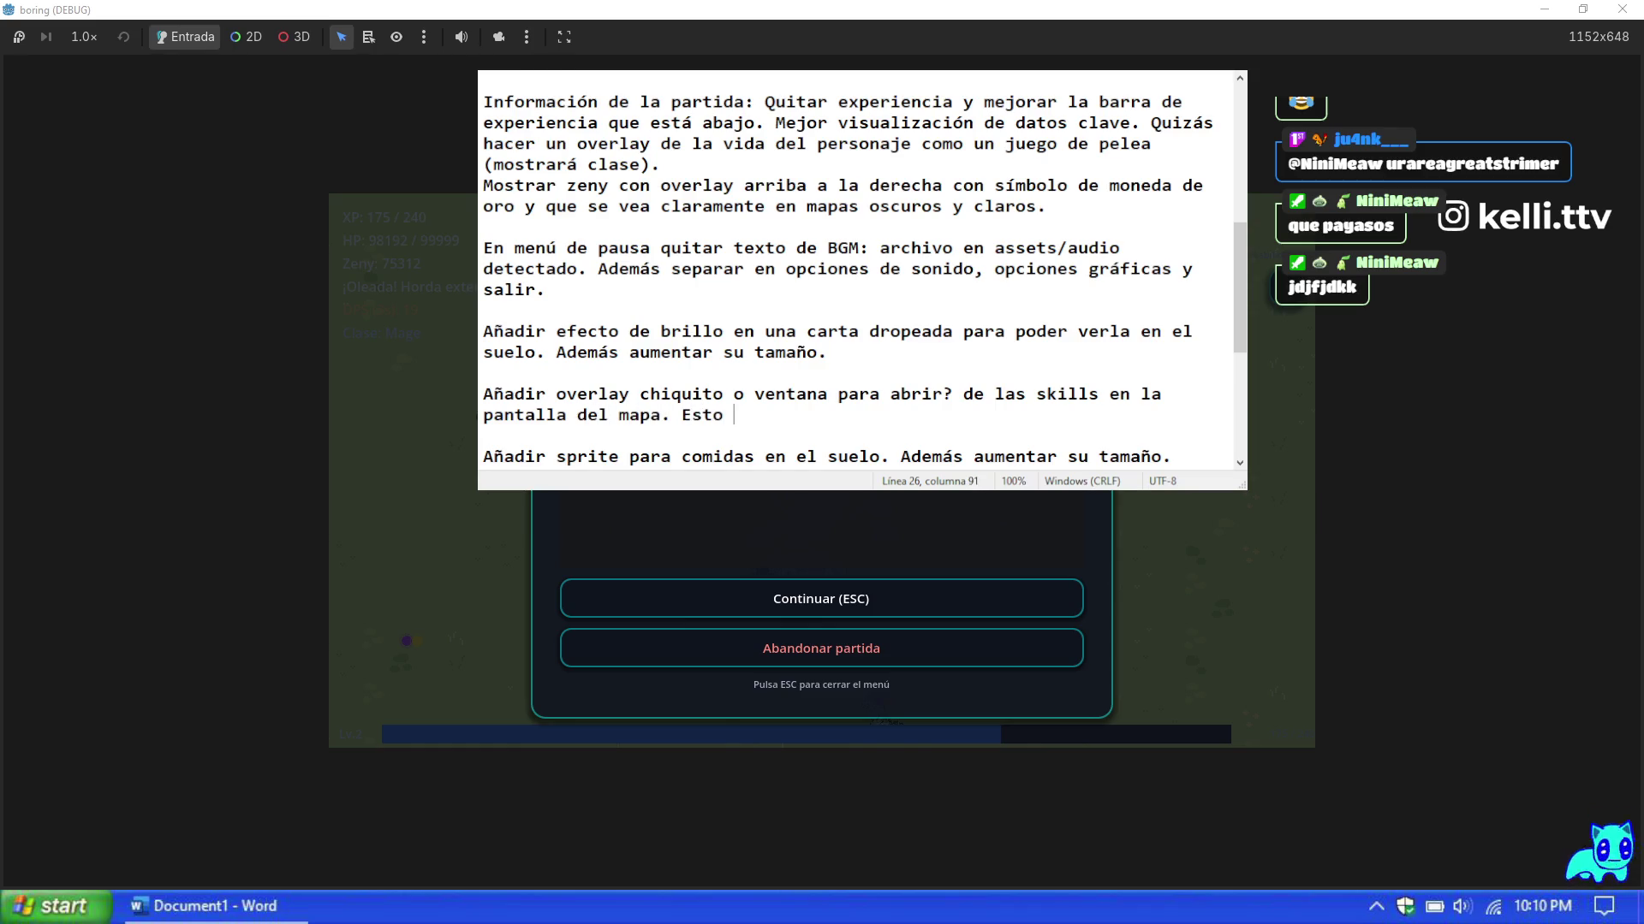
pyautogui.write('pondrá el juego en pausa.')
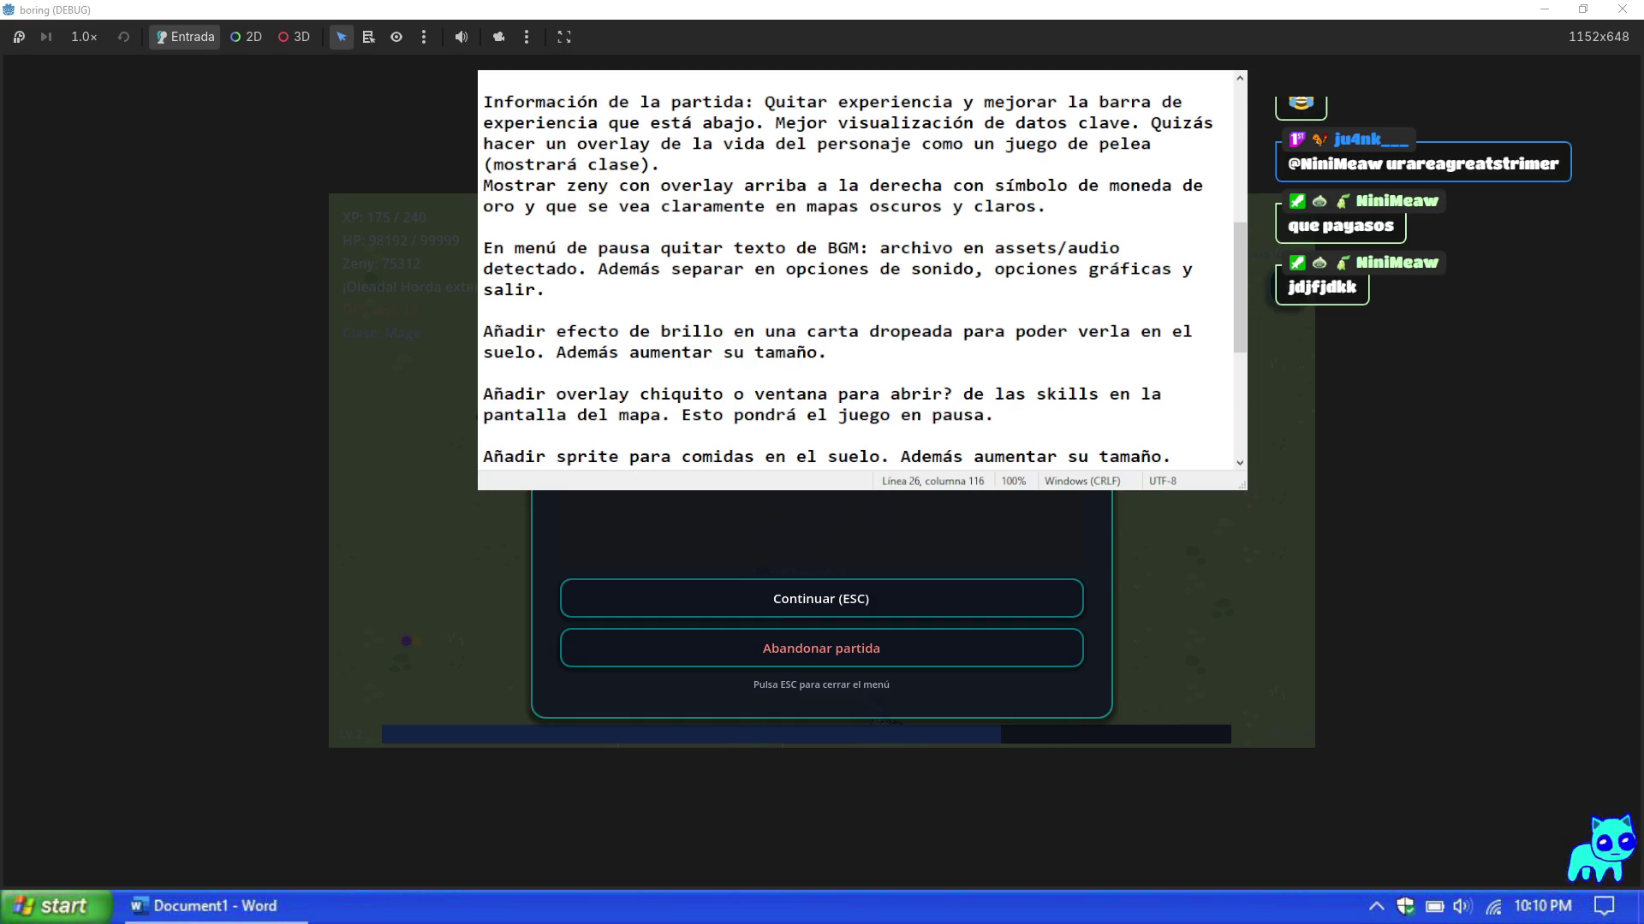
pyautogui.press('Return')
pyautogui.press('Return')
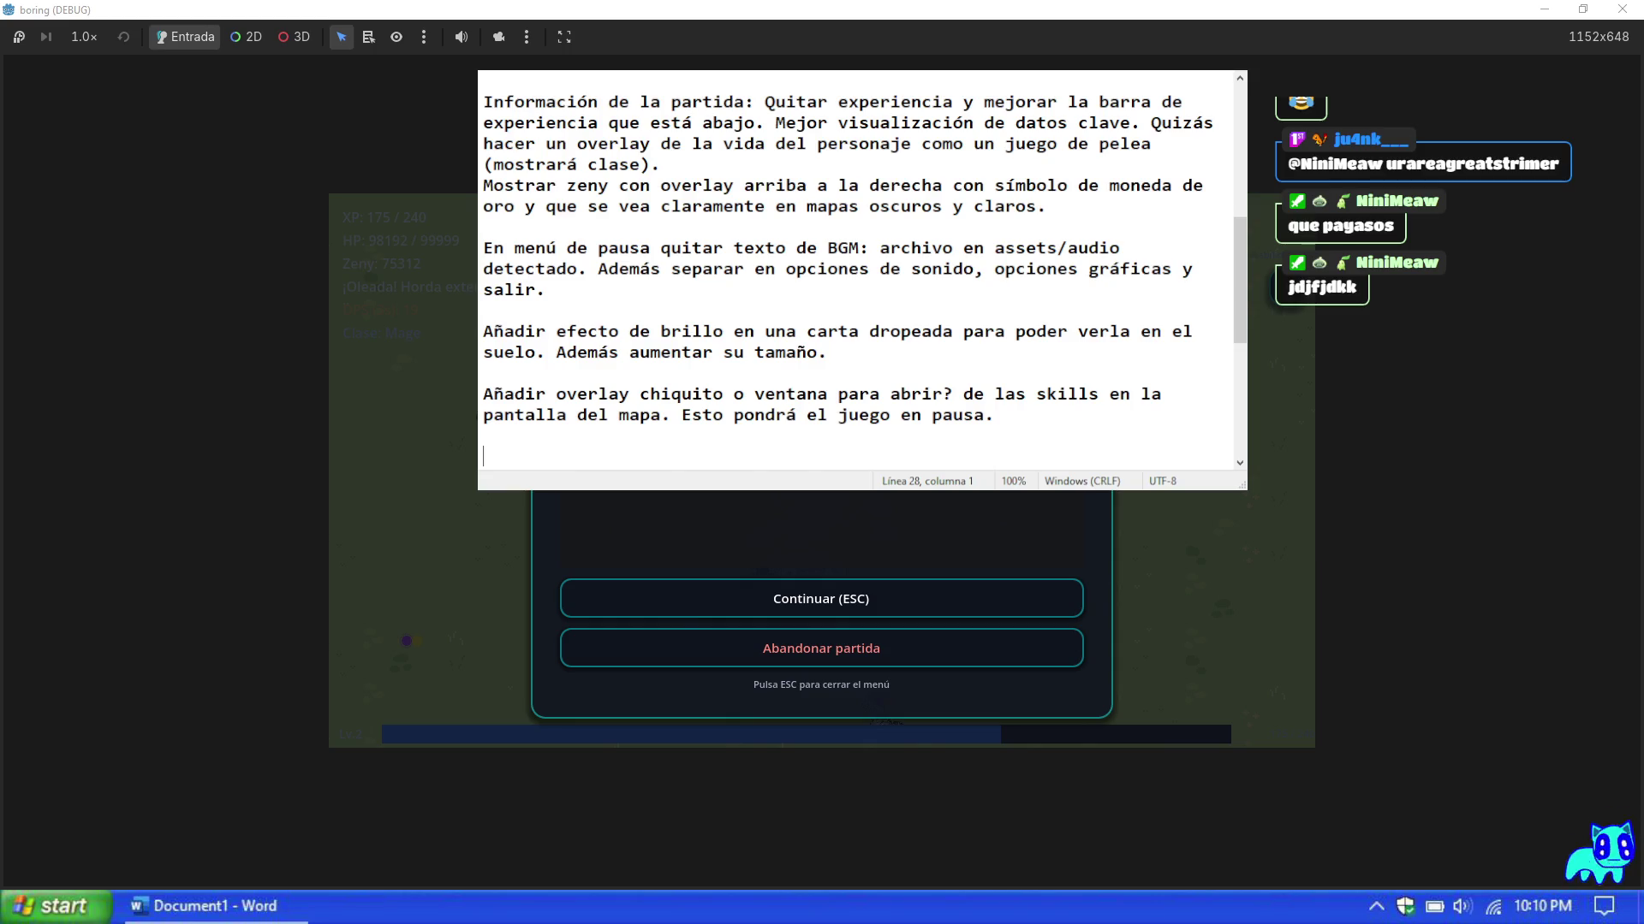
pyautogui.scroll(-4, 898, 362)
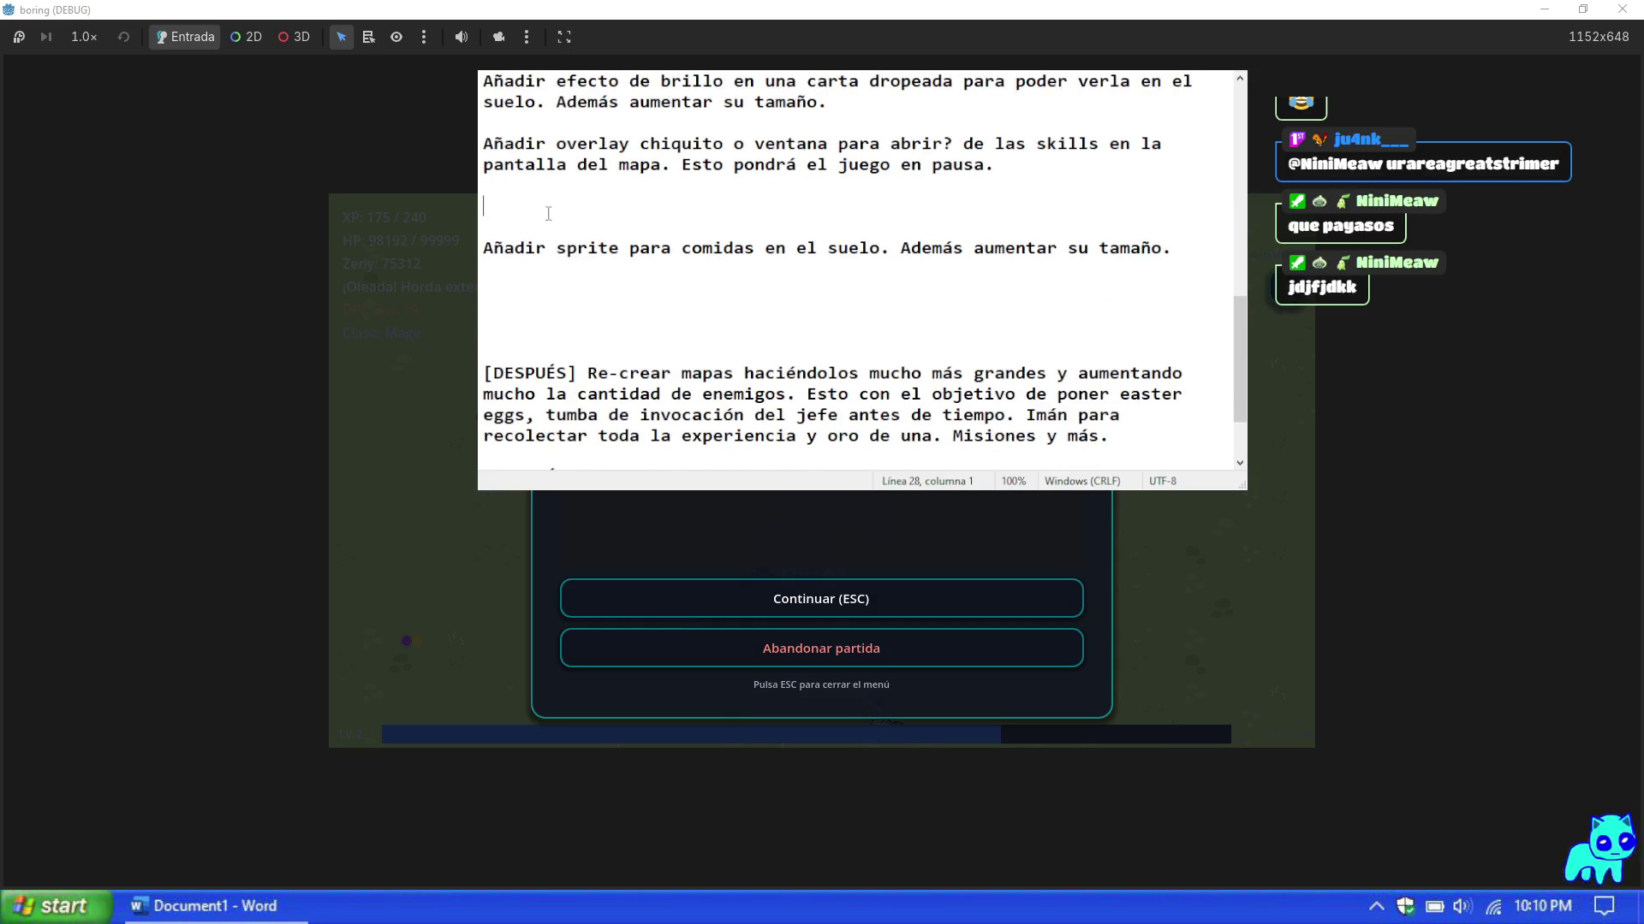
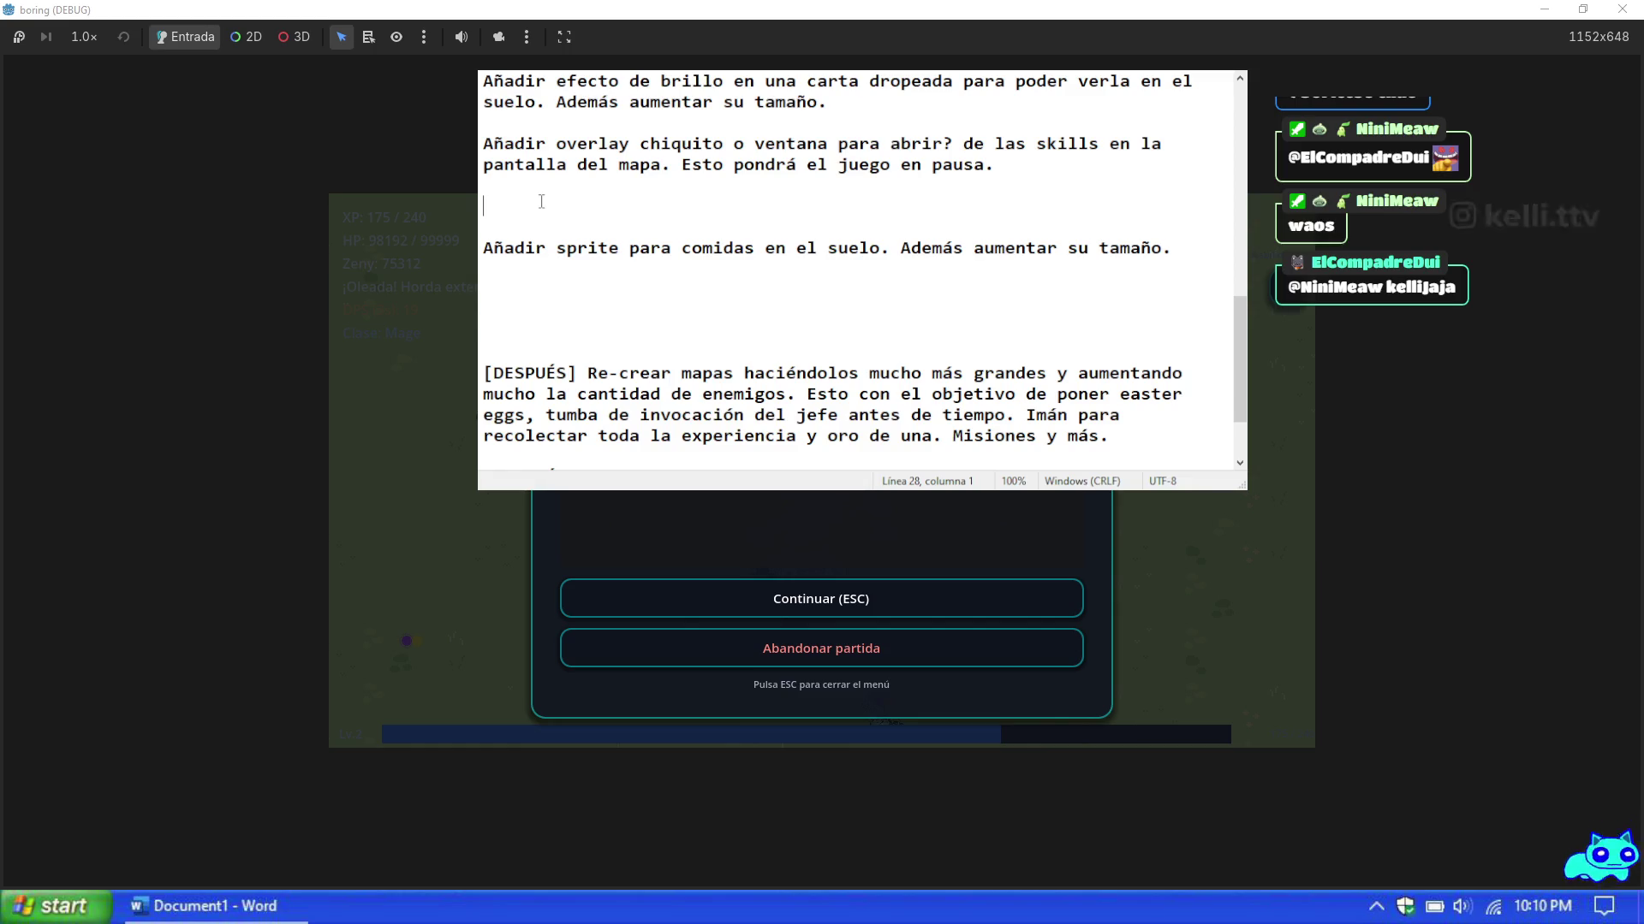
# Step: Focus the game window, resume it briefly, then pause it again
pyautogui.click(162, 341)
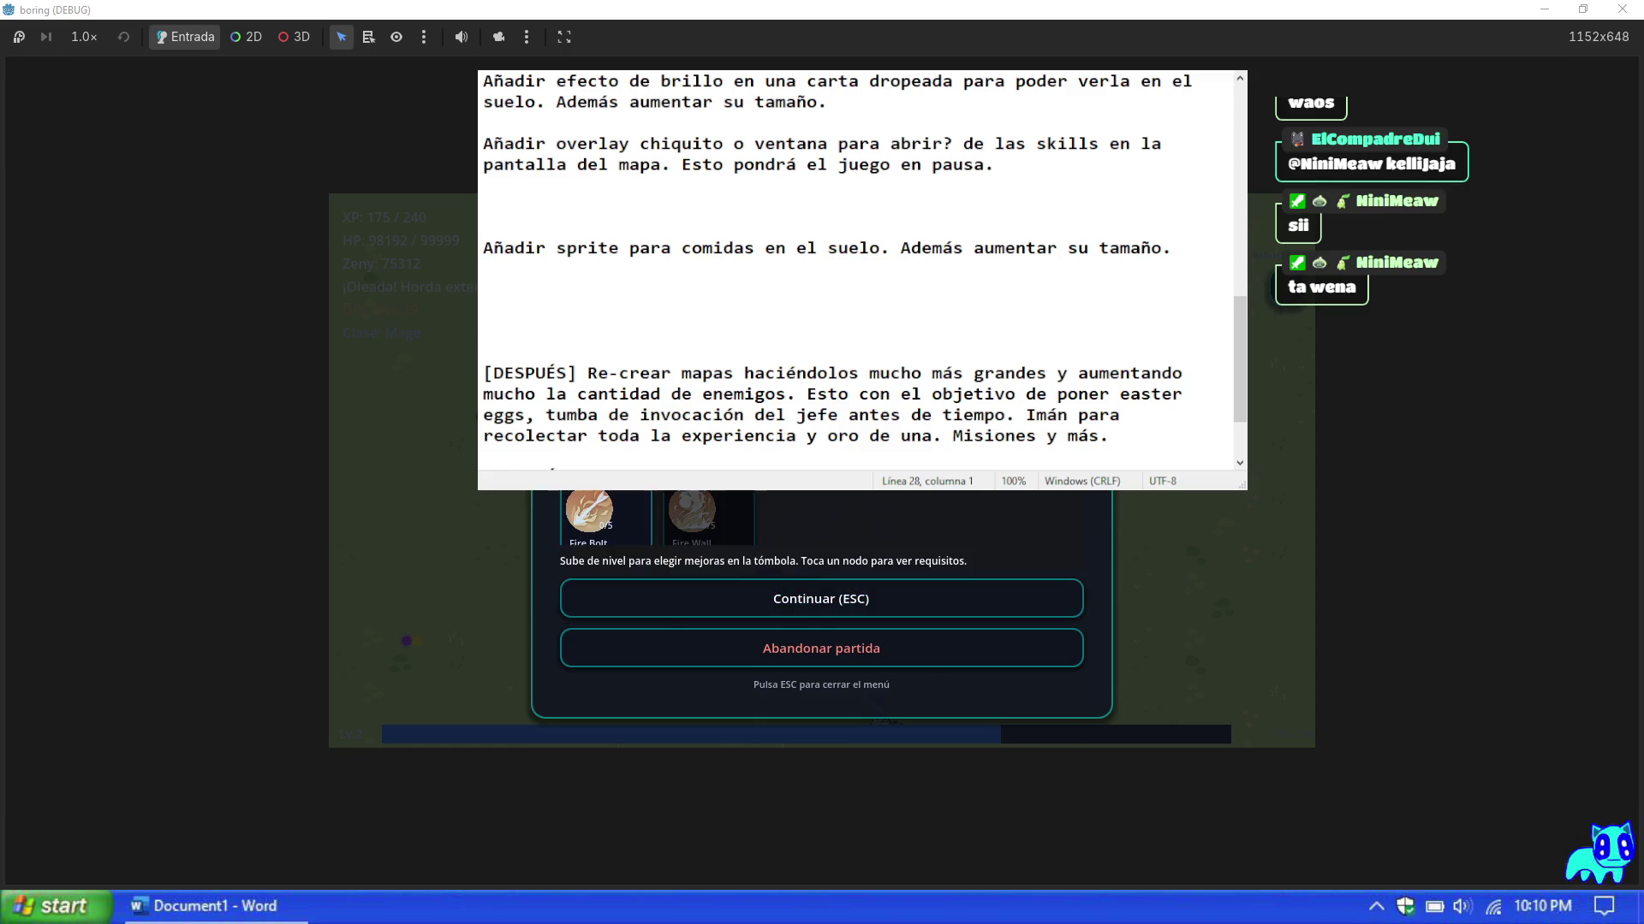
pyautogui.click(876, 604)
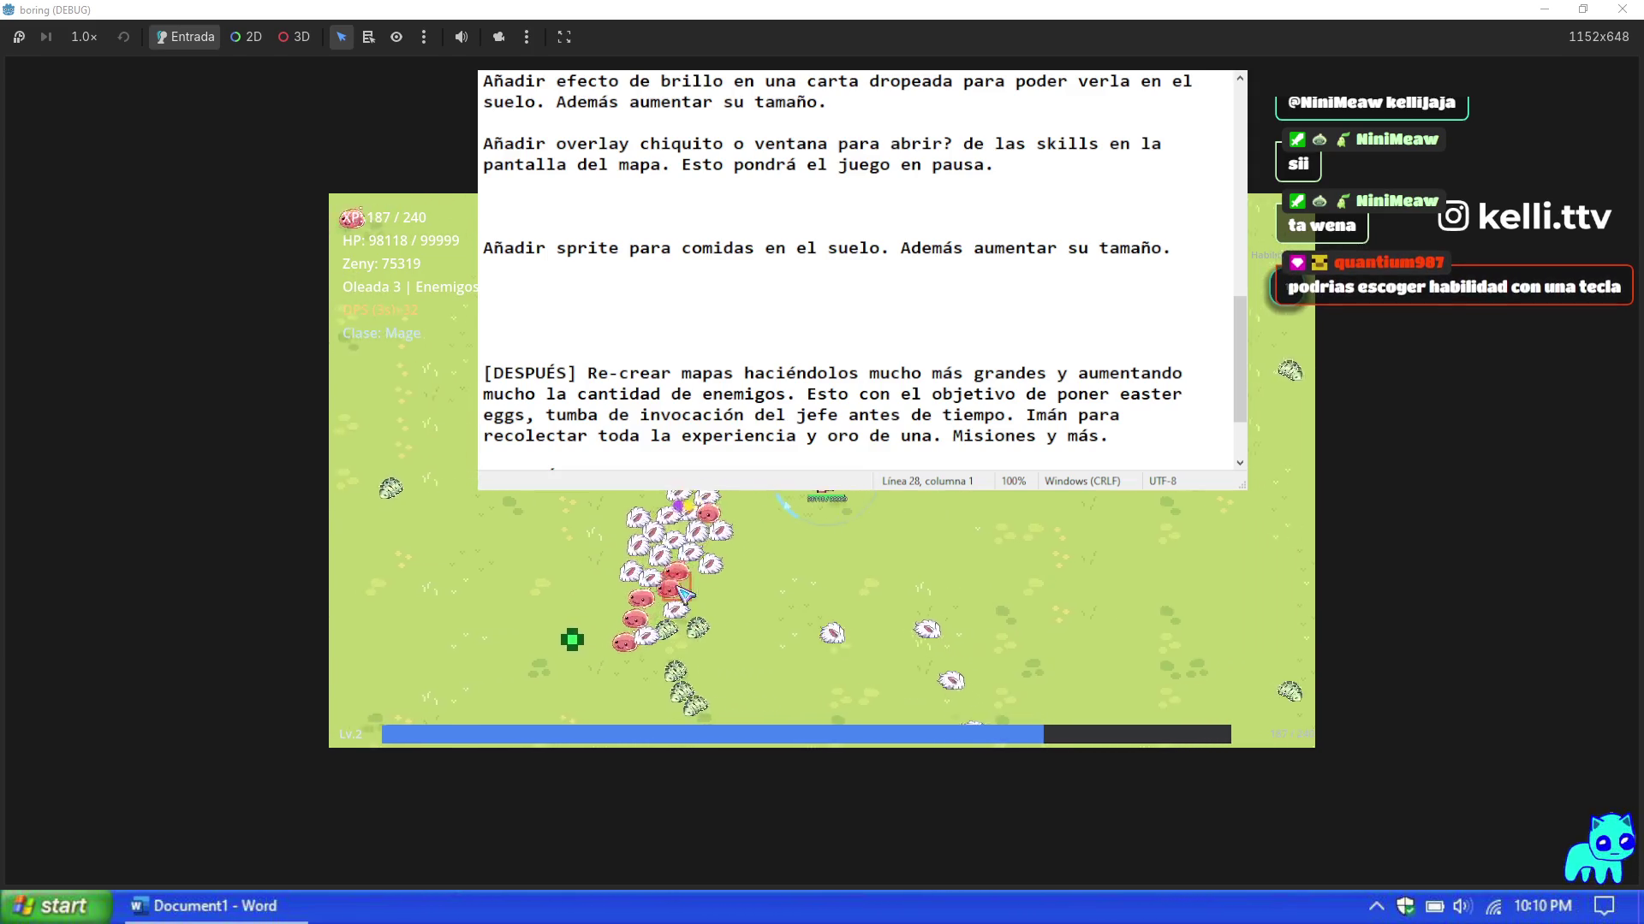
pyautogui.press('Escape')
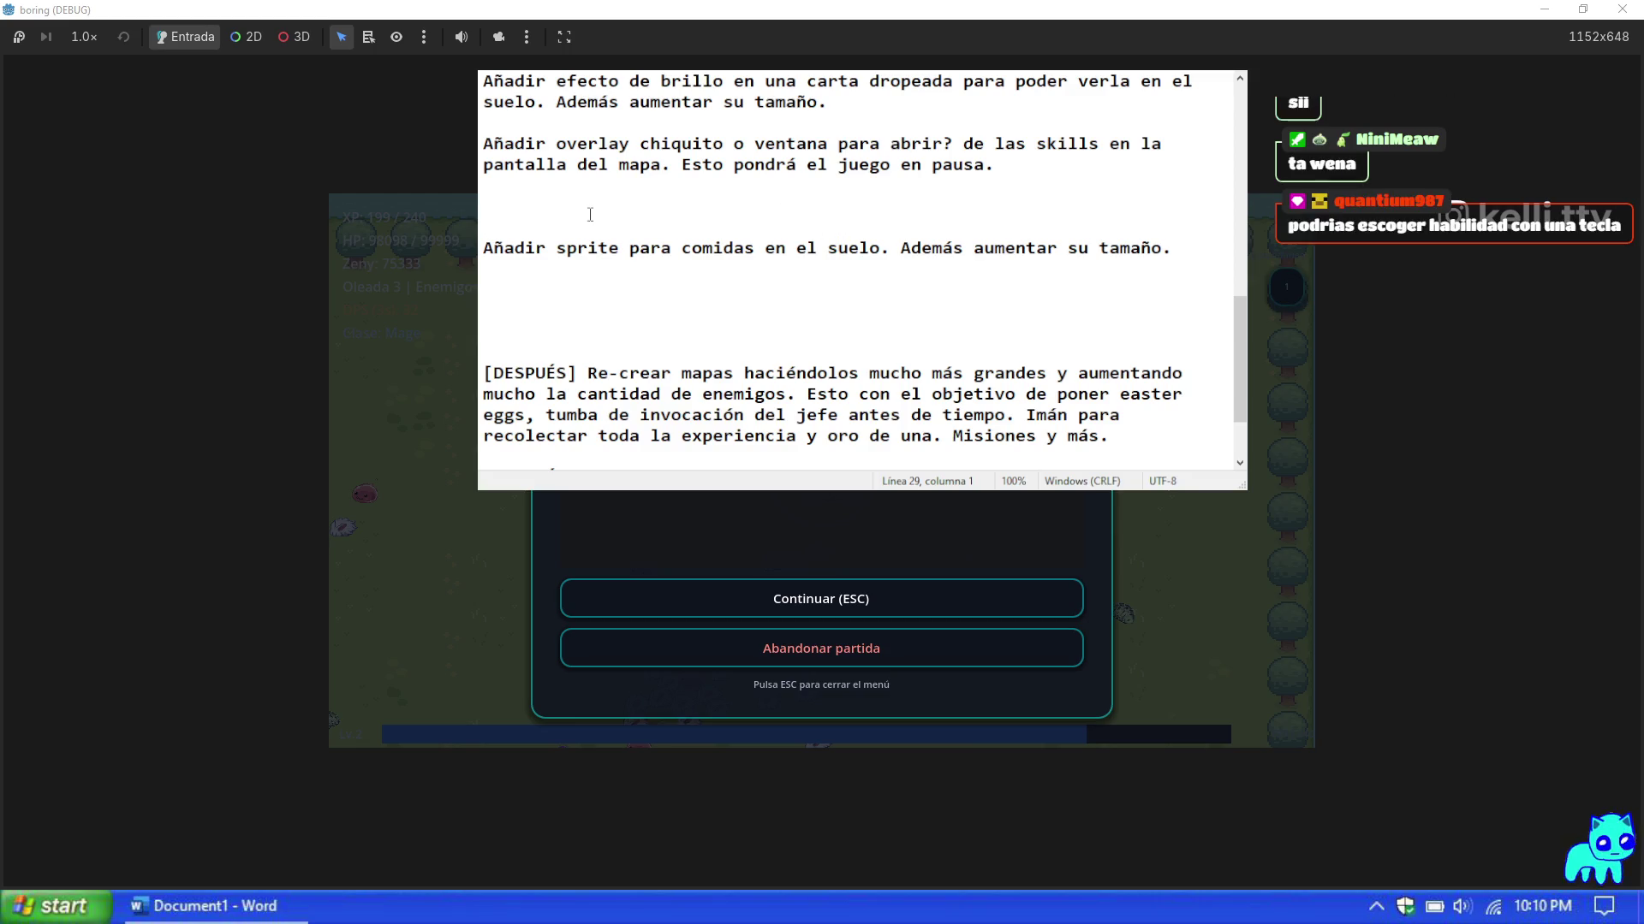
# Step: Type 'Poder customizar las teclas con las que se lanzan las habilidades.' on empty line 28 and select it
pyautogui.click(557, 205)
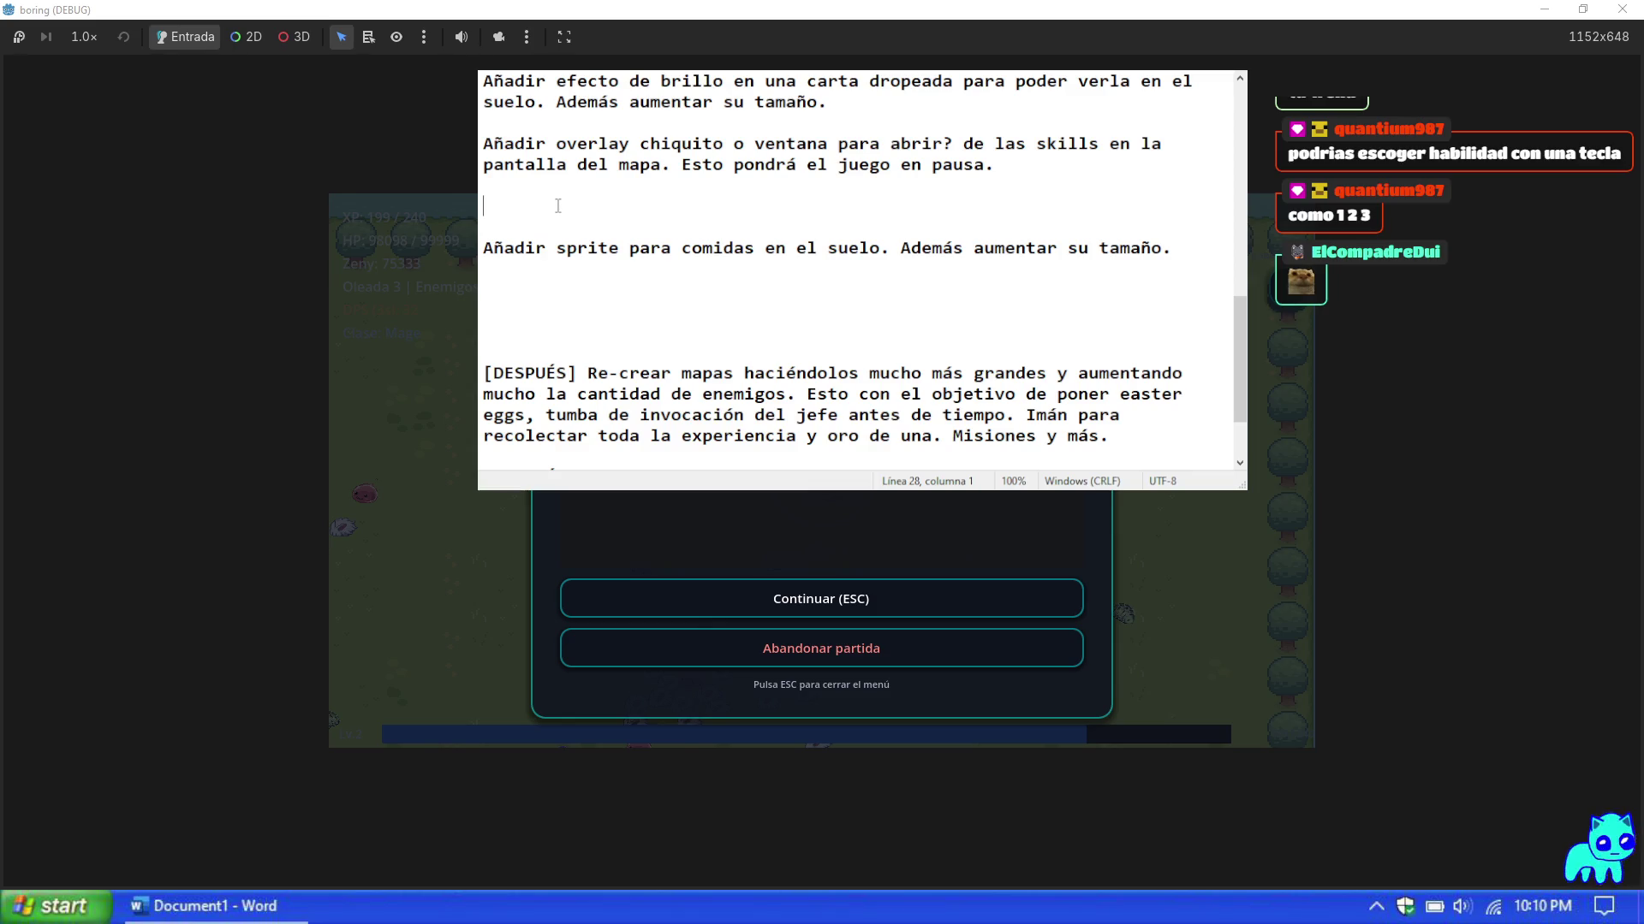
pyautogui.write('CPoder cu')
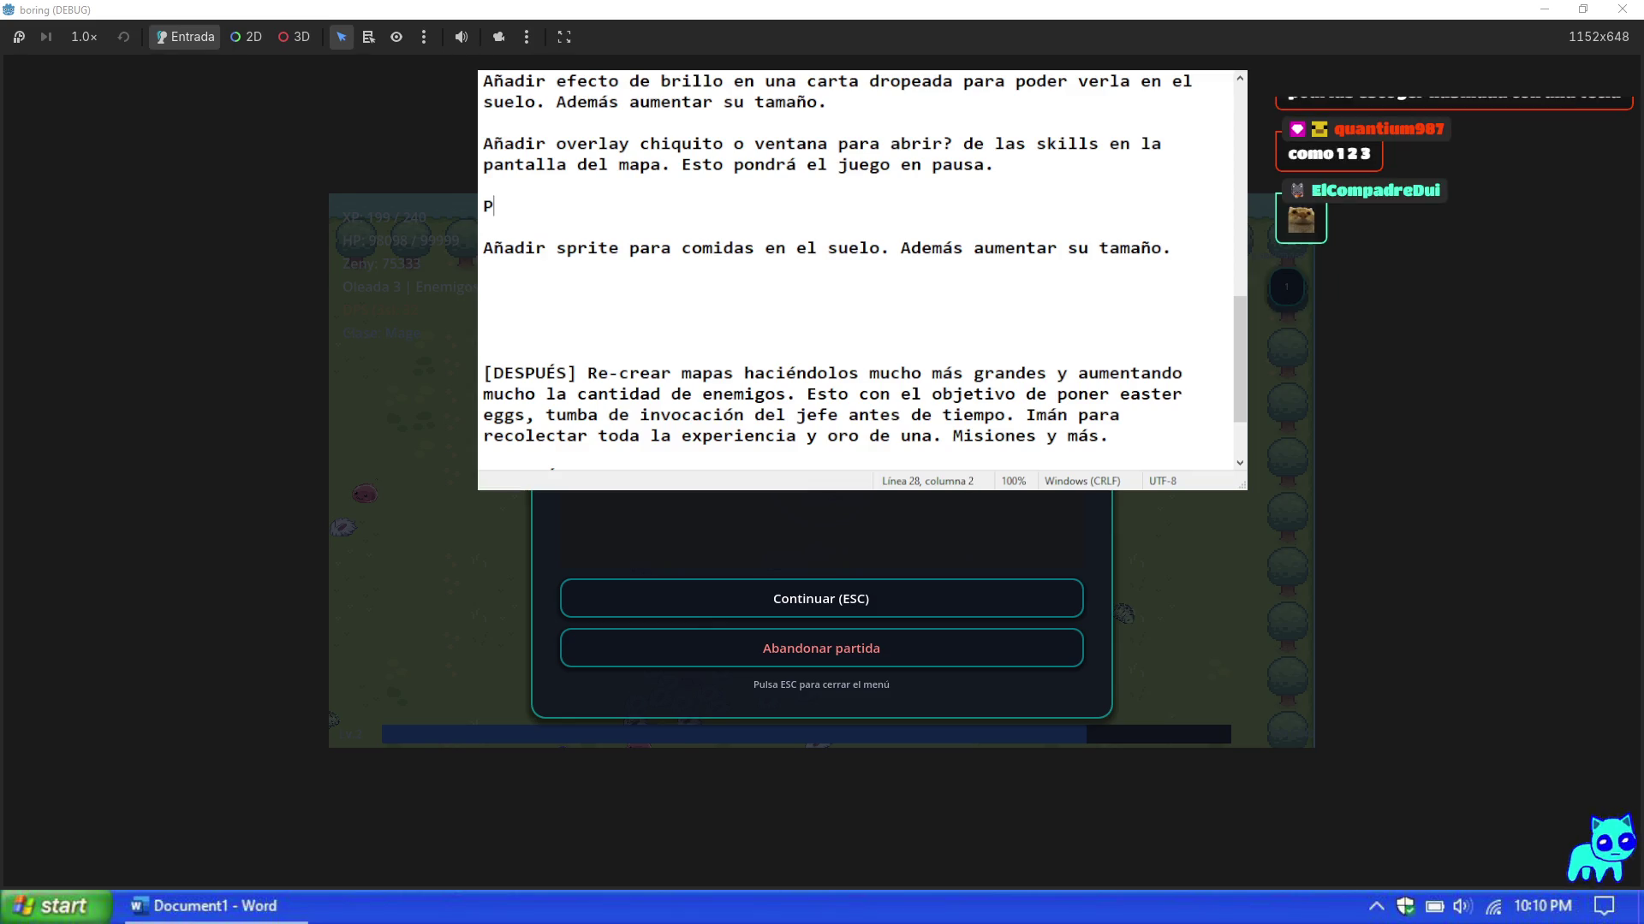
pyautogui.write('stomiz')
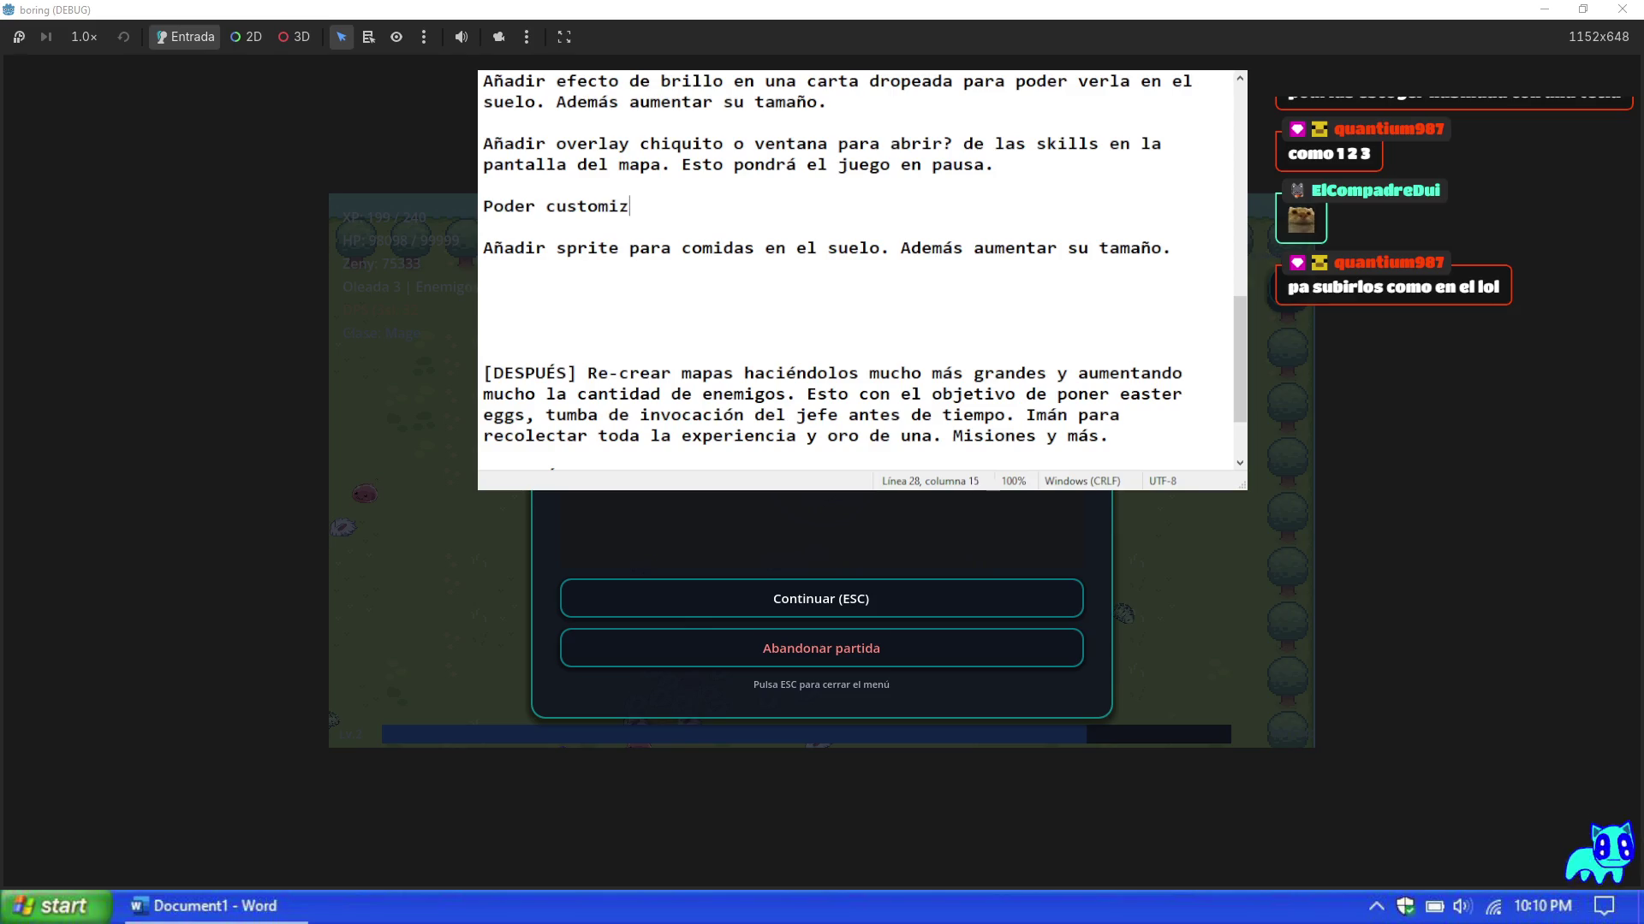
pyautogui.write('ar las tec')
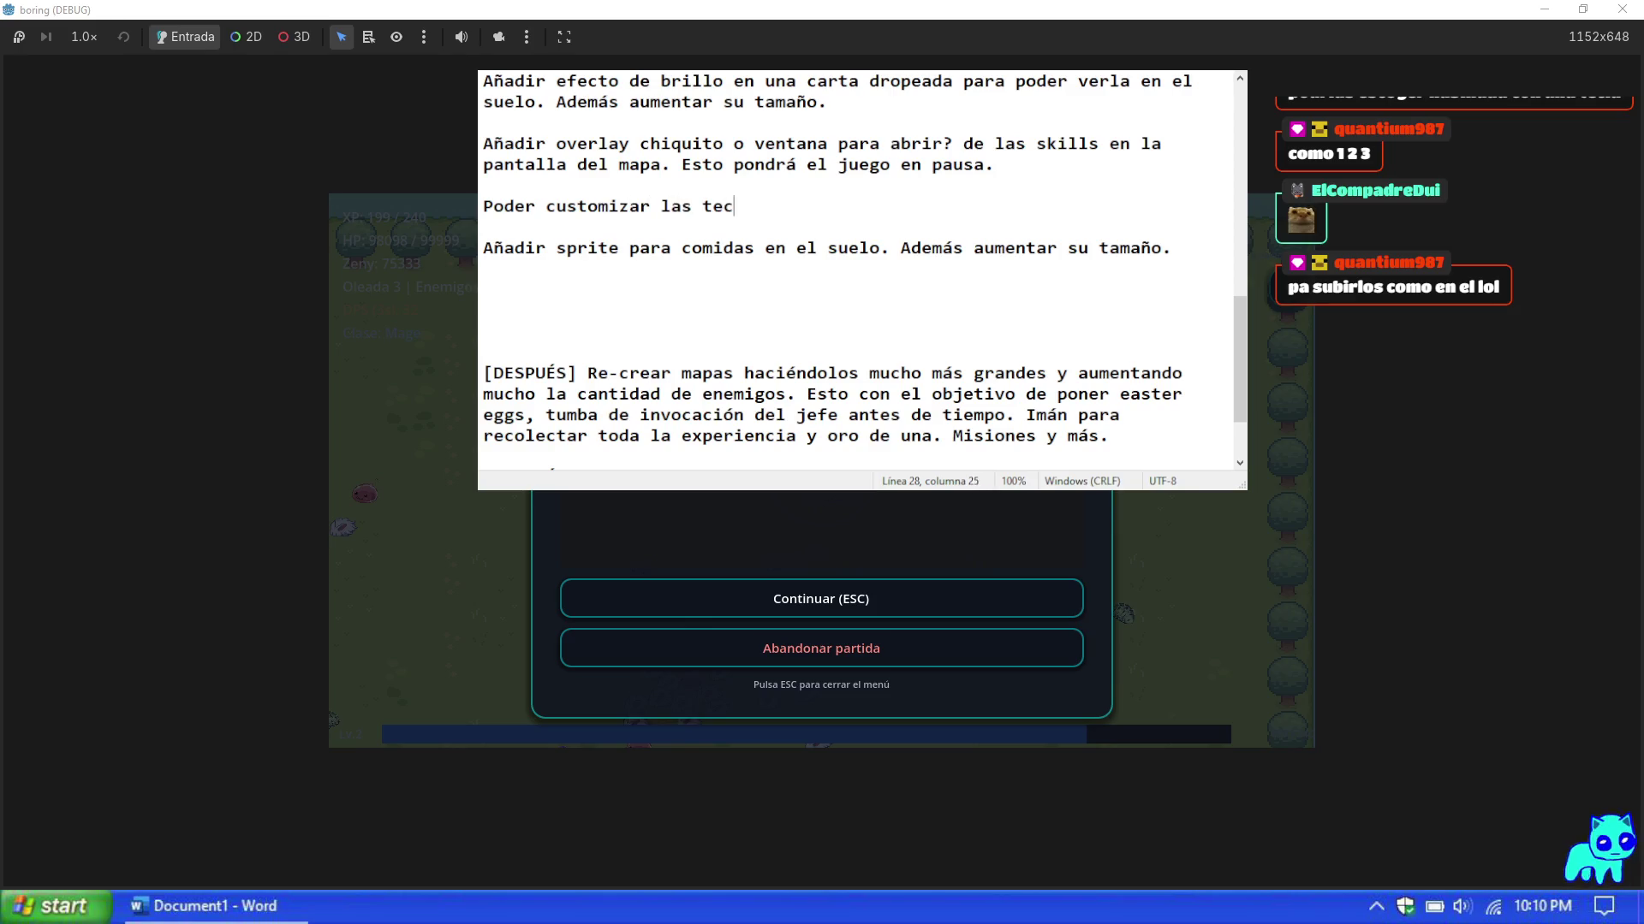
pyautogui.write('las con las que se')
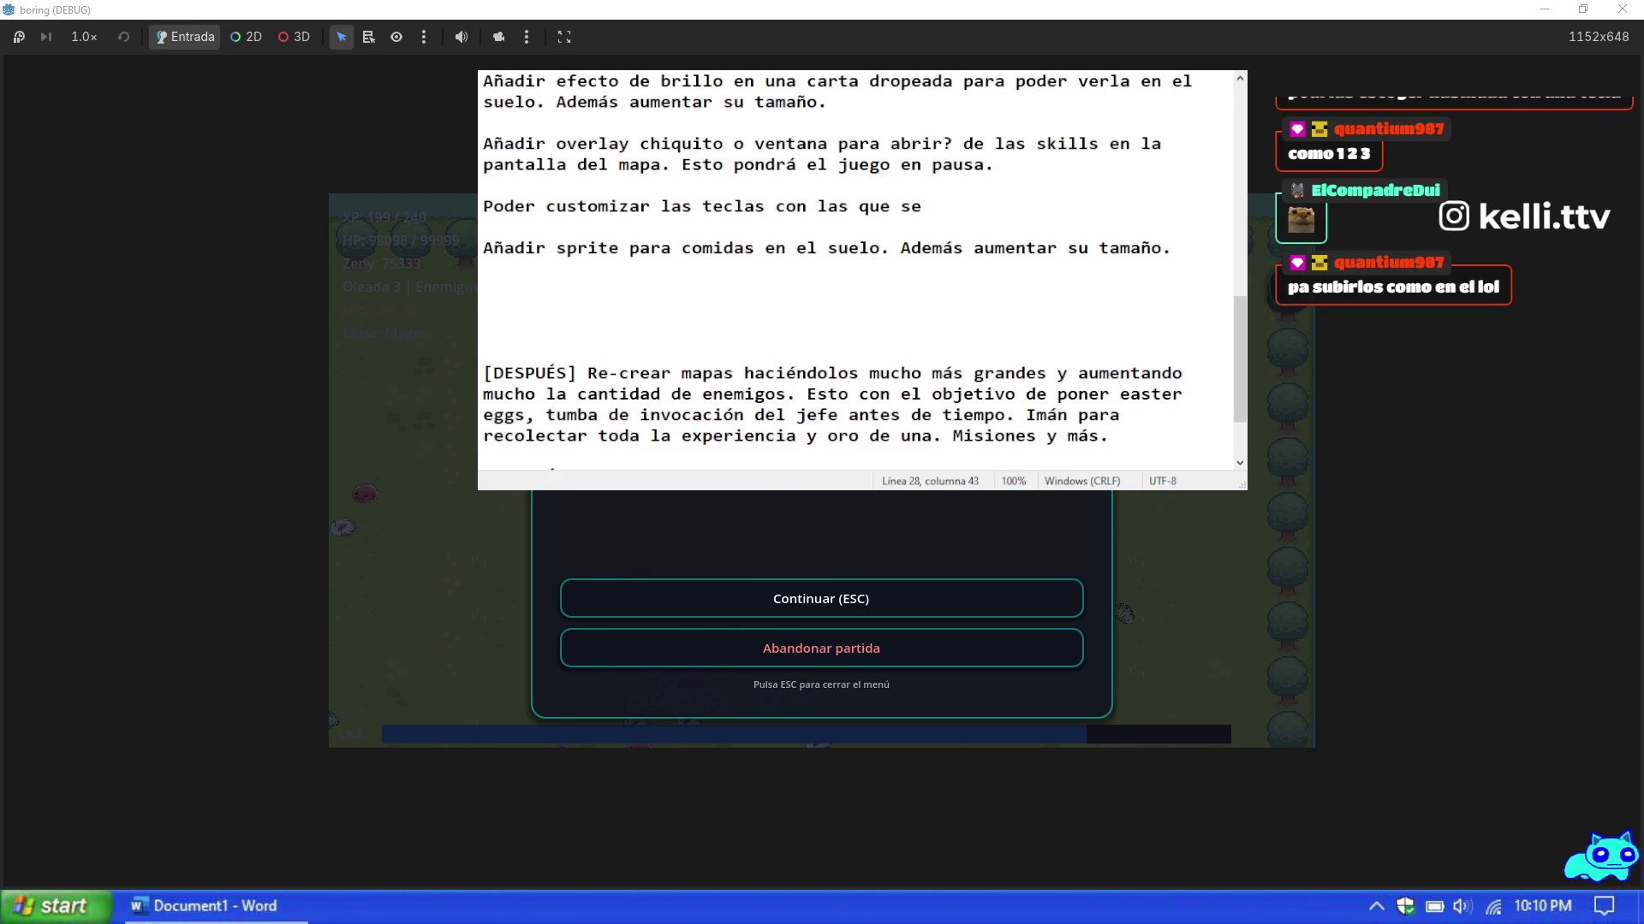
pyautogui.write(' lanzan las habilidades.')
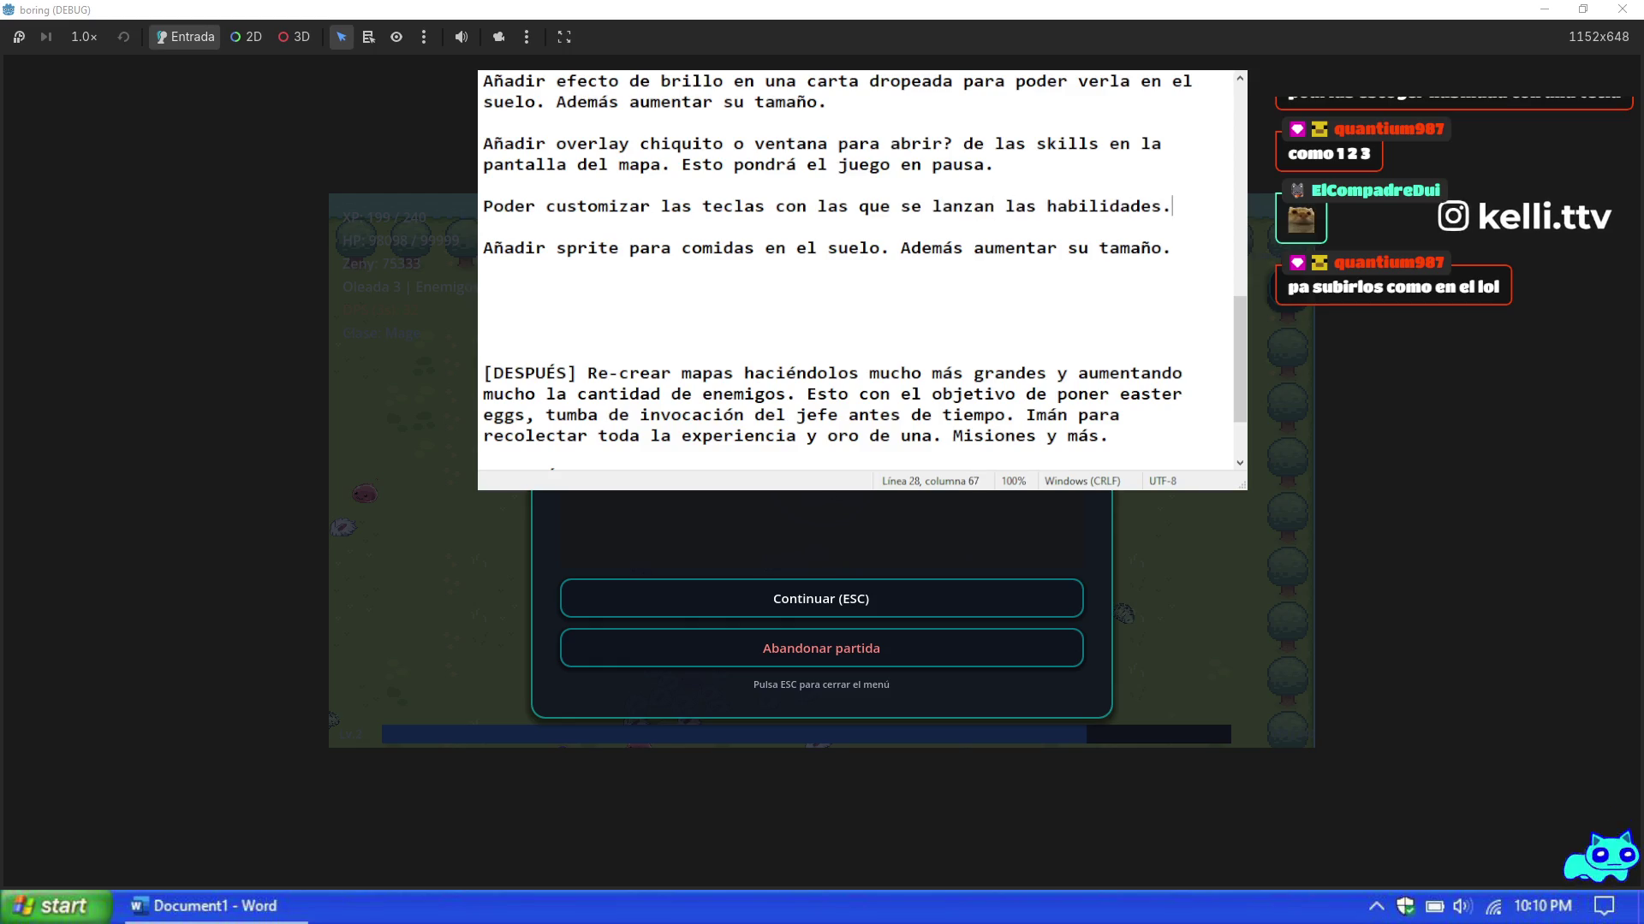
pyautogui.hotkey('shift', 'Home')
pyautogui.hotkey('ctrl', 'c')
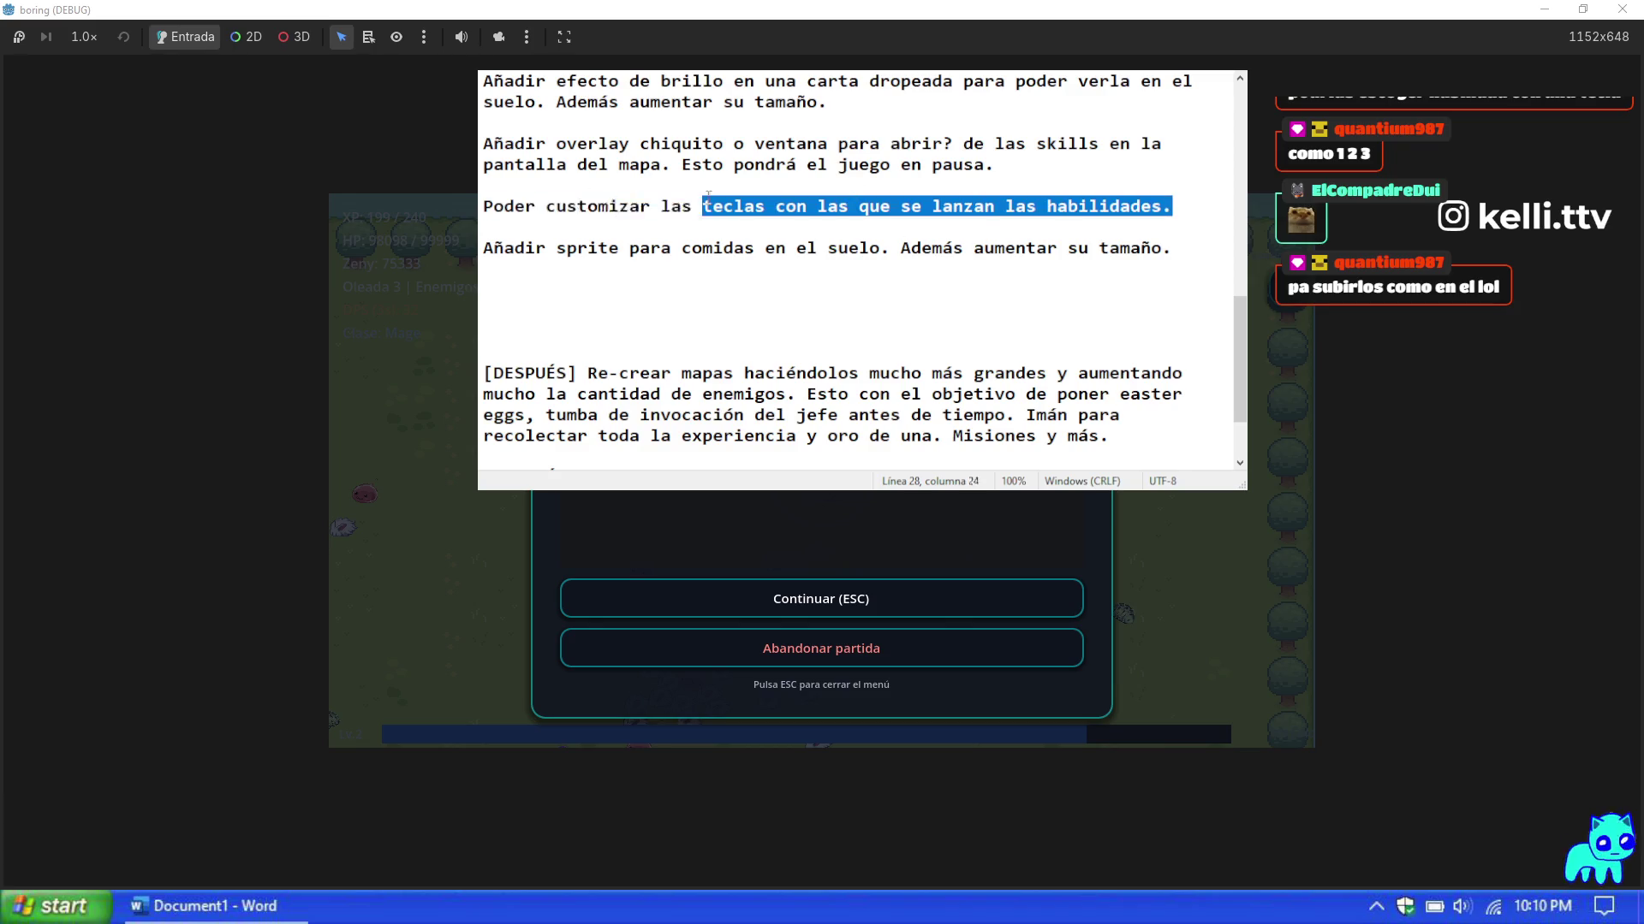
# Step: Paste the ability-keys item as the first line of the to-do list
pyautogui.scroll(4, 842, 254)
pyautogui.scroll(4, 841, 255)
pyautogui.click(484, 81)
pyautogui.scroll(1, 484, 81)
pyautogui.press('Up')
pyautogui.press('Up')
pyautogui.hotkey('ctrl', 'v')
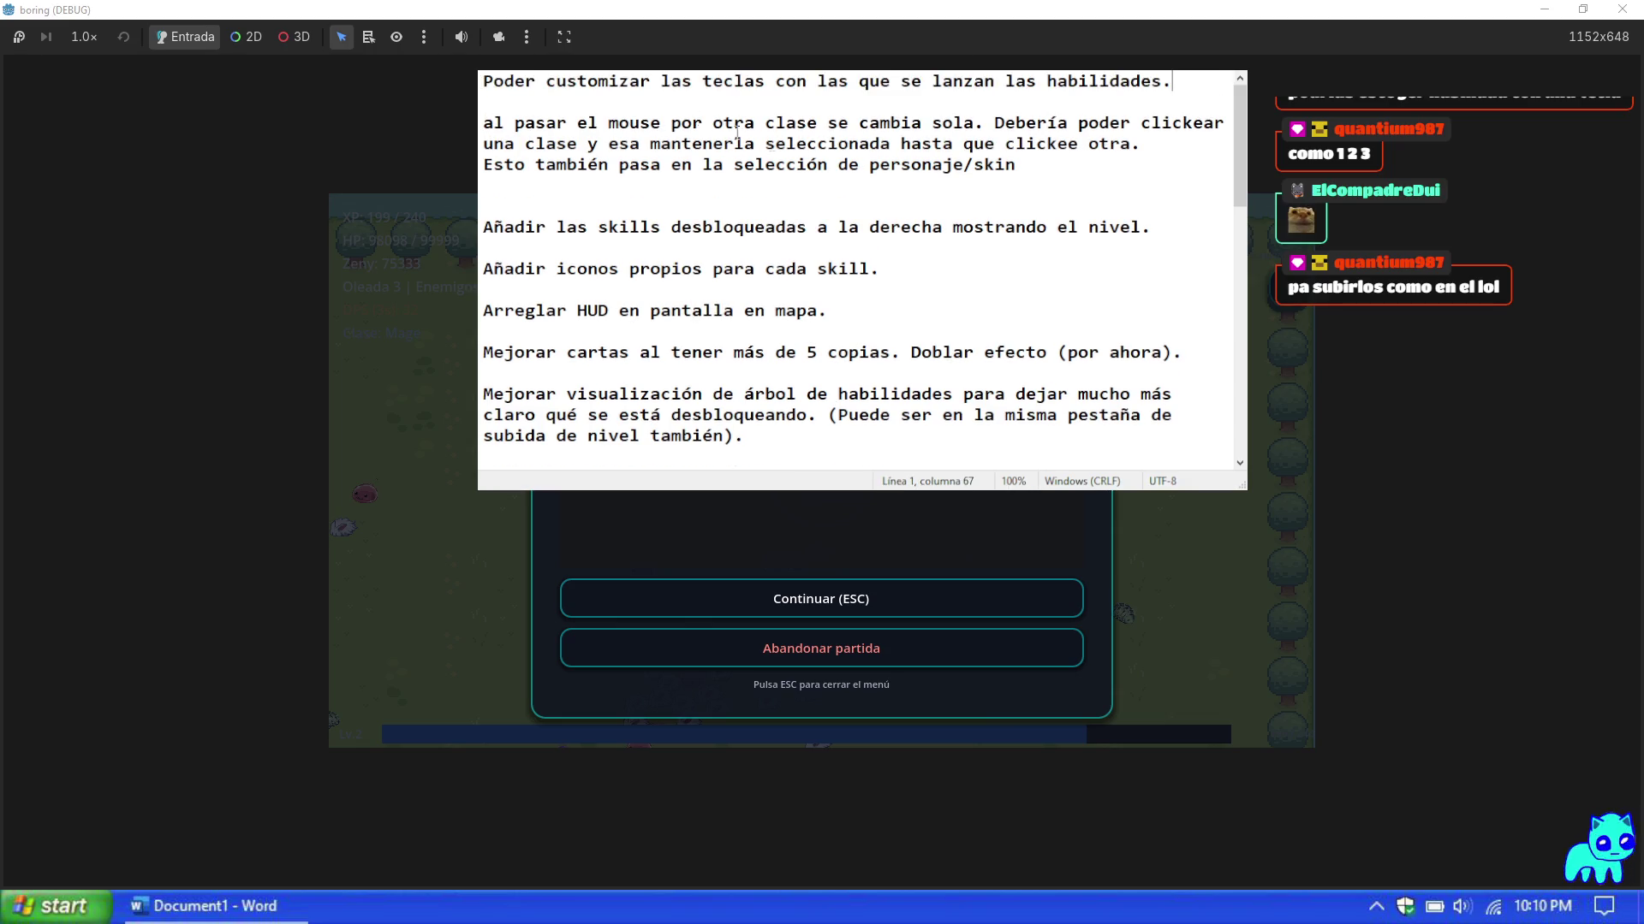
# Step: Delete the original ability-keys line further down the list
pyautogui.scroll(-8, 927, 285)
pyautogui.scroll(-1, 927, 285)
pyautogui.moveTo(1174, 353); pyautogui.dragTo(484, 351)
pyautogui.press('BackSpace')
# Step: Leave an empty line after the new first item
pyautogui.scroll(8, 548, 340)
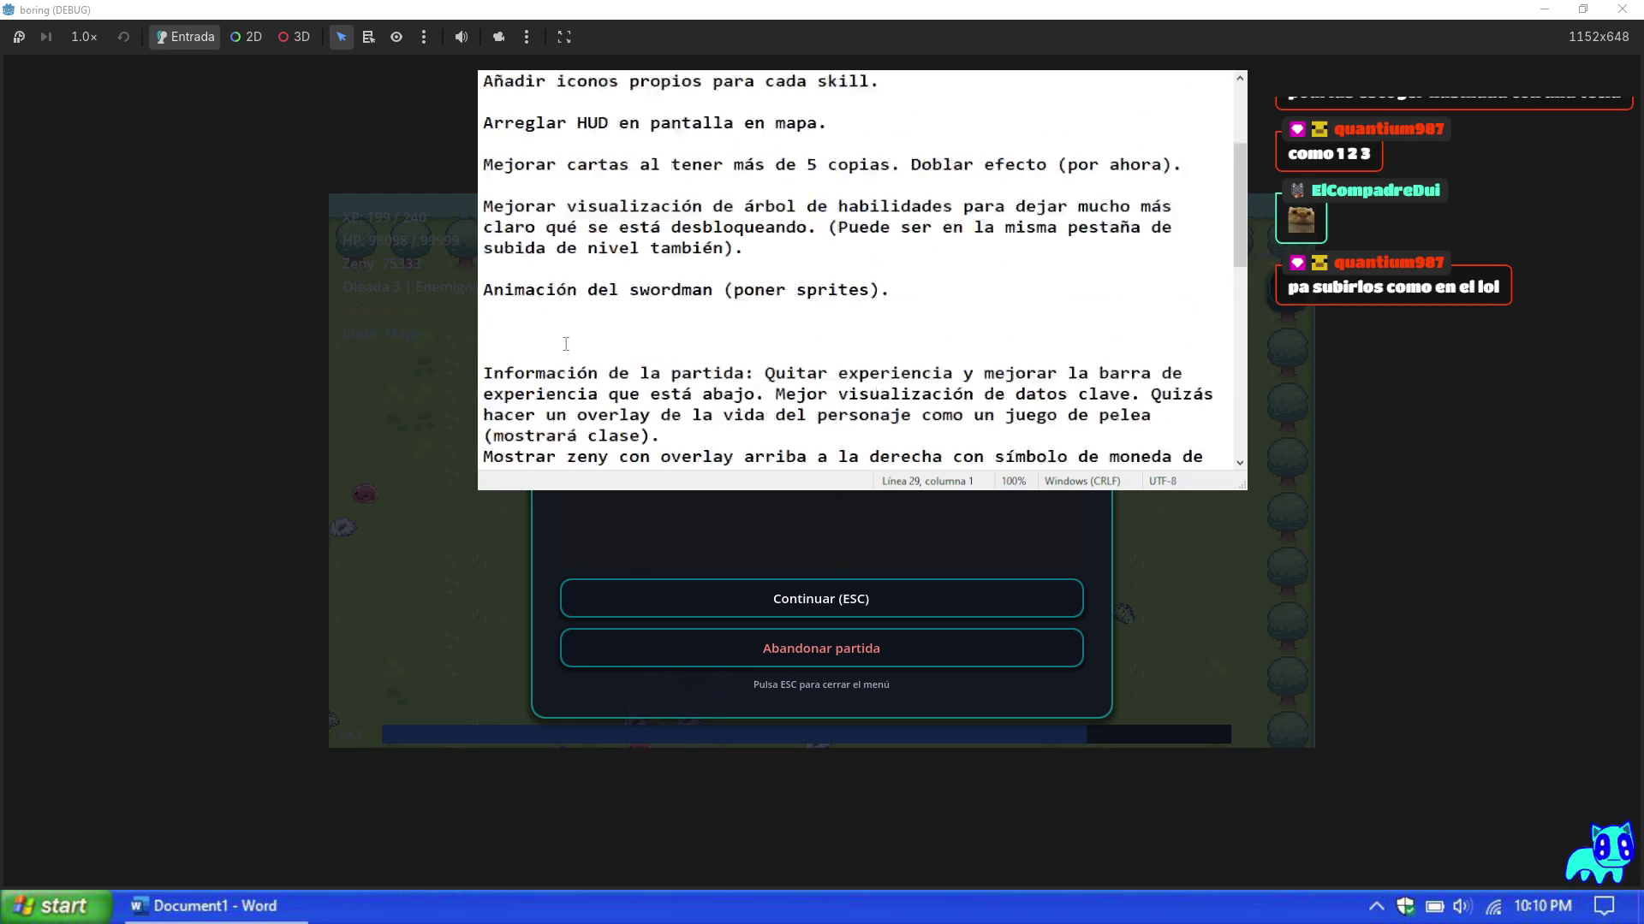
pyautogui.click(1183, 86)
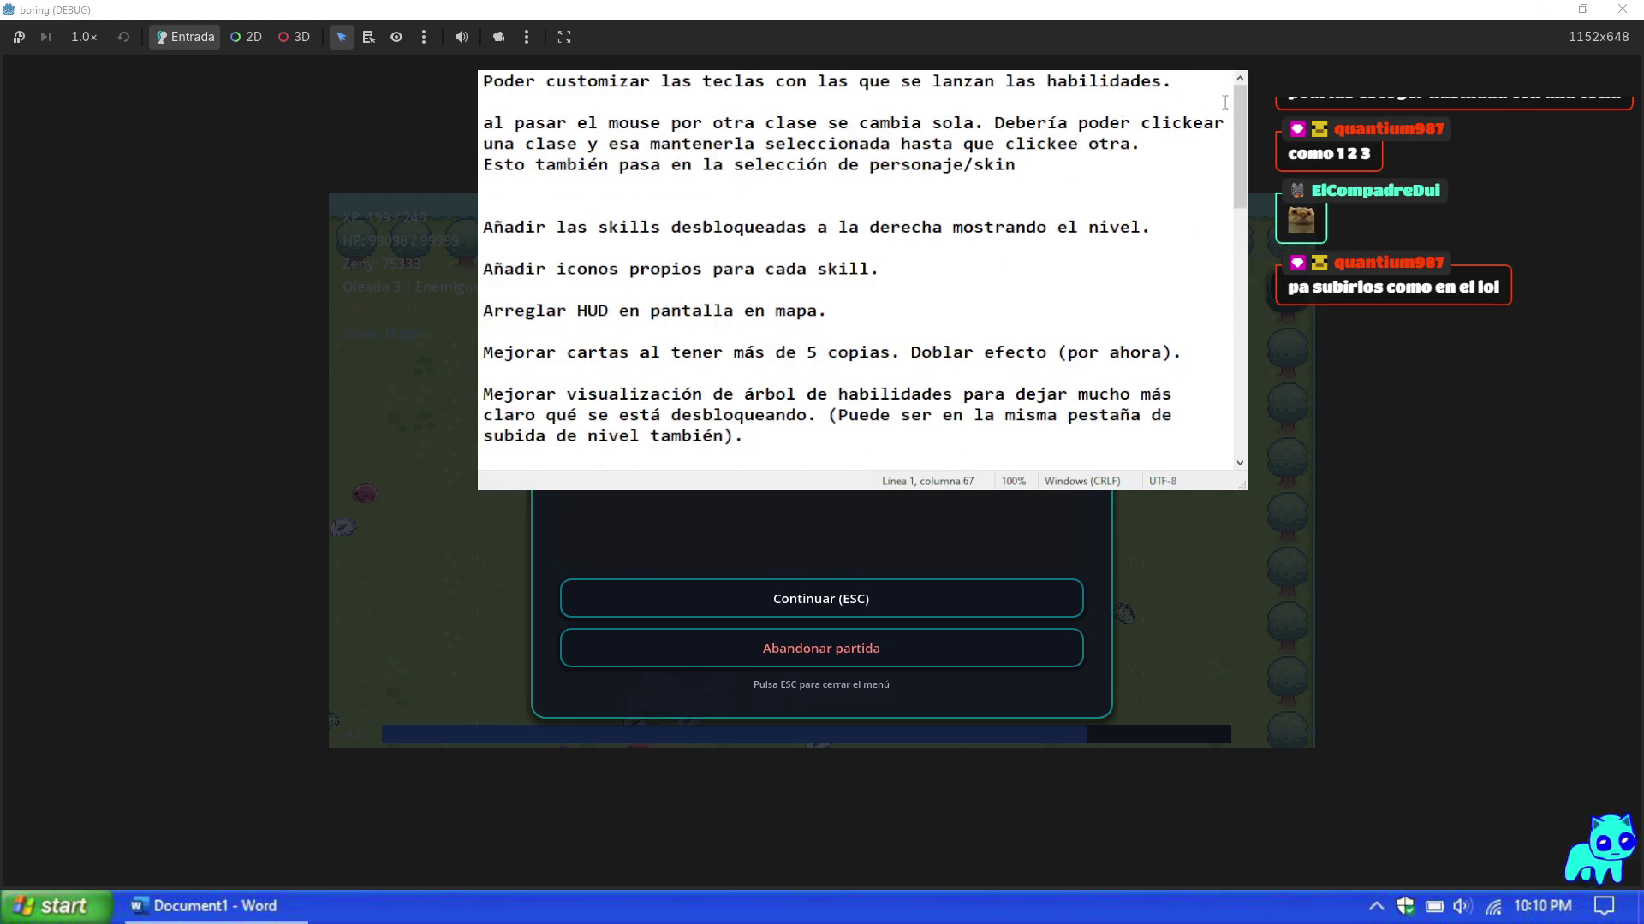
pyautogui.press('Down')
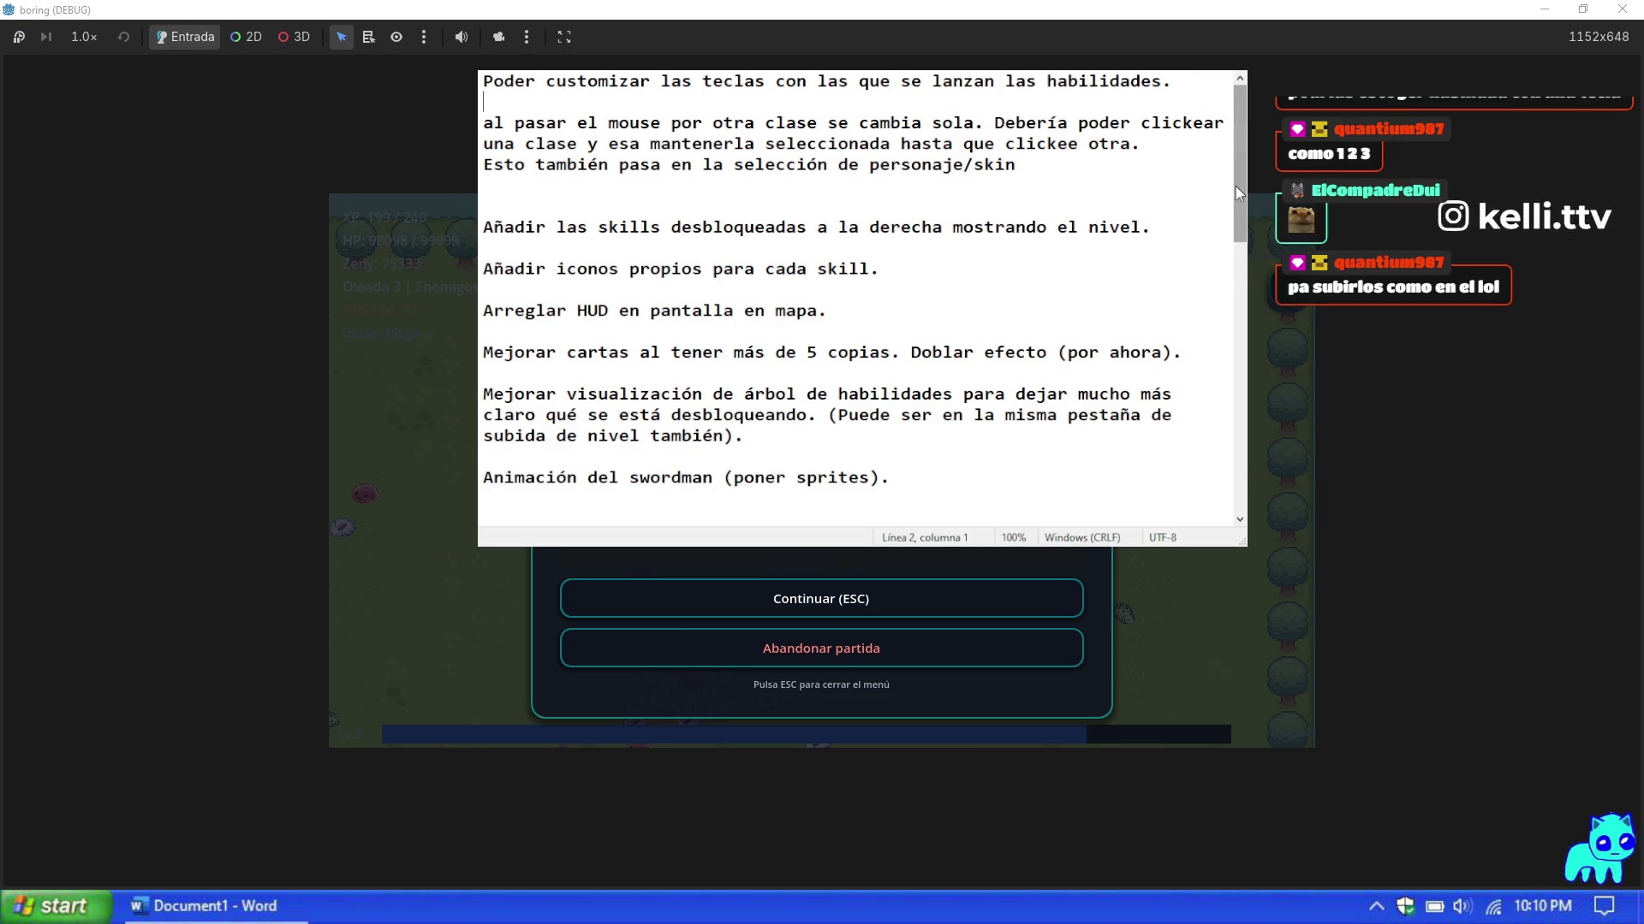
pyautogui.click(1204, 83)
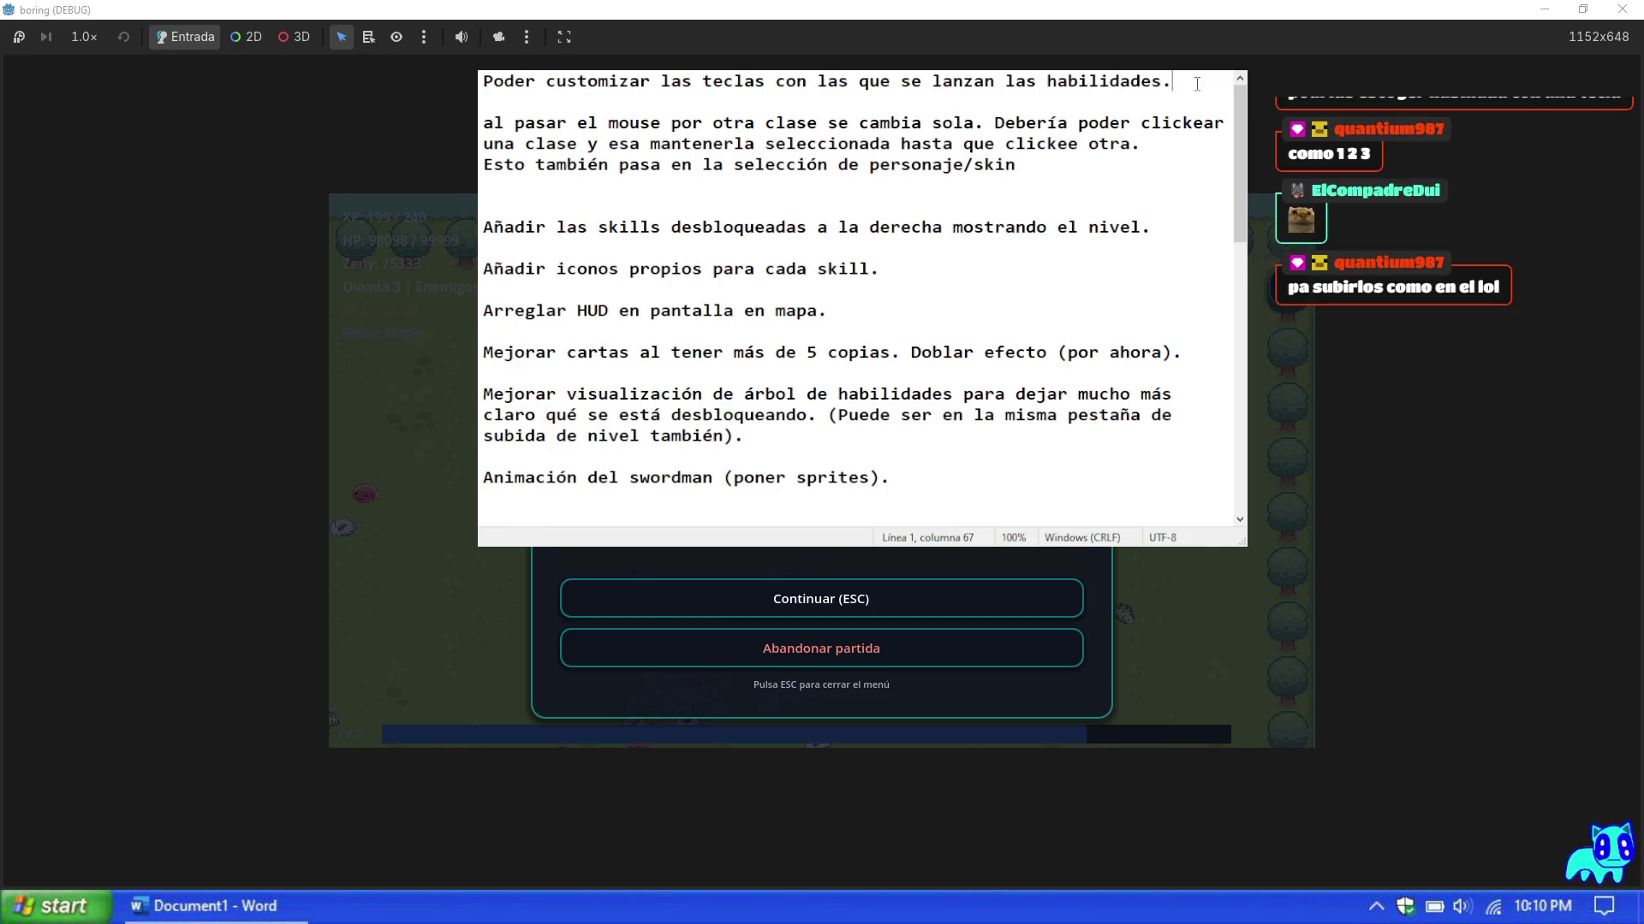
pyautogui.press('BackSpace')
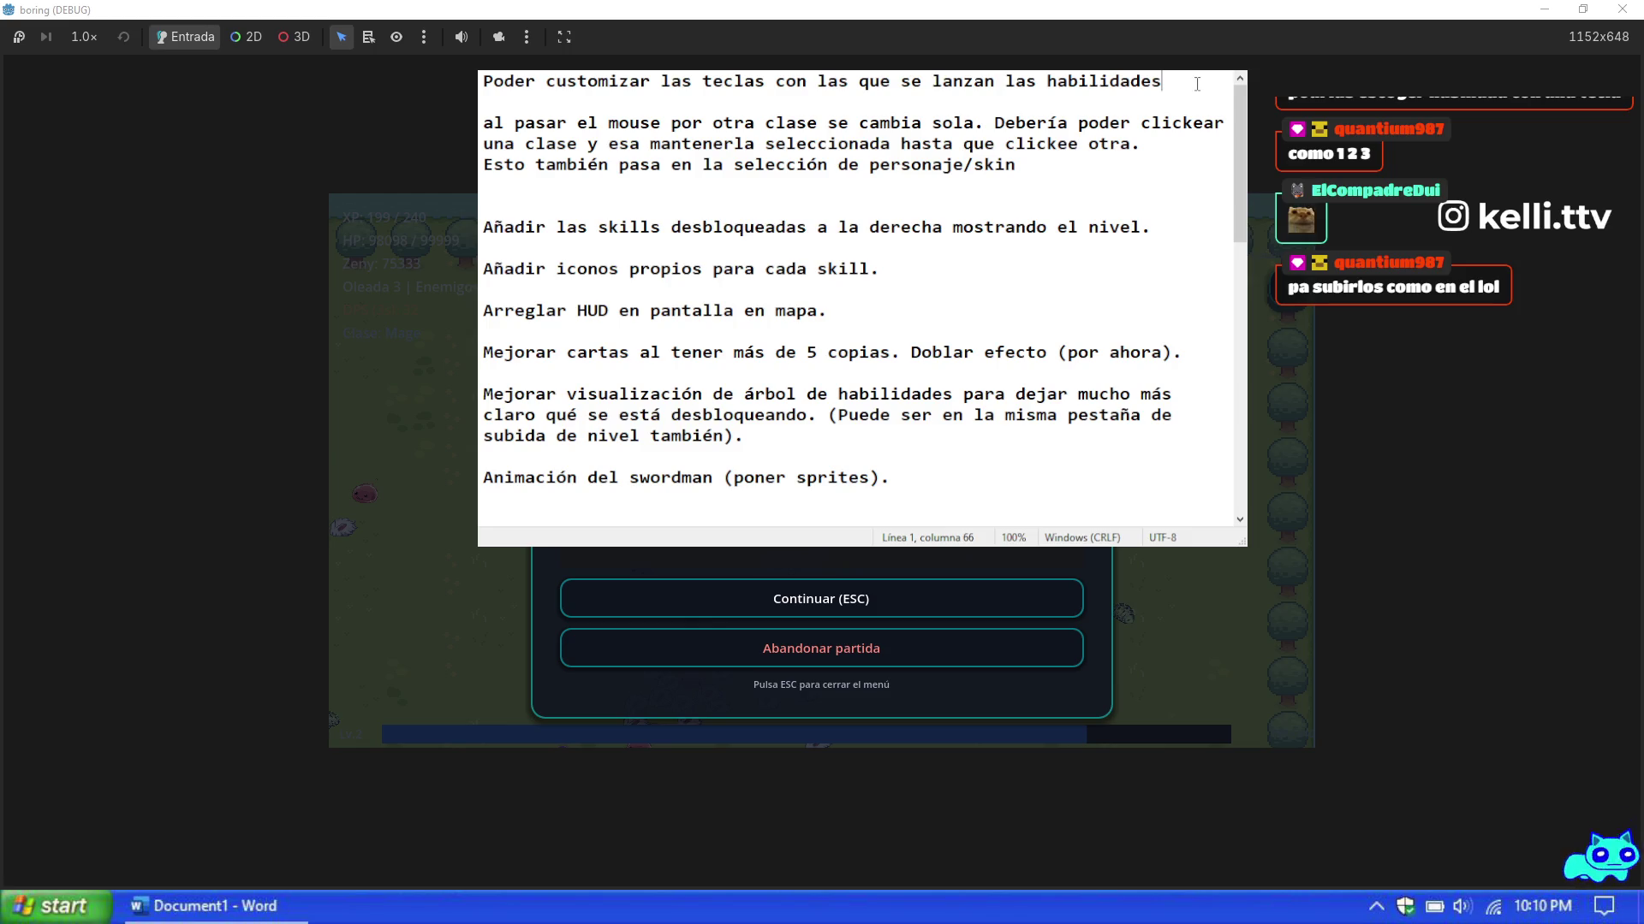
pyautogui.write('. Para es')
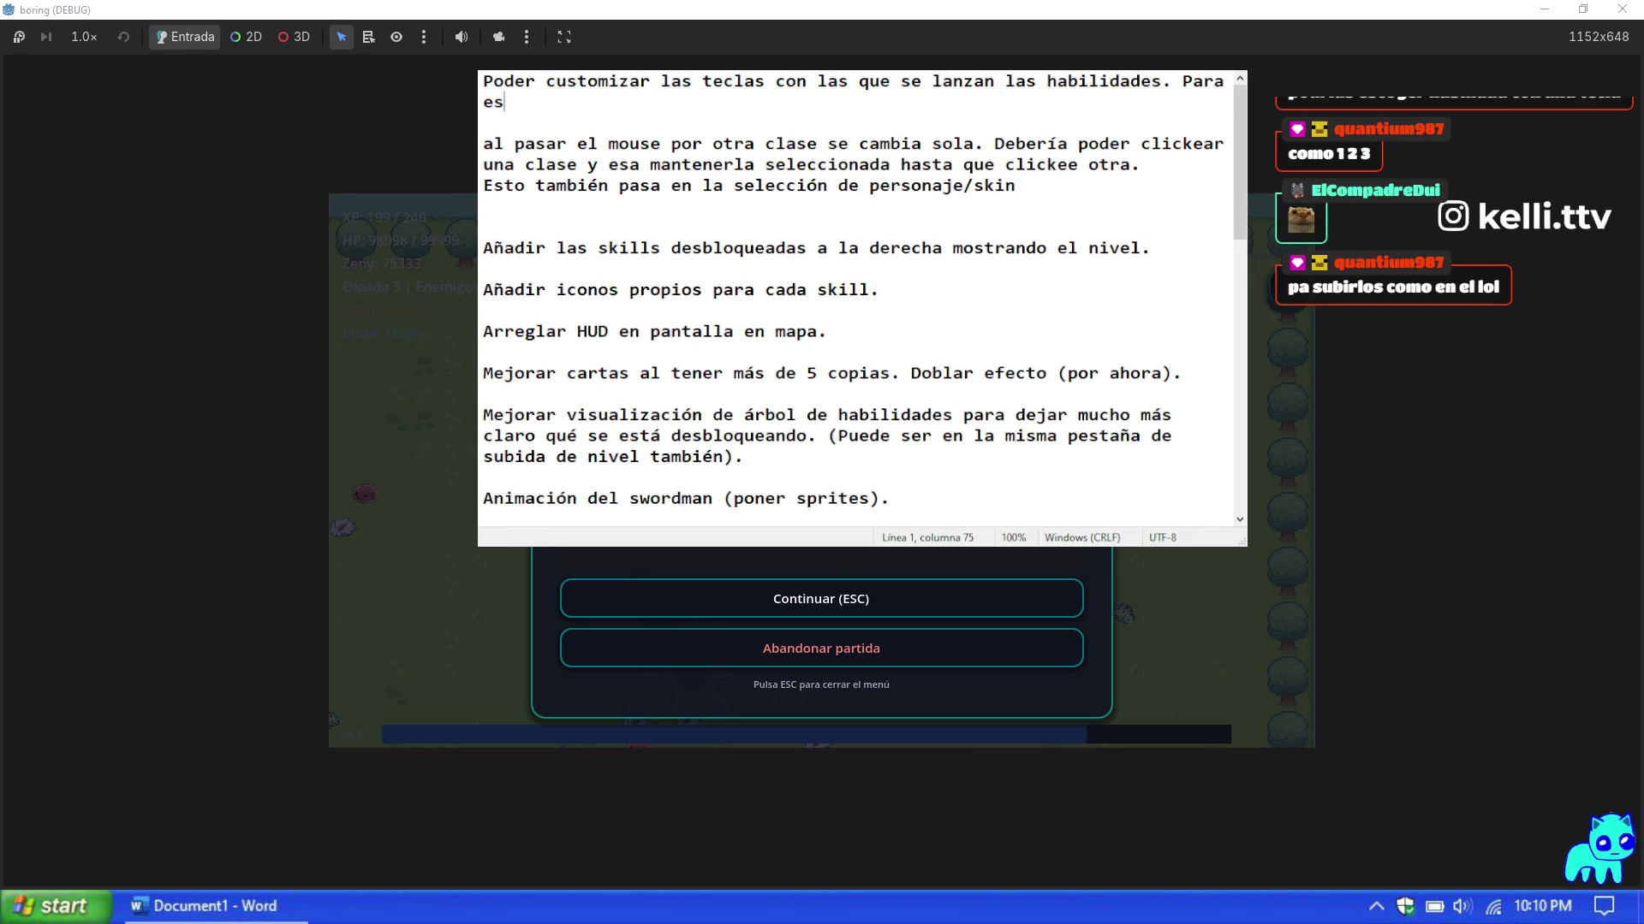
pyautogui.write('o agregar un ')
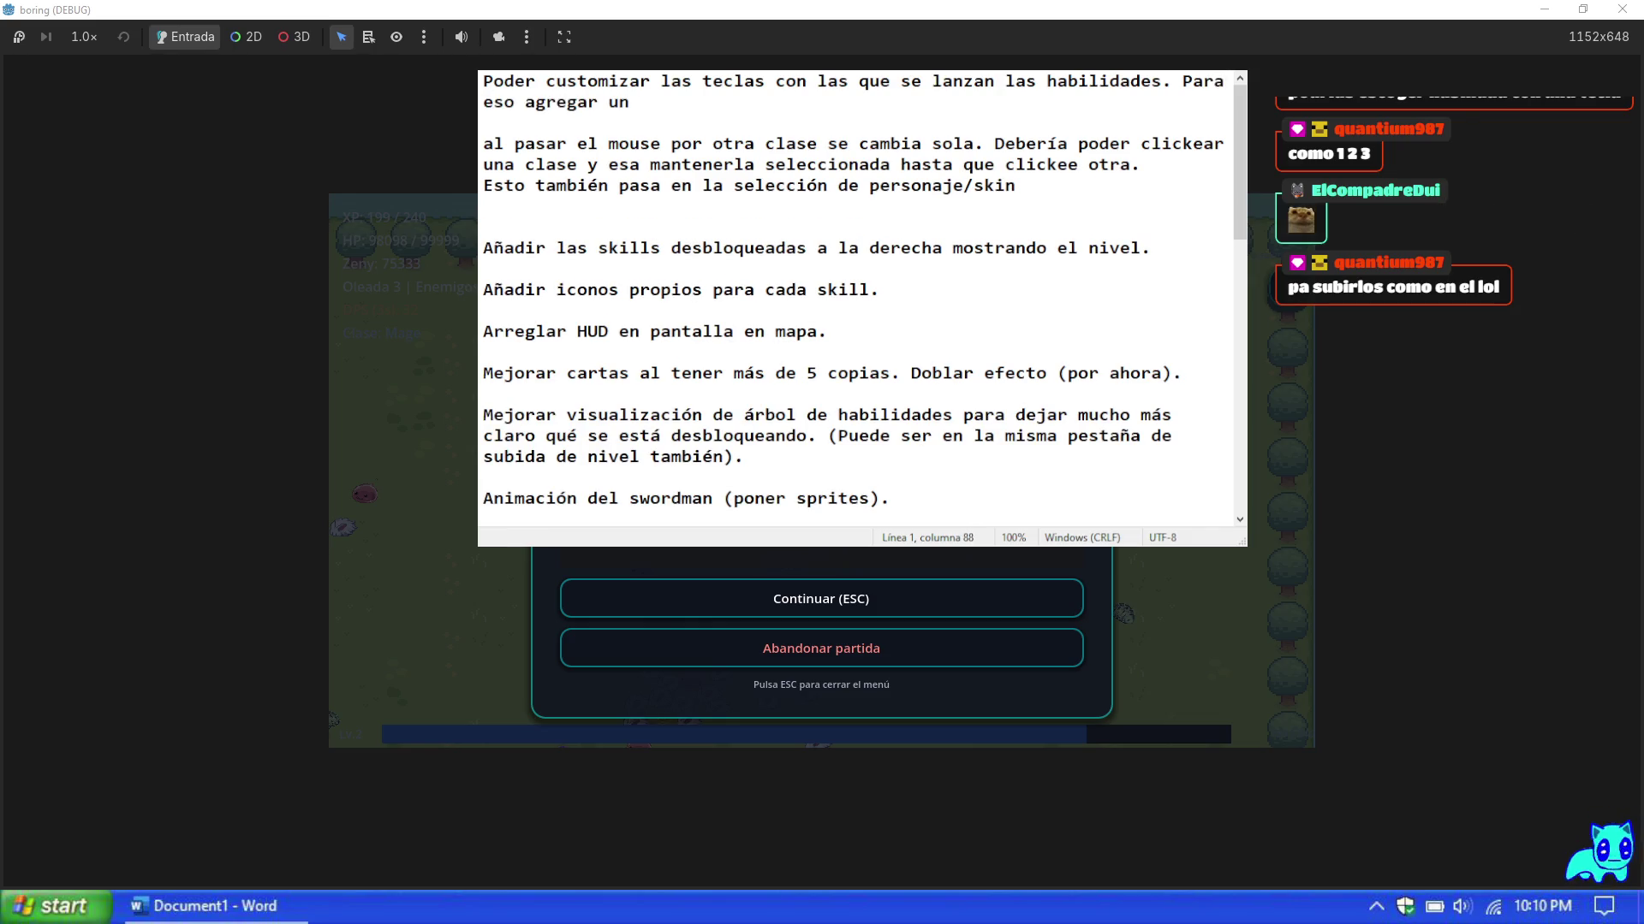
pyautogui.write('menú')
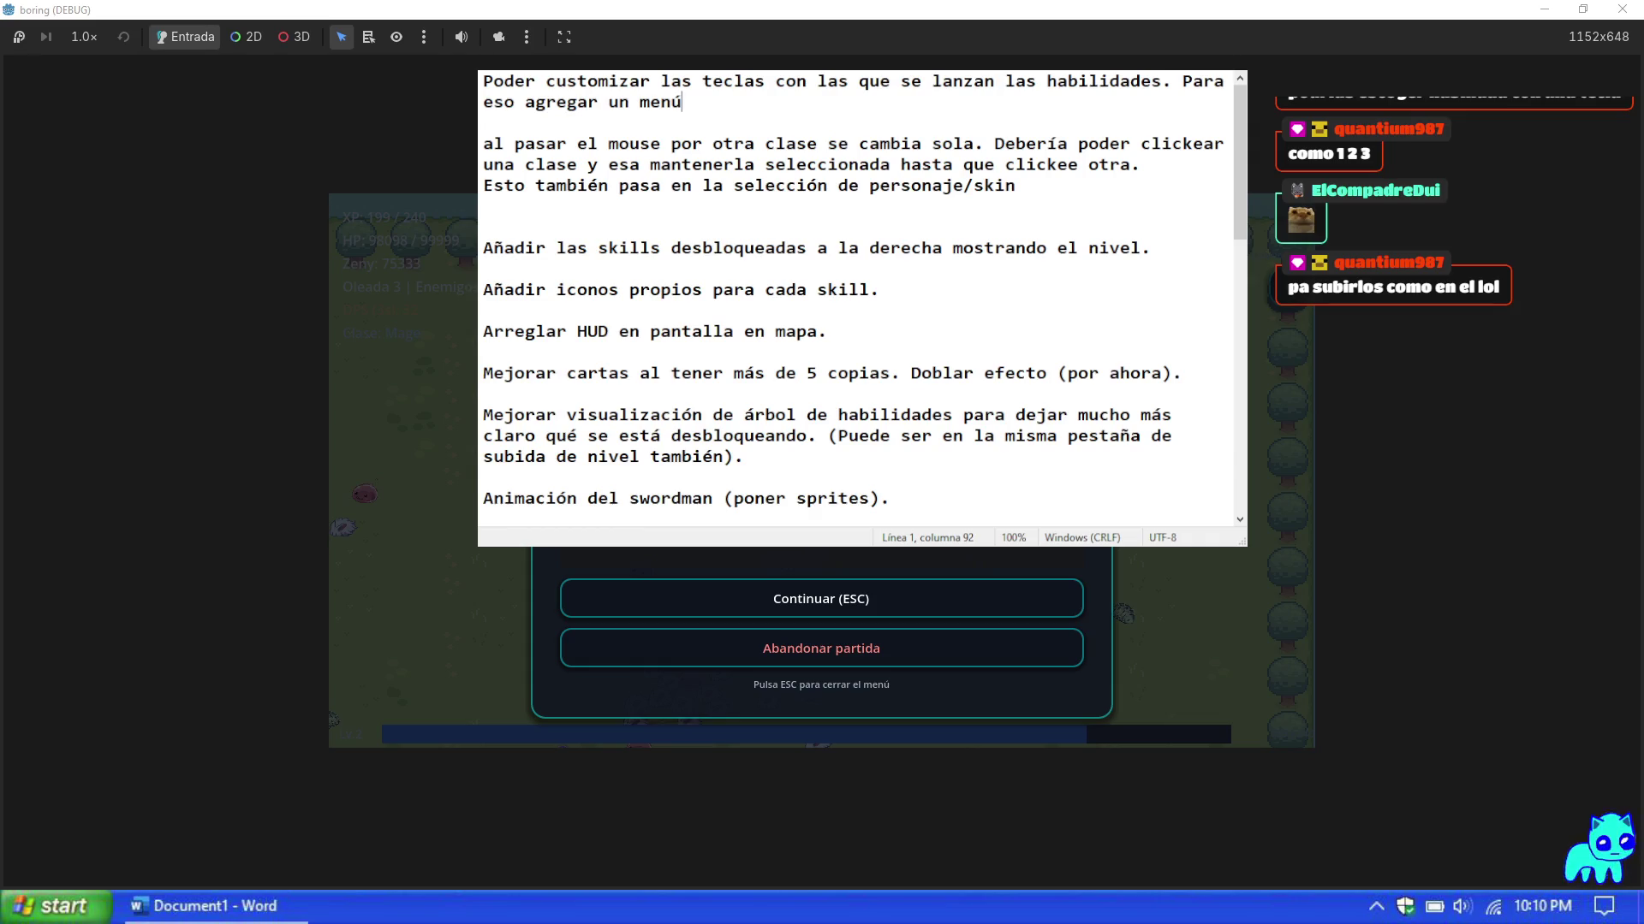
pyautogui.write(' de')
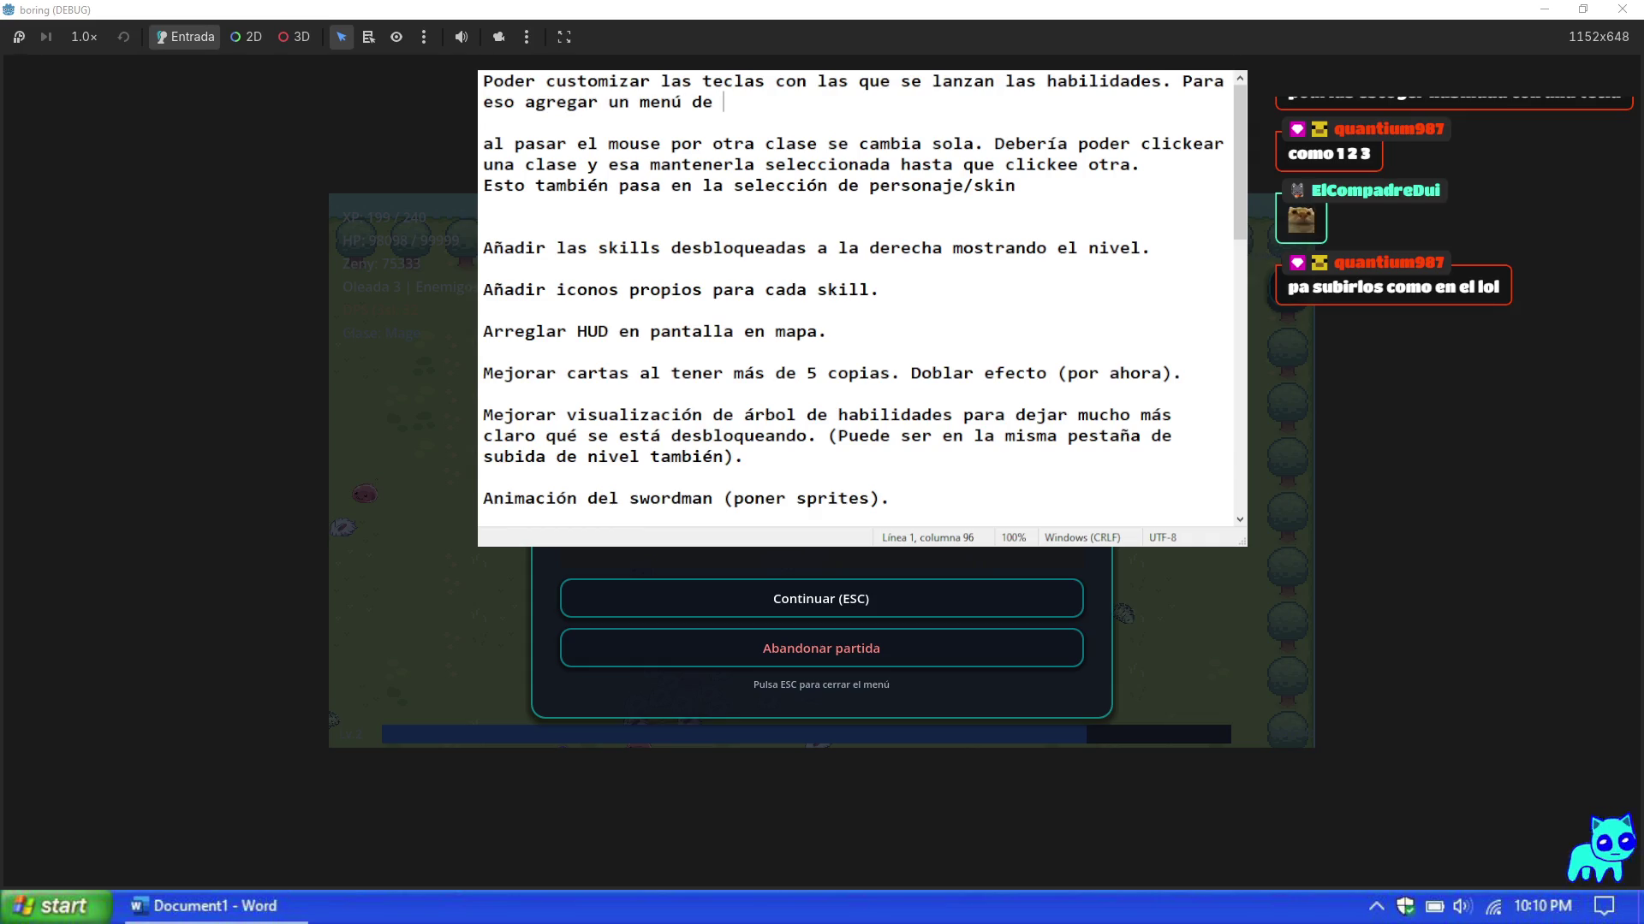
pyautogui.press('BackSpace')
pyautogui.press('BackSpace')
pyautogui.press('BackSpace')
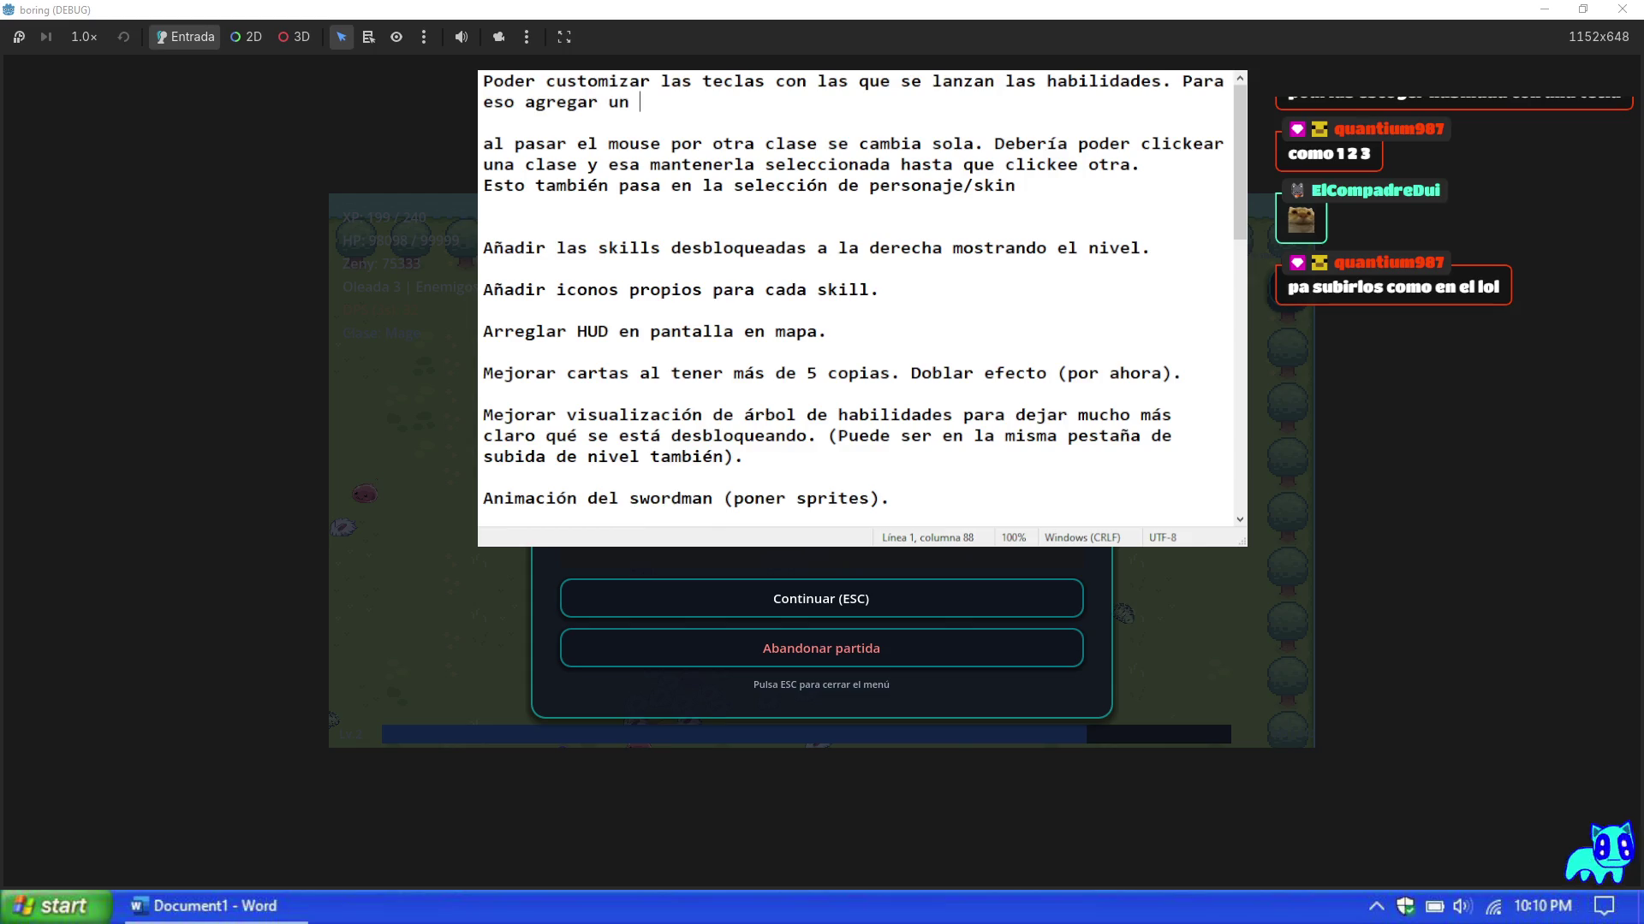
pyautogui.press('BackSpace')
pyautogui.press('BackSpace')
pyautogui.press('BackSpace')
pyautogui.write('opcione')
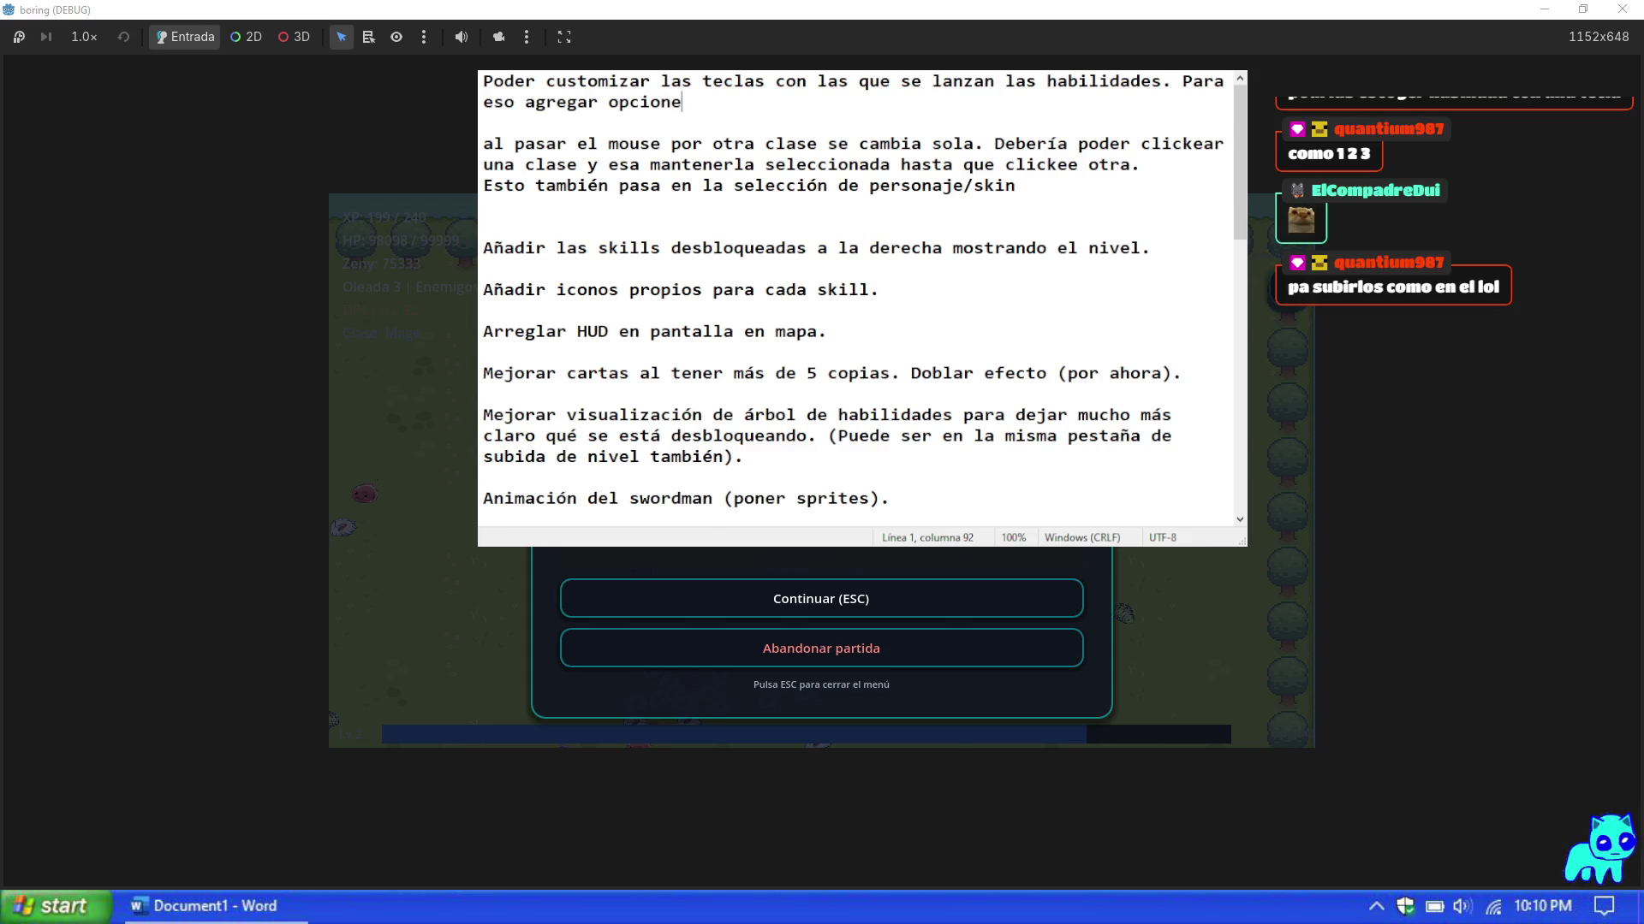
pyautogui.write('s de tec')
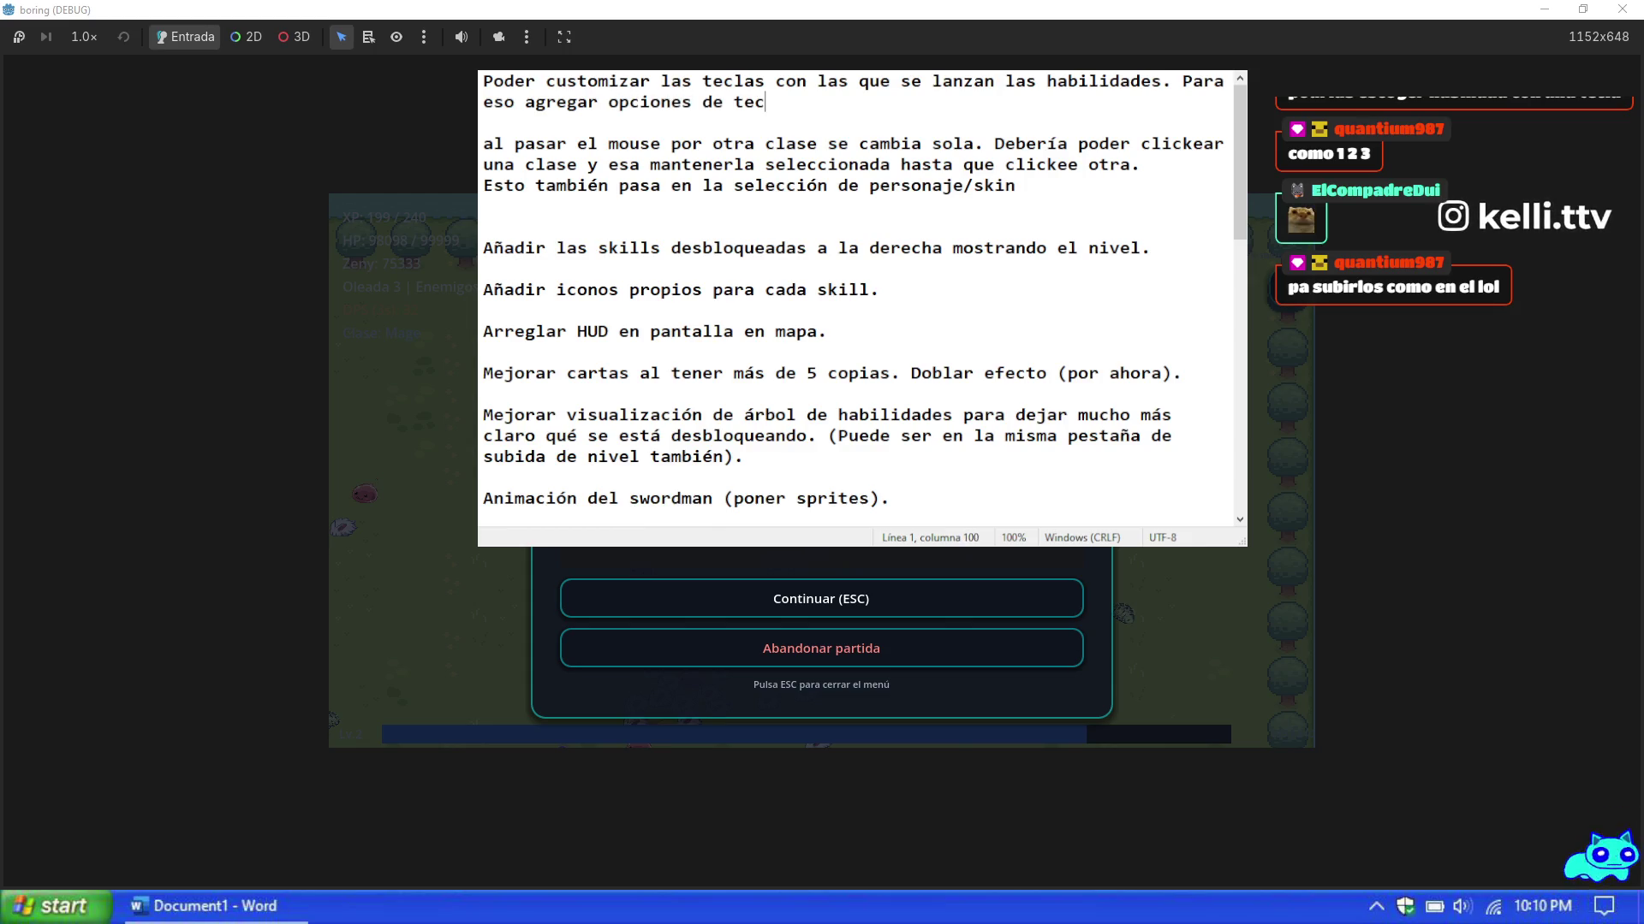
pyautogui.write('lado en menú')
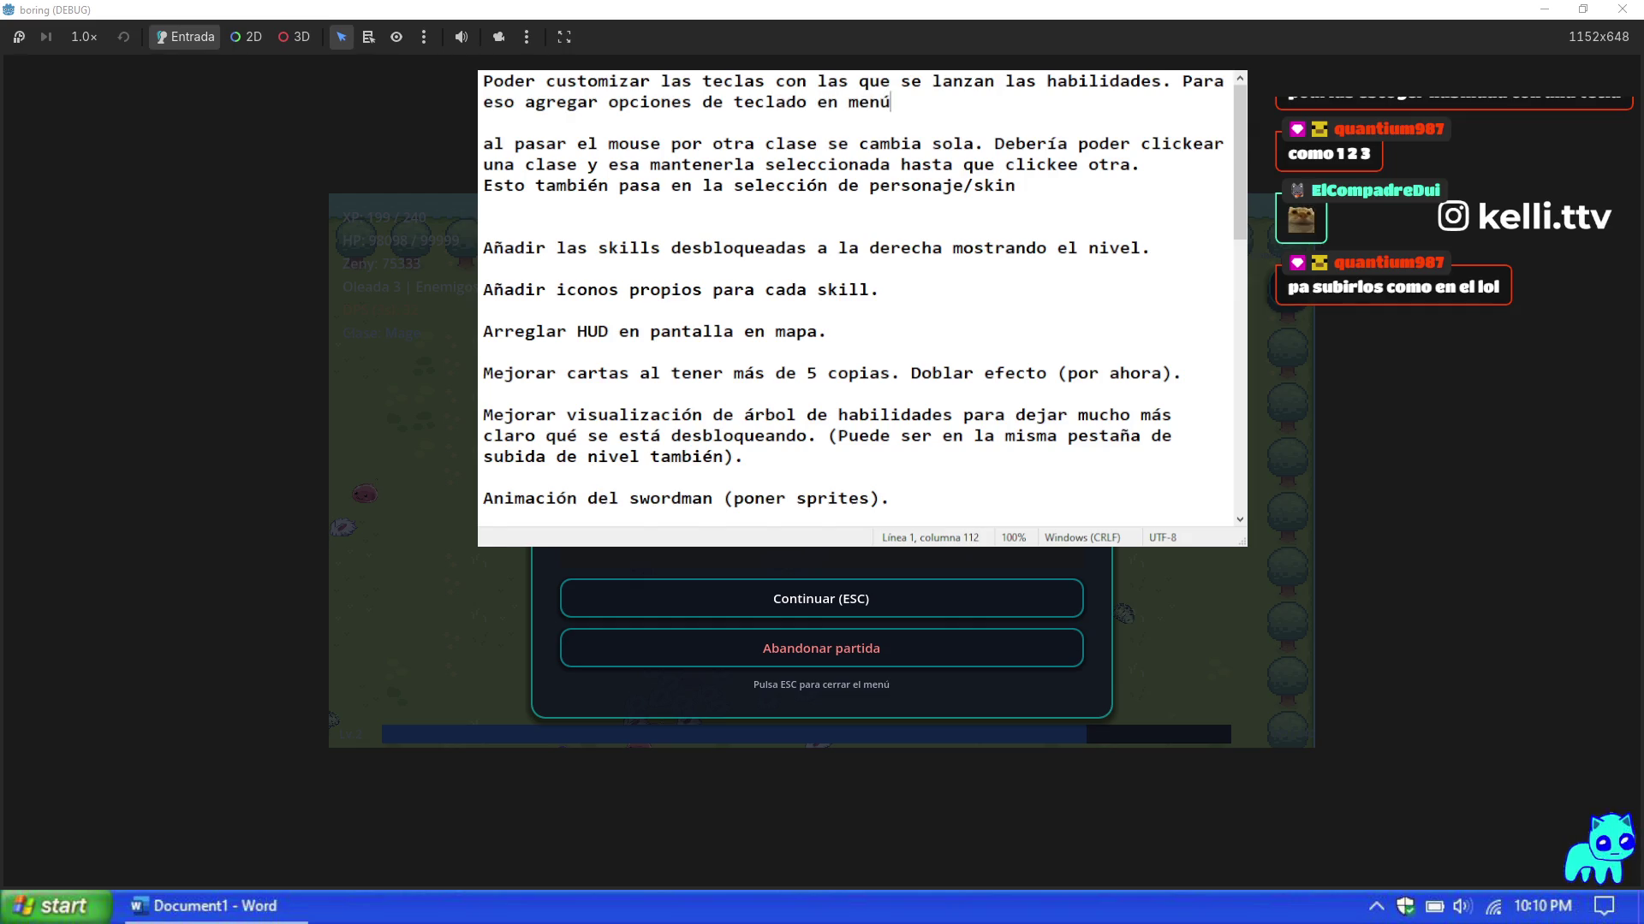
pyautogui.write(' de pausa.')
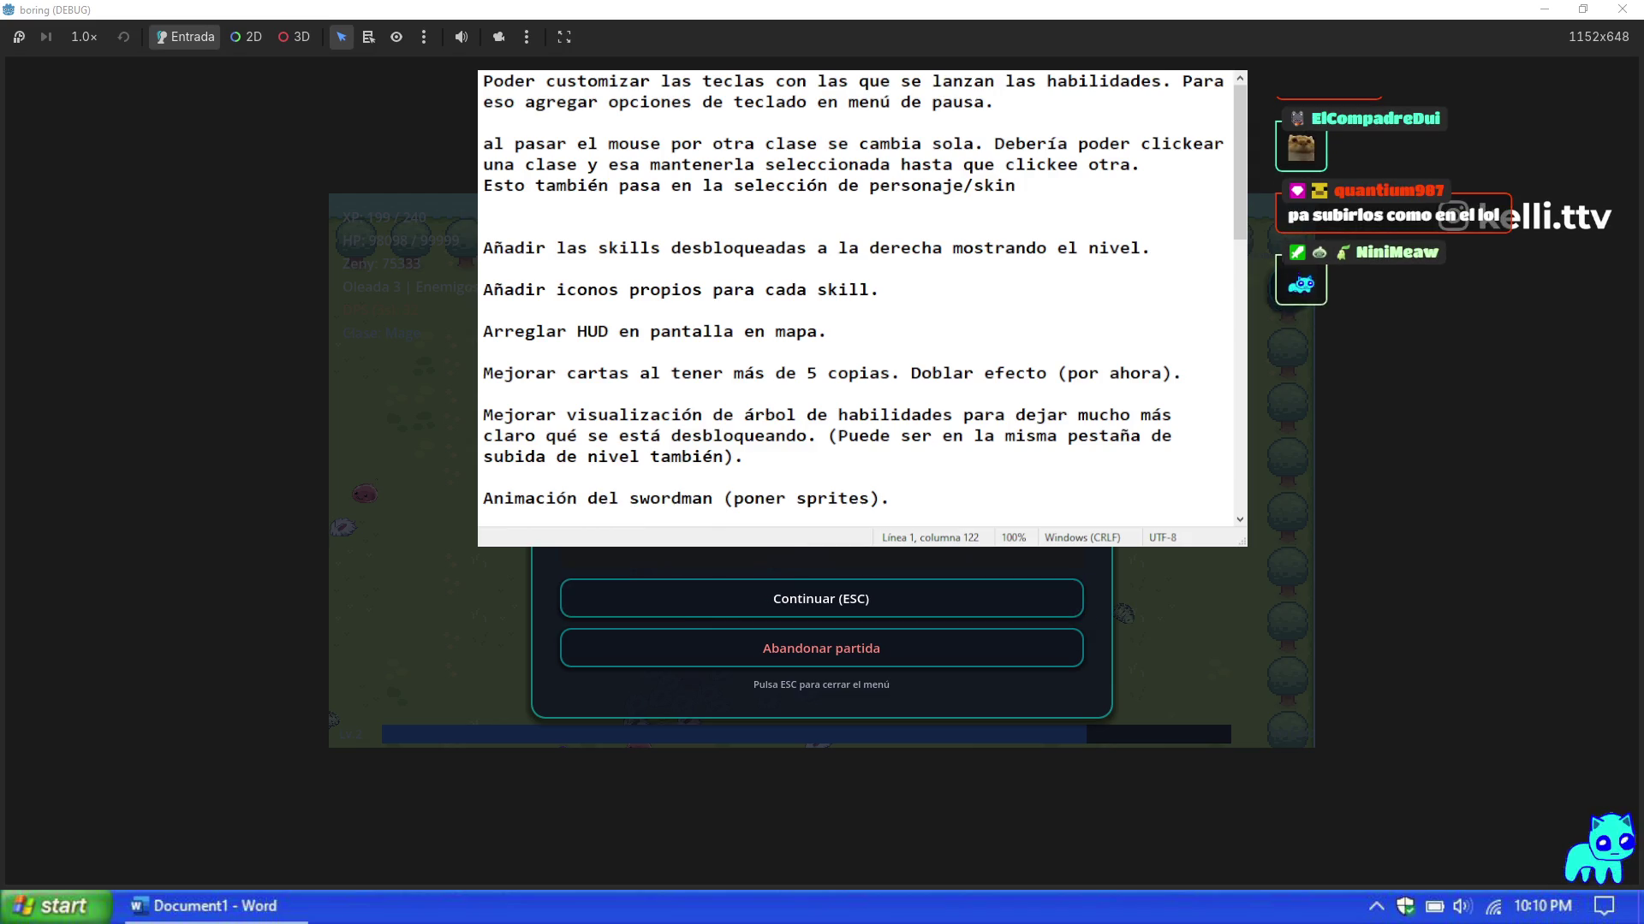
pyautogui.click(848, 610)
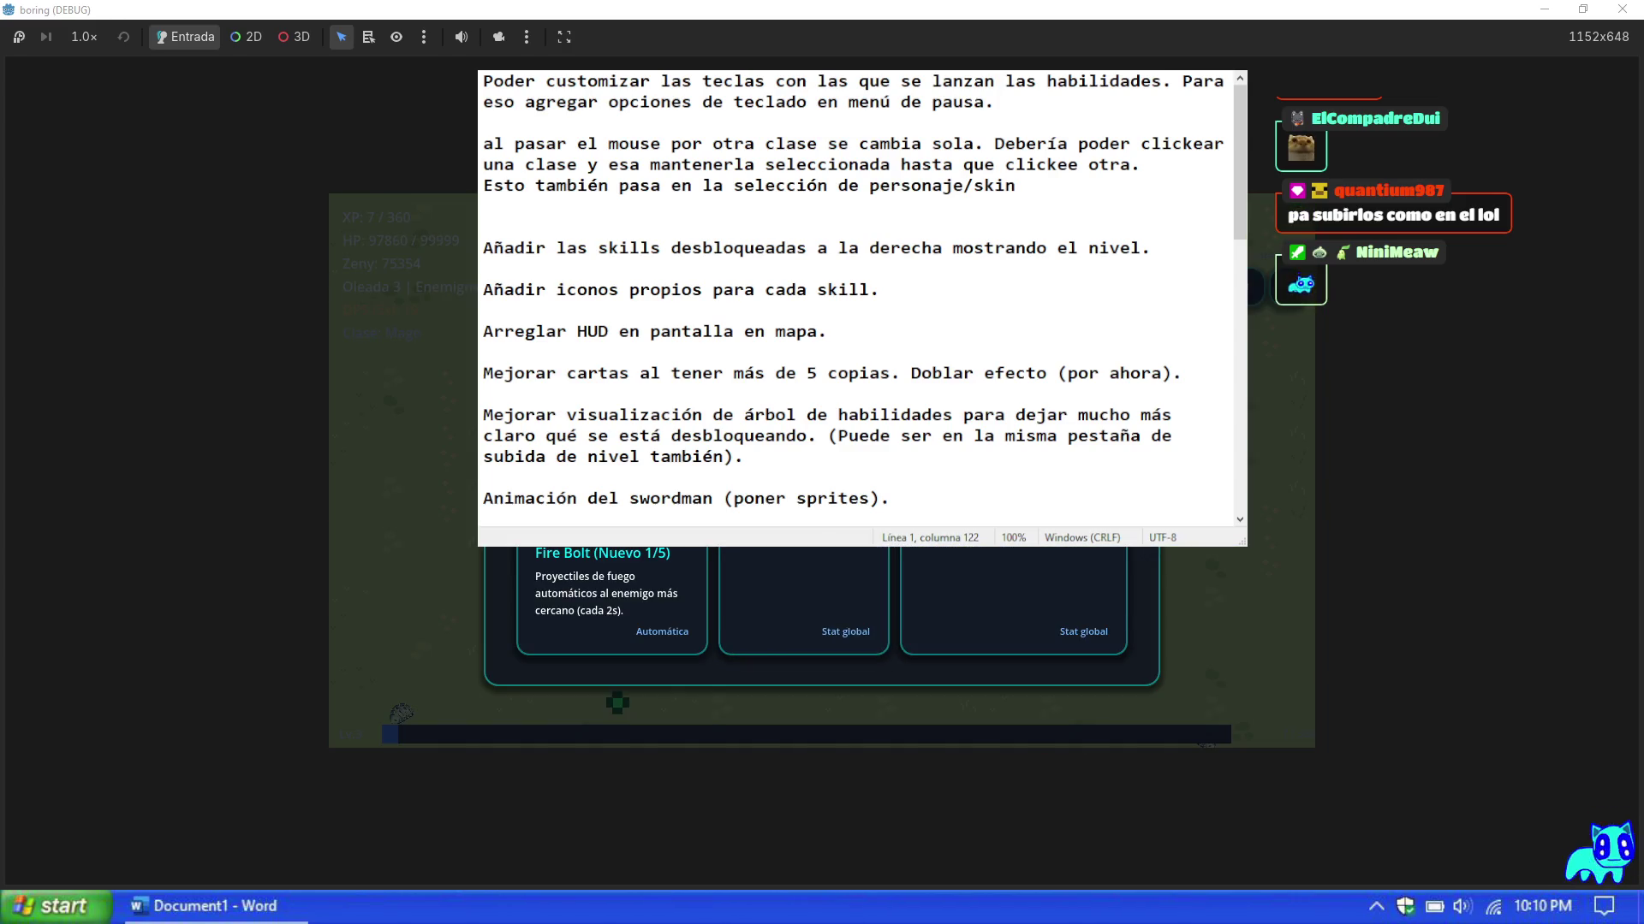
# Step: Choose the Fire Bolt upgrade card in the game and pause again
pyautogui.click(611, 599)
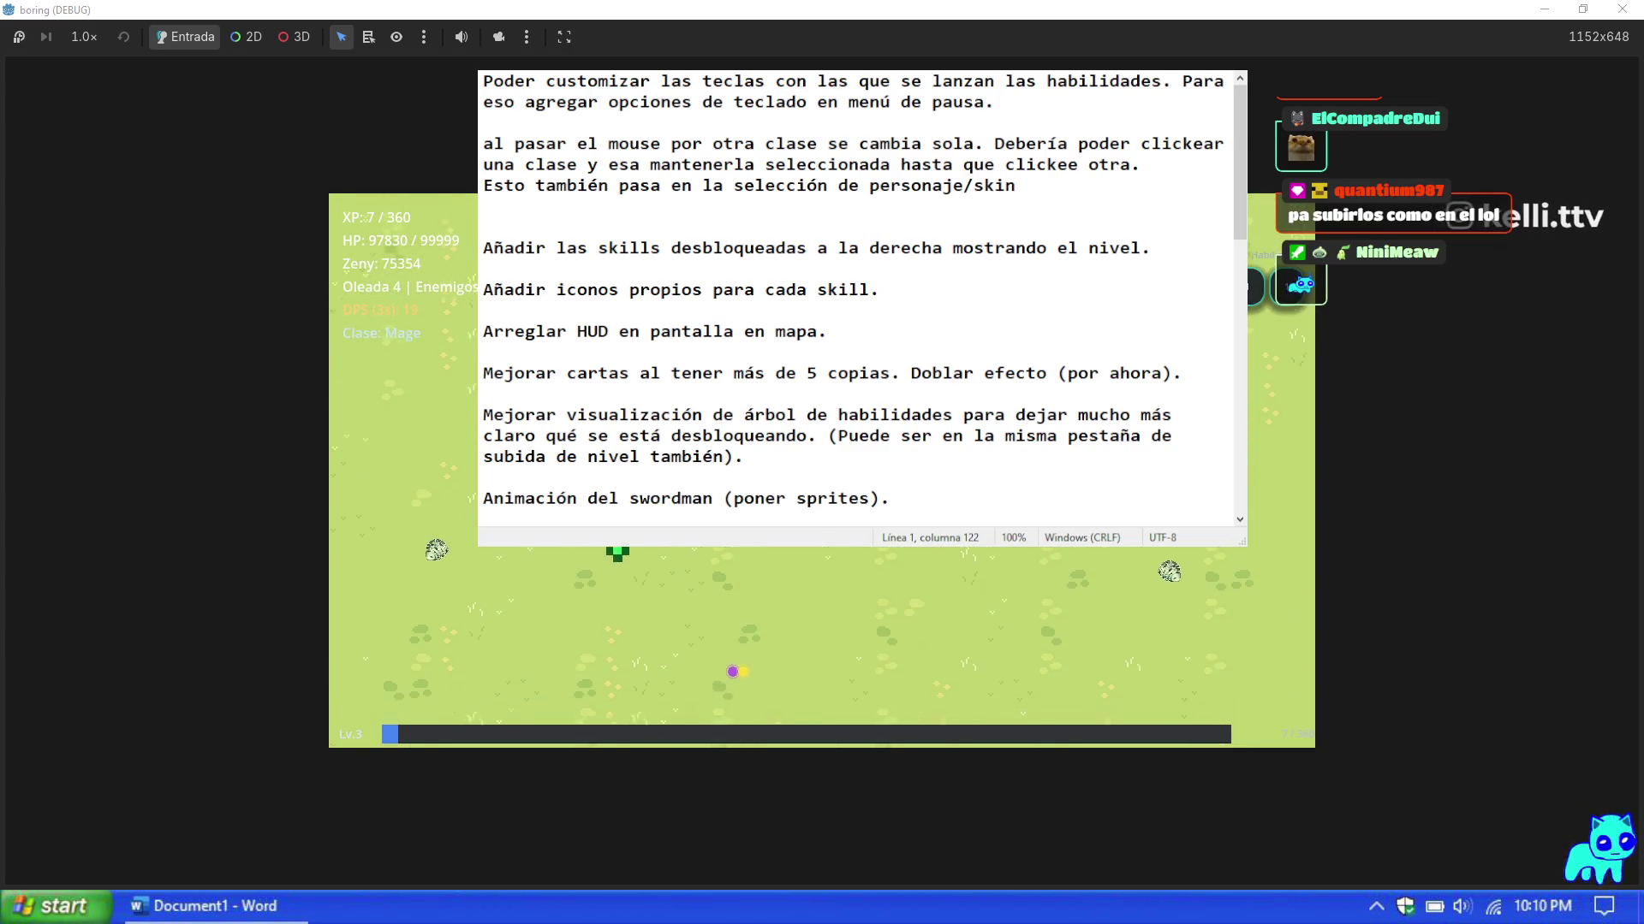
pyautogui.press('Escape')
pyautogui.scroll(-5, 856, 300)
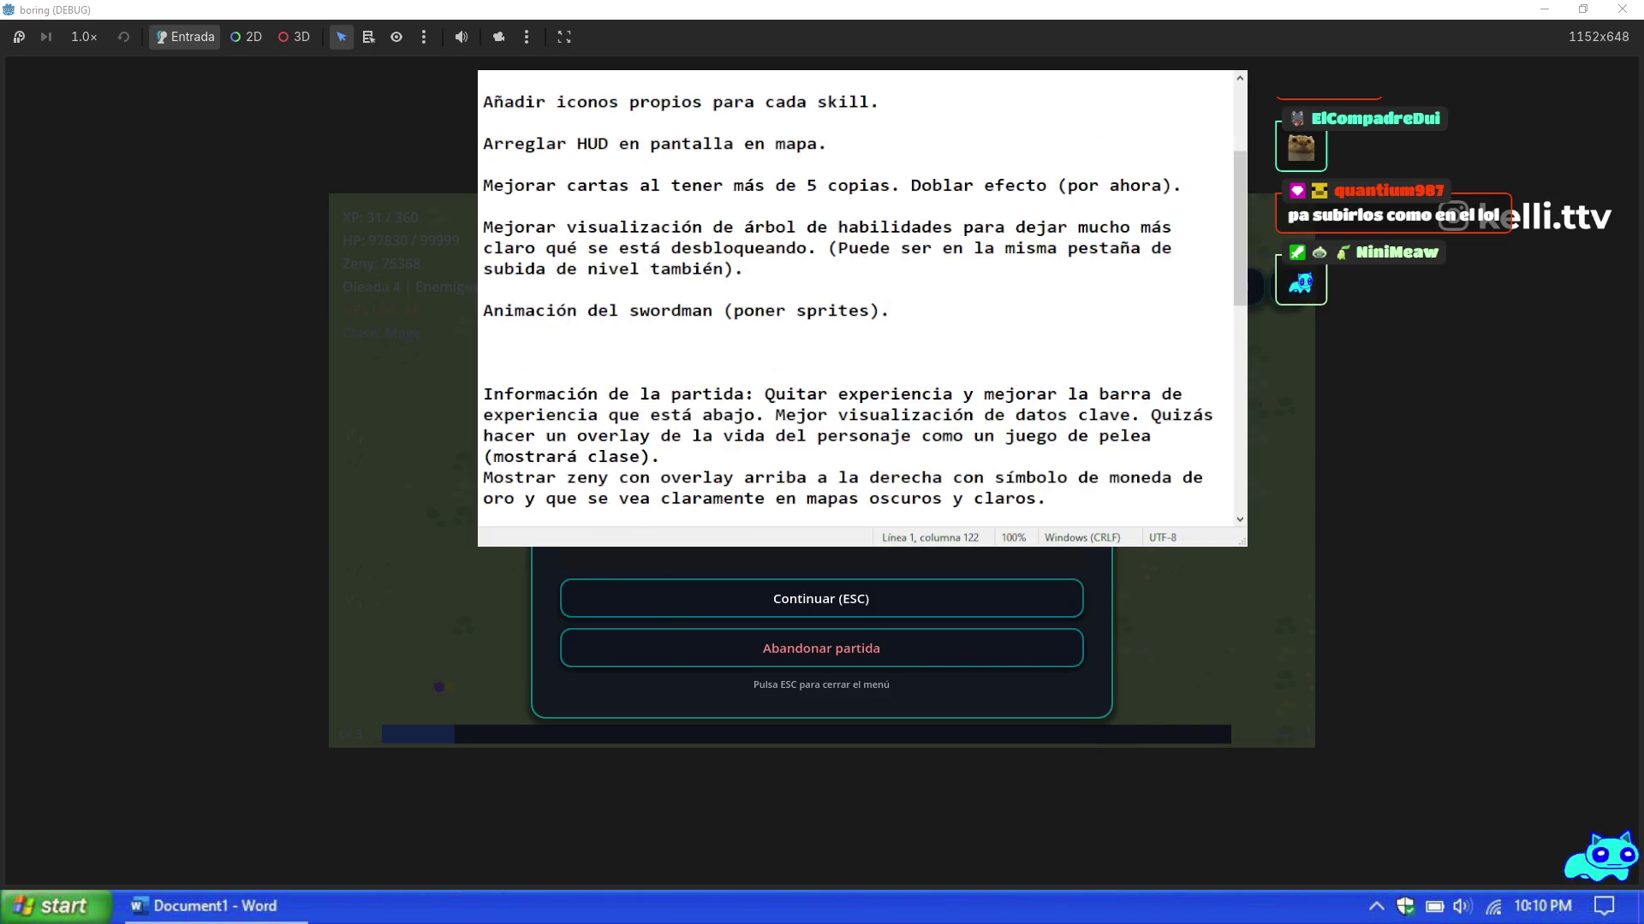
pyautogui.scroll(2, 908, 210)
# Step: Below the skill-tree item, write 'Añadir usables dropeados por monstruos. Poder ver bolsa de objetos y usables'
pyautogui.click(837, 270)
pyautogui.press('Return')
pyautogui.press('Return')
pyautogui.write('Añadir usables dropeados por ')
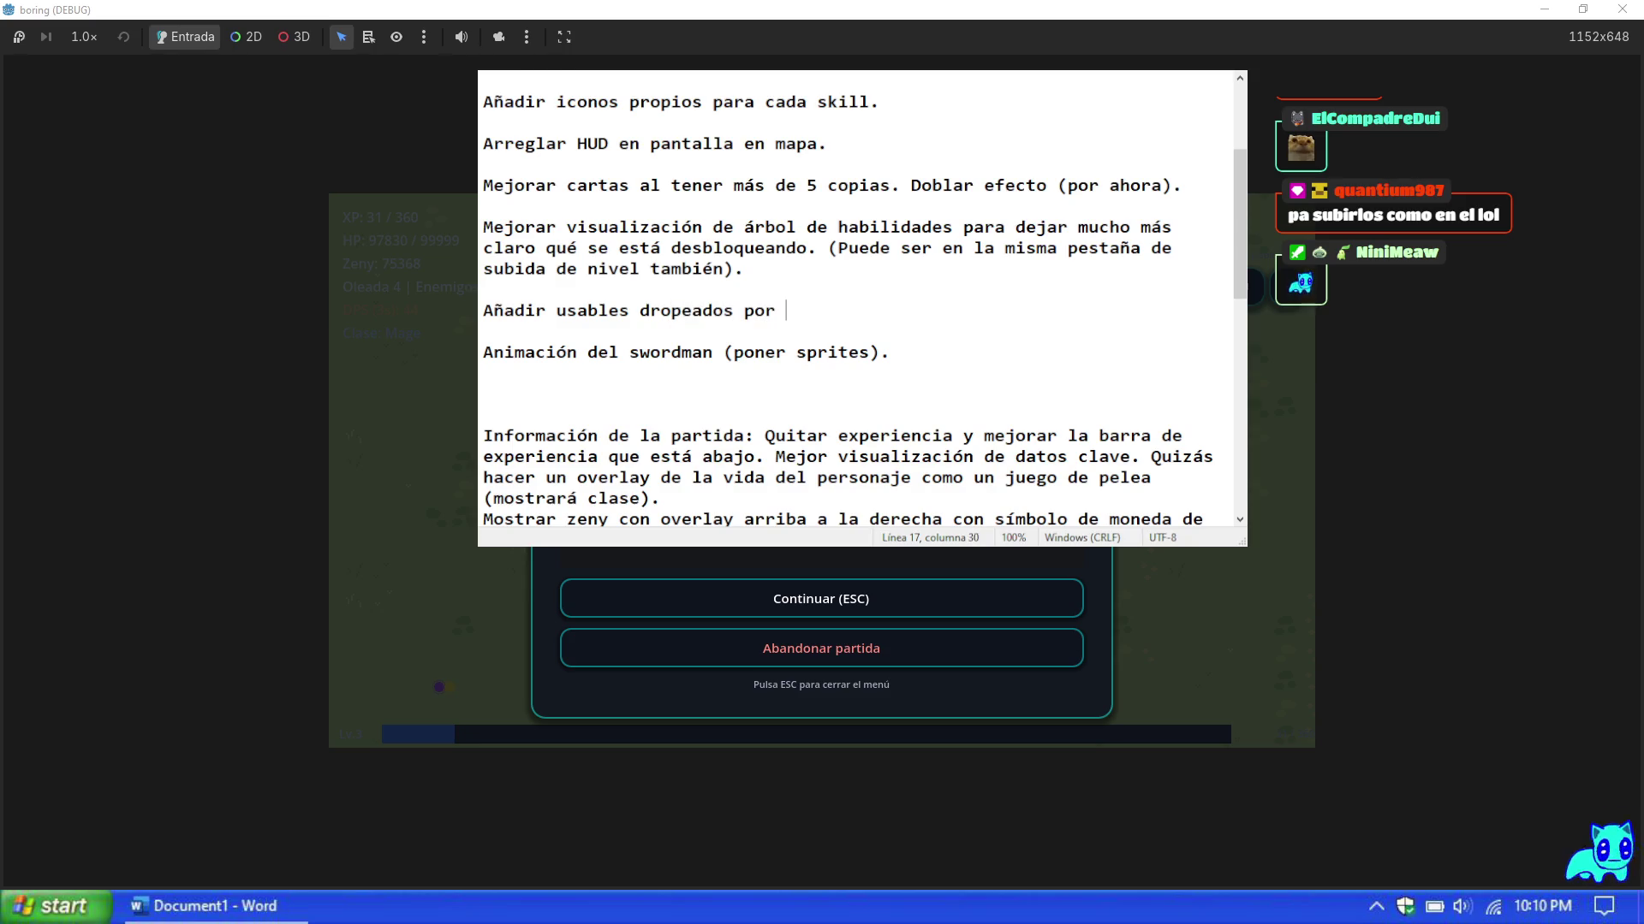
pyautogui.write('monstruos,')
pyautogui.press('BackSpace')
pyautogui.write('. Poder ver ')
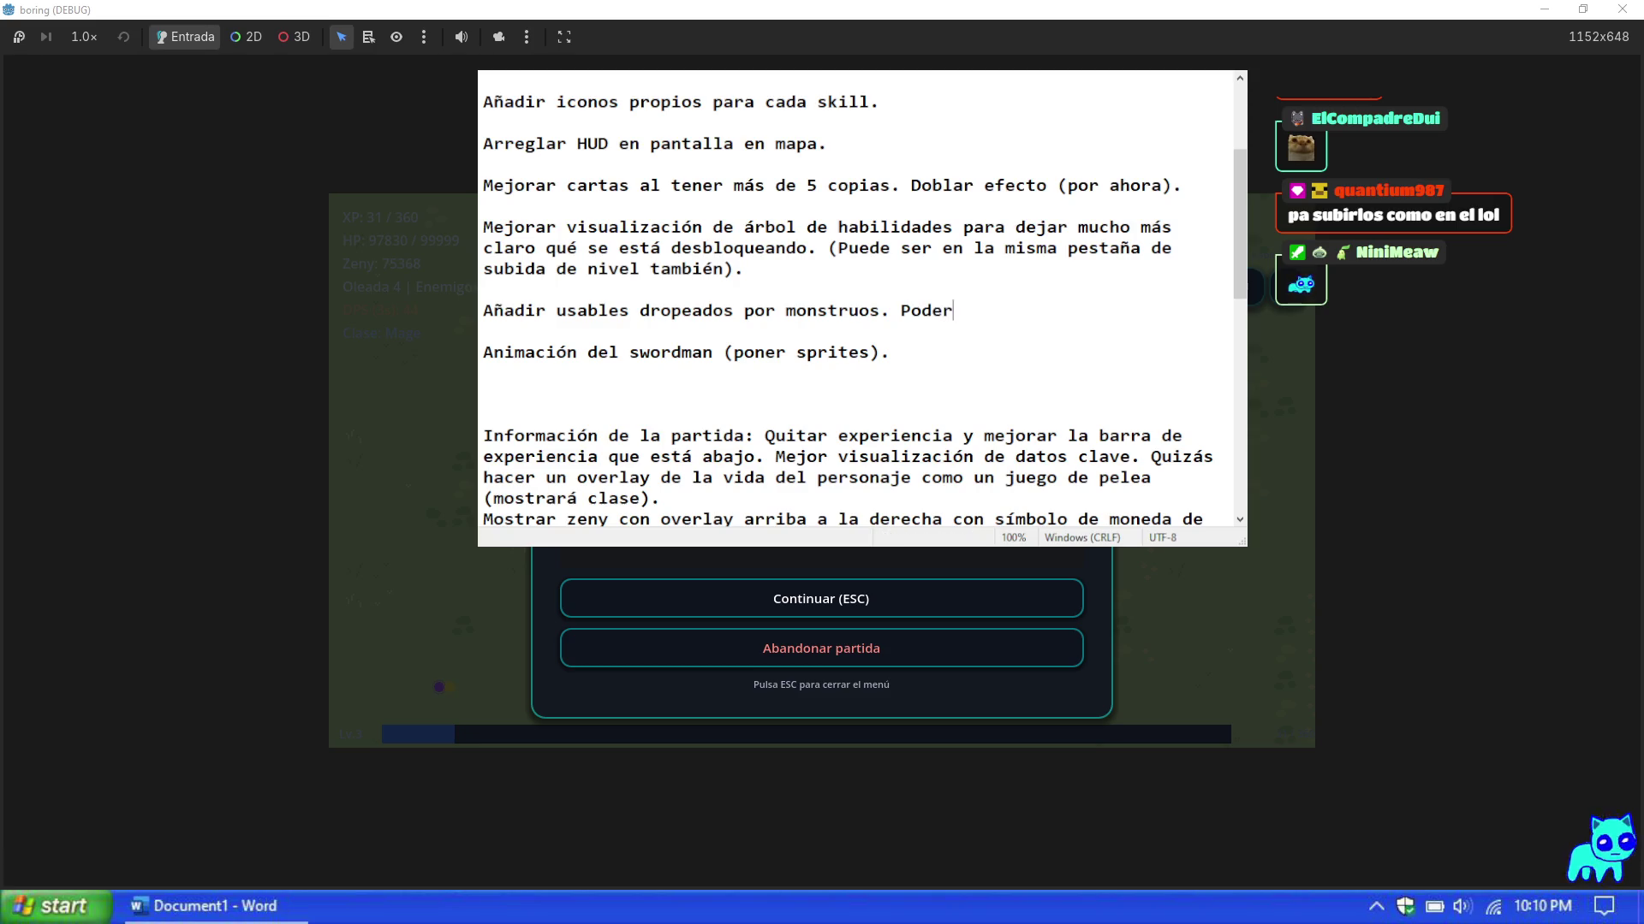
pyautogui.write('bolsa de ob')
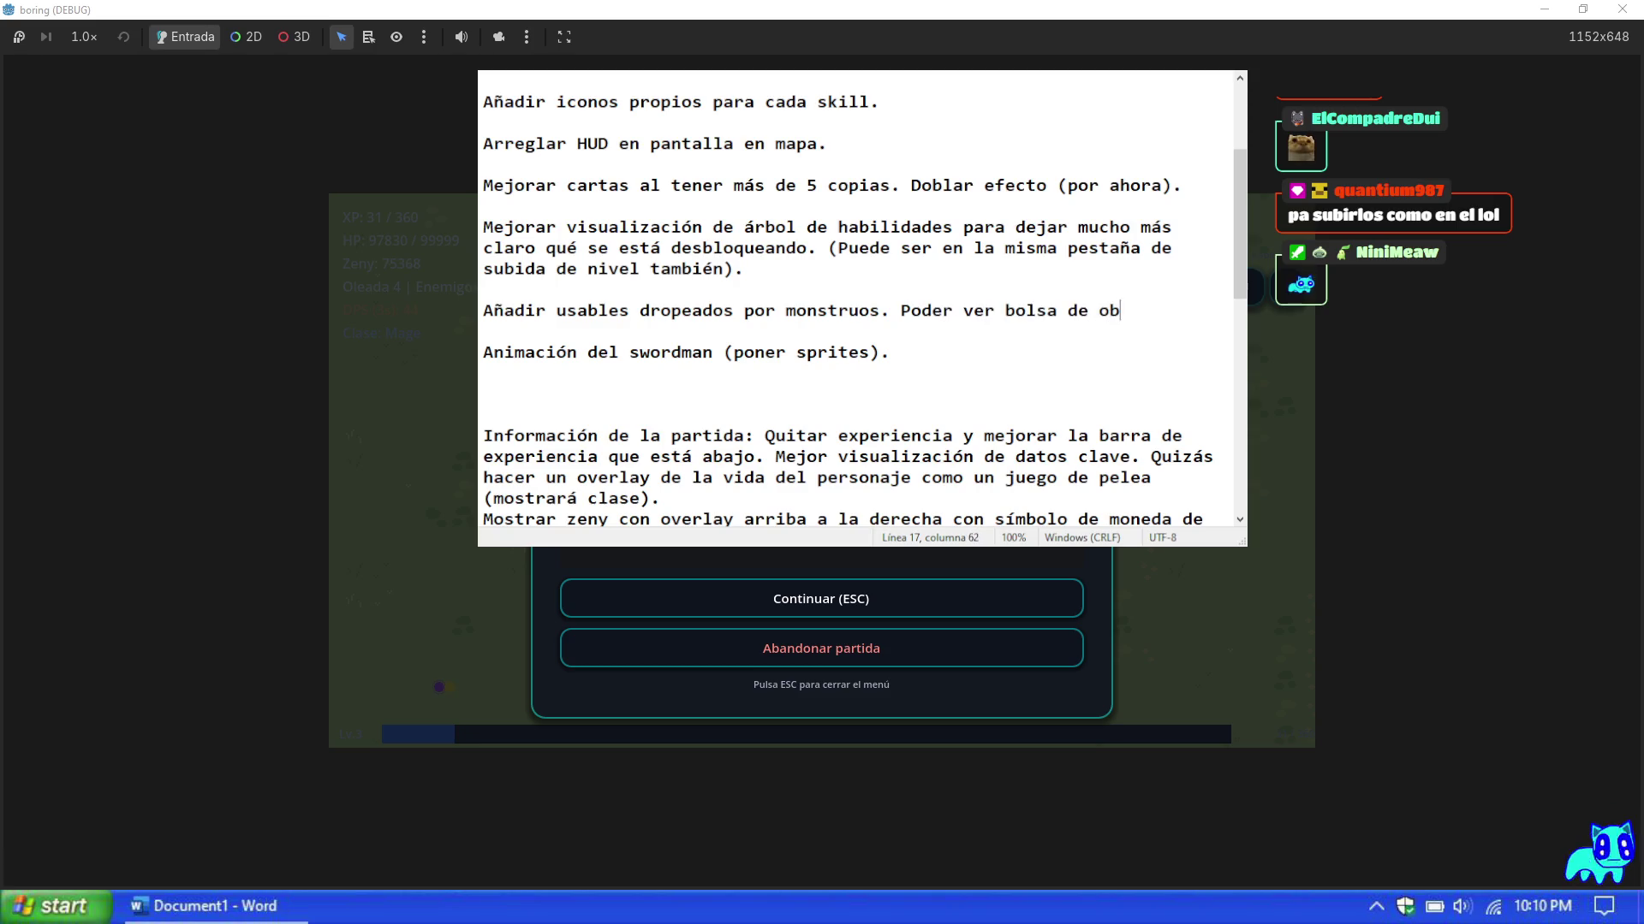
pyautogui.write('jetos y usables')
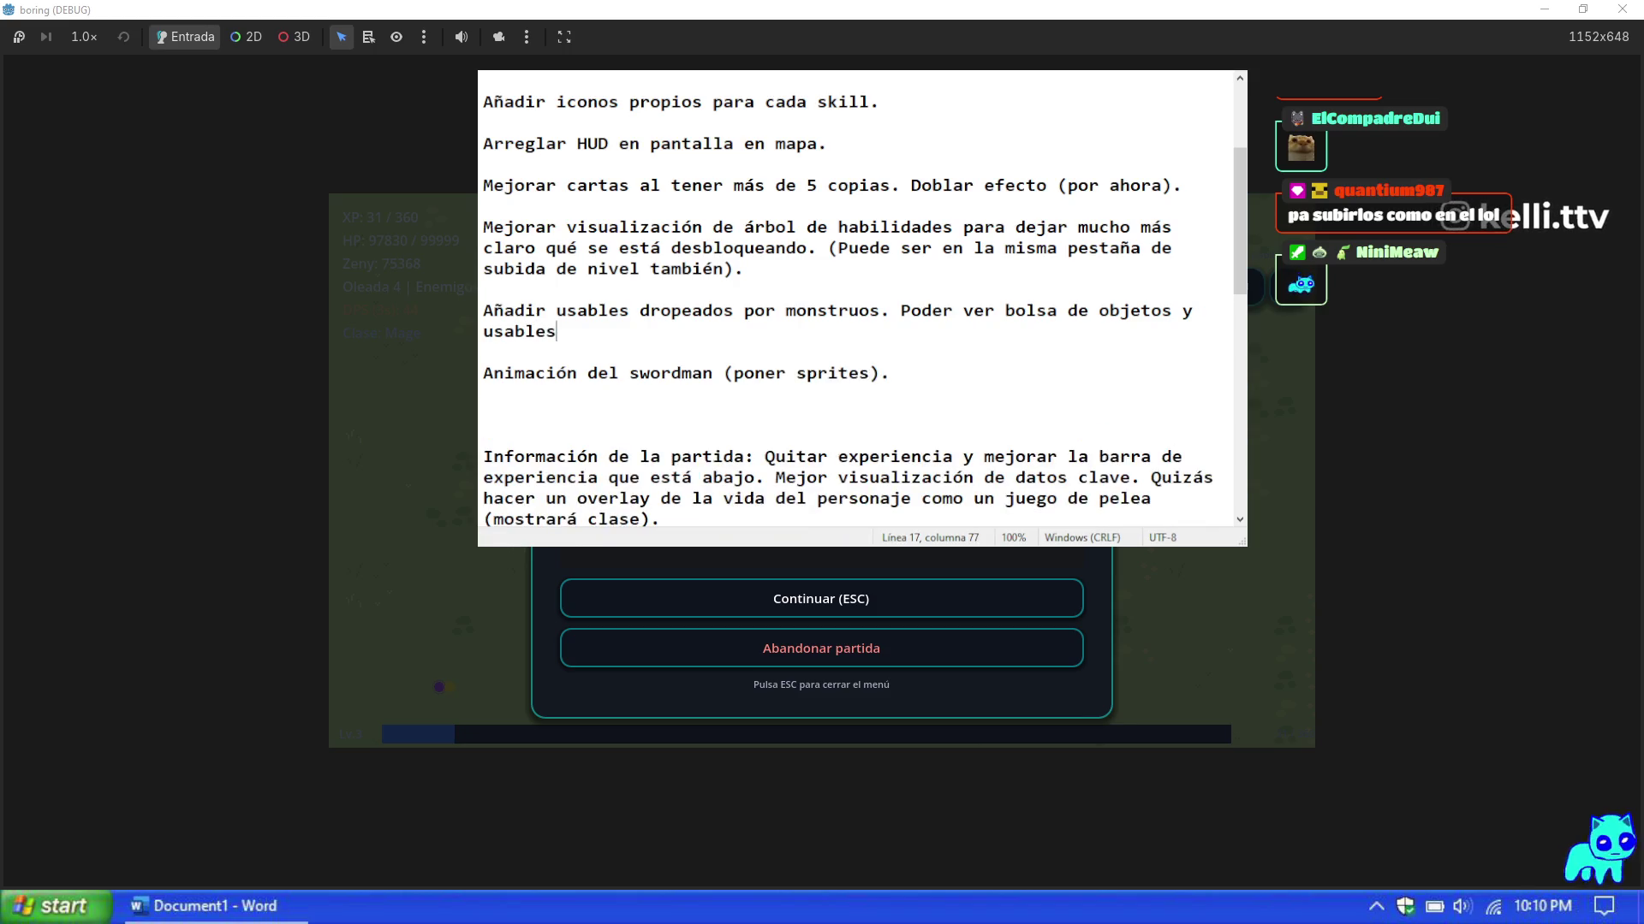
# Step: Insert 'Los usables se podrán asignar a una tecla (predeterminados se usarán los números del 1 al 9).'
pyautogui.click(892, 312)
pyautogui.write('Los usab')
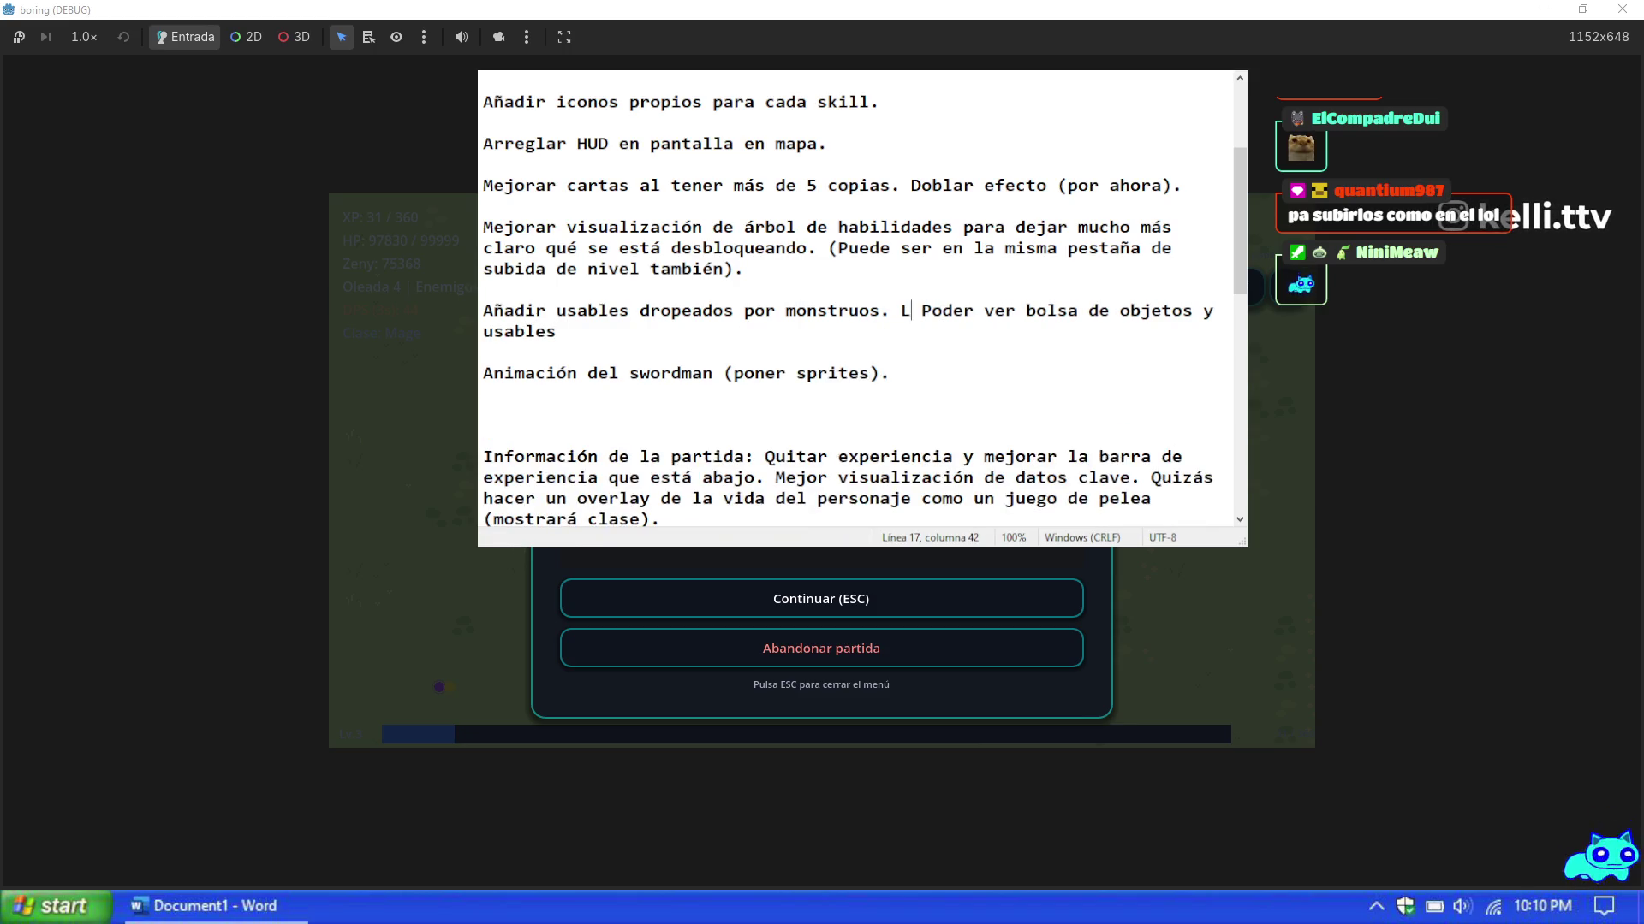
pyautogui.write('les se podrán asigna')
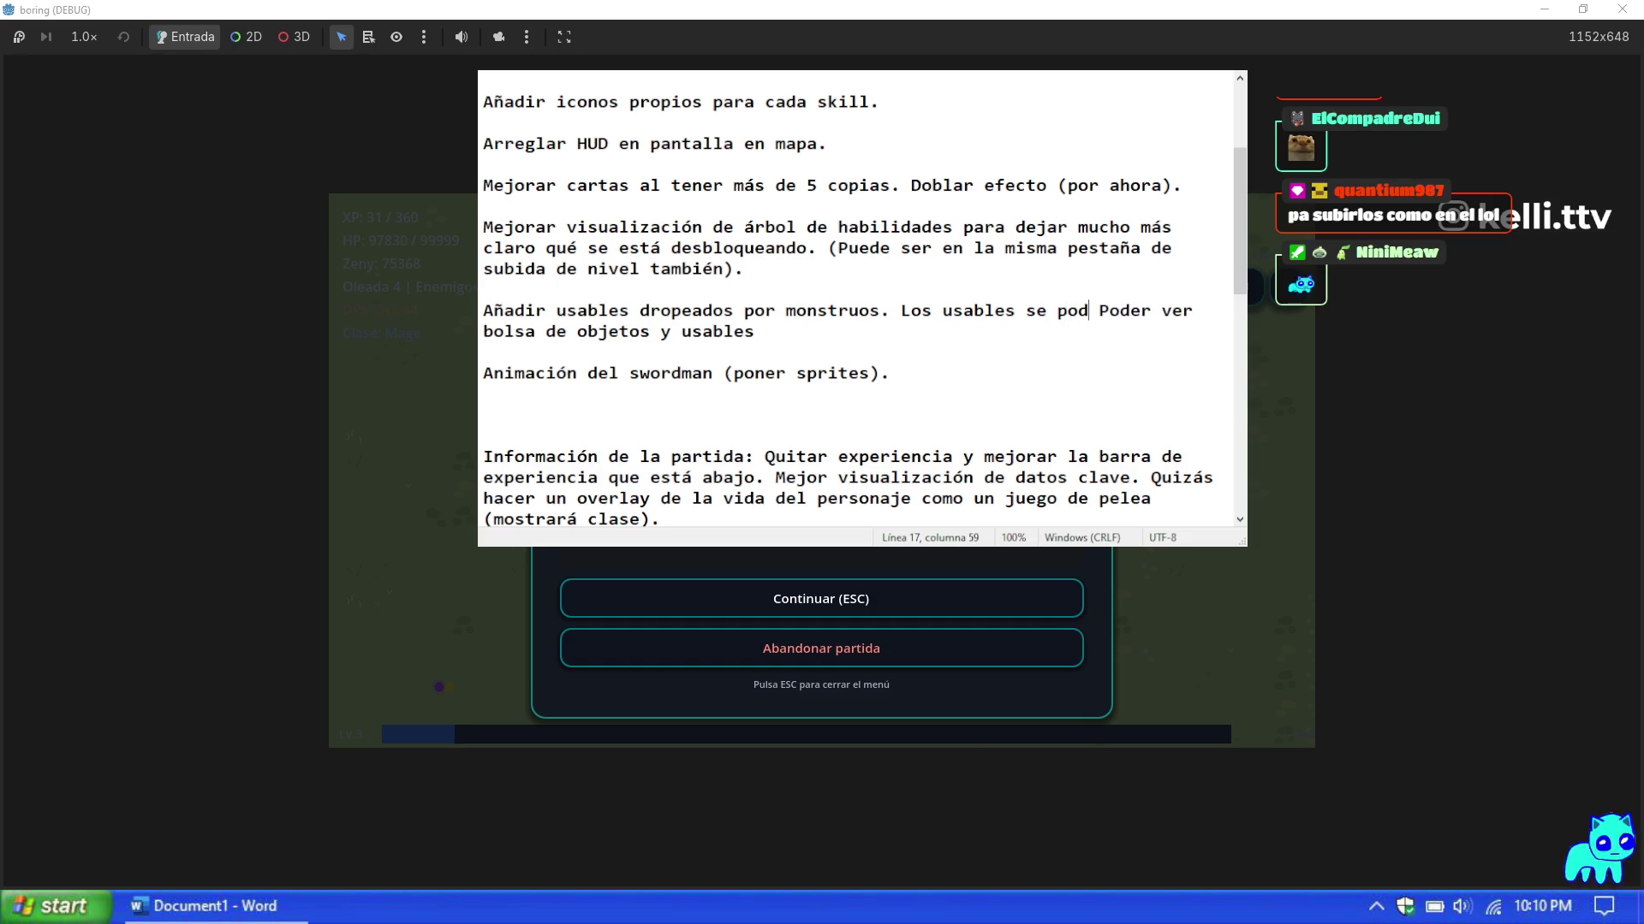
pyautogui.write('r a una')
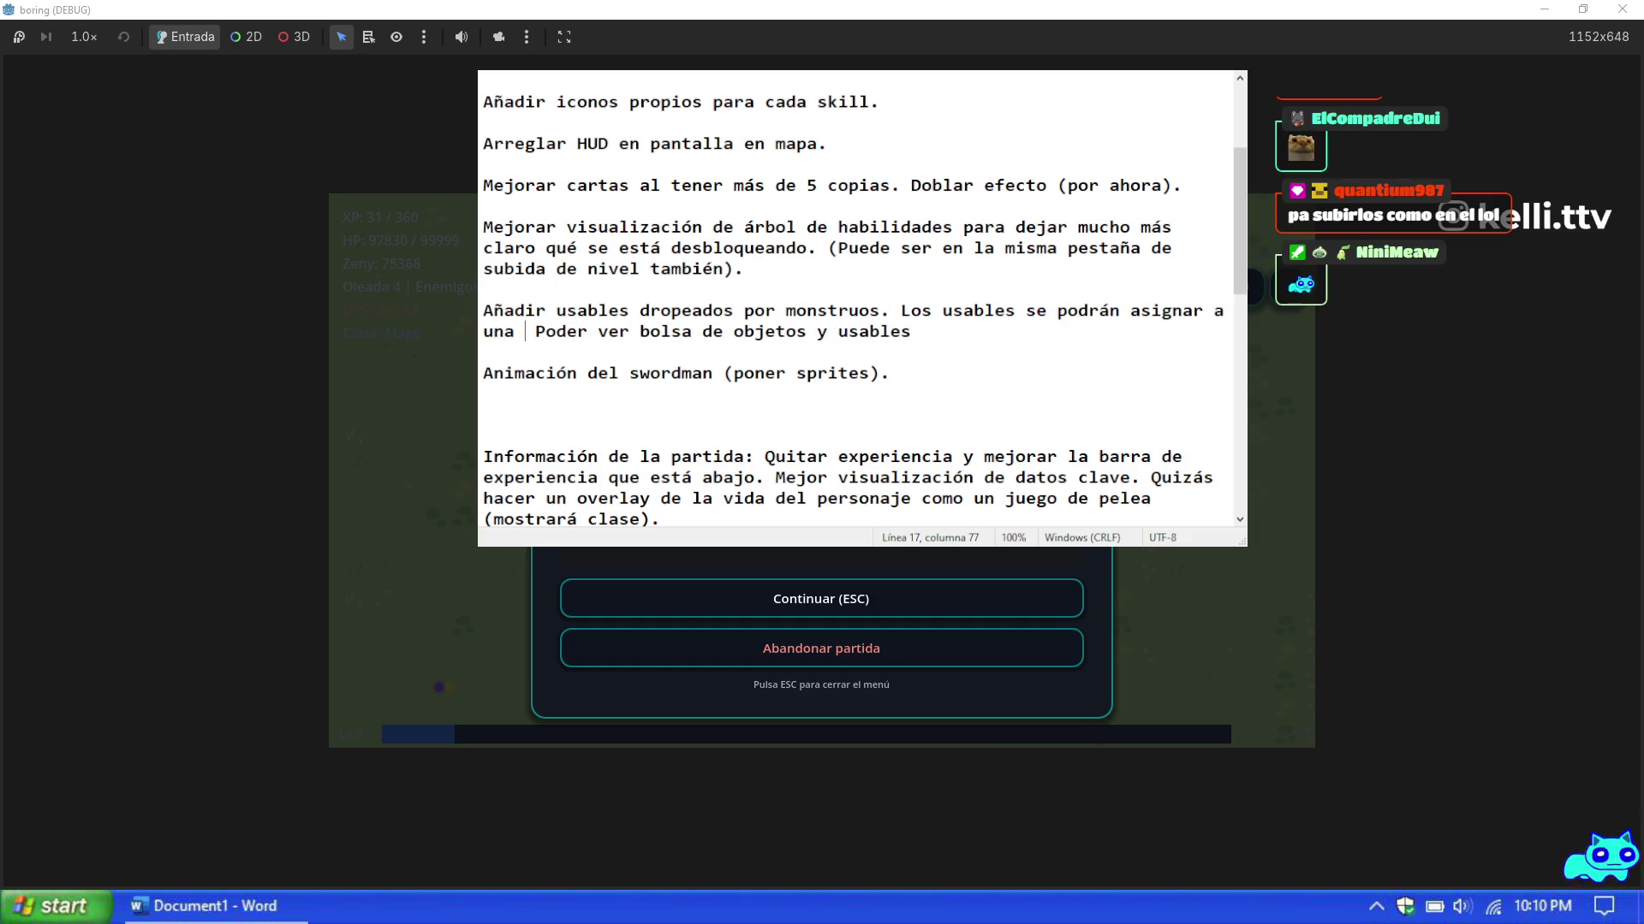
pyautogui.press('BackSpace')
pyautogui.press('BackSpace')
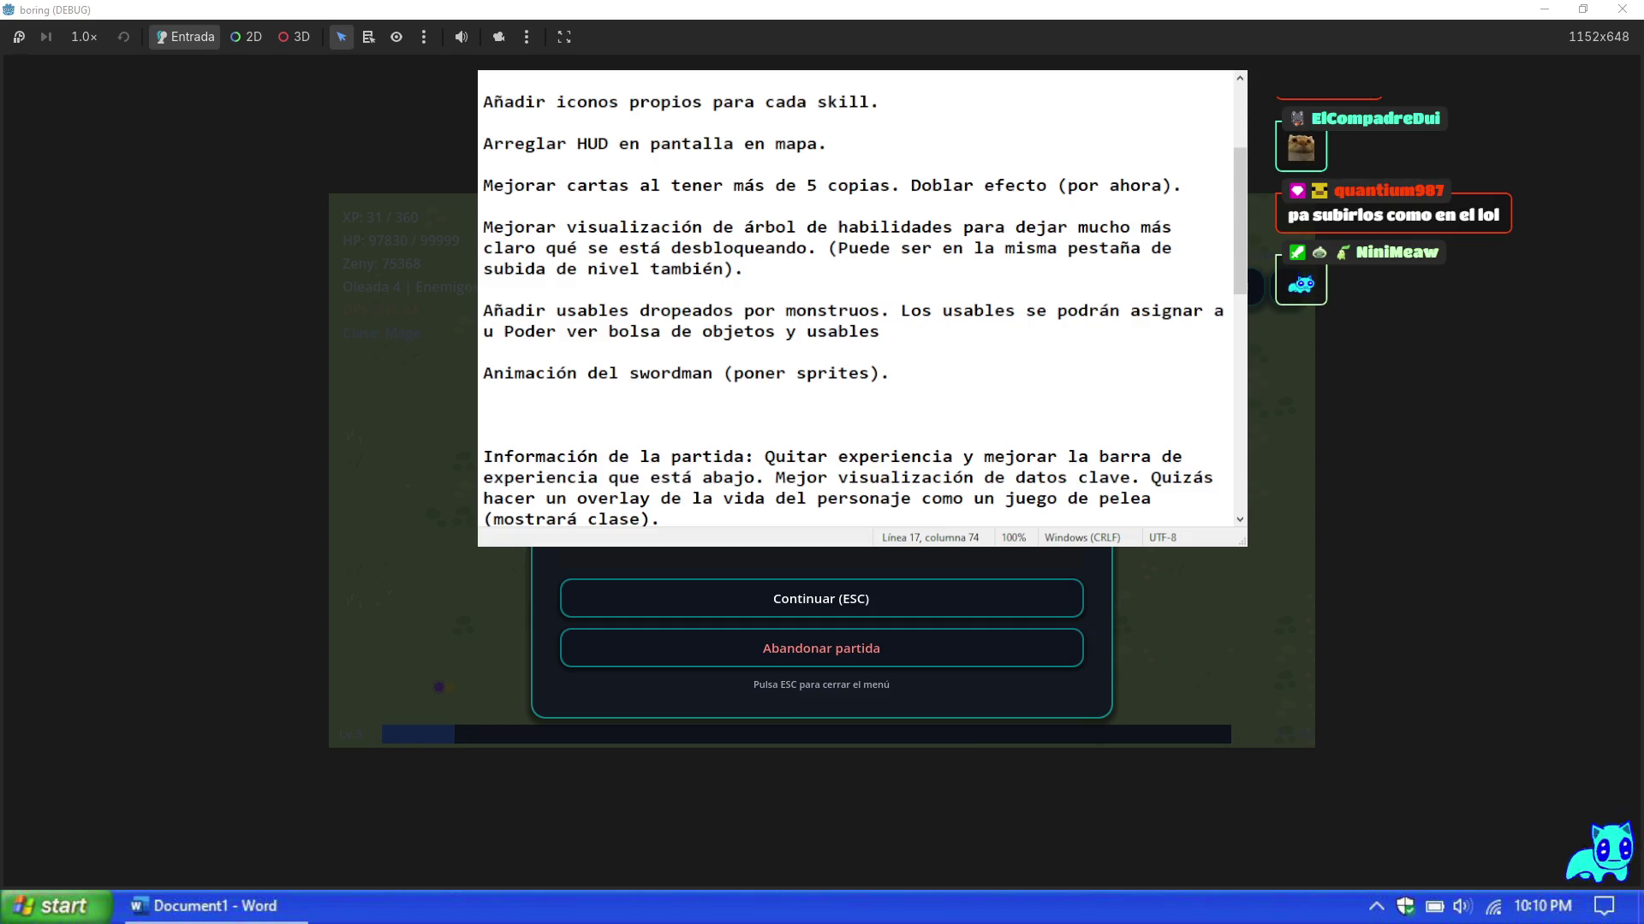
pyautogui.write('na tecla (')
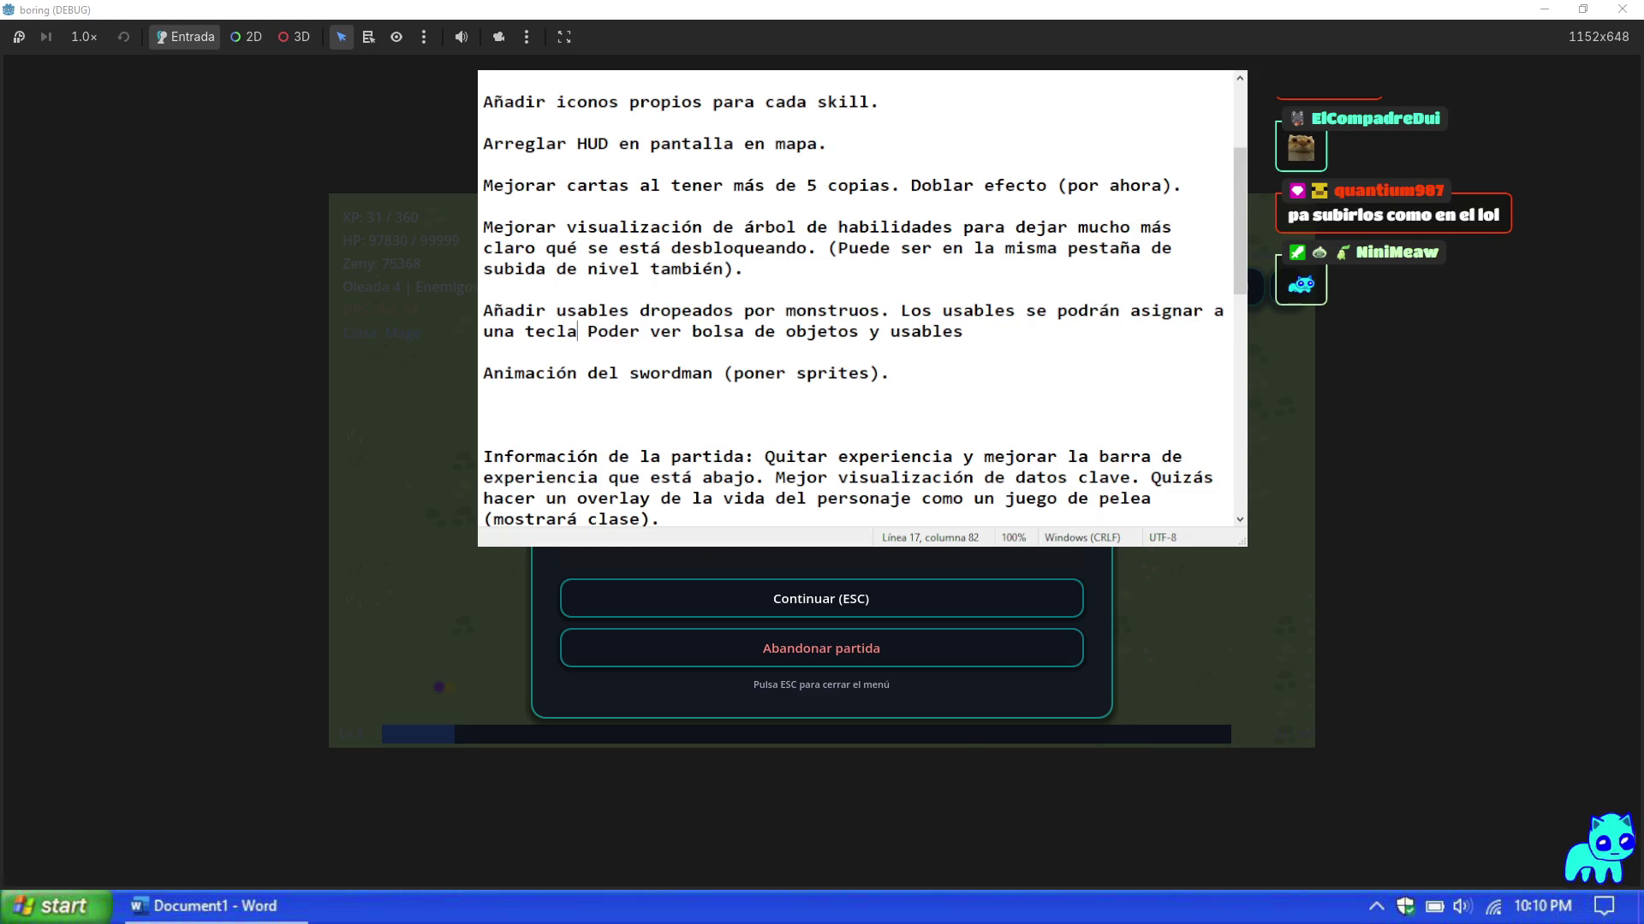
pyautogui.write('predeterminados')
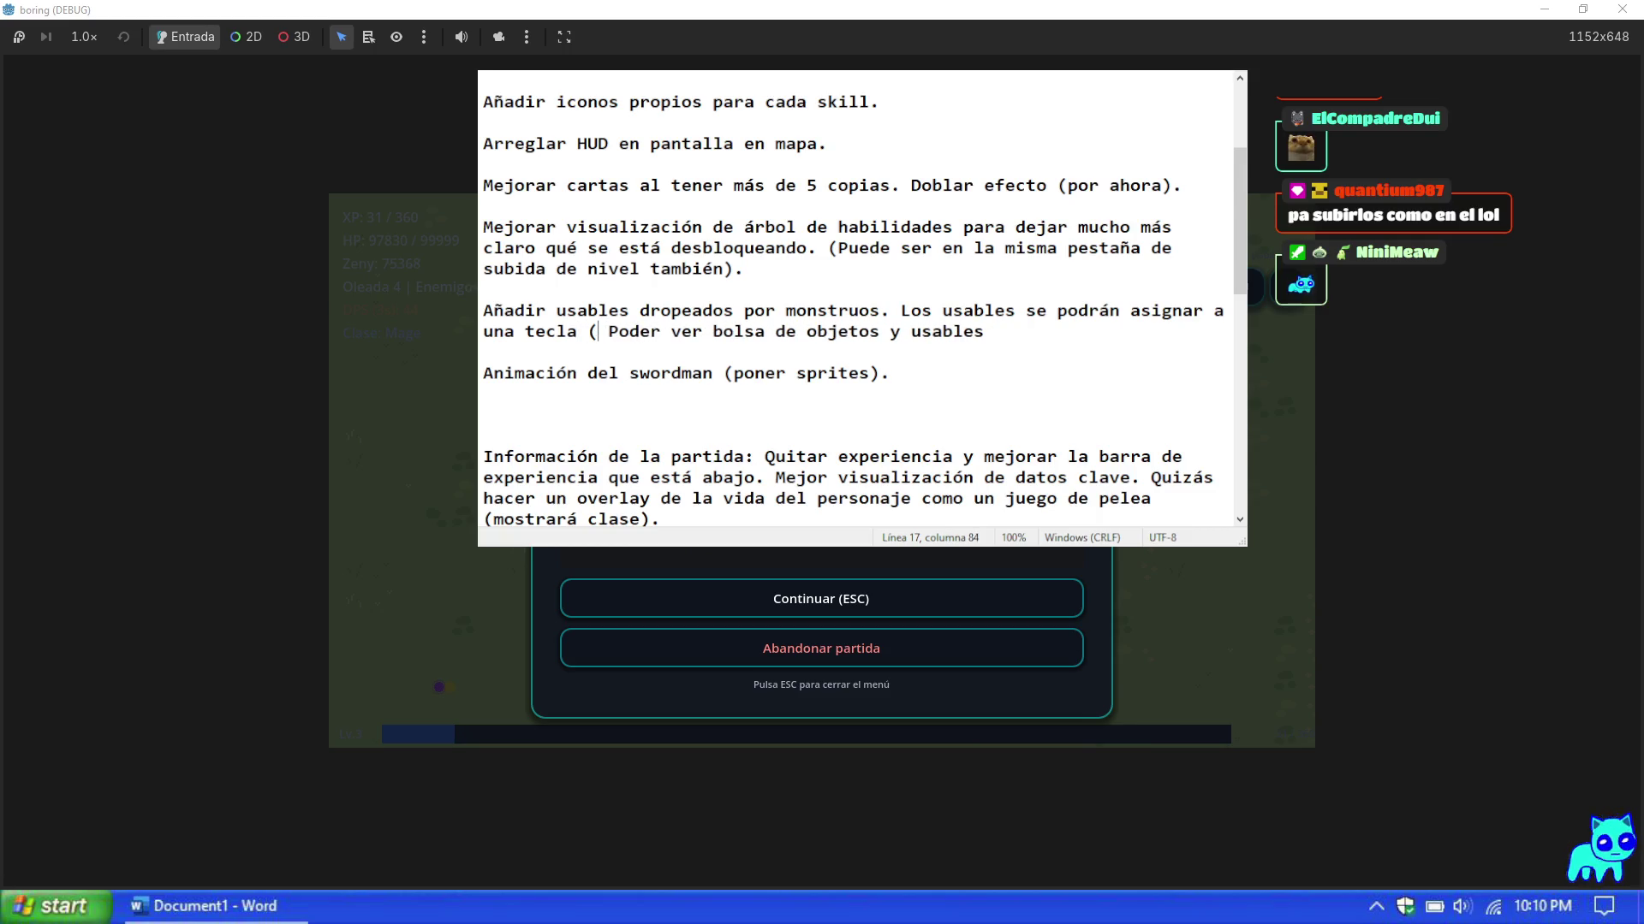
pyautogui.write(' se usarán los n')
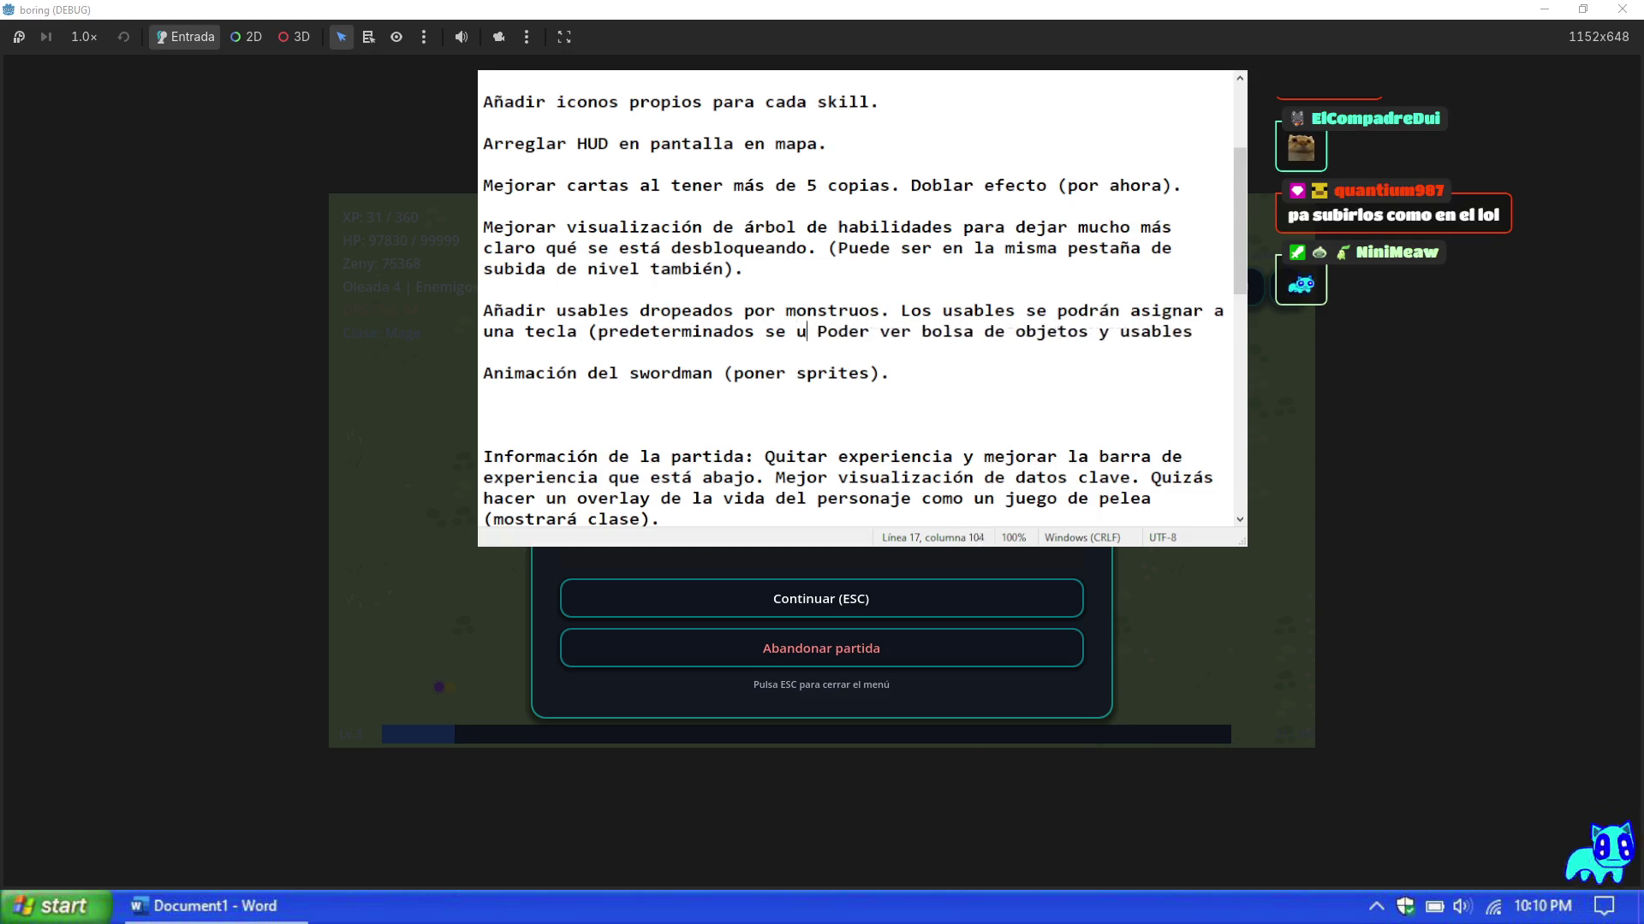
pyautogui.write('úmeros del 1 ')
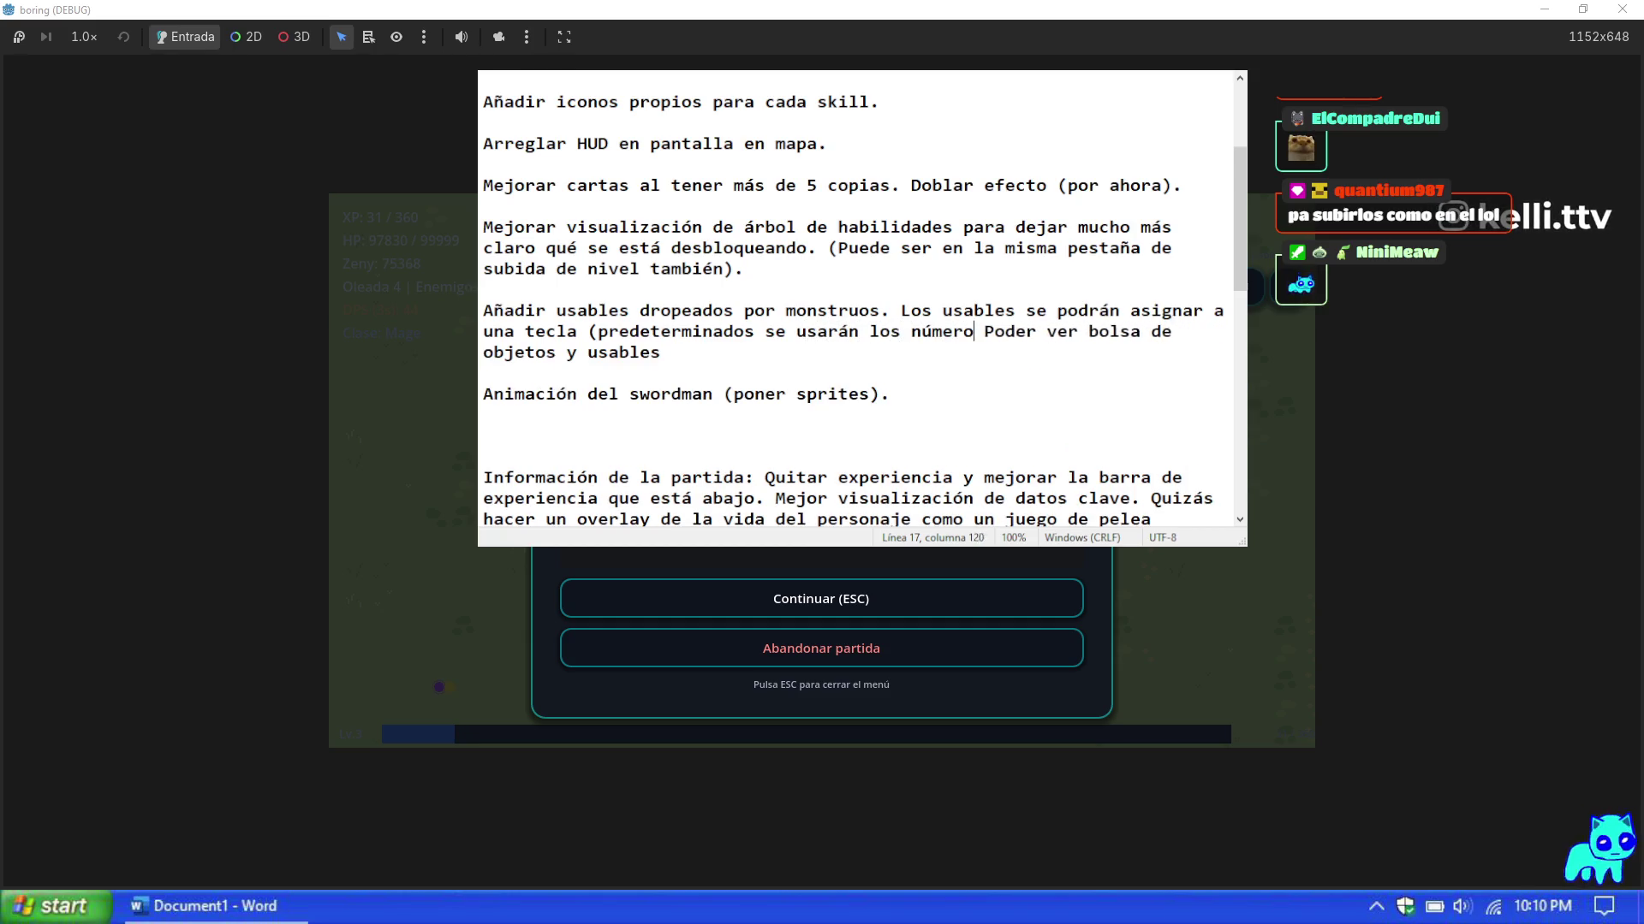
pyautogui.write('al ')
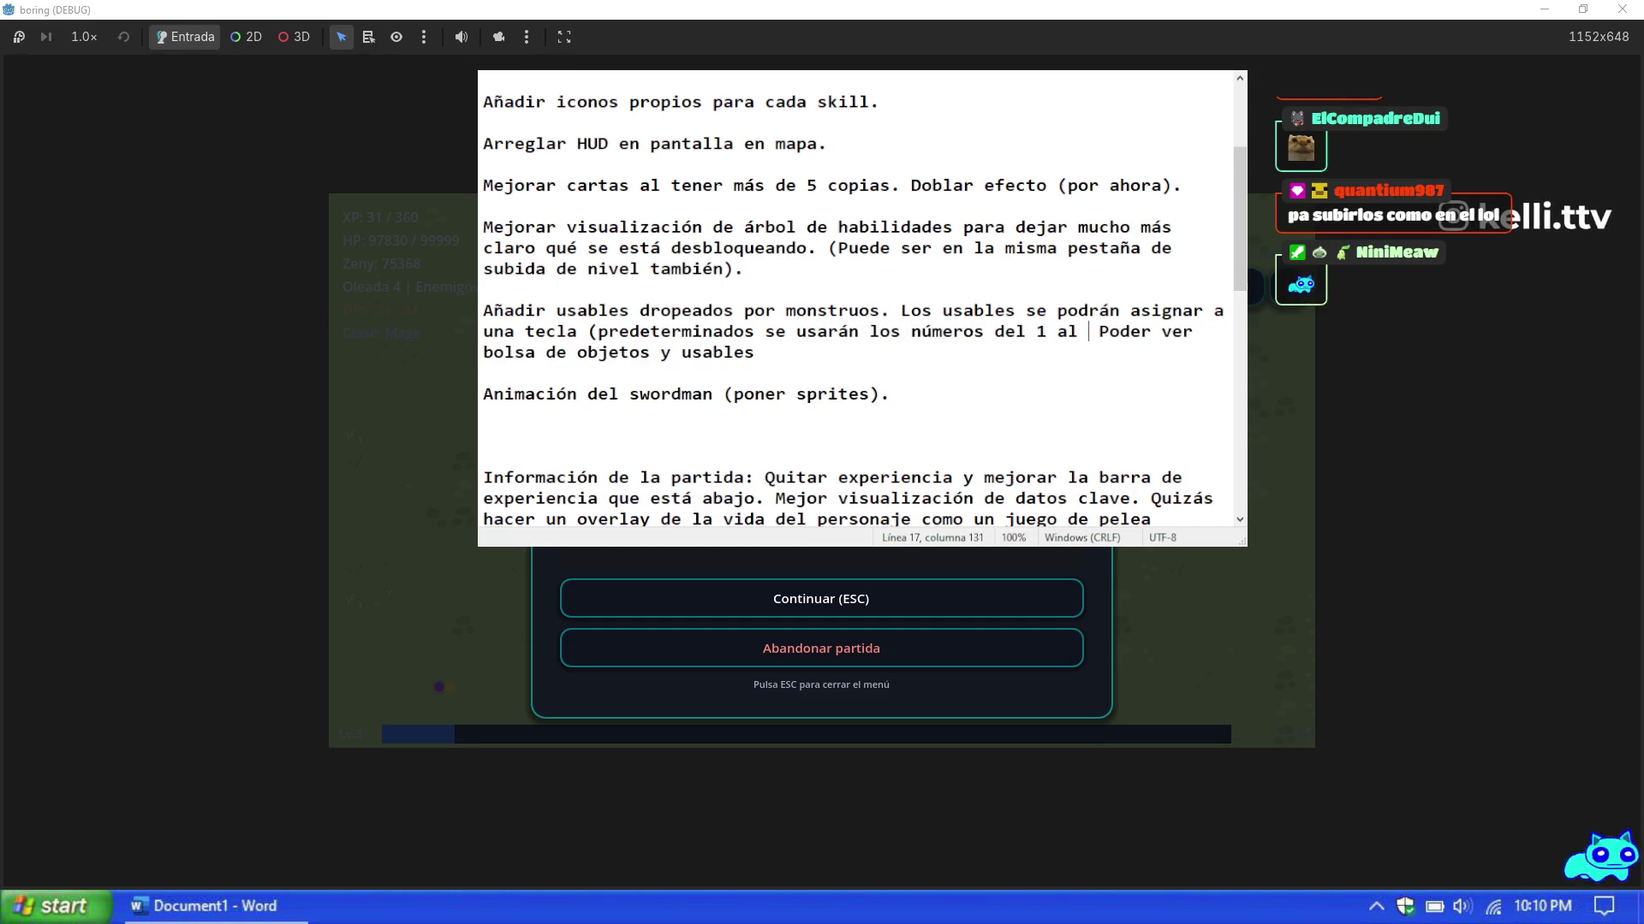
pyautogui.write('9')
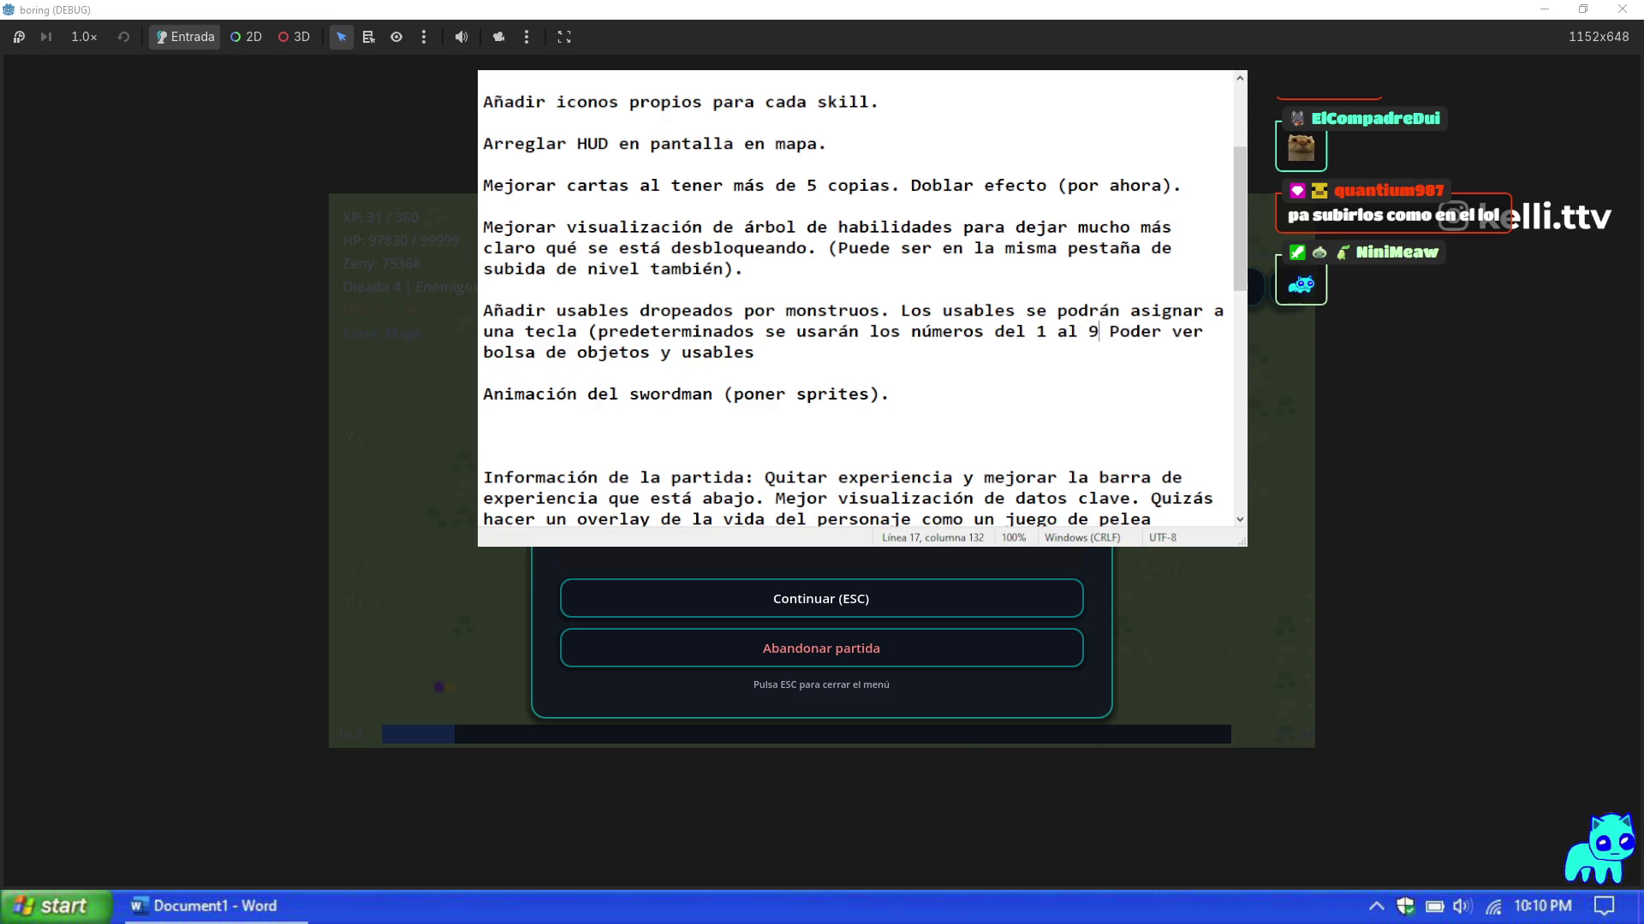
pyautogui.write(').')
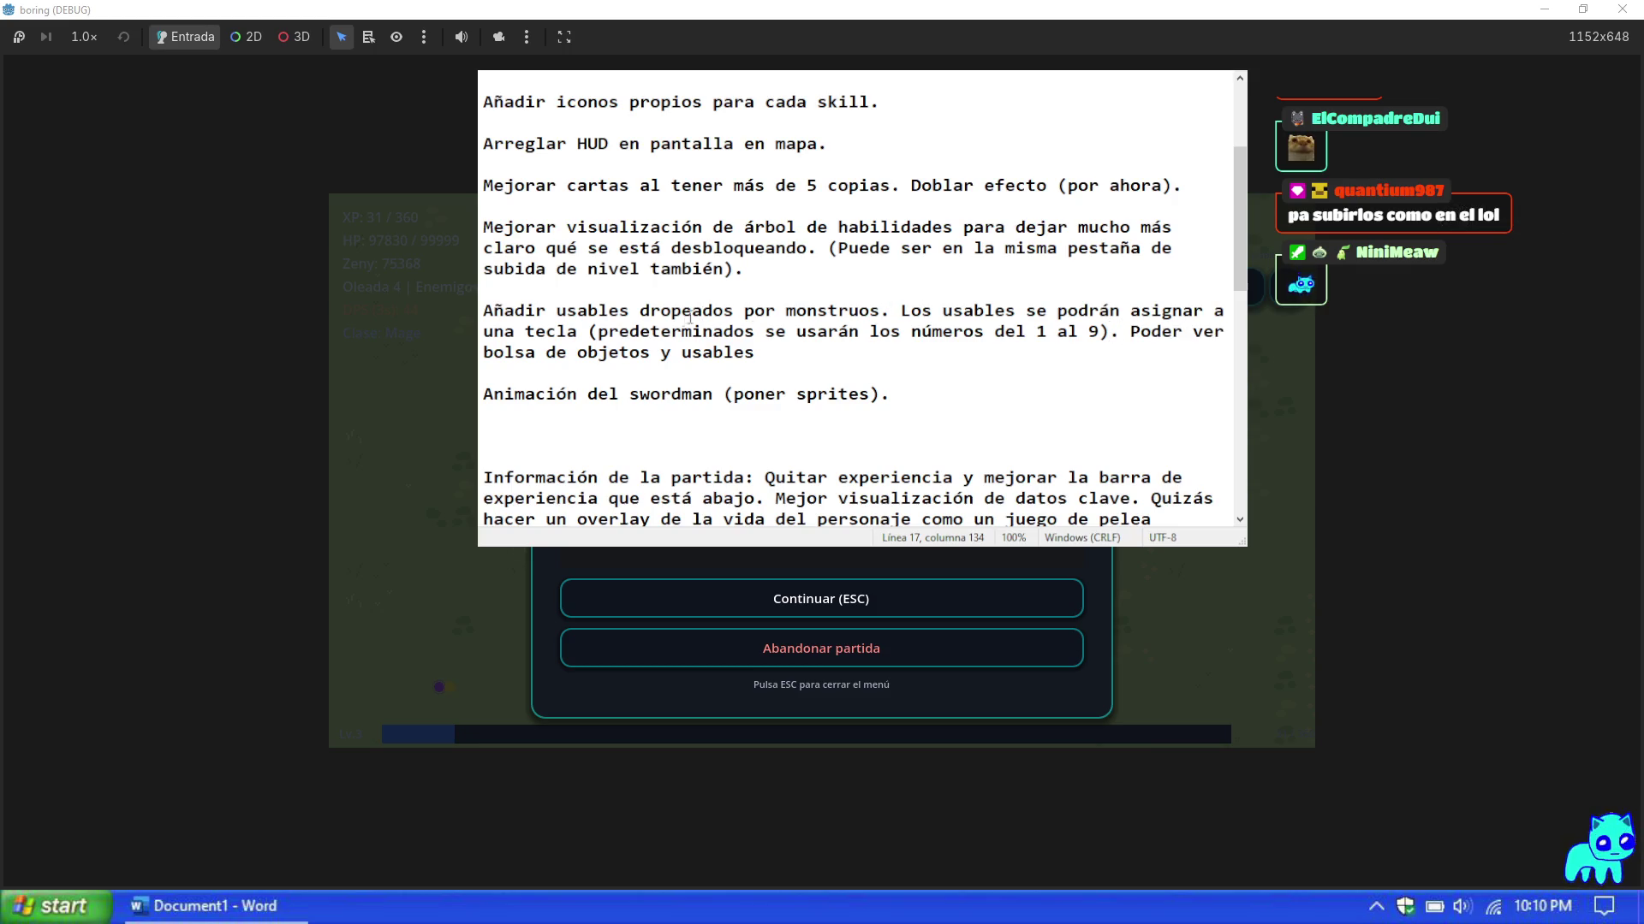
# Step: Remove 'y usables' so the item ends 'Poder ver bolsa de objetos.', then start a new line
pyautogui.moveTo(769, 363)
pyautogui.mouseDown()
pyautogui.moveTo(647, 354)
pyautogui.moveTo(673, 353)
pyautogui.mouseUp()
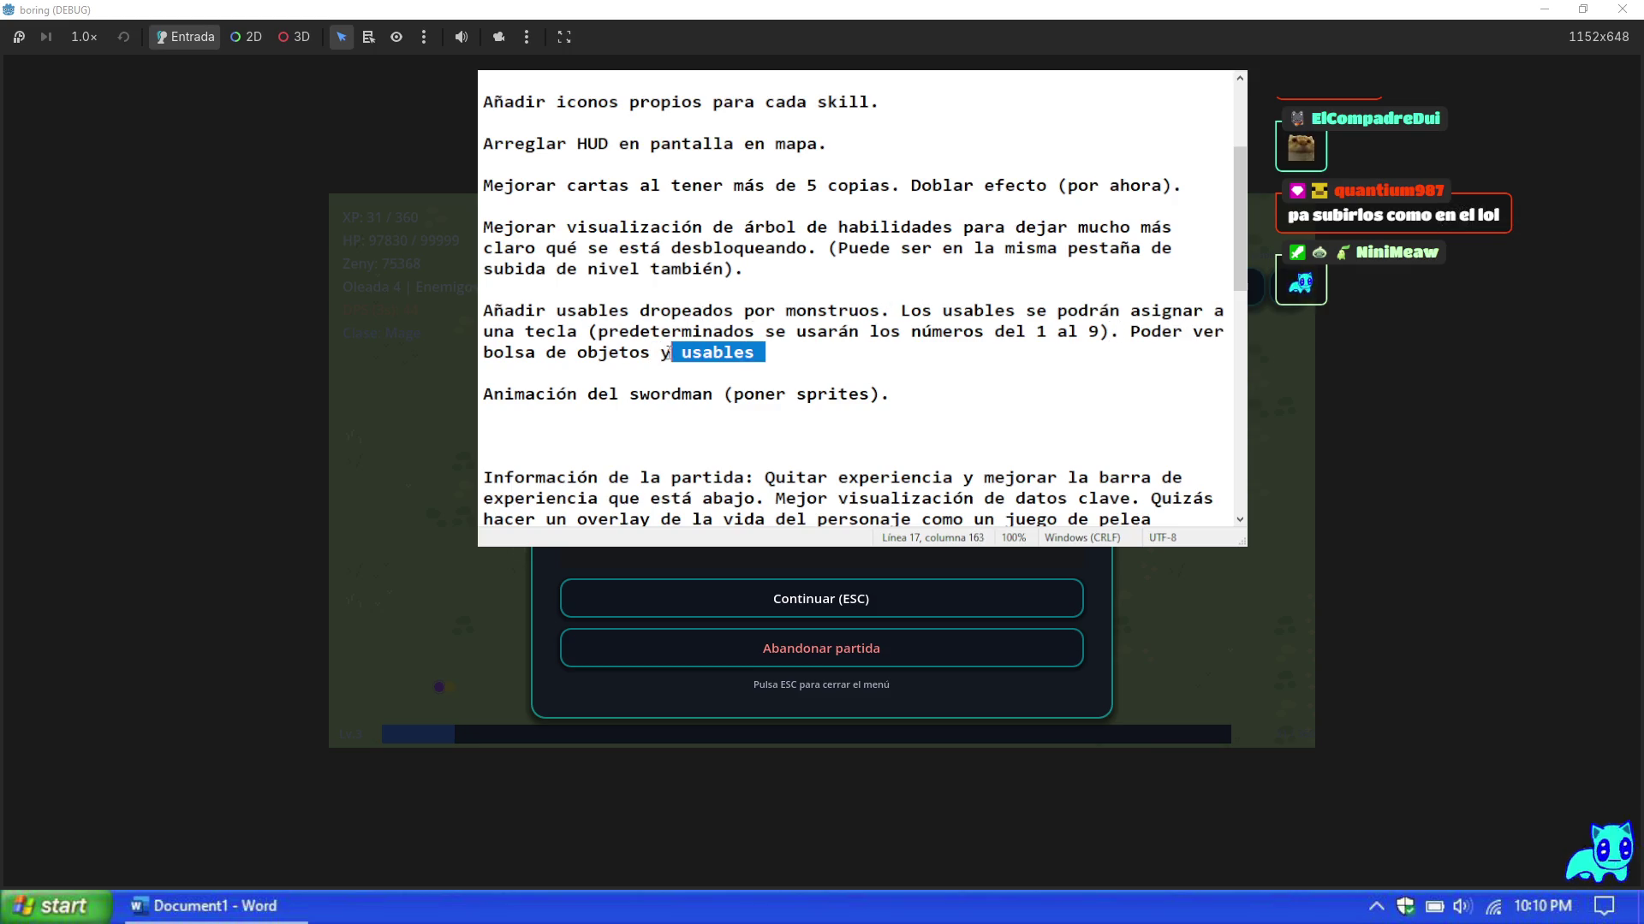
pyautogui.press('BackSpace')
pyautogui.press('BackSpace')
pyautogui.press('BackSpace')
pyautogui.press('BackSpace')
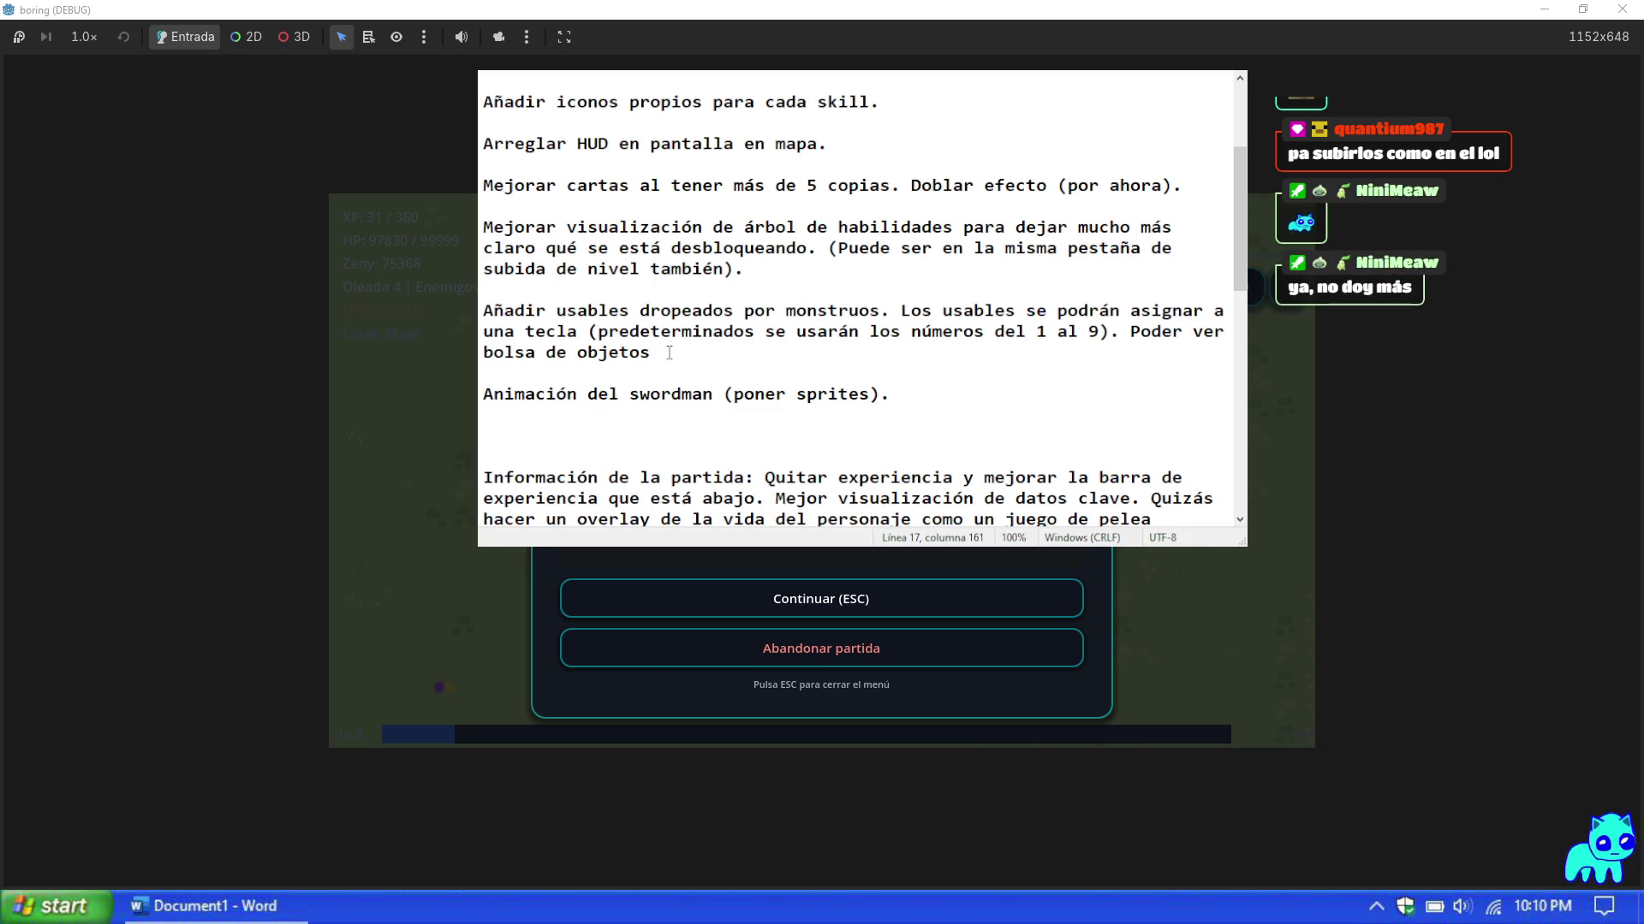
pyautogui.write('.')
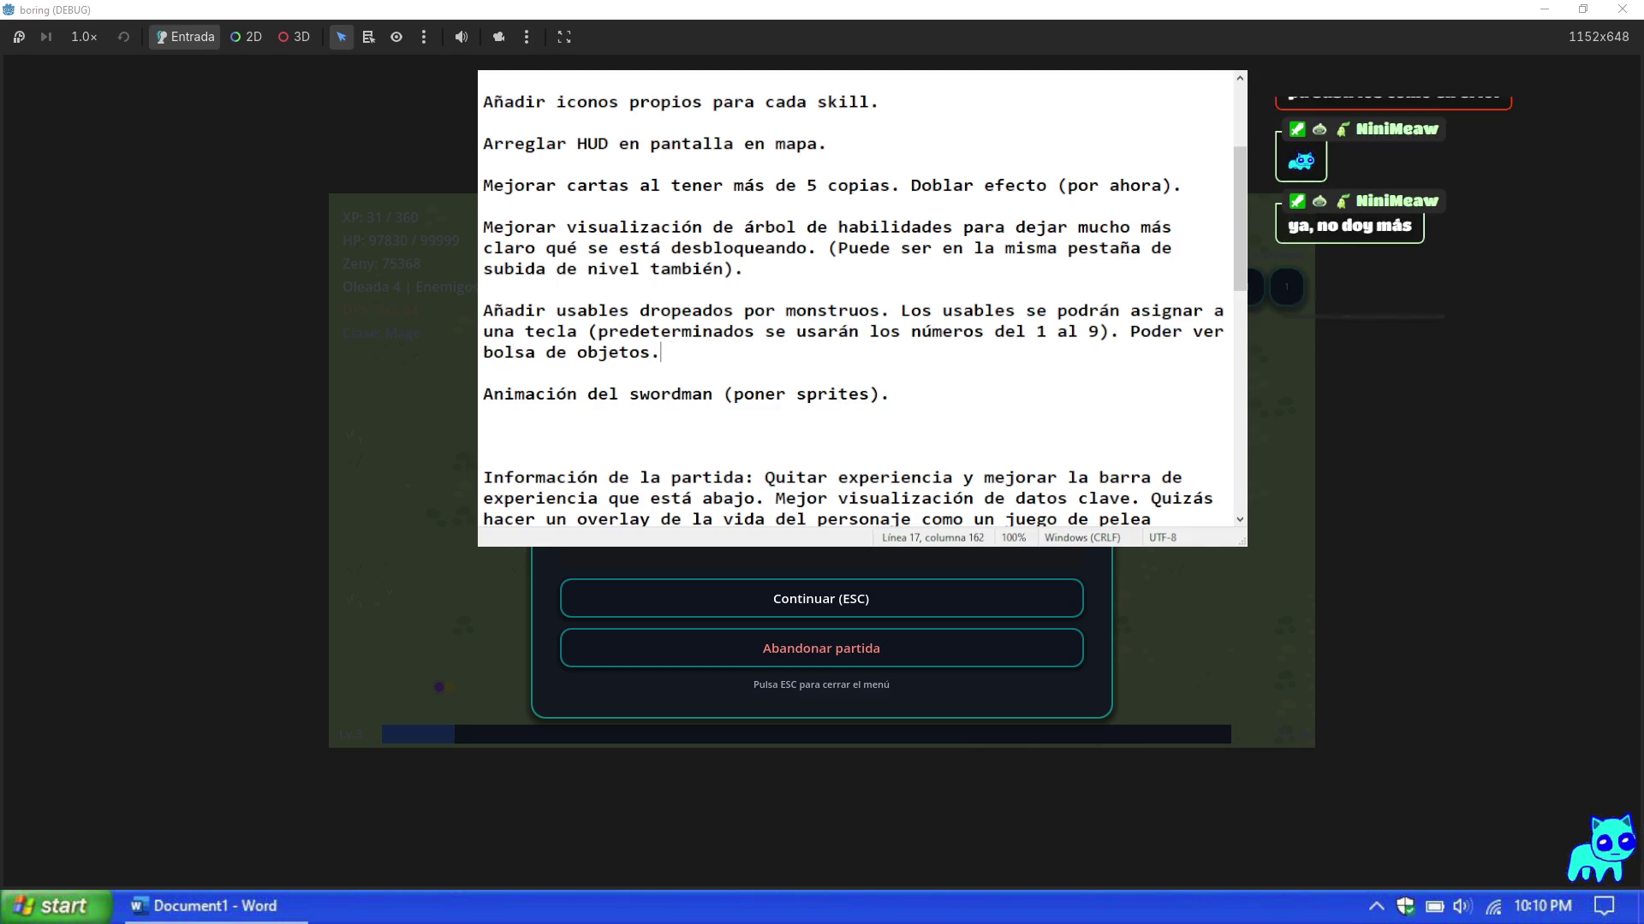
pyautogui.doubleClick(727, 353)
pyautogui.click(731, 350)
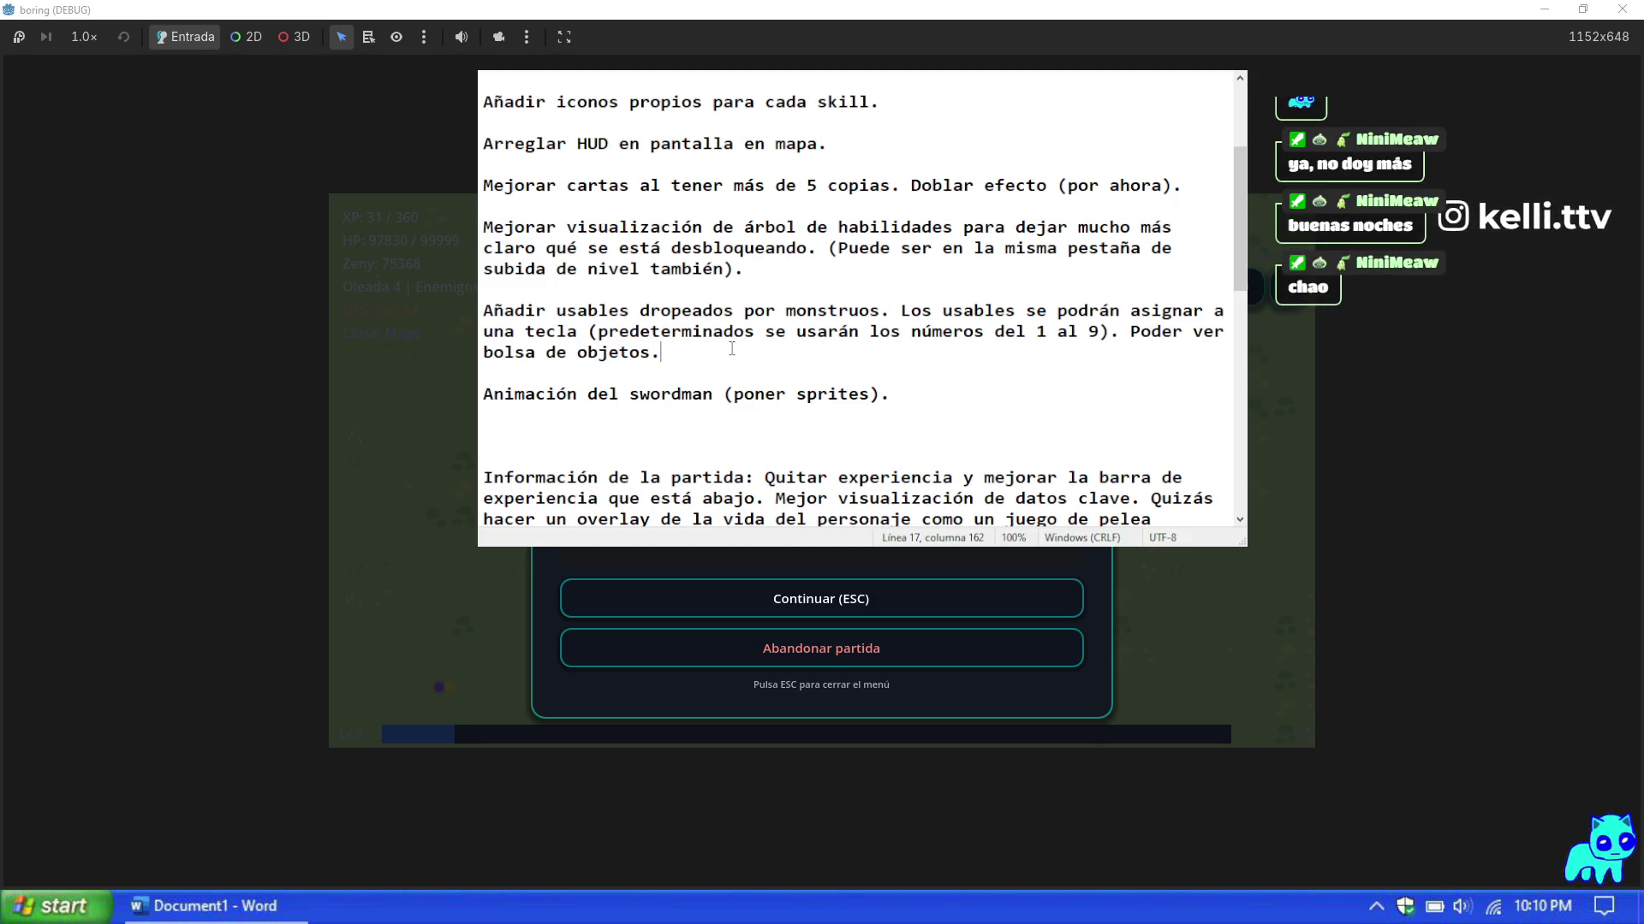
pyautogui.doubleClick(732, 349)
pyautogui.click(734, 347)
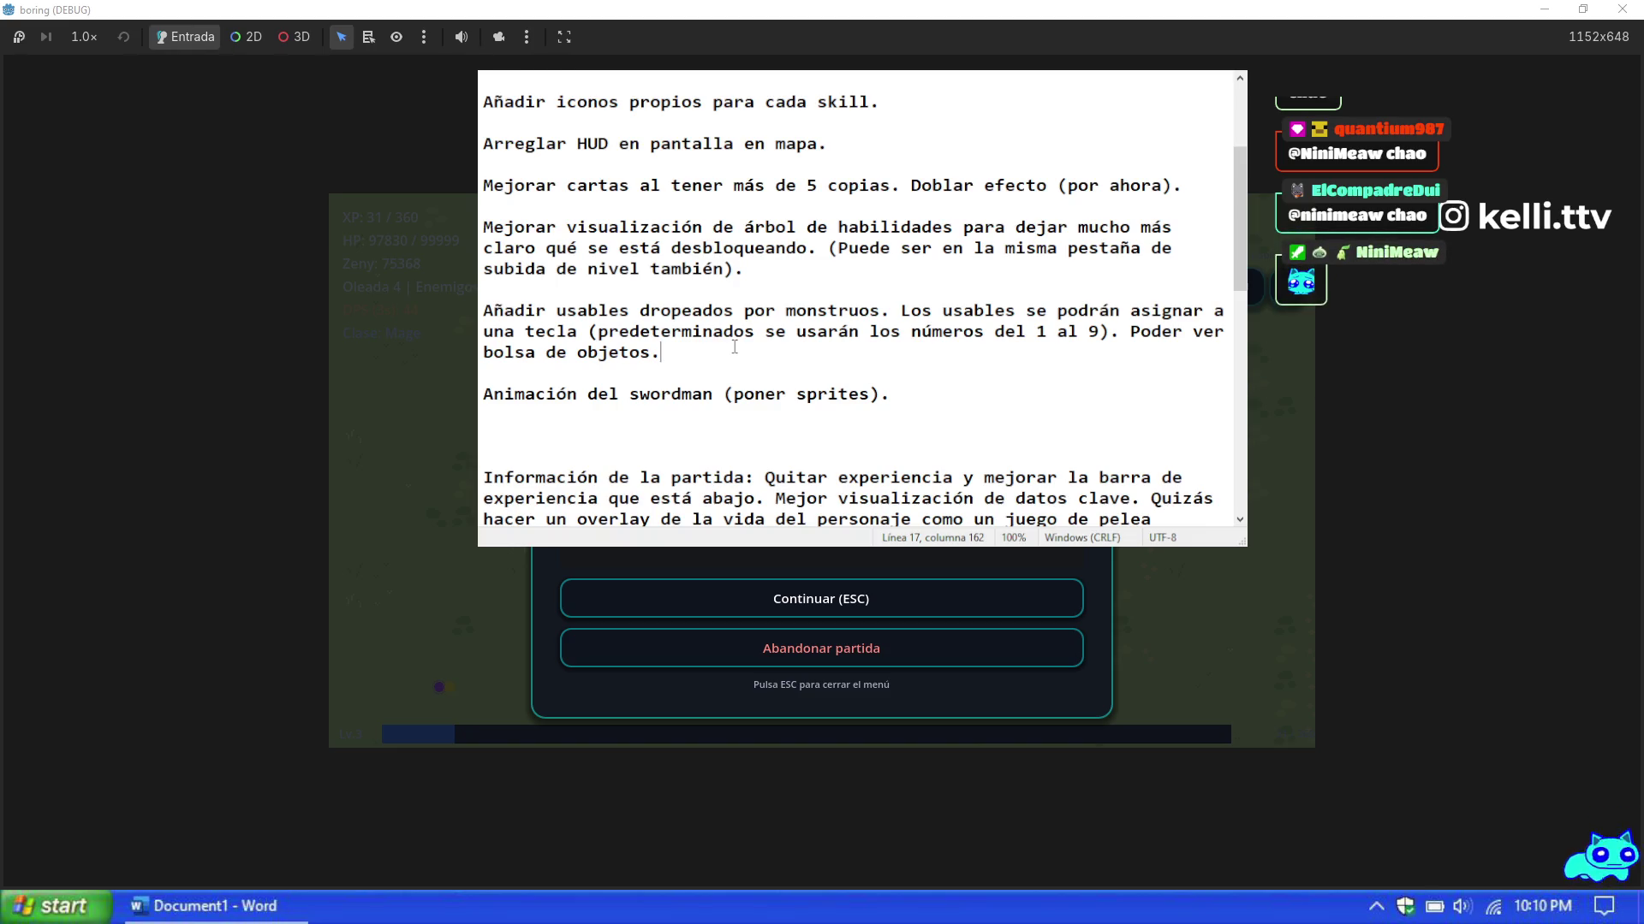
pyautogui.press('BackSpace')
pyautogui.write('y')
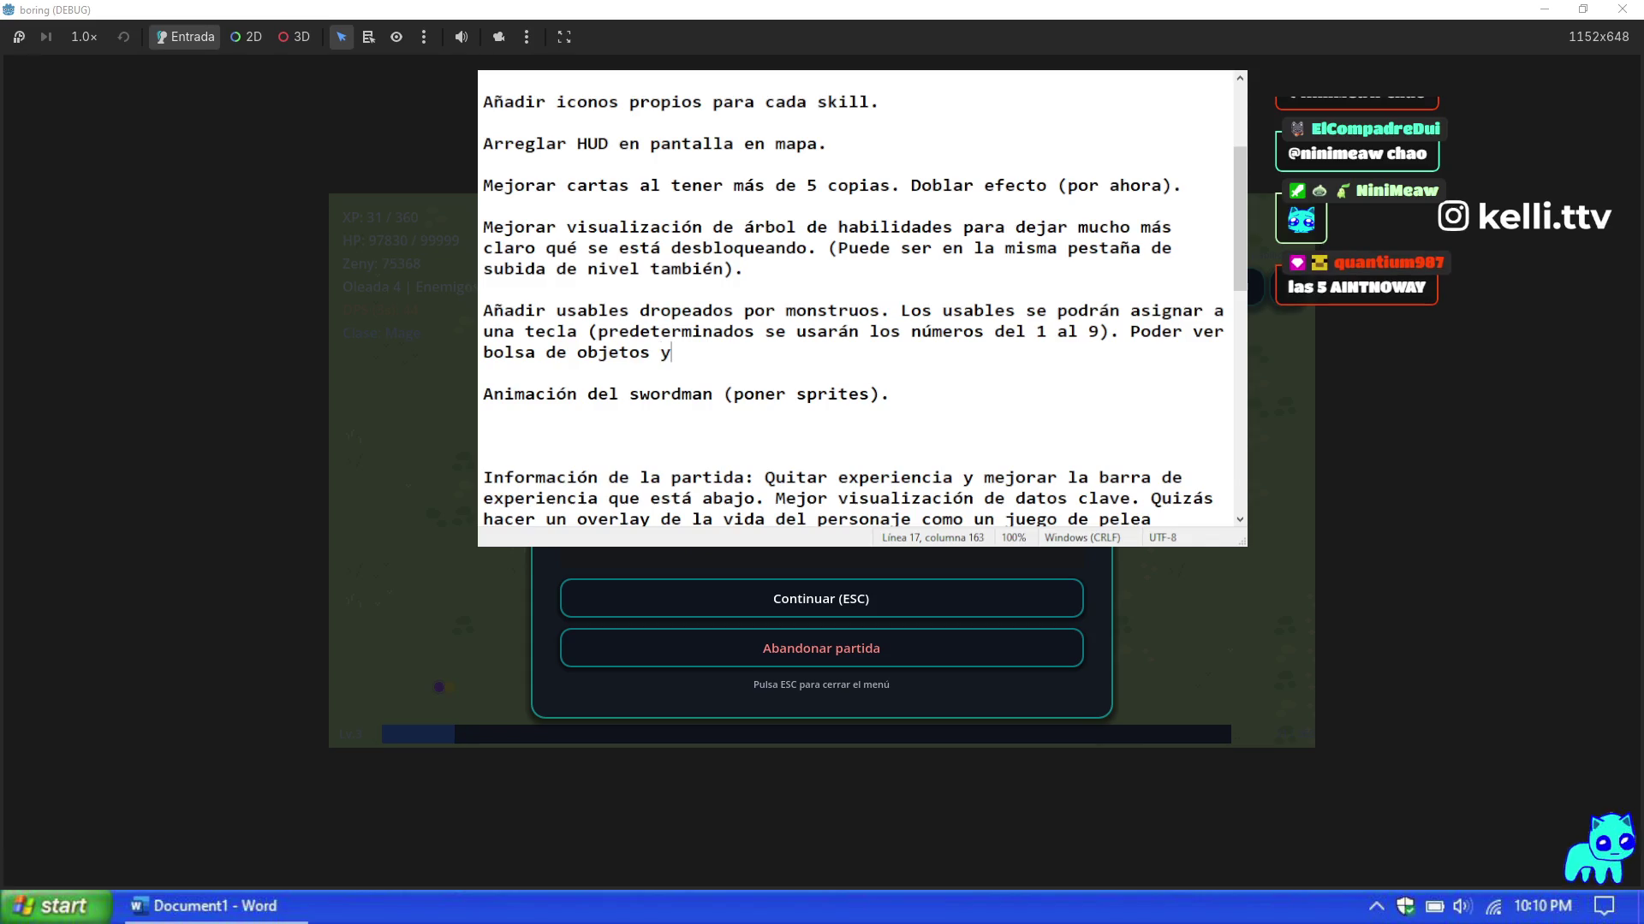
pyautogui.press('Return')
pyautogui.press('Return')
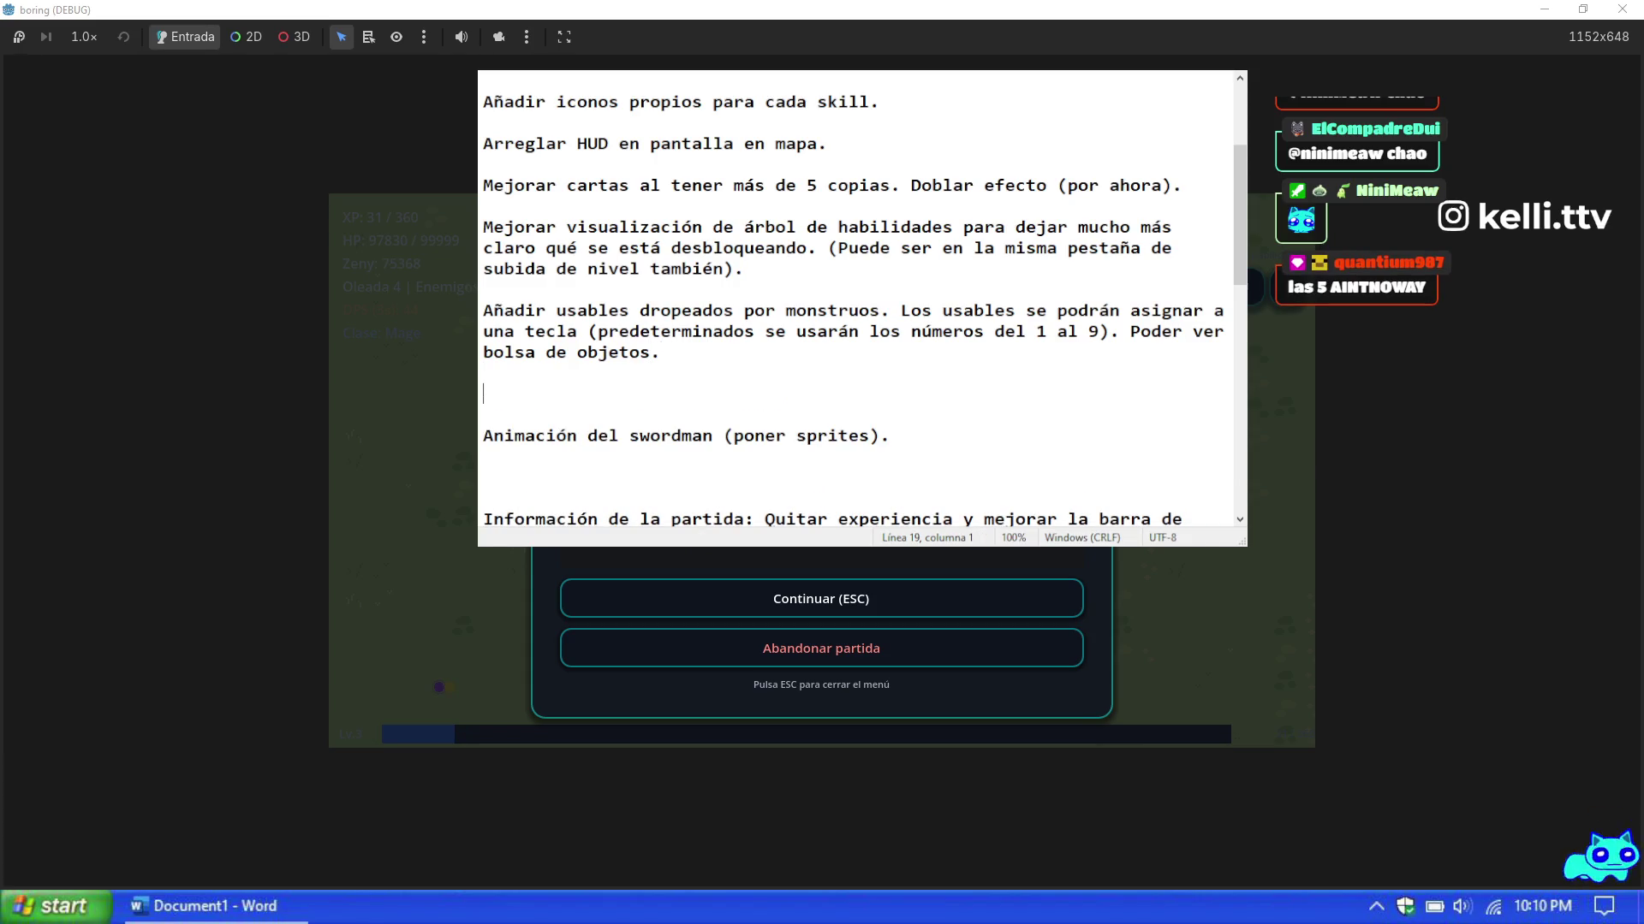
# Step: Add the item 'Aumentar velocidad con la que se recorre el loop de la animación del personaje moviéndose.'
pyautogui.click(891, 596)
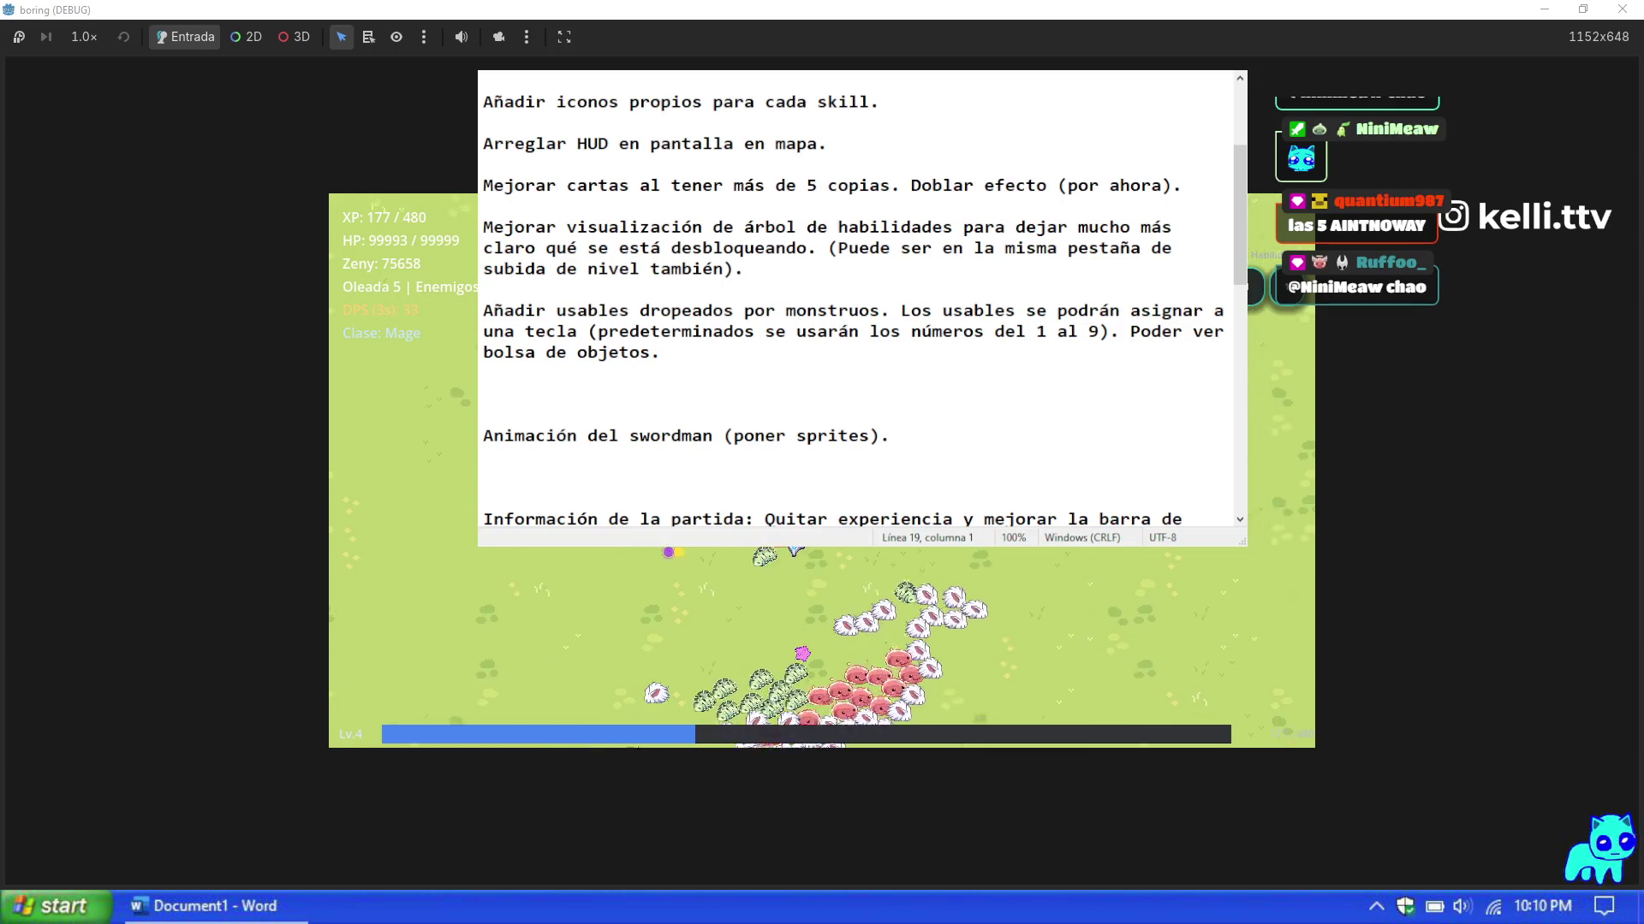
pyautogui.press('Escape')
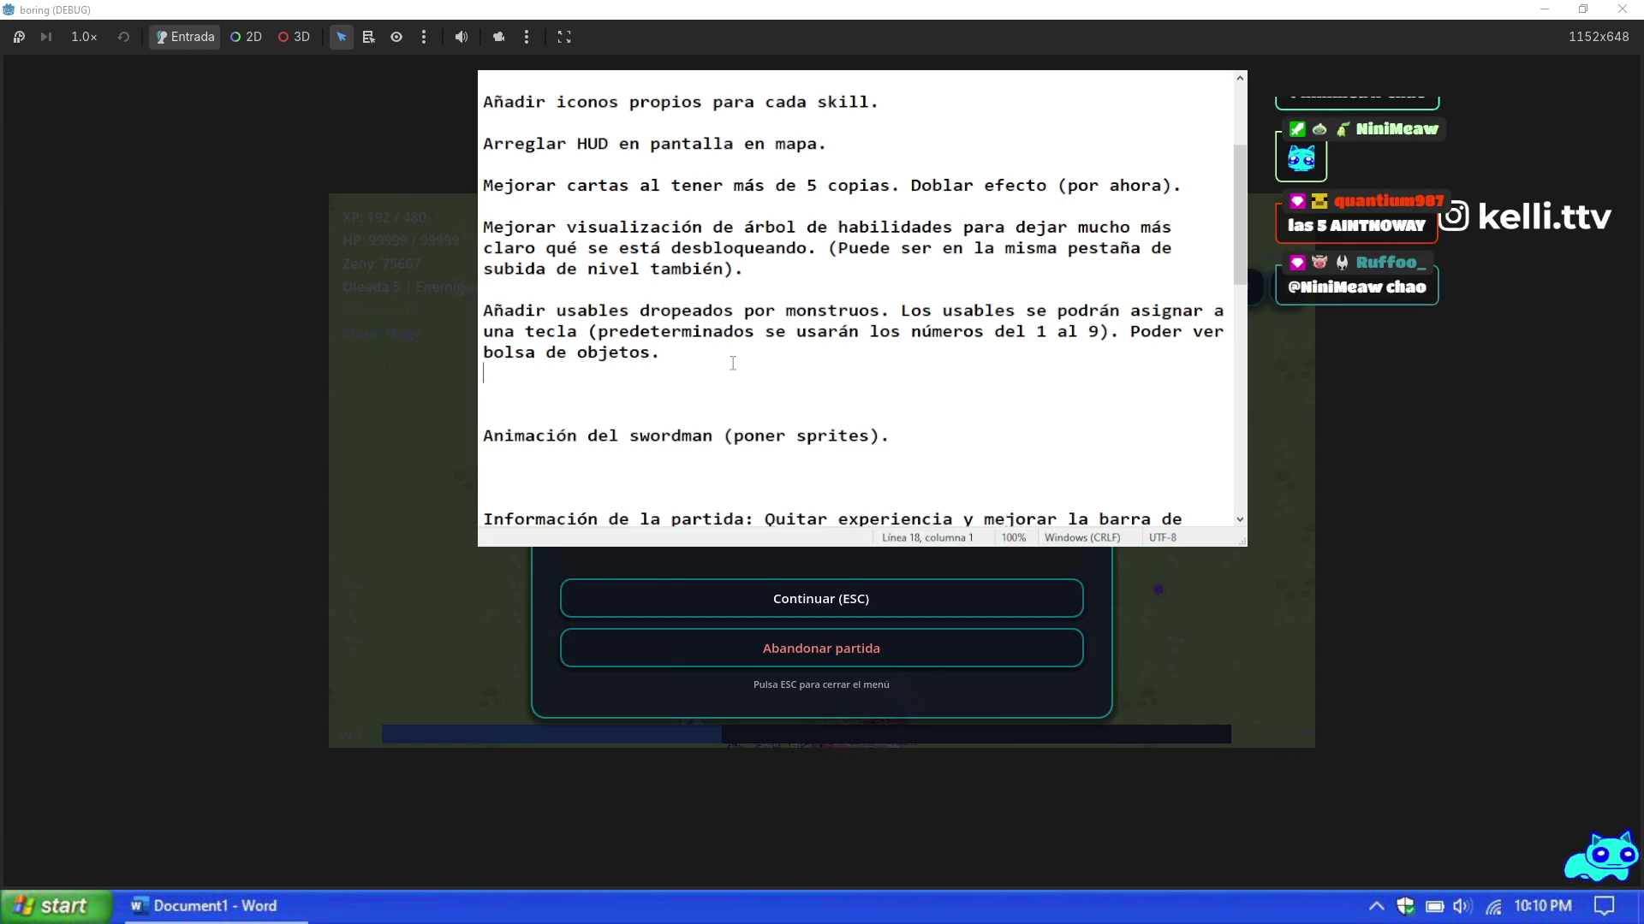
pyautogui.press('Return')
pyautogui.write('Aumentar')
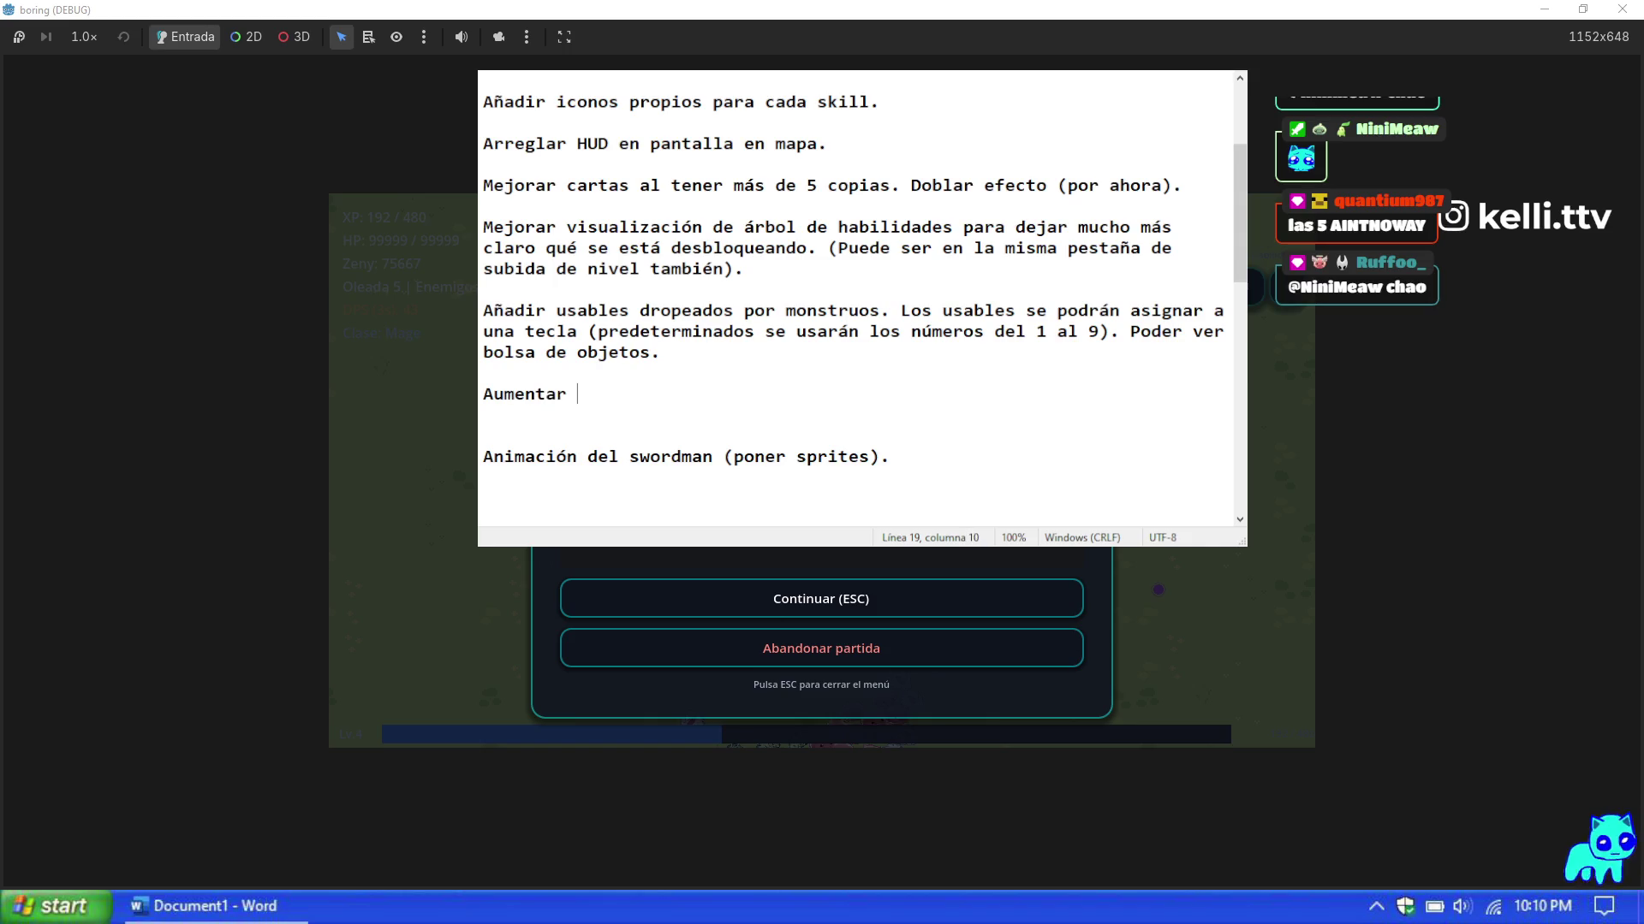
pyautogui.write('velocidad con la que se recorre el l')
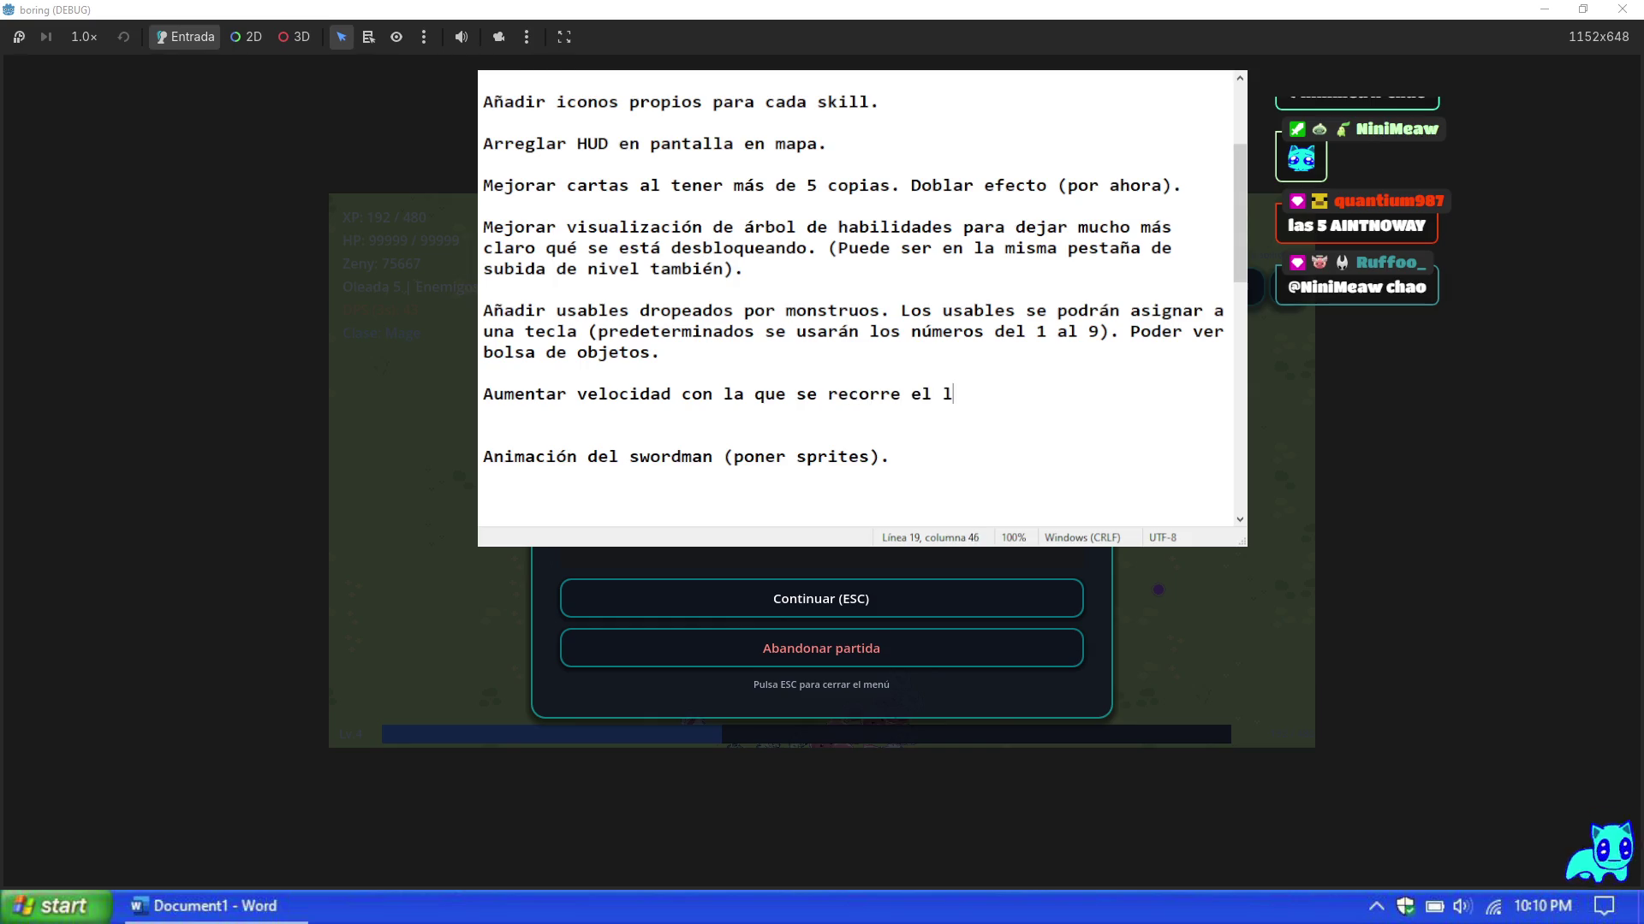
pyautogui.write('oop de la animació')
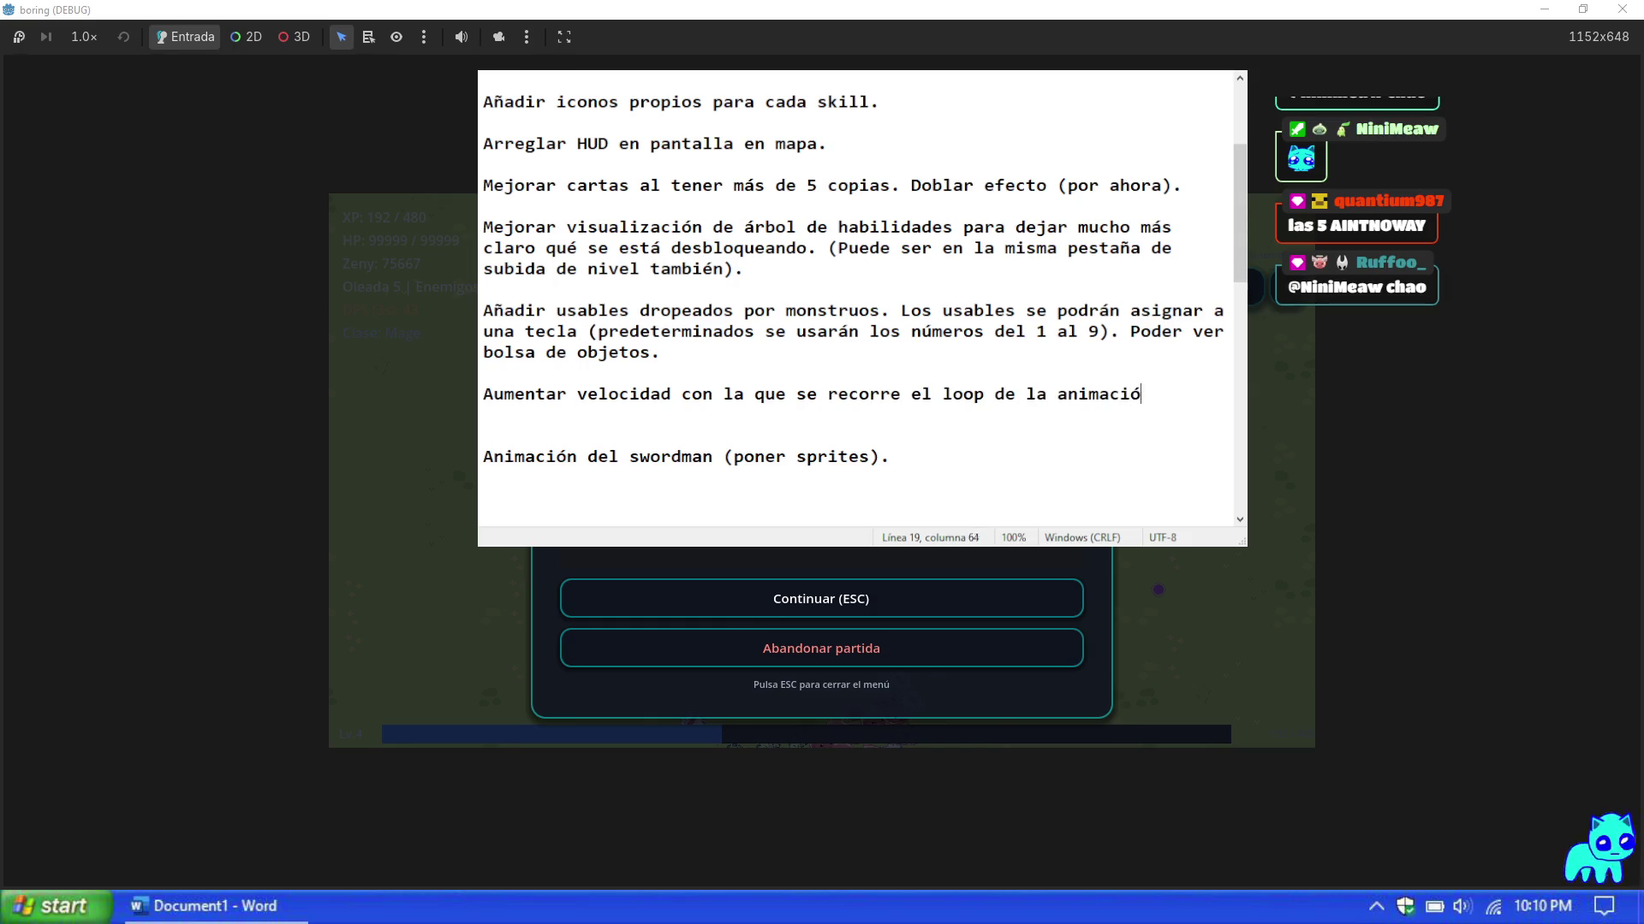
pyautogui.write('n del perso')
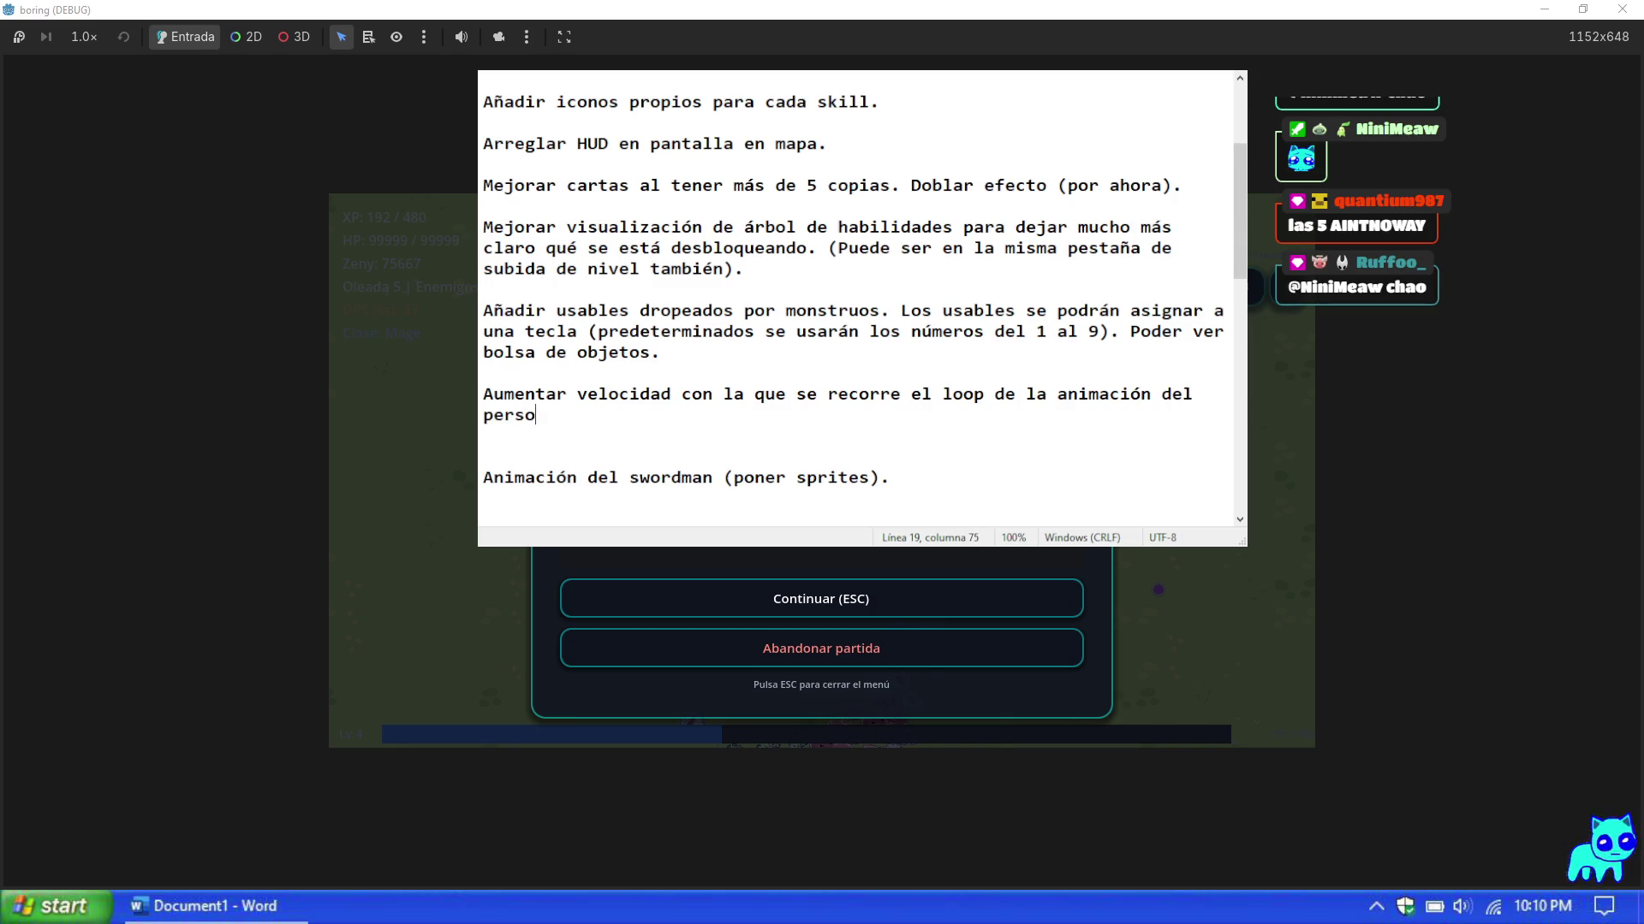
pyautogui.write('naje moviéndose.')
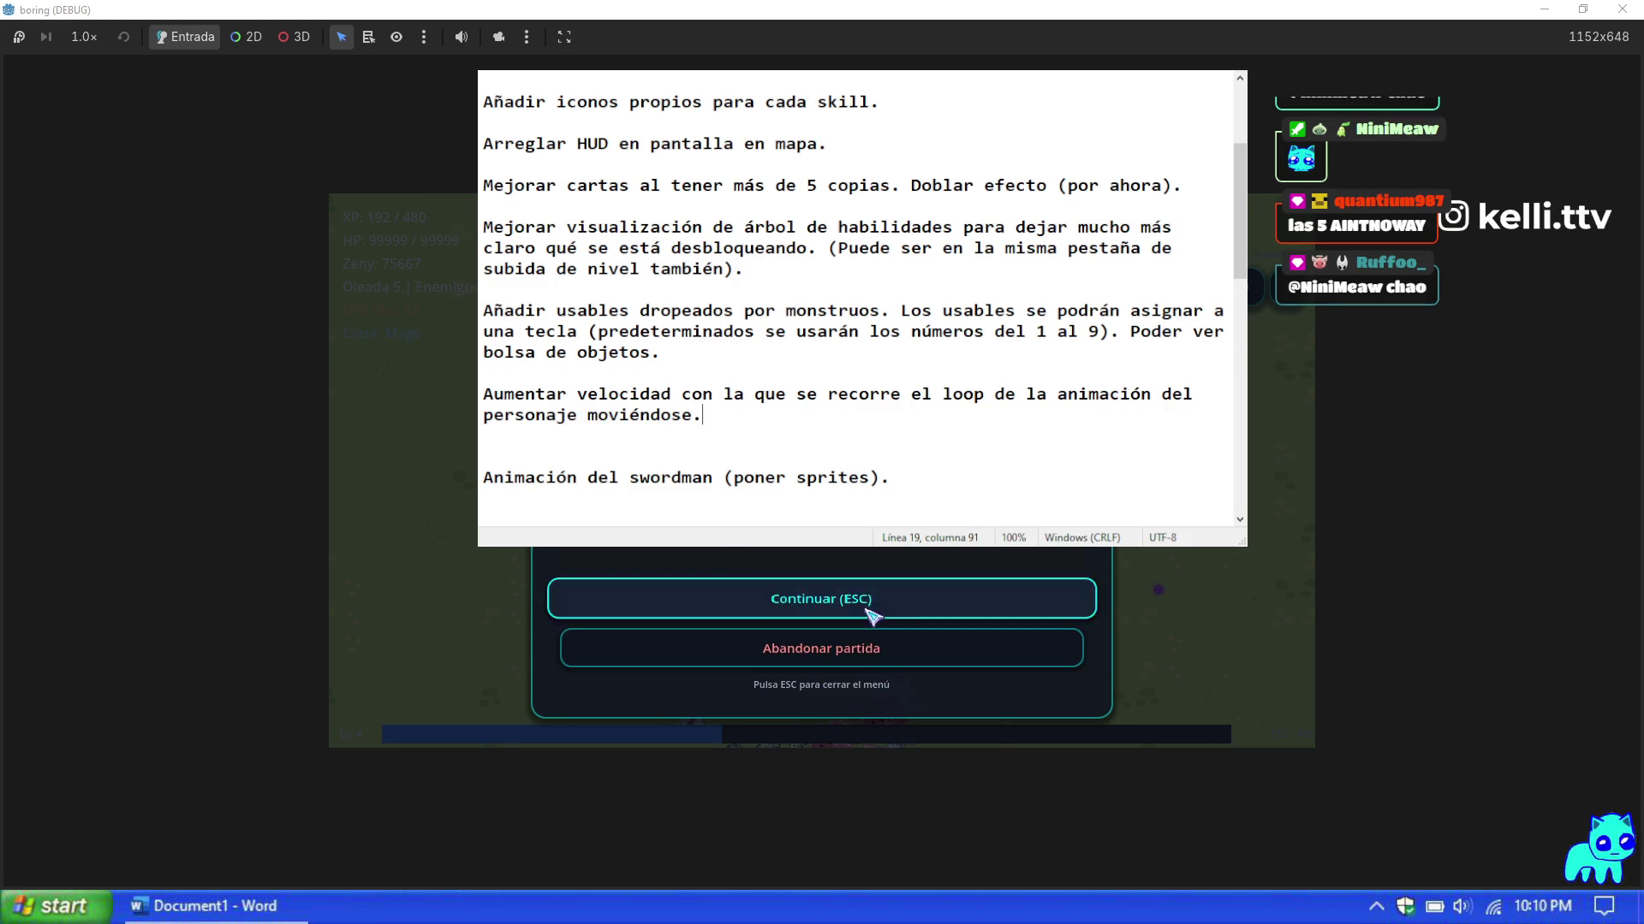
pyautogui.click(861, 597)
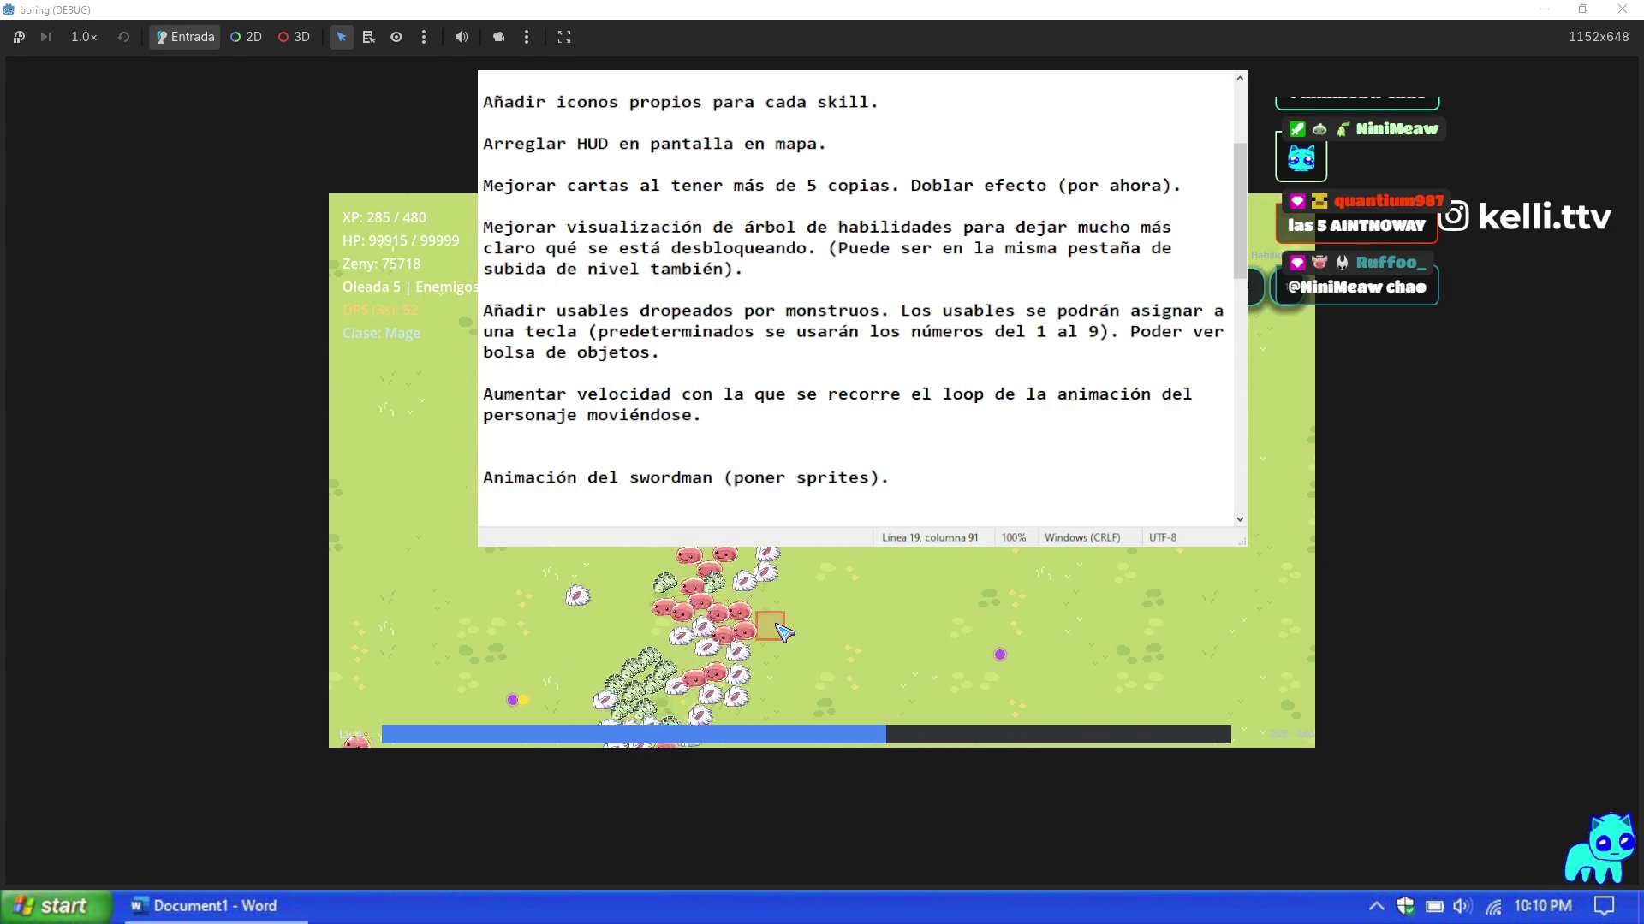
# Step: Move the character right and then back left across the game map
pyautogui.press('d')
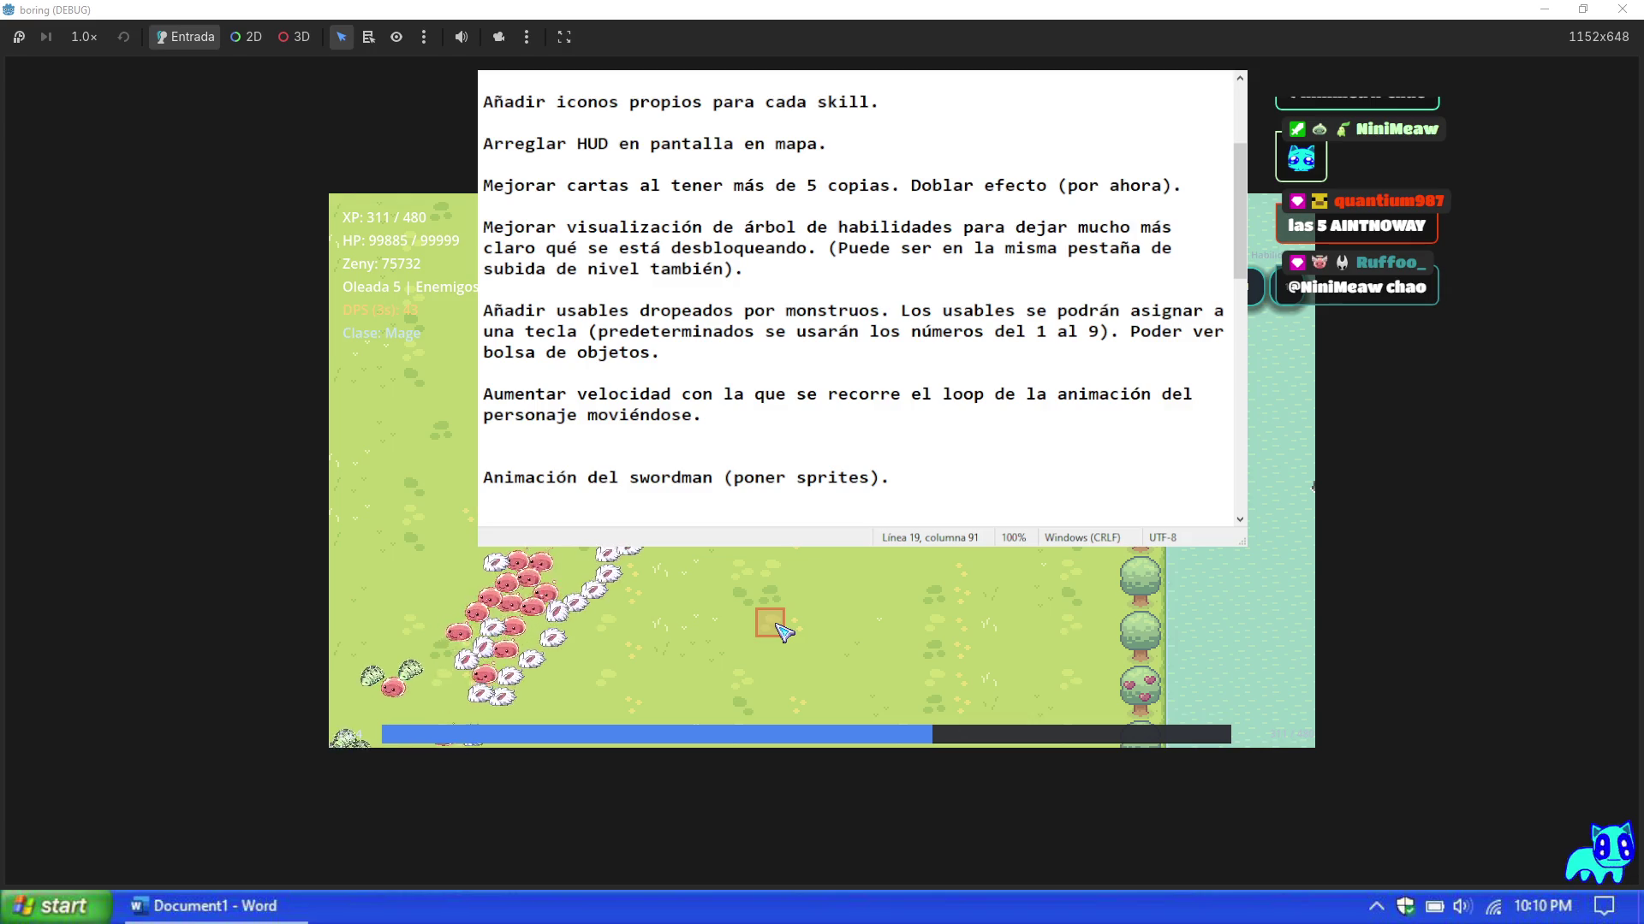
pyautogui.press('a')
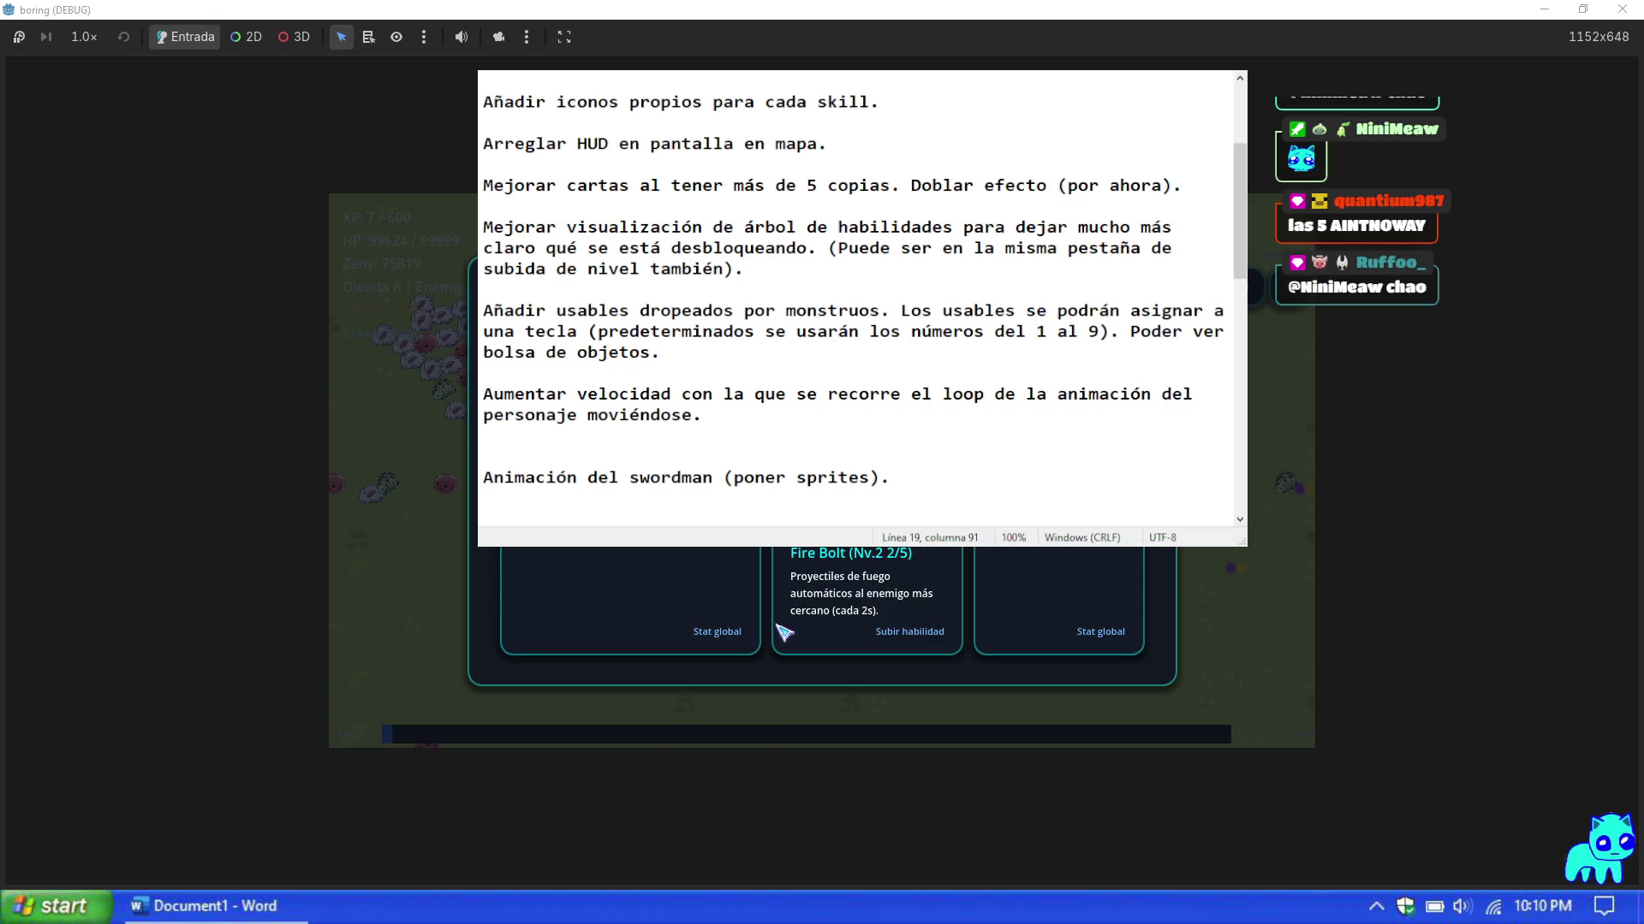
pyautogui.scroll(-4, 856, 300)
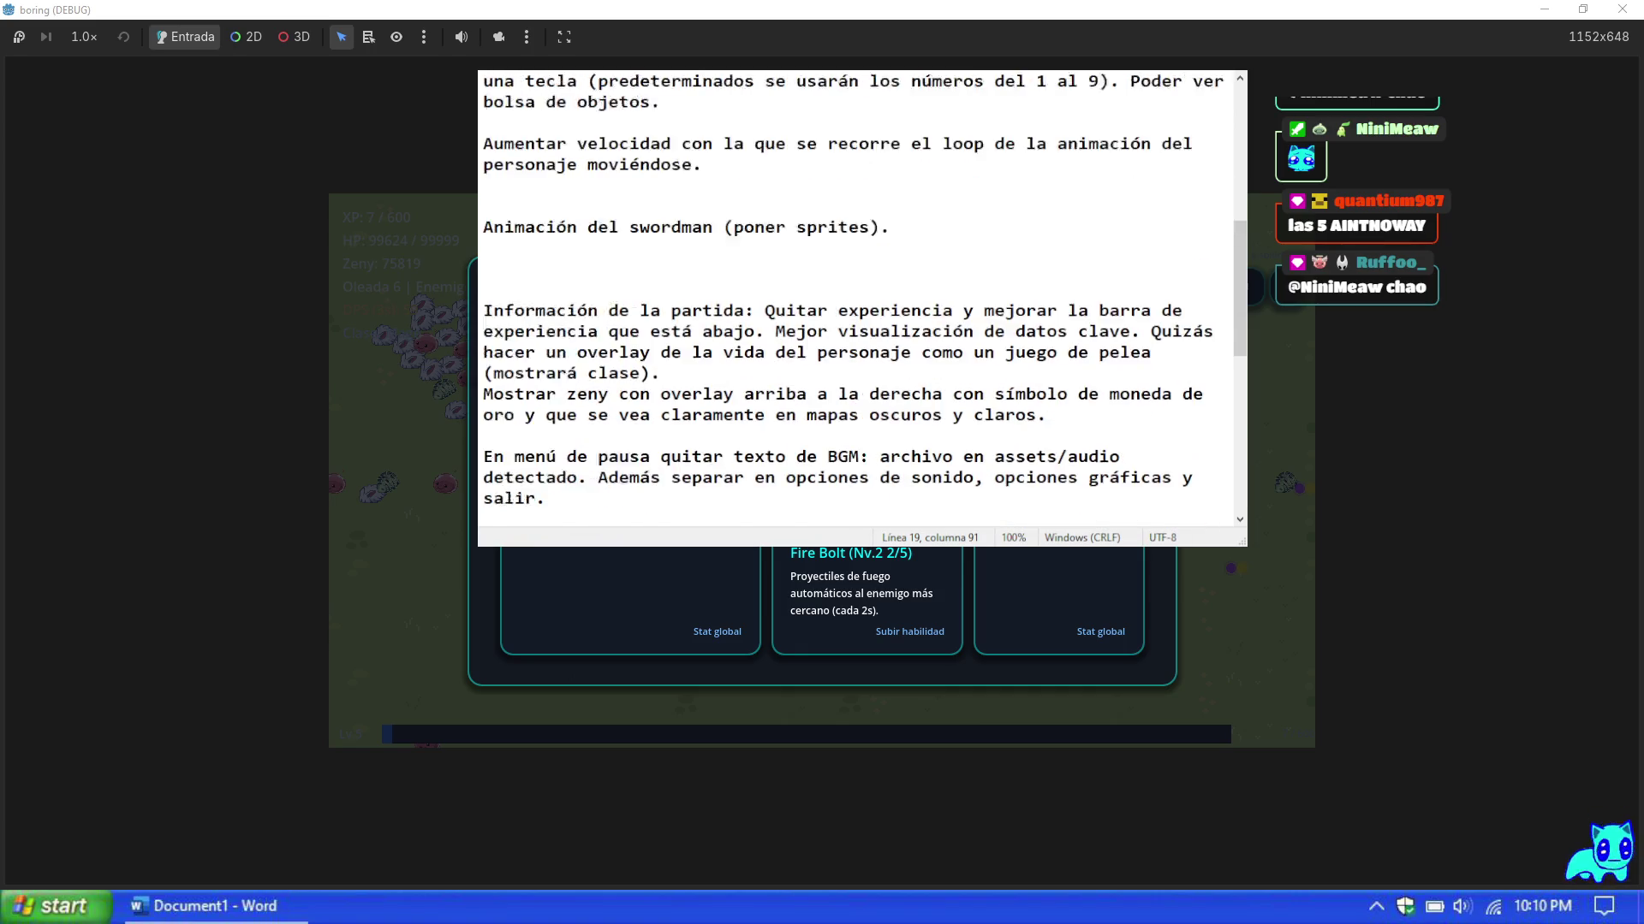
pyautogui.scroll(2, 759, 294)
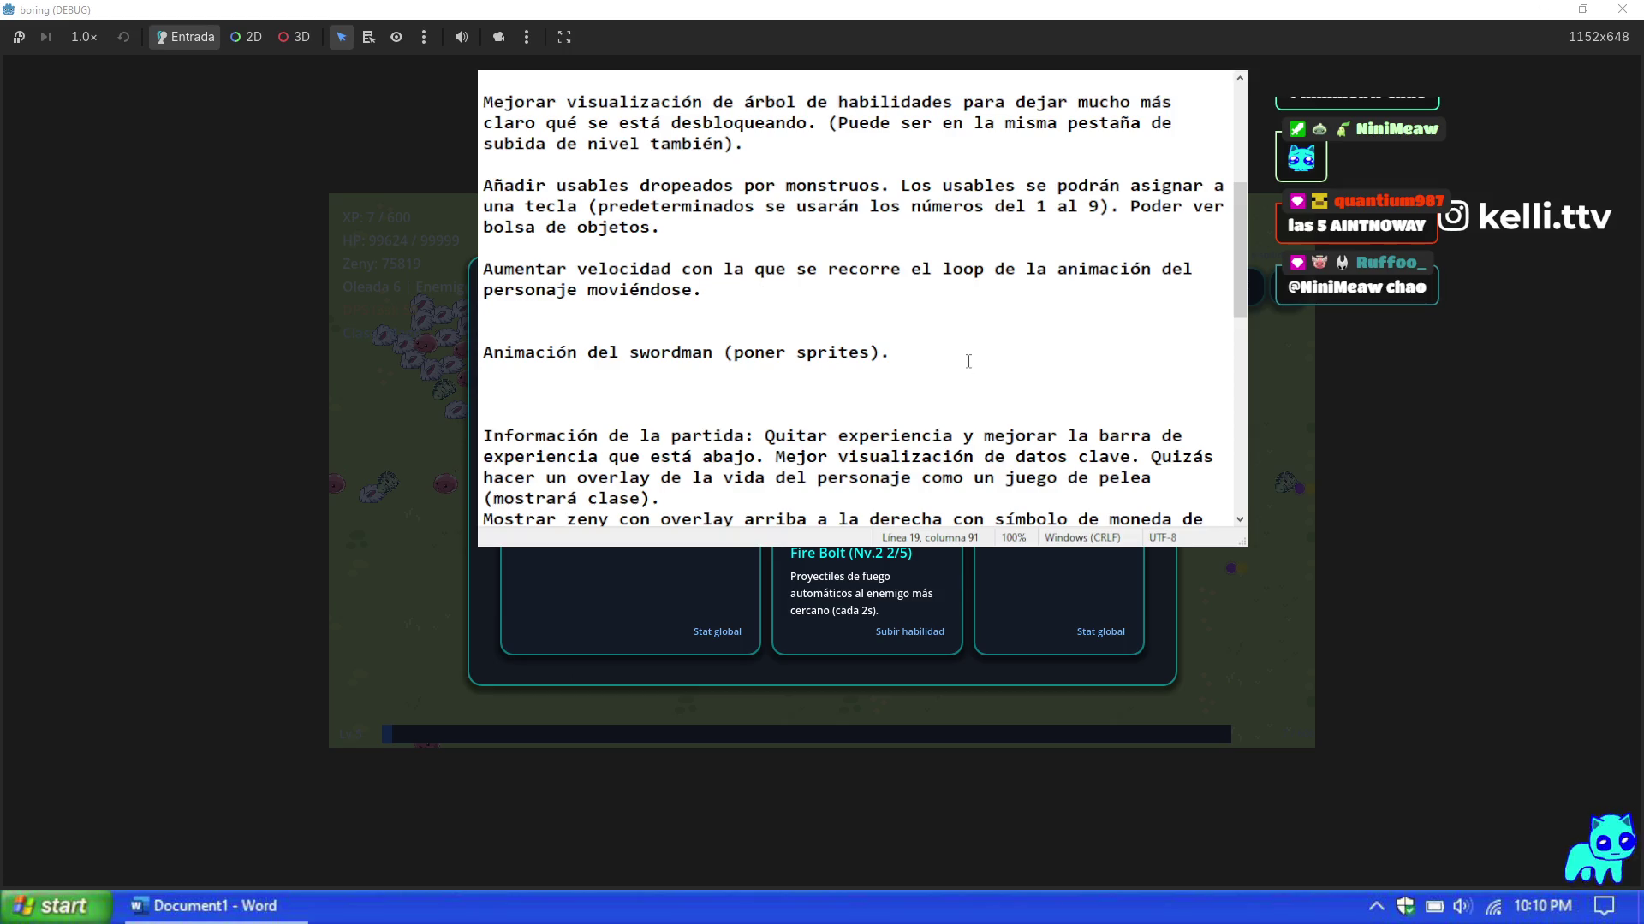
# Step: Add blank lines below the swordman animation item, then switch back to the game
pyautogui.press('Return')
pyautogui.press('Return')
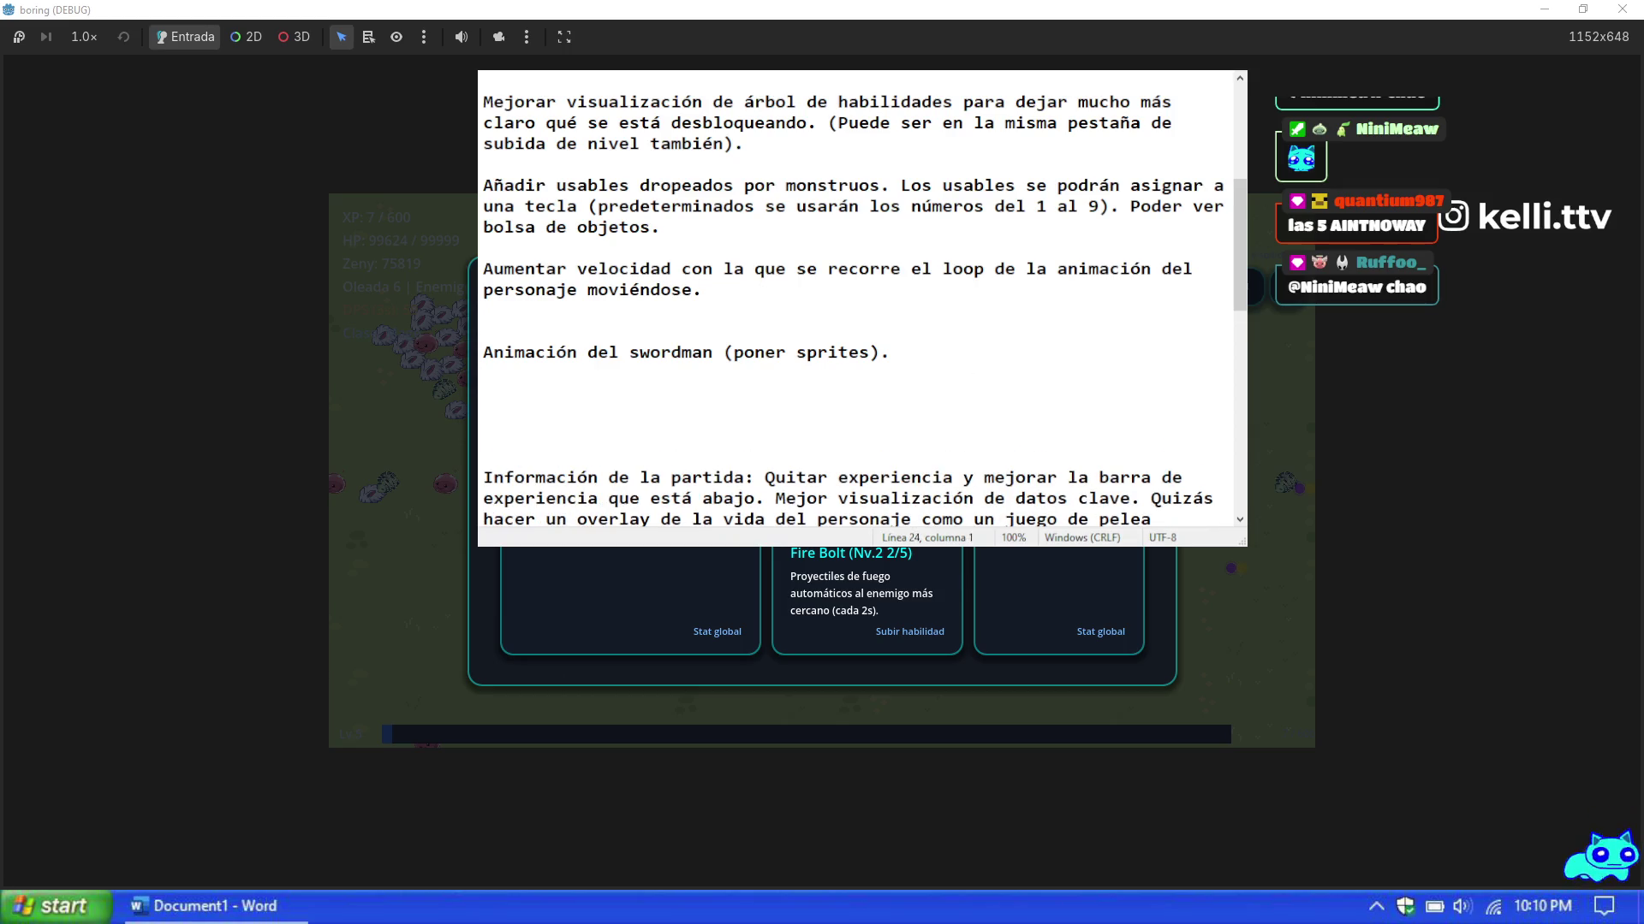
pyautogui.write('Proba')
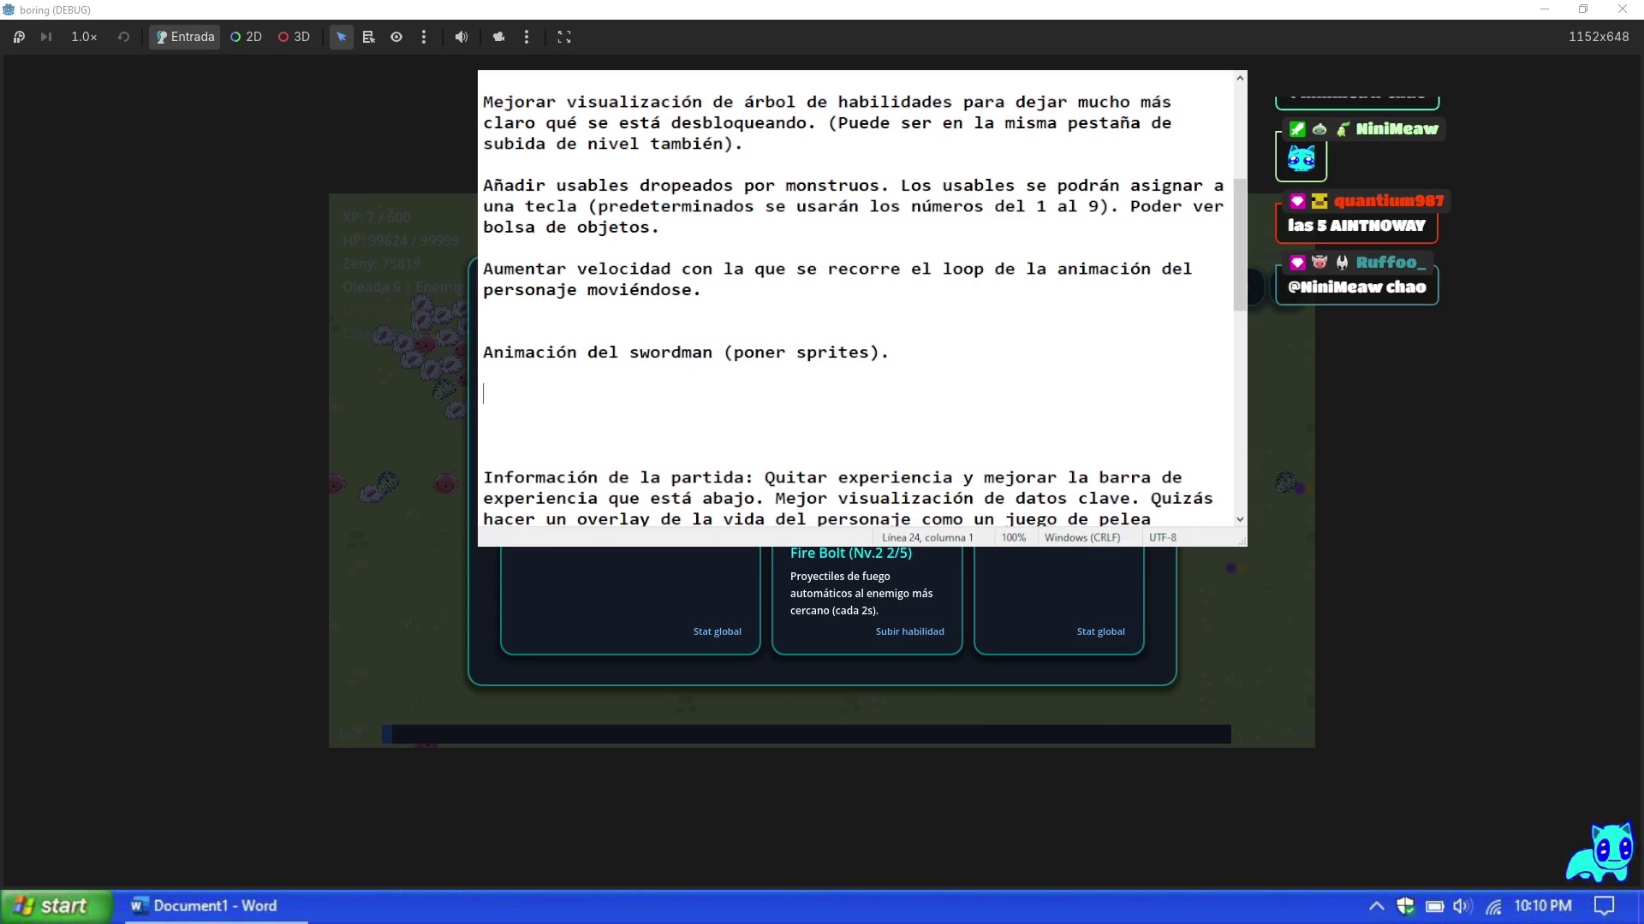
pyautogui.hotkey('alt', 'Tab')
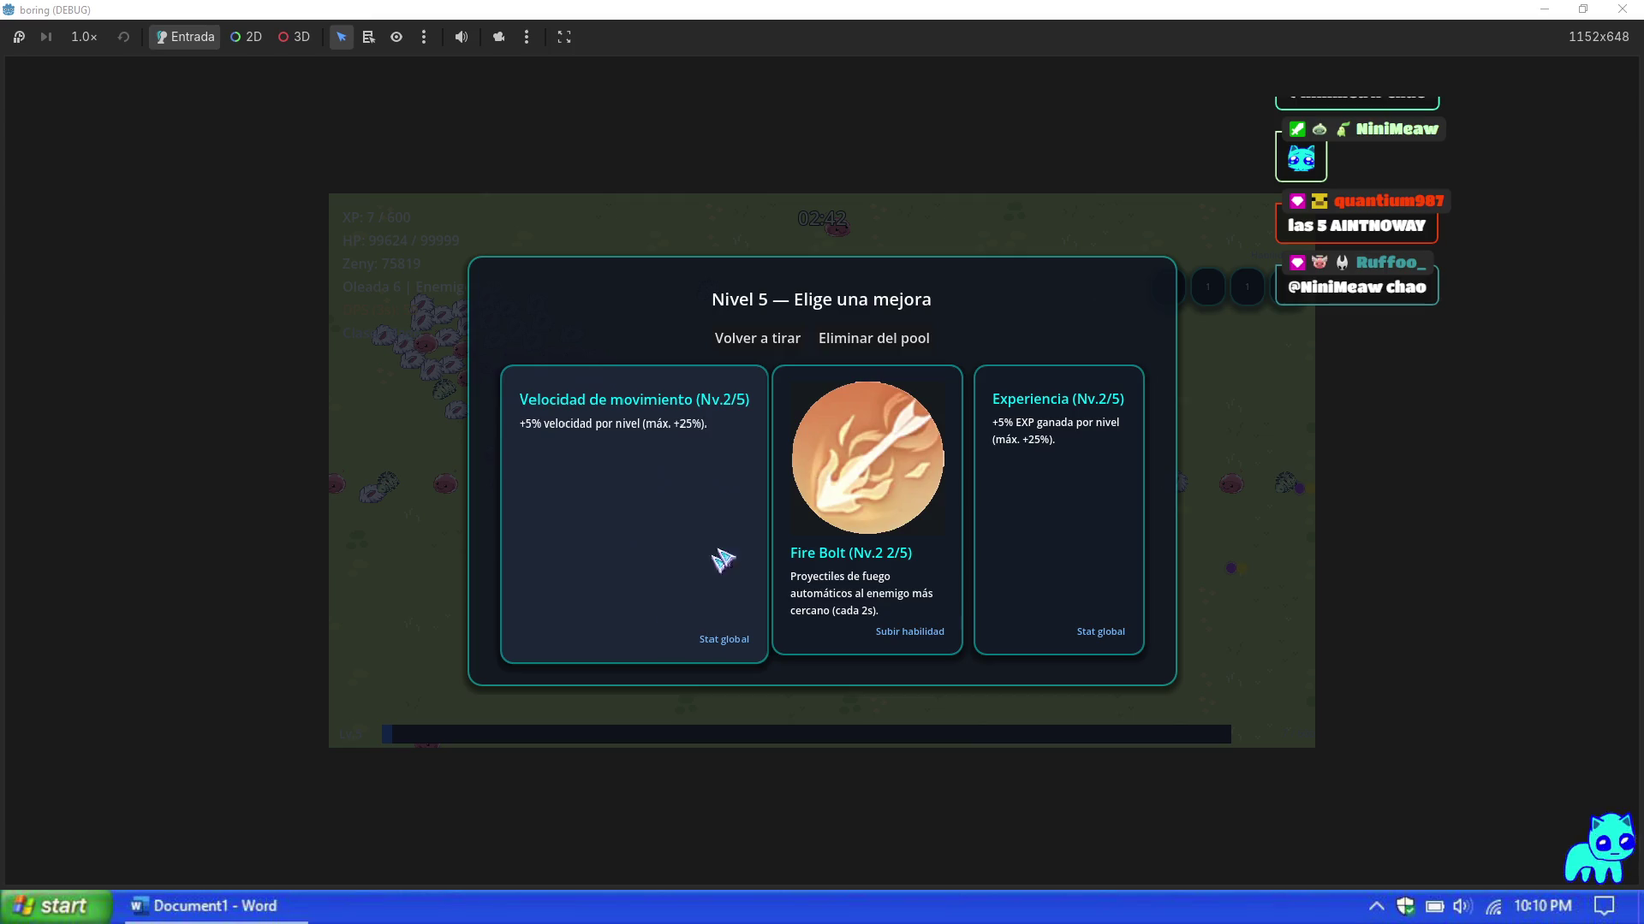
# Step: Take Fire Bolt, abandon the match, and start a new run as the Maga class
pyautogui.click(878, 552)
pyautogui.press('Escape')
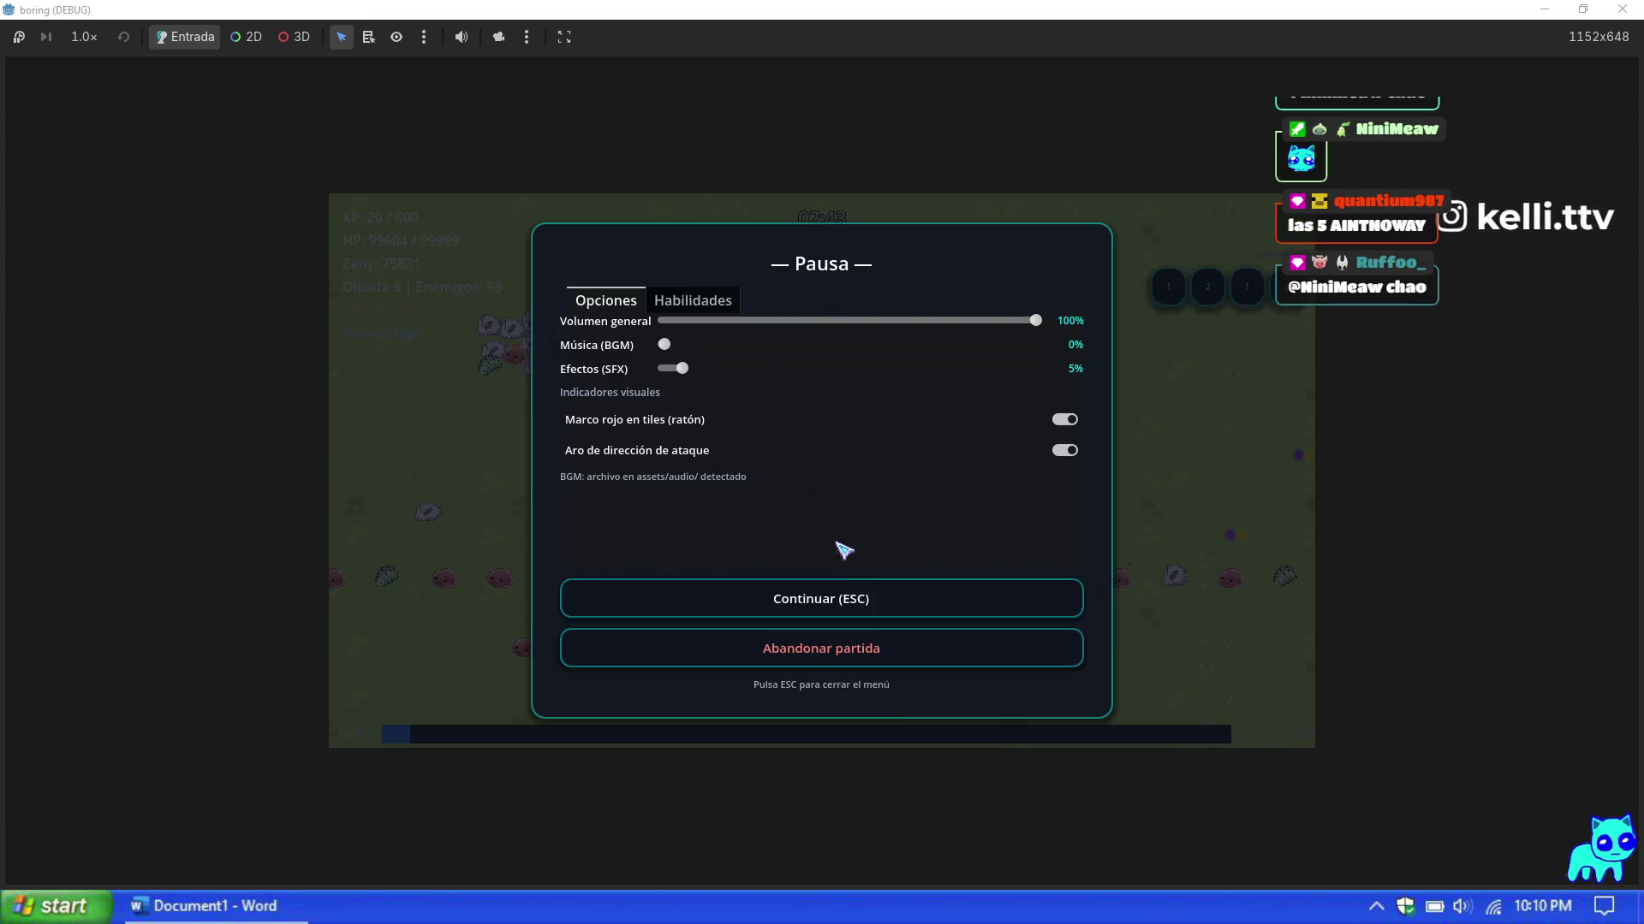
pyautogui.click(822, 647)
pyautogui.click(865, 437)
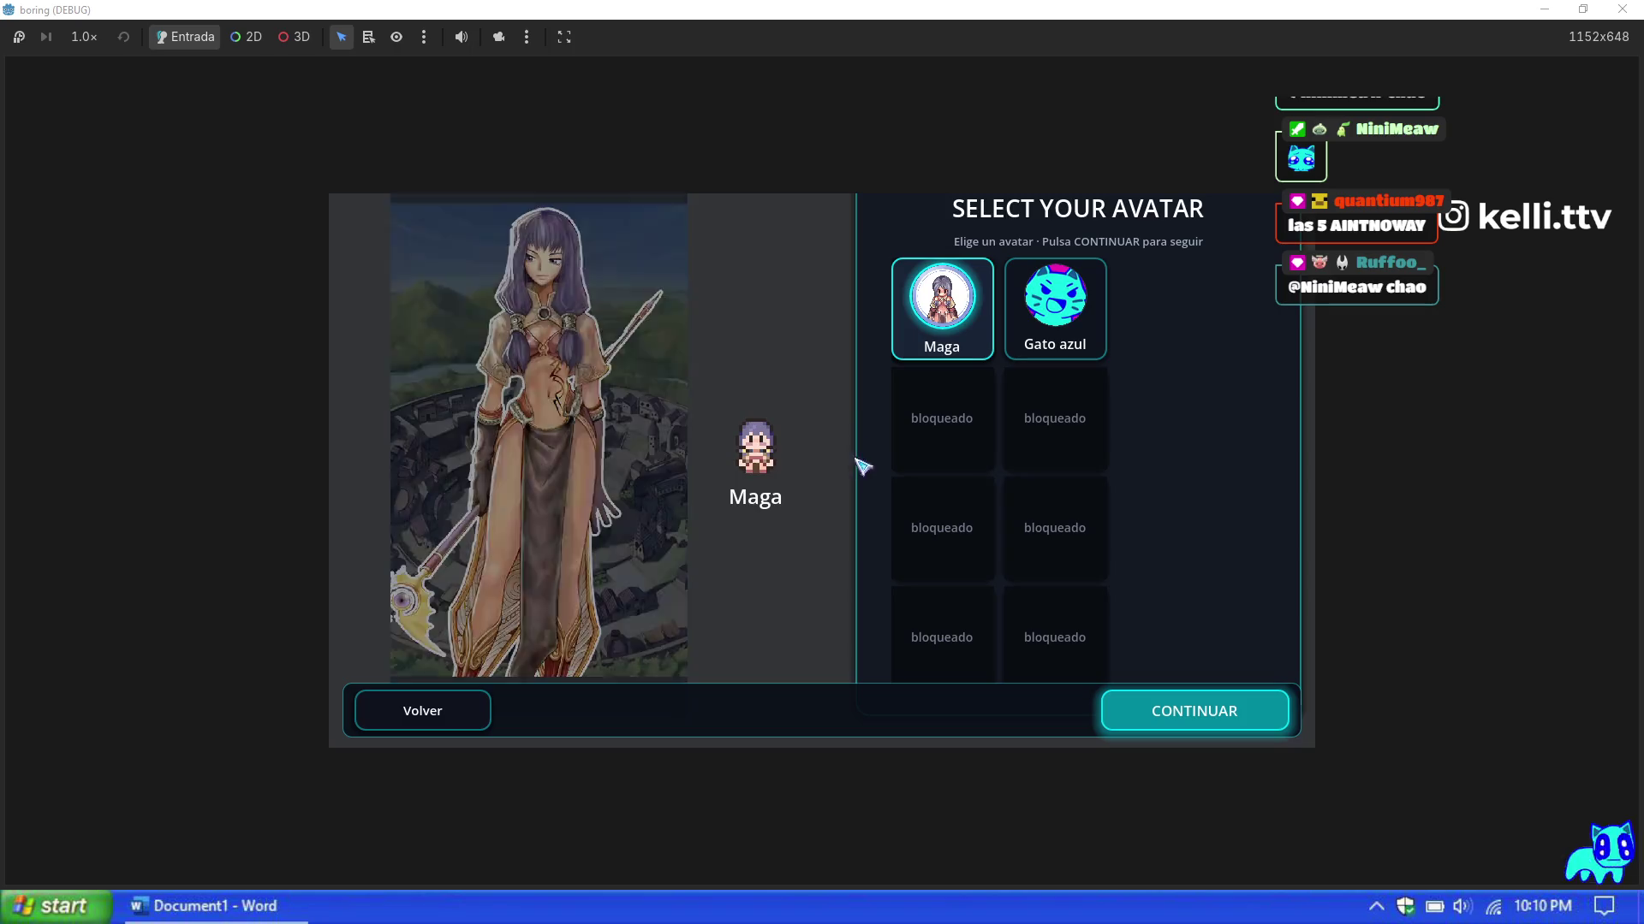
pyautogui.click(1215, 714)
pyautogui.click(852, 741)
# Step: Grant extra test zeny from the F1 debug panel, then restart the run as Mage
pyautogui.press('F1')
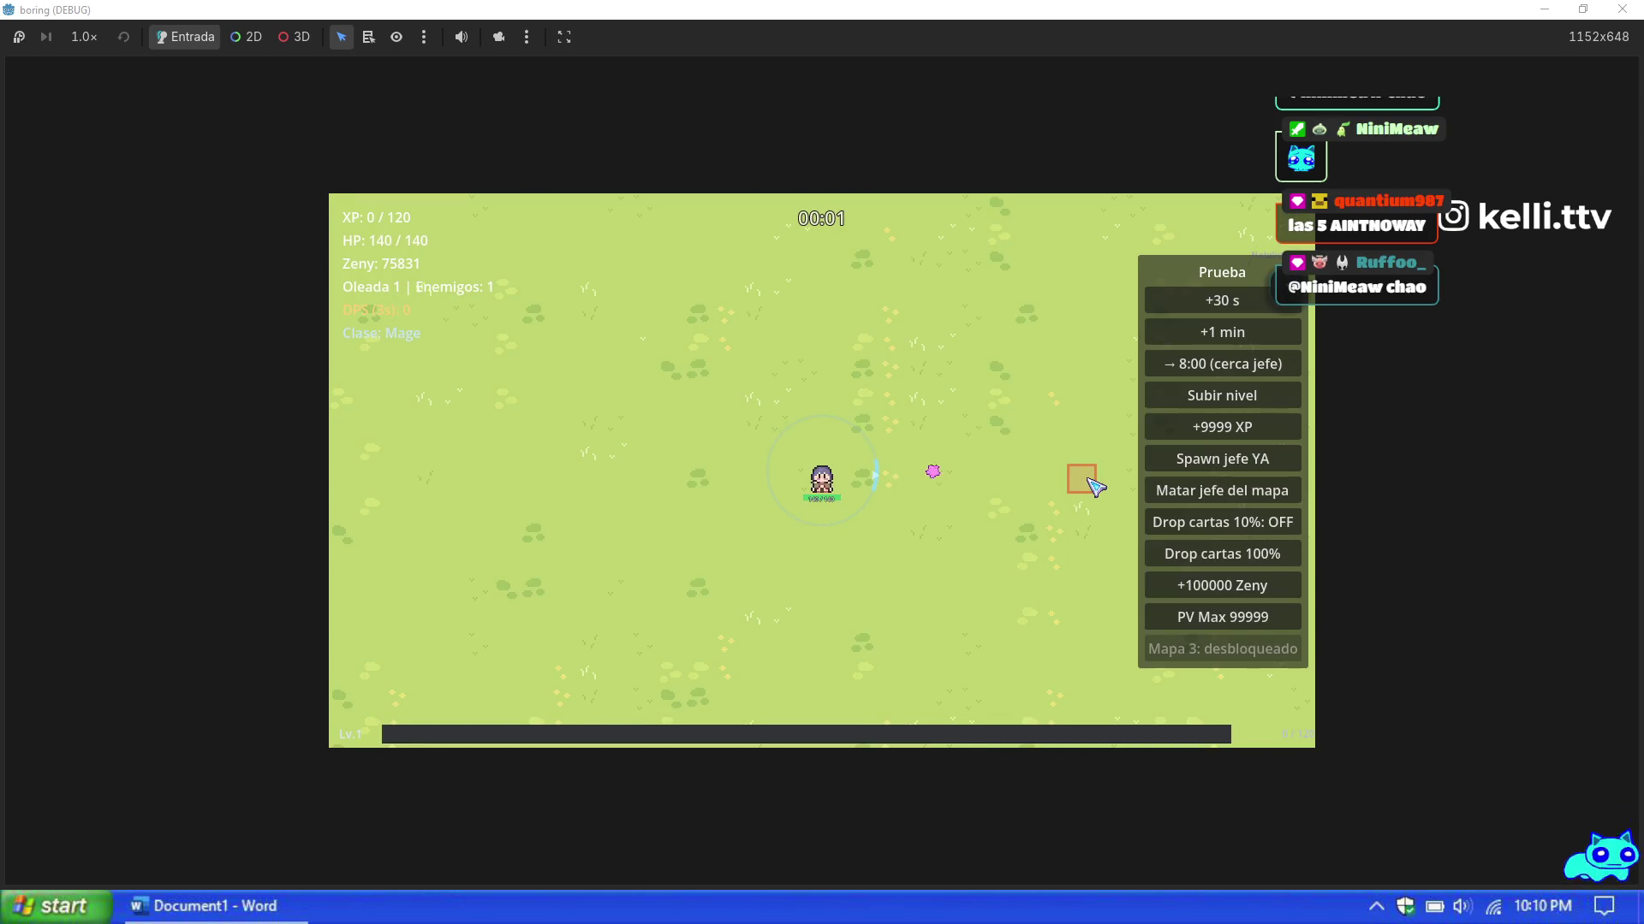
pyautogui.click(1222, 585)
pyautogui.press('Escape')
pyautogui.press('Escape')
pyautogui.press('Escape')
pyautogui.click(891, 654)
pyautogui.click(835, 440)
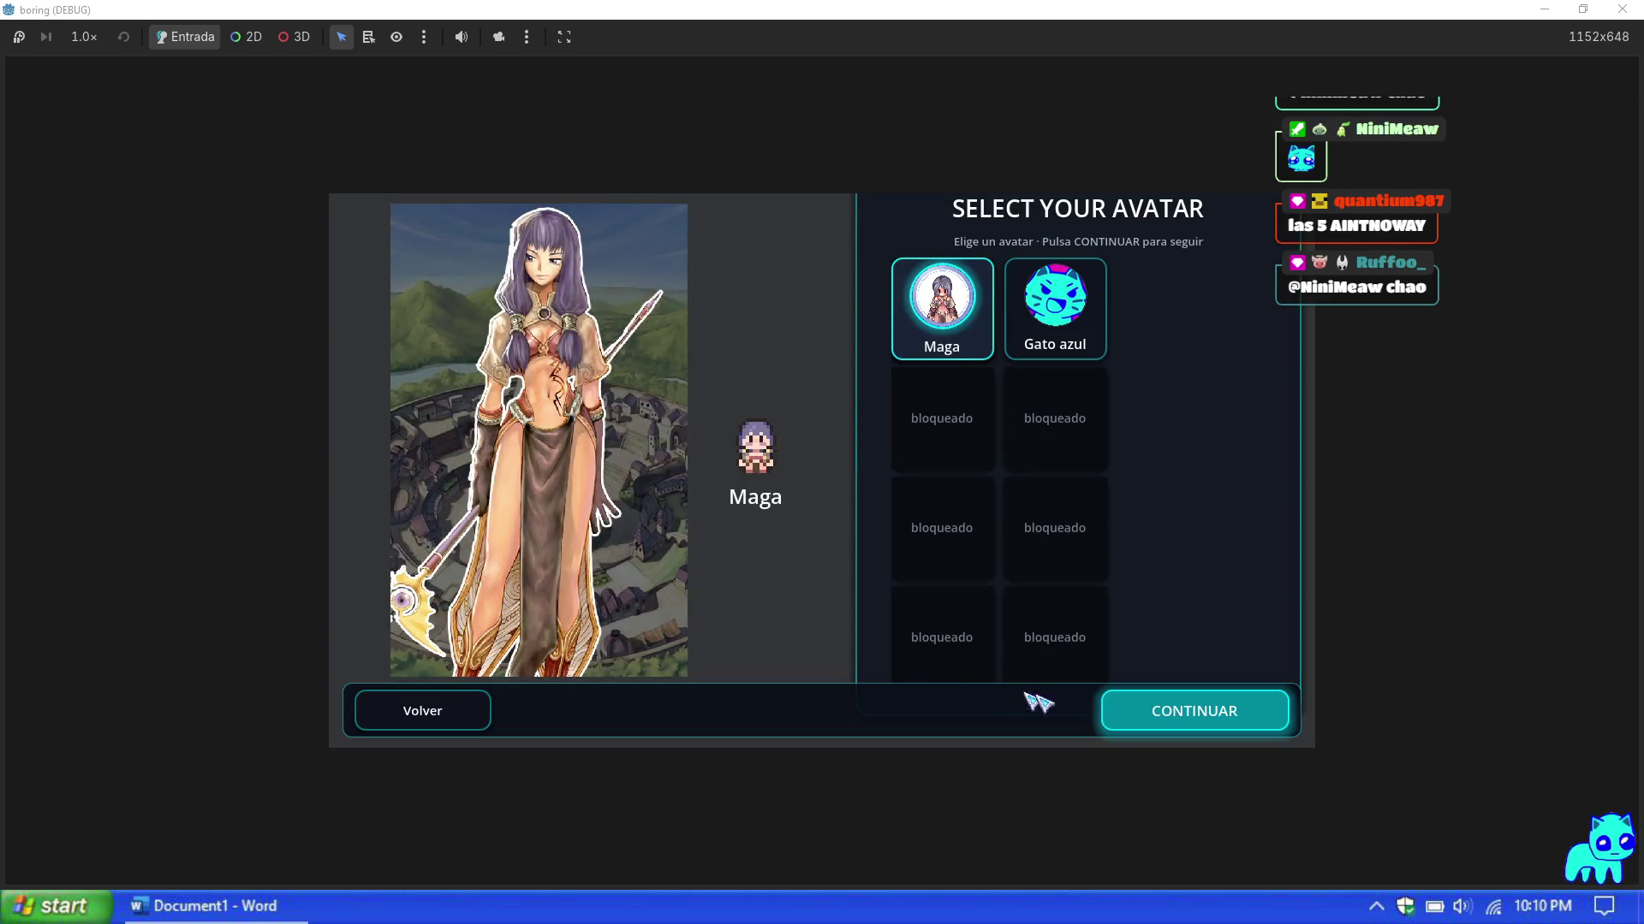
pyautogui.click(1167, 716)
pyautogui.click(890, 740)
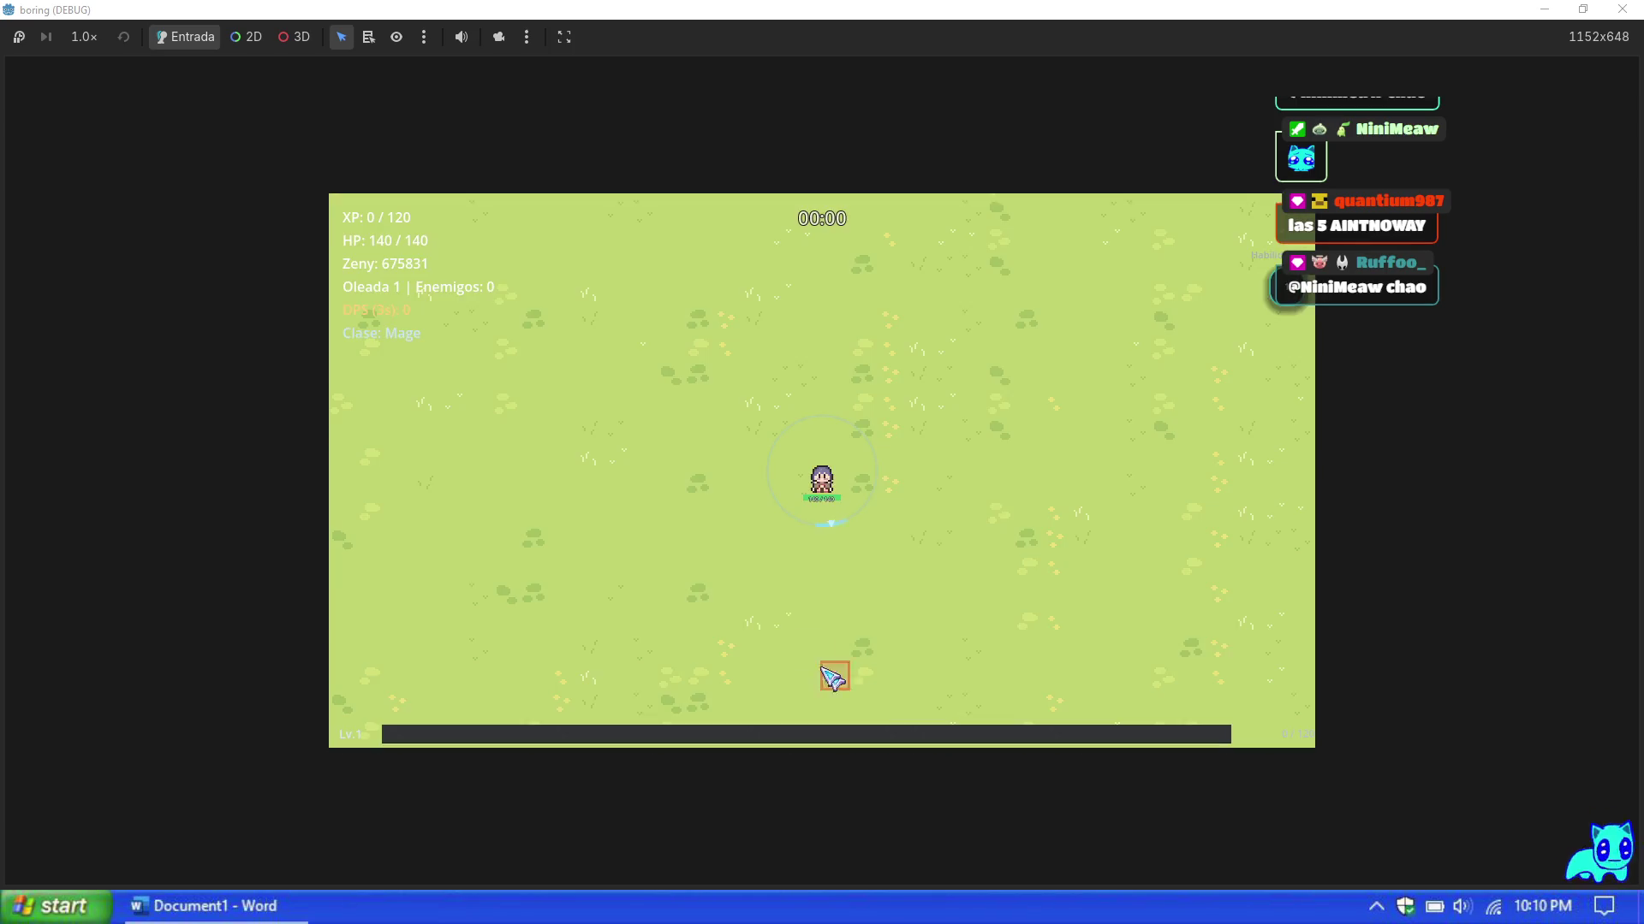
# Step: Pause and view the Mage skills tab listing Soul Strike and Fire Bolt
pyautogui.press('Escape')
pyautogui.click(689, 302)
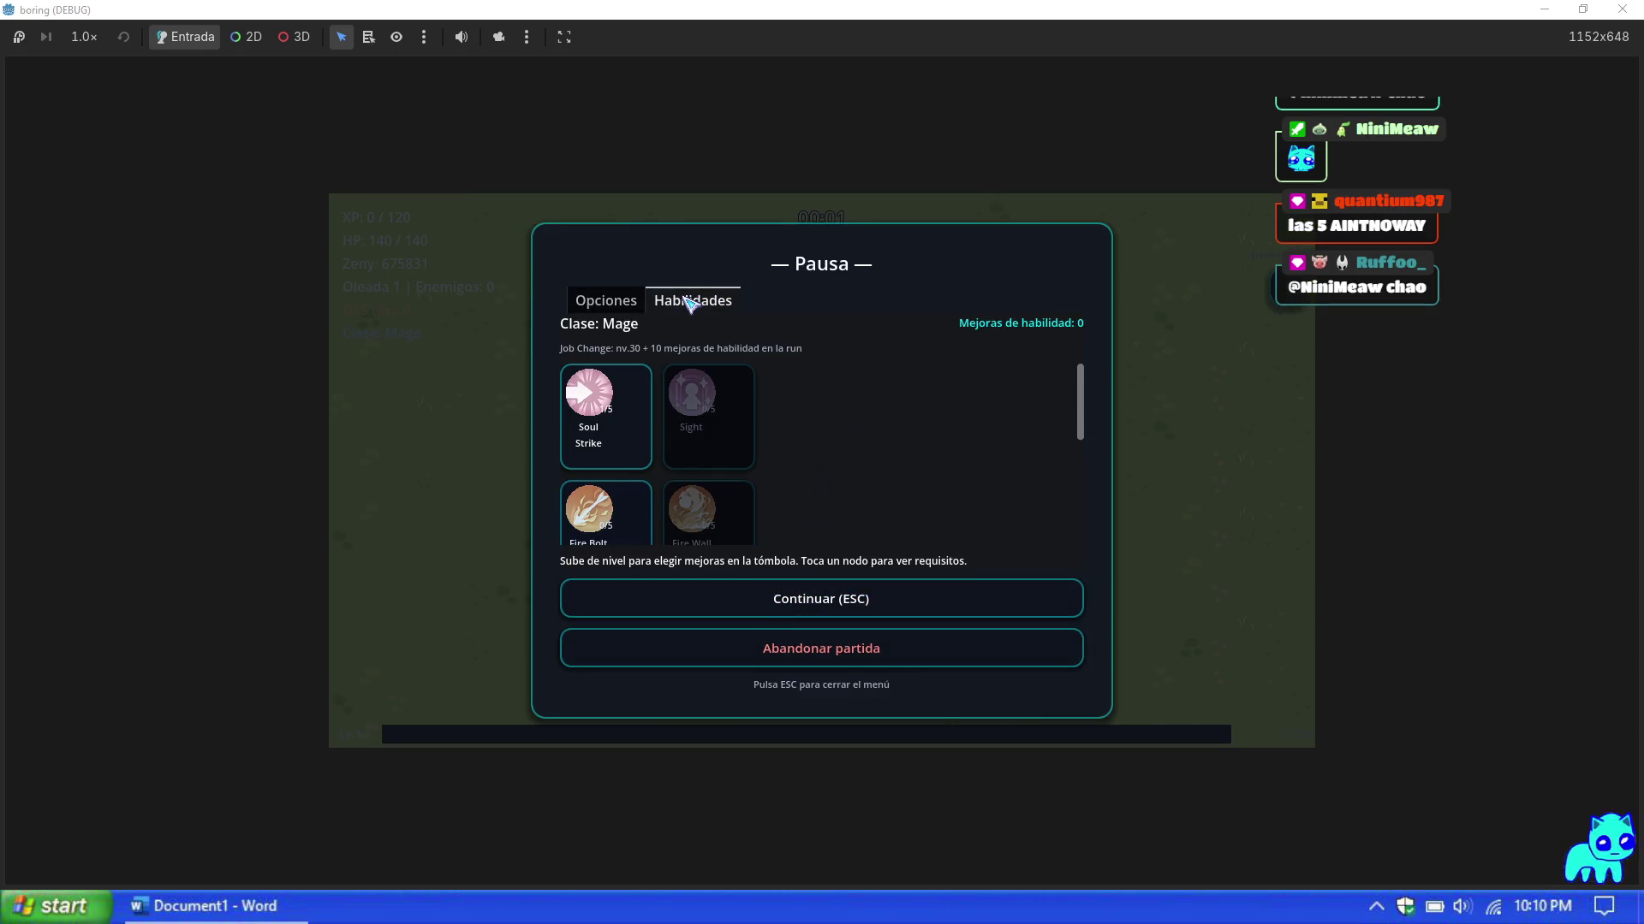
pyautogui.press('Escape')
pyautogui.press('Escape')
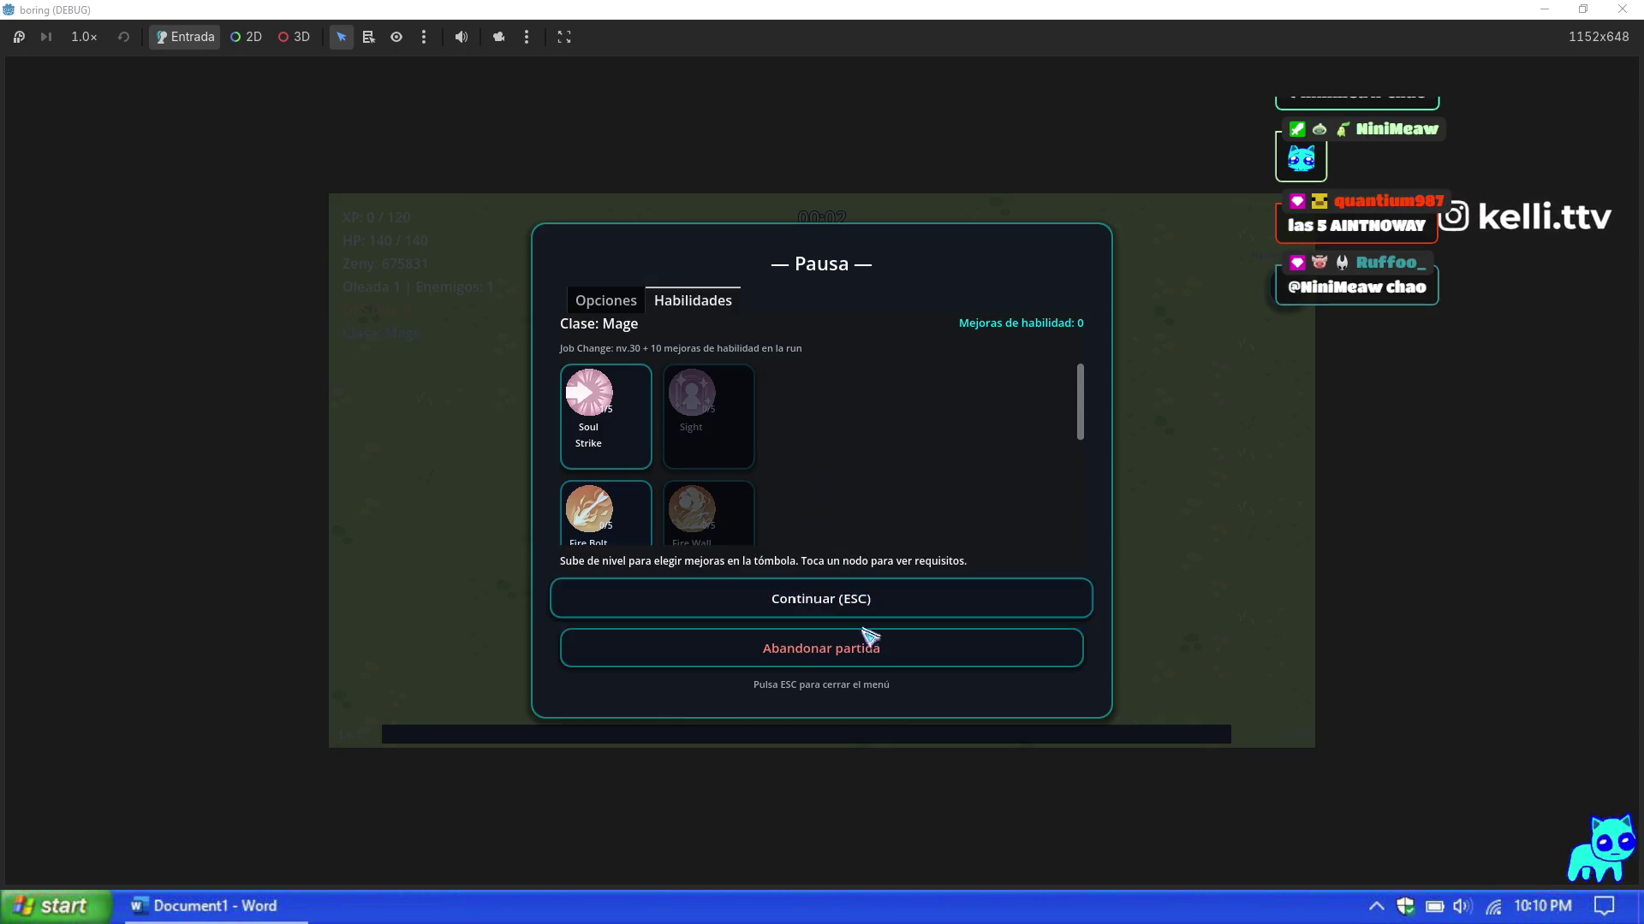